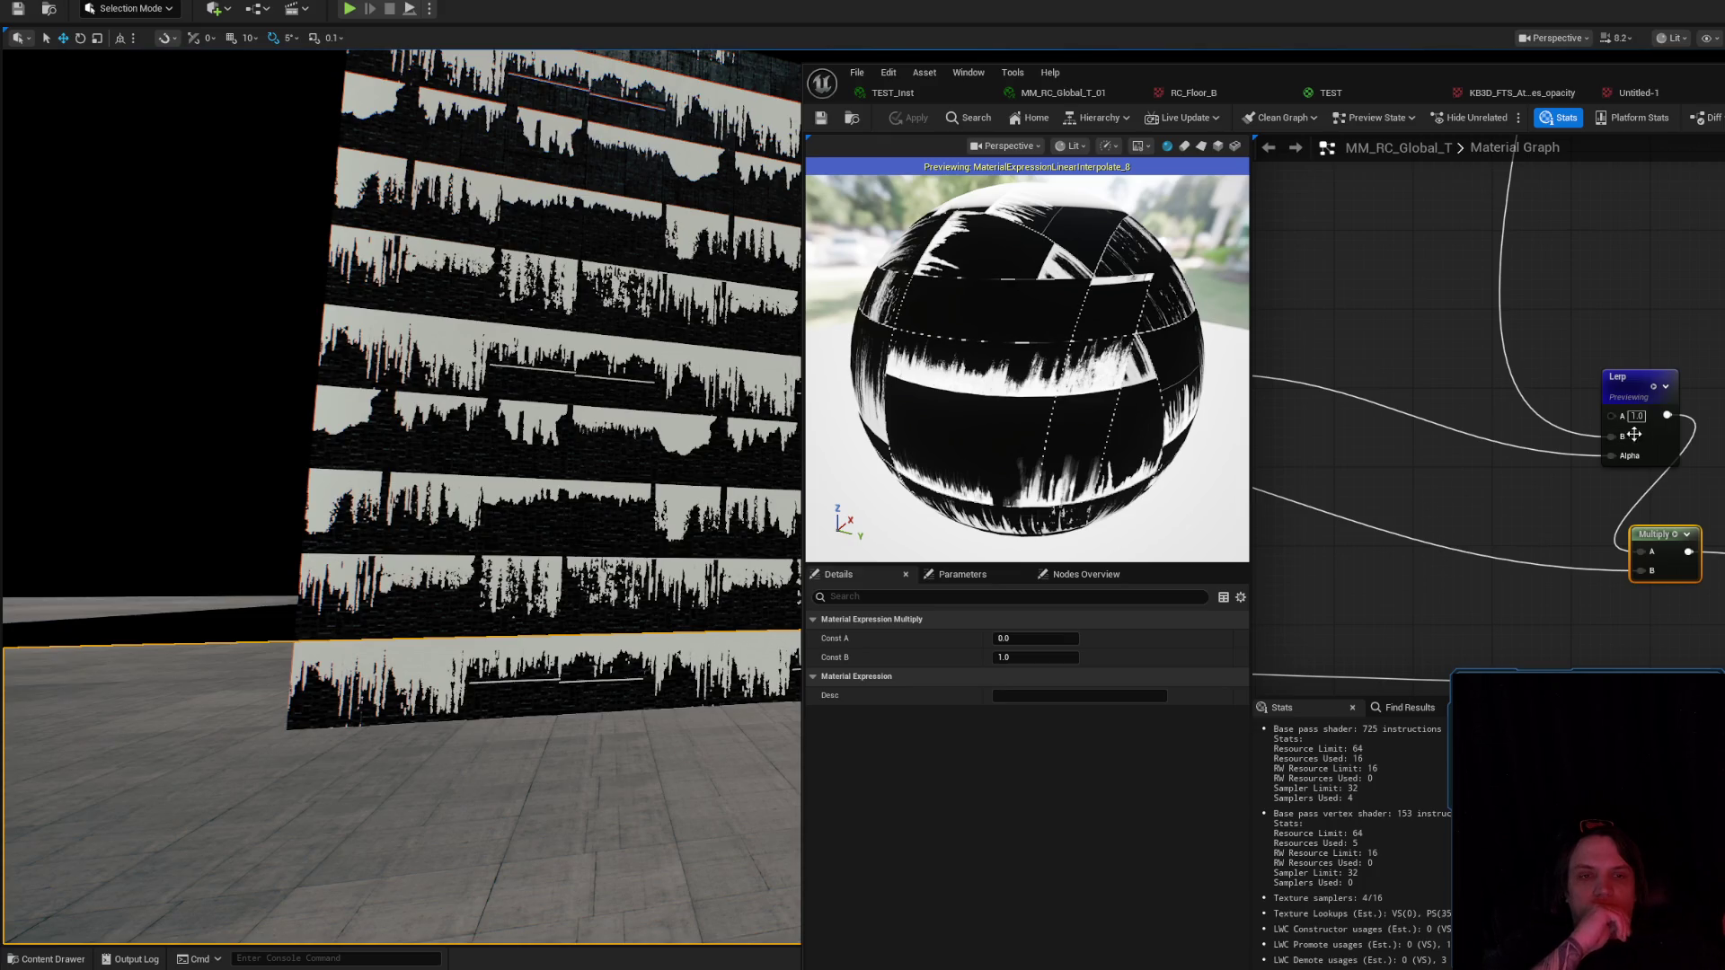
Move the Lerp node up-left and switch the material preview from a sphere to a cube.
drag(1643, 431, 1522, 381)
drag(1111, 330, 1110, 331)
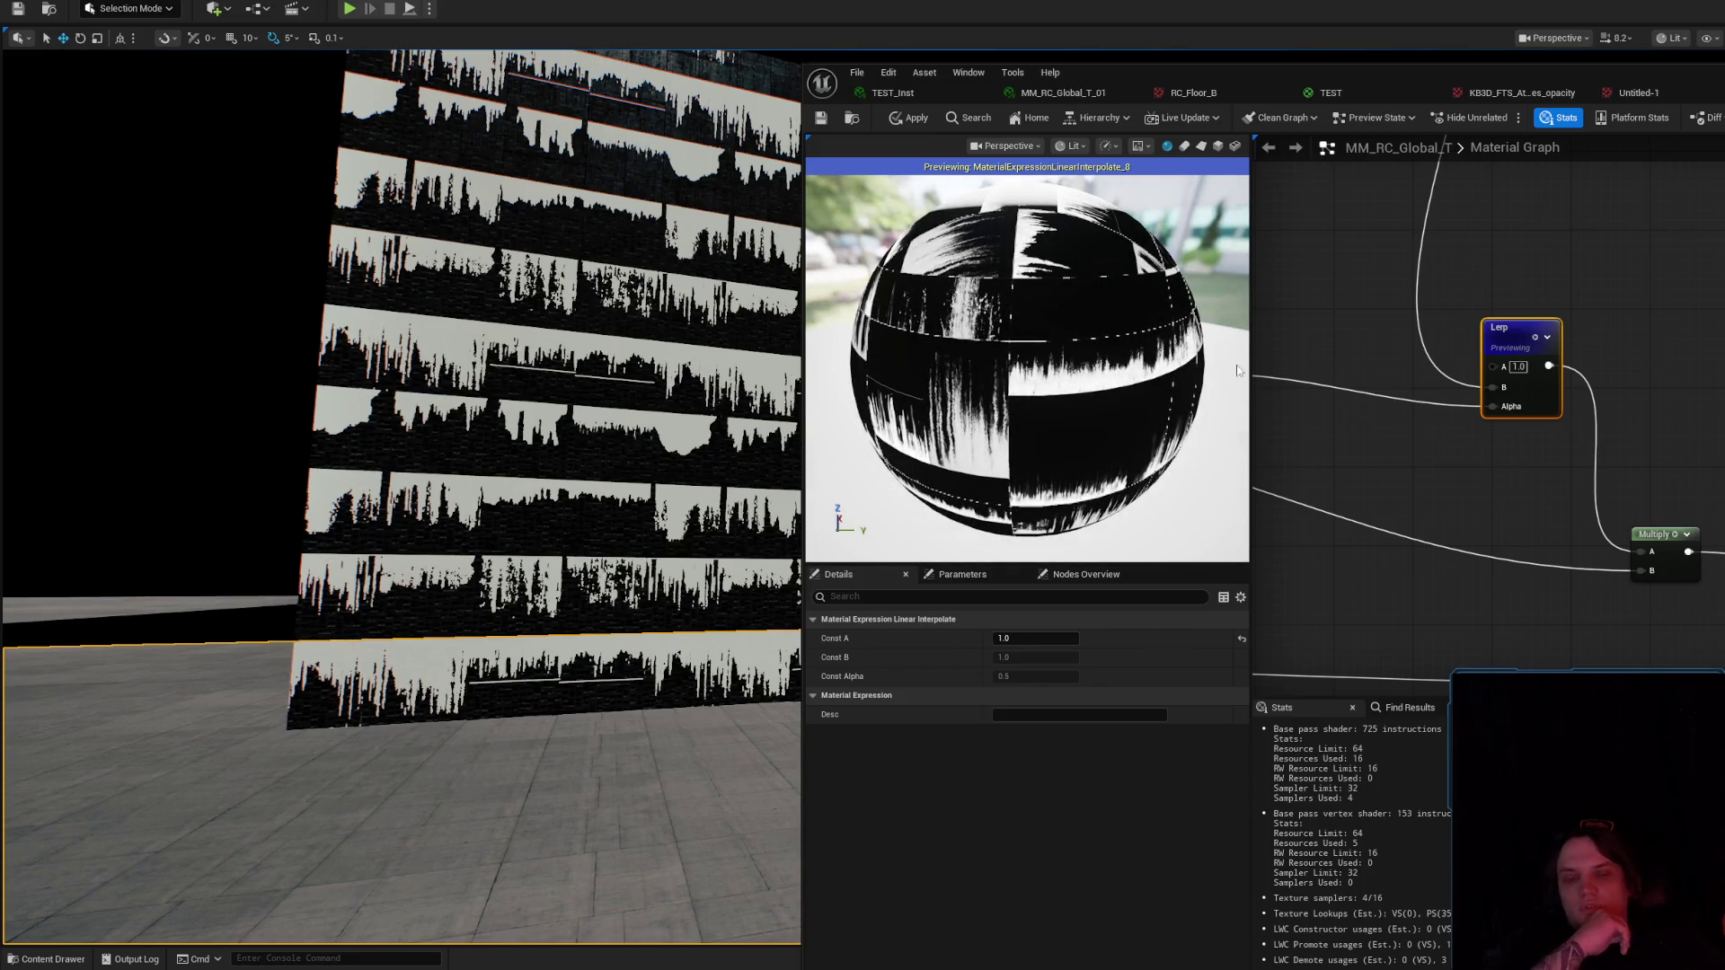
click(1218, 148)
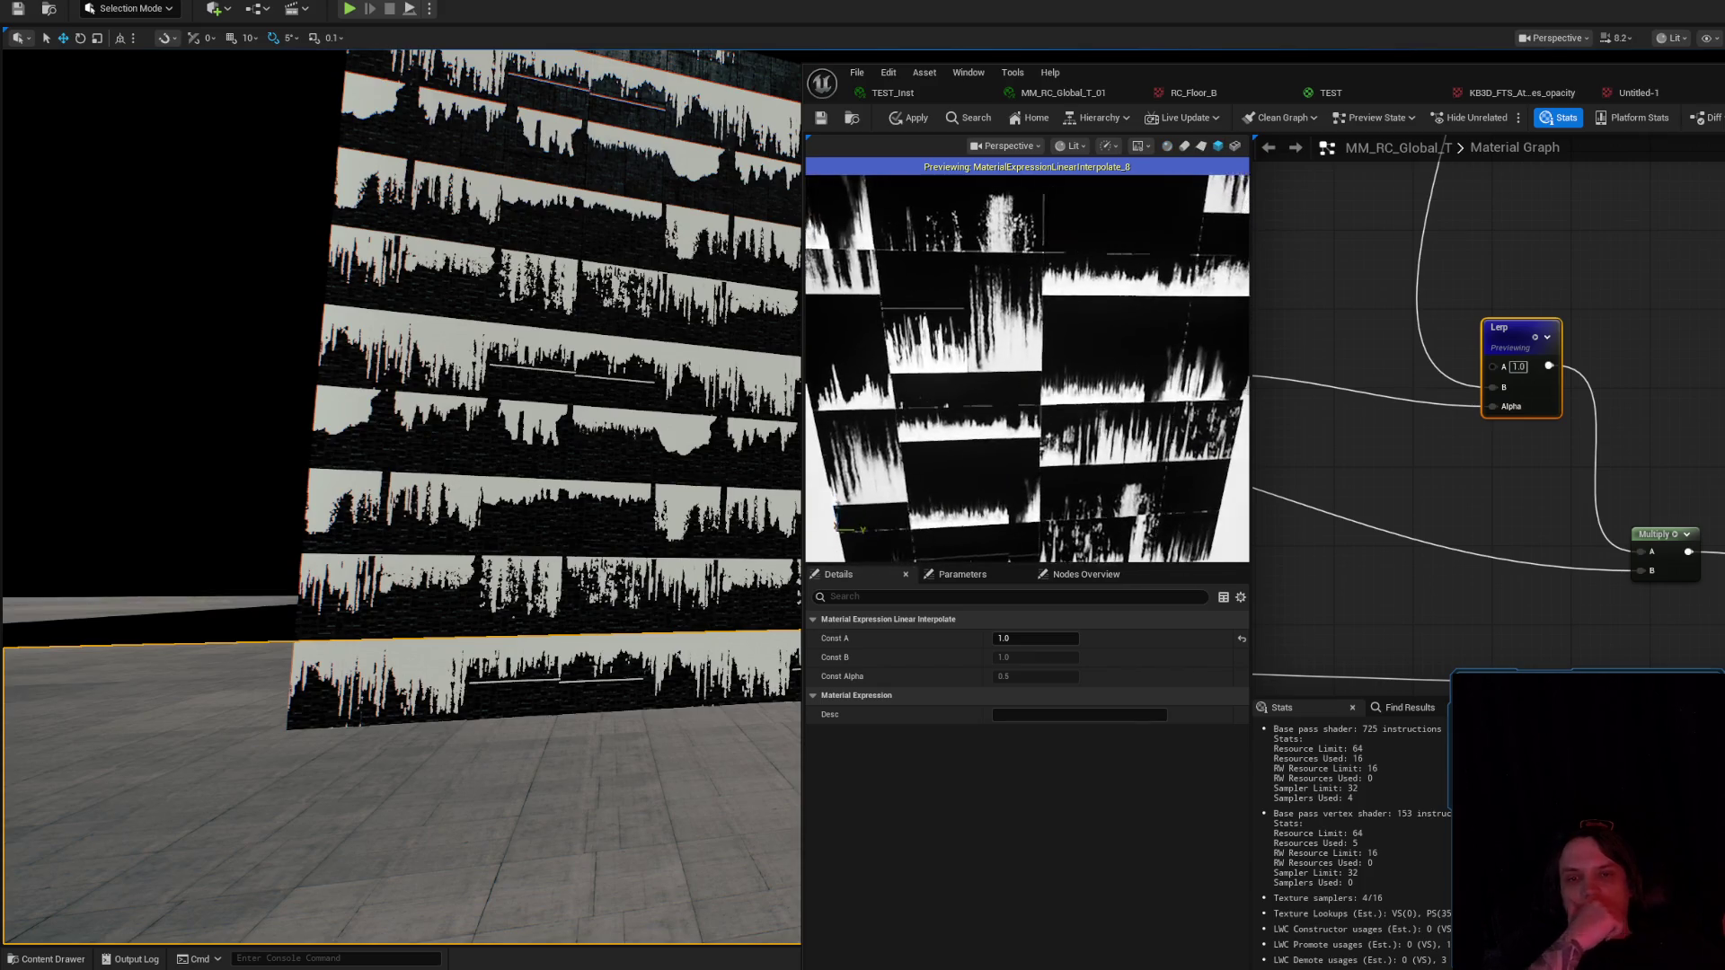
drag(1045, 351, 1044, 351)
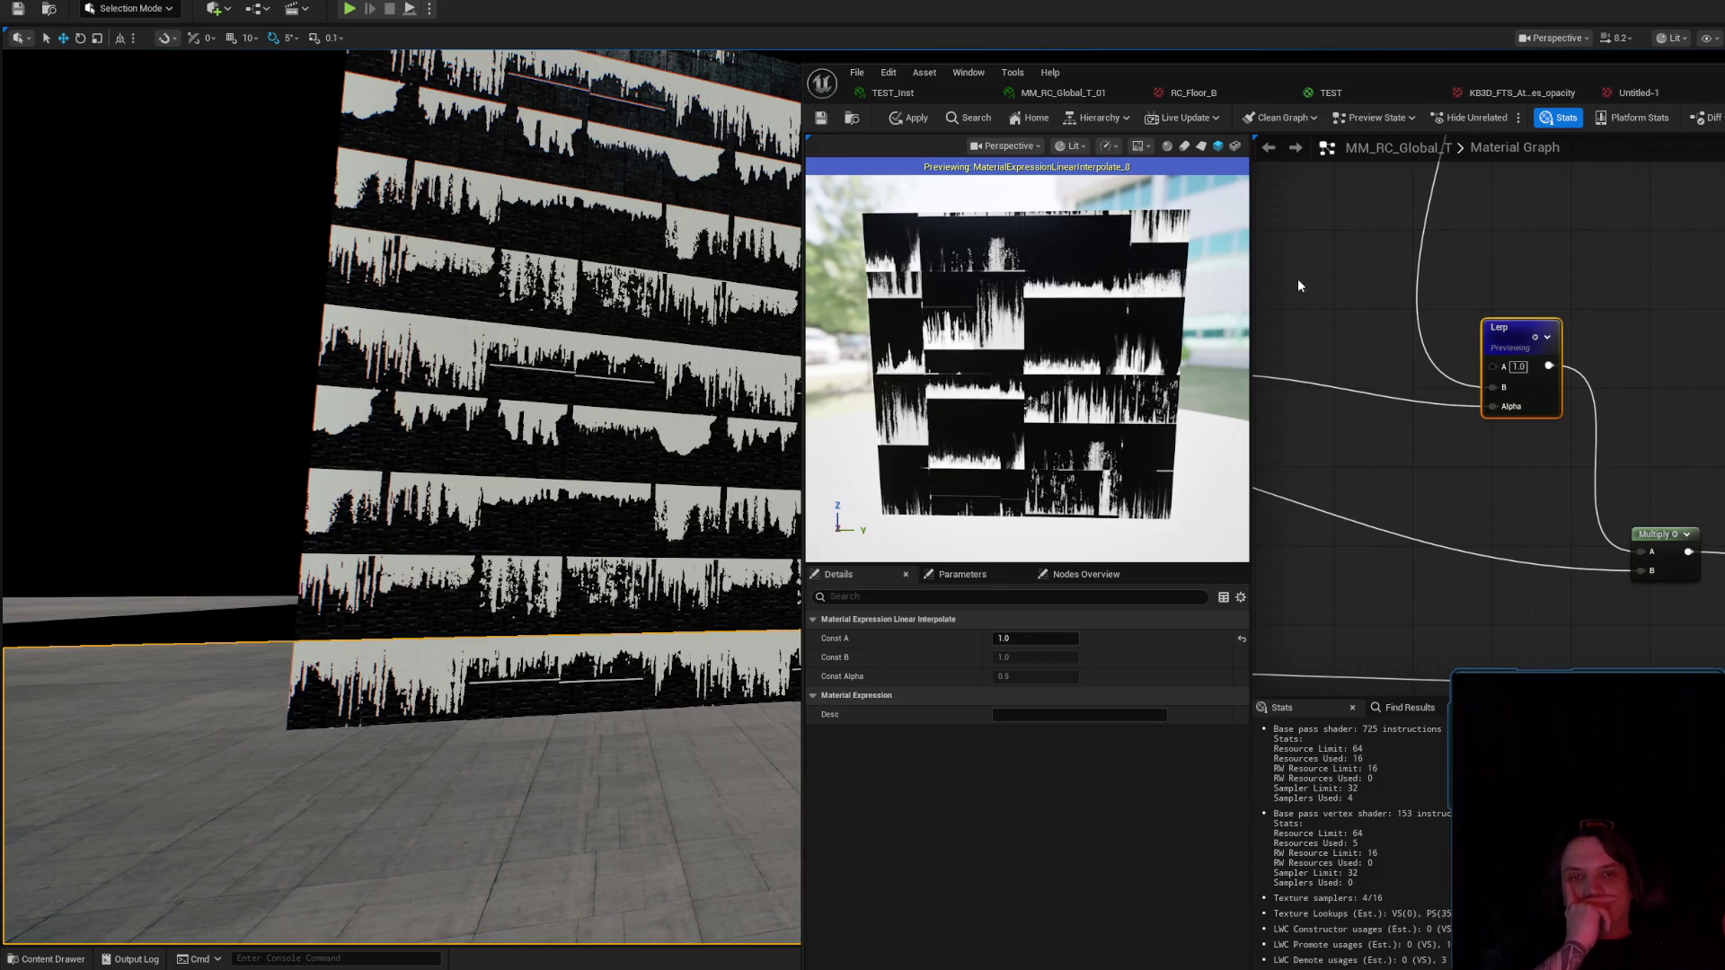
Select the wall in the level, then briefly resume the music video in the browser.
drag(404, 404, 404, 405)
click(666, 486)
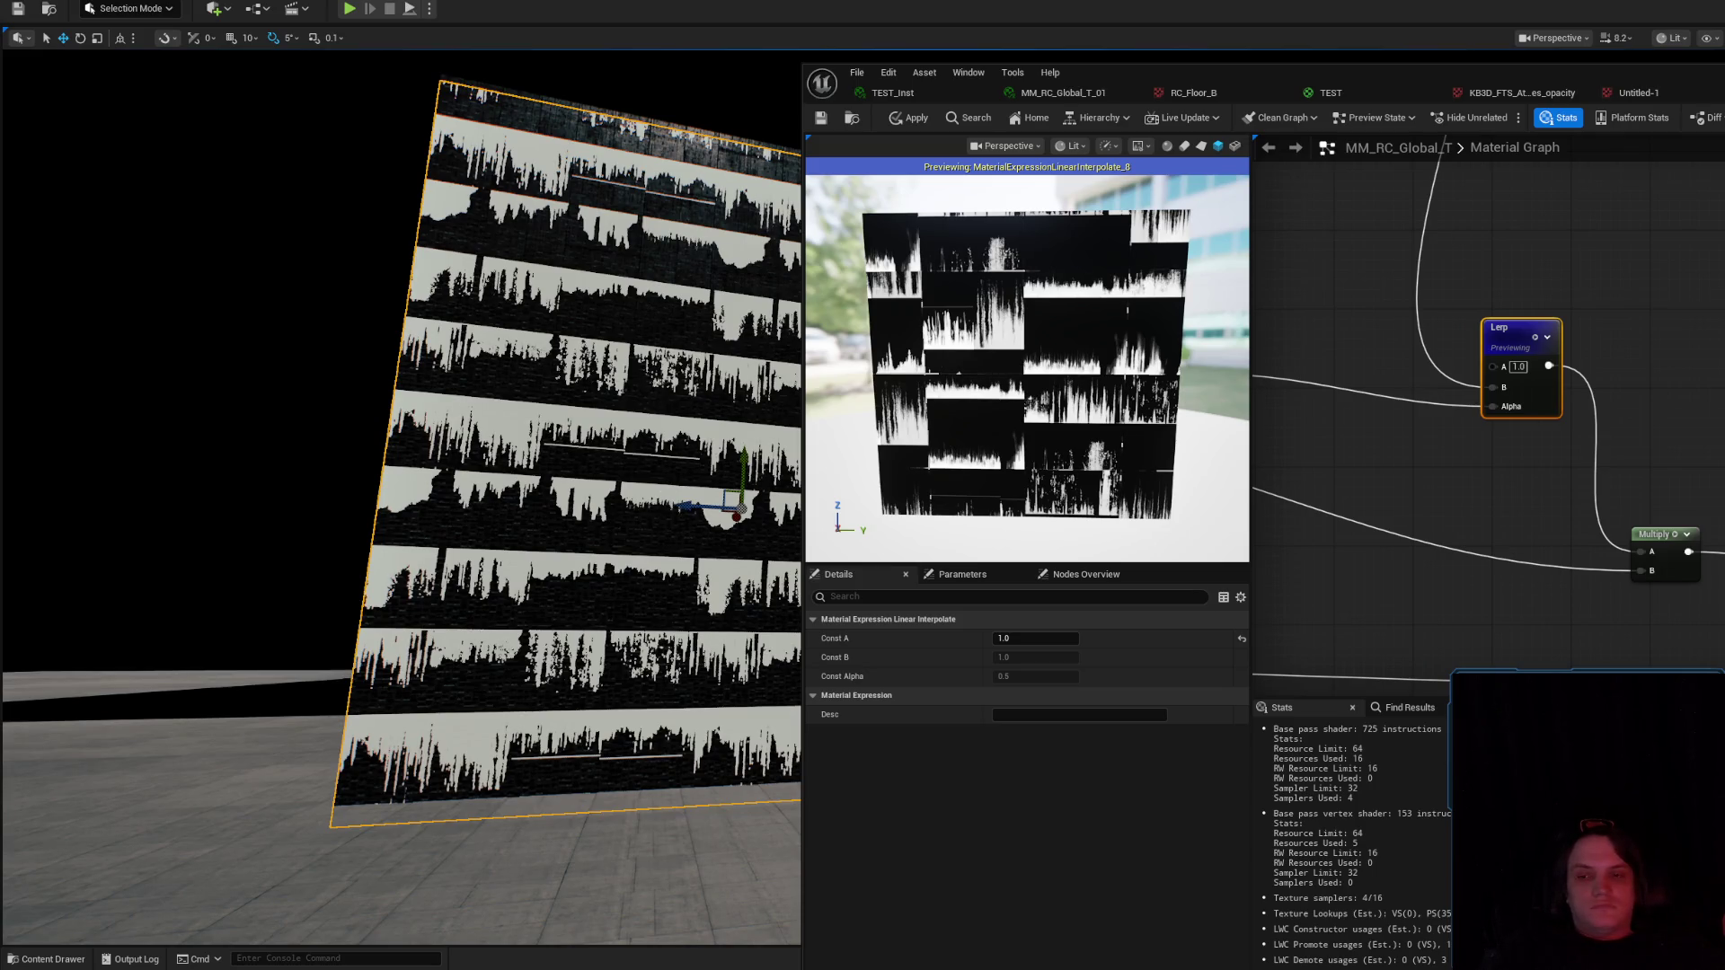
key(alt+Tab)
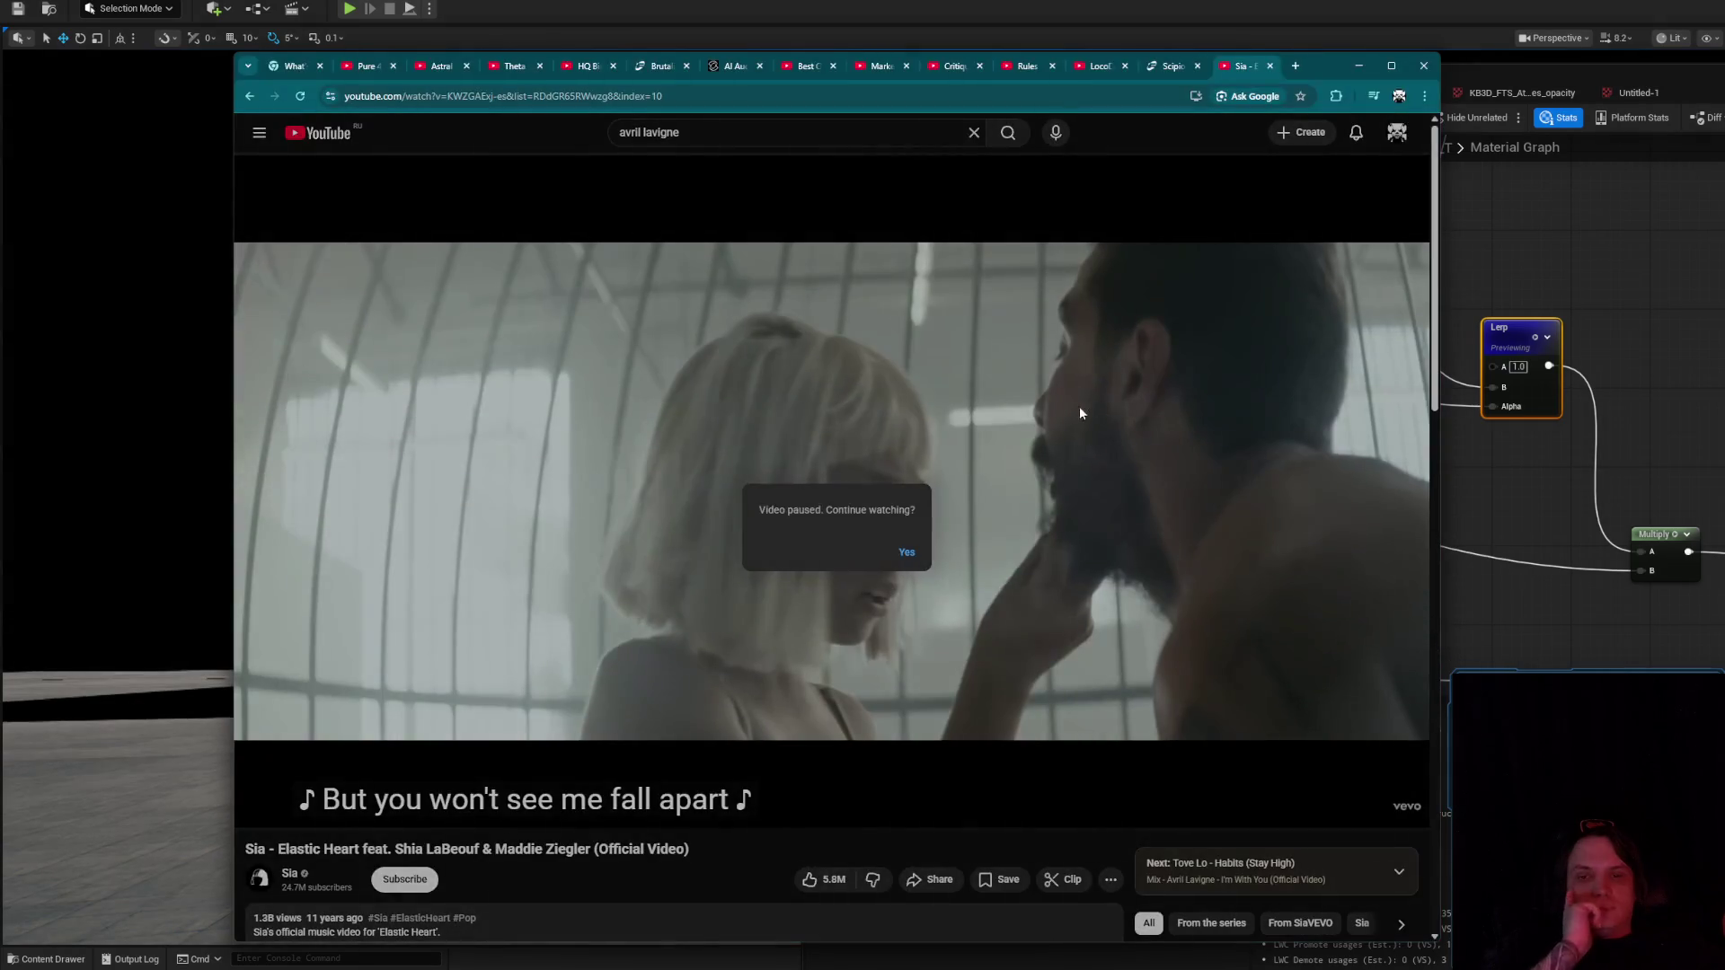
click(1084, 411)
click(1359, 66)
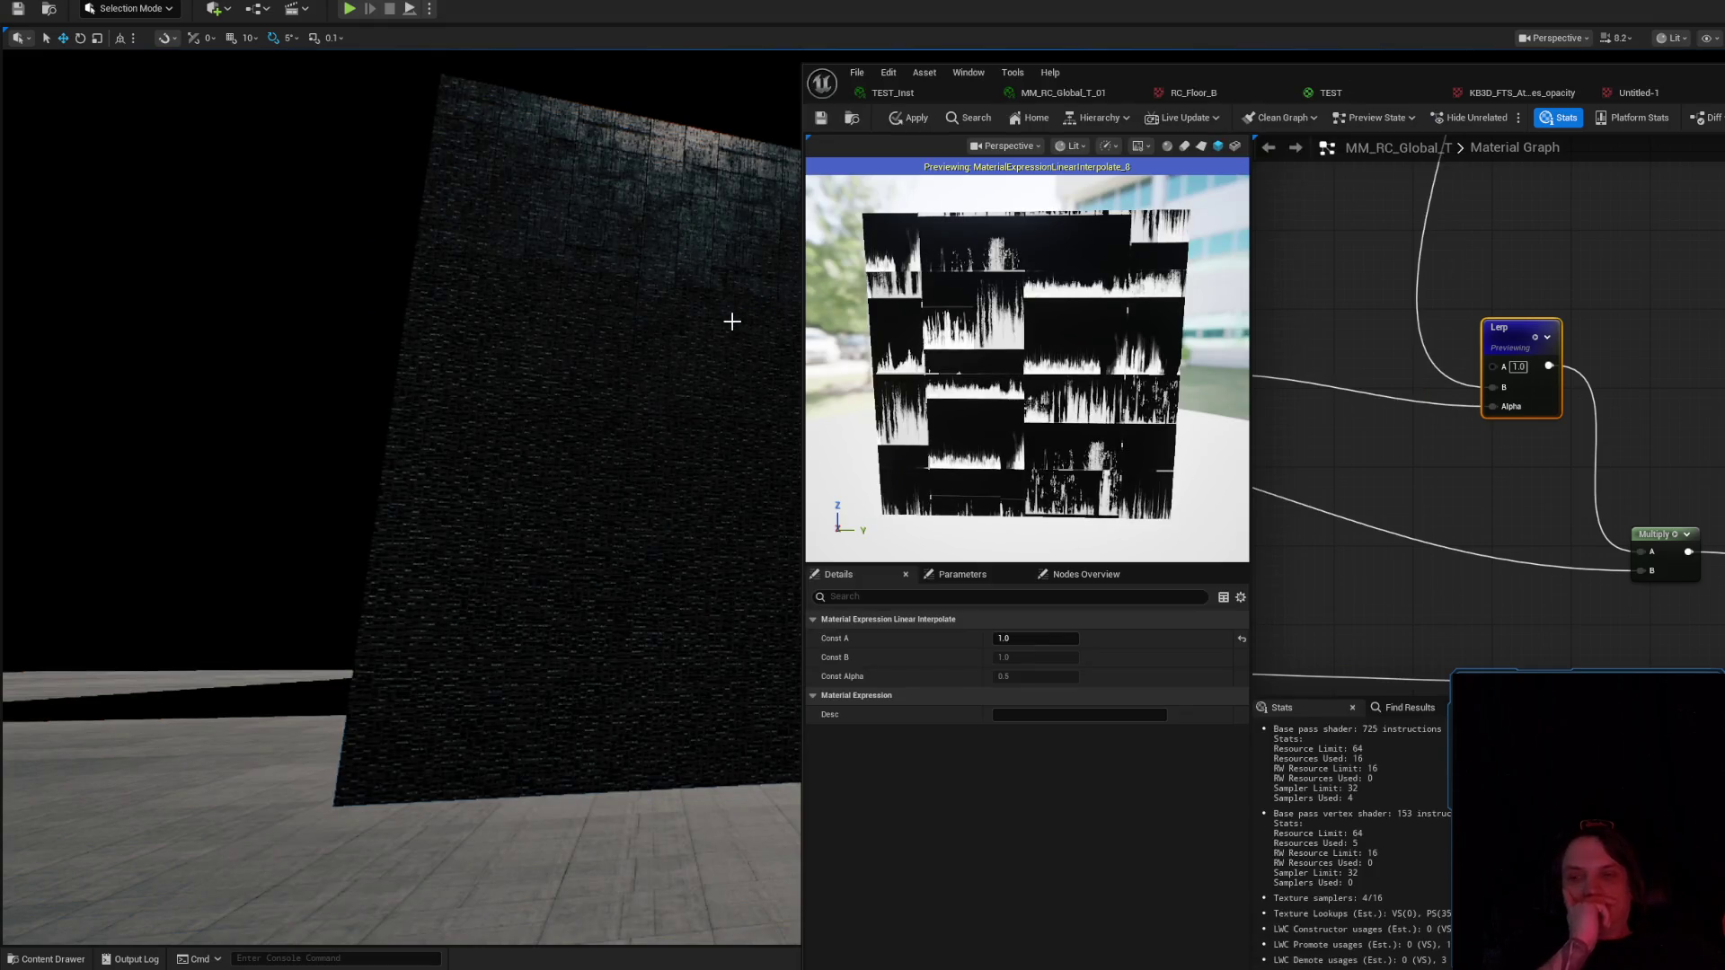
Bring the Define Rows and Define Columns parameter nodes into view in the material graph.
scroll(732, 322, up, 5)
scroll(401, 499, down, 4)
scroll(401, 498, down, 4)
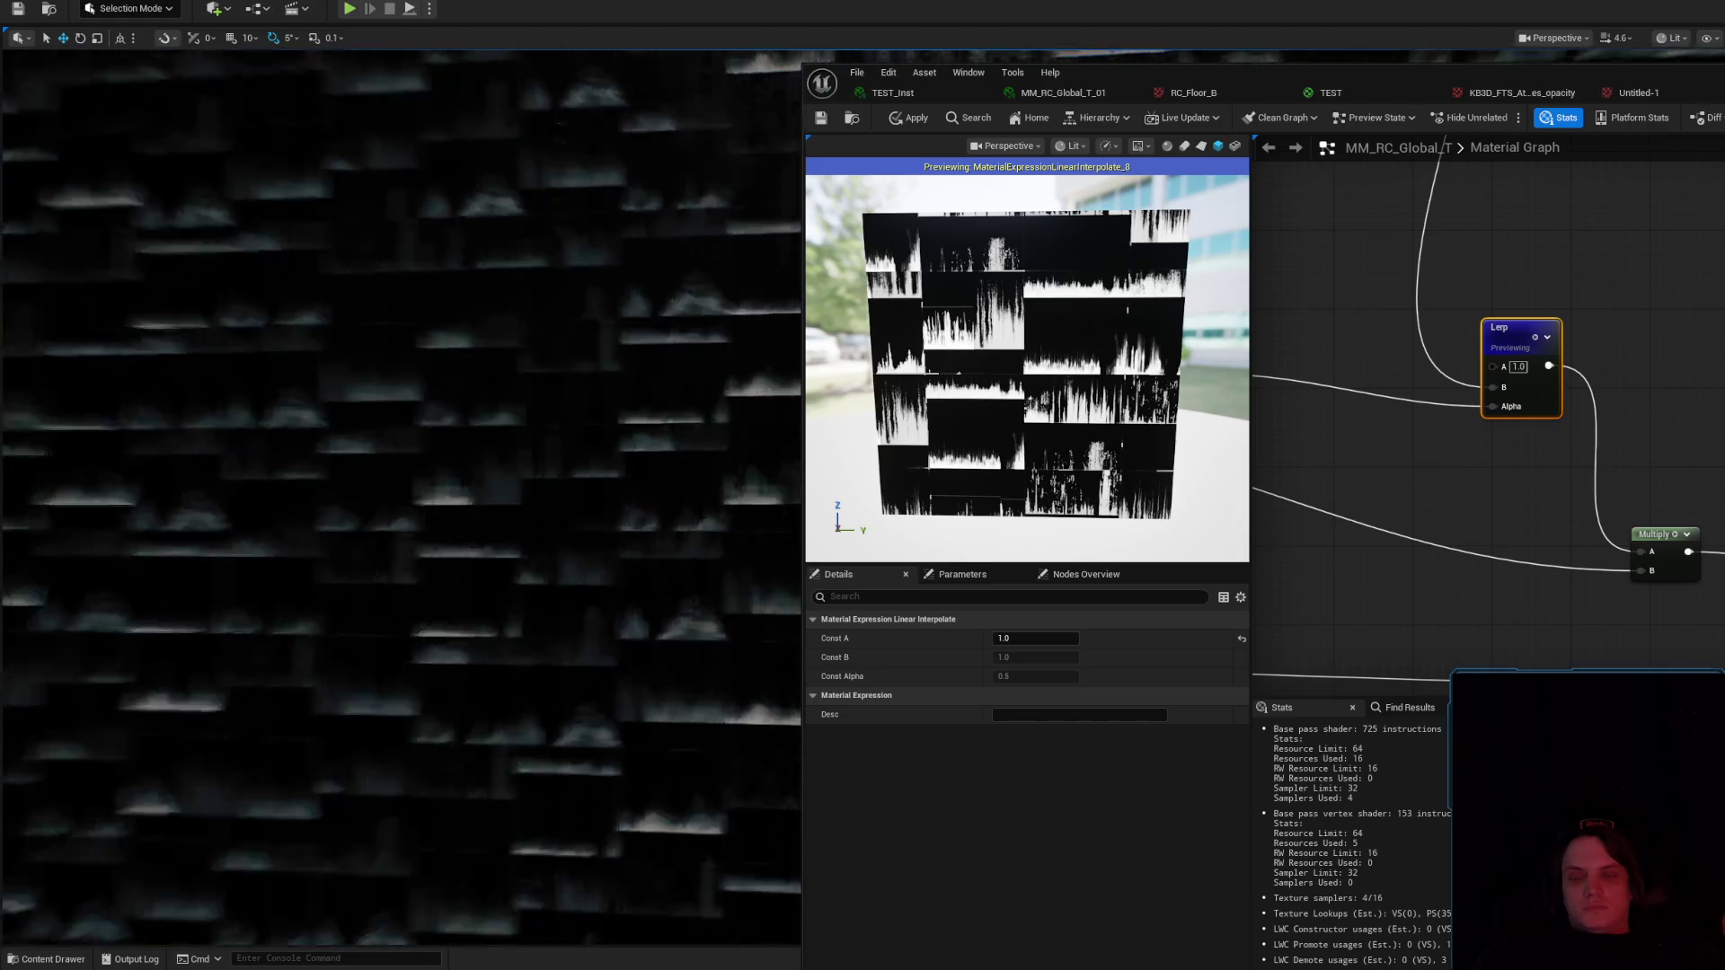
scroll(401, 499, down, 5)
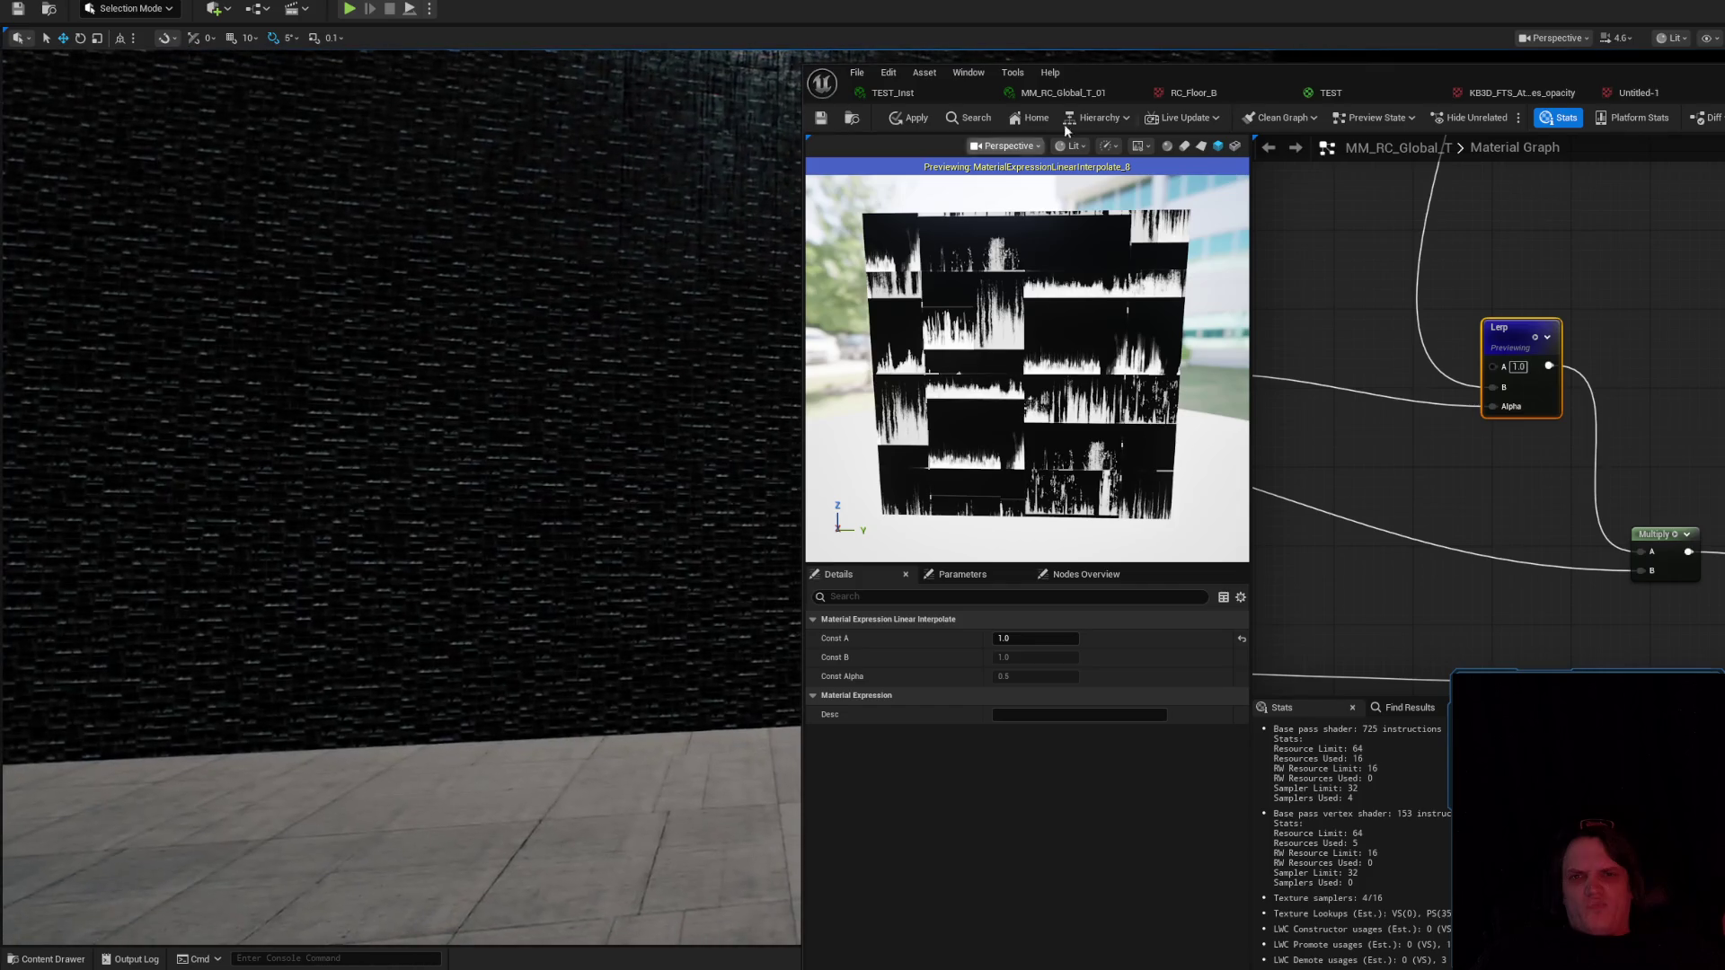
mouse_move(1528, 225)
mouse_down()
mouse_move(1527, 377)
mouse_move(1599, 431)
mouse_move(1716, 375)
mouse_move(1624, 599)
mouse_up()
drag(1559, 403, 1560, 548)
drag(1563, 409, 1563, 467)
Set both Define Columns and Define Rows to 4.
click(1503, 351)
text(4)
click(1608, 299)
click(1515, 305)
text(4)
key(Return)
drag(754, 383, 741, 233)
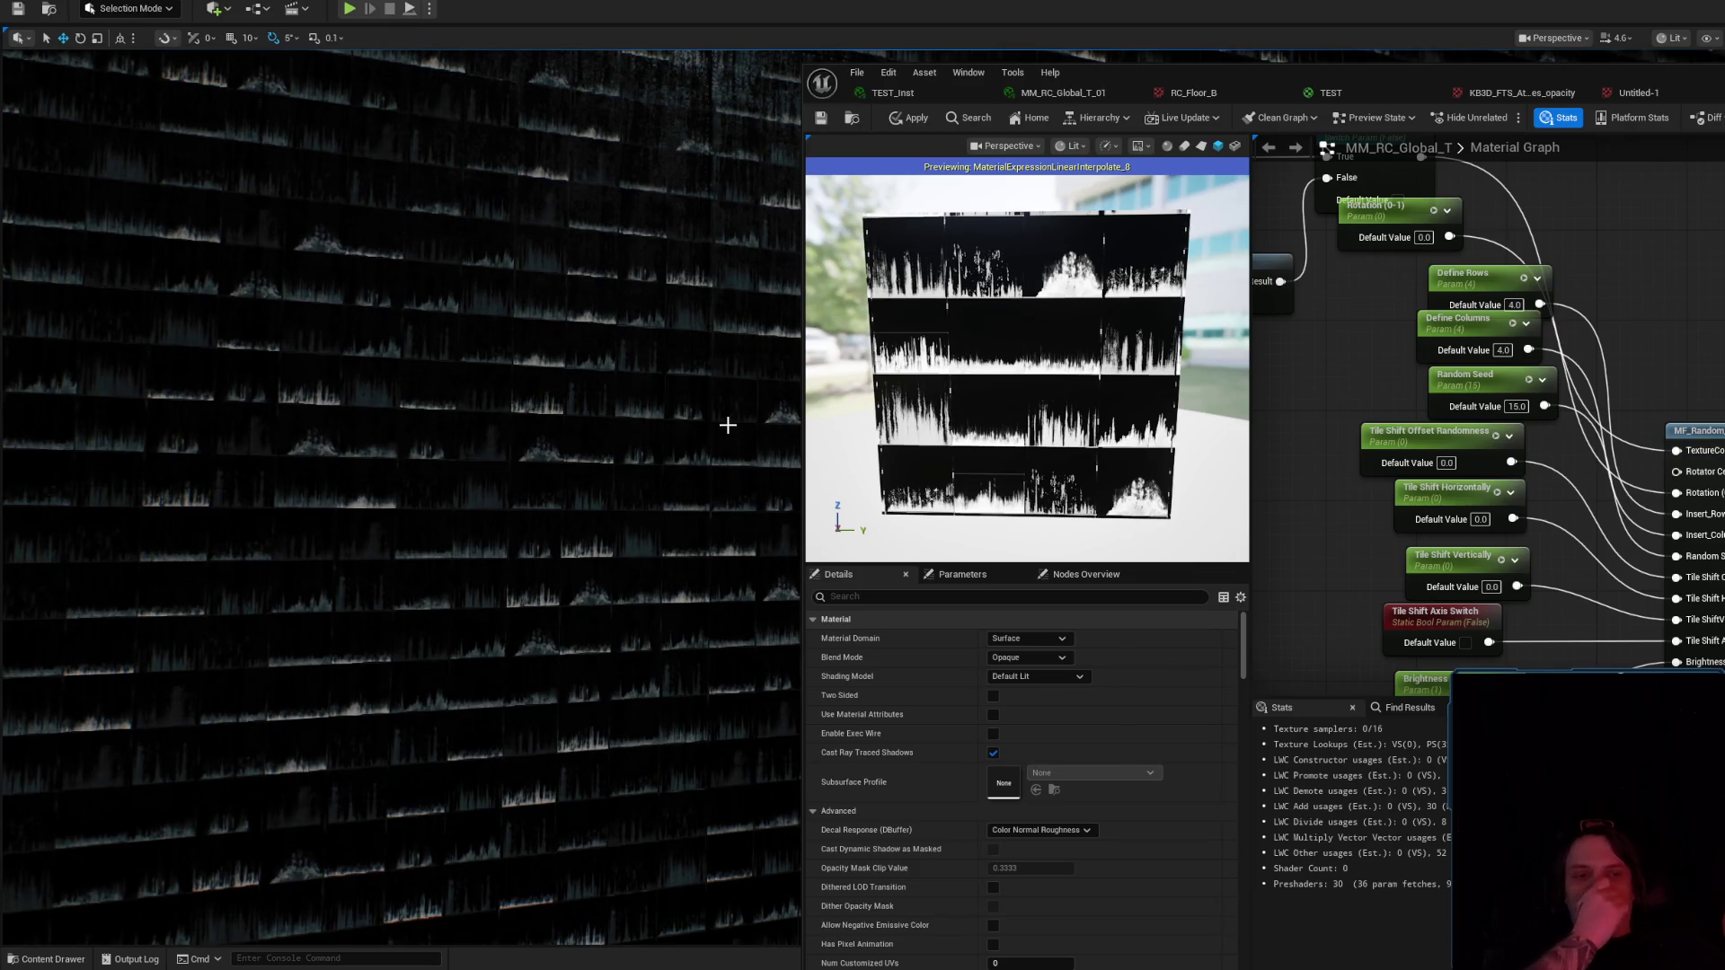
Change the UV Scale parameter's default value from 250 to 4096.
drag(1644, 620, 1267, 222)
drag(1391, 364, 1527, 557)
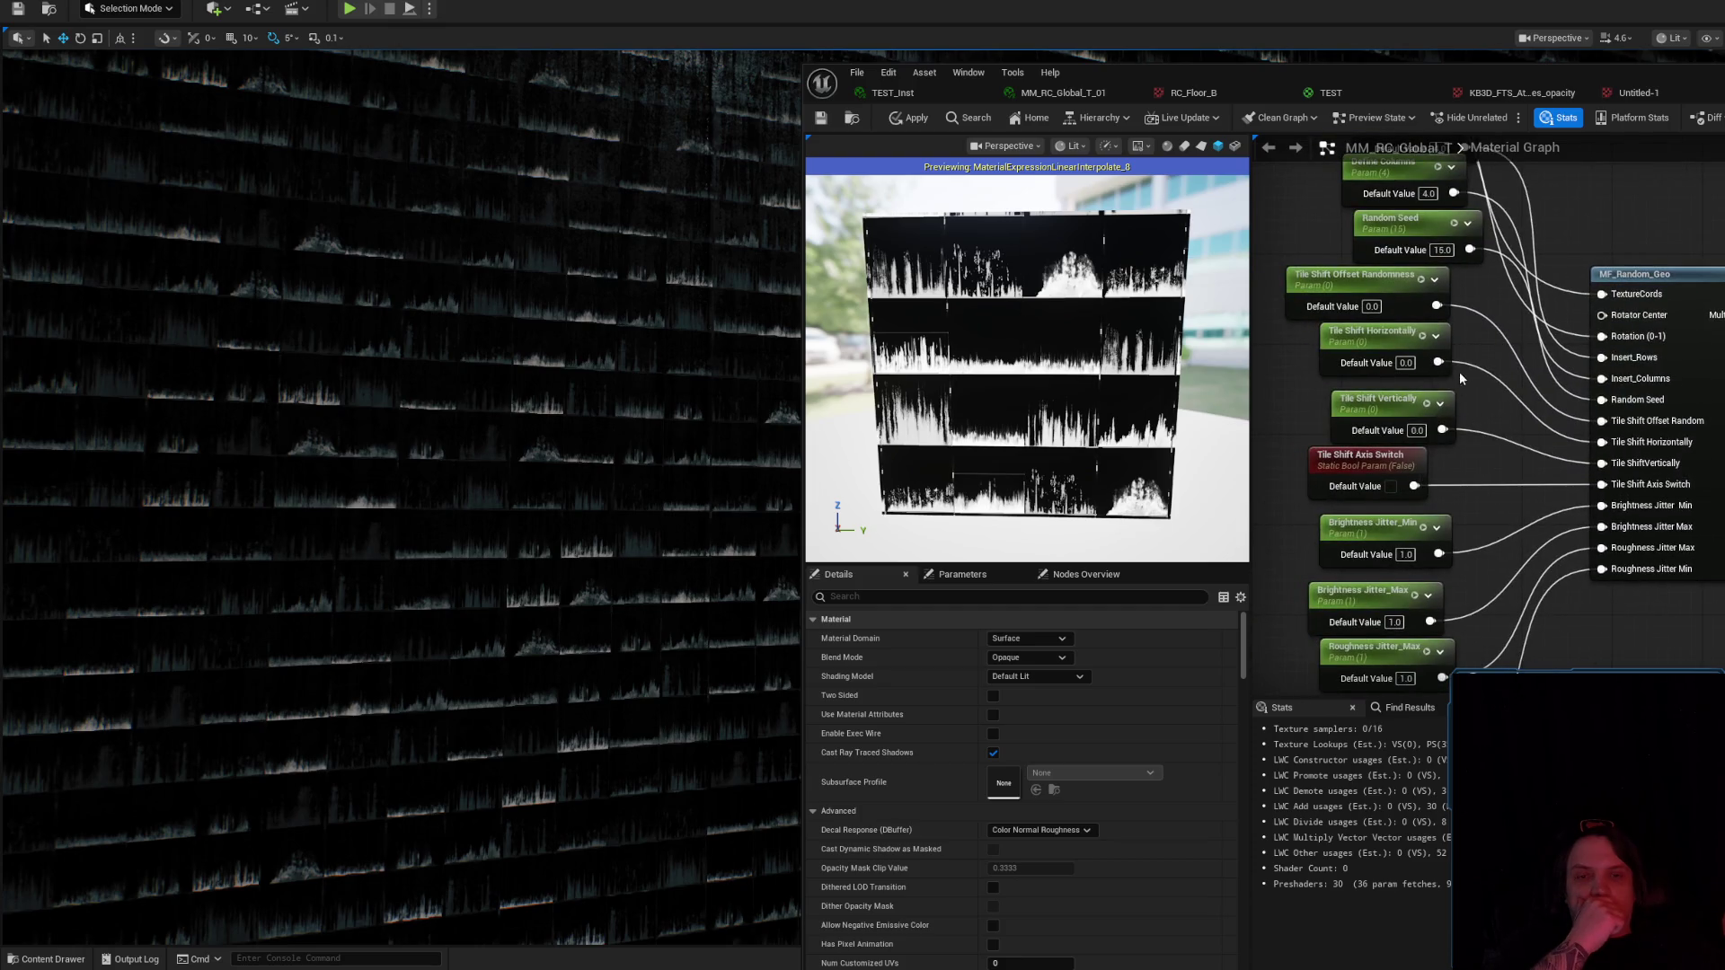
drag(1472, 363, 1474, 263)
mouse_move(1509, 327)
mouse_down()
mouse_move(1586, 521)
mouse_move(1654, 628)
mouse_up()
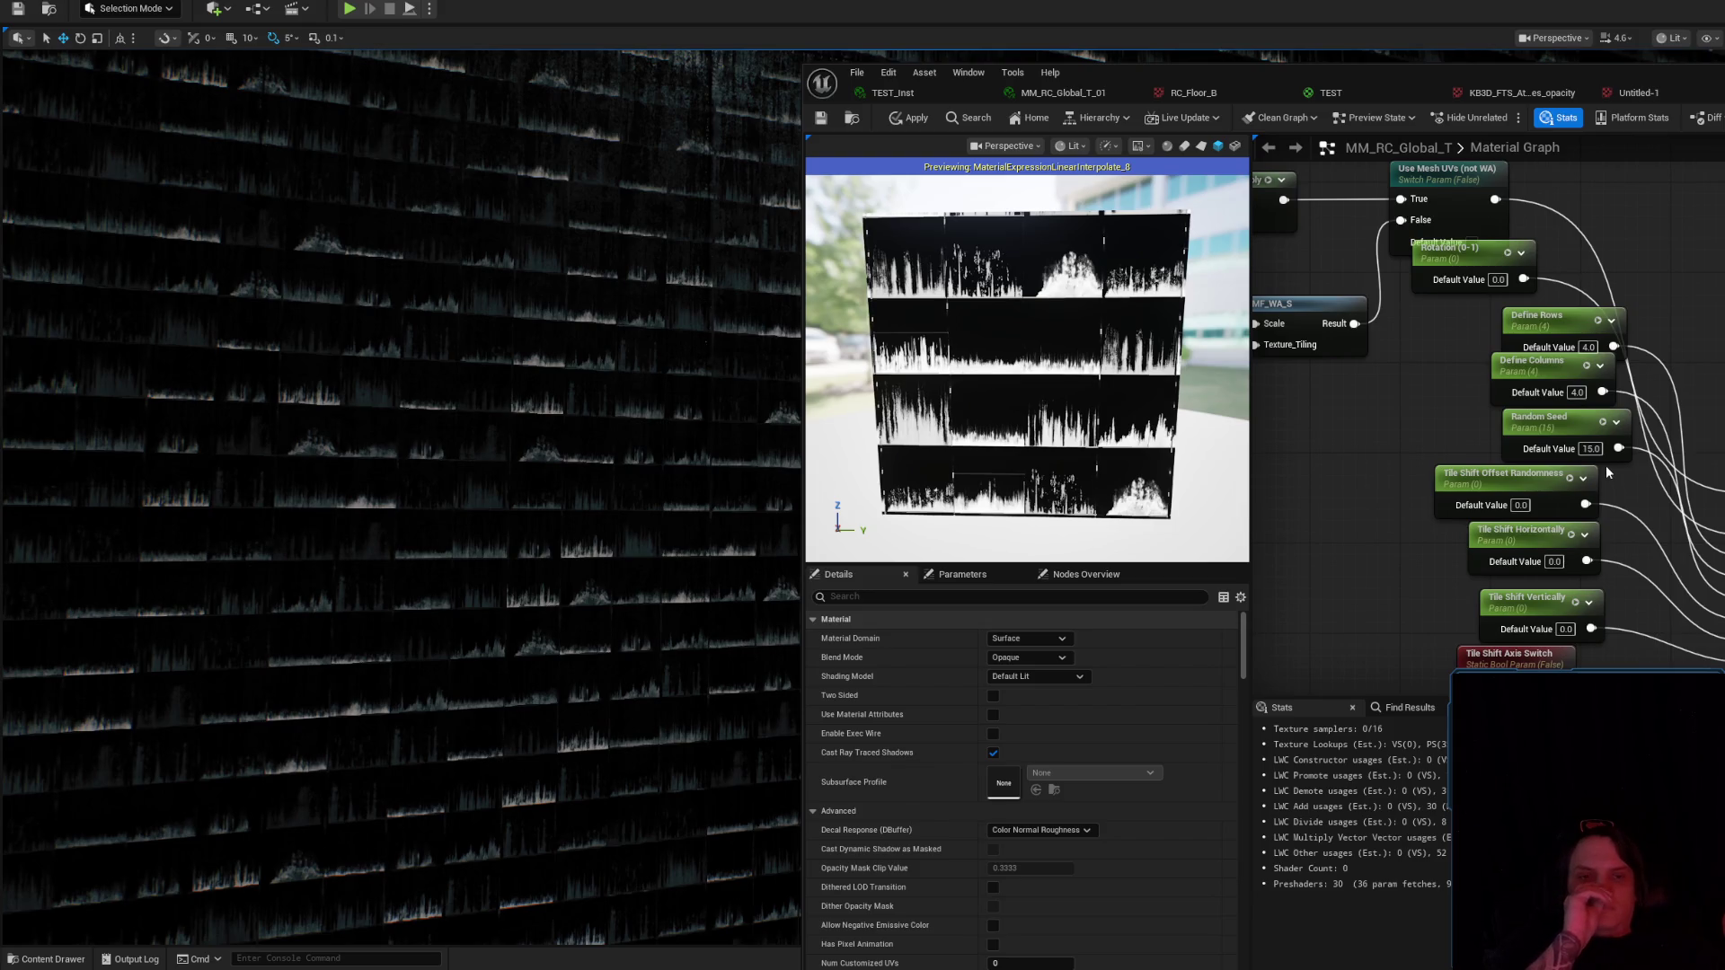
mouse_move(1604, 465)
mouse_down()
mouse_move(1539, 274)
mouse_move(1551, 172)
mouse_up()
mouse_move(1699, 605)
mouse_down()
mouse_move(1716, 553)
mouse_move(1707, 224)
mouse_move(1724, 252)
mouse_up()
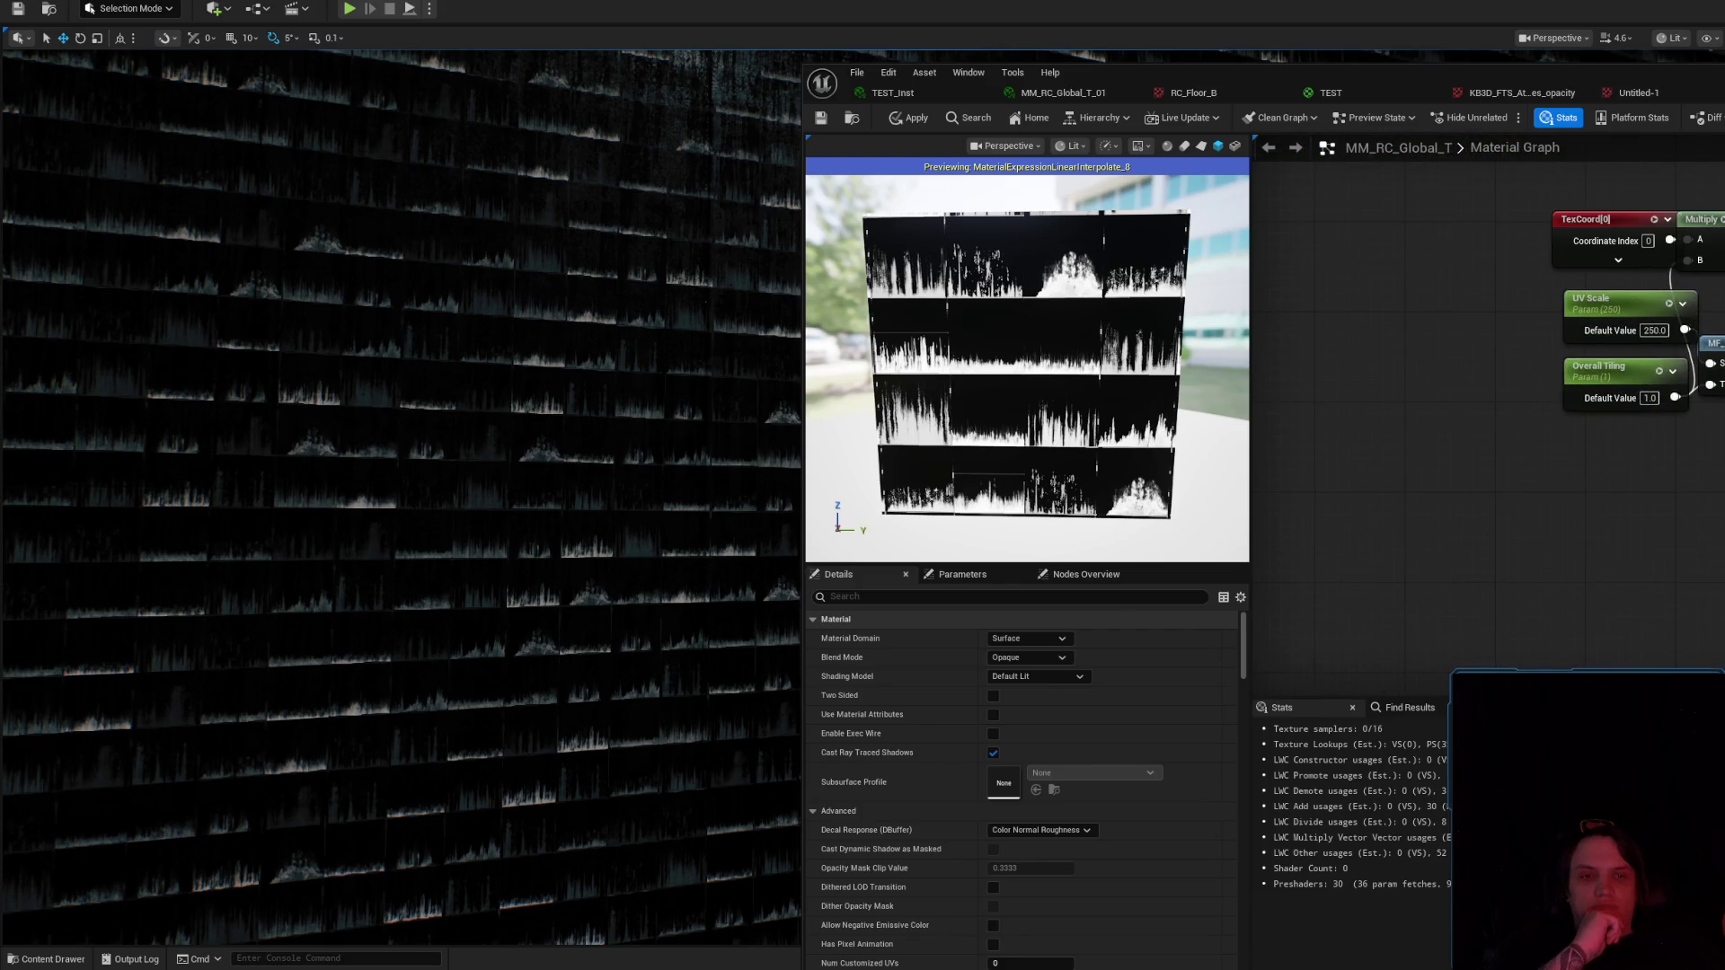
click(1659, 330)
text(4096)
key(Return)
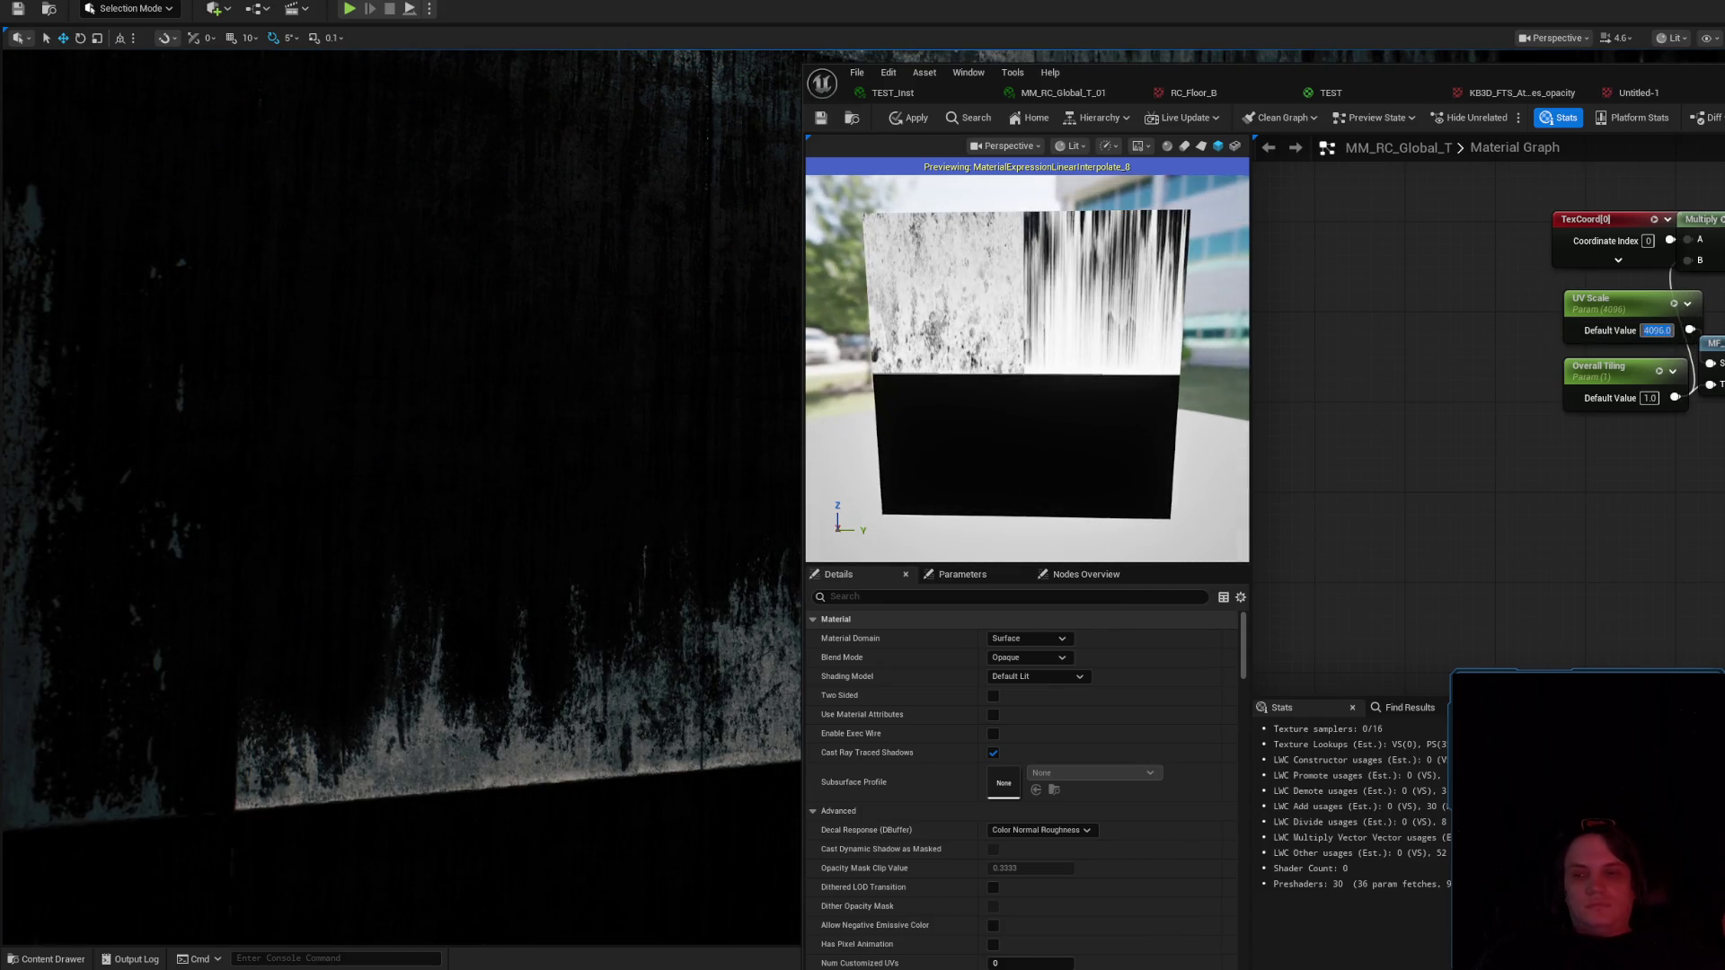
Set the Rotation parameter's default value to 0.5.
scroll(485, 296, up, 2)
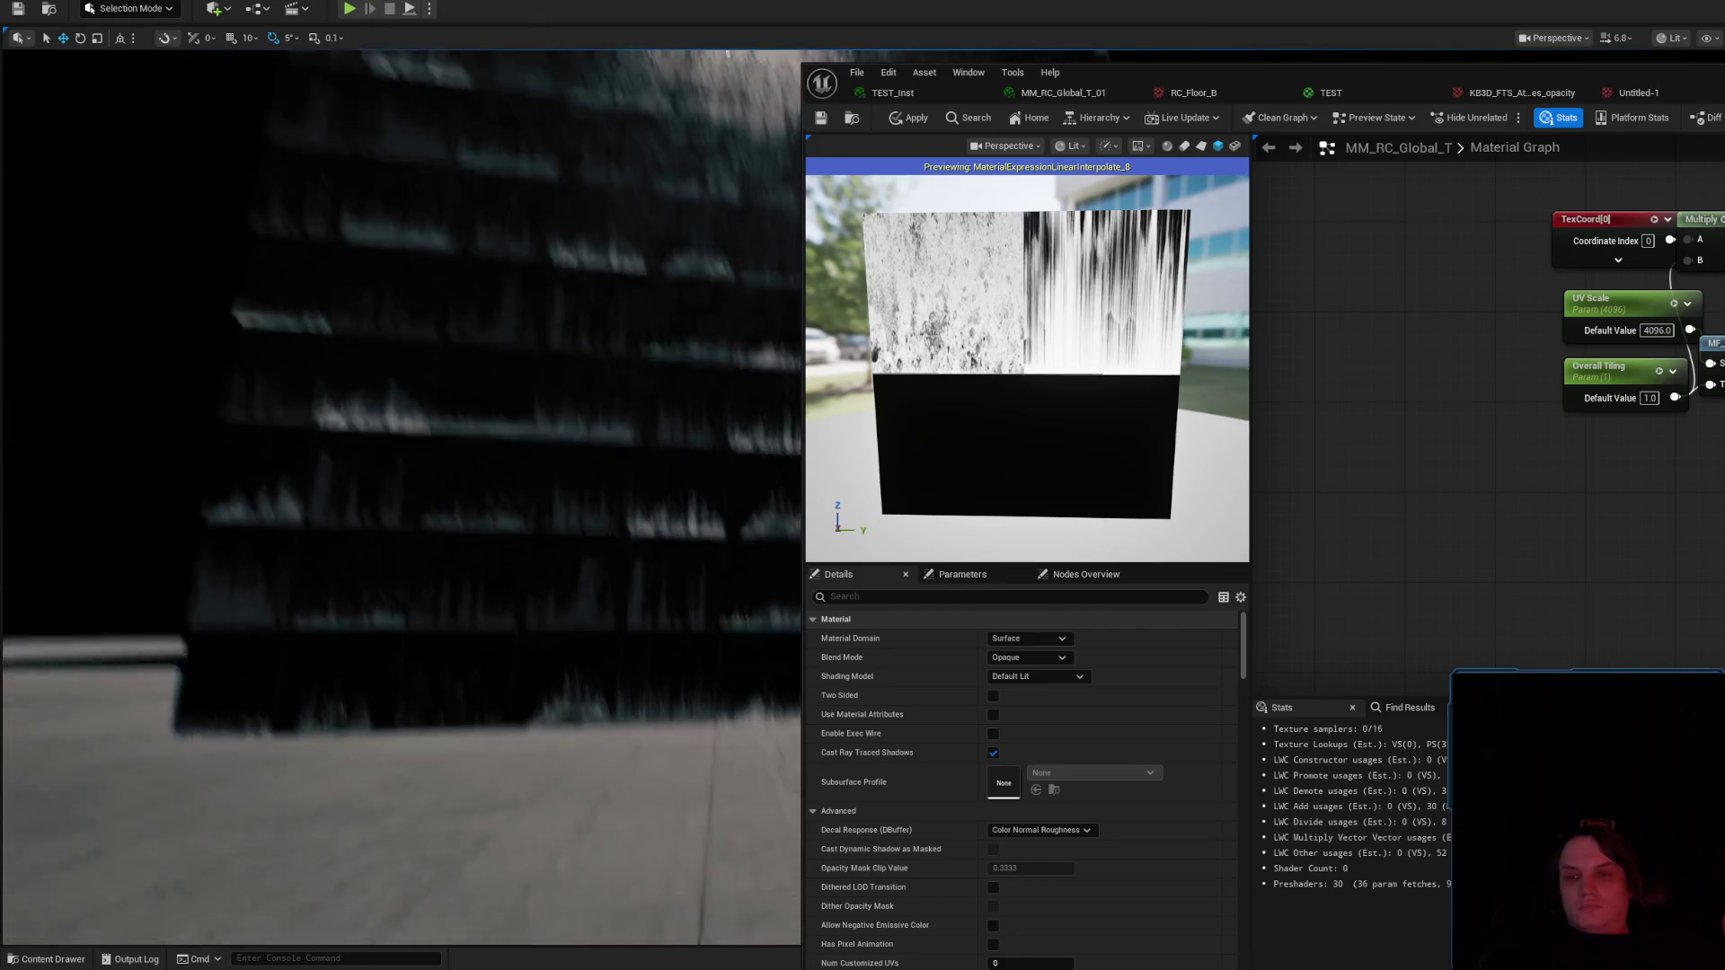
drag(1716, 557, 1573, 401)
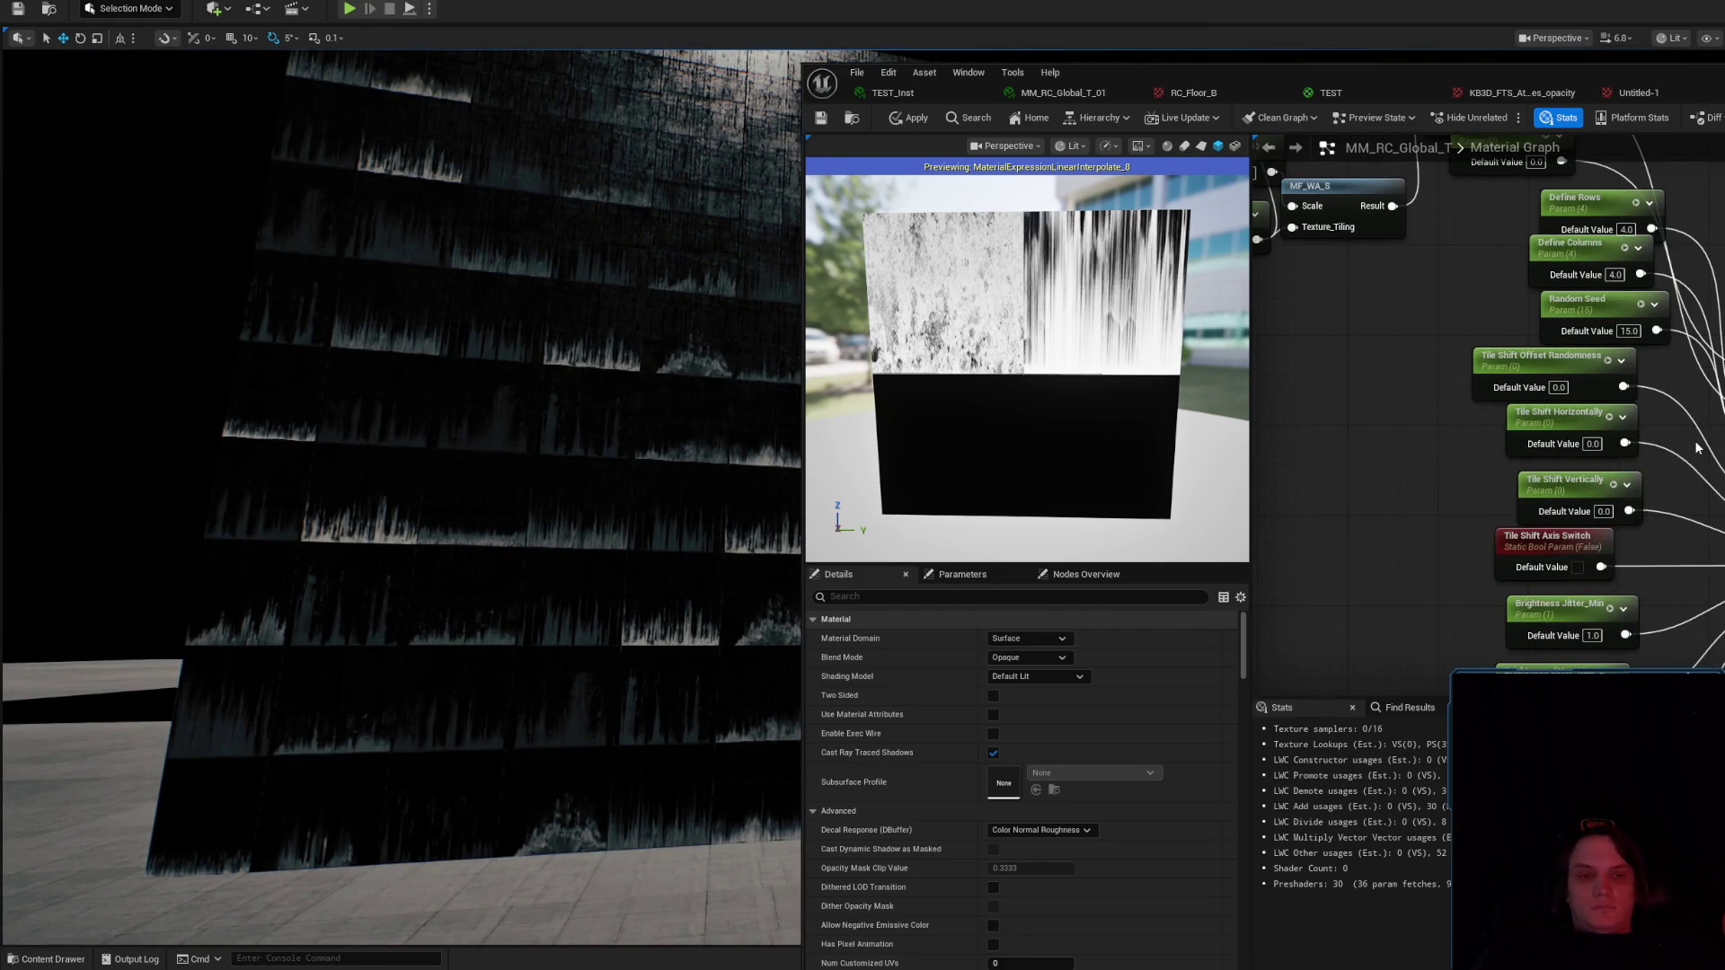
drag(1697, 447, 1688, 430)
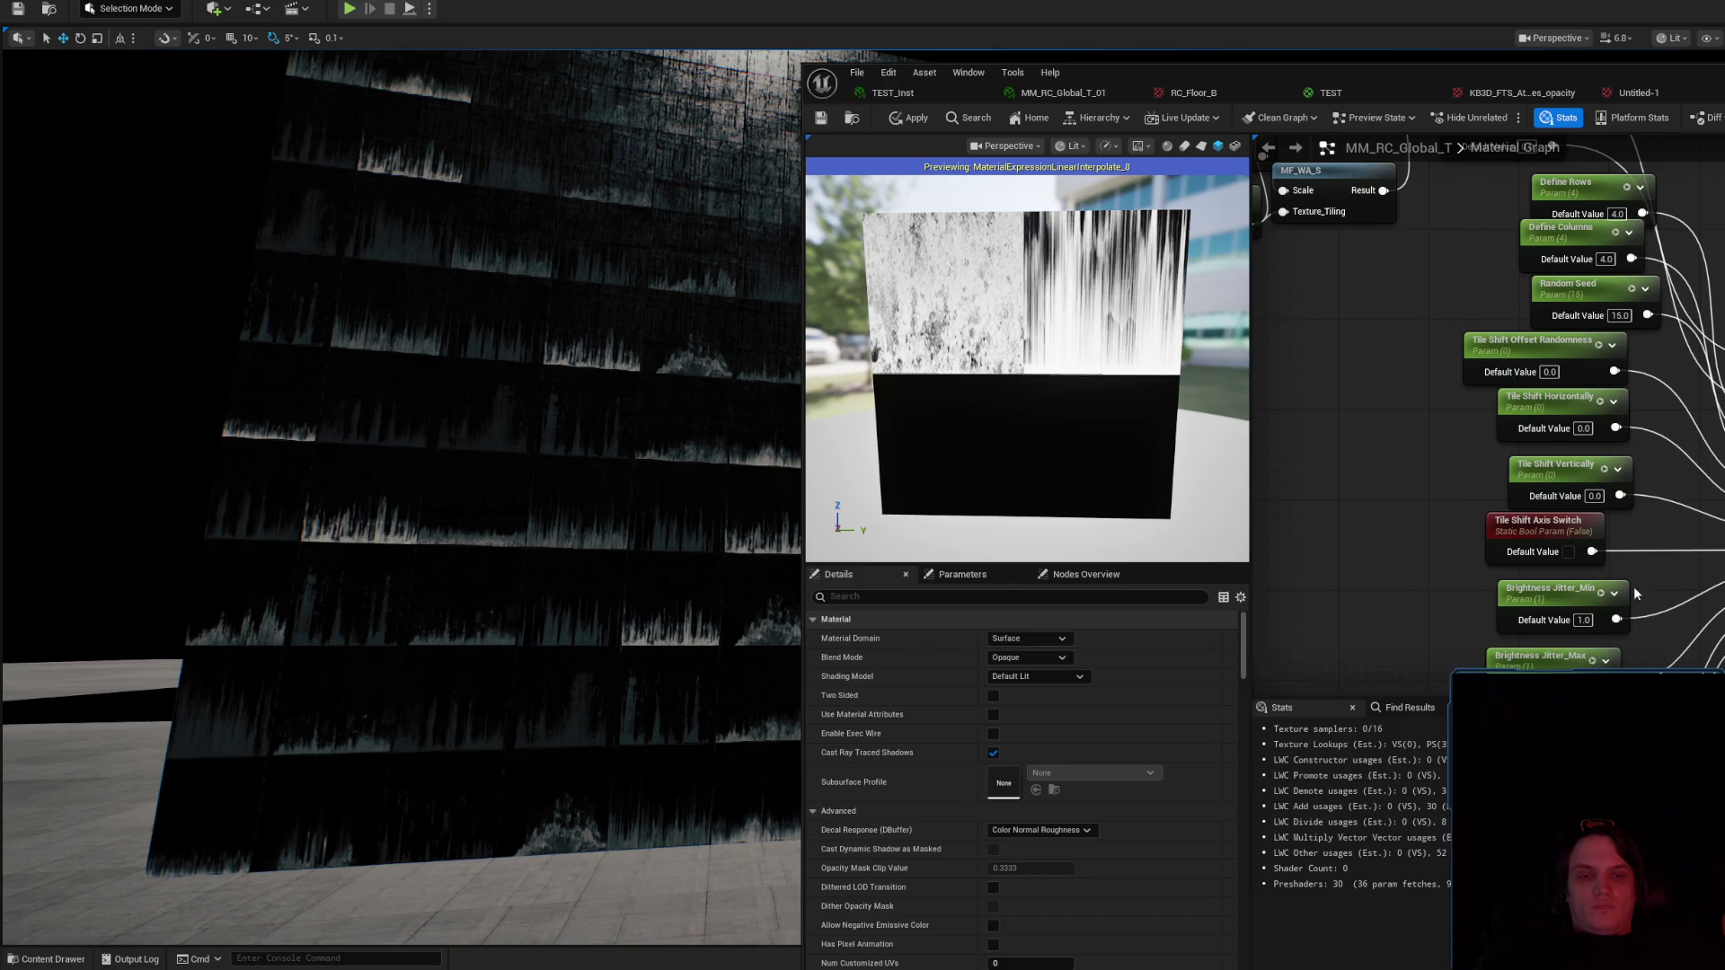
drag(1514, 649, 1467, 572)
drag(1577, 361, 1440, 402)
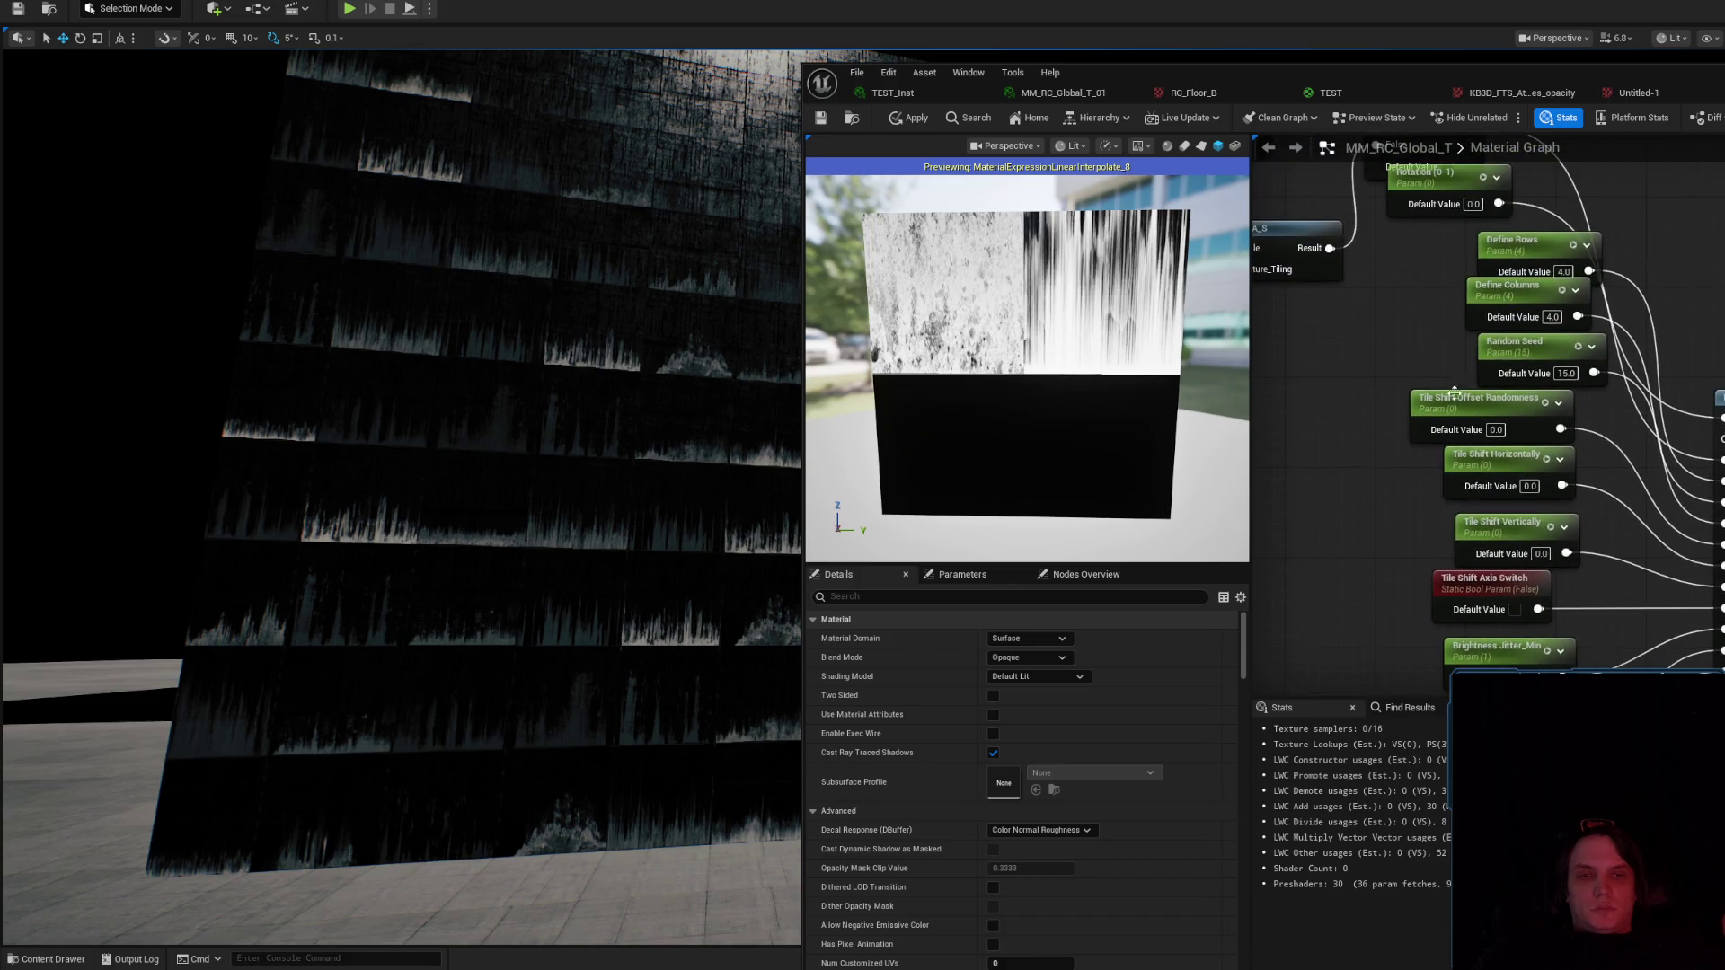
drag(1560, 304, 1563, 333)
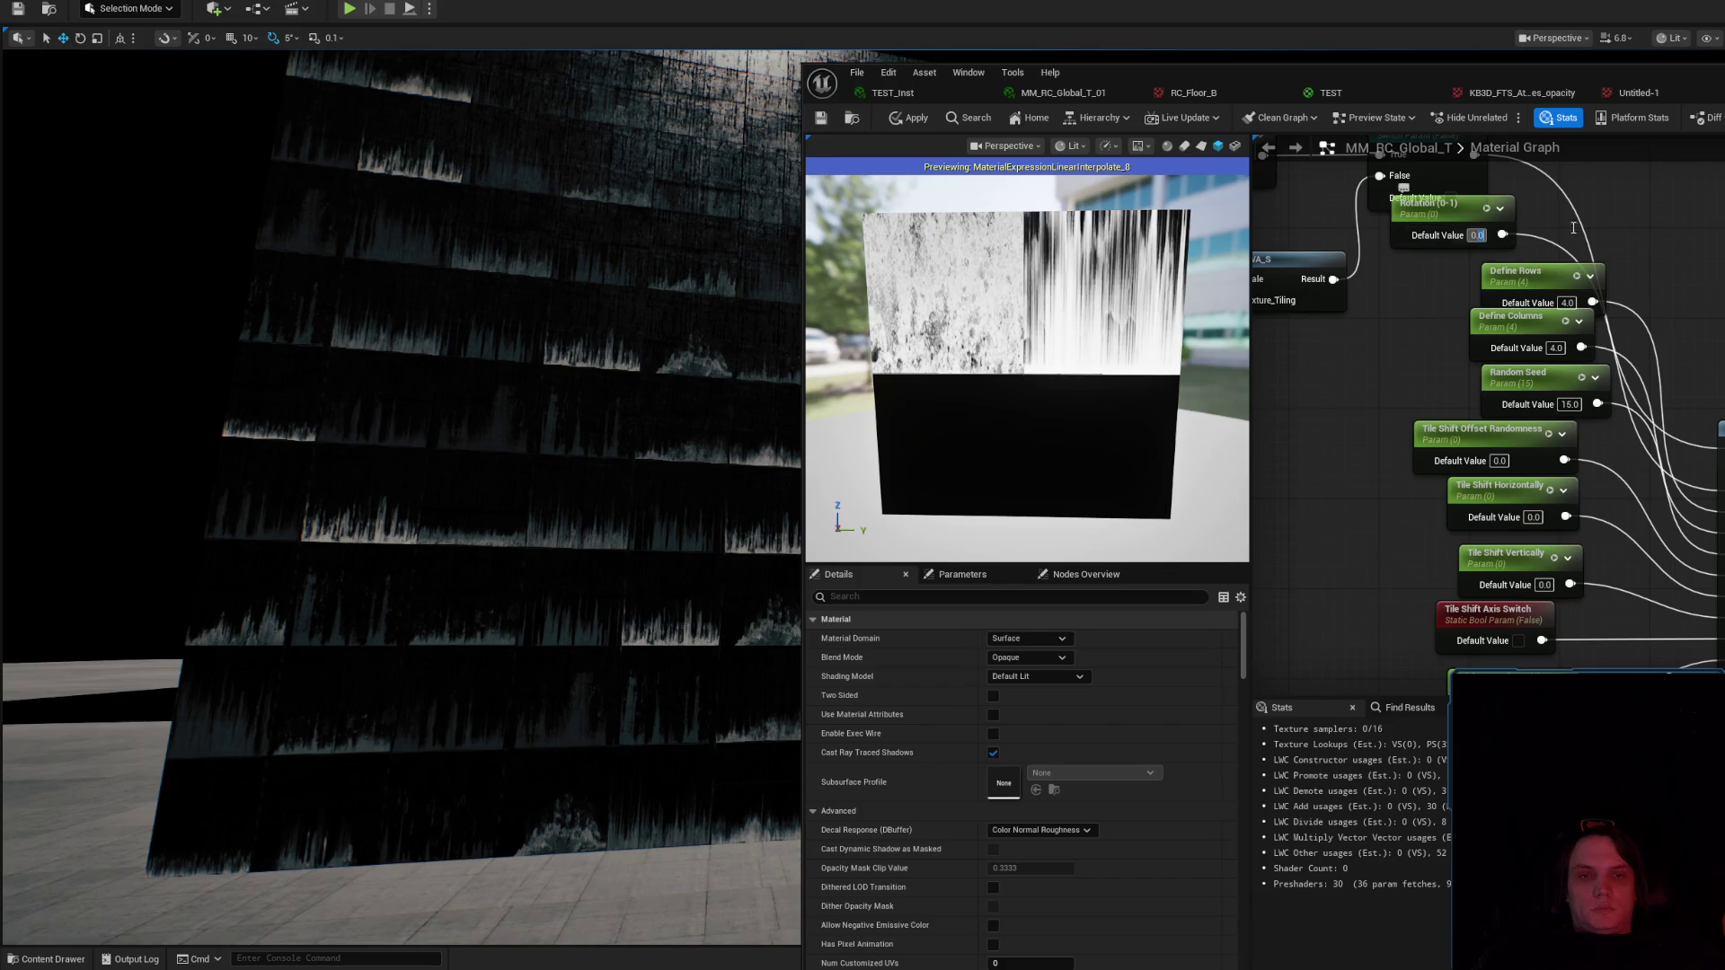
text(0.5)
key(Return)
Set the Brightness Jitter_Min default value to 0.
drag(616, 489, 617, 489)
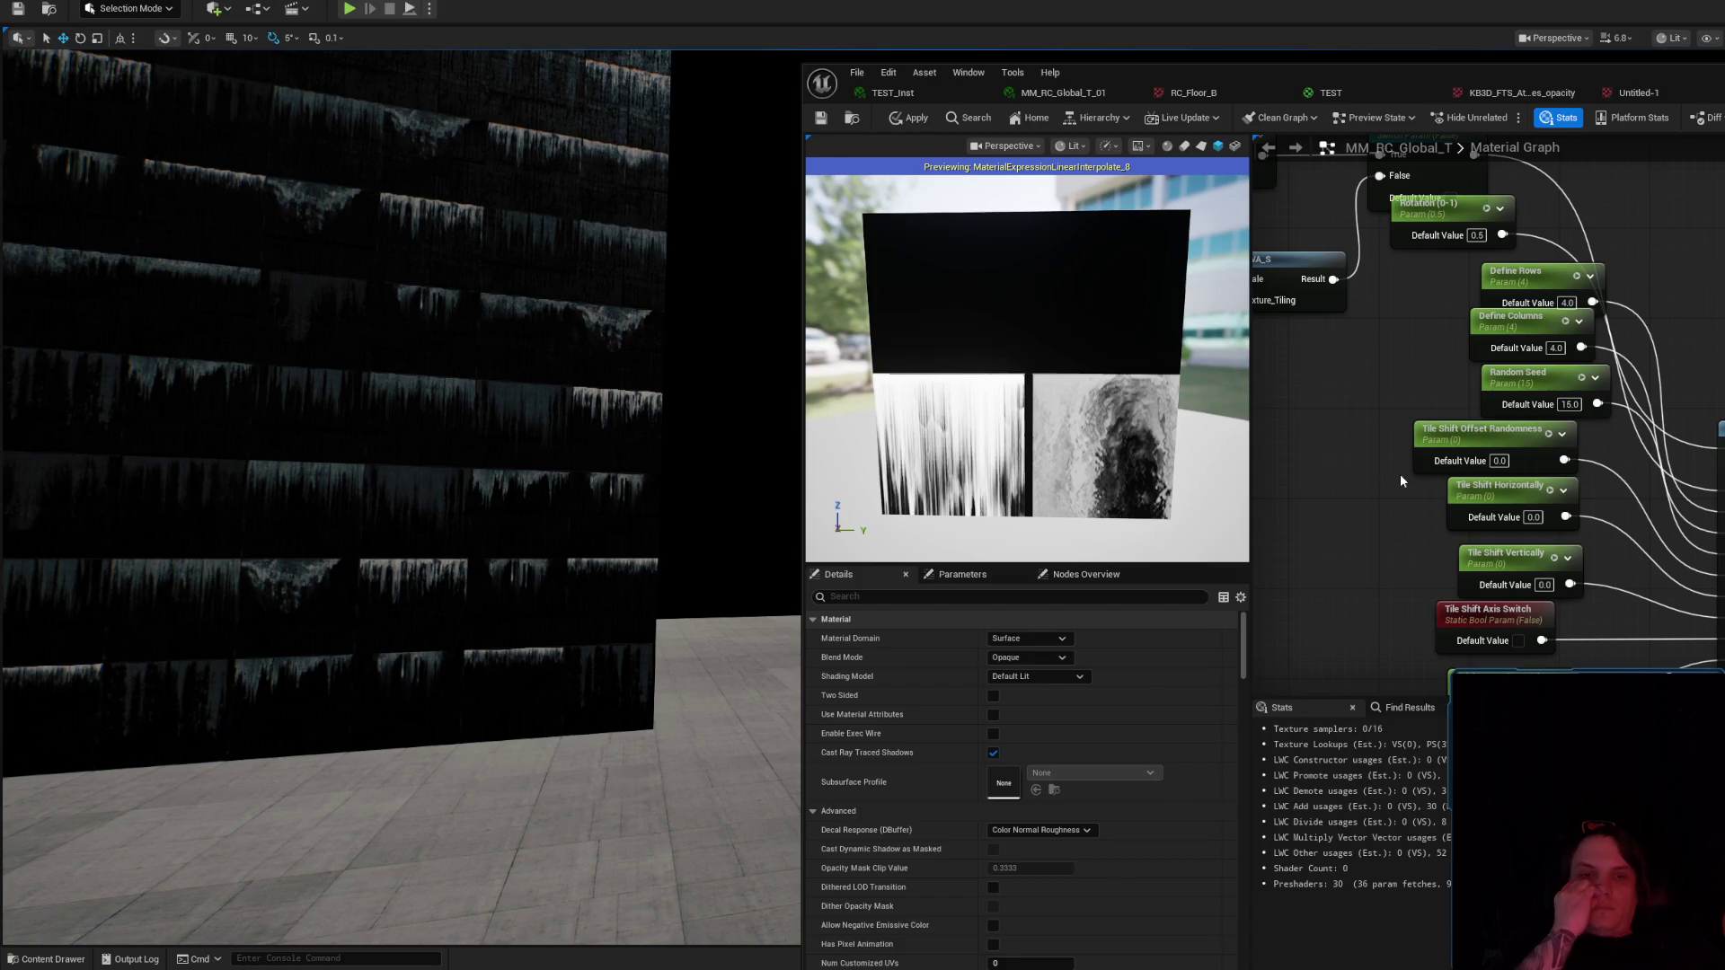
drag(1400, 467, 1518, 326)
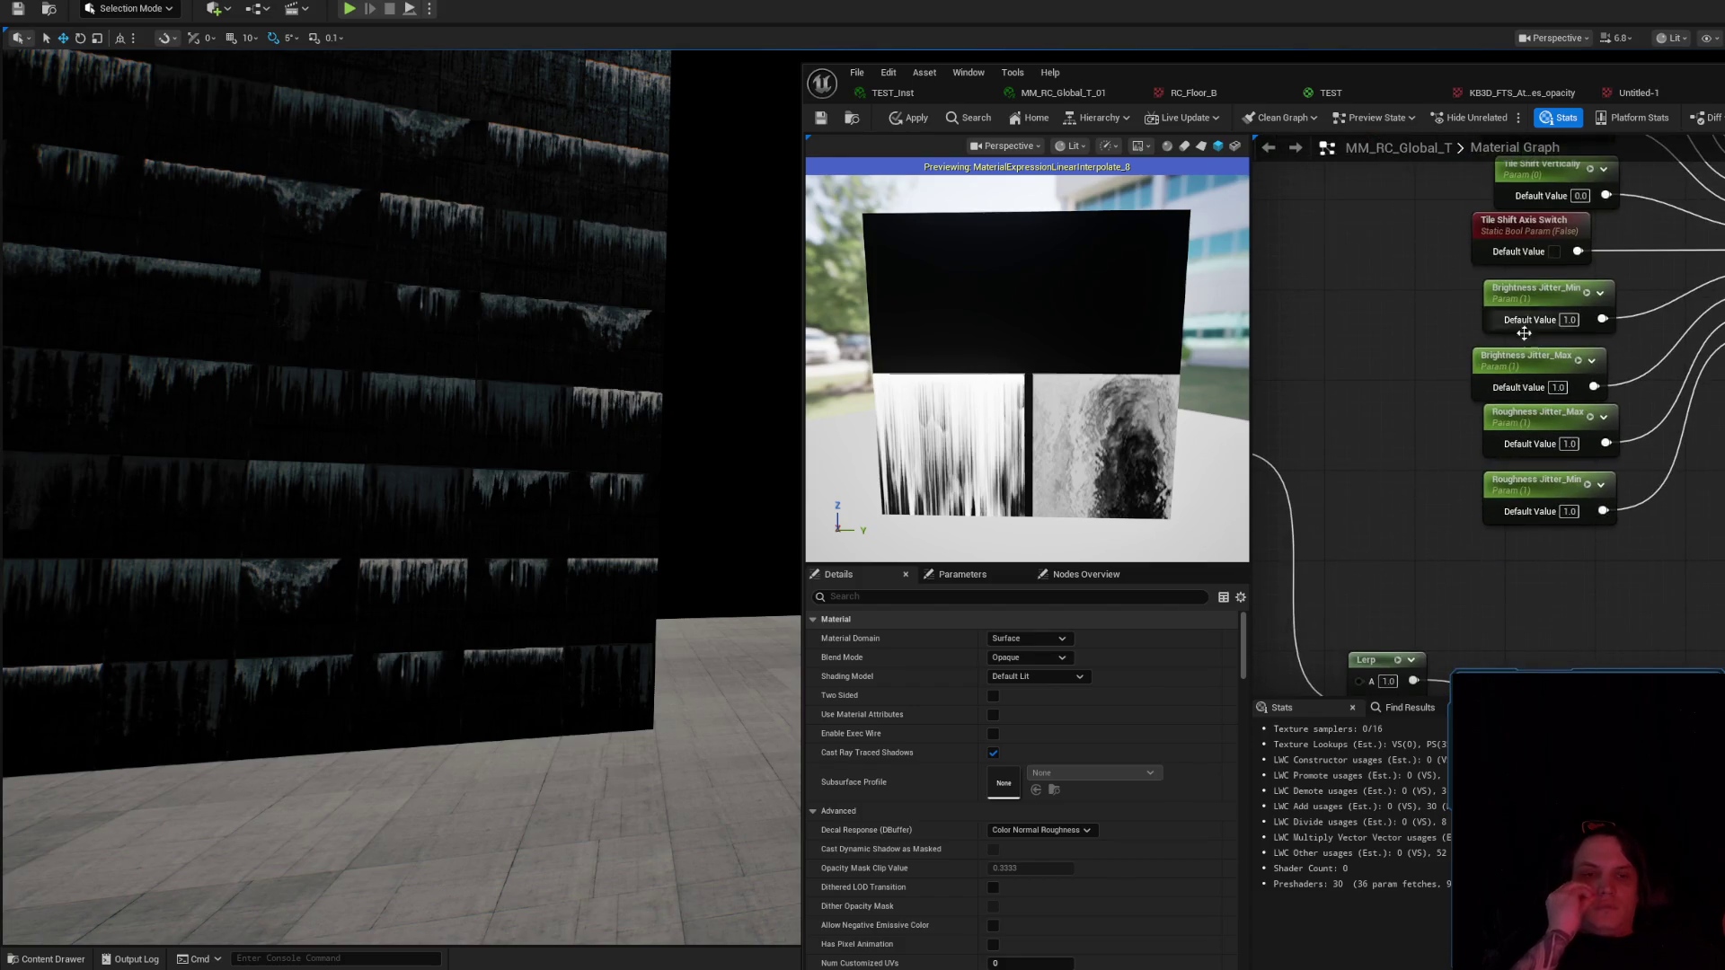
drag(1652, 440, 1653, 547)
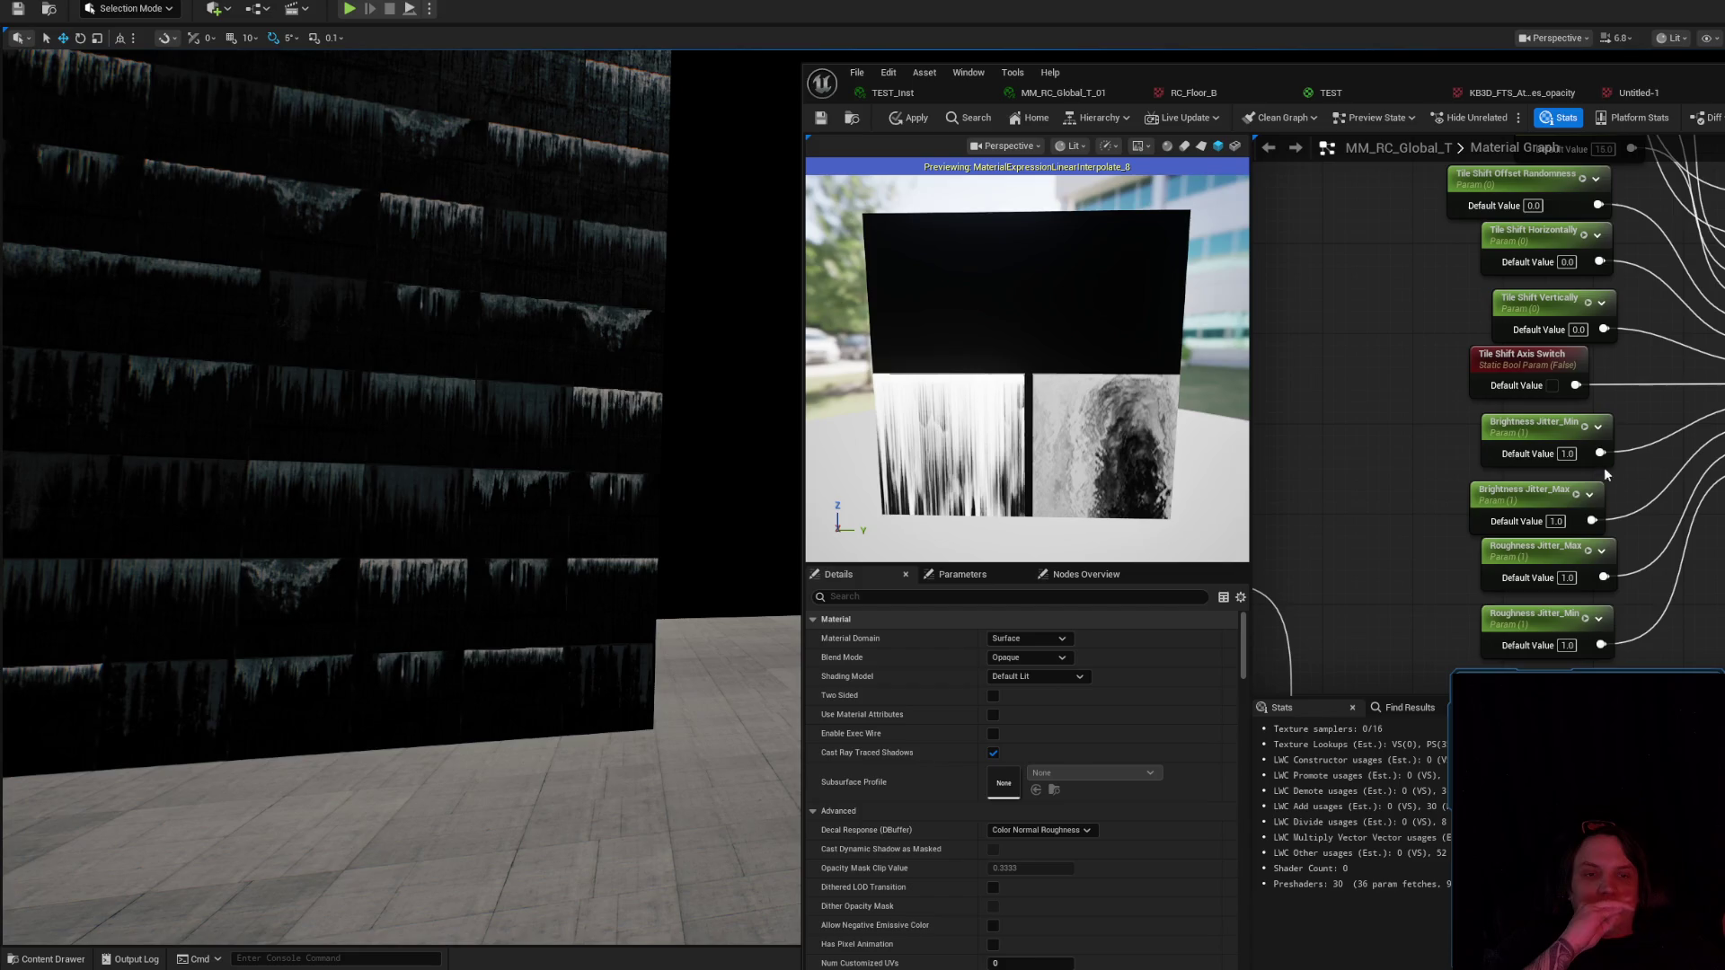
drag(1646, 388, 1635, 451)
click(1557, 517)
text(0)
key(Return)
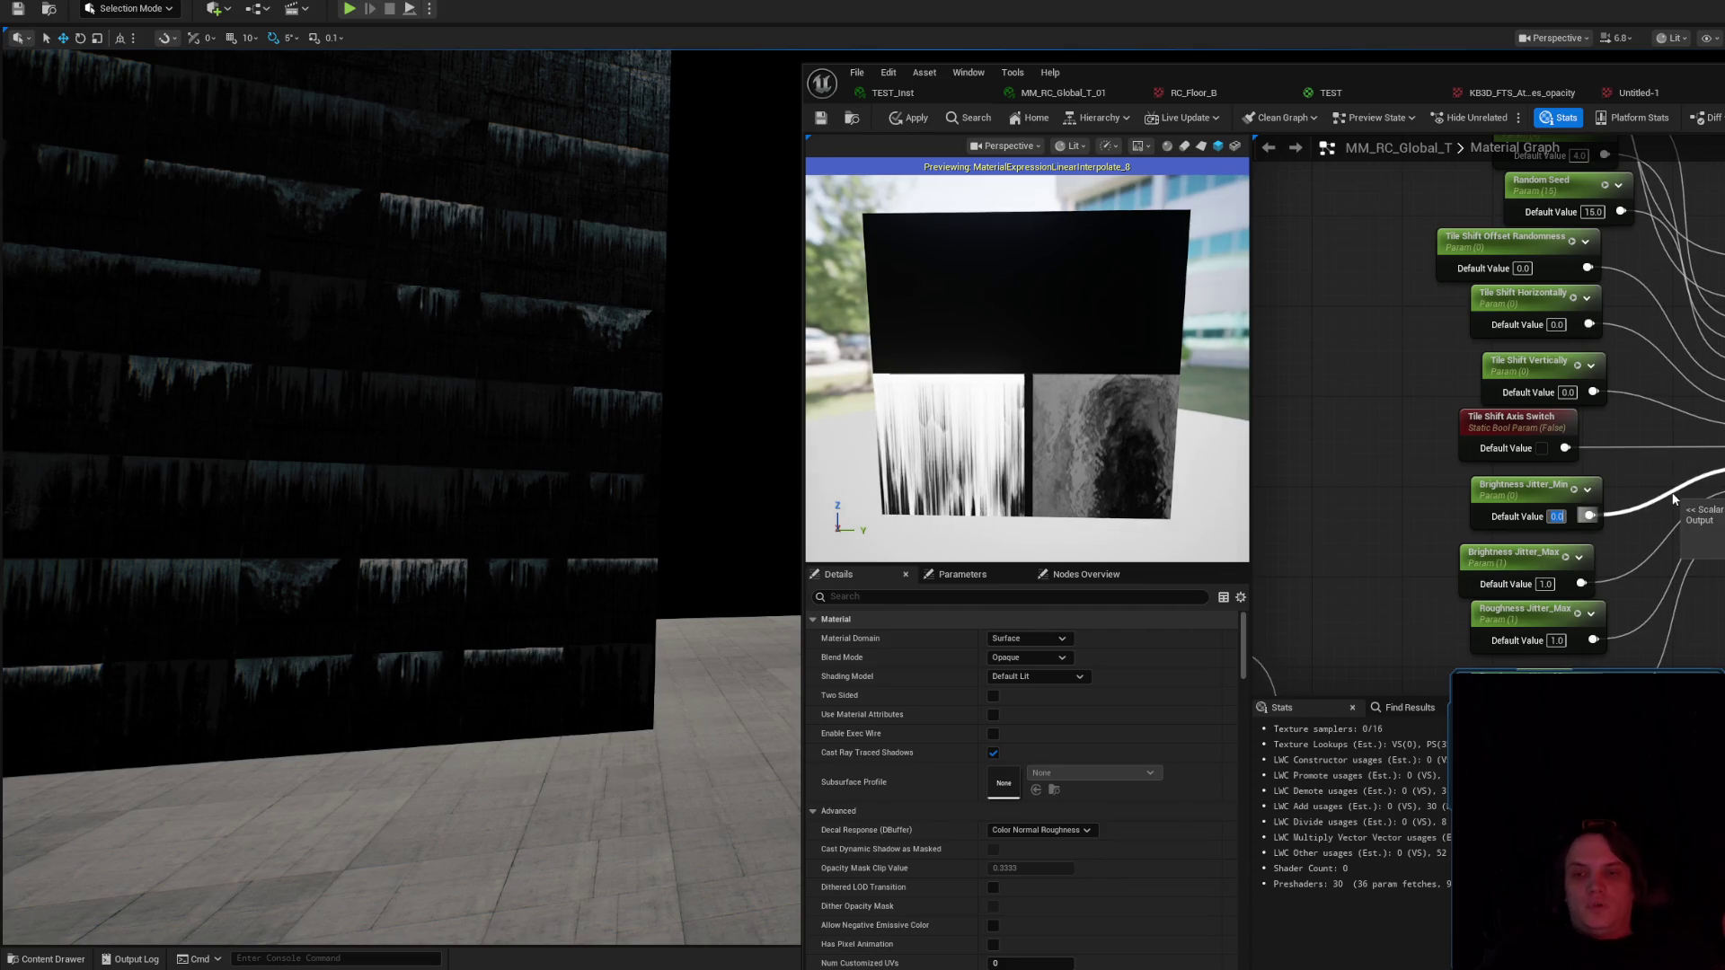
Try -1 for Brightness Jitter_Min, then settle back on 0.
text(-1)
key(Return)
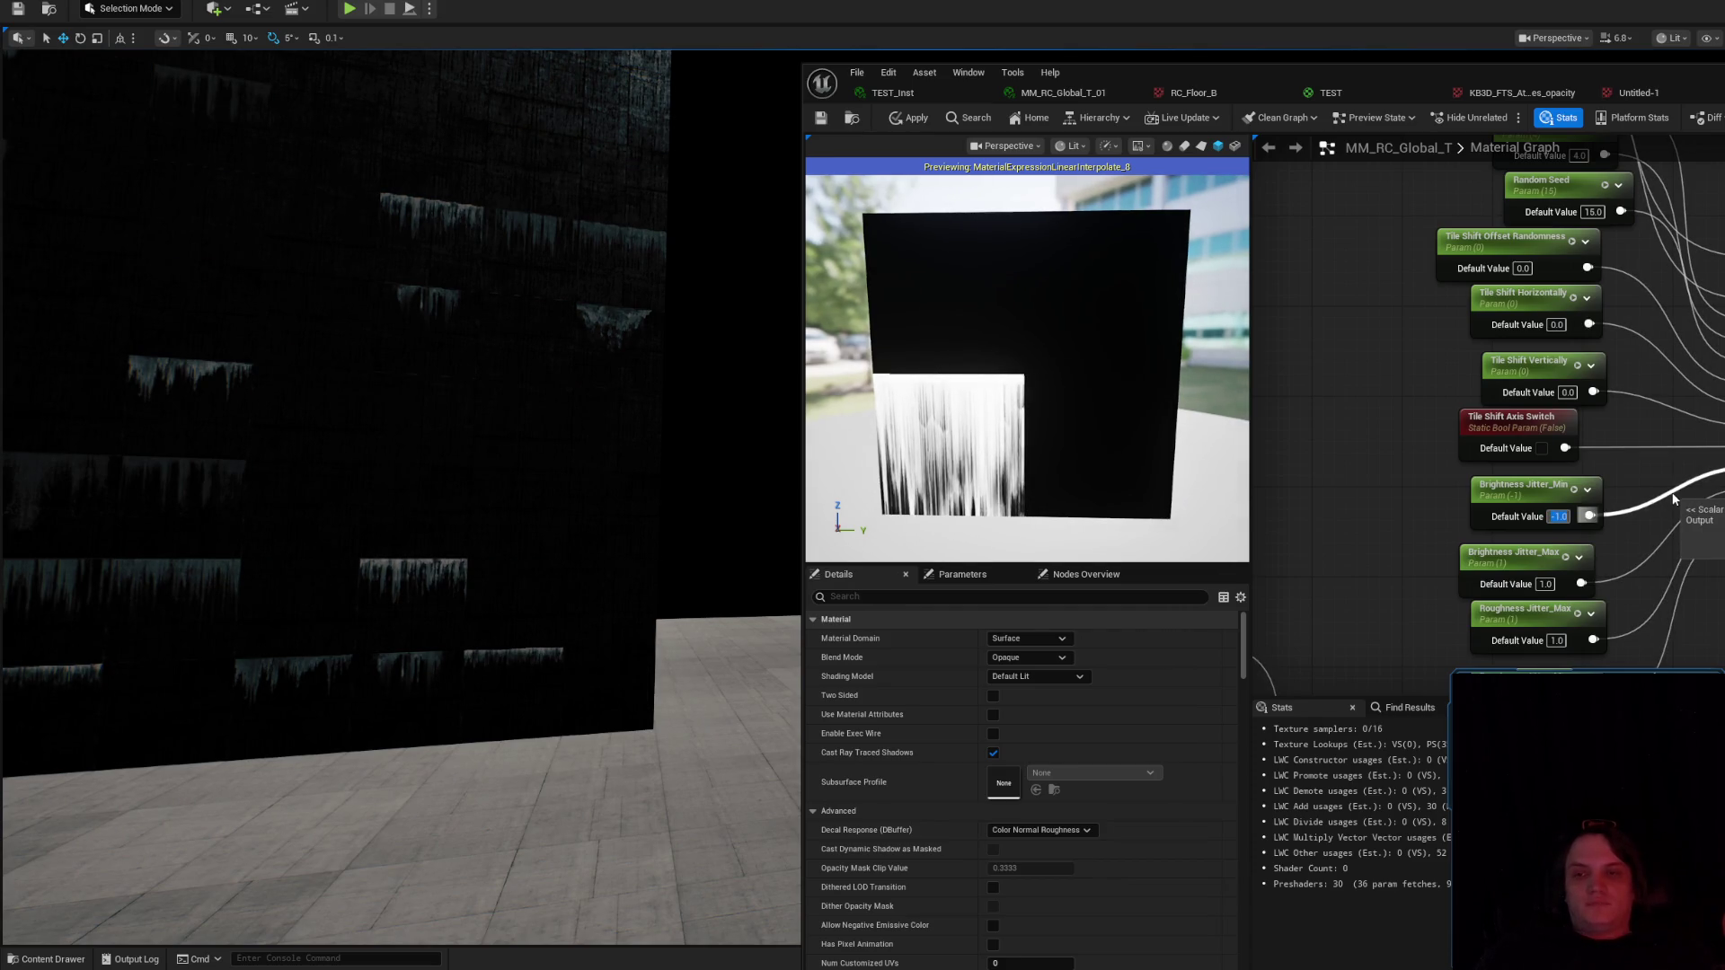
text(0)
key(Return)
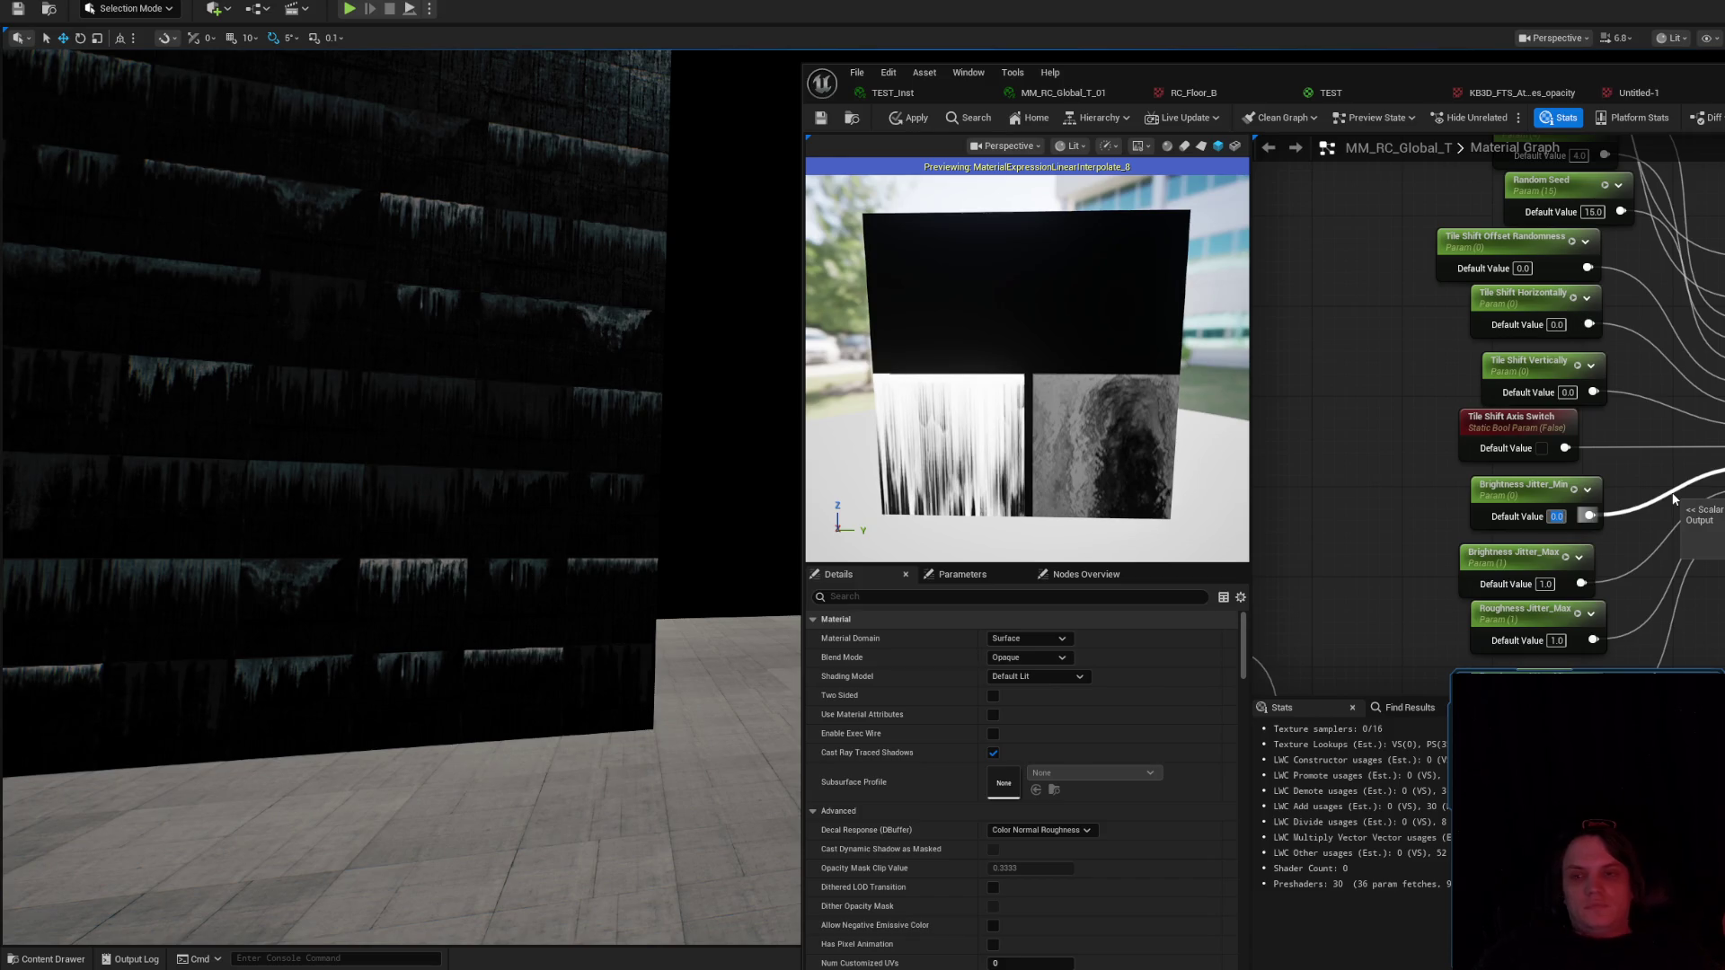
mouse_move(728, 452)
mouse_down()
mouse_move(692, 422)
mouse_move(729, 452)
mouse_up()
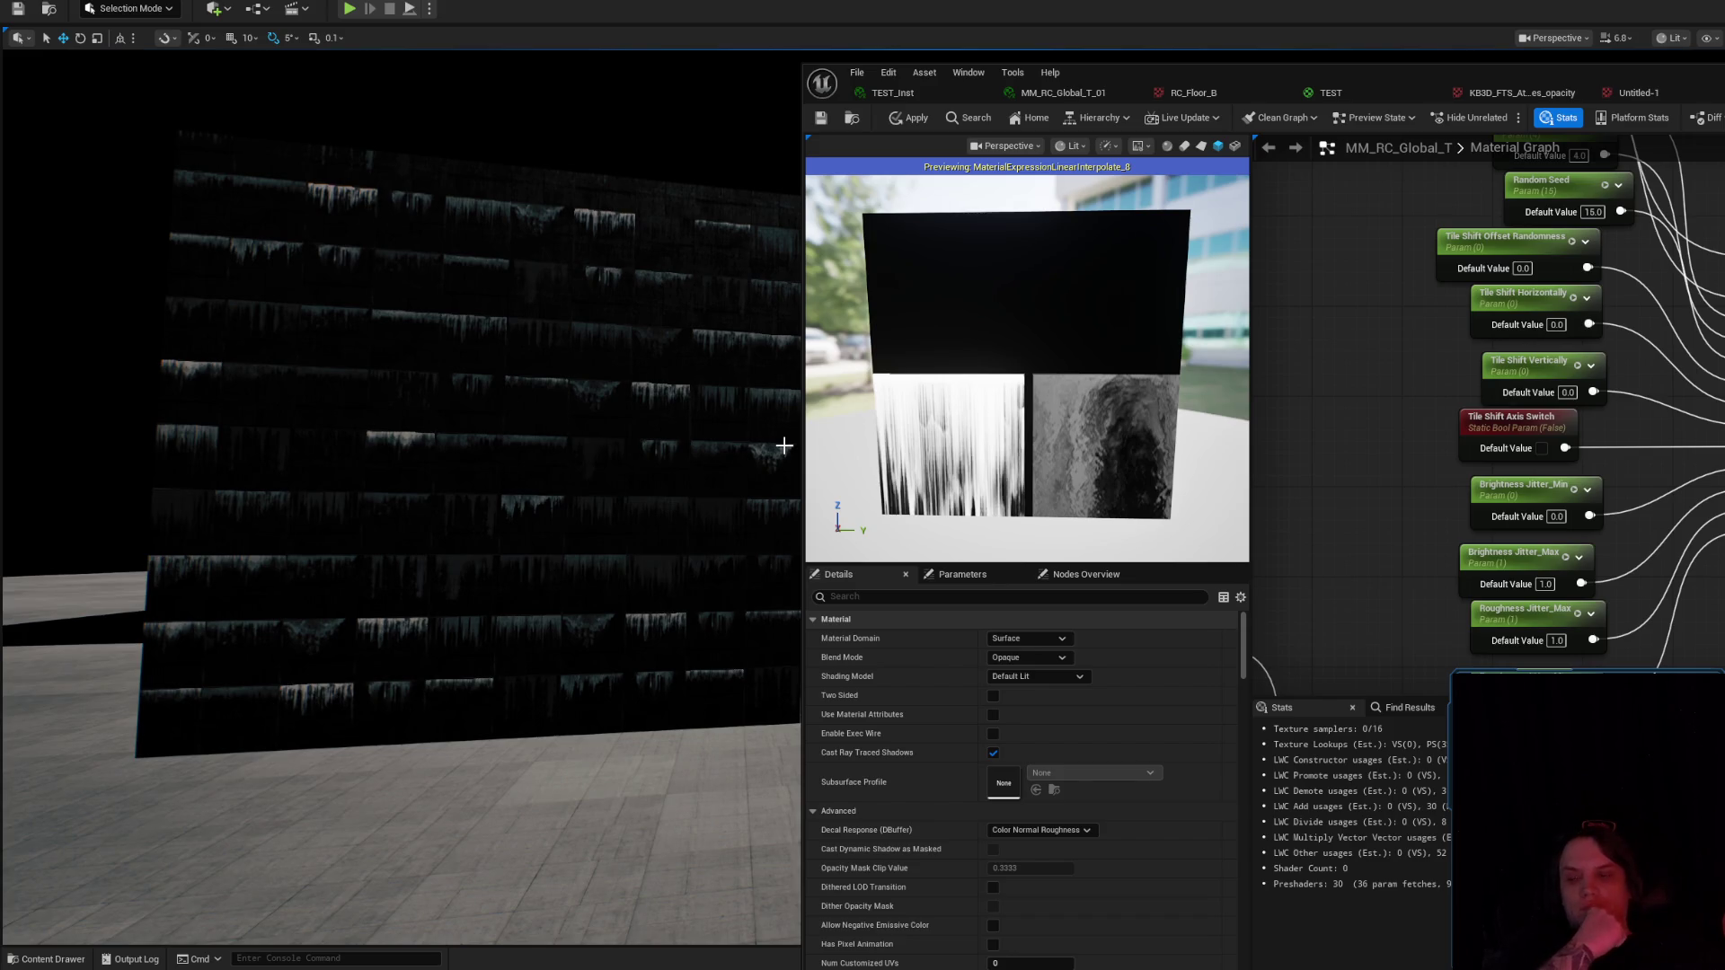
scroll(1674, 403, down, 5)
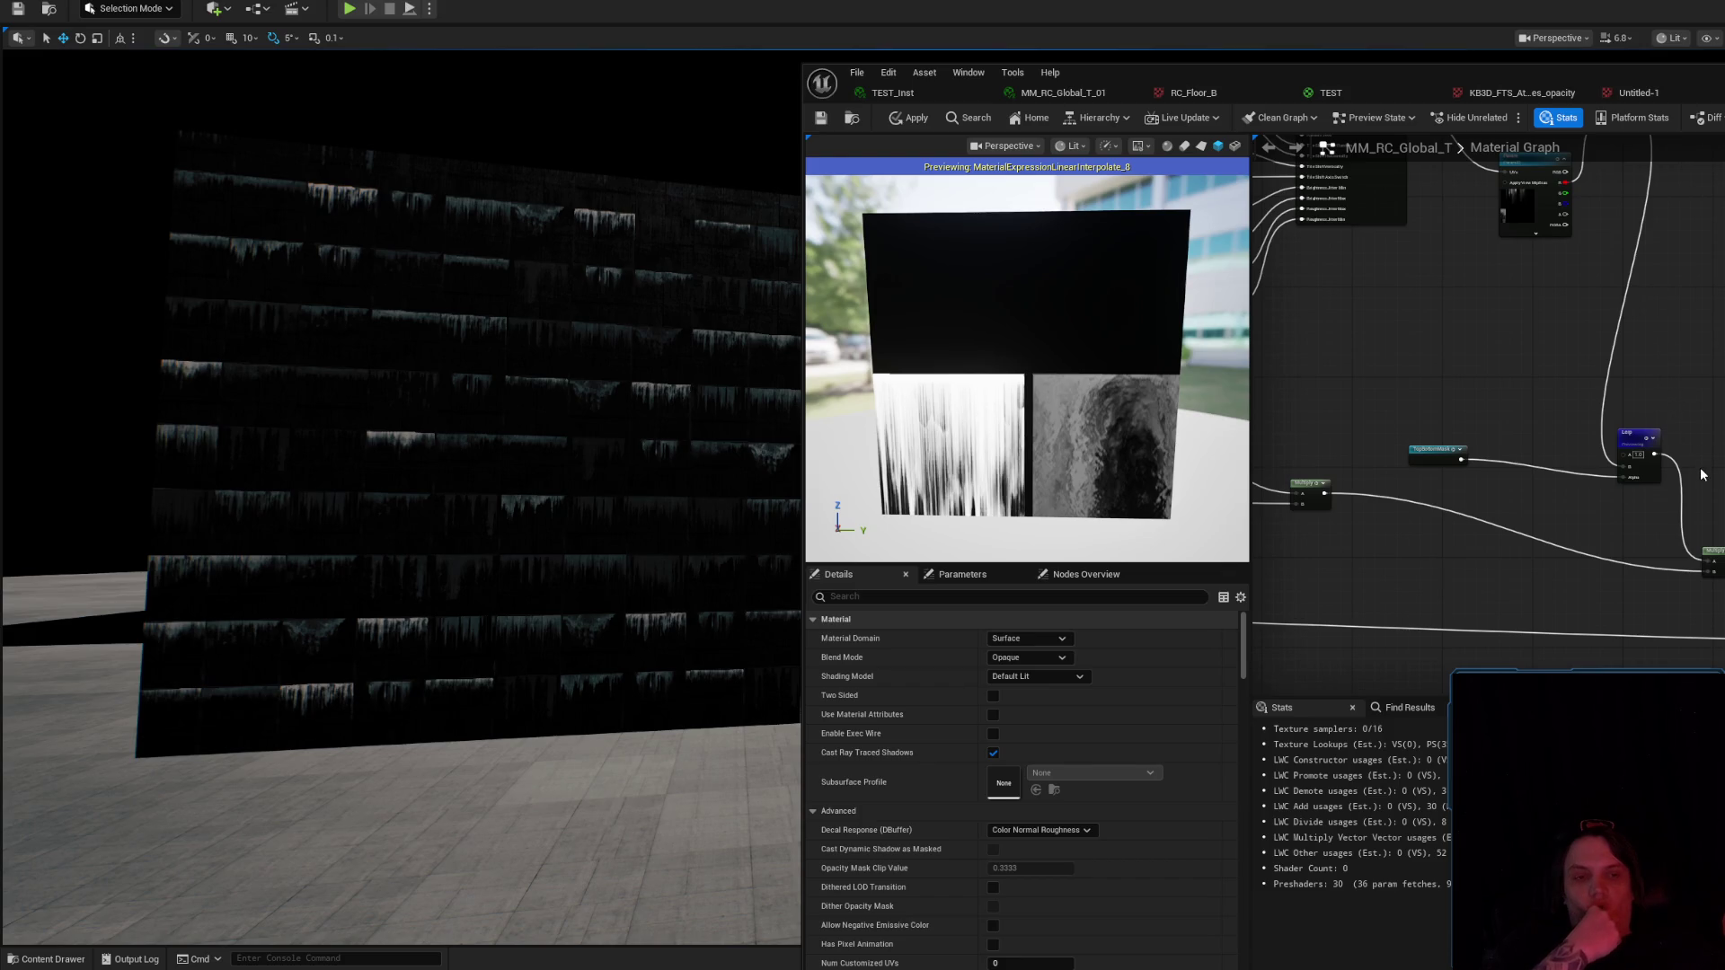
Connect the Multiply output into the Add node's A input.
click(1704, 475)
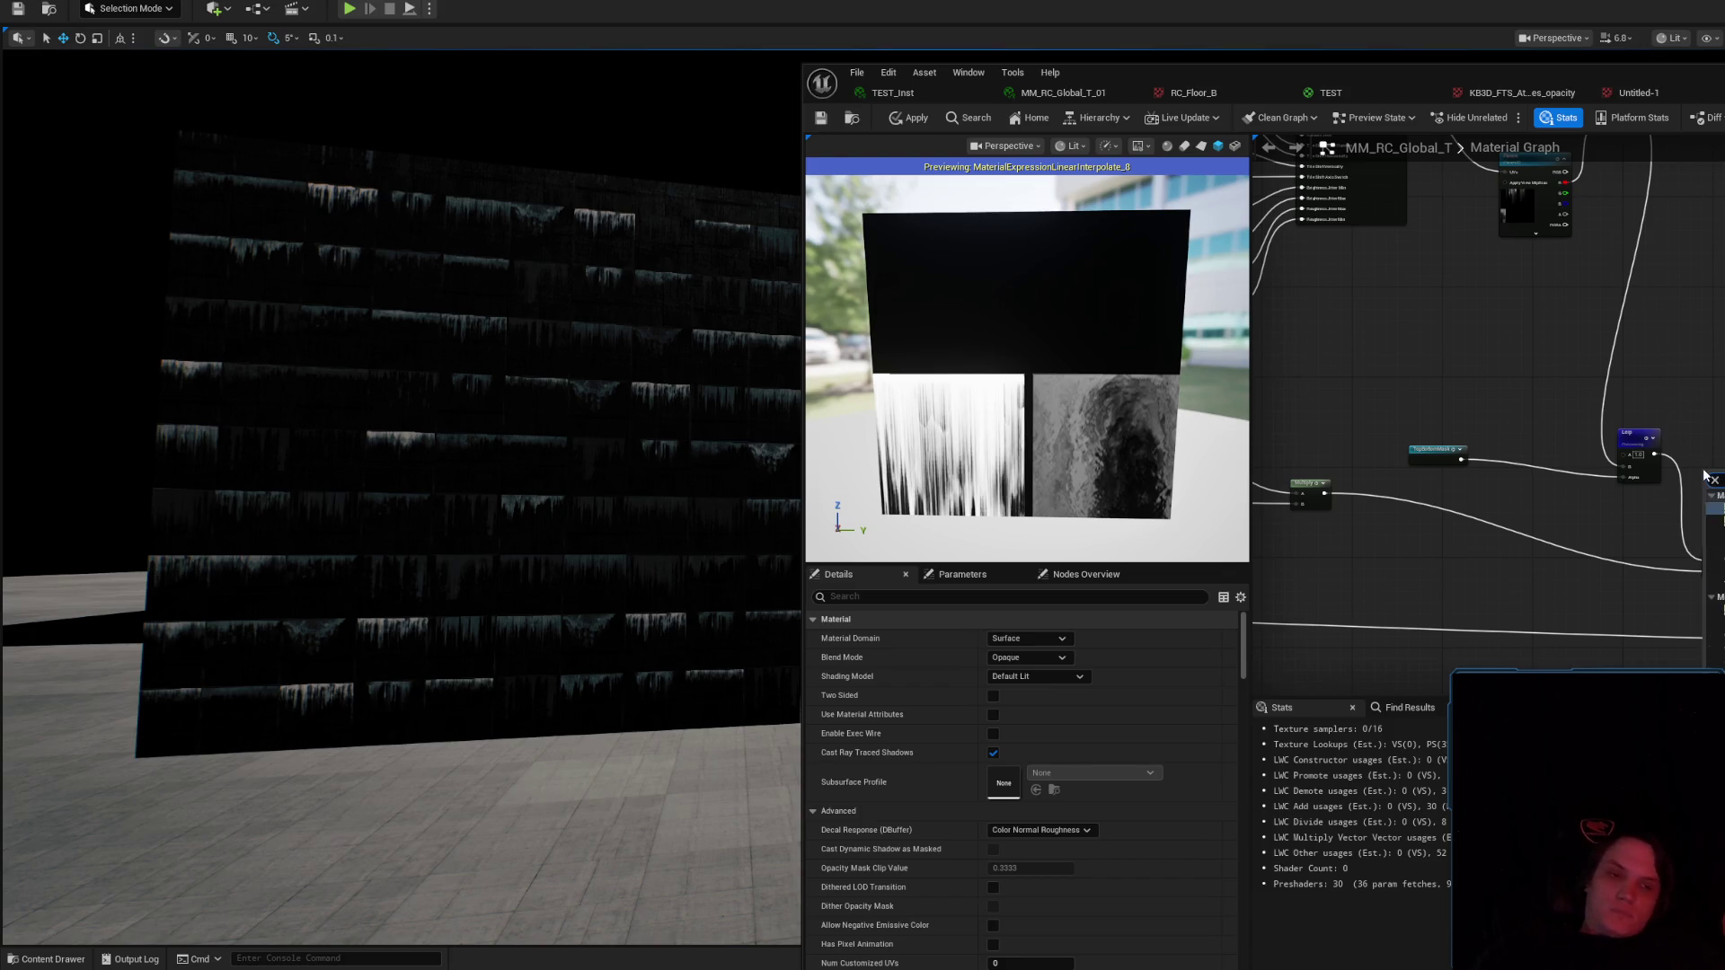
click(1709, 485)
drag(1323, 494, 1709, 482)
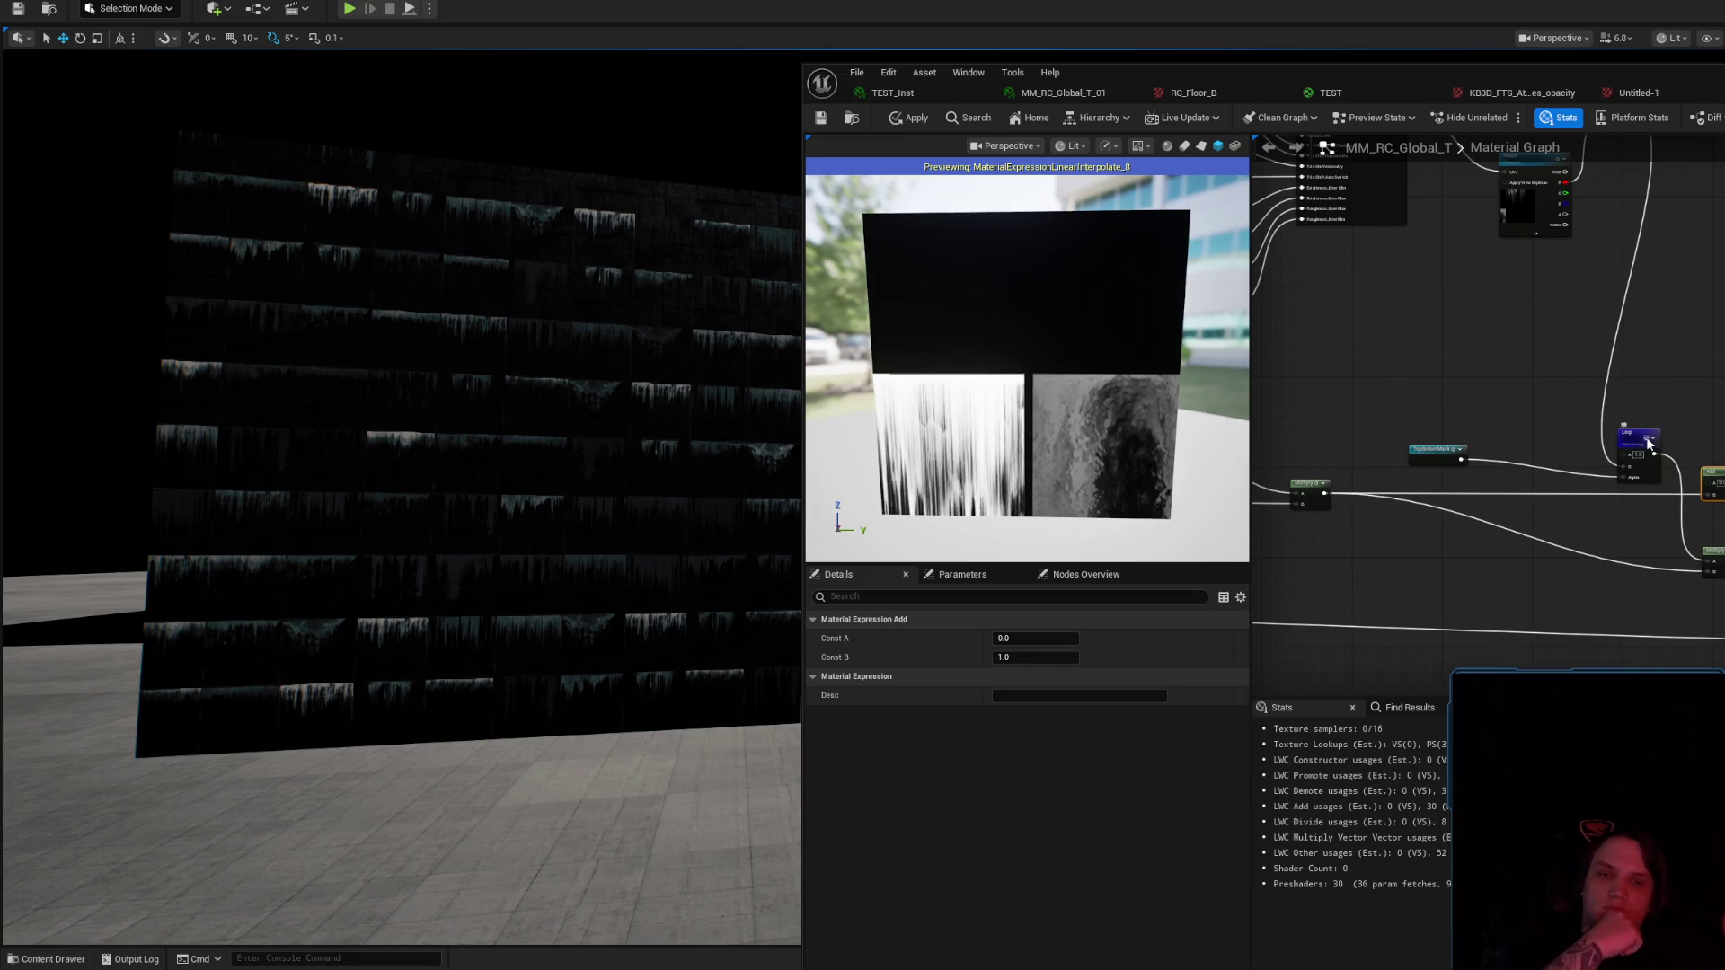
key(space)
drag(1112, 384, 1052, 386)
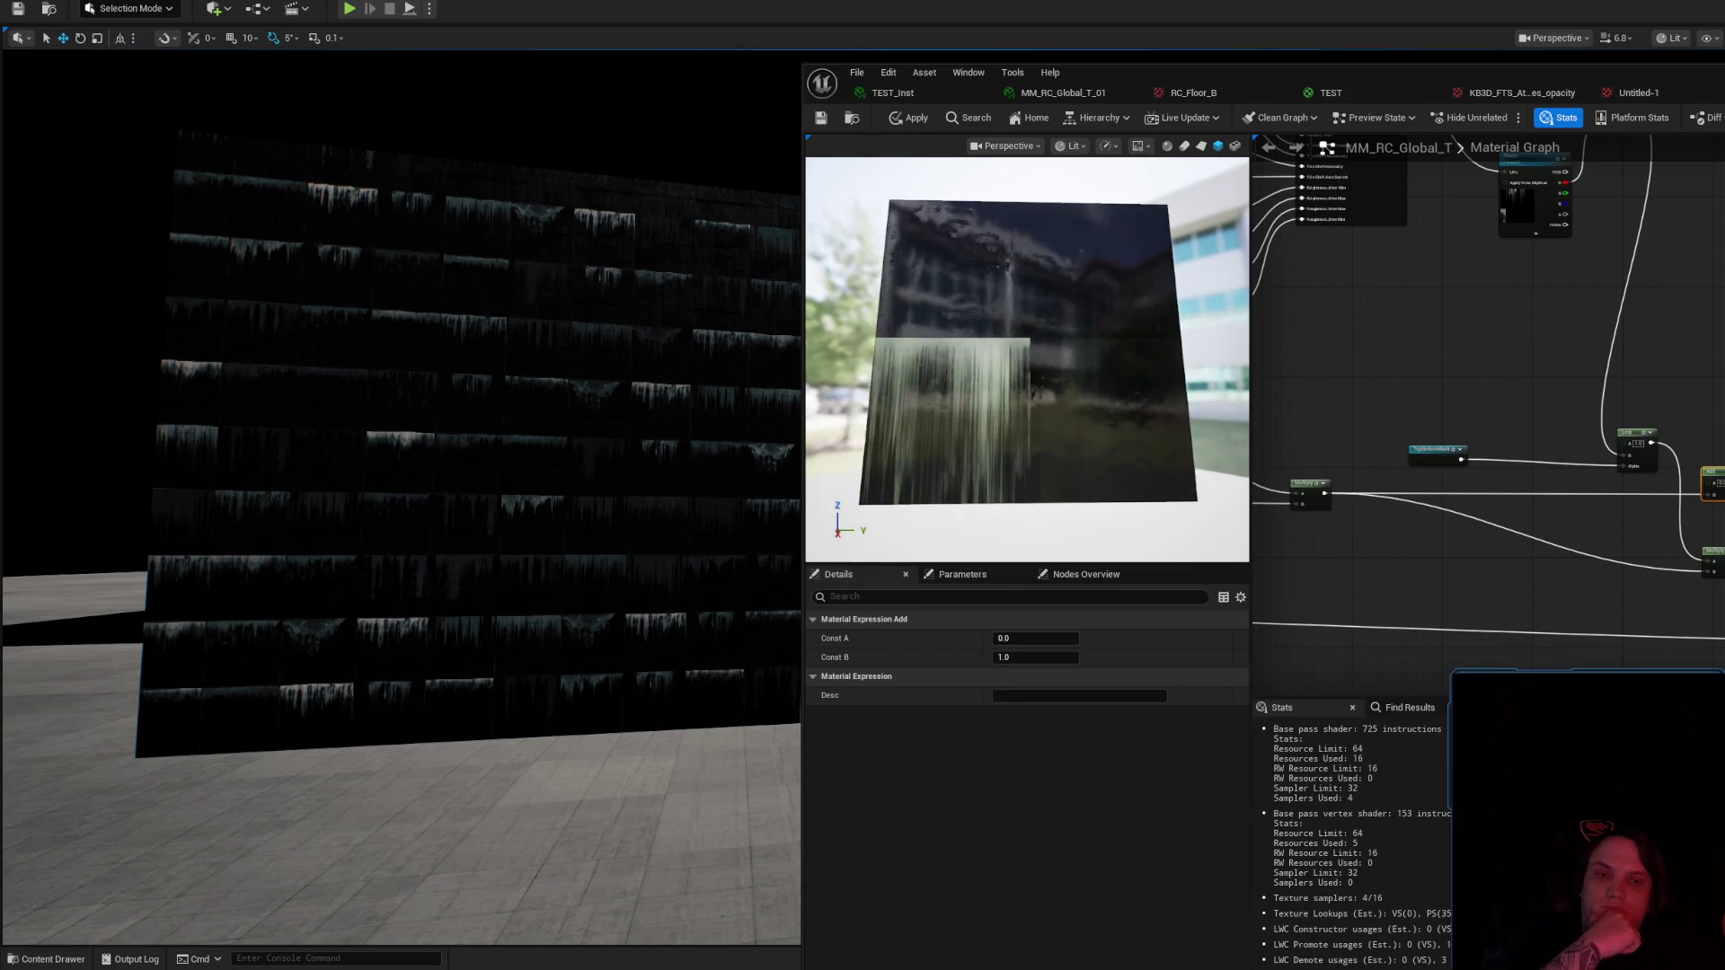
Wire the Lerp output into the Clamp node's input and apply the material to the wall.
click(1662, 431)
key(space)
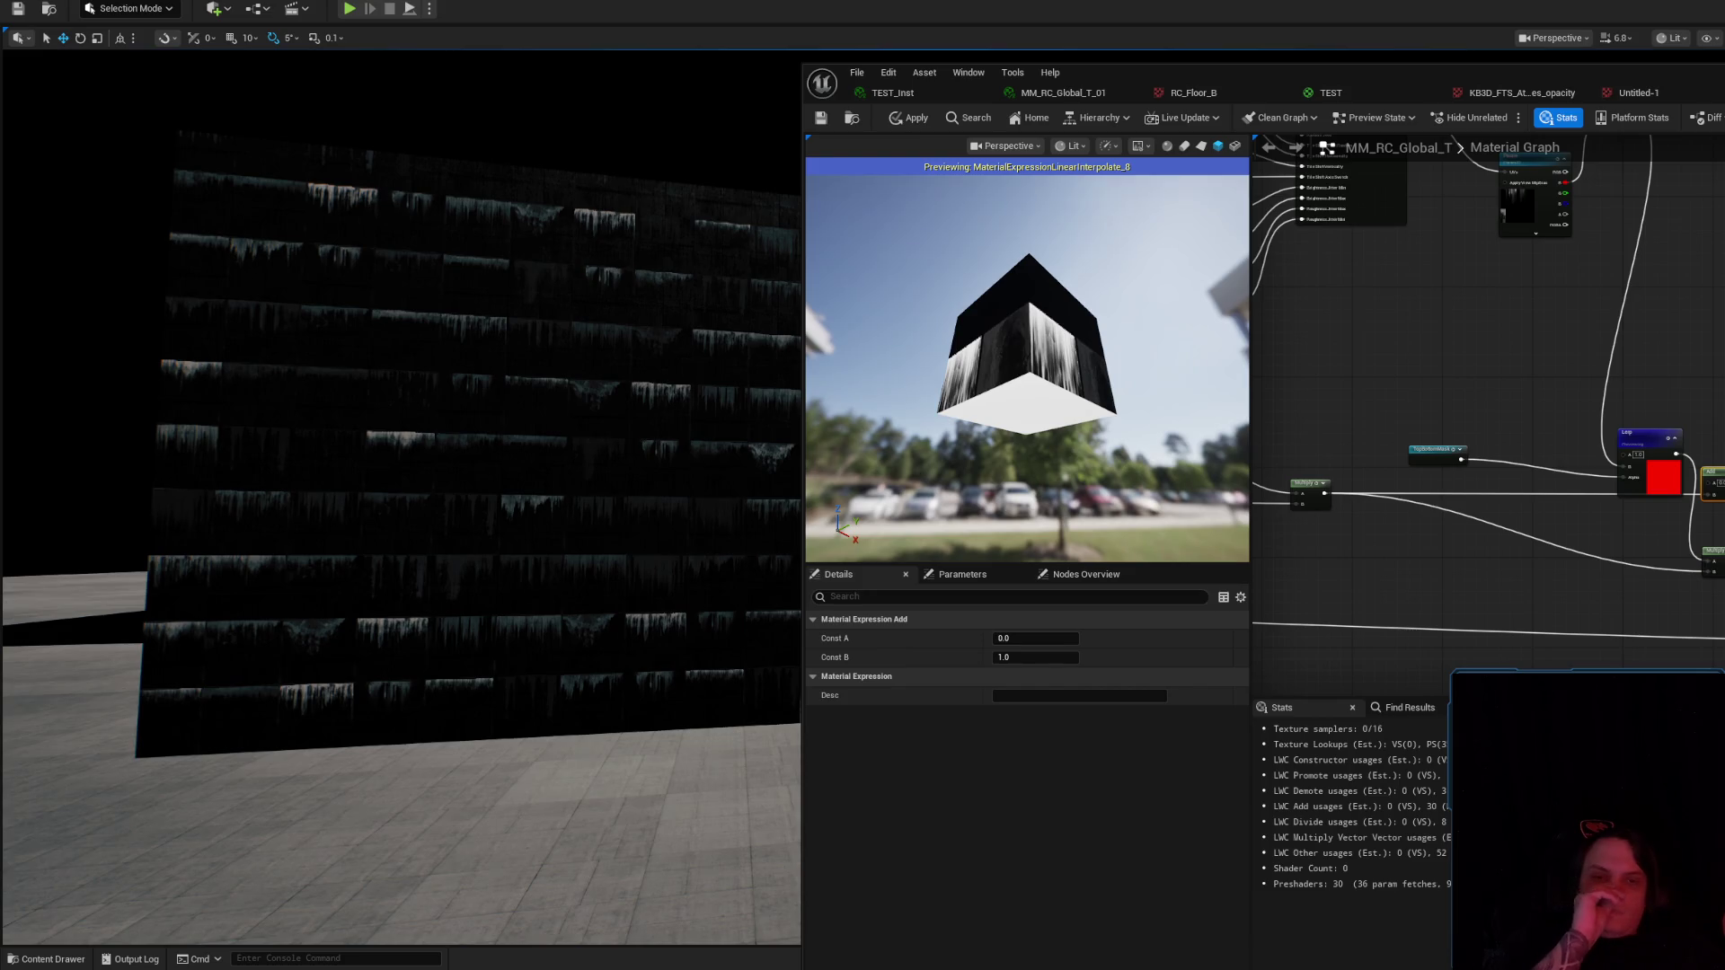
drag(1648, 436, 1614, 398)
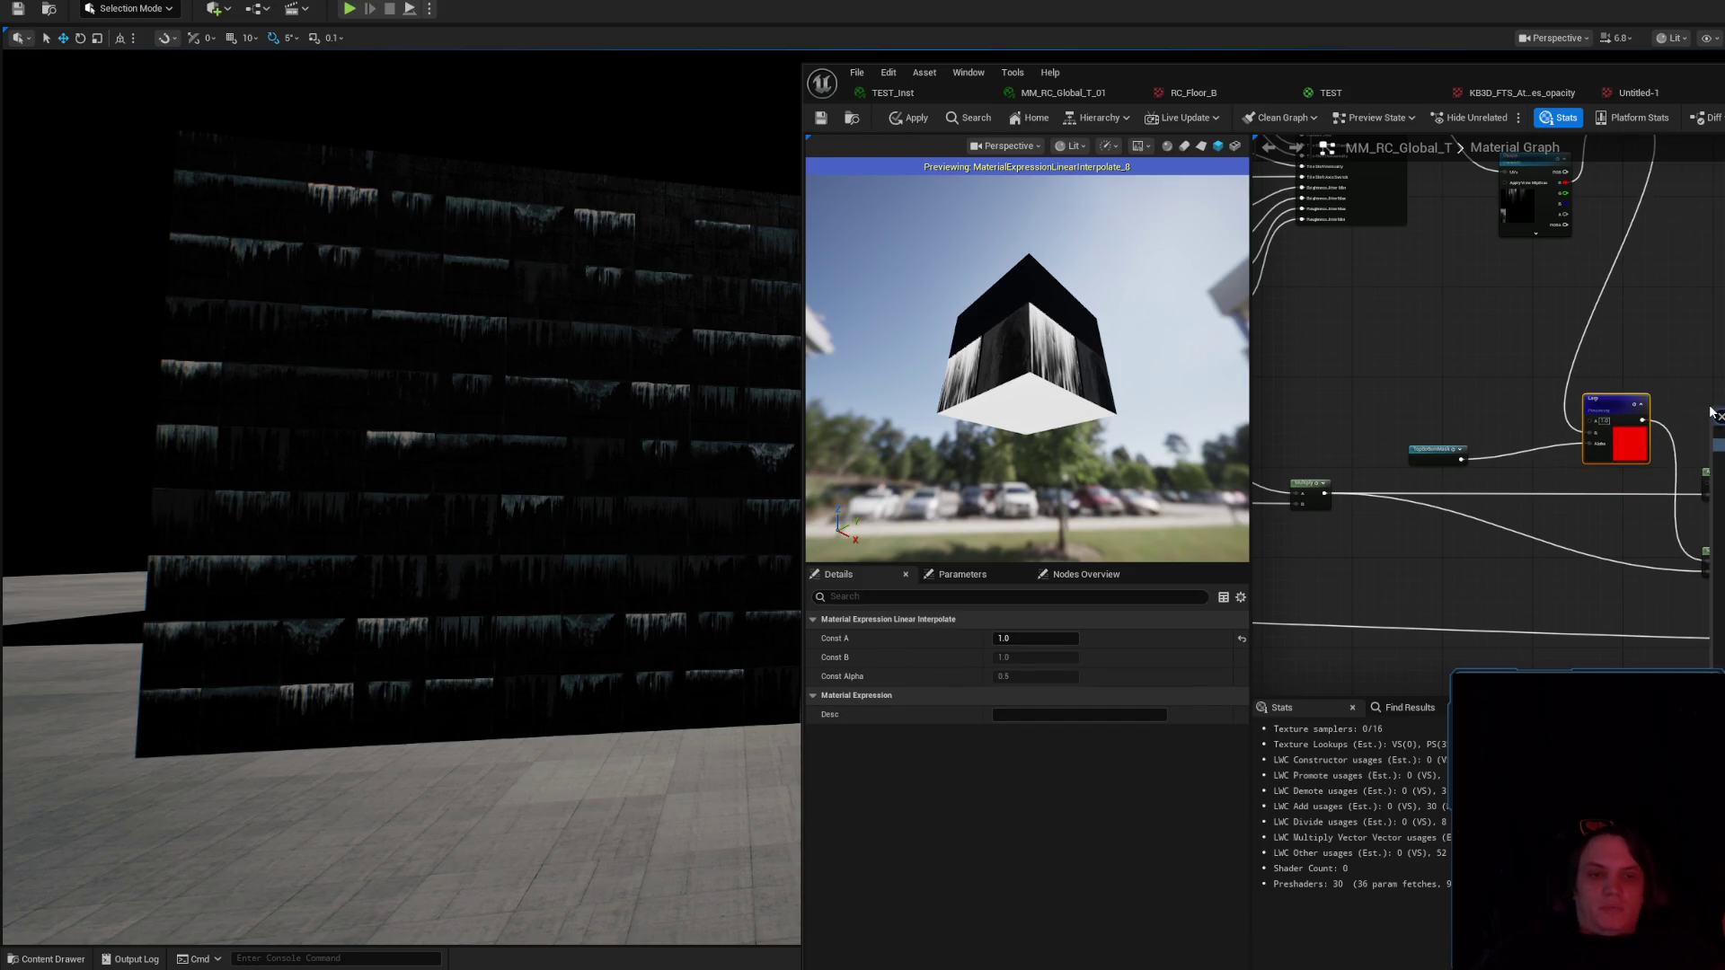
click(1711, 415)
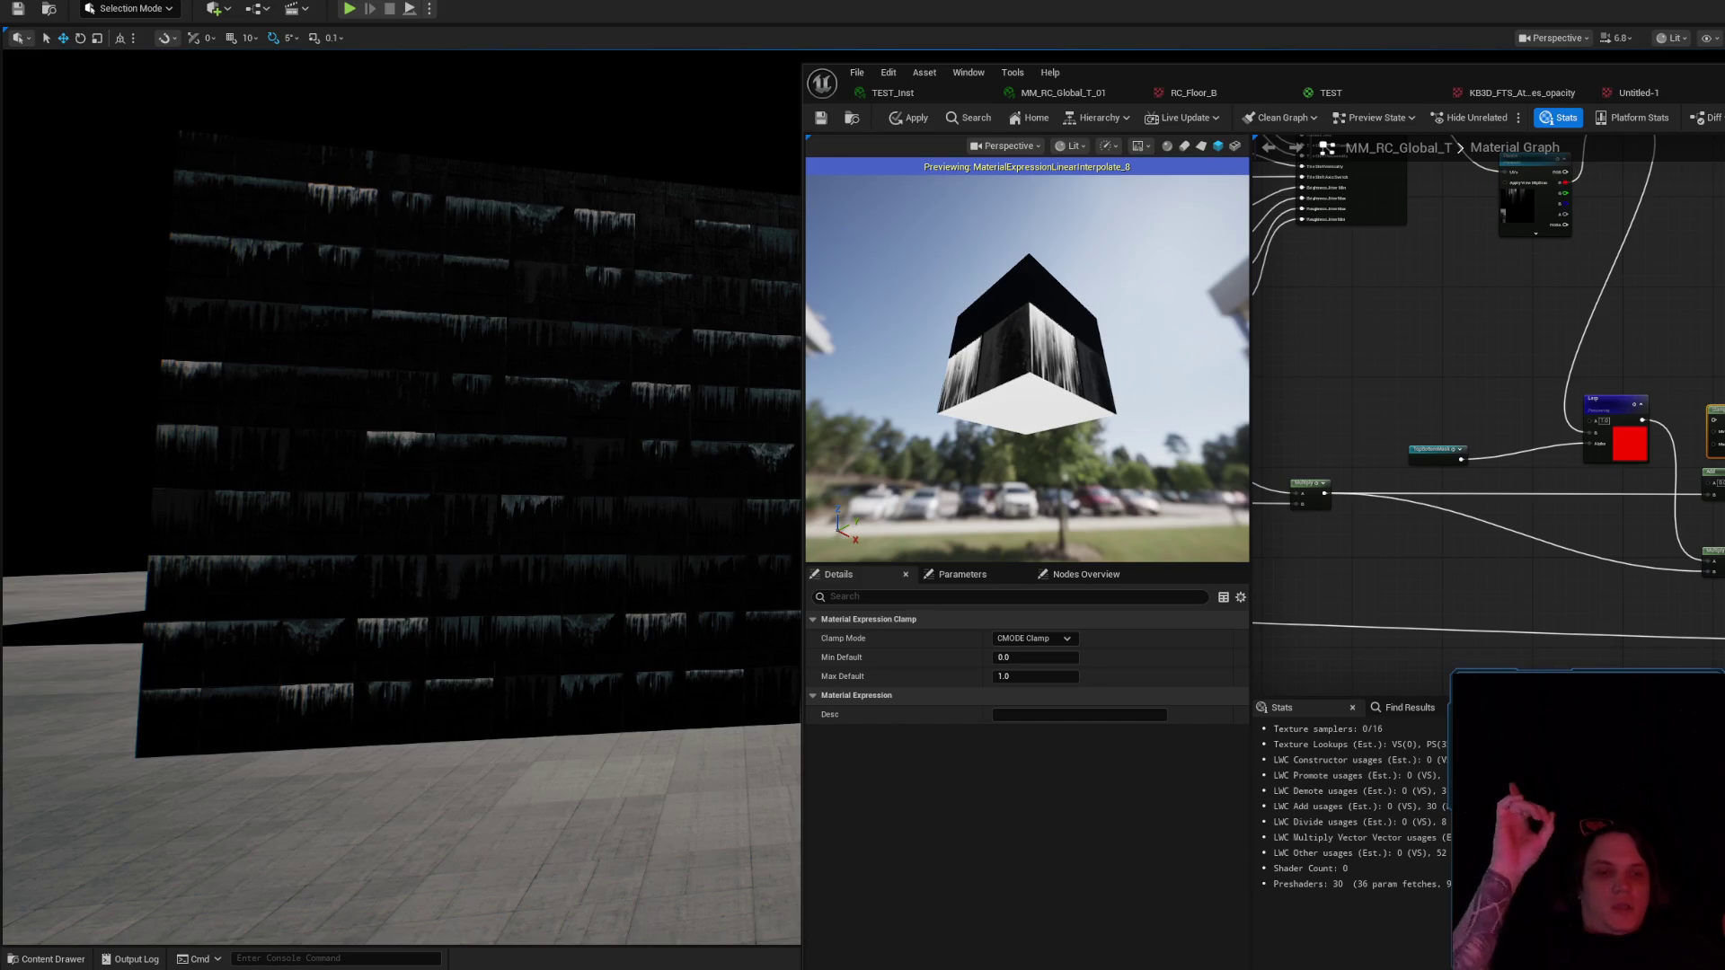
mouse_move(1712, 415)
mouse_down()
mouse_move(1674, 432)
mouse_move(1696, 449)
mouse_up()
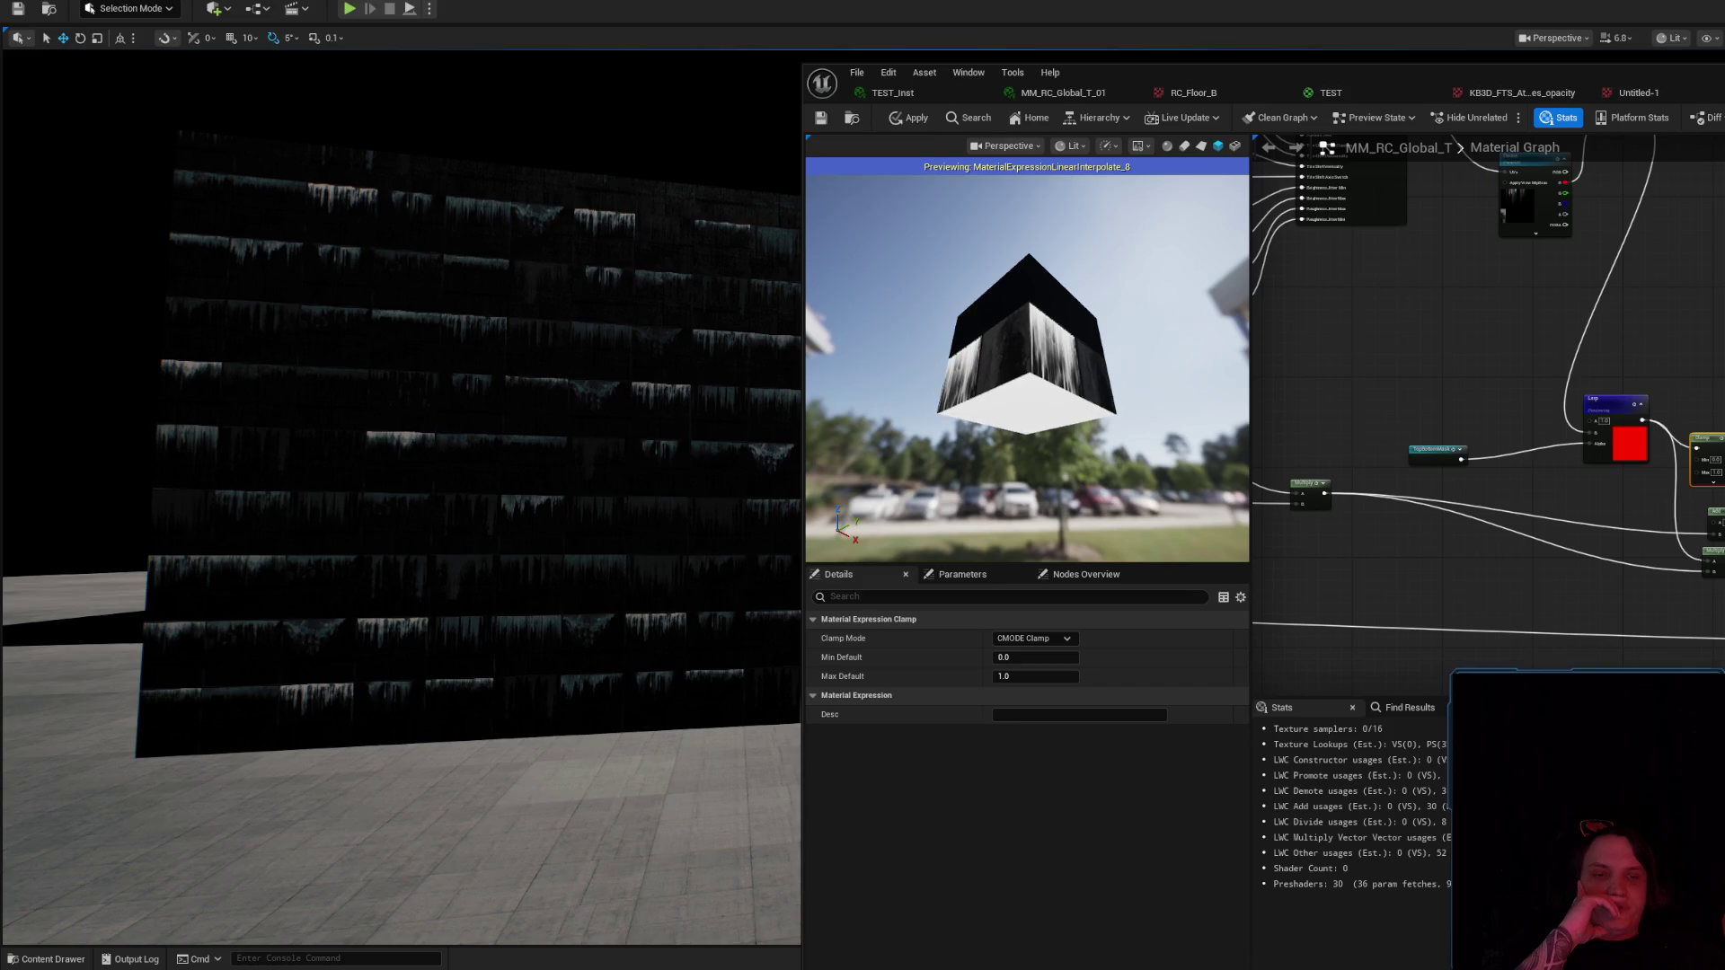
click(1714, 514)
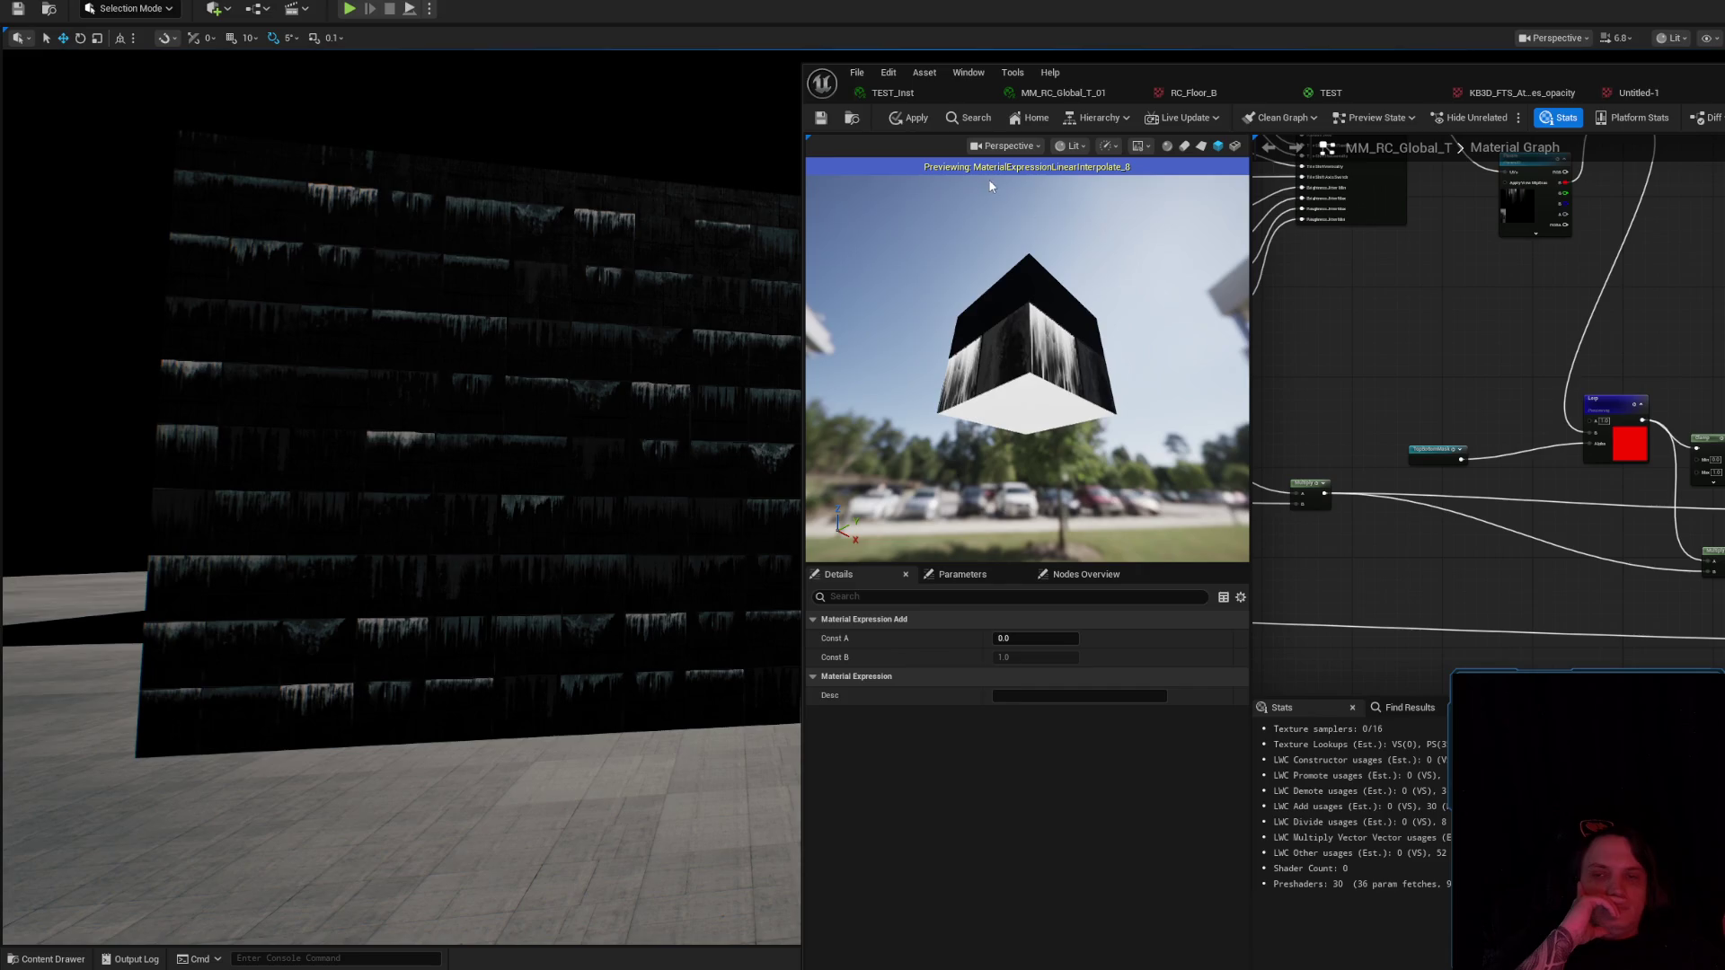
click(914, 120)
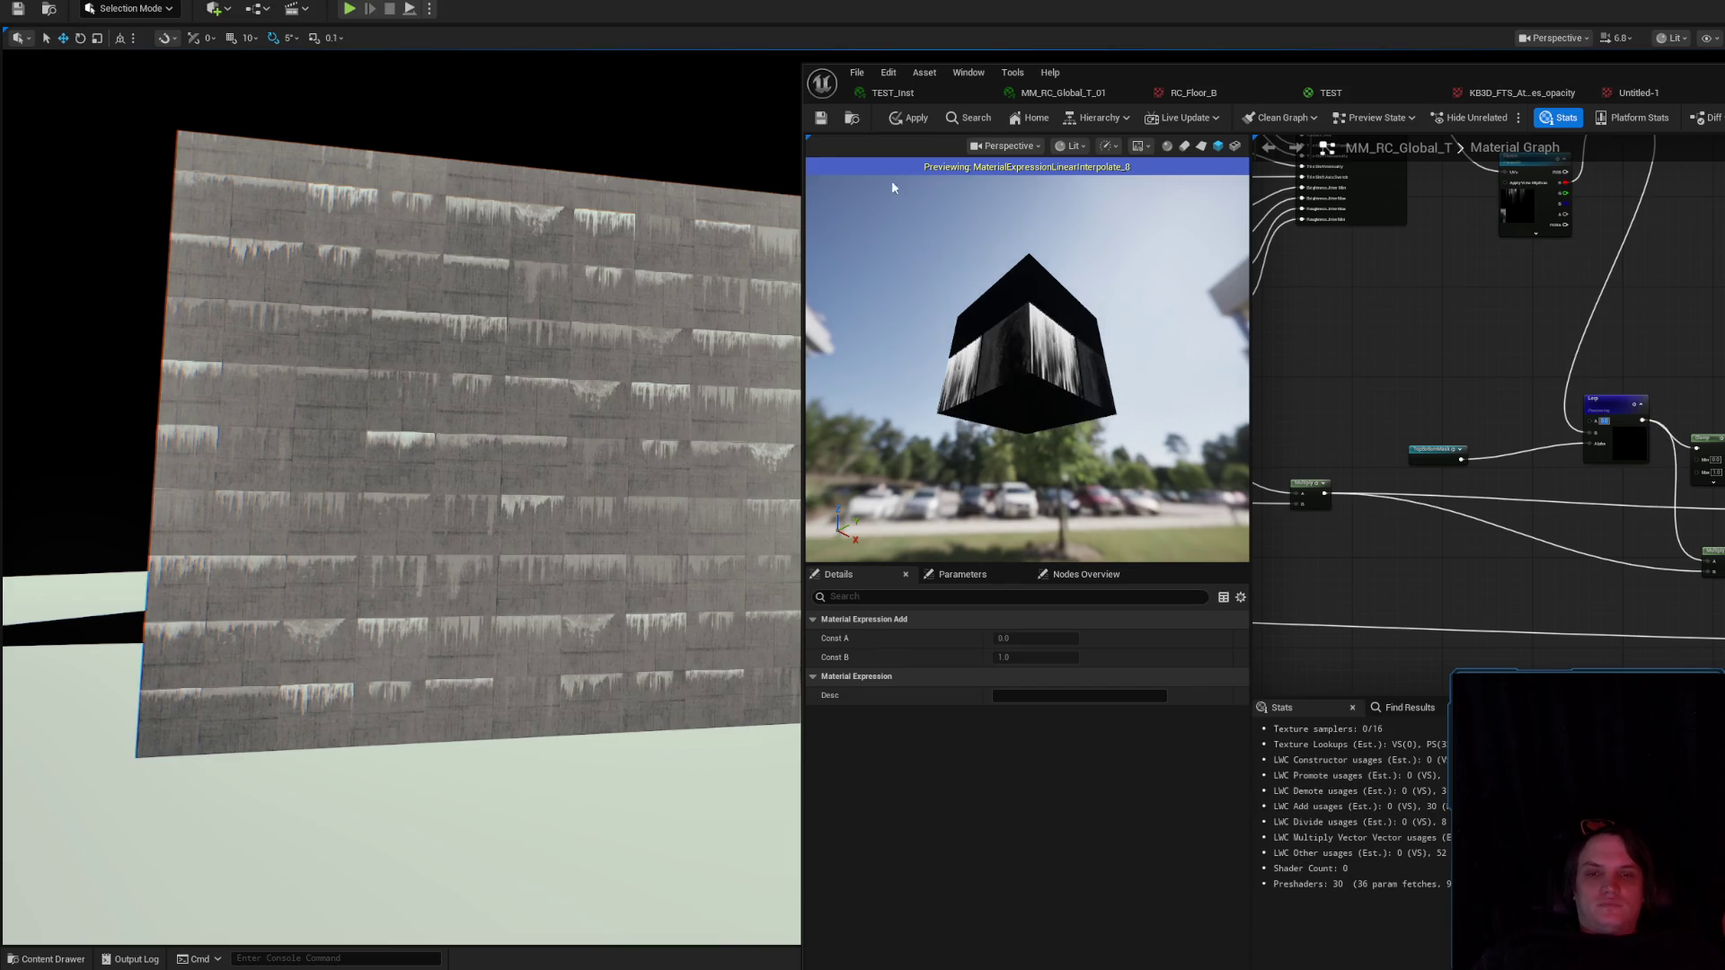
click(904, 119)
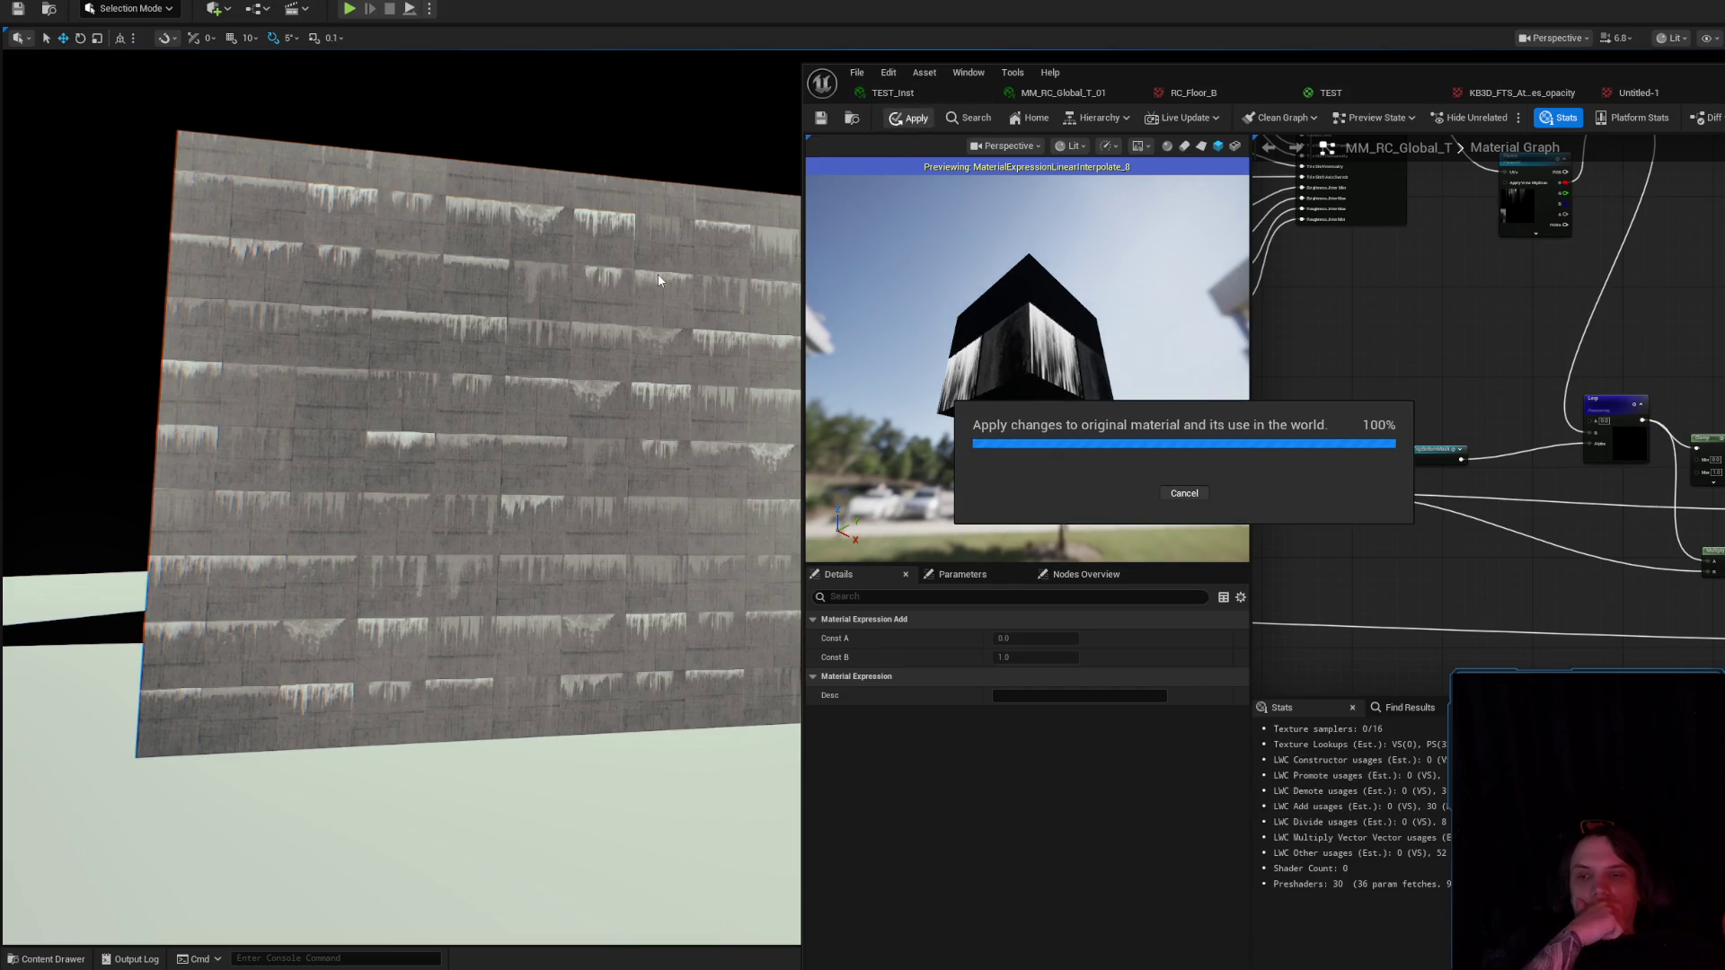
Rename the Param texture node's parameter to Stains.
mouse_move(639, 311)
mouse_down()
mouse_move(729, 329)
mouse_move(718, 360)
mouse_move(647, 350)
mouse_move(629, 378)
mouse_move(566, 304)
mouse_up()
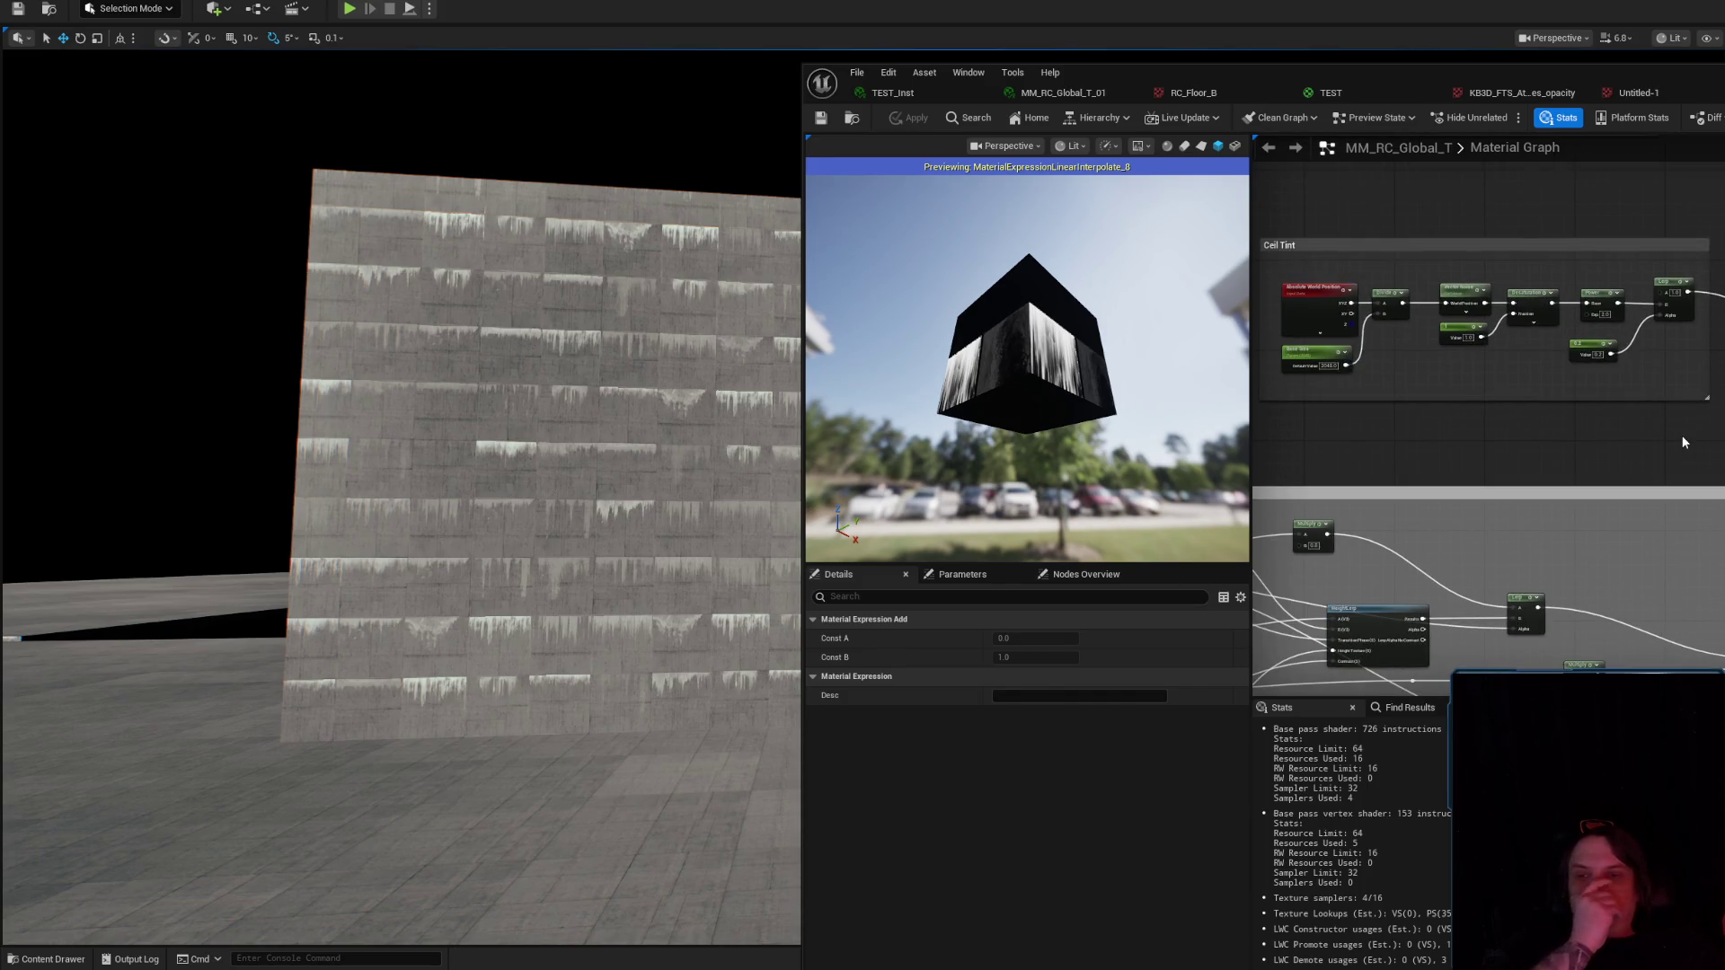
mouse_move(688, 404)
mouse_down()
mouse_move(665, 386)
mouse_move(709, 341)
mouse_move(575, 369)
mouse_up()
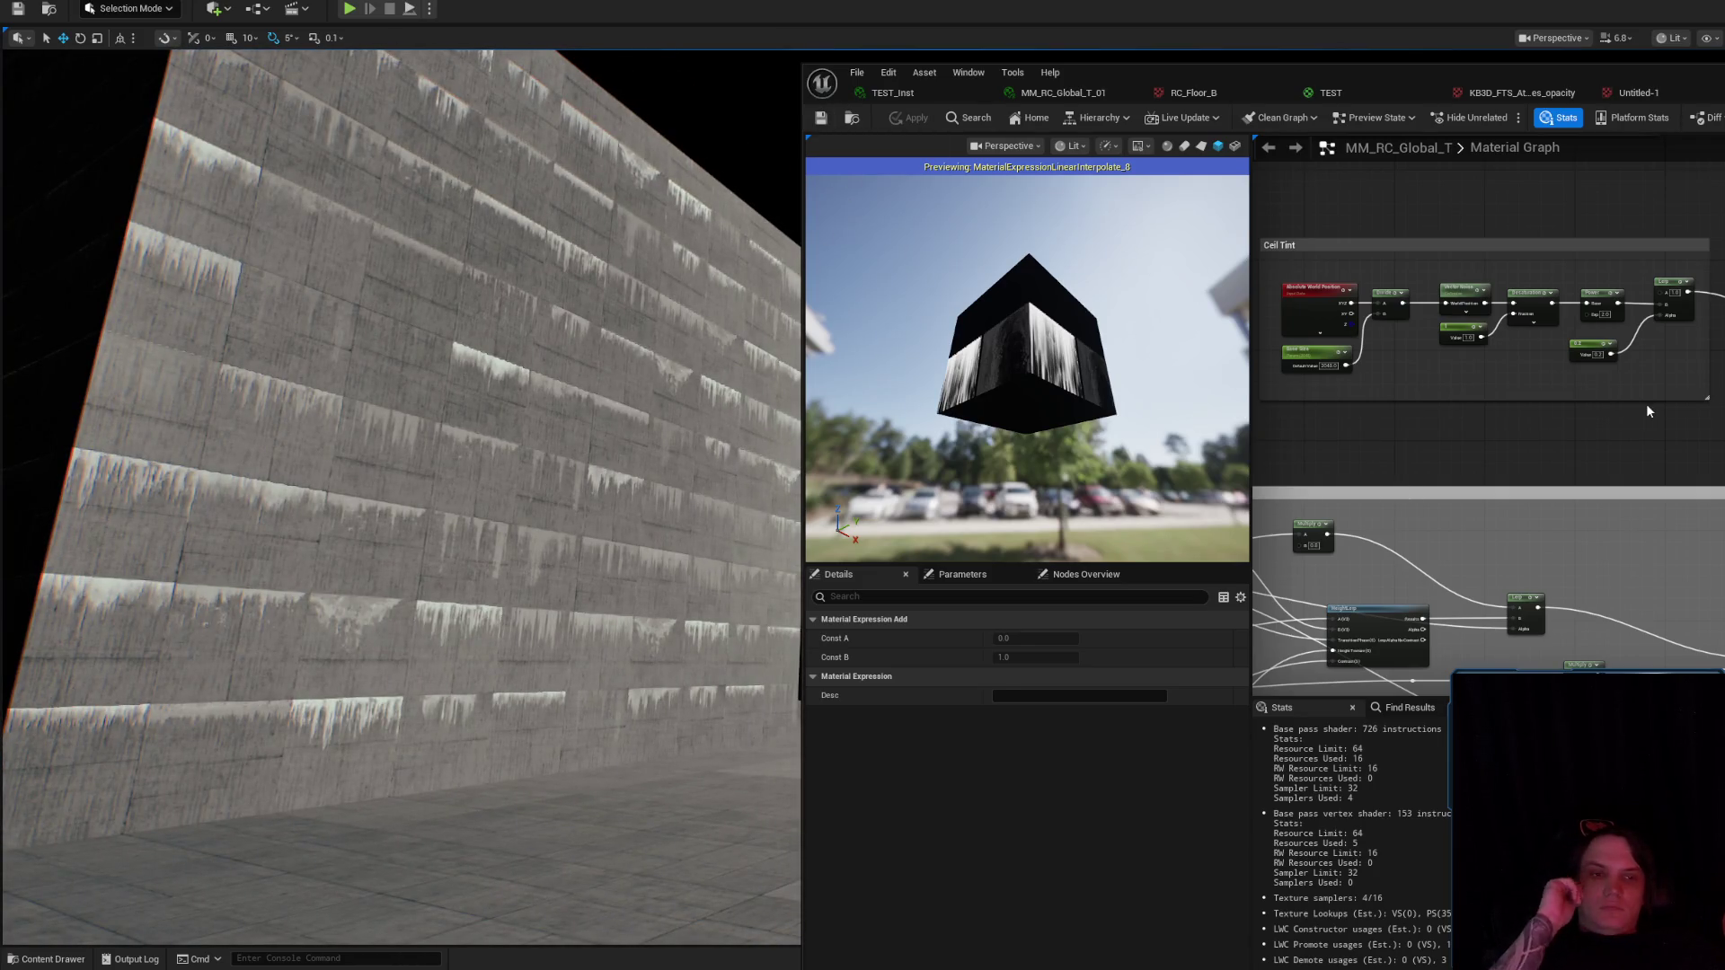
drag(1599, 408, 1377, 289)
mouse_move(1698, 353)
mouse_down()
mouse_move(1563, 431)
mouse_move(1472, 530)
mouse_move(1426, 504)
mouse_up()
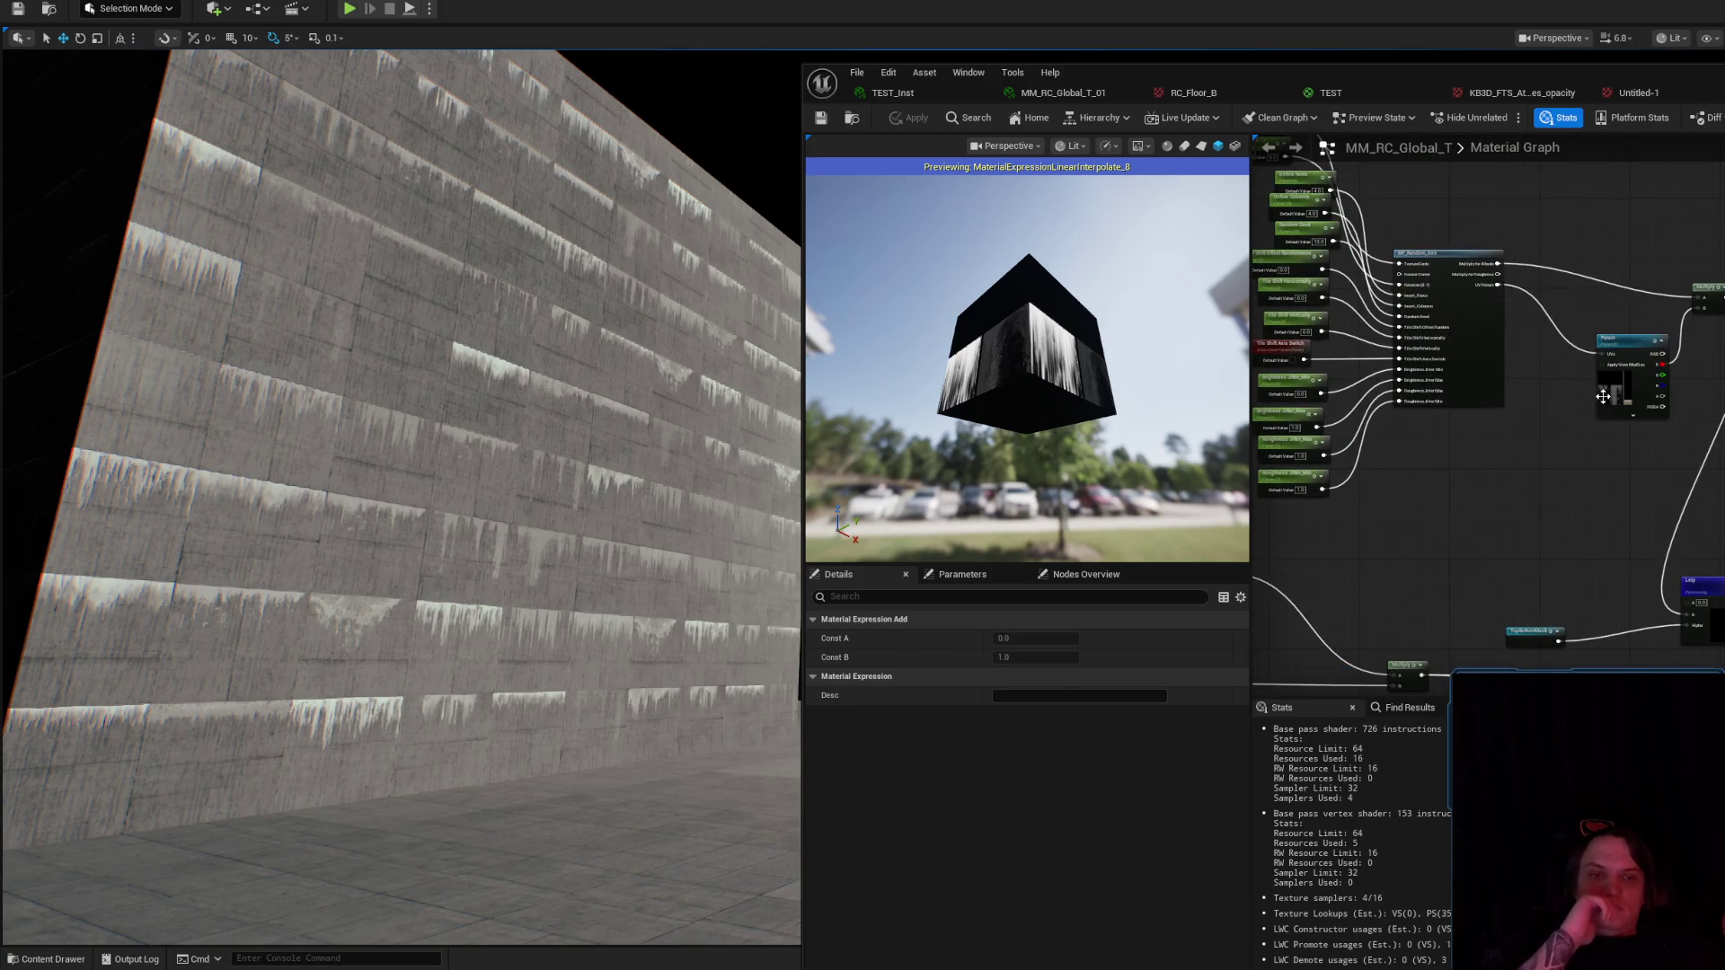
drag(1602, 399, 1561, 381)
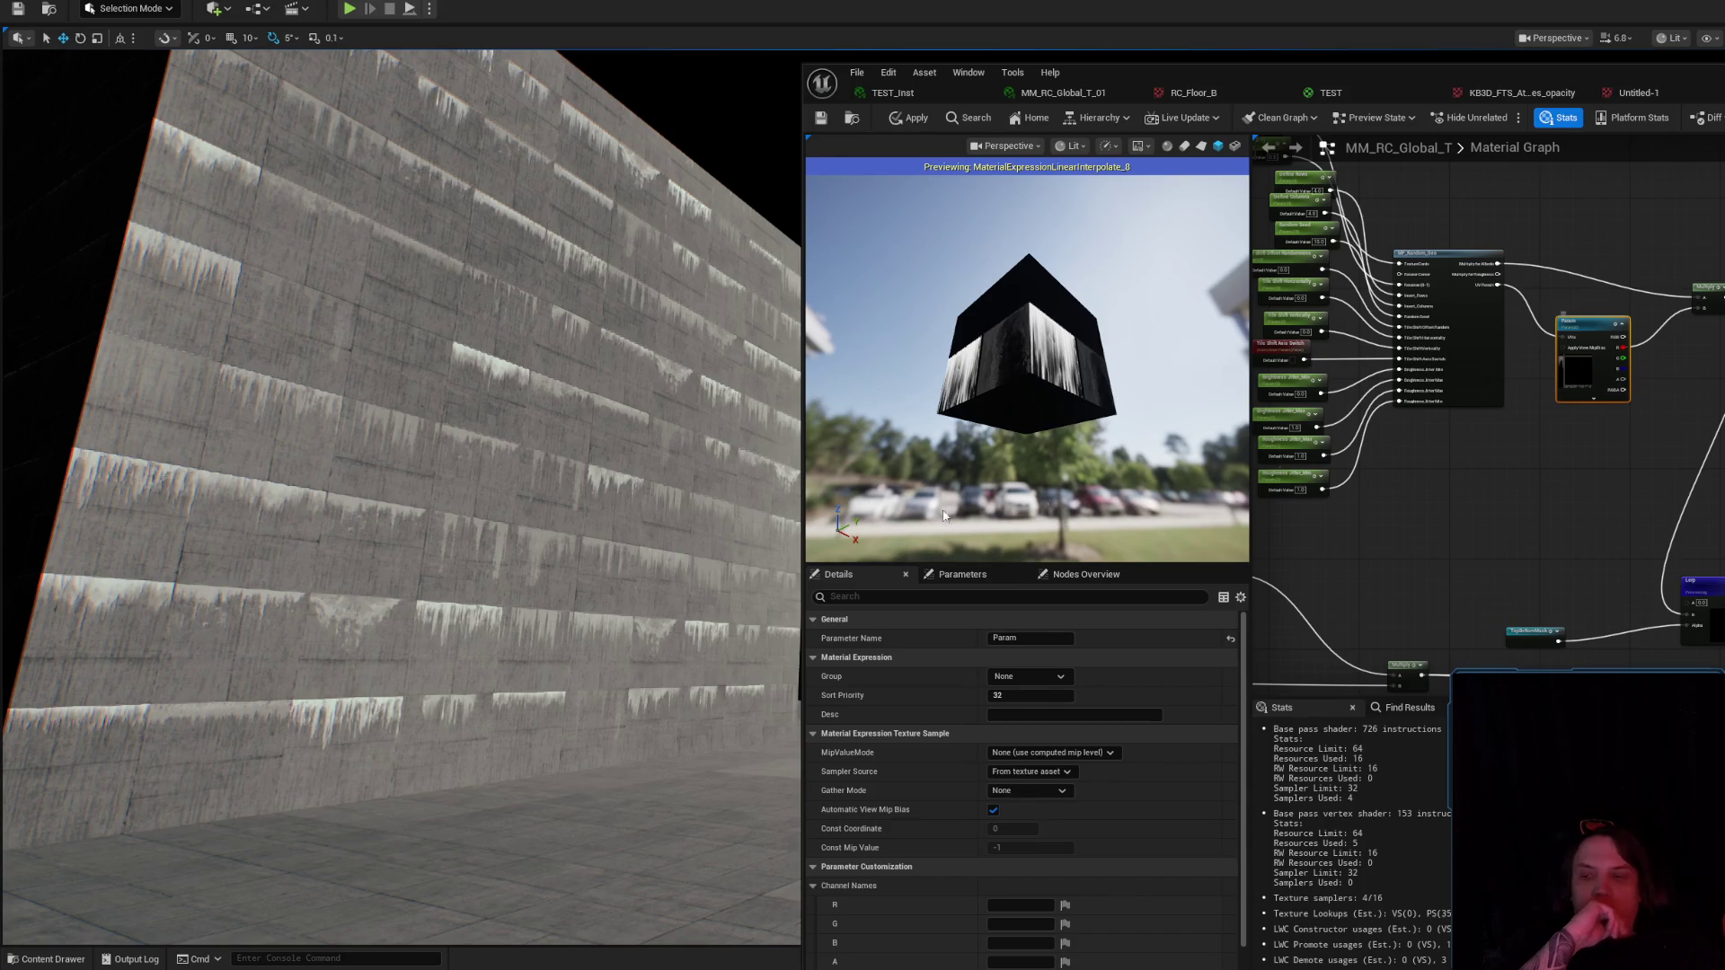
click(1029, 638)
text(Stai)
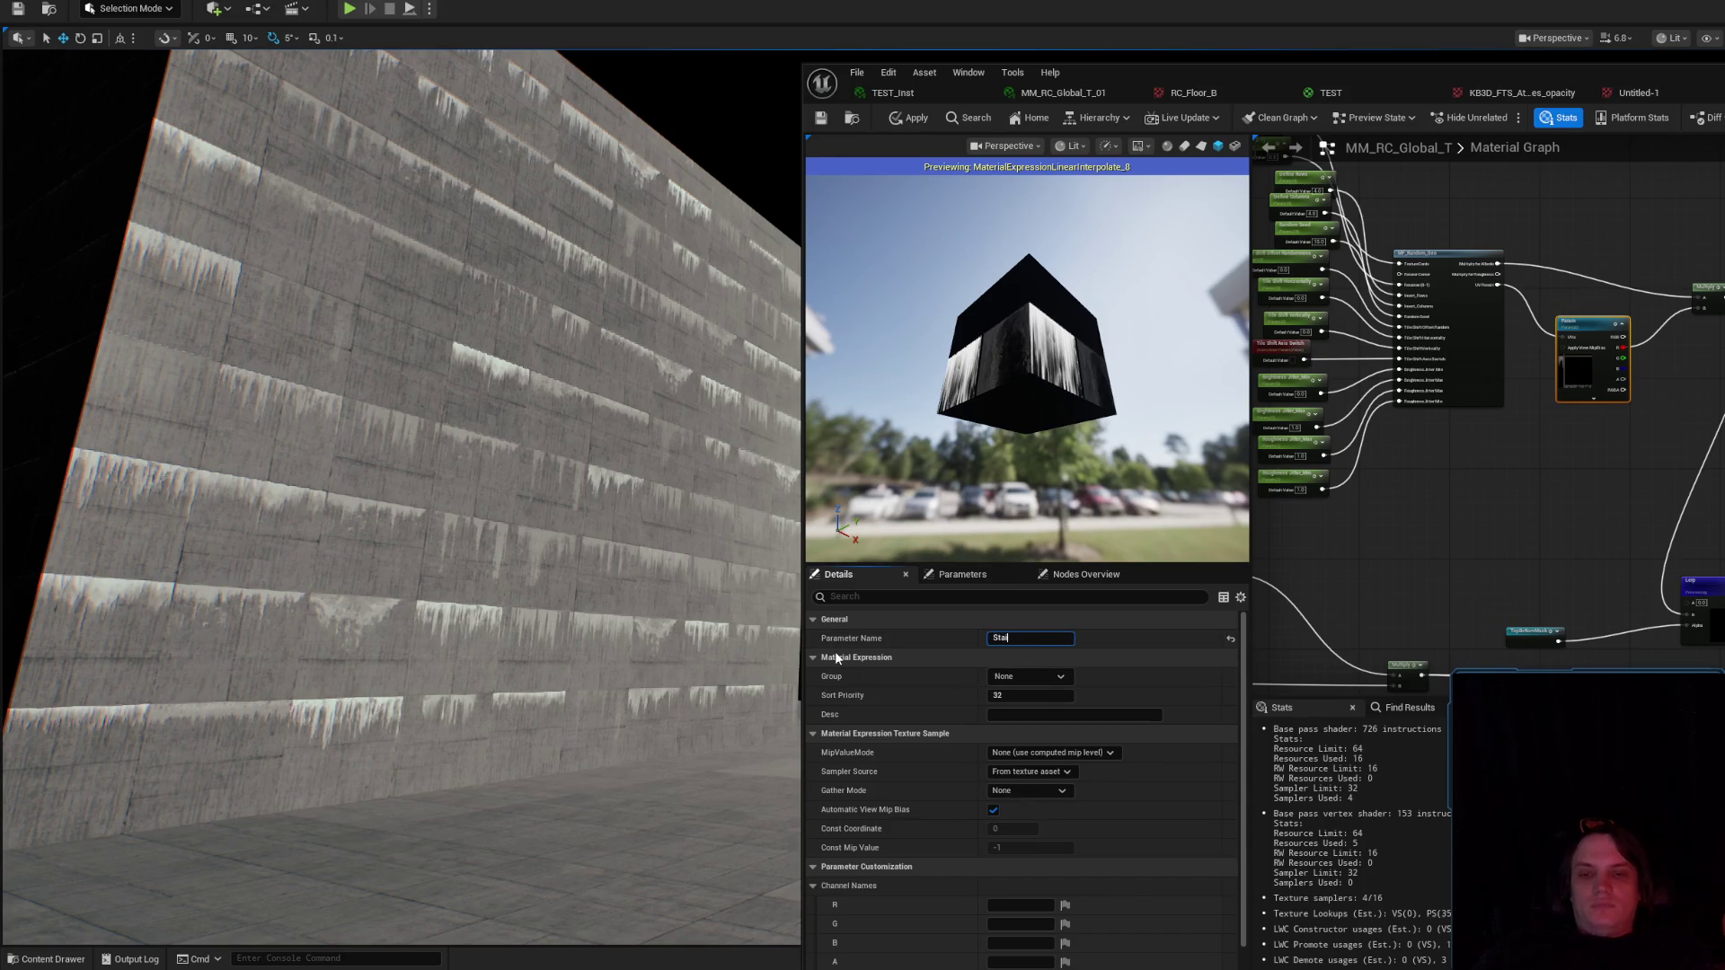
text(ns)
key(Return)
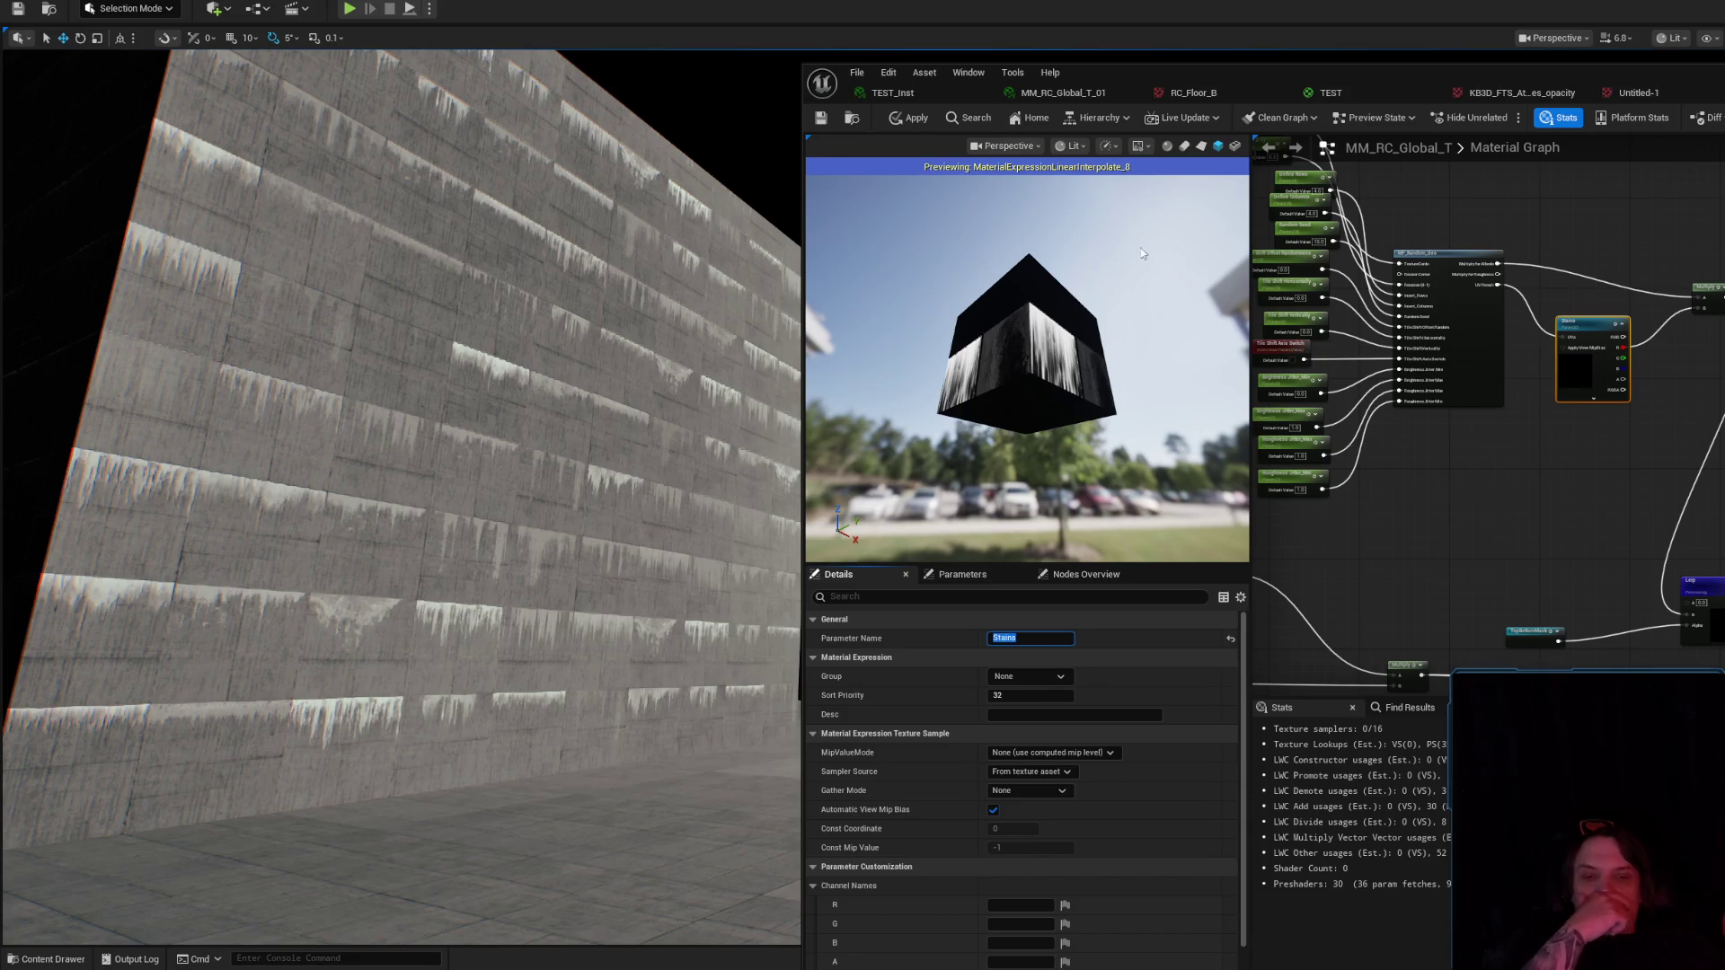
Open the MM_RC_Global_T_01 material instance.
click(1589, 504)
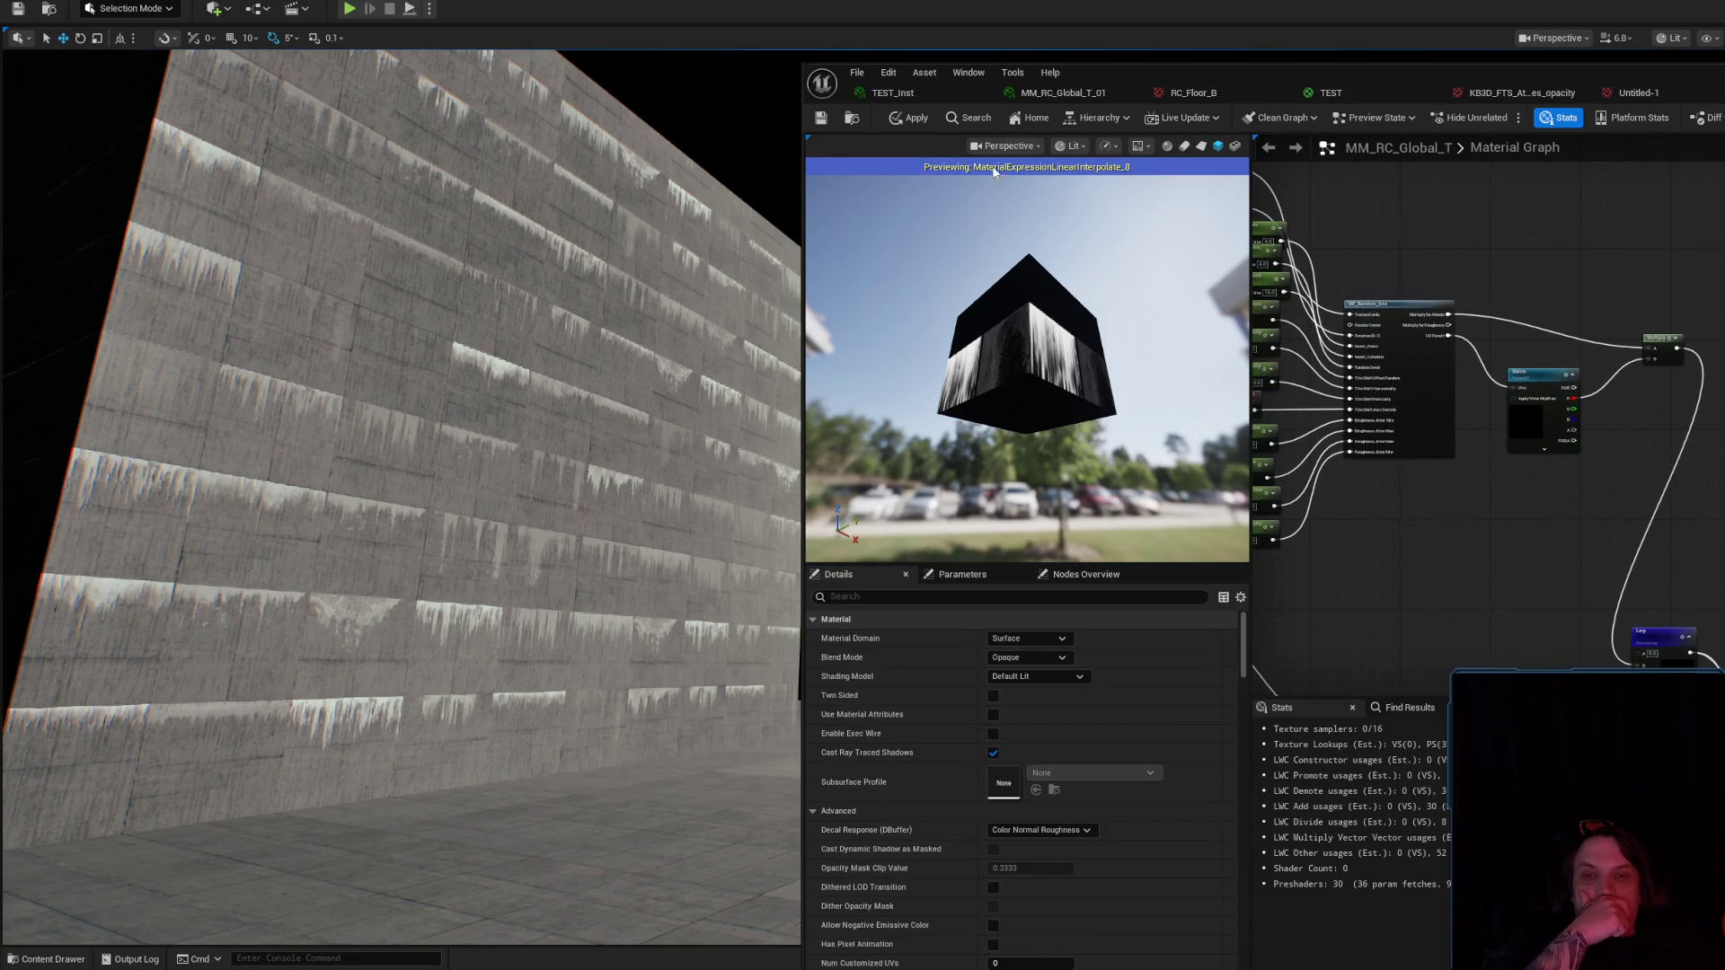
drag(1474, 477, 1559, 514)
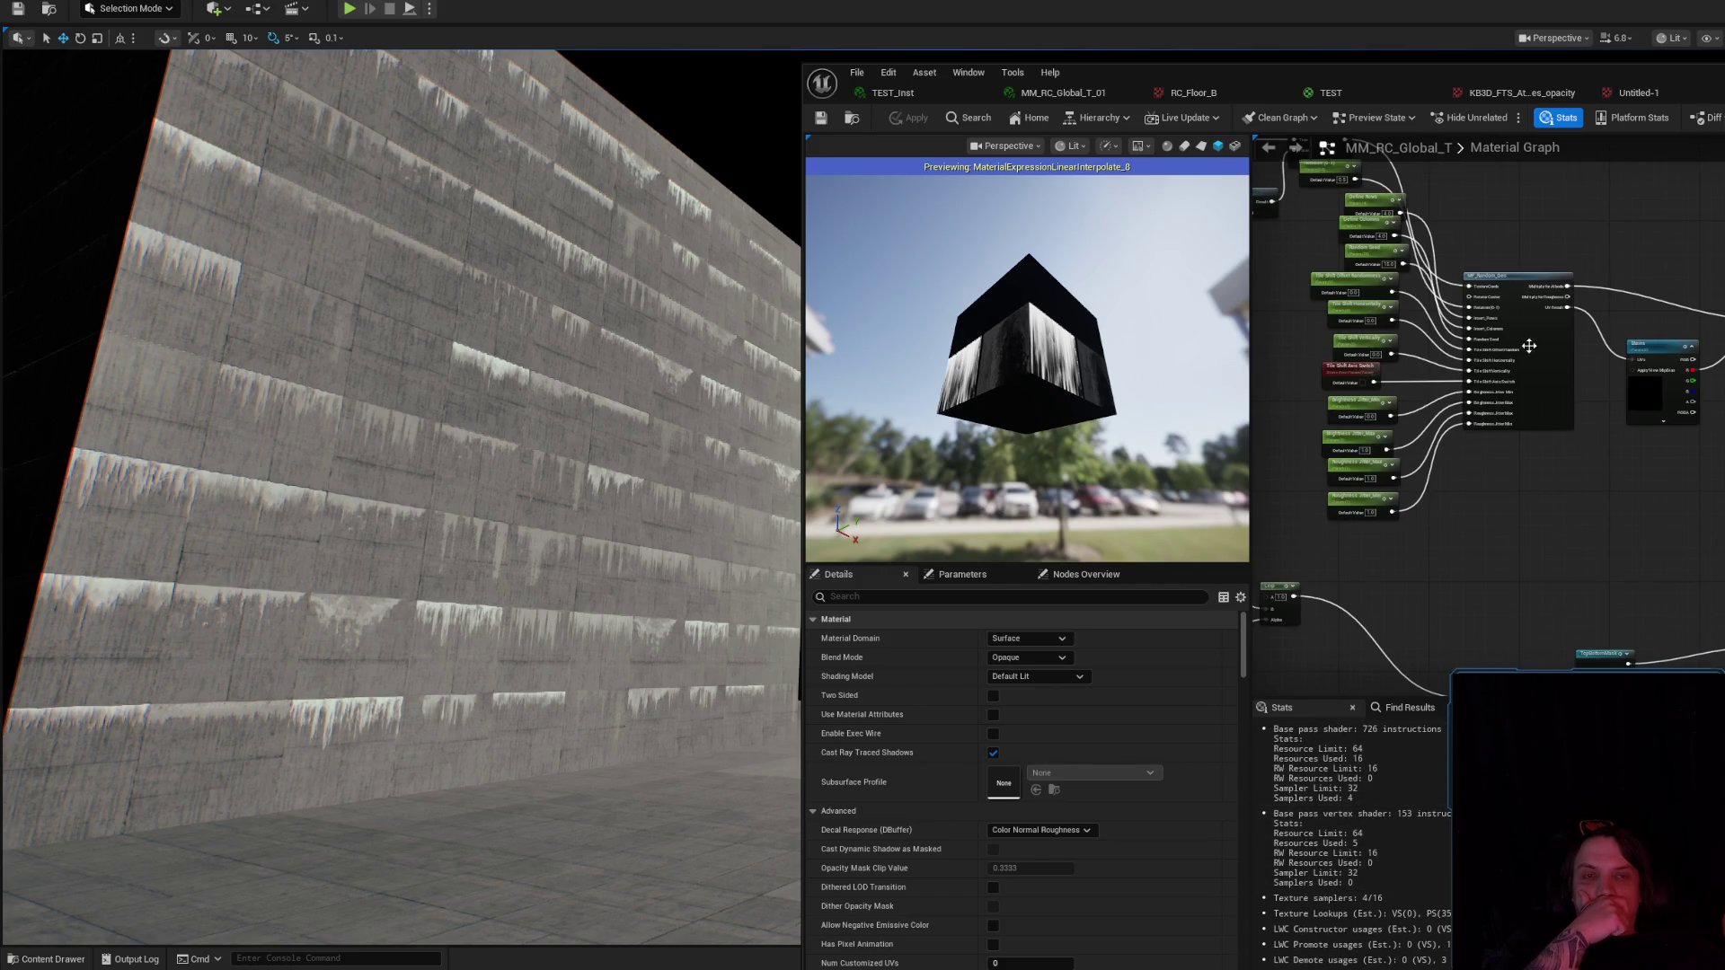
click(1059, 94)
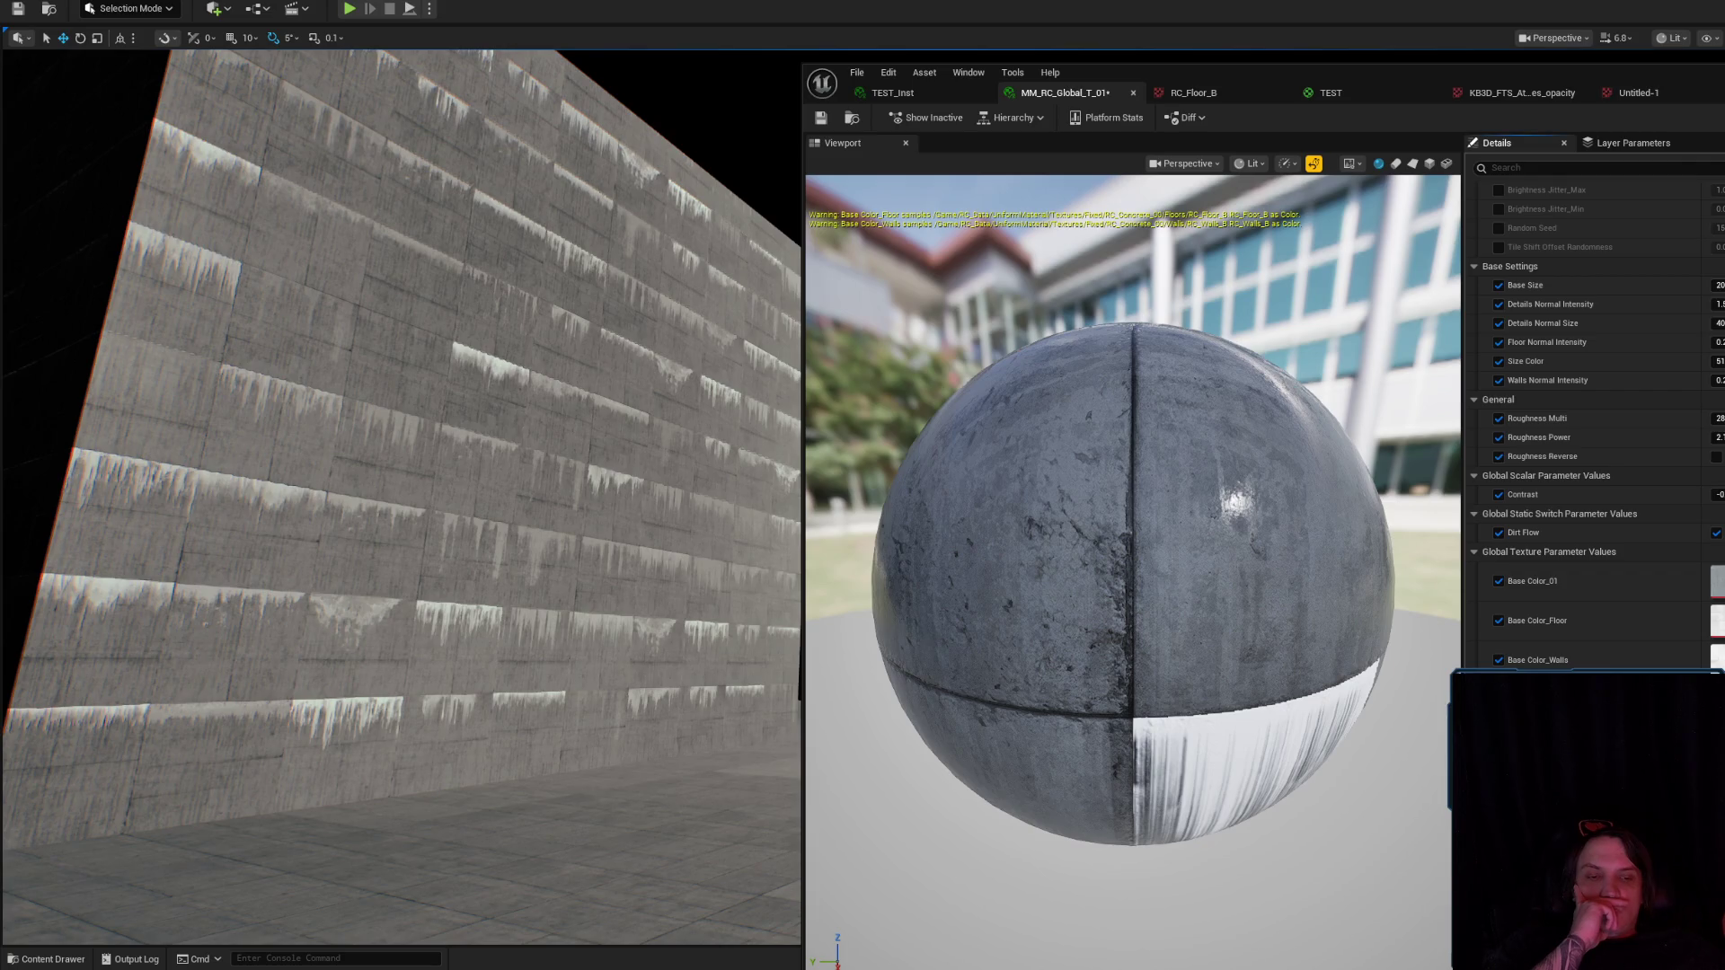
In the MM_RC_Global_T_01 instance, override Define Columns with a value of 1.
click(1568, 95)
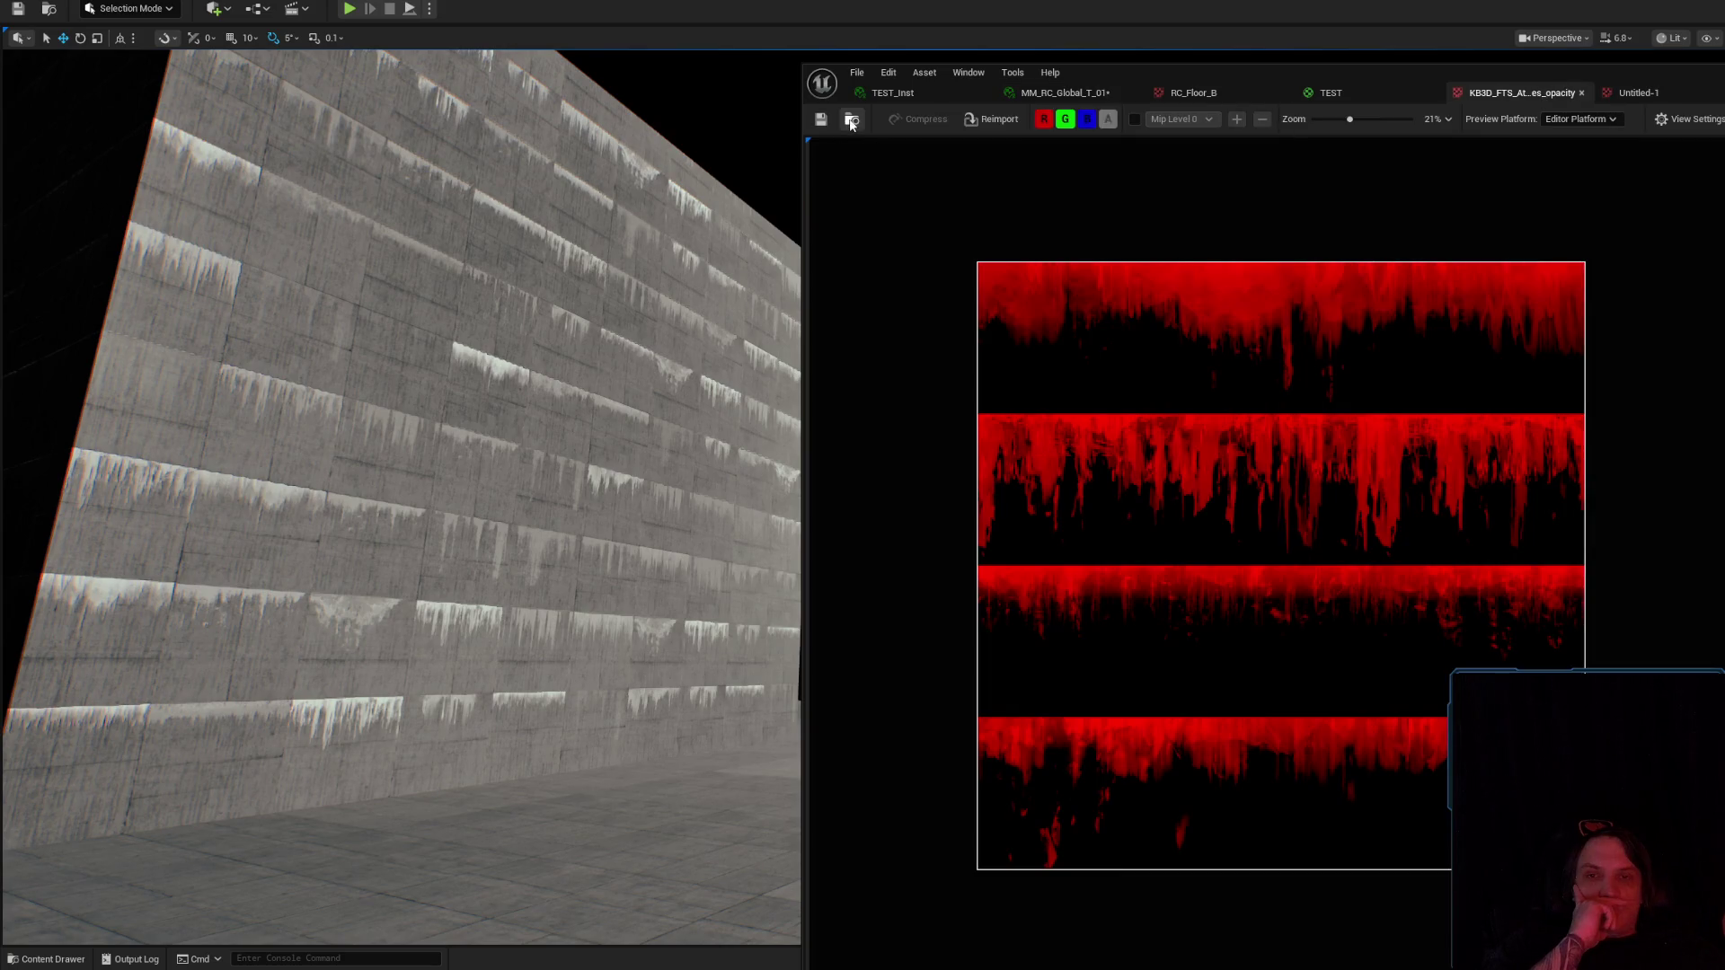
click(851, 120)
click(1059, 94)
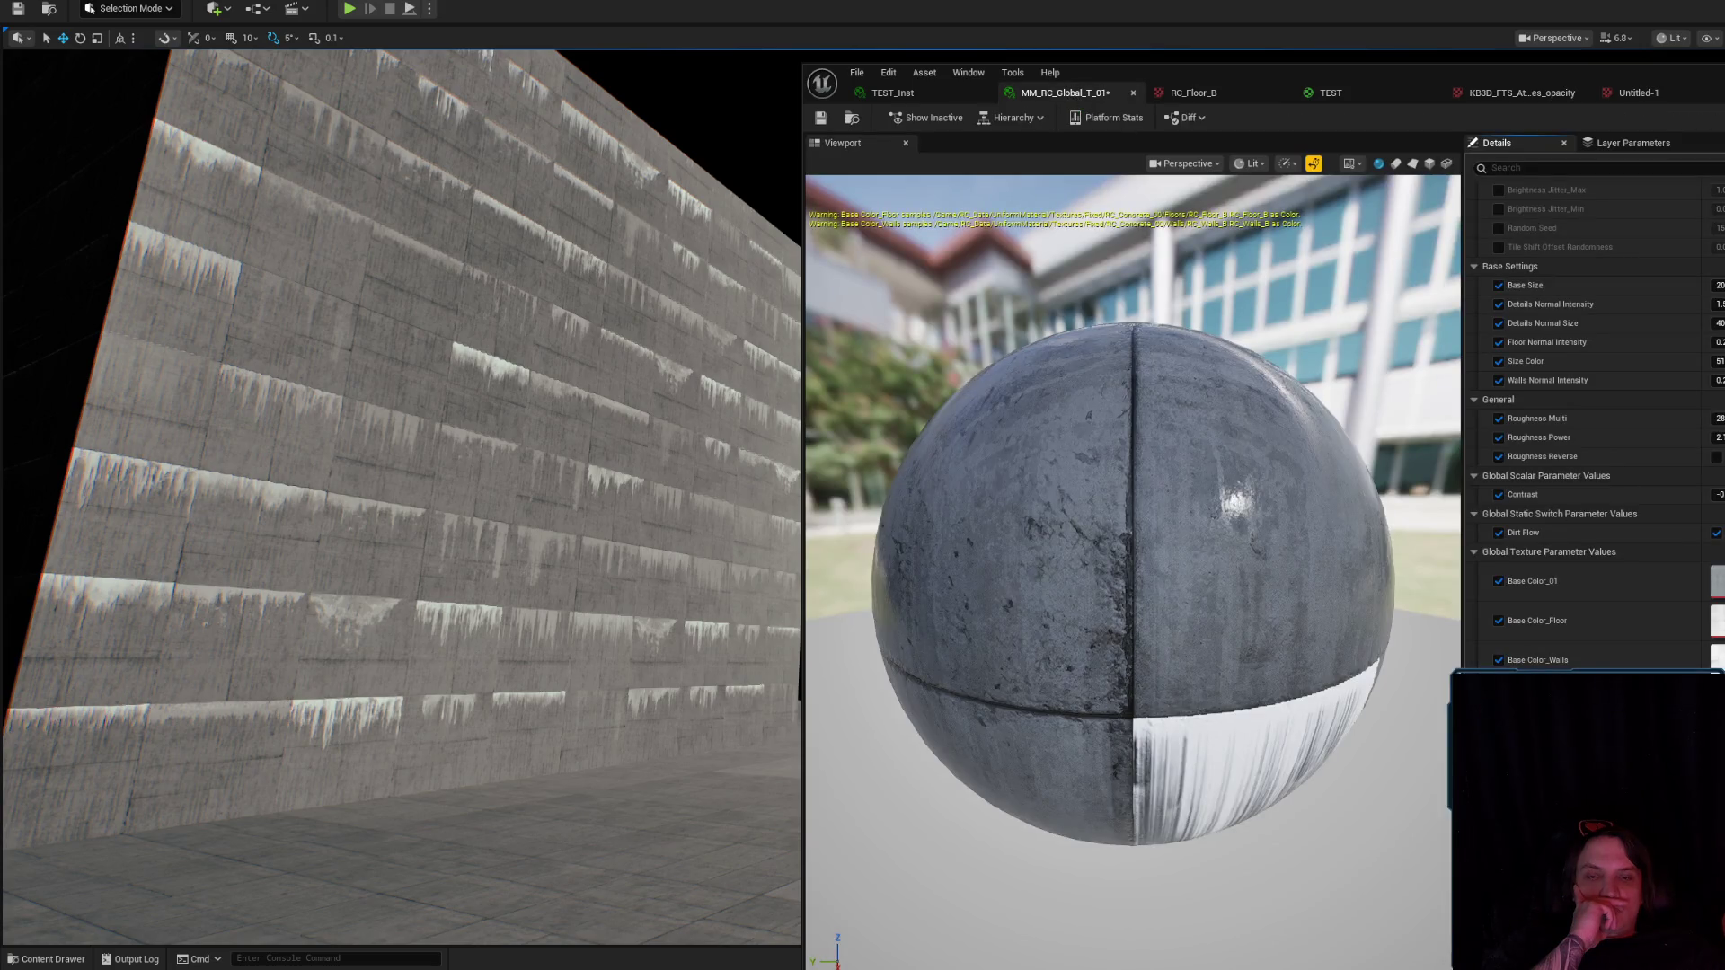
scroll(1501, 254, up, 5)
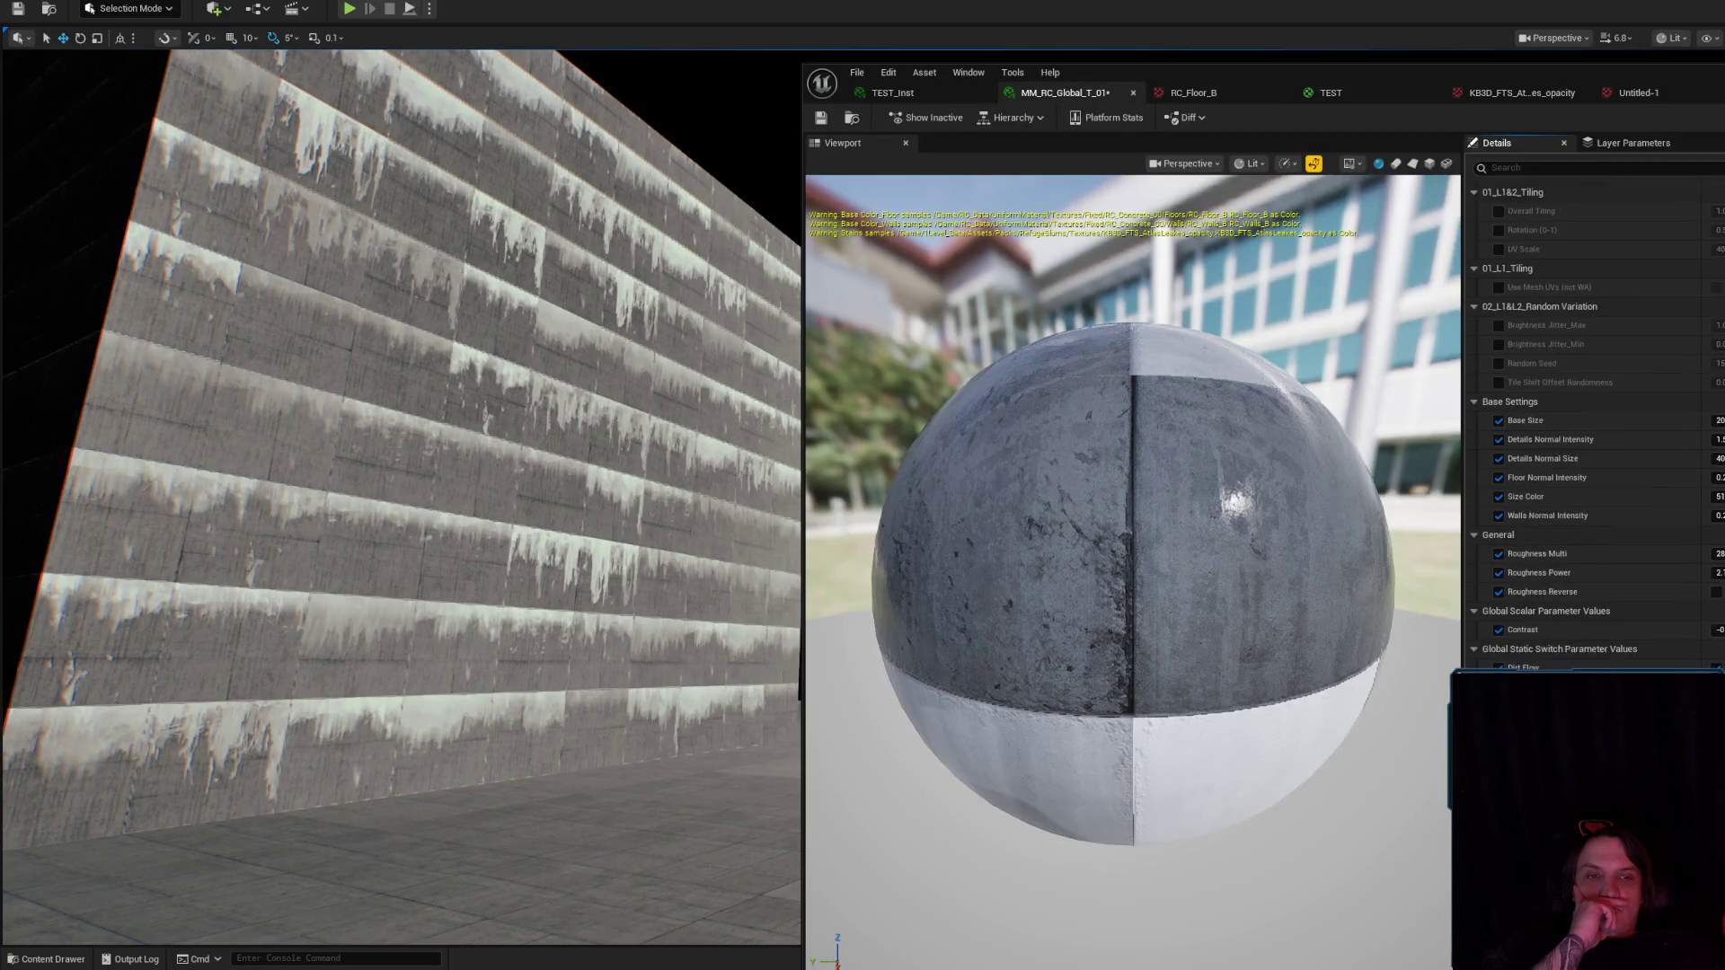
click(1498, 249)
text(1)
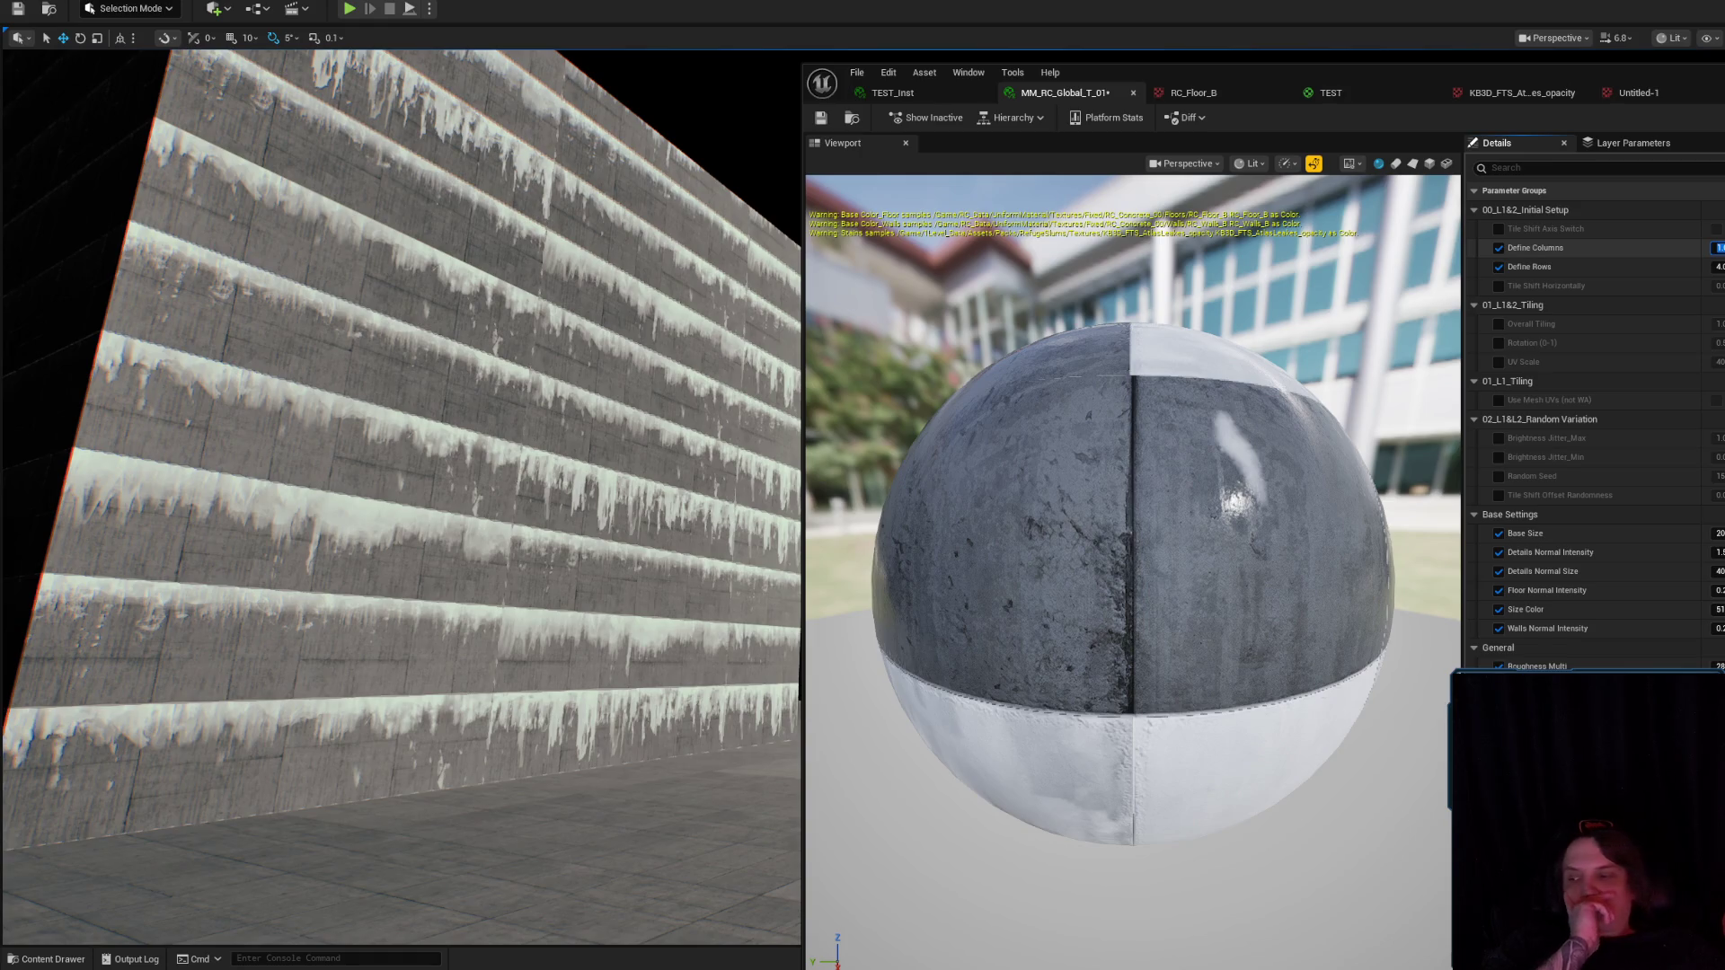
scroll(603, 562, up, 2)
scroll(604, 563, up, 5)
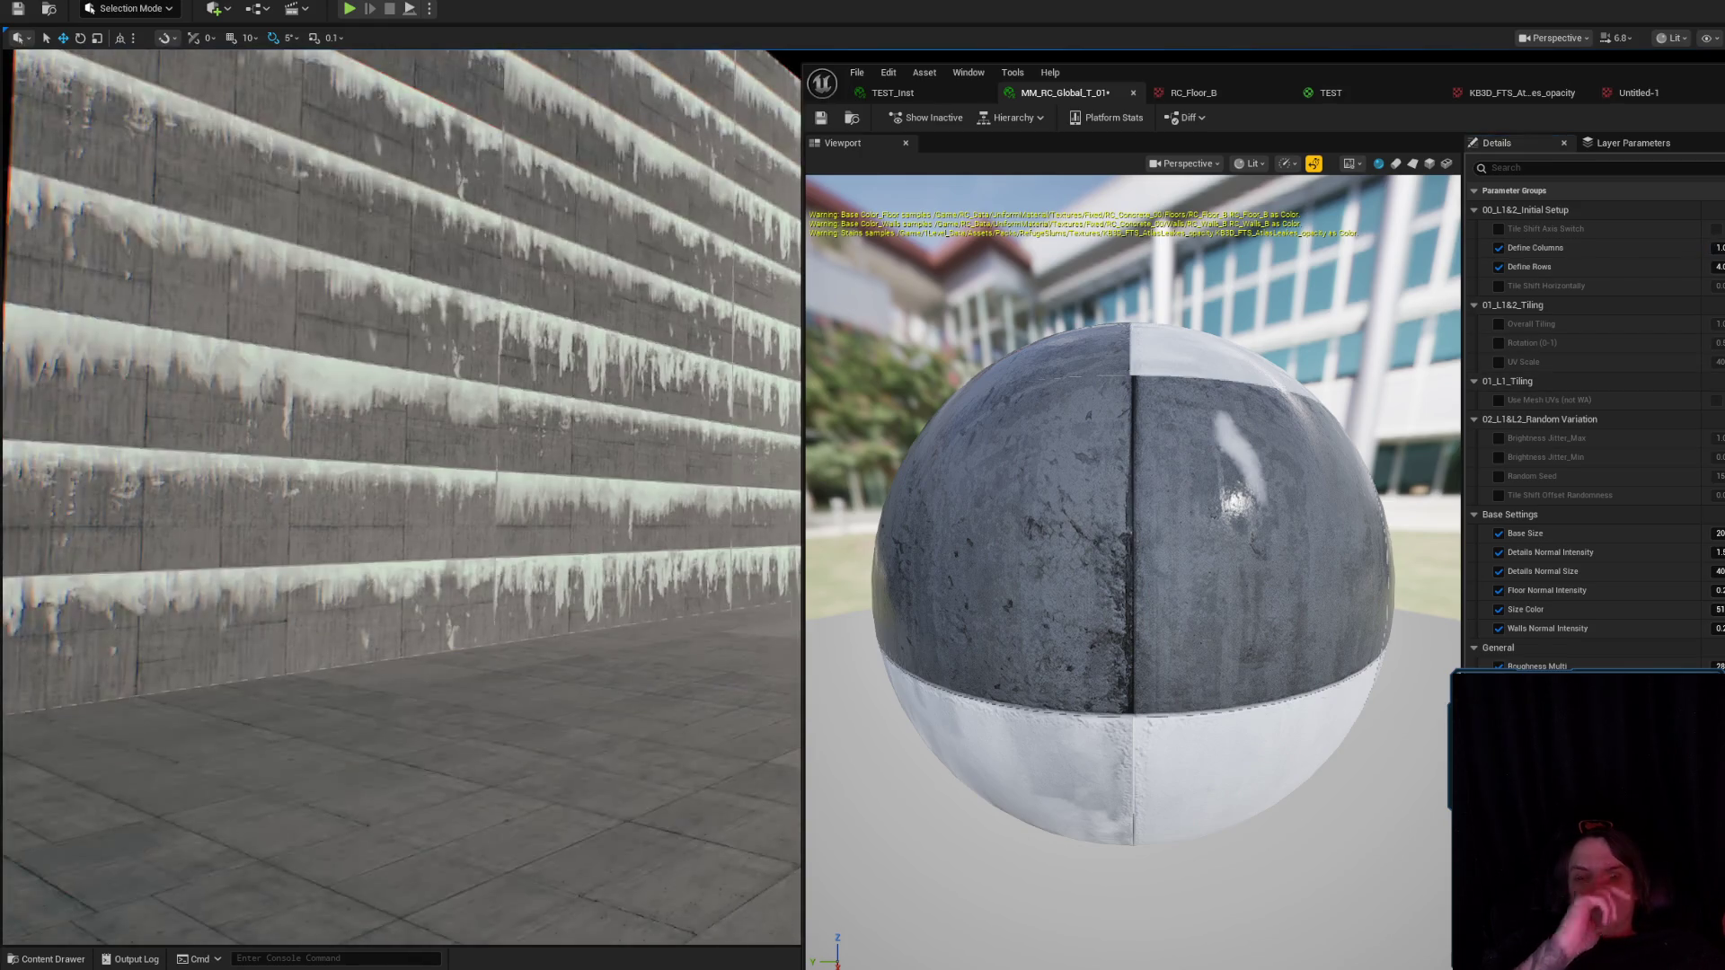
scroll(604, 562, down, 5)
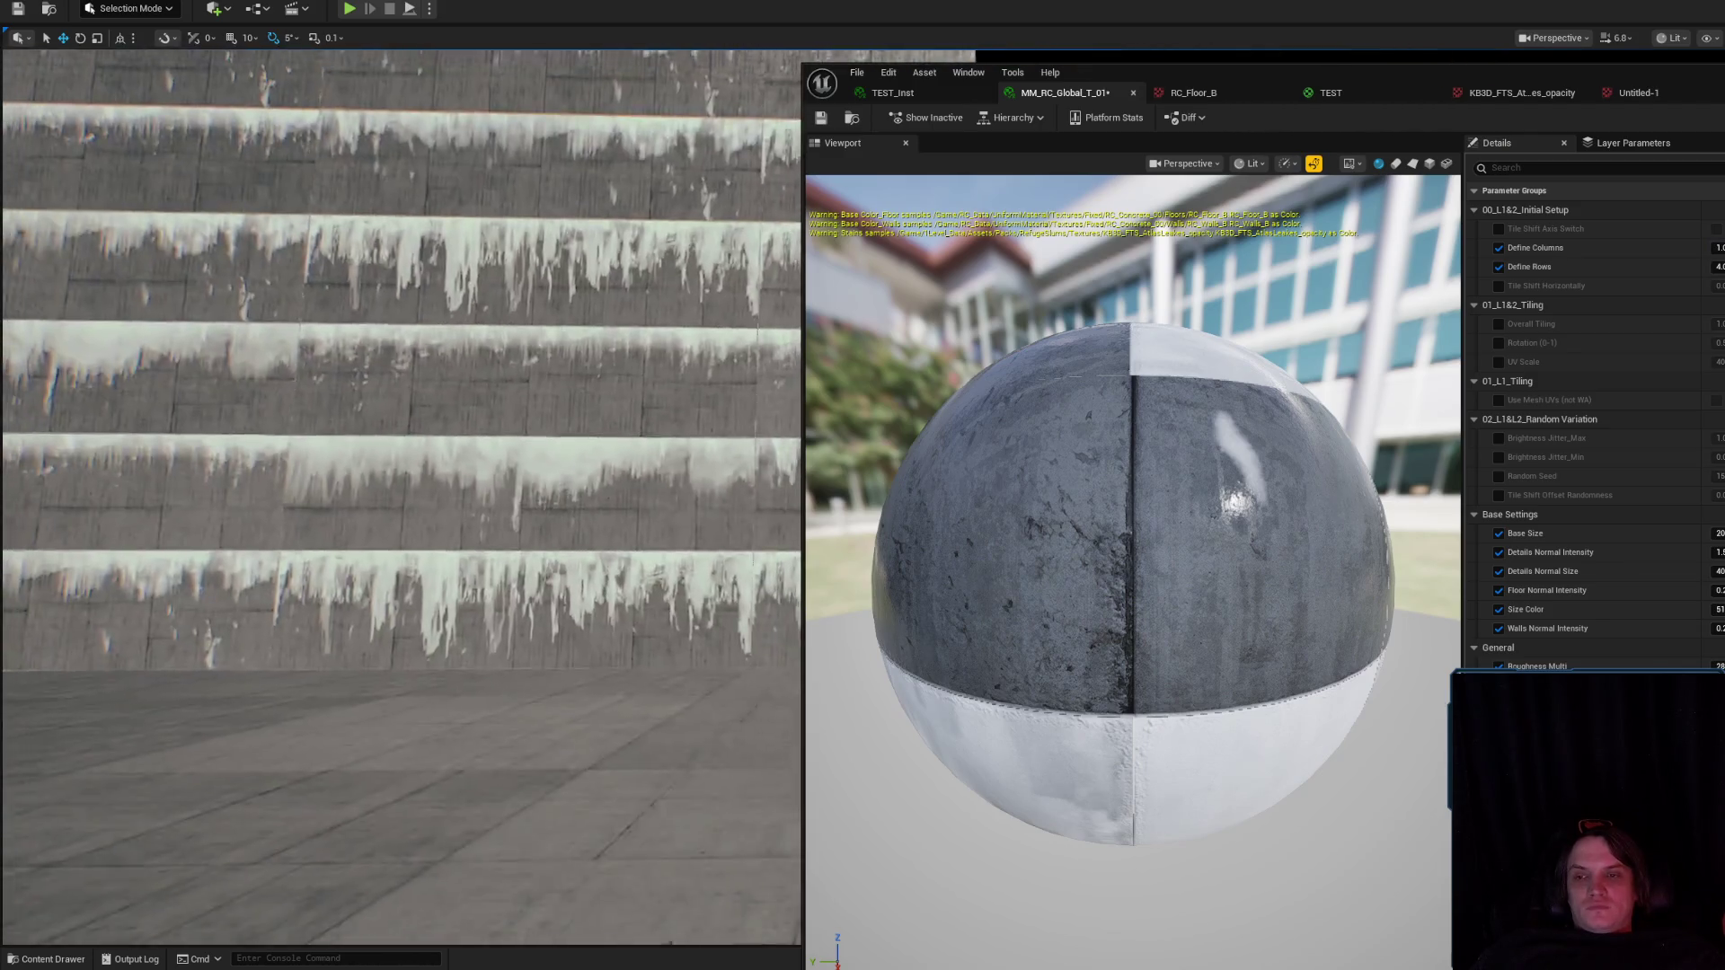
drag(603, 563, 526, 553)
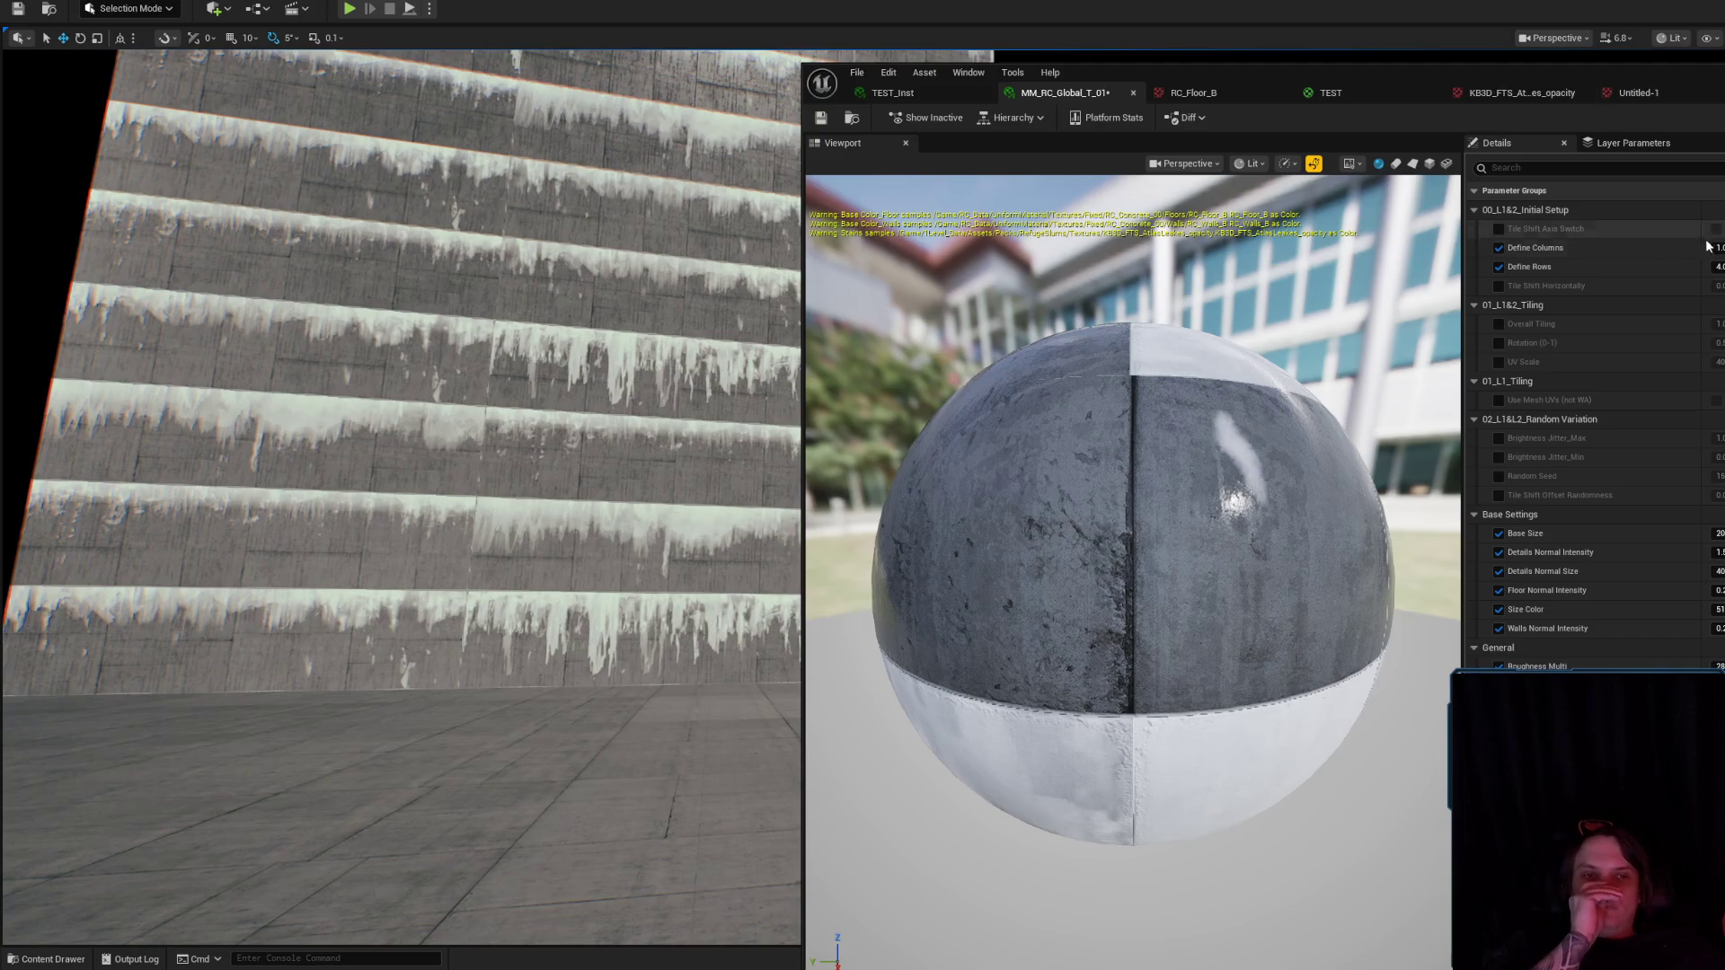
drag(1716, 247, 1718, 246)
Enable the Random Seed override and raise Tile Shift Offset Randomness.
click(1499, 477)
drag(1718, 495, 1718, 495)
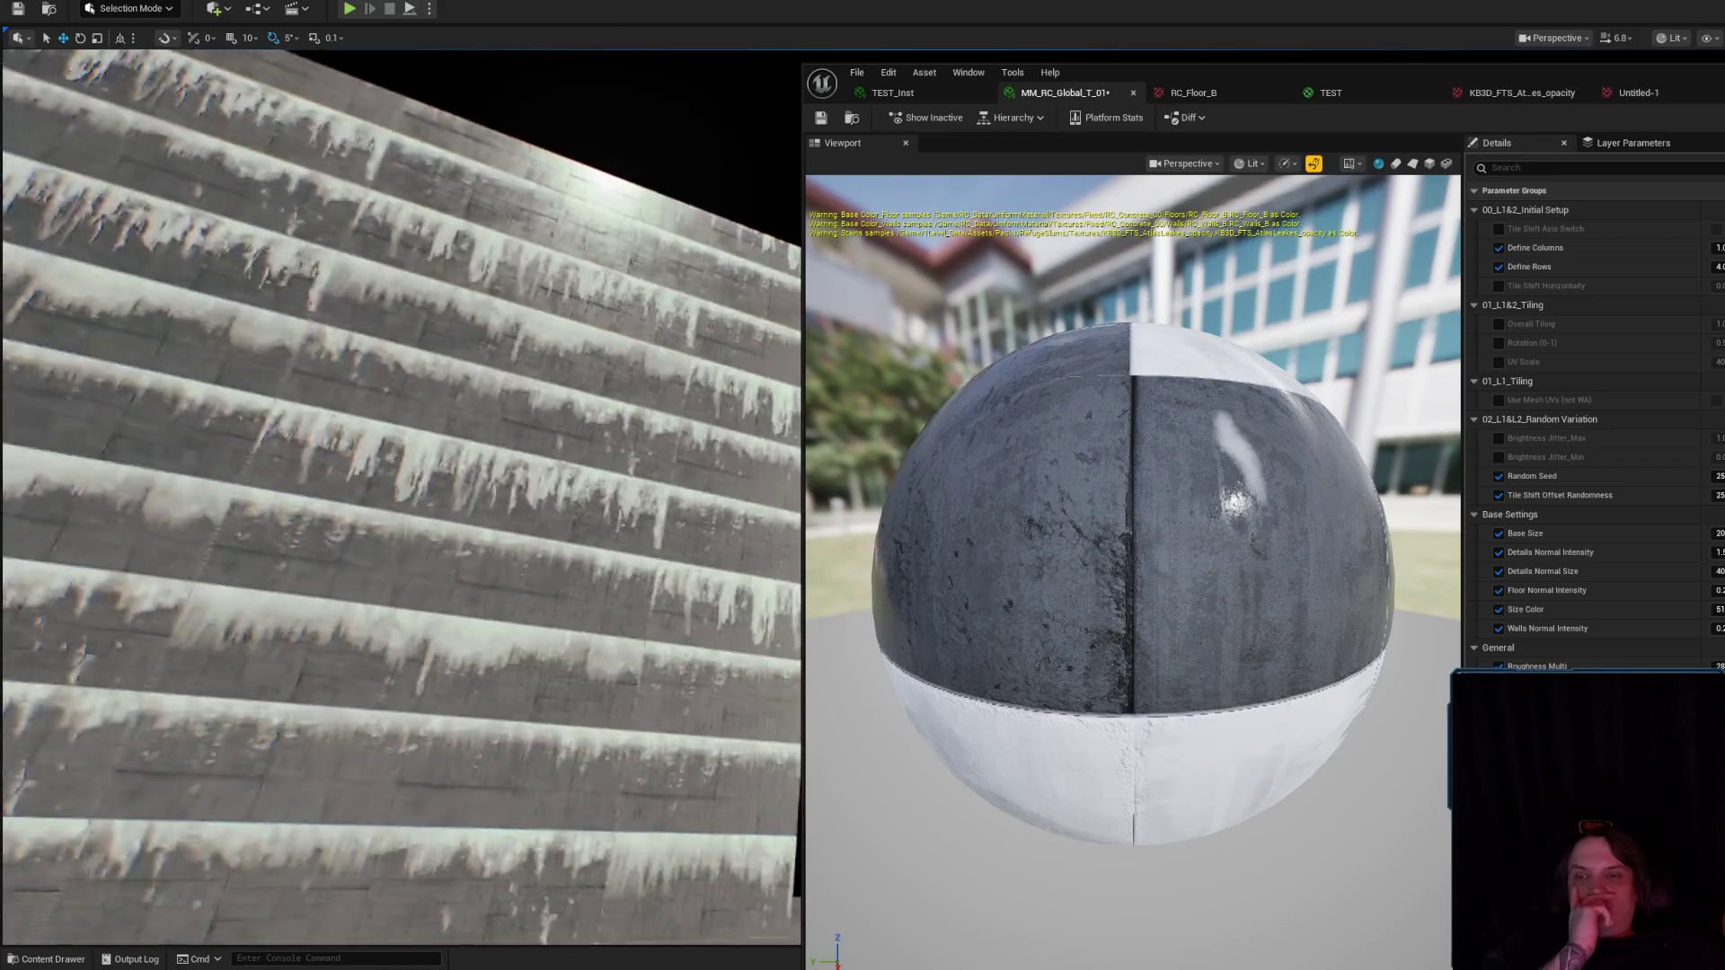
scroll(401, 497, up, 3)
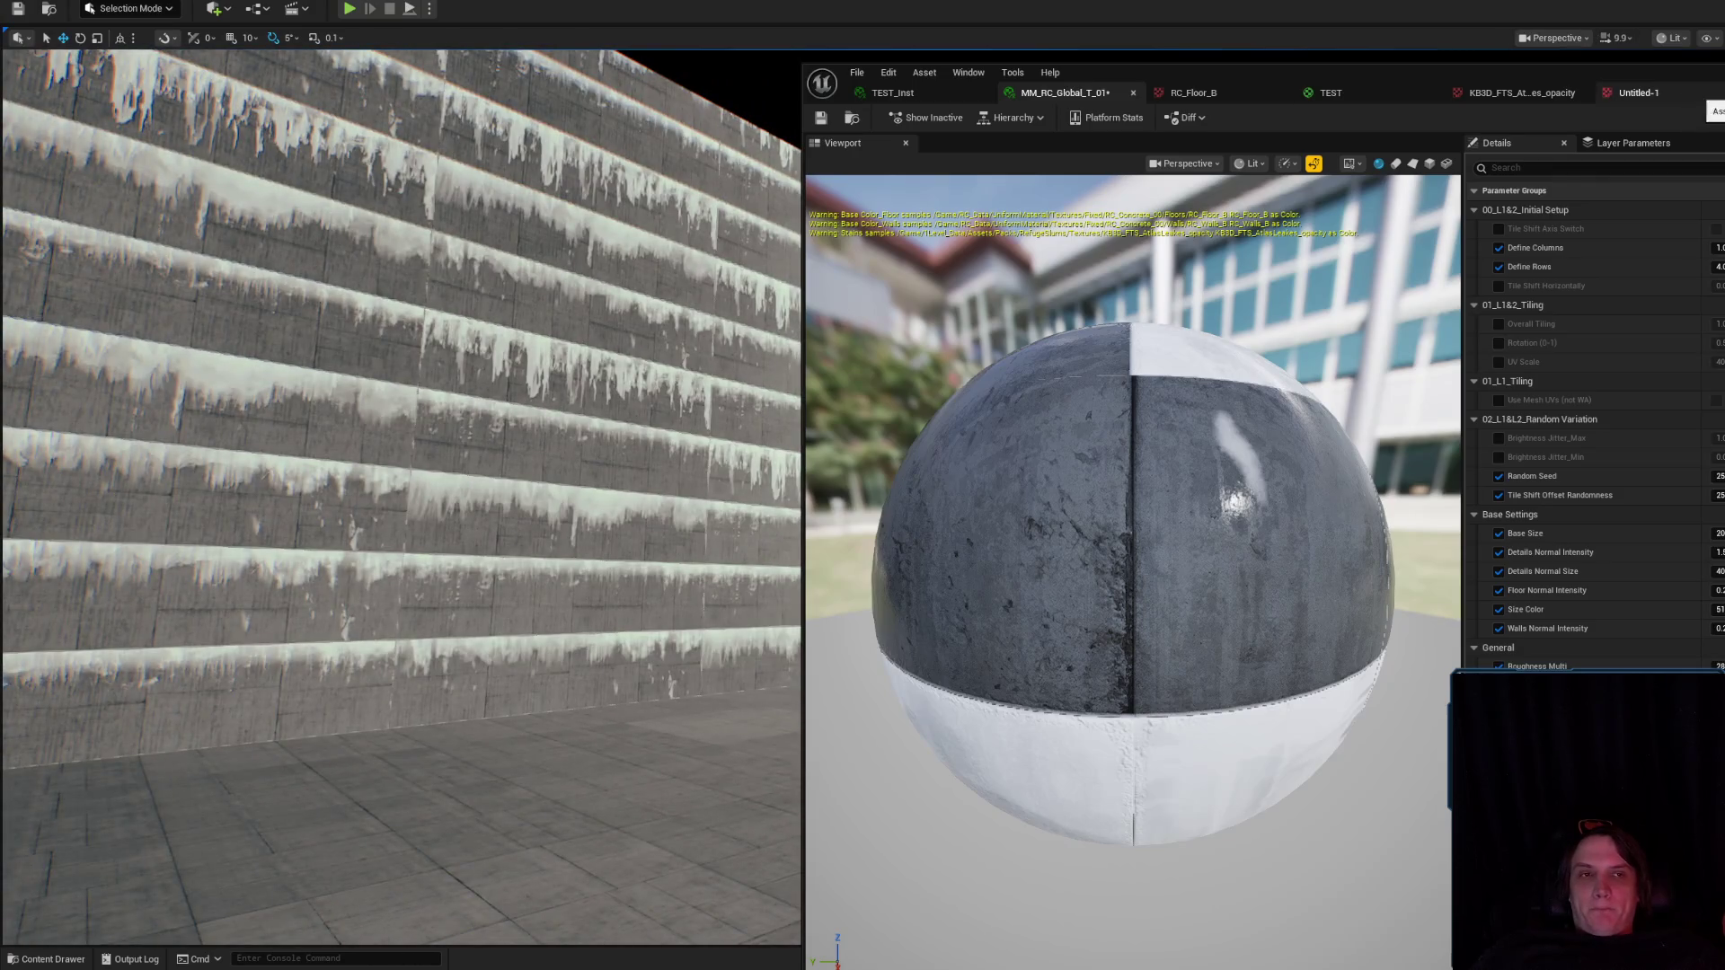
click(1640, 93)
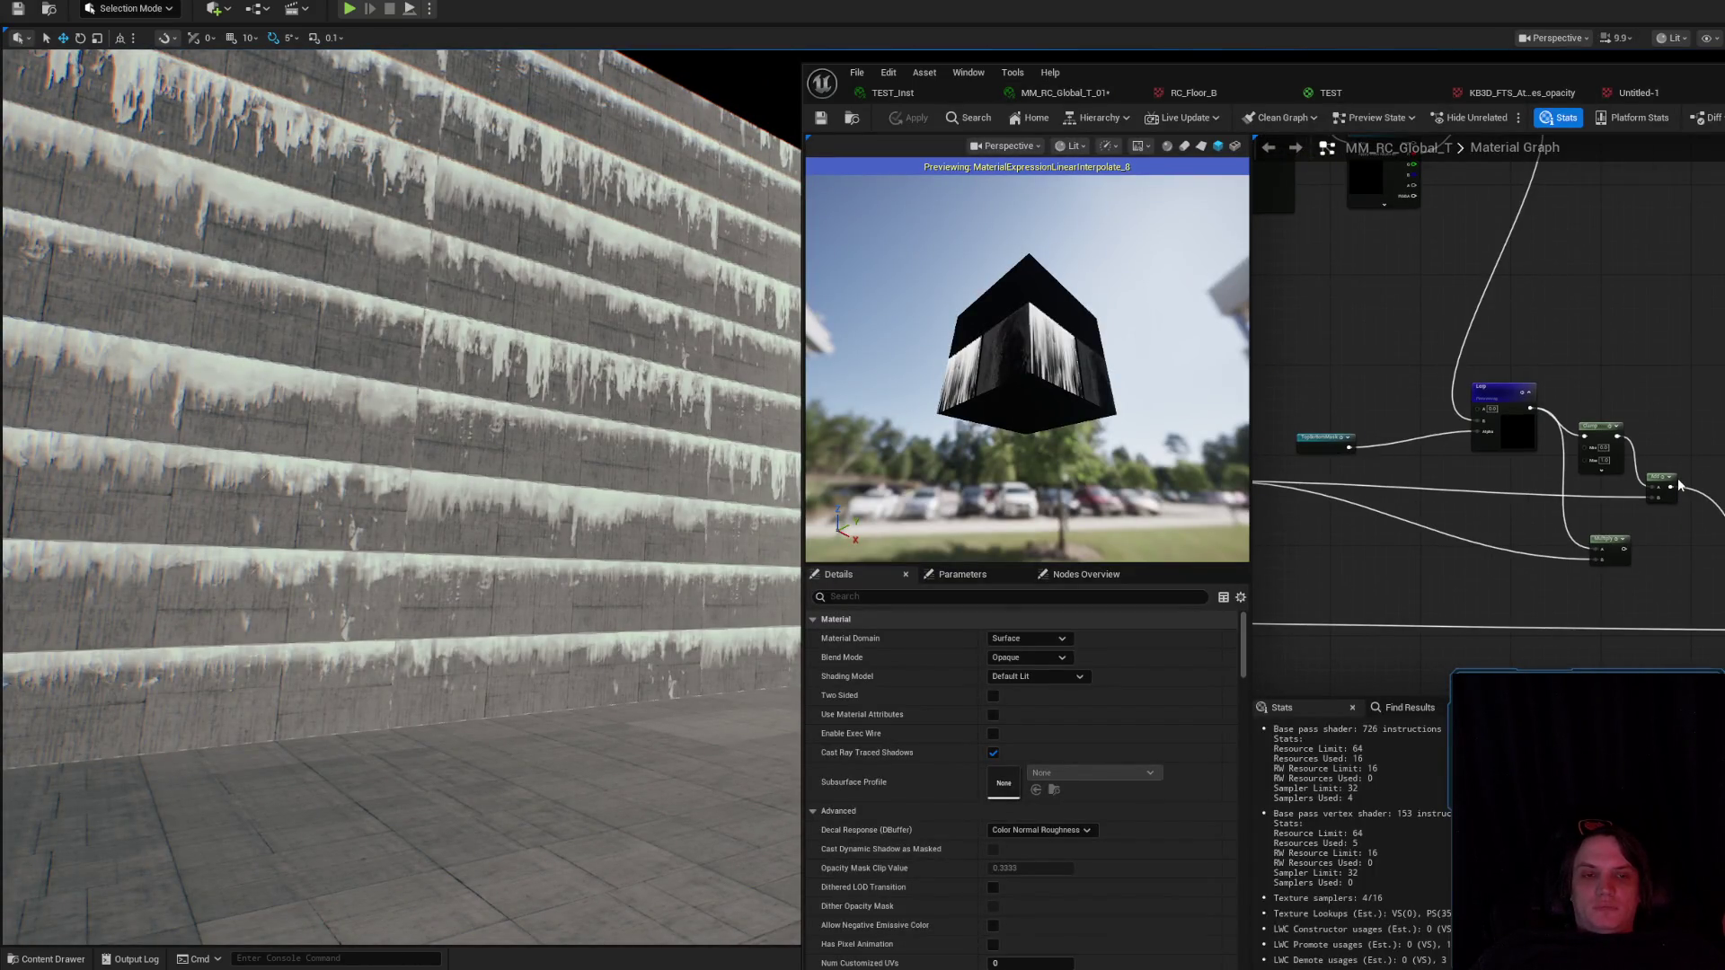
Delete the Multiply node and shift TopBottomMask right and the parameter nodes up-left.
key(Delete)
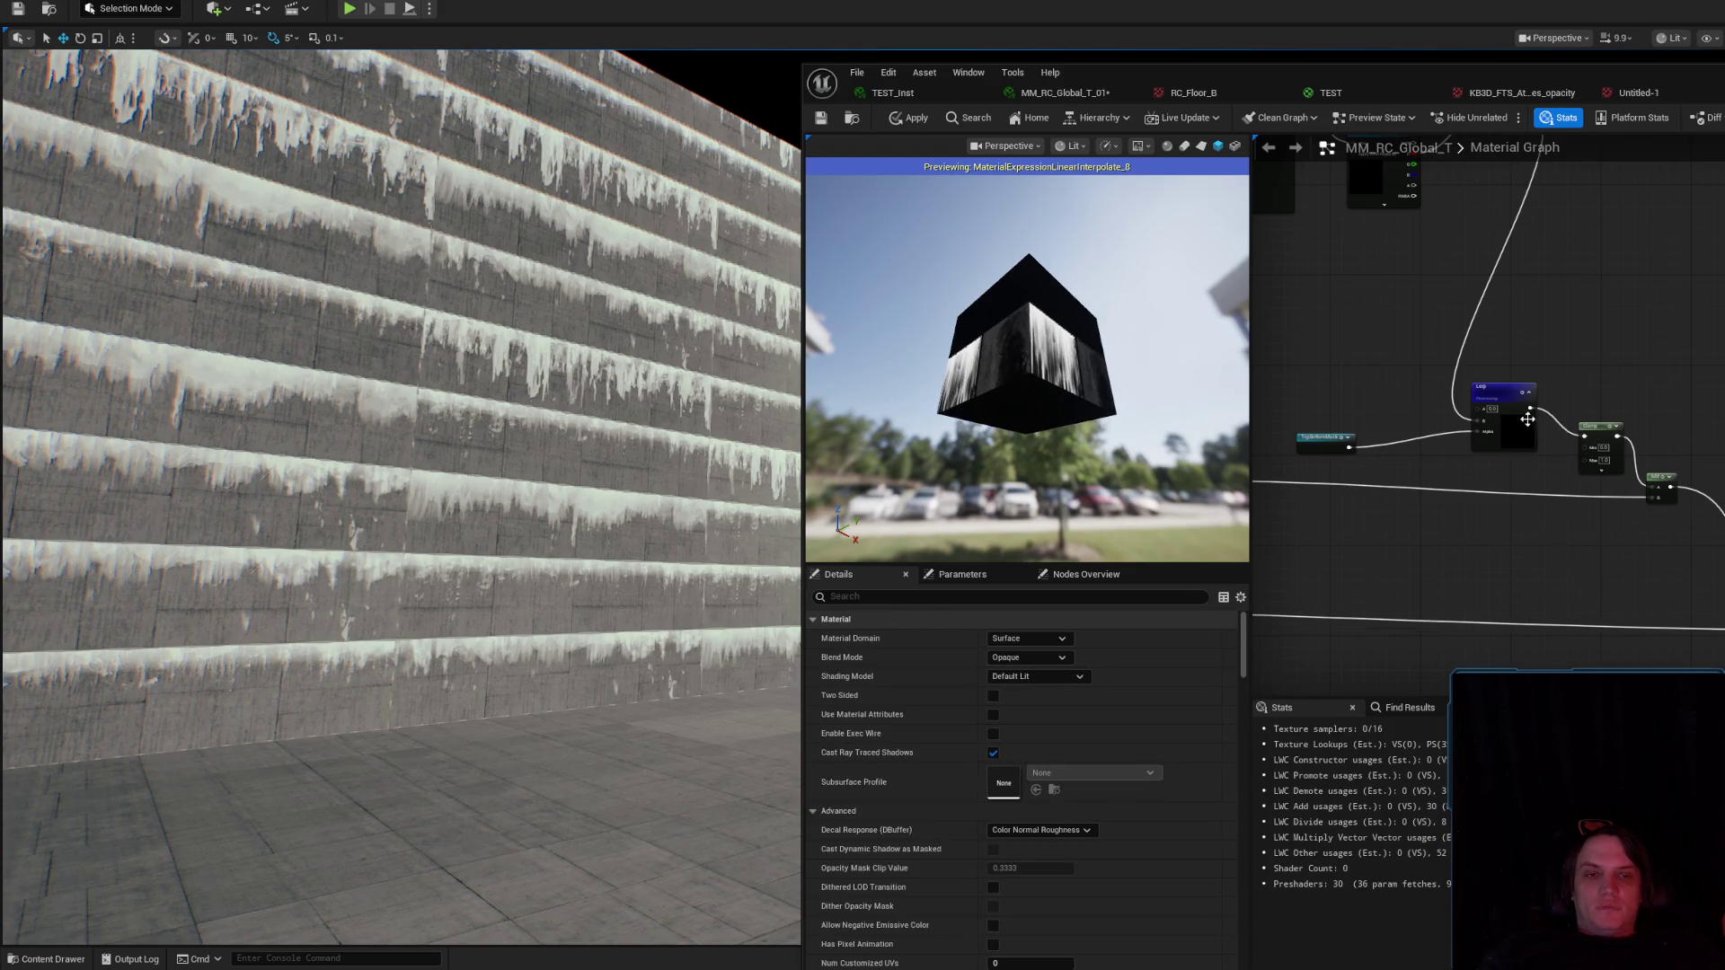
mouse_move(1347, 435)
mouse_down()
mouse_move(1428, 444)
mouse_move(1490, 552)
mouse_move(1652, 589)
mouse_up()
scroll(1577, 413, up, 2)
mouse_move(1577, 414)
mouse_down()
mouse_move(1518, 306)
mouse_move(1441, 233)
mouse_move(1441, 171)
mouse_up()
scroll(1577, 414, down, 5)
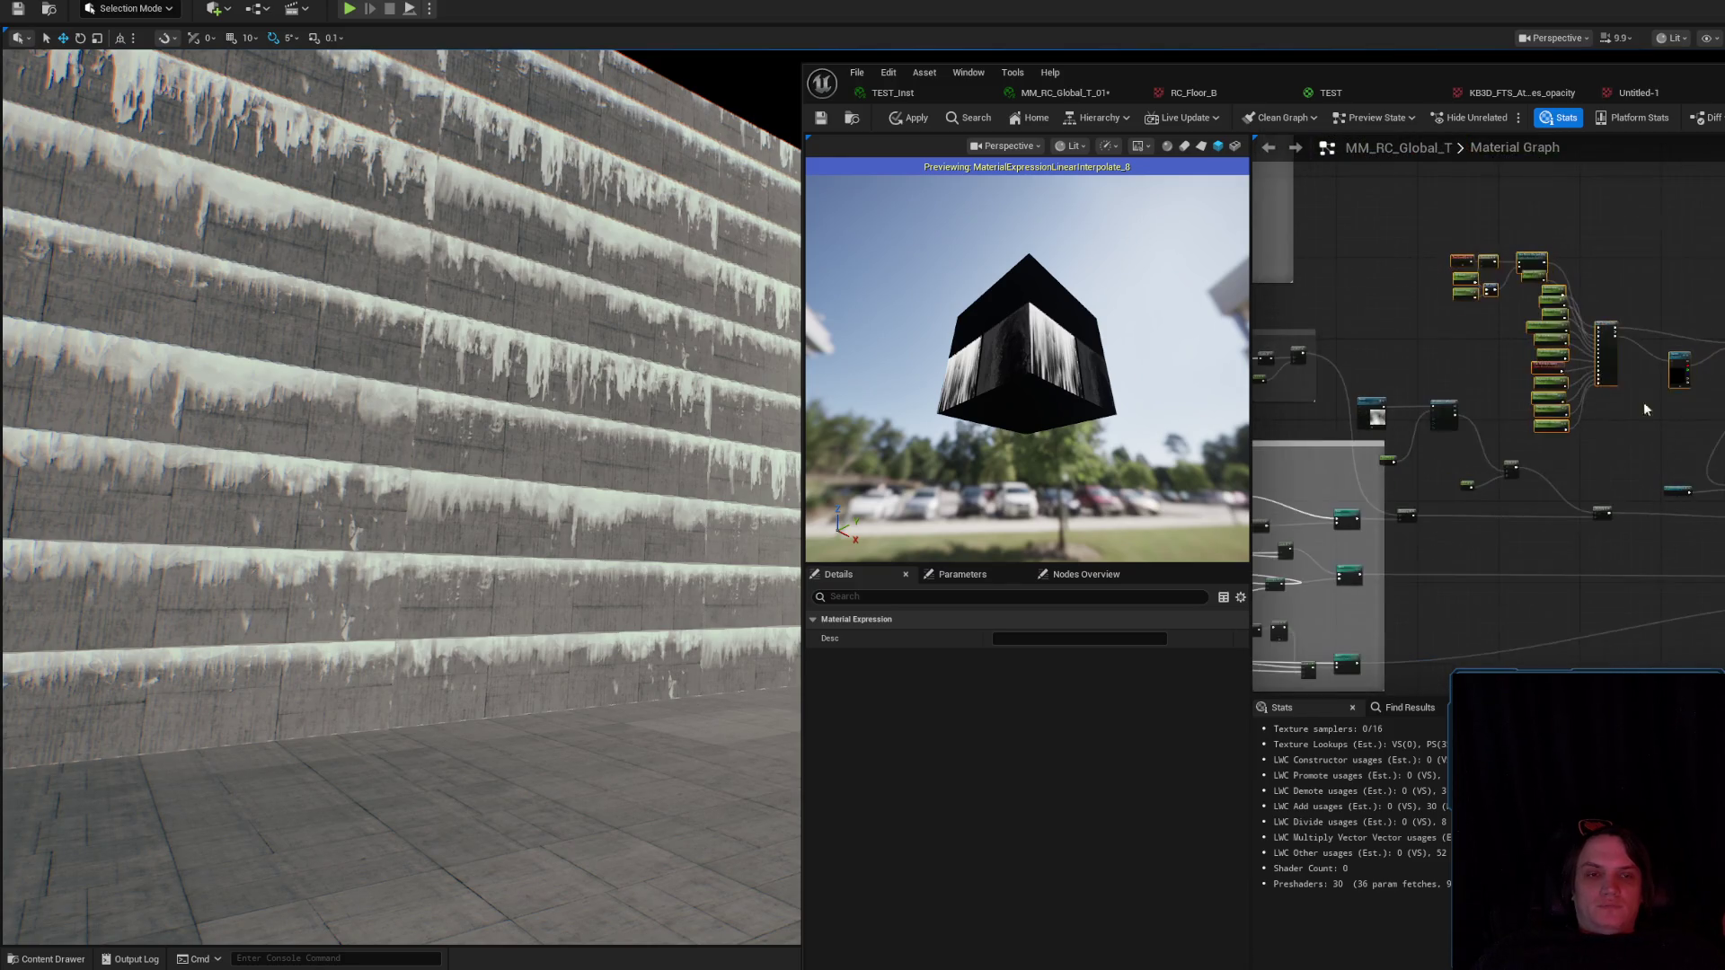
drag(1602, 369, 1478, 295)
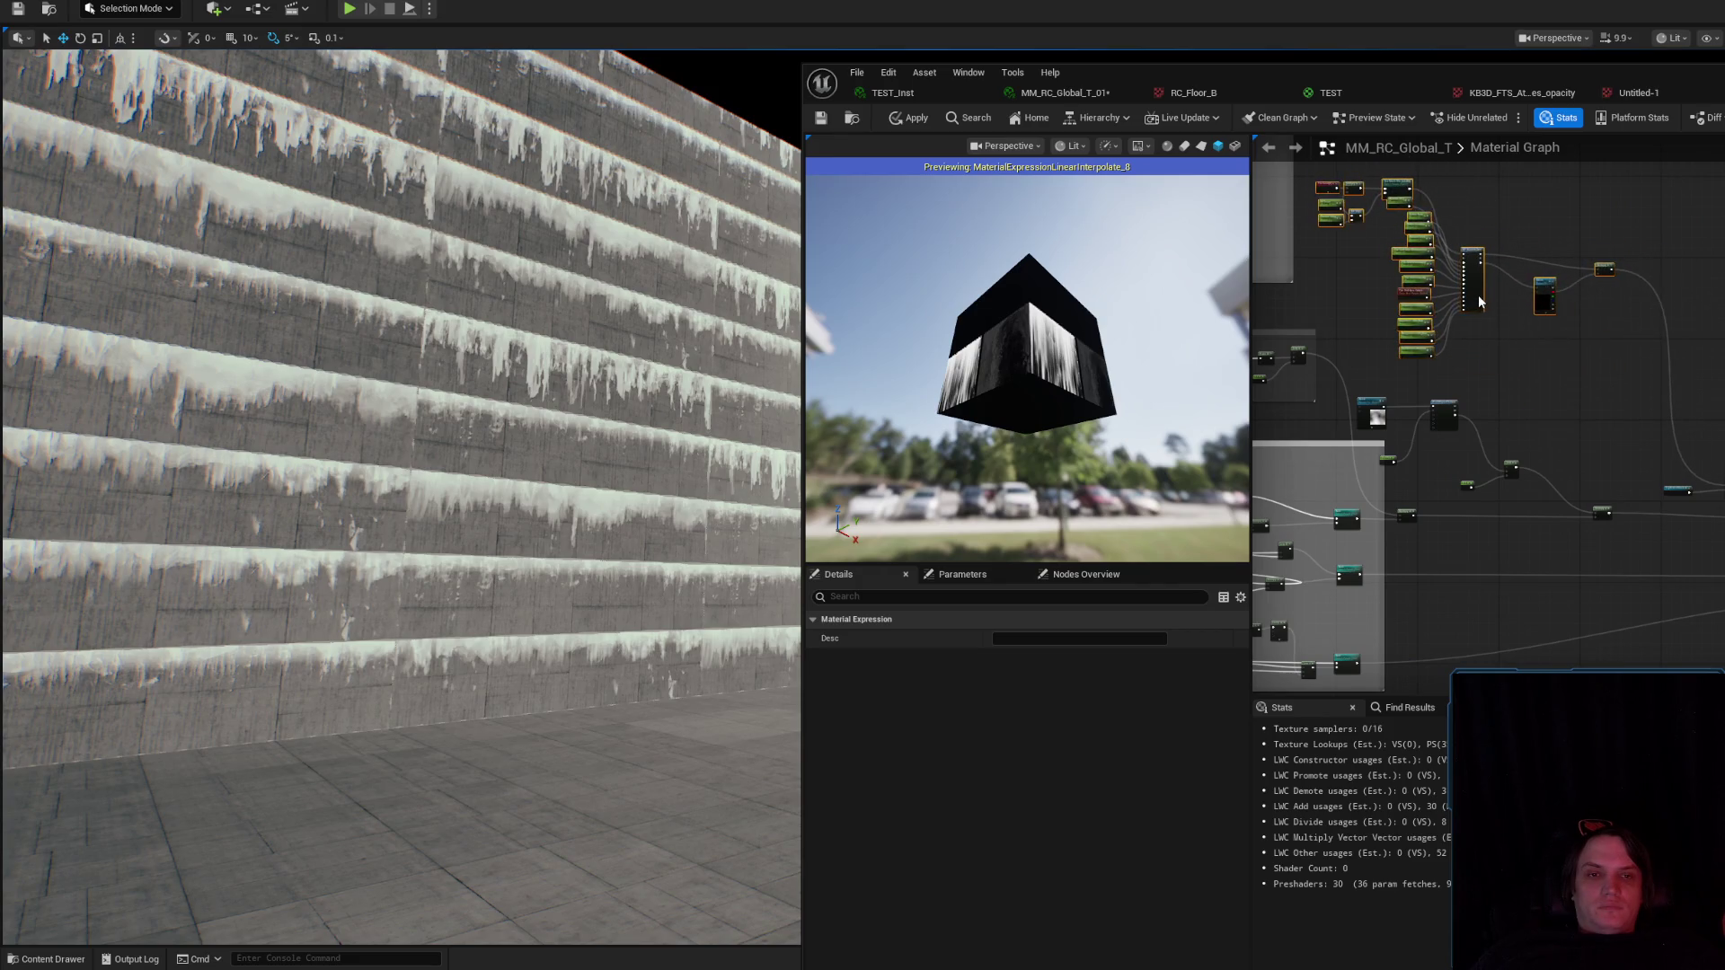
click(1649, 349)
Wrap the top node cluster in a comment named Stains and move it up-right.
mouse_move(1619, 338)
mouse_down()
mouse_move(1666, 464)
mouse_move(1433, 336)
mouse_move(1377, 261)
mouse_up()
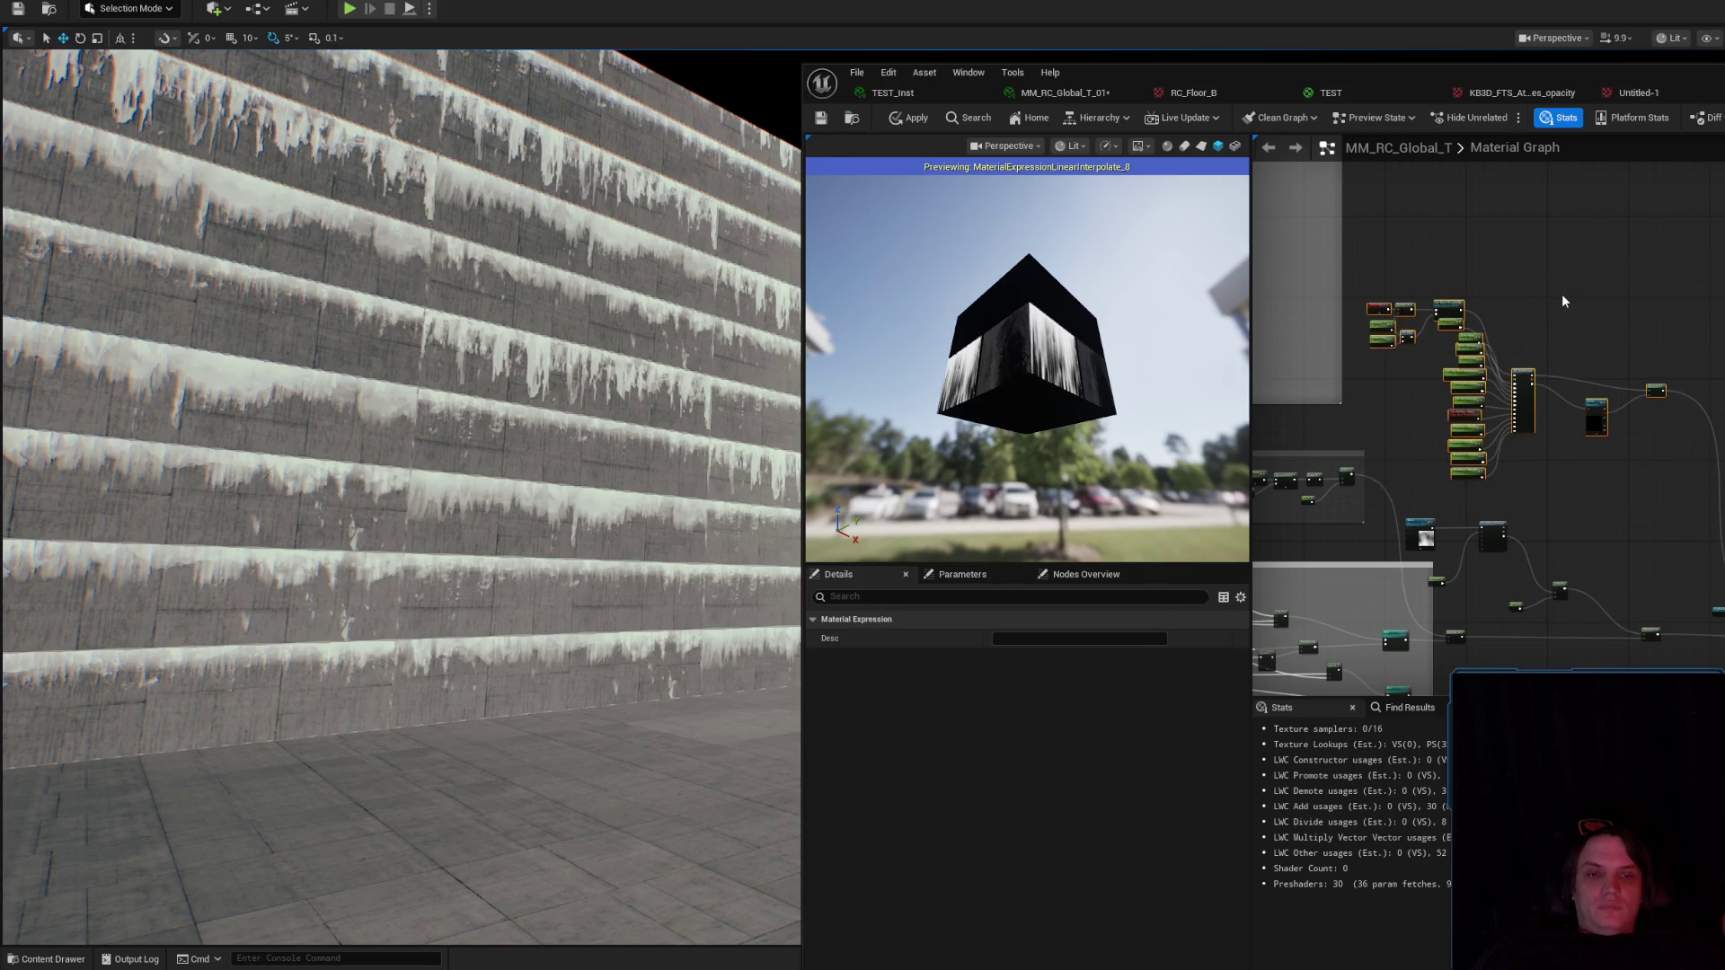
text(cStains)
key(Return)
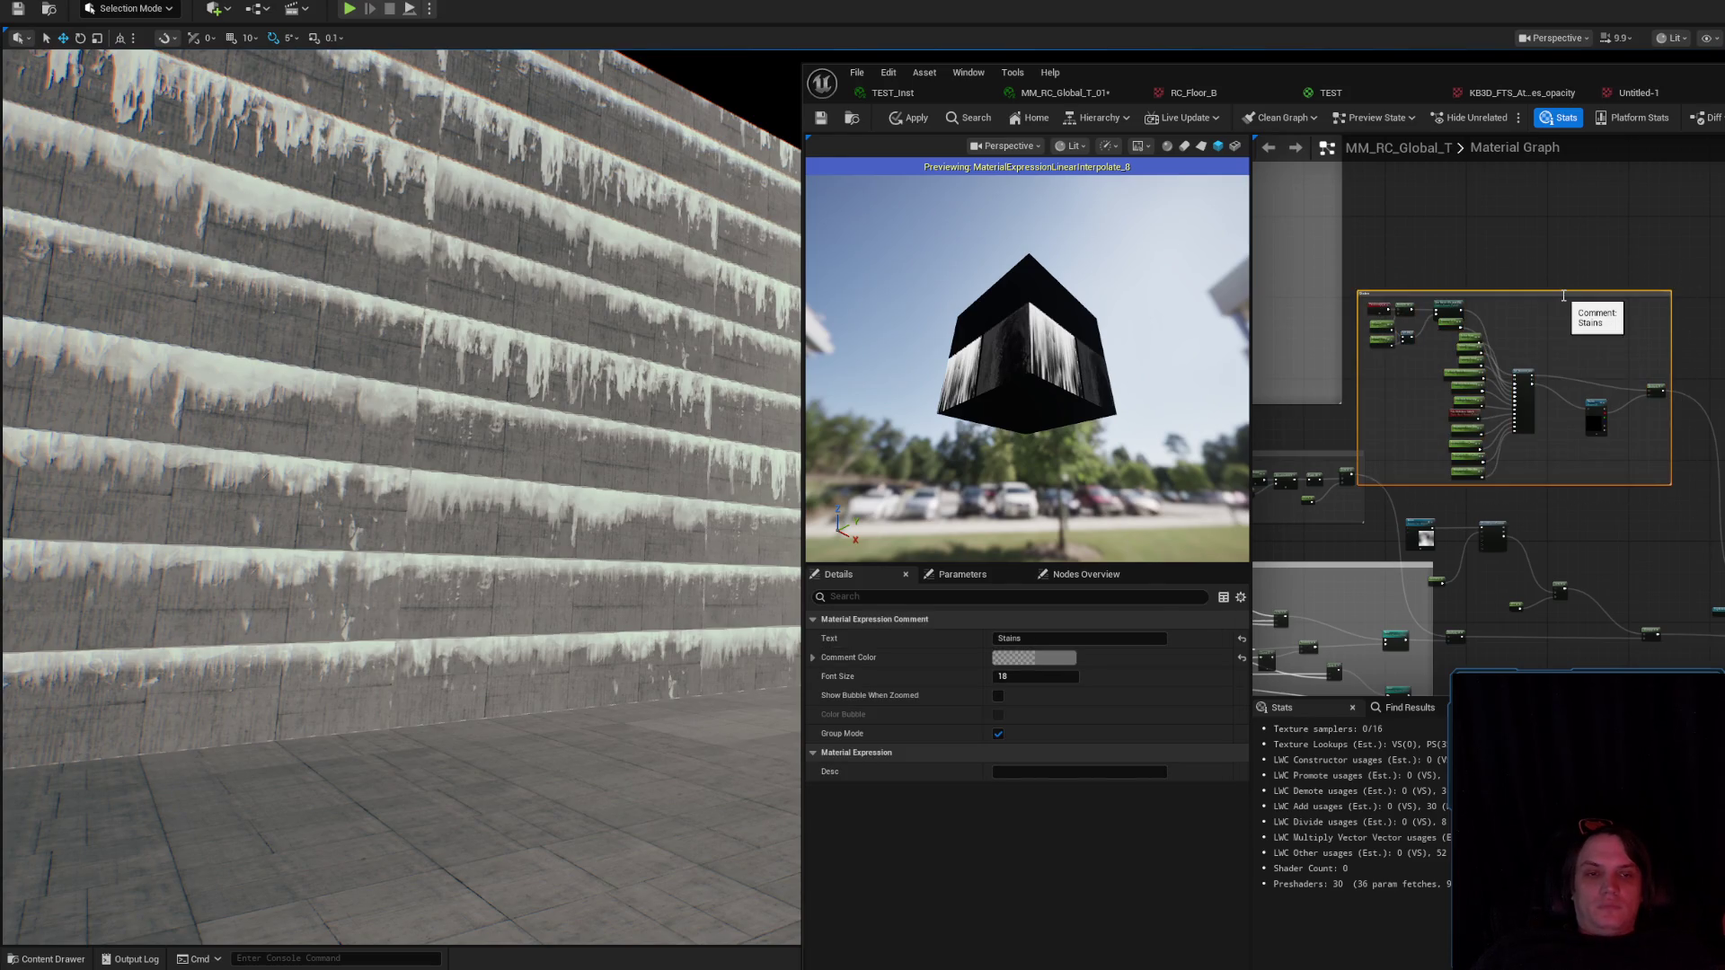
mouse_move(1560, 293)
mouse_down()
mouse_move(1621, 239)
mouse_move(1581, 212)
mouse_up()
click(1707, 414)
mouse_move(1707, 413)
mouse_down()
mouse_move(1524, 328)
mouse_move(1698, 315)
mouse_up()
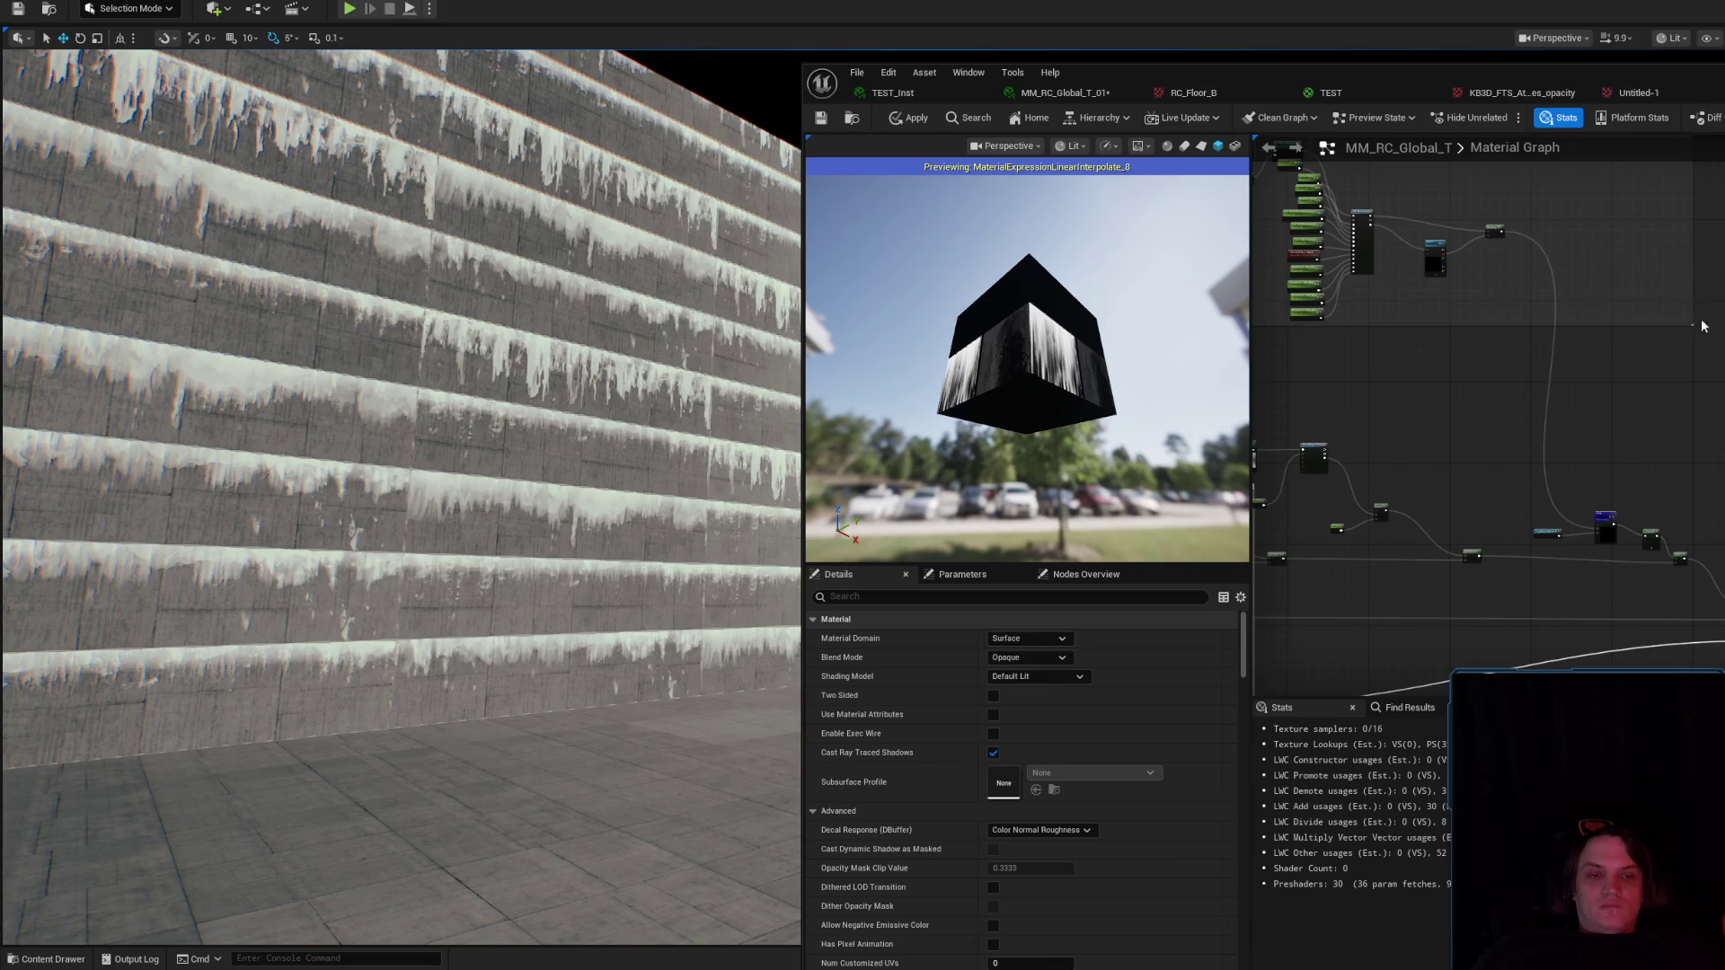
Move the Lerp and small node up, apply a Clamp Max of 0.2, then revert it.
drag(1605, 520, 1564, 281)
mouse_move(1537, 528)
mouse_down()
mouse_move(1484, 335)
mouse_move(1500, 301)
mouse_up()
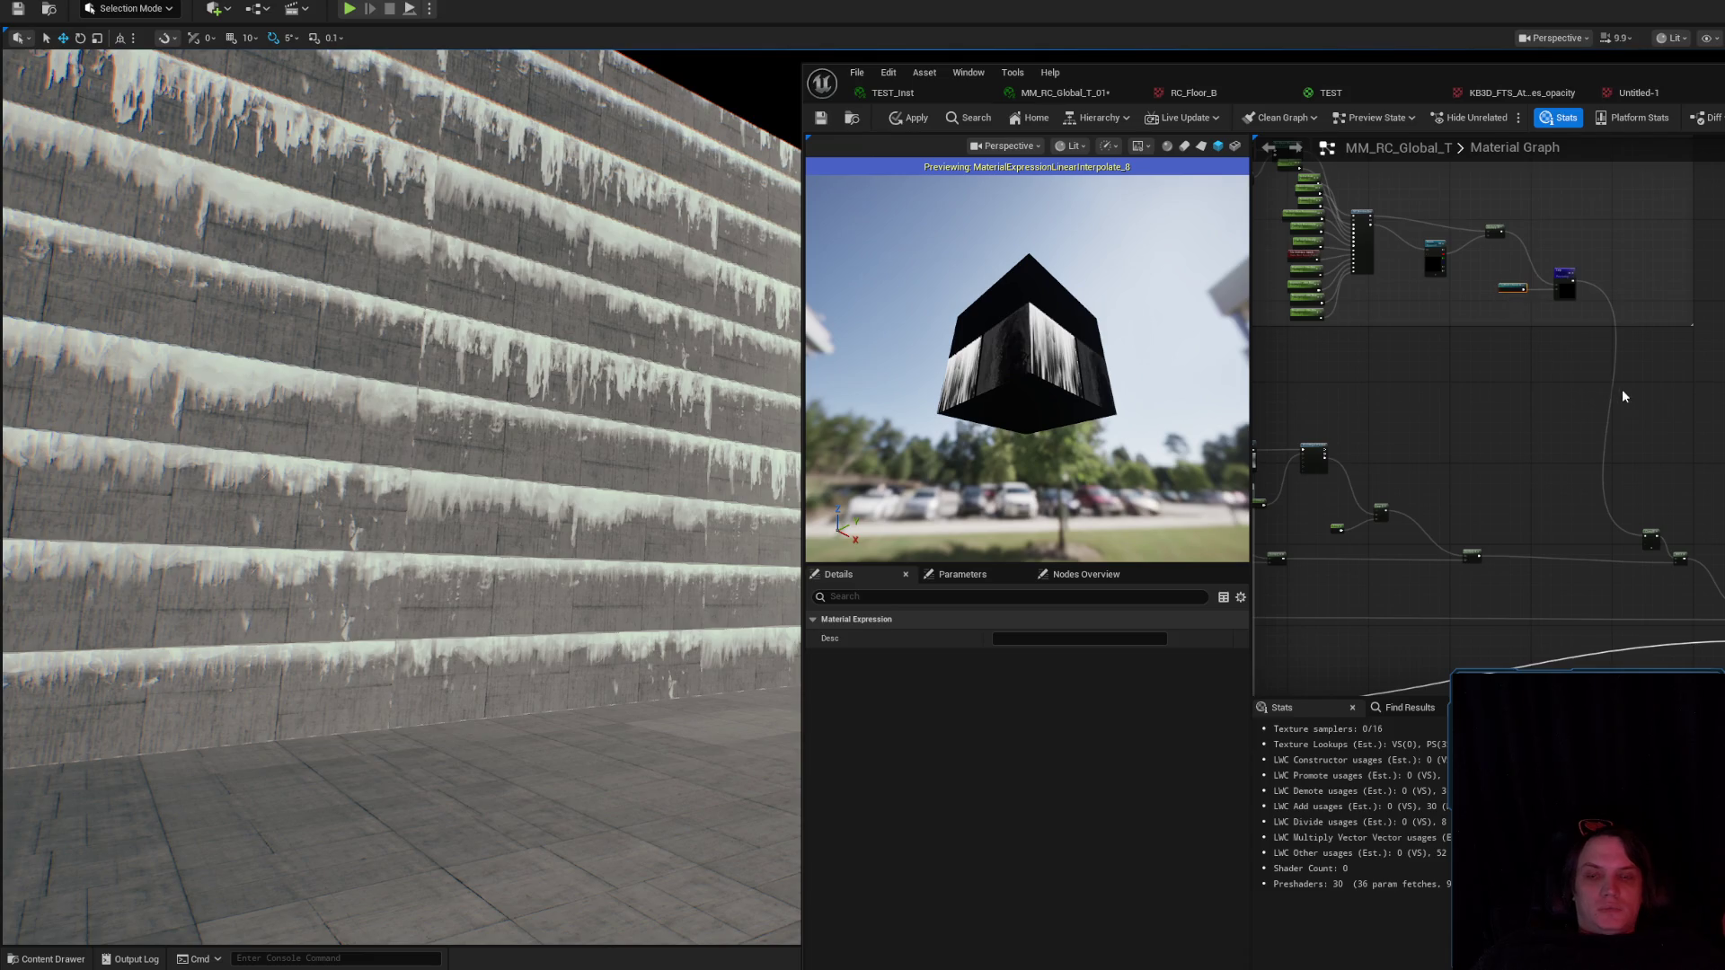
scroll(1529, 551, up, 3)
scroll(1615, 653, down, 2)
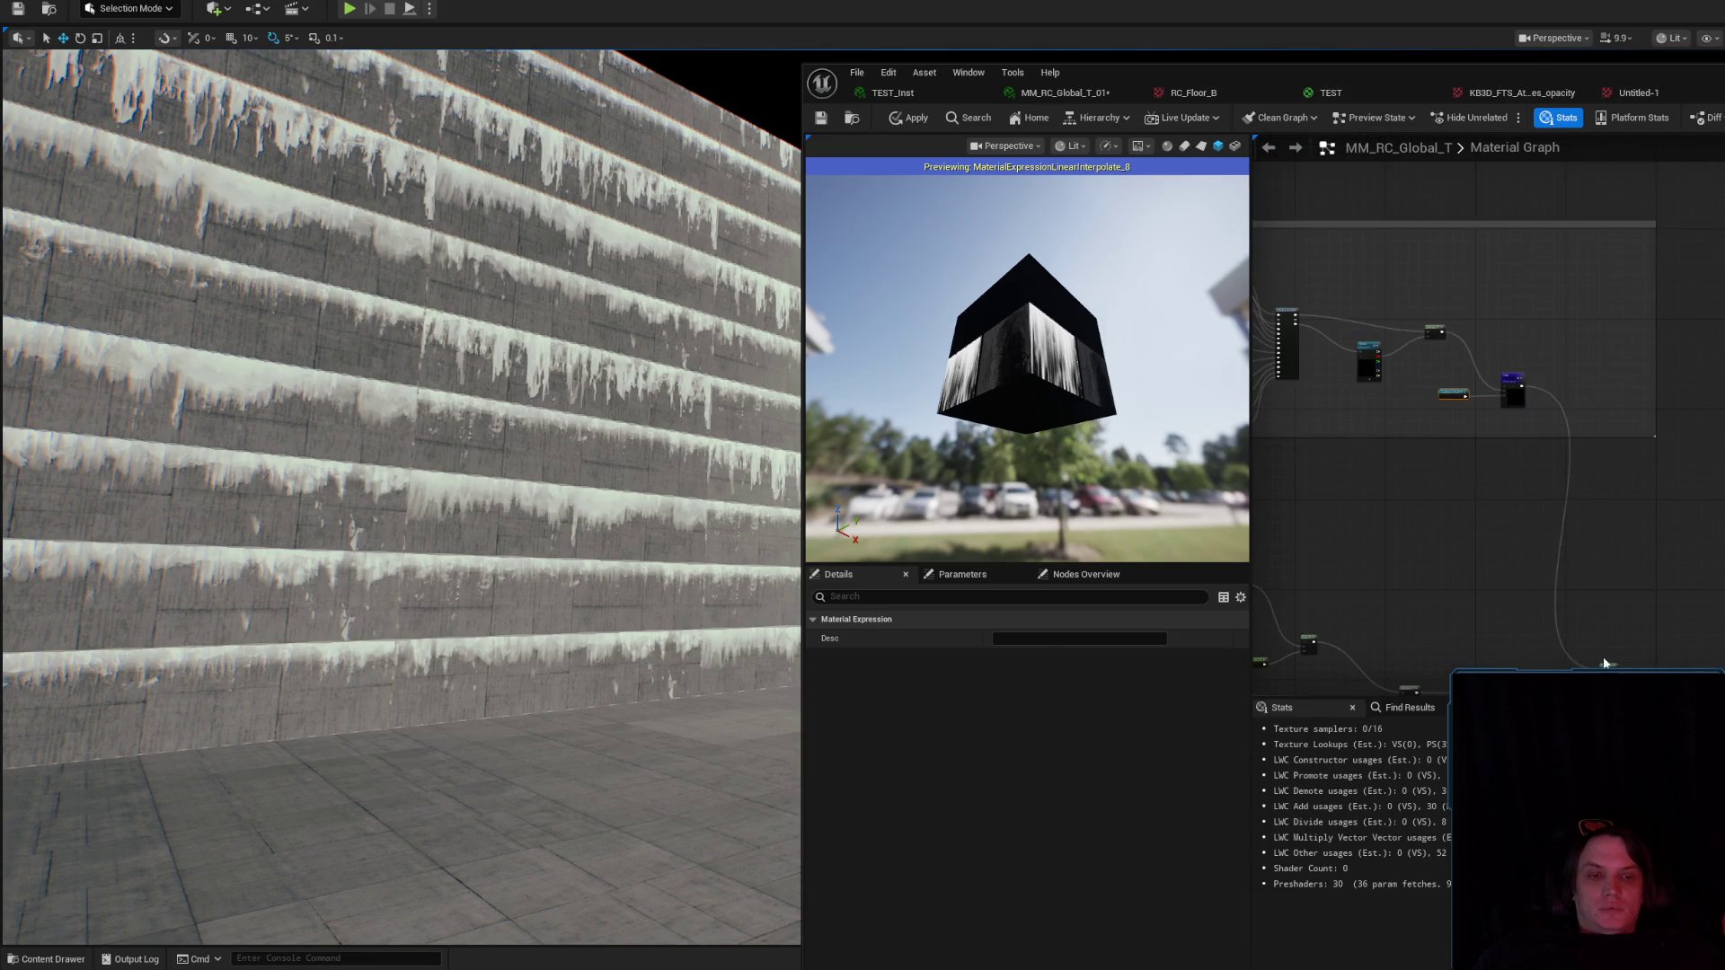
scroll(1545, 401, up, 3)
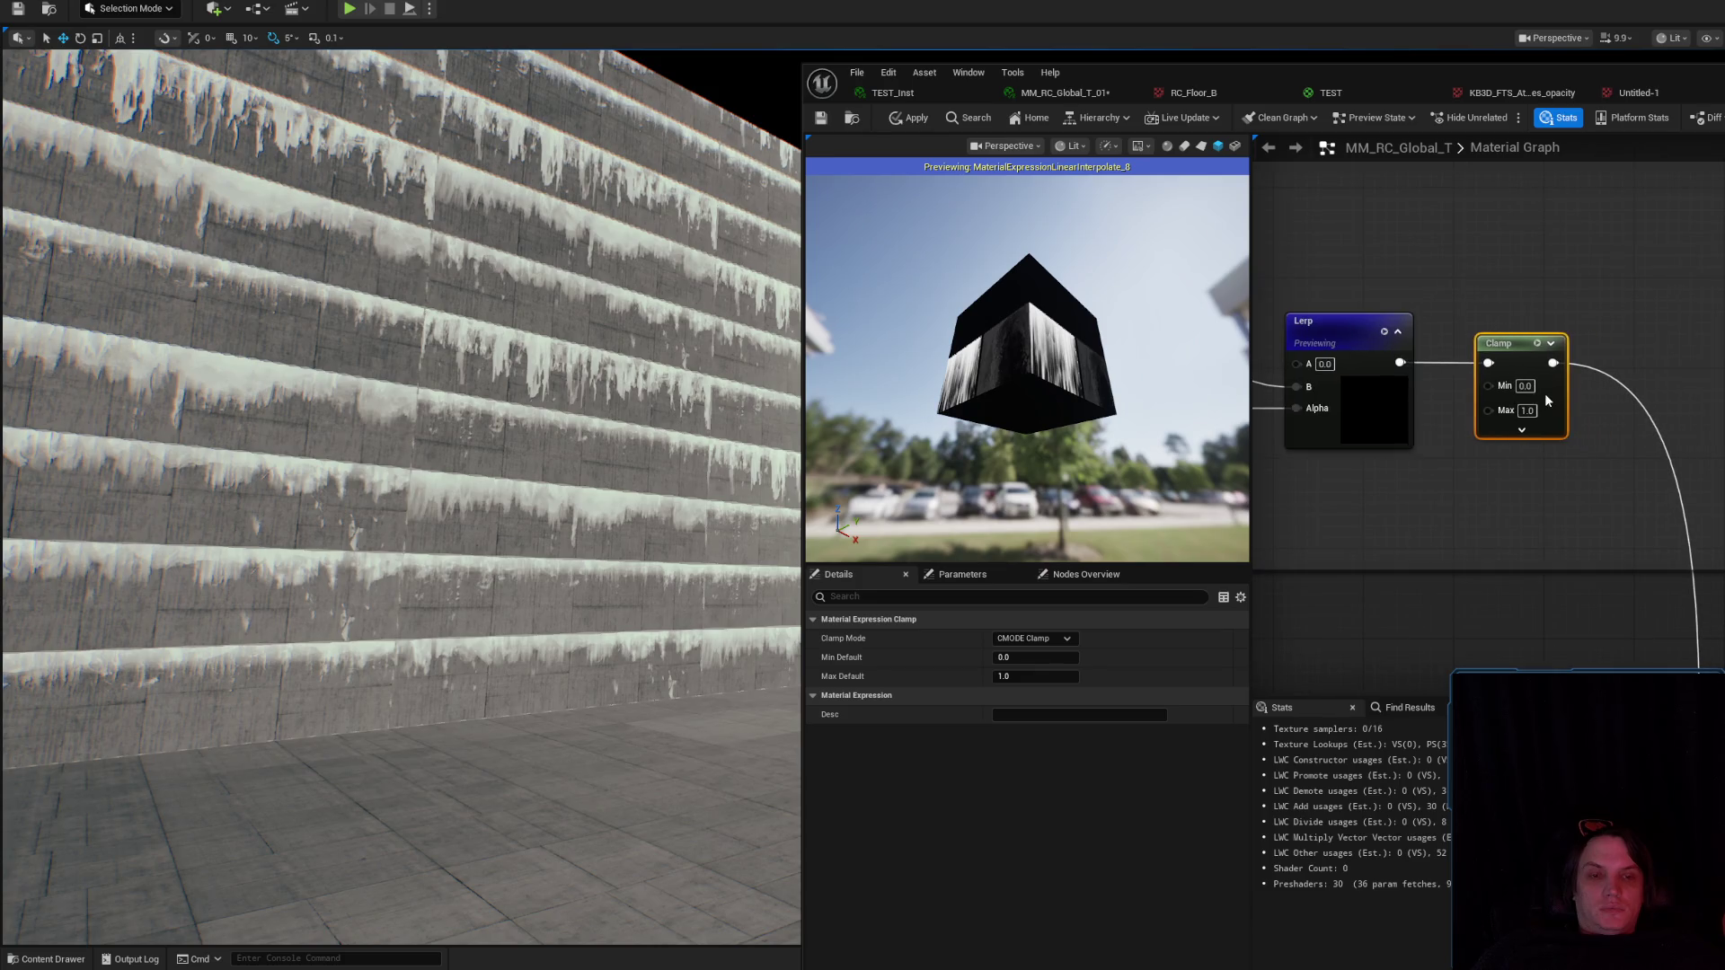
text(0.2)
key(Return)
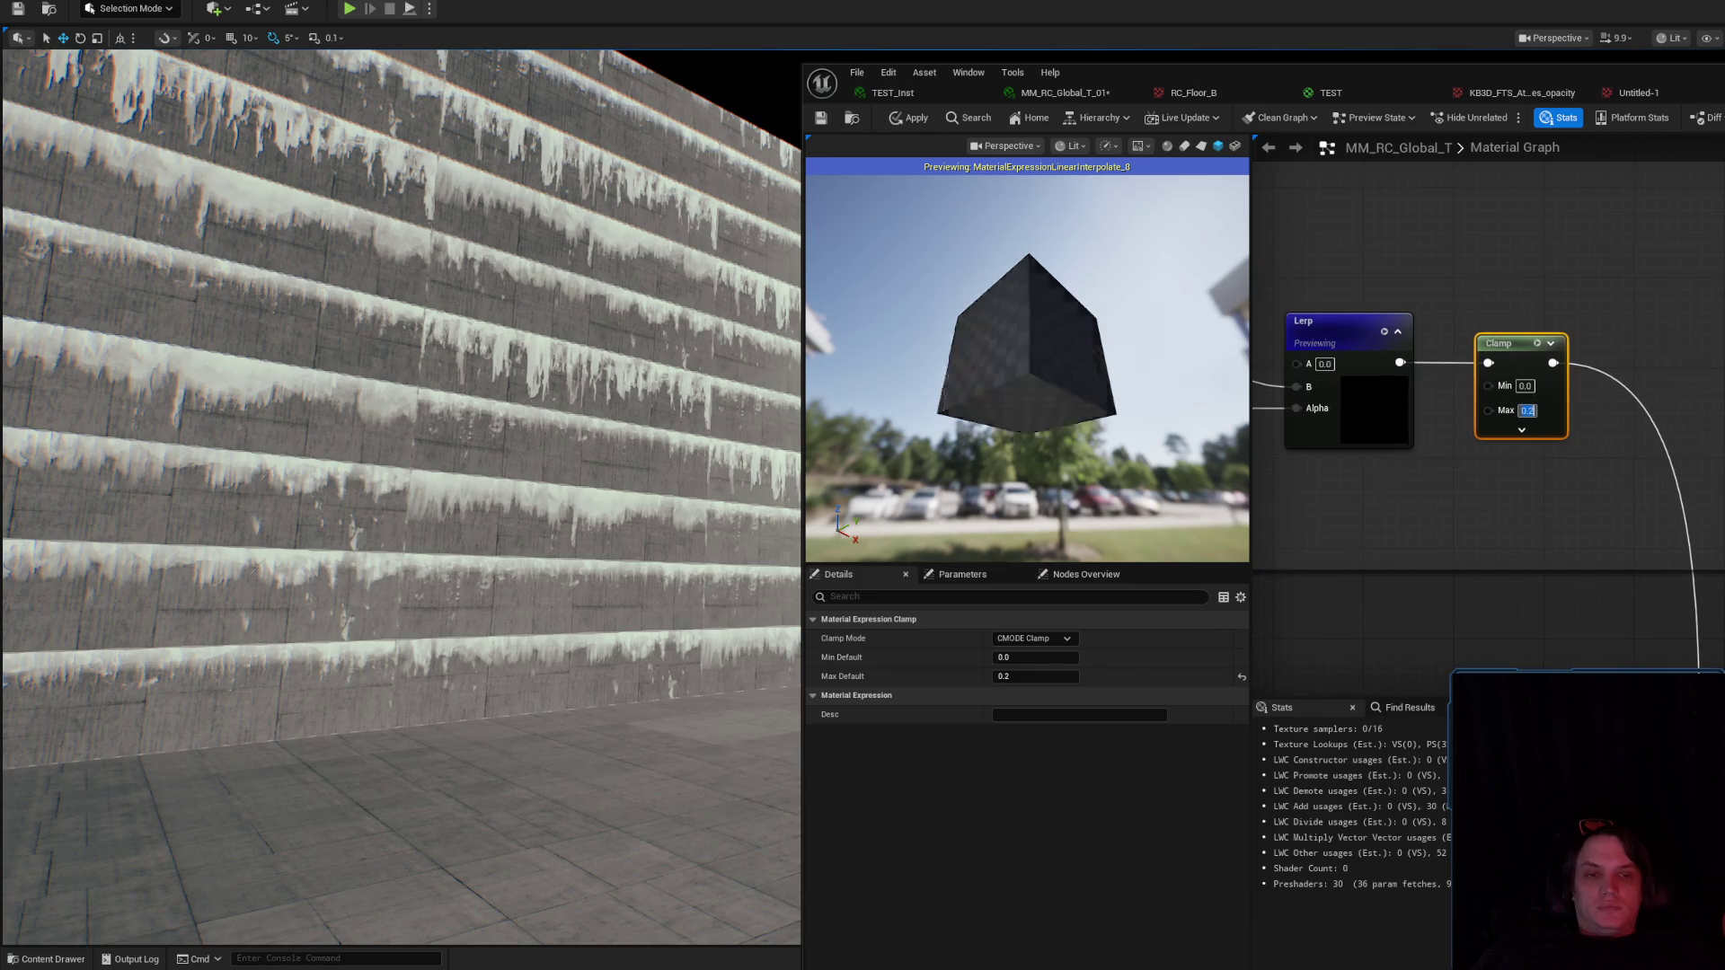
click(921, 123)
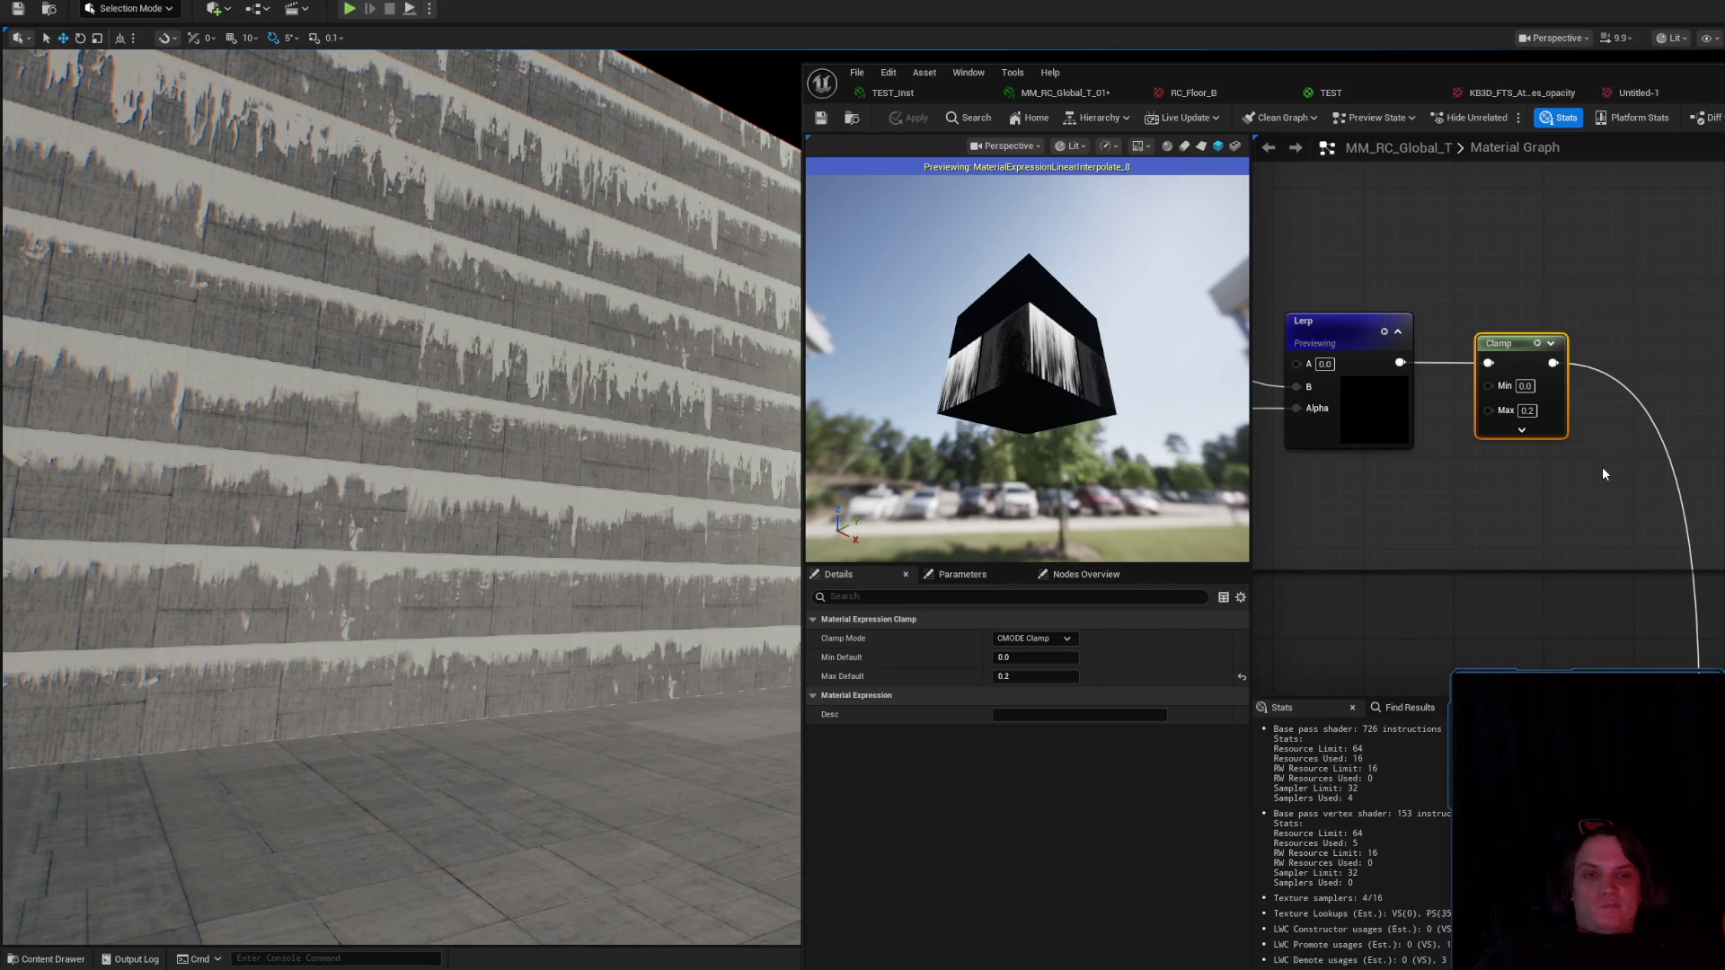
click(1523, 167)
scroll(1525, 280, down, 5)
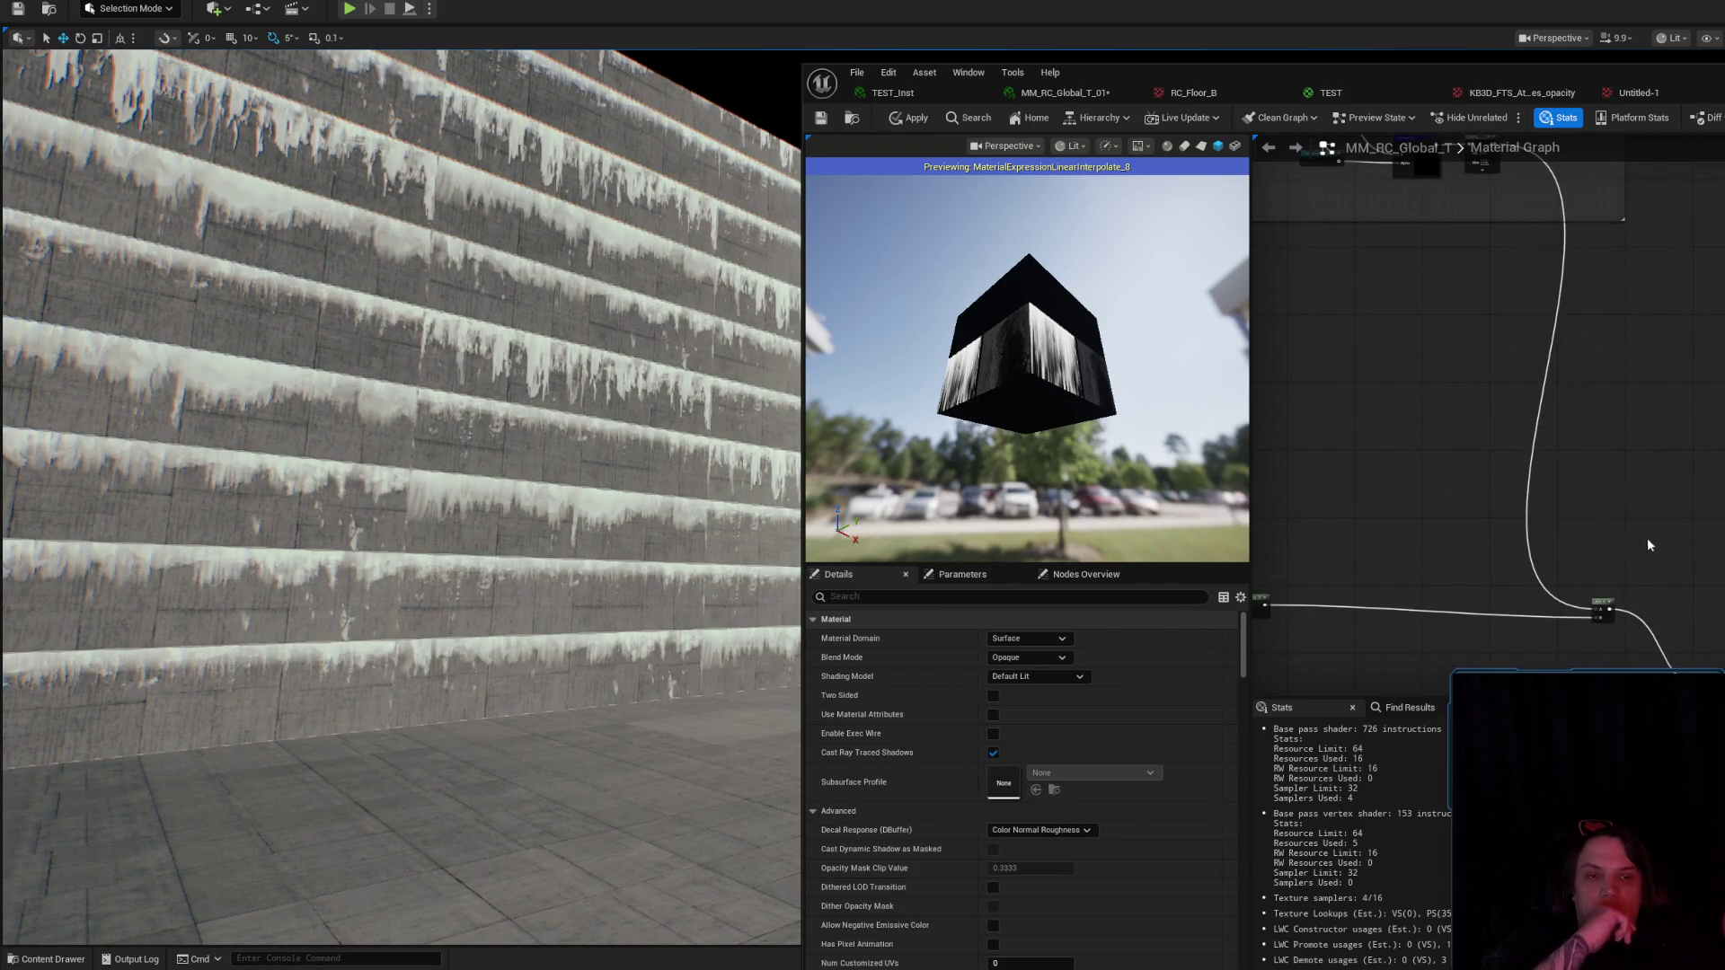
Shift the TopBottomMask and Lerp nodes further left in the graph.
scroll(1669, 472, up, 3)
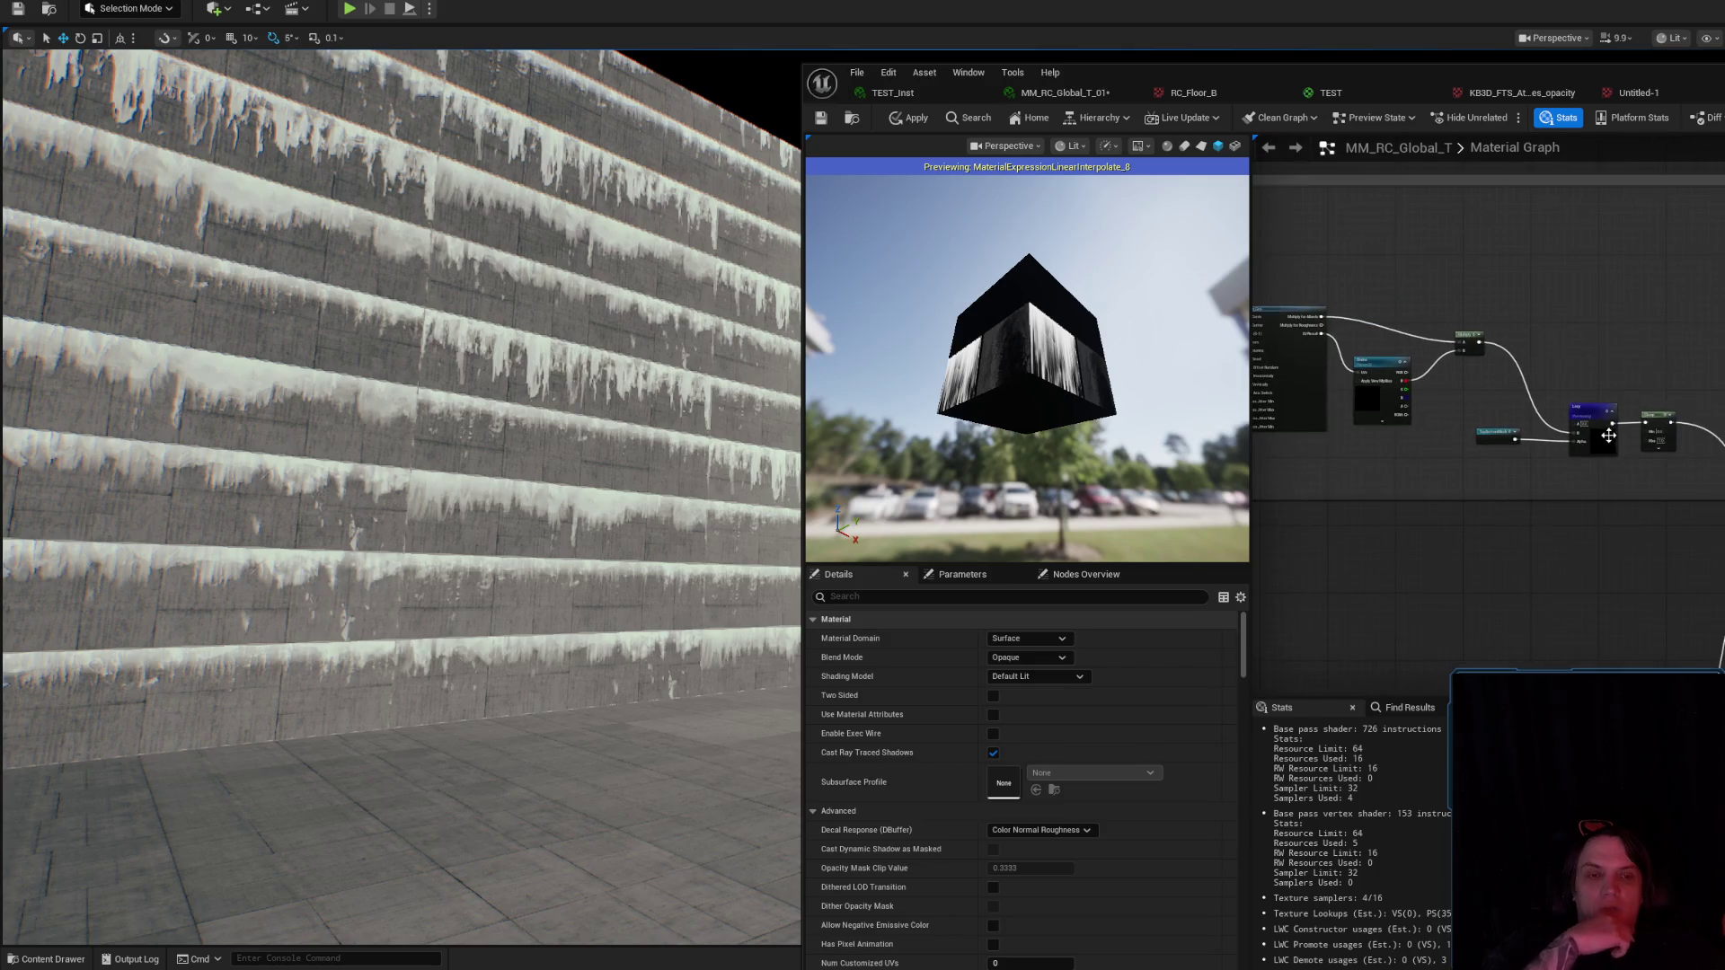
click(1597, 445)
scroll(1570, 444, up, 1)
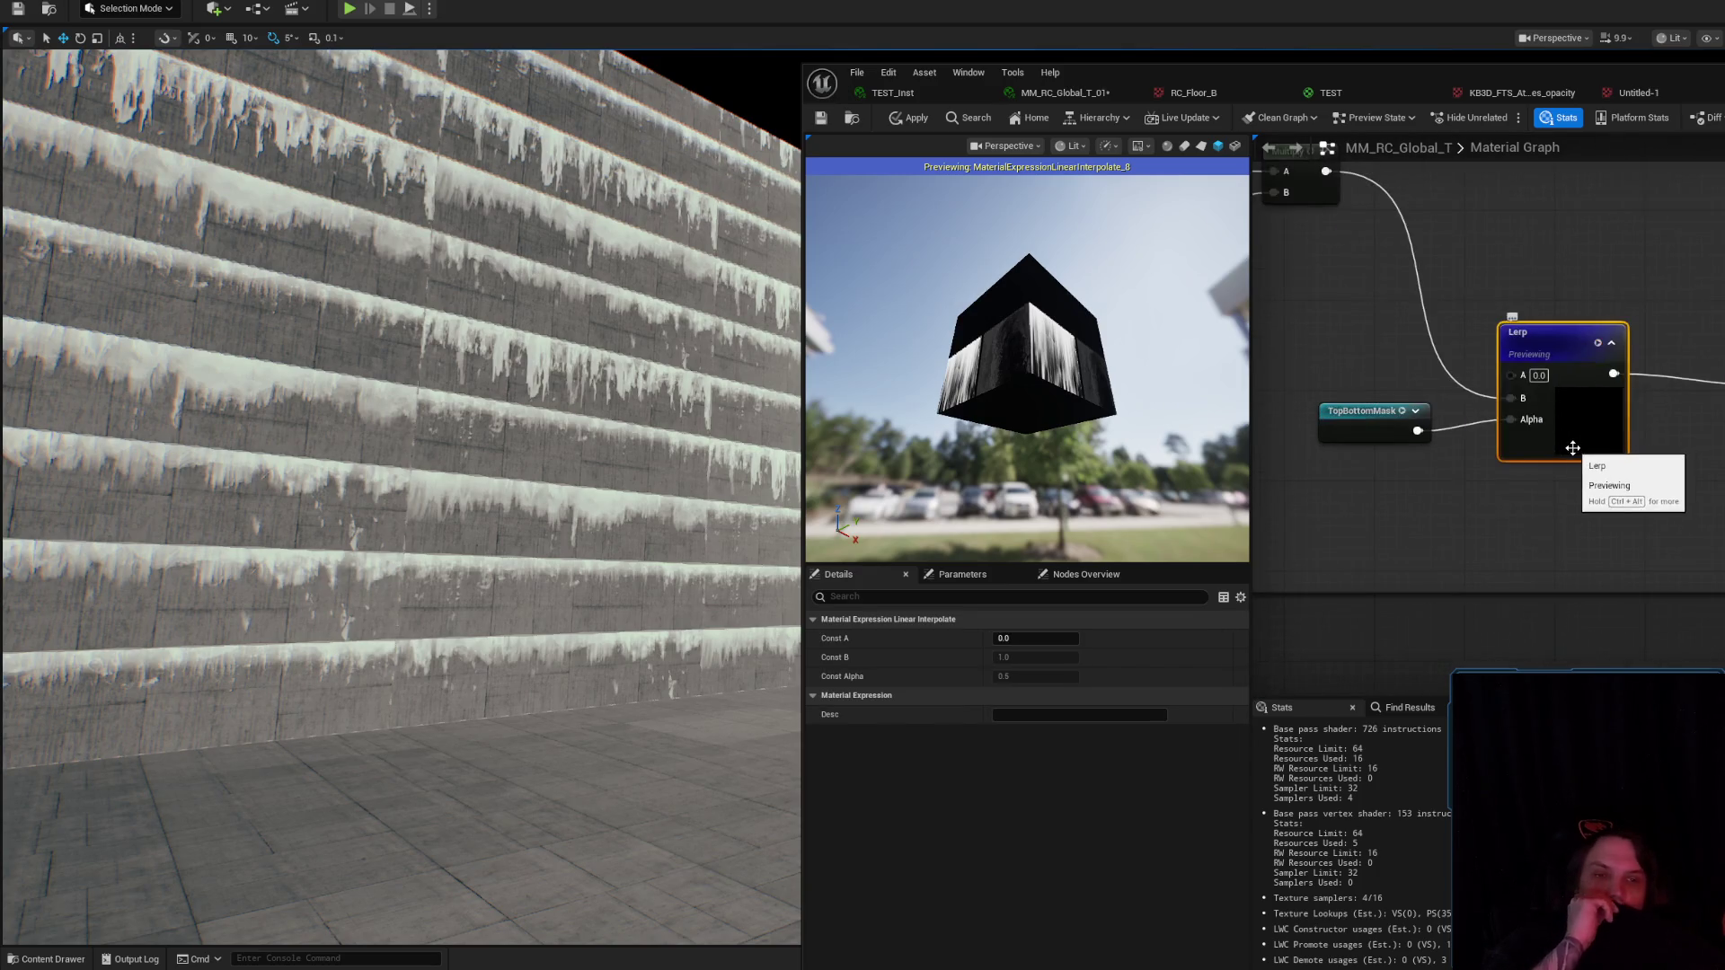
scroll(1608, 444, up, 1)
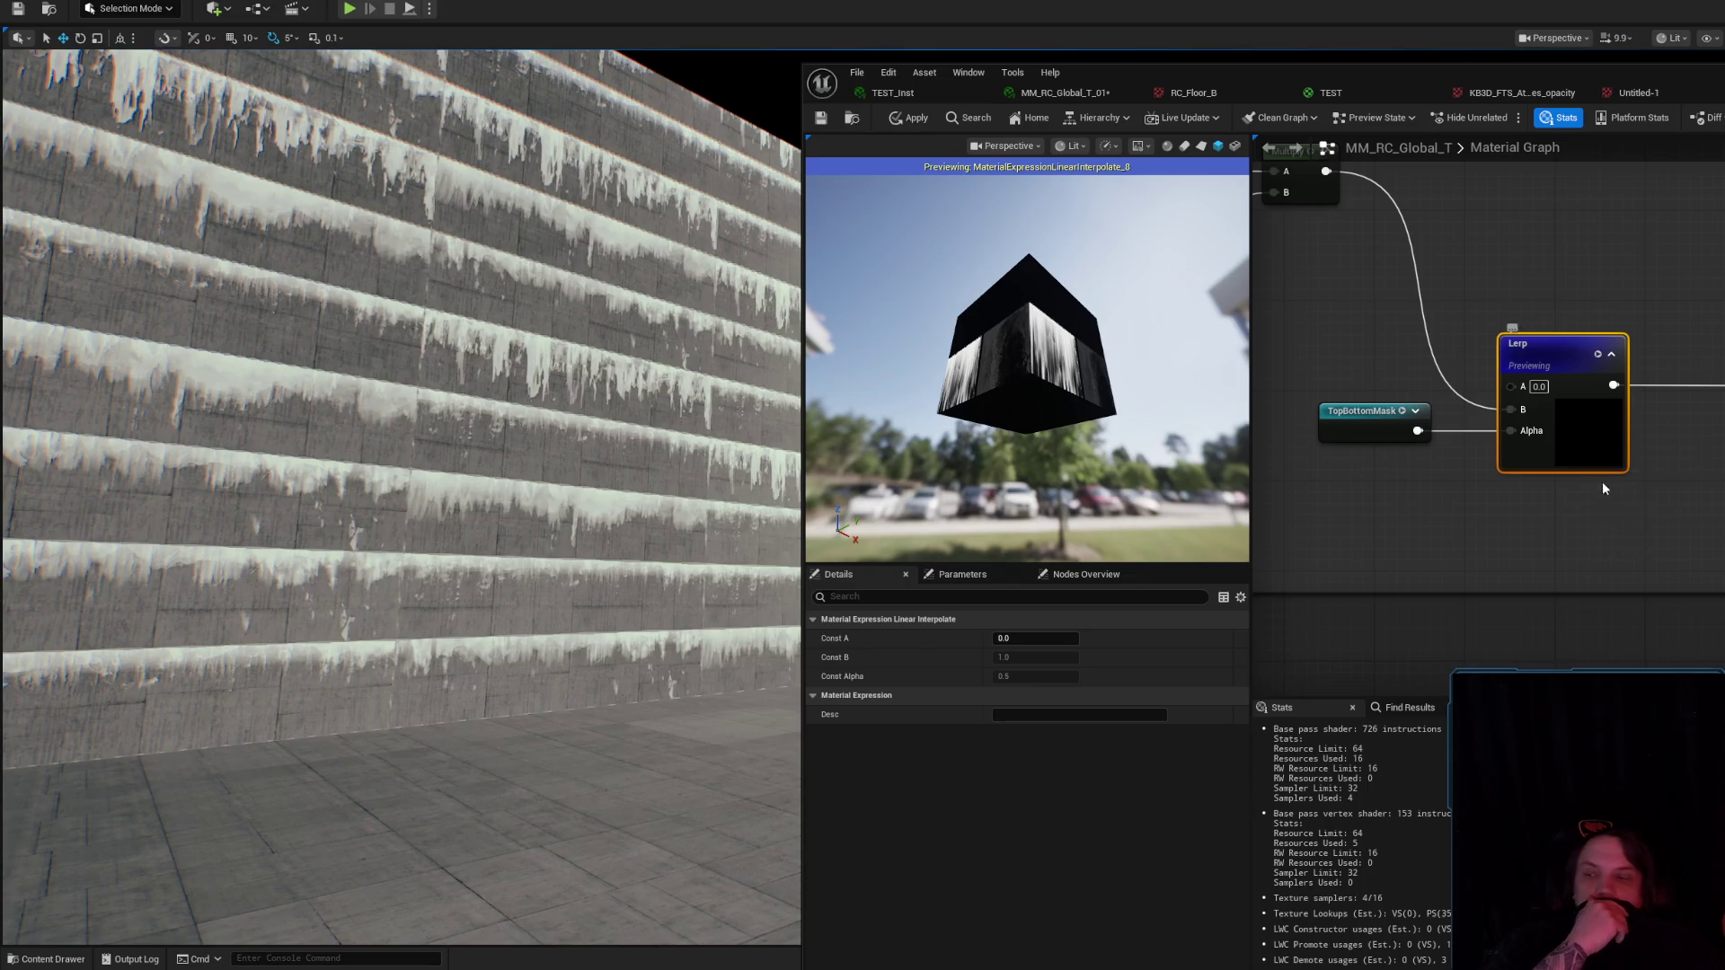
drag(1597, 478, 1724, 493)
drag(1552, 446, 1424, 452)
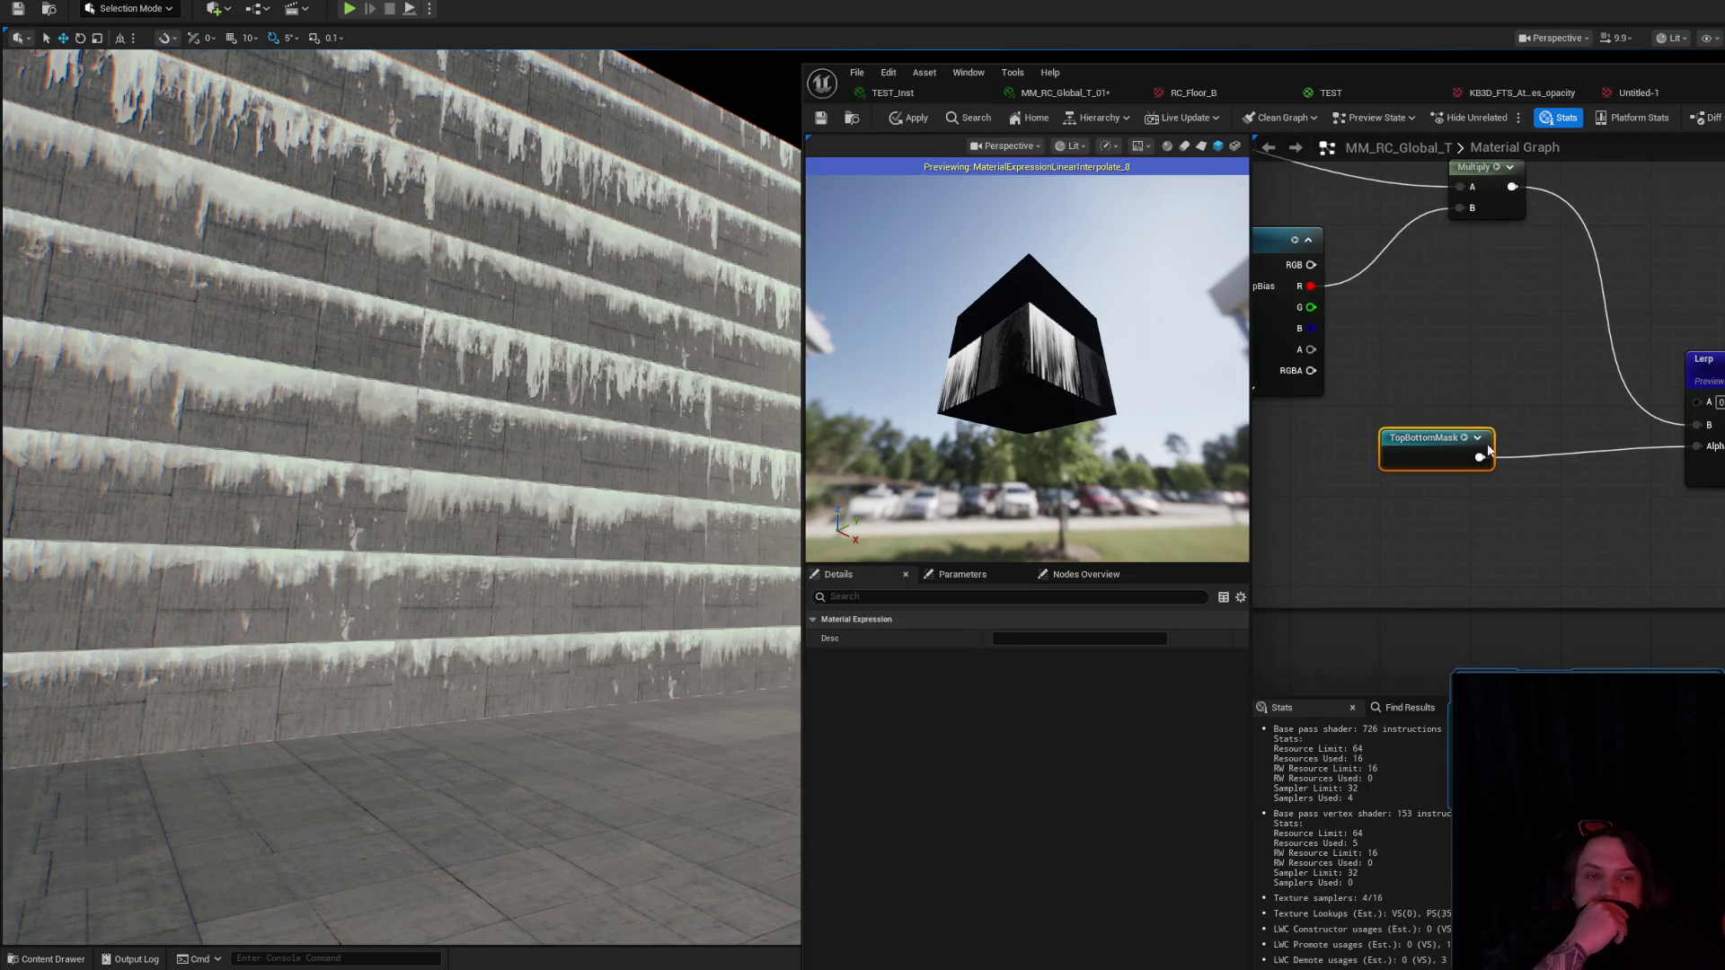
mouse_move(1628, 465)
mouse_down()
mouse_move(1442, 465)
mouse_move(1505, 460)
mouse_up()
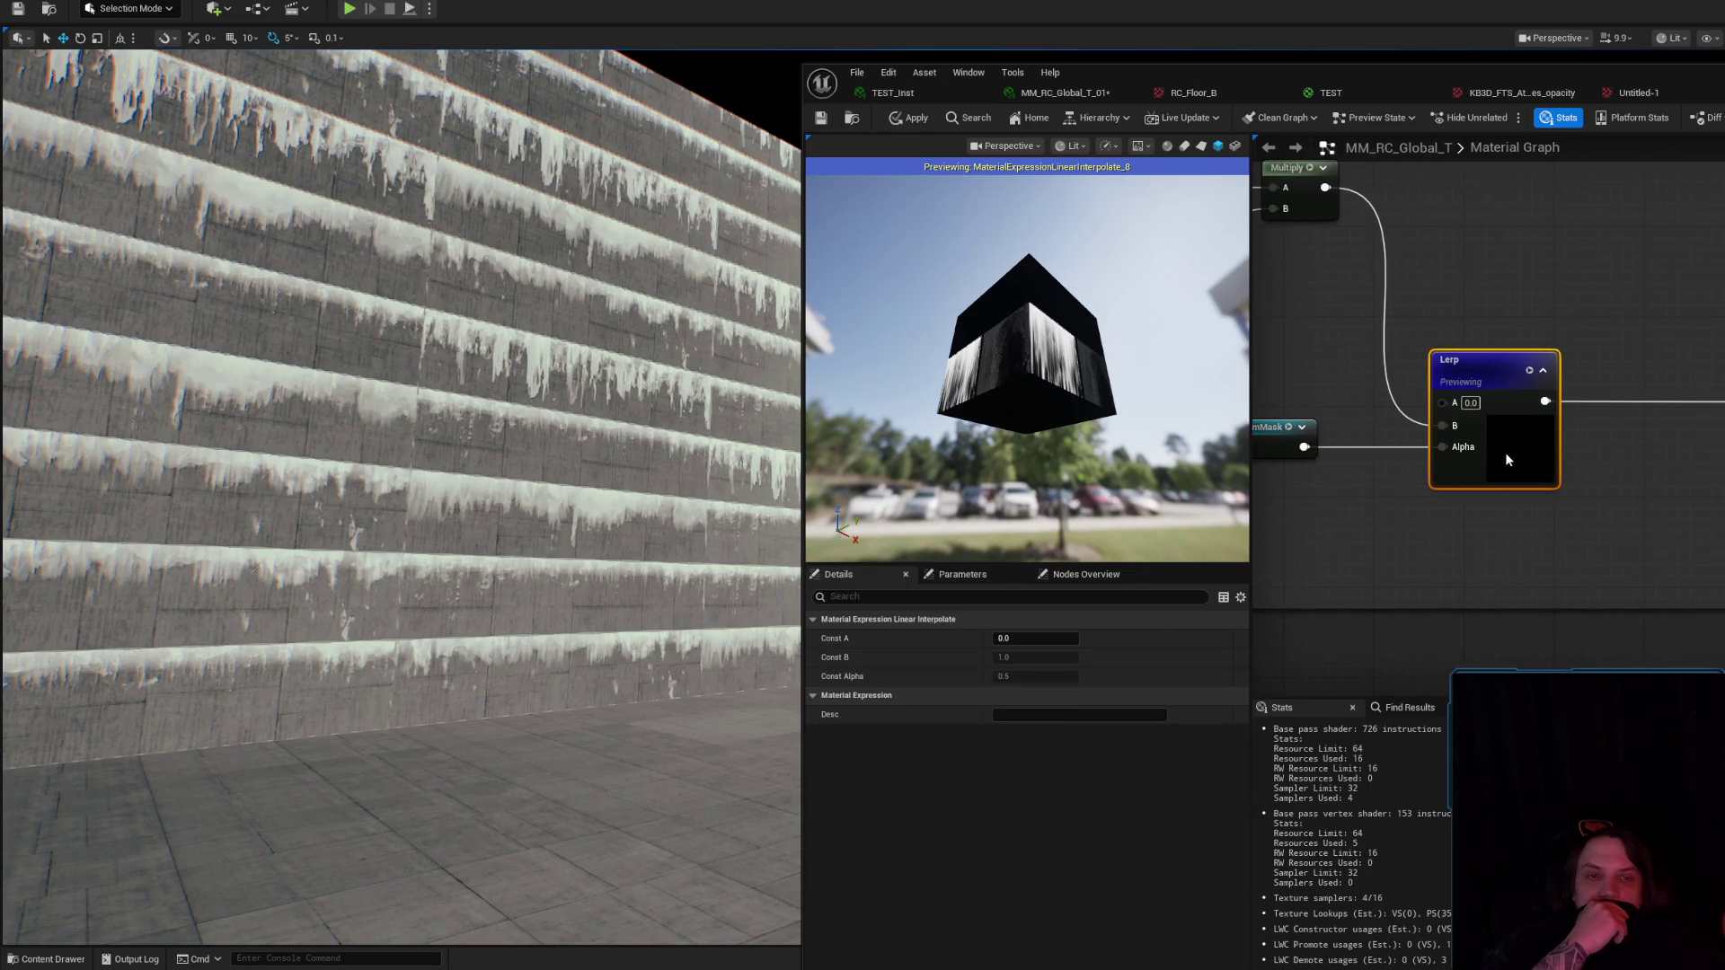
click(1705, 447)
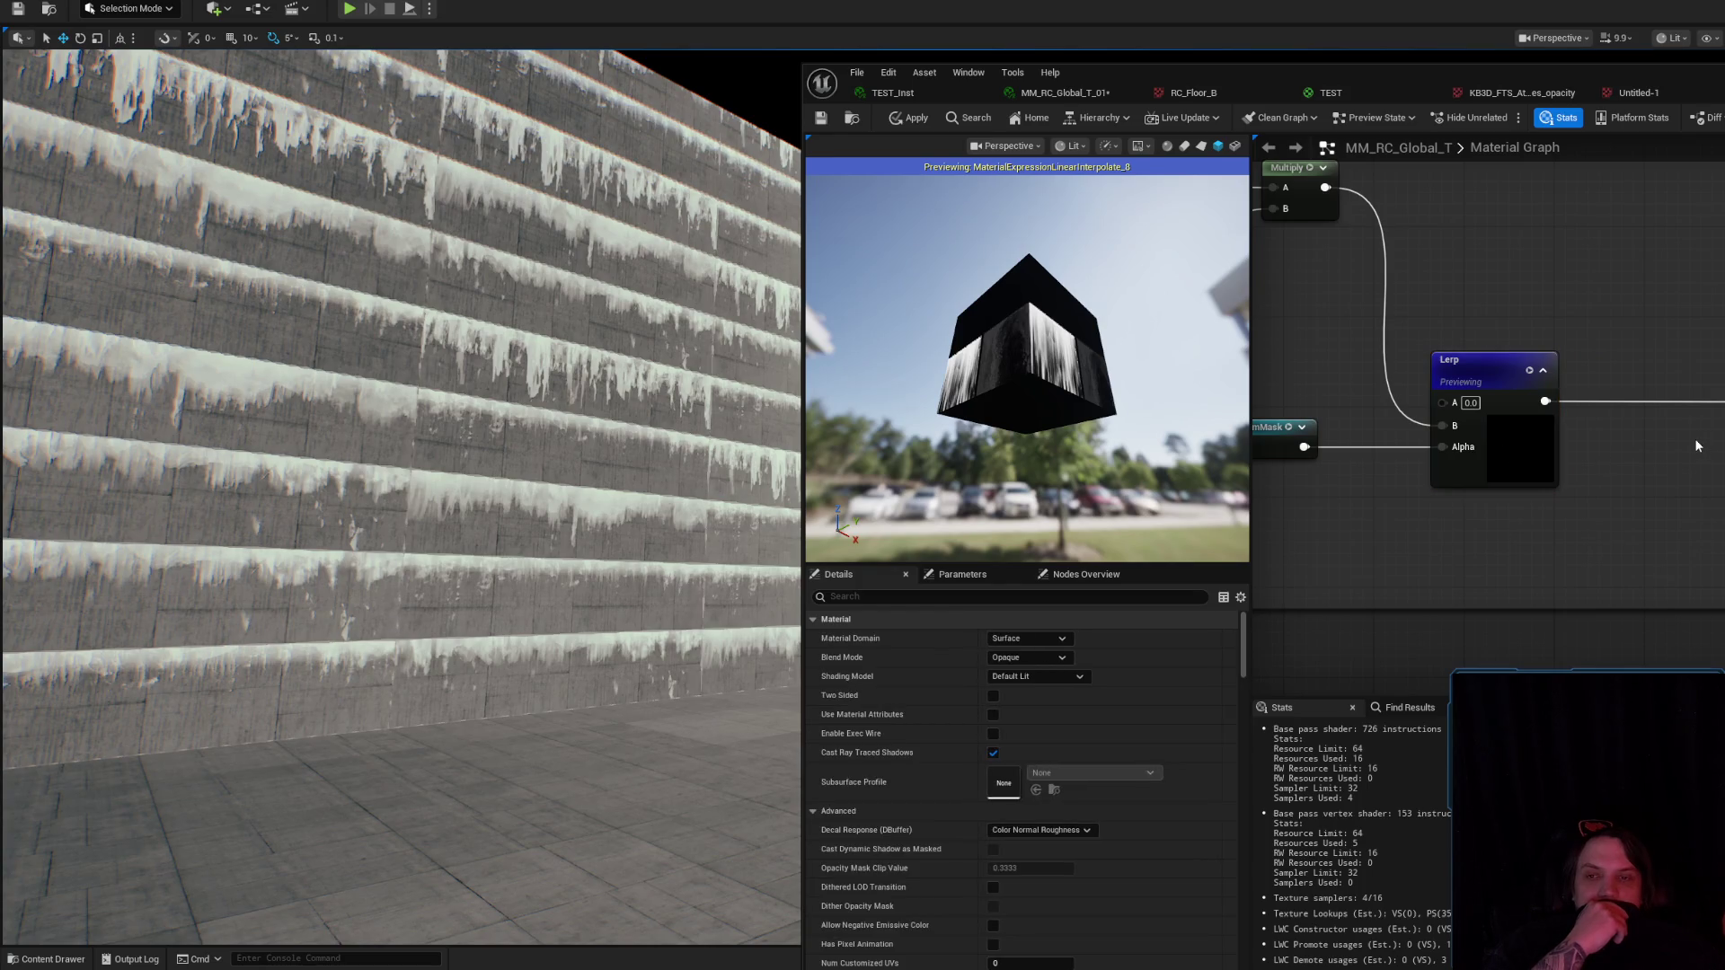
Add a second Lerp beside the stain Lerp with Alpha 0.51 and apply the material.
right_click(1698, 445)
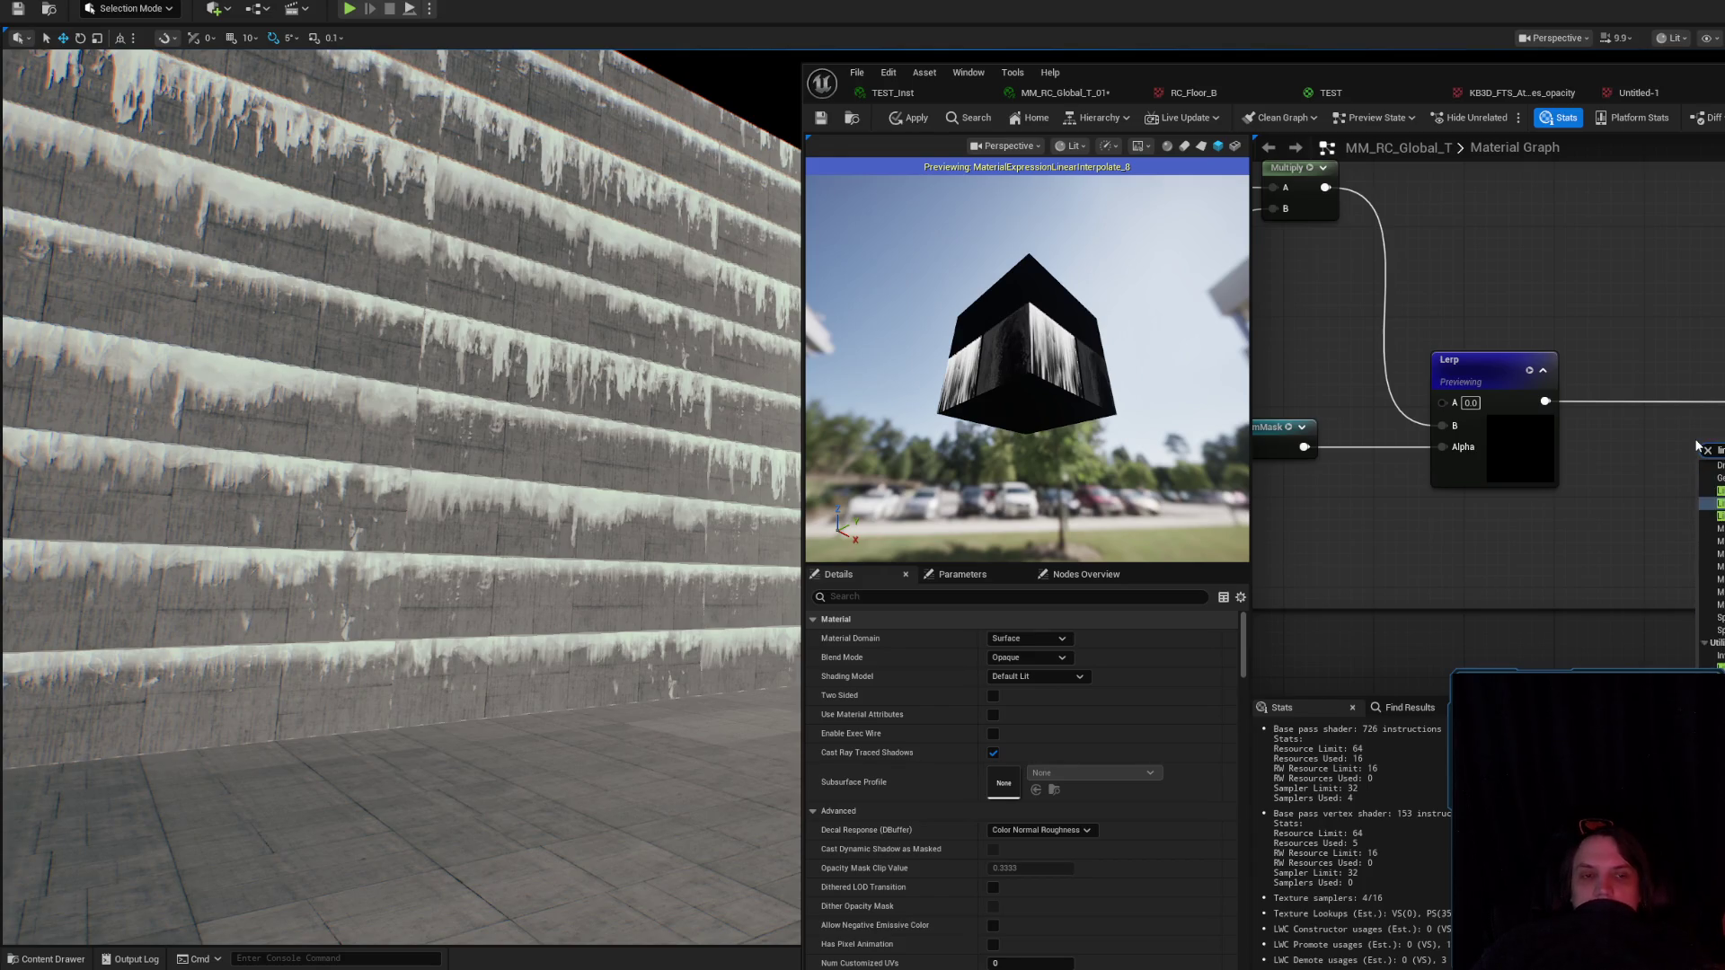
key(Escape)
click(1698, 447)
mouse_move(1701, 452)
mouse_down()
mouse_move(1607, 399)
mouse_move(1648, 359)
mouse_up()
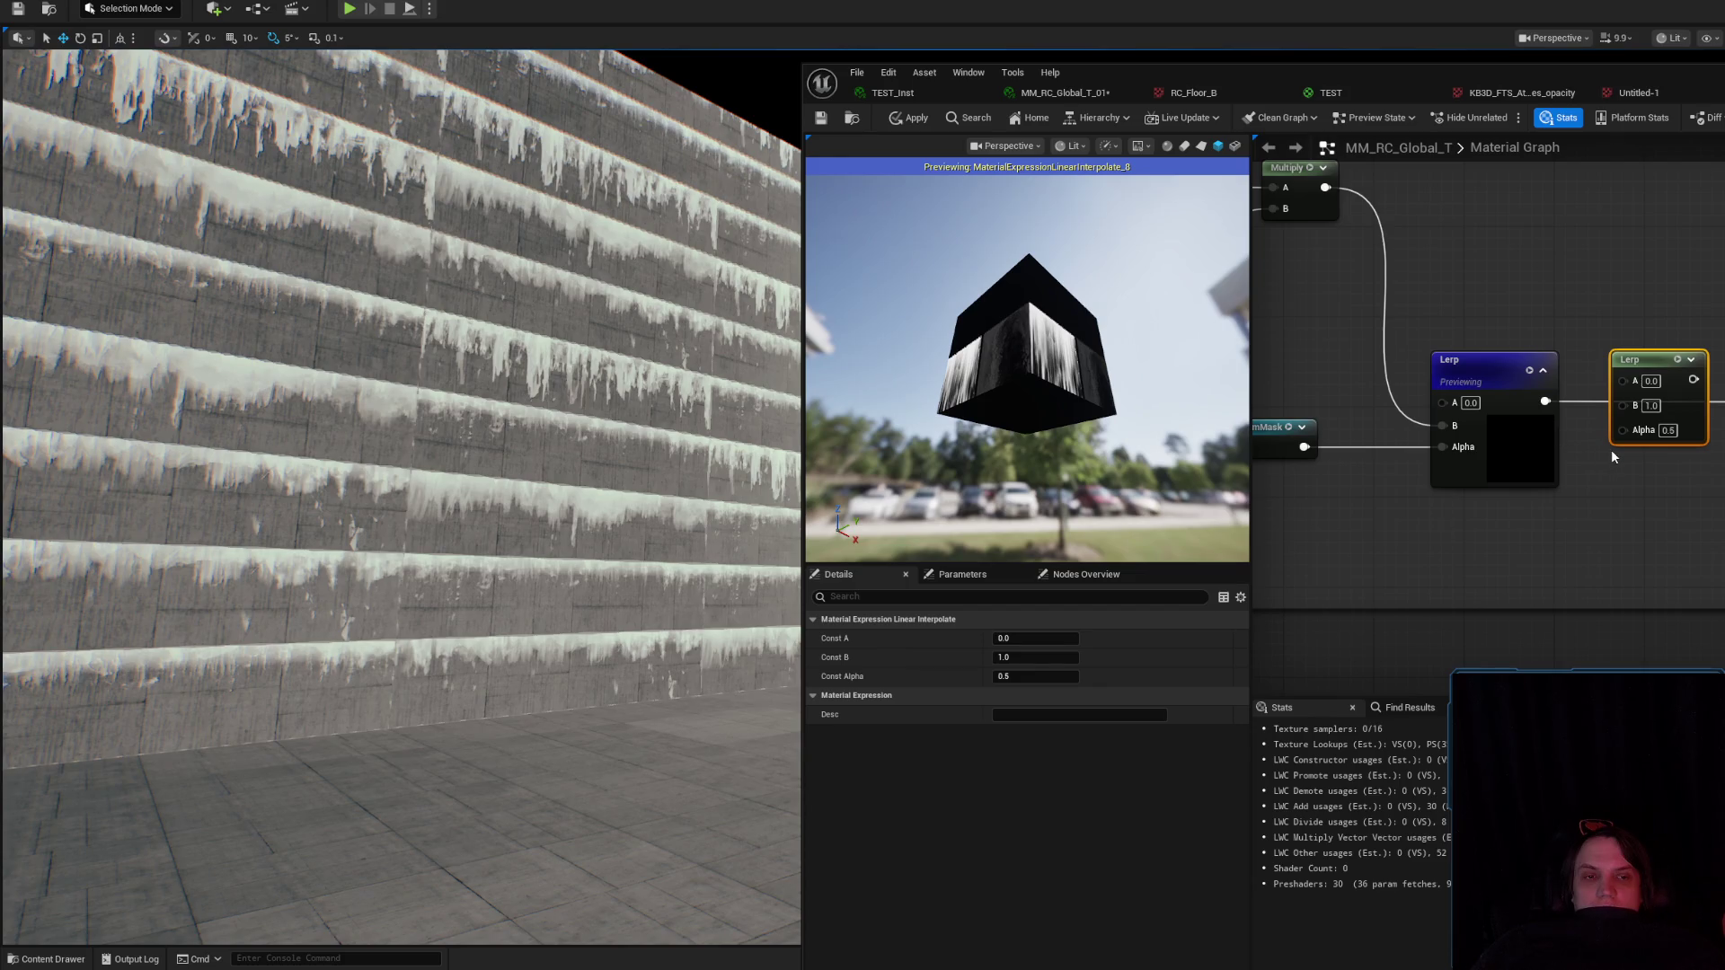
click(1668, 429)
text(0.51)
click(1676, 482)
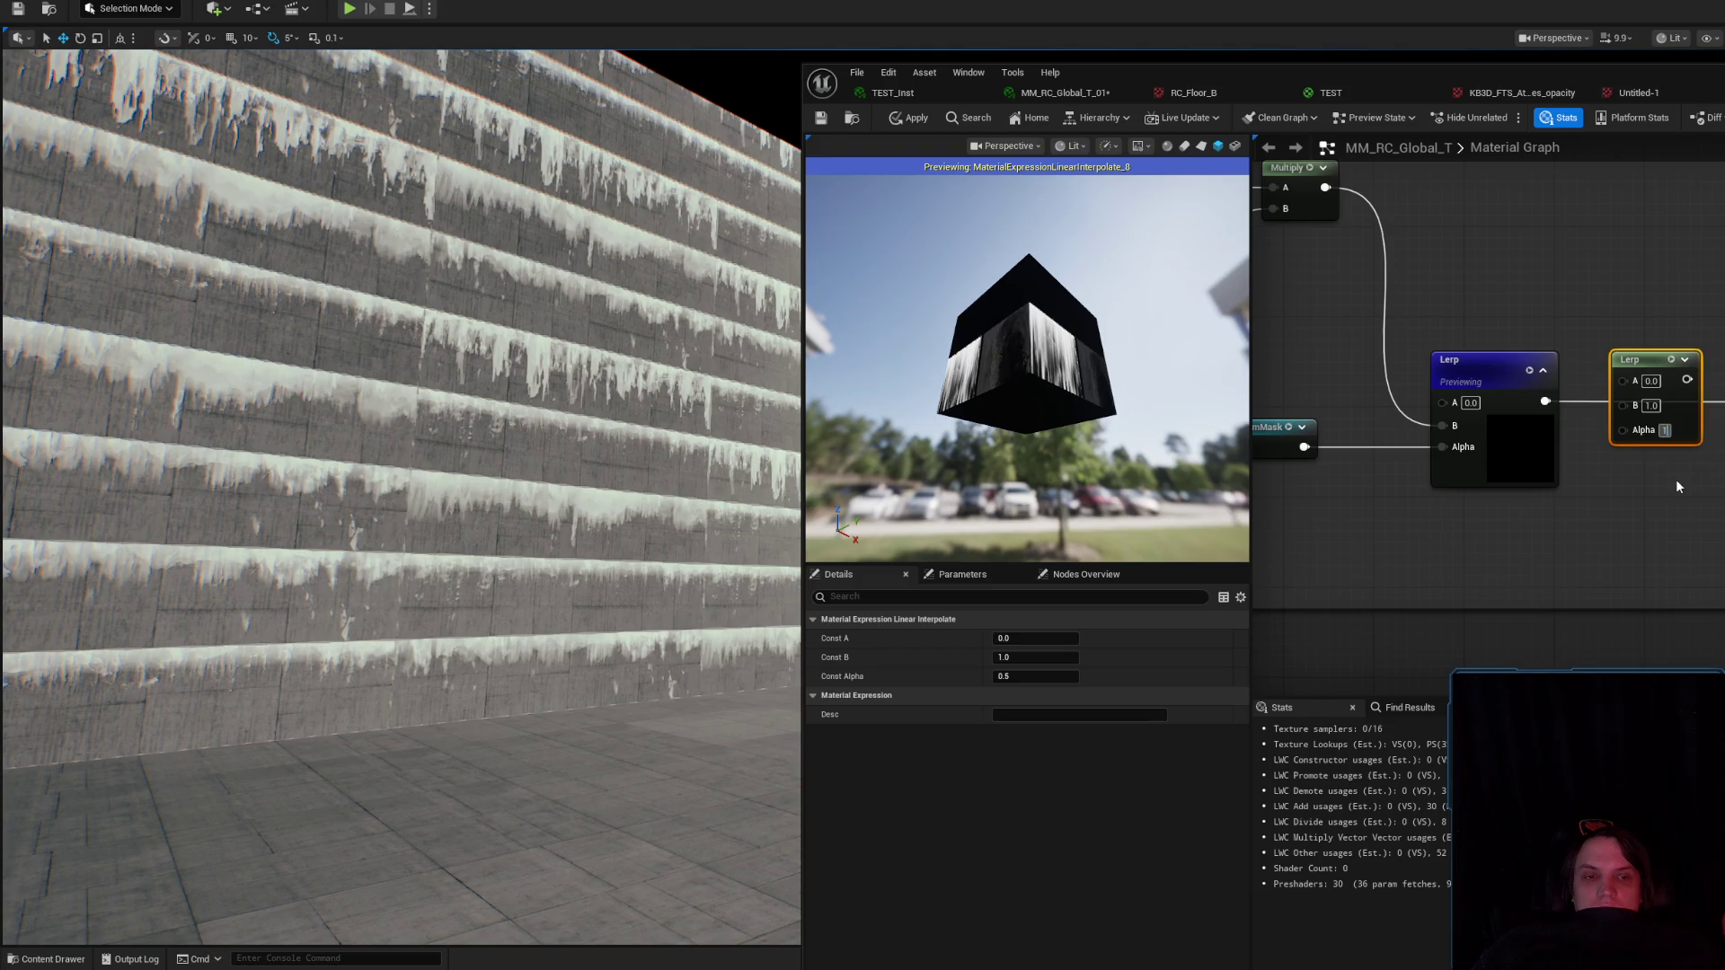
click(896, 128)
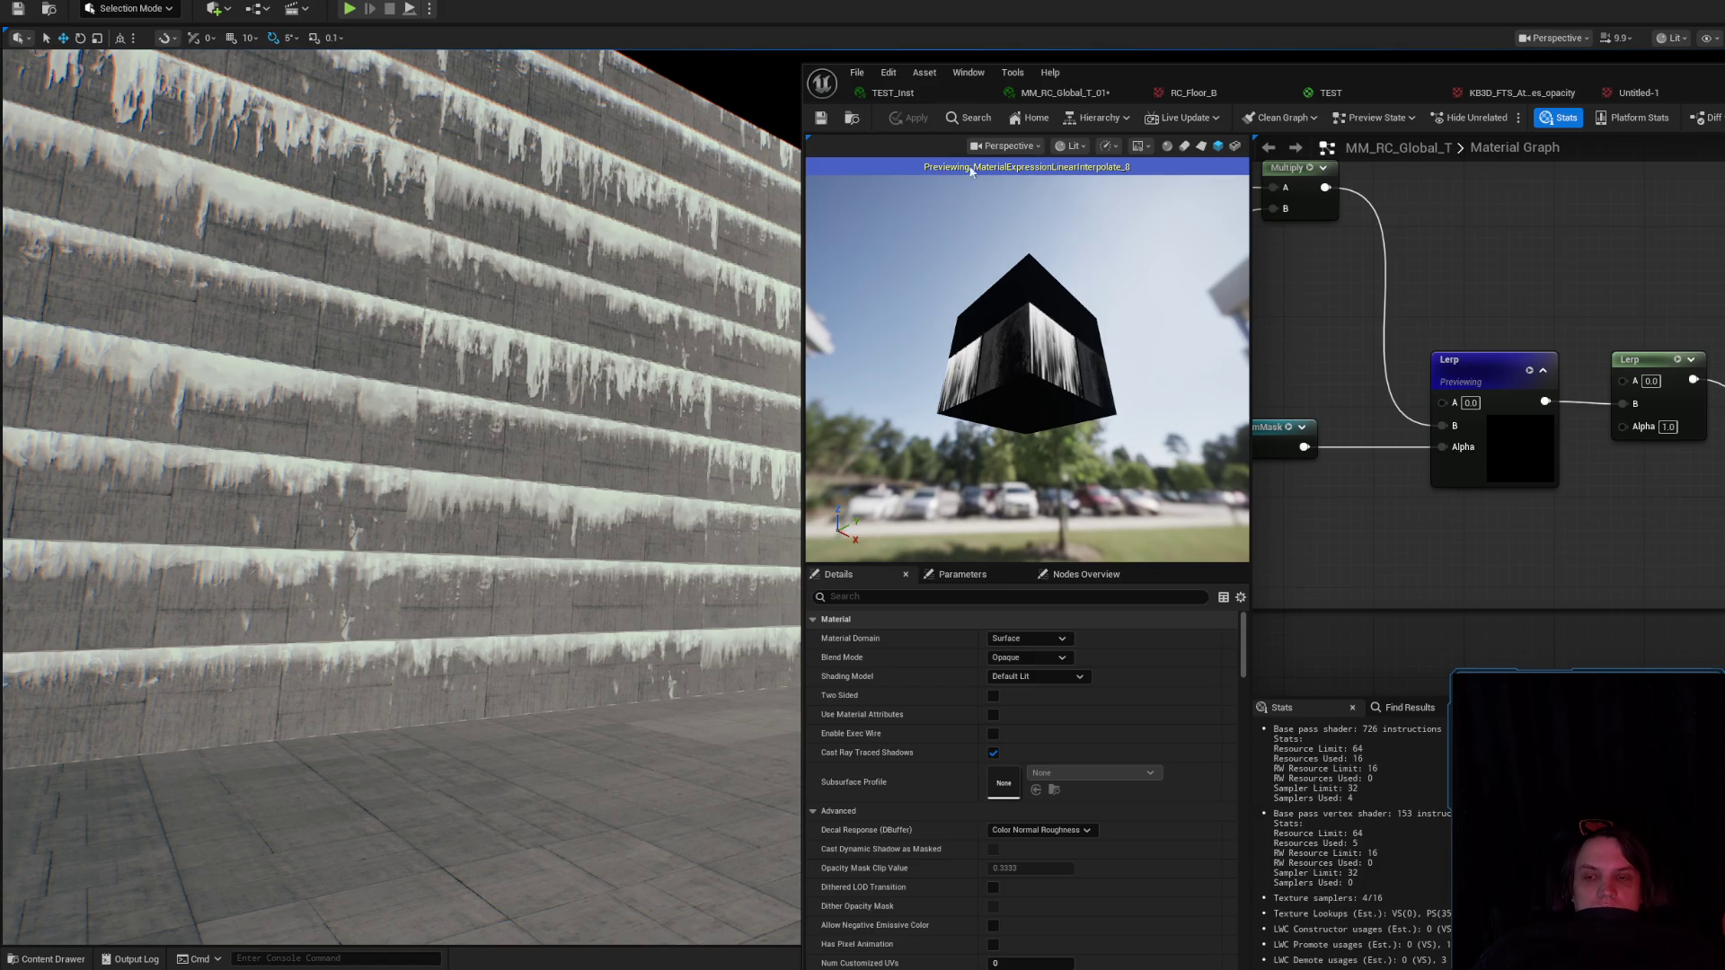
Correct the new Lerp's Alpha to 0.5 and apply the material to the wall.
right_click(1603, 484)
click(1671, 427)
double_click(1672, 426)
text(0.5)
key(Return)
click(916, 119)
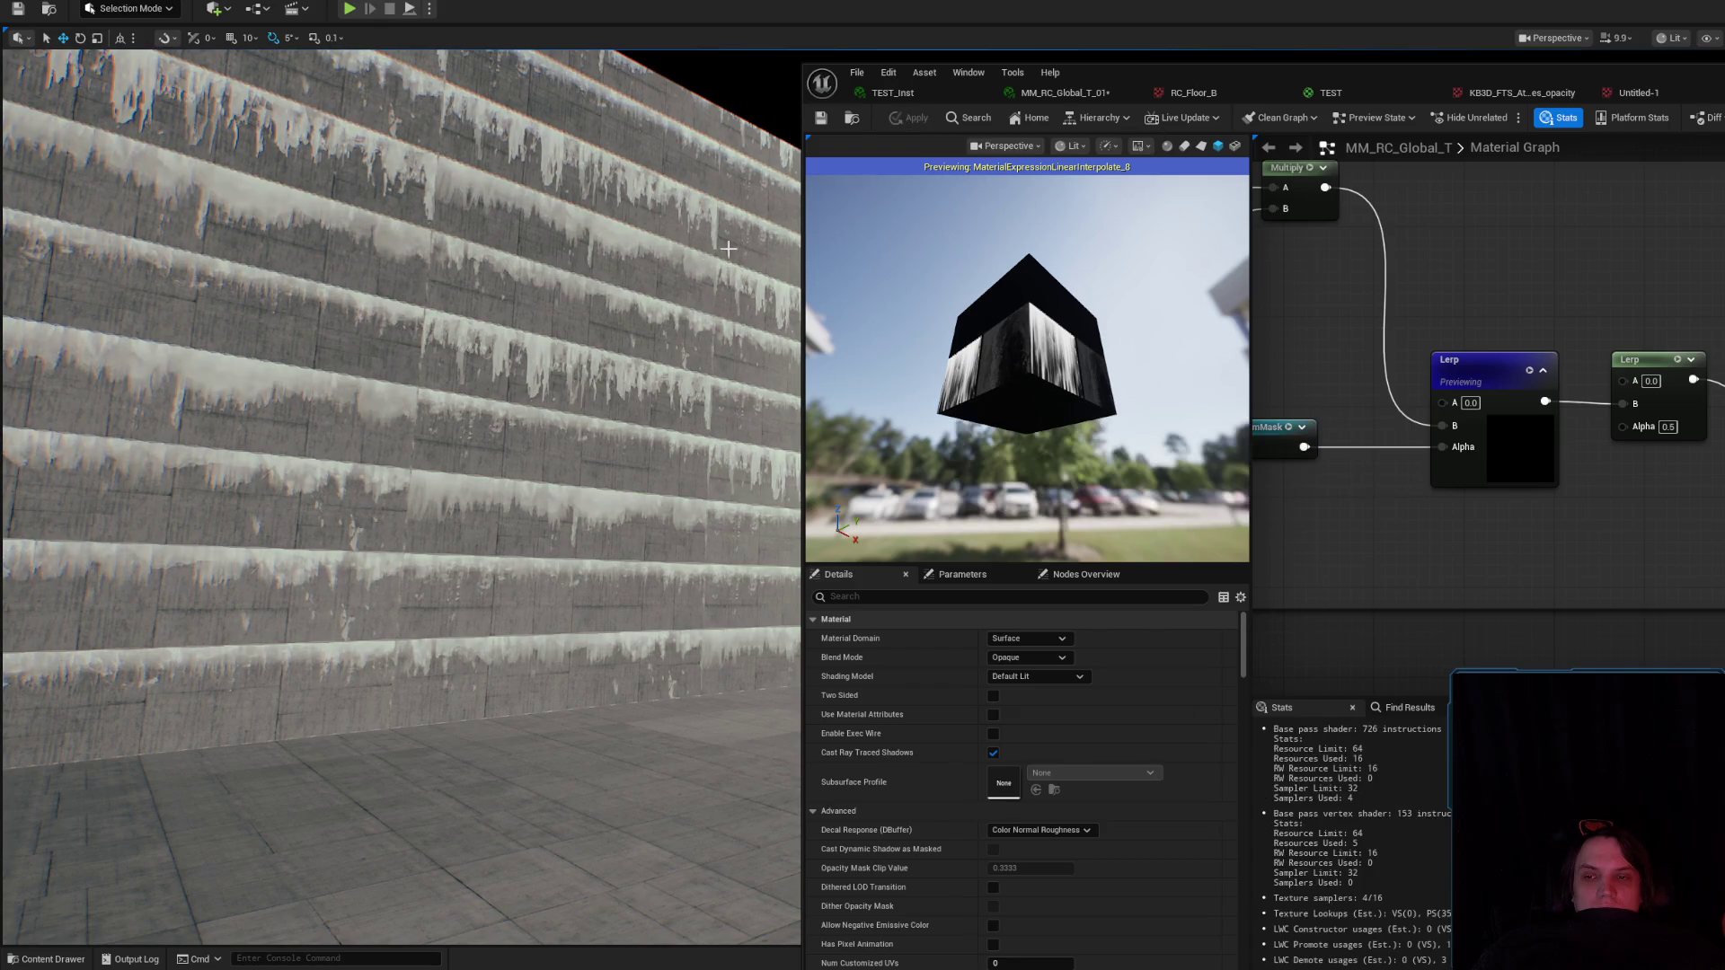
Apply second-Lerp Alpha 0.3, then 0.2, inspecting the concrete wall up close after each.
scroll(710, 293, up, 5)
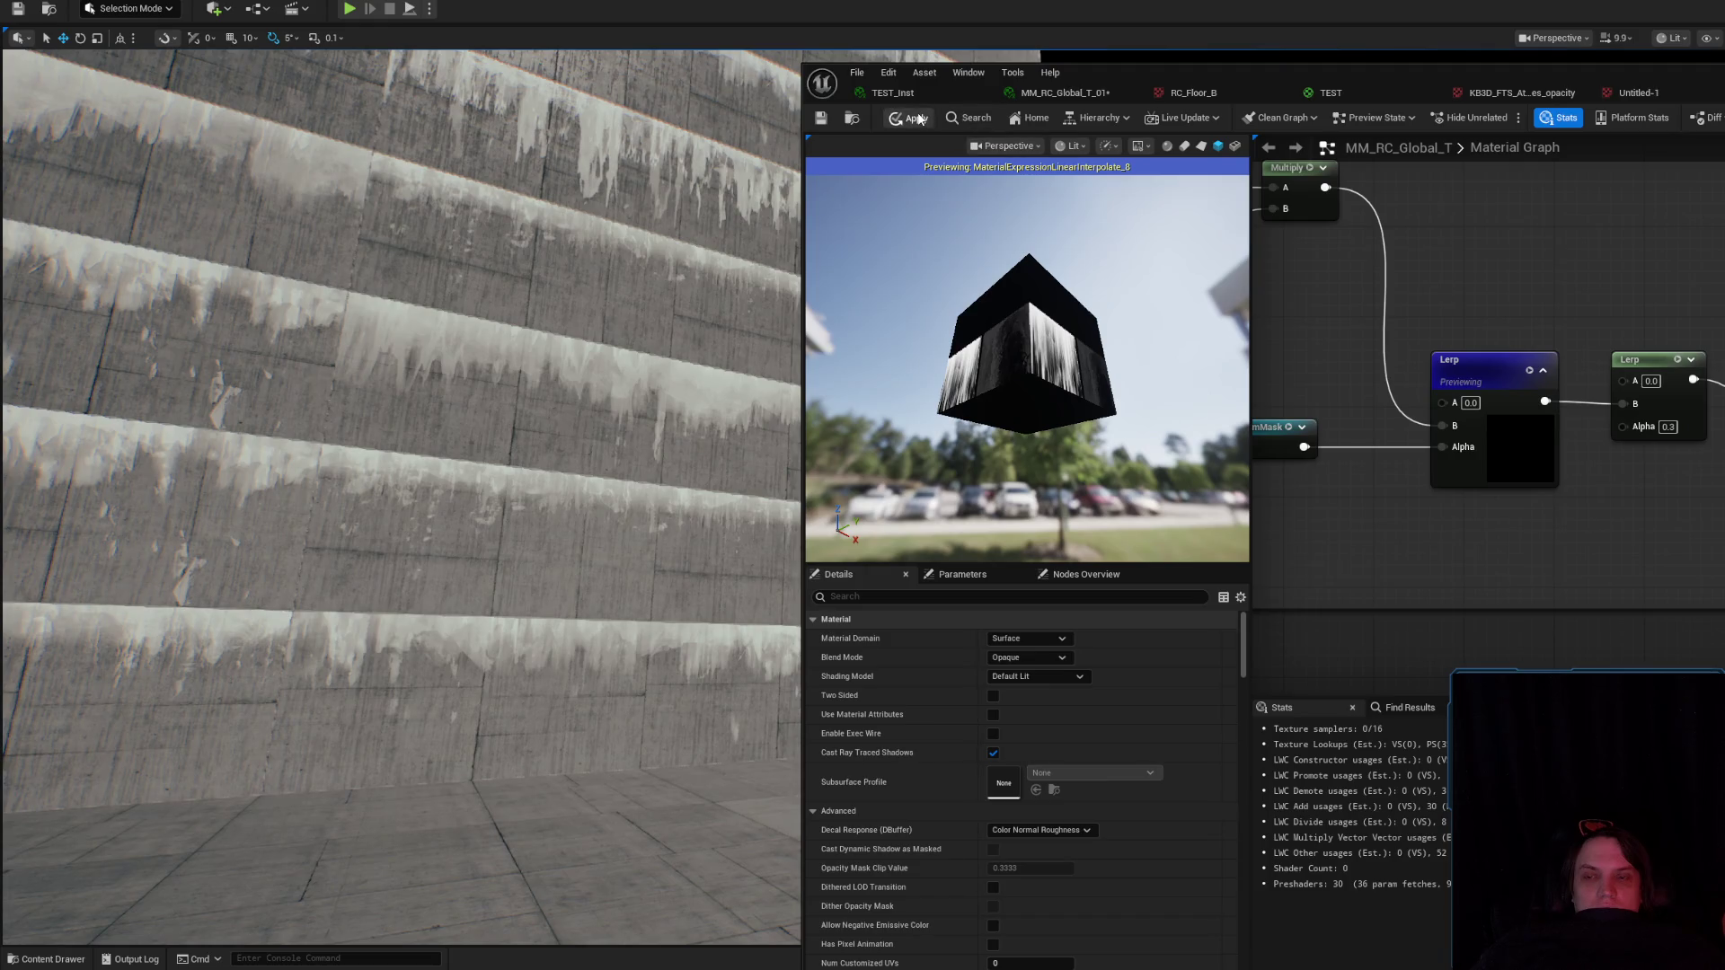
click(916, 118)
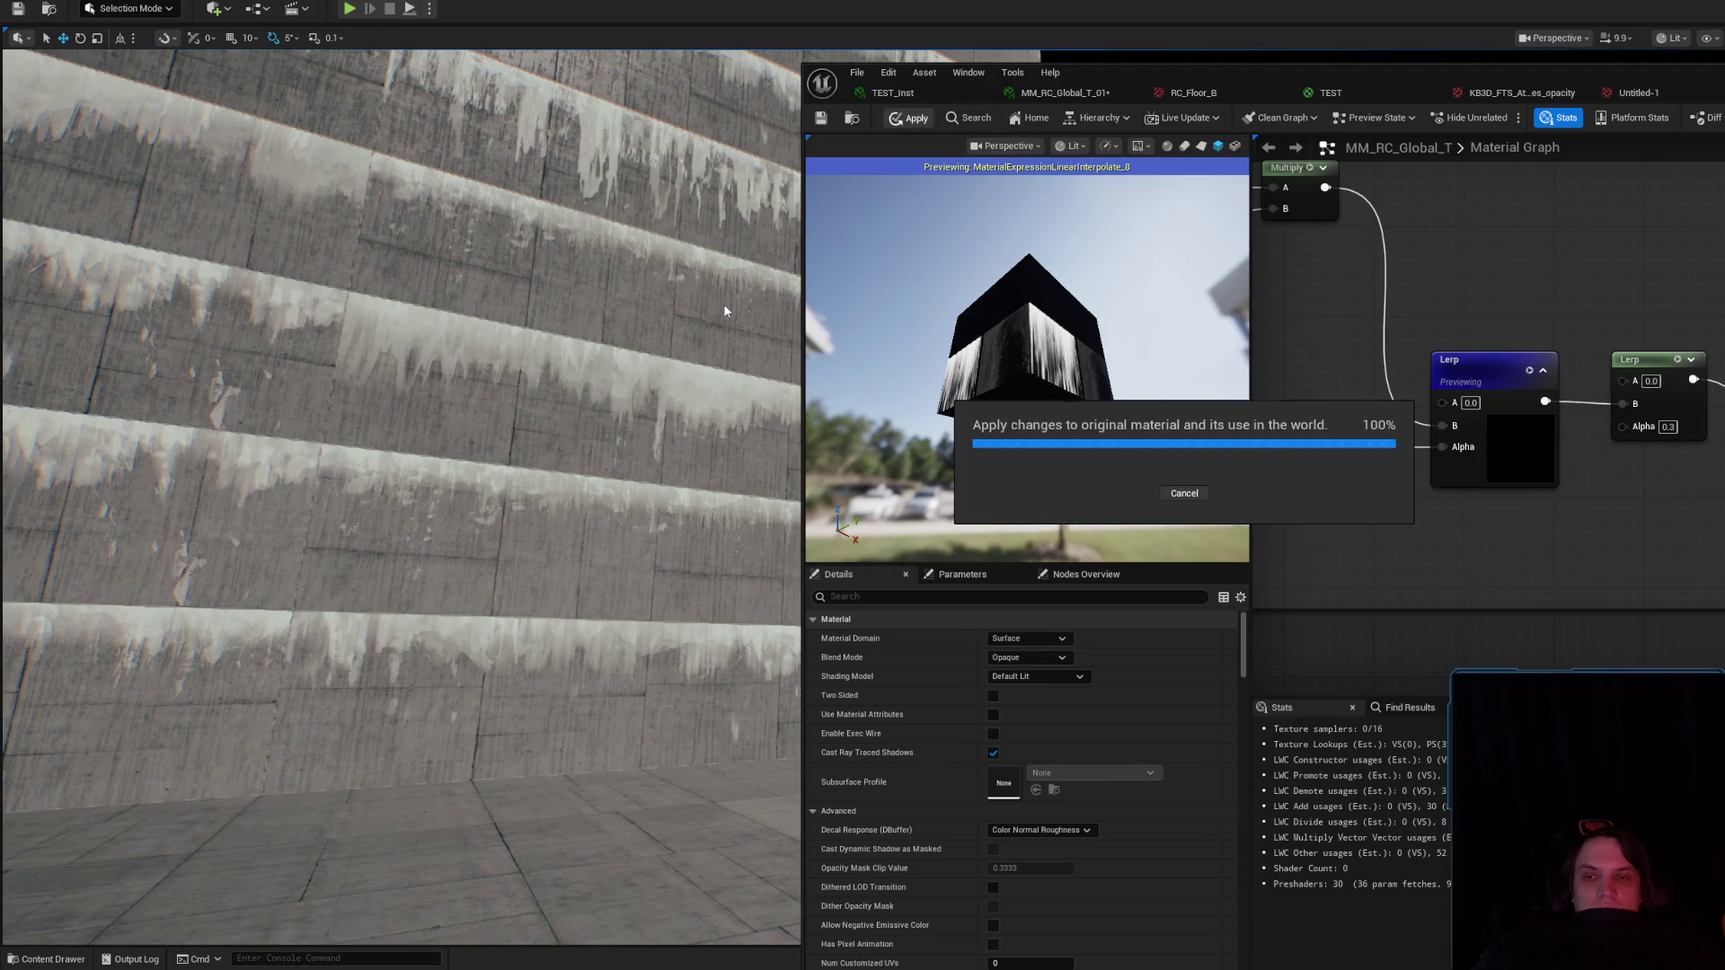
drag(708, 293, 593, 299)
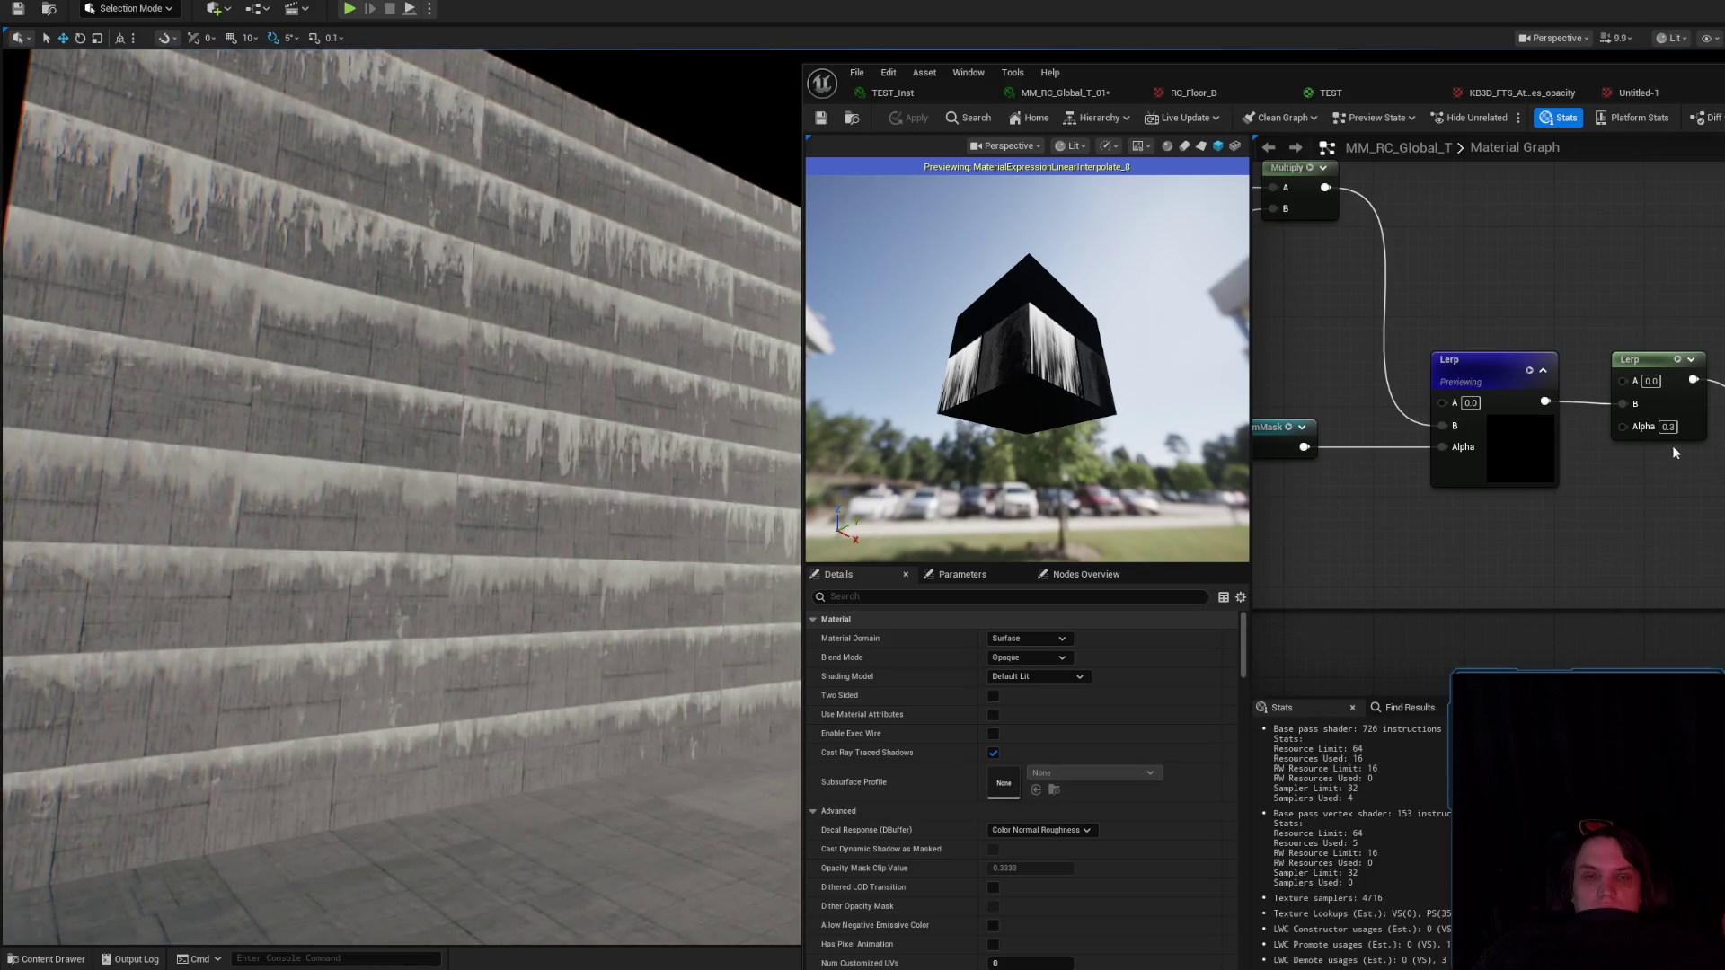
click(1667, 427)
text(0.2)
key(Return)
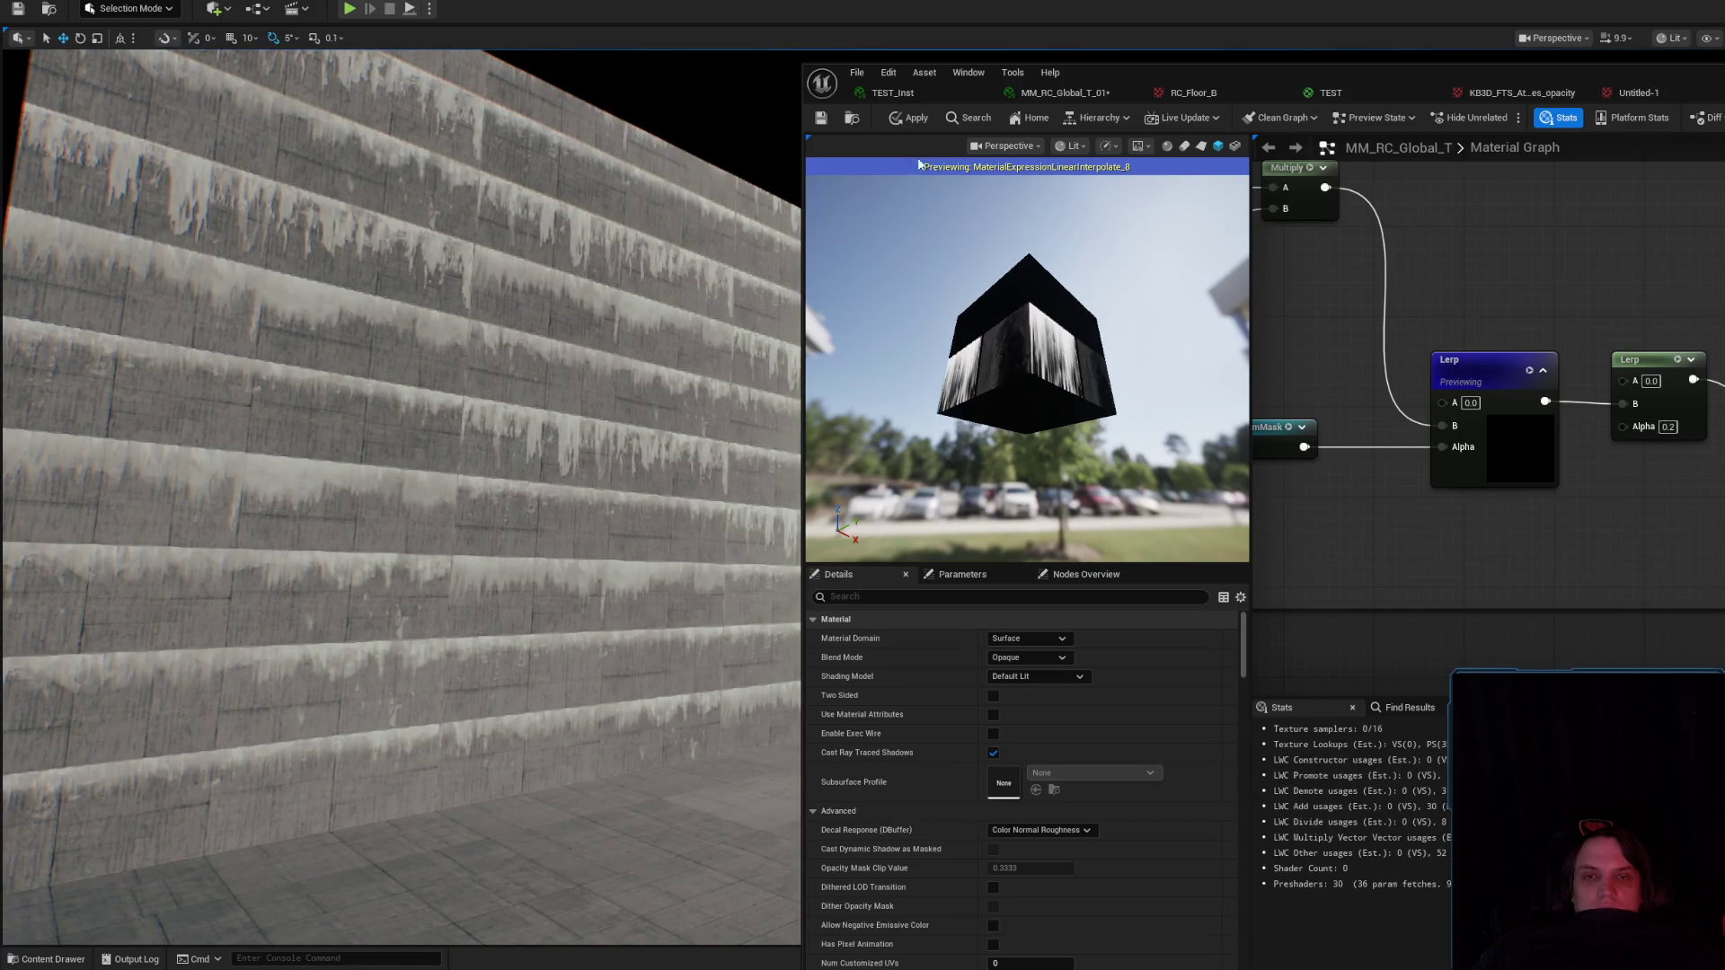
click(914, 117)
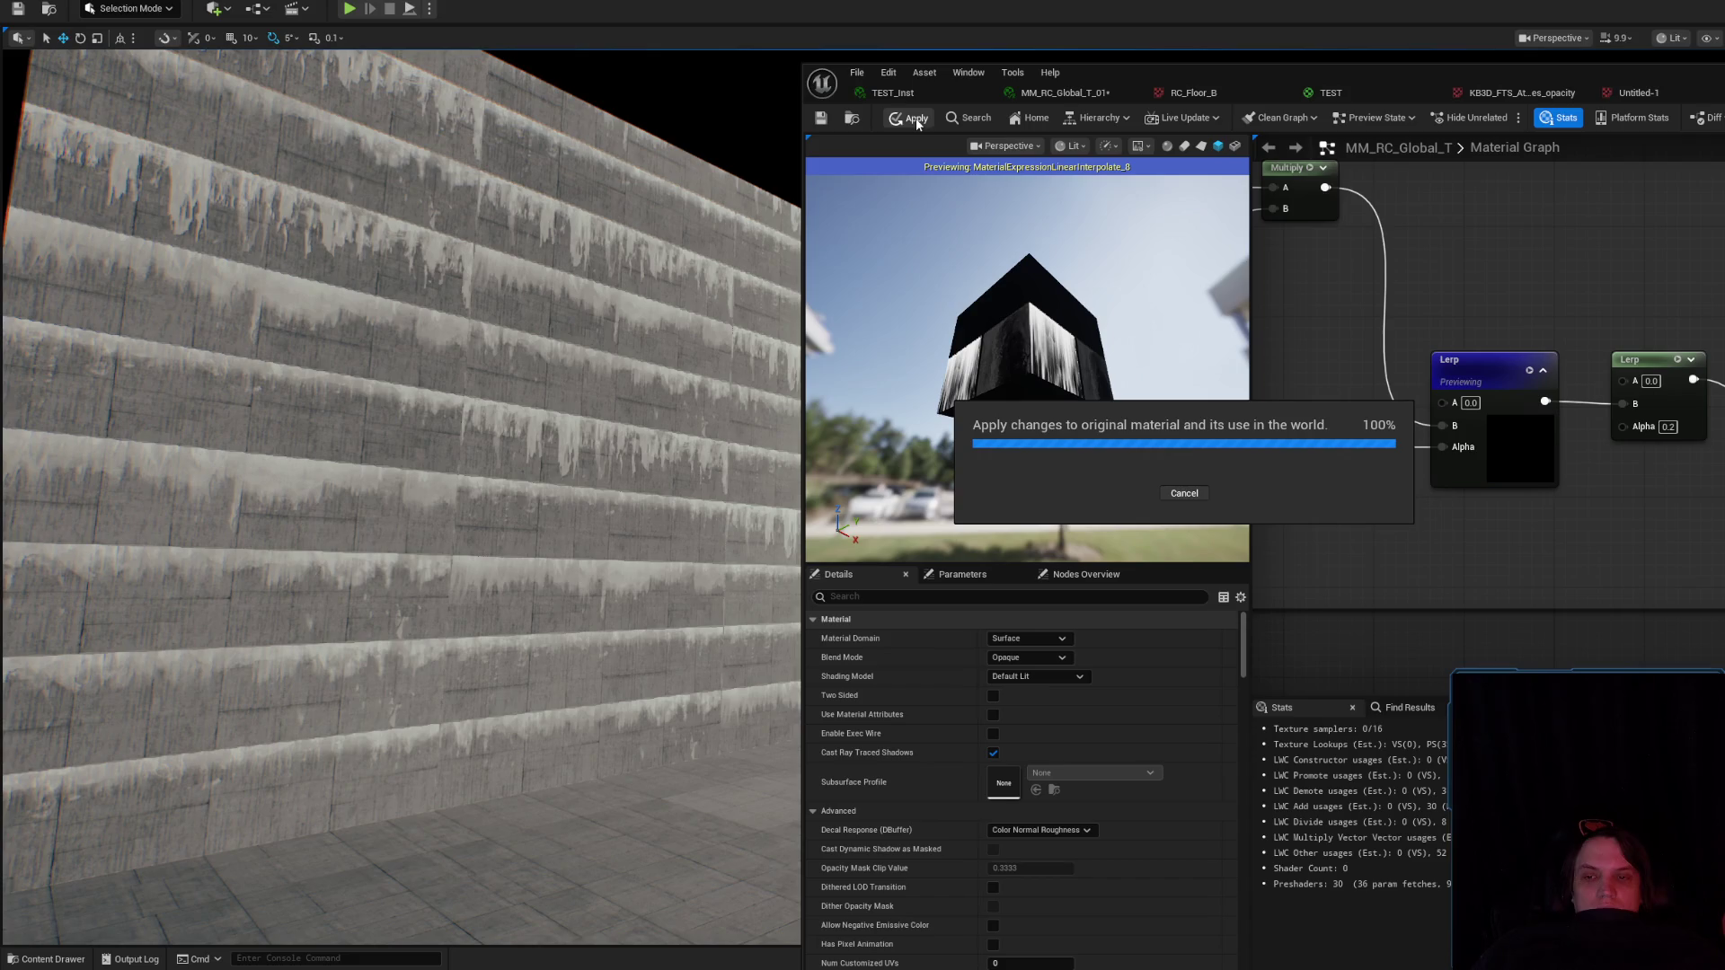
mouse_move(618, 384)
mouse_down()
mouse_move(618, 314)
mouse_move(618, 386)
mouse_up()
text(0.1)
Settle the second Lerp's Alpha at 0.1, apply it, and view the wall at an angle.
key(Return)
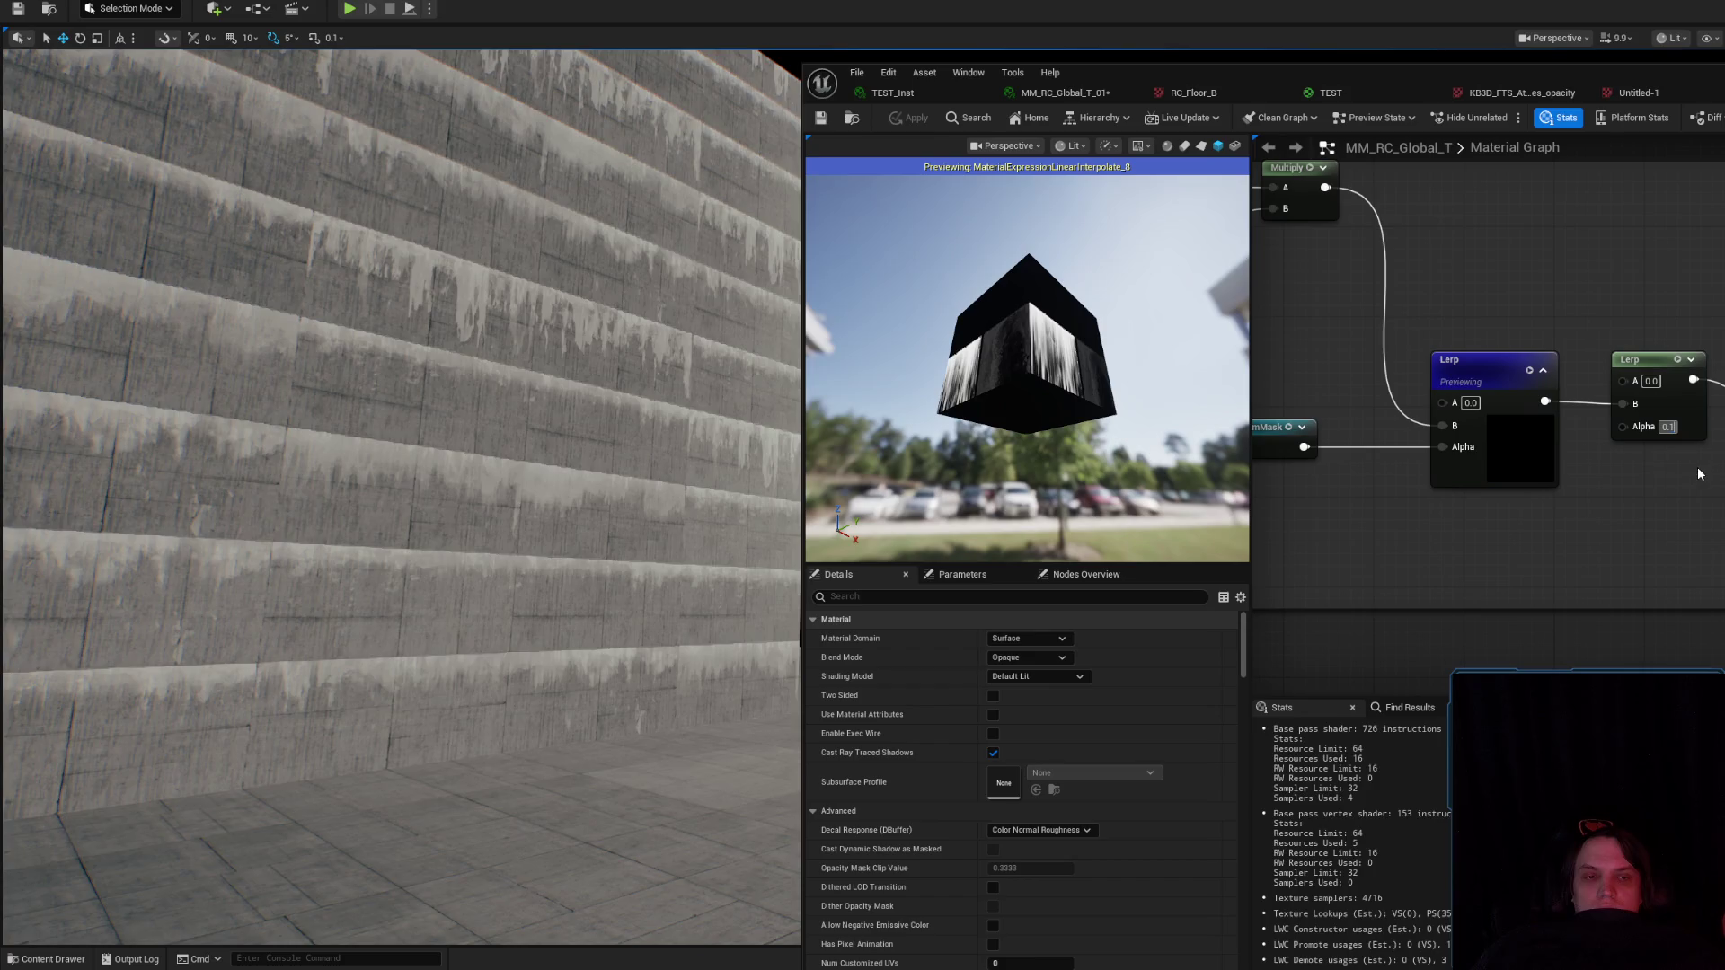
click(898, 118)
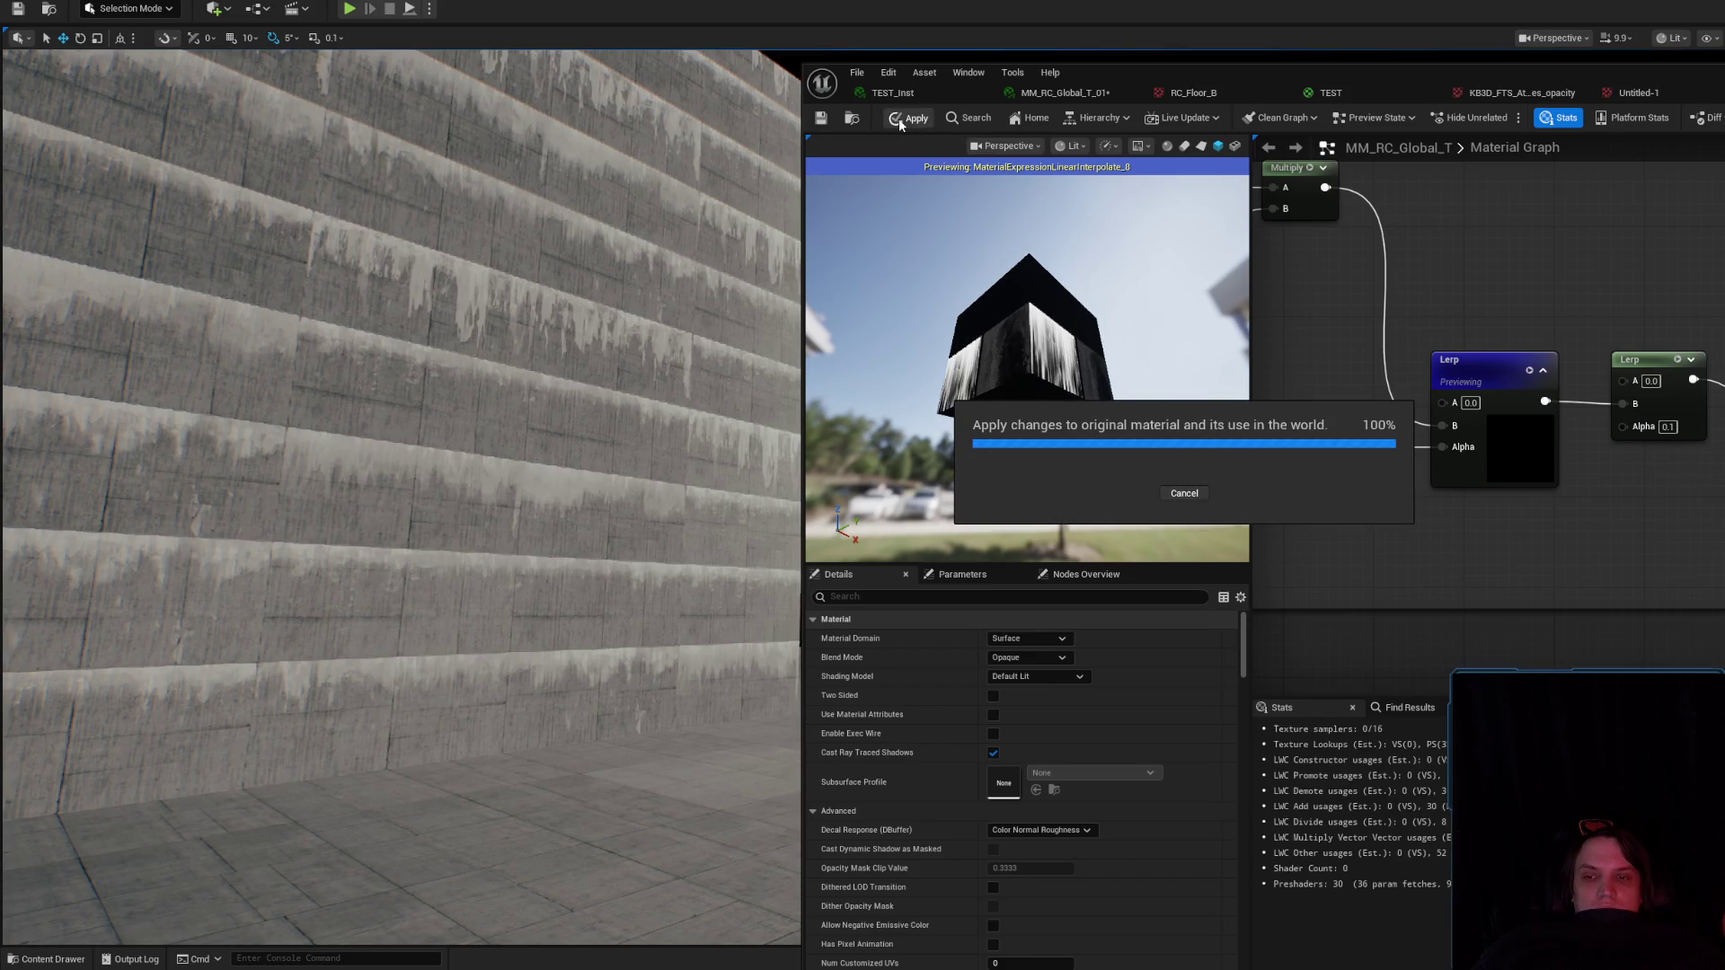
mouse_move(404, 450)
mouse_down()
mouse_move(197, 449)
mouse_move(234, 422)
mouse_move(341, 431)
mouse_move(636, 361)
mouse_up()
key(XF86AudioLowerVolume)
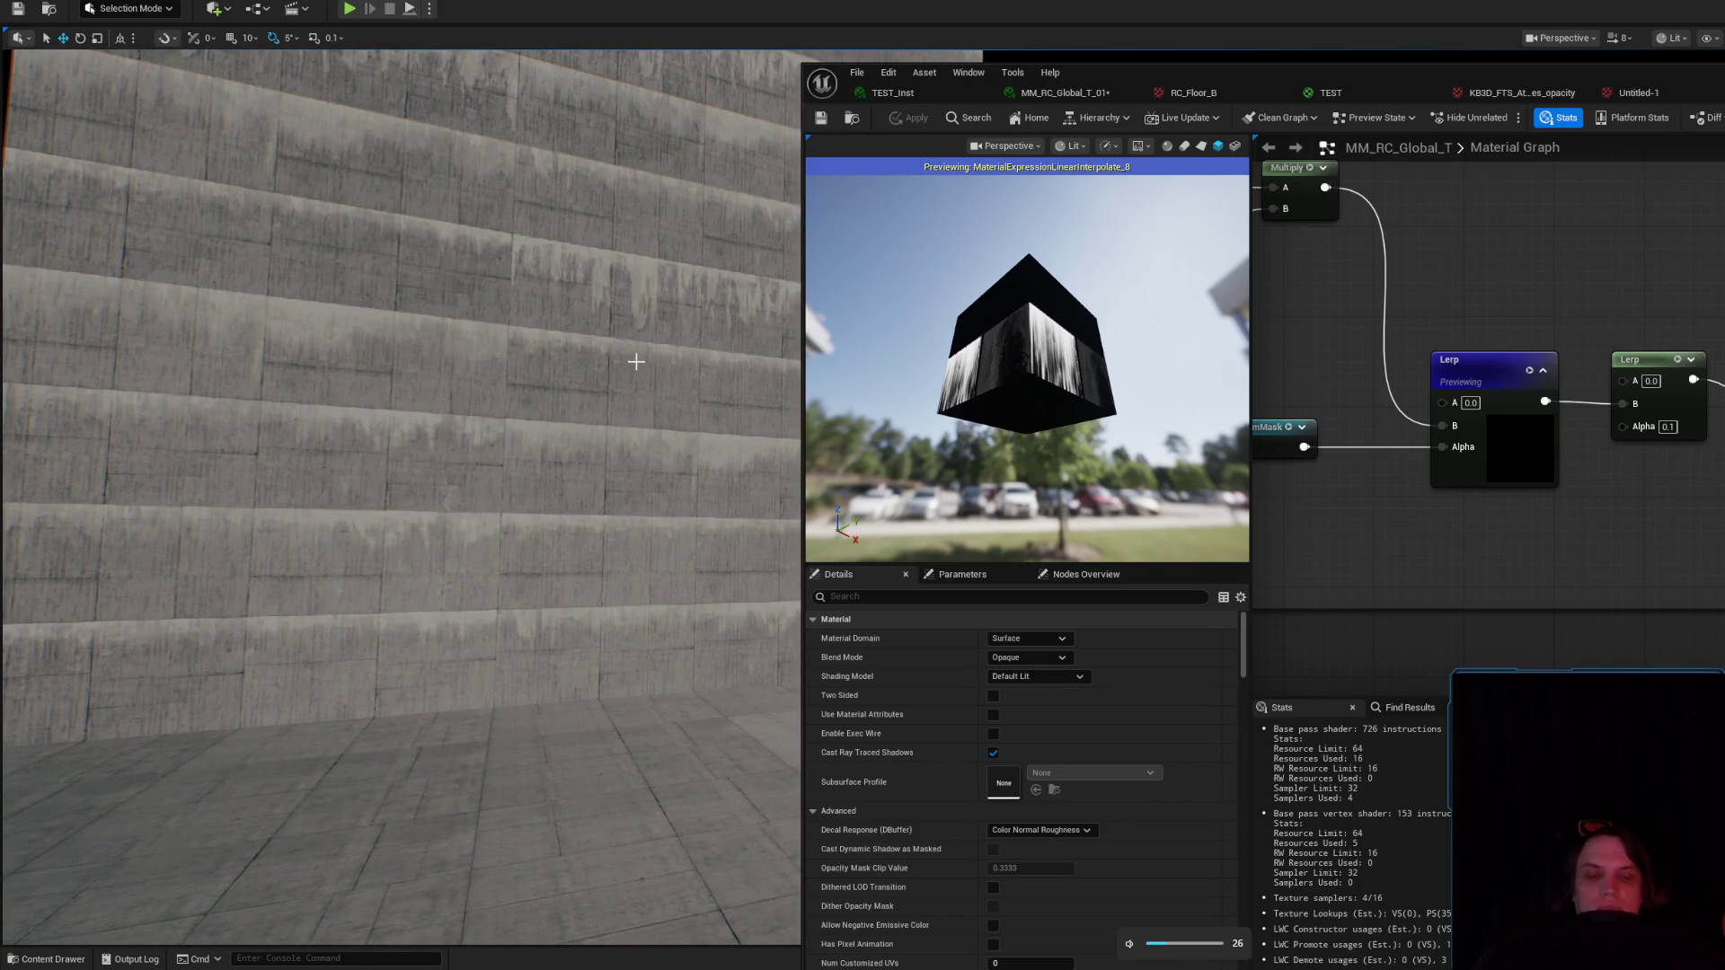
key(XF86AudioRaiseVolume)
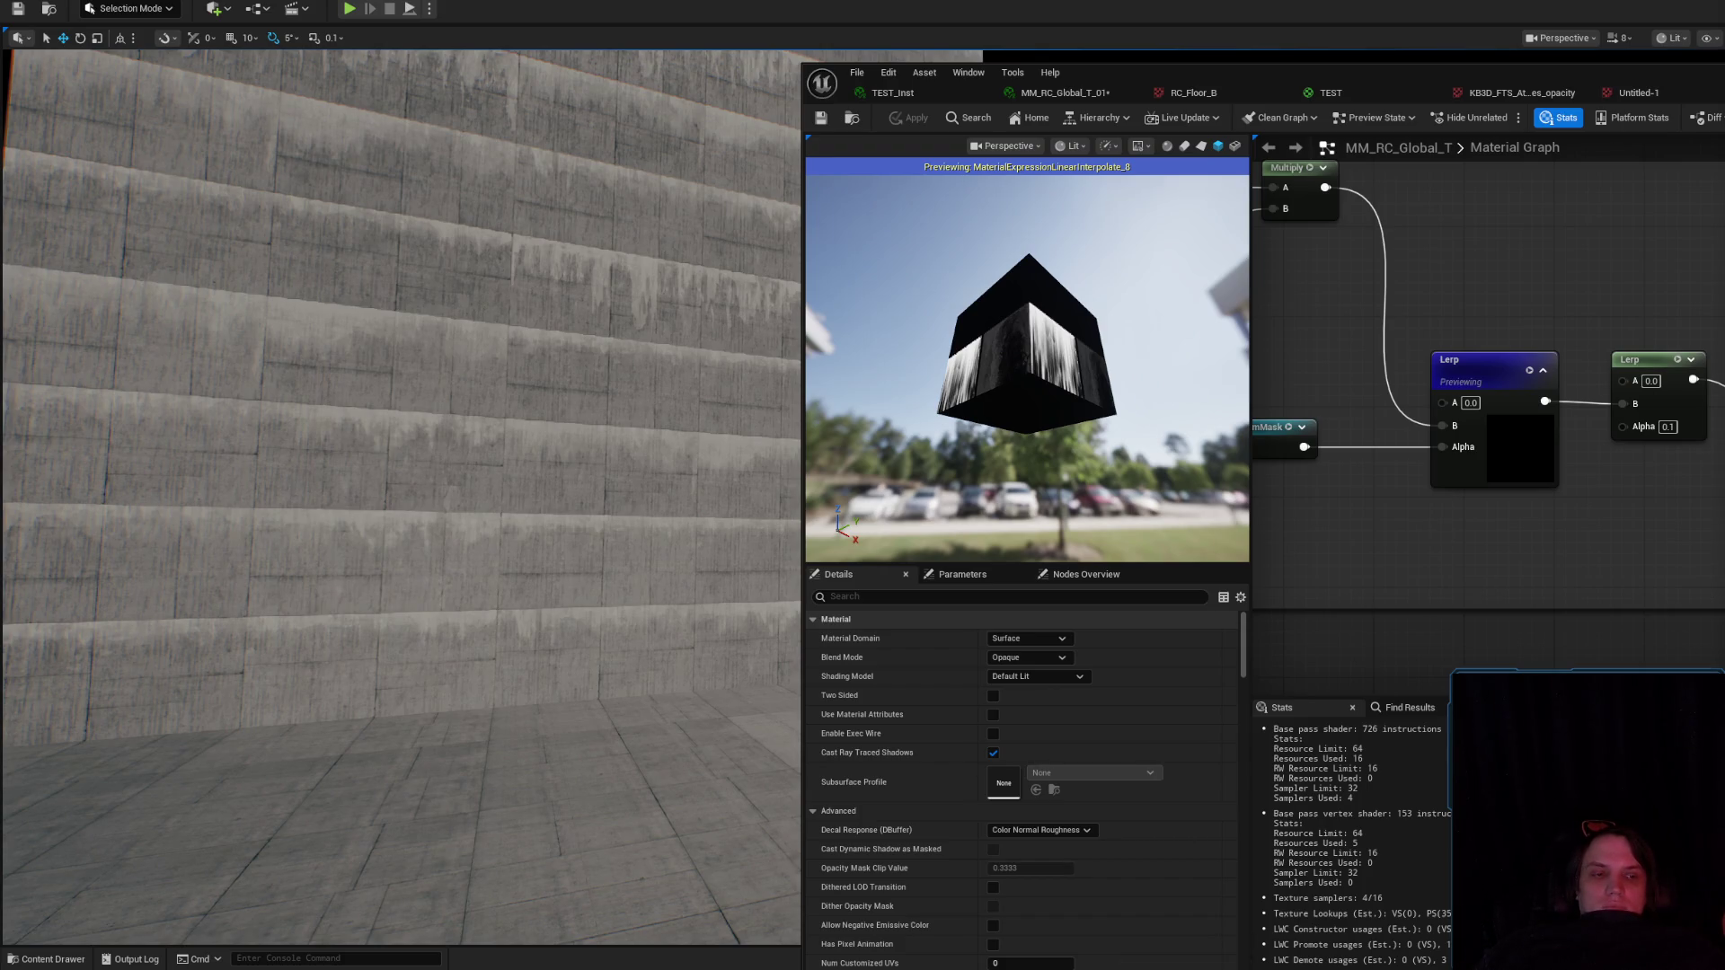
key(XF86AudioRaiseVolume)
key(XF86AudioRaiseVolume)
key(XF86AudioRaiseVolume)
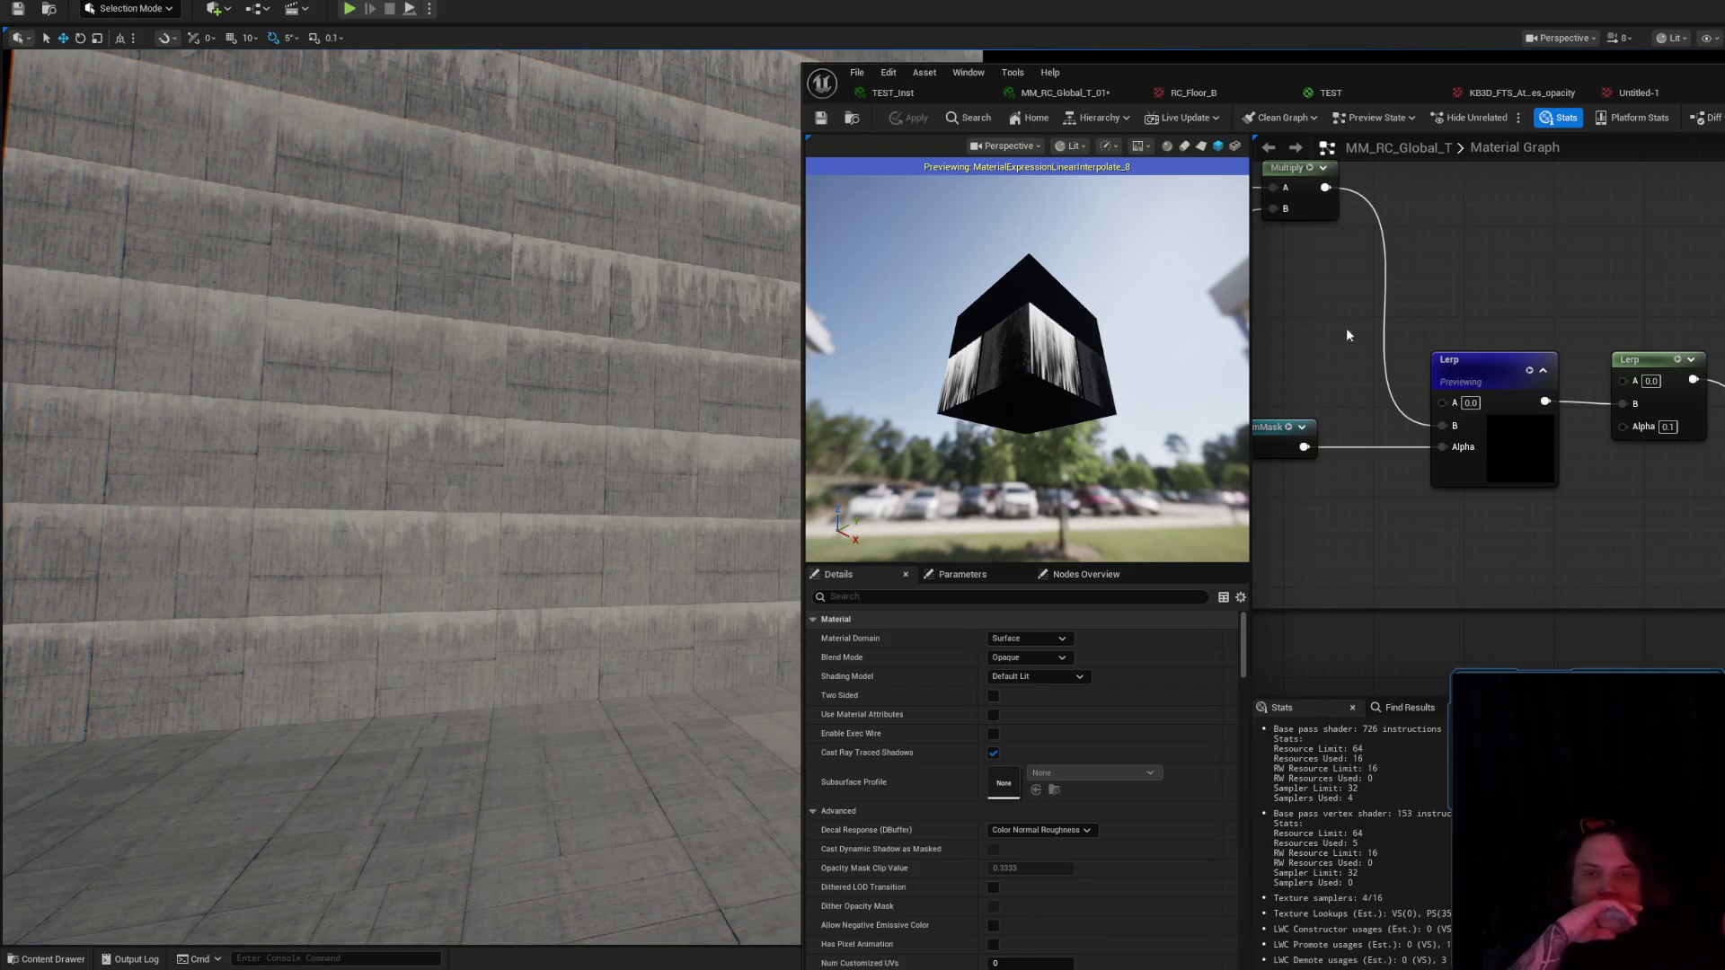
Save the material packages and enable Brightness Jitter_Min/Max, testing Max, reverting it, and lowering Min.
click(818, 122)
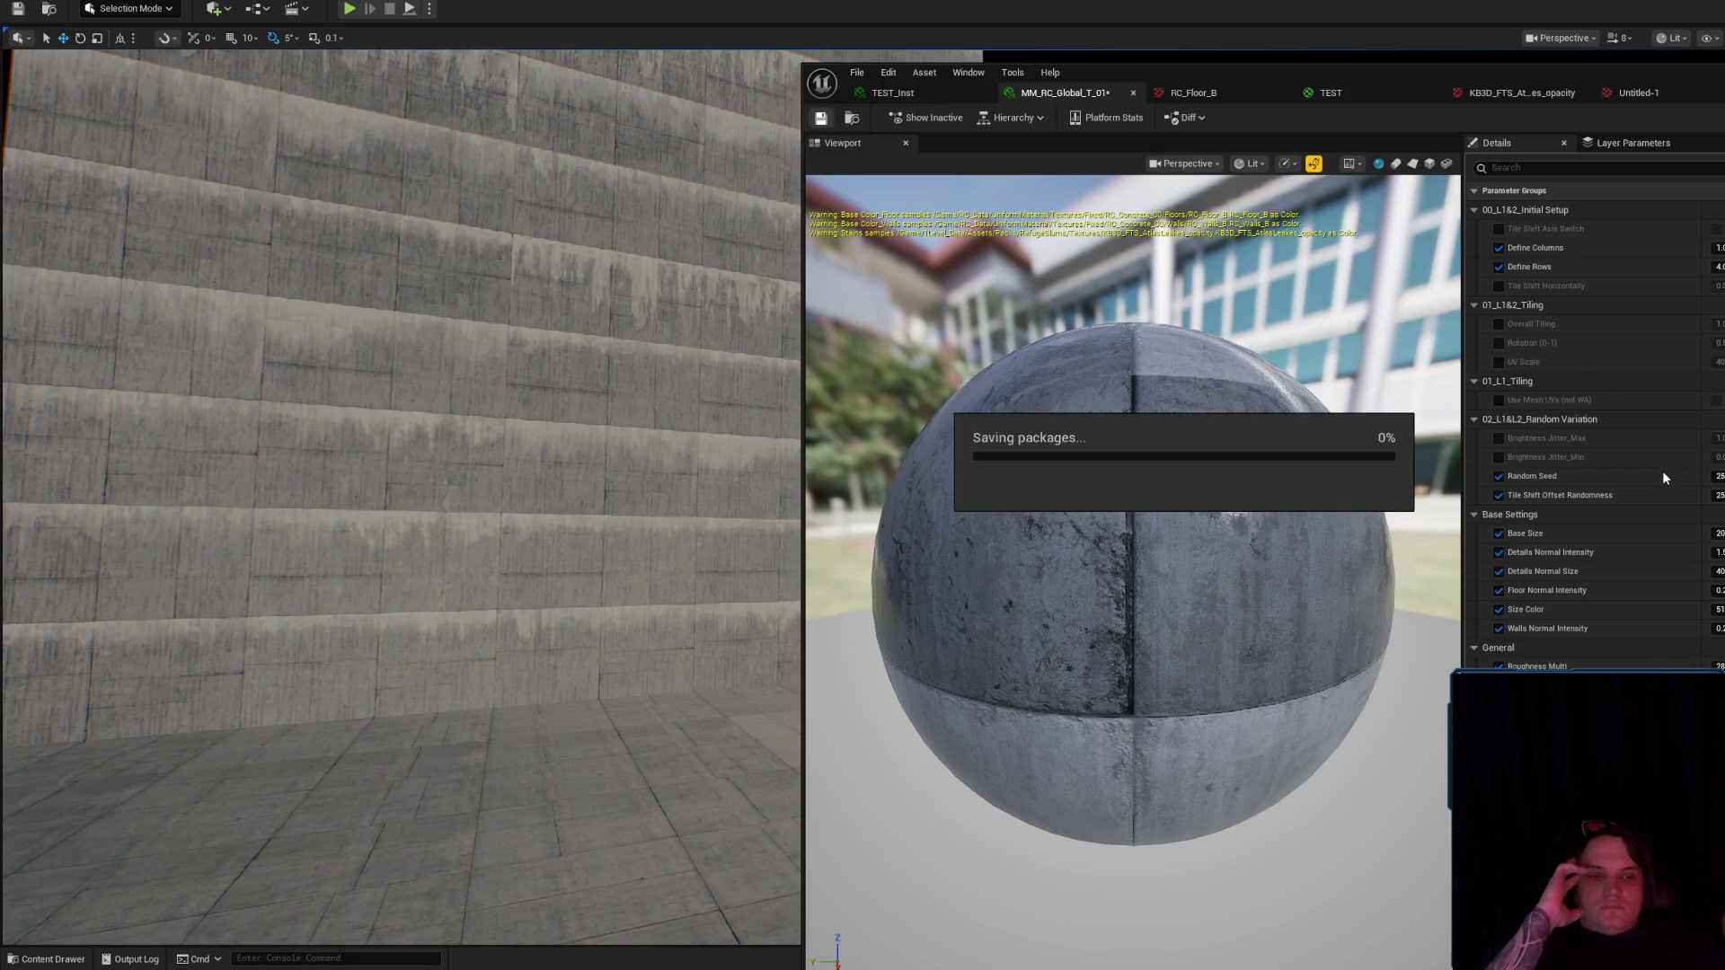
click(1498, 457)
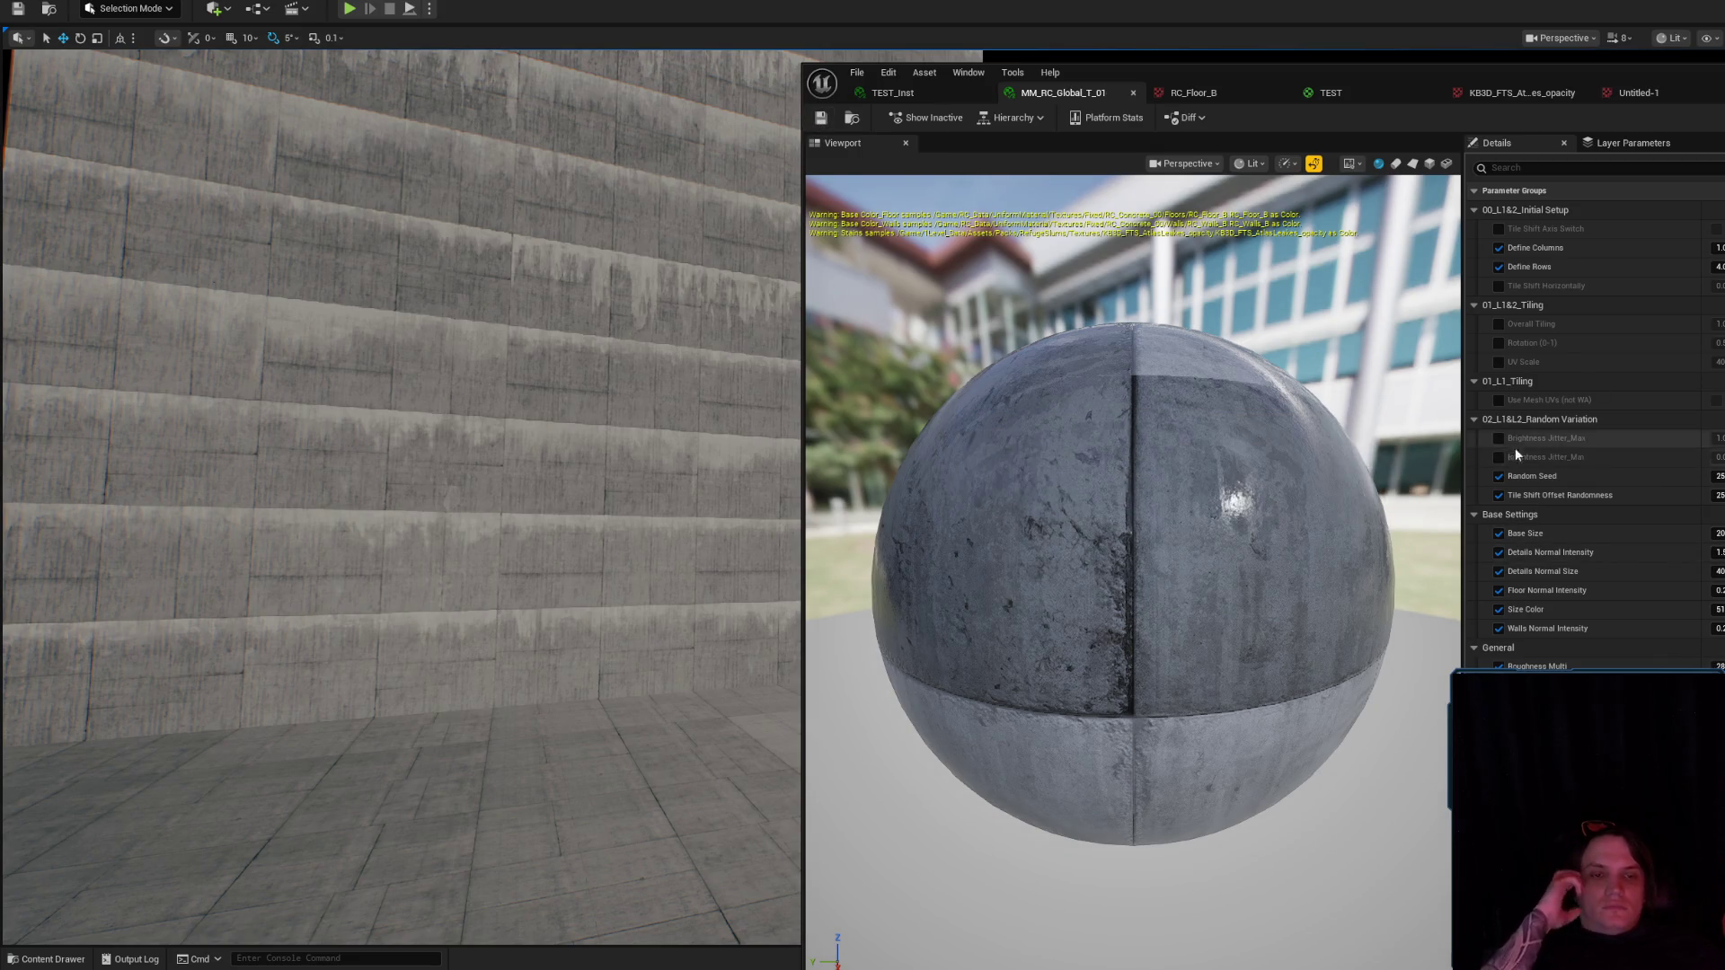
click(1498, 438)
drag(1717, 437, 1724, 438)
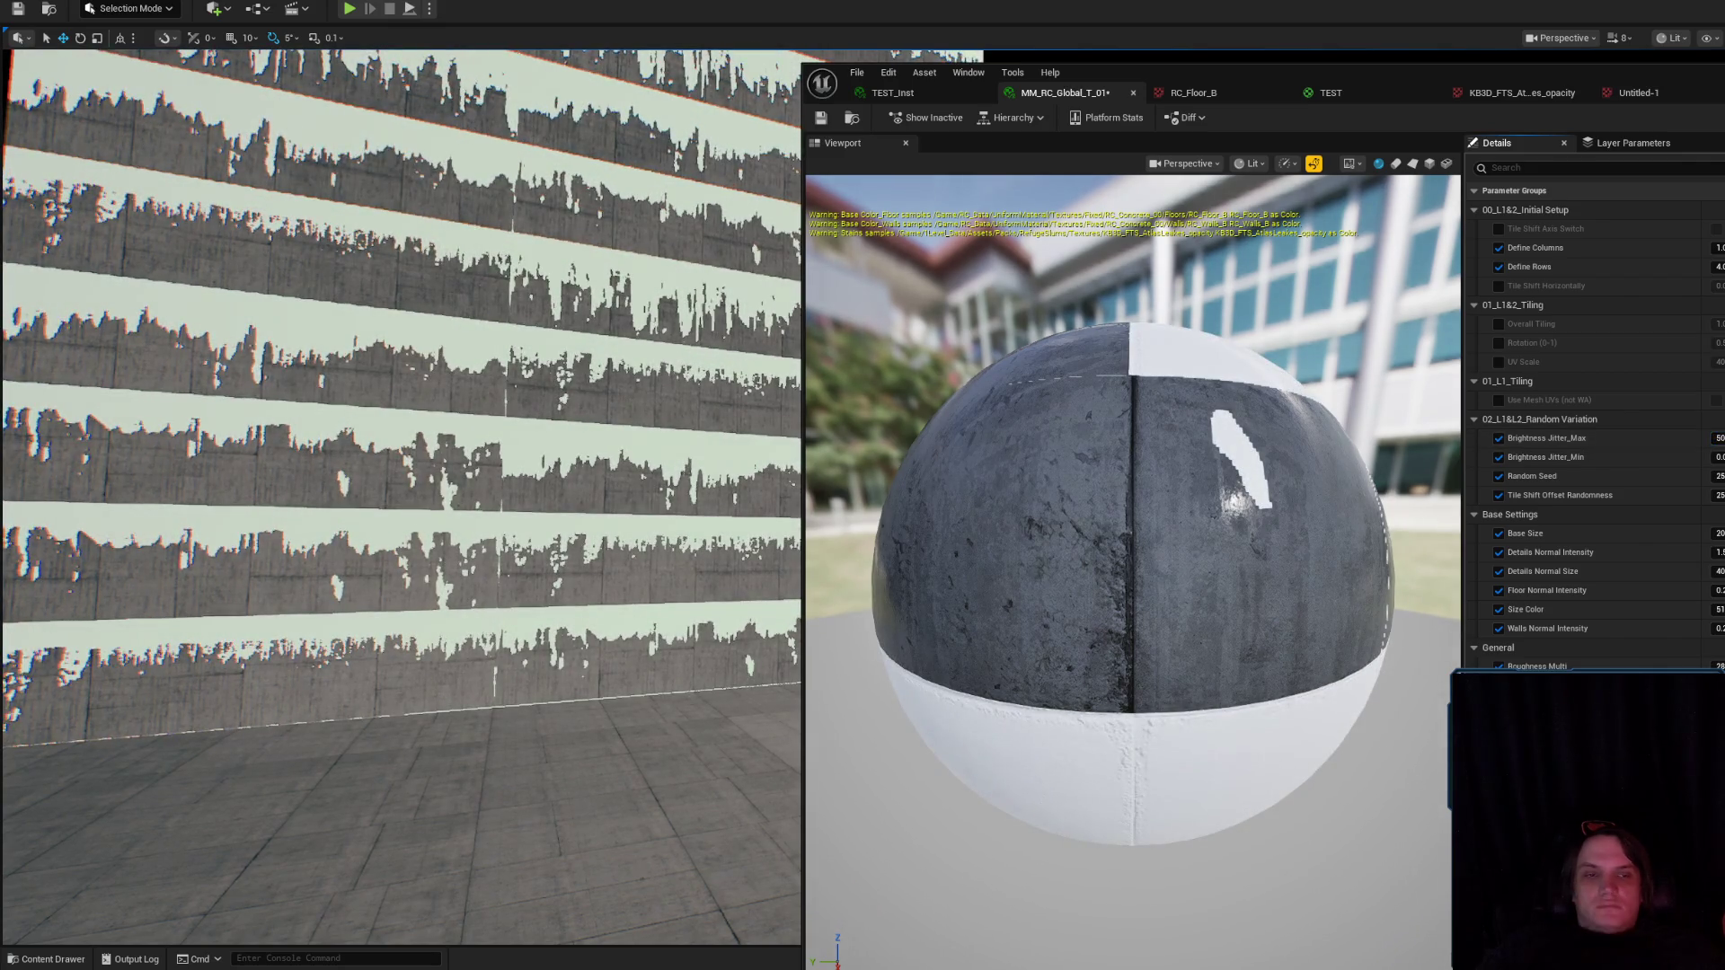
key(ctrl+z)
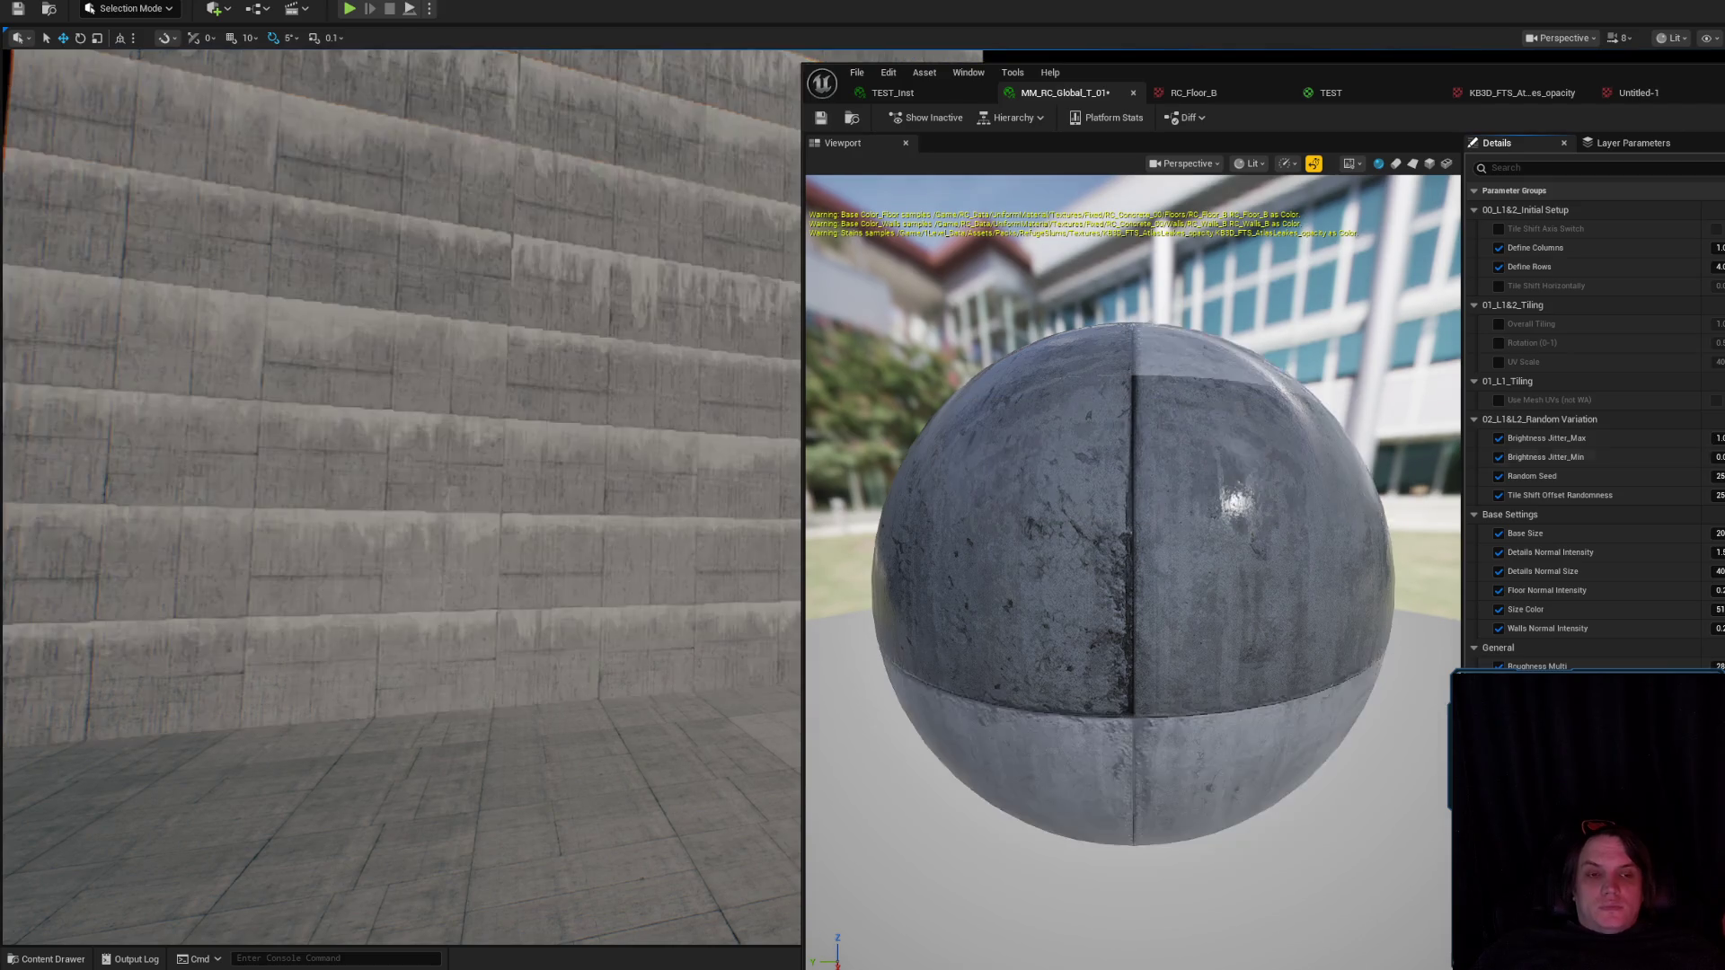
drag(1718, 456, 1723, 456)
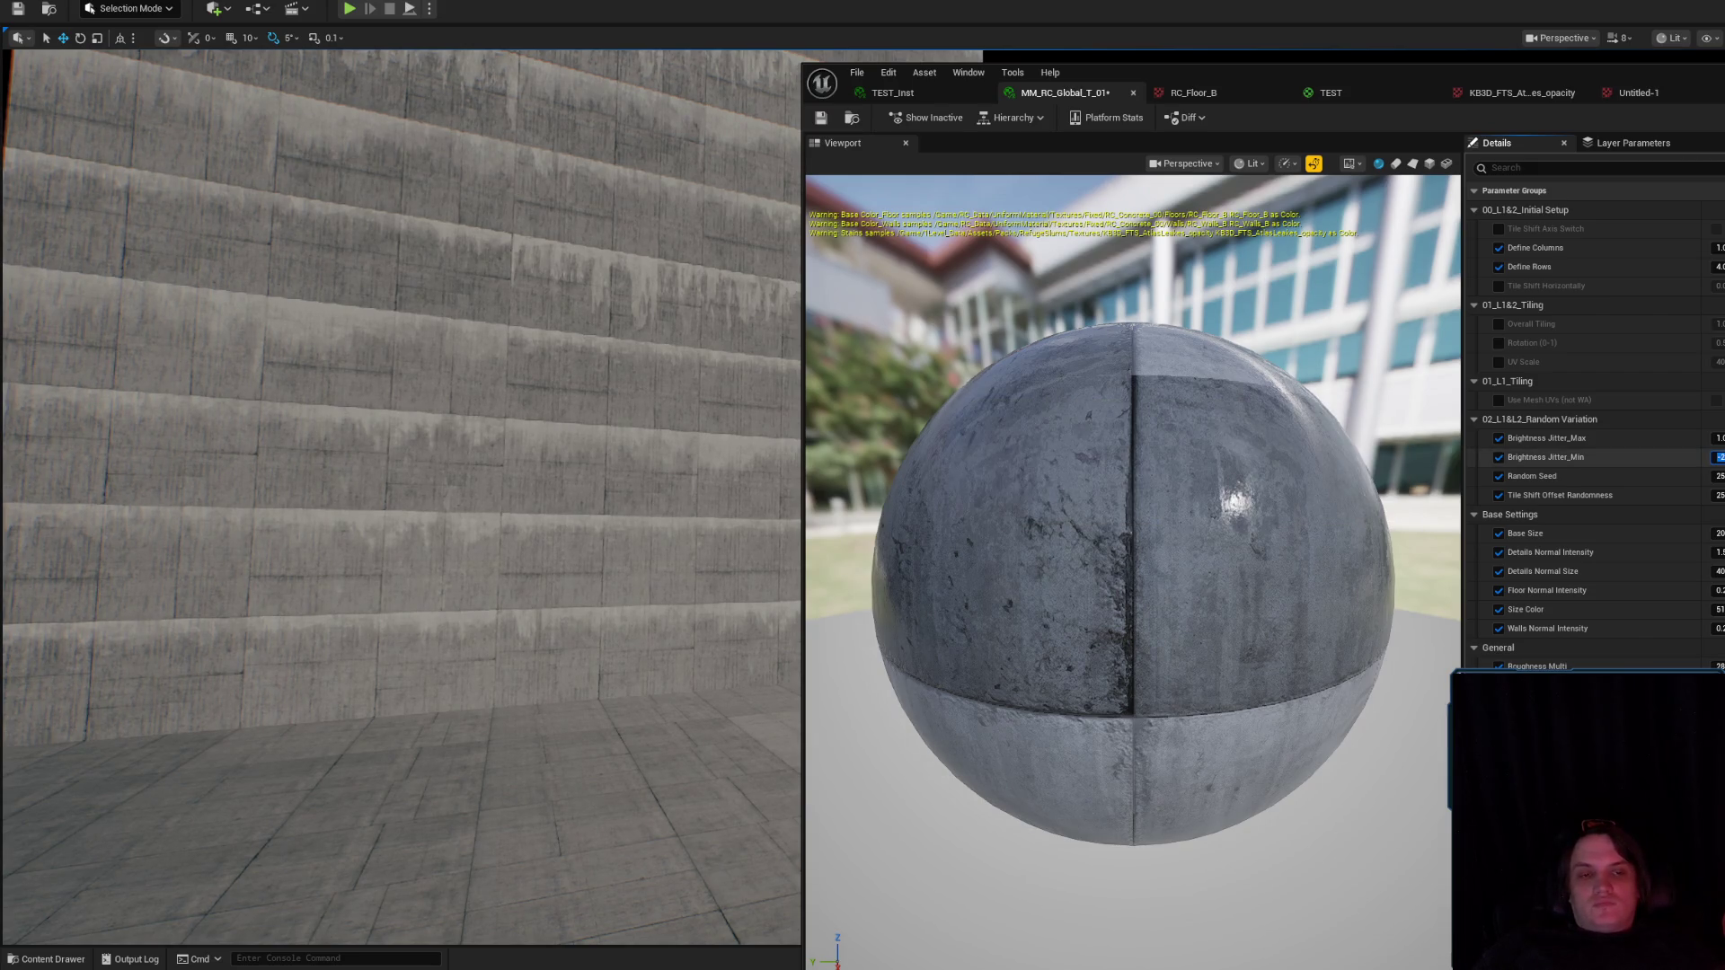
Apply the parent MM_RC_Global_T graph changes, then bring up the TEST_Inst instance.
click(1716, 195)
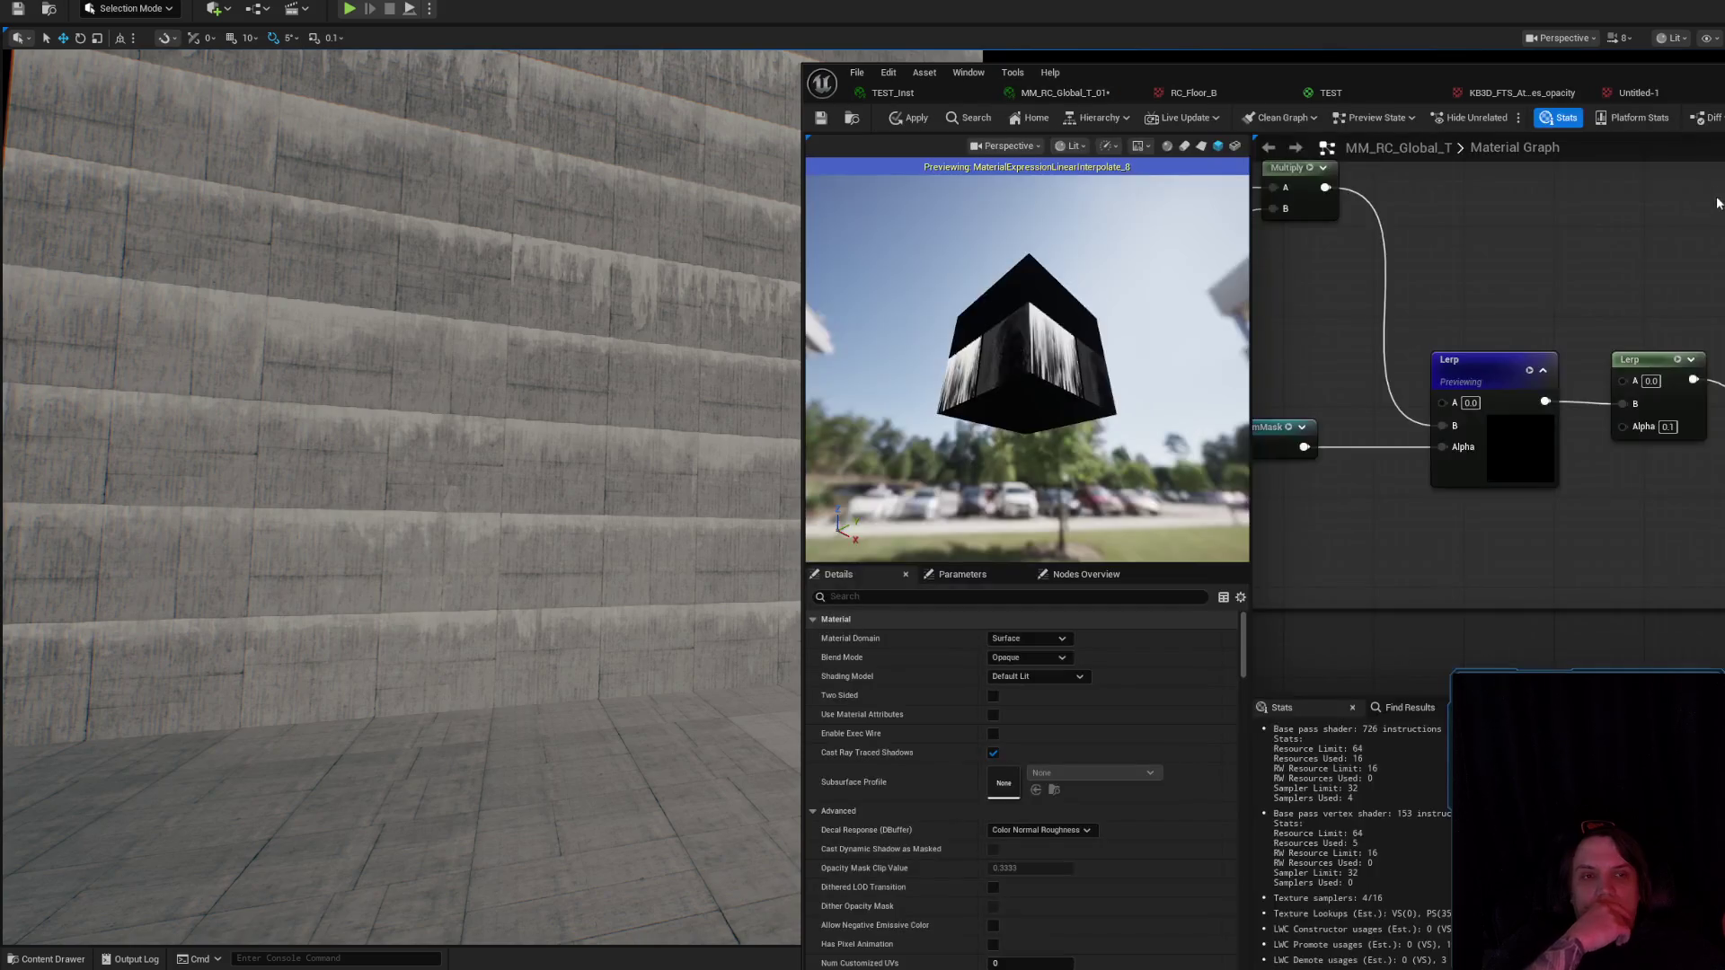
scroll(1721, 285, down, 2)
drag(1703, 367, 1493, 315)
click(896, 121)
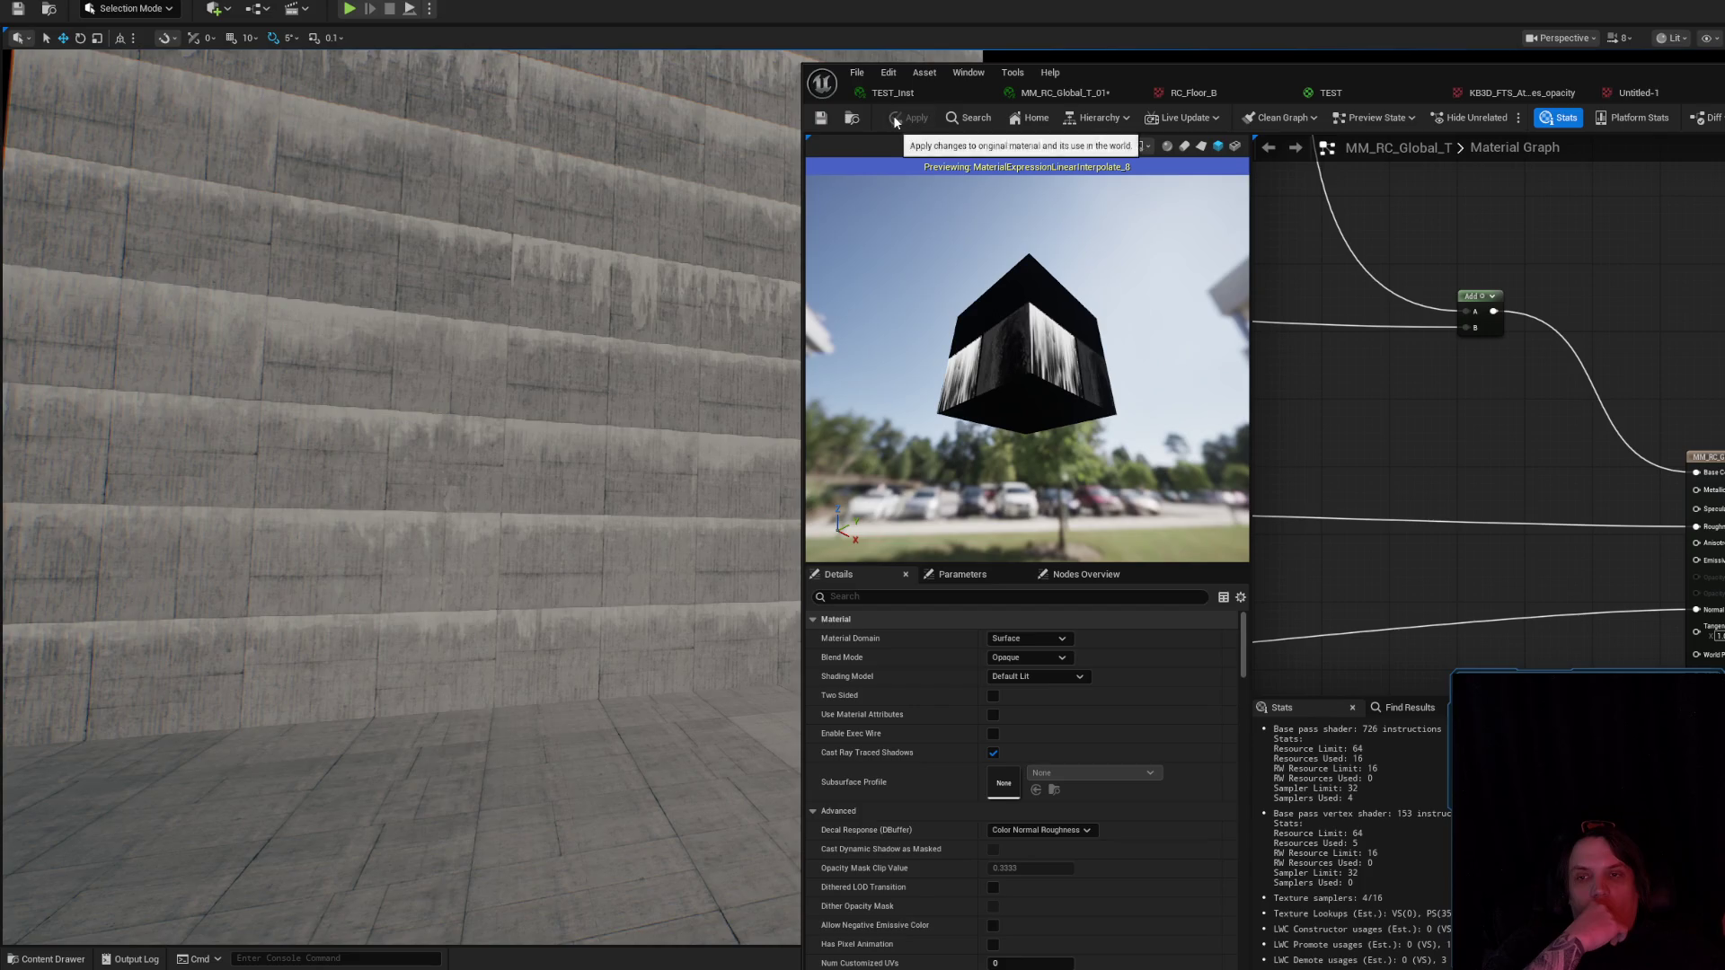
click(923, 88)
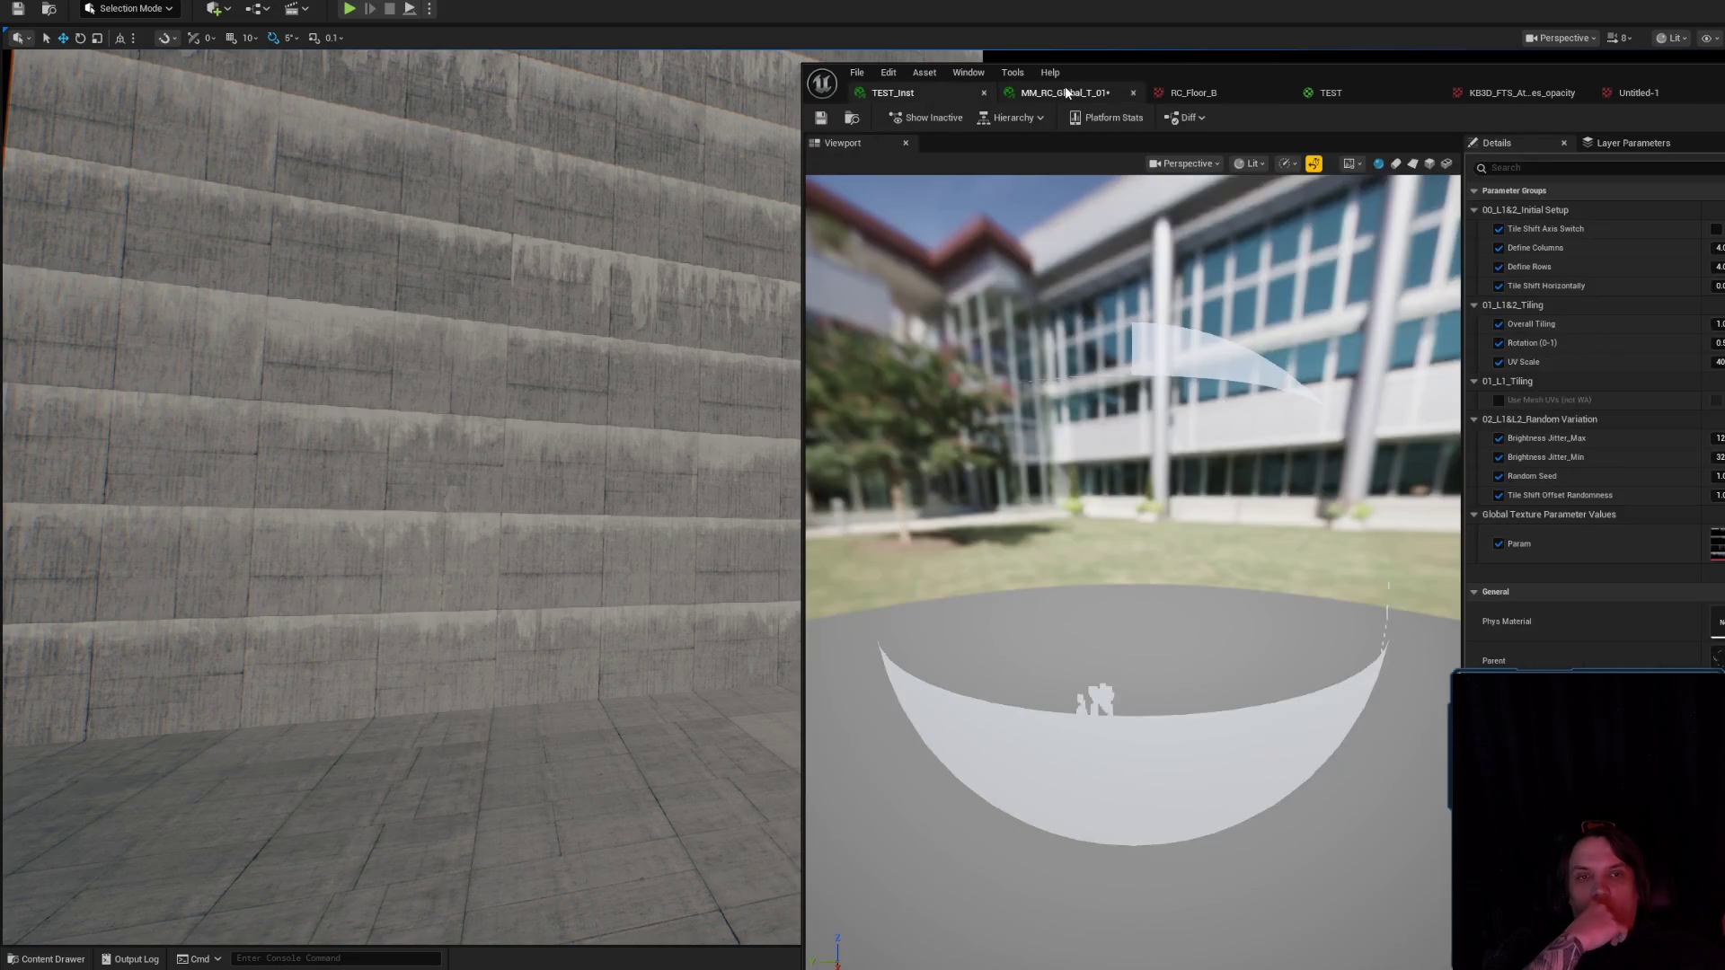
On MM_RC_Global_T_01, set Define Columns to 2 and check the wall in the level.
click(1097, 96)
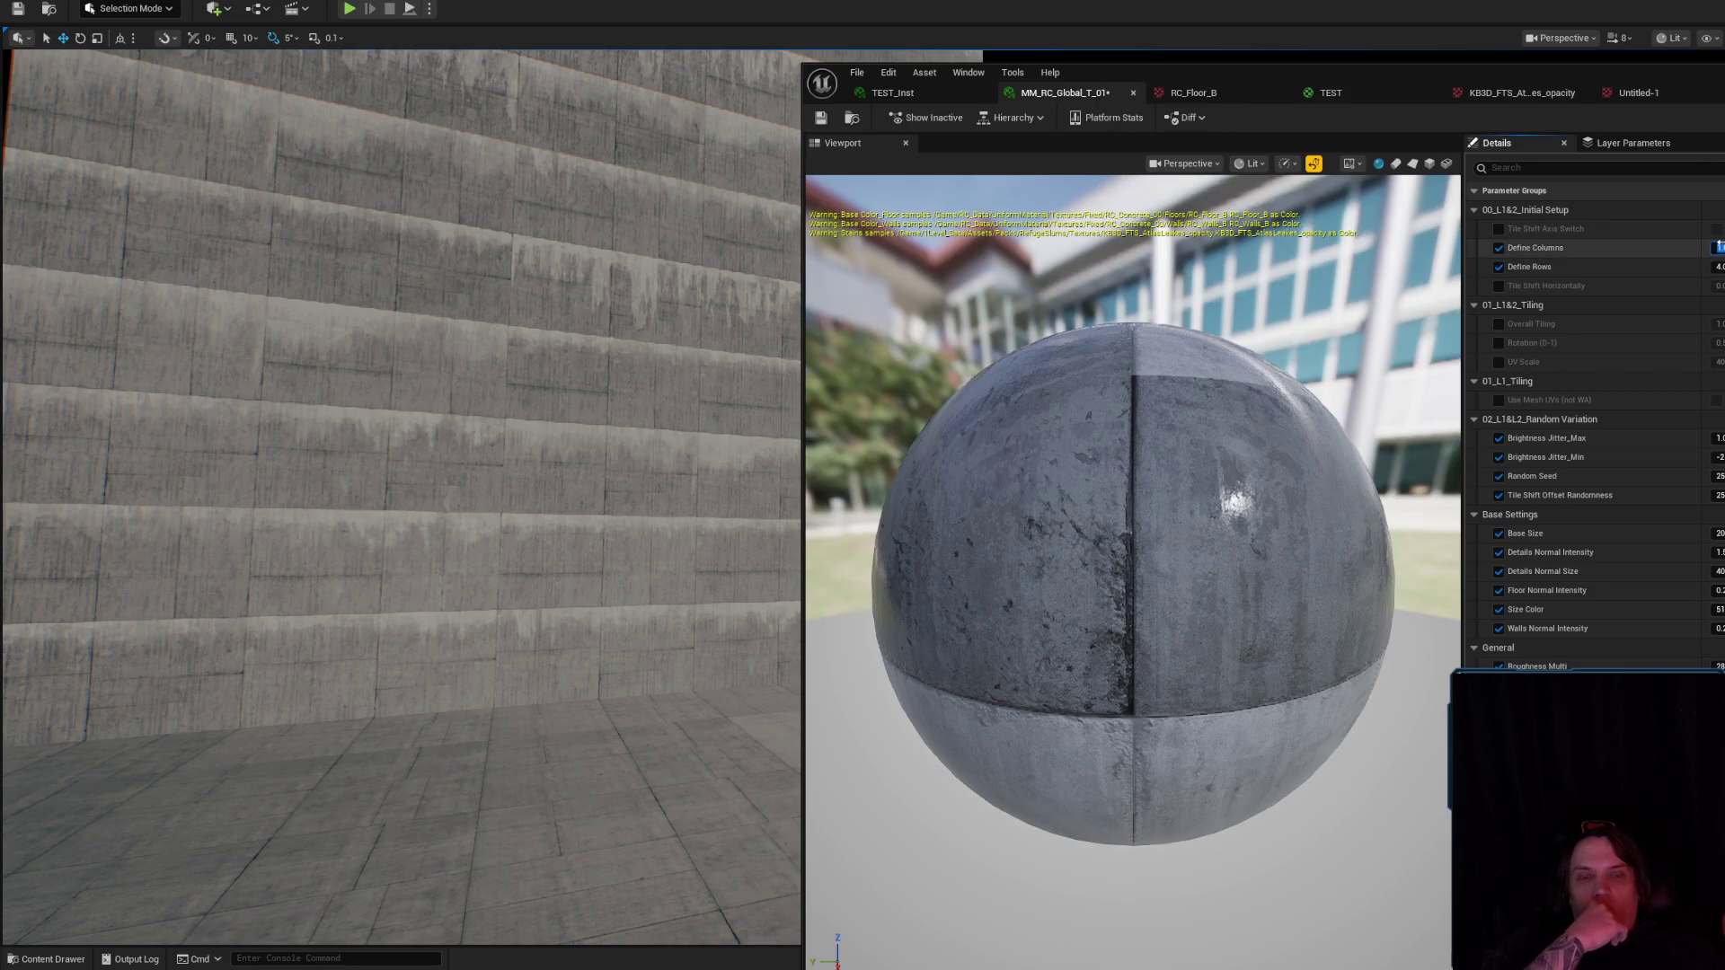
drag(404, 494, 405, 431)
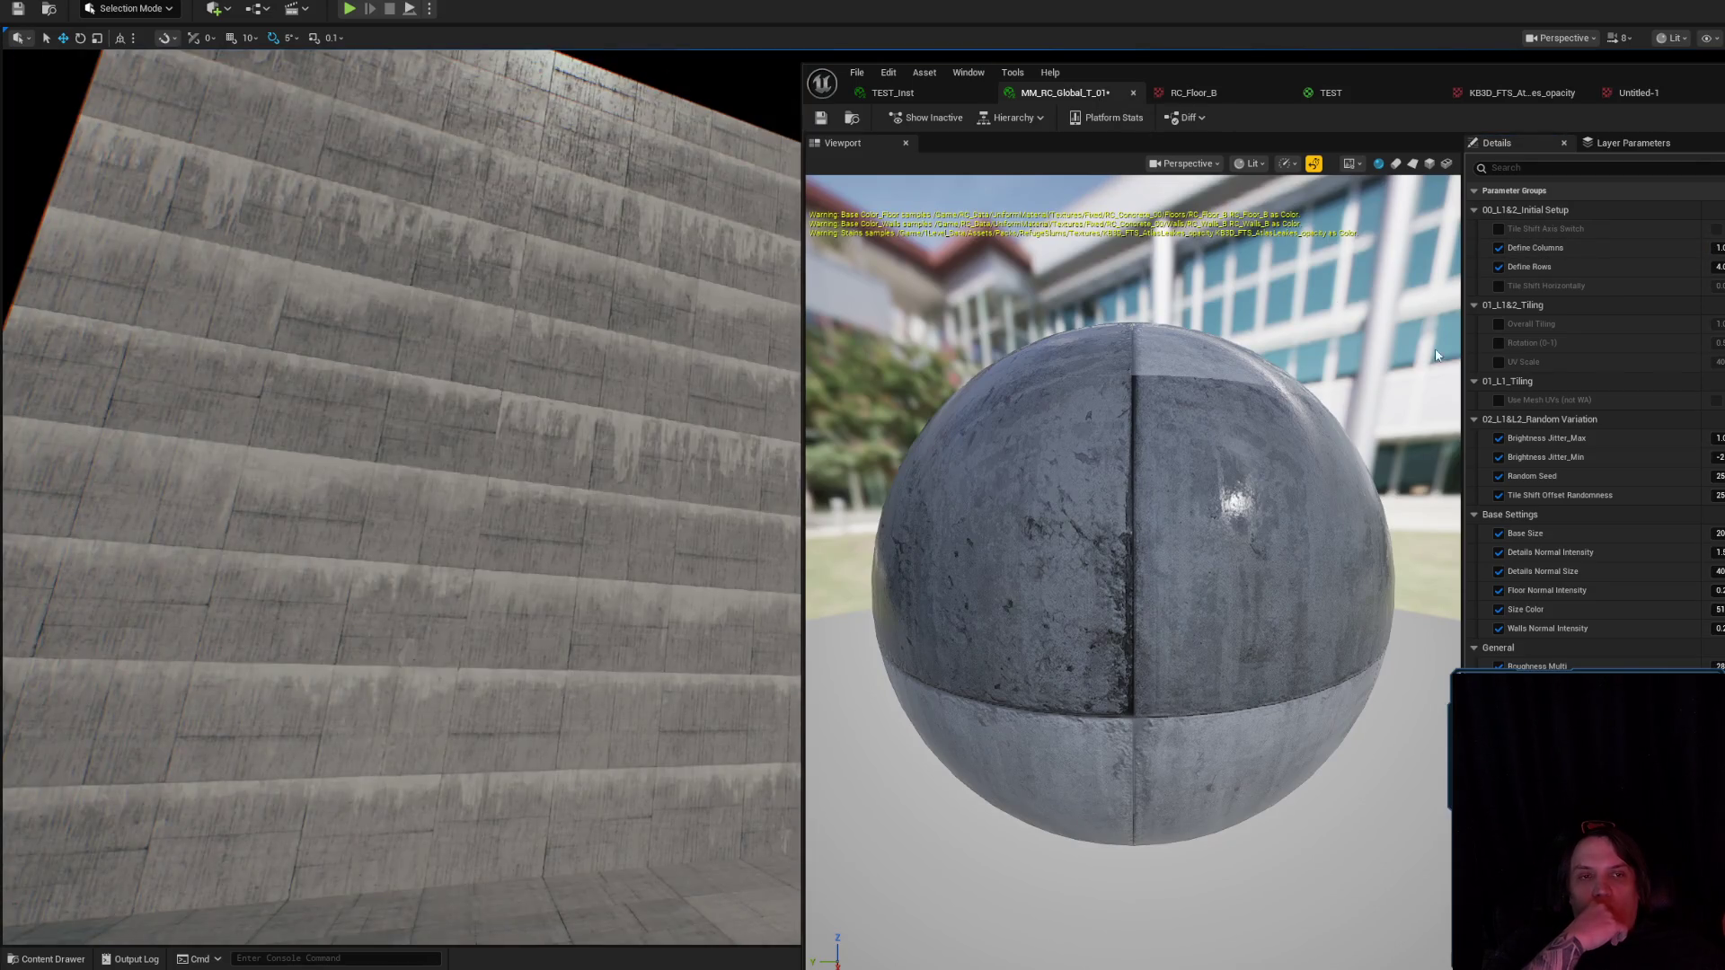
drag(720, 419, 719, 419)
click(1717, 248)
text(2)
key(Return)
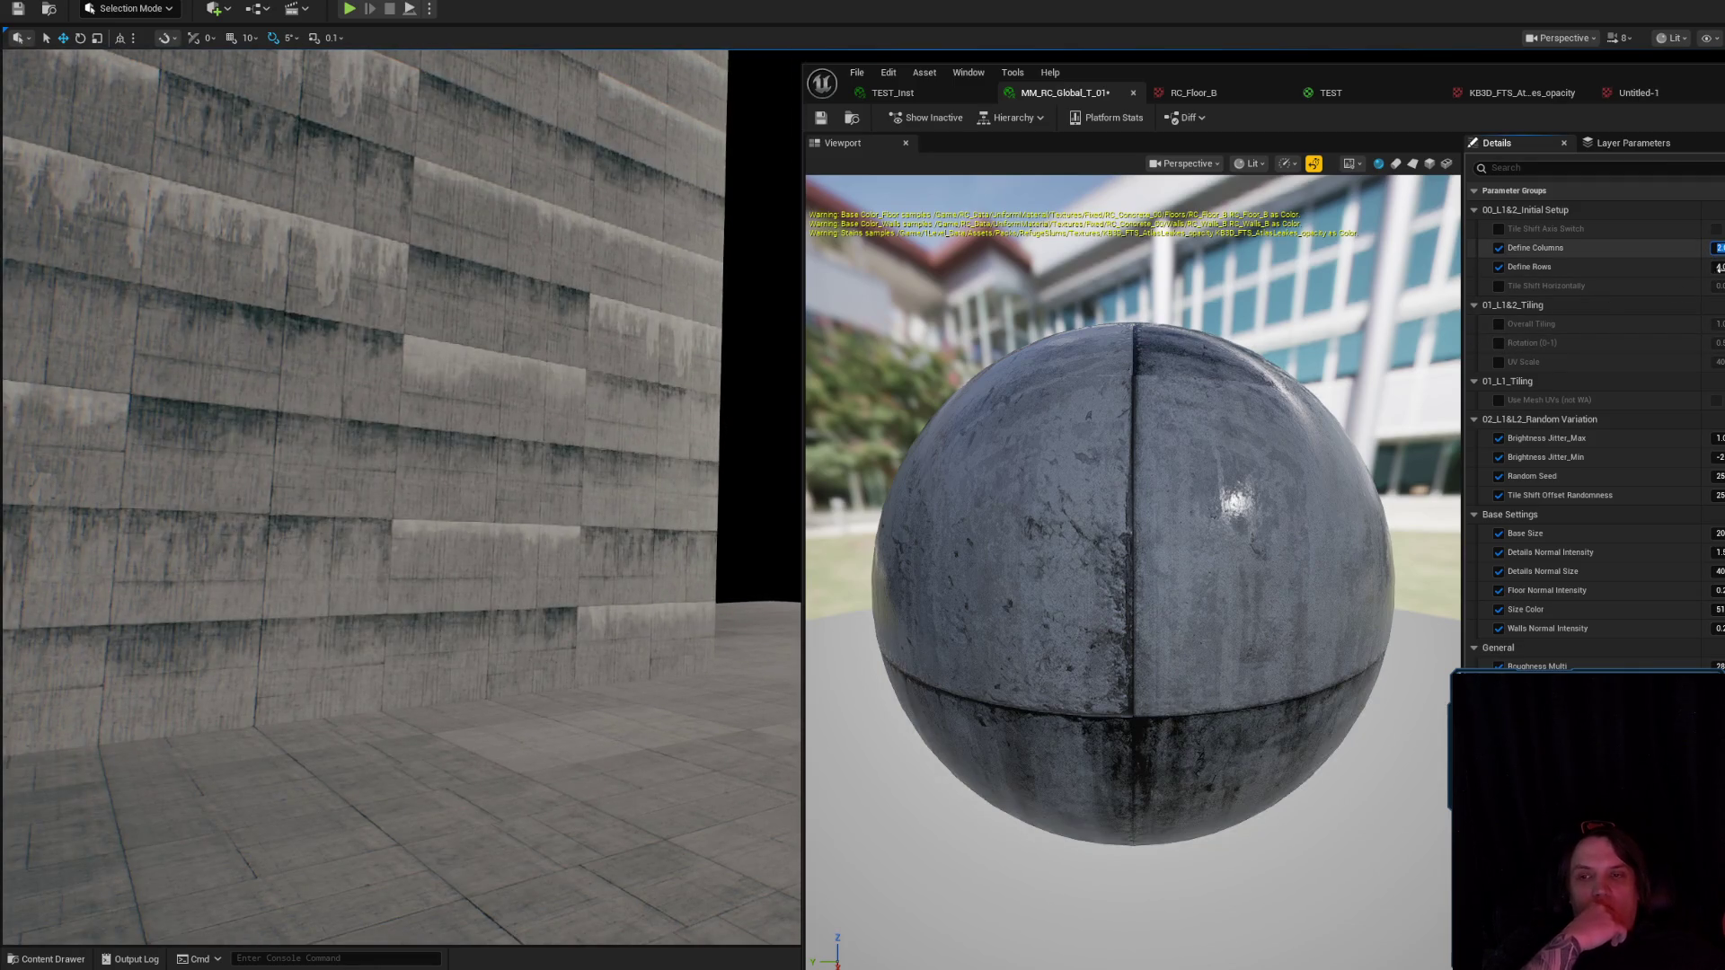
drag(735, 358, 698, 350)
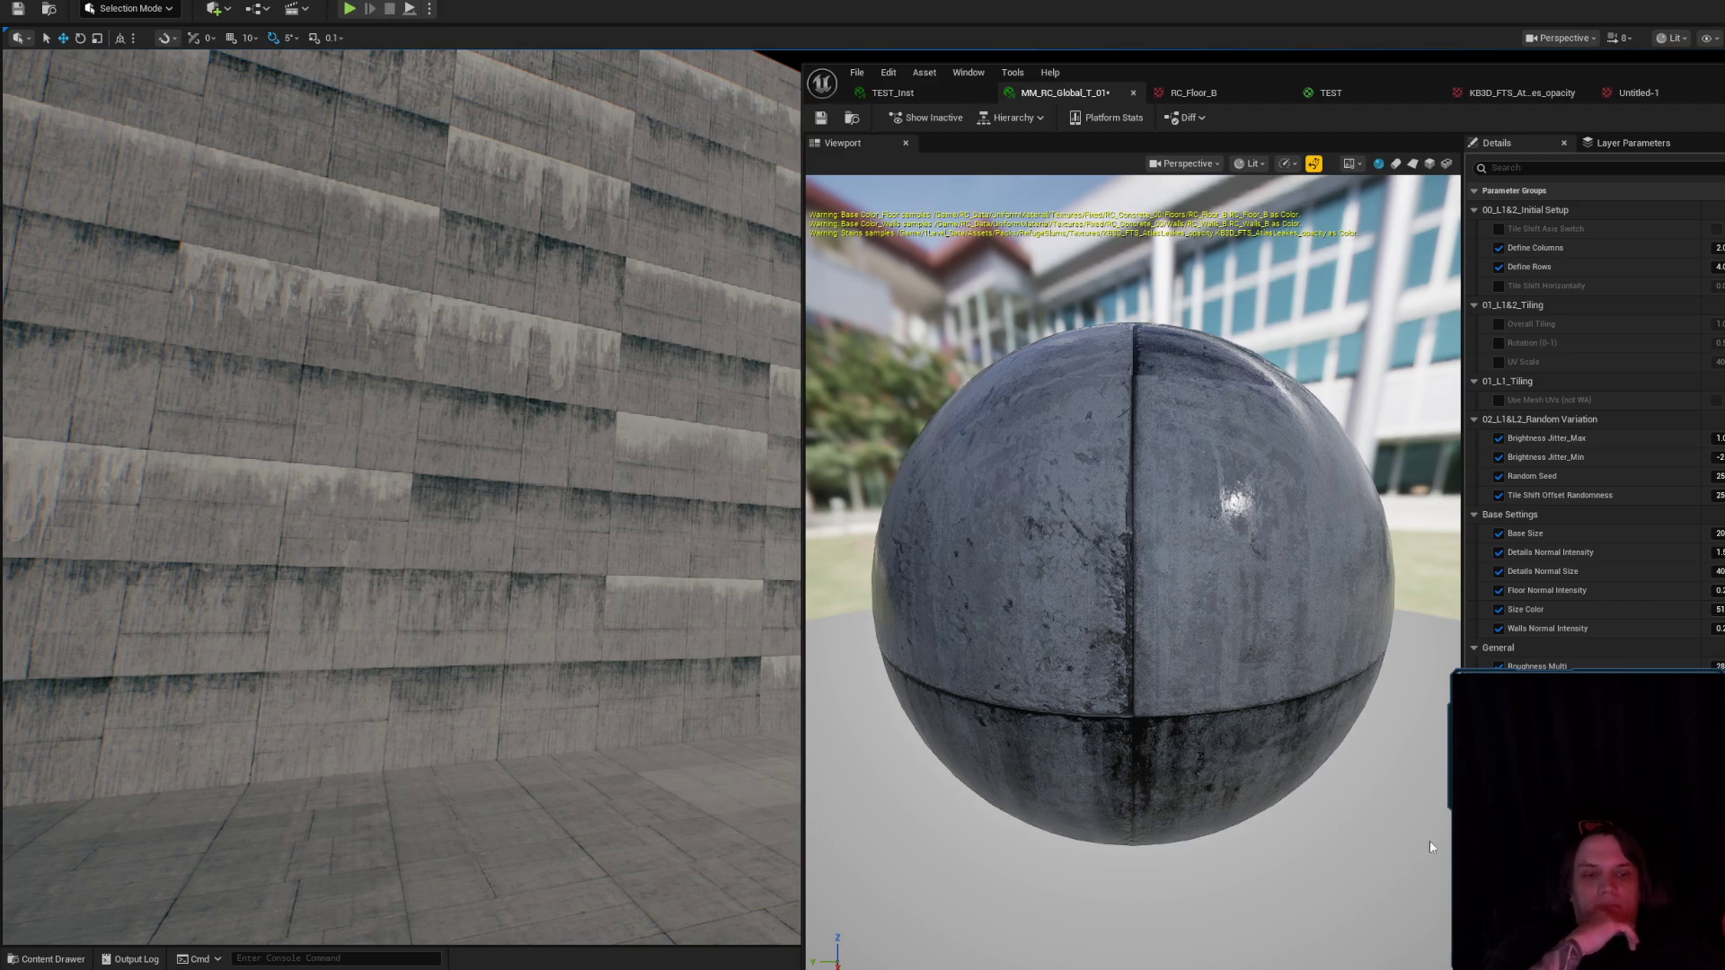
Set Brightness Jitter_Min to 0, then 2, and commit it while viewing the floor.
click(1718, 457)
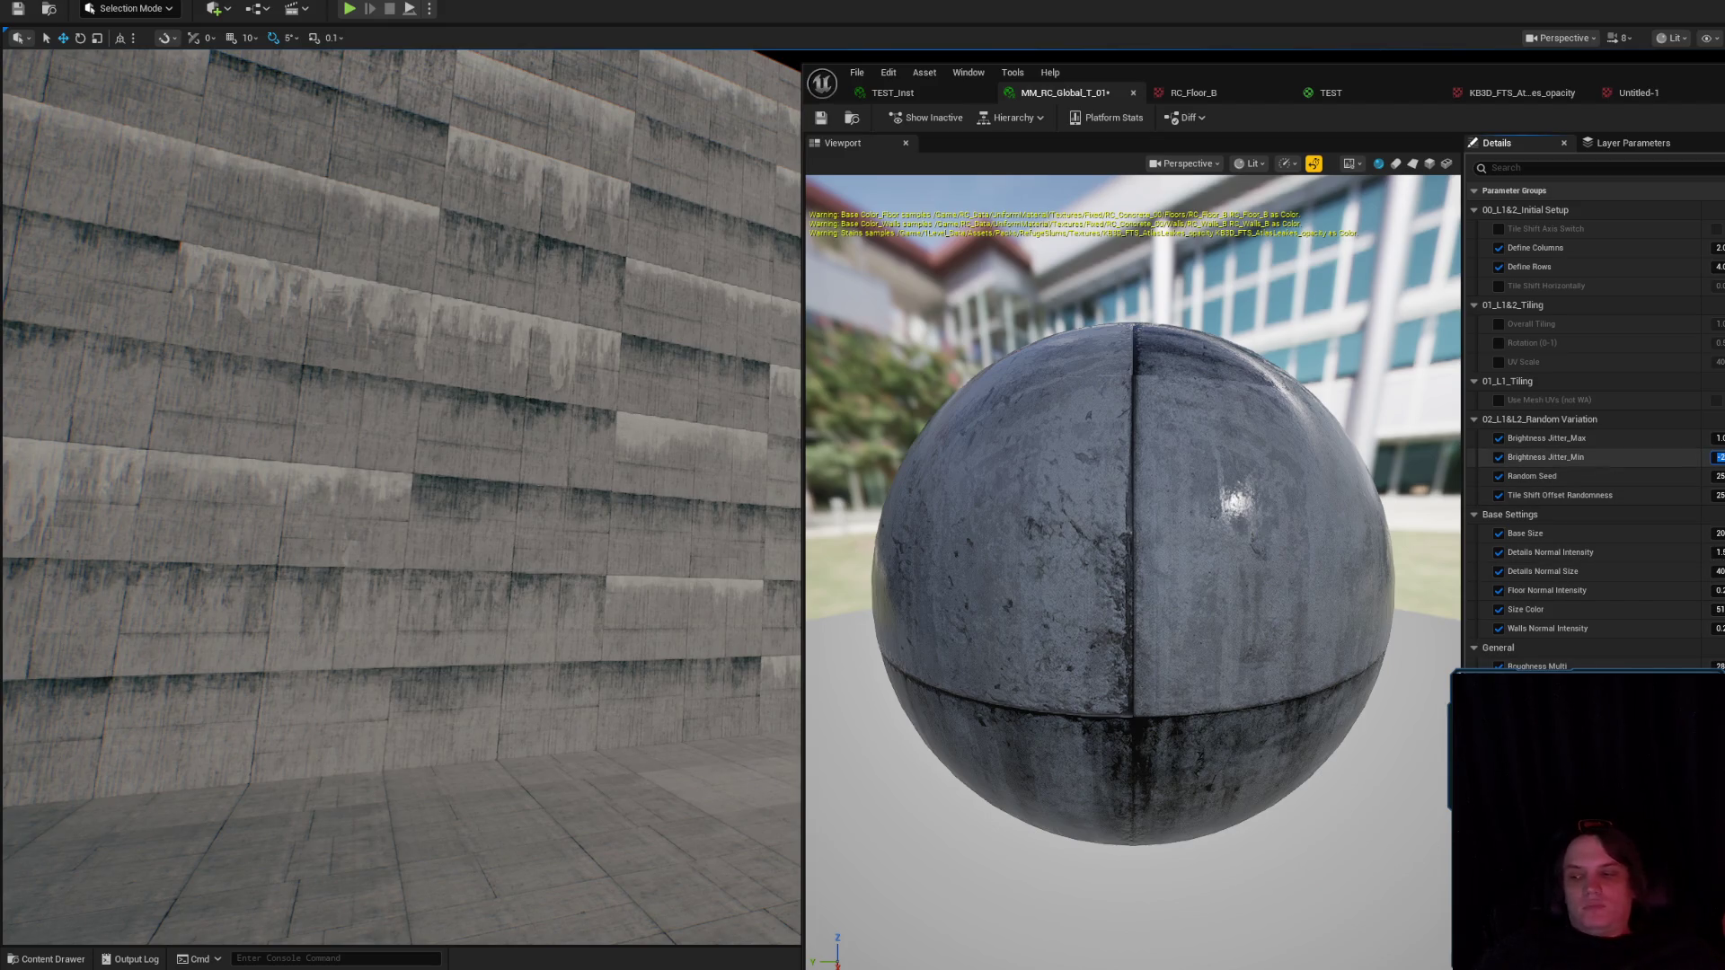
text(0)
key(Return)
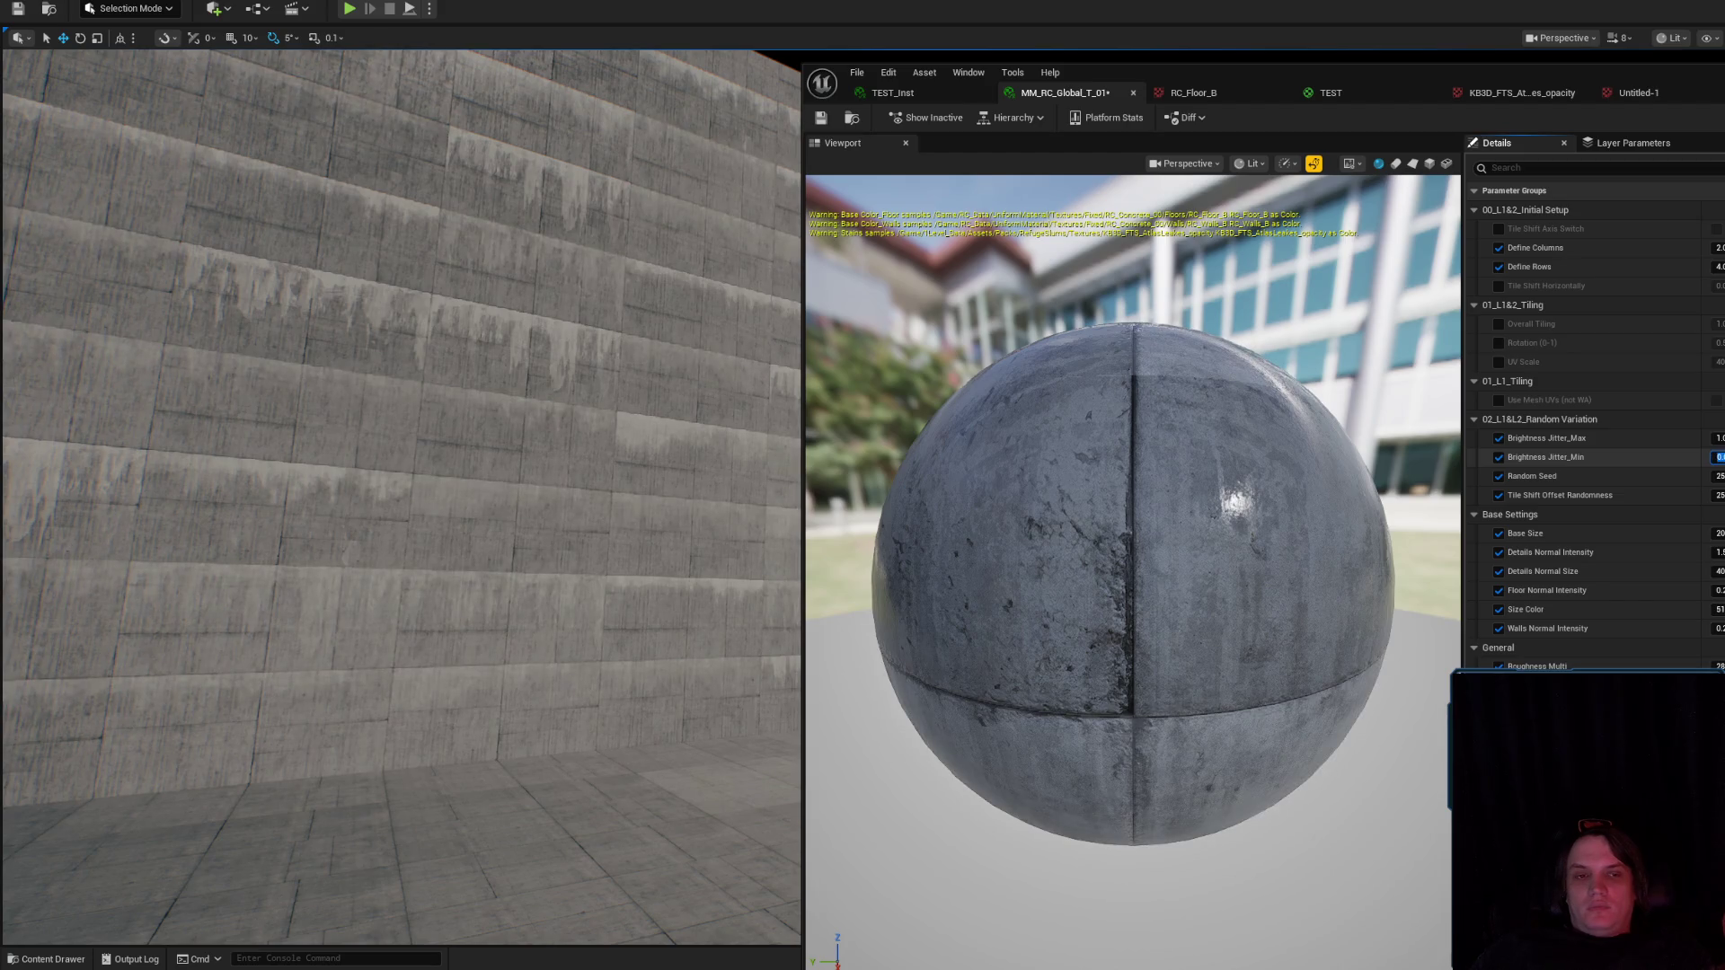
text(2)
key(Return)
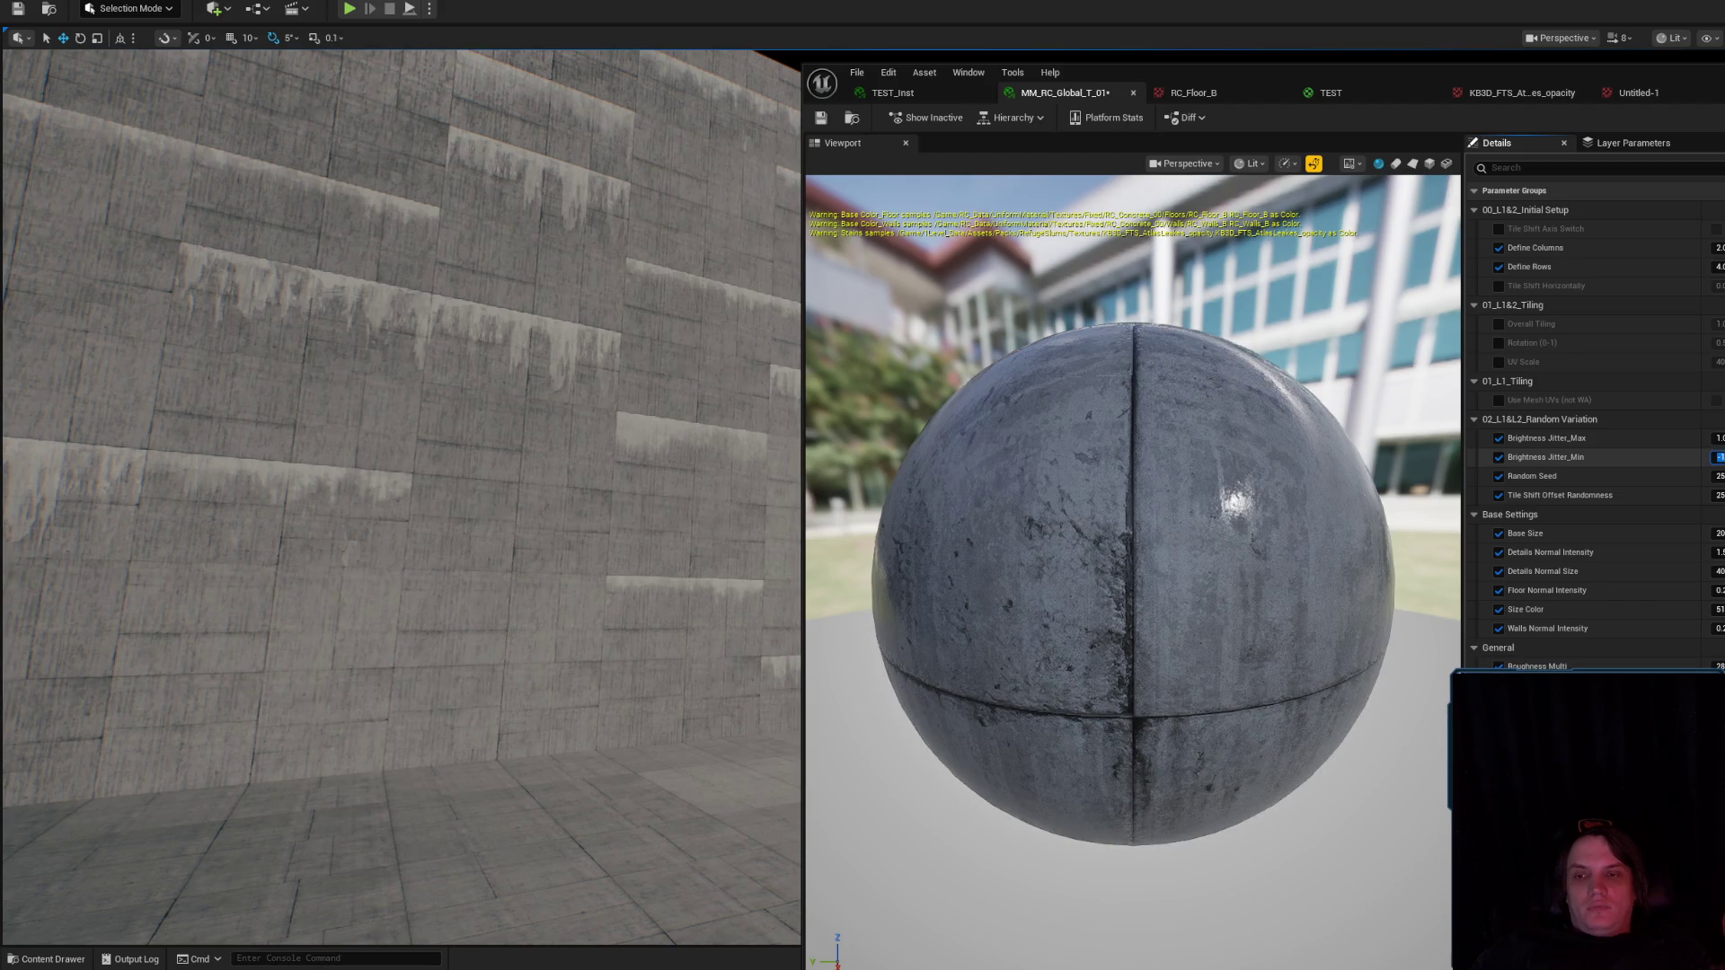
mouse_move(115, 202)
mouse_down()
mouse_move(115, 404)
mouse_move(115, 224)
mouse_move(207, 248)
mouse_move(222, 485)
mouse_up()
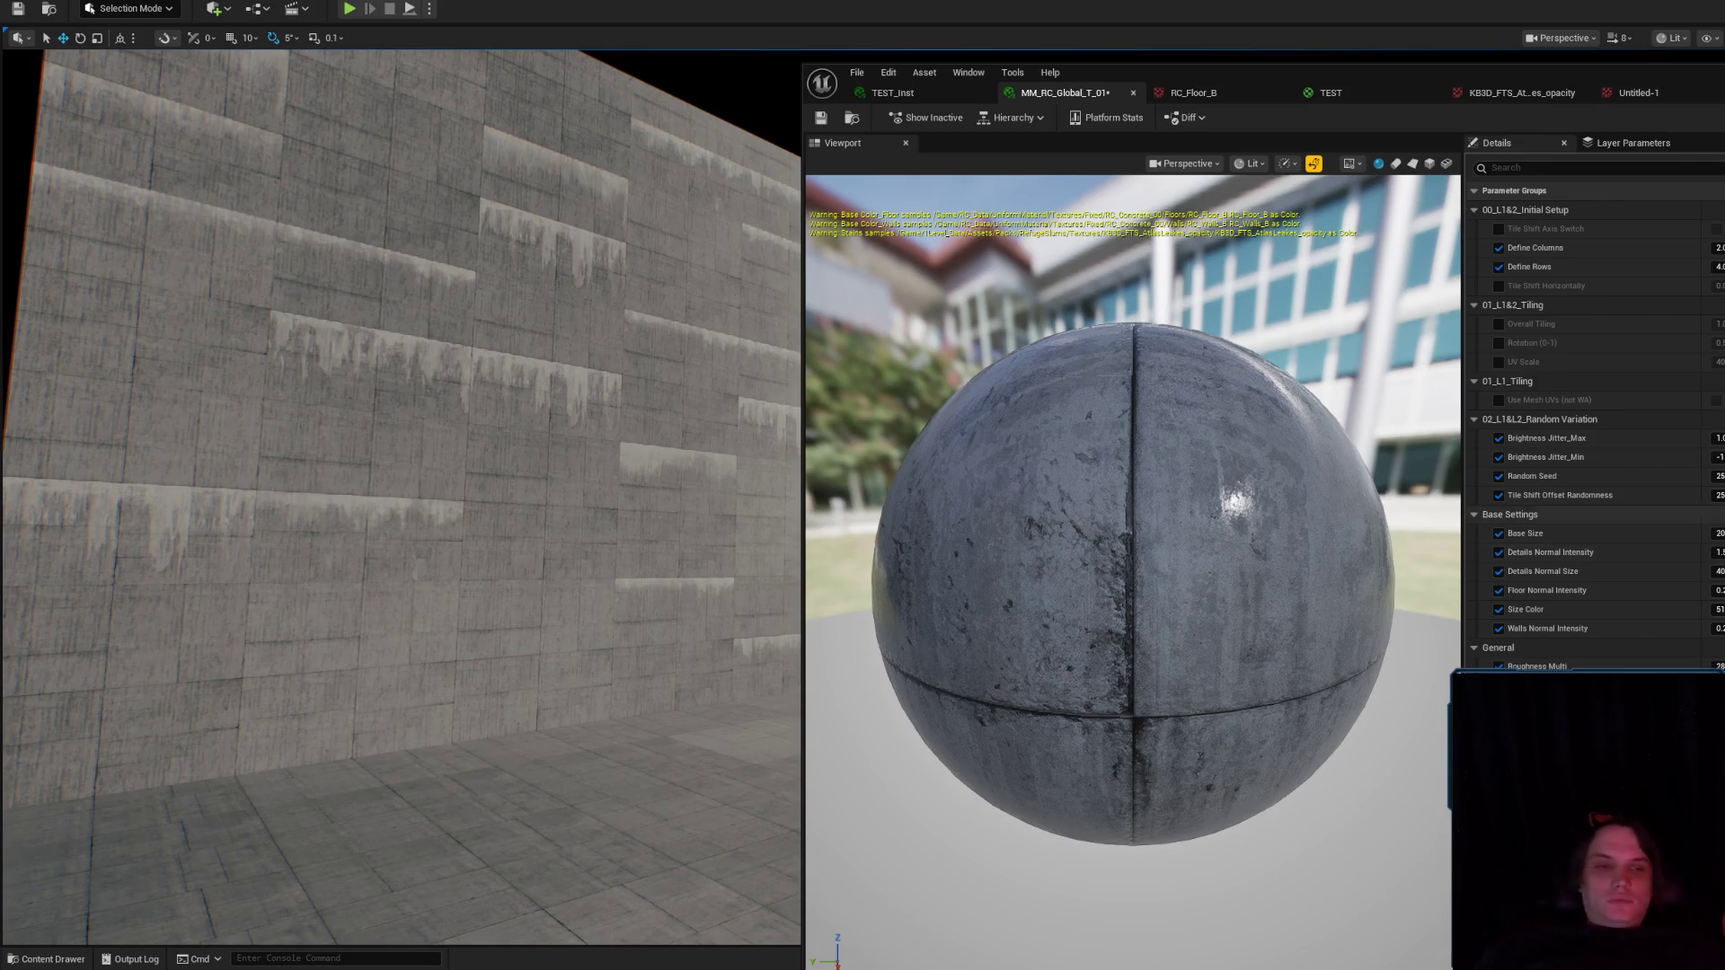
key(Return)
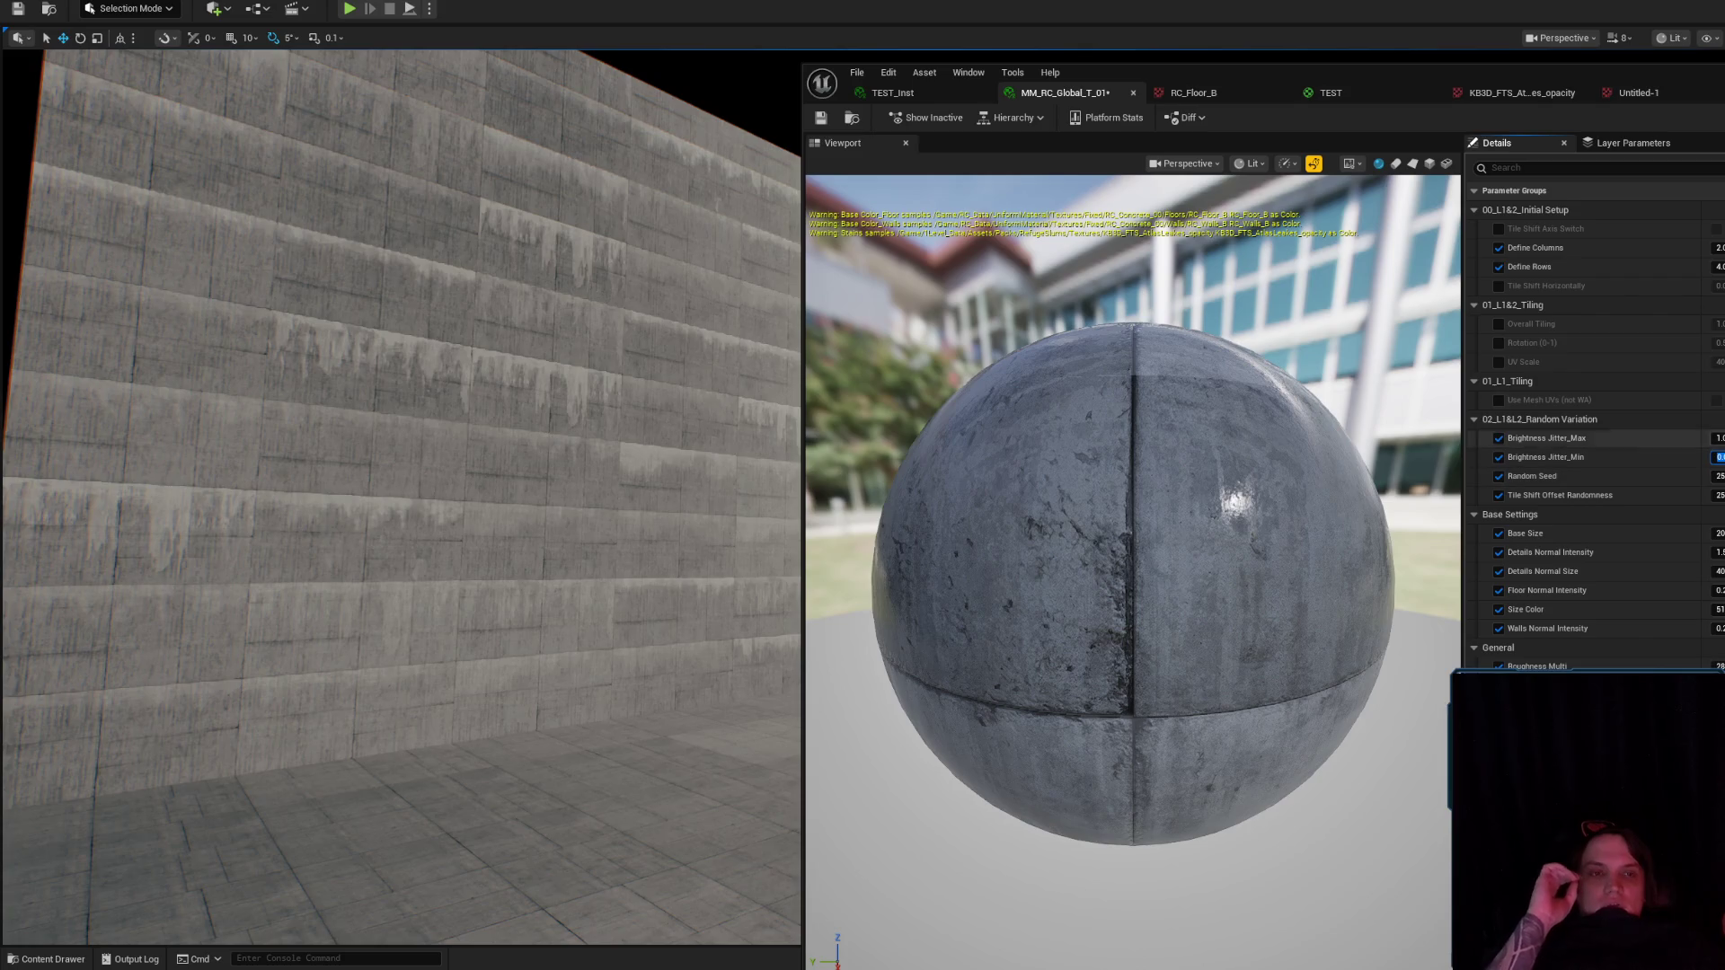
click(1636, 92)
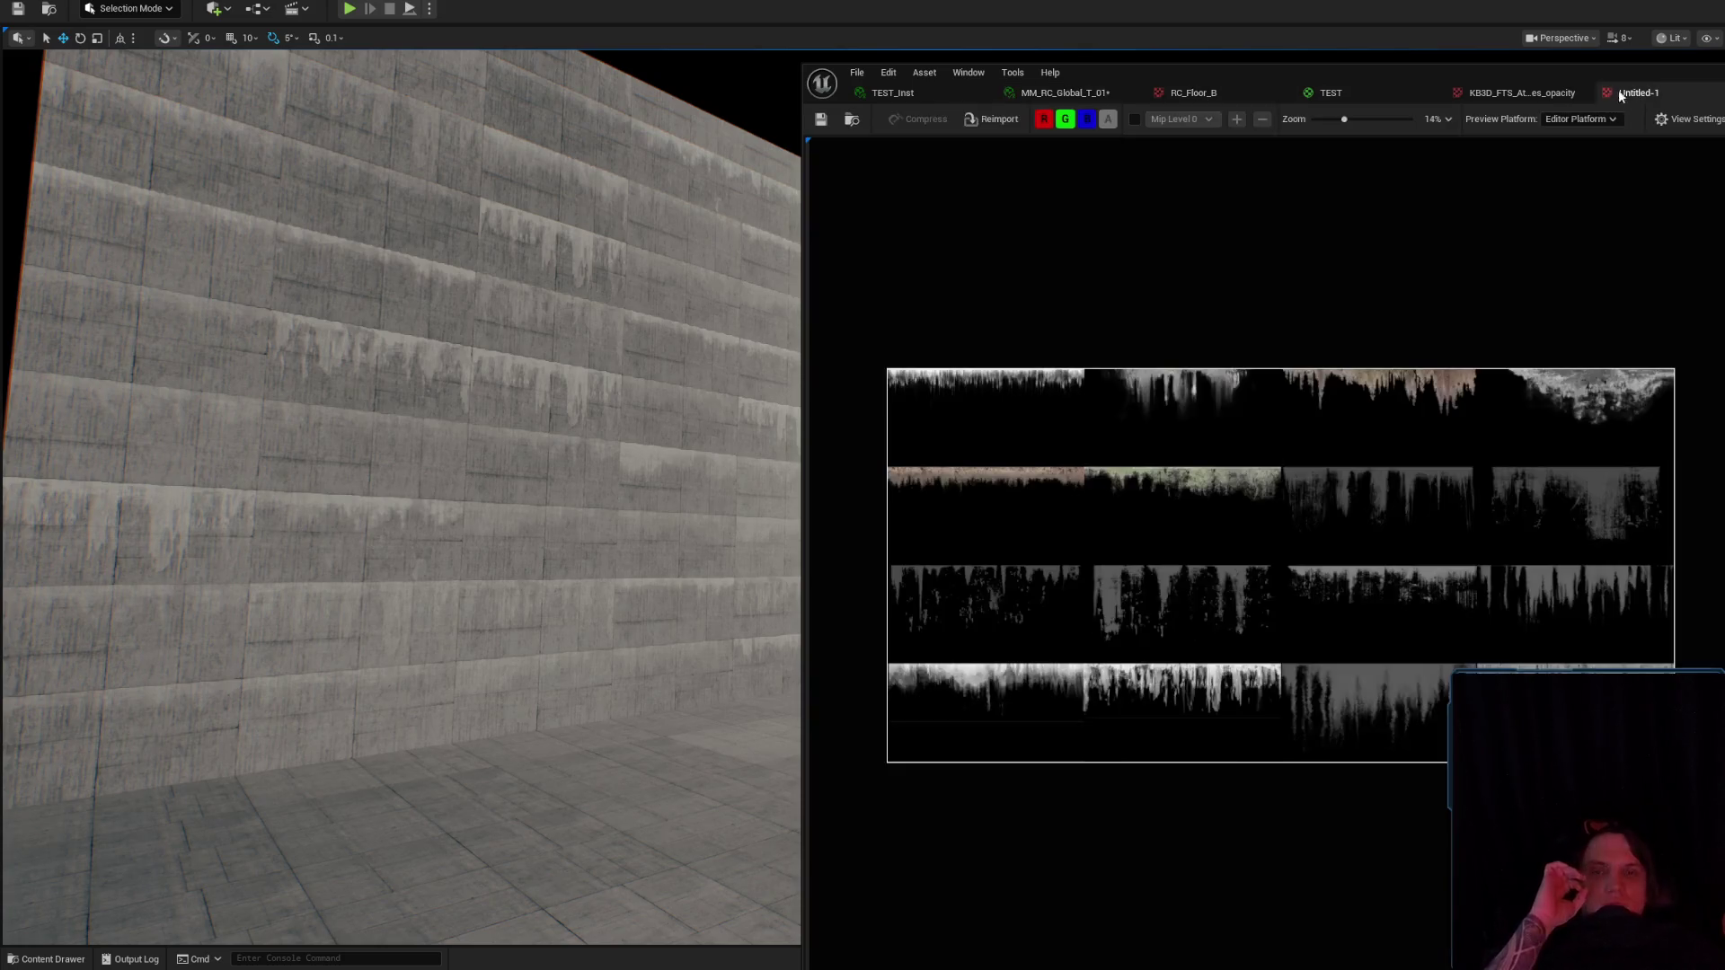
click(1105, 90)
scroll(1590, 422, down, 5)
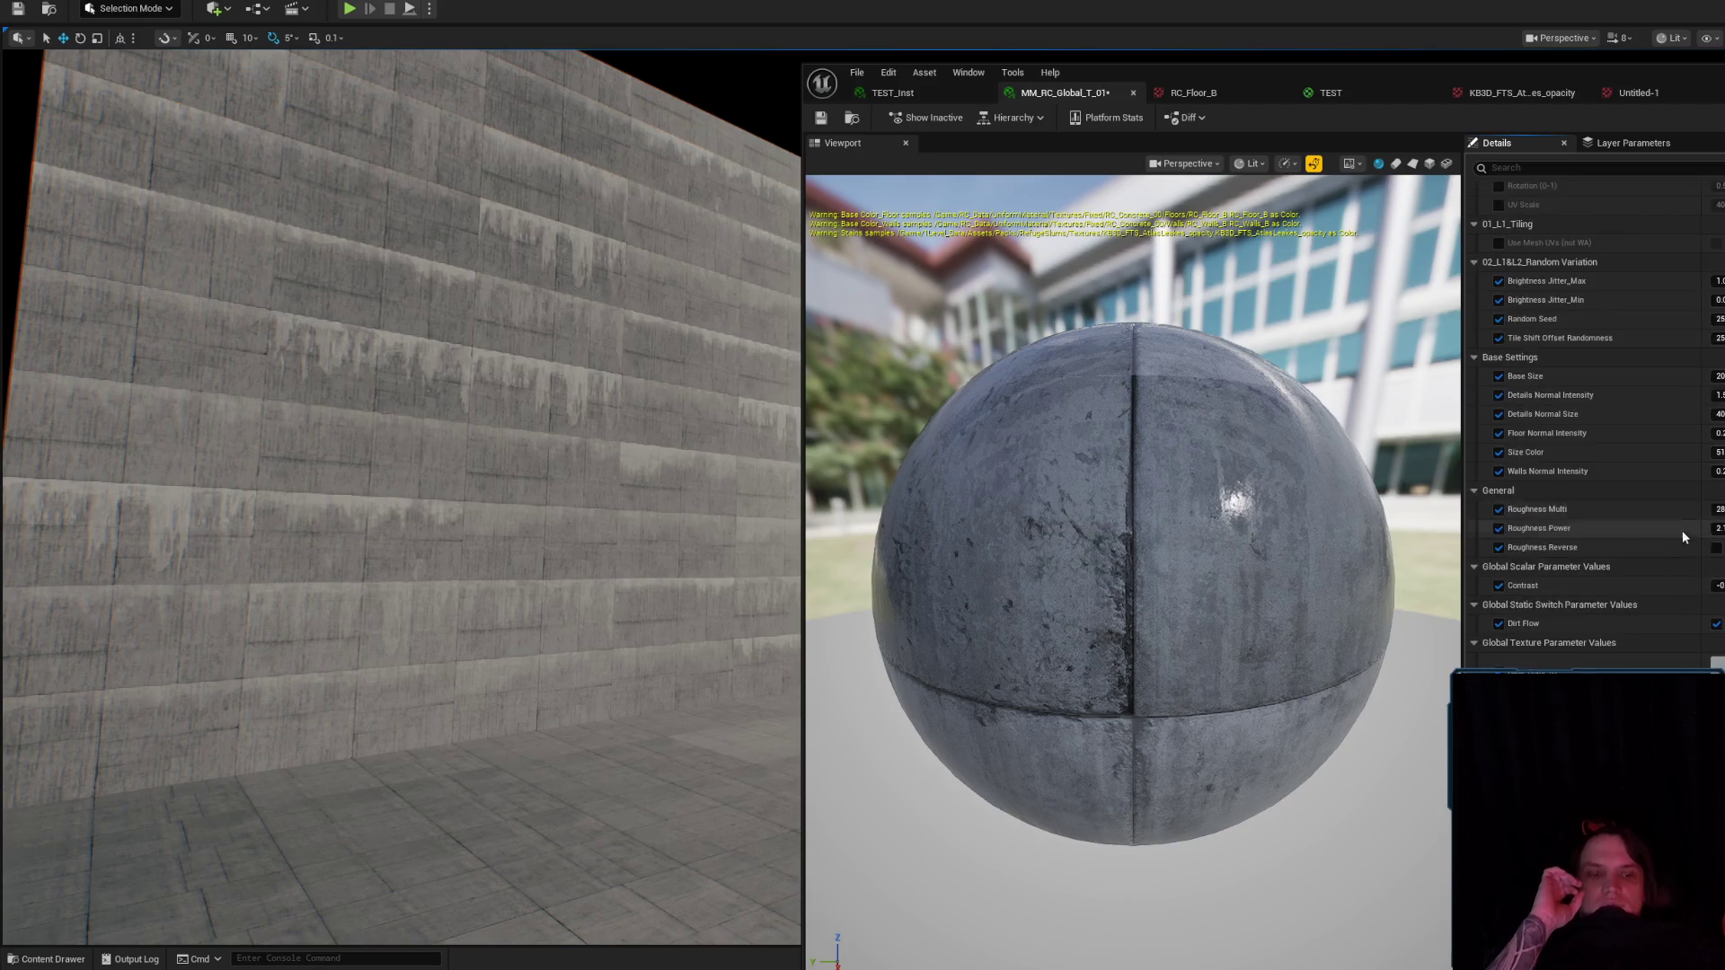
scroll(1594, 422, up, 5)
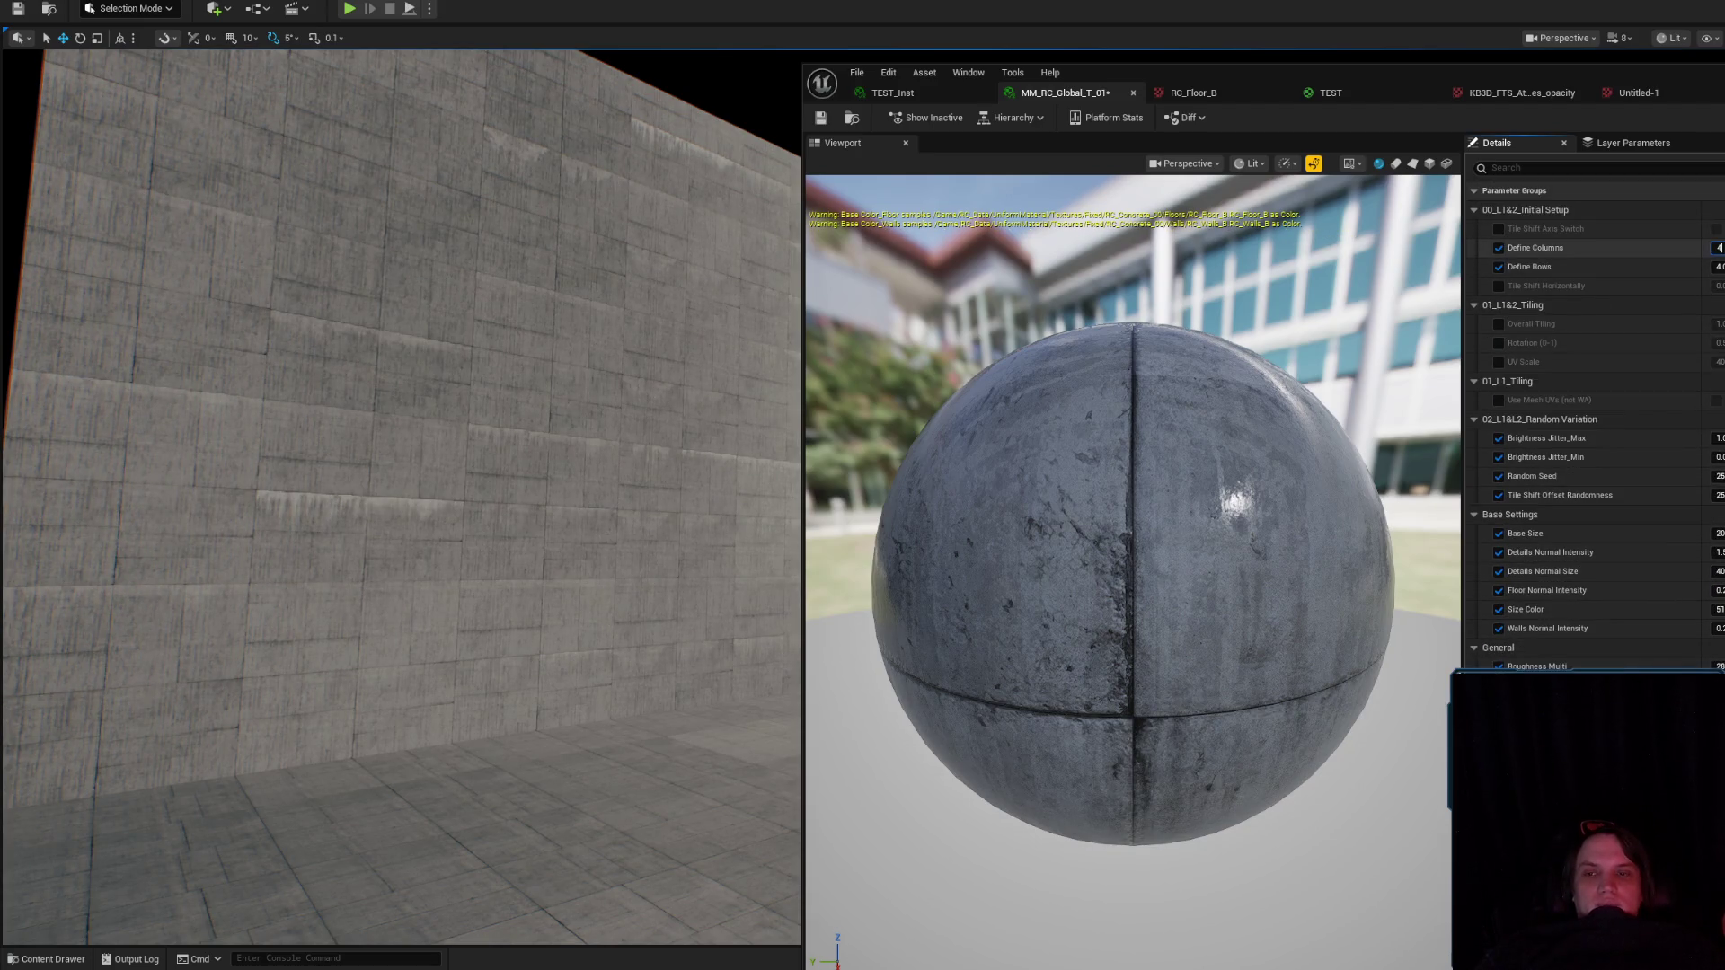
drag(545, 551, 512, 558)
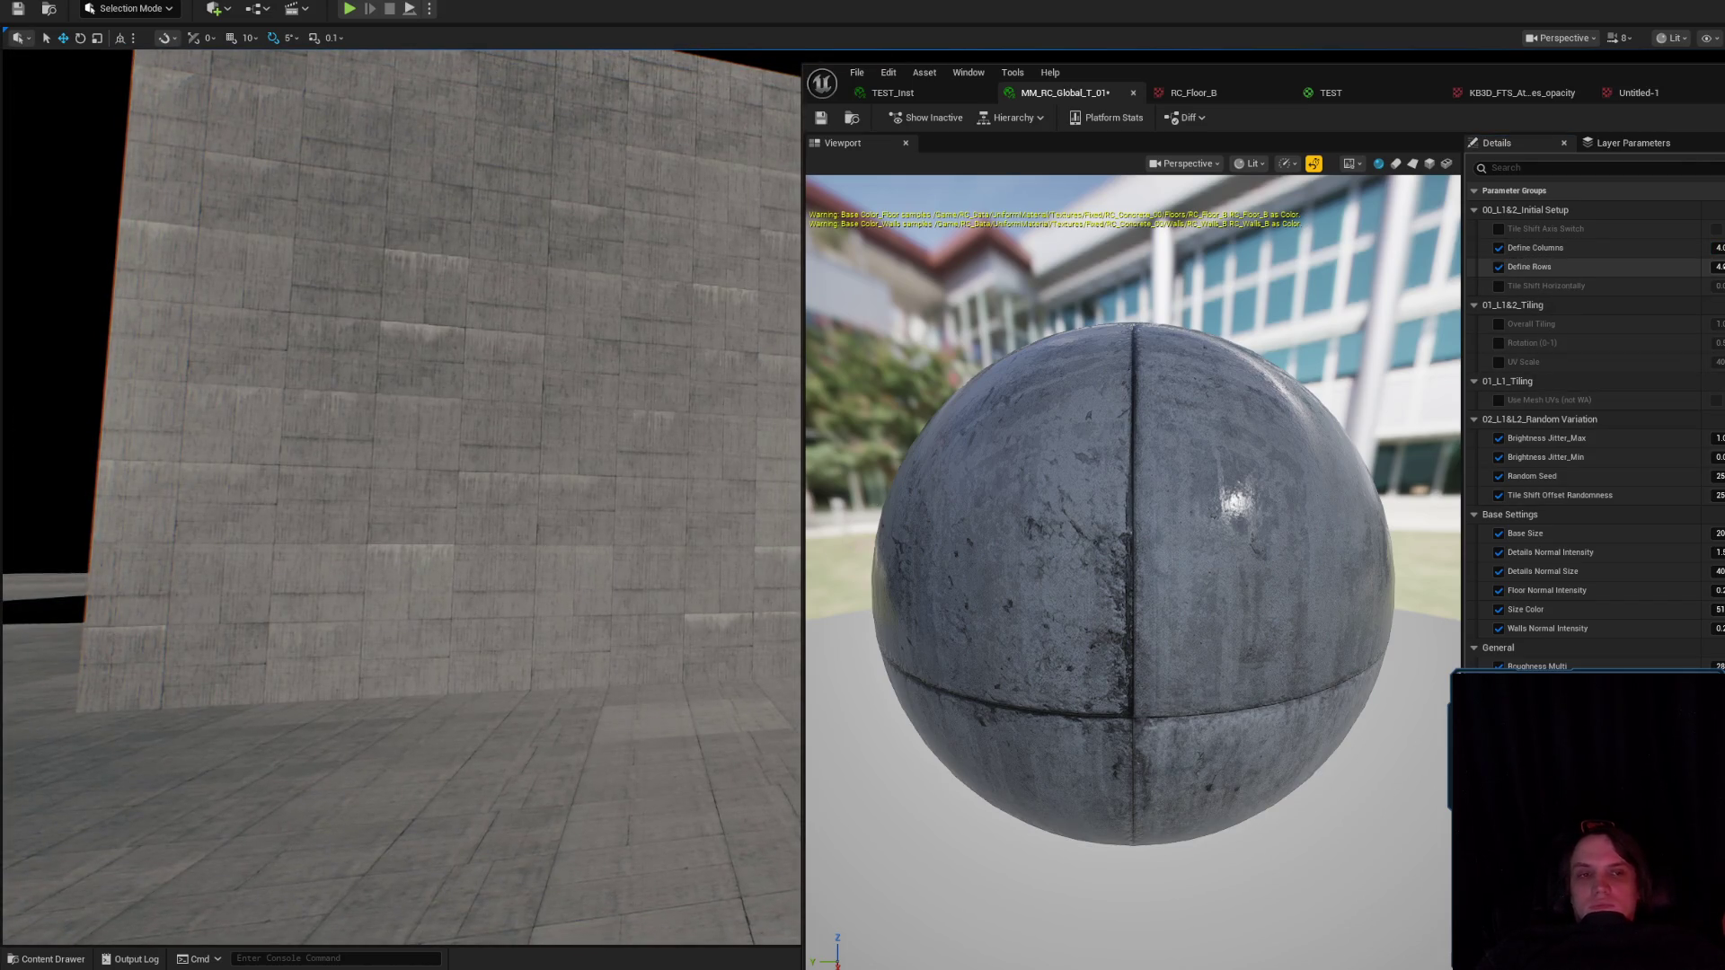
mouse_move(1718, 267)
mouse_down()
mouse_move(1646, 267)
mouse_move(1706, 247)
mouse_move(1657, 248)
mouse_up()
key(ctrl+z)
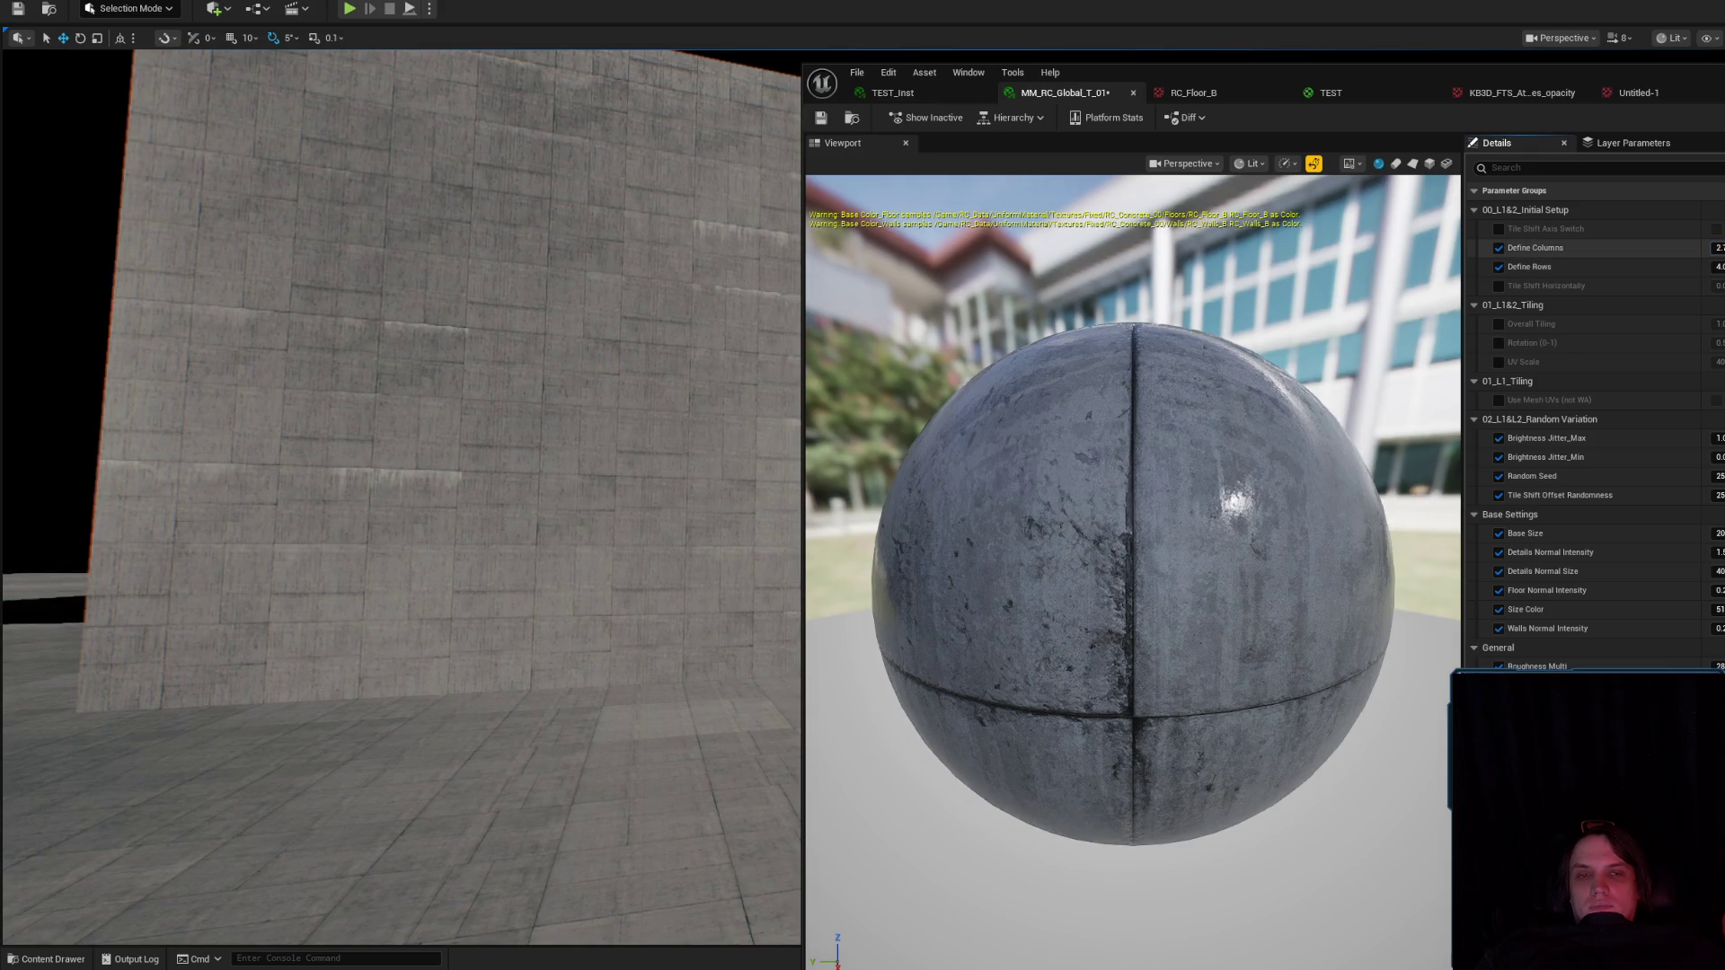
key(ctrl+z)
click(1714, 267)
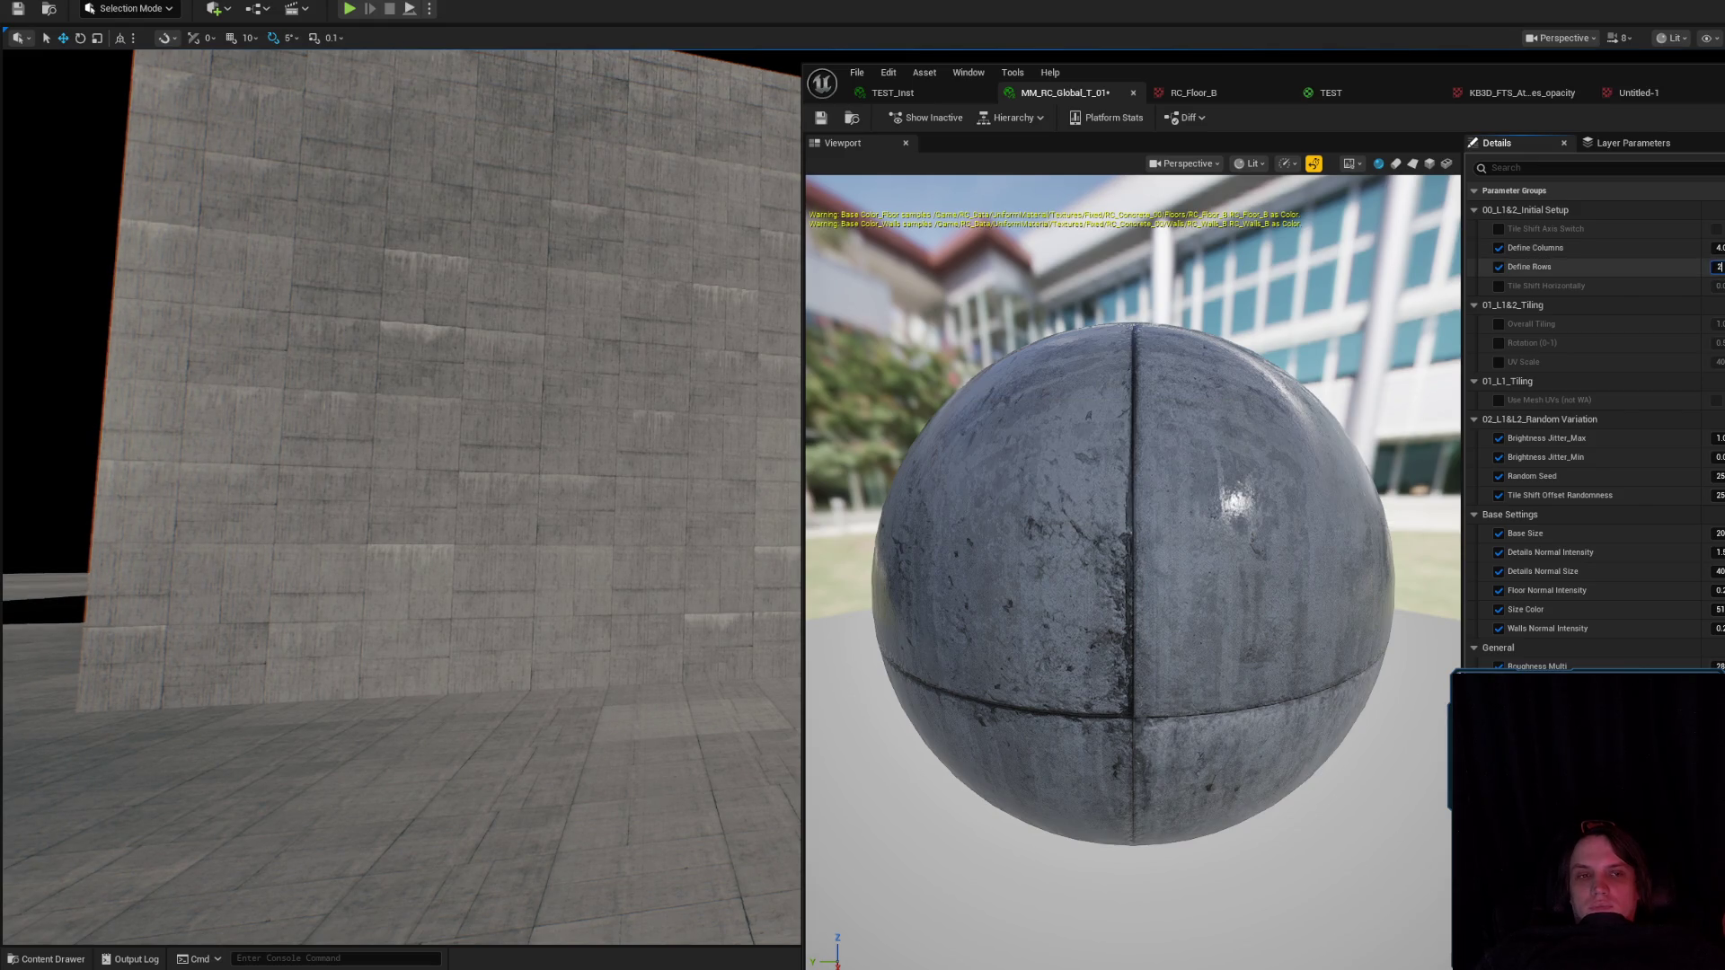
key(Return)
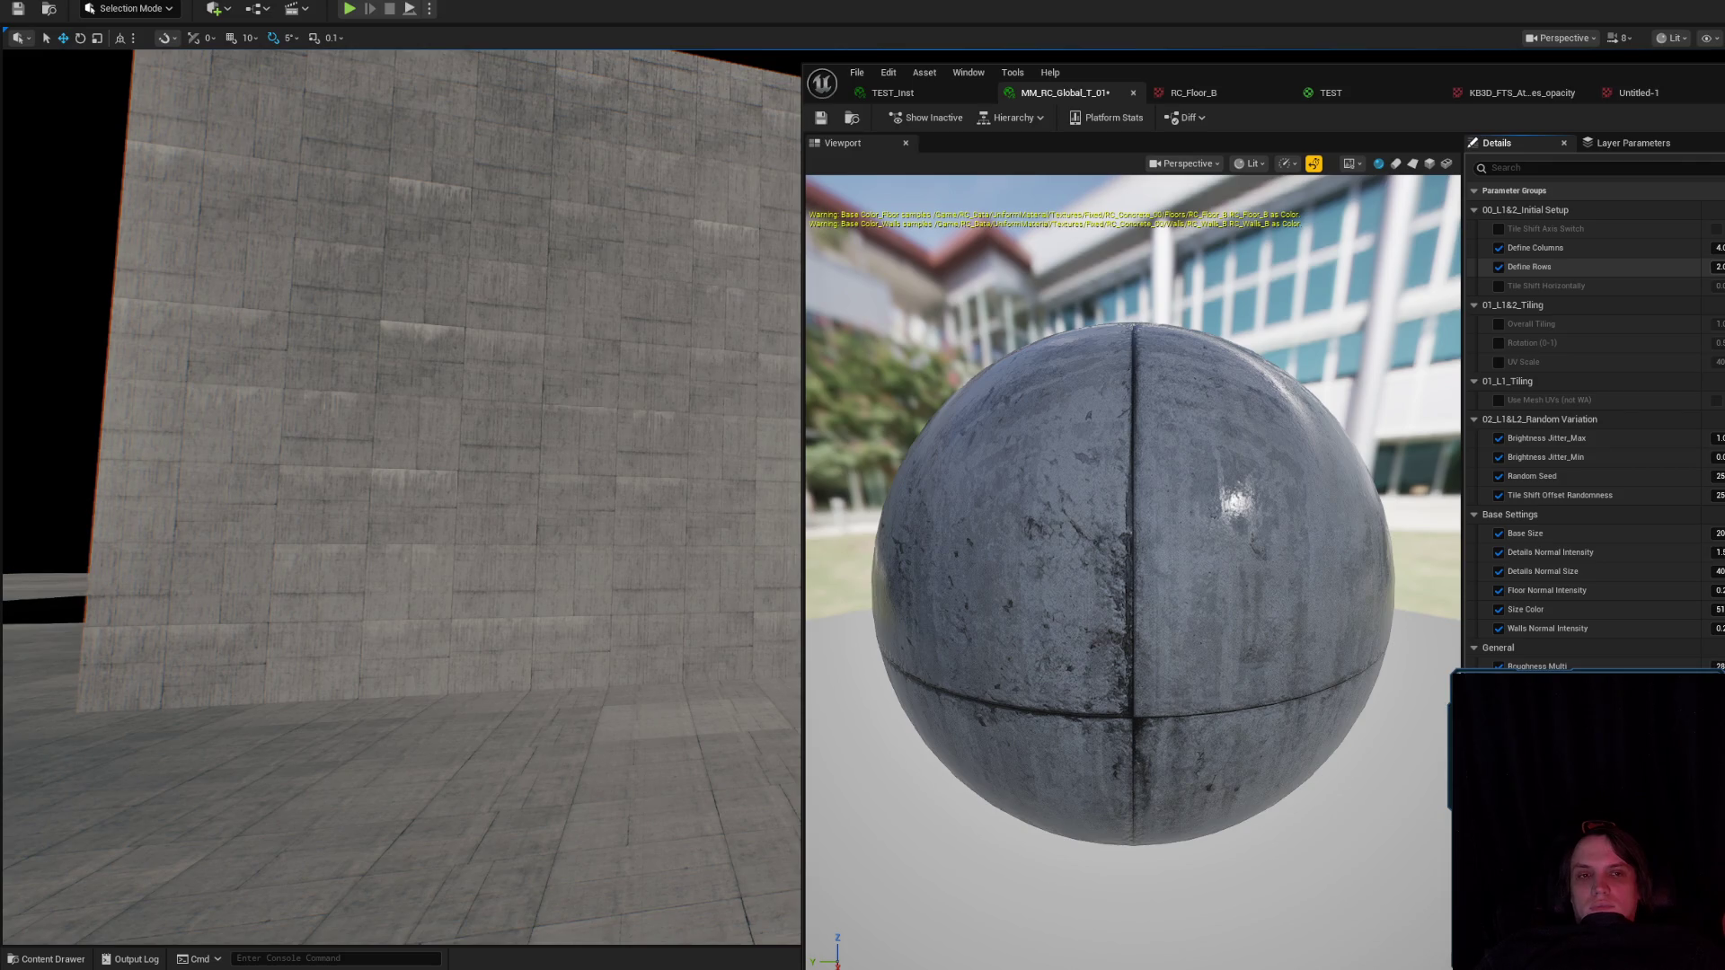
text(2)
key(Return)
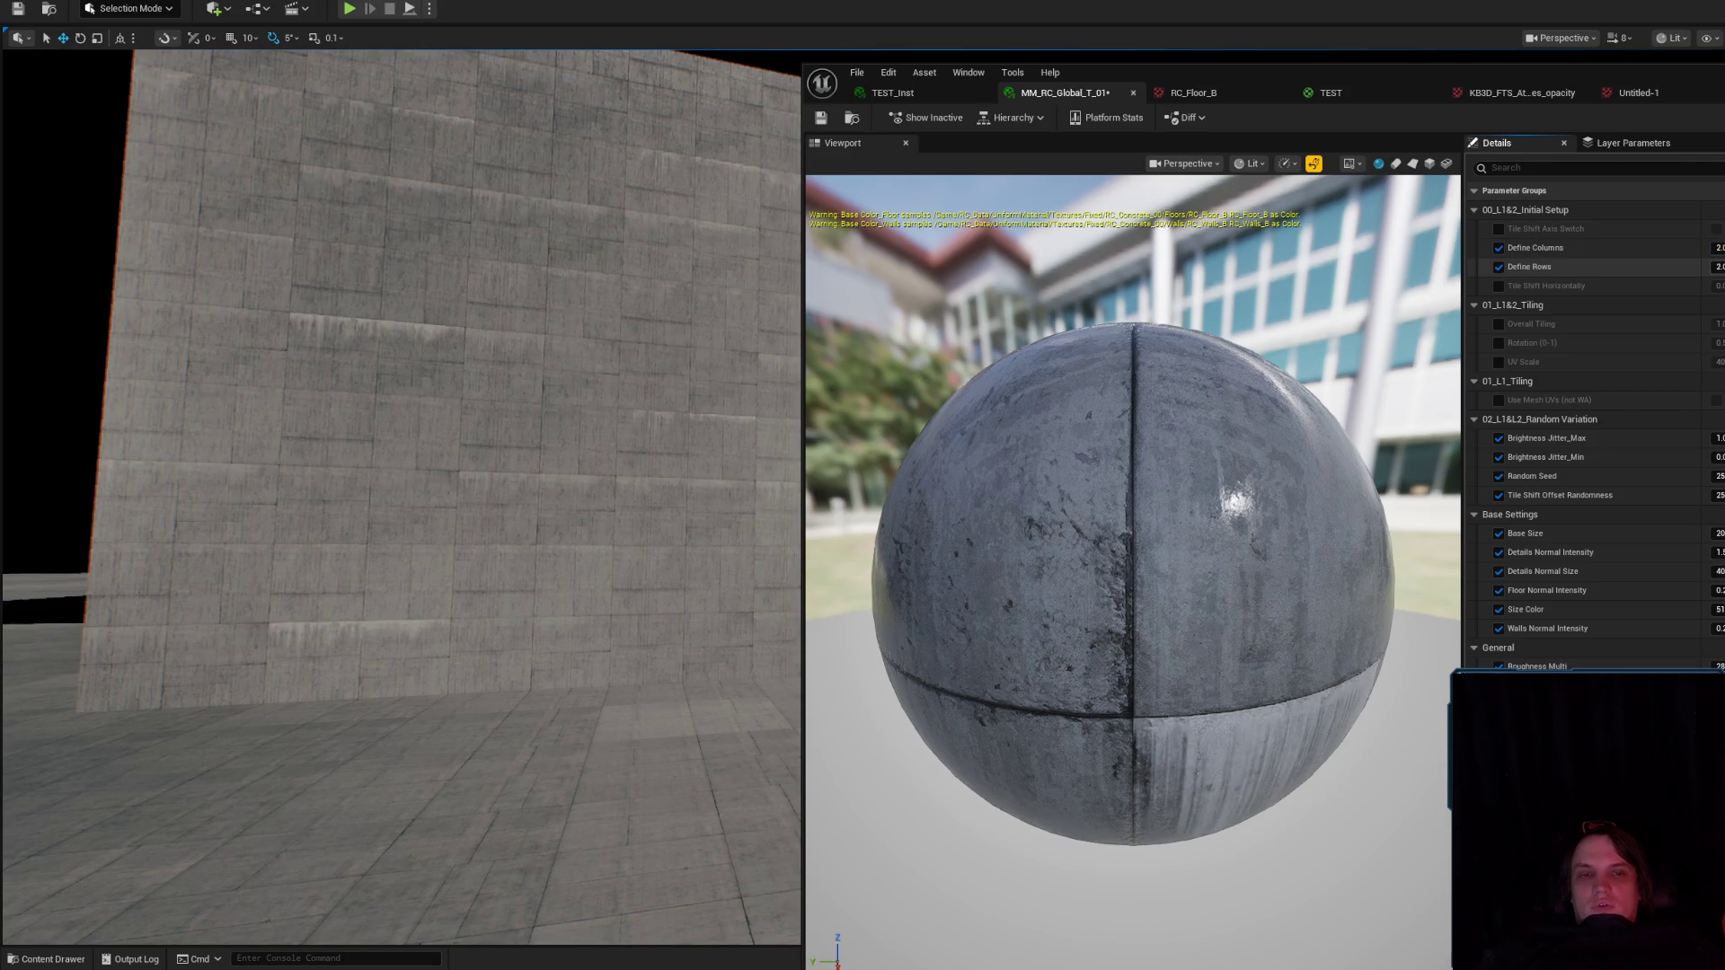
text(4)
key(Return)
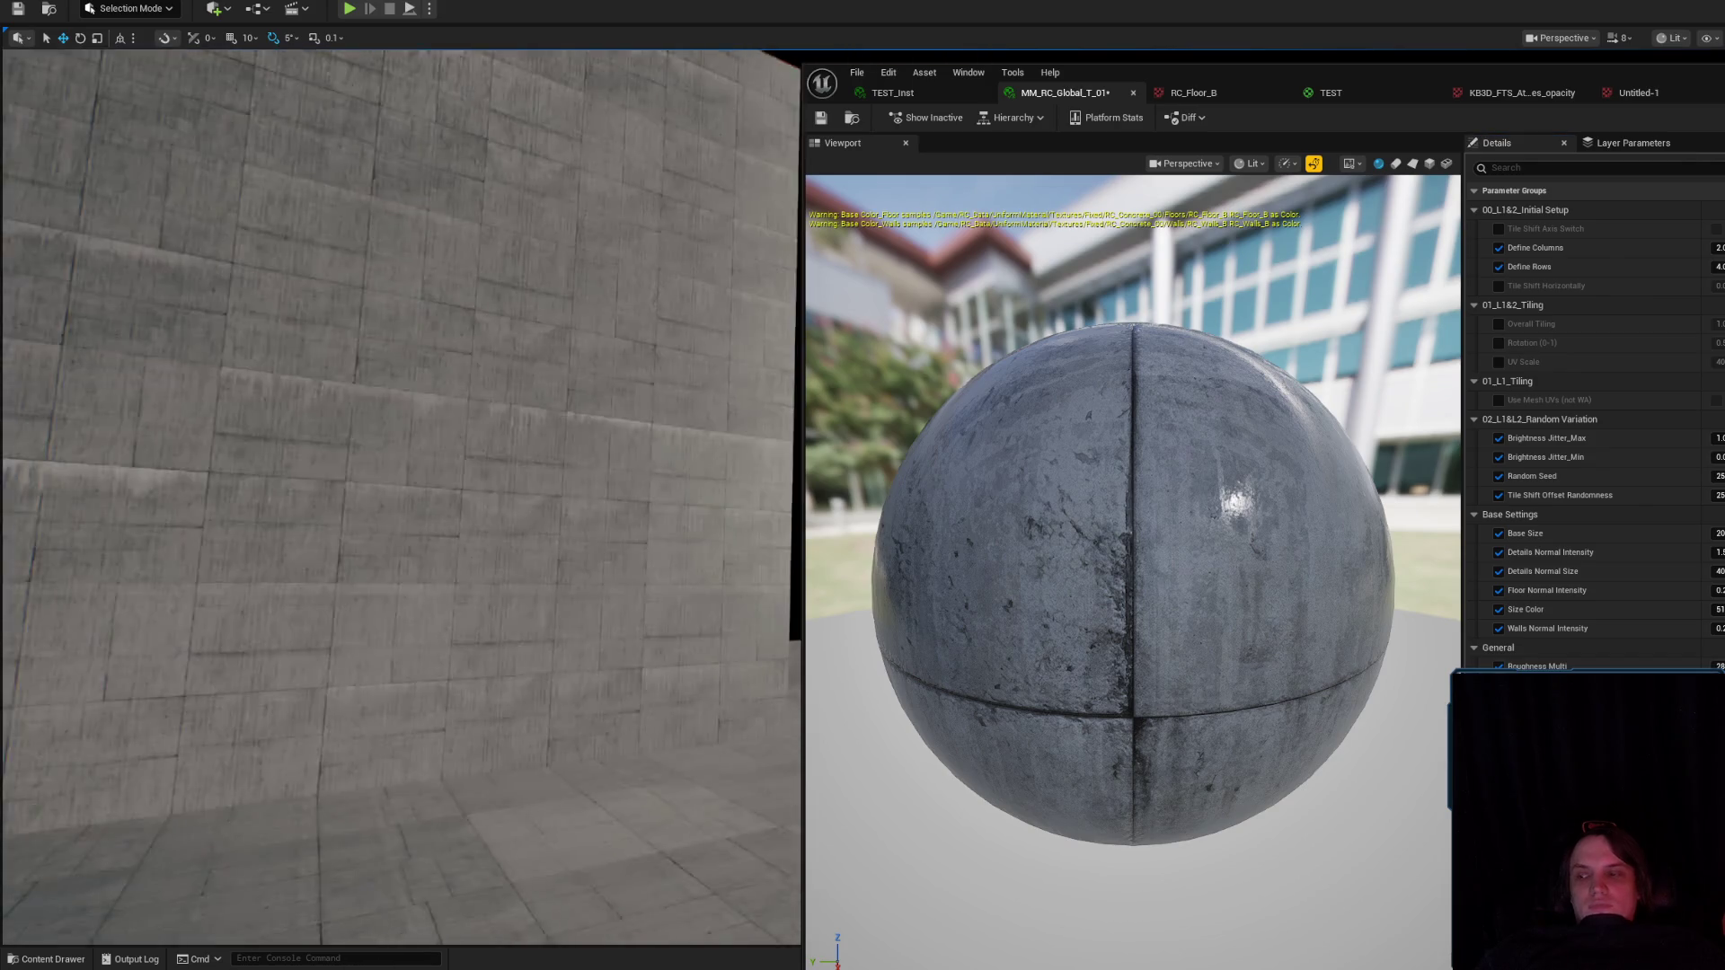
drag(582, 466, 582, 466)
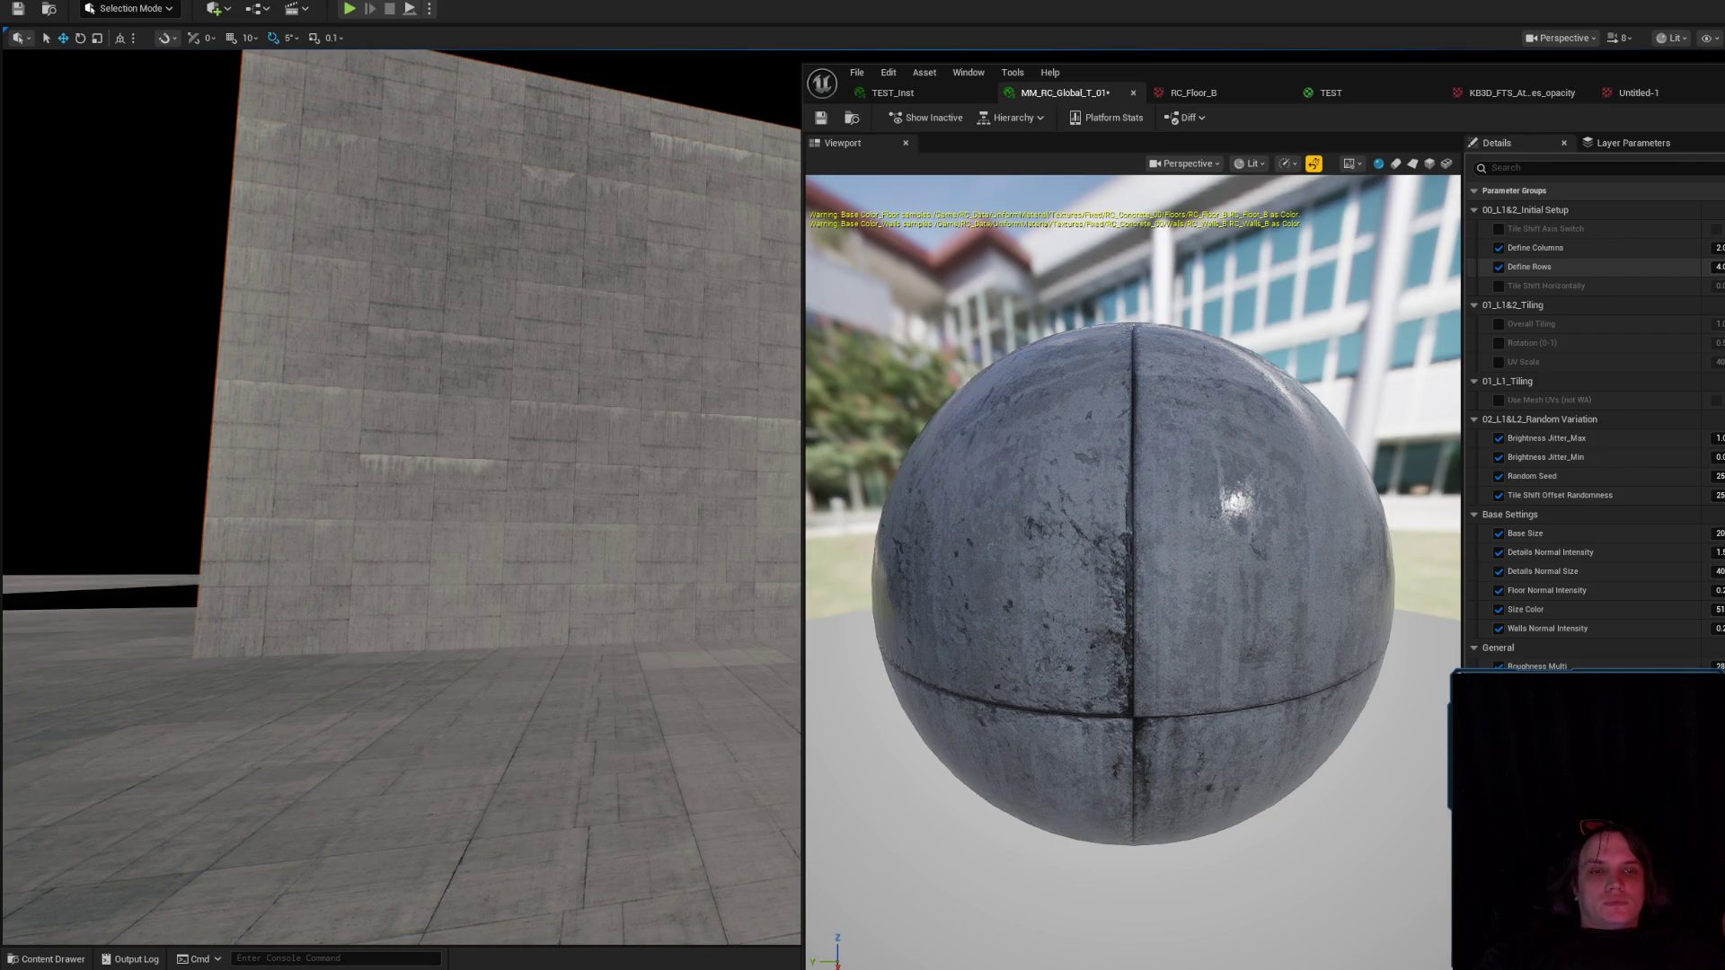
Set the instance's Define Rows to 2, then change it to 7.
key(Return)
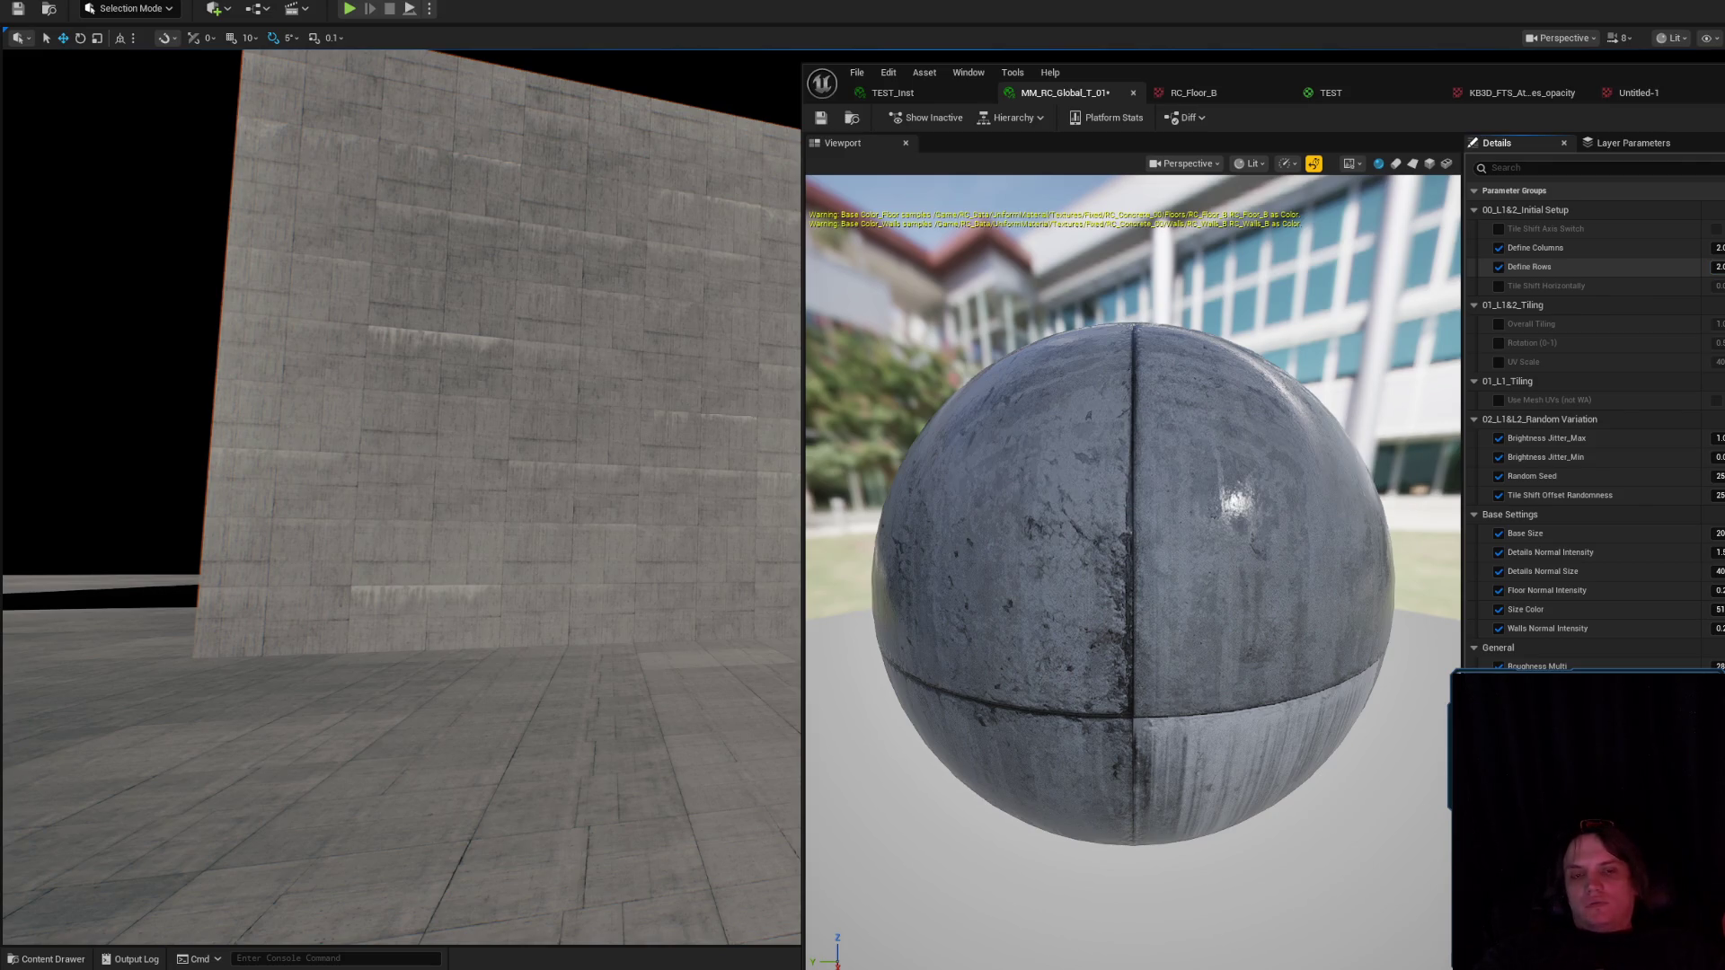
click(1718, 267)
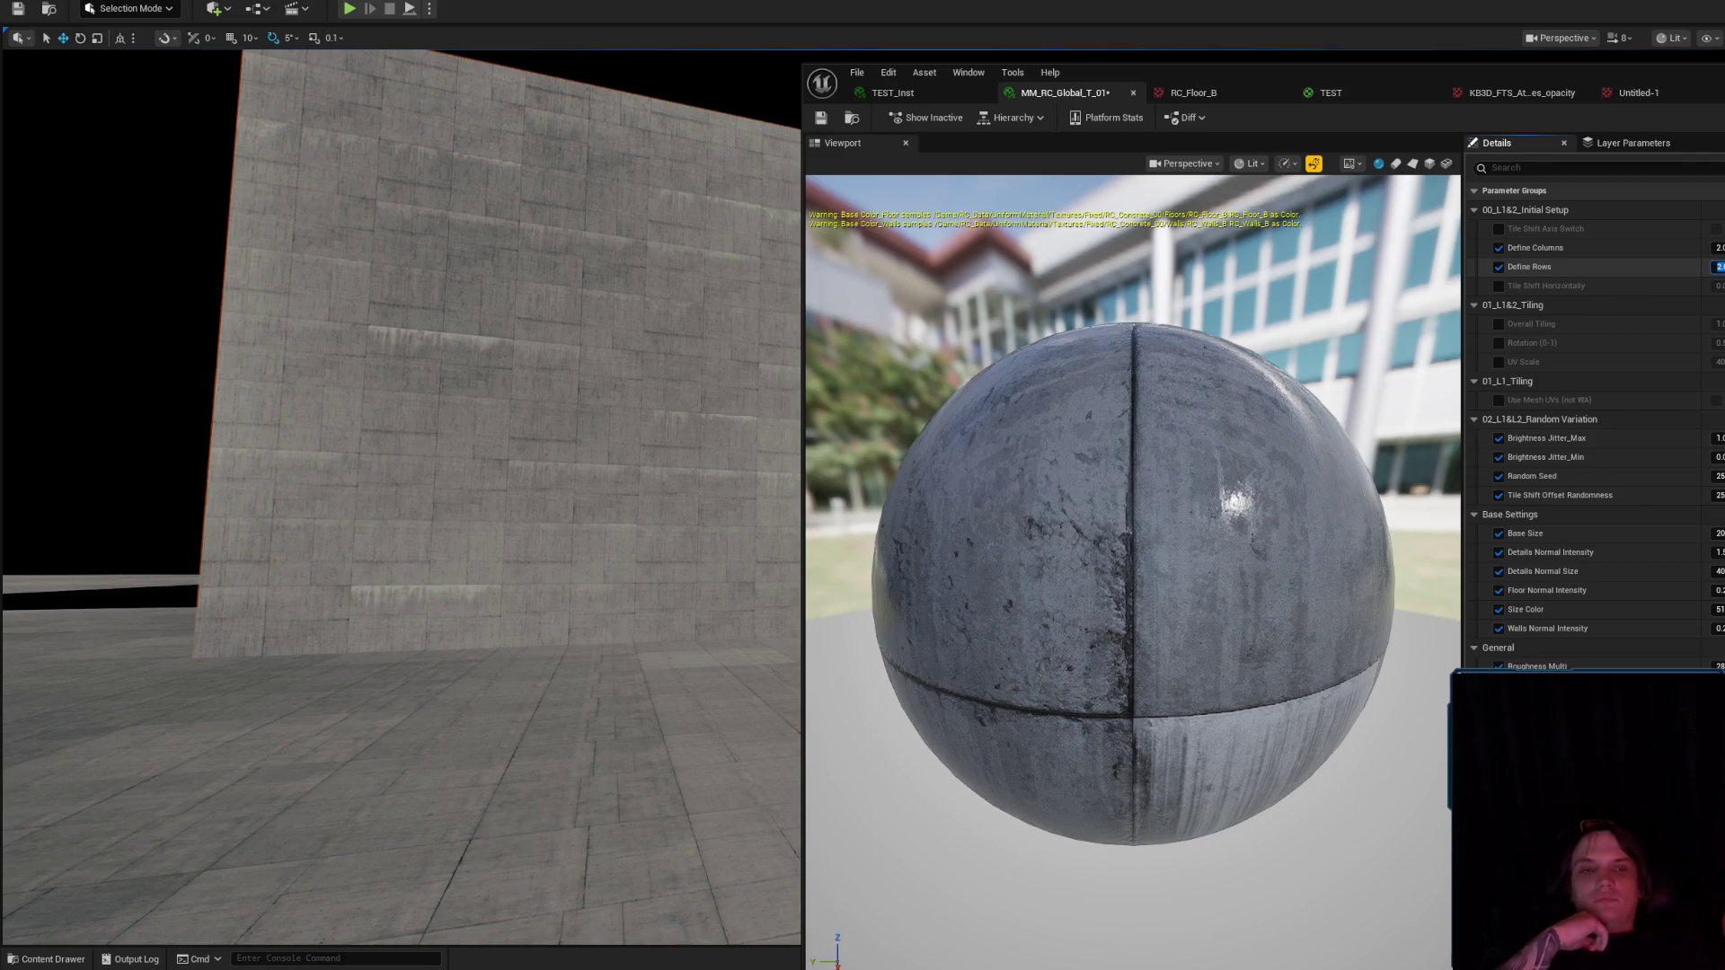
text(7)
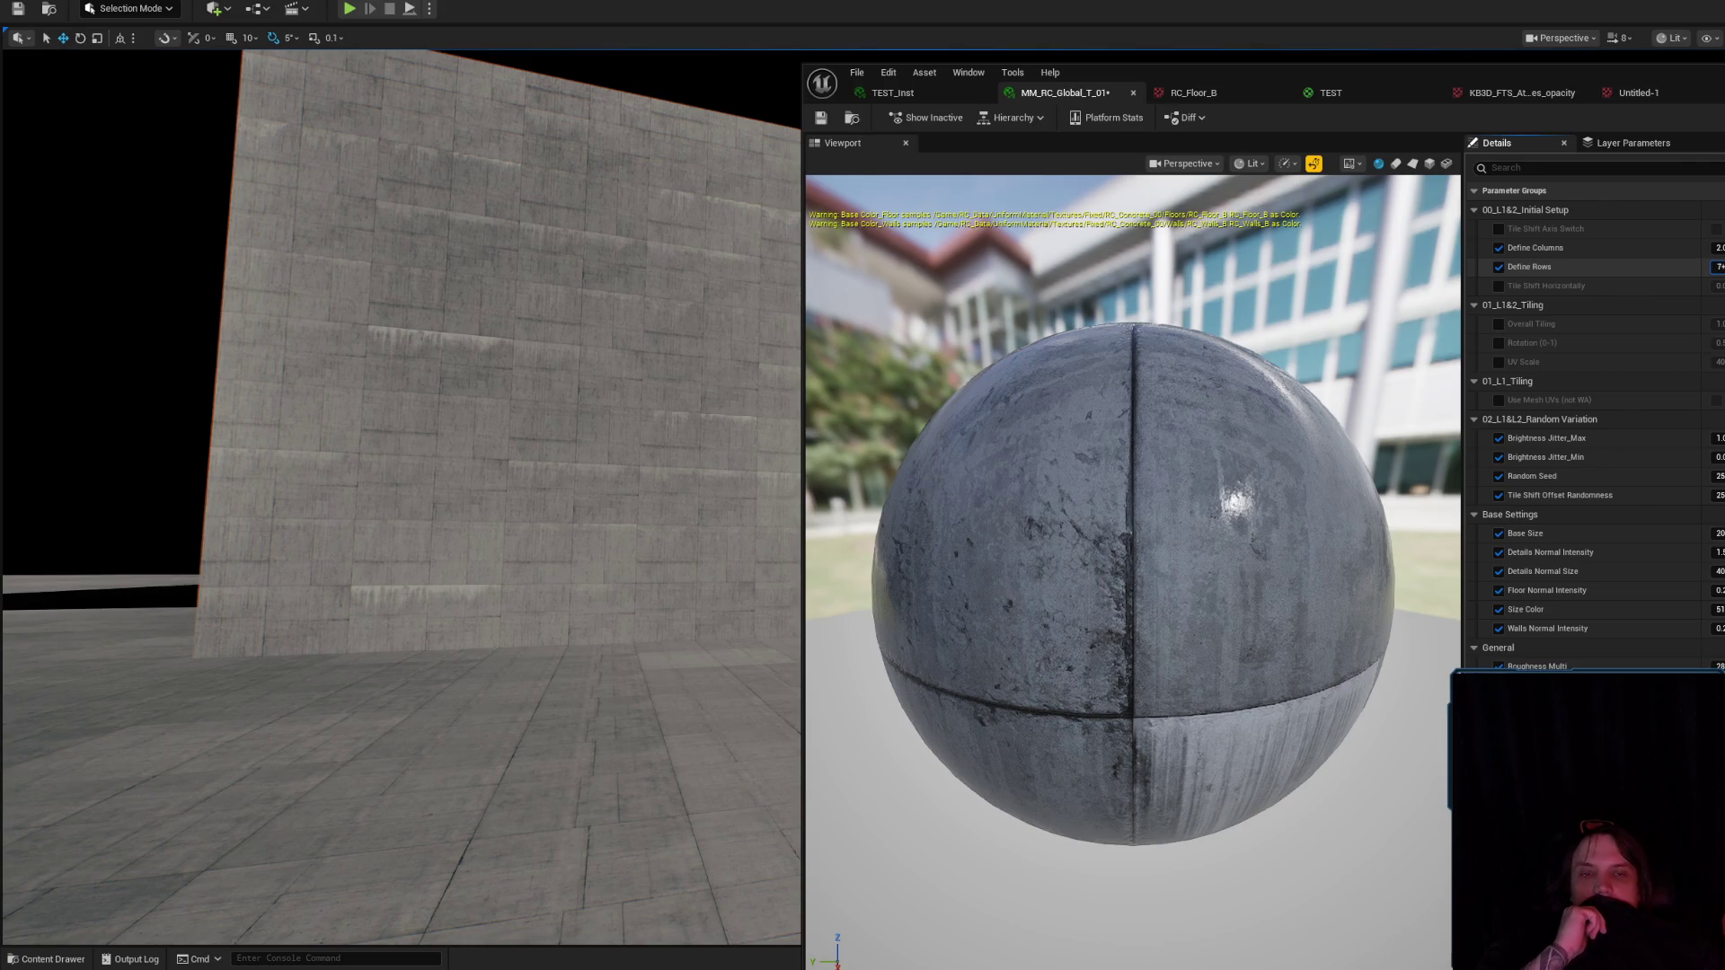
key(Return)
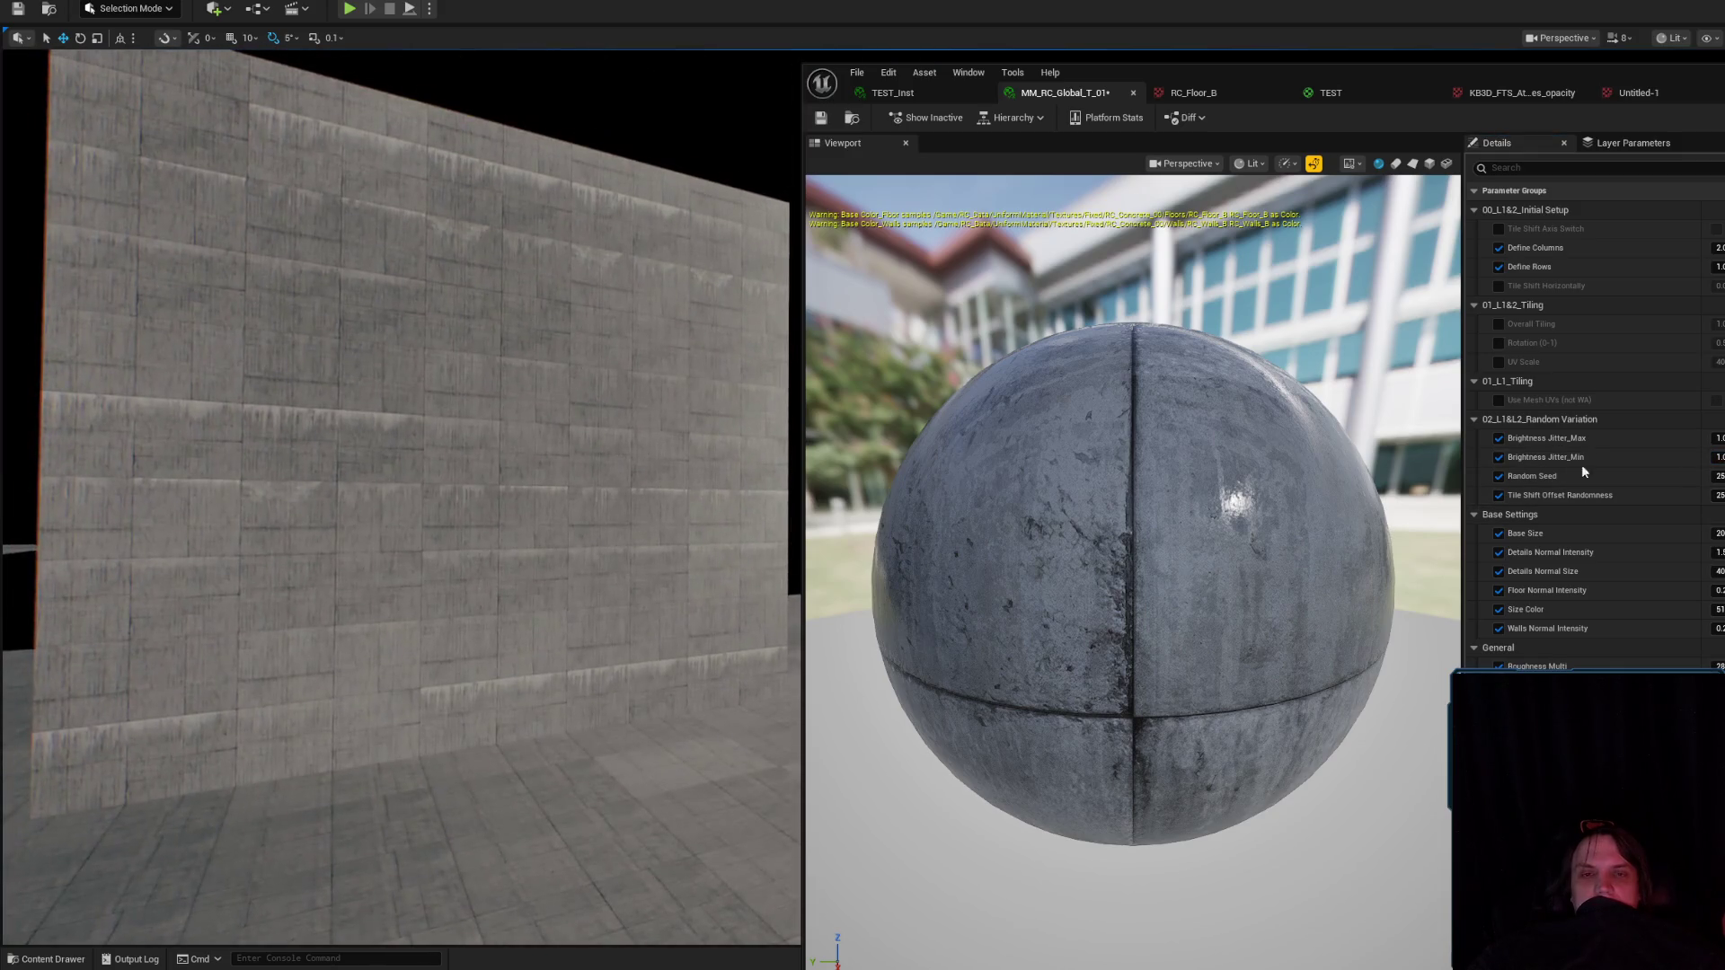
Raise Brightness Jitter_Min to about 21 and pull the camera back to frame the whole wall.
drag(1711, 456, 1722, 438)
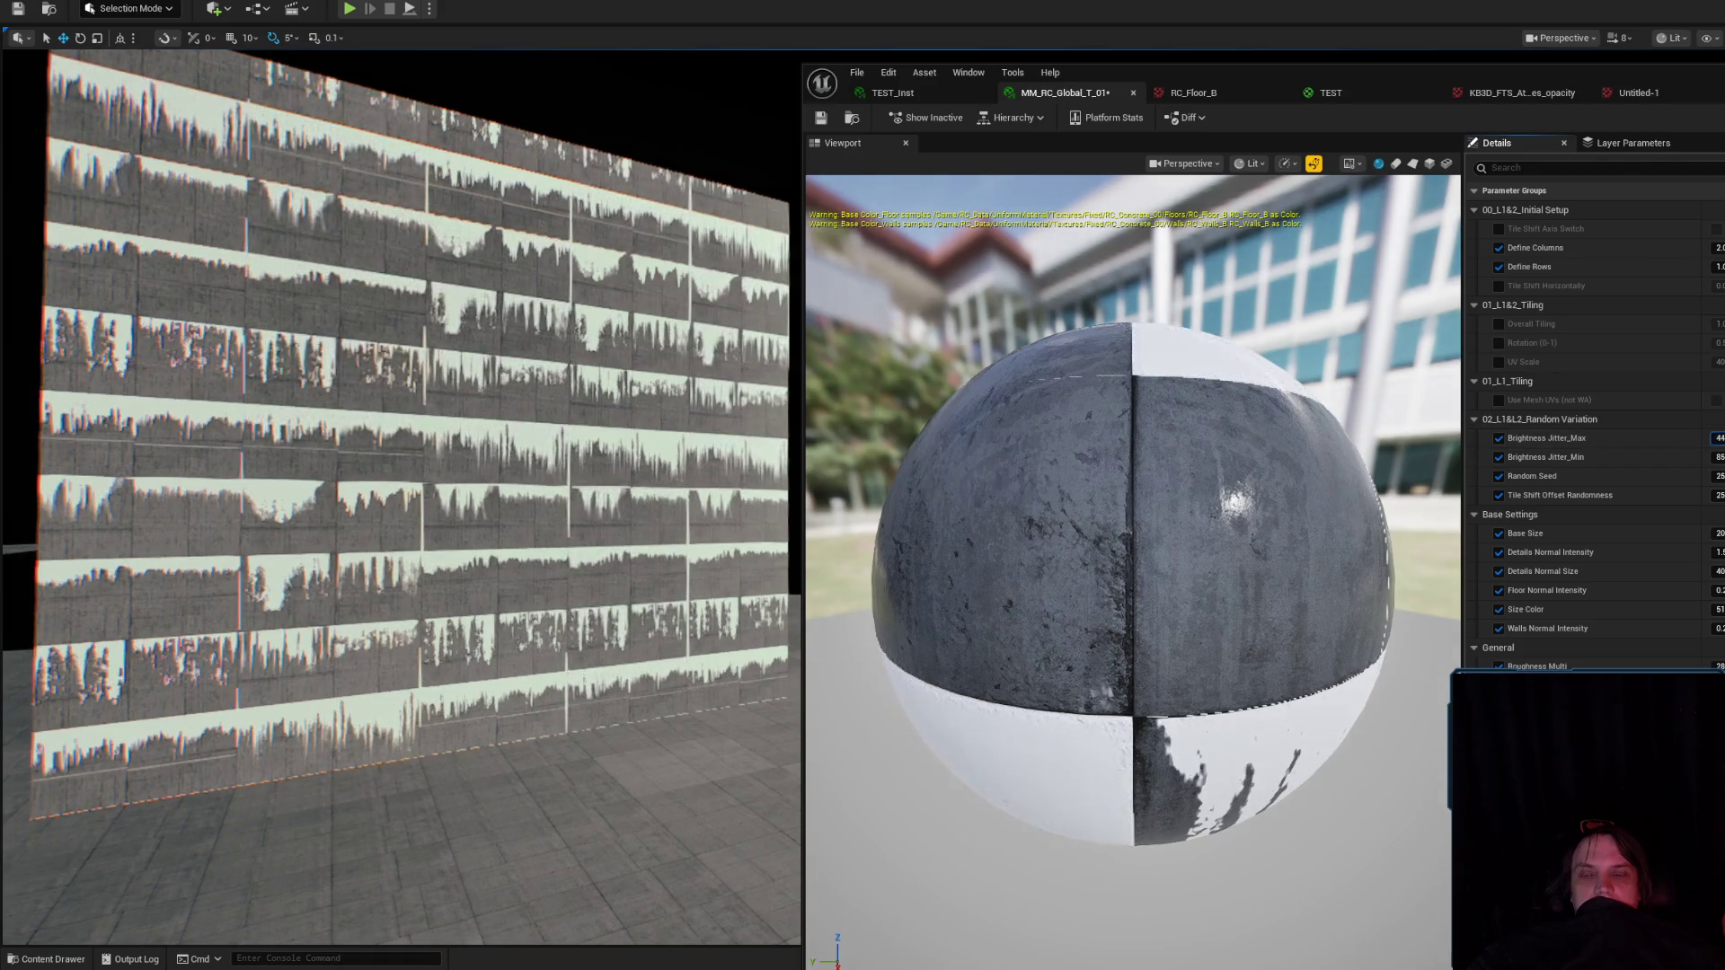
drag(476, 417, 476, 467)
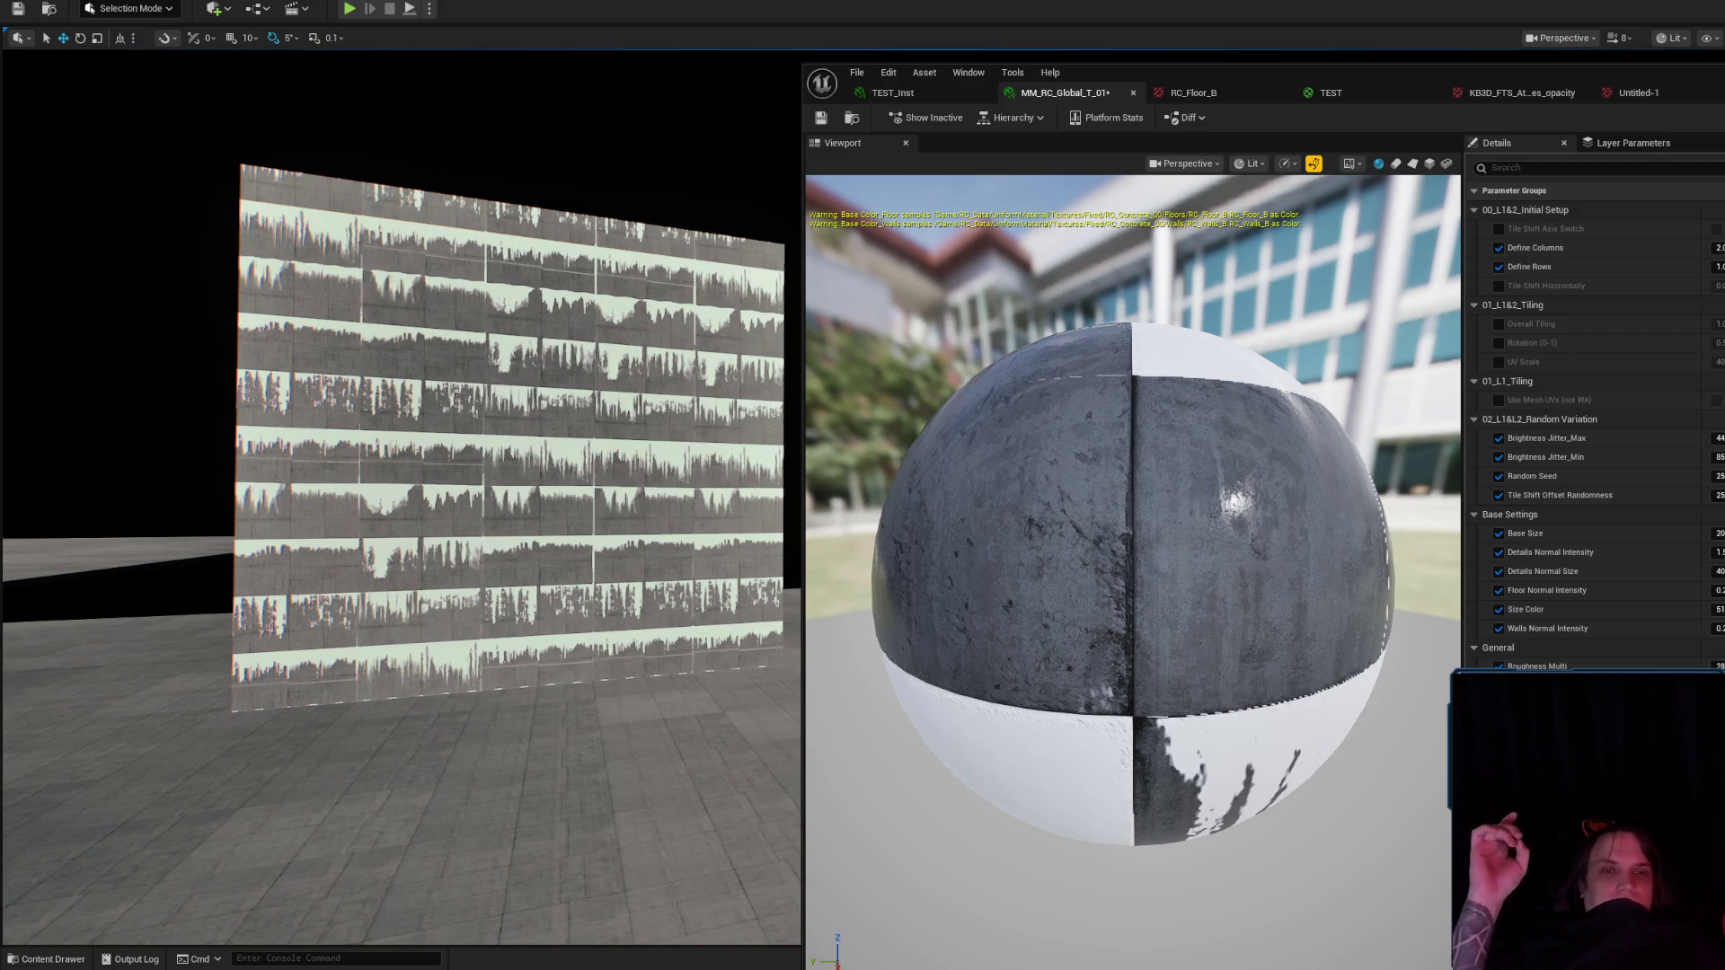
key(alt+Tab)
Create Untitled-2 via File > New as a transparent 4096 × 8192 px portrait document.
scroll(1000, 335, down, 2)
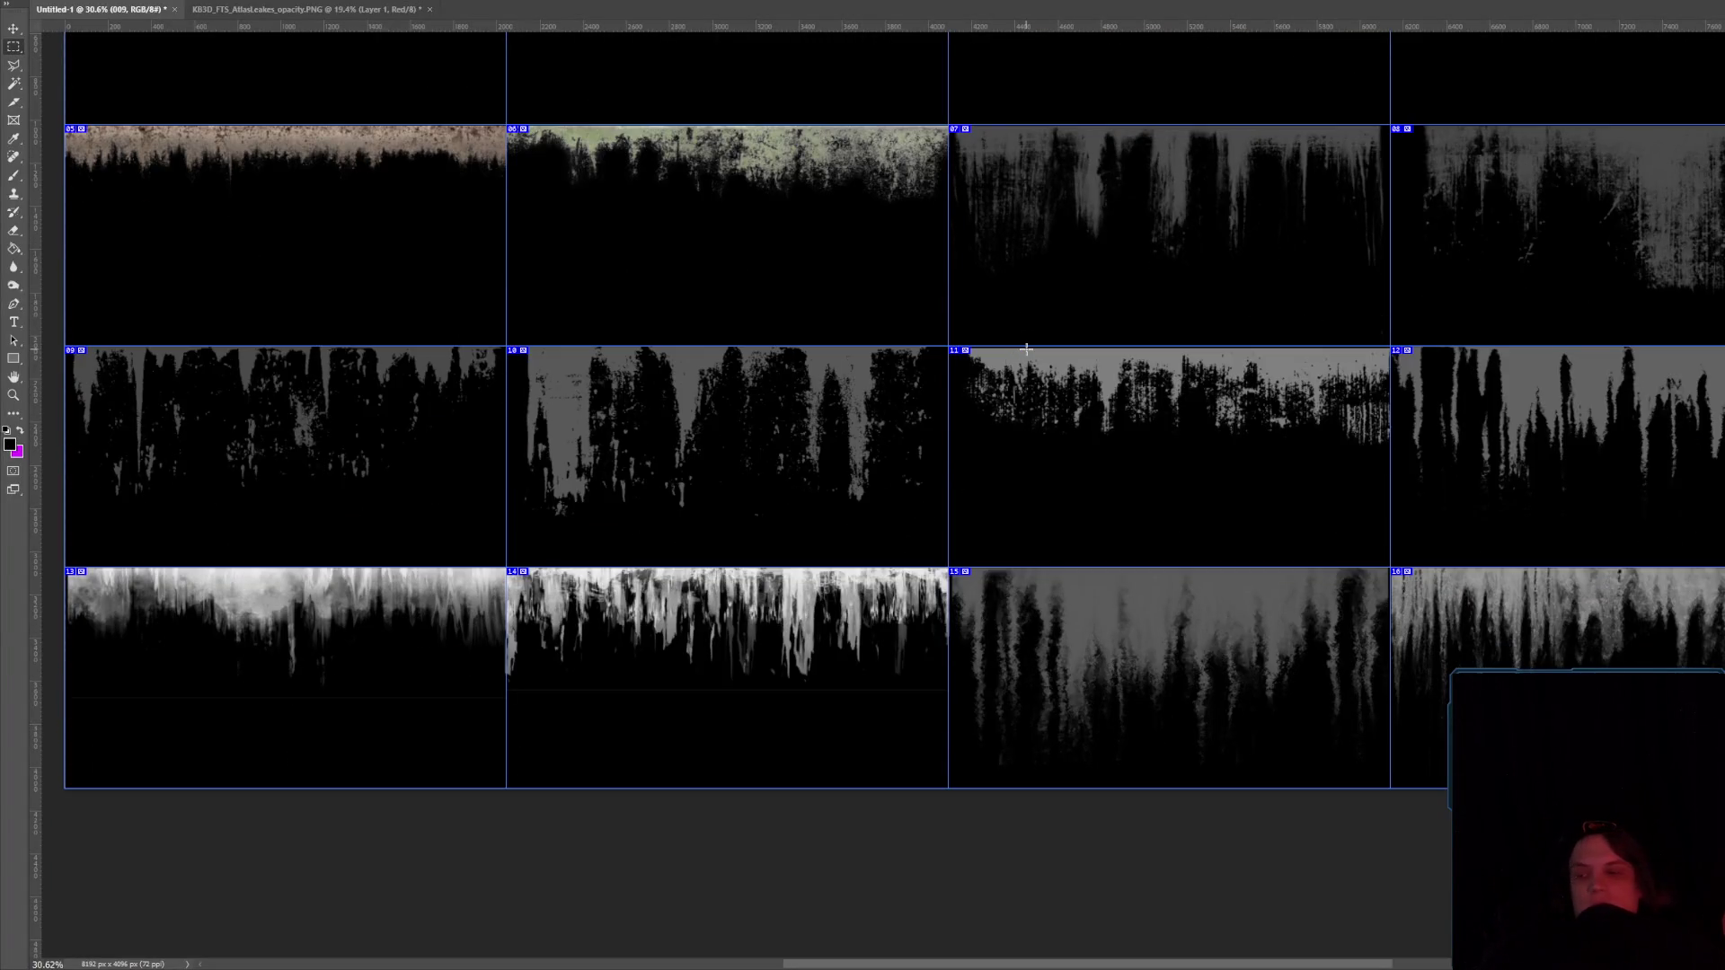
scroll(1006, 339, down, 5)
scroll(810, 215, up, 1)
scroll(813, 217, up, 1)
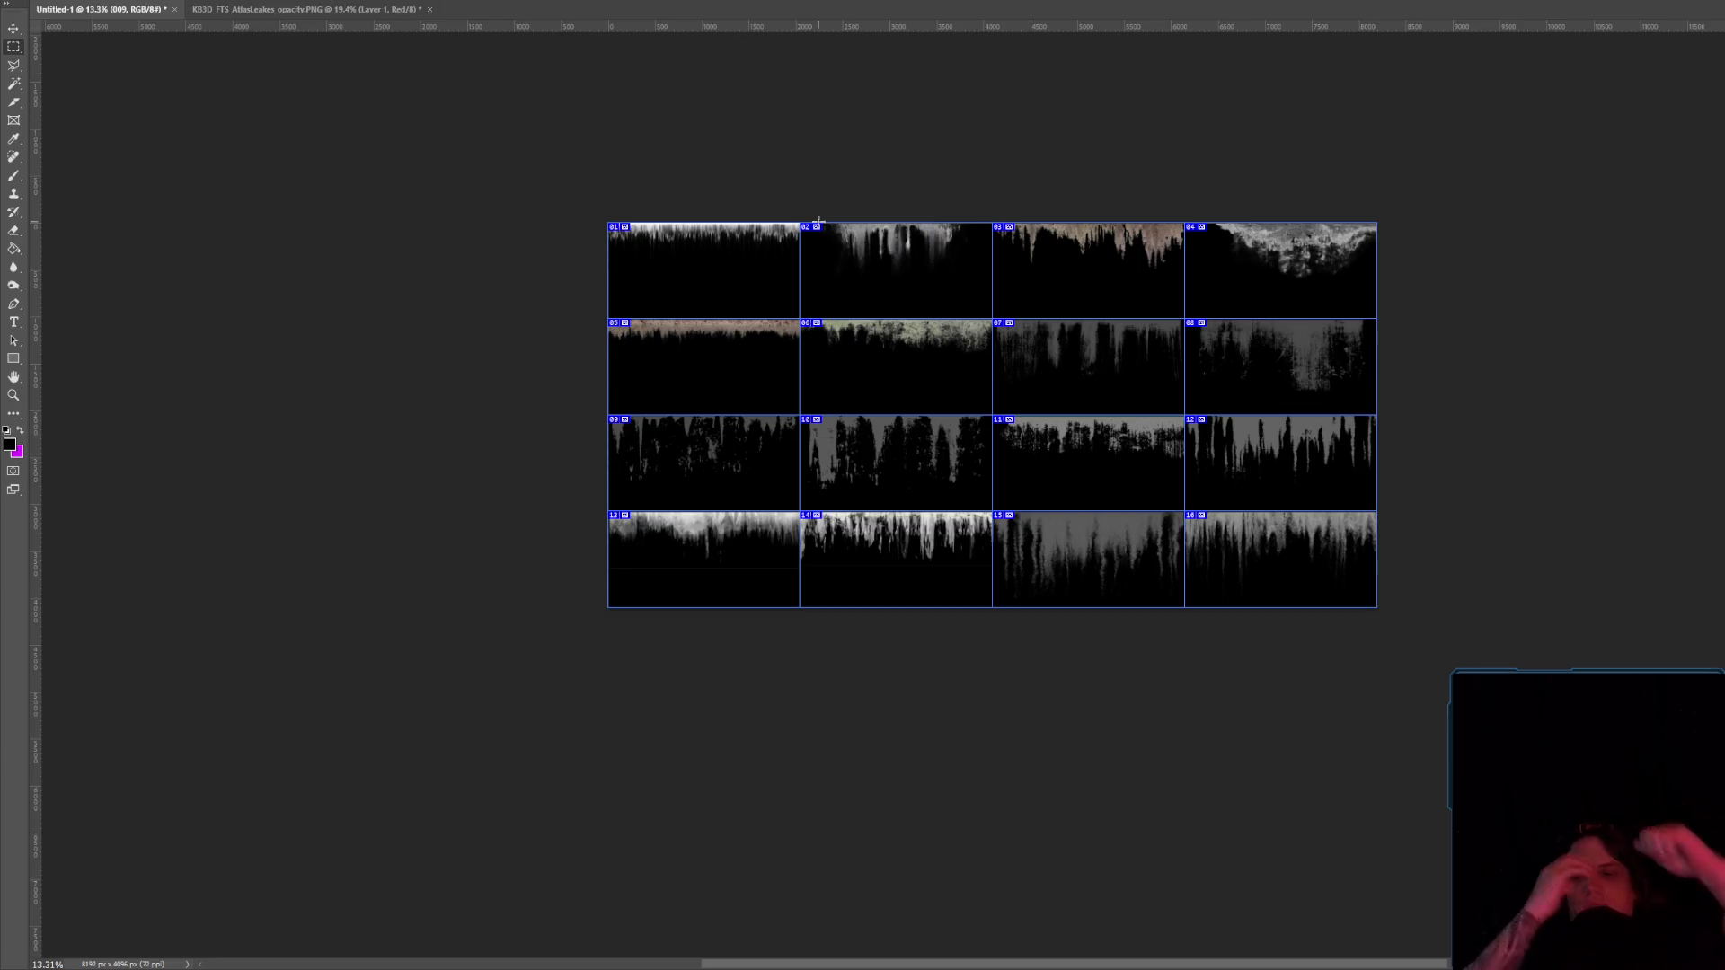
key(alt+f)
key(n)
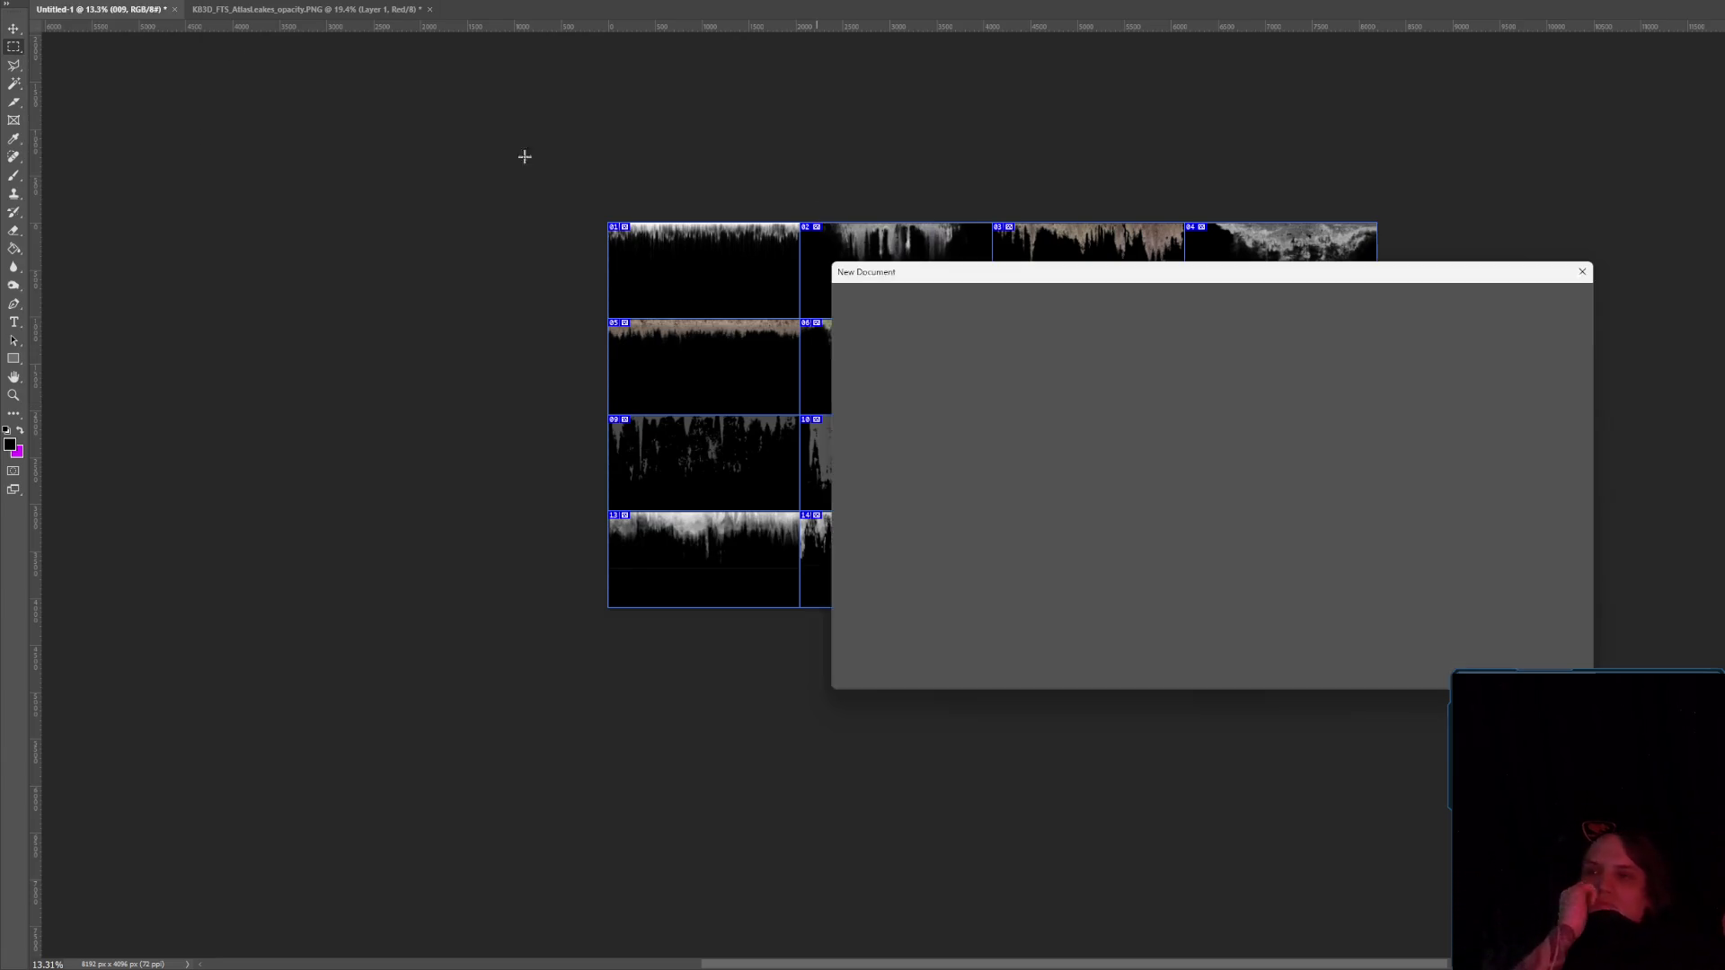
key(Tab)
text(8192)
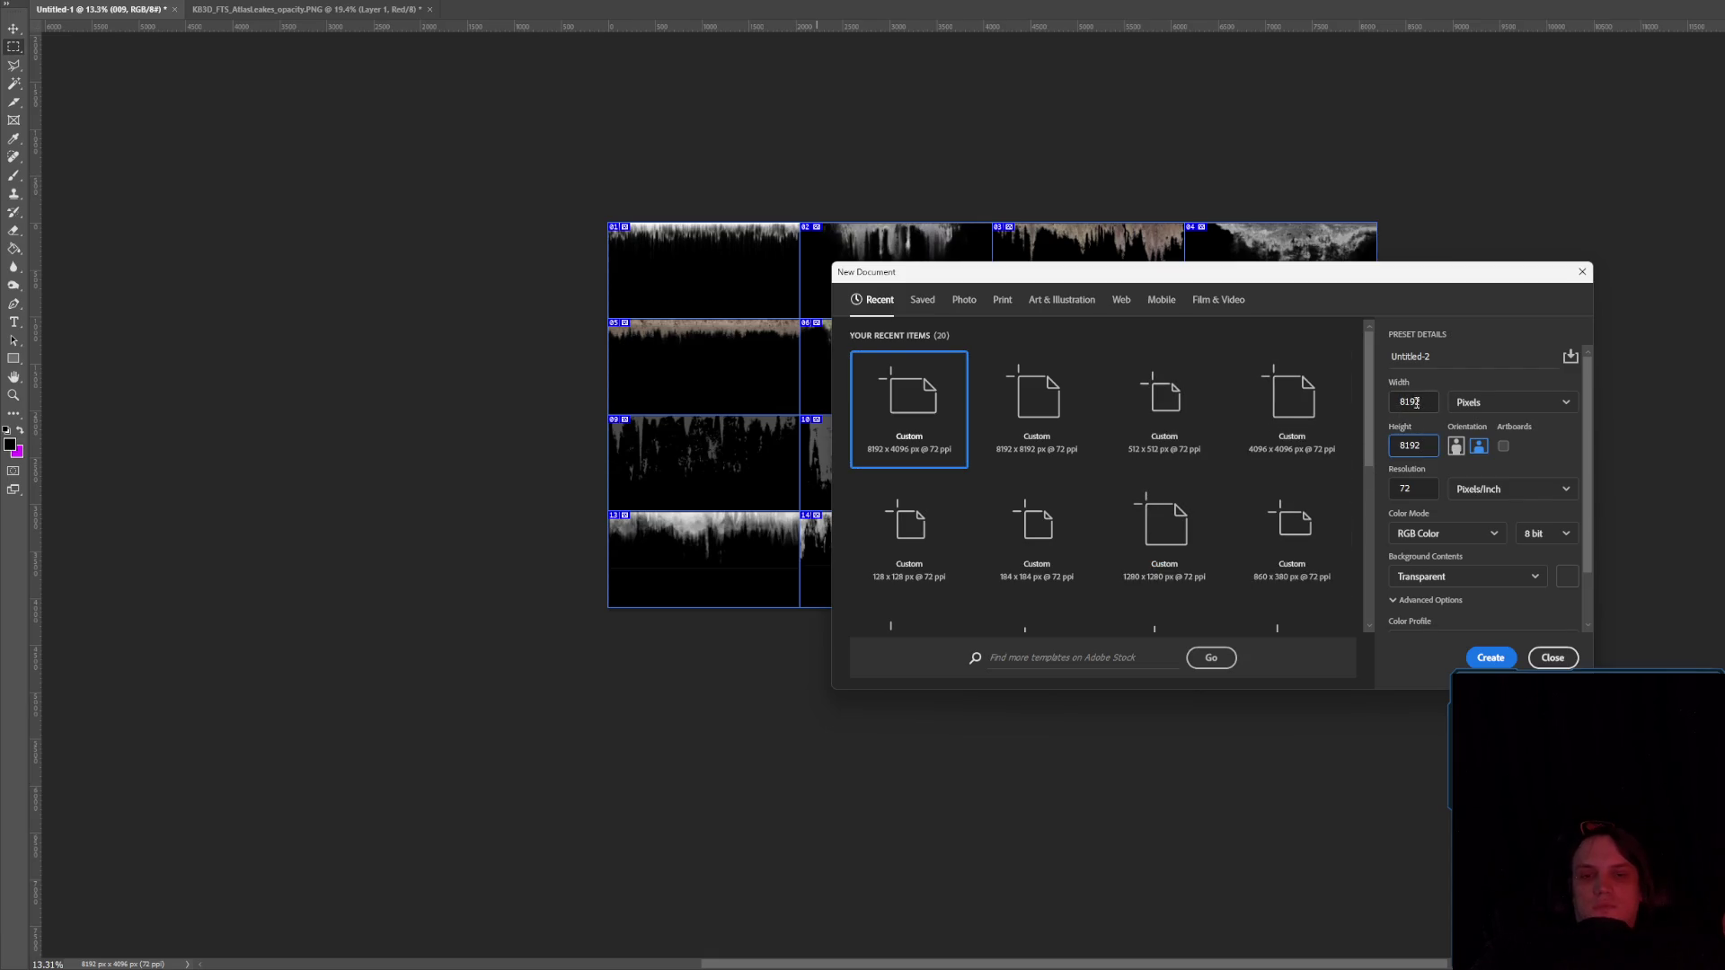
double_click(1418, 402)
text(4)
text(96)
key(Return)
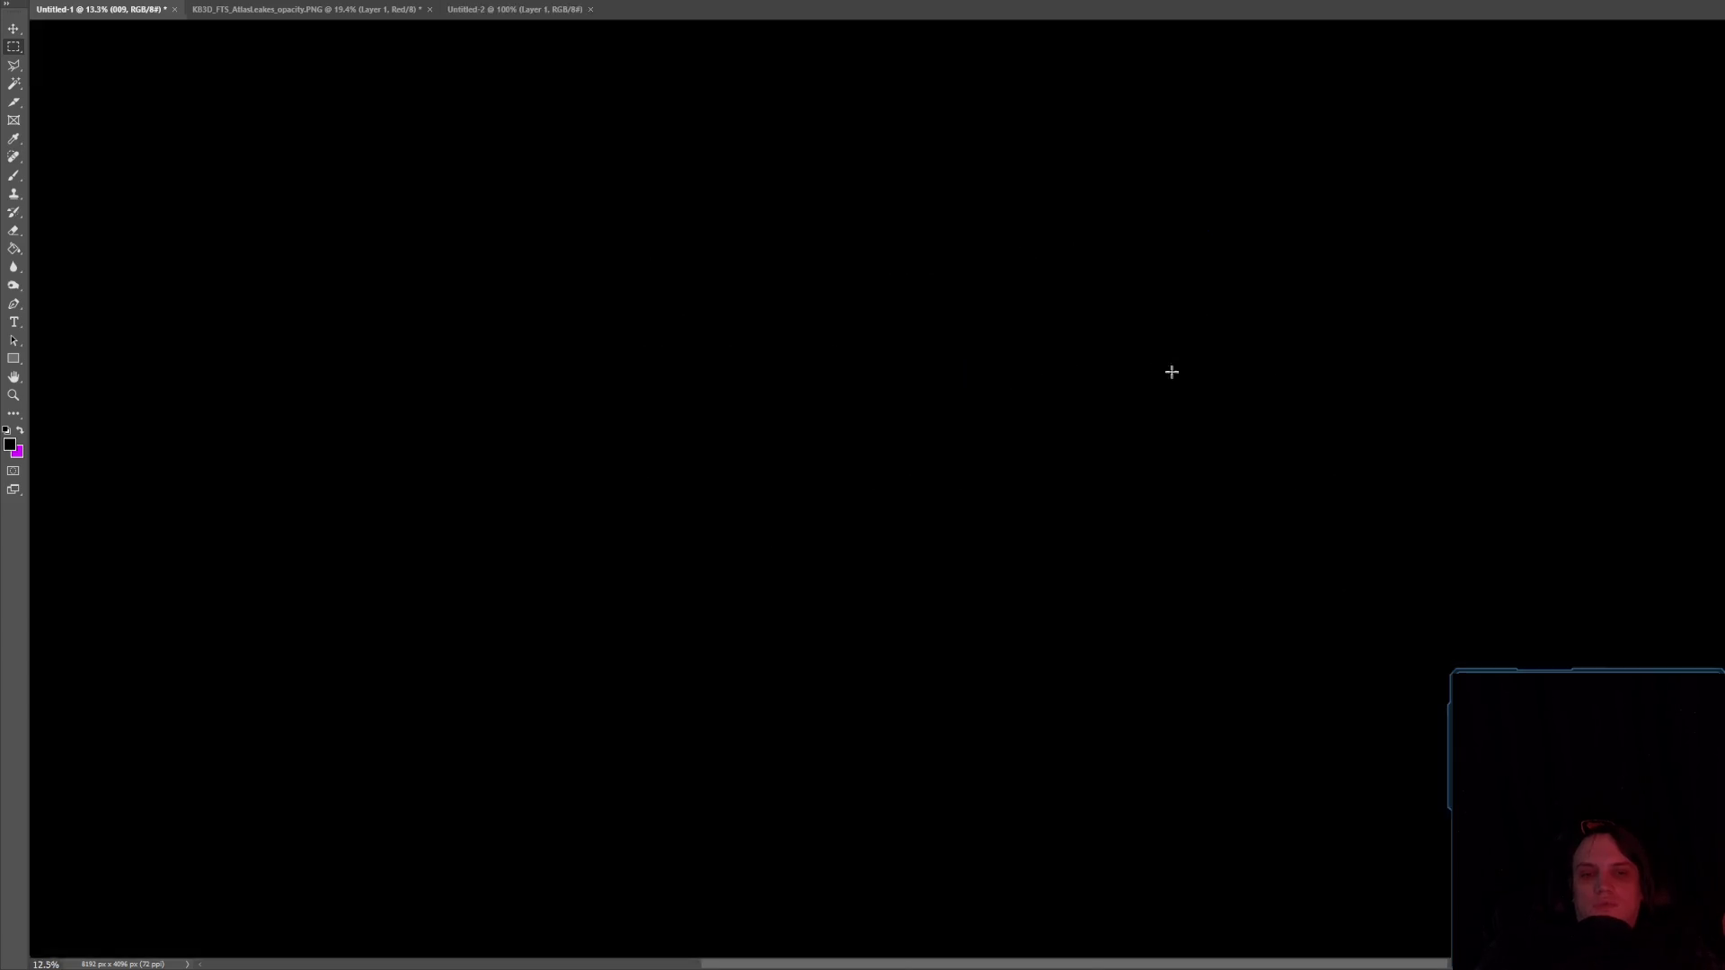
With the Slice tool, draw and delete a slice, leaving auto slice 01 selected over the canvas.
click(15, 102)
drag(738, 89, 1258, 876)
right_click(1014, 523)
click(1056, 532)
click(819, 146)
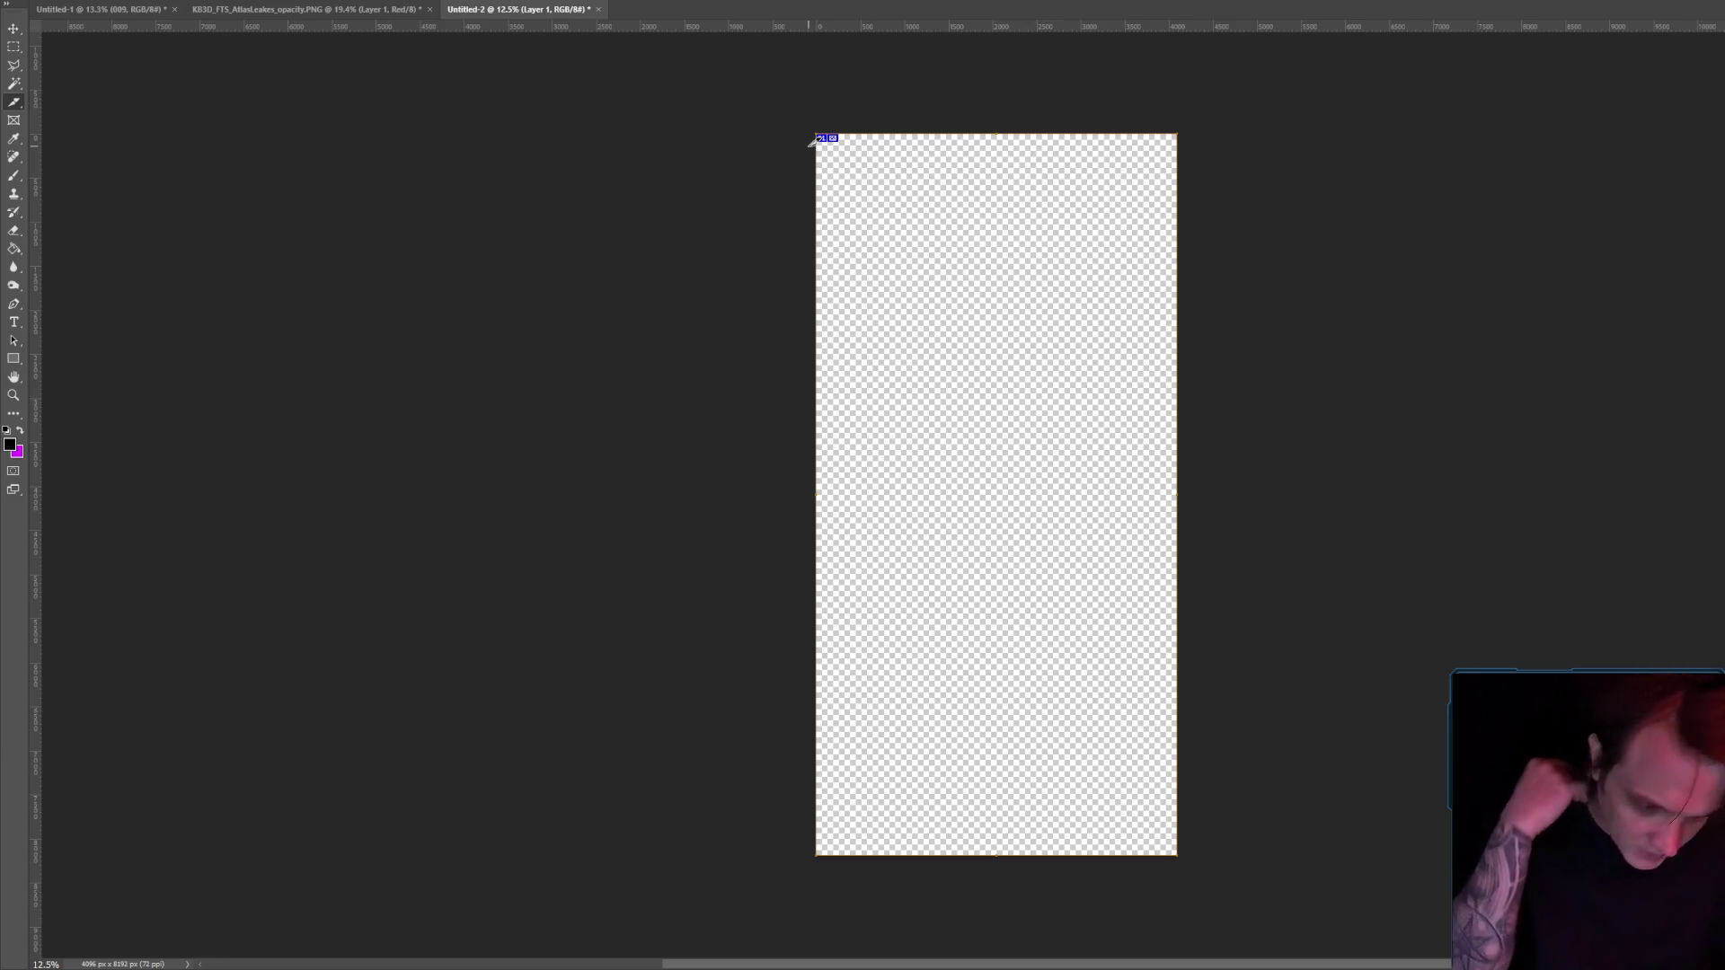
Draw a slice over the tall canvas, open Divide Slice, then cancel it.
click(14, 101)
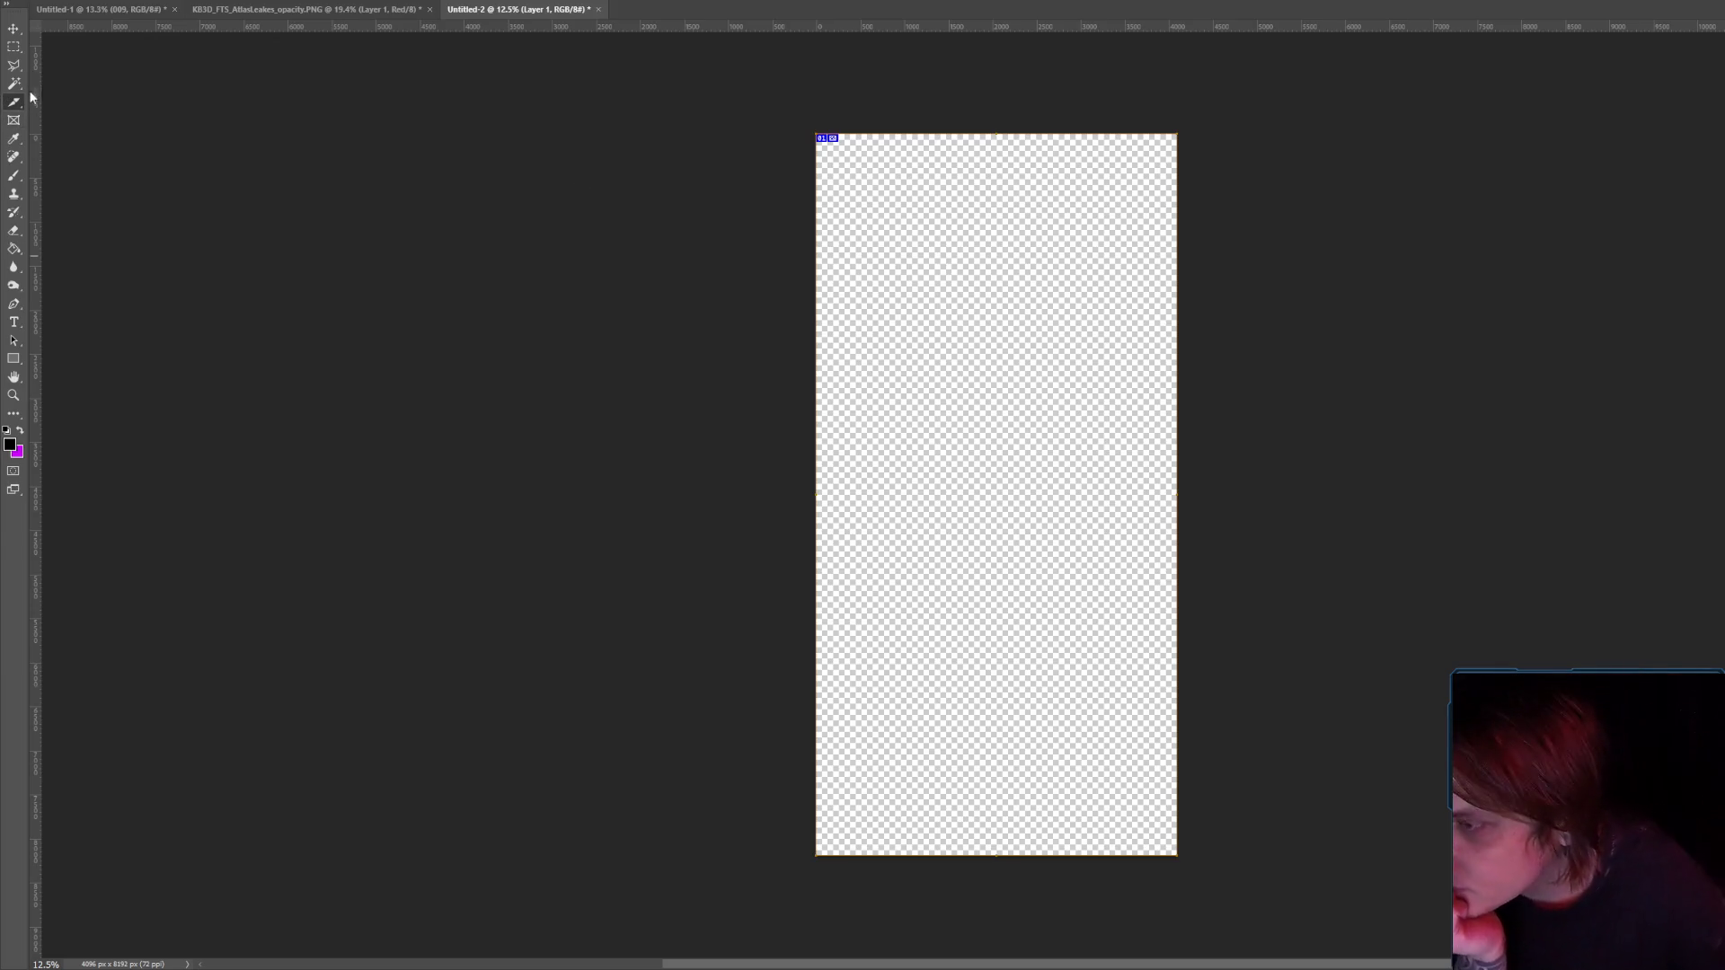
drag(632, 90, 1417, 844)
right_click(992, 474)
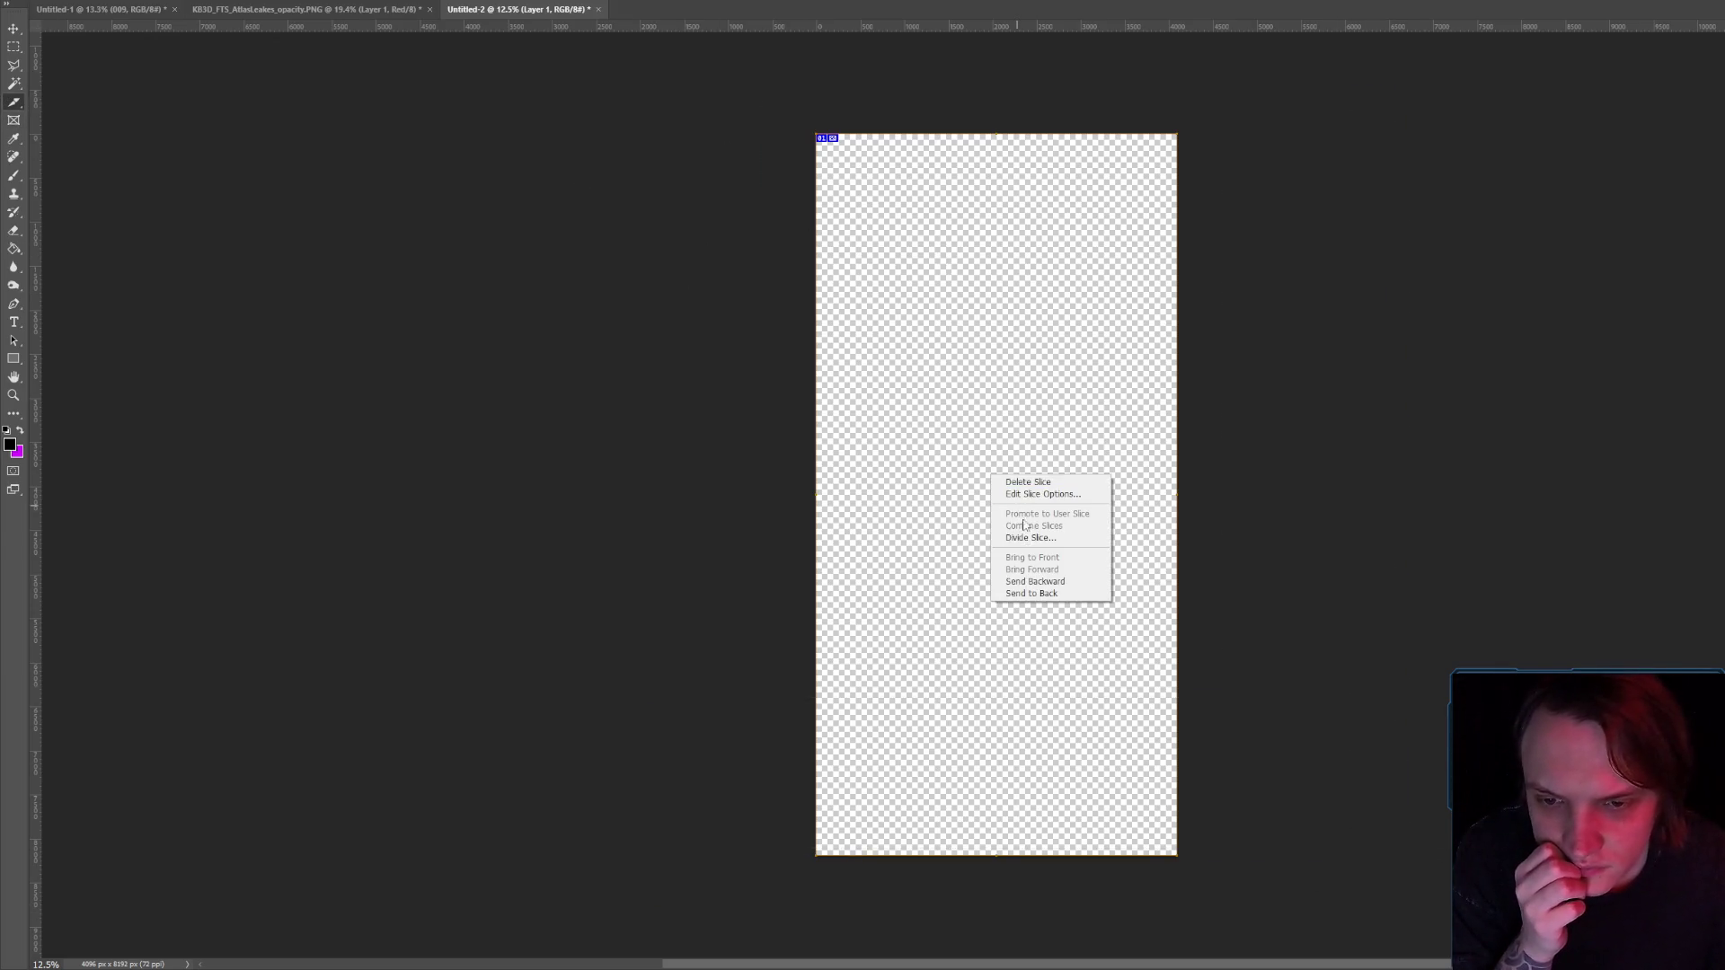
click(1042, 531)
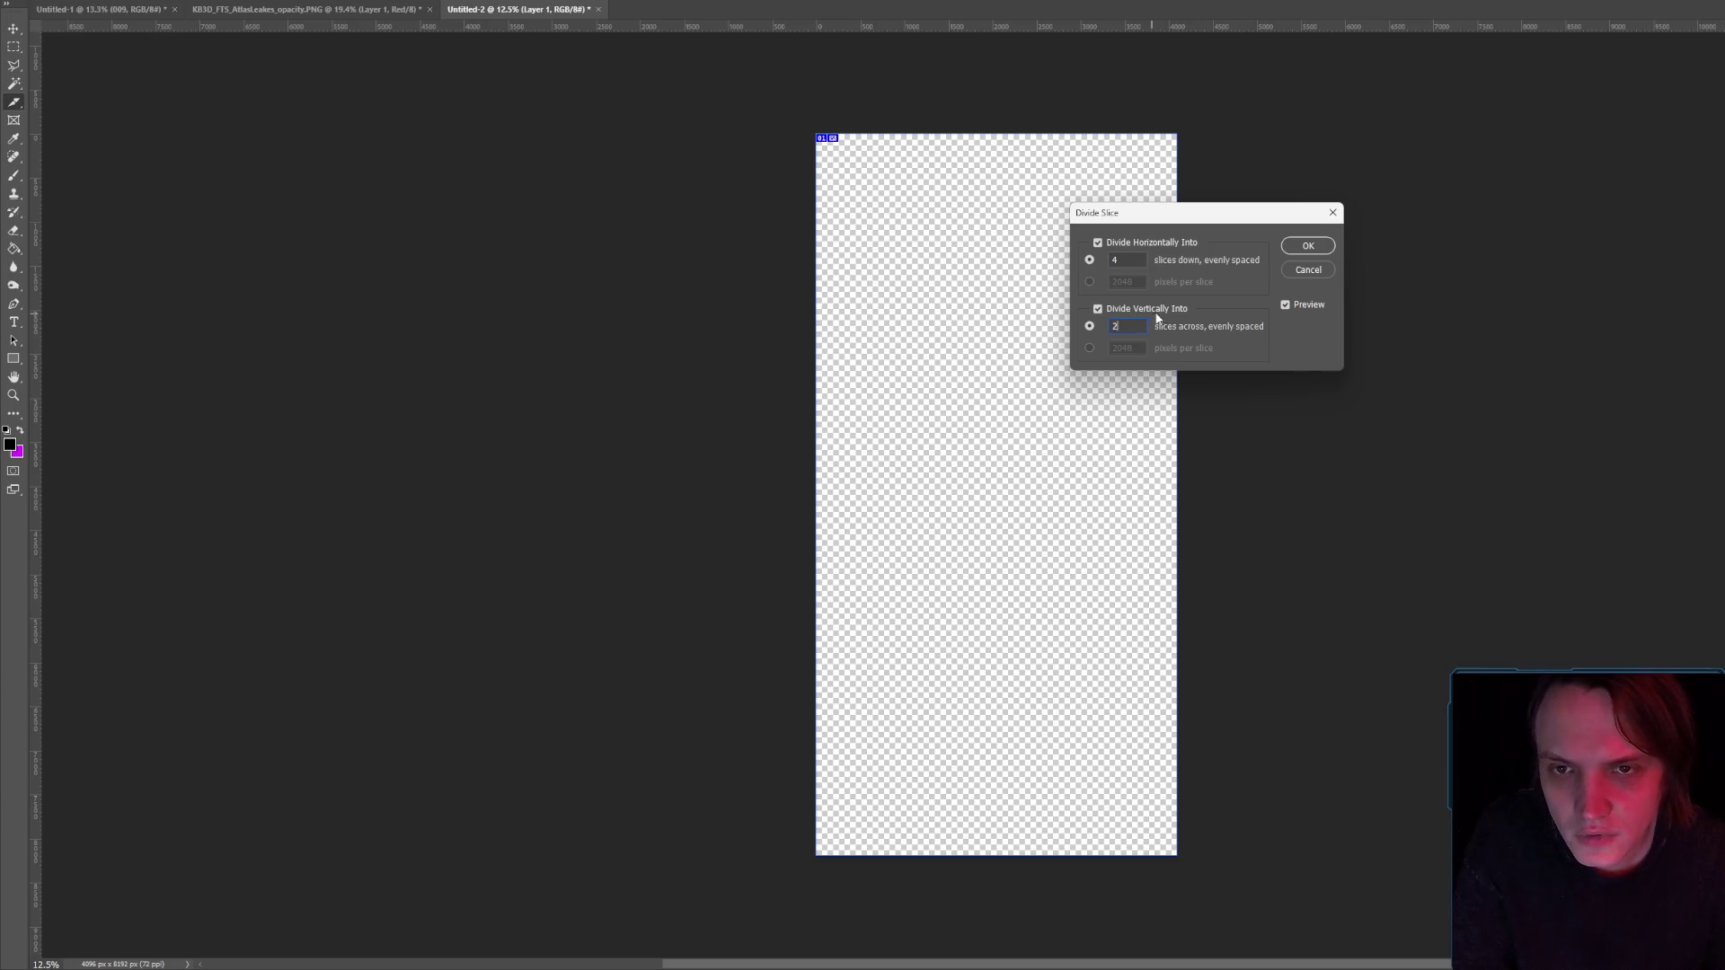
click(1308, 269)
Draw a fresh slice and open Divide Slice, entering 2 and 4 as the slice counts.
drag(724, 106, 1317, 913)
right_click(994, 416)
click(1028, 480)
text(2)
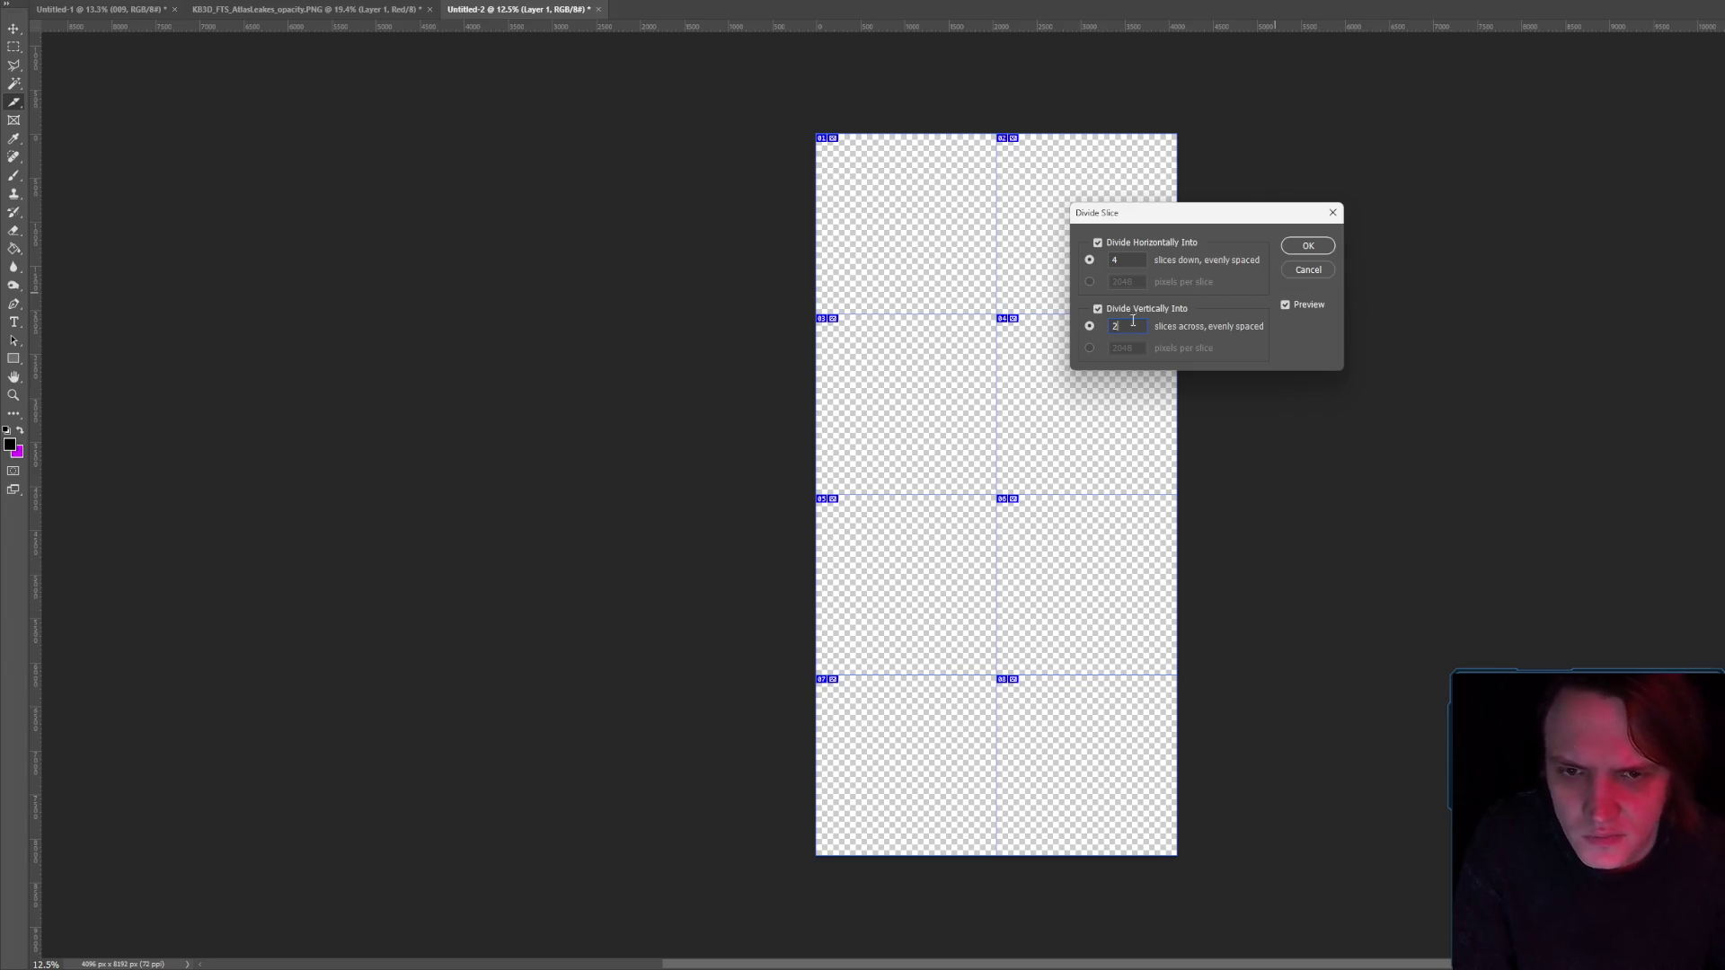
text(4)
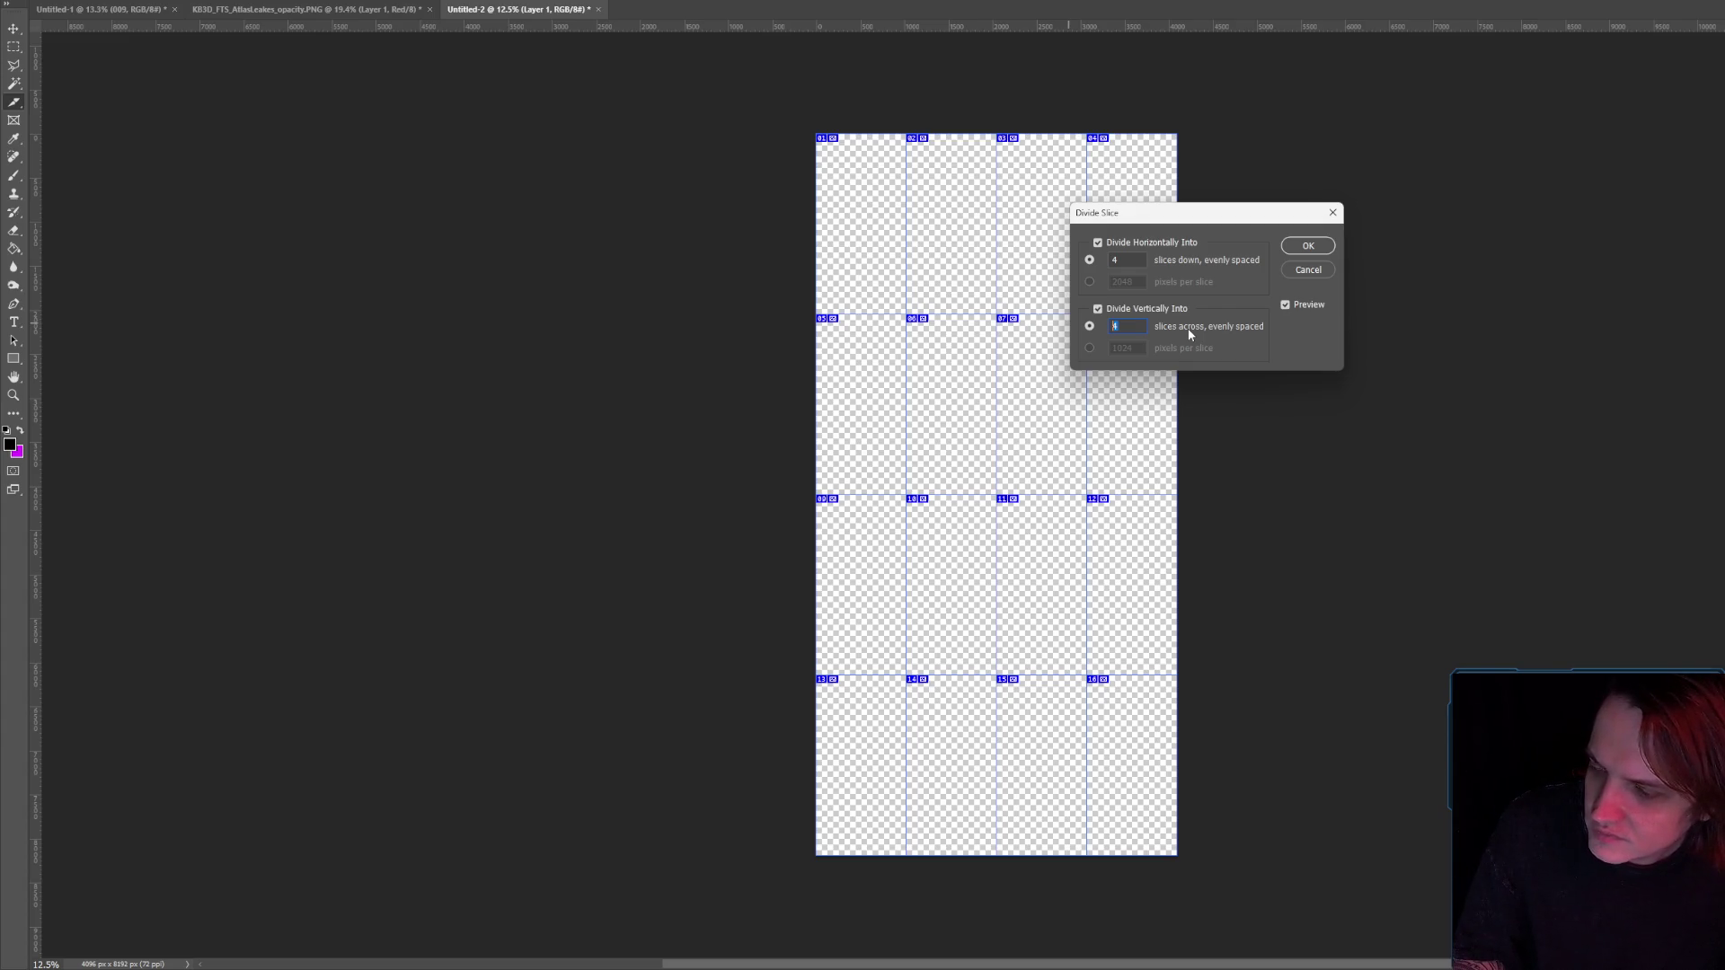
Copy the whole 16-tile atlas from Untitled-1 and clear the pasted strips in Untitled-2.
click(306, 9)
click(135, 9)
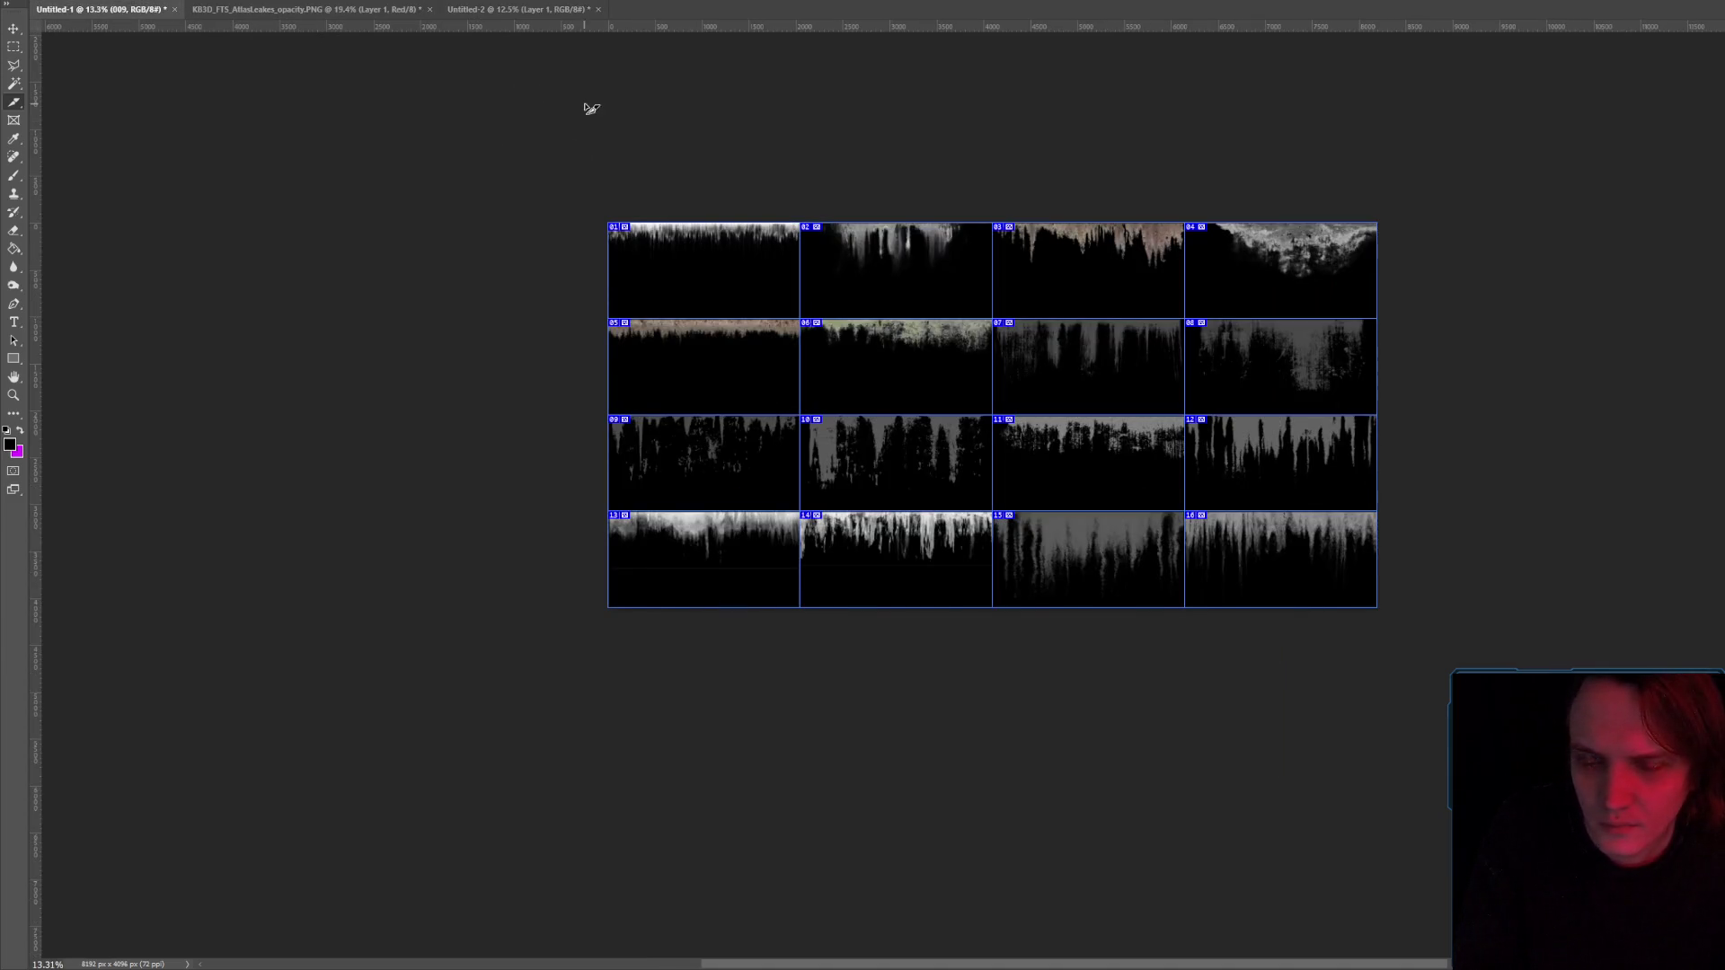
key(ctrl+a)
key(alt+f)
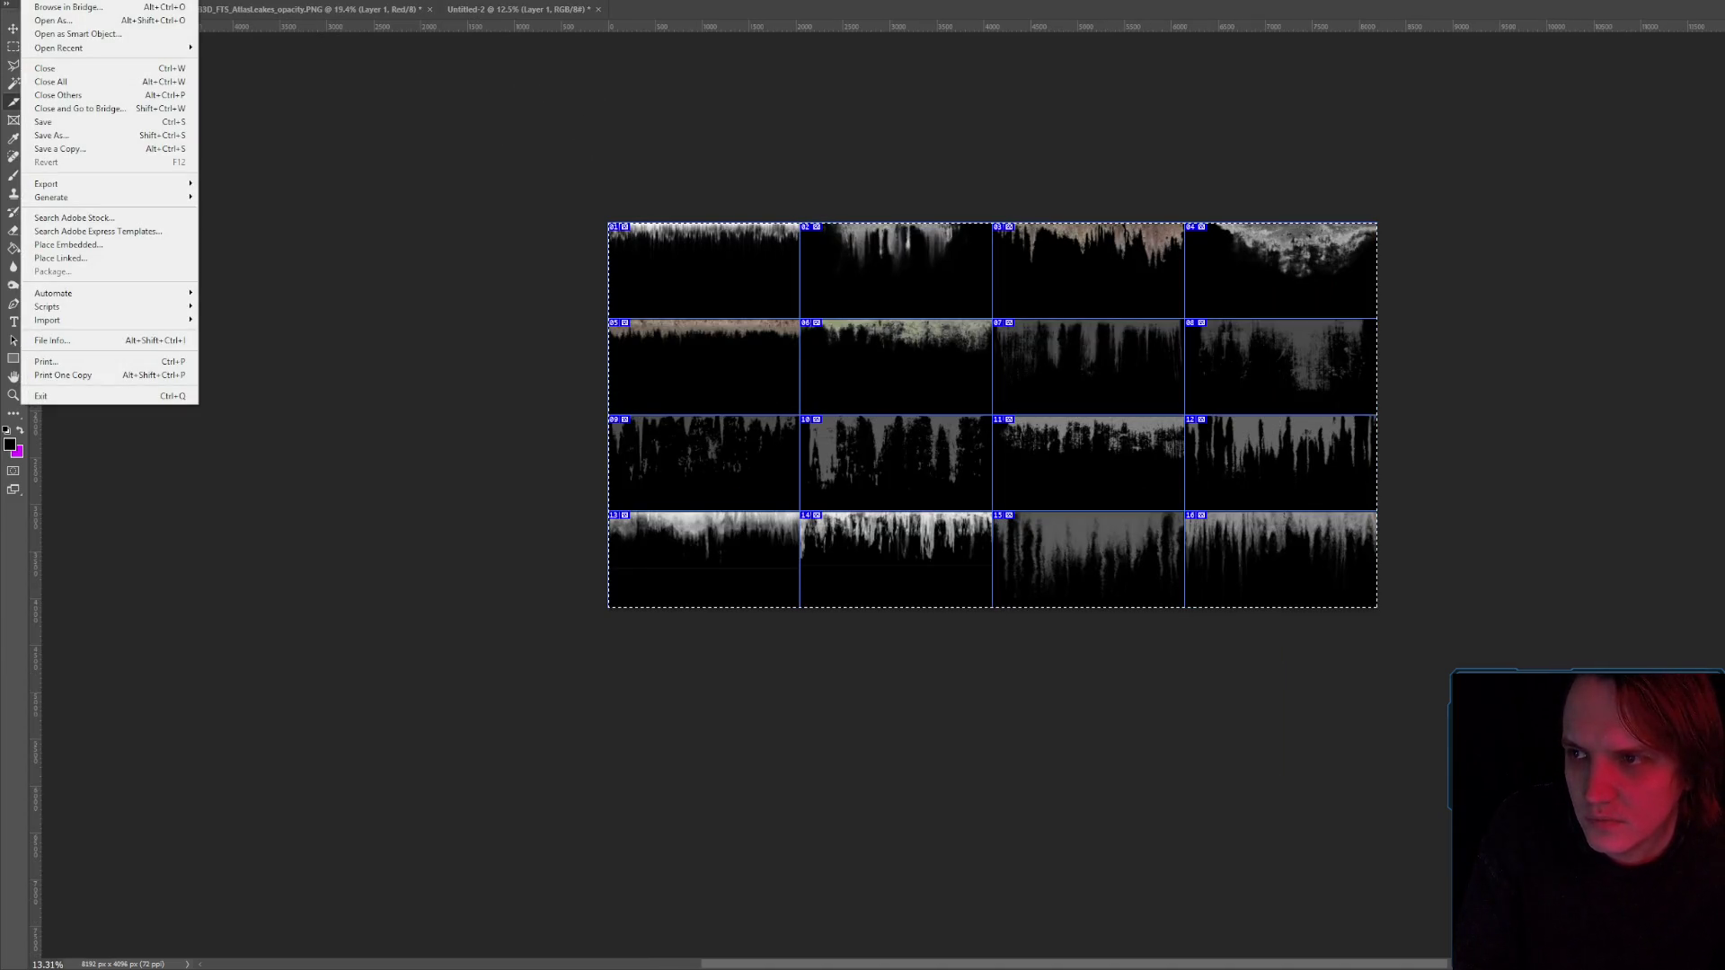
key(n)
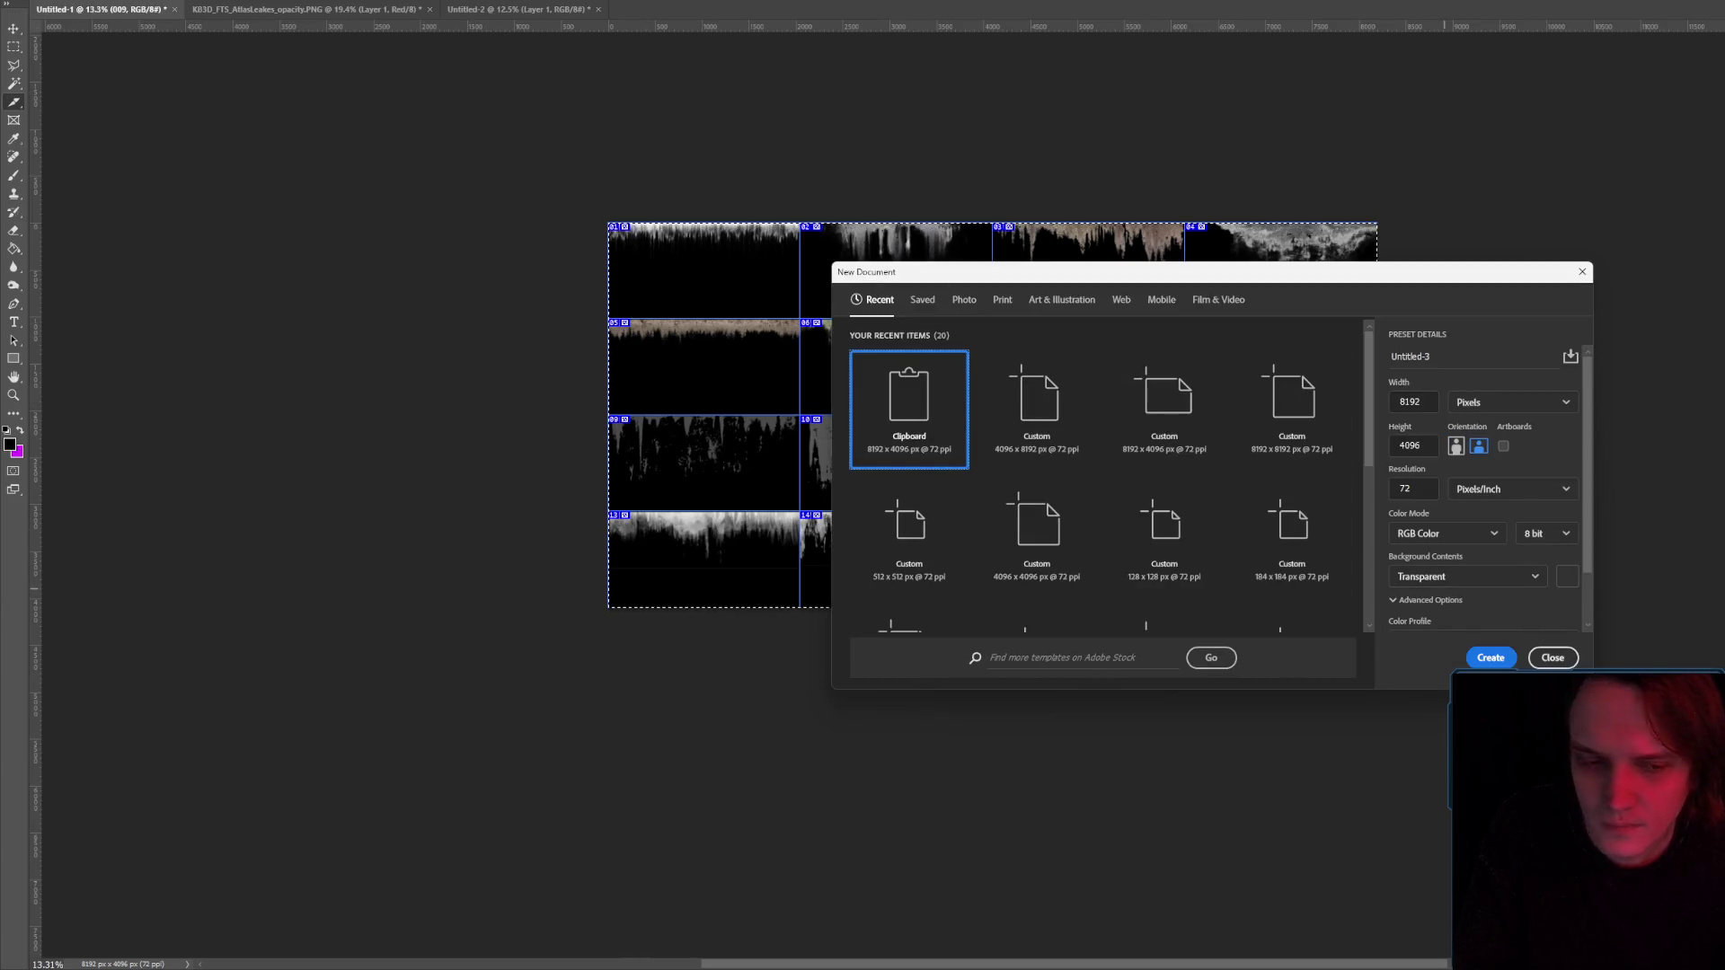
key(Escape)
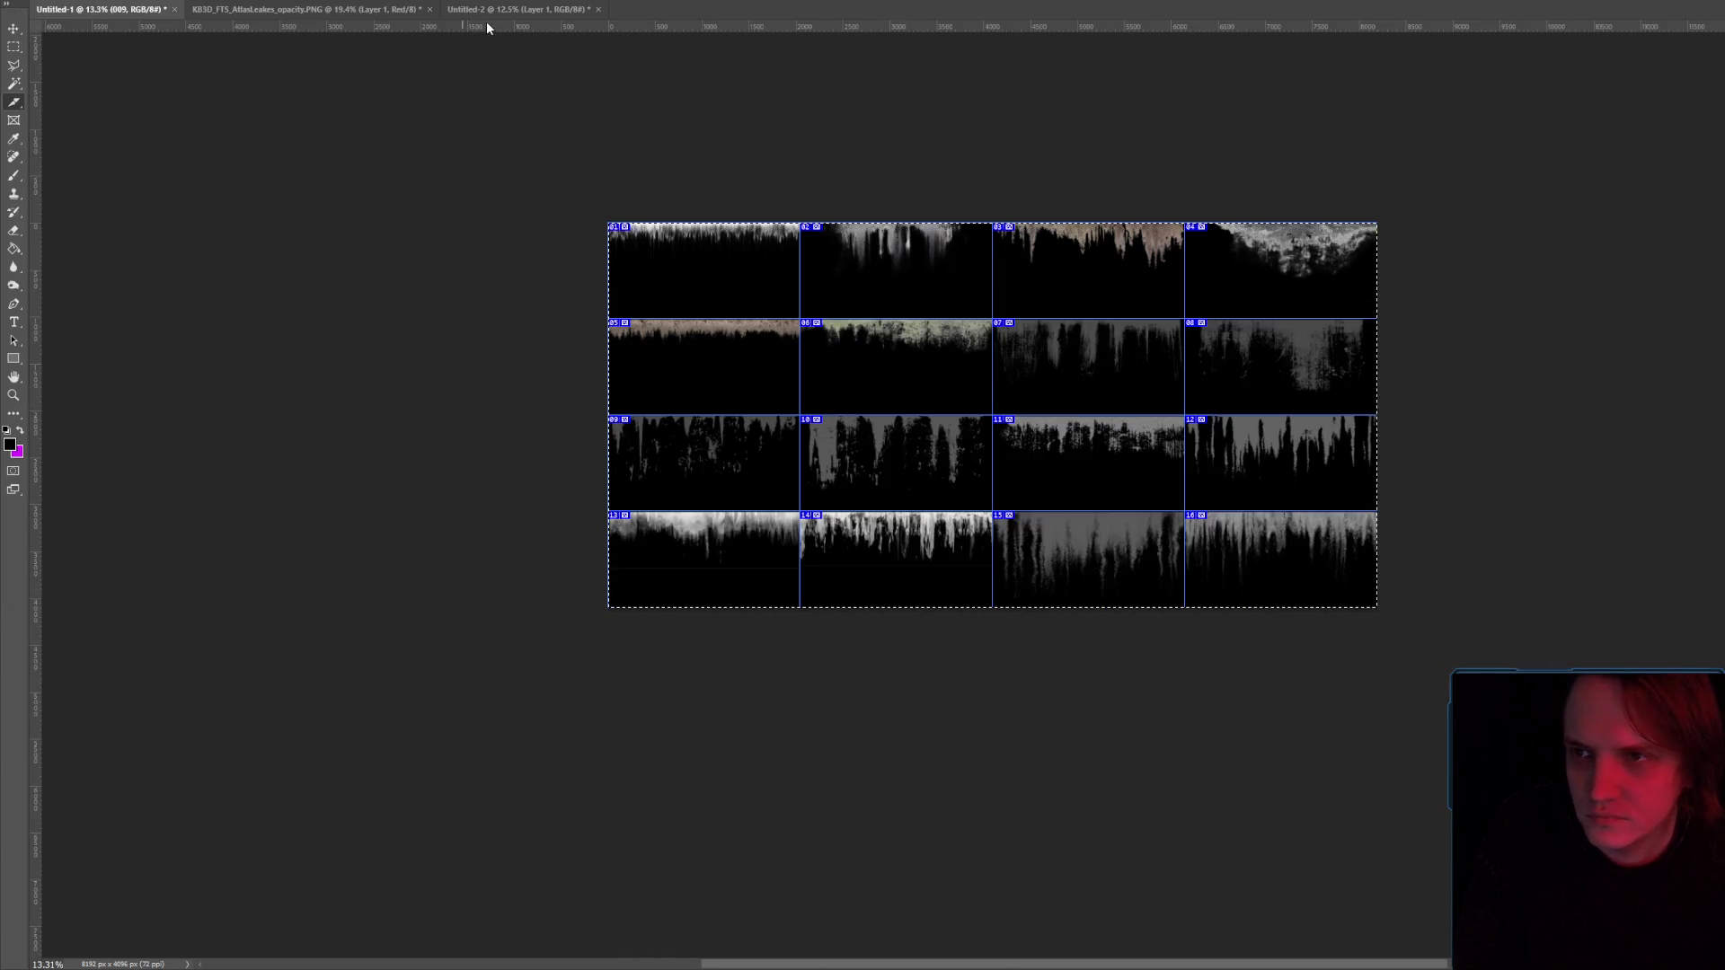
click(486, 9)
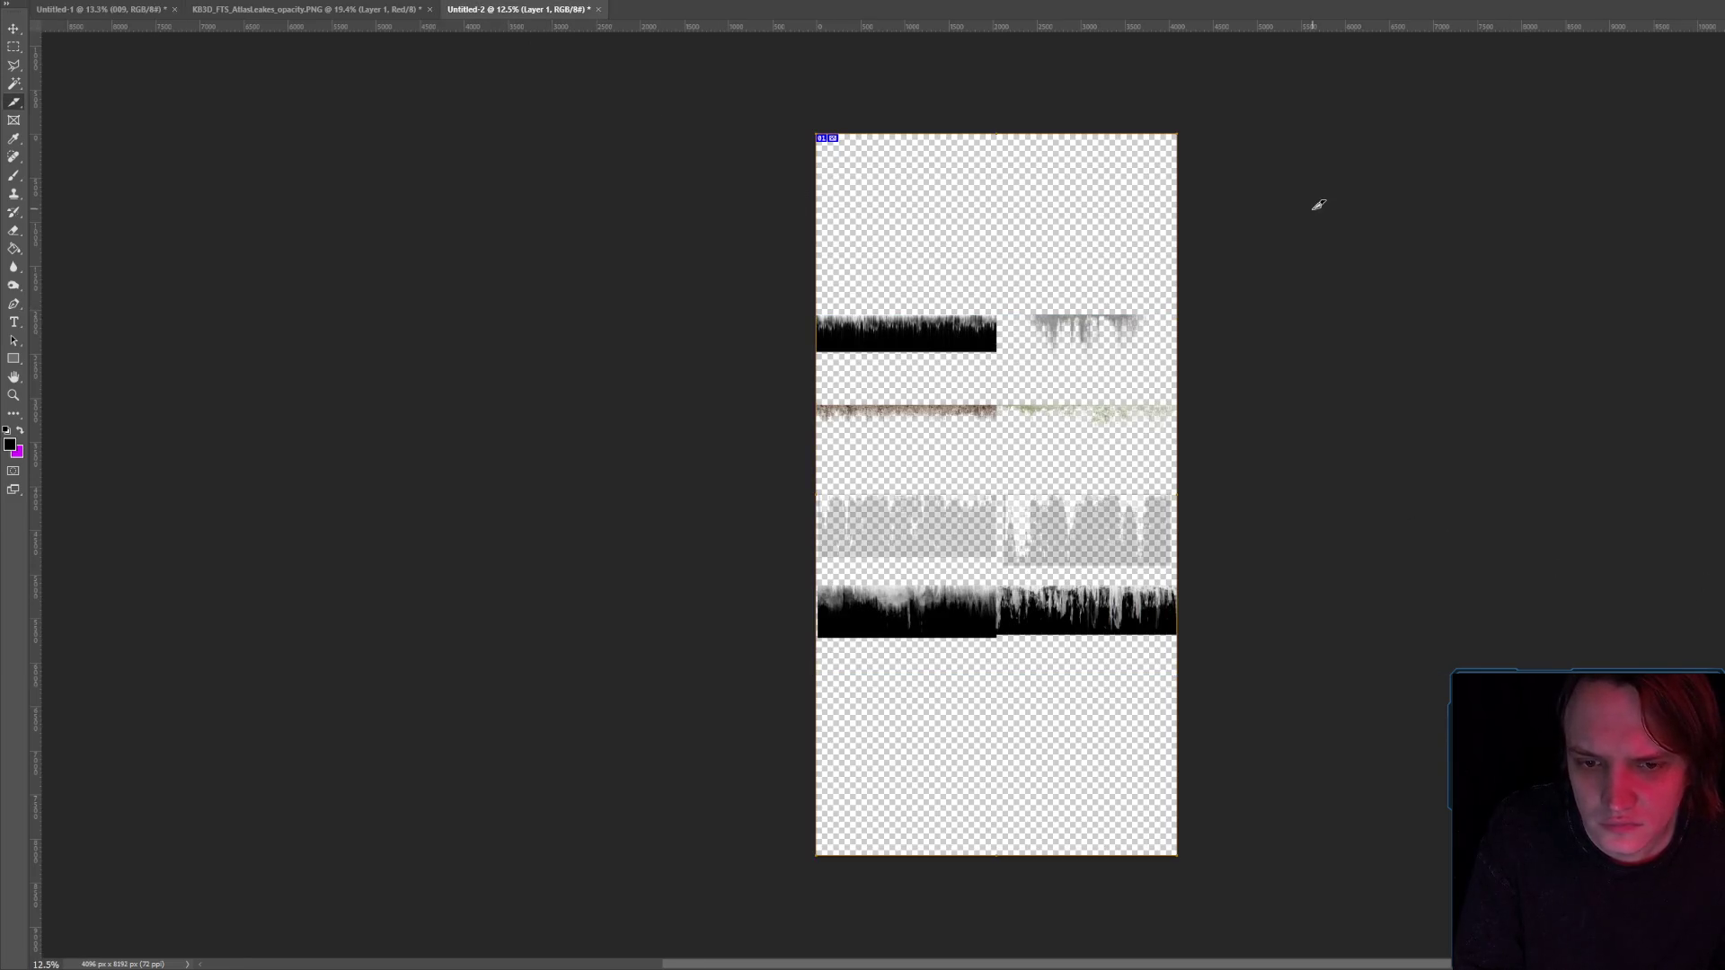
key(Delete)
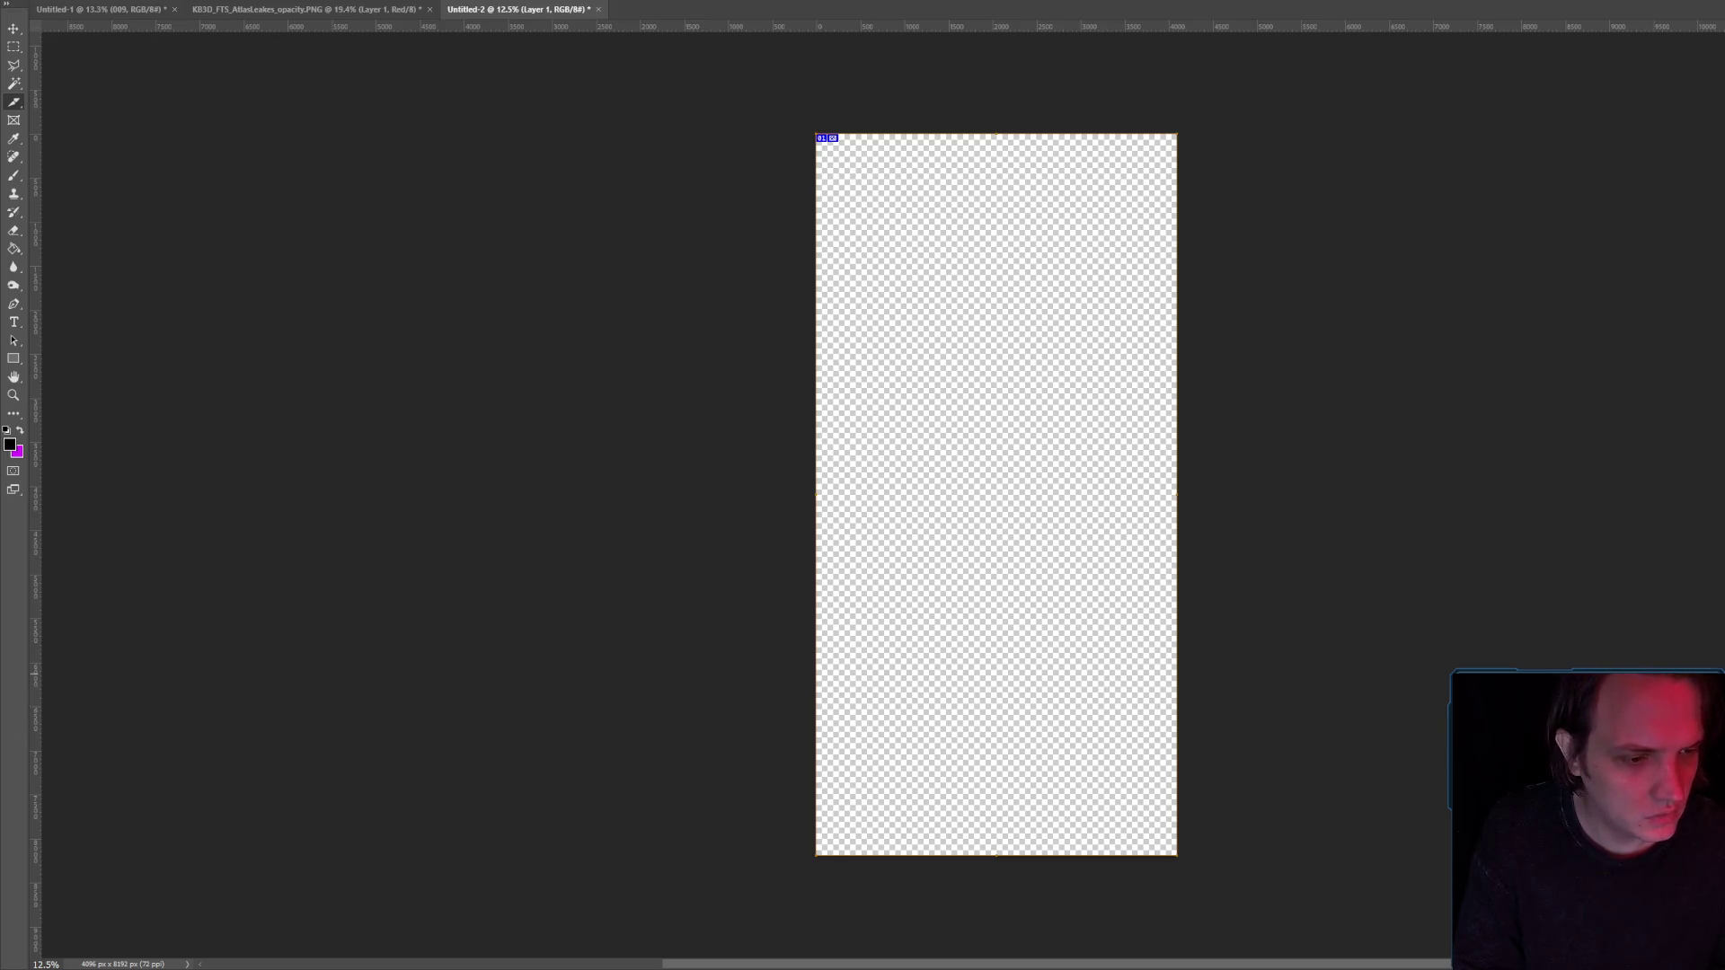
Fill the canvas black, rotate the pasted atlas 90° into columns, and move it left.
click(15, 248)
click(1123, 361)
key(ctrl+t)
mouse_move(1545, 539)
mouse_down()
mouse_move(1552, 500)
mouse_move(1309, 269)
mouse_up()
drag(1192, 360, 986, 361)
key(Return)
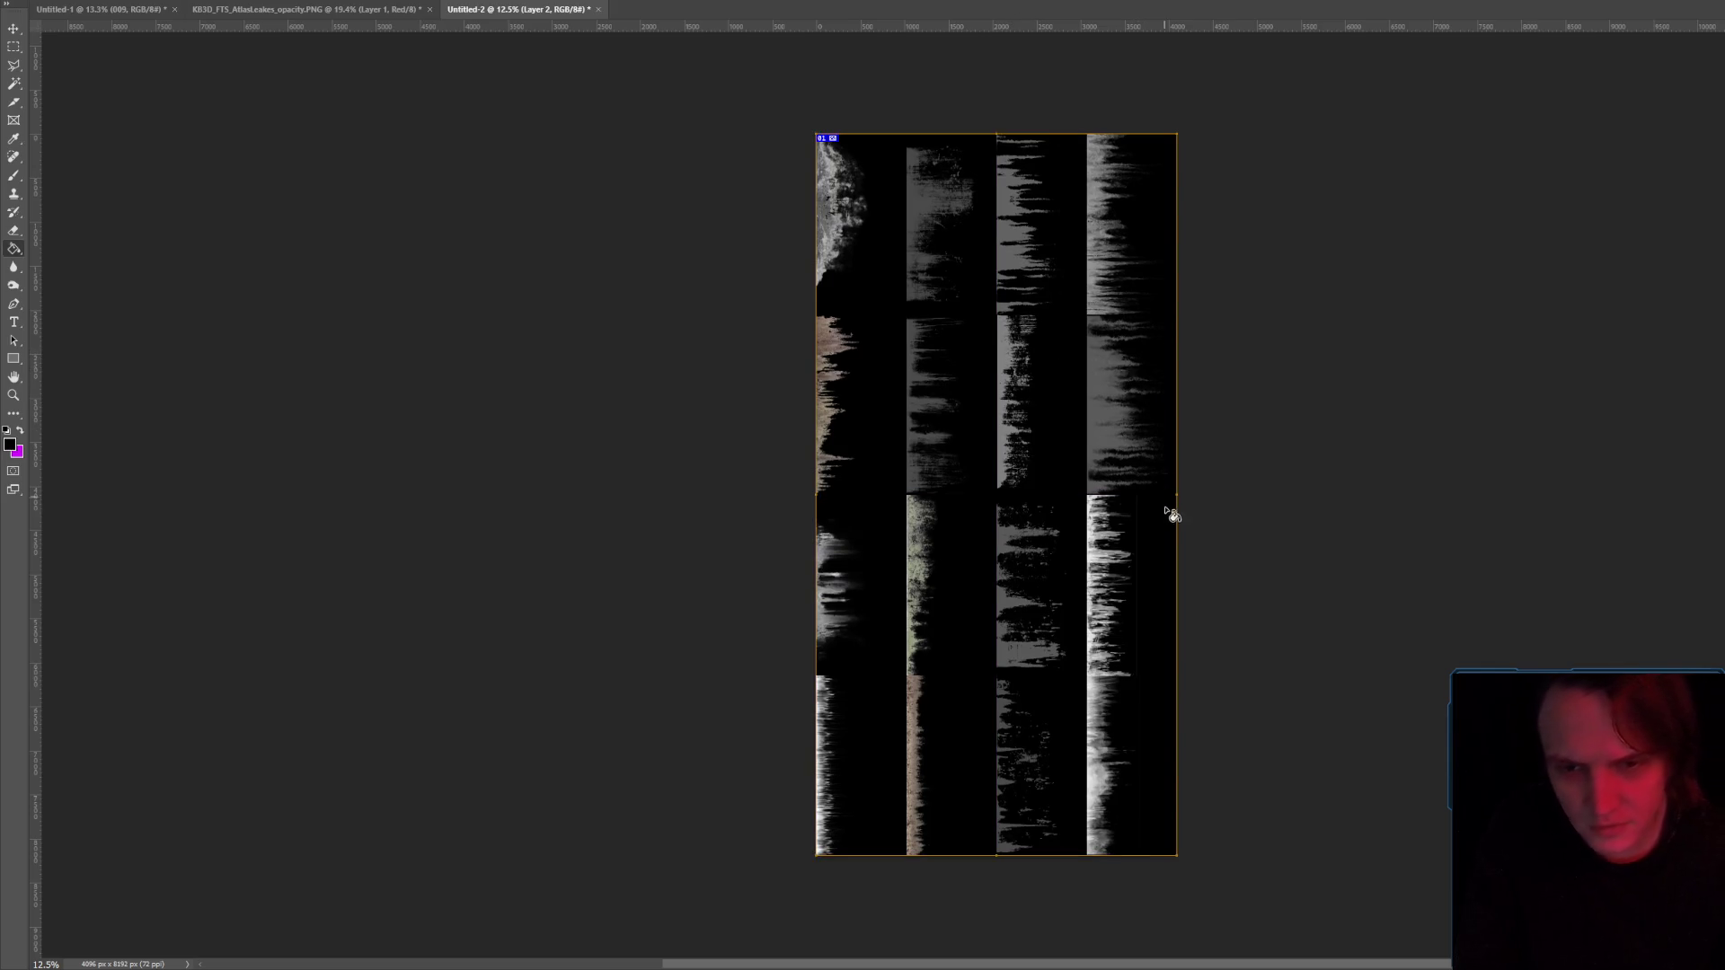
scroll(1147, 496, up, 10)
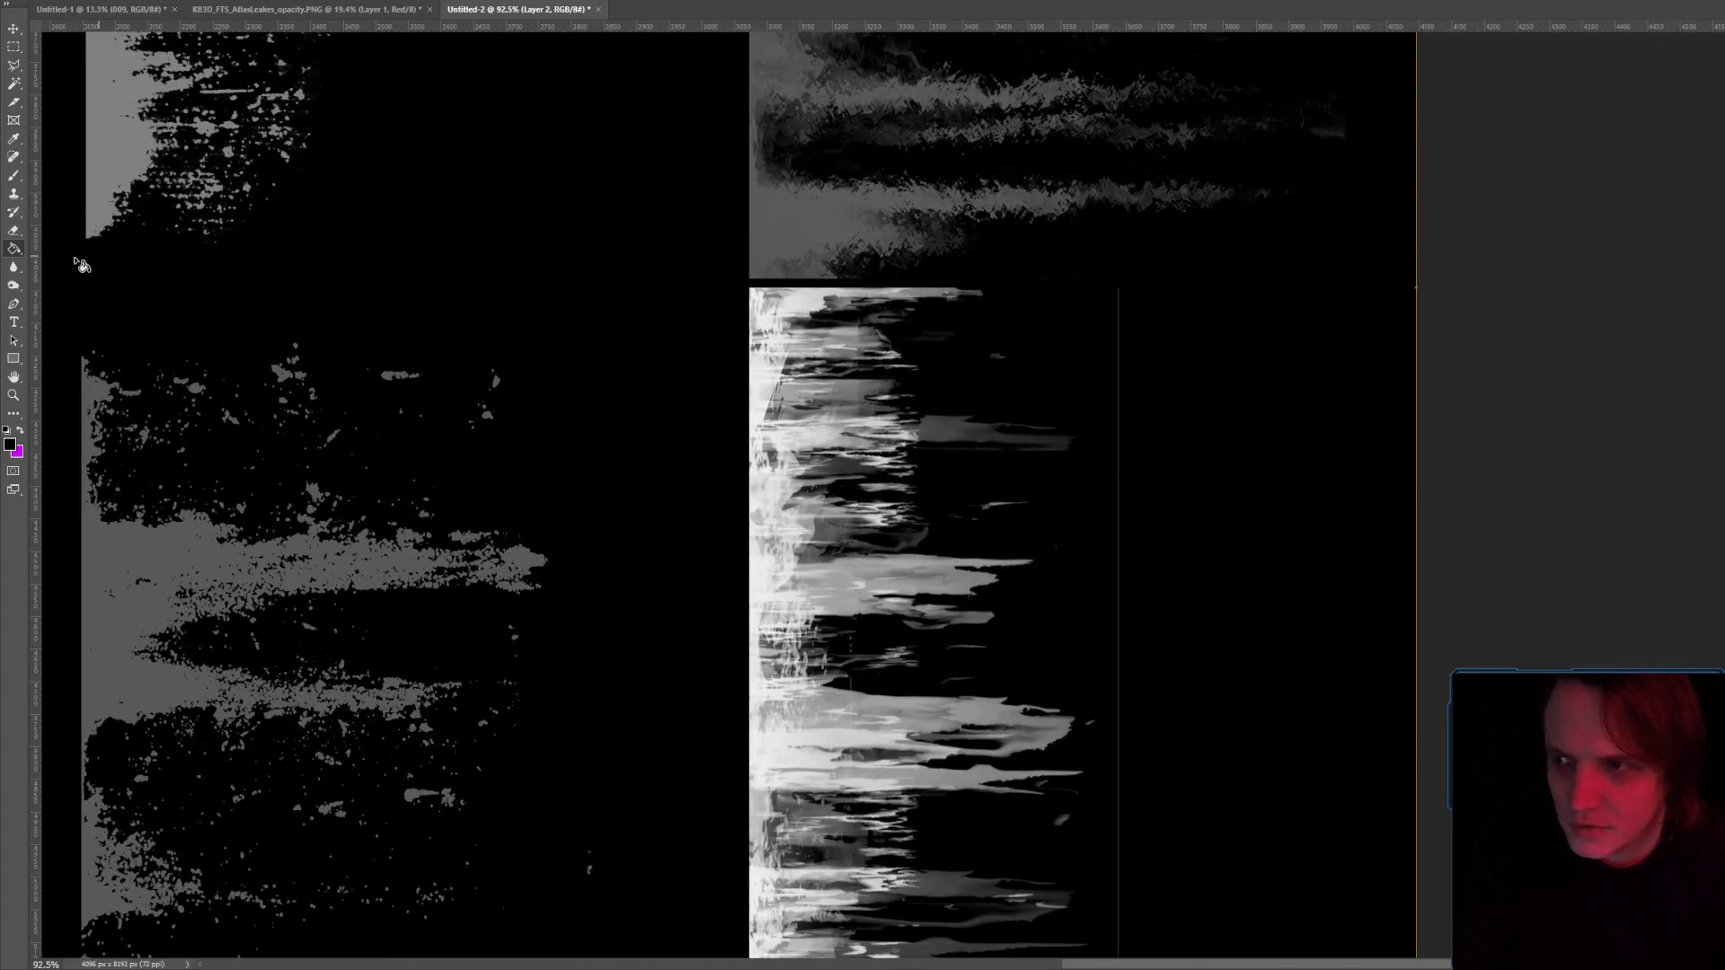
Check the Eraser's brush settings, then zoom around to inspect the four drip columns.
key(e)
right_click(1161, 375)
right_click(1175, 331)
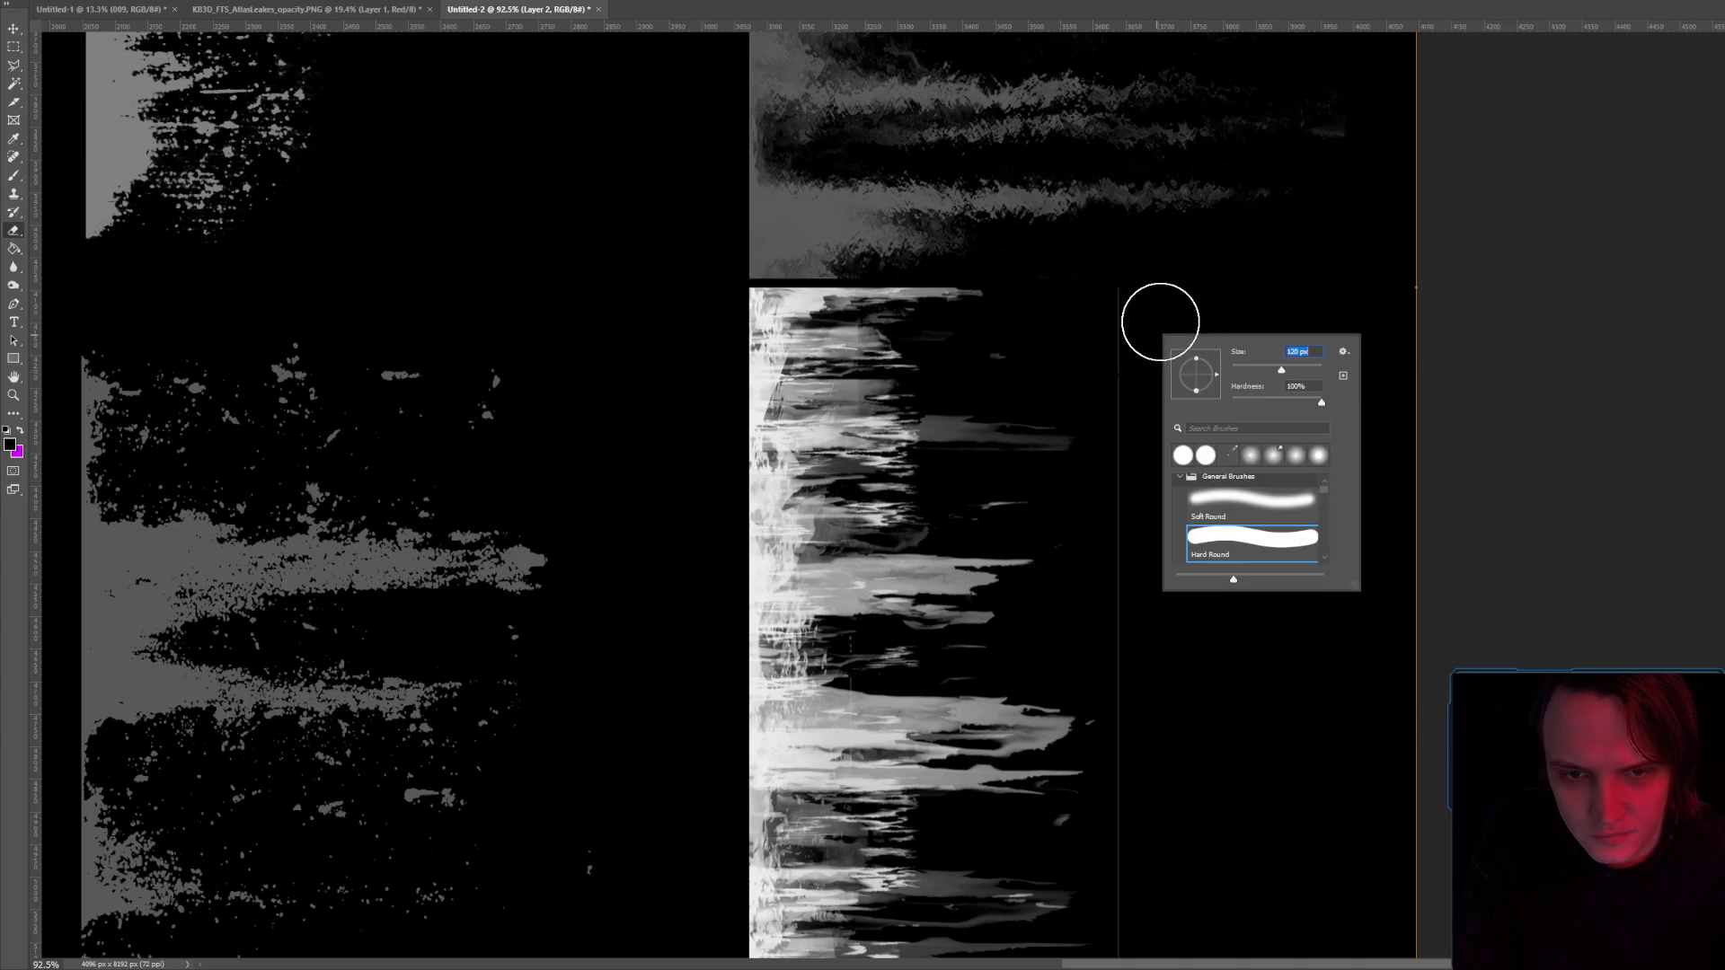
key(Escape)
scroll(1149, 387, down, 2)
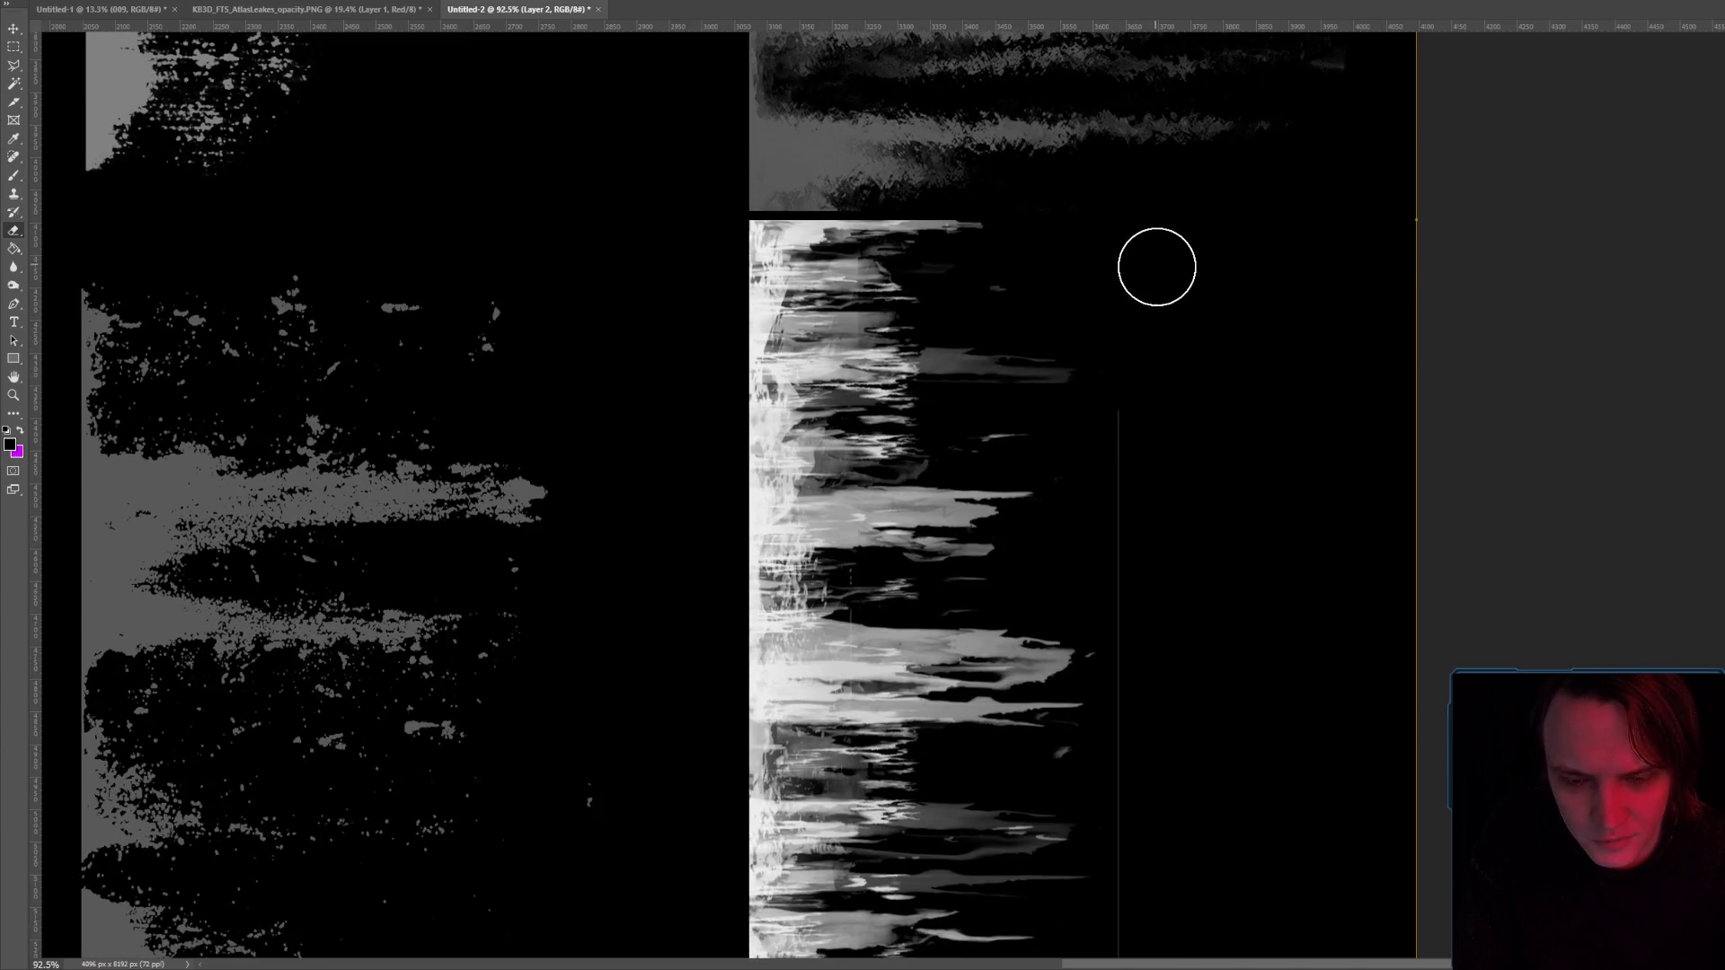
scroll(1155, 265, down, 10)
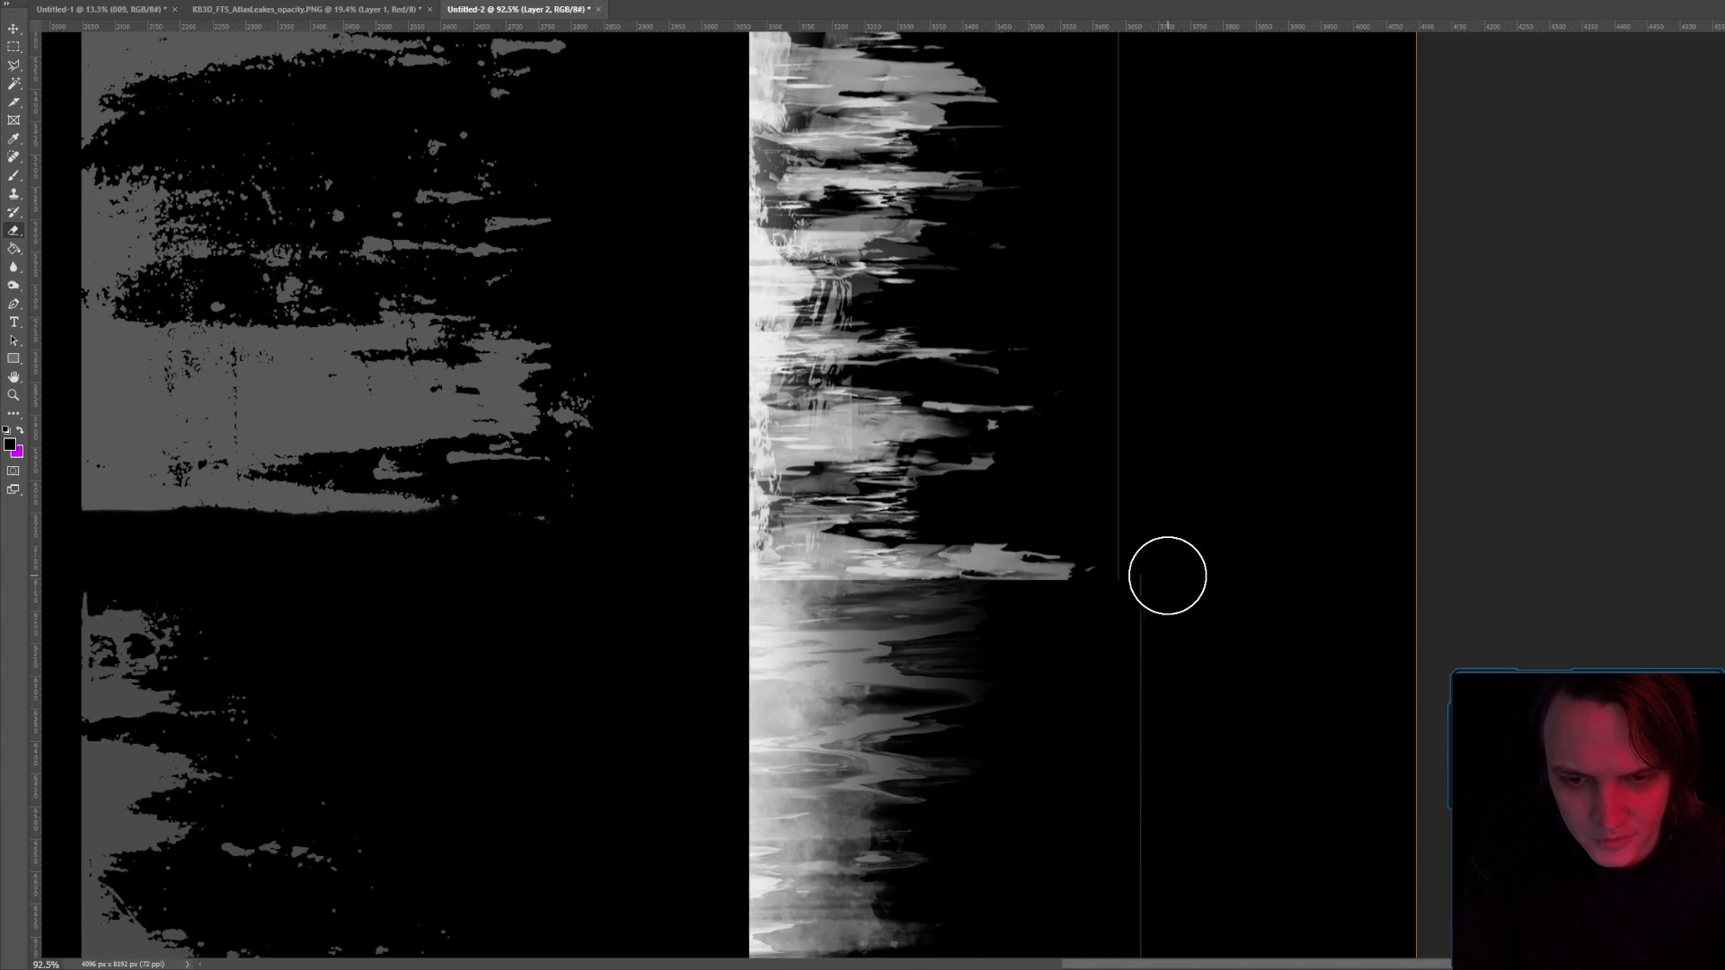
scroll(1169, 616, down, 10)
scroll(1159, 701, down, 3)
alt+scroll(1147, 710, down, 10)
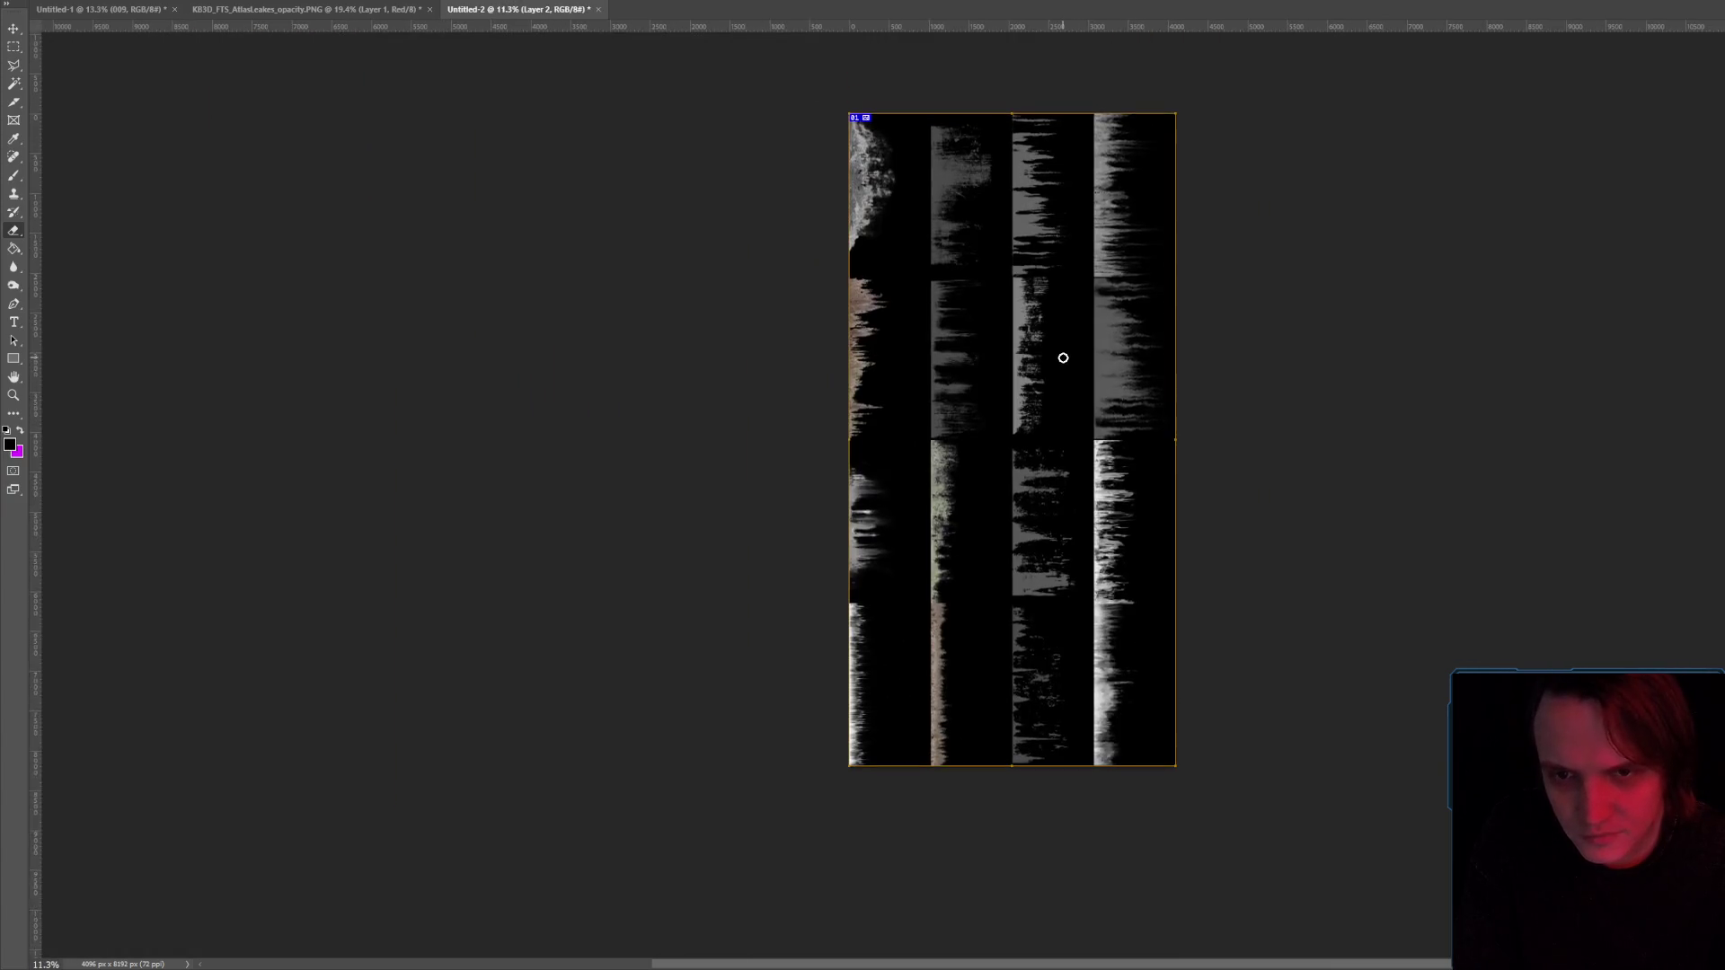
alt+scroll(1063, 358, up, 2)
alt+scroll(1063, 350, down, 2)
alt+scroll(1010, 247, up, 8)
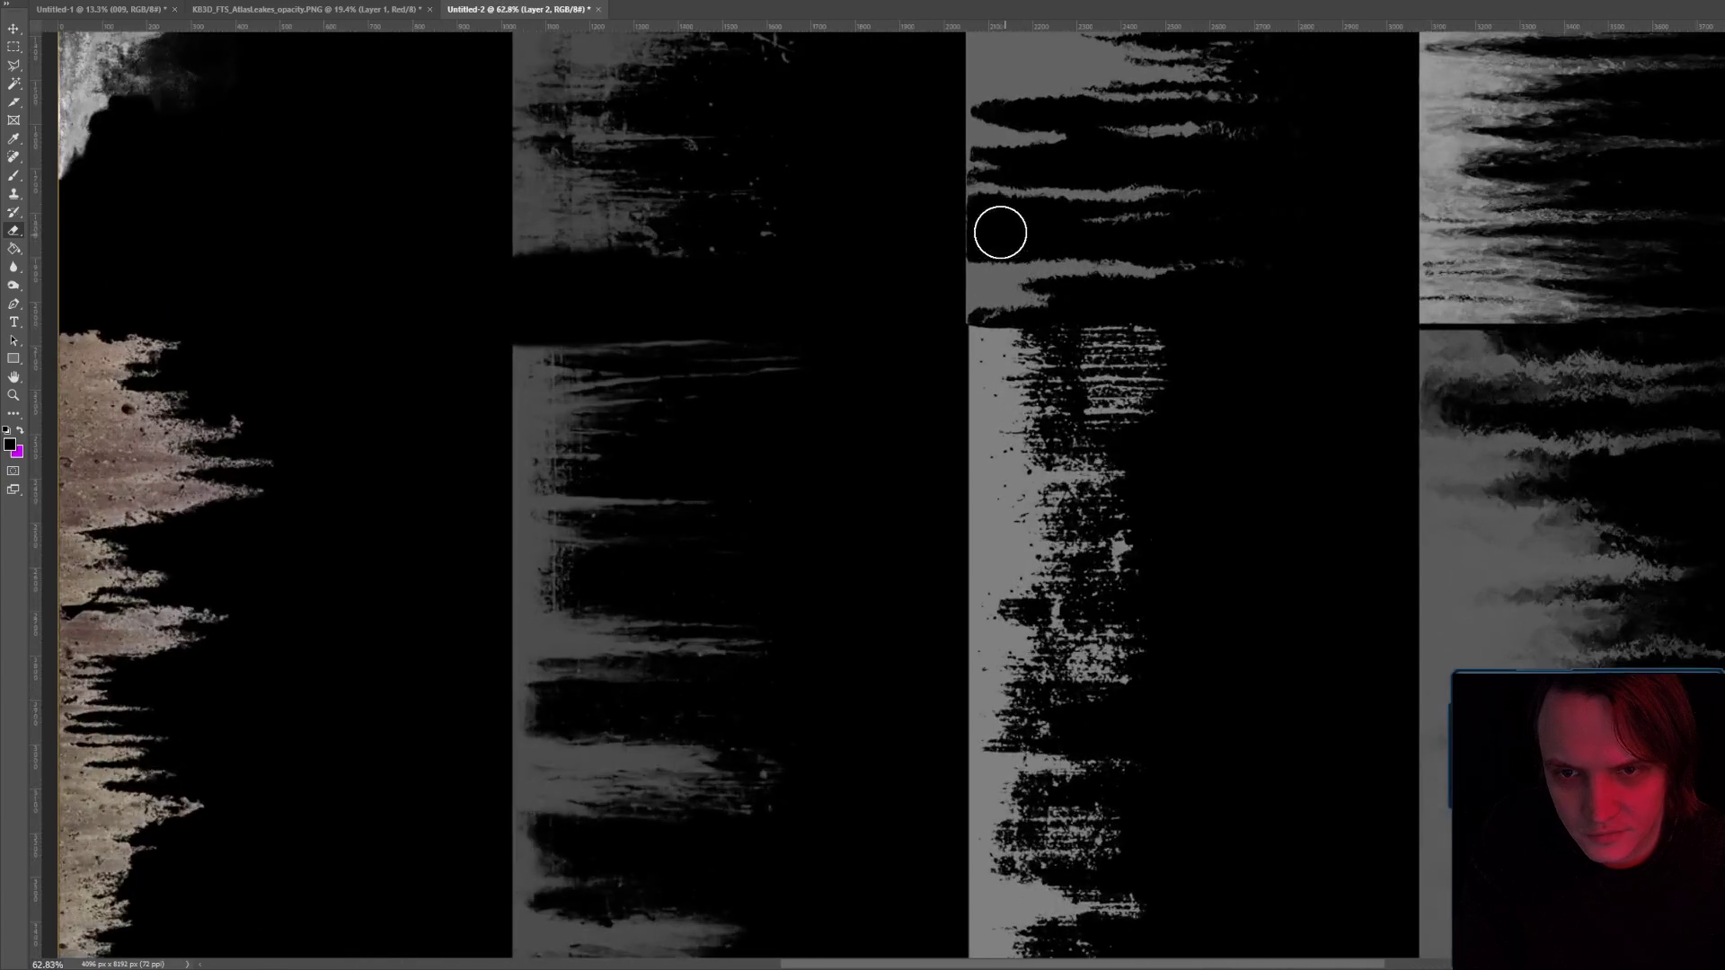
alt+scroll(997, 232, up, 2)
alt+scroll(1036, 254, down, 10)
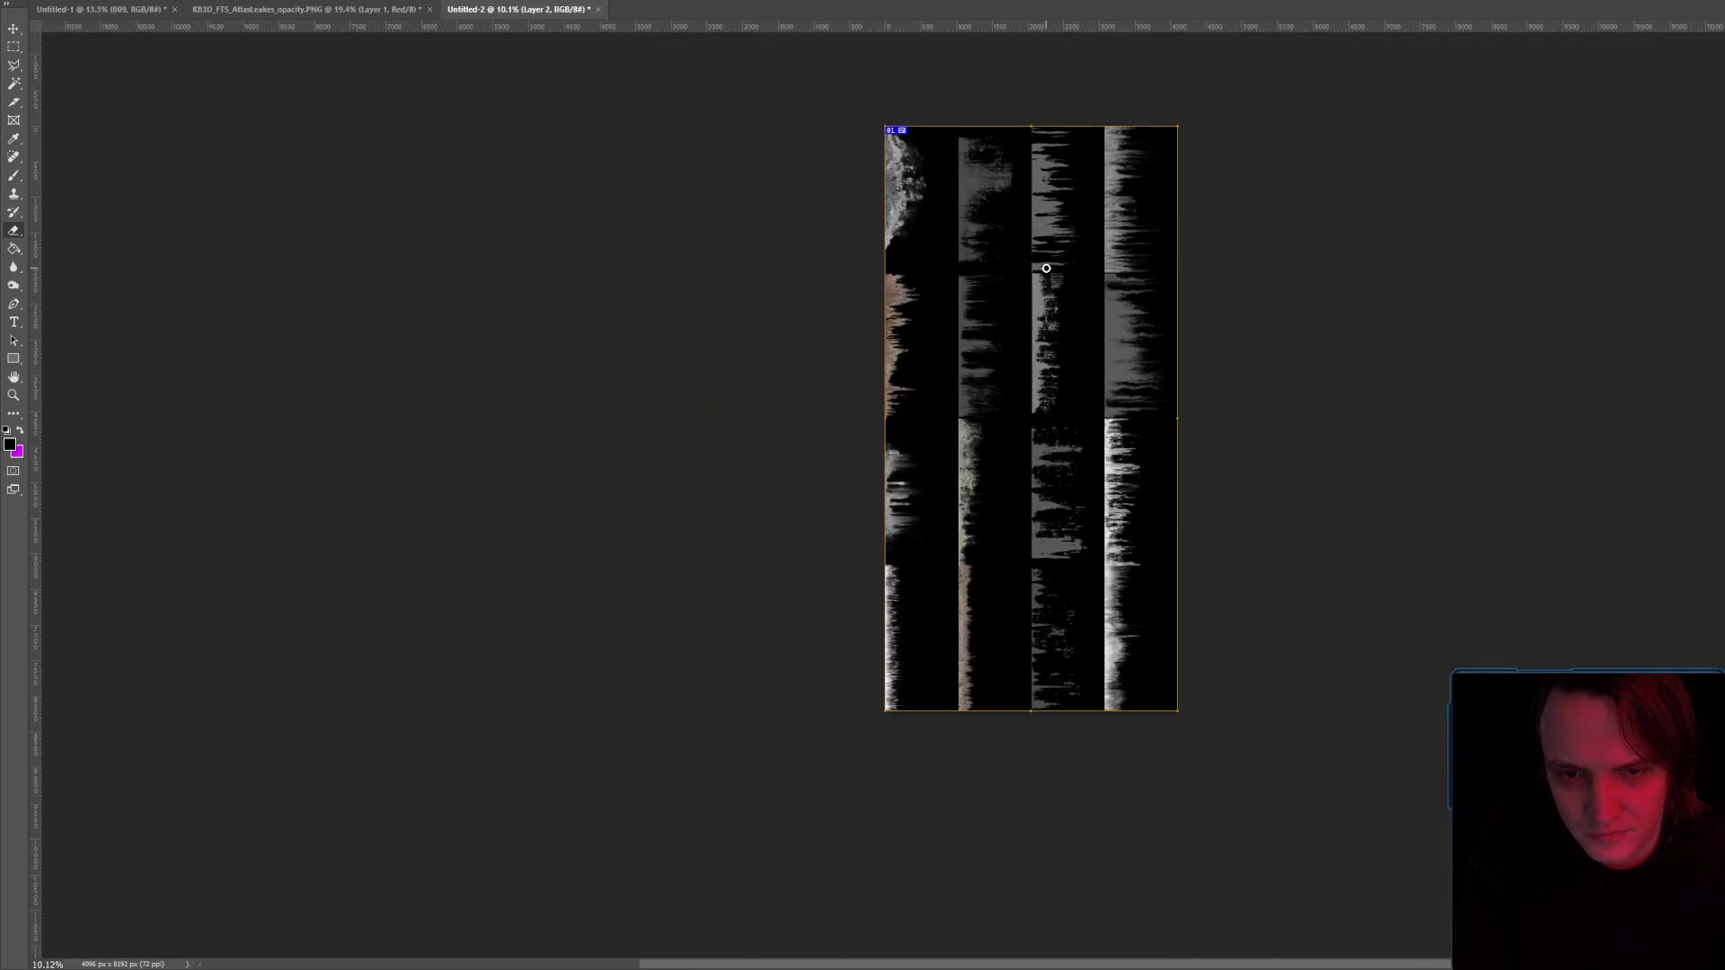
alt+scroll(1048, 271, up, 1)
alt+scroll(1050, 283, up, 1)
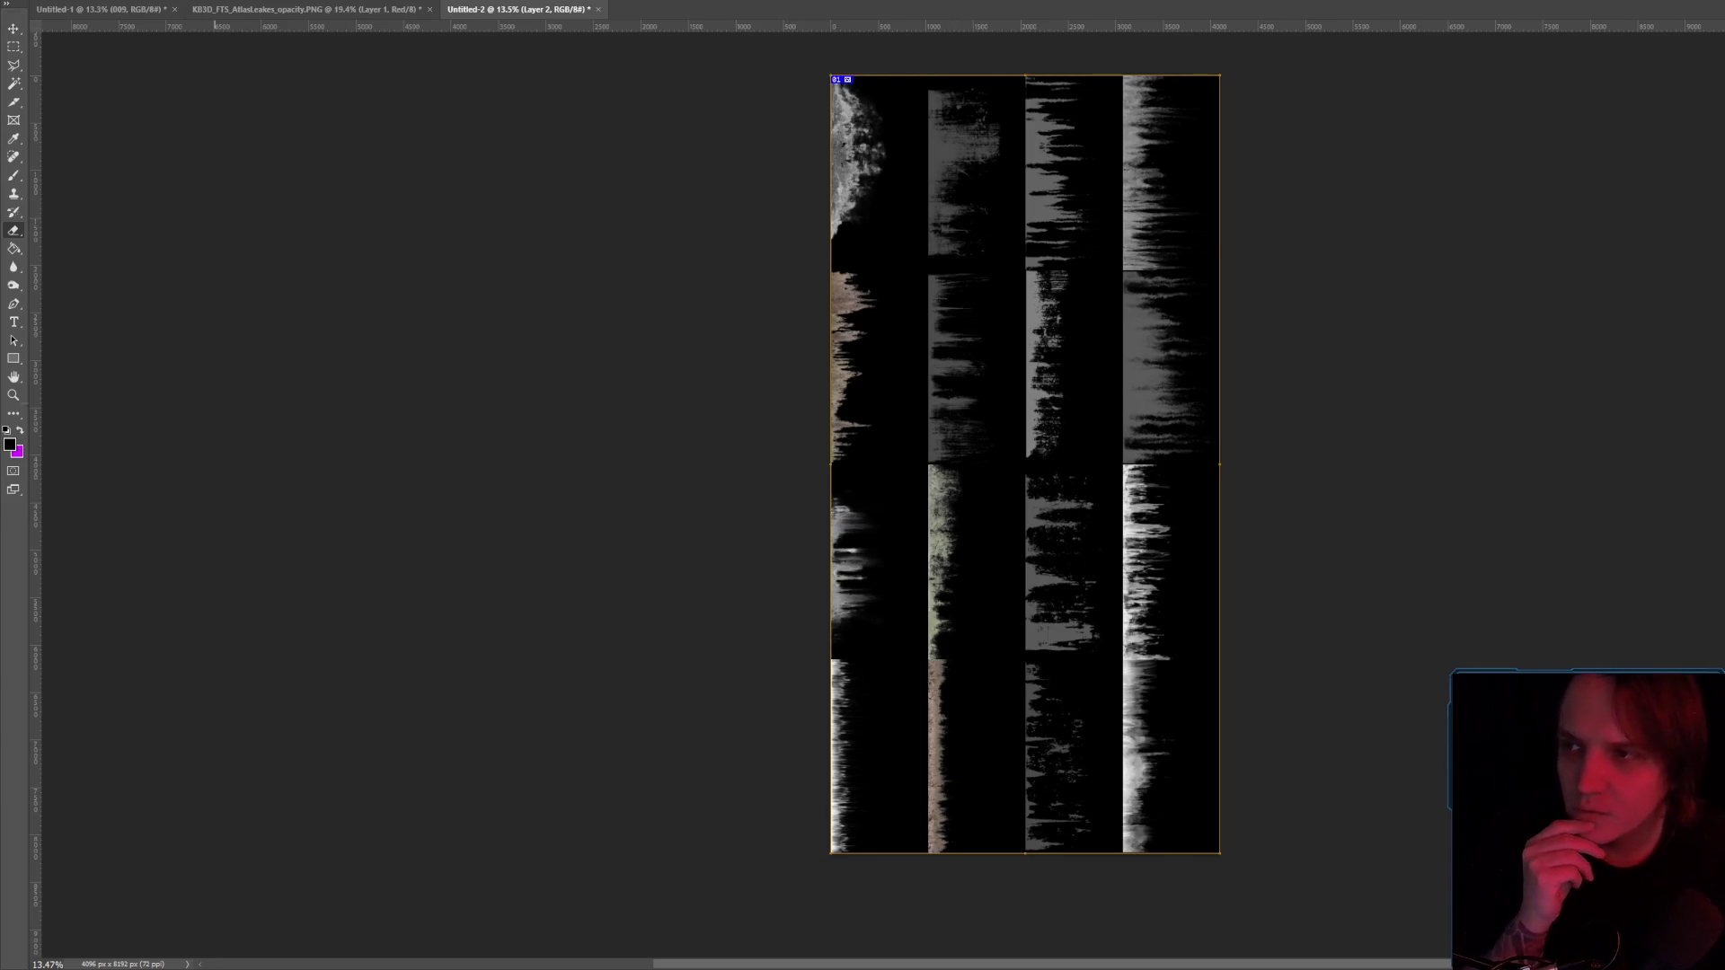
Quick-export the document as PNG, overwriting Untitled-1.png, then show the desktop.
key(alt+f)
mouse_move(54, 184)
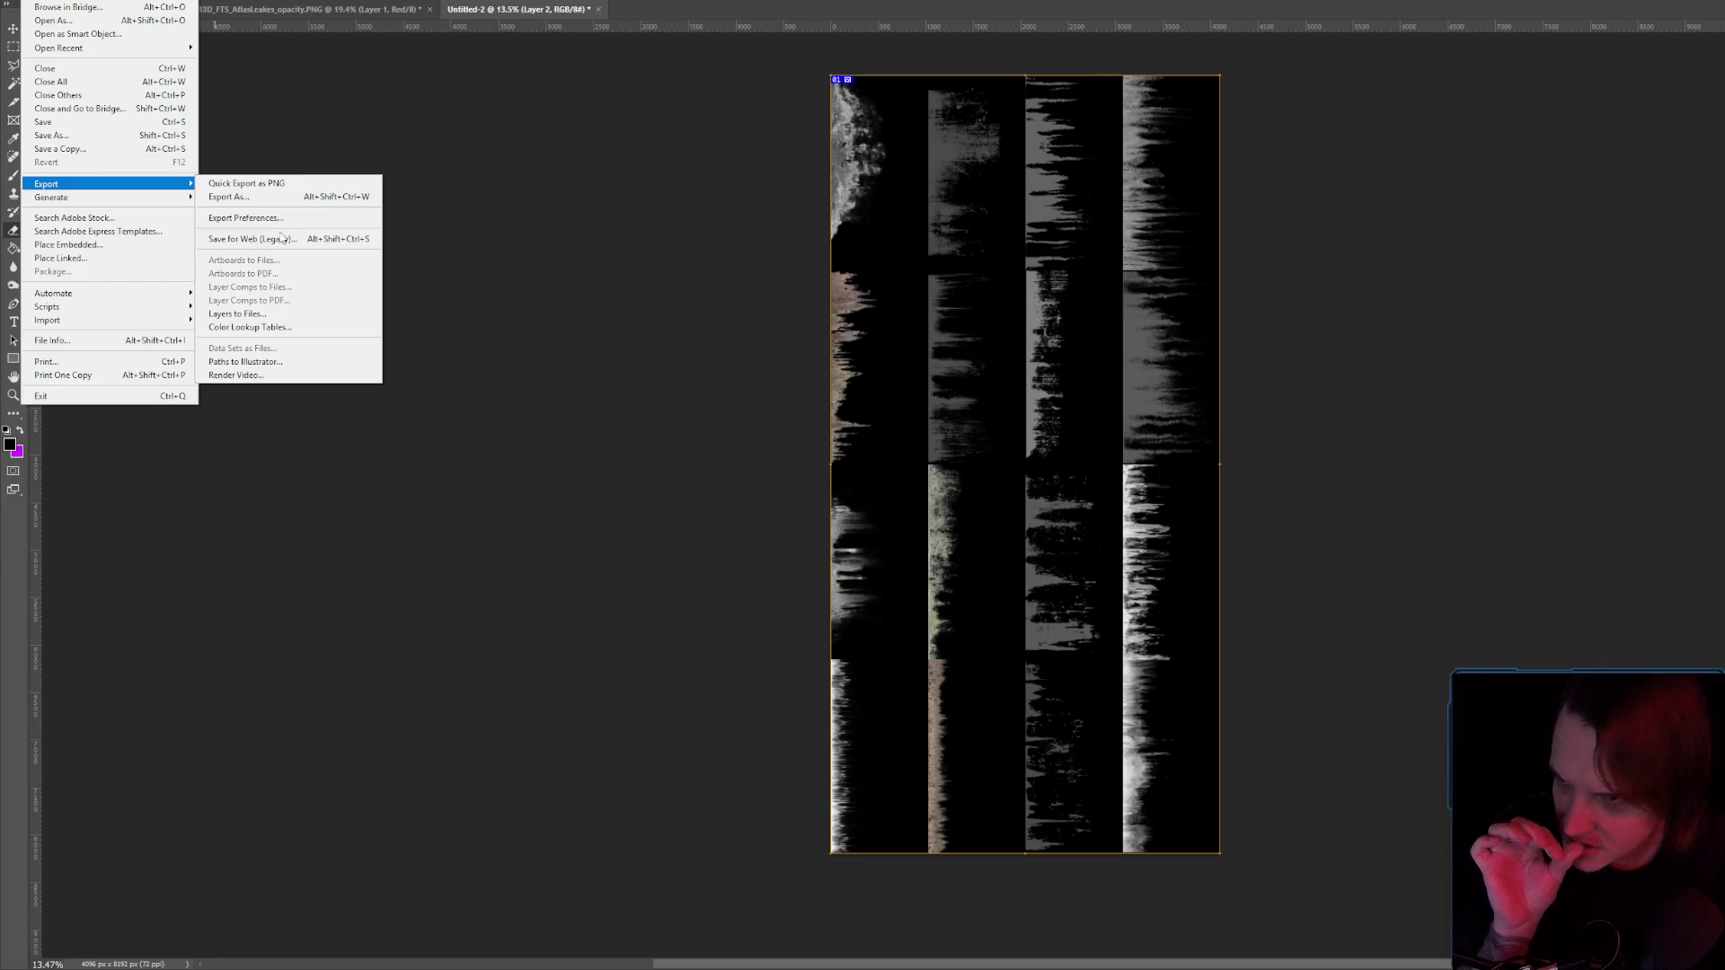
click(268, 186)
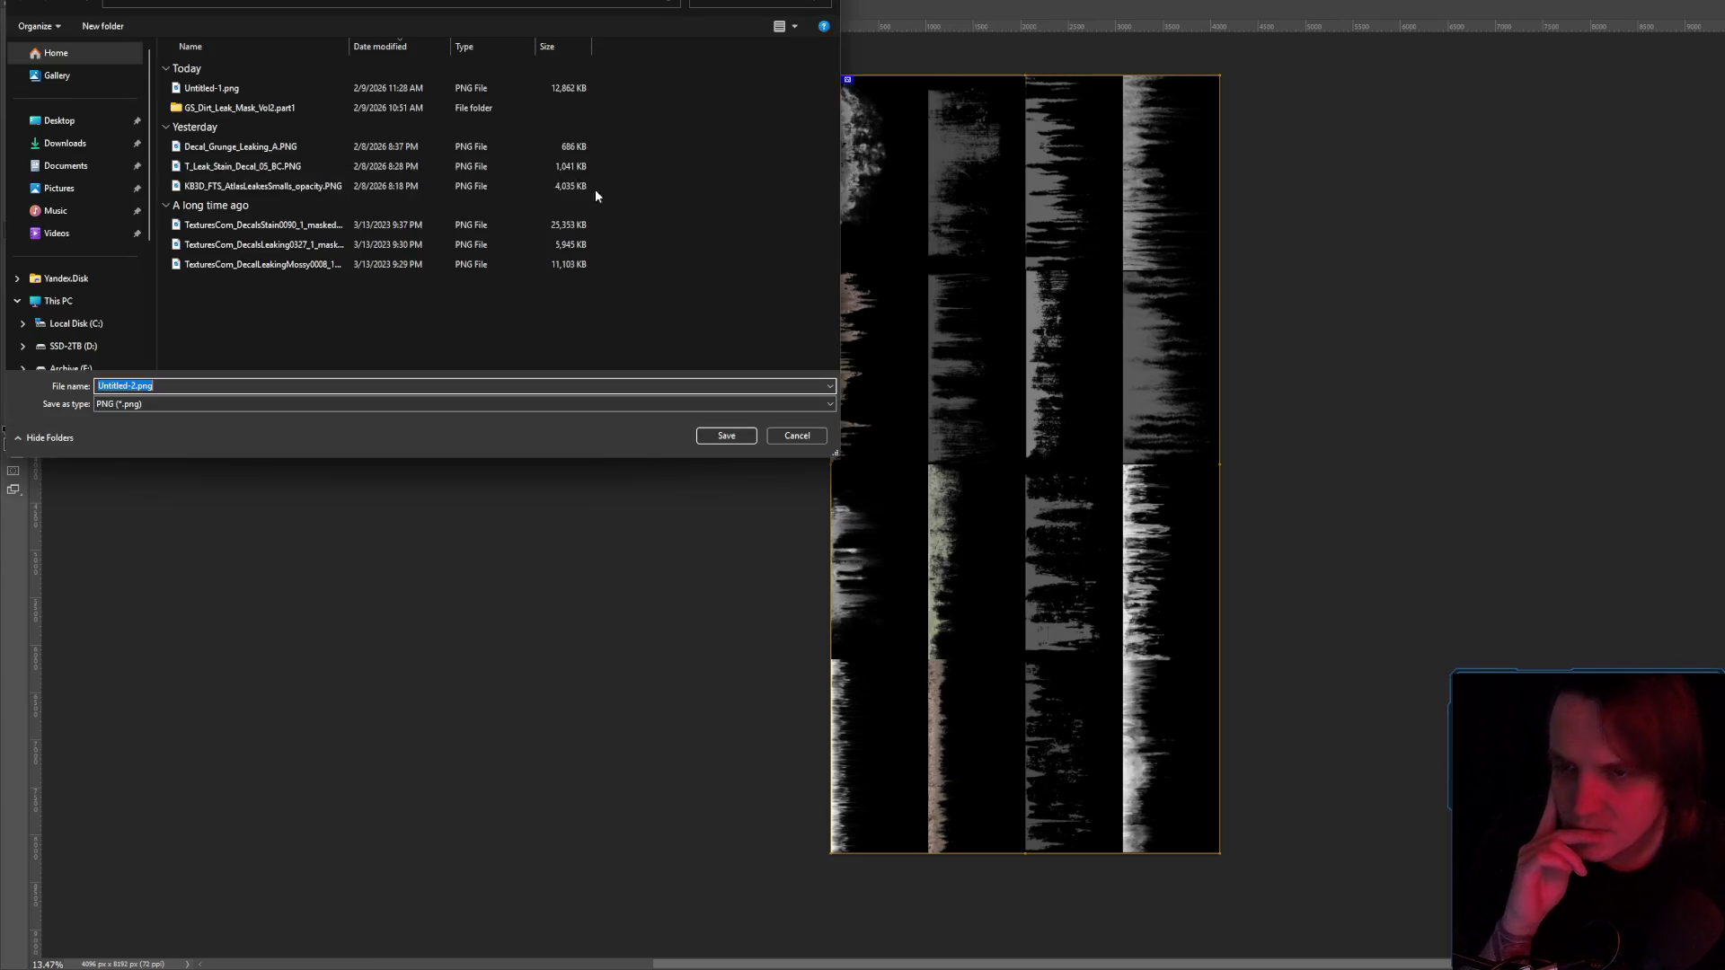
double_click(266, 90)
click(1208, 469)
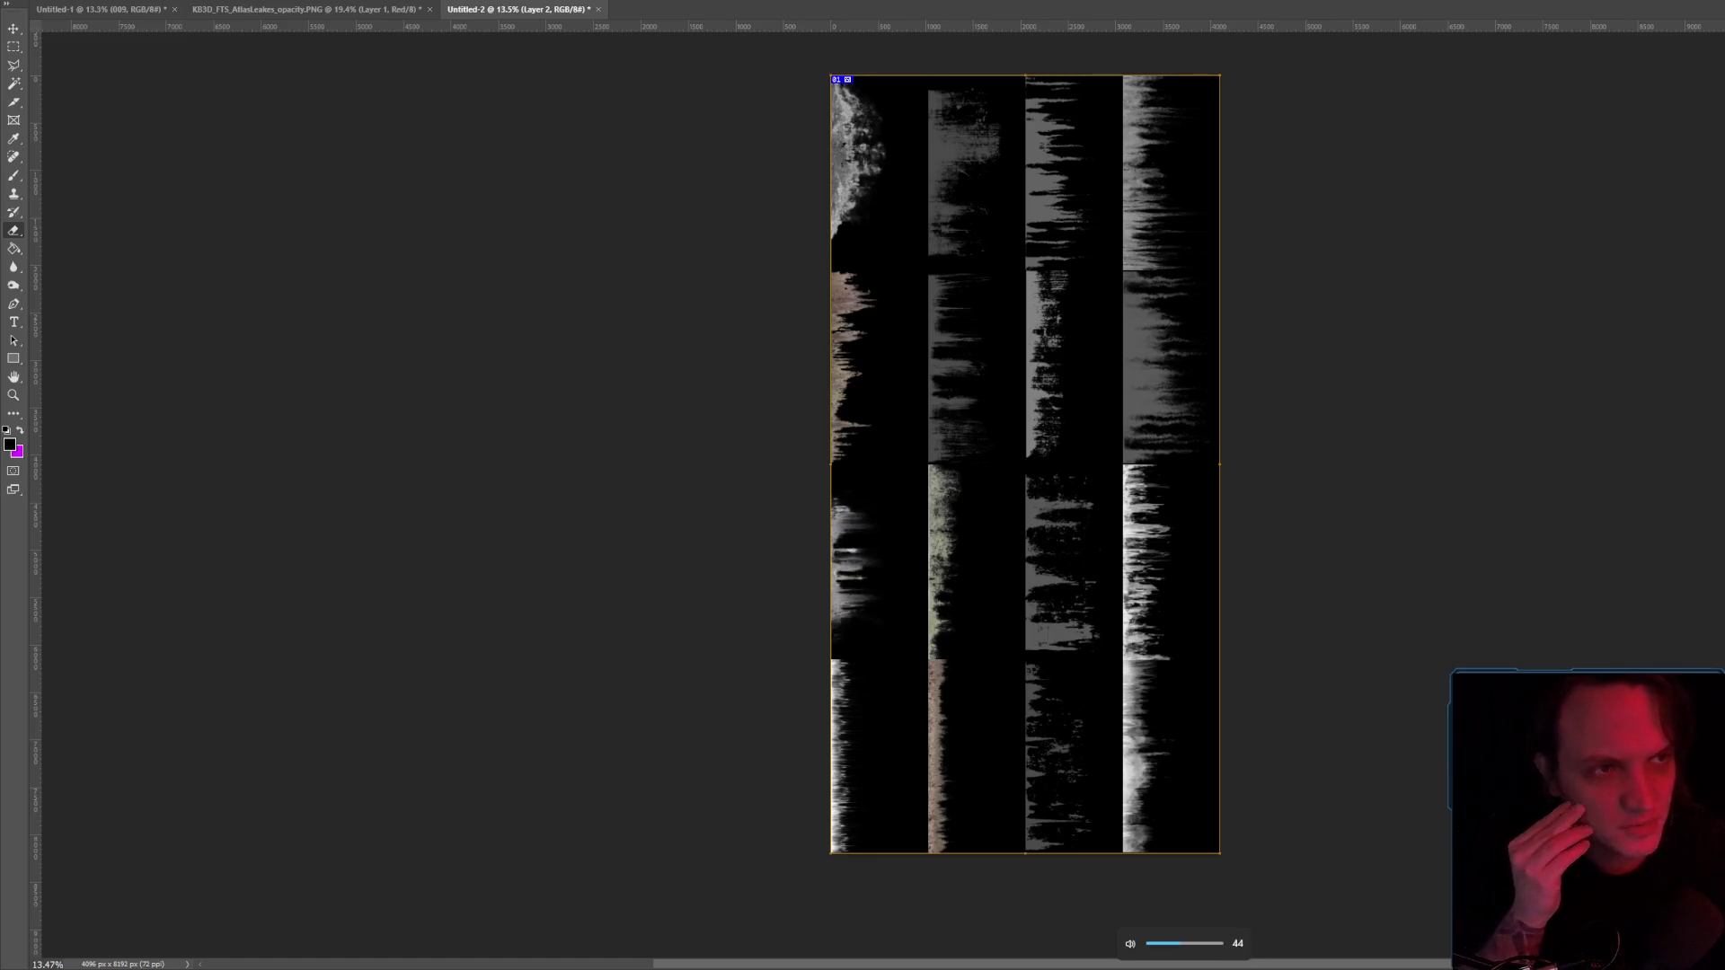
key(super+d)
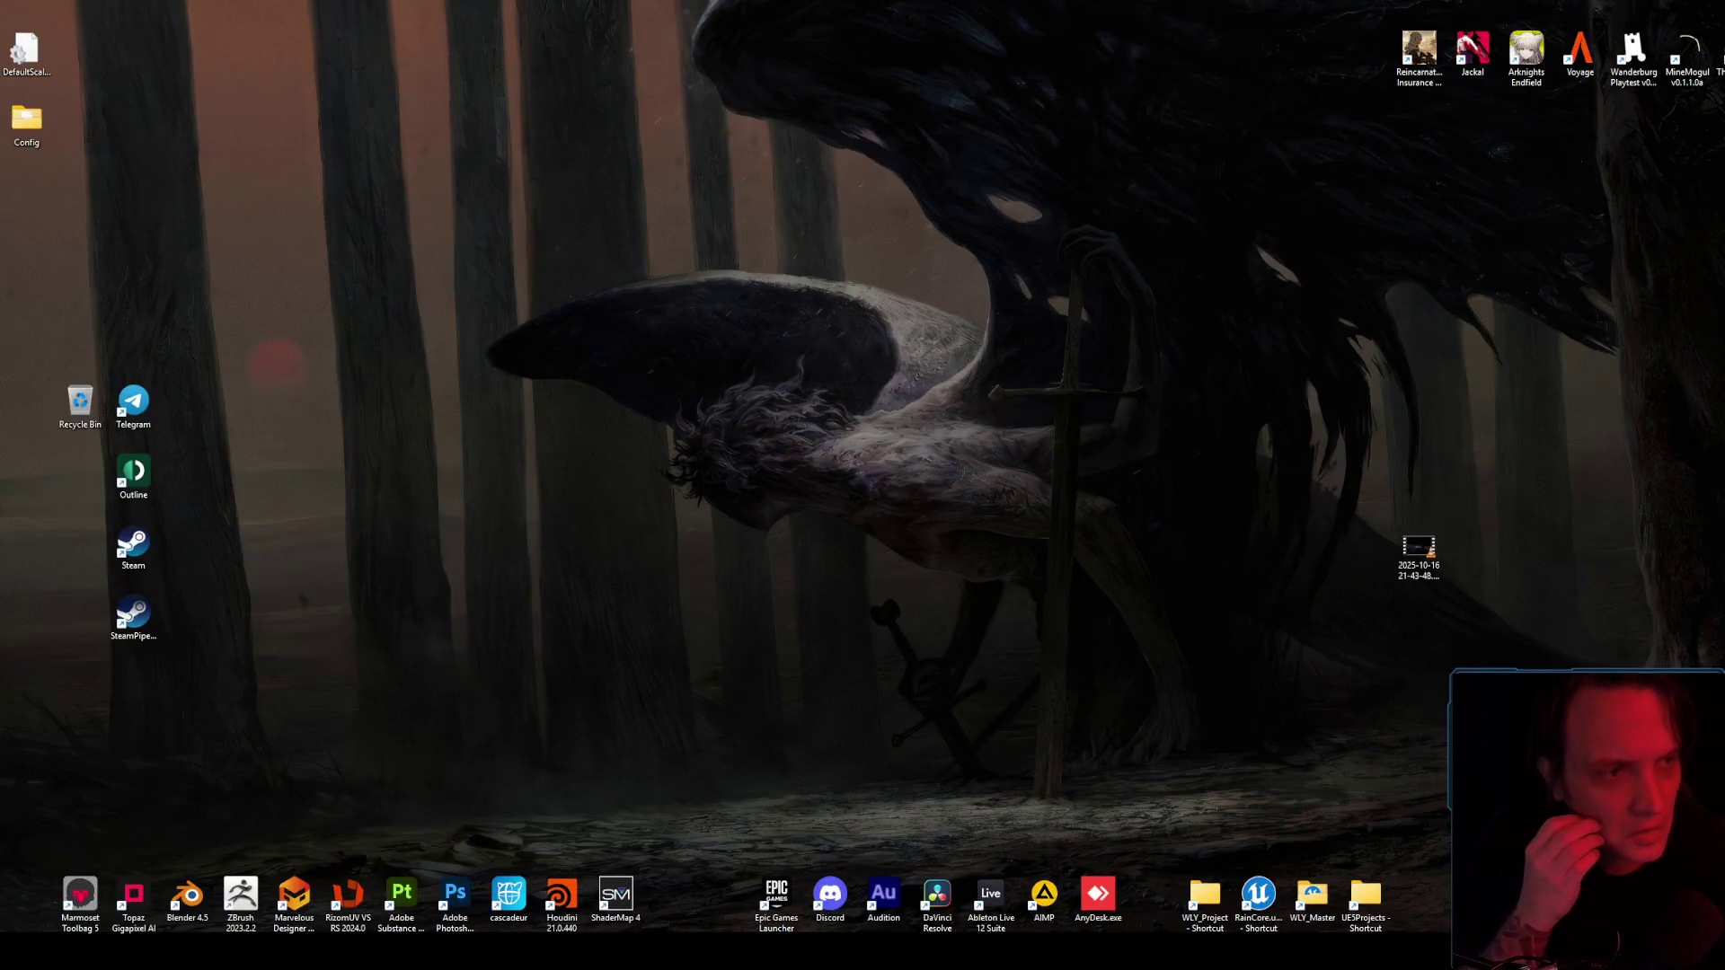
Reimport the updated Untitled-1 atlas texture from the Content Drawer.
key(alt+Tab)
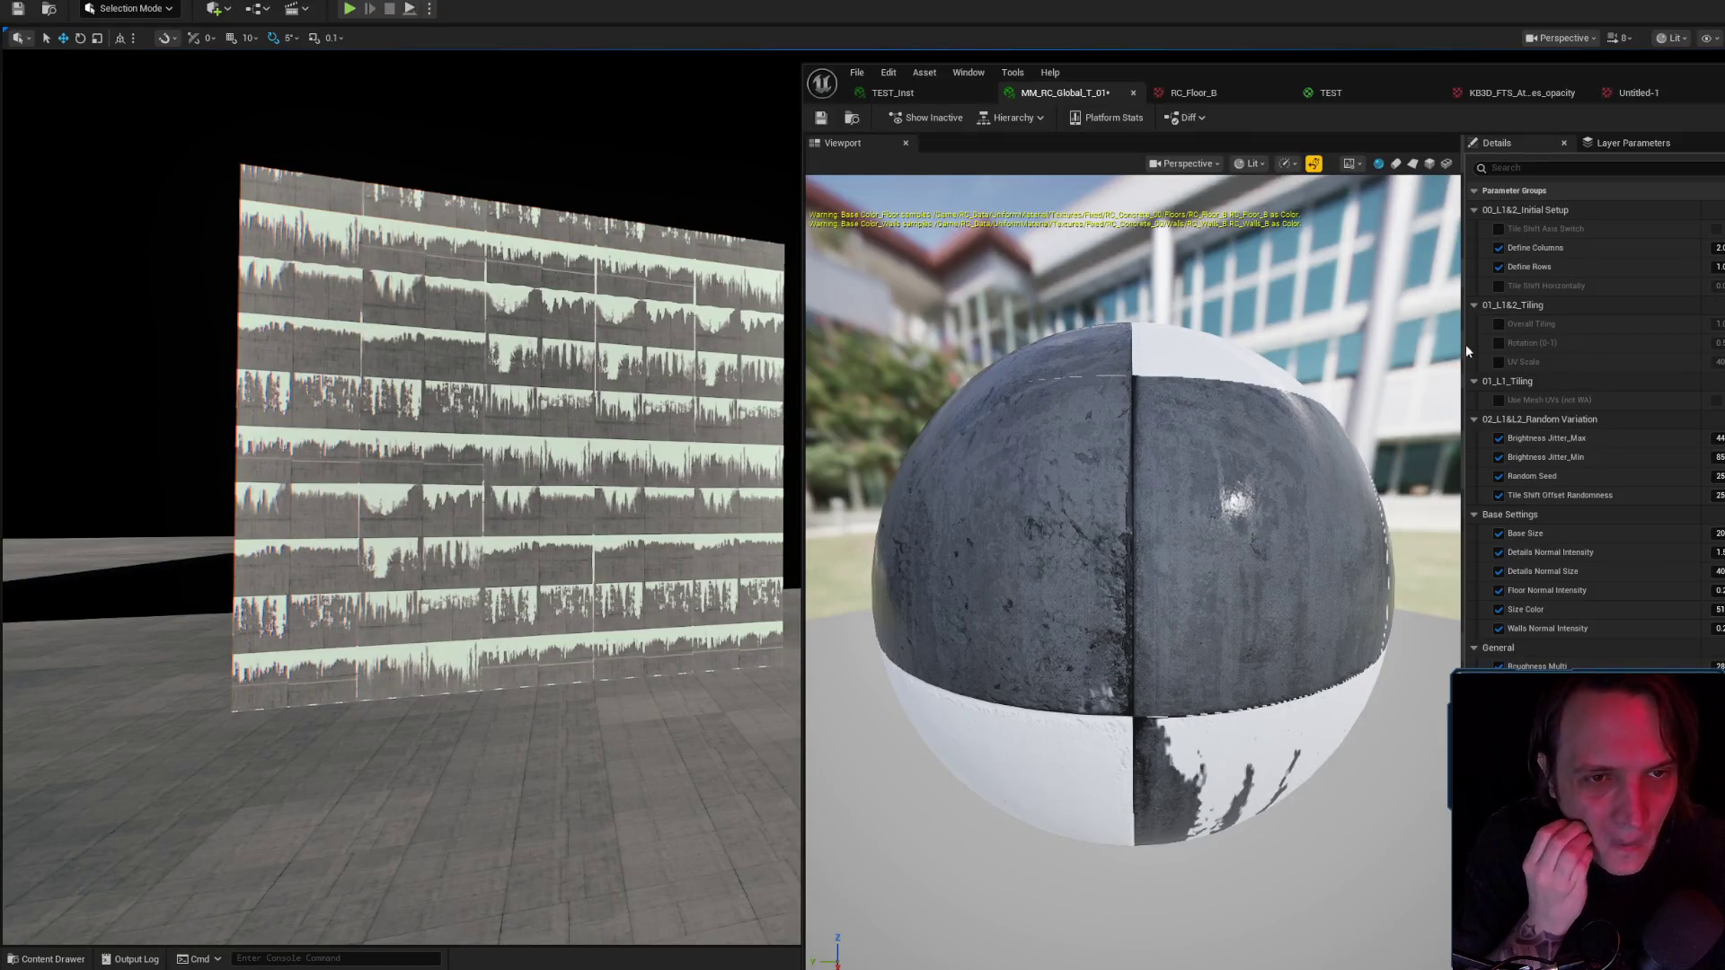
scroll(1590, 423, down, 5)
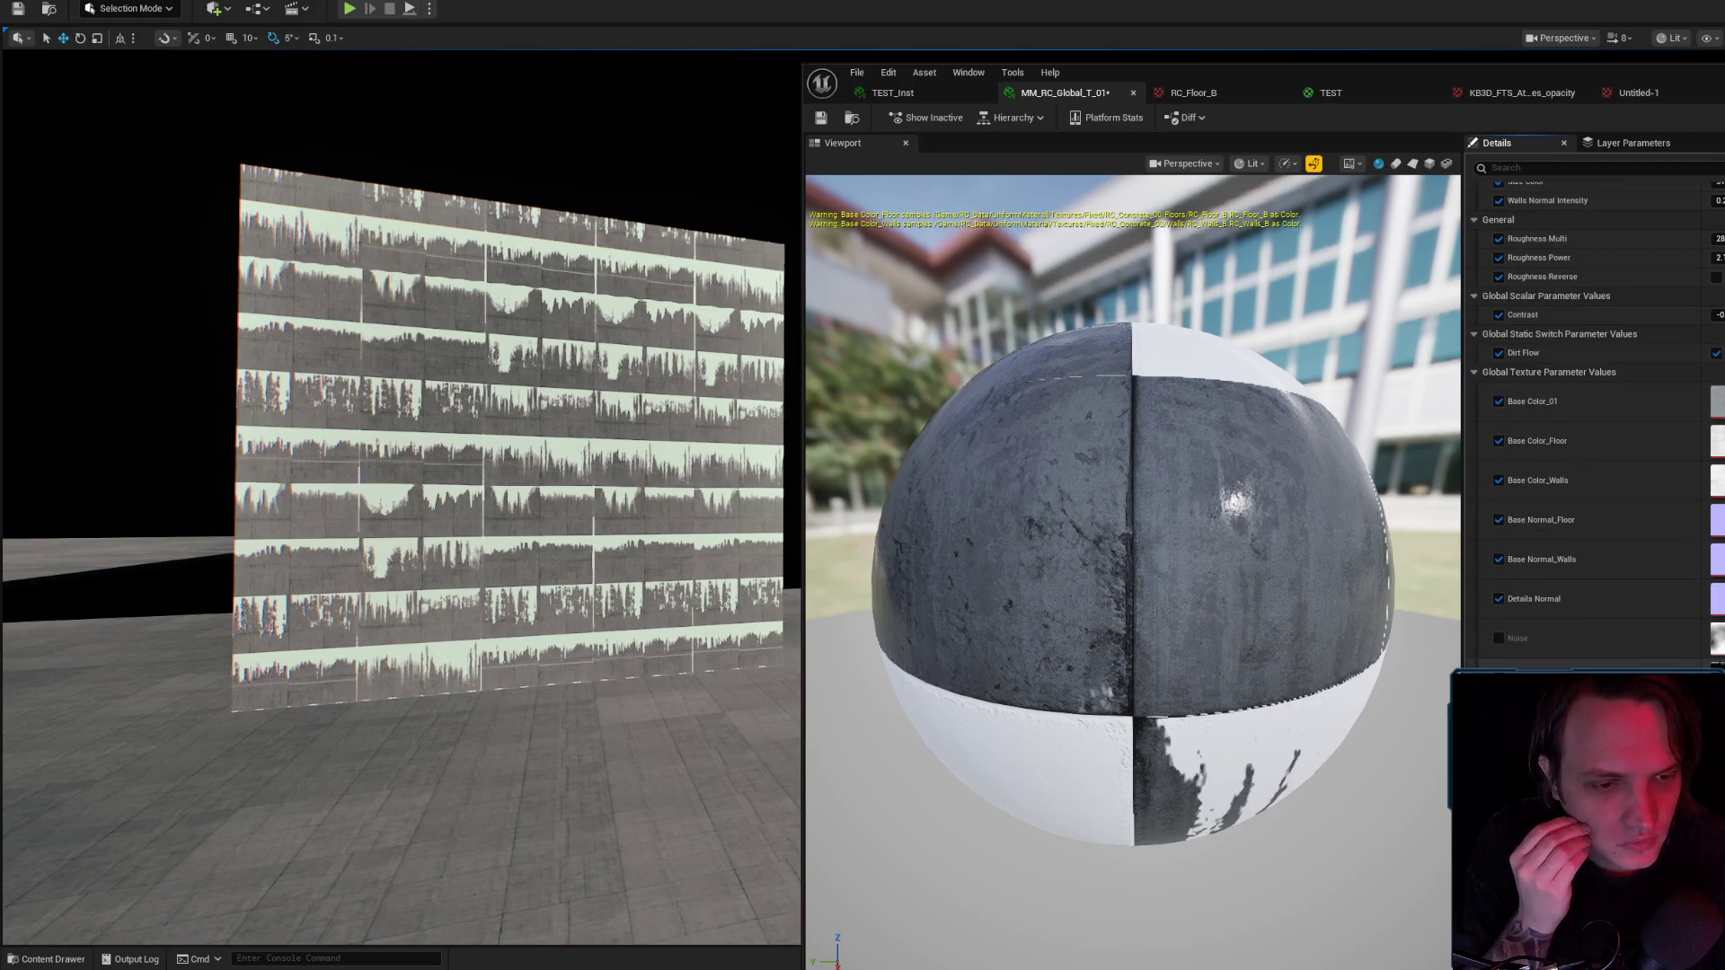
key(ctrl+space)
right_click(1641, 566)
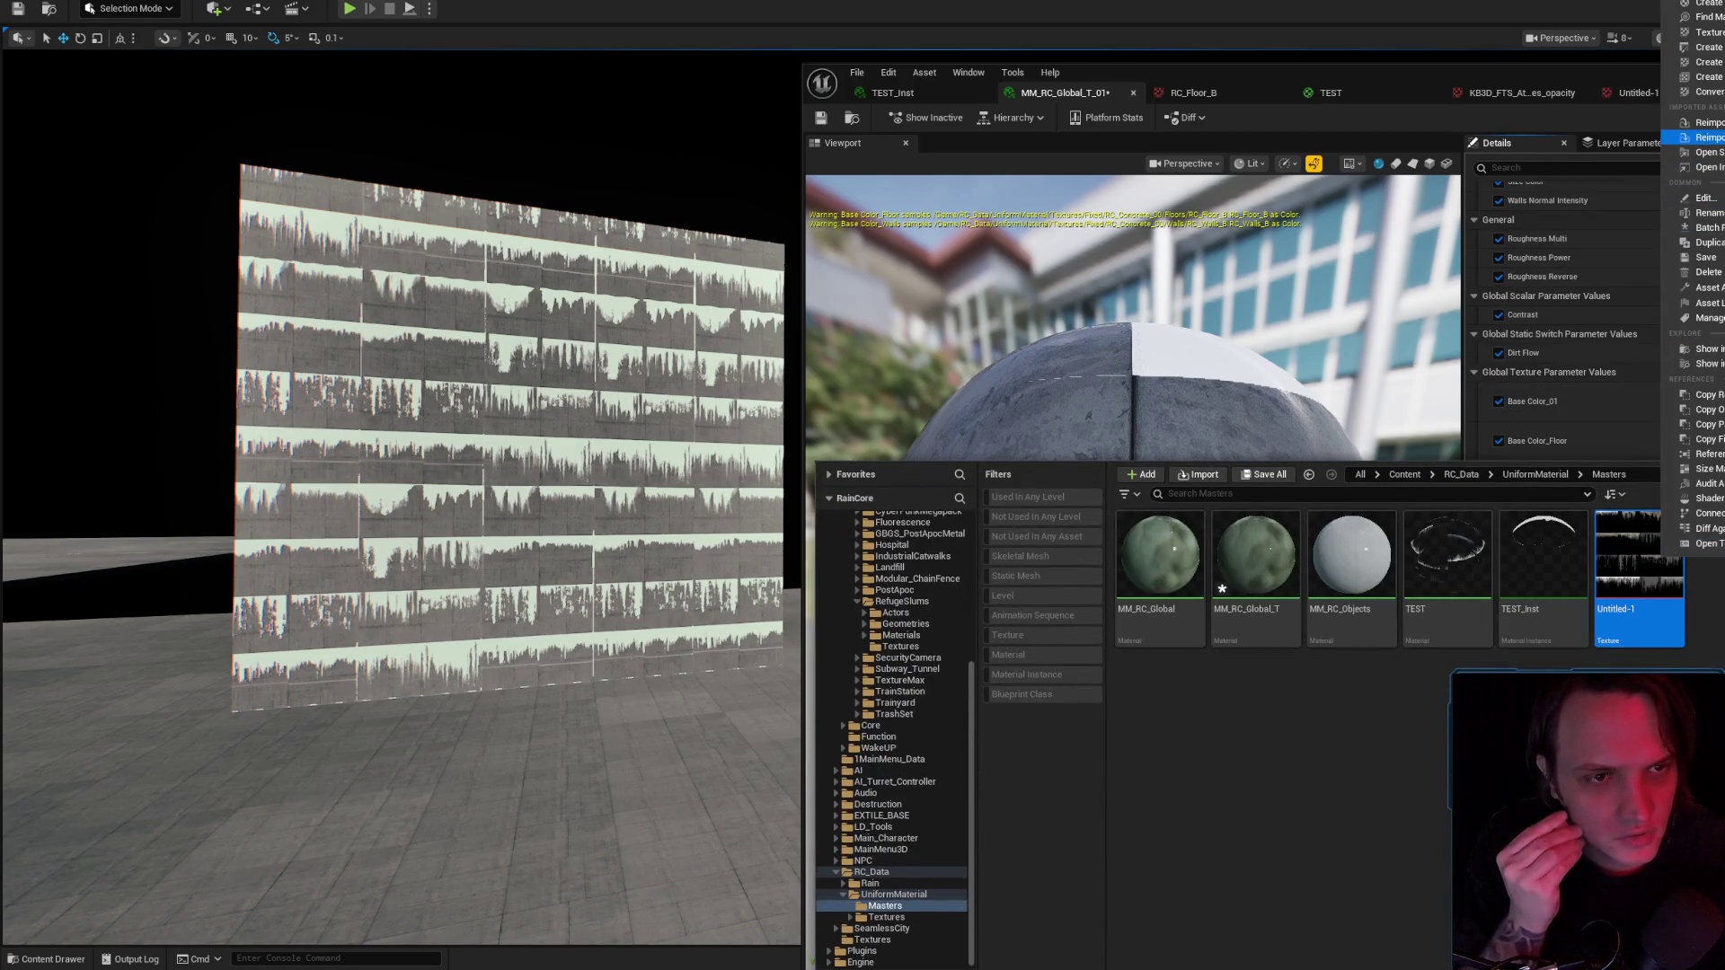
click(1707, 138)
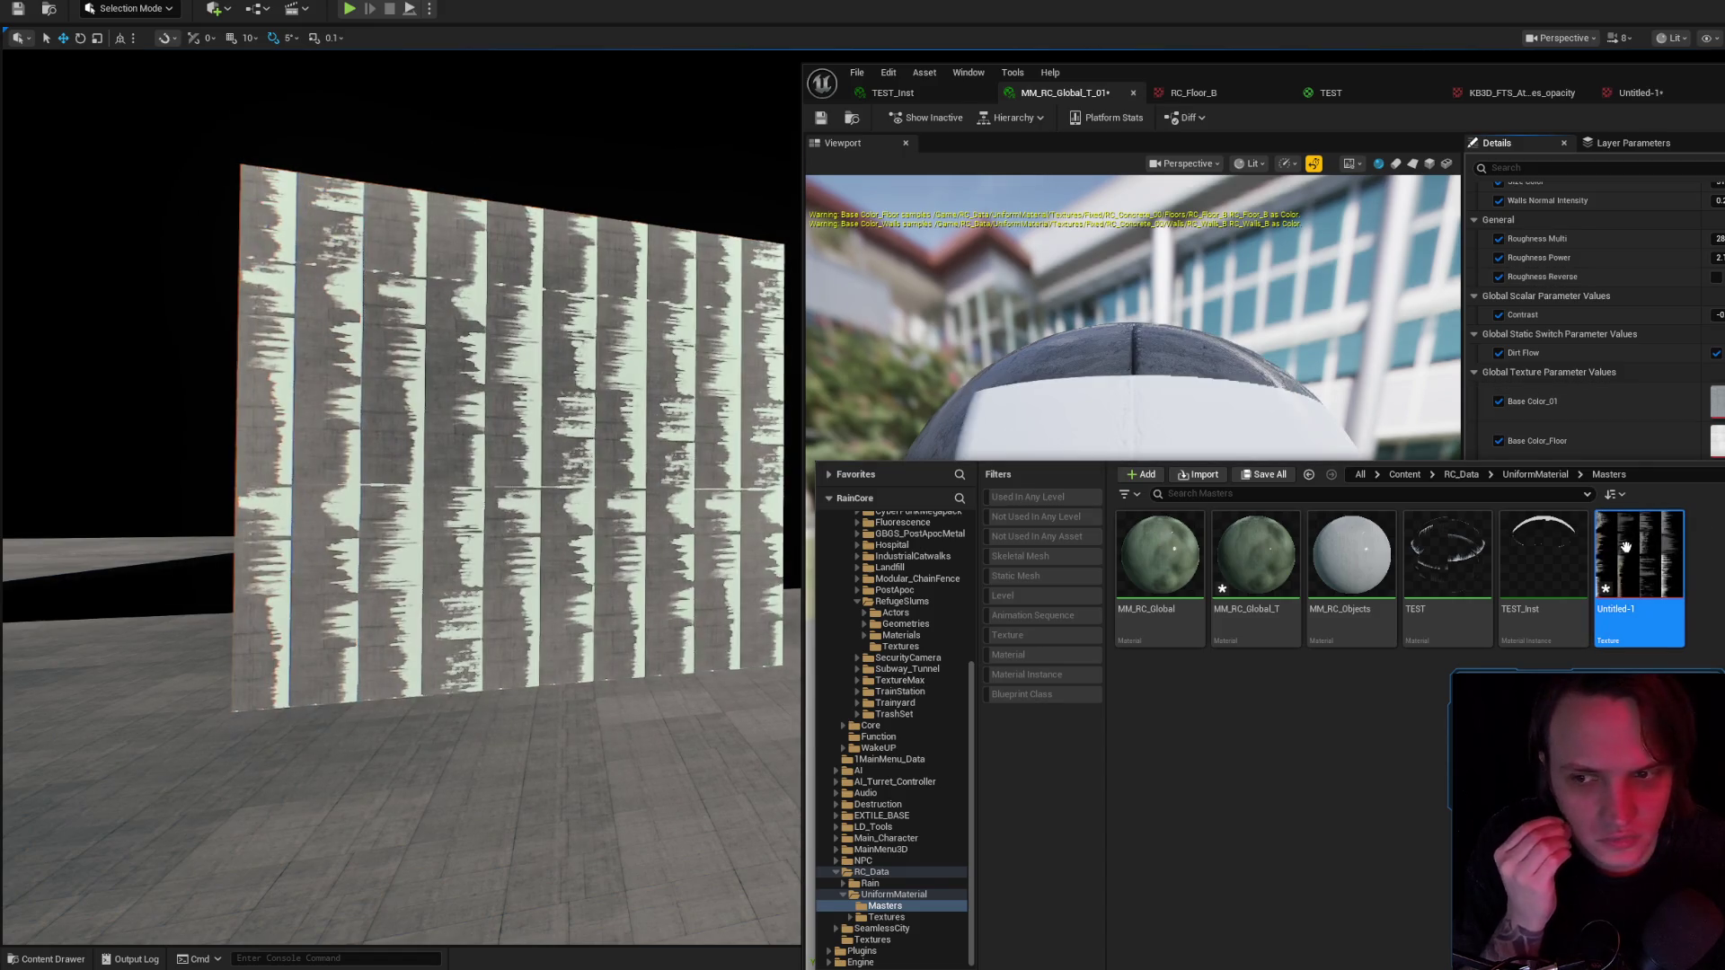
Enable the Rotation (0-1) override and lower it to about 0.2 so streaks run horizontally.
scroll(1658, 298, up, 6)
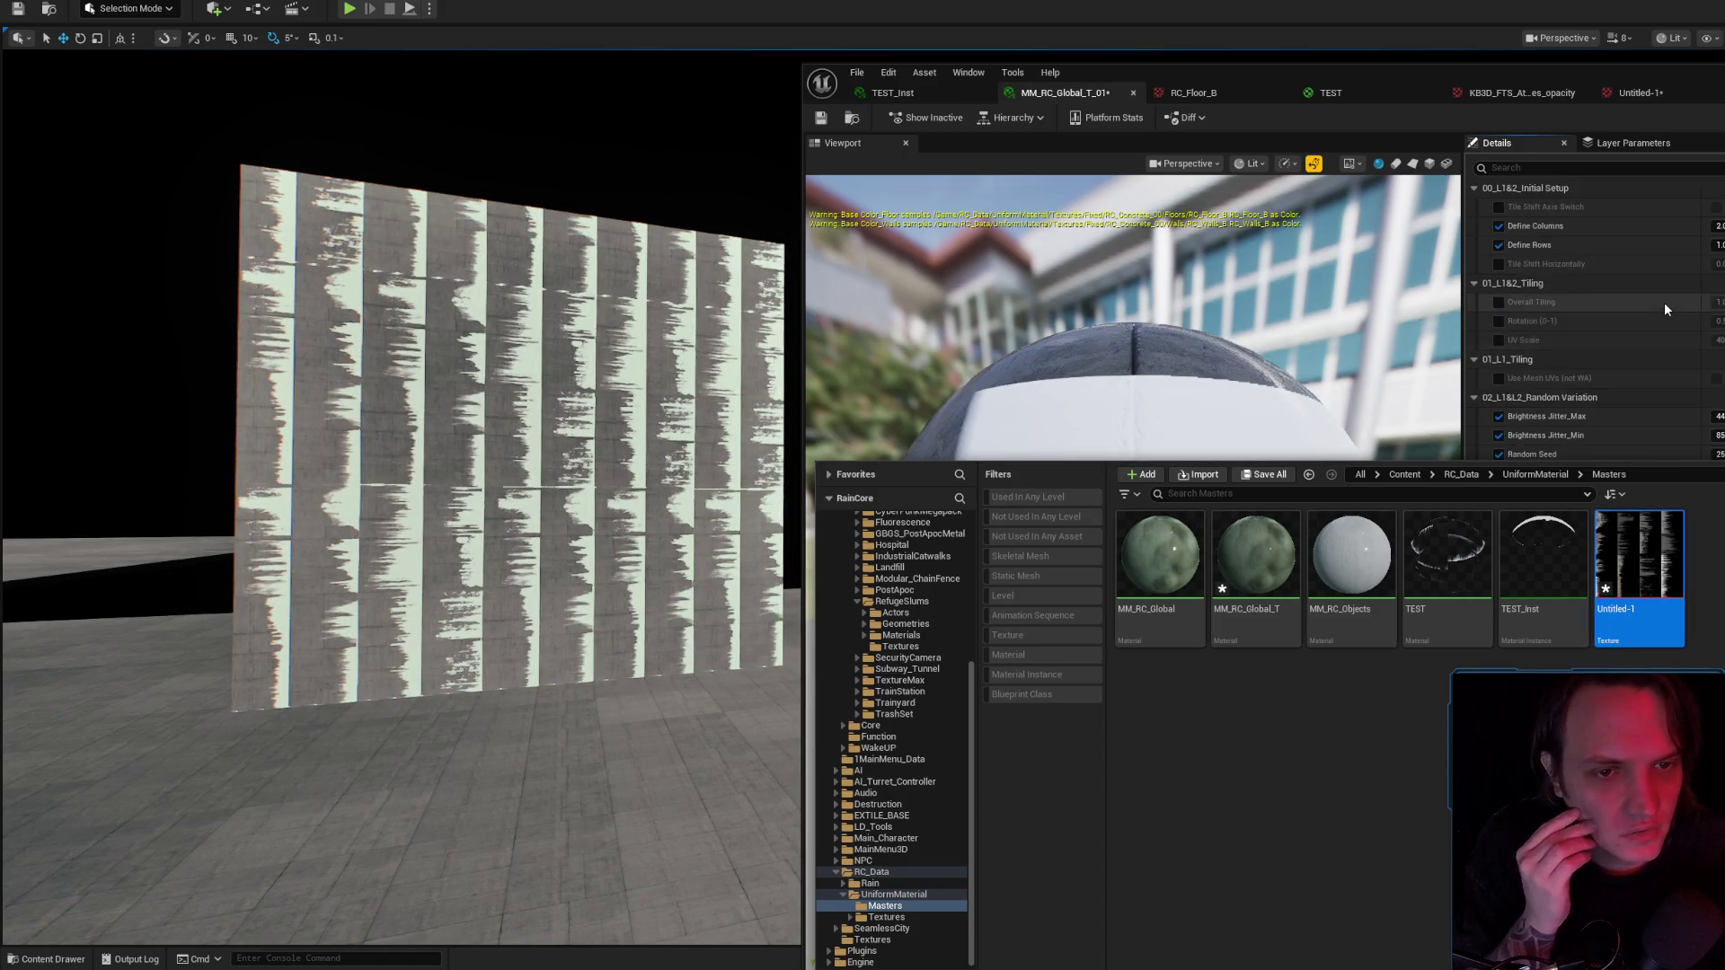
click(1498, 343)
drag(1716, 343, 1673, 343)
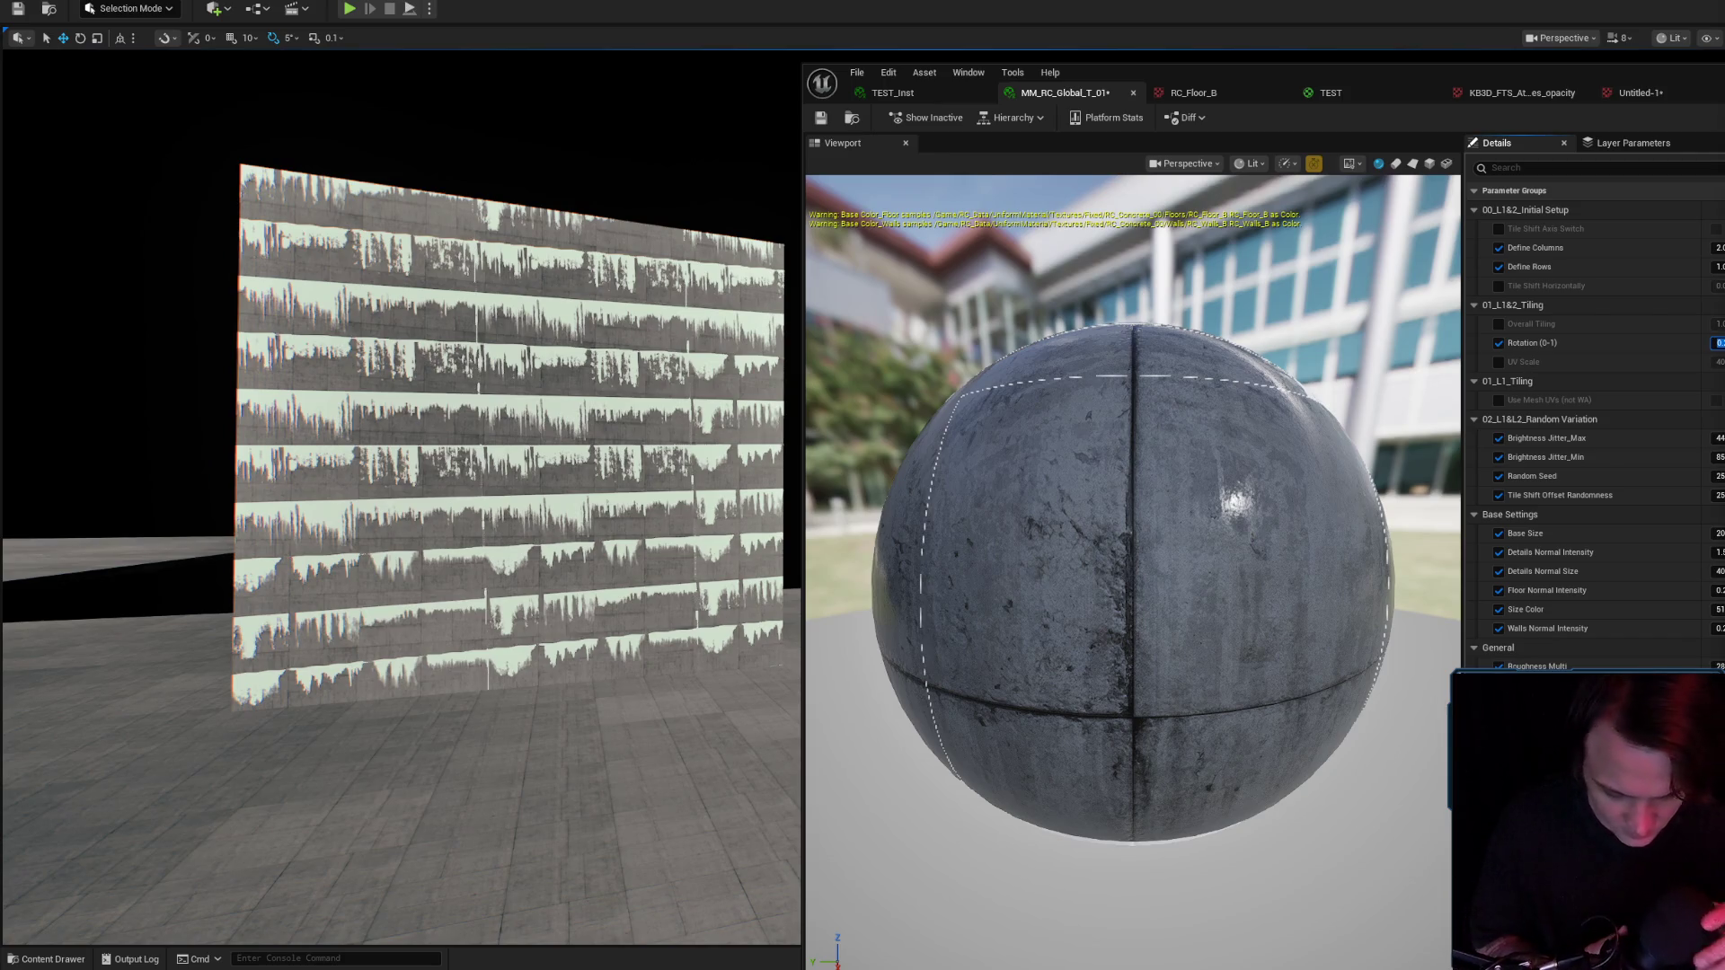
key(XF86AudioLowerVolume)
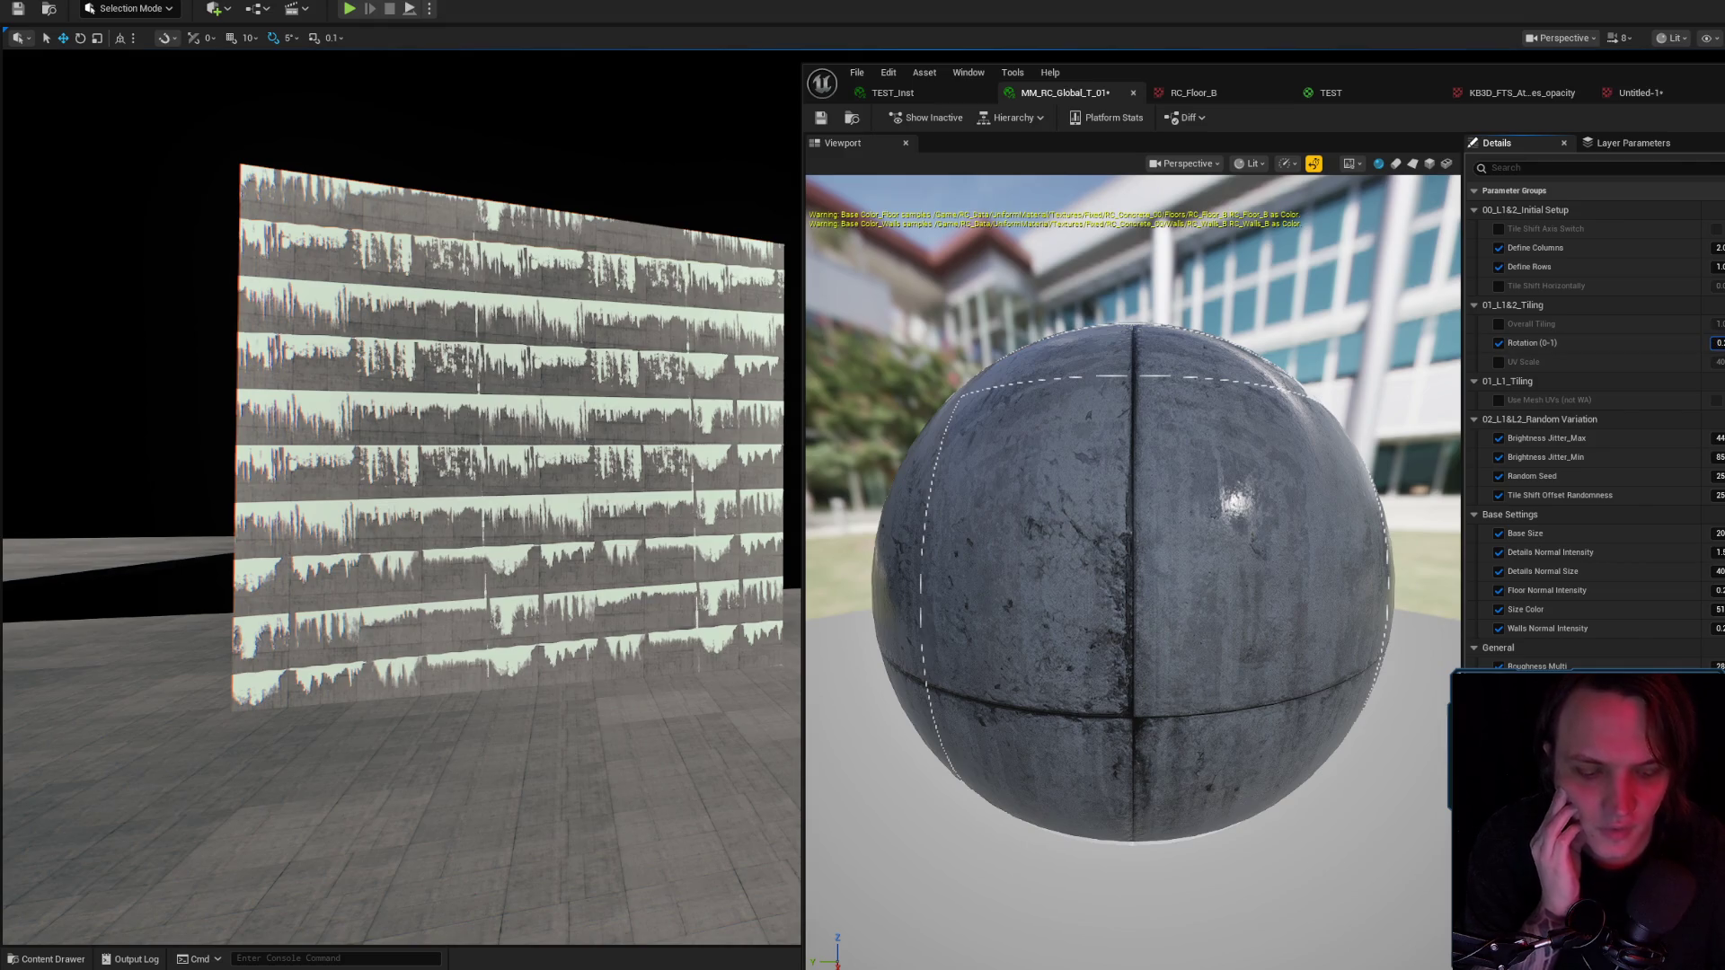
Commit the rotation, set Define Columns to 4, and bring the Photoshop atlas up.
key(Return)
click(1716, 267)
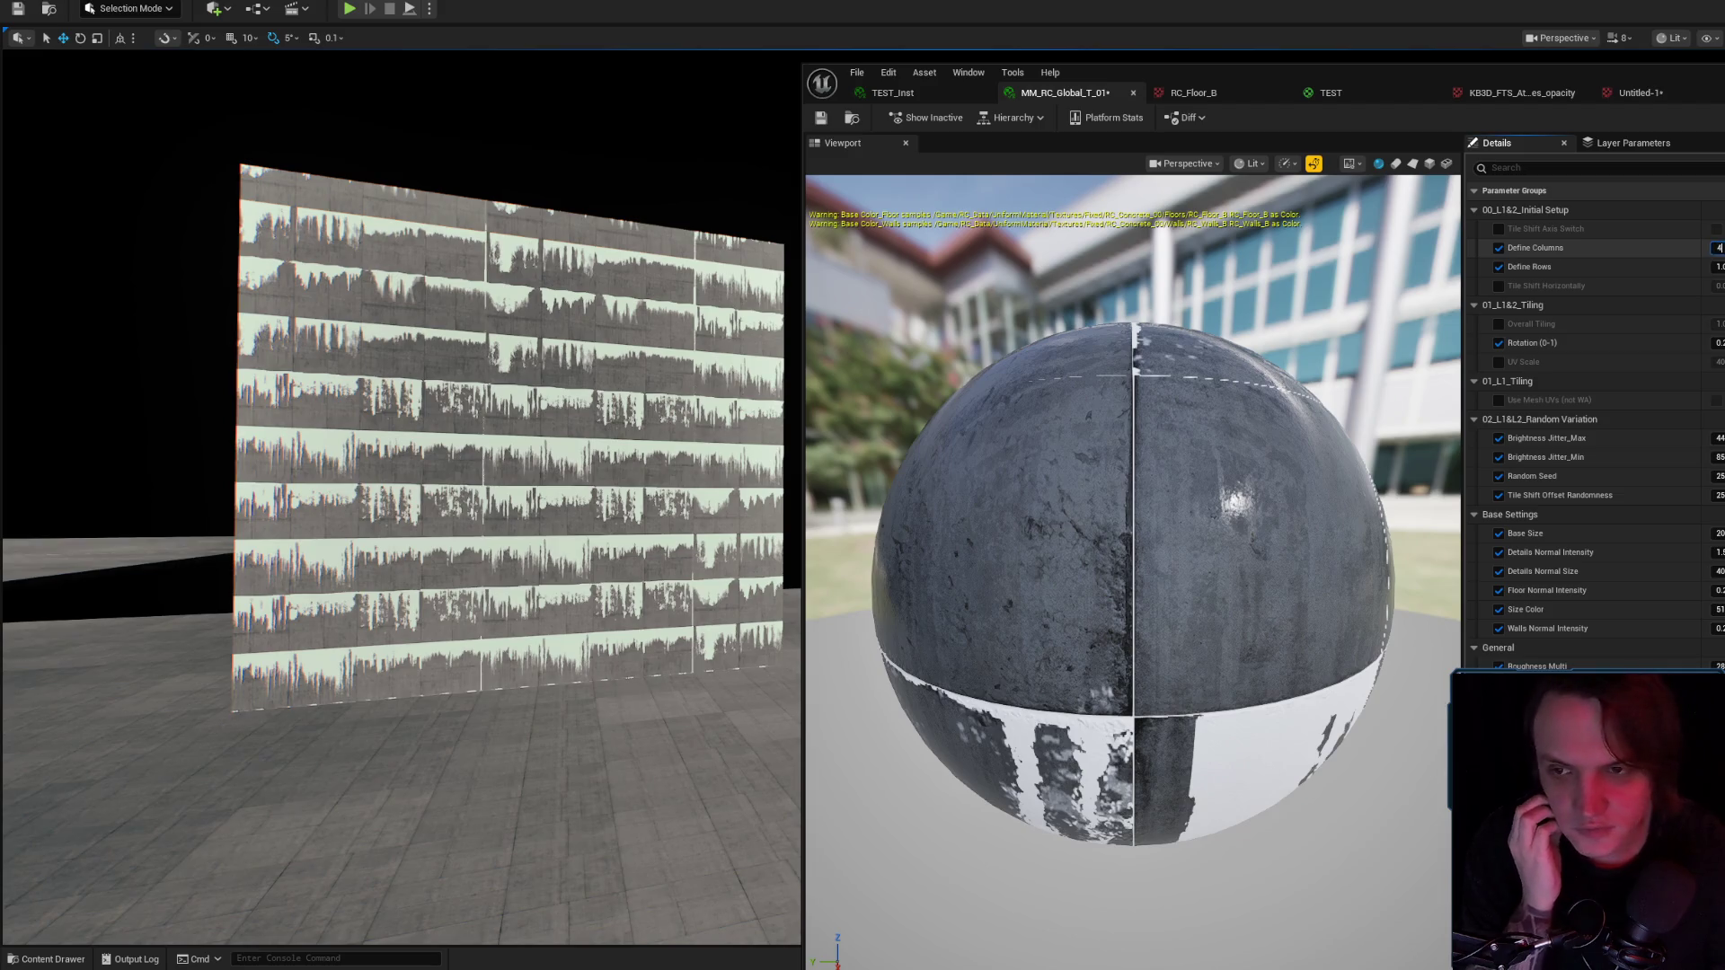
key(Return)
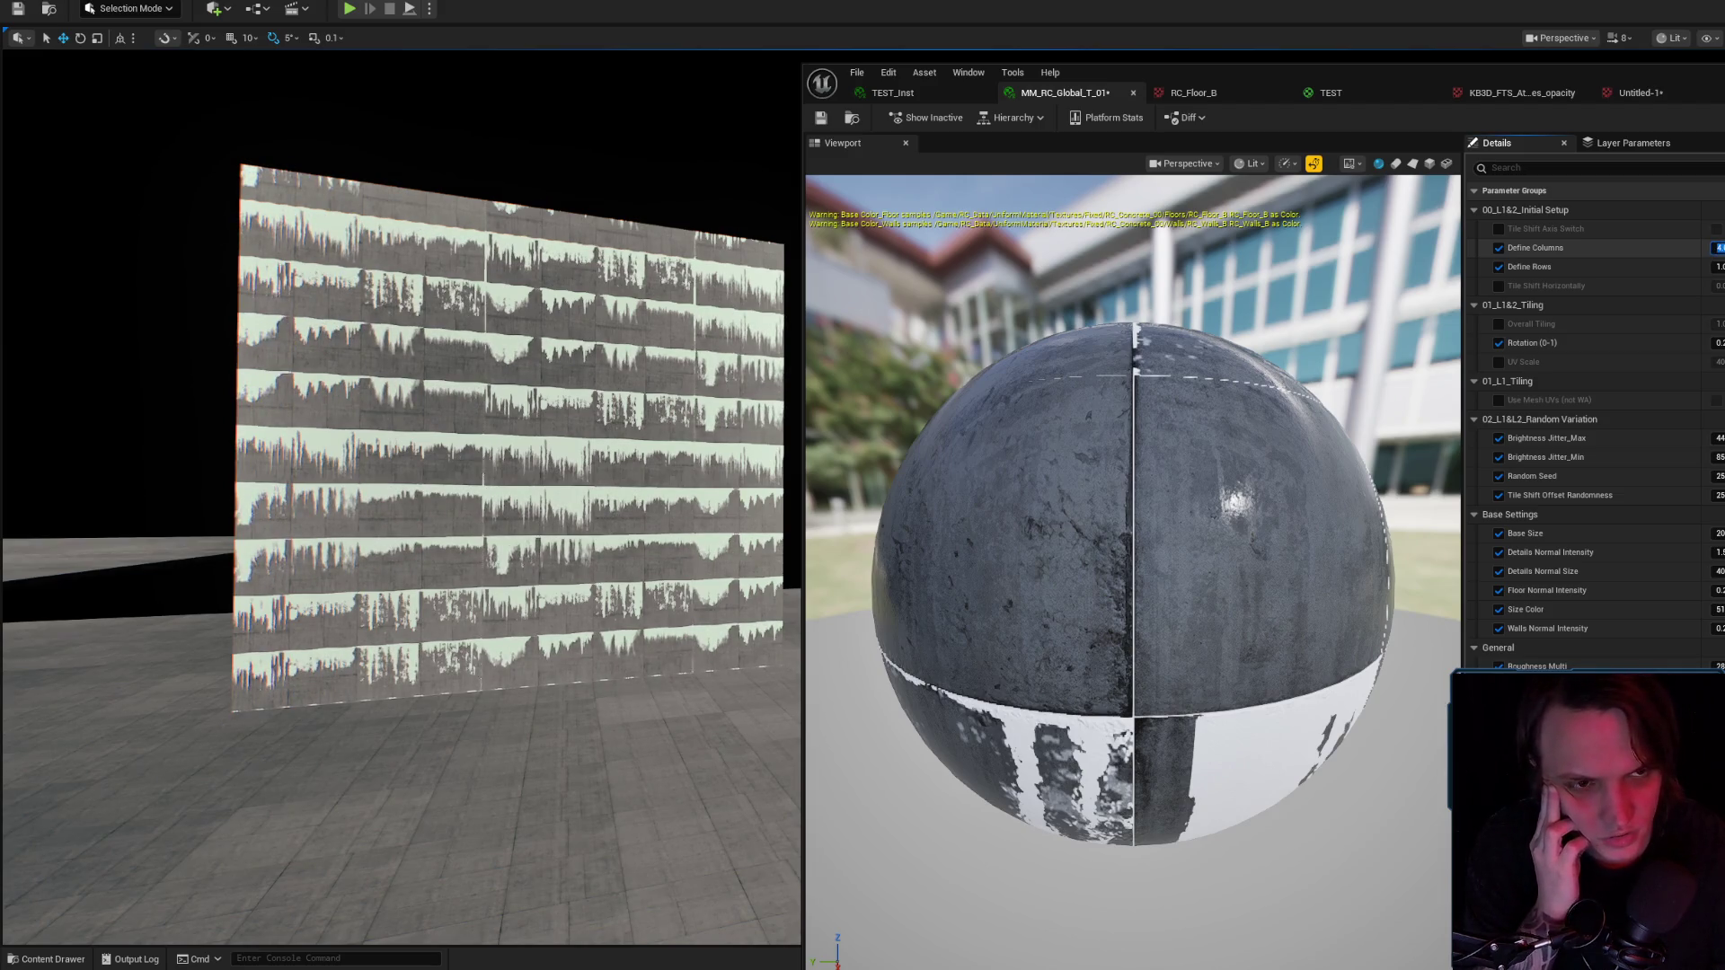
text(2)
key(Return)
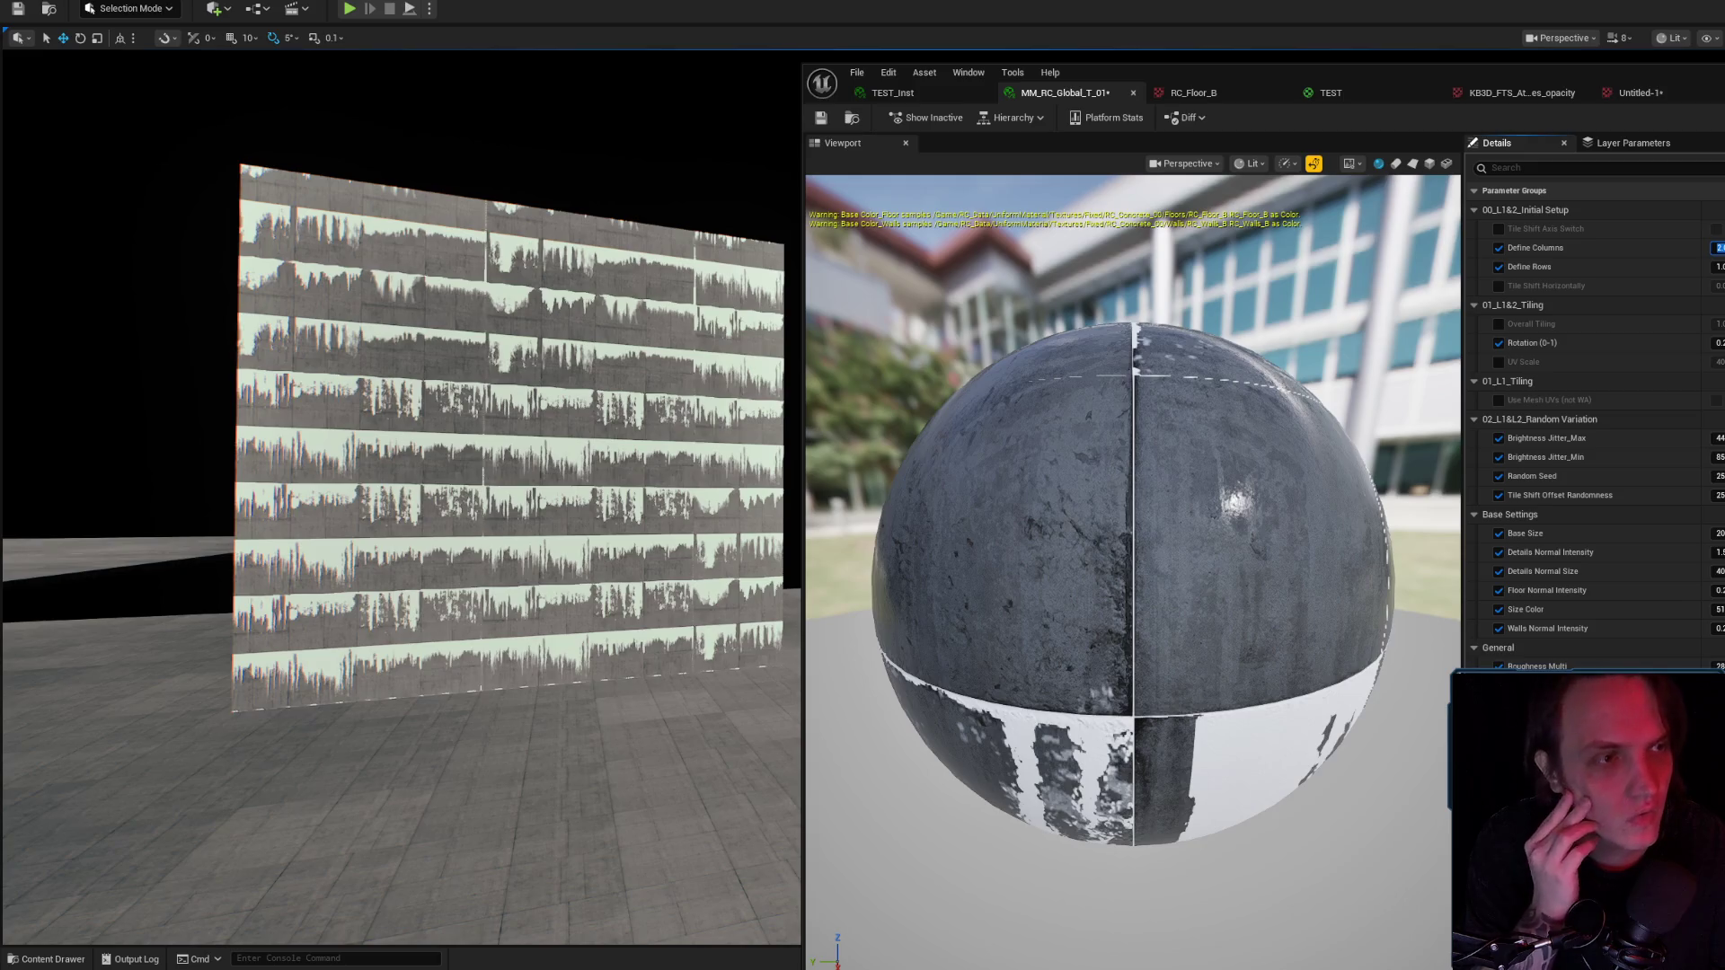
key(alt+Tab)
key(alt+Tab)
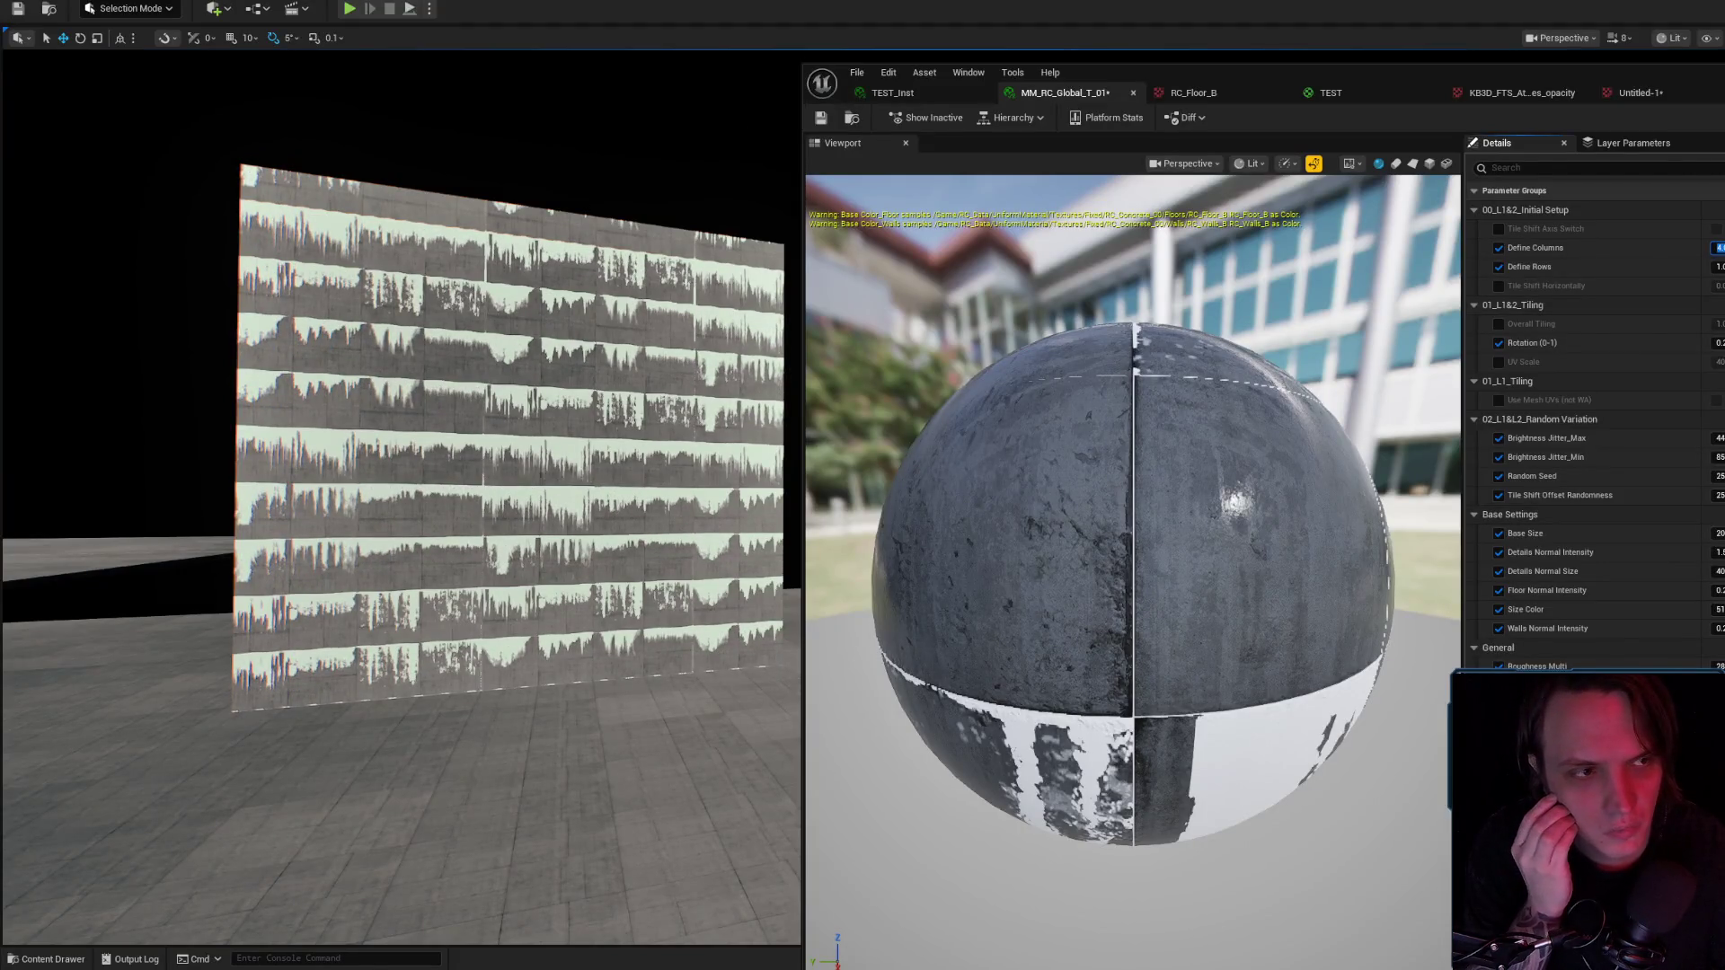
key(alt+Tab)
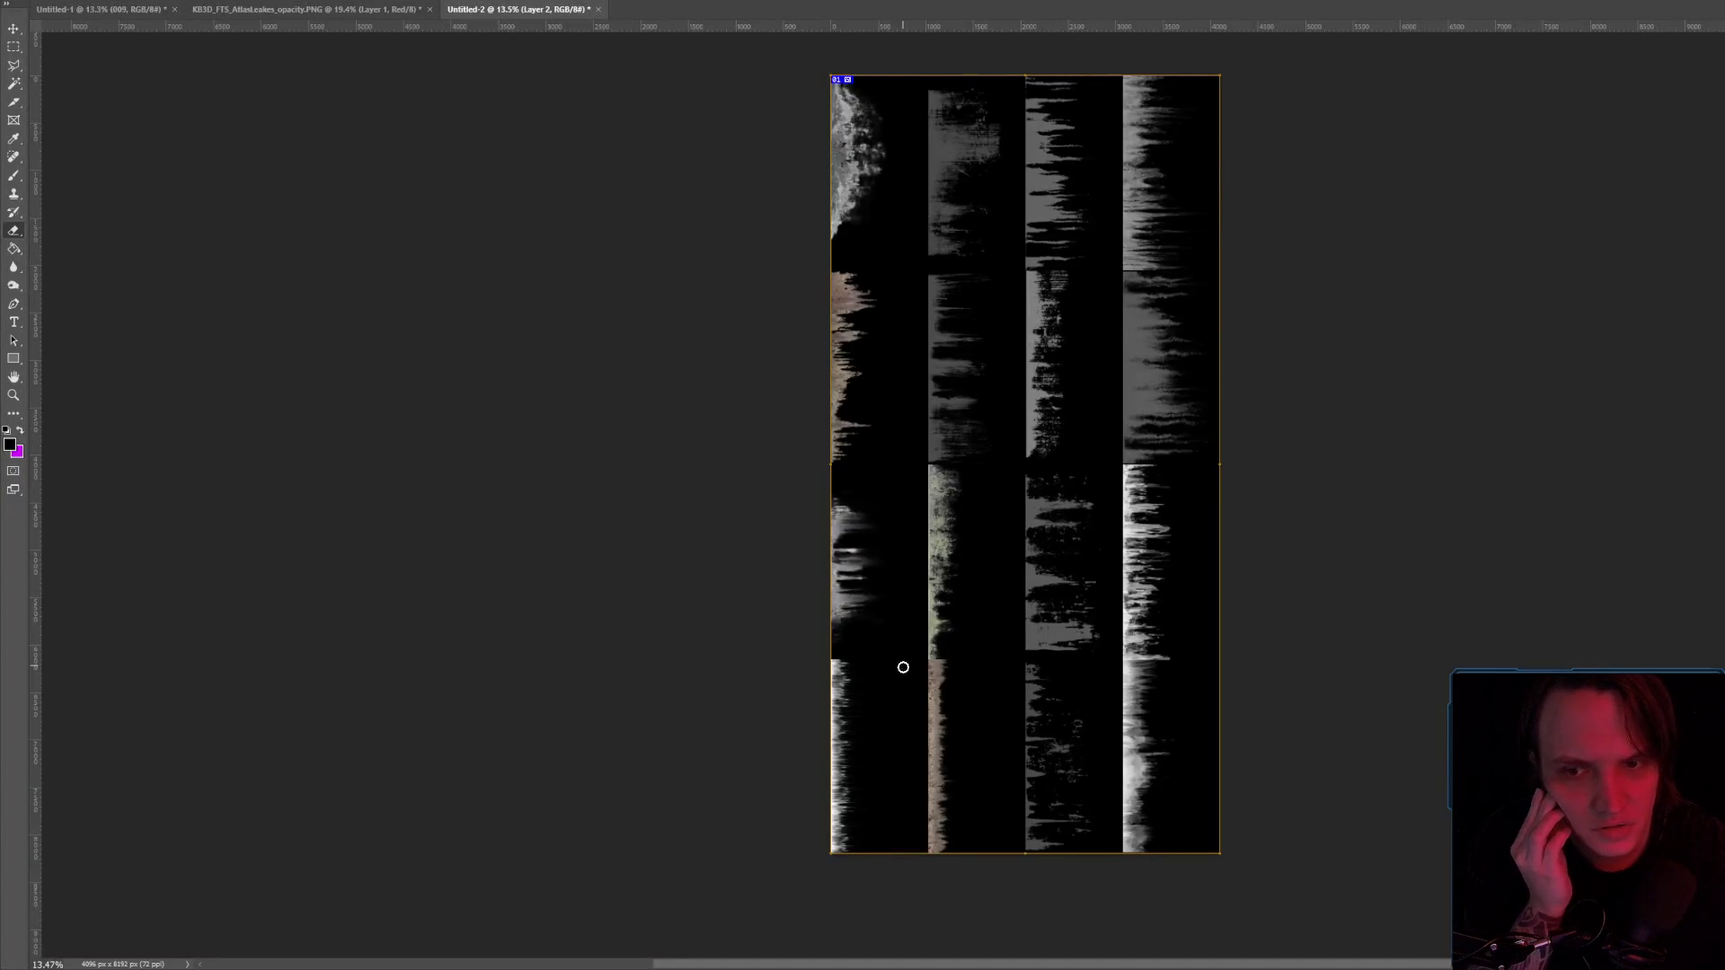
Set Define Rows to 2 and orbit the preview sphere to check the re-laid tiles.
key(alt+Tab)
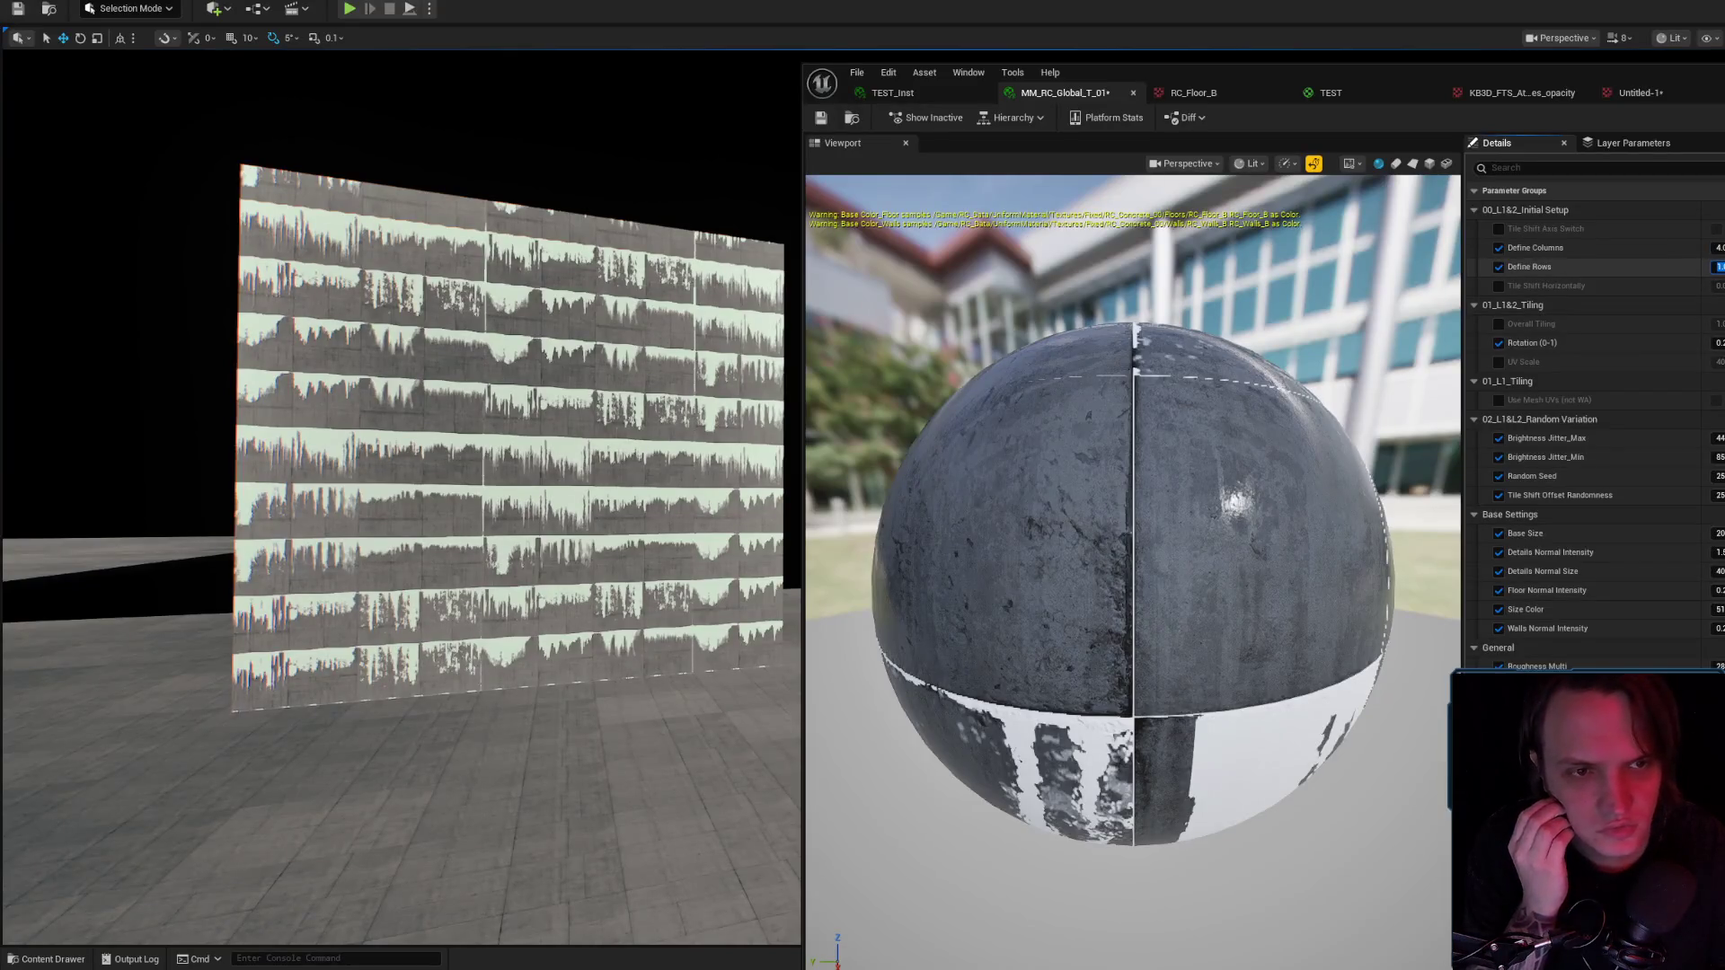
text(4)
key(Return)
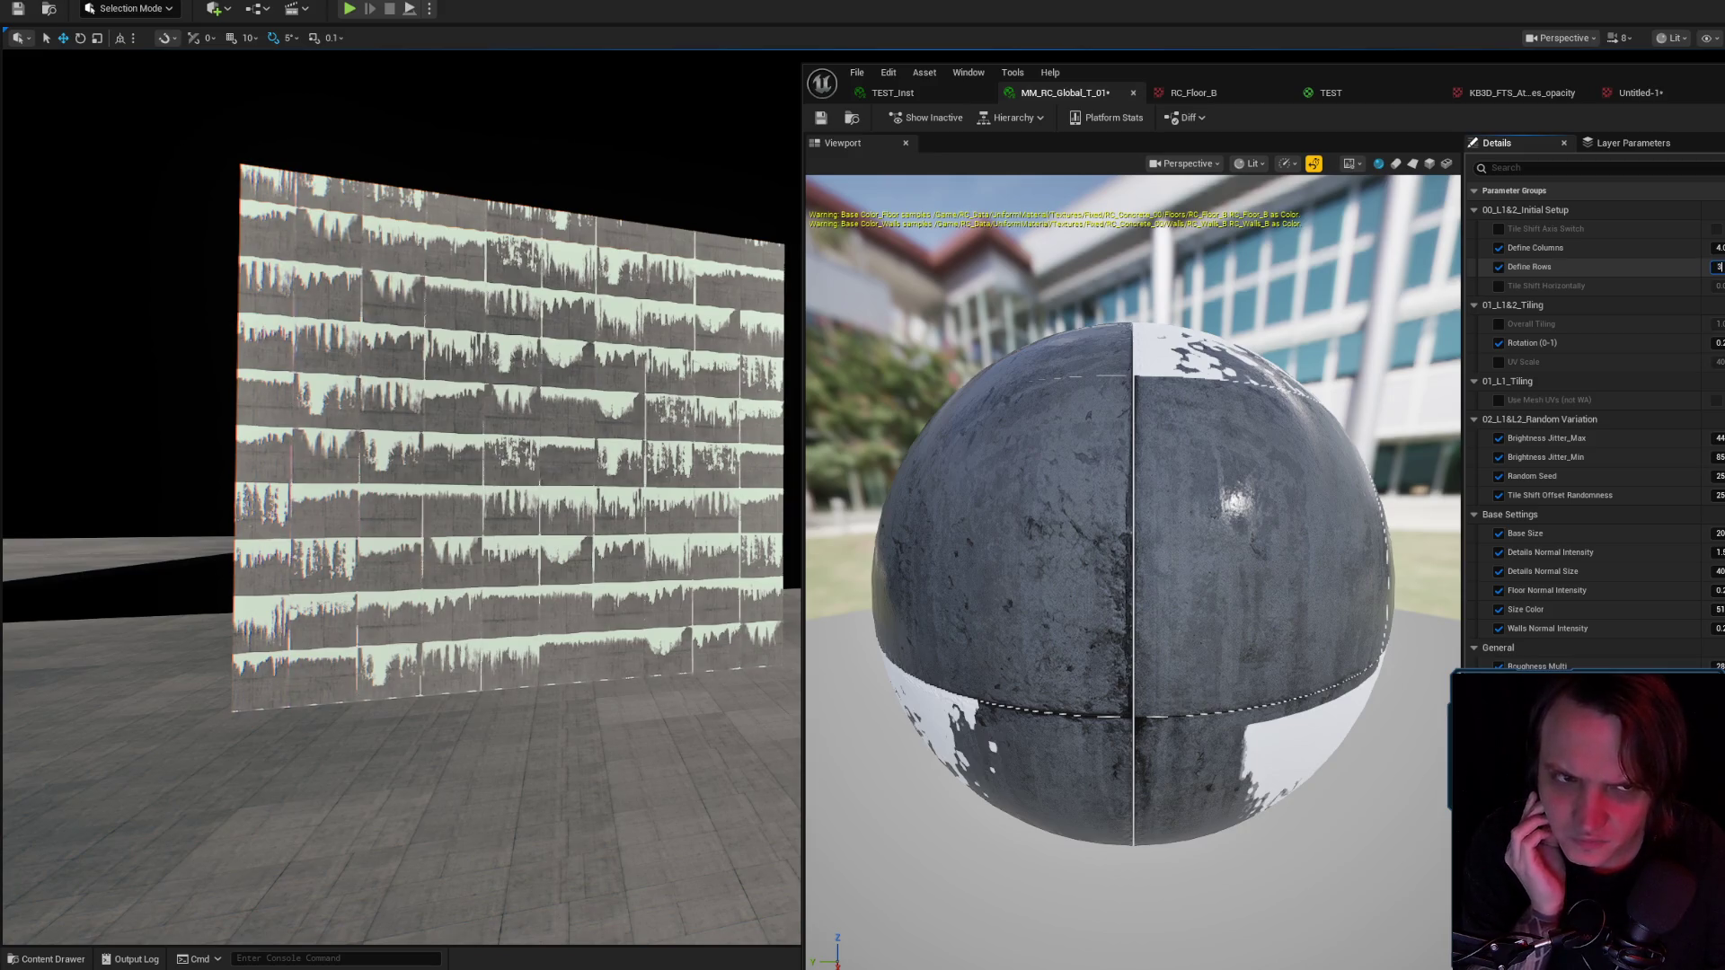
text(2)
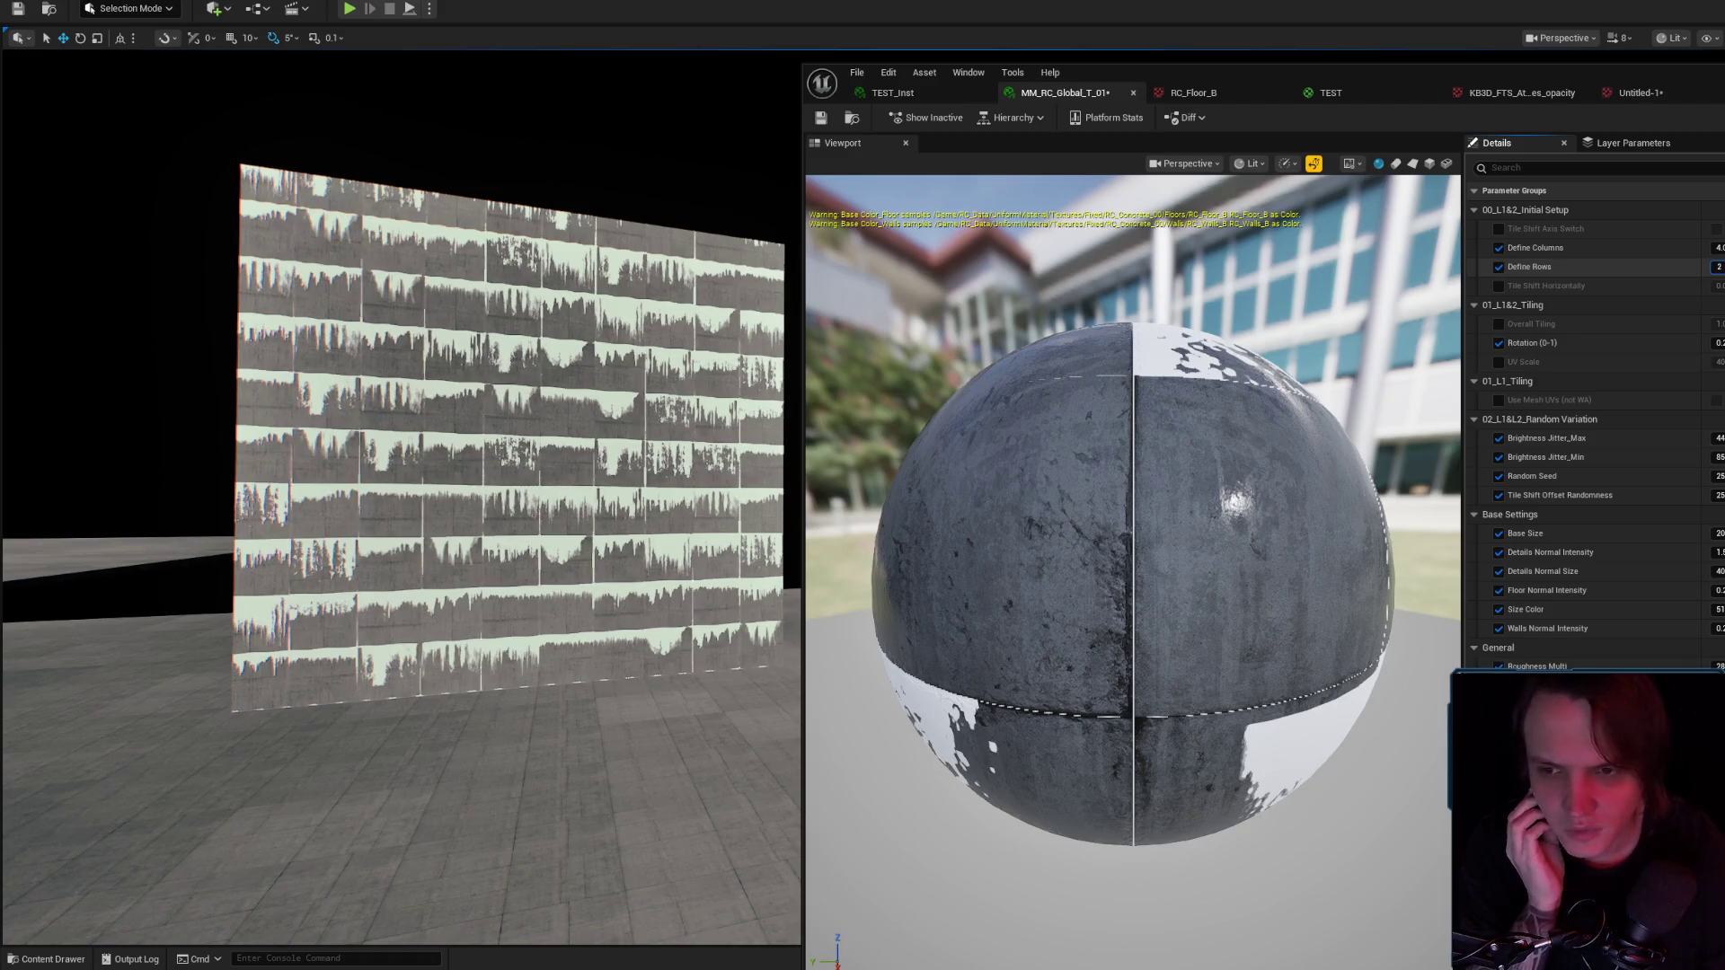
key(Return)
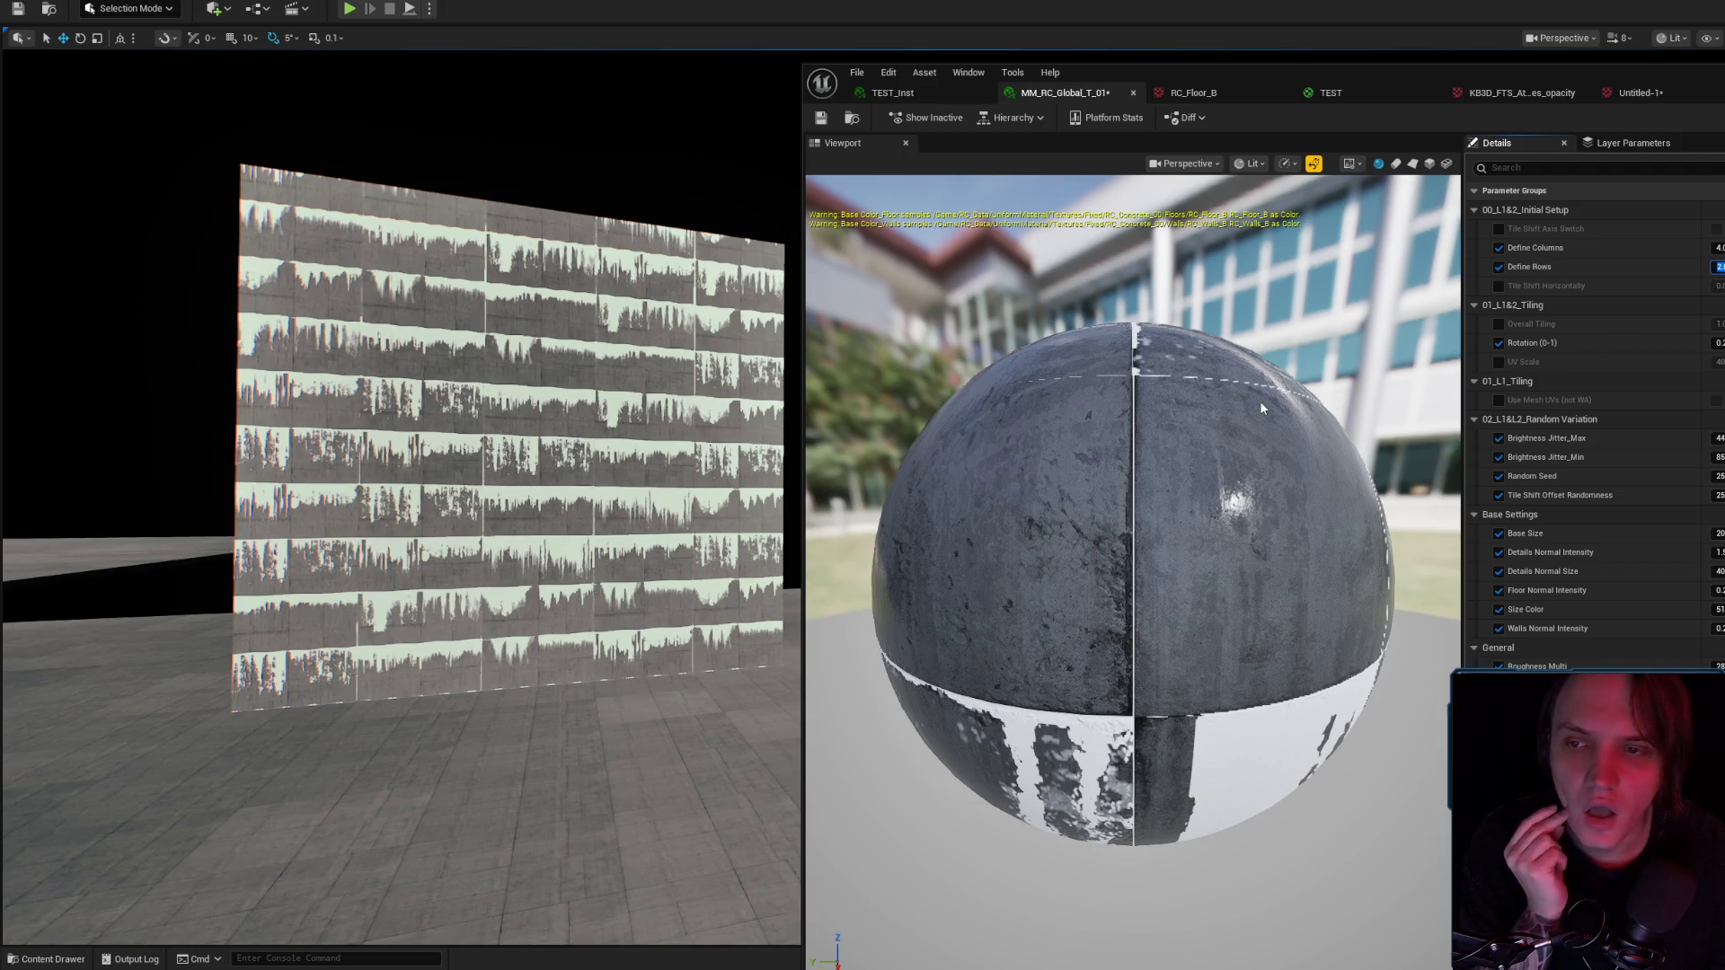
mouse_move(1260, 401)
mouse_down()
mouse_move(1220, 325)
mouse_move(1209, 531)
mouse_up()
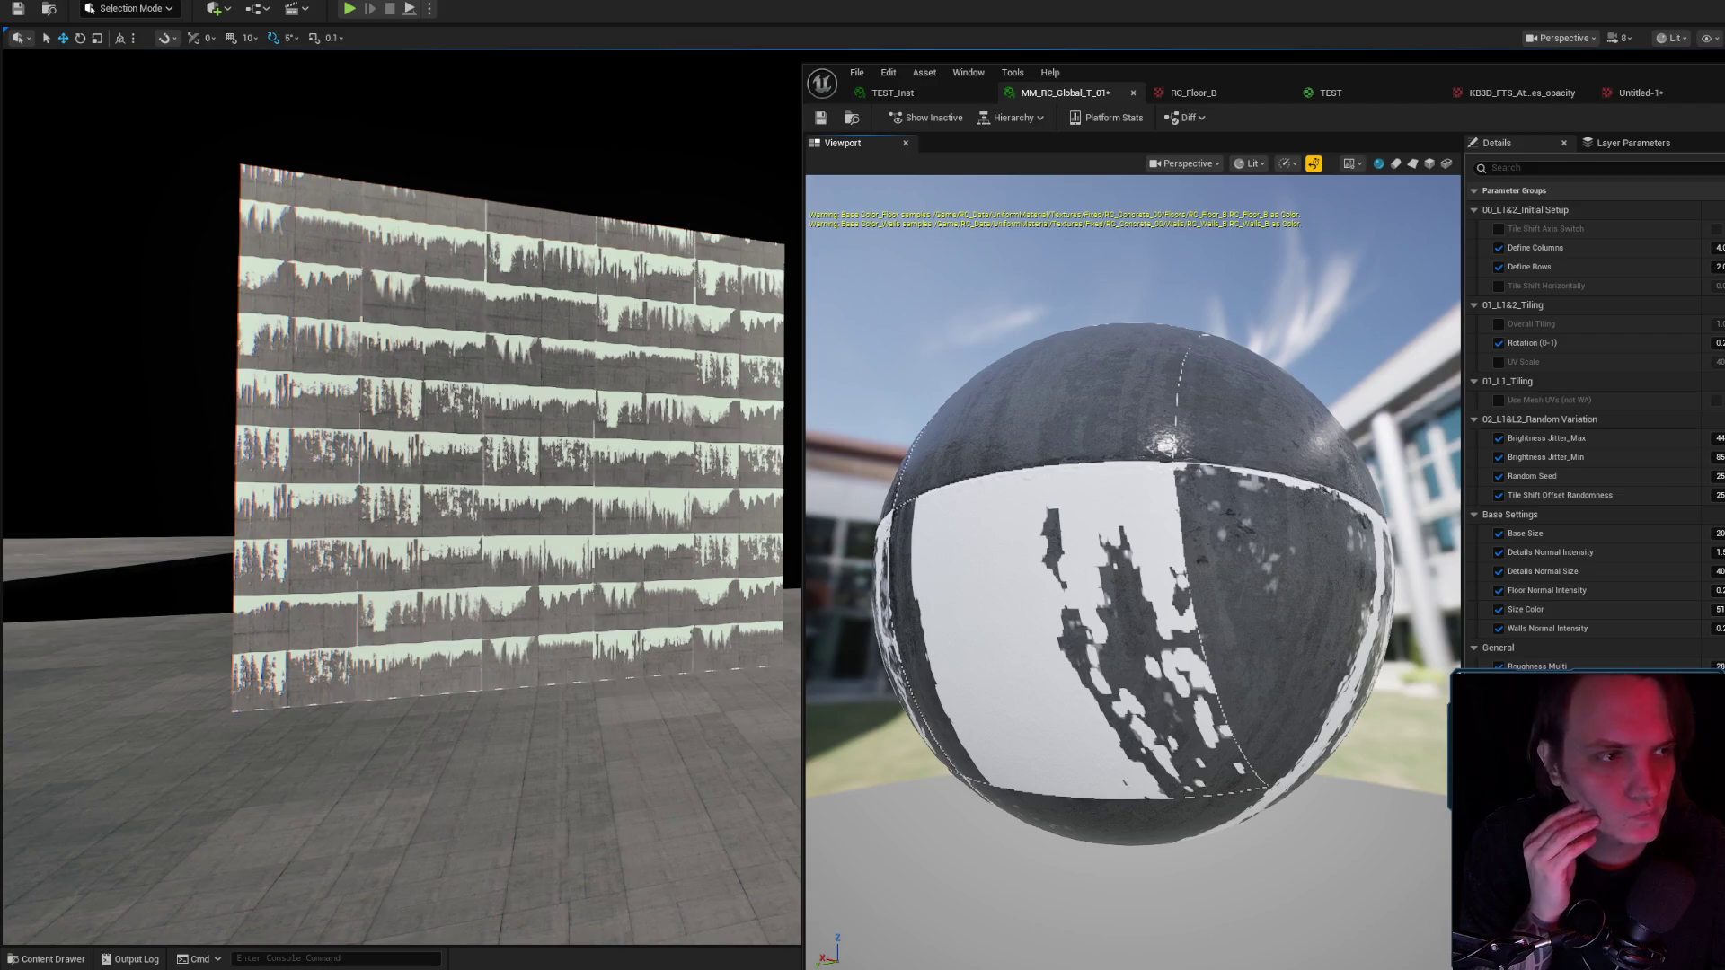
key(alt+Tab)
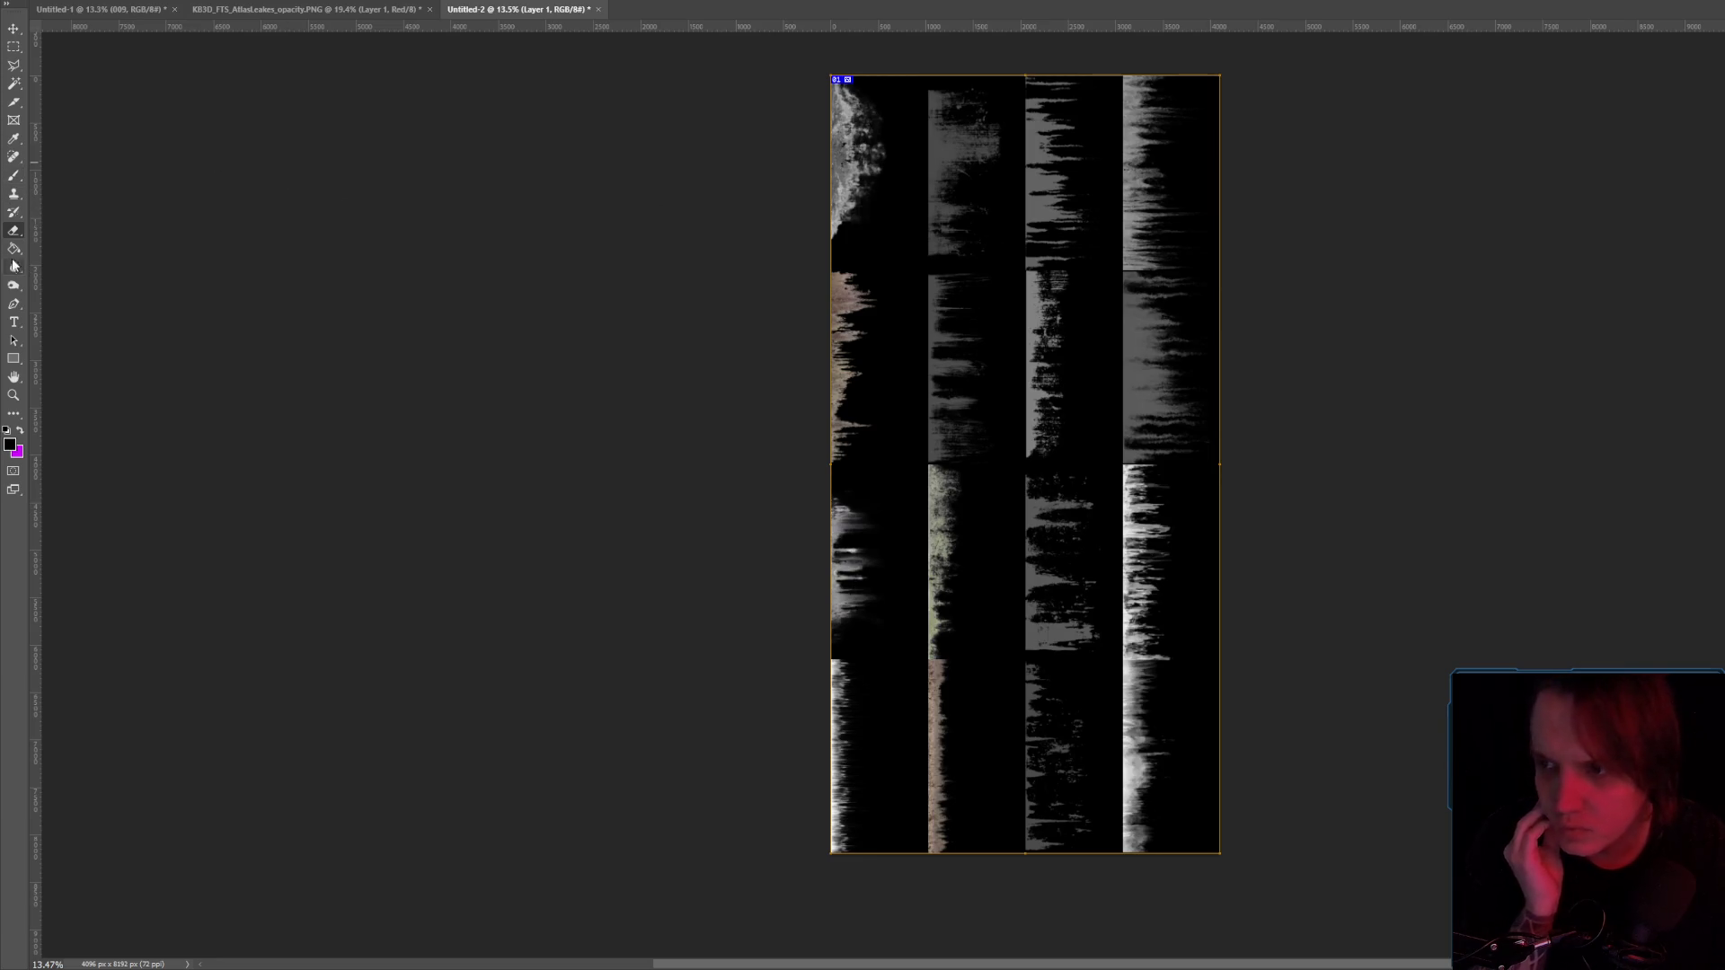
Pick the Brush tool and switch the paint colour from magenta to white.
click(13, 175)
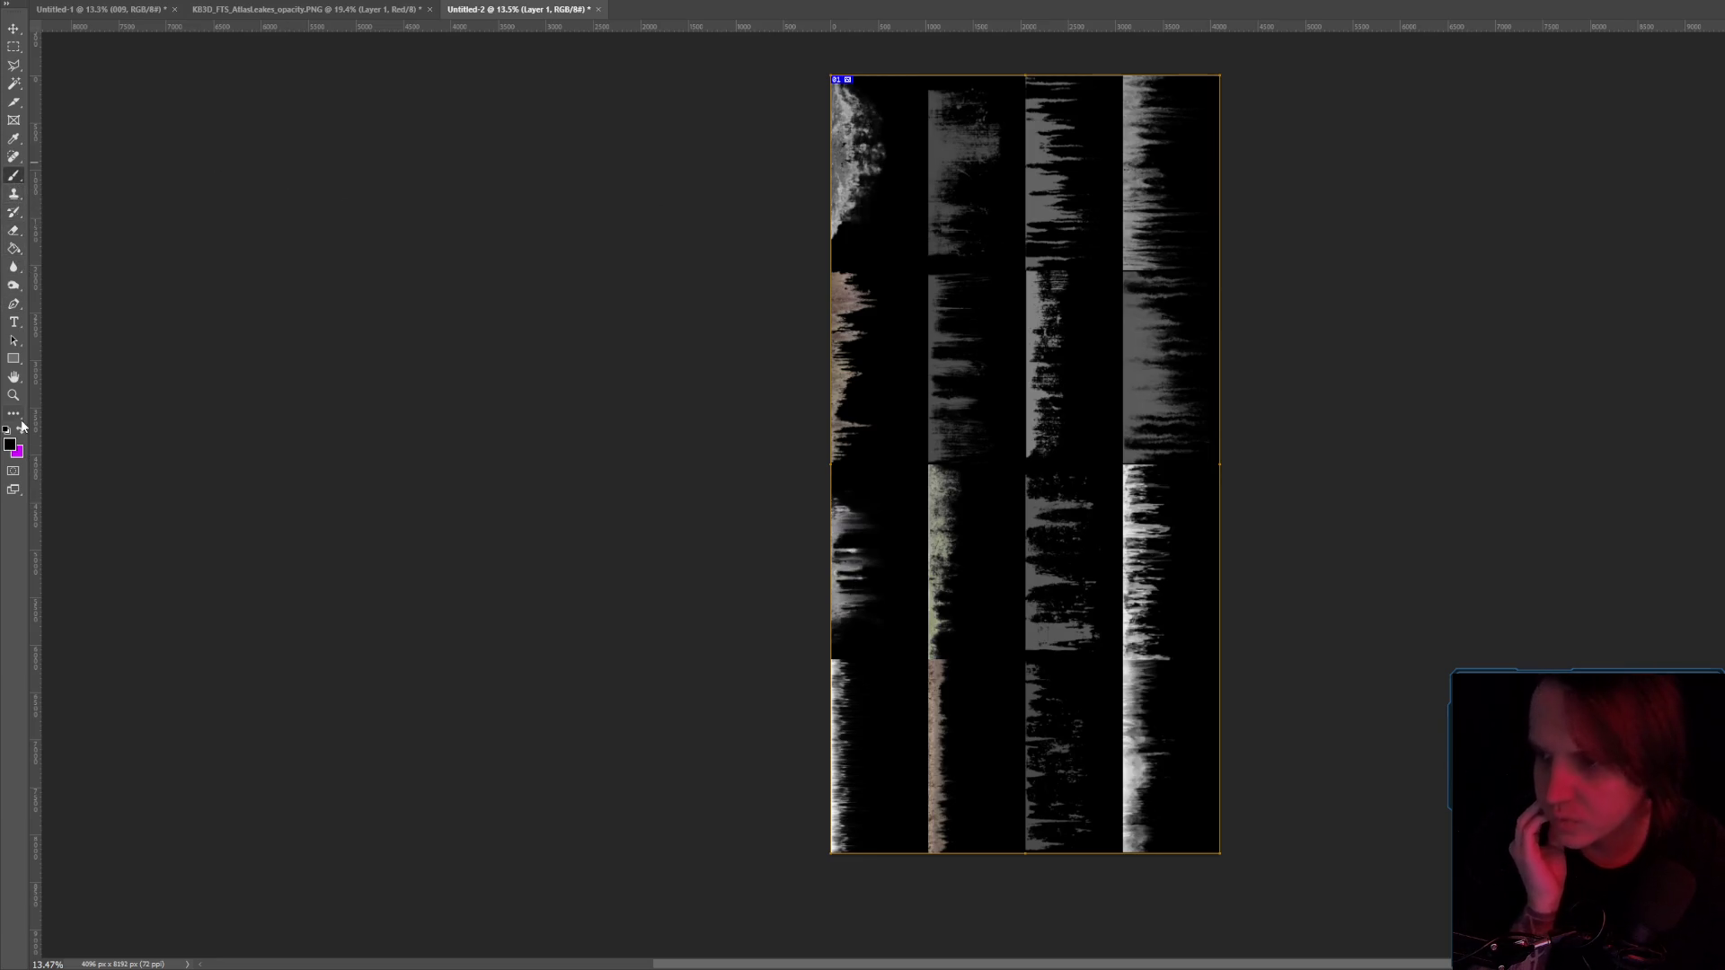
right_click(889, 151)
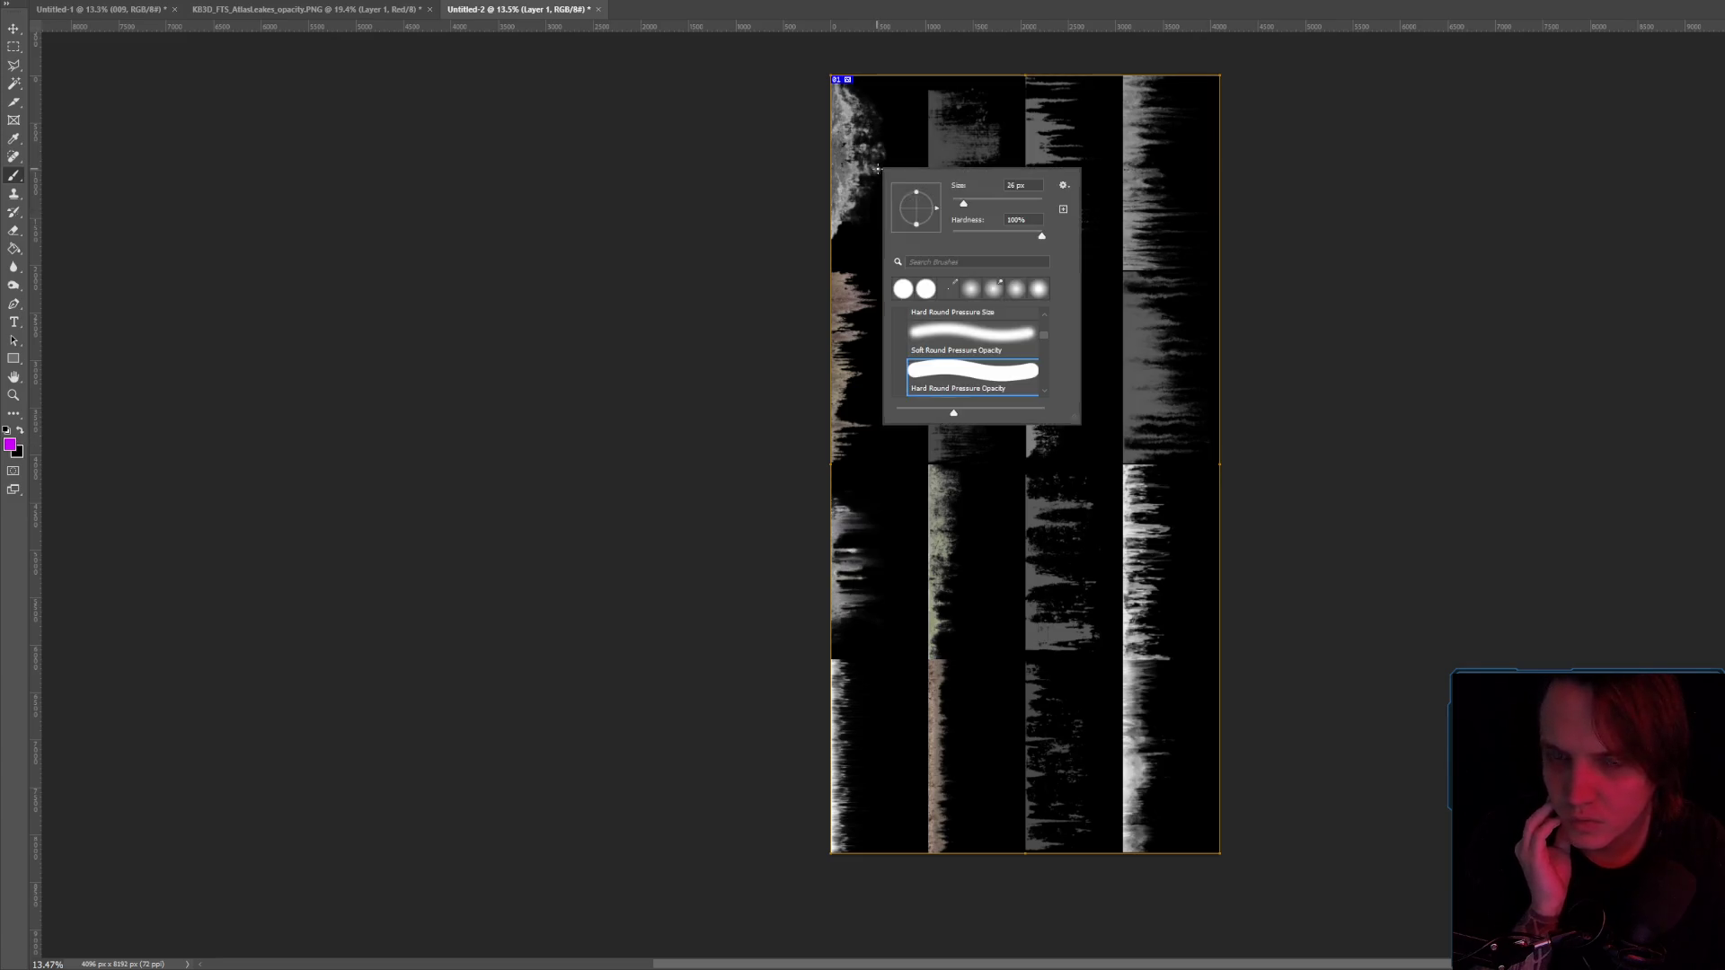
mouse_move(855, 162)
mouse_down()
mouse_move(880, 131)
mouse_move(878, 193)
mouse_up()
drag(962, 142, 958, 197)
drag(1049, 144, 1087, 191)
drag(1161, 136, 1201, 143)
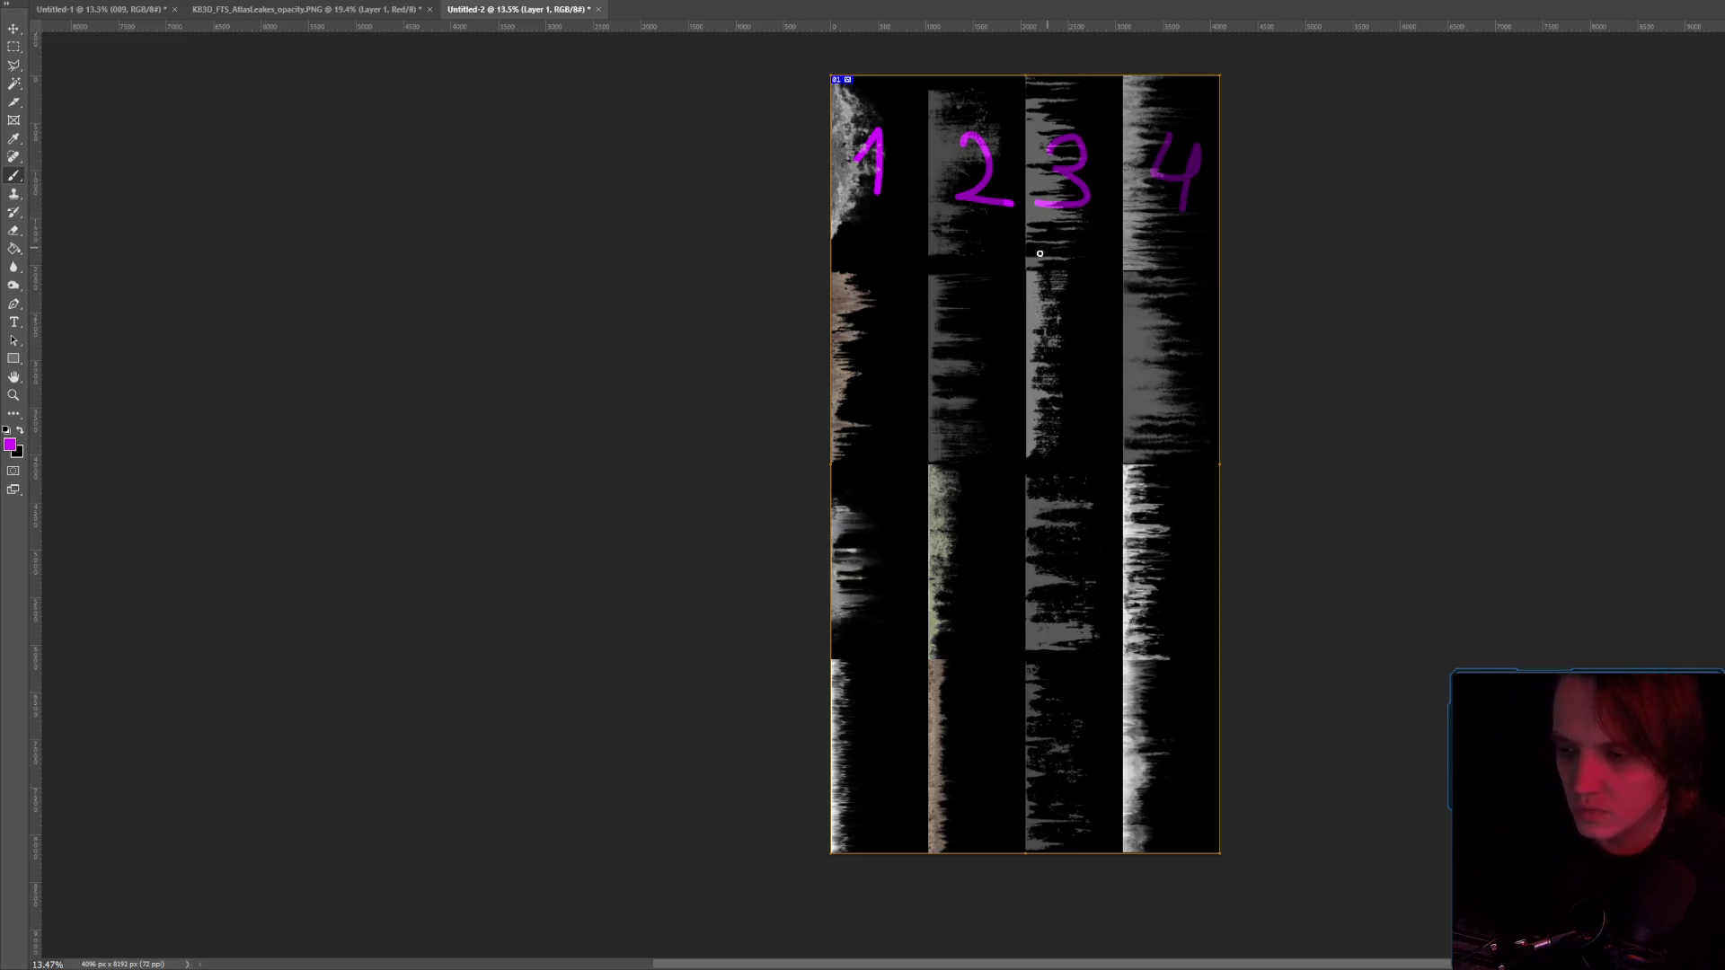
key(ctrl+z)
click(10, 444)
drag(1482, 274, 1096, 56)
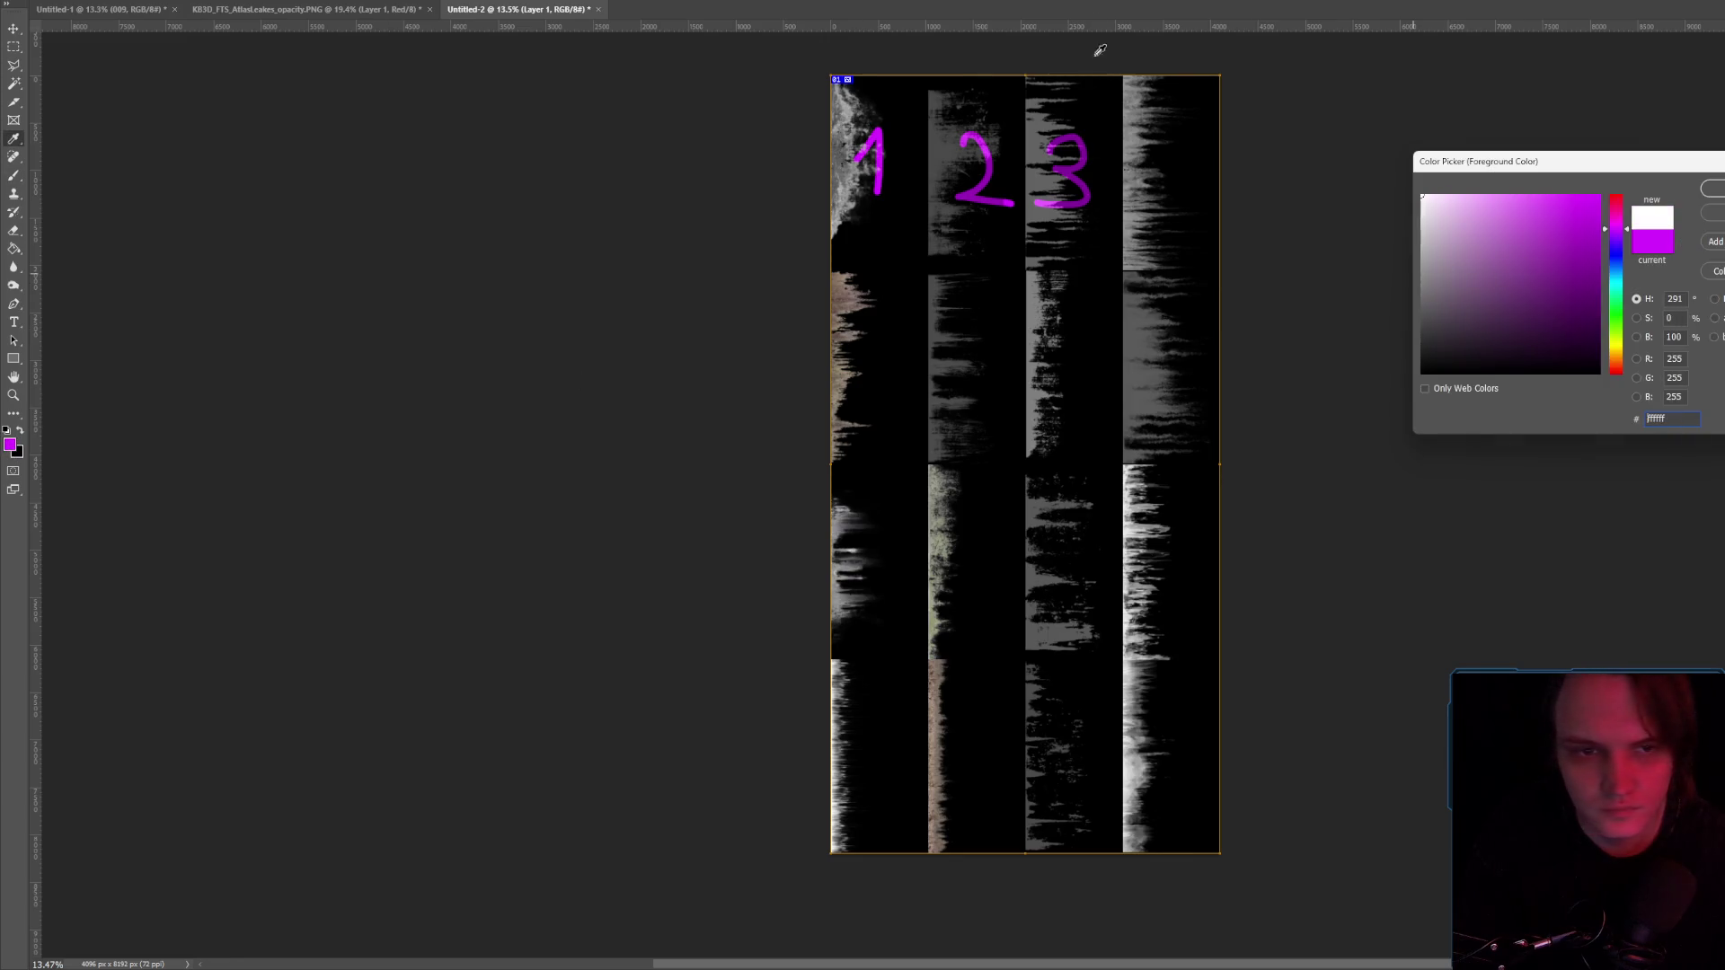
key(Return)
key(ctrl+z)
key(ctrl+z)
key(ctrl+z)
Paint white numbers 1 to 4 on the top row of atlas tiles.
drag(857, 171, 886, 195)
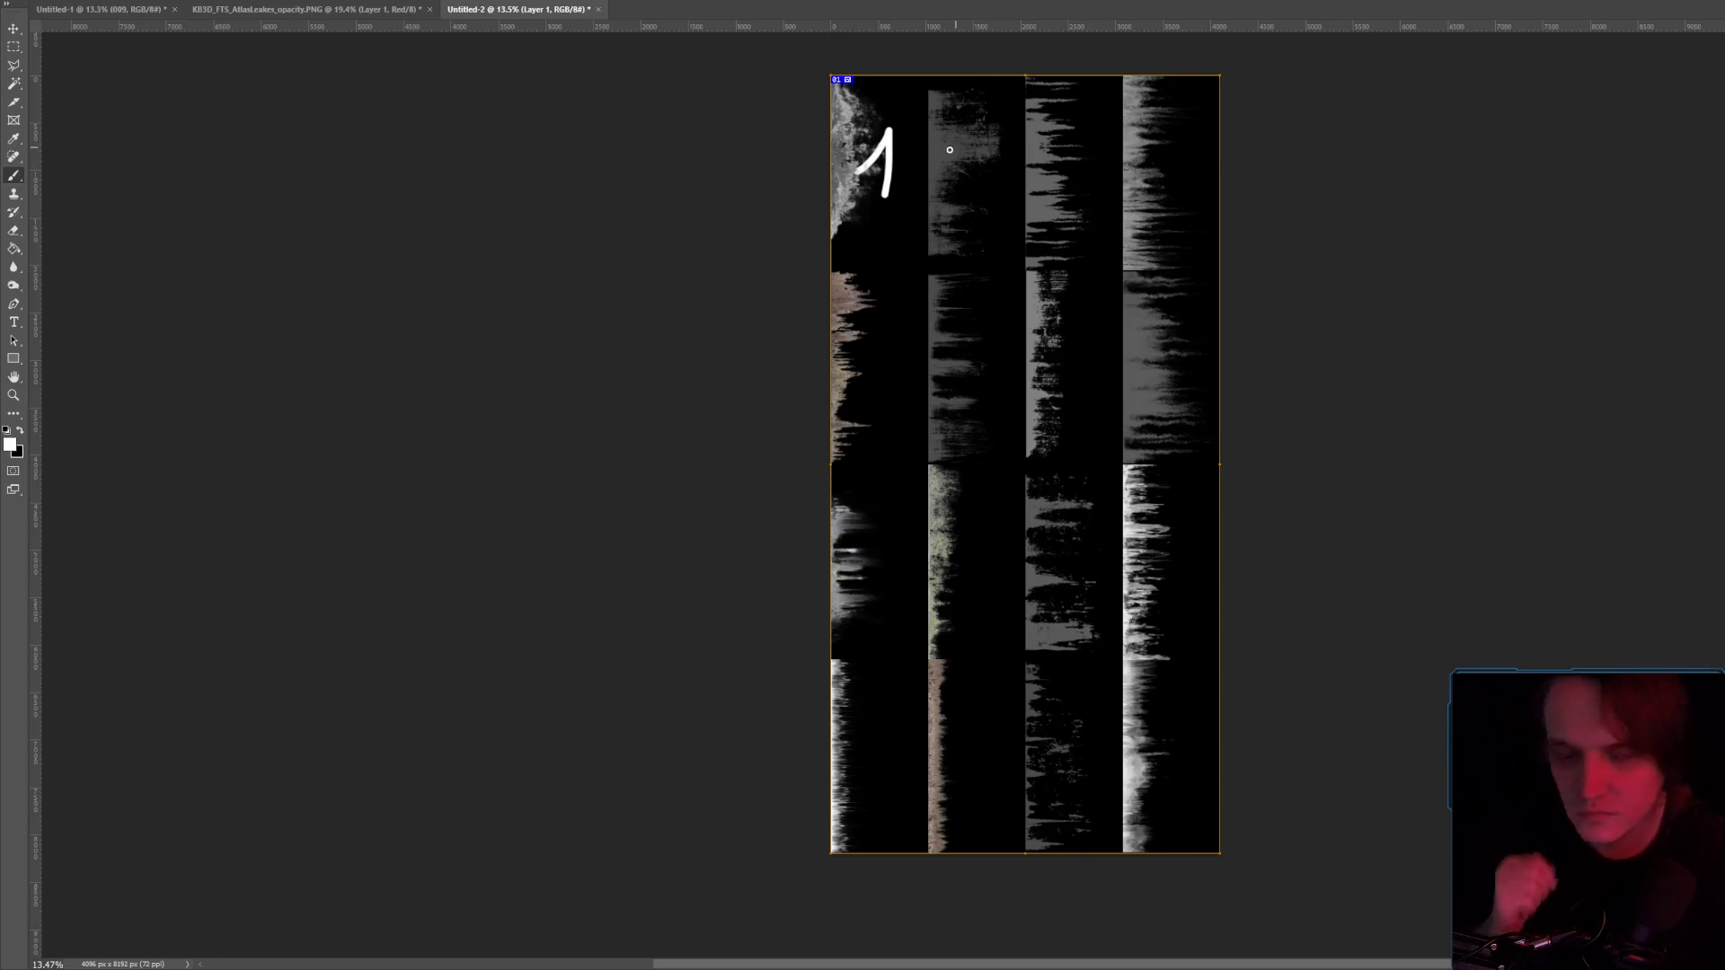
key(ctrl+z)
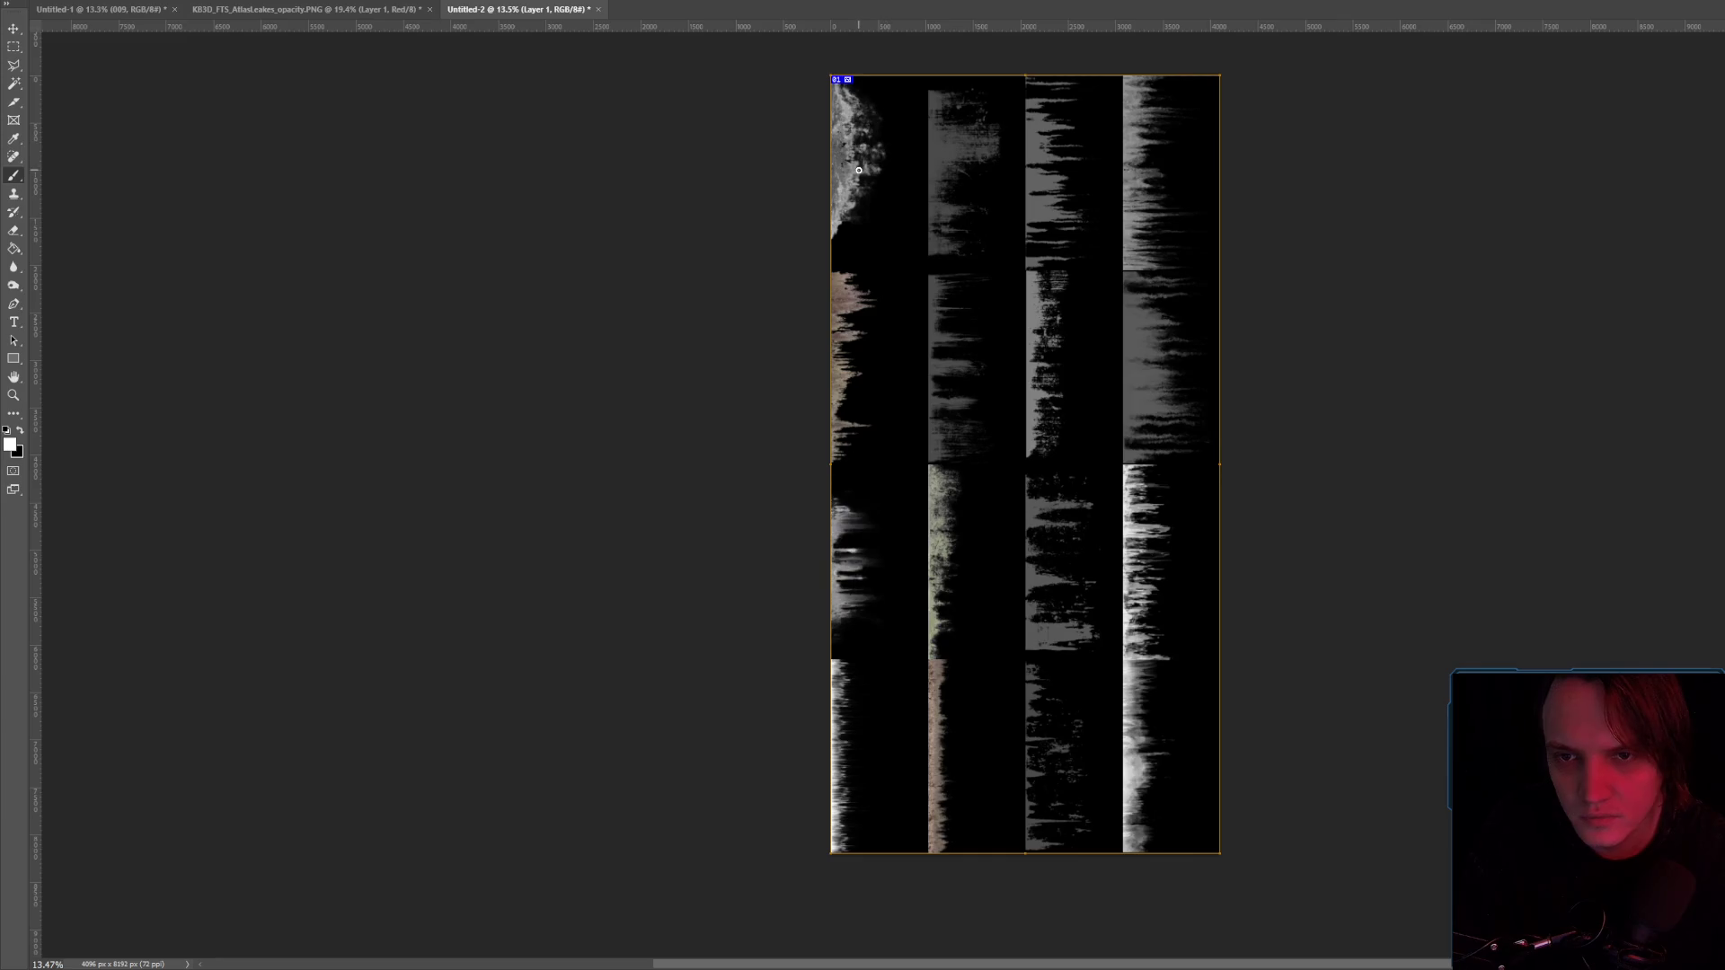
drag(882, 189, 883, 203)
key(ctrl+z)
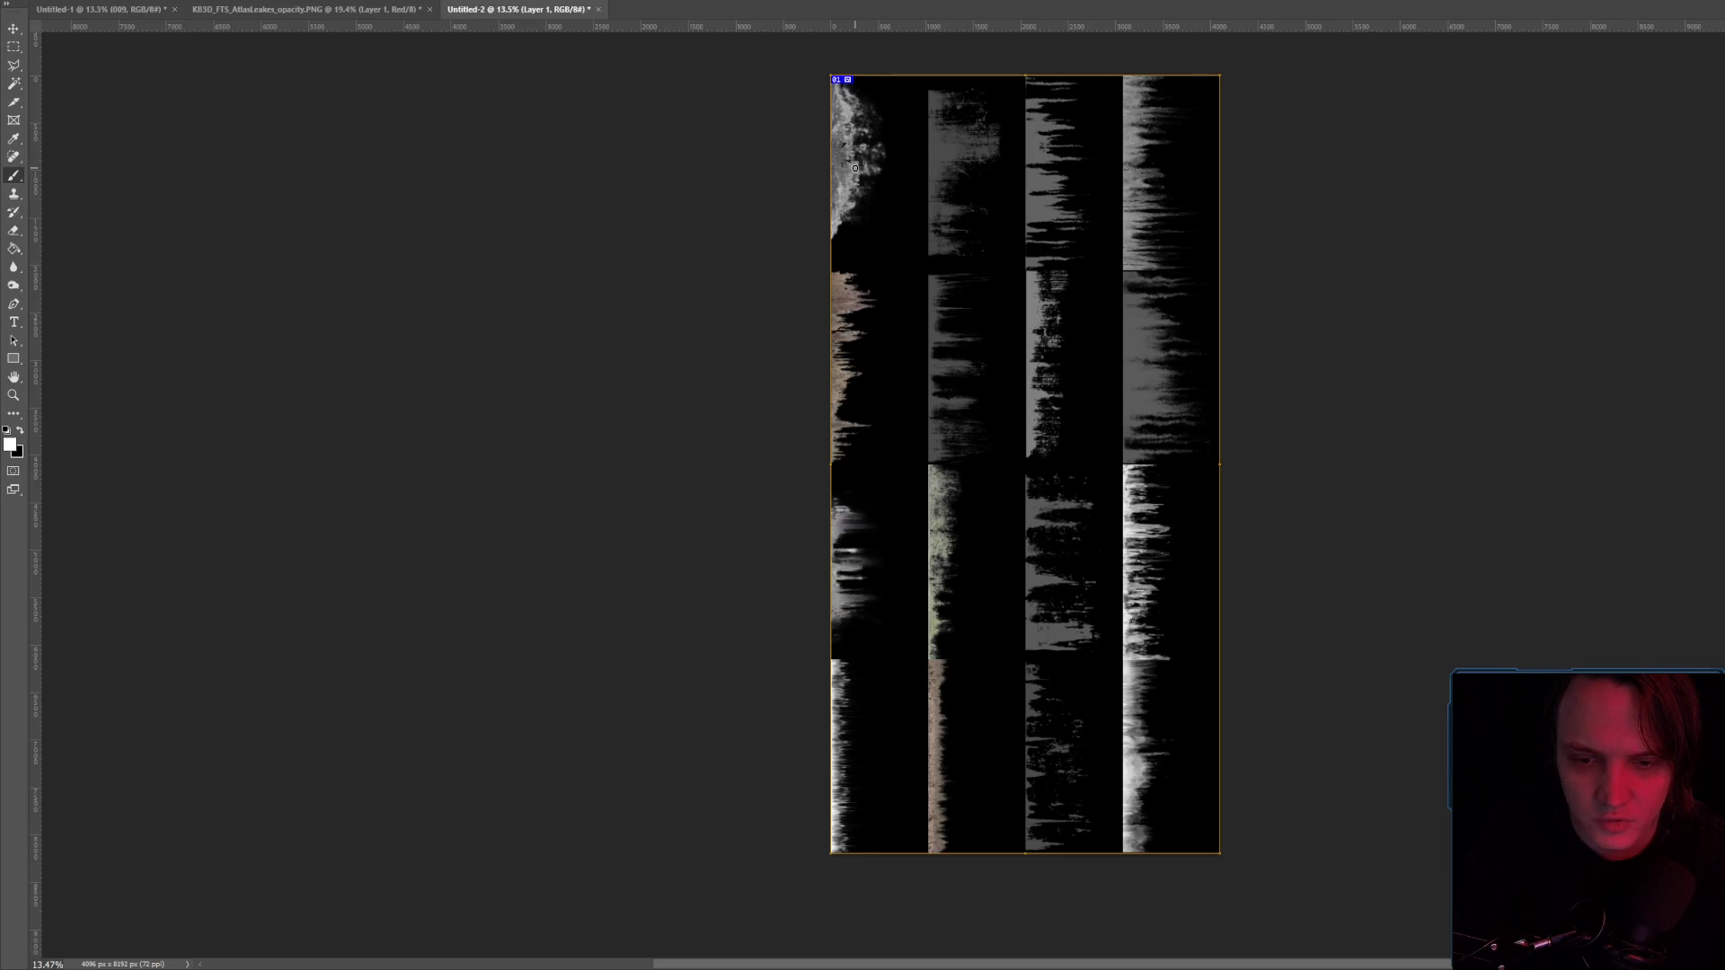
mouse_move(852, 169)
mouse_down()
mouse_move(876, 197)
mouse_move(945, 201)
mouse_up()
drag(1046, 155, 1077, 205)
drag(1146, 151, 1187, 216)
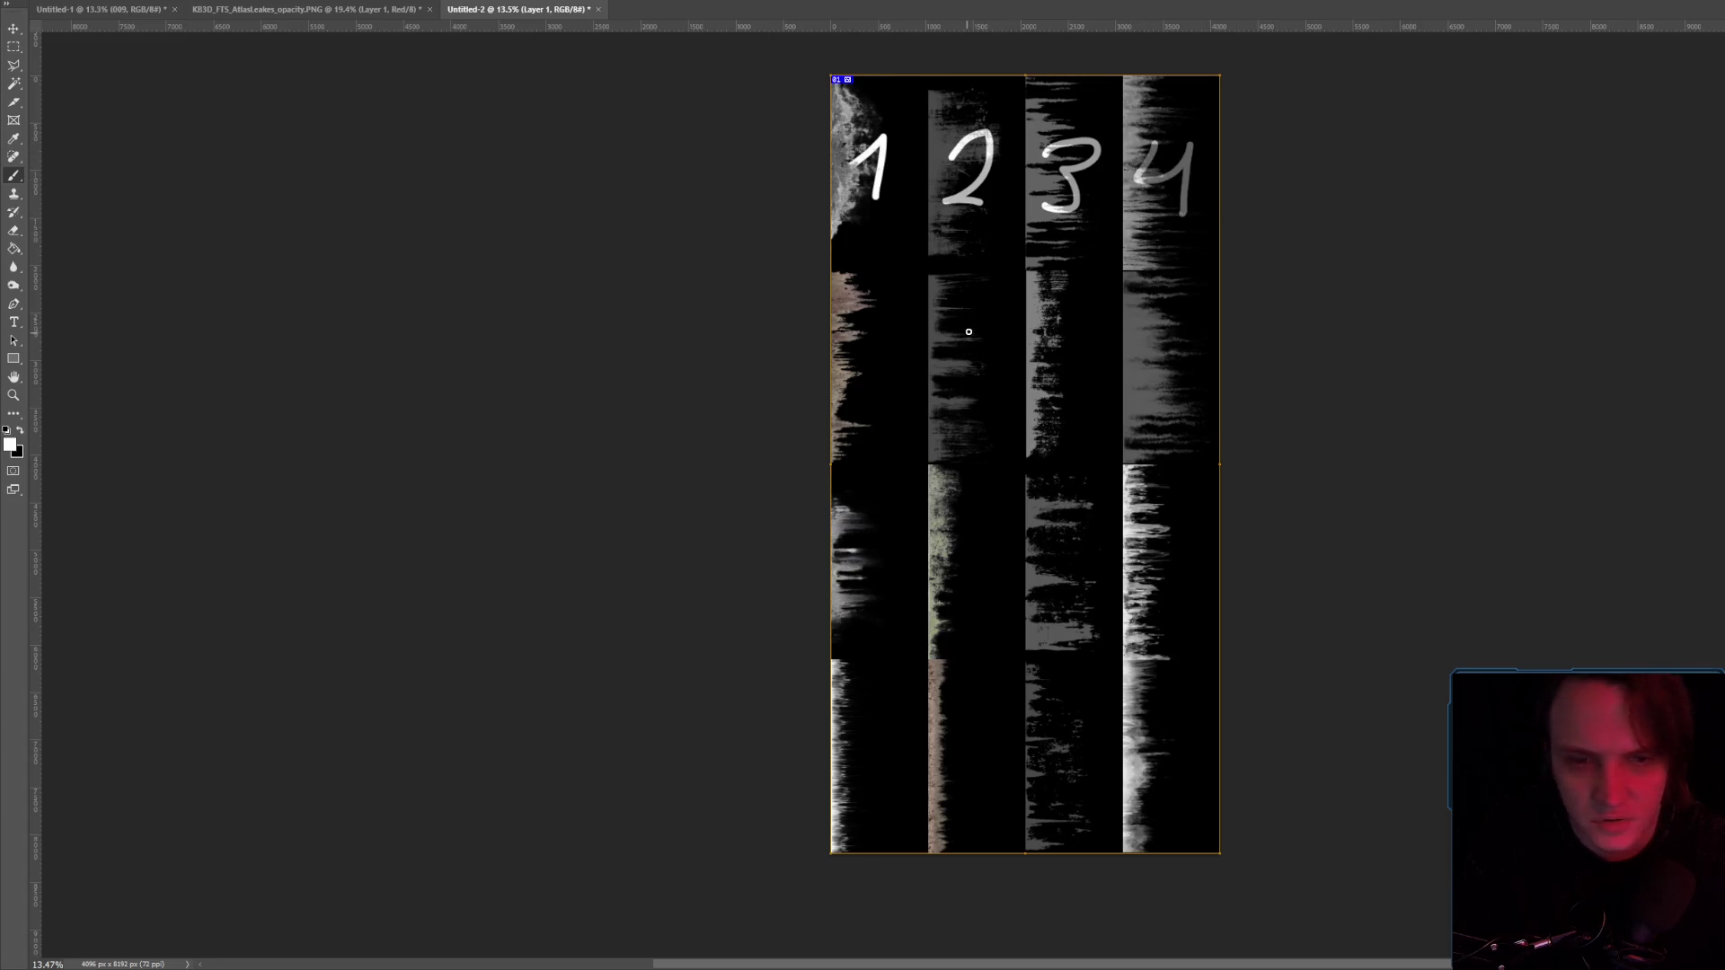
Number the remaining tiles from 5 onward across the lower three rows.
mouse_move(866, 340)
mouse_down()
mouse_move(852, 392)
mouse_move(920, 332)
mouse_move(925, 373)
mouse_up()
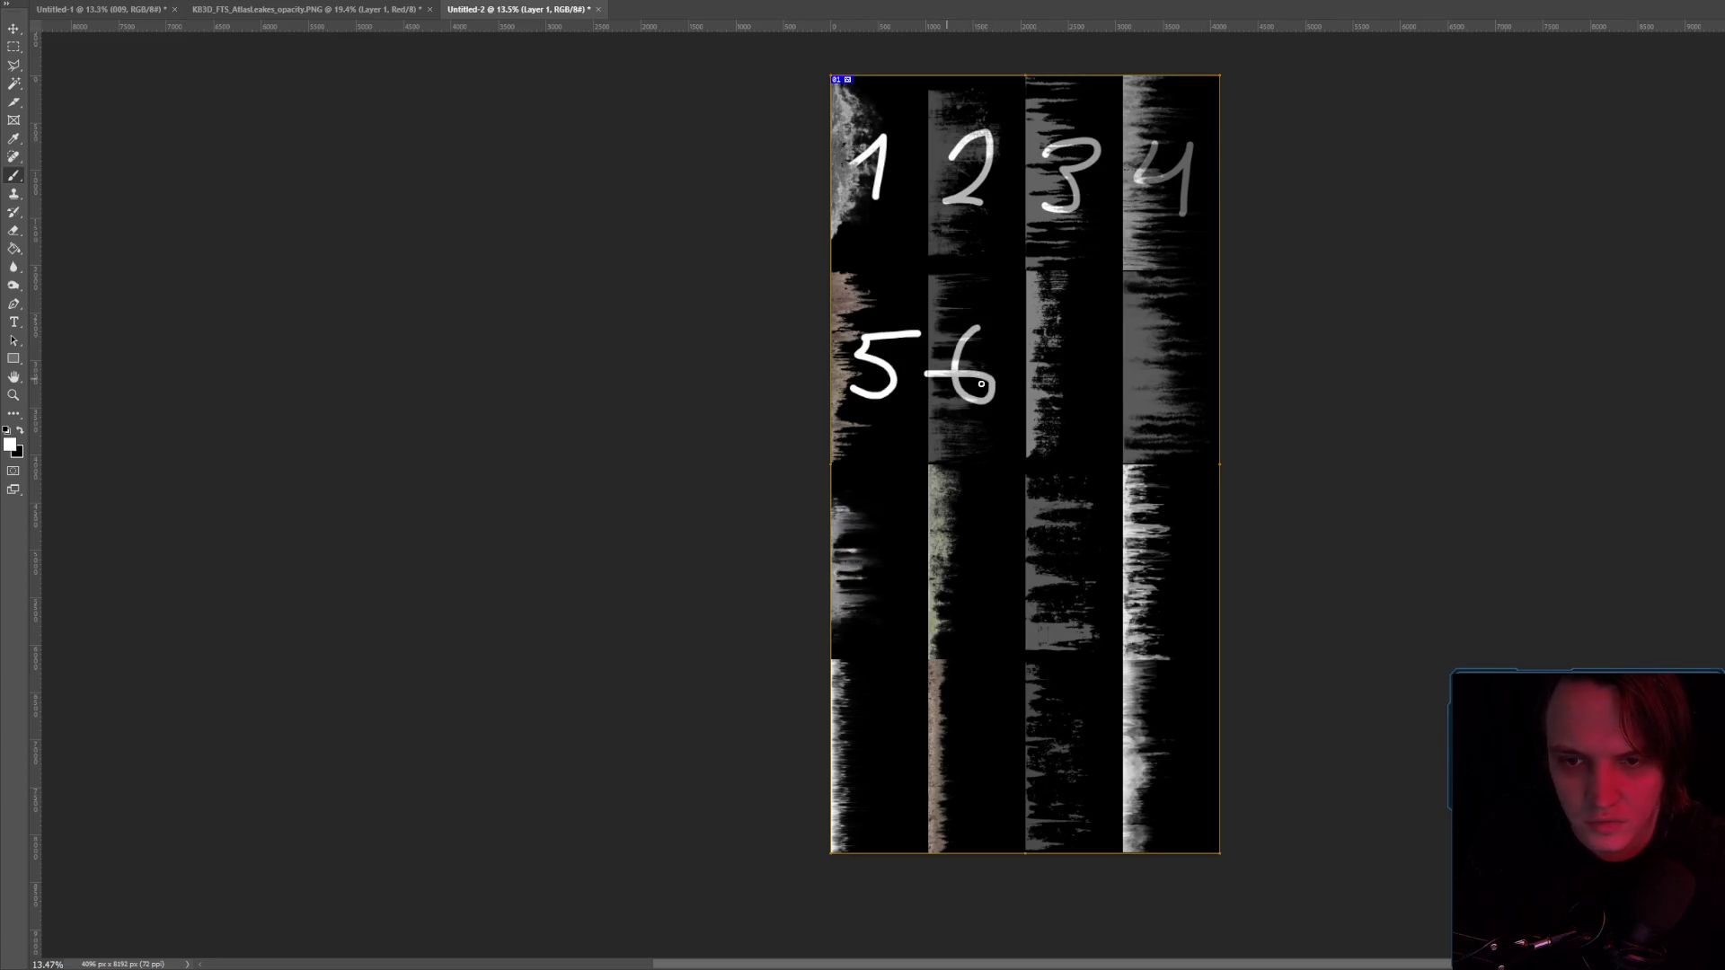
drag(1066, 325, 1072, 382)
drag(1154, 341, 1171, 370)
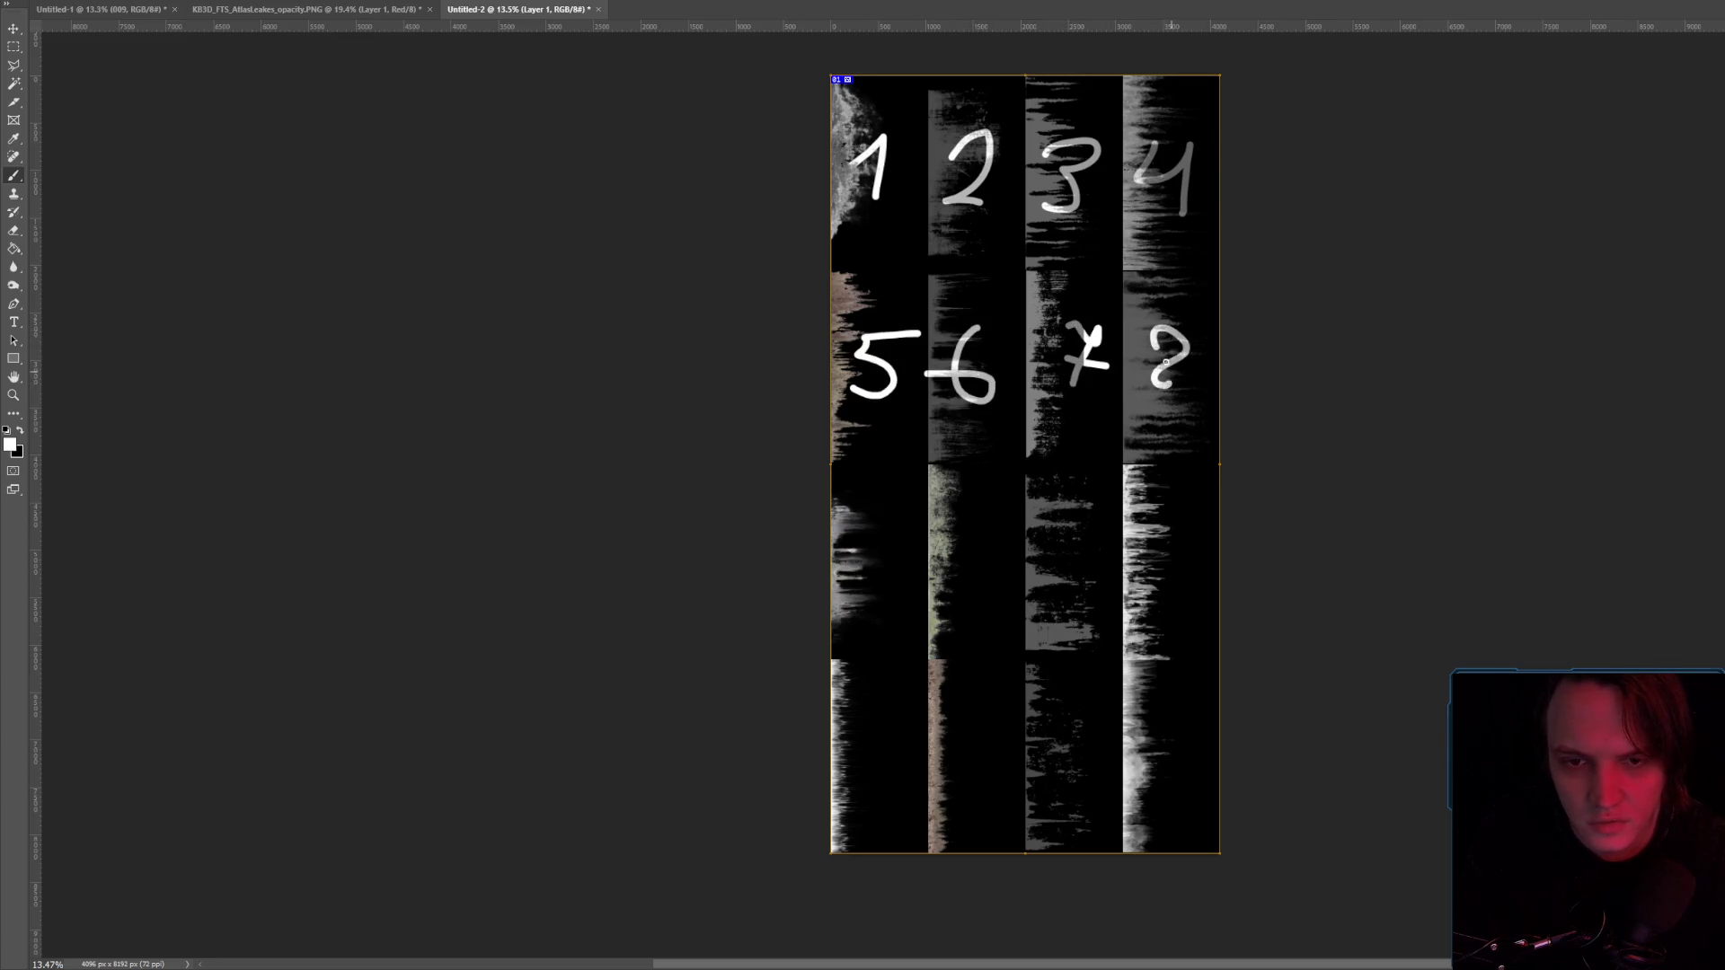
drag(846, 557, 868, 587)
drag(971, 522, 962, 582)
mouse_move(992, 534)
mouse_down()
mouse_move(979, 575)
mouse_move(993, 535)
mouse_move(1052, 589)
mouse_up()
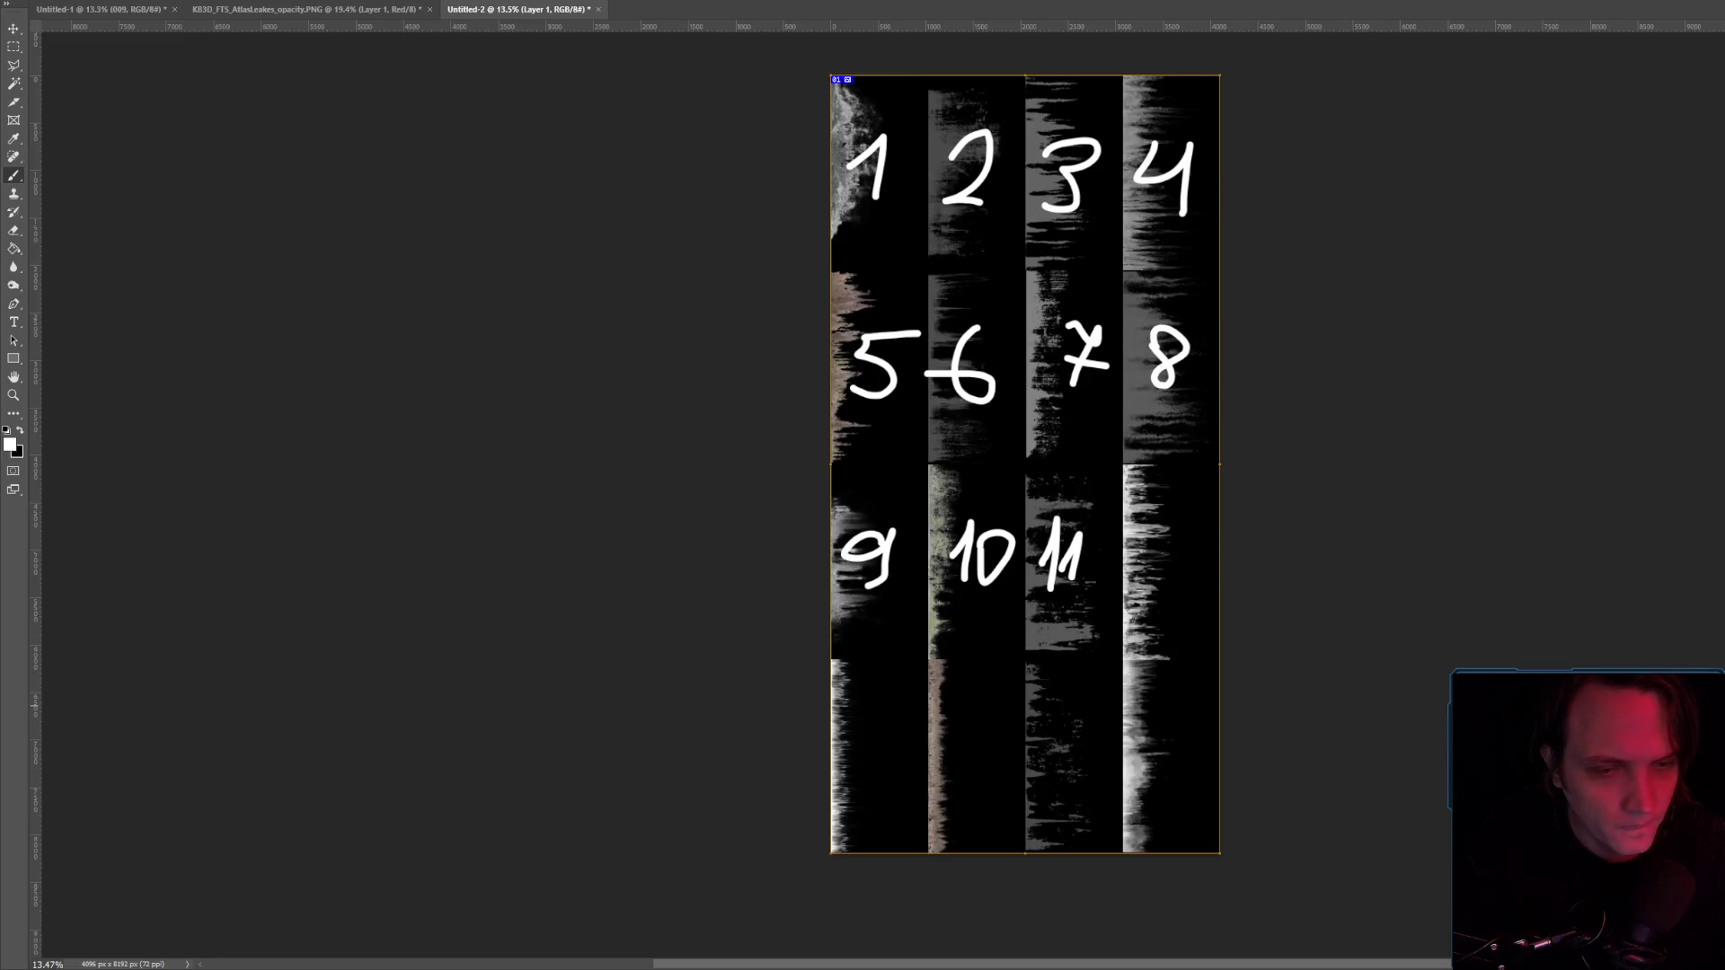
mouse_move(1143, 563)
mouse_down()
mouse_move(1152, 584)
mouse_move(1184, 567)
mouse_up()
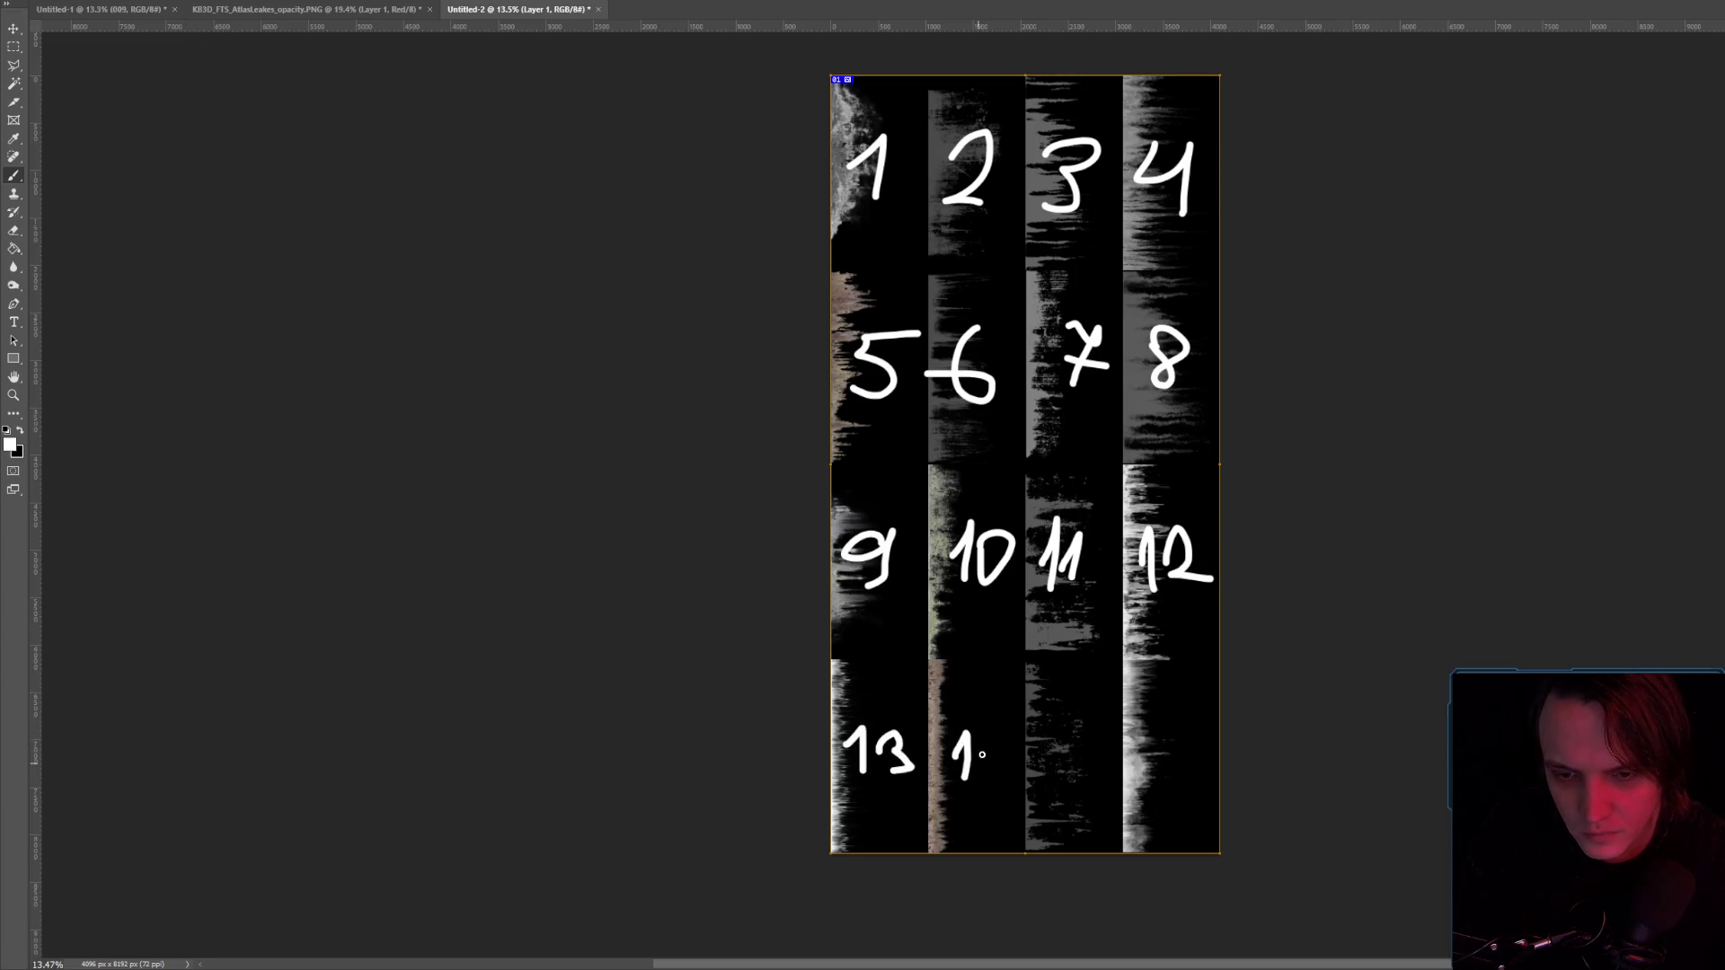
mouse_move(1083, 740)
mouse_down()
mouse_move(1083, 760)
mouse_move(1194, 789)
mouse_up()
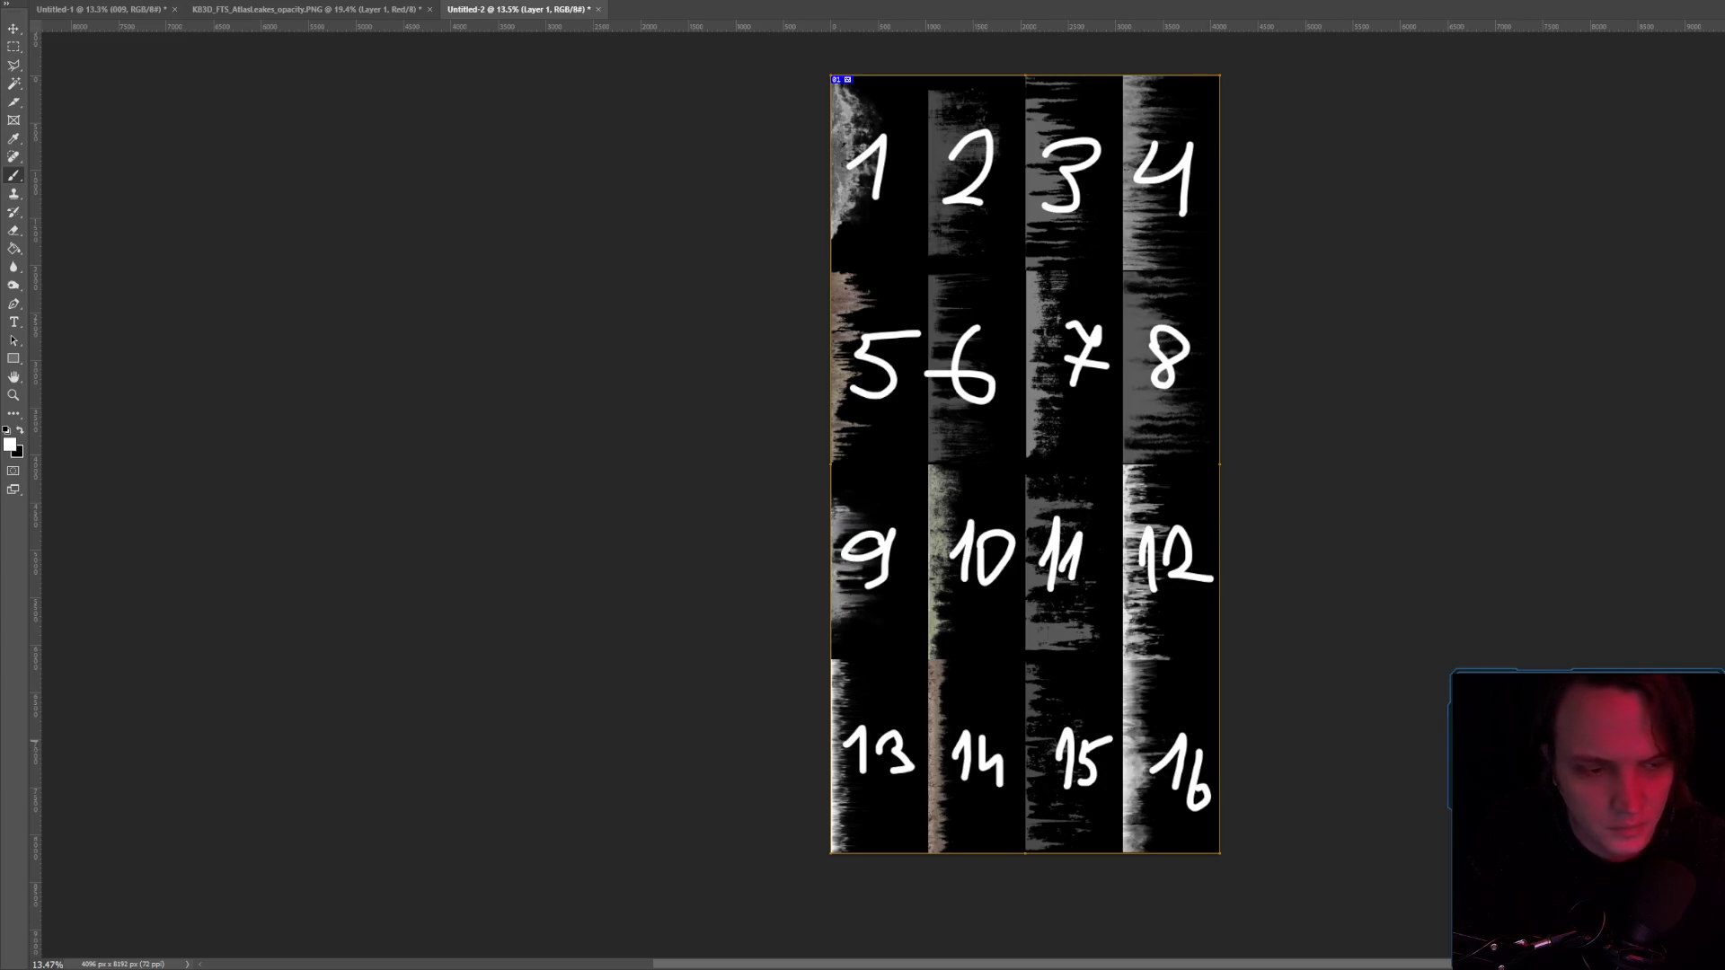
Flip the numbered atlas layer horizontally with Free Transform.
key(ctrl+t)
right_click(942, 276)
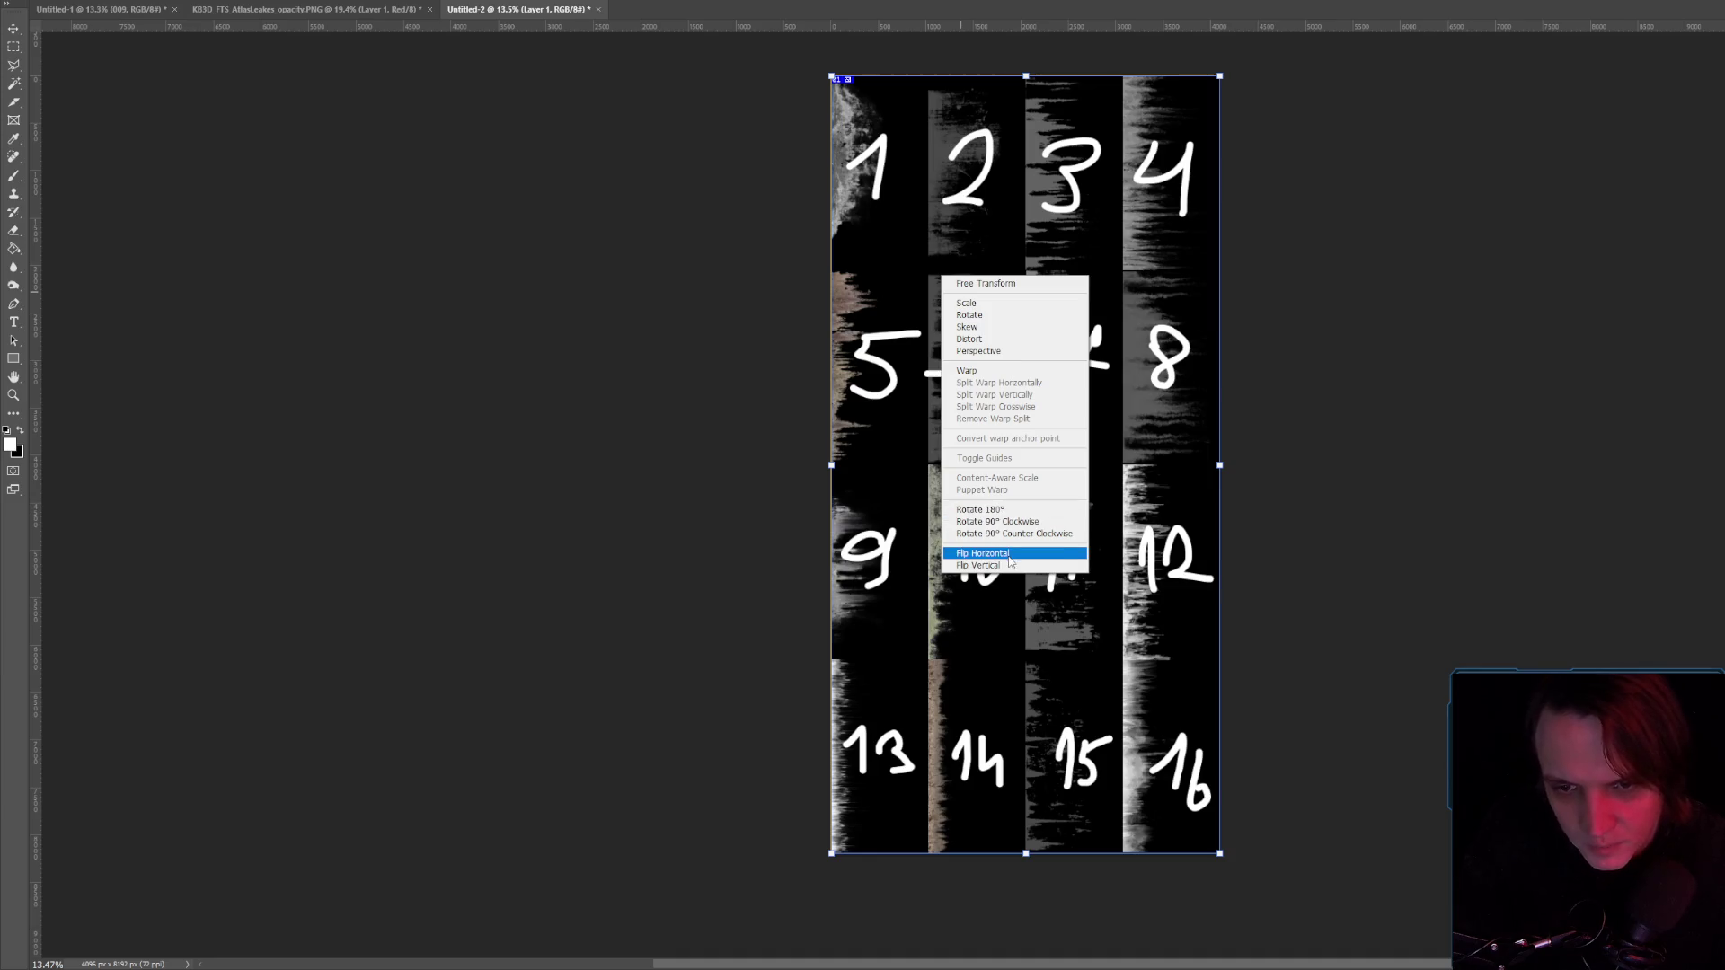
click(1010, 554)
click(15, 2)
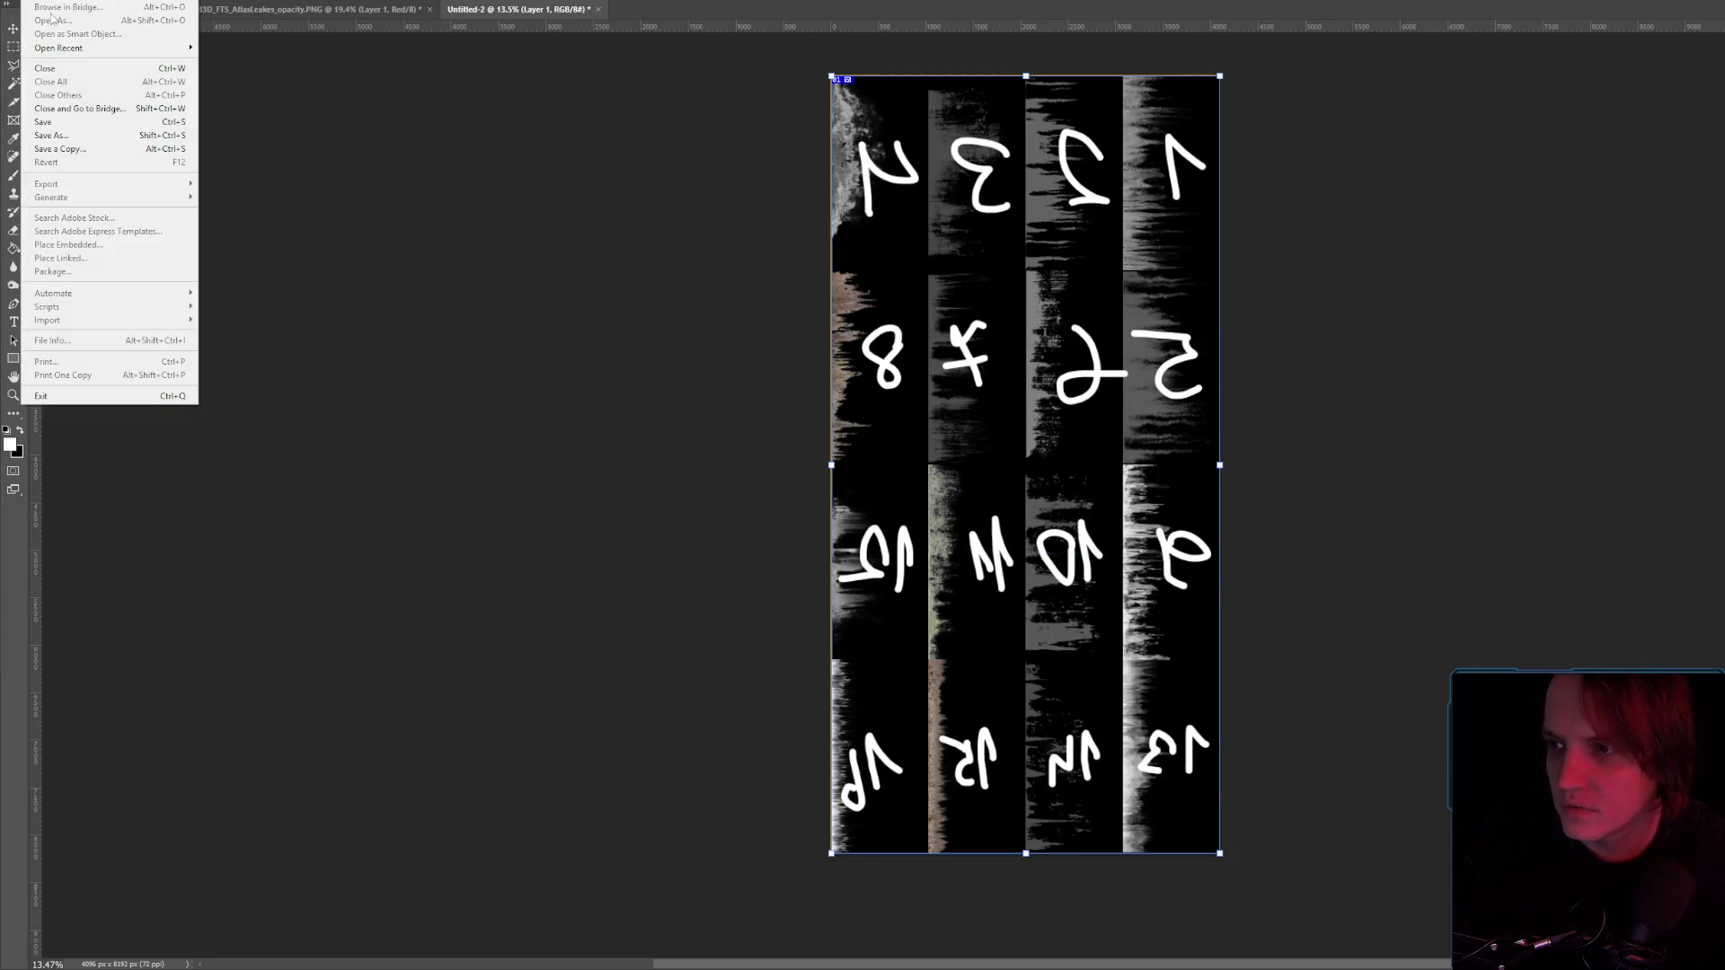
key(Escape)
key(b)
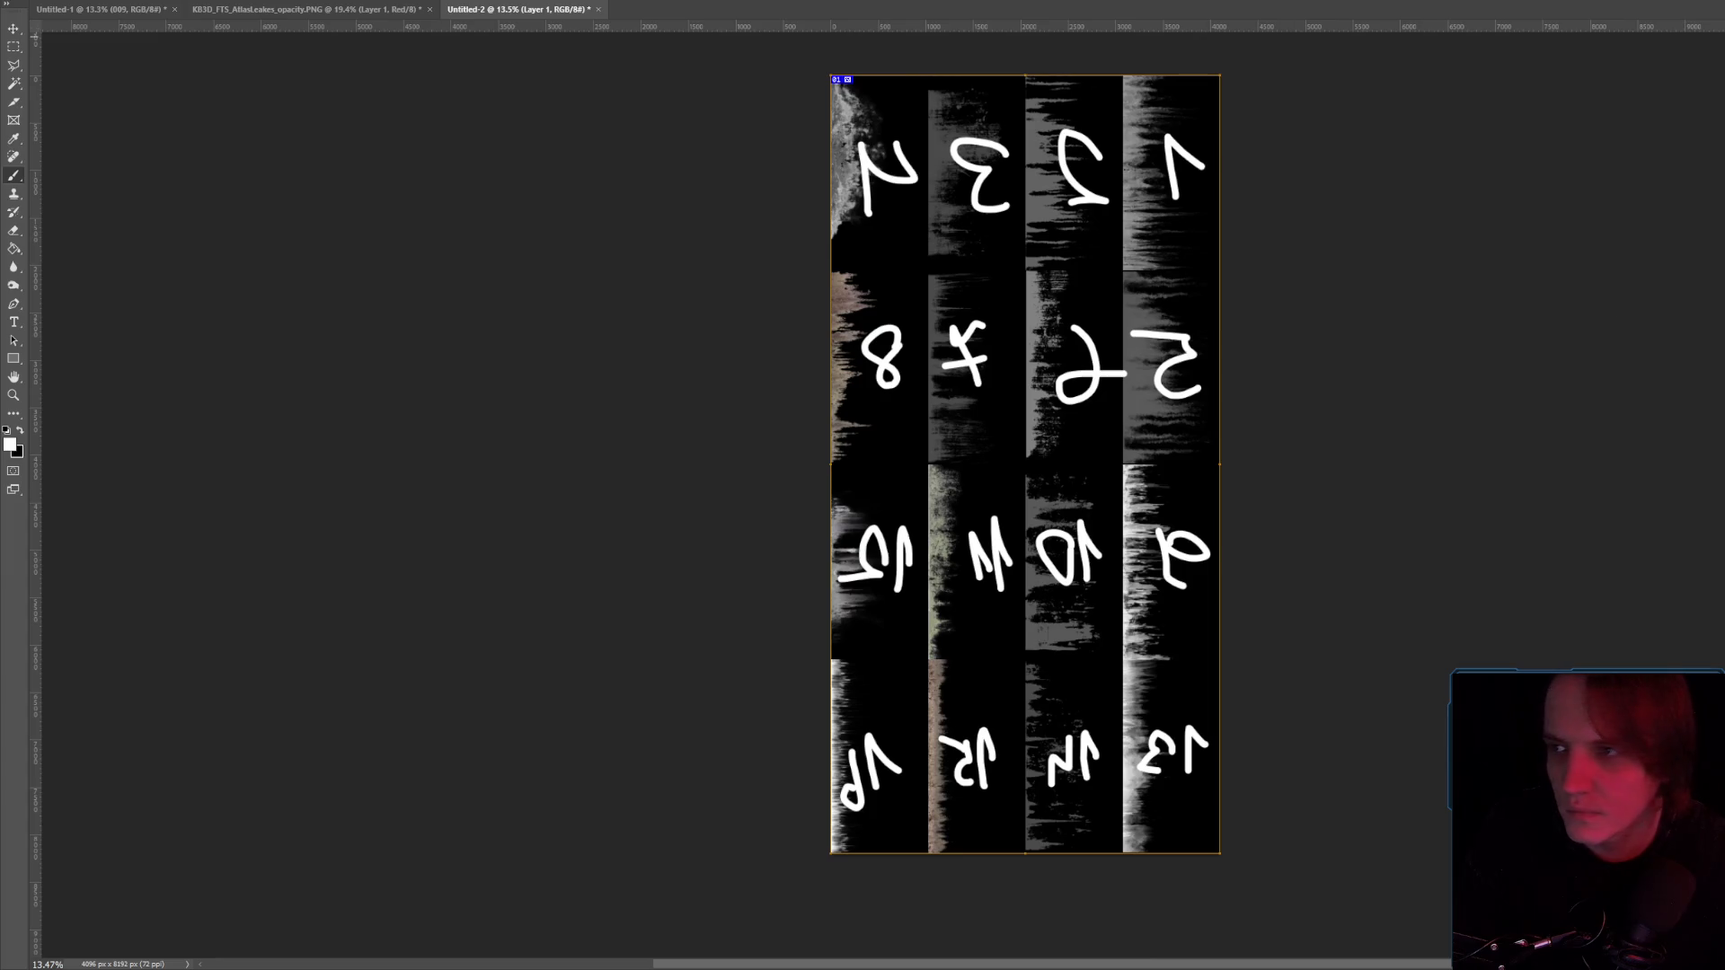
Quick Export the atlas as PNG, overwriting Untitled-1.png, and return to Unreal.
click(15, 3)
mouse_move(90, 180)
click(230, 189)
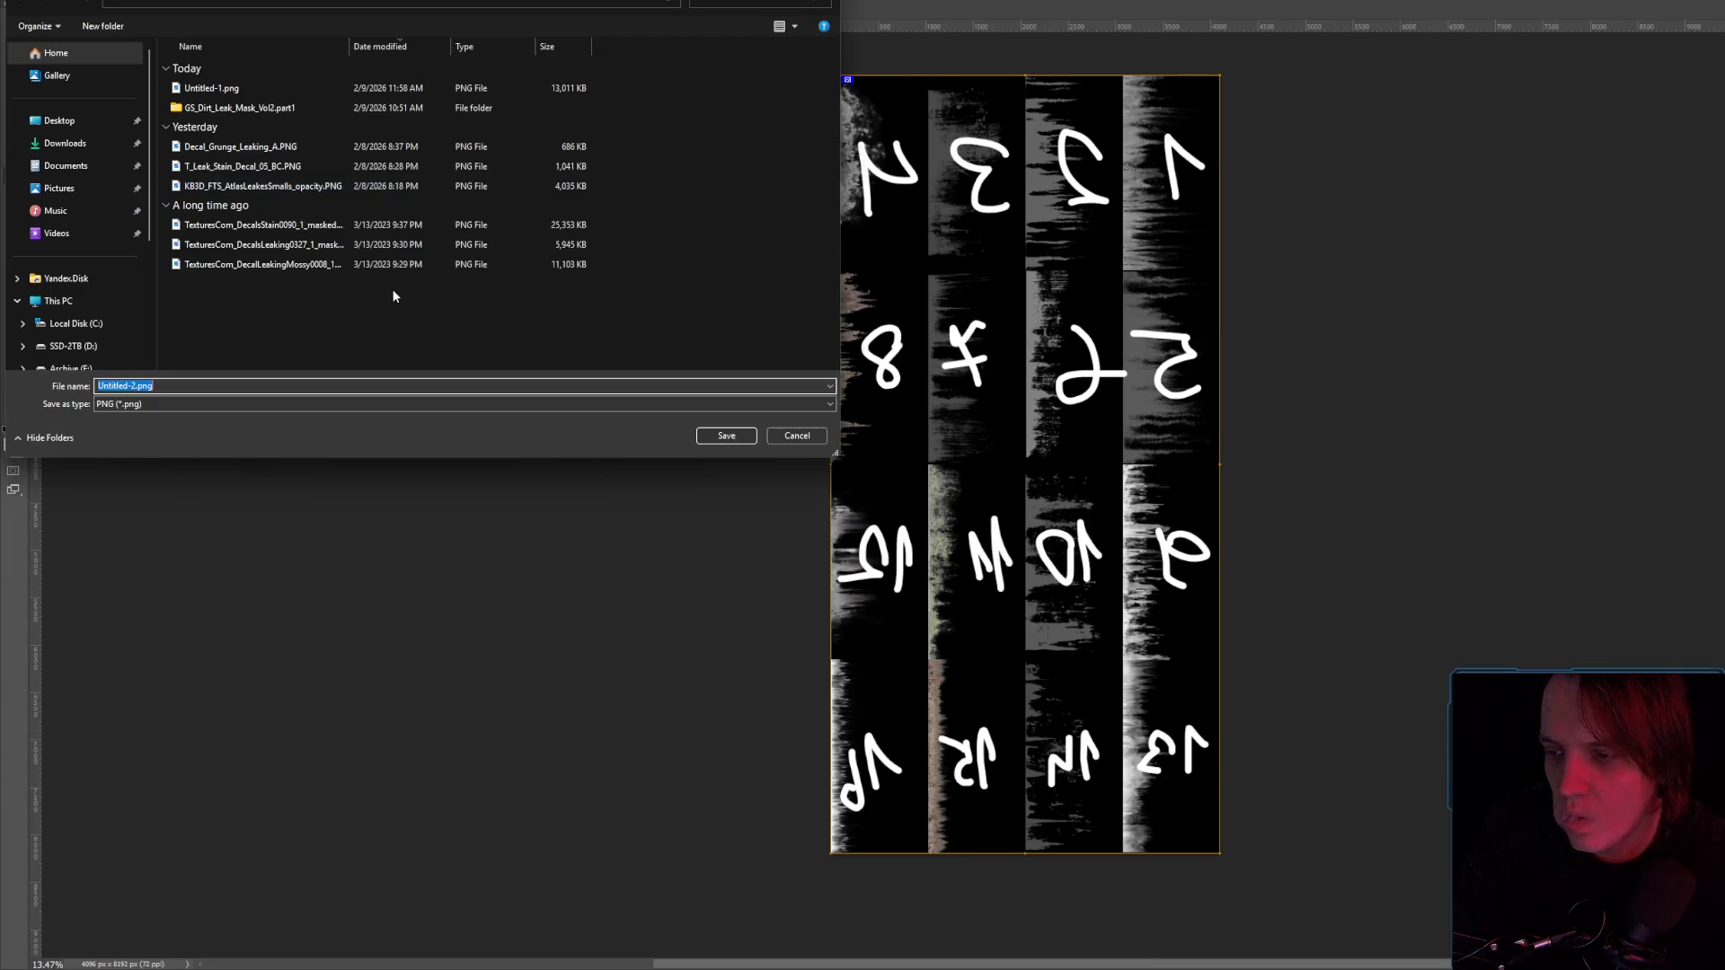
double_click(212, 88)
click(1222, 467)
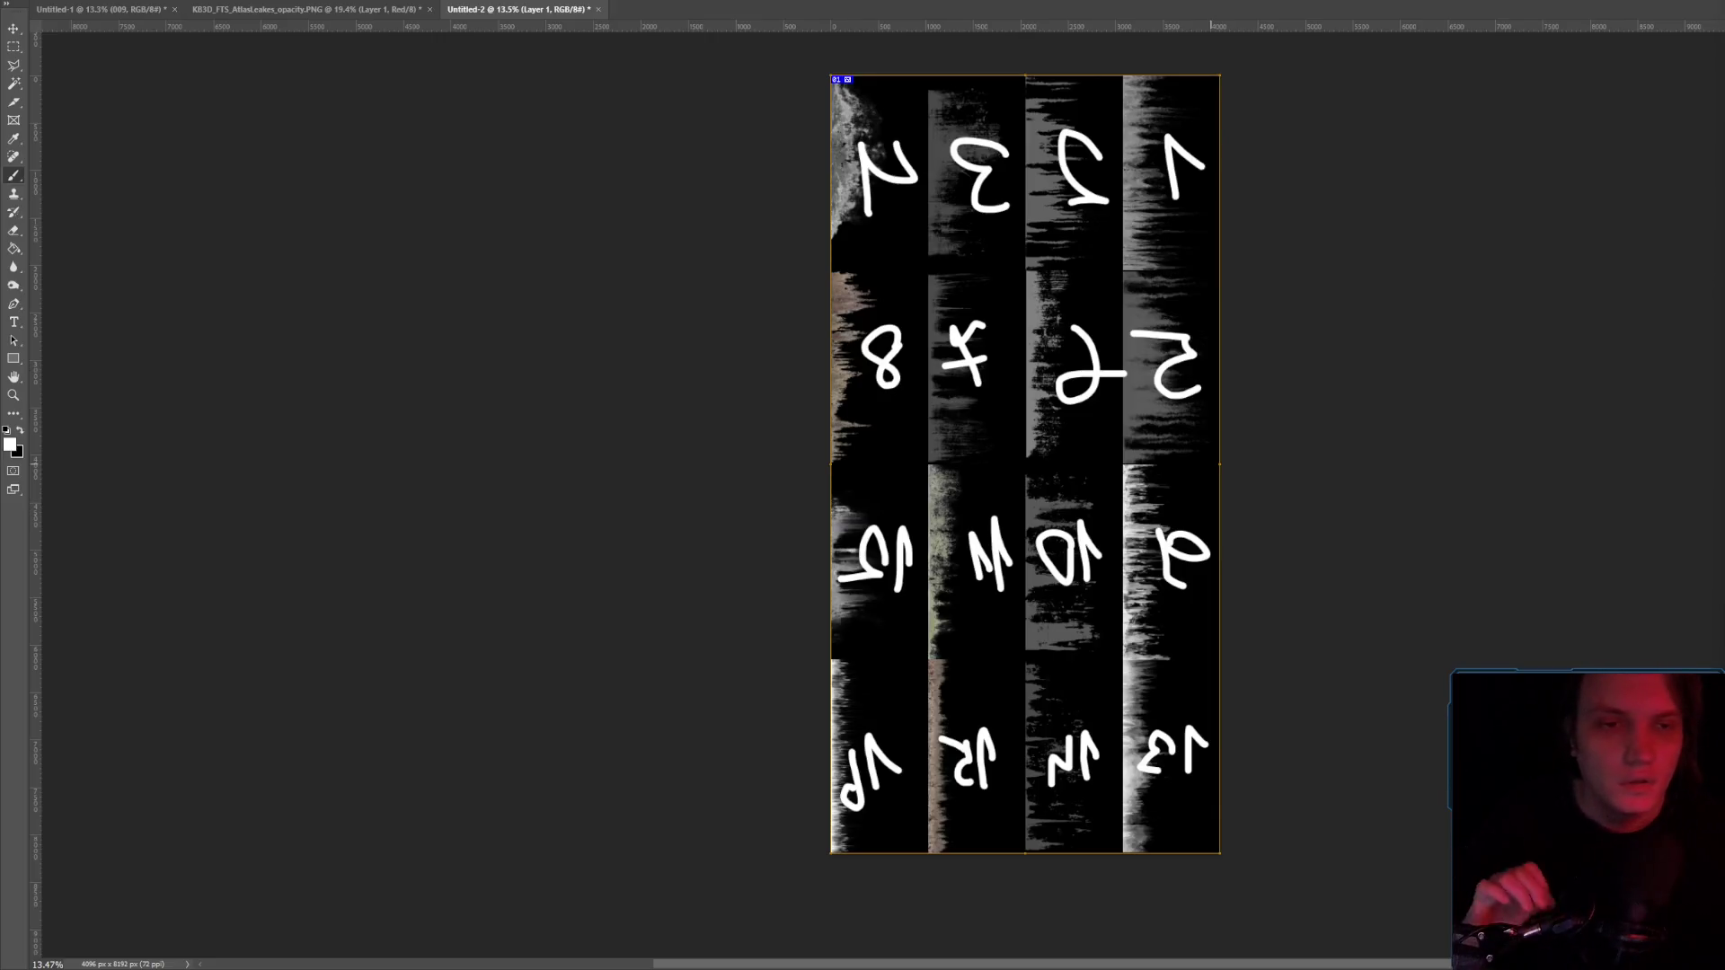
key(alt+Tab)
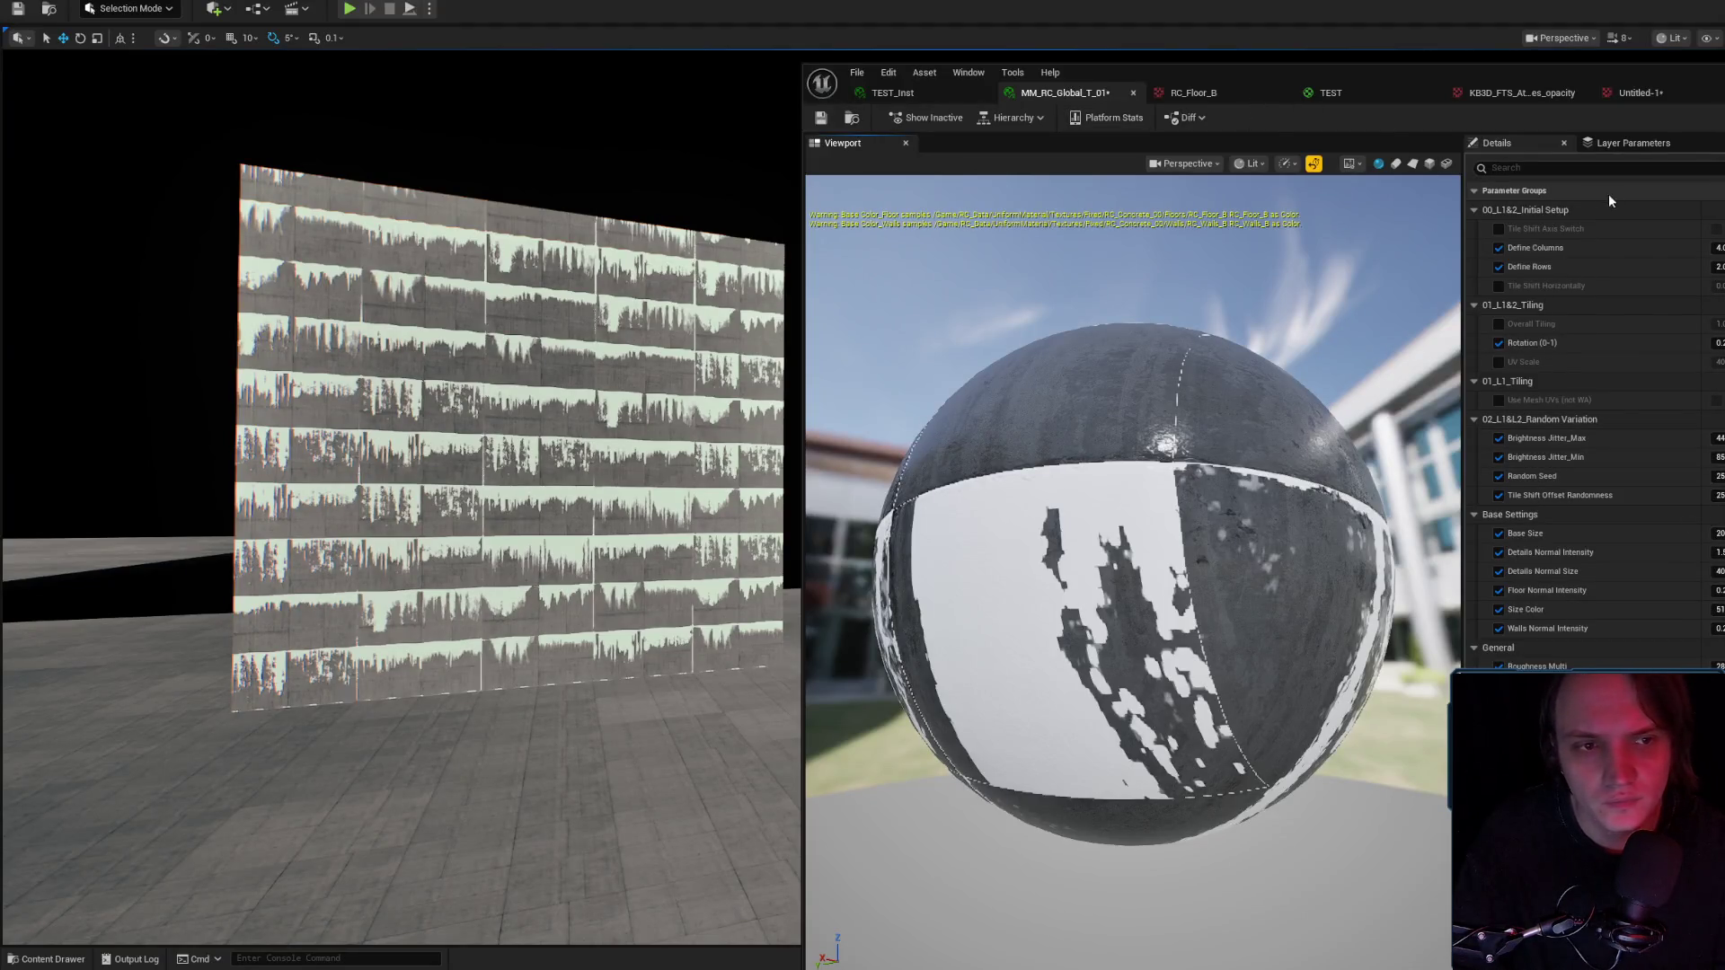
Check the TEST_Inst material instance, then fly to and select the numbered wall.
click(1193, 93)
click(915, 93)
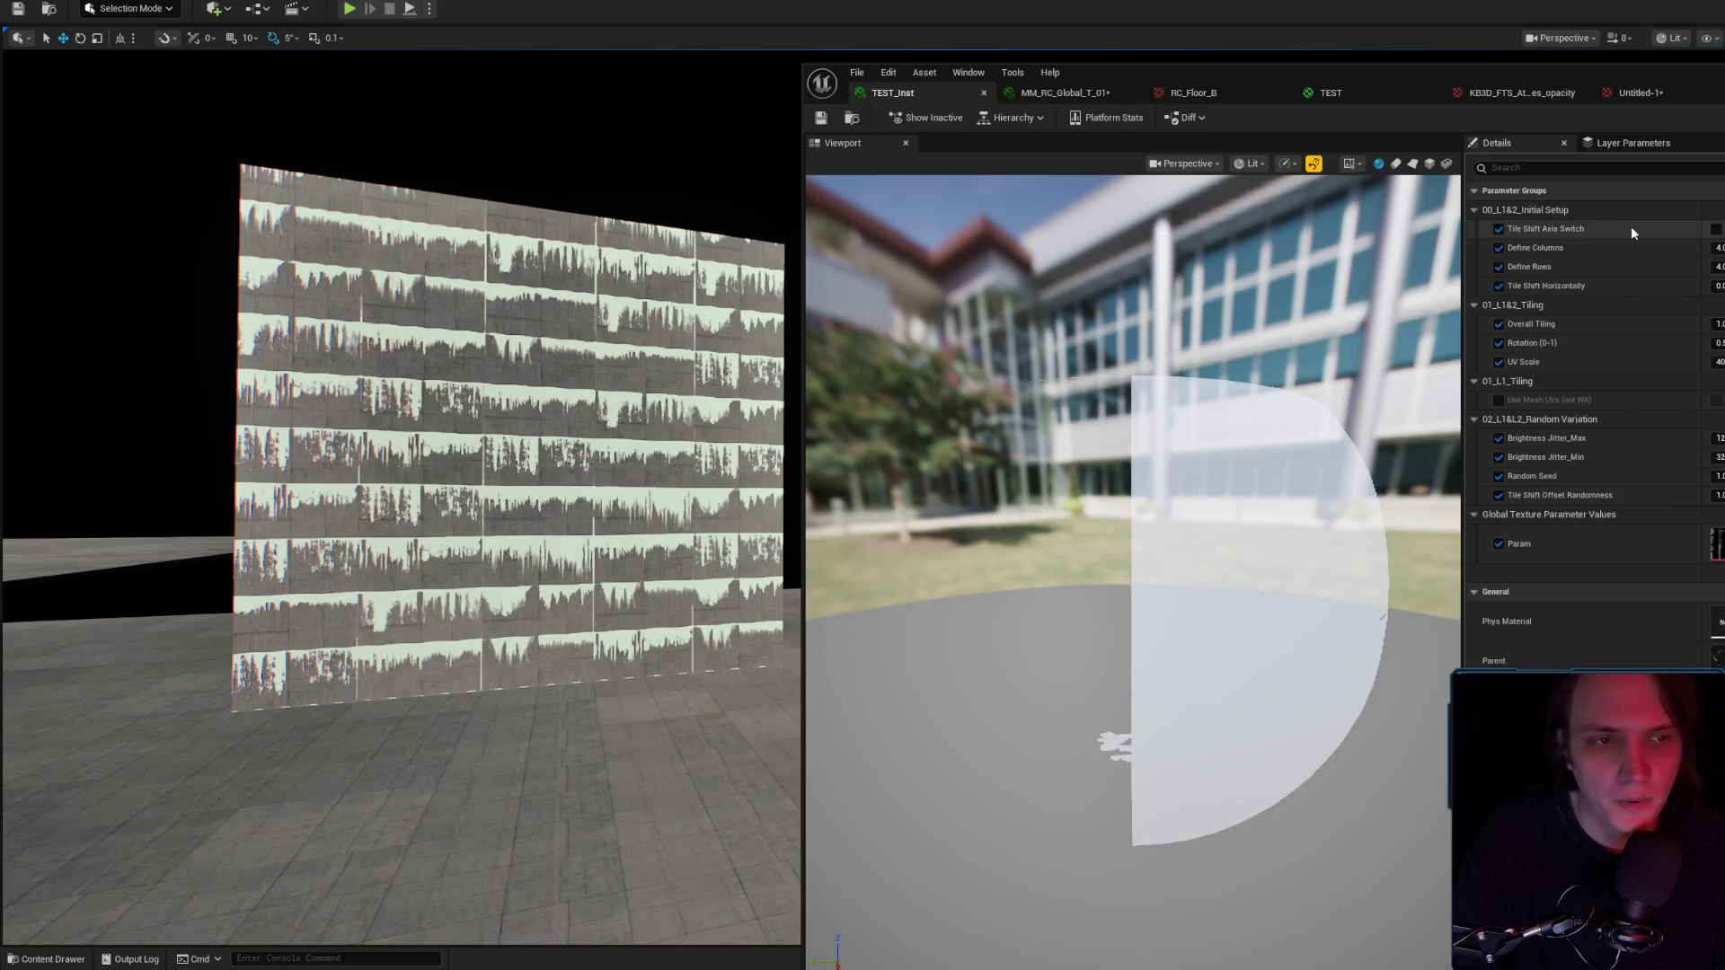
key(ctrl+space)
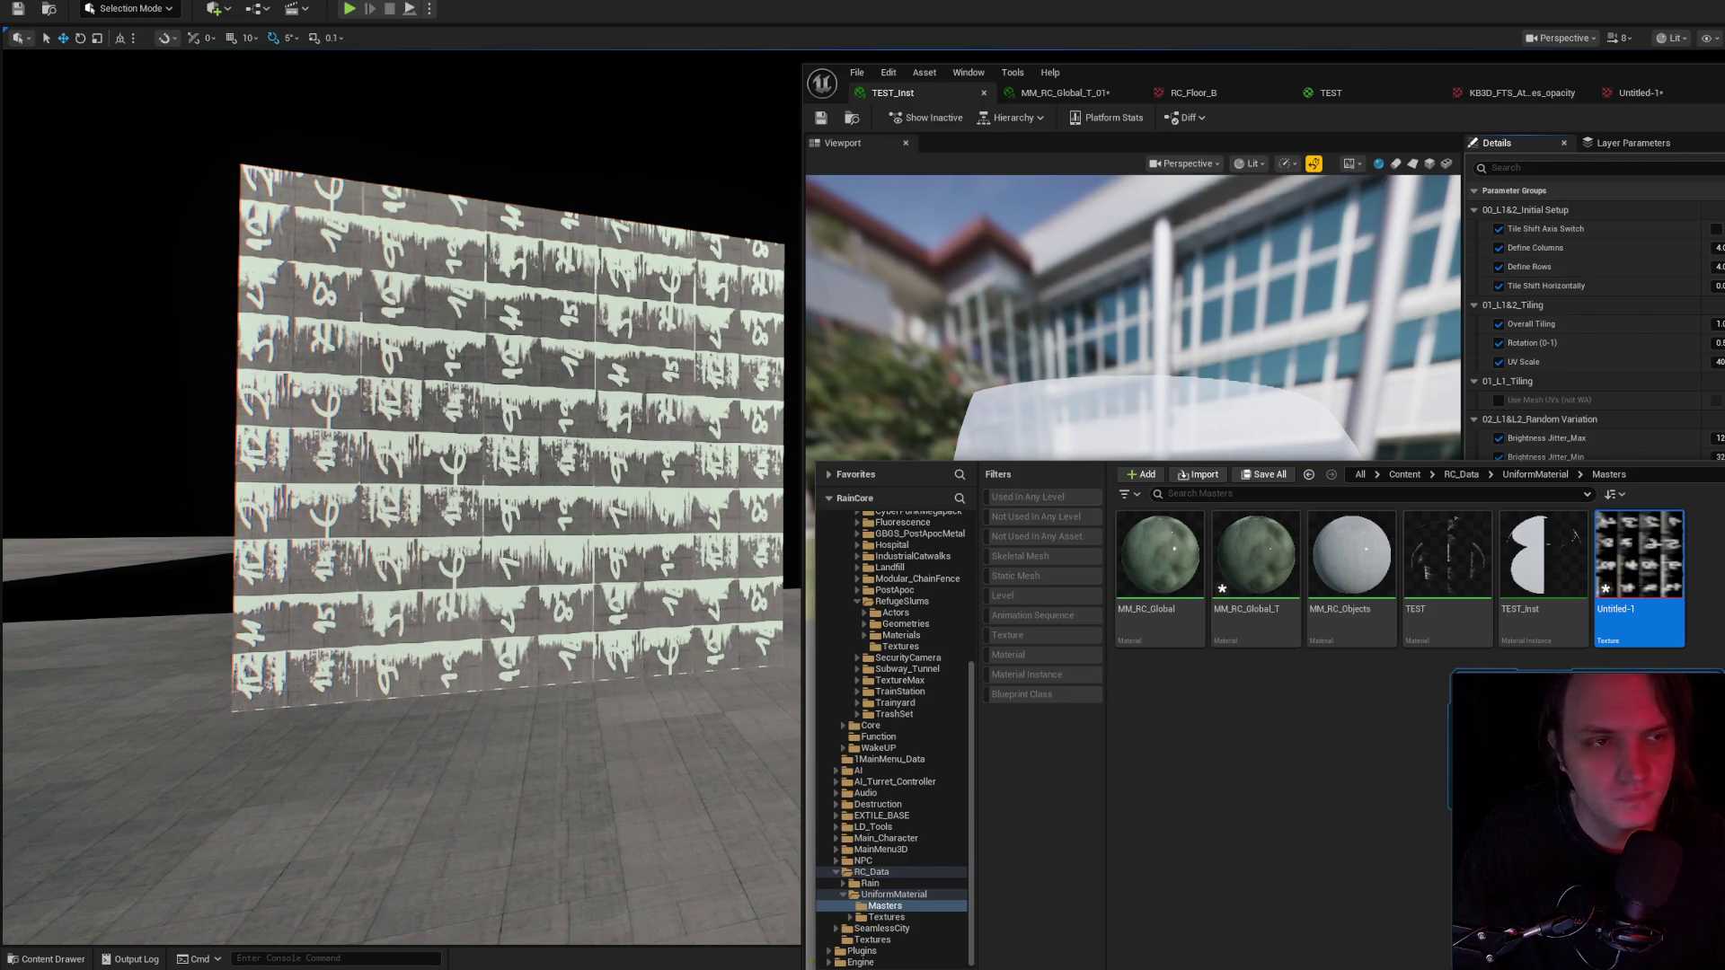
key(ctrl+space)
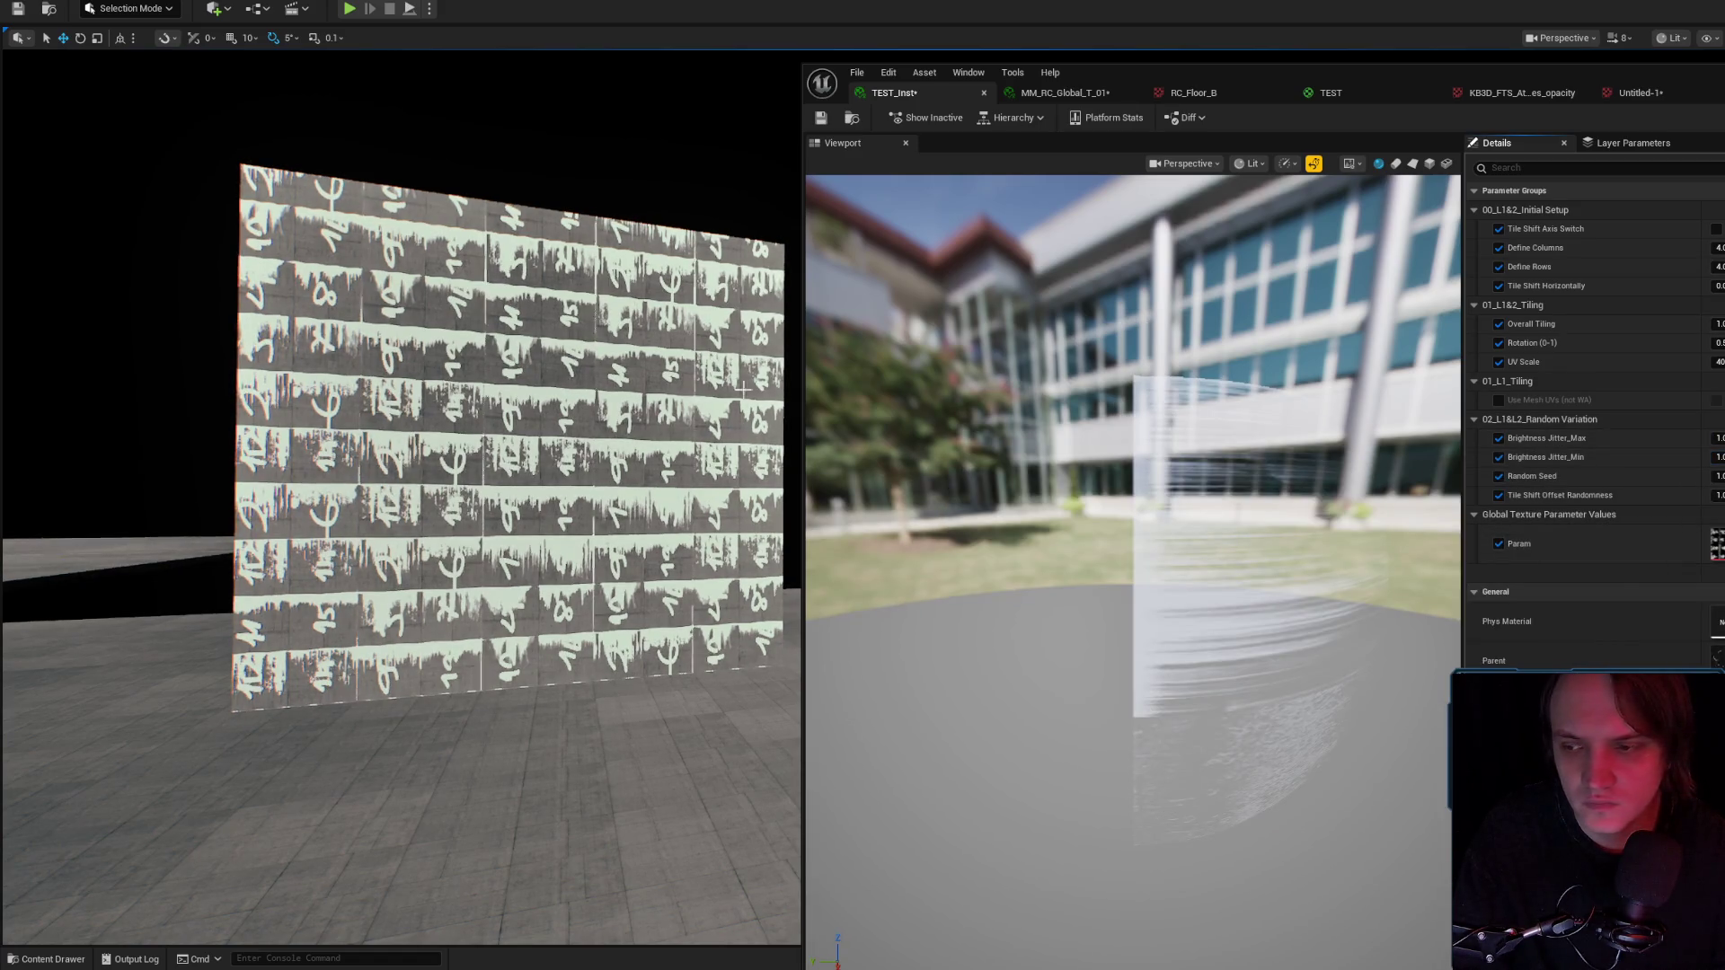
key(XF86AudioLowerVolume)
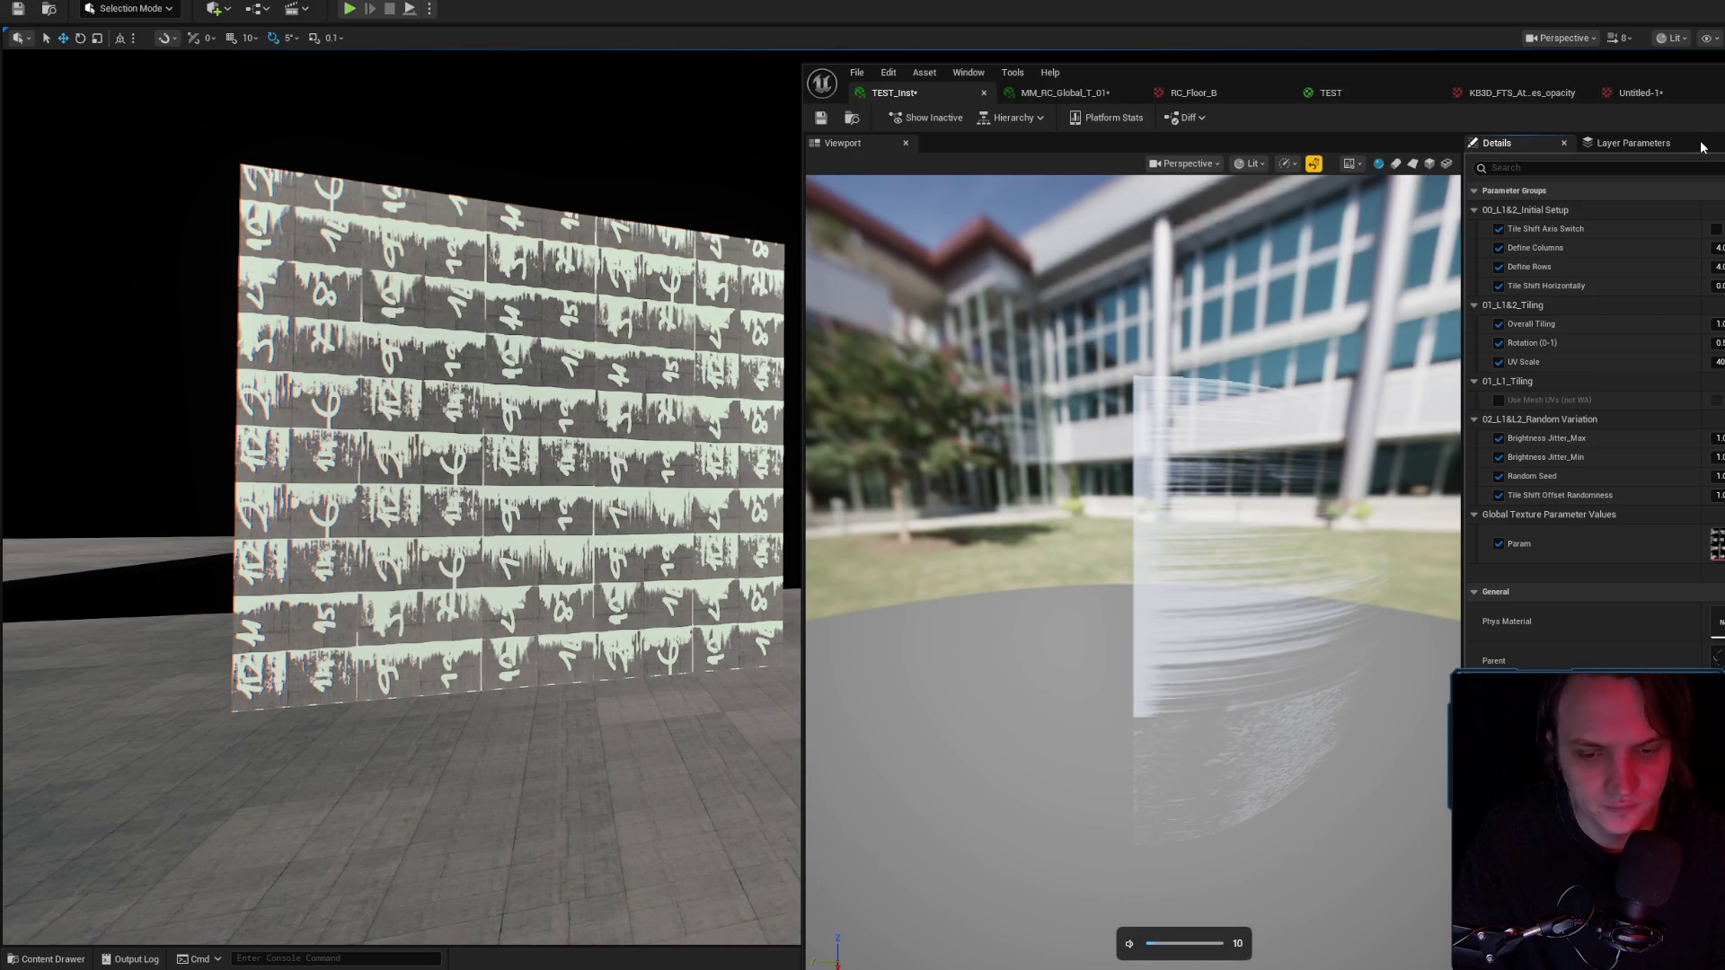
mouse_move(503, 432)
mouse_down()
mouse_move(503, 485)
mouse_move(539, 387)
mouse_move(543, 440)
mouse_move(552, 355)
mouse_move(548, 530)
mouse_up()
click(865, 419)
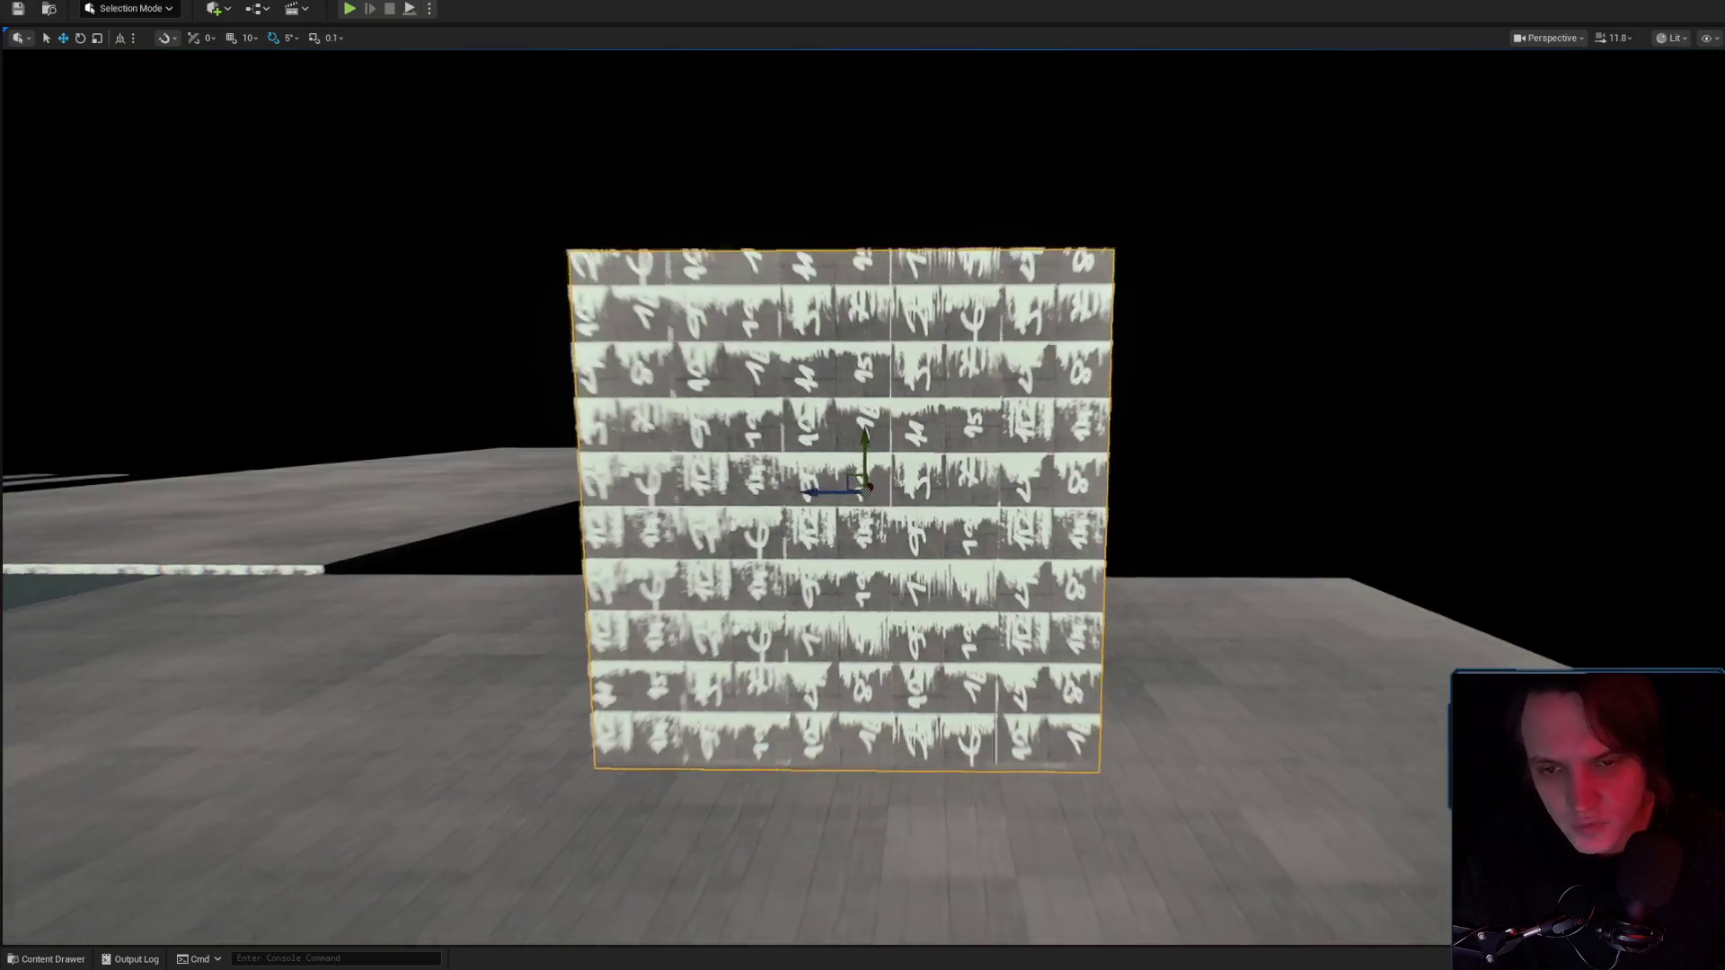
Focus on the wall and scale it up wider and taller.
key(e)
drag(869, 488, 882, 538)
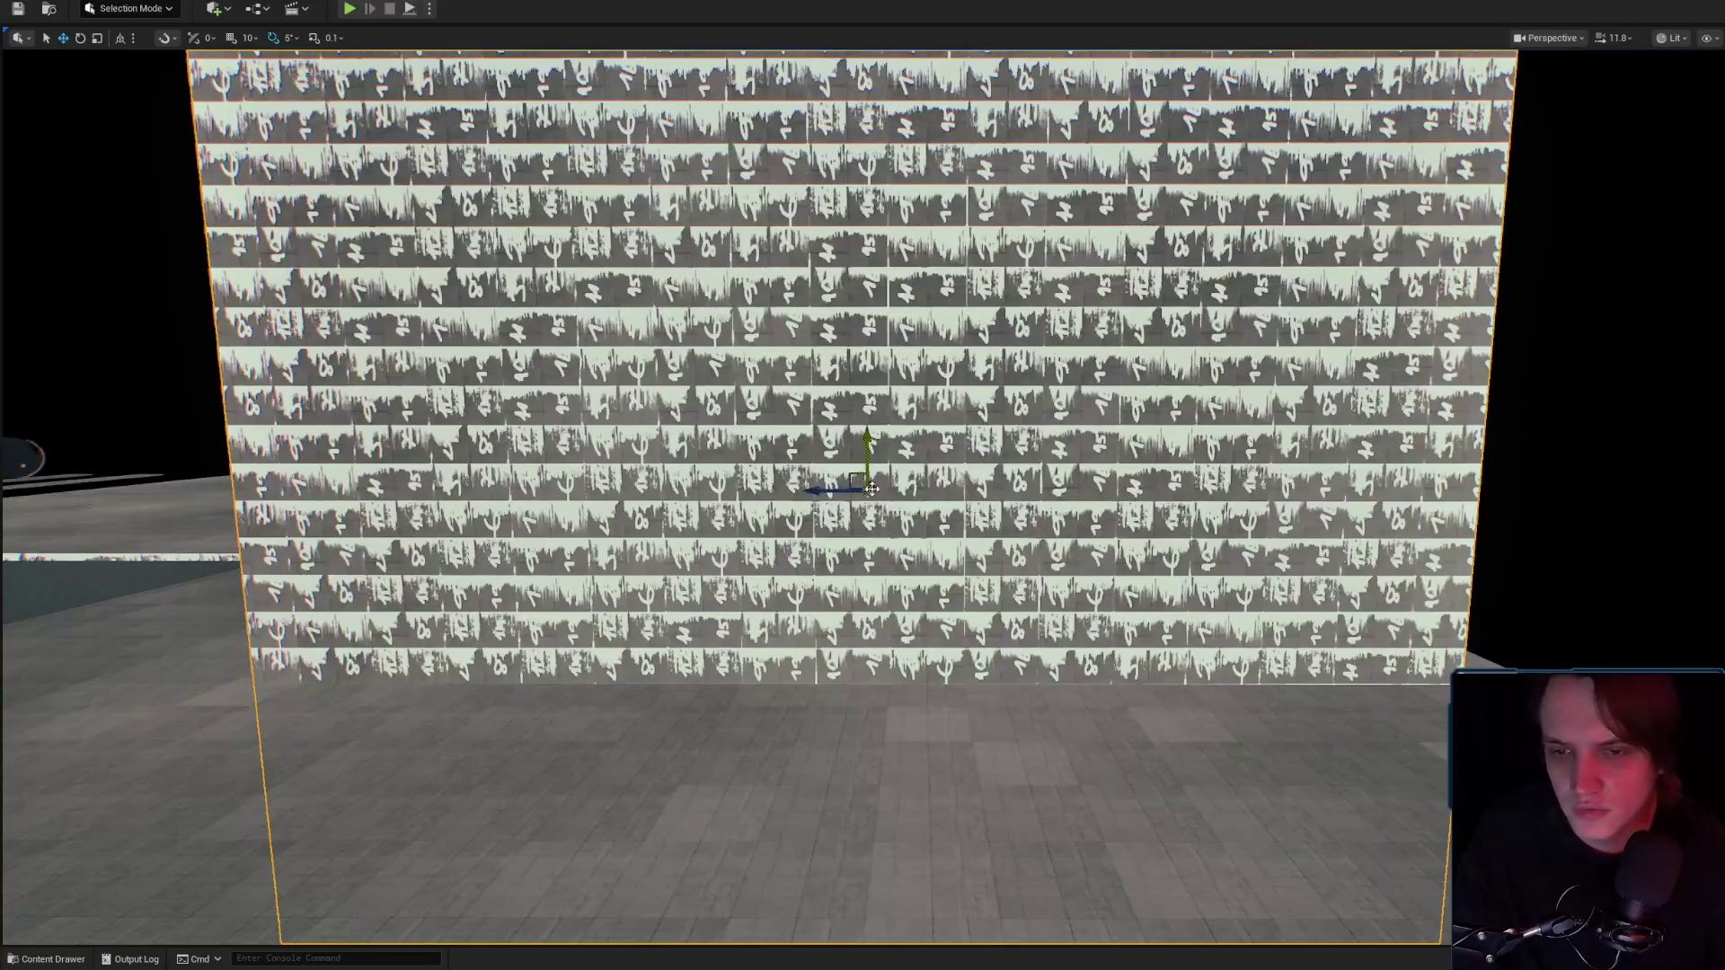
mouse_move(878, 443)
mouse_down()
mouse_move(878, 539)
mouse_move(848, 202)
mouse_up()
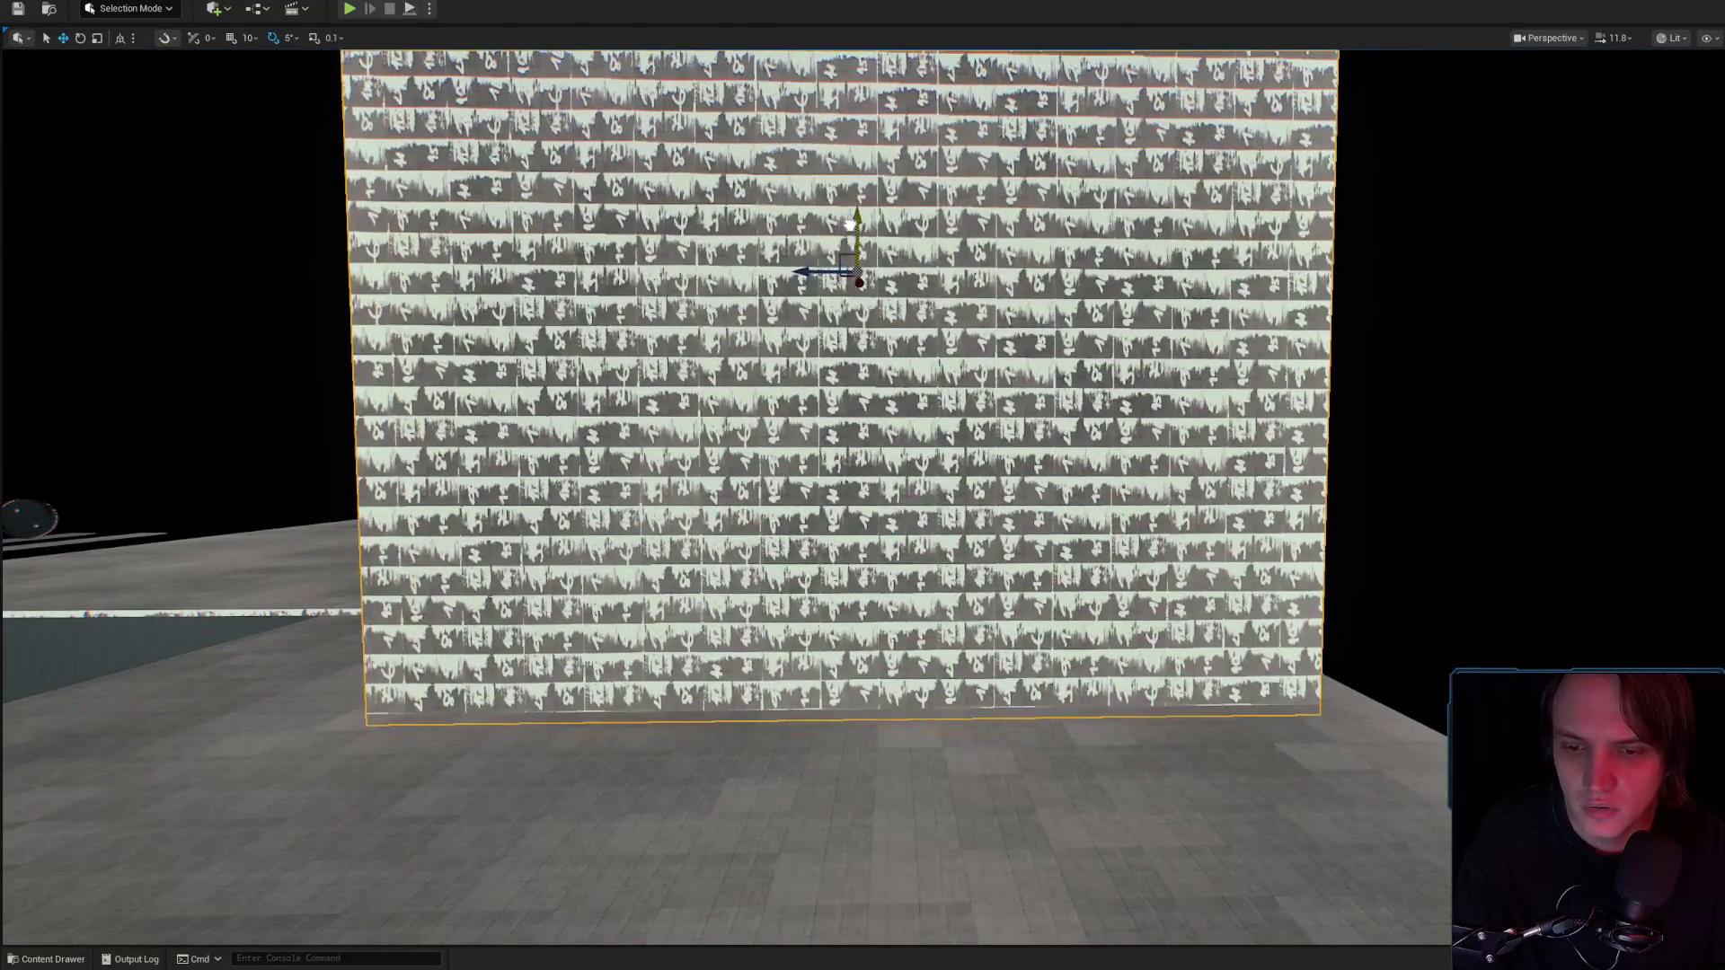
scroll(995, 341, up, 5)
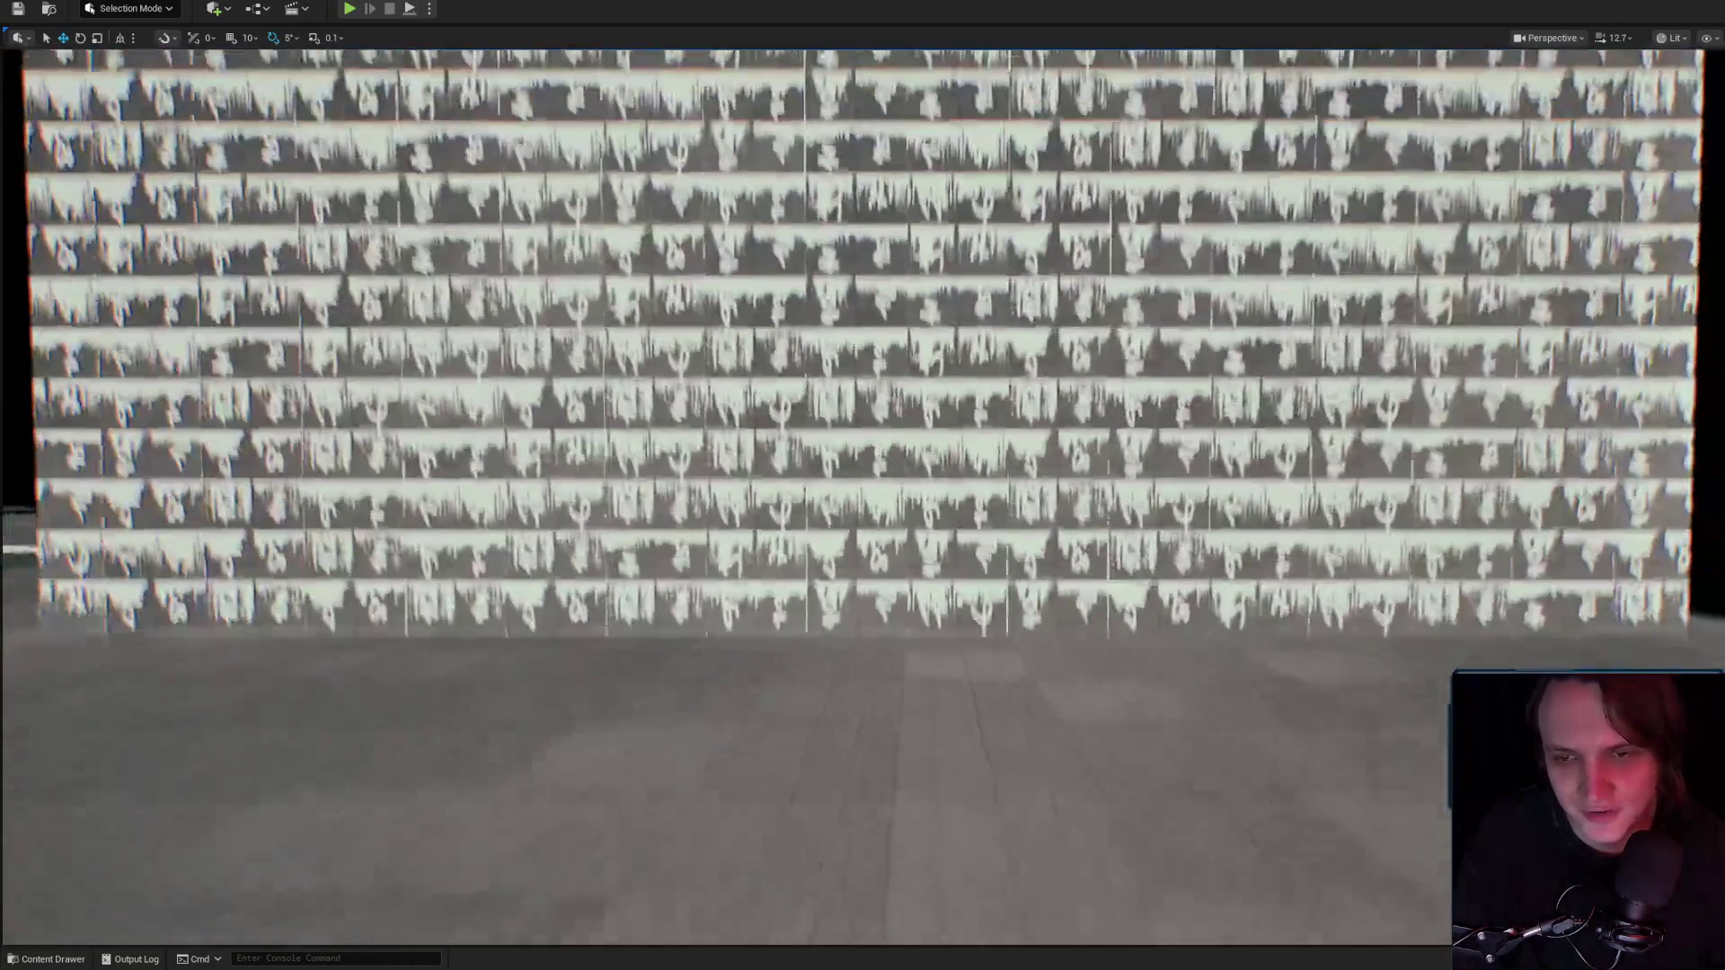
mouse_move(863, 485)
mouse_down()
mouse_move(862, 521)
mouse_move(808, 548)
mouse_up()
scroll(862, 485, up, 3)
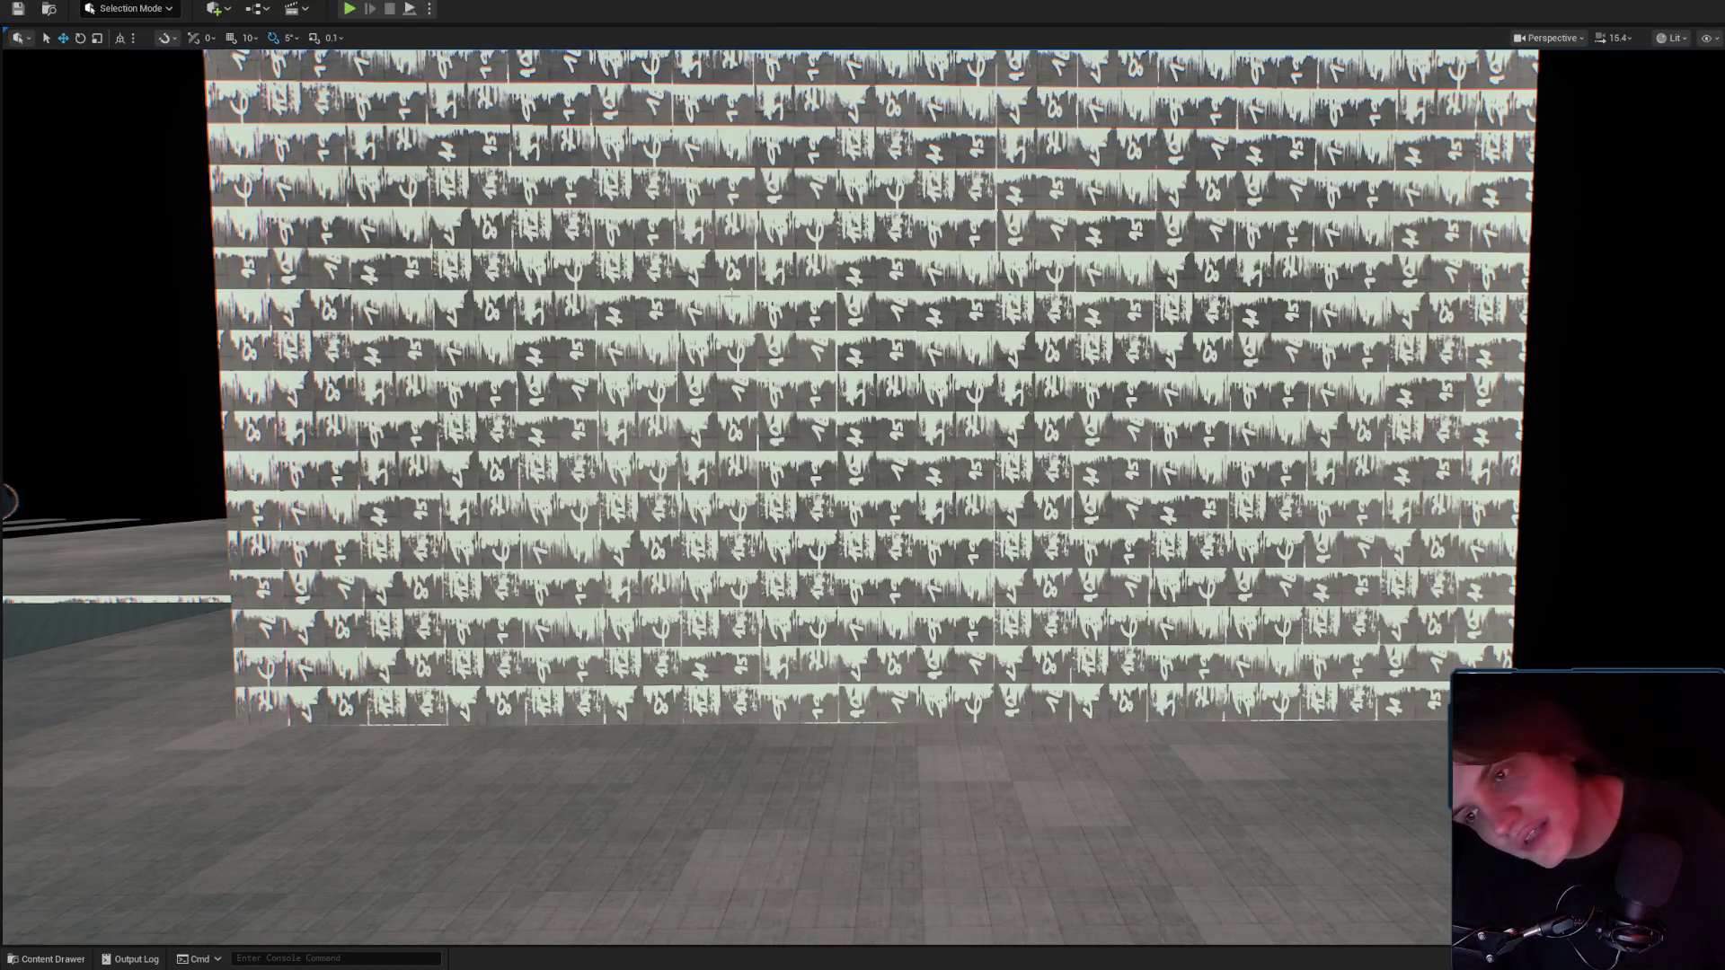
Fly around the wall to inspect its numbered tiles, then undo the numbers in Photoshop.
mouse_move(1030, 329)
mouse_down()
mouse_move(1024, 297)
mouse_move(1033, 333)
mouse_up()
scroll(862, 485, up, 3)
key(s)
key(w)
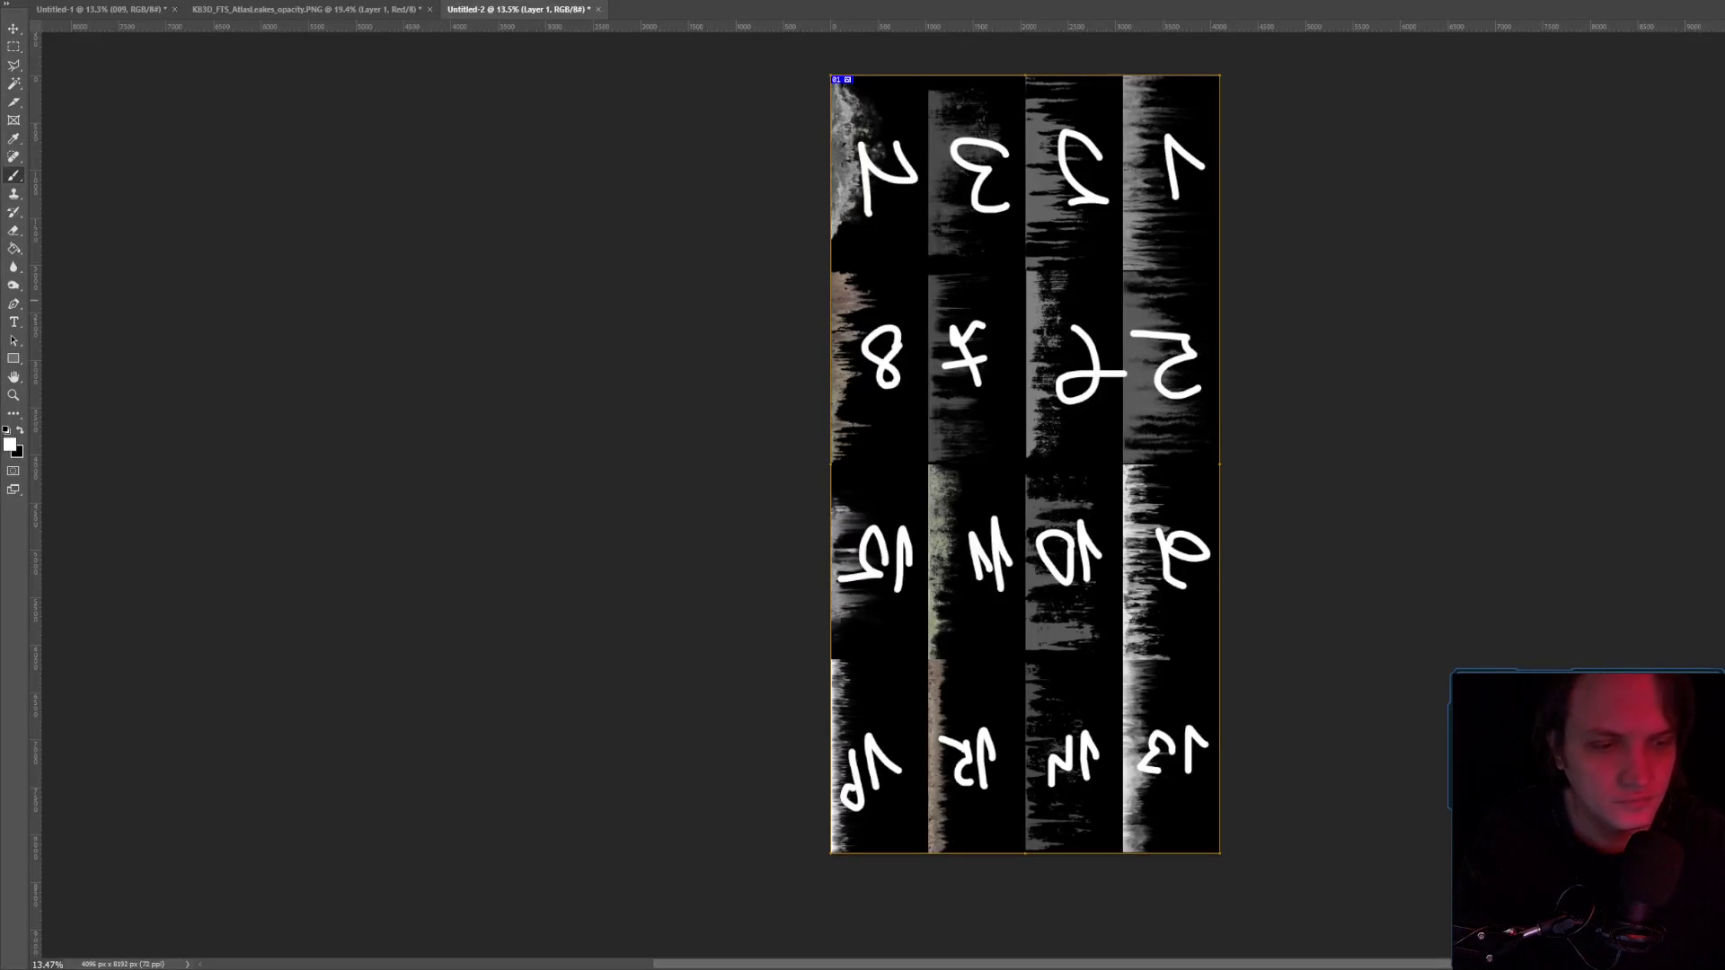
key(ctrl+z)
key(ctrl+z)
key(ctrl+z)
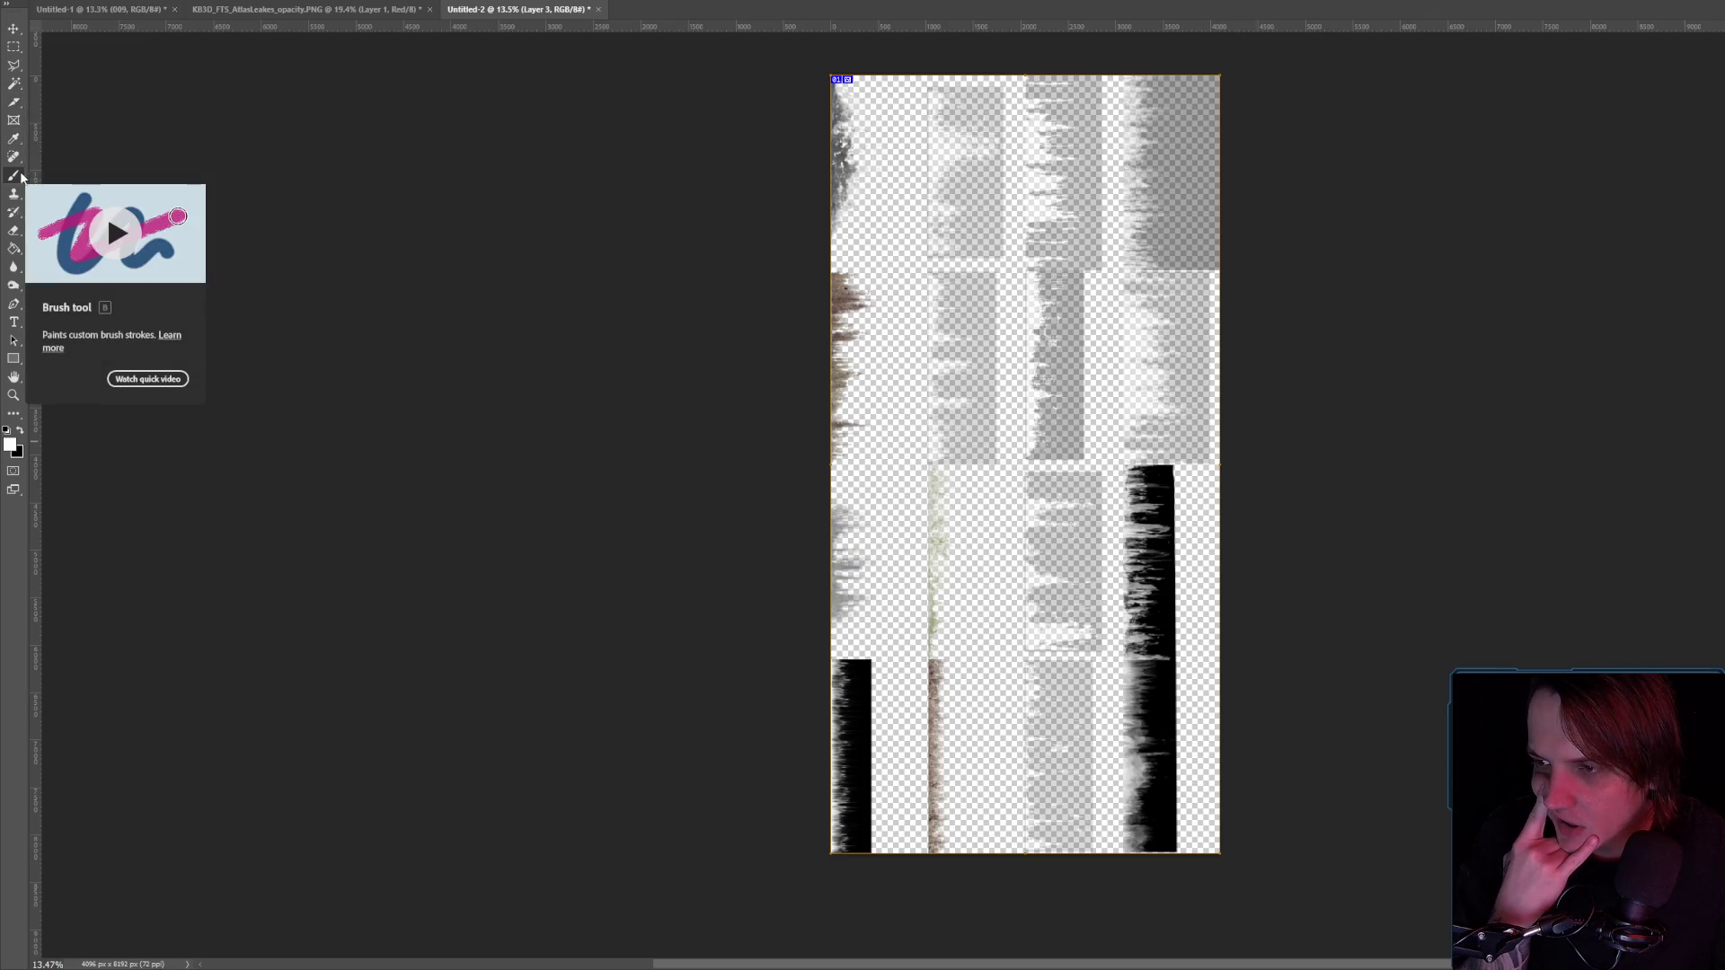
Fill the atlas's transparent areas with black using the Paint Bucket.
click(15, 175)
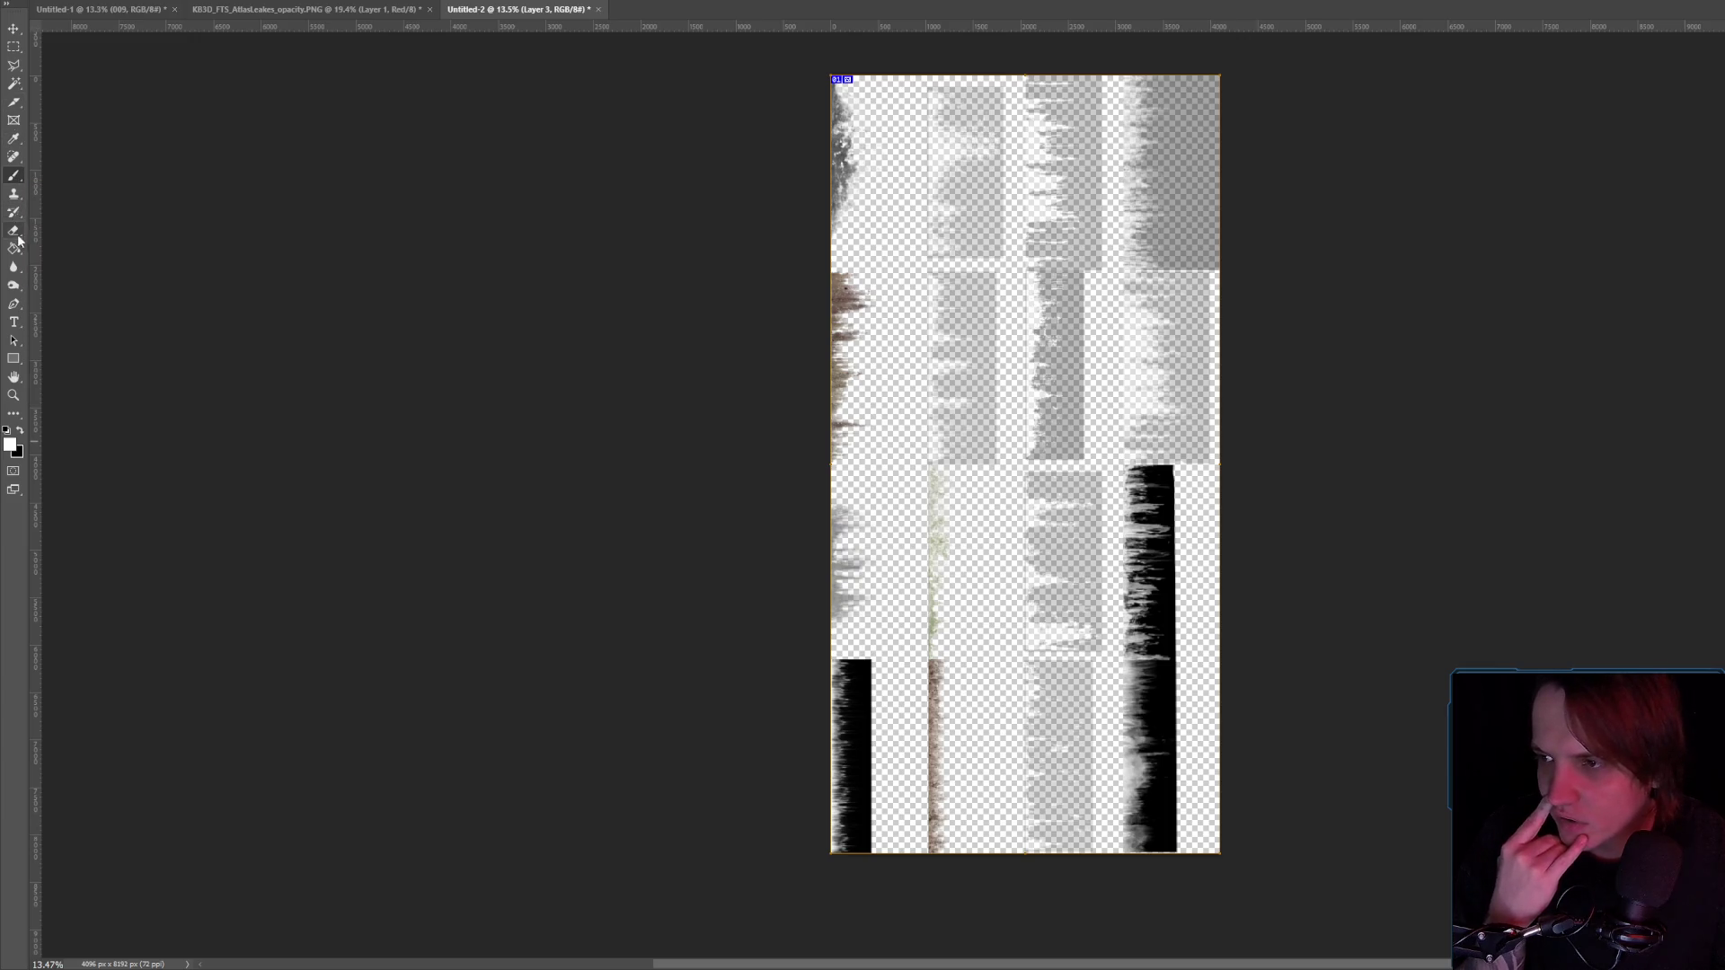
click(967, 361)
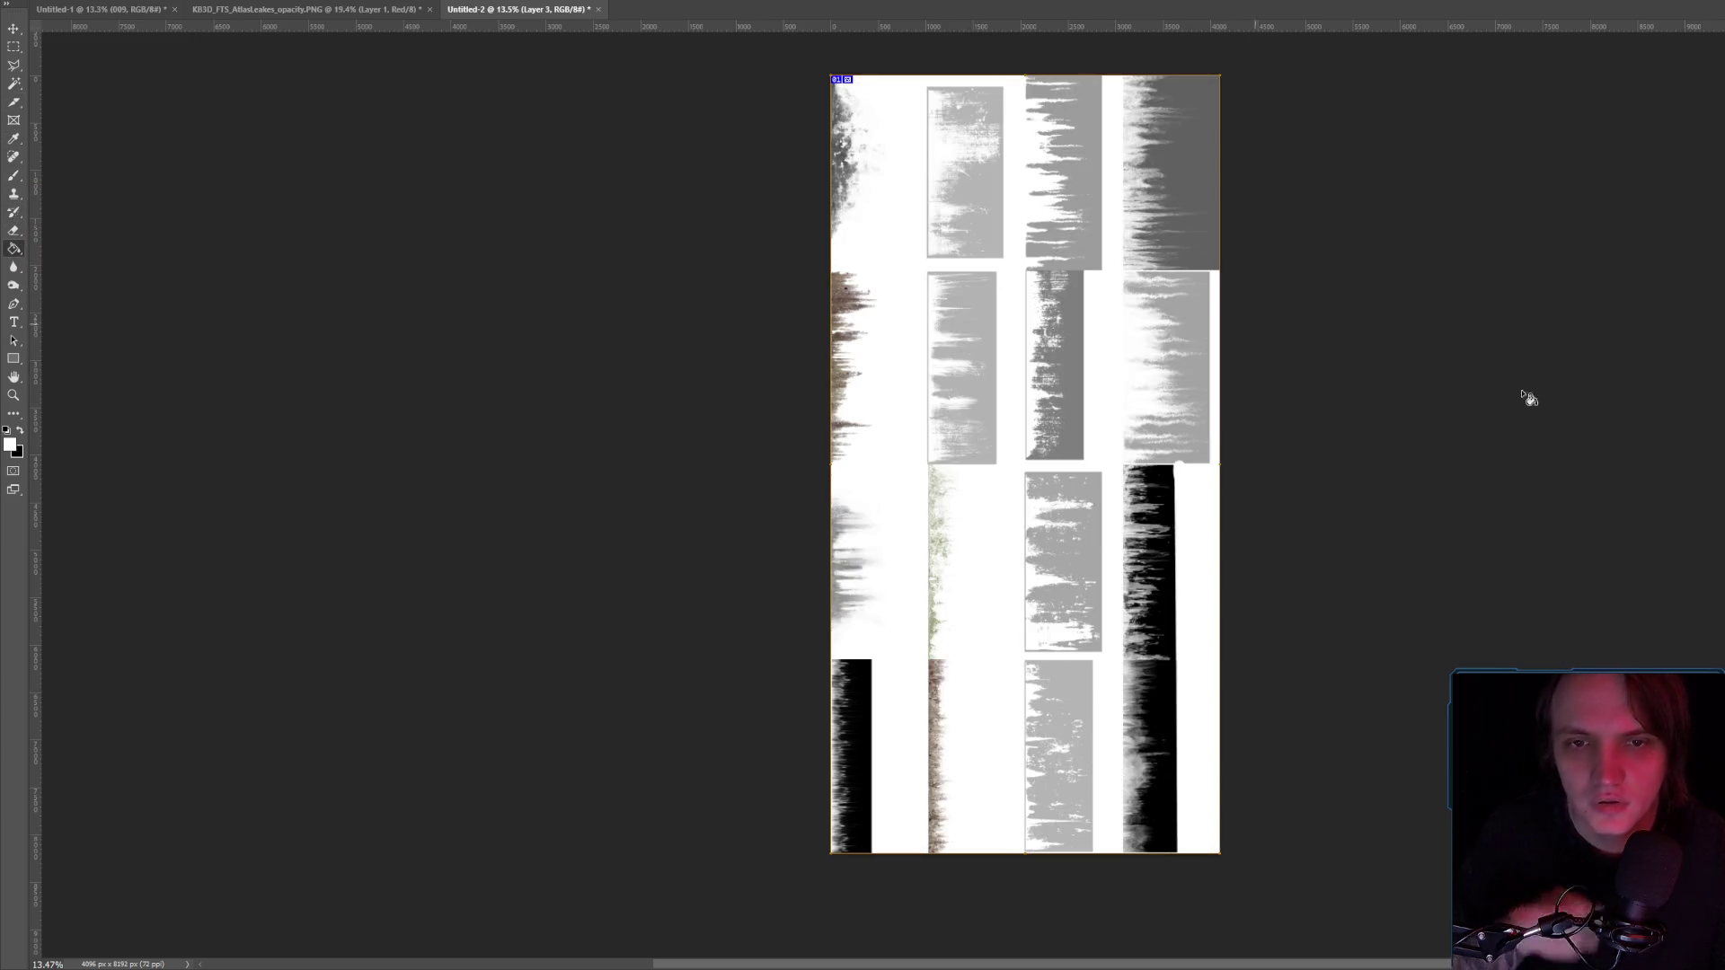
key(ctrl+z)
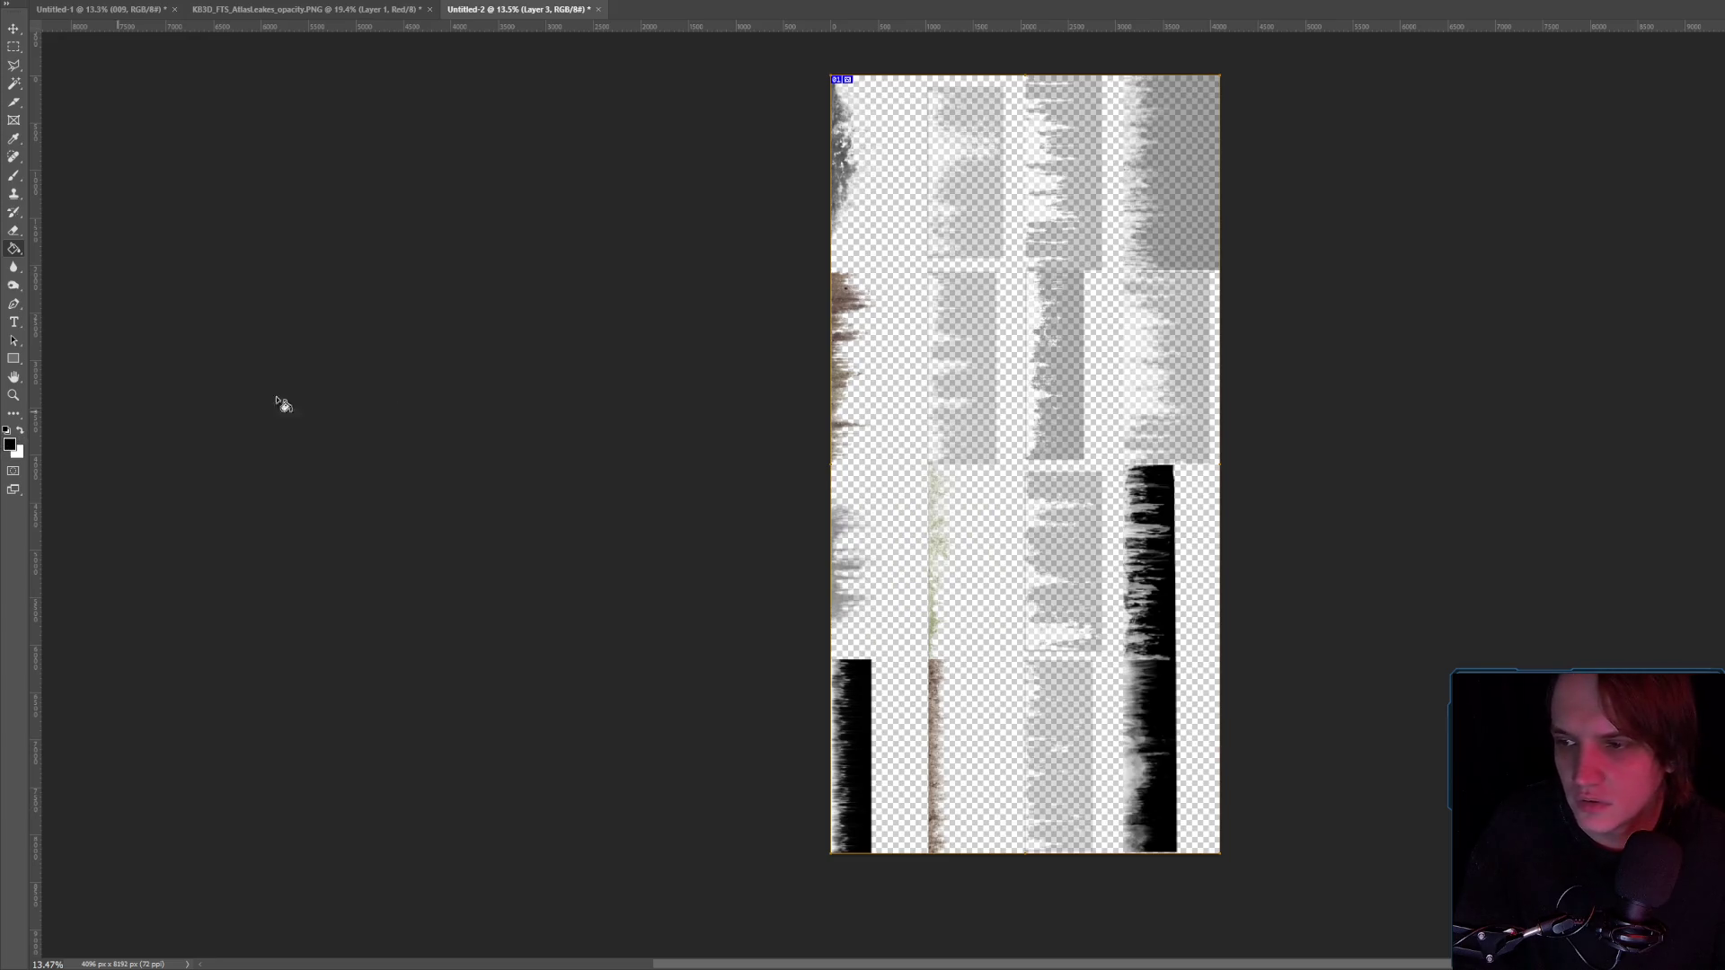
click(883, 307)
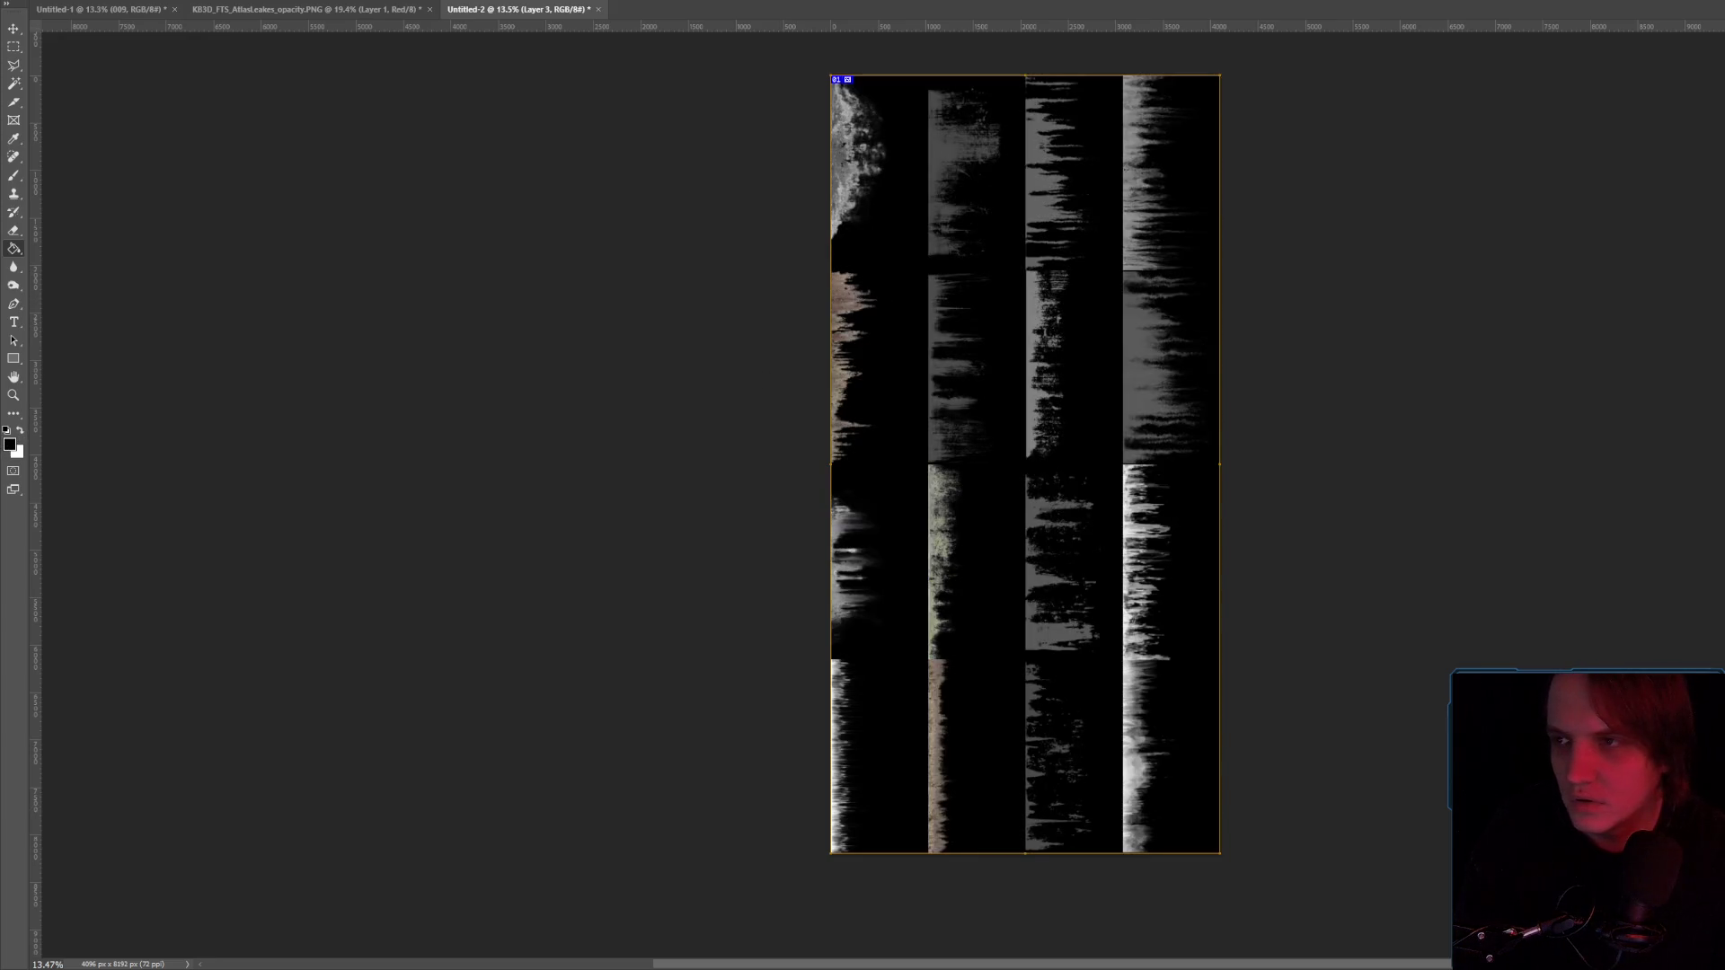
Quick Export the atlas as PNG over Untitled-1.png and return to Unreal.
key(alt+f)
mouse_move(135, 184)
click(240, 185)
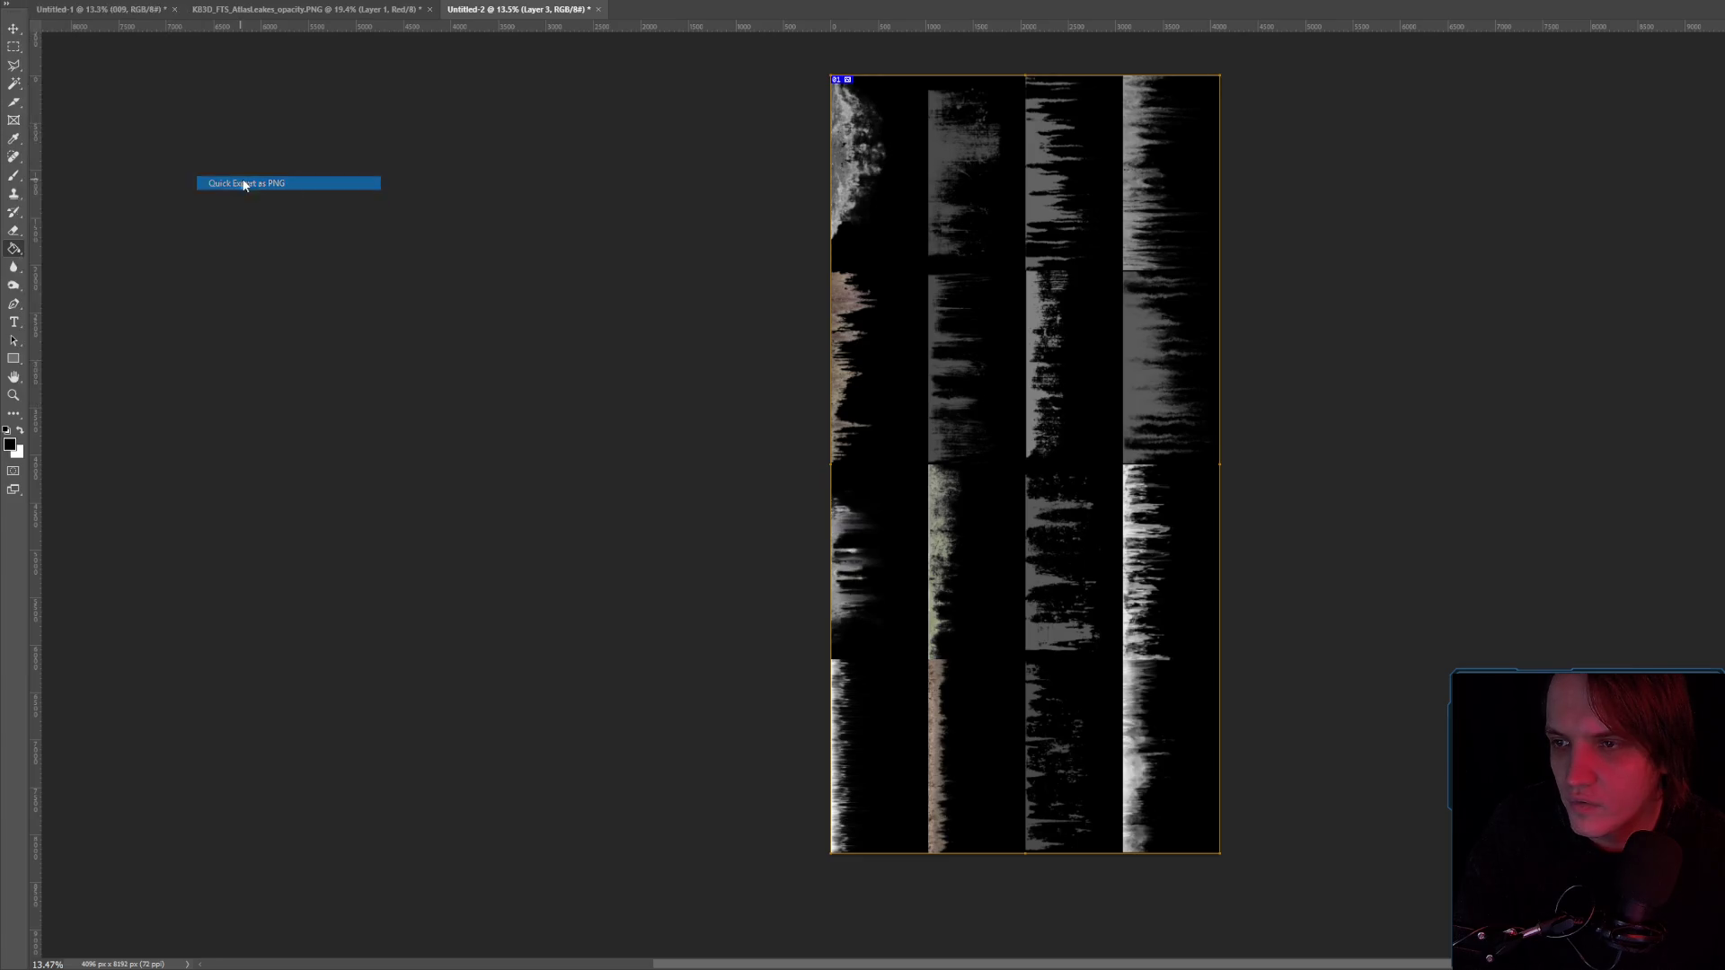
double_click(313, 94)
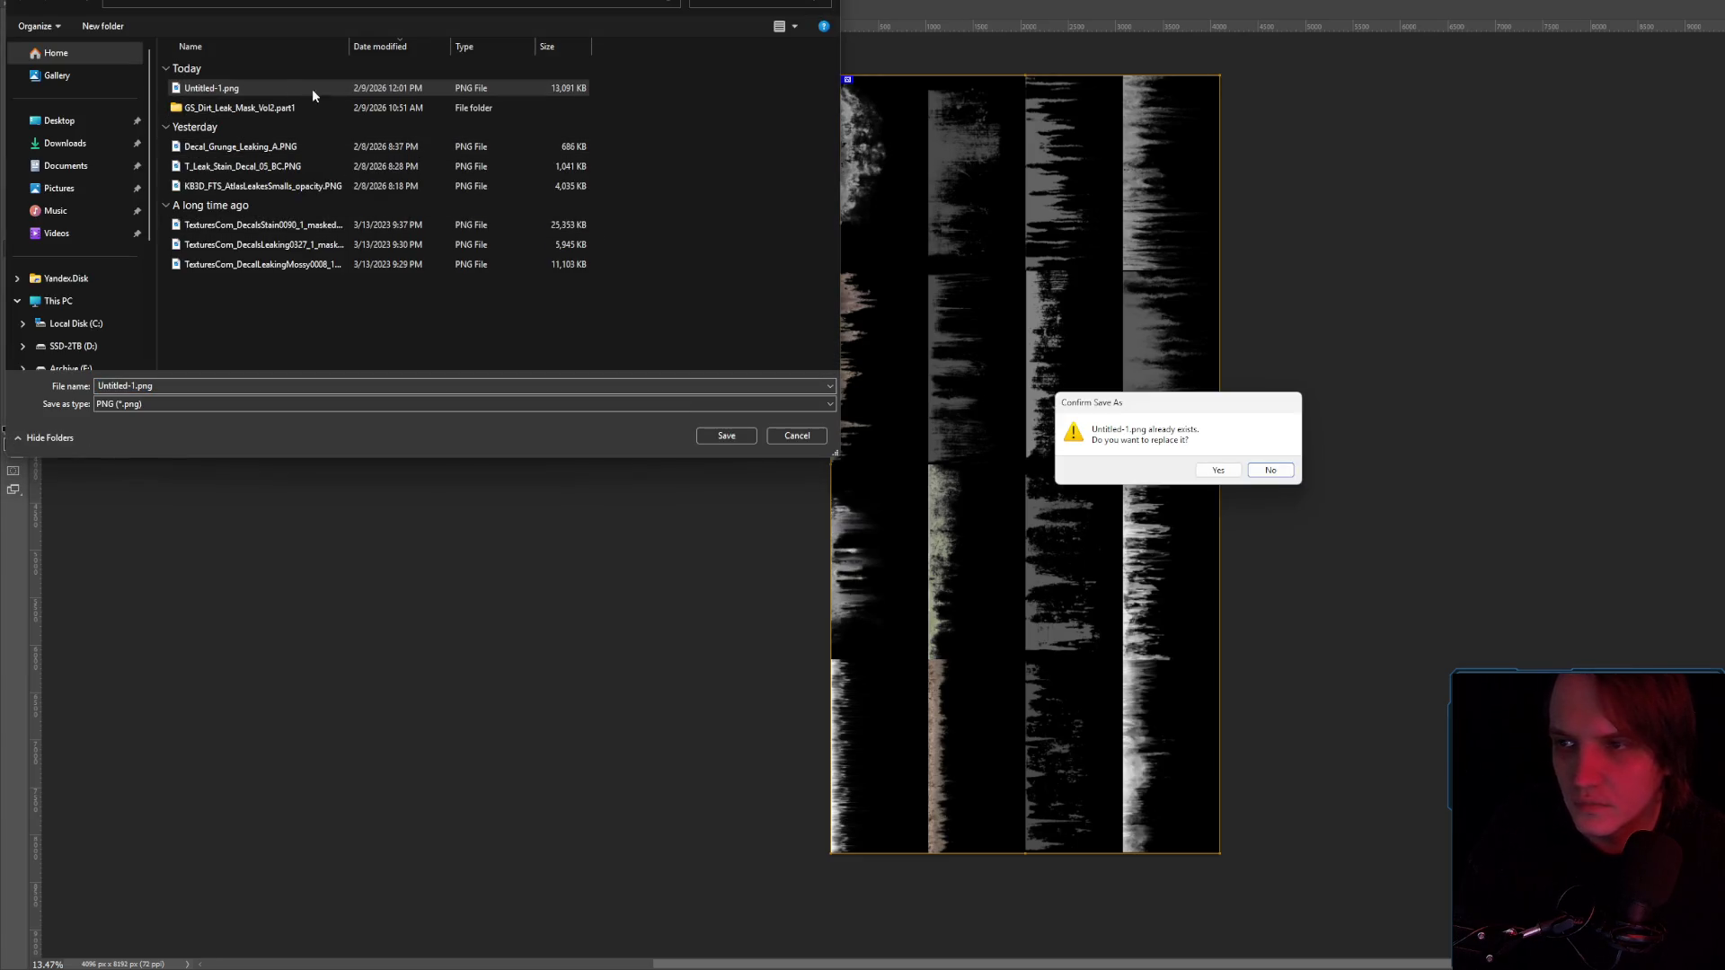
click(1236, 470)
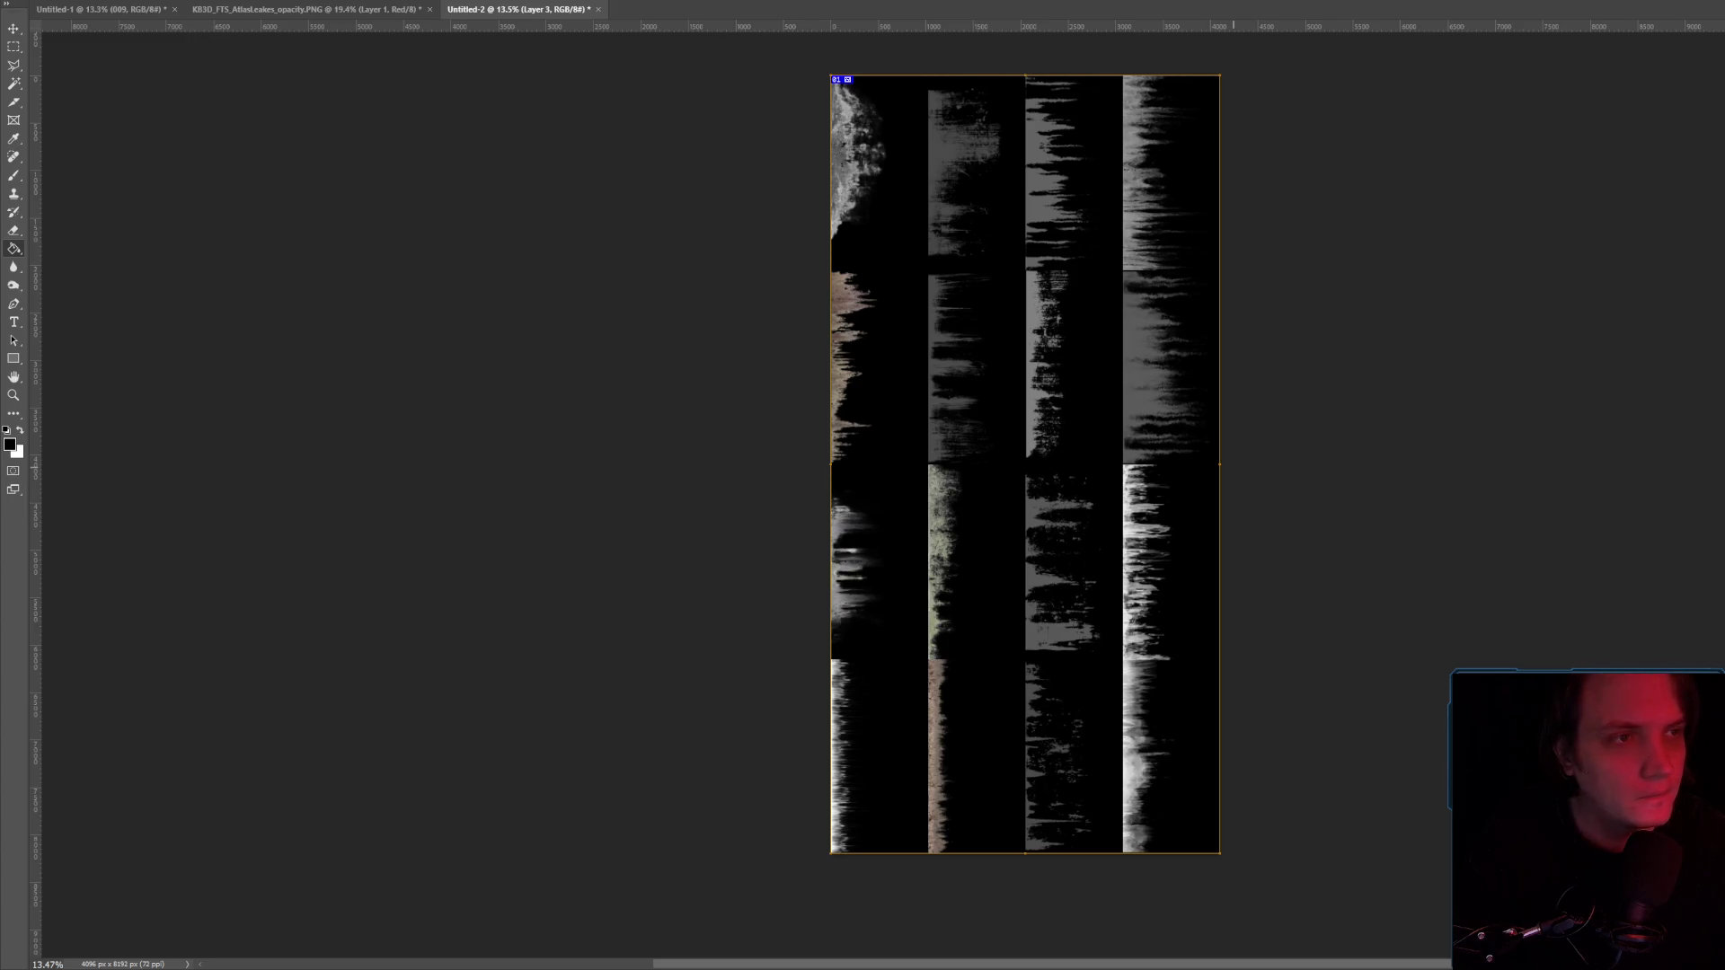
key(alt+Tab)
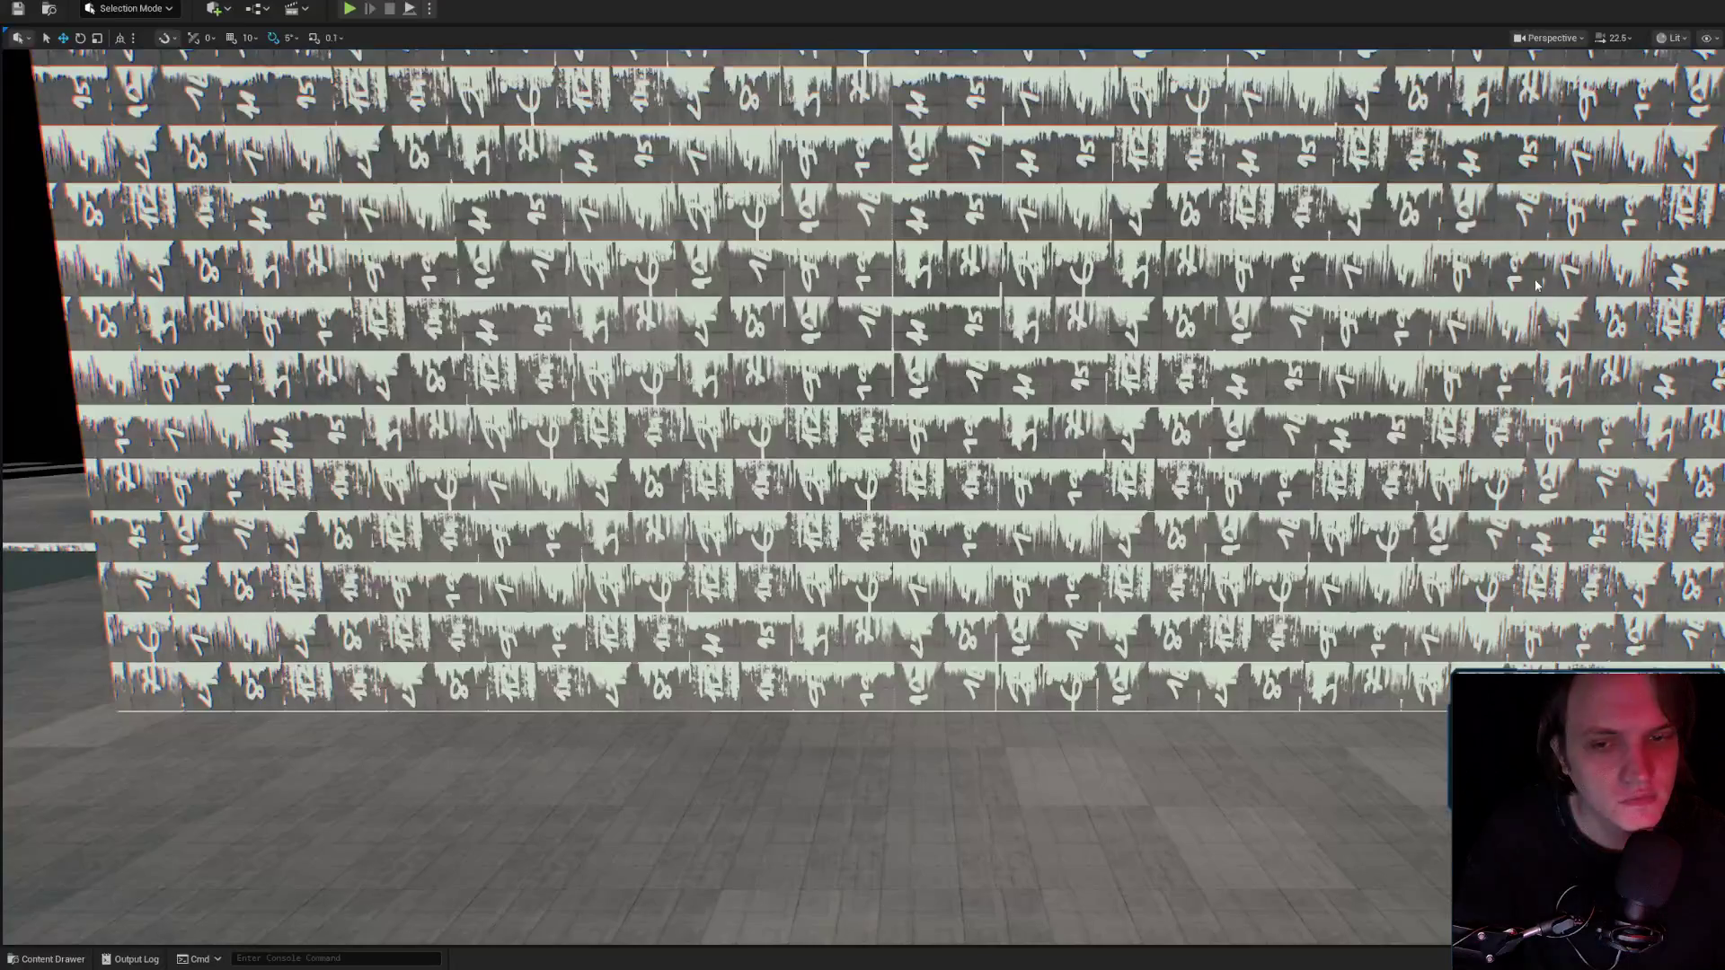
Reimport the updated Untitled-1 texture from the content browser.
click(51, 960)
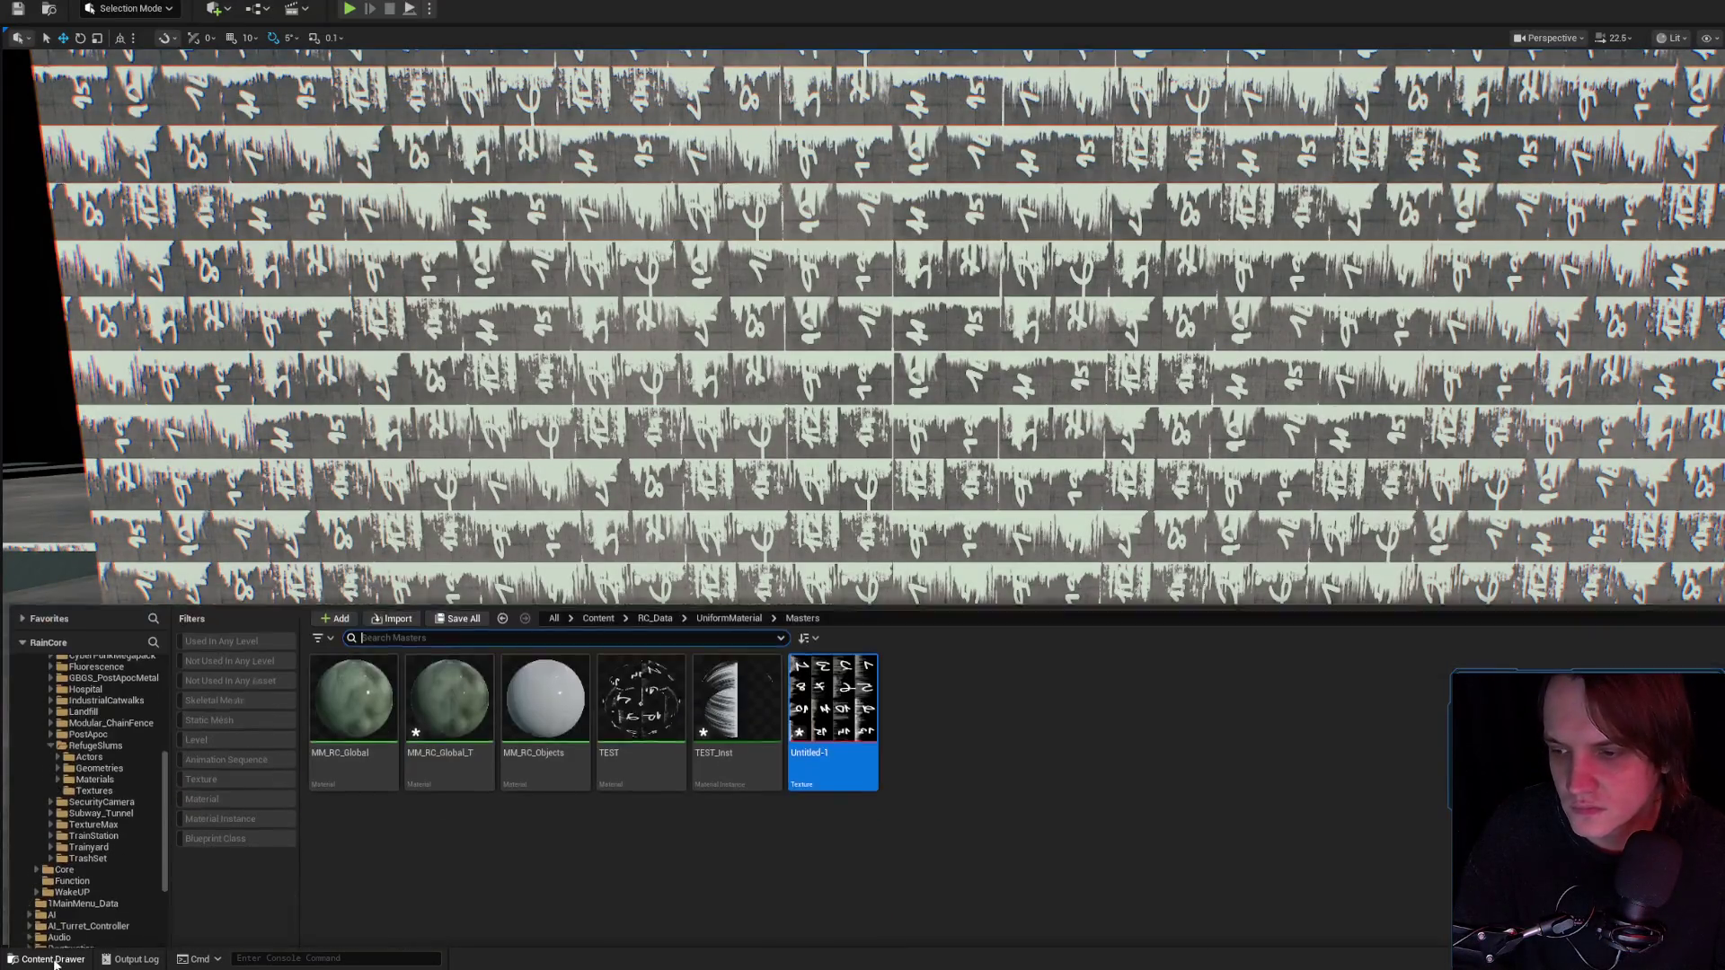
right_click(867, 642)
click(926, 213)
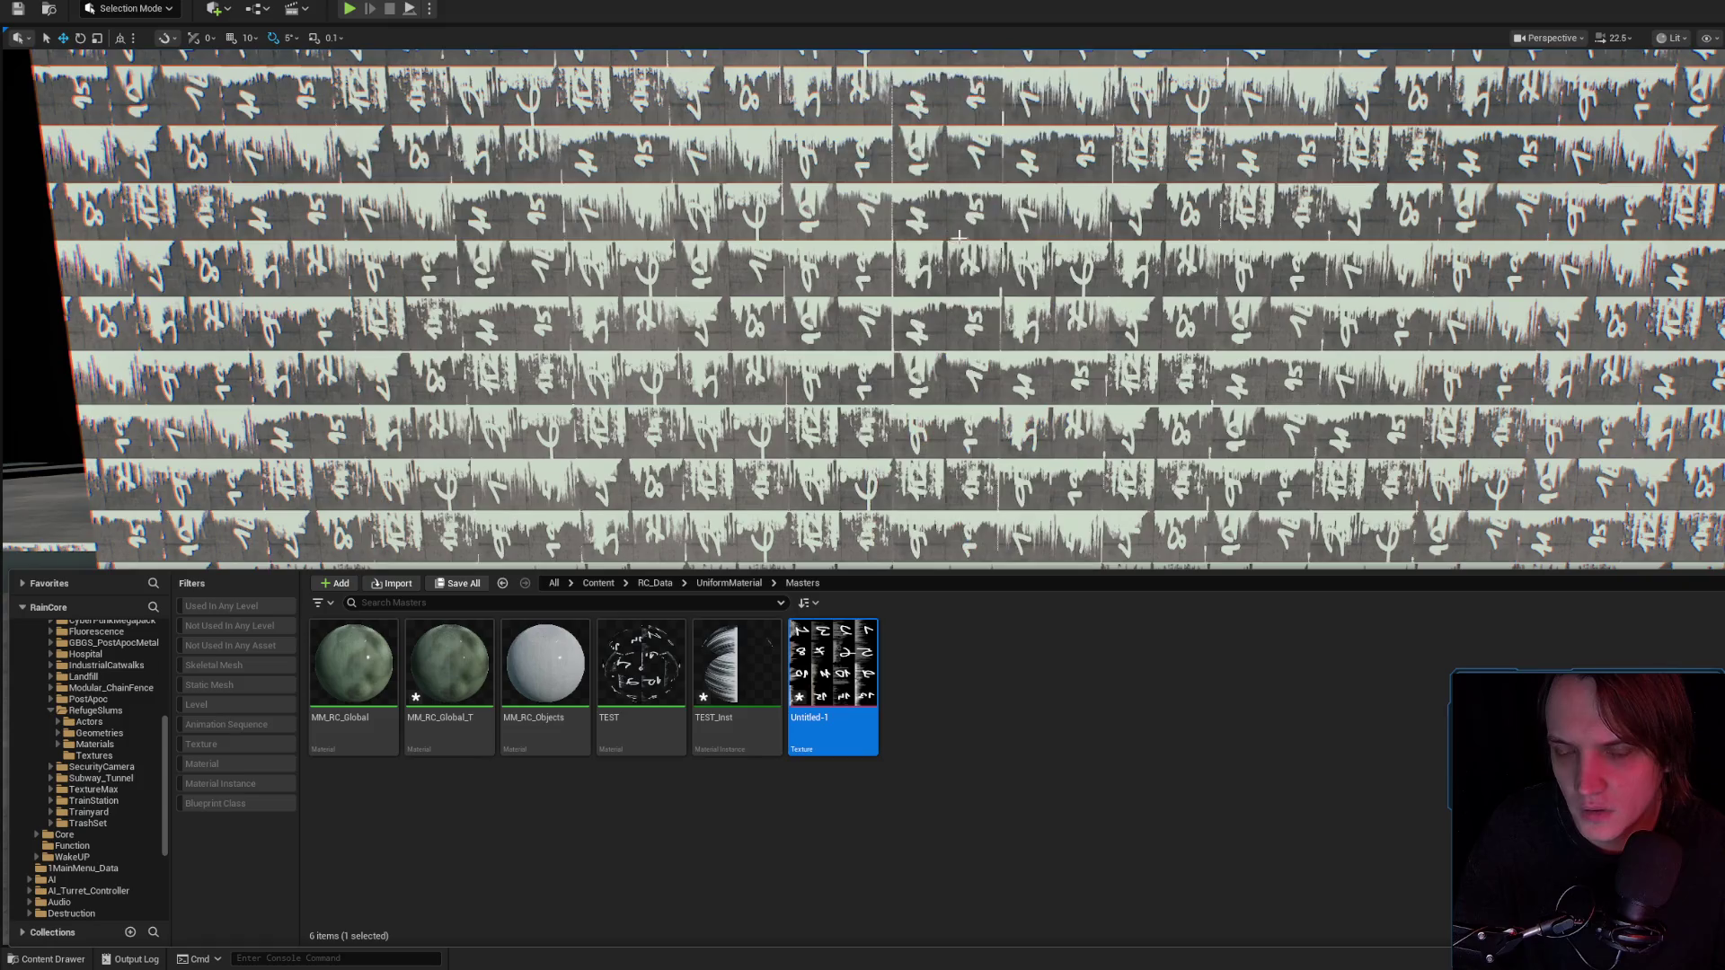
Fly the camera close to and away from the wall to inspect the drip streaks.
scroll(863, 485, up, 2)
key(s)
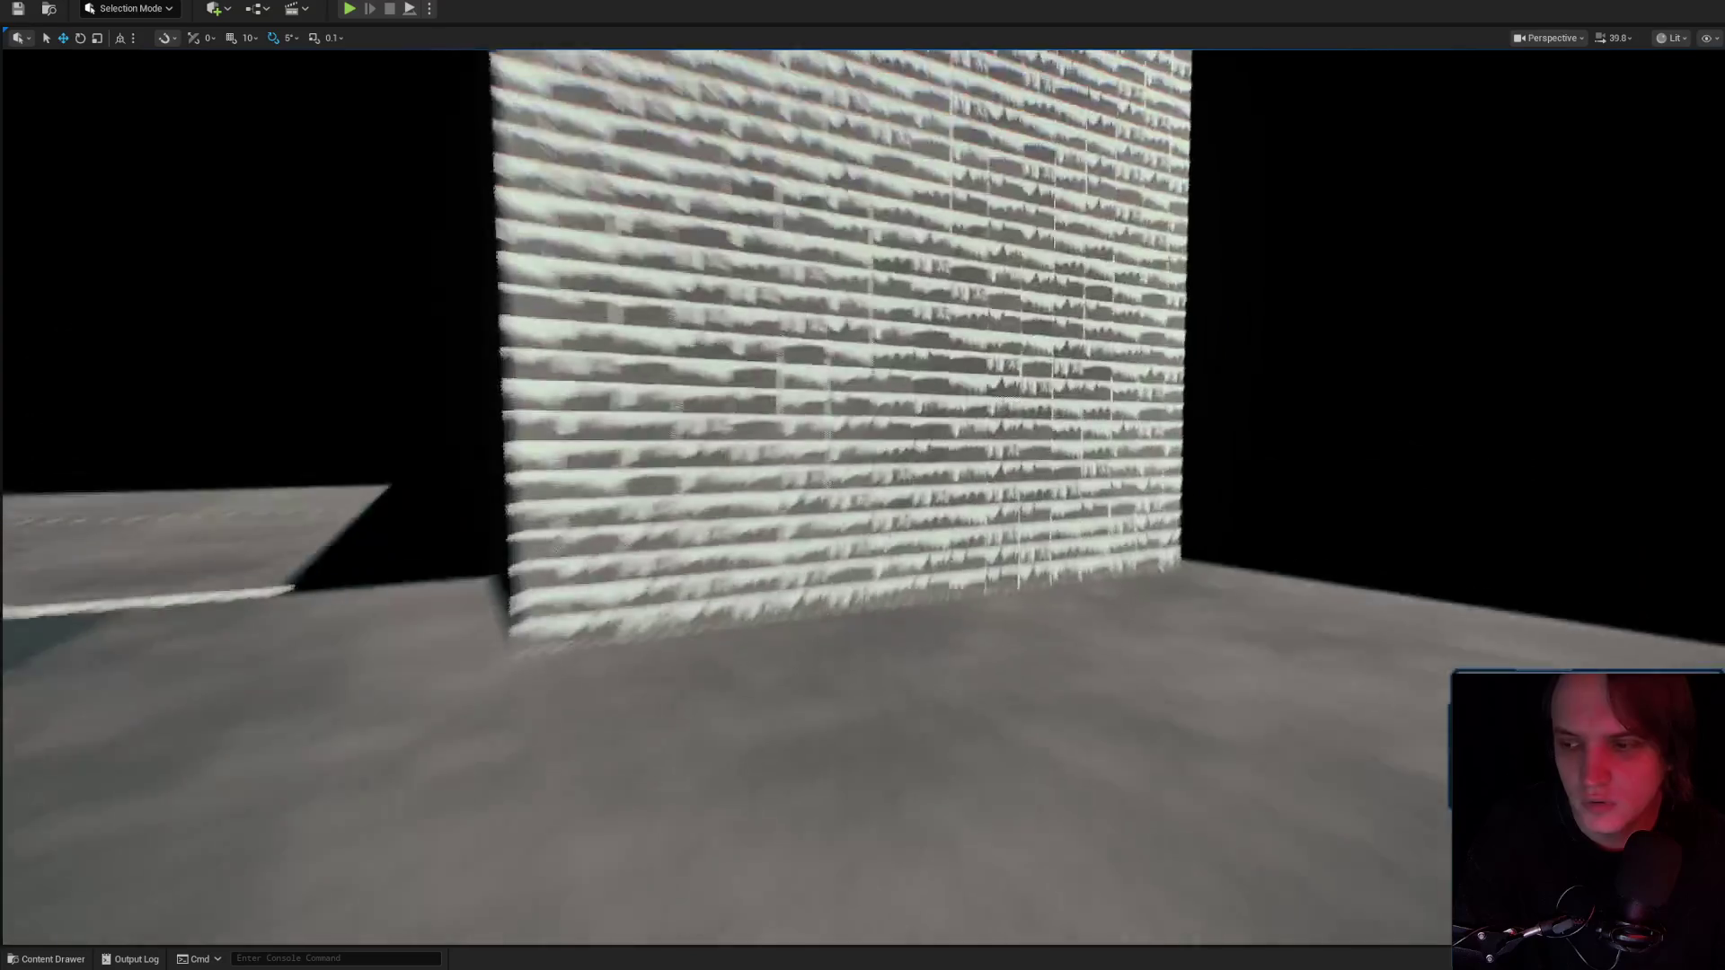
scroll(862, 485, up, 5)
key(w)
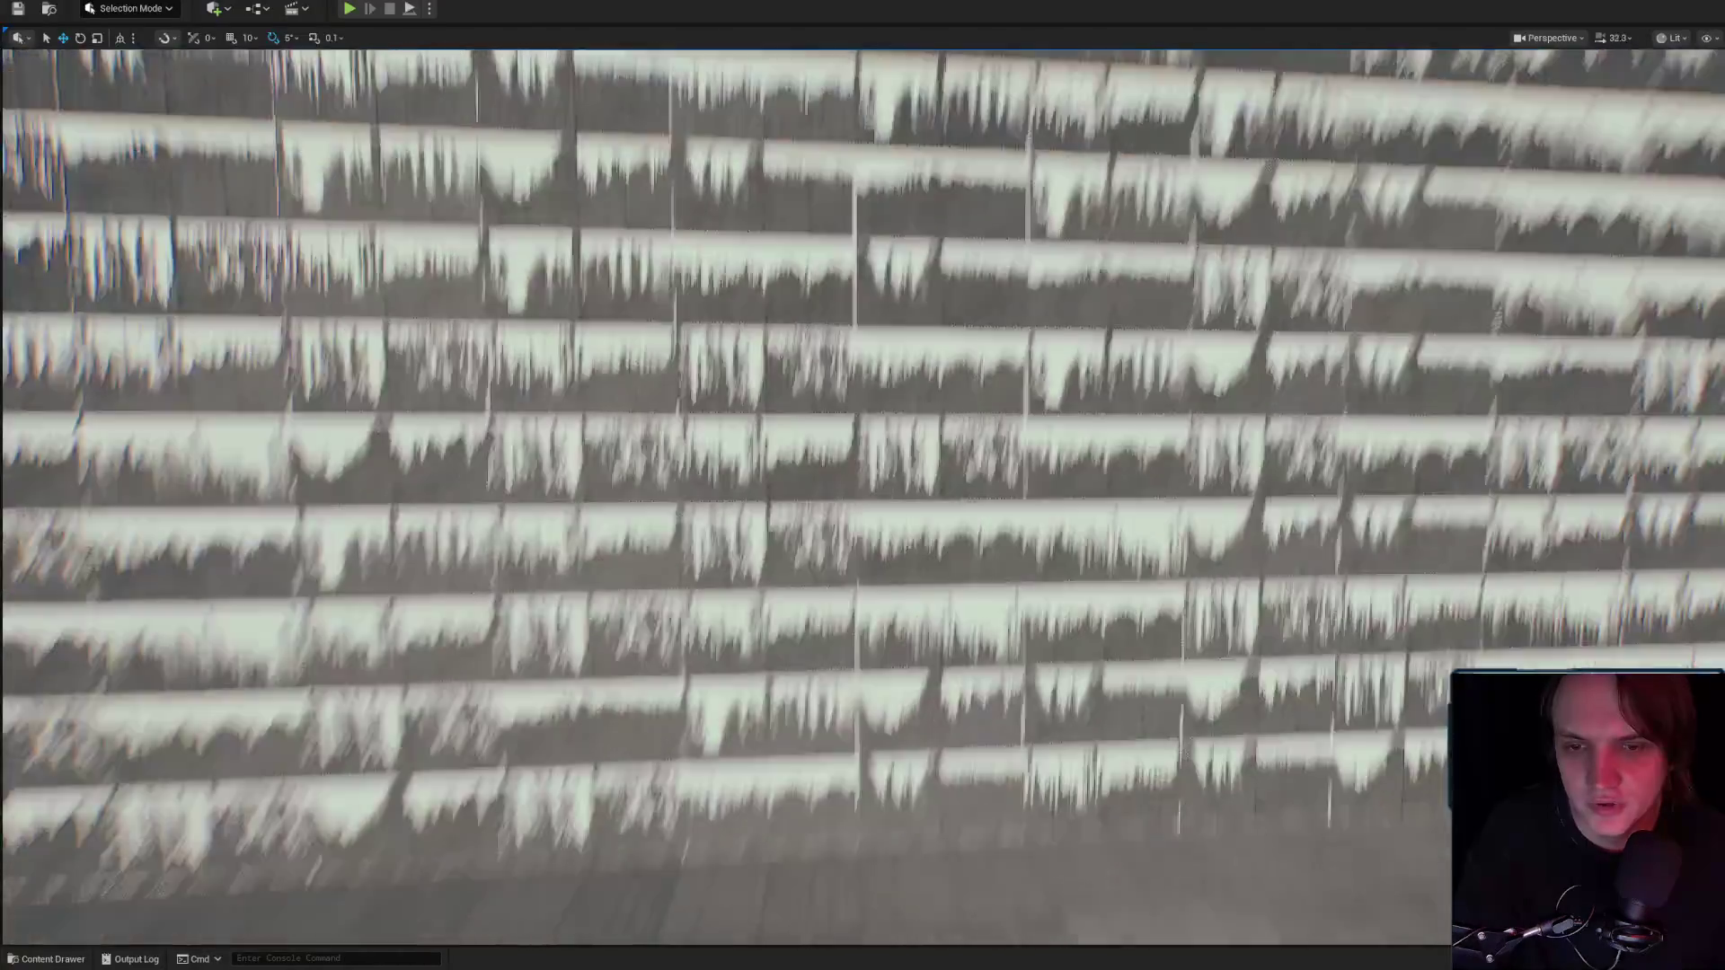
scroll(863, 485, down, 2)
key(s)
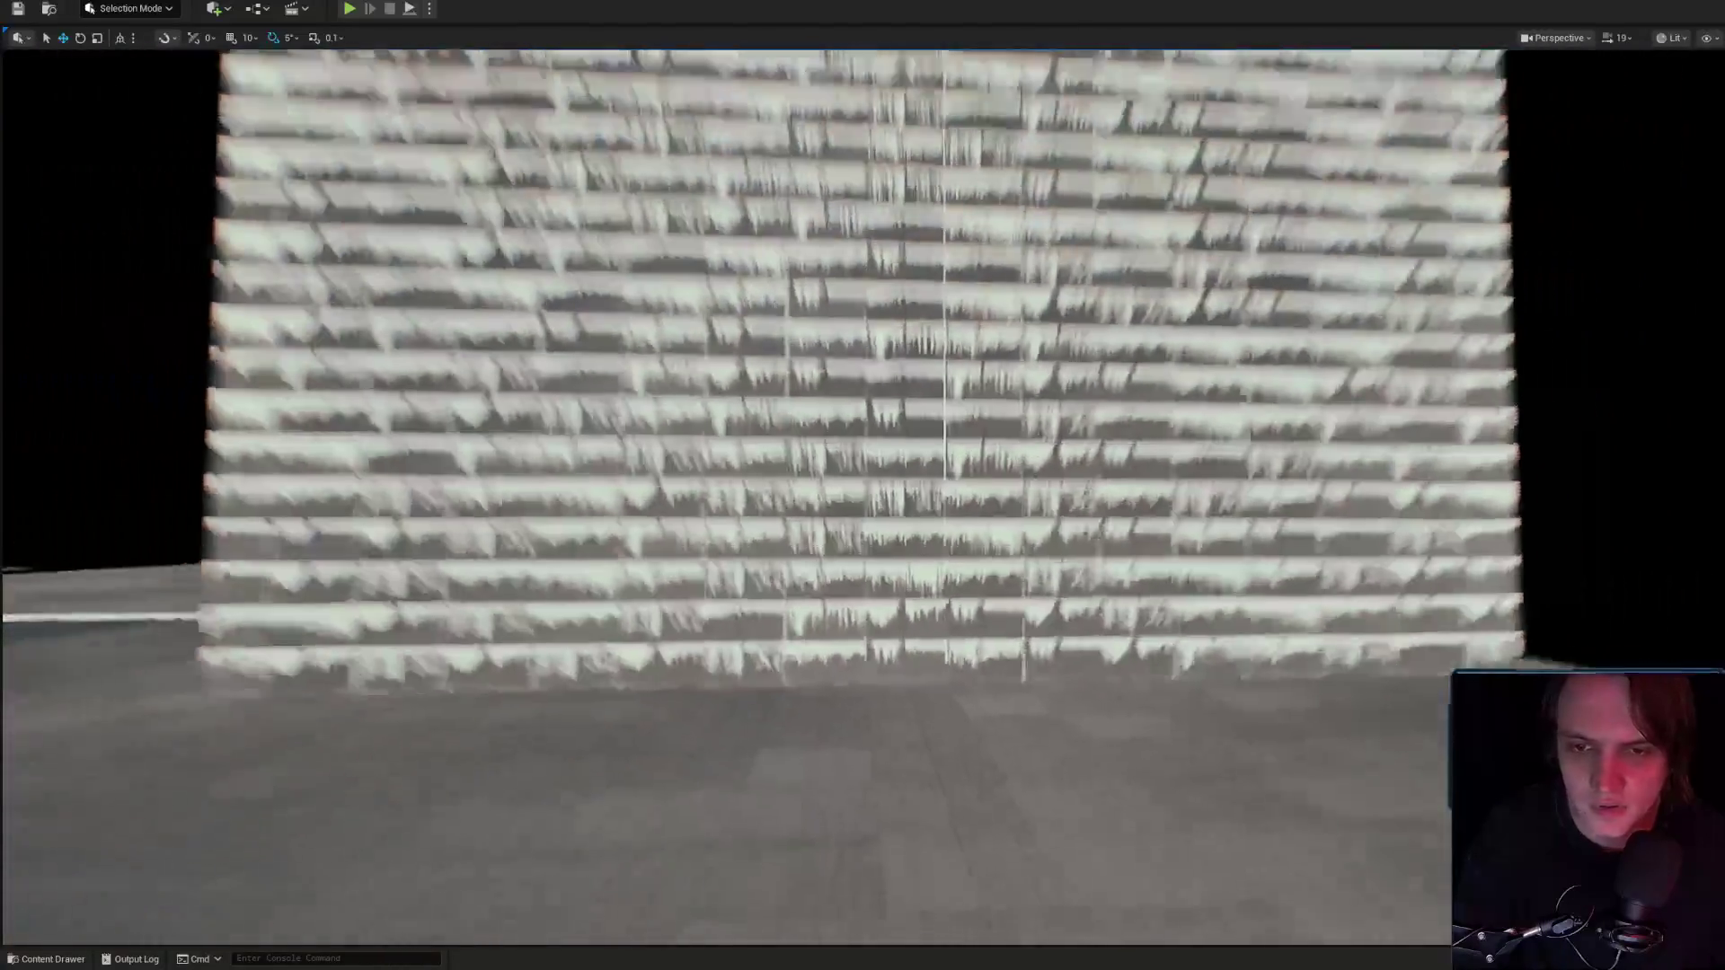
key(w)
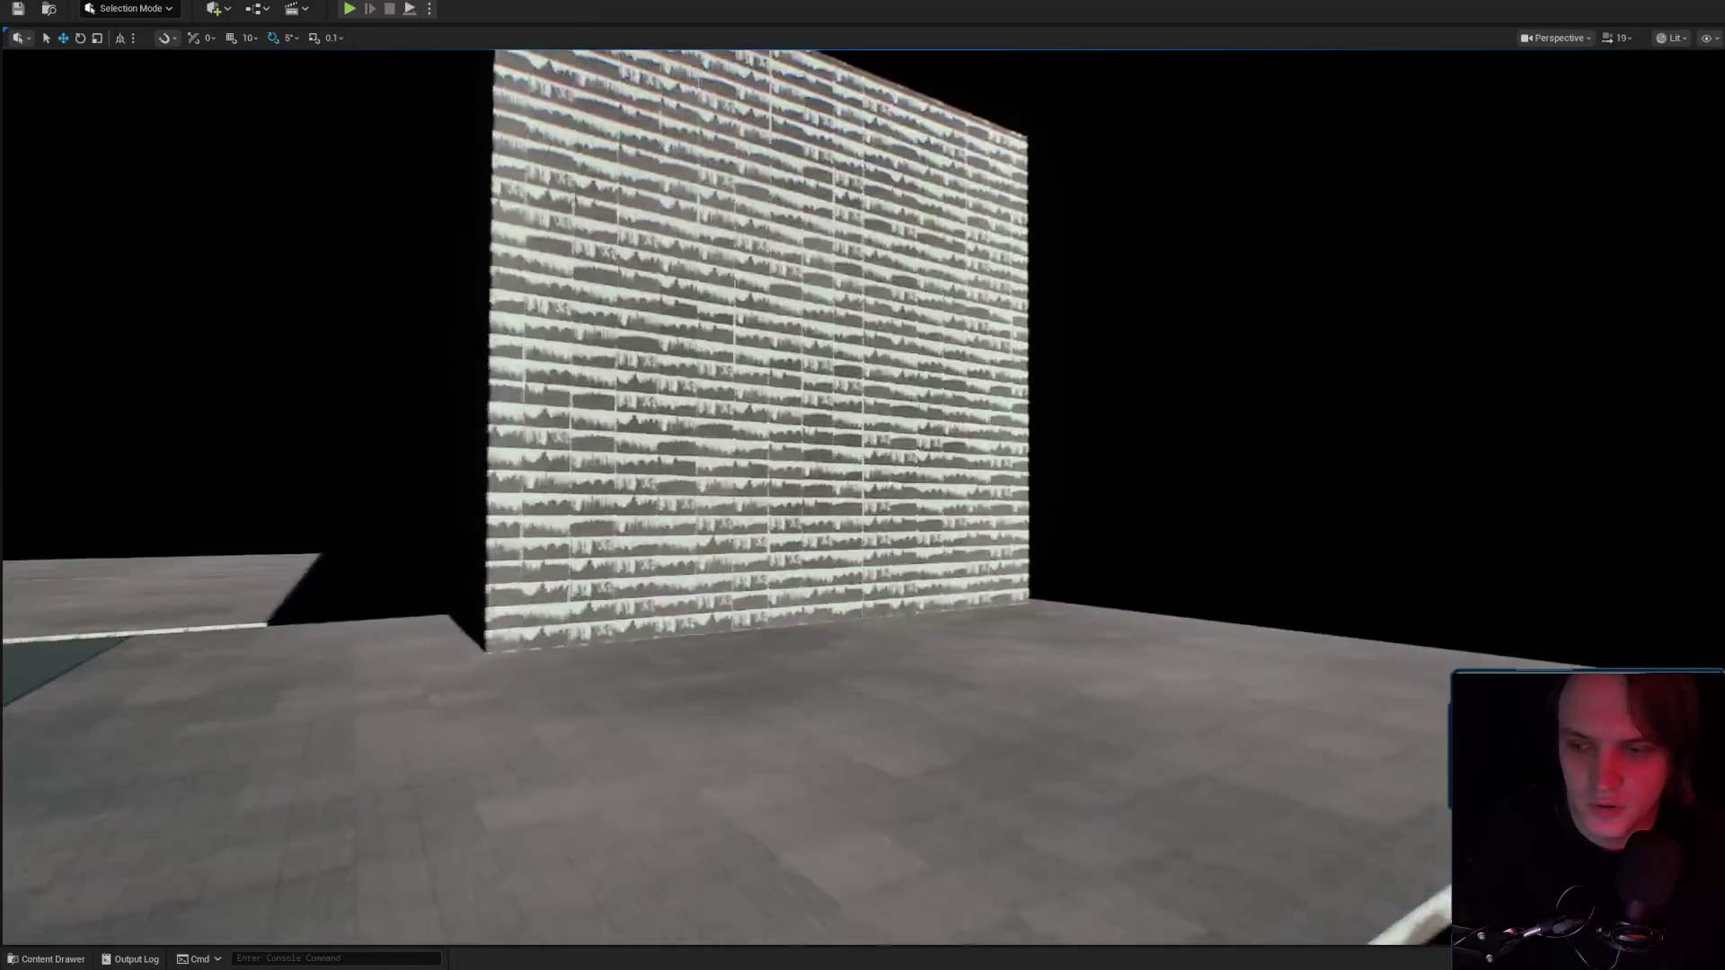
key(a)
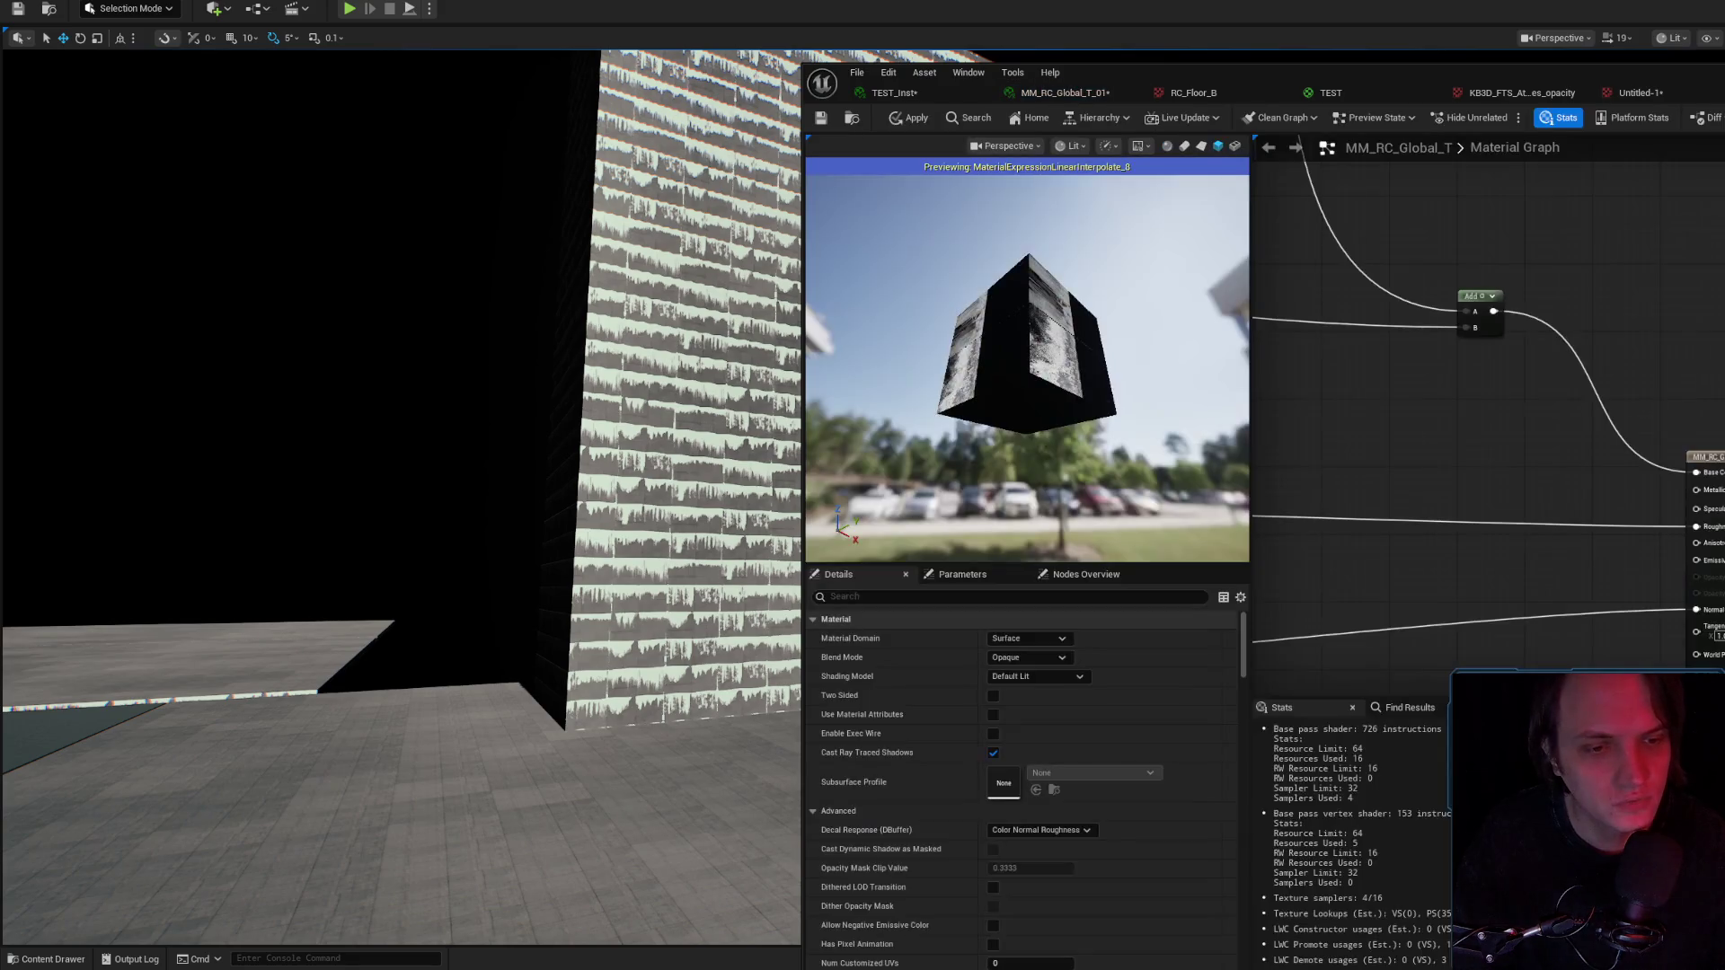
Close the TEST material, applying its changes.
click(1060, 93)
click(894, 93)
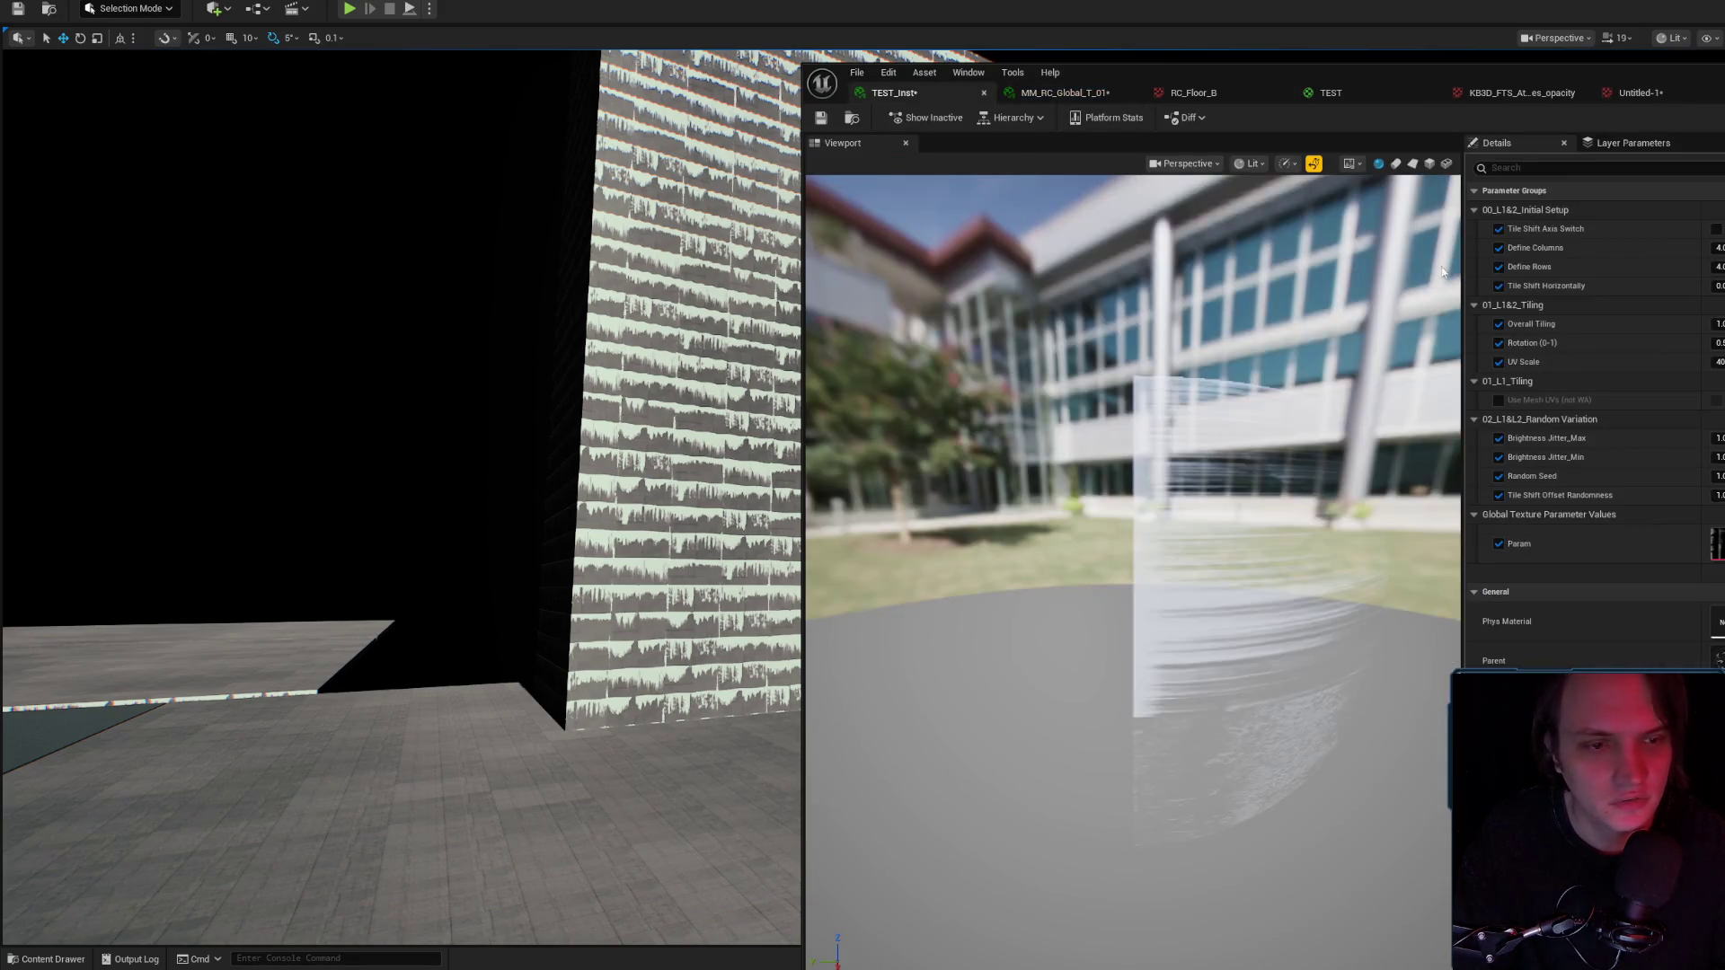
click(1060, 93)
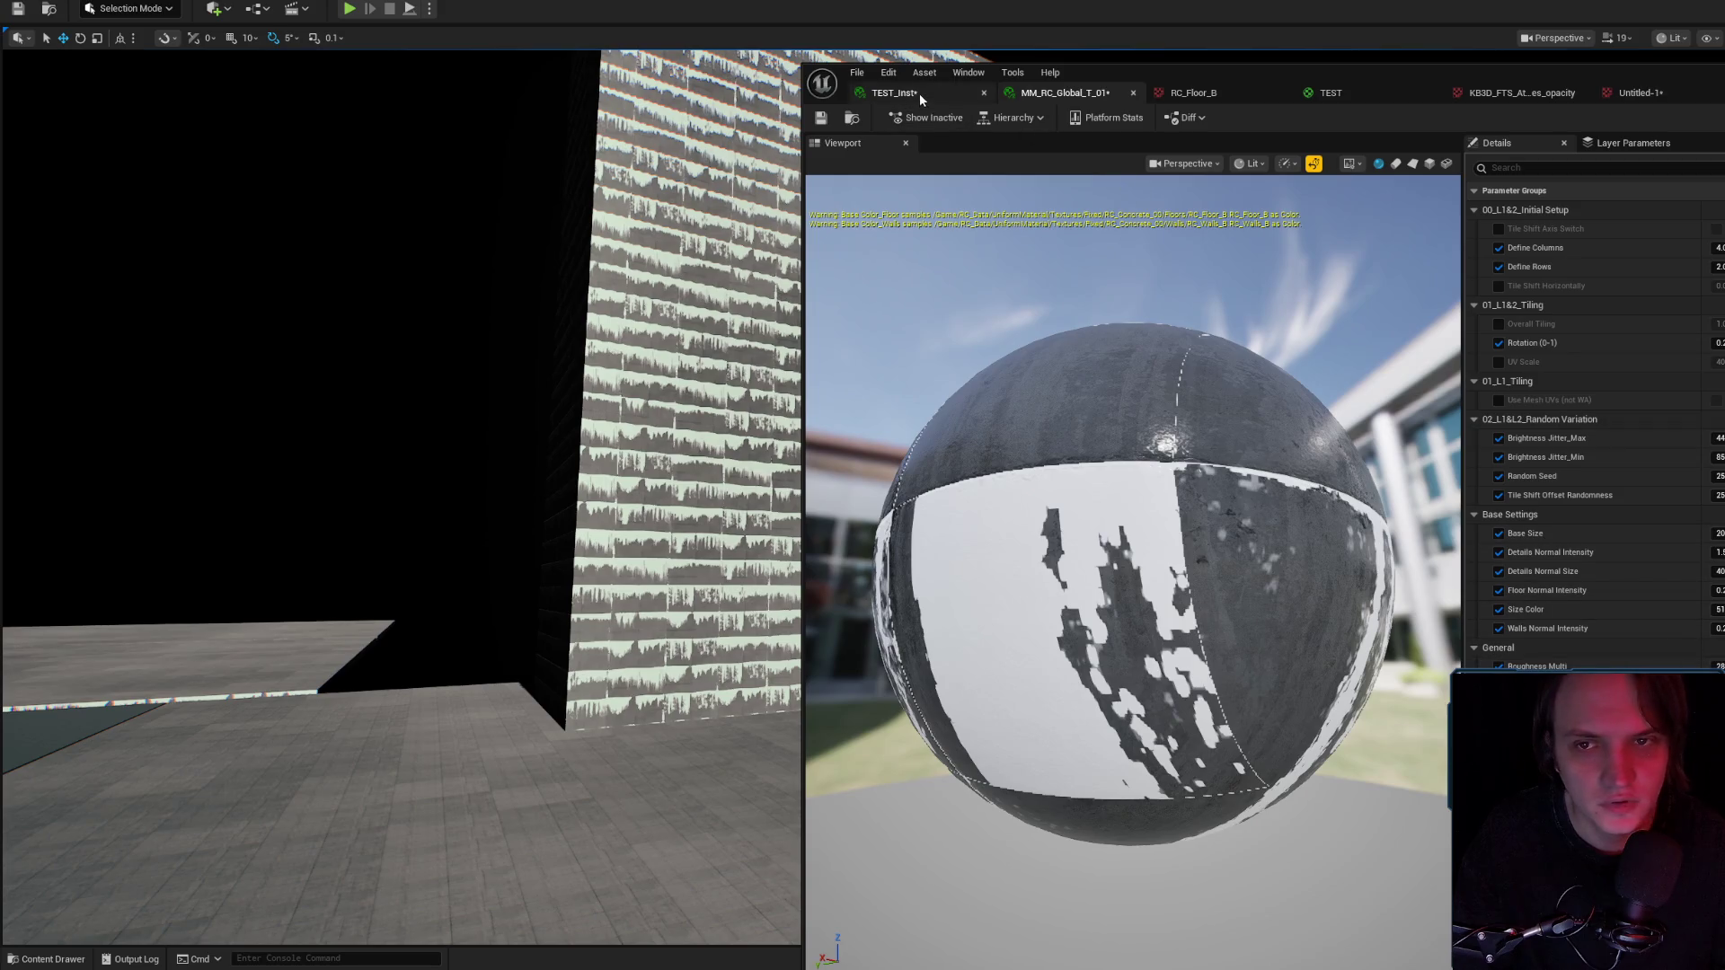
click(1282, 93)
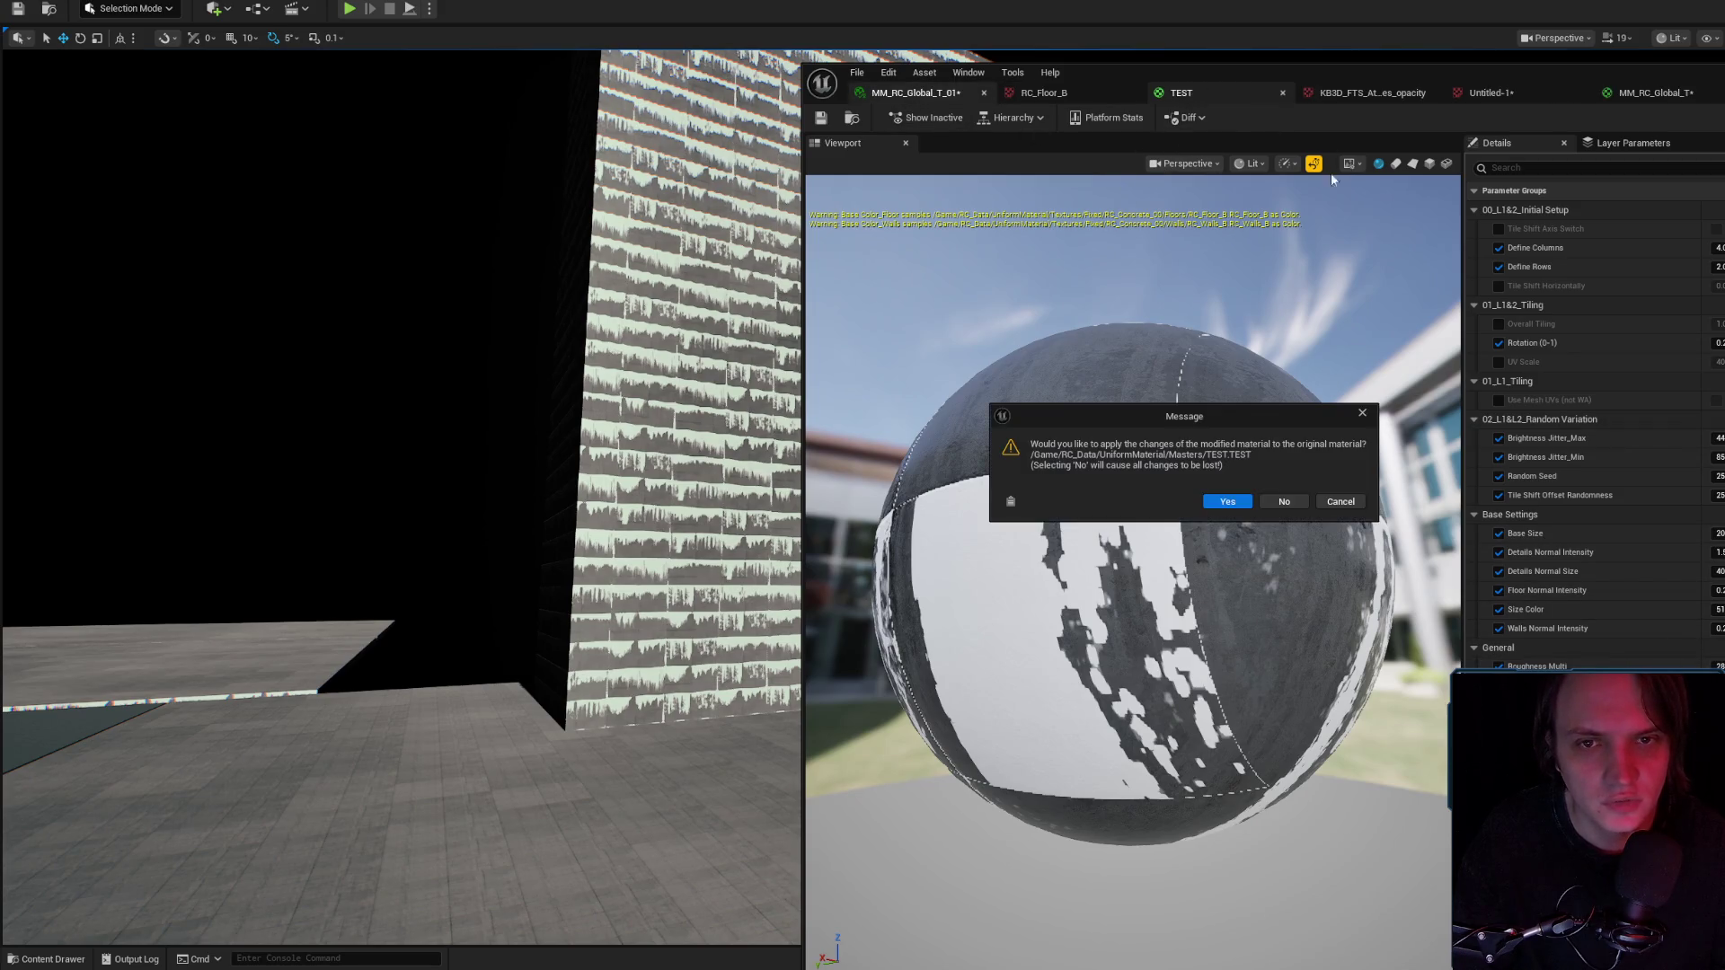
click(1227, 500)
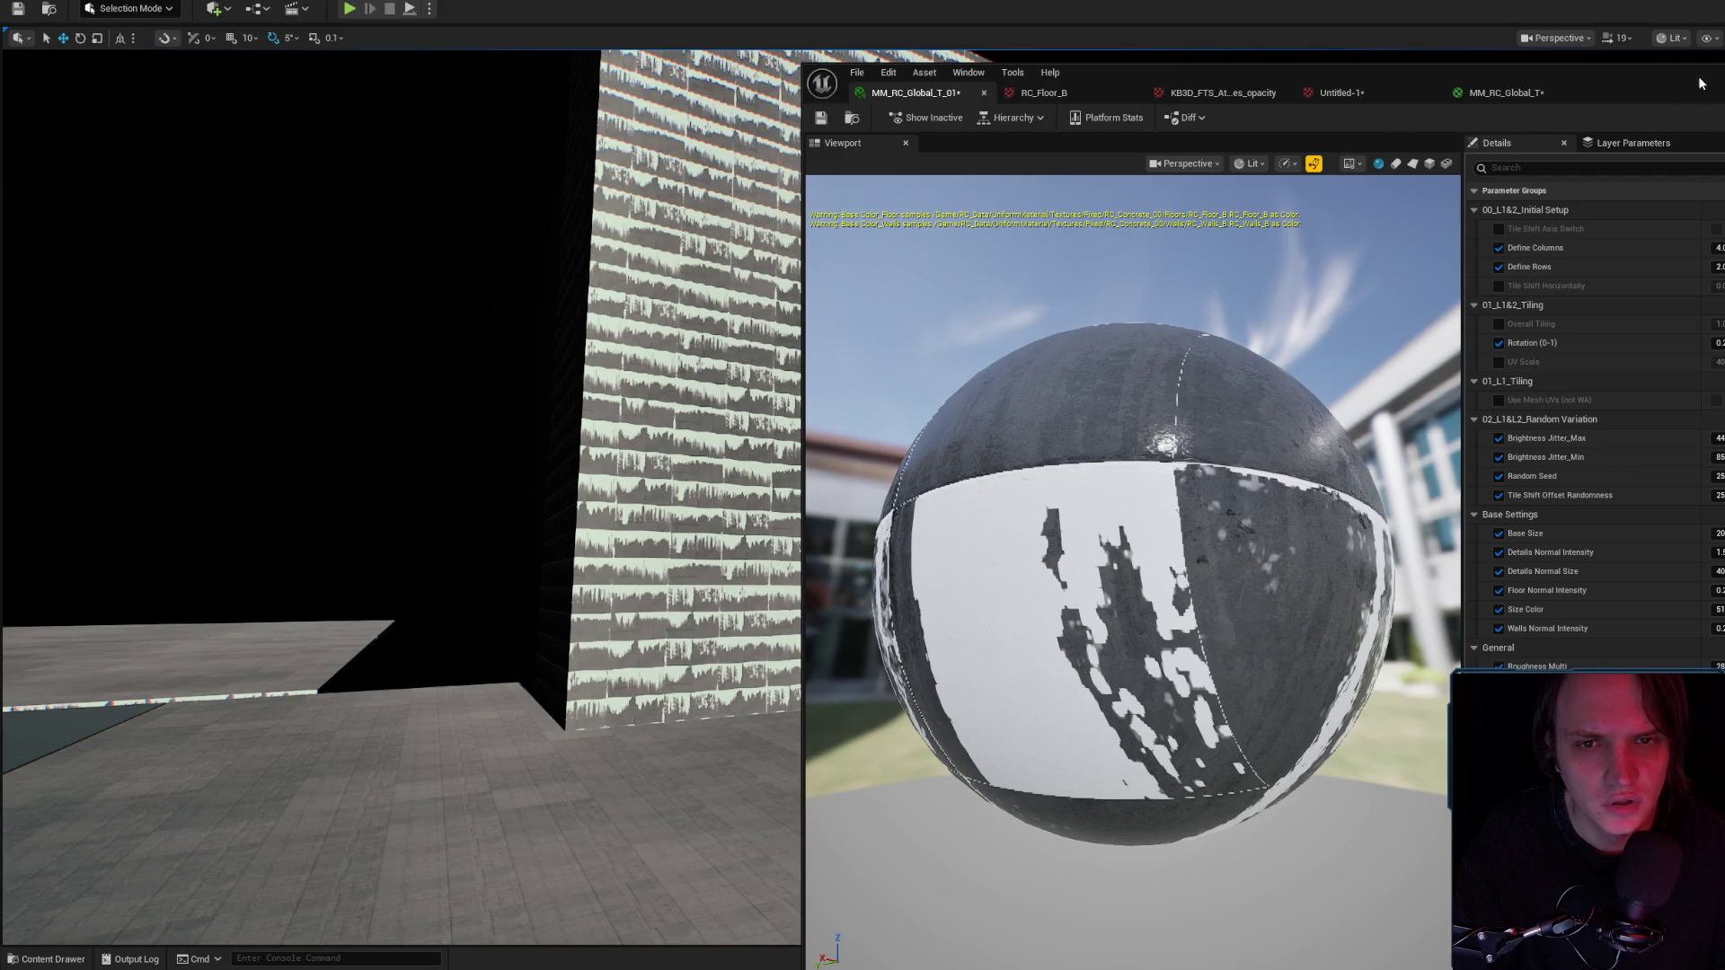
Move the material editor window aside and switch over to Photoshop.
drag(1660, 84, 1724, 47)
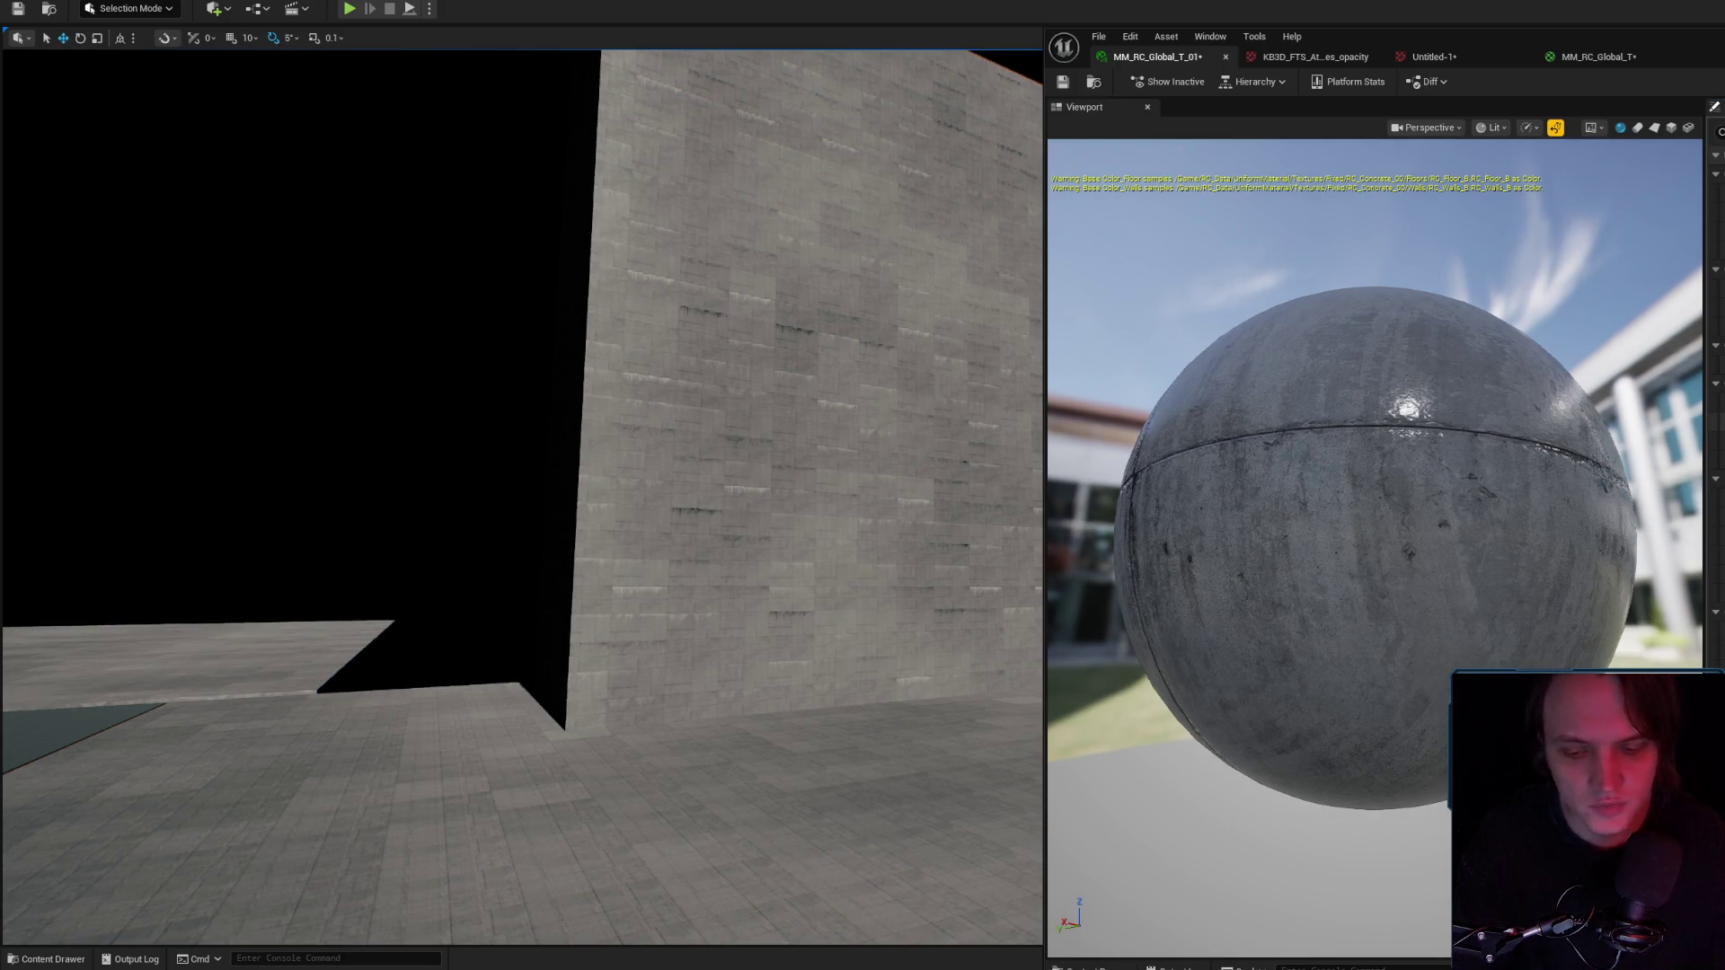
scroll(629, 439, up, 10)
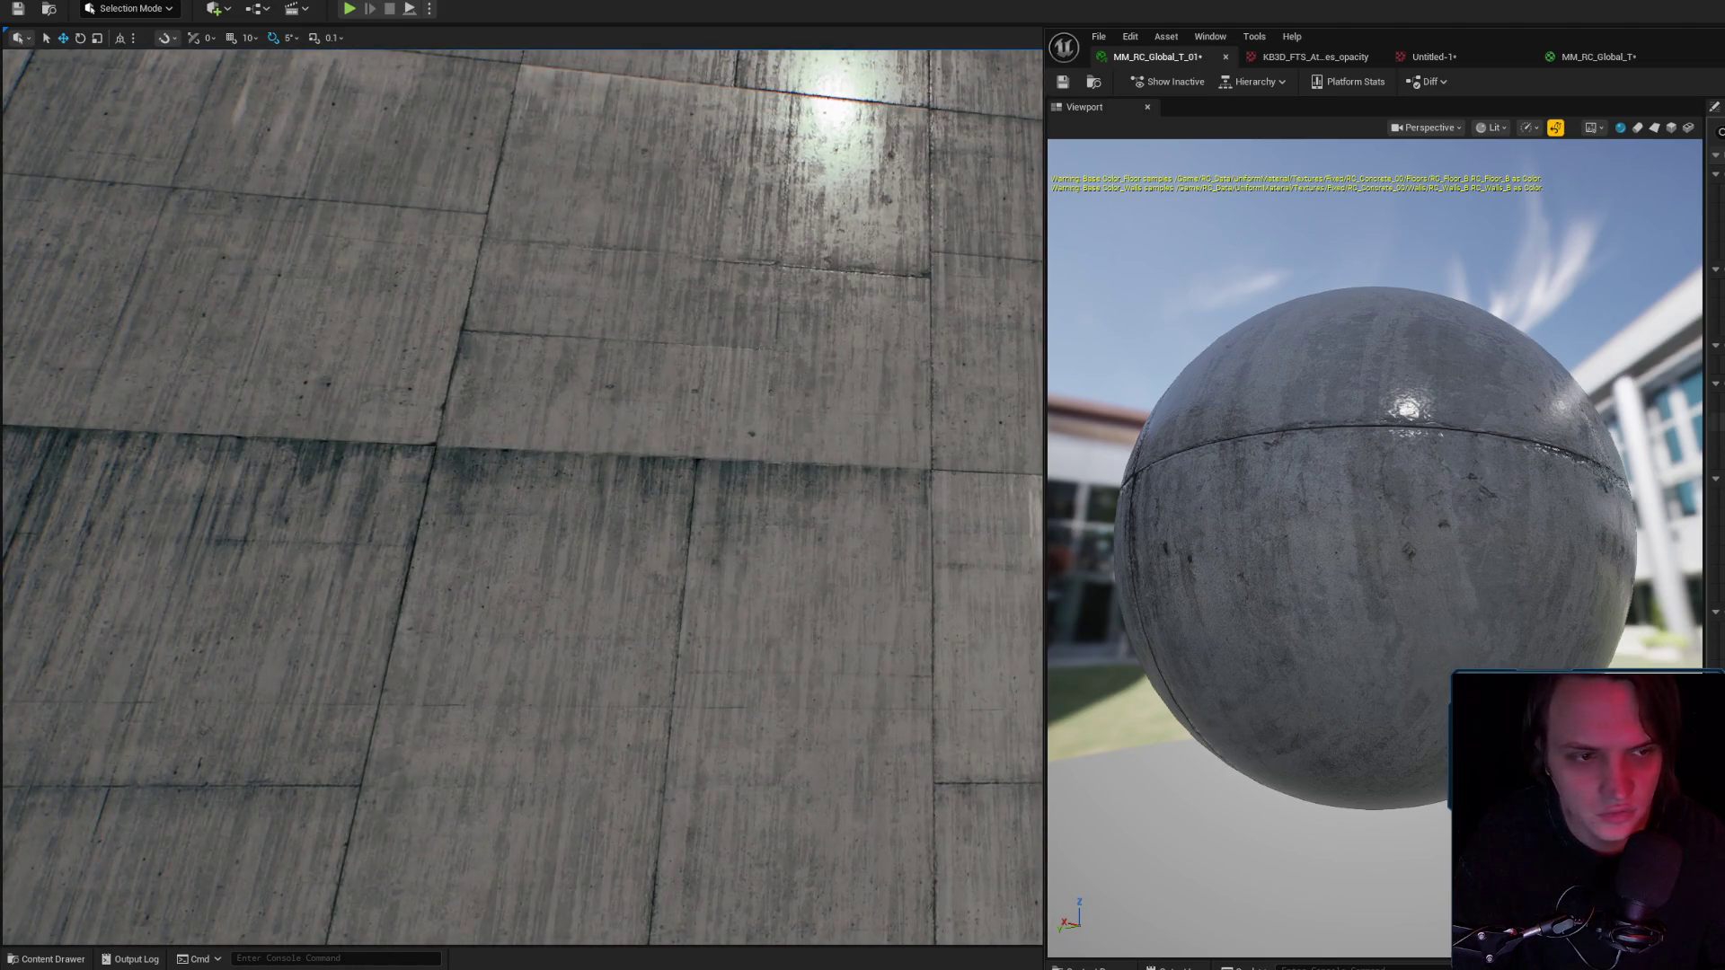
scroll(521, 494, down, 10)
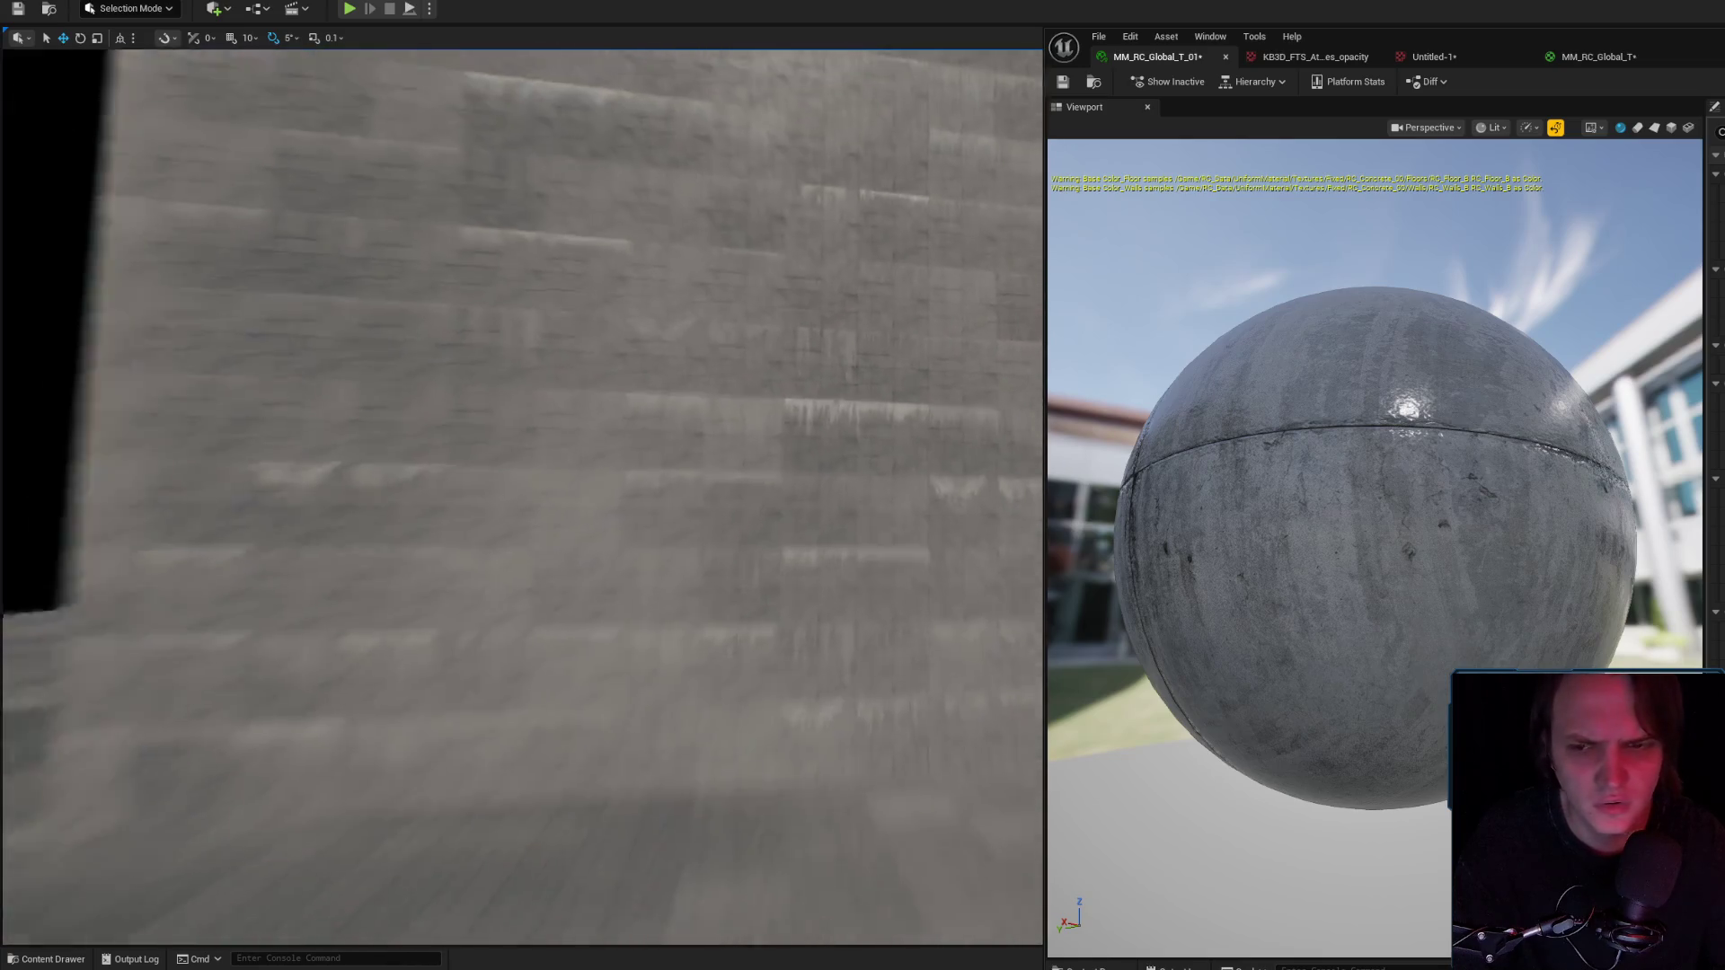
key(alt+Tab)
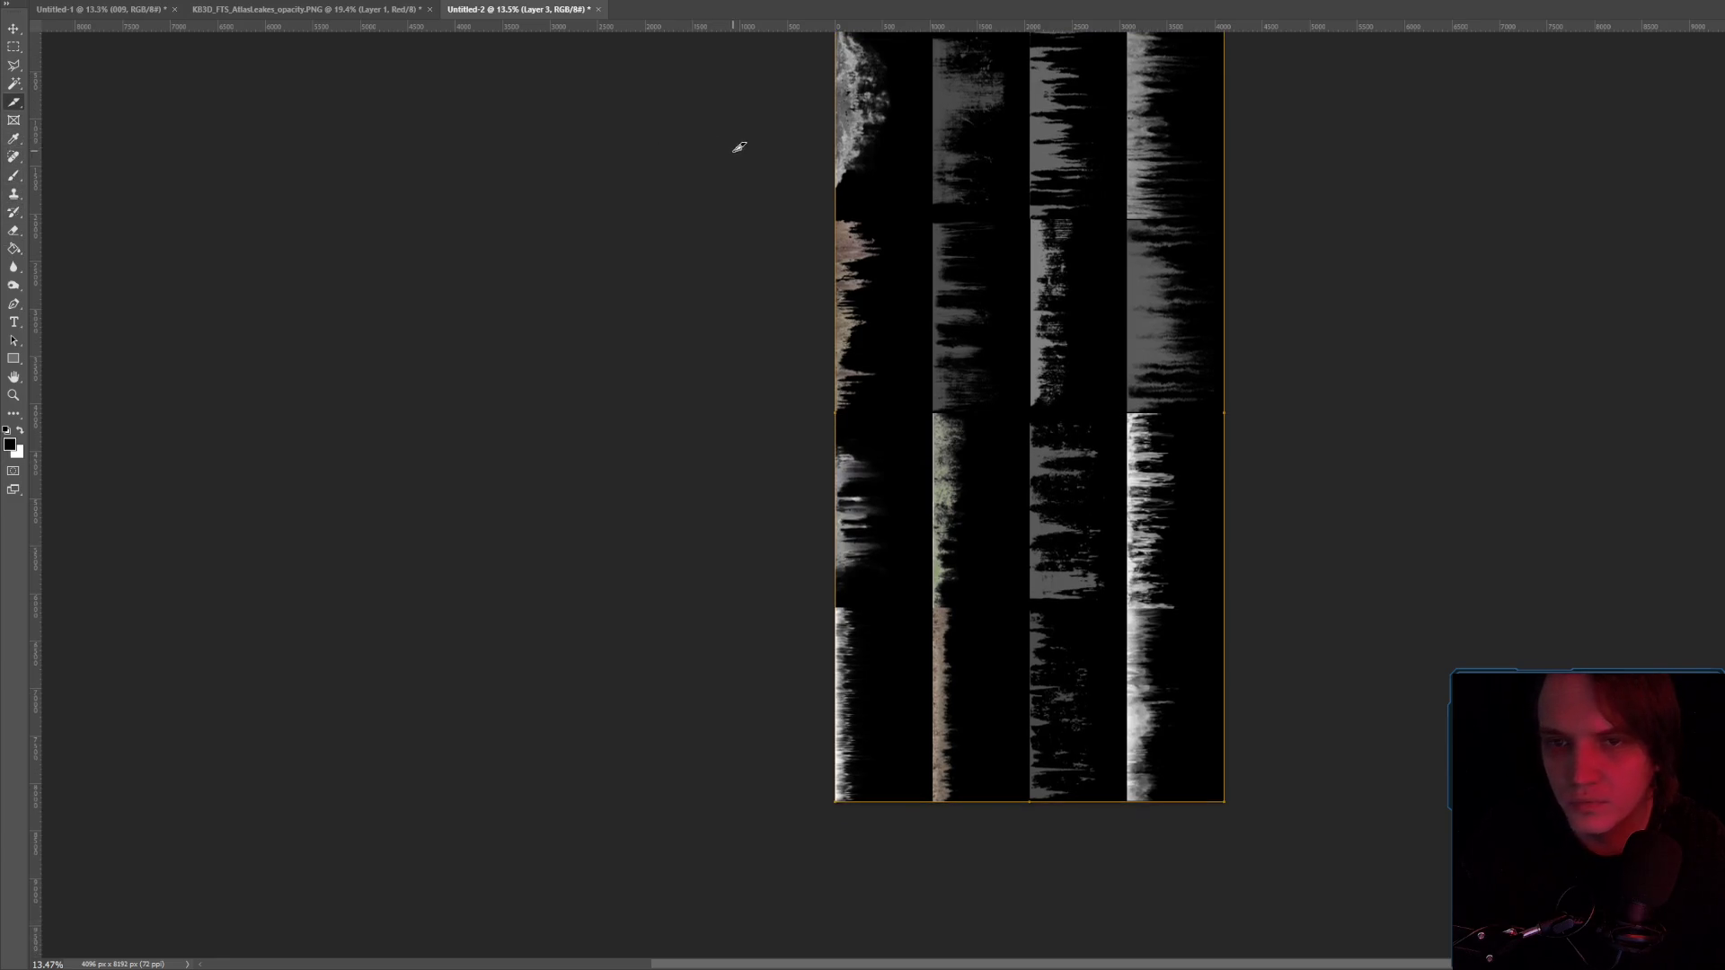
Divide the atlas slice evenly into four rows.
right_click(1040, 342)
click(1123, 403)
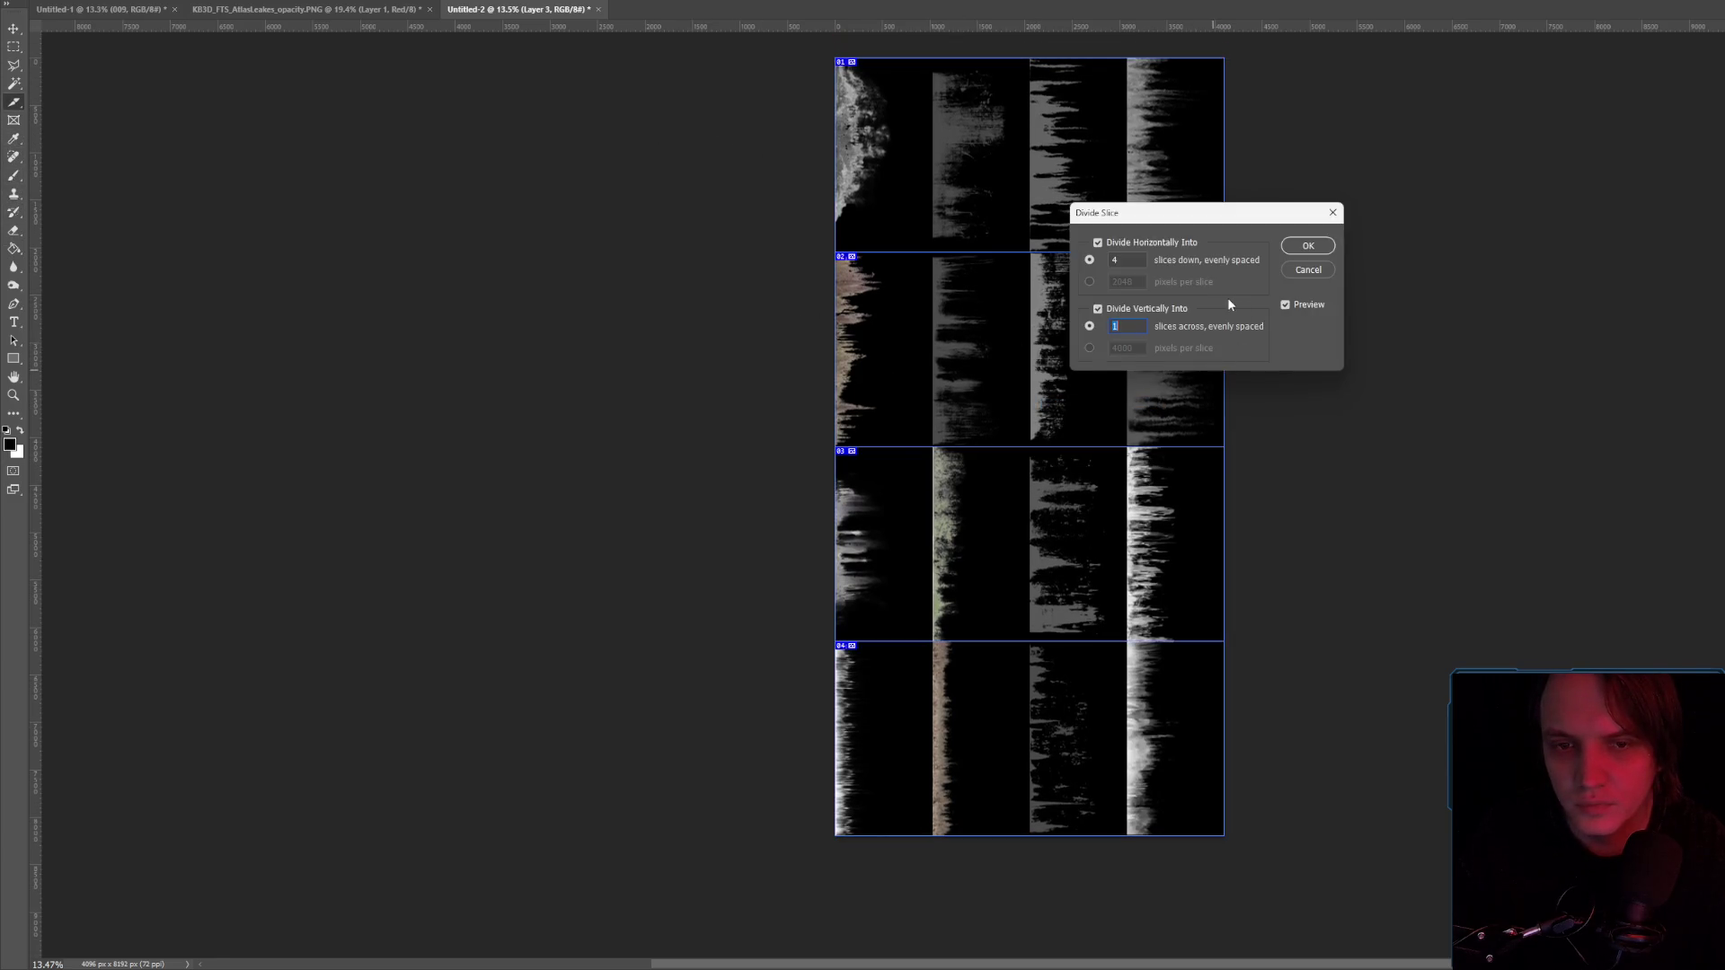
click(1308, 245)
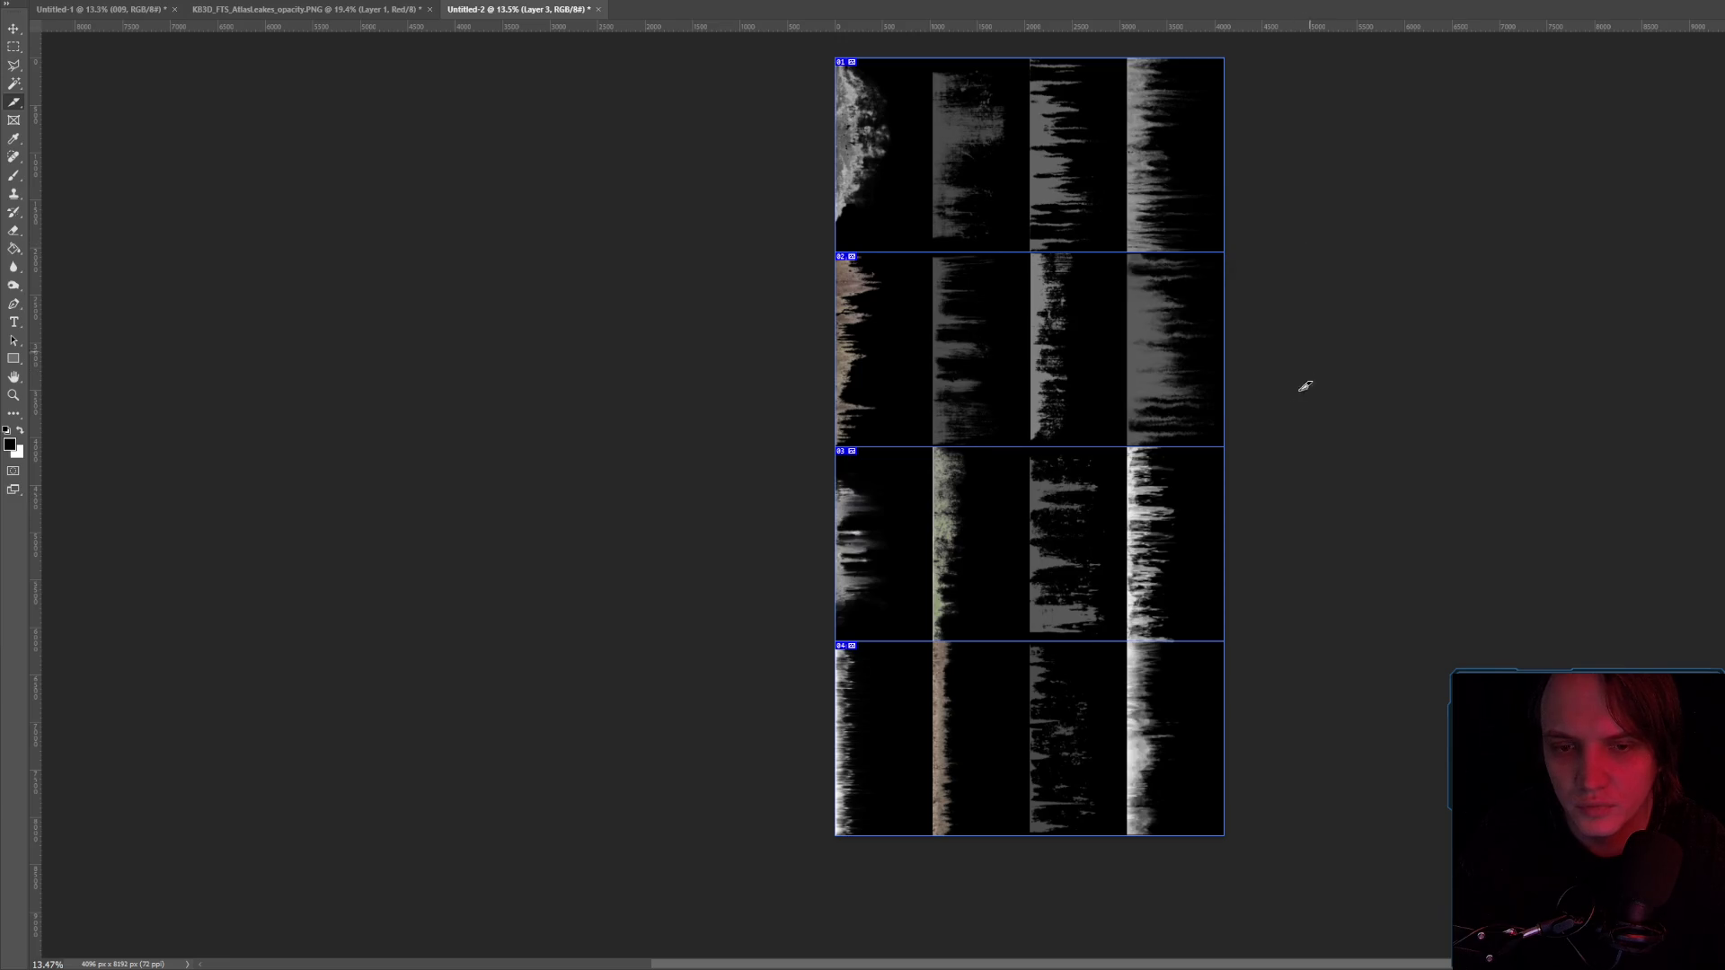
scroll(1205, 527, up, 2)
Hide the slice guides and delete the existing slice.
key(m)
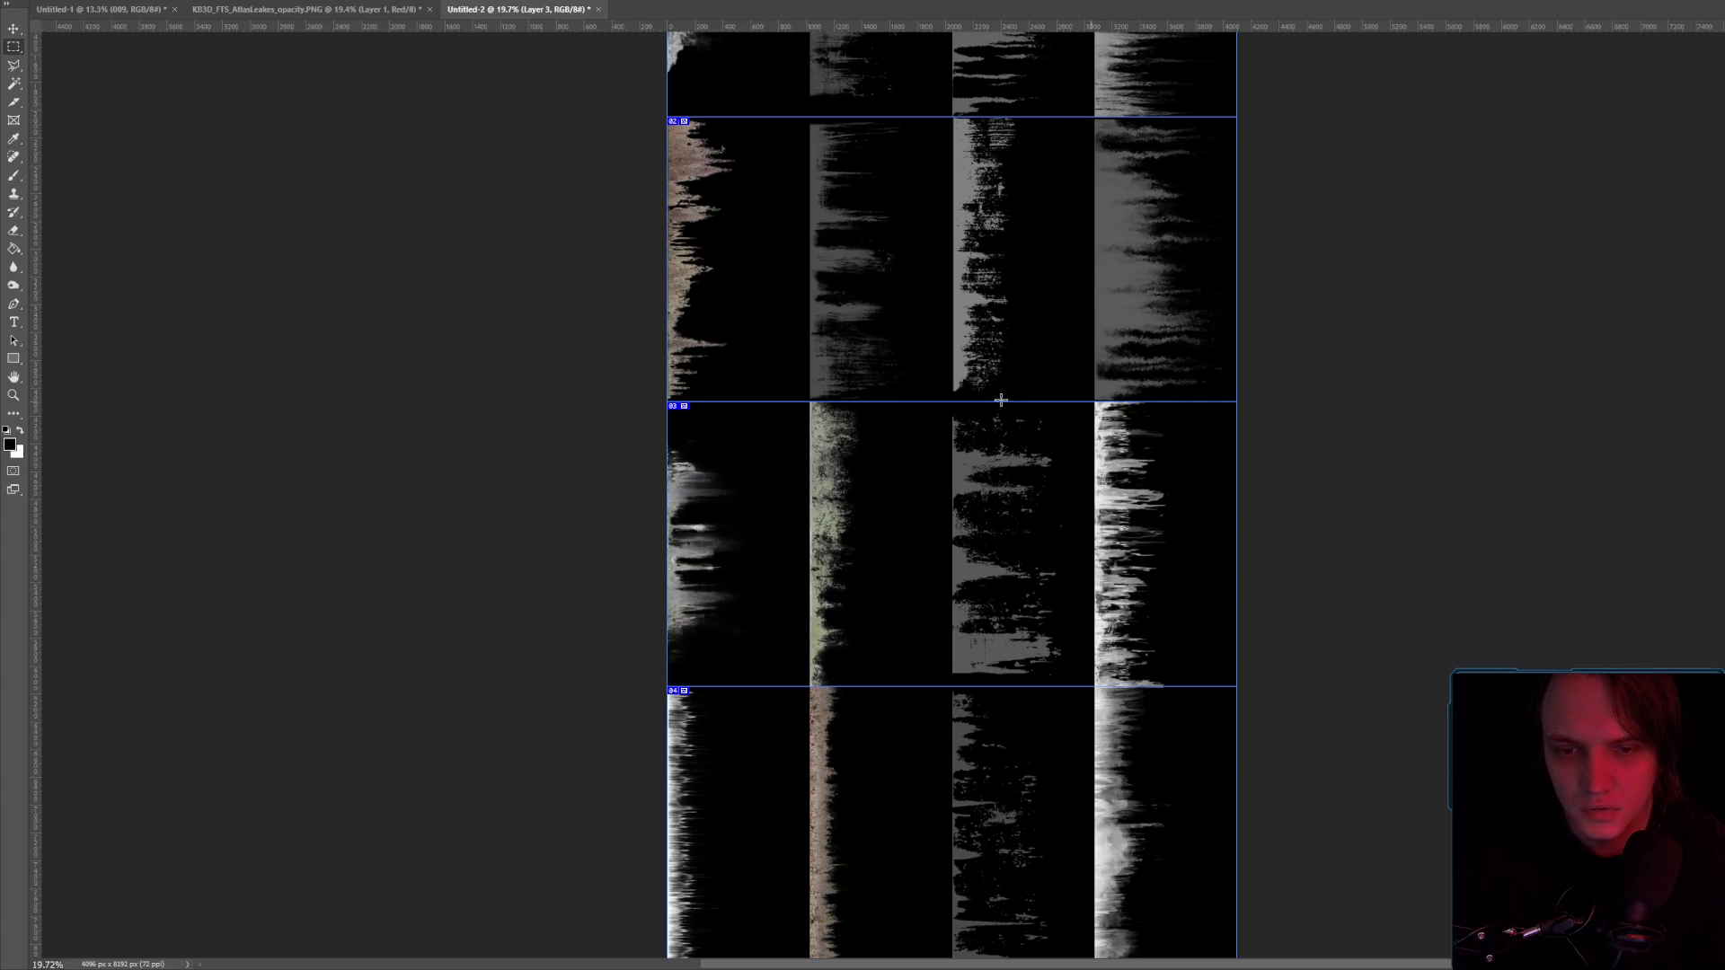
right_click(826, 311)
click(482, 227)
key(ctrl+h)
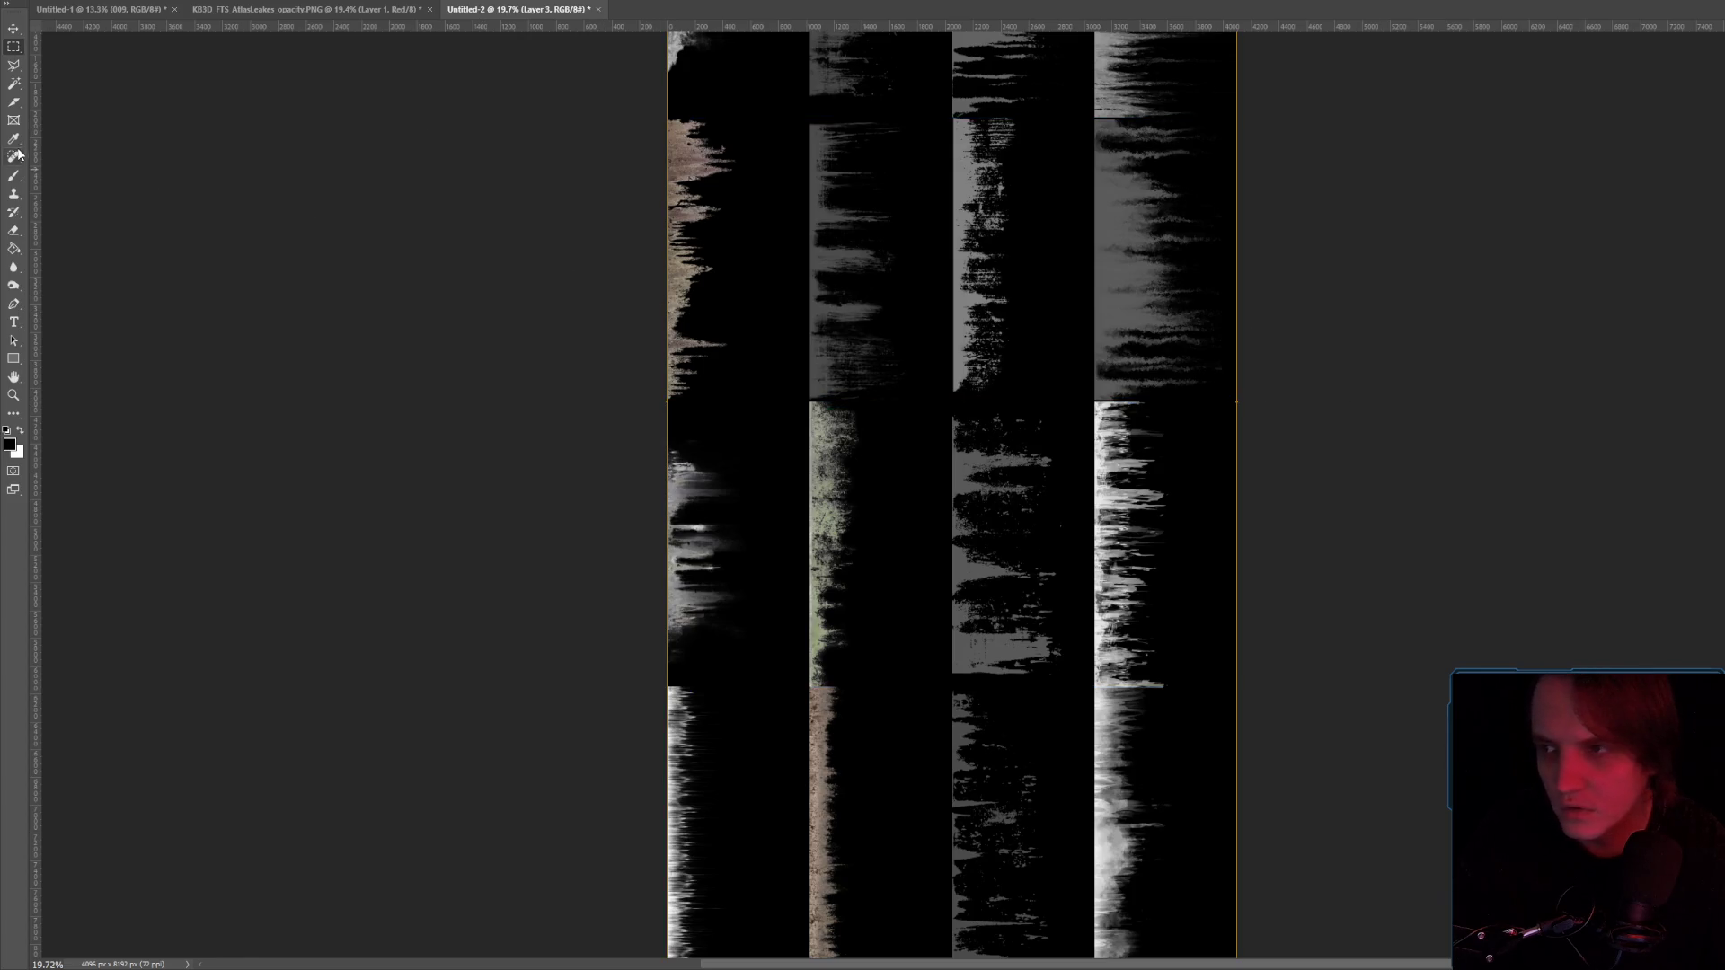
click(14, 102)
right_click(803, 309)
click(905, 316)
Undo and redo to check the atlas transparency against the black background.
right_click(1042, 333)
click(1502, 276)
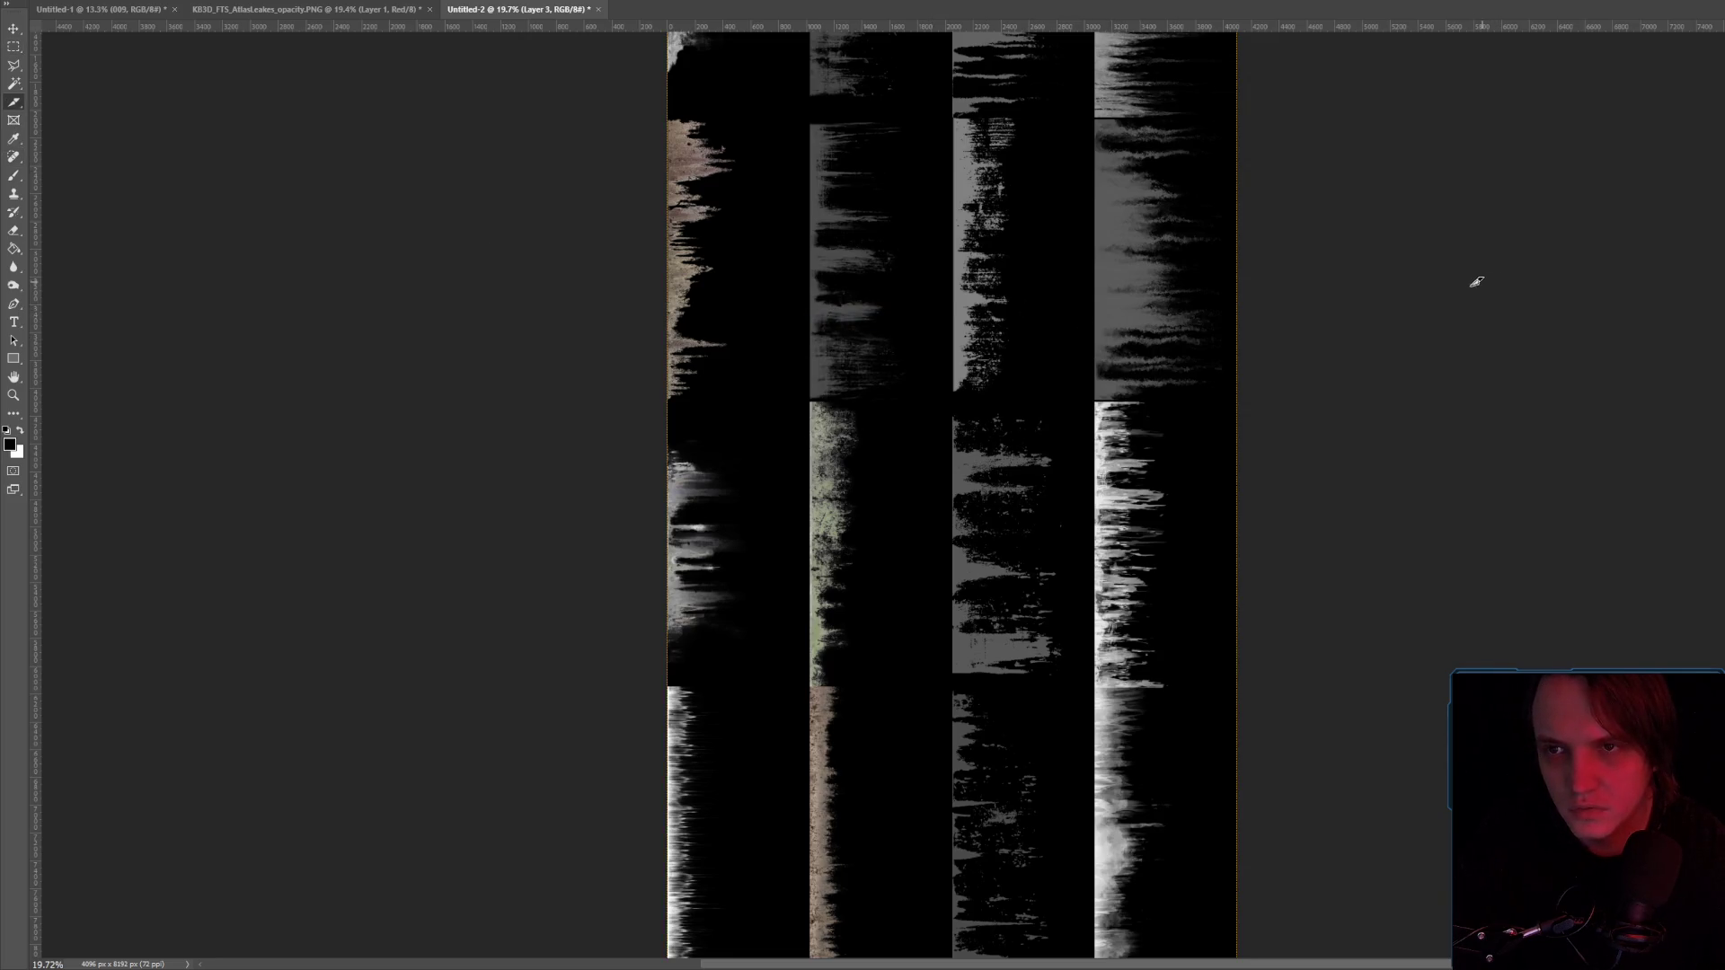
key(ctrl+z)
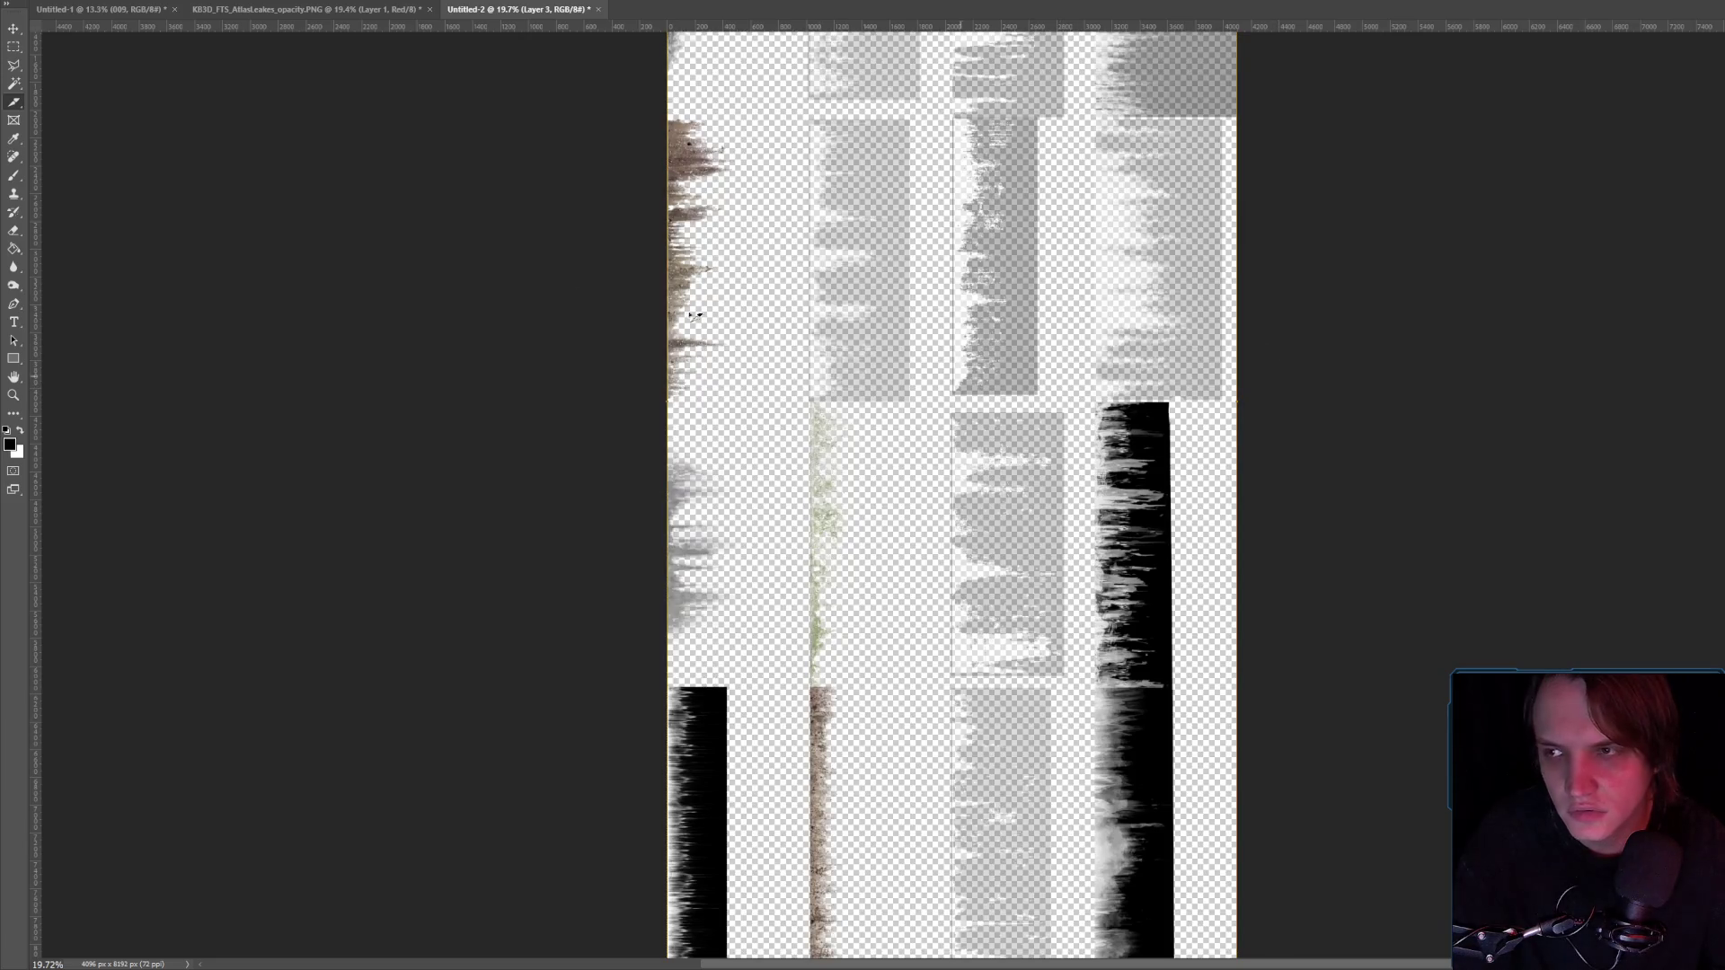
key(ctrl+shift+z)
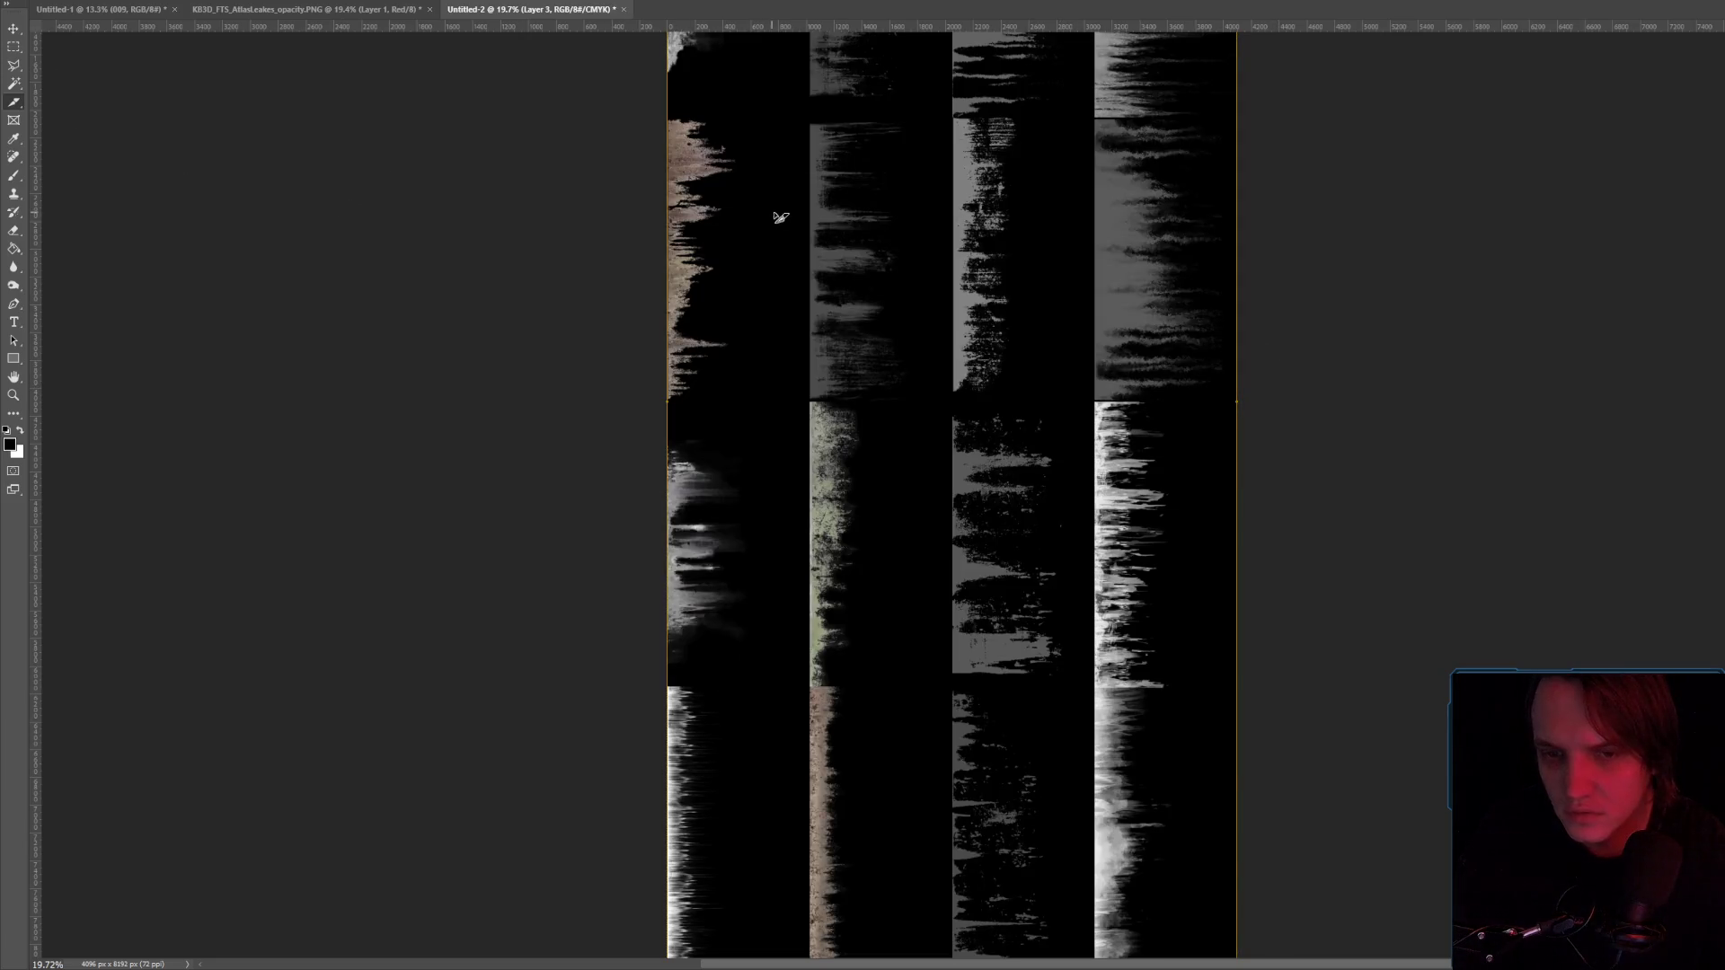
right_click(860, 235)
click(916, 240)
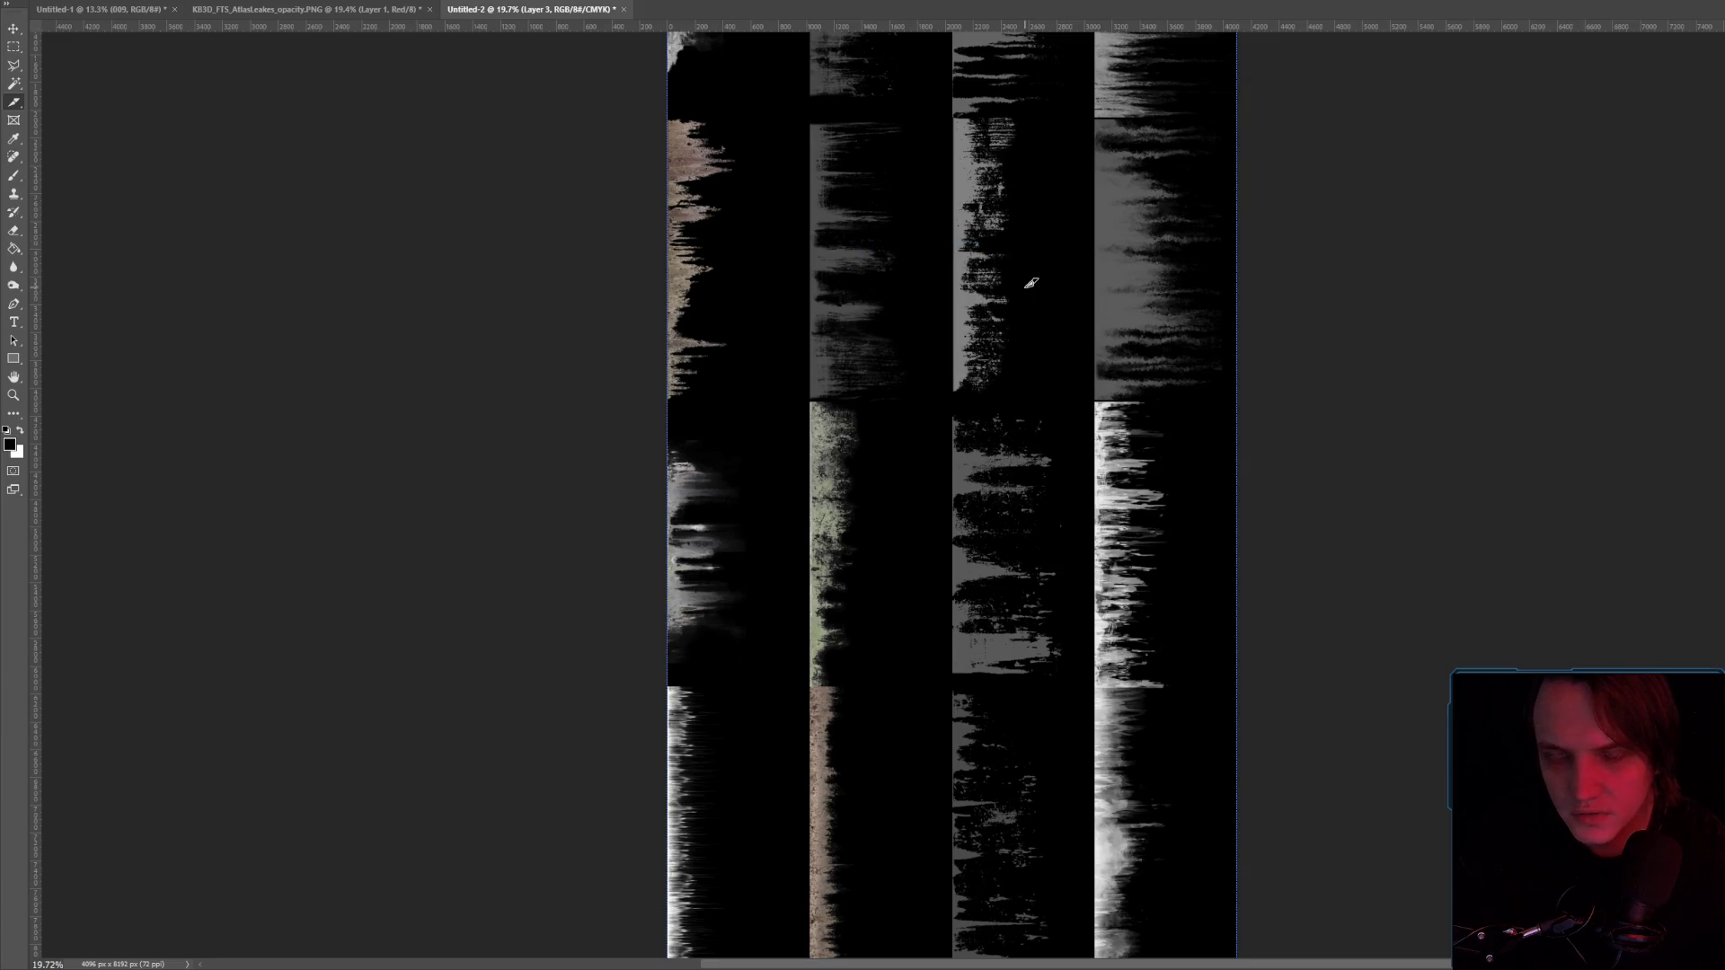
Divide the slice again into 4 rows by 4 columns for 16 slices.
right_click(982, 328)
click(1024, 391)
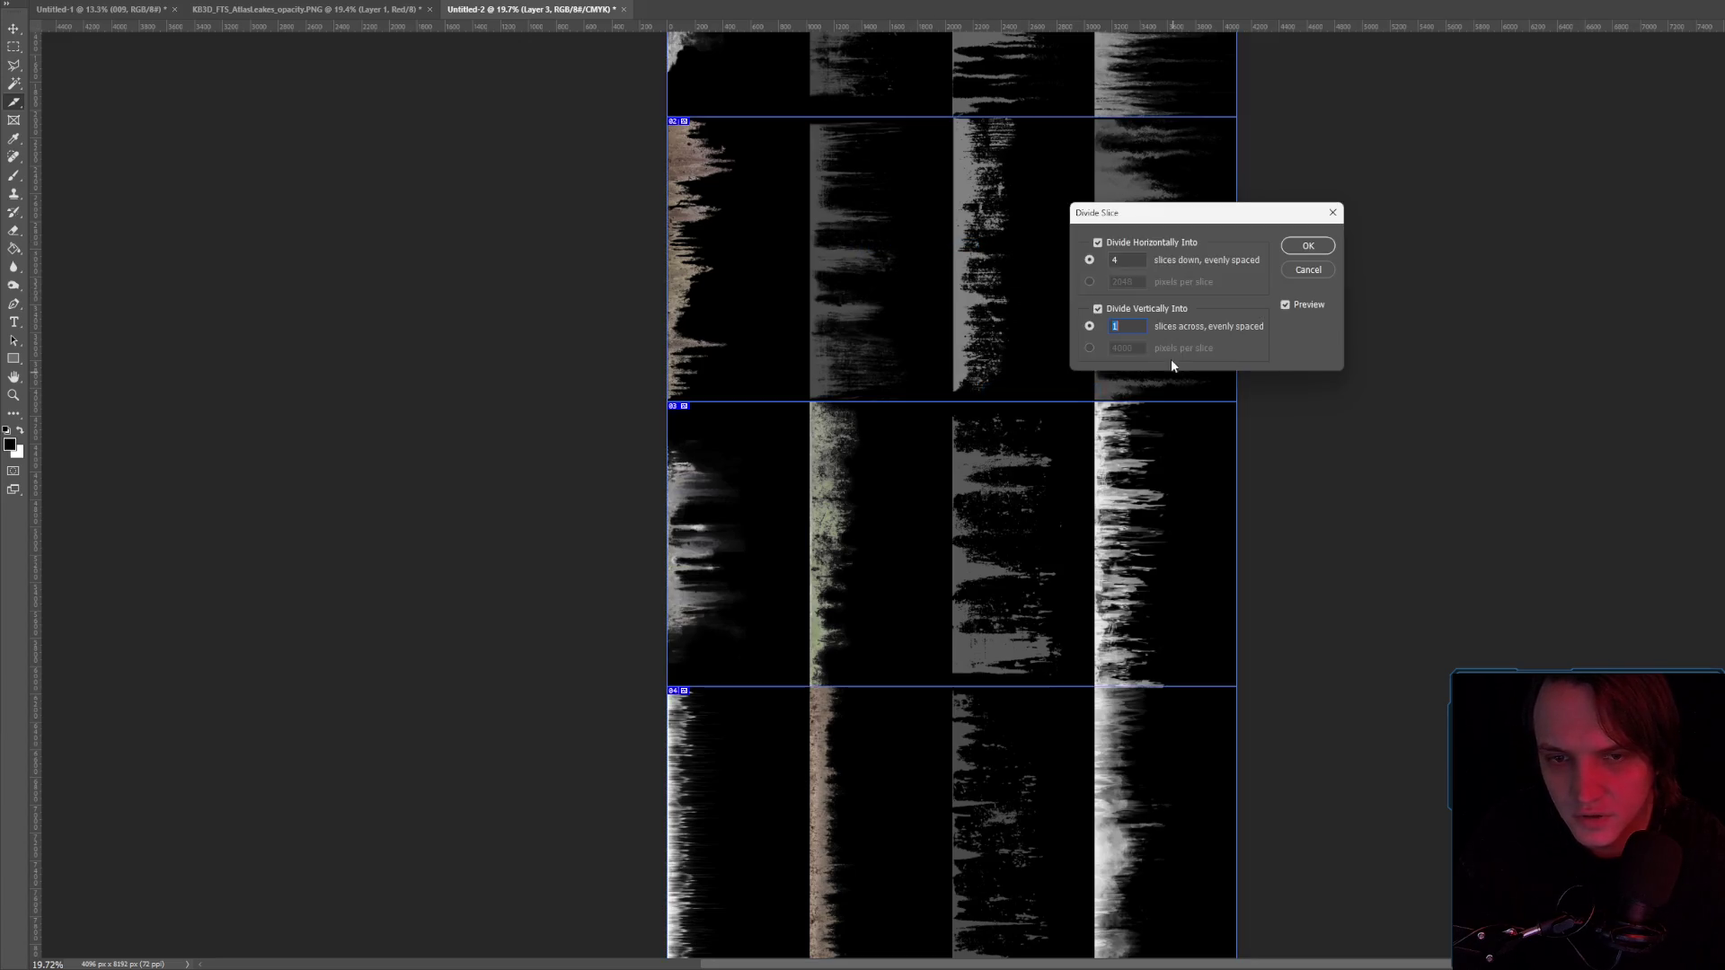
key(Up)
key(Up)
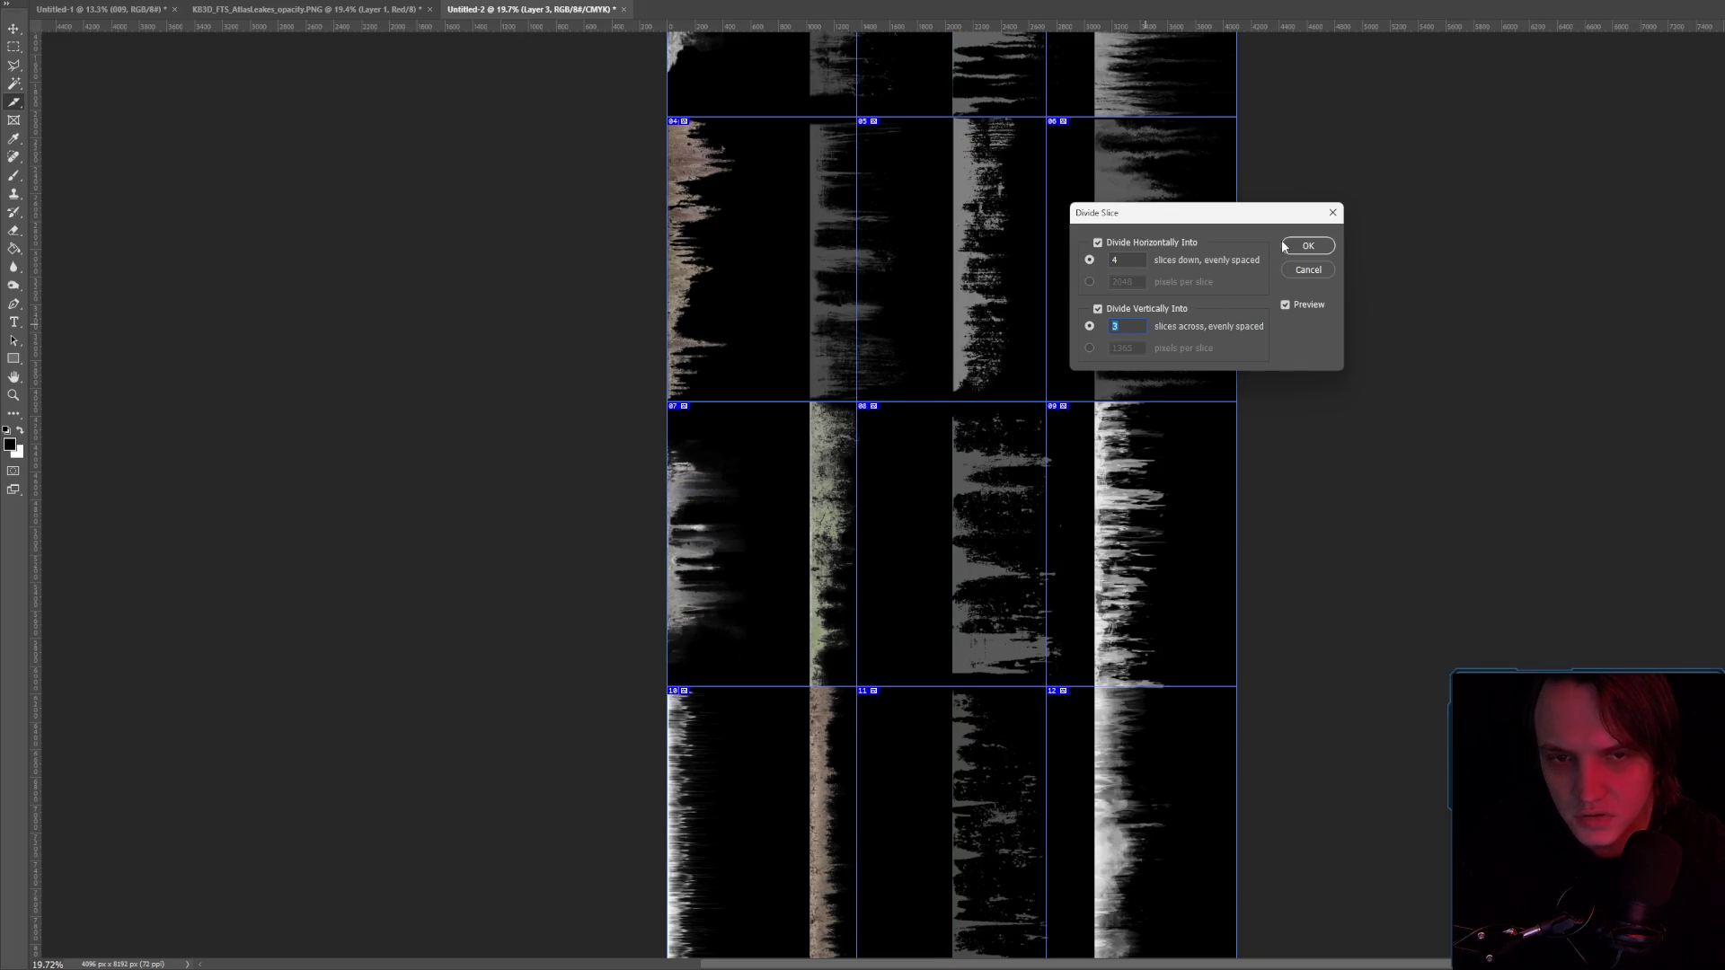
key(Up)
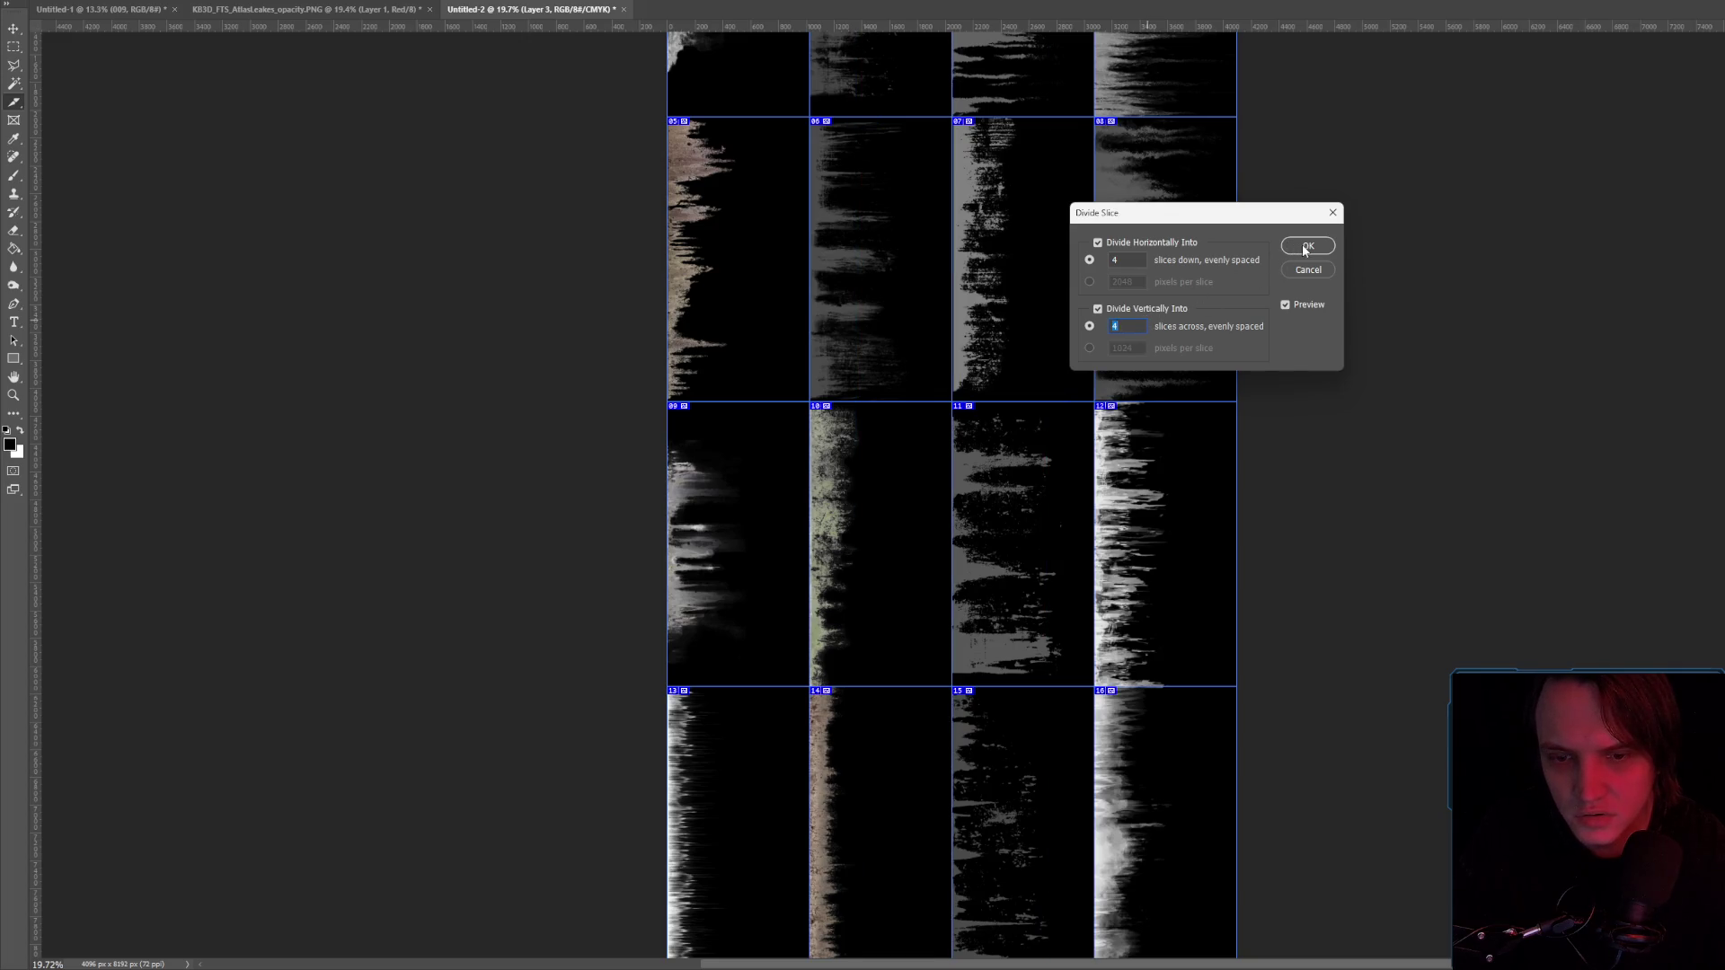
click(1304, 249)
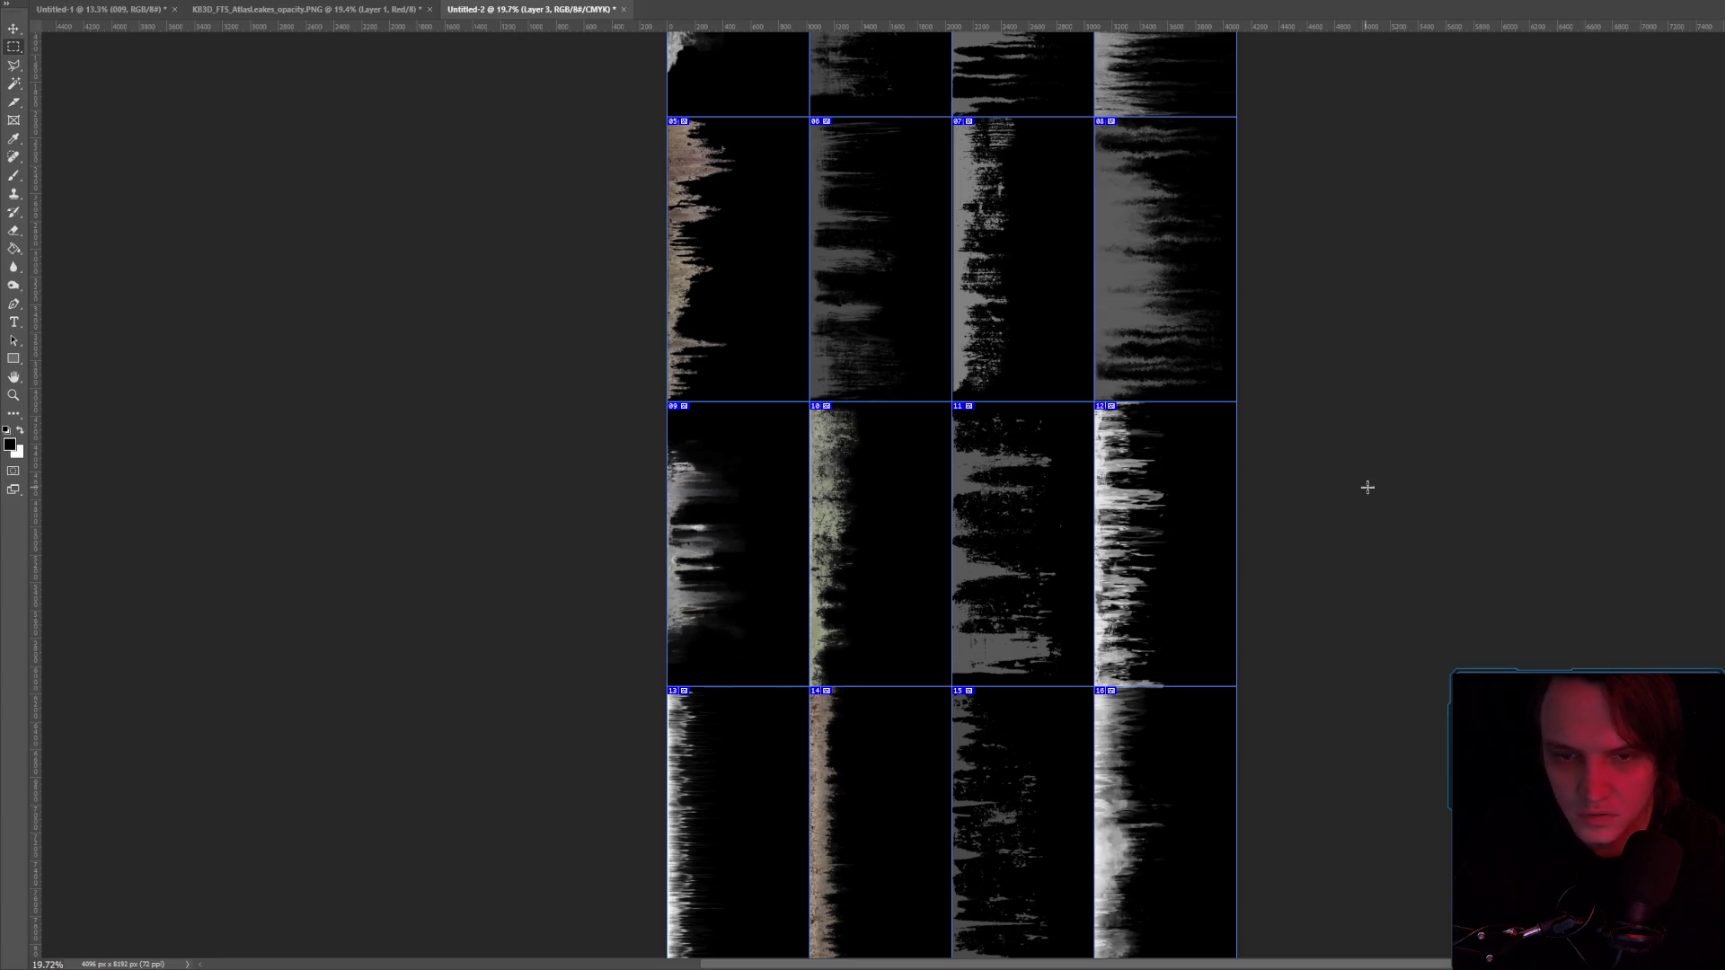
scroll(1309, 482, down, 2)
Select tiles 12 and 16 and darken them to brightness -81.
mouse_move(1093, 291)
mouse_down()
mouse_move(1301, 709)
mouse_move(1356, 861)
mouse_up()
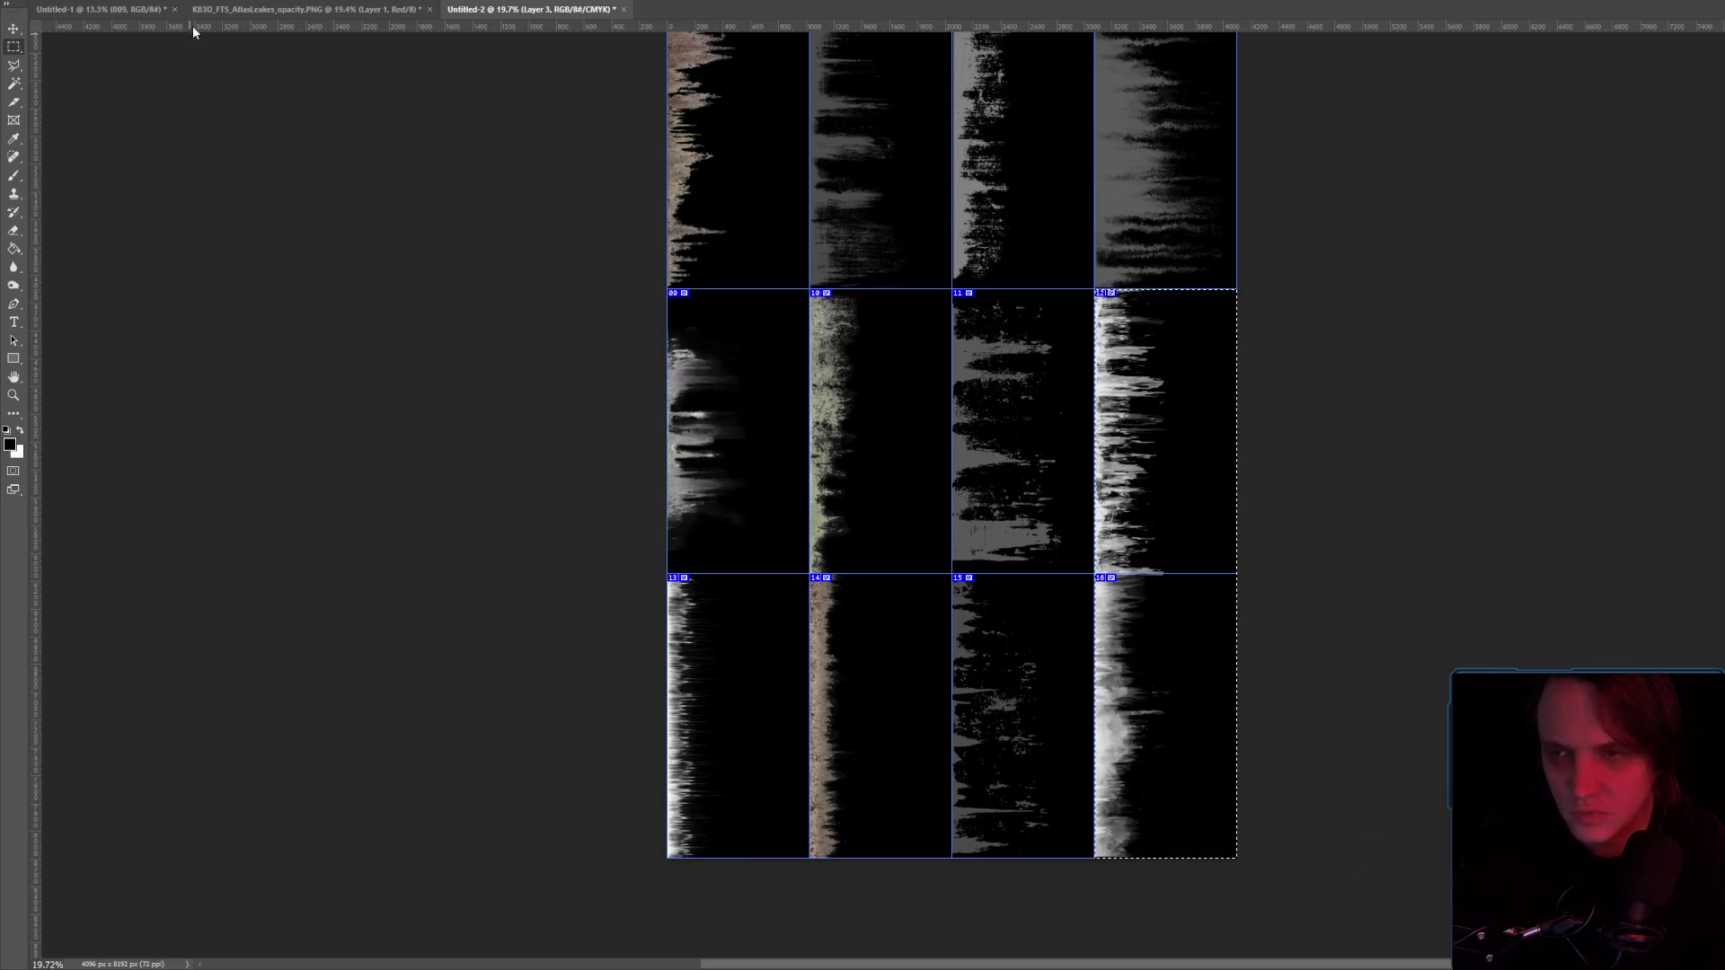
click(85, 2)
mouse_move(108, 12)
click(260, 13)
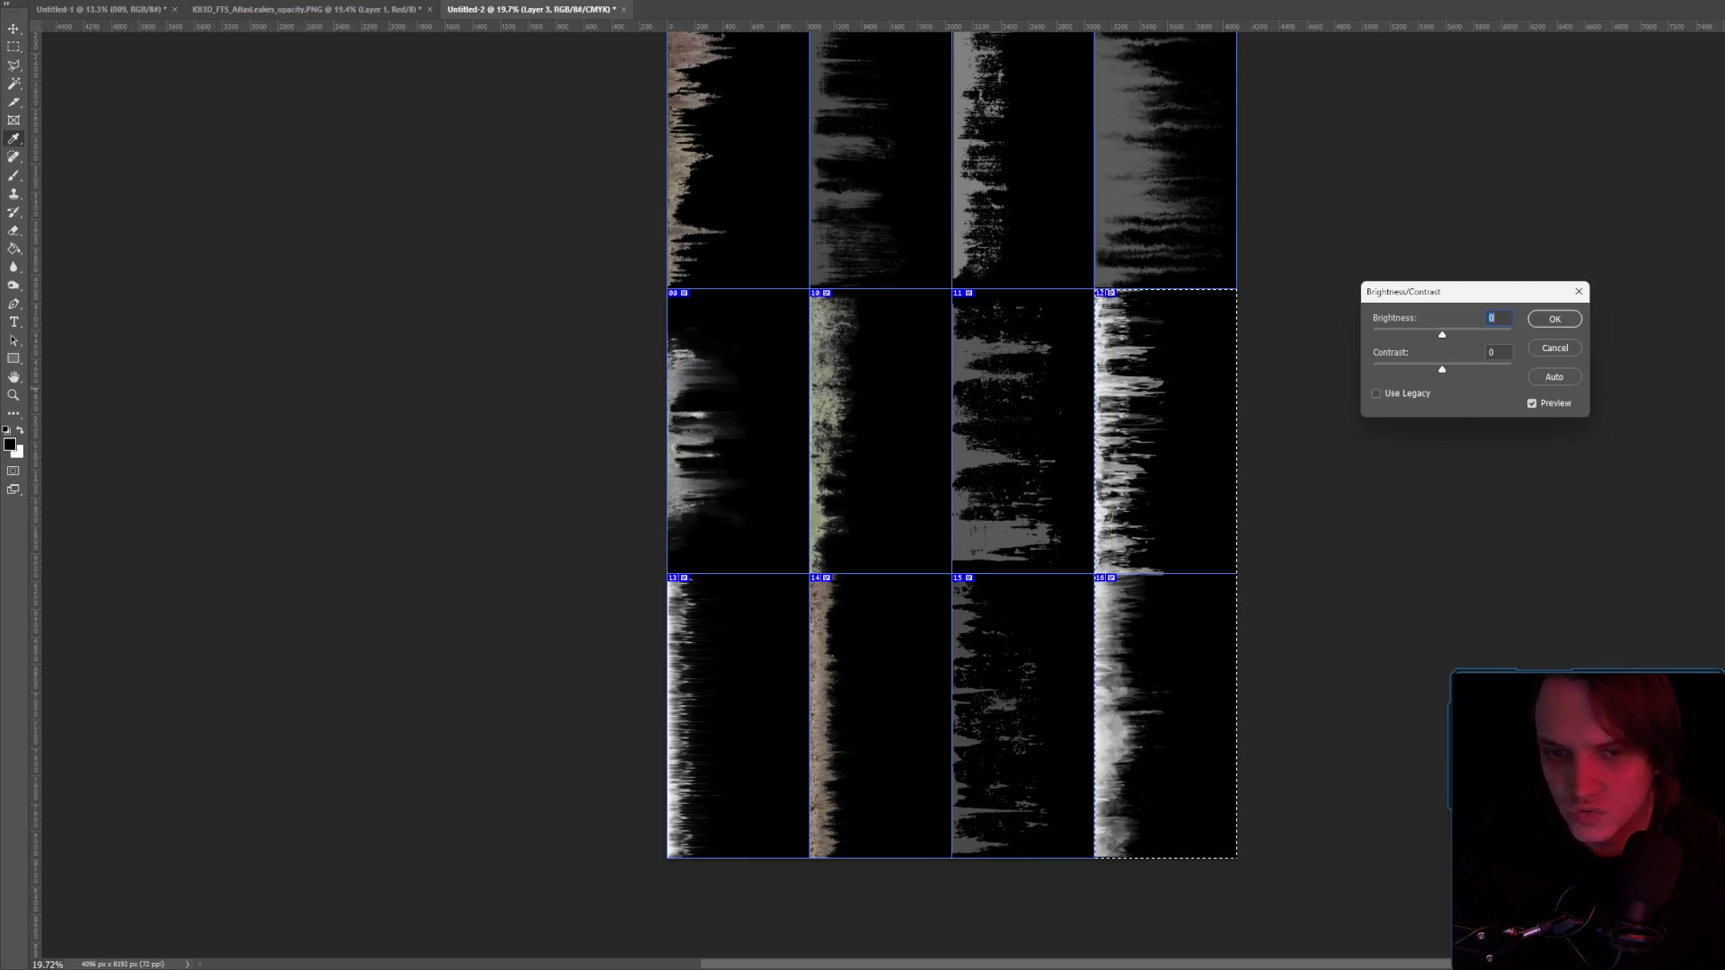
drag(1441, 334, 1406, 336)
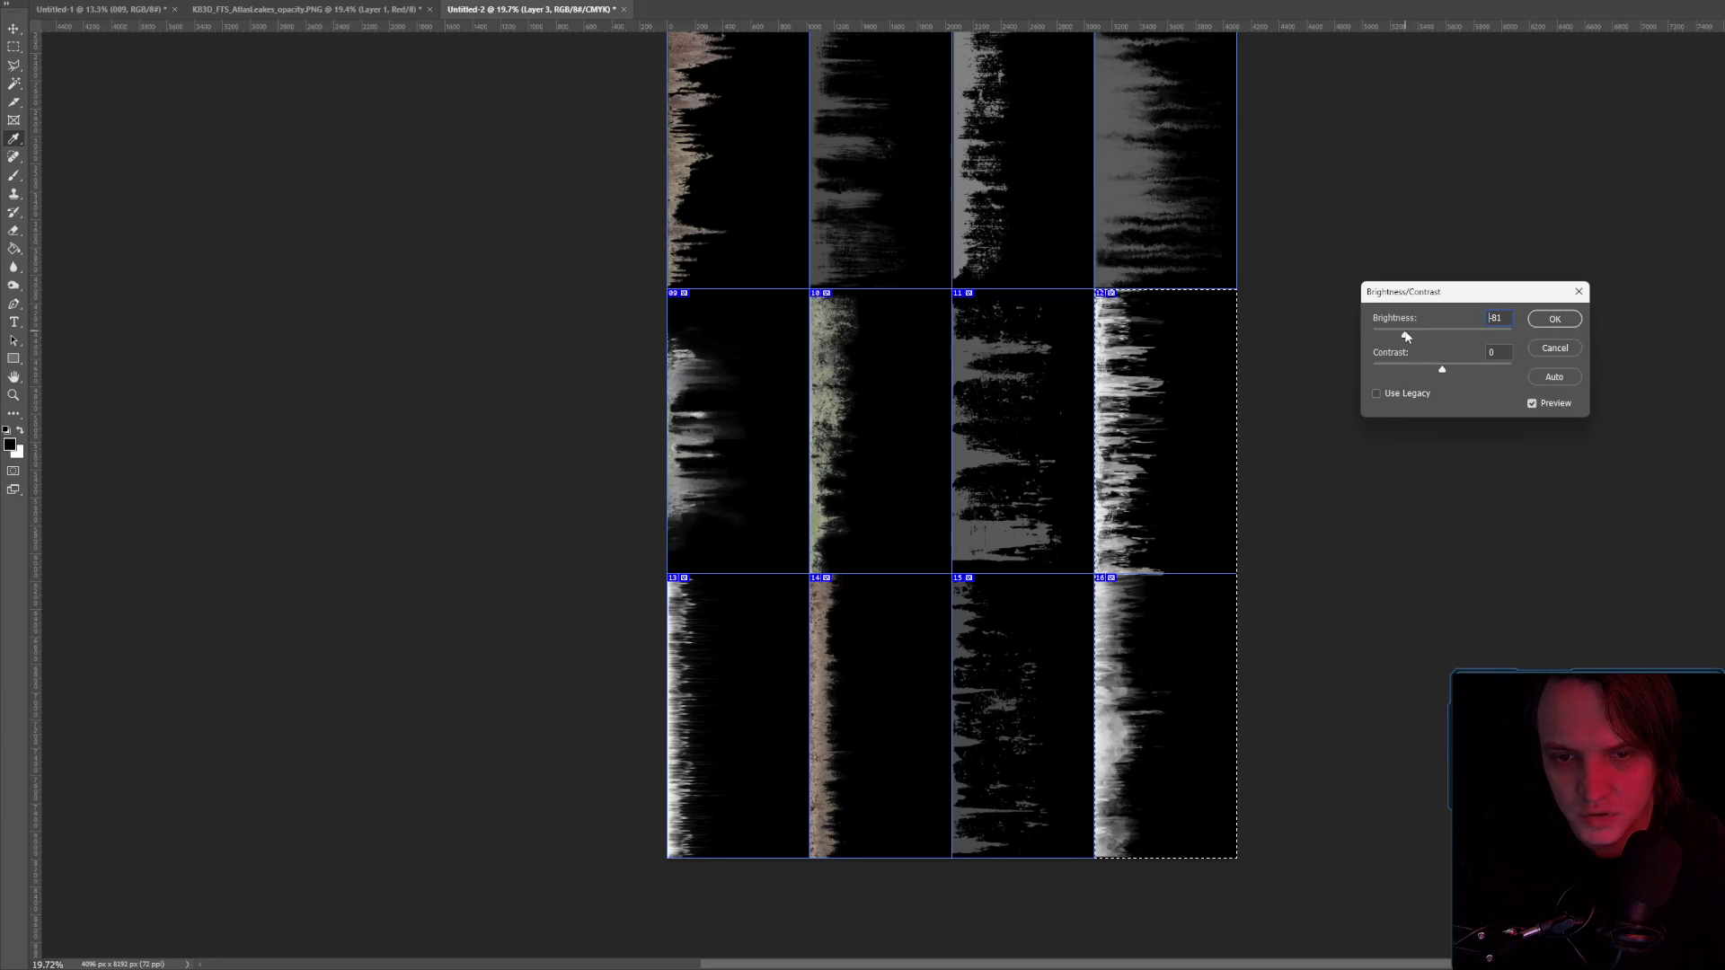
click(1555, 319)
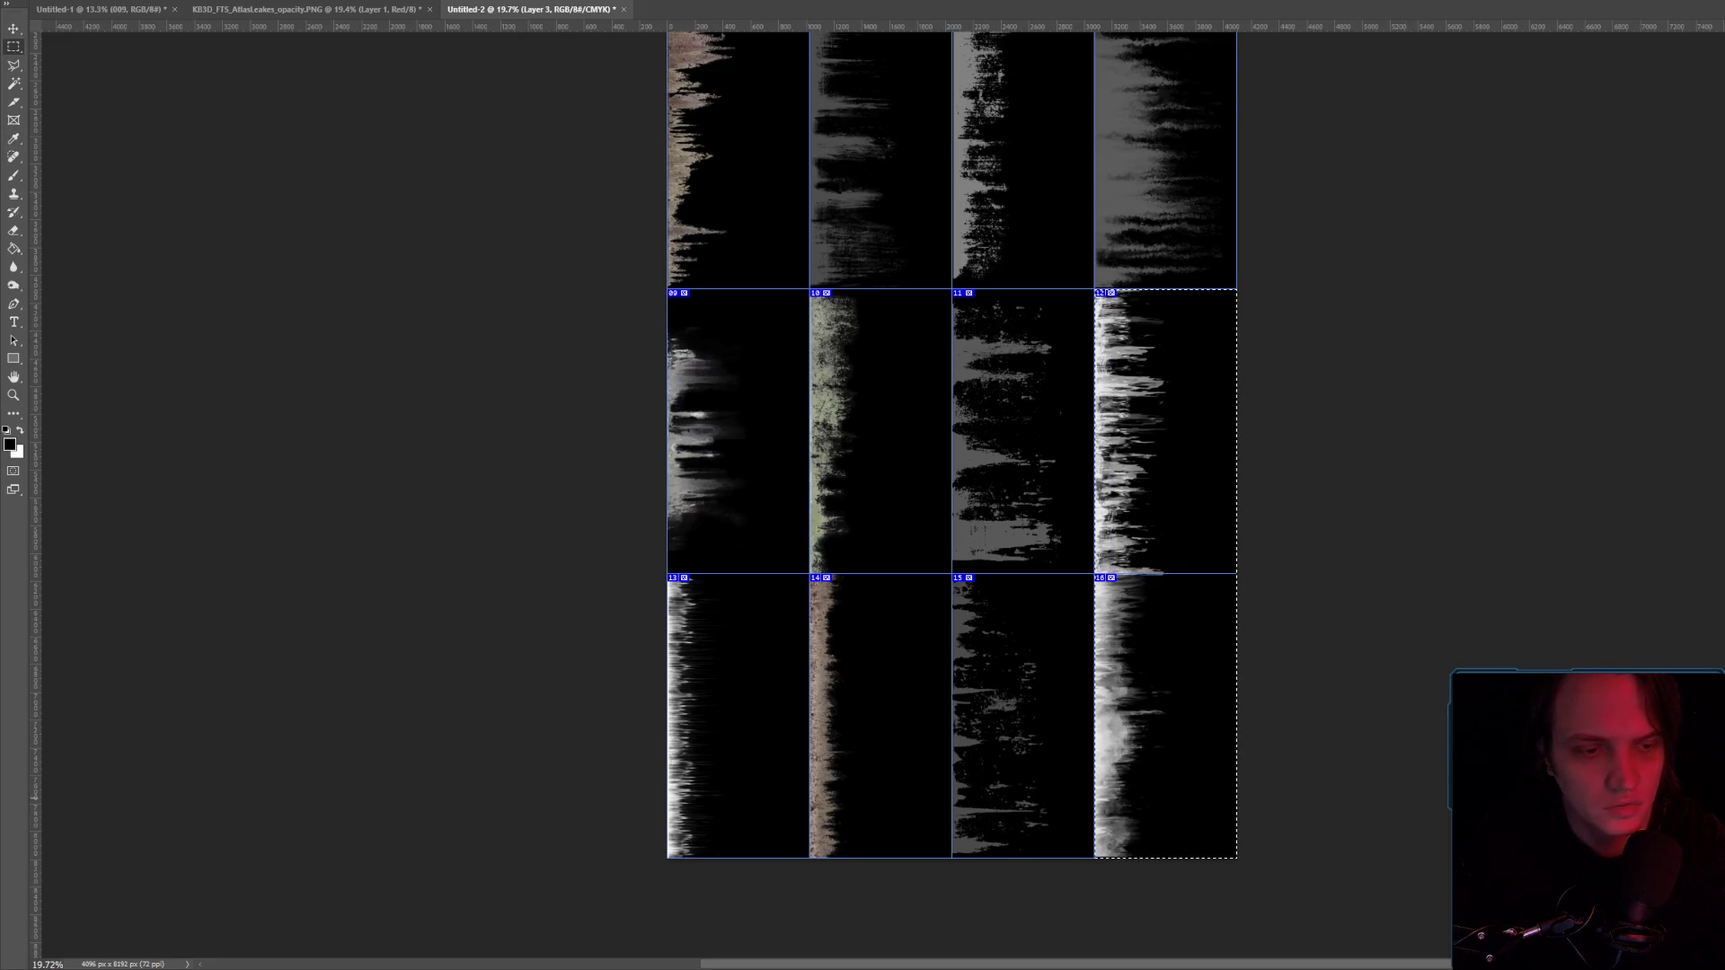
Reapply Brightness/Contrast at -77 to tiles 12 and 16, then zoom out.
click(86, 1)
mouse_move(108, 4)
click(270, 7)
mouse_move(1438, 342)
mouse_down()
mouse_move(1409, 337)
mouse_move(1398, 372)
mouse_move(1399, 337)
mouse_up()
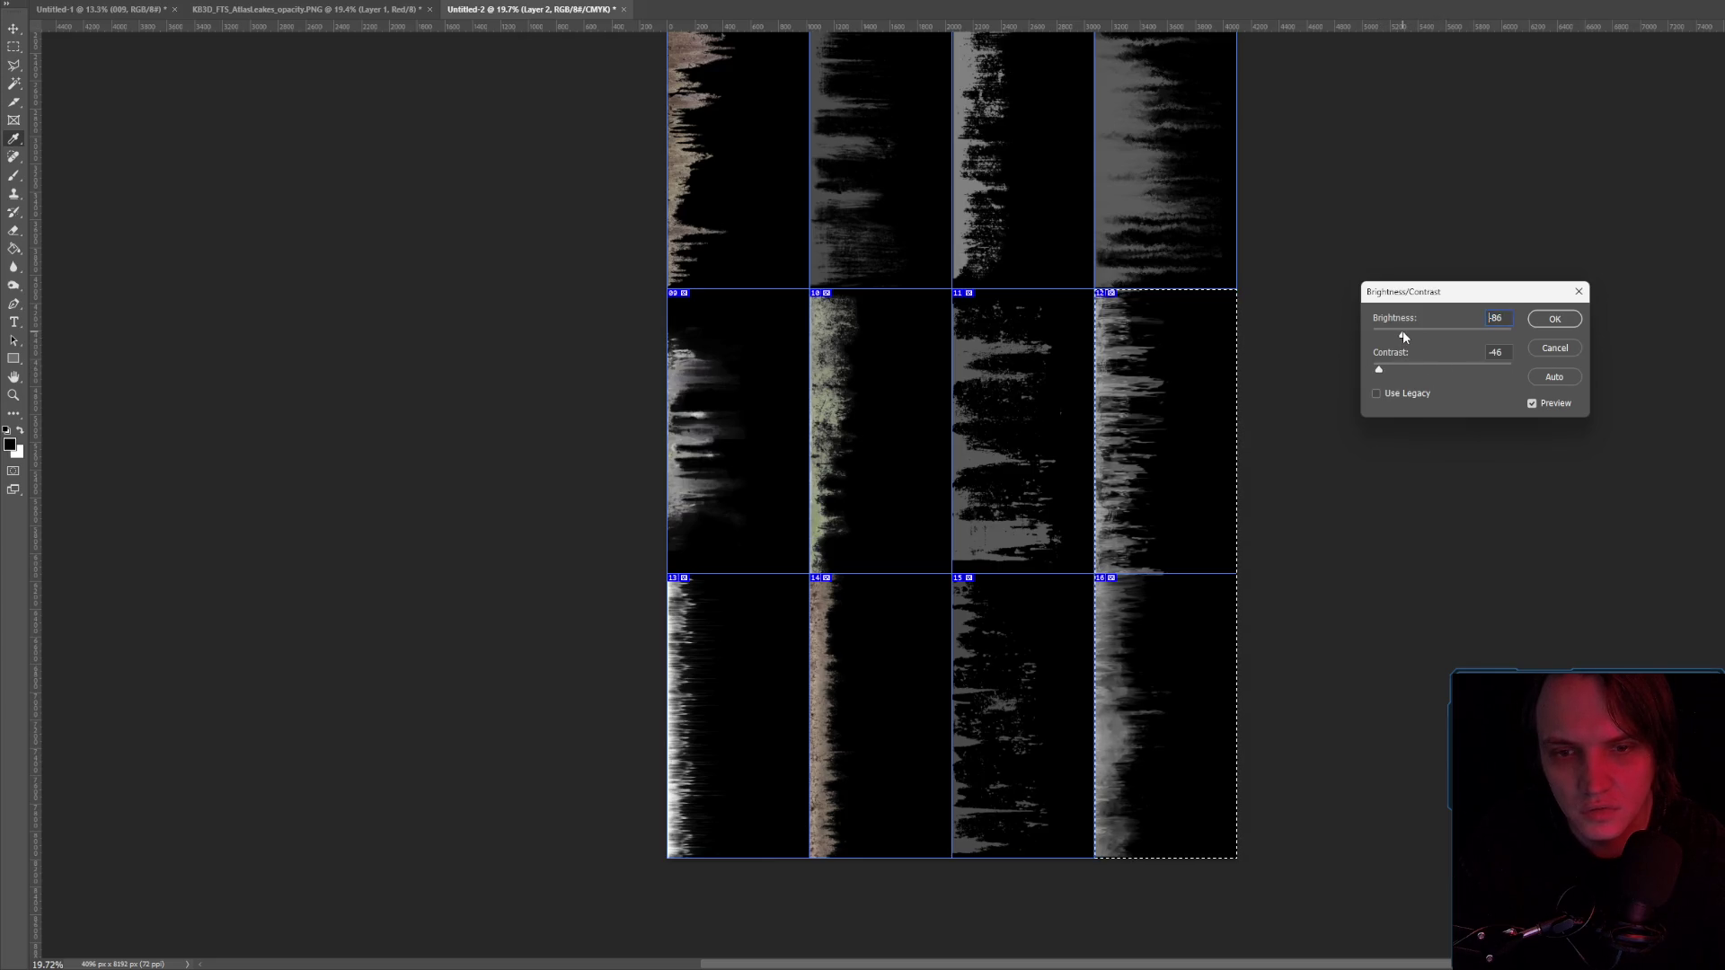
click(1554, 319)
scroll(1136, 359, down, 5)
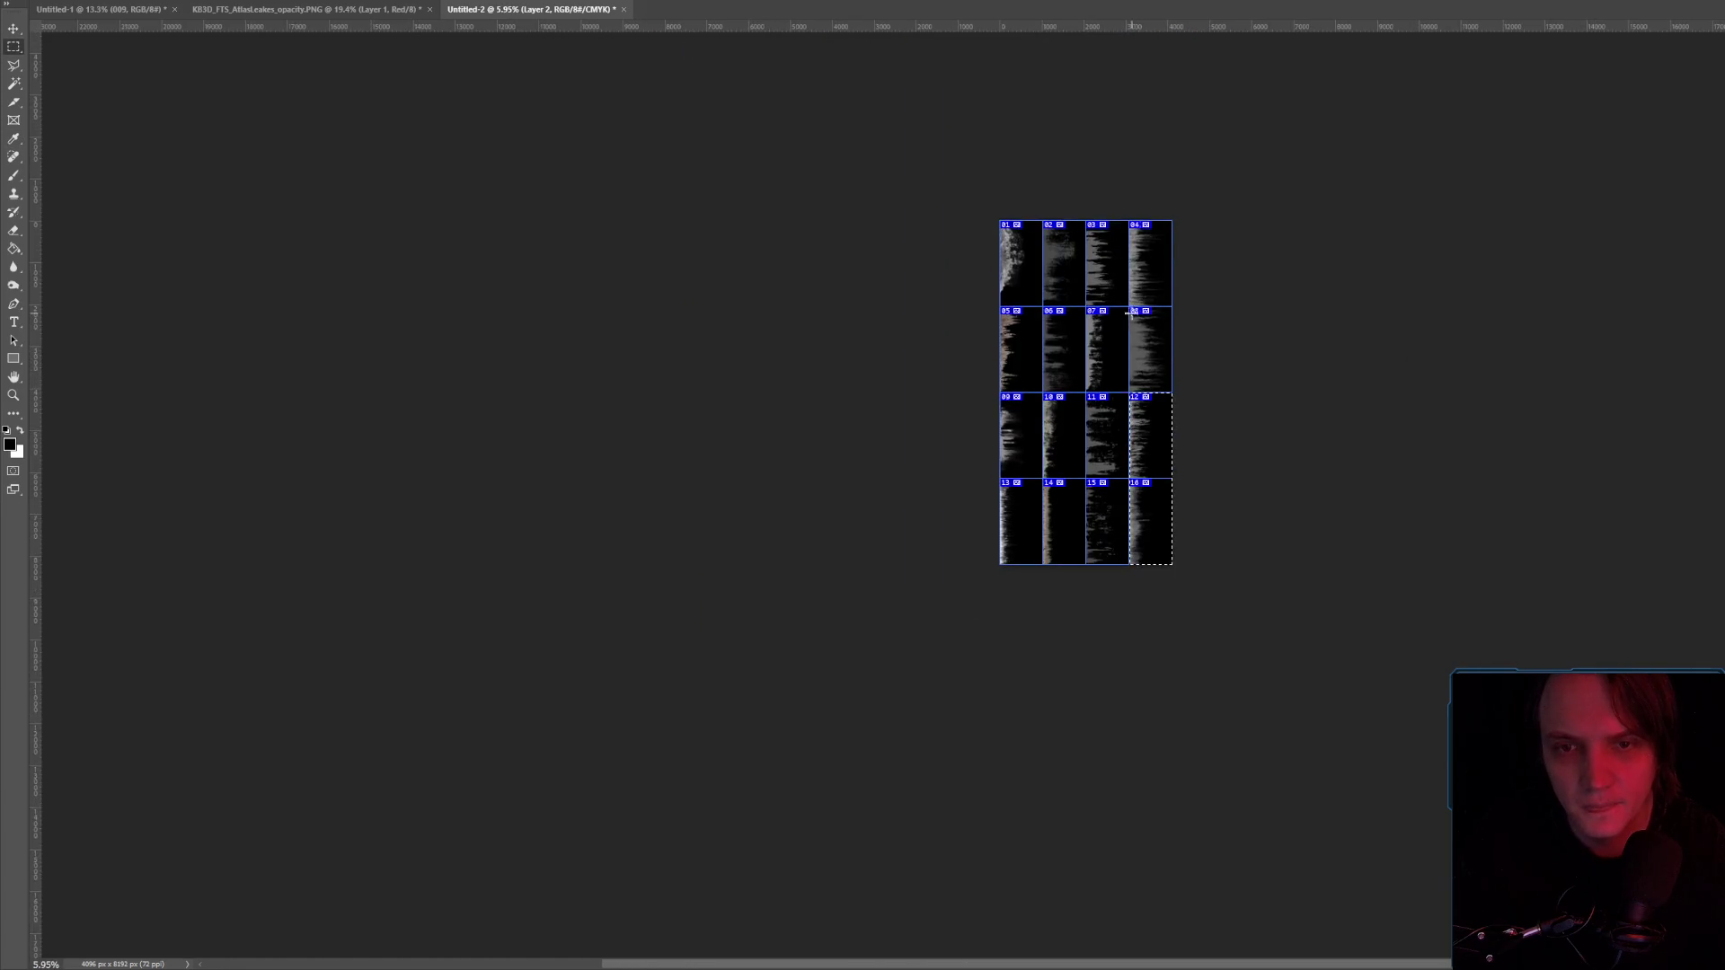
scroll(1056, 469, up, 2)
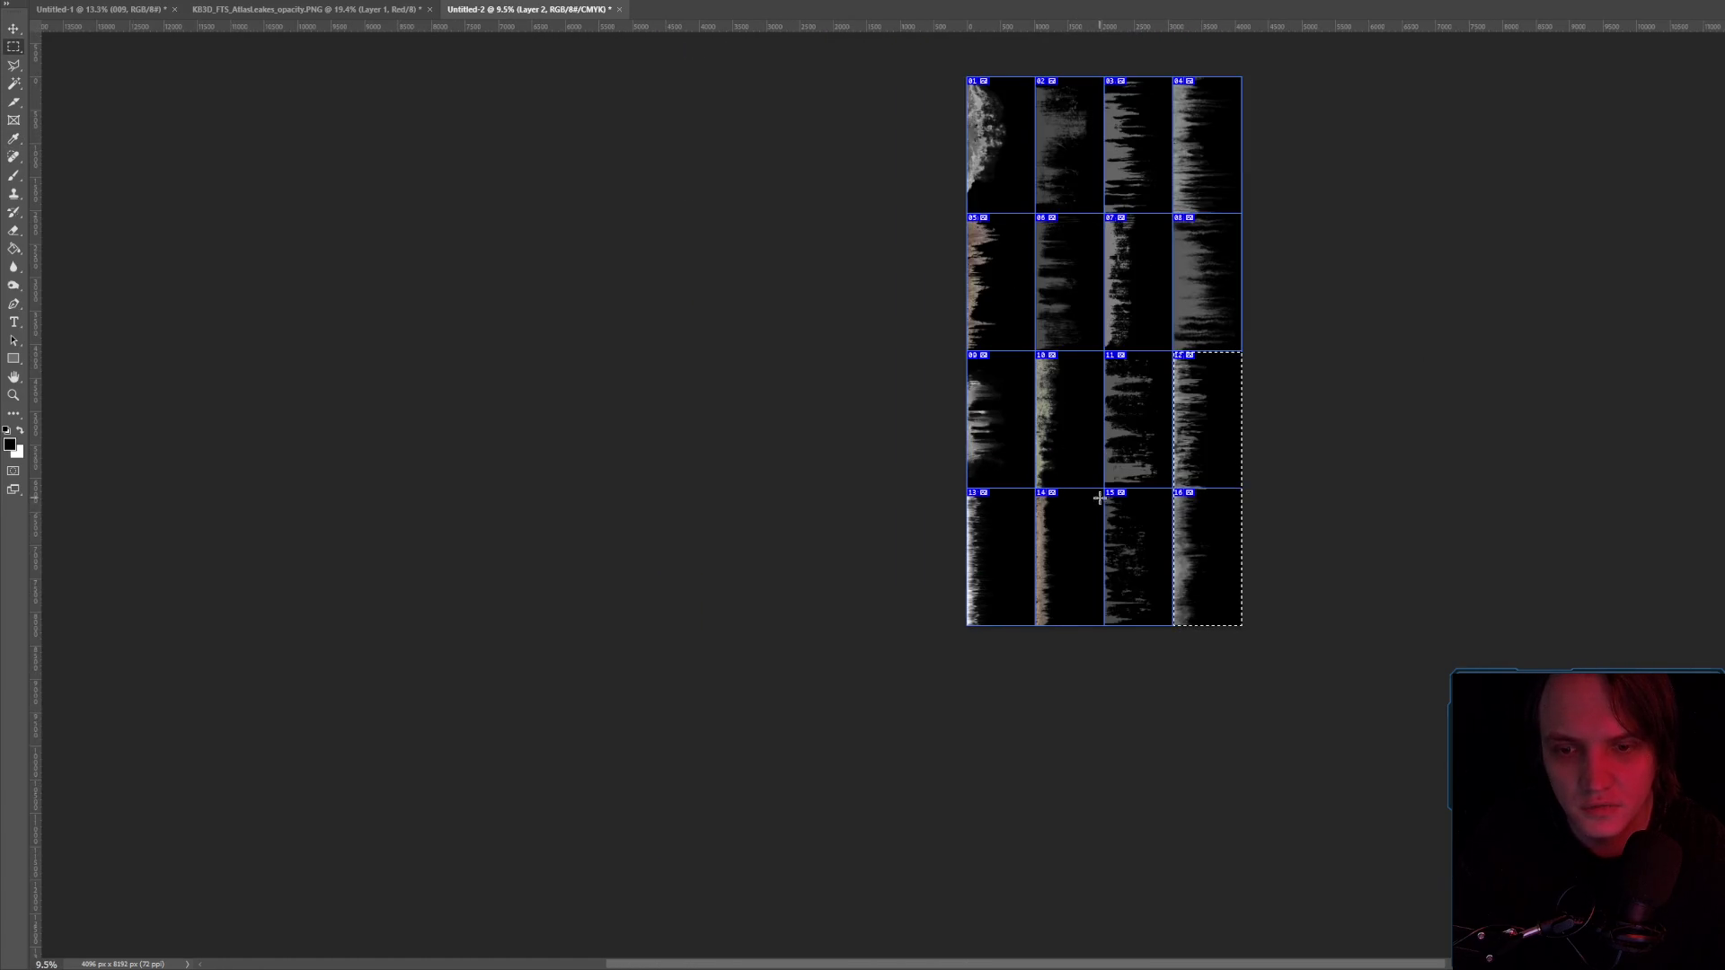
scroll(1121, 616, up, 2)
key(alt+f)
Export the atlas as PNG, overwriting the existing Untitled-1.png.
mouse_move(135, 183)
click(272, 182)
click(270, 89)
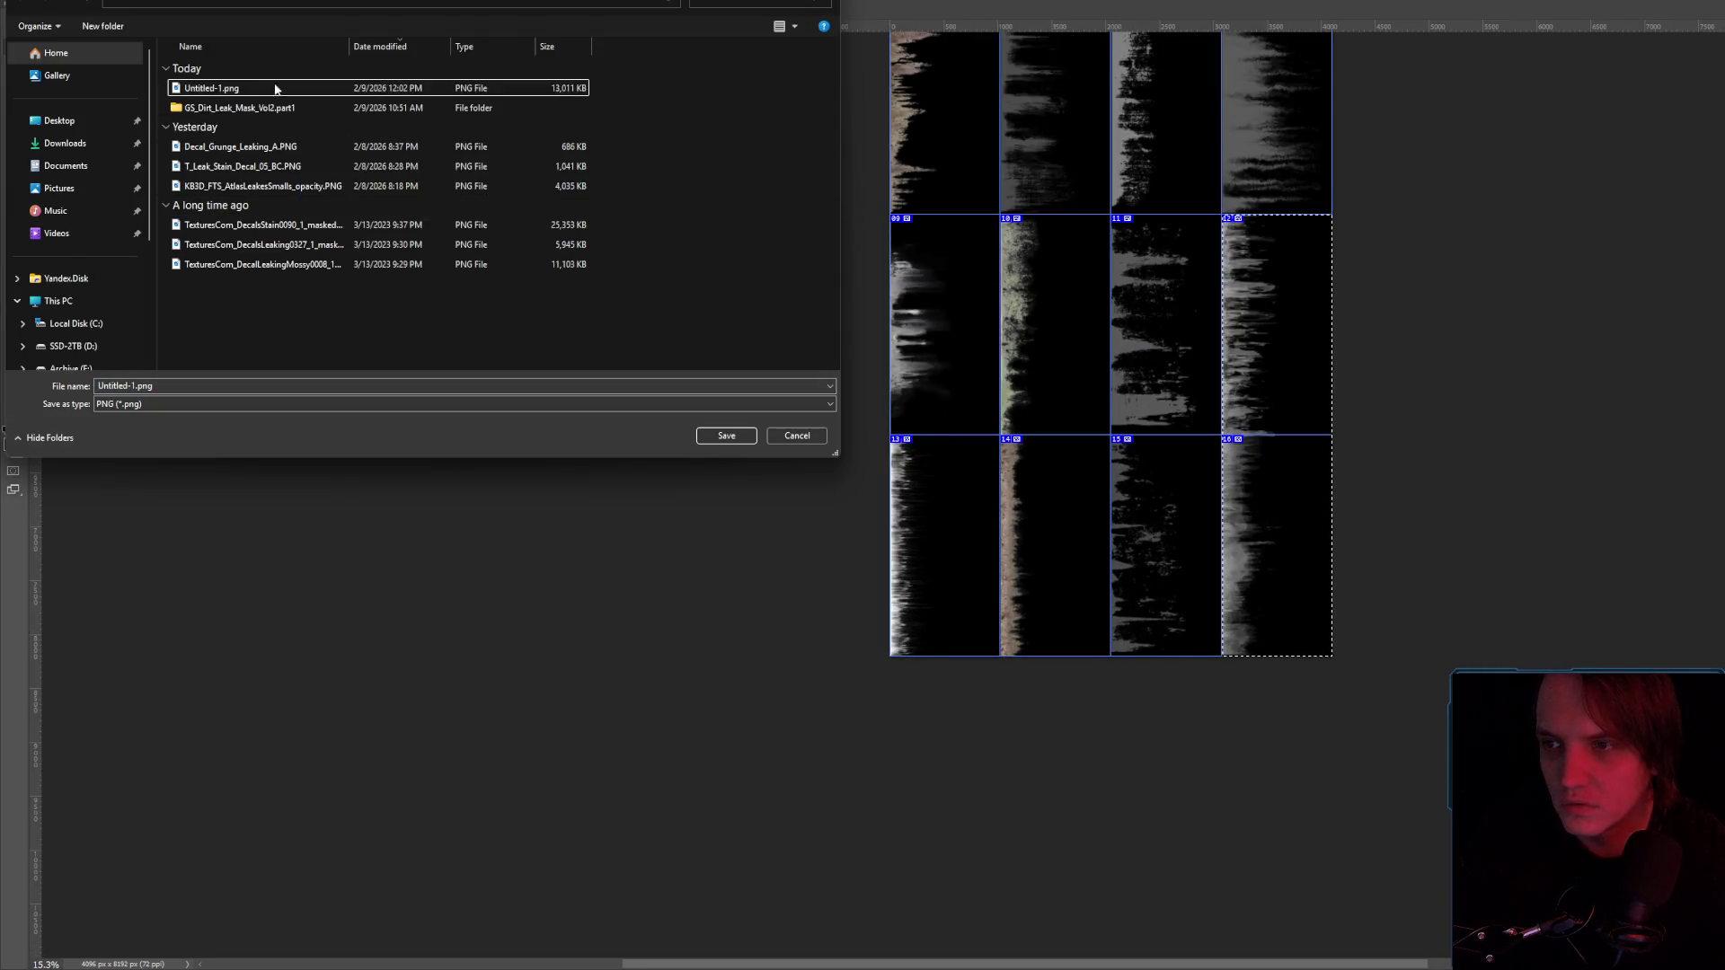
double_click(412, 87)
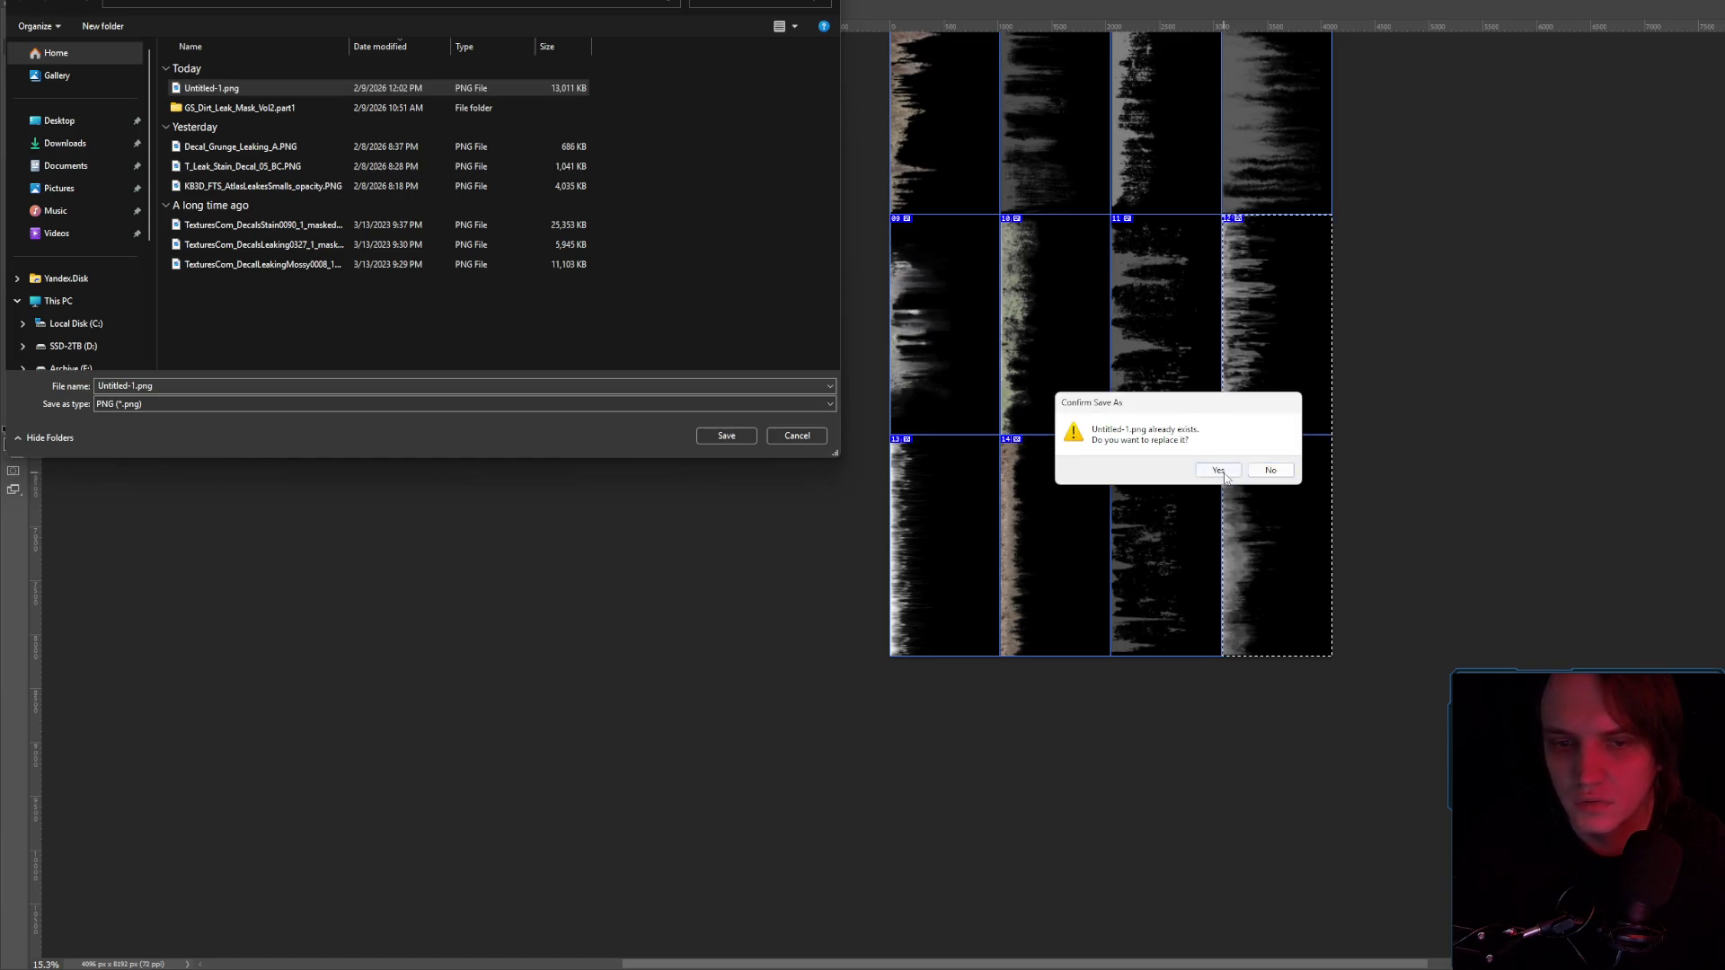
click(1226, 471)
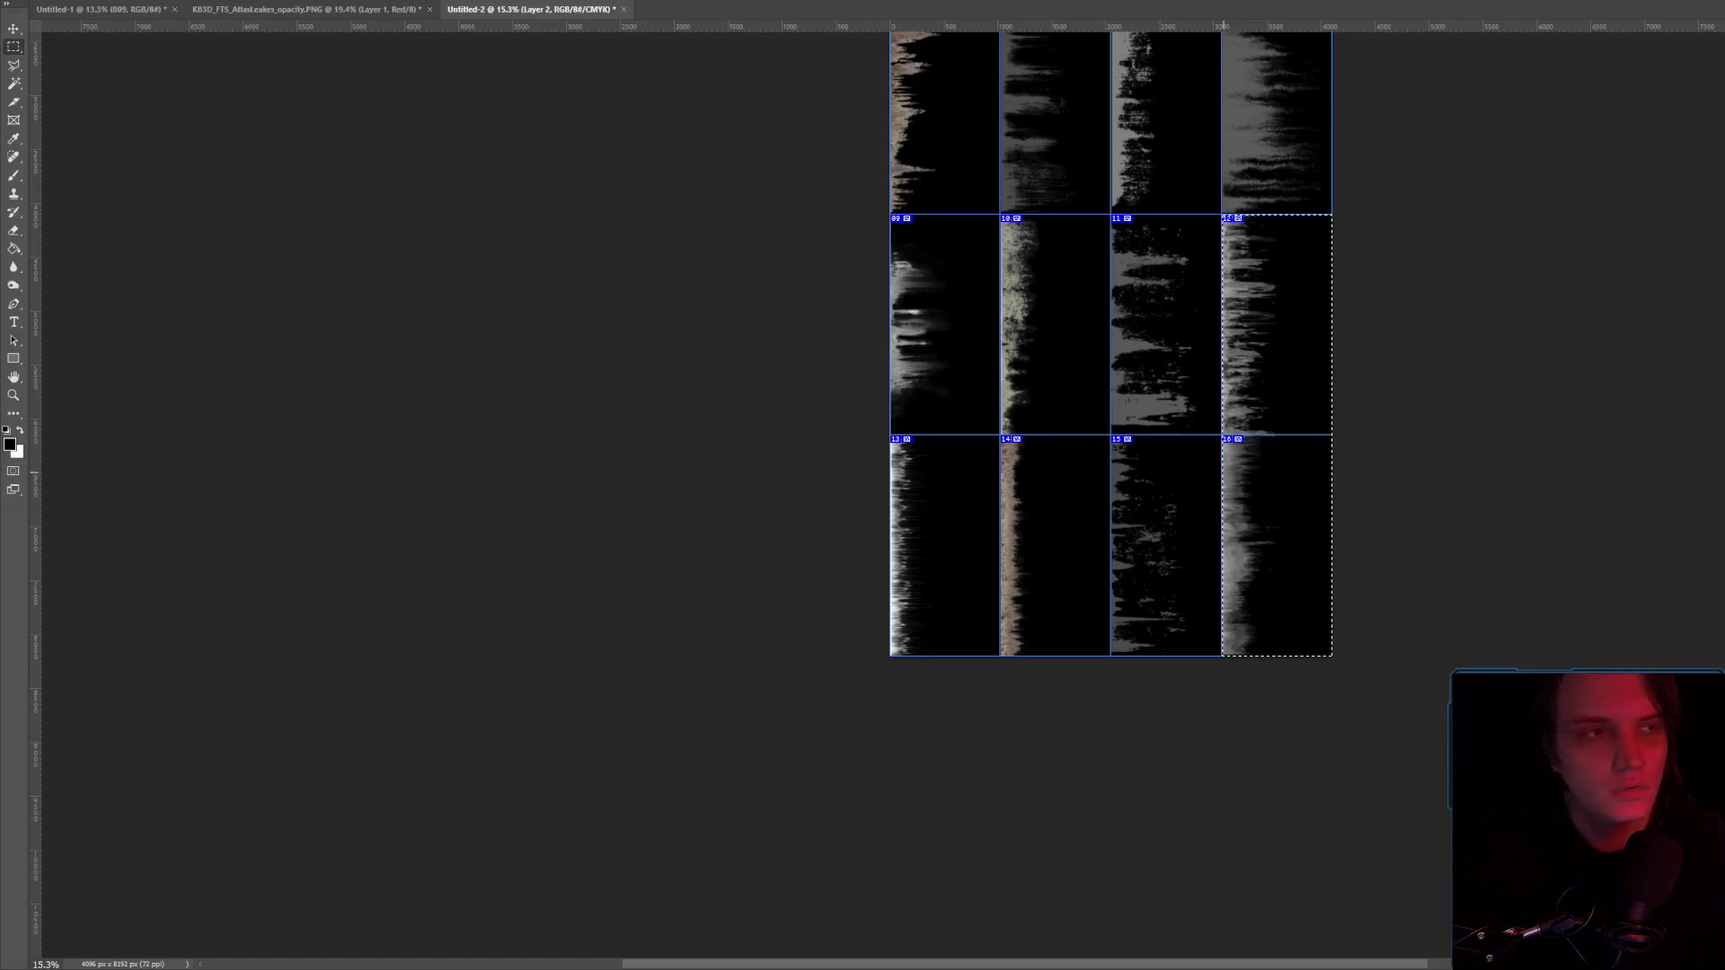
key(alt+Tab)
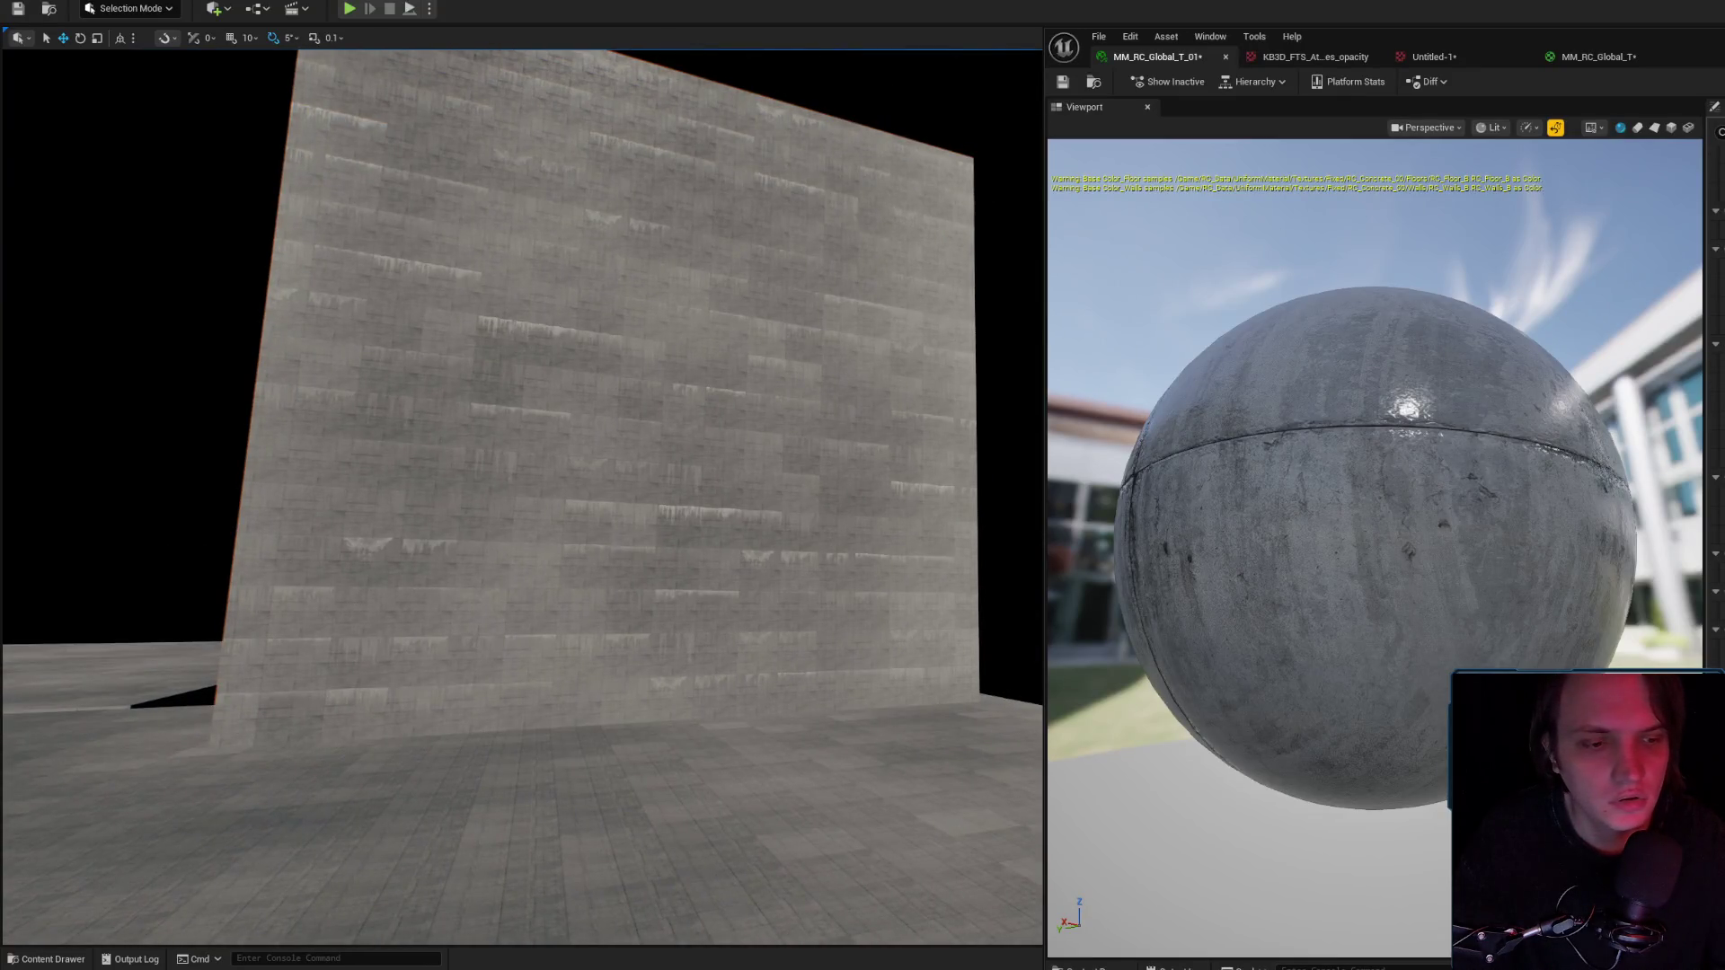
Fly the camera up to and along the concrete wall to inspect the drip streaks.
key(ctrl+space)
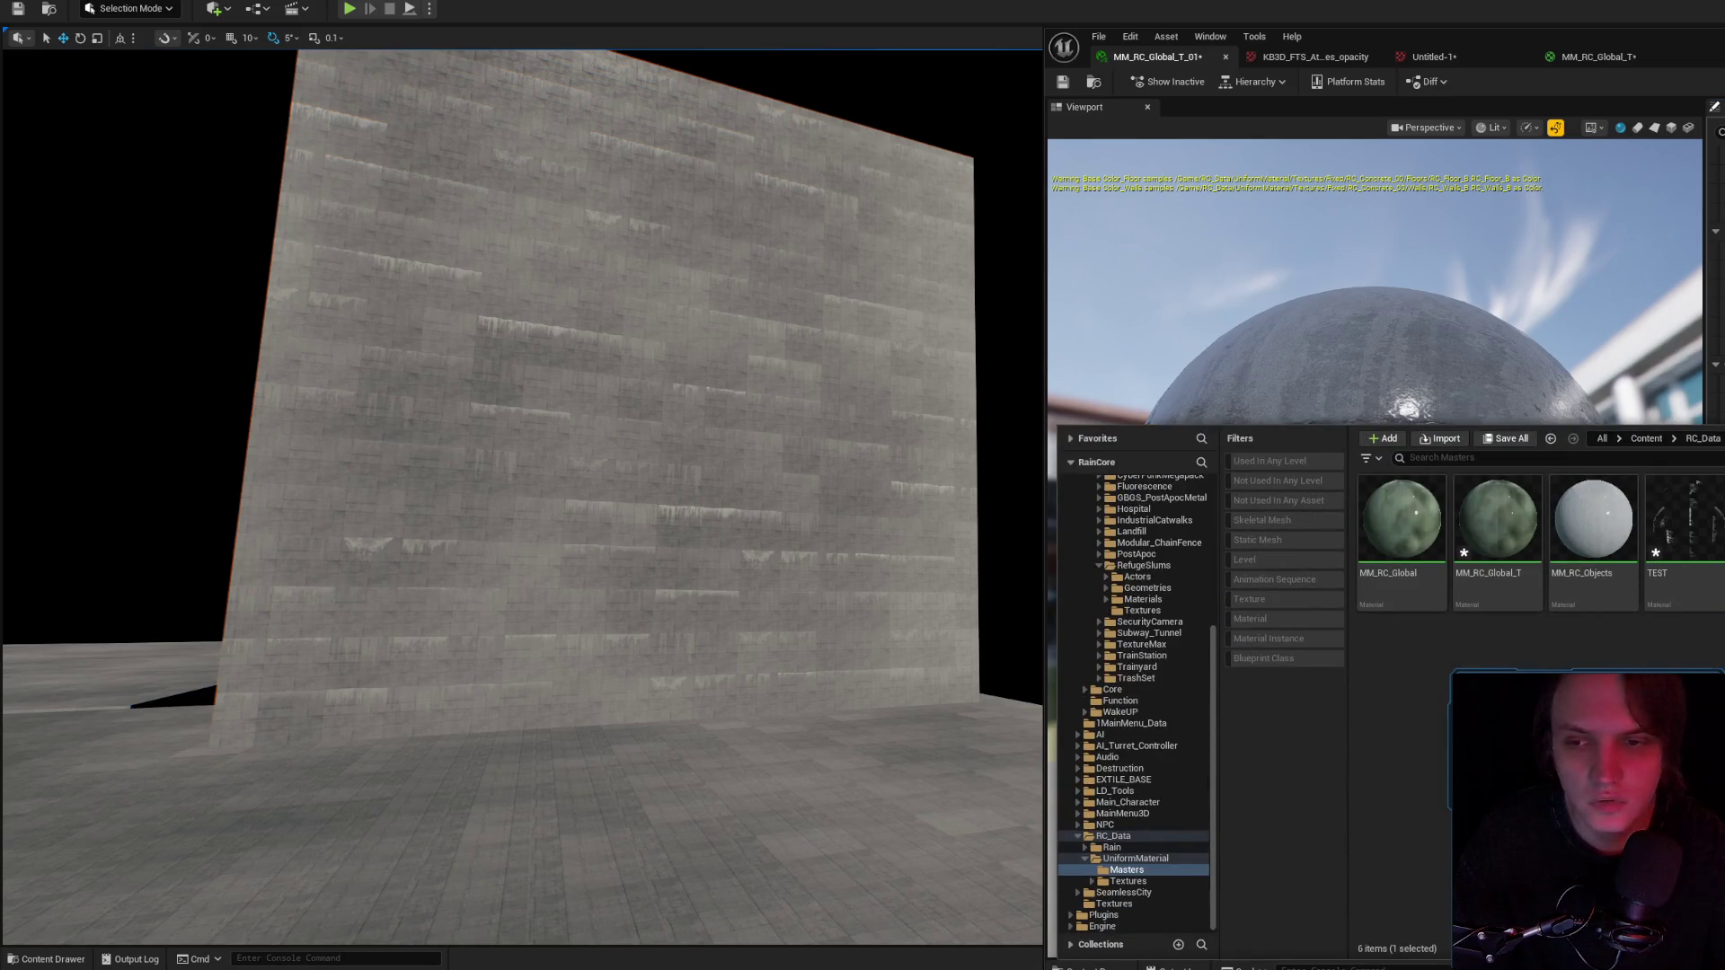
drag(871, 412, 818, 288)
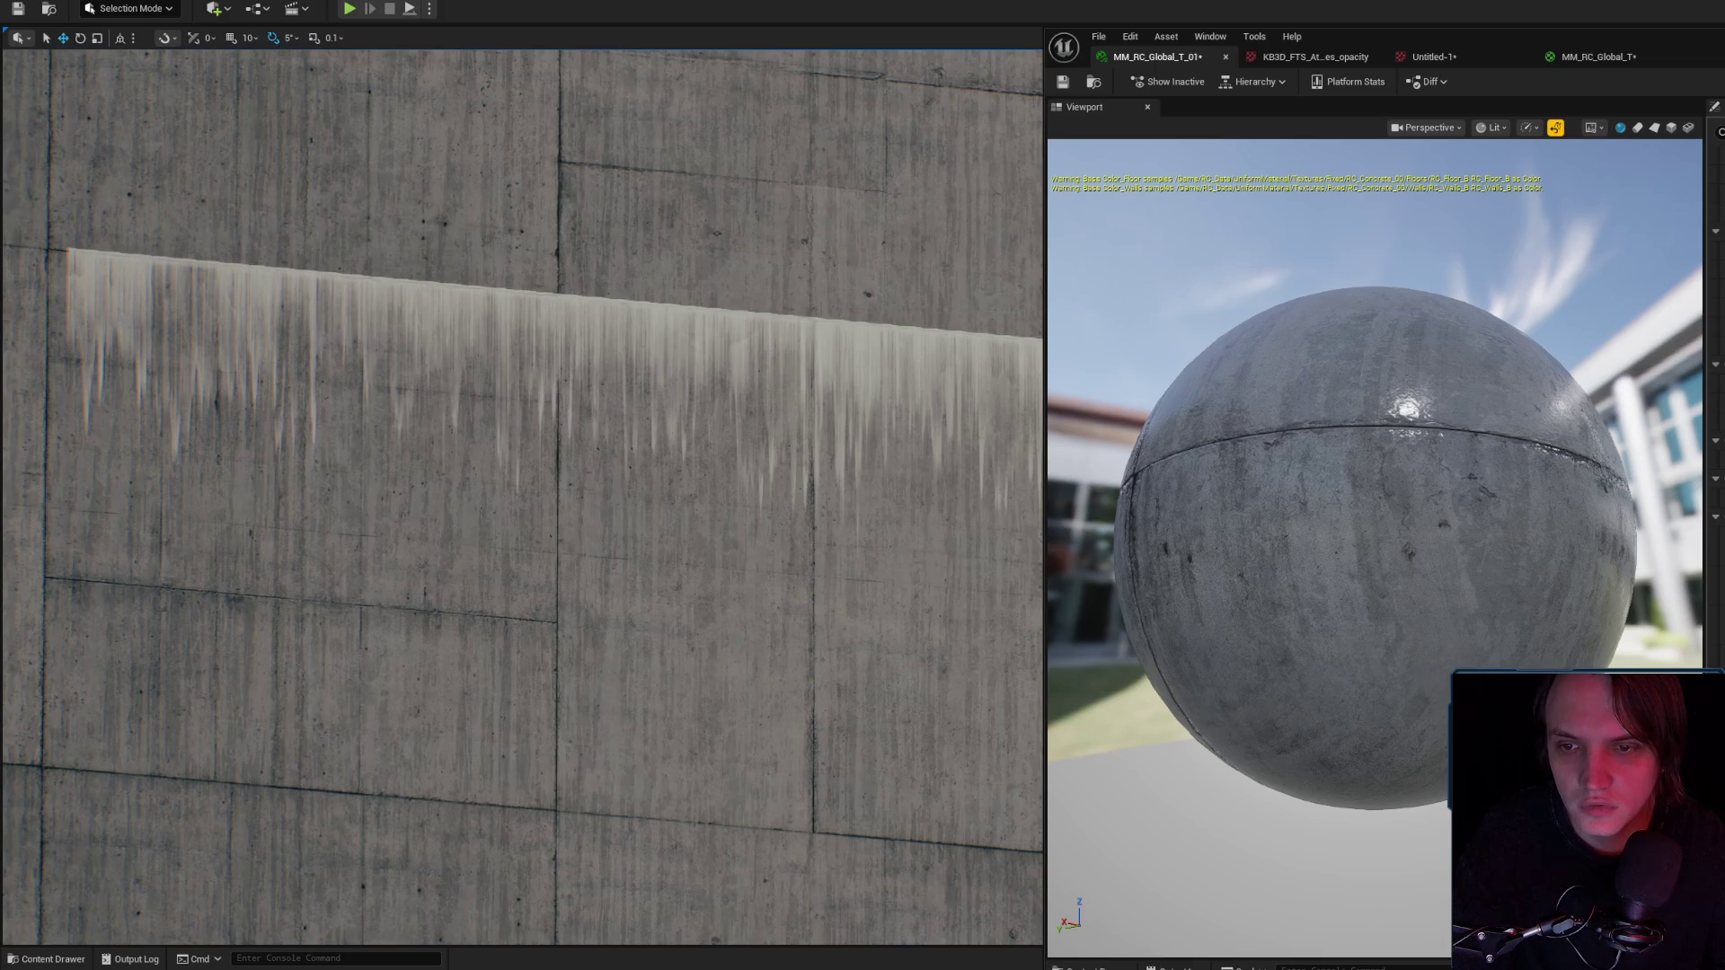
drag(871, 359, 819, 341)
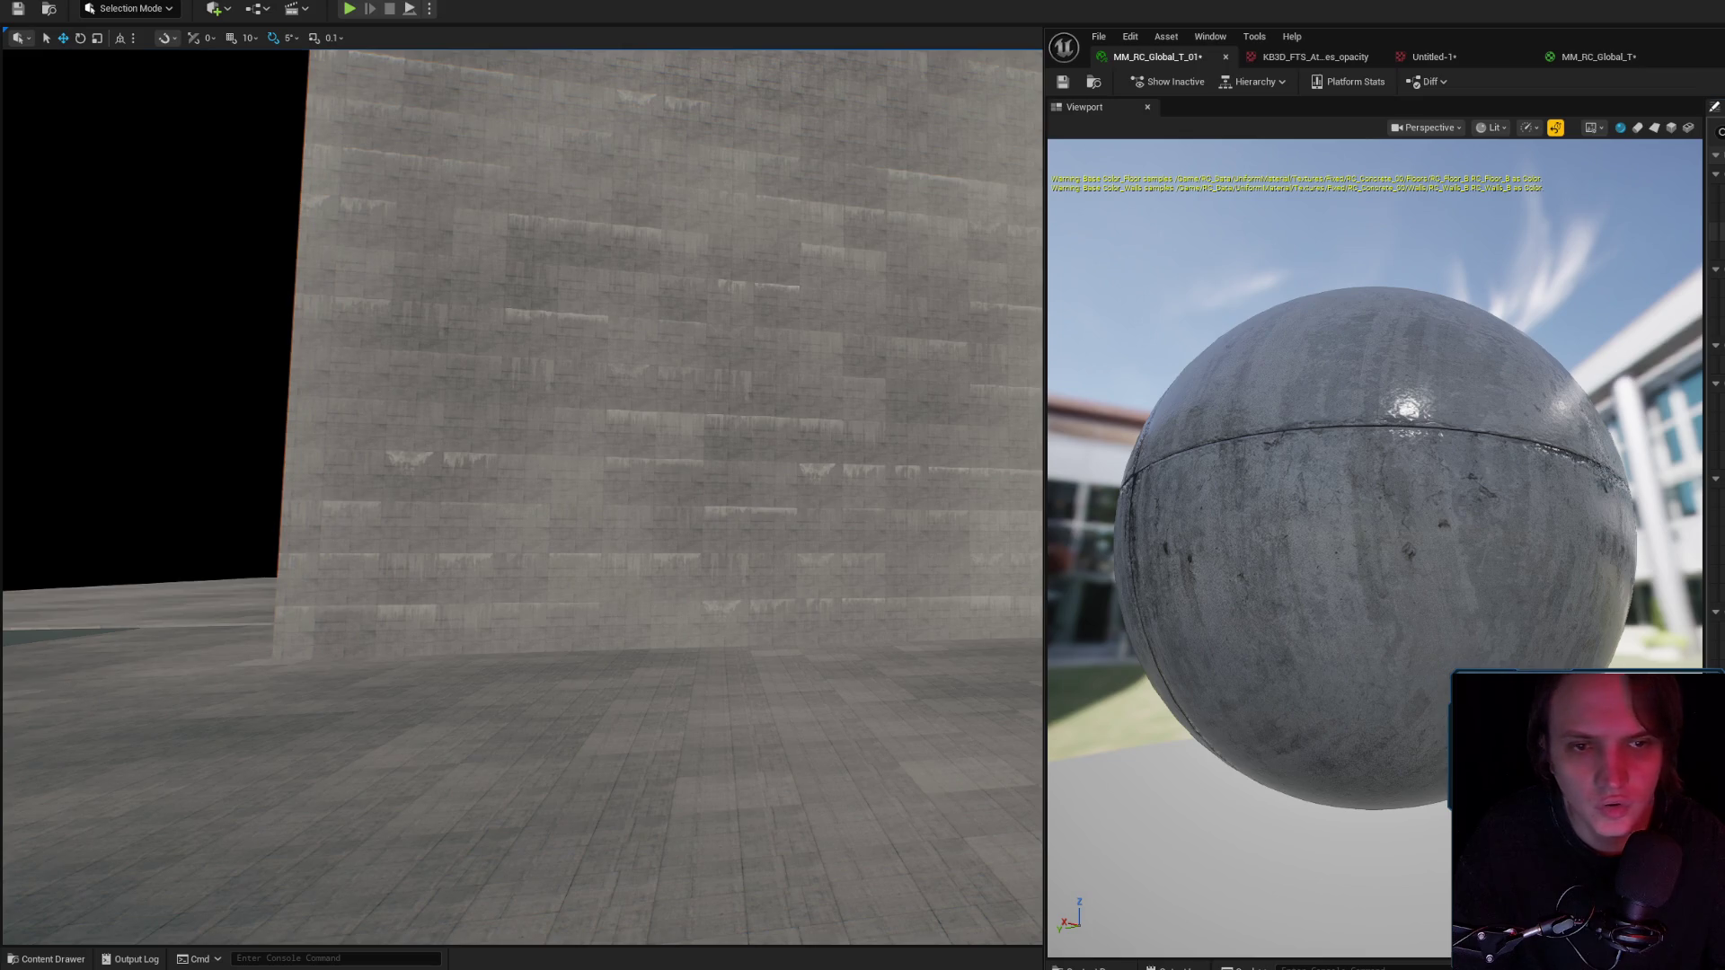
drag(1007, 350, 858, 352)
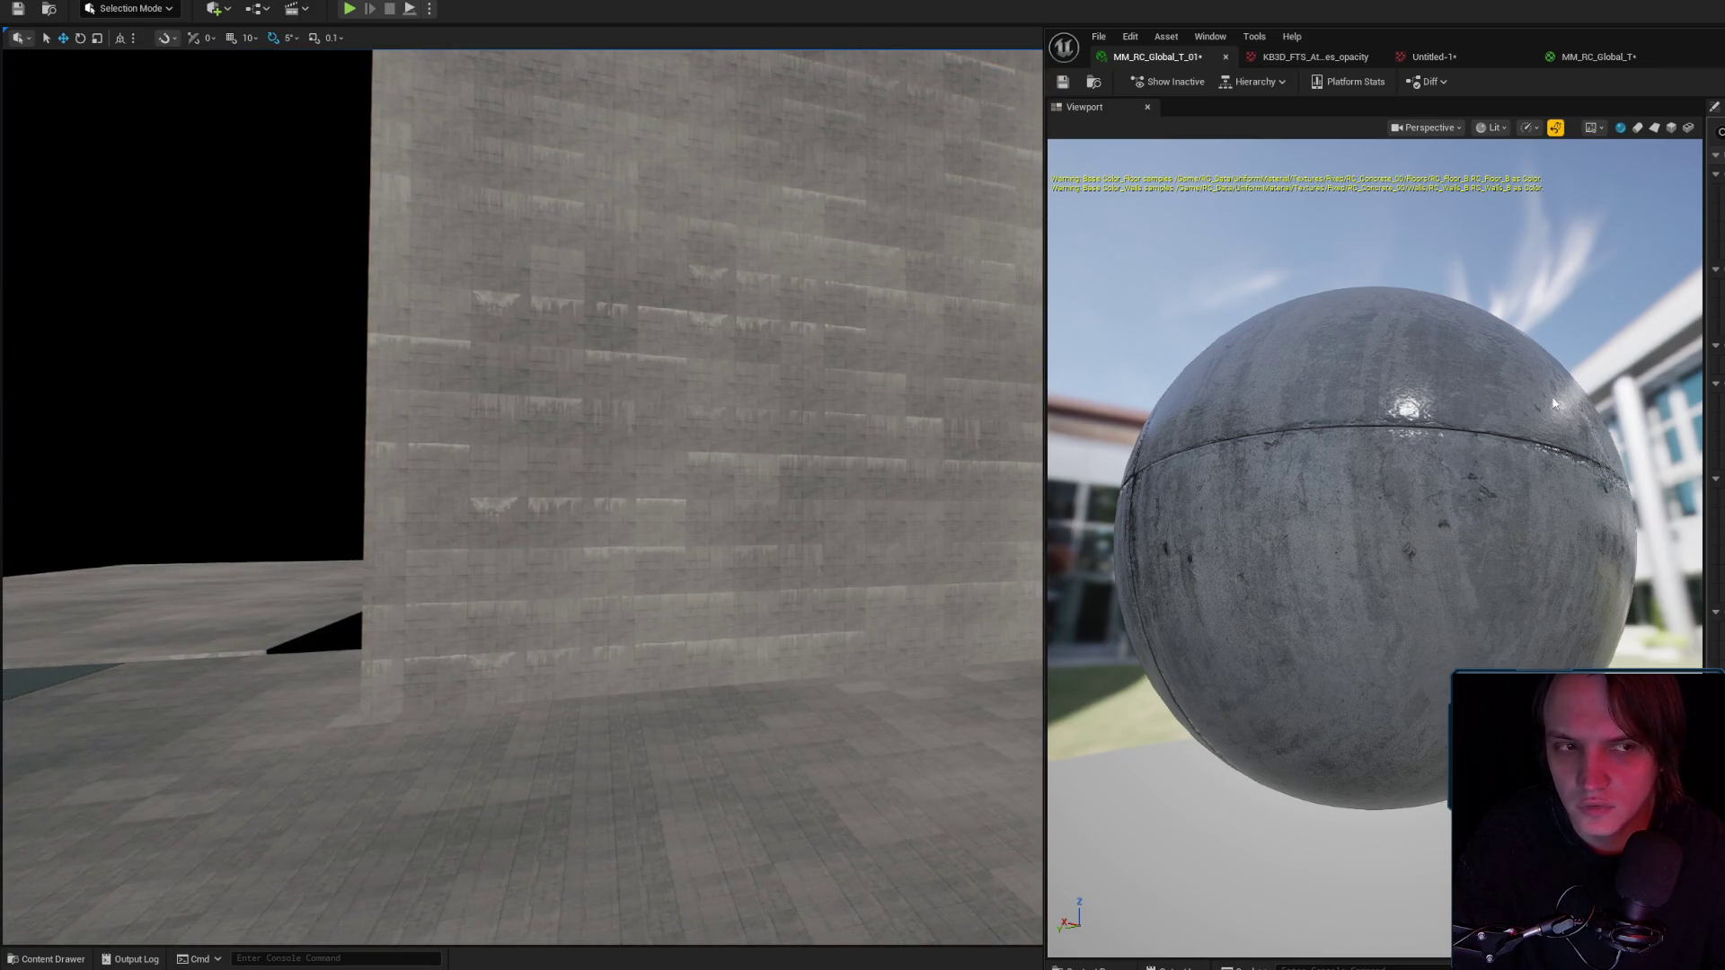
mouse_move(772, 417)
mouse_down()
mouse_move(808, 417)
mouse_move(755, 421)
mouse_move(755, 395)
mouse_move(745, 409)
mouse_move(766, 405)
mouse_up()
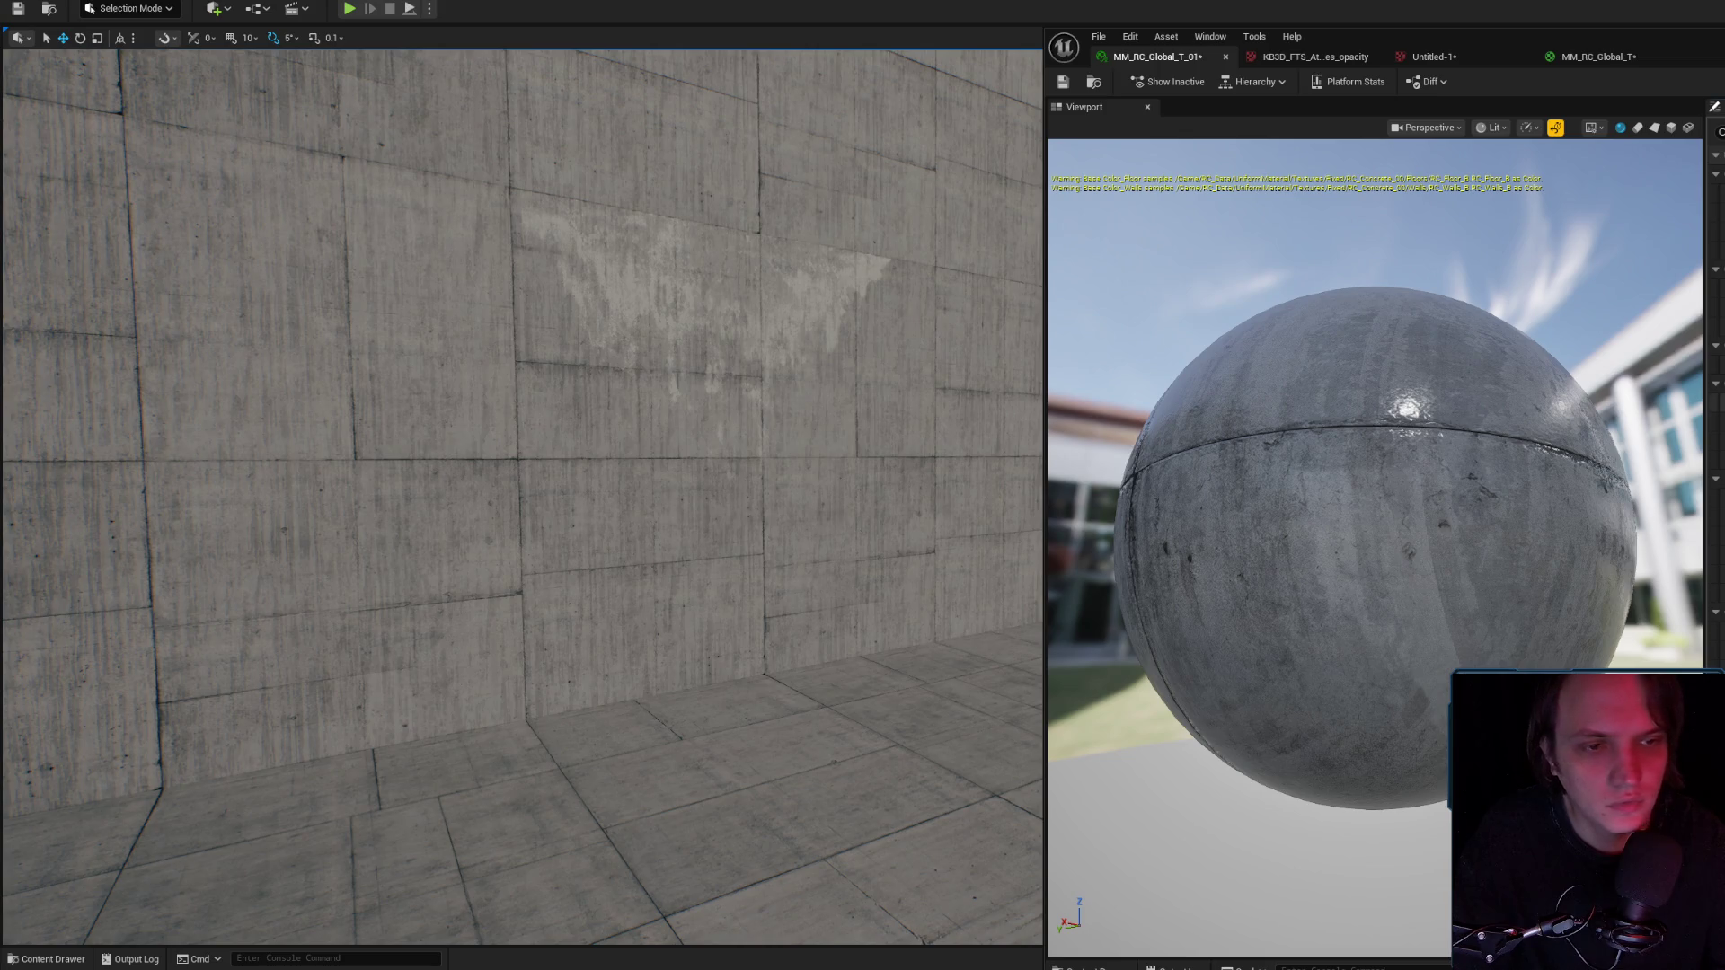
mouse_move(810, 341)
mouse_down()
mouse_move(810, 386)
mouse_move(805, 360)
mouse_move(759, 351)
mouse_up()
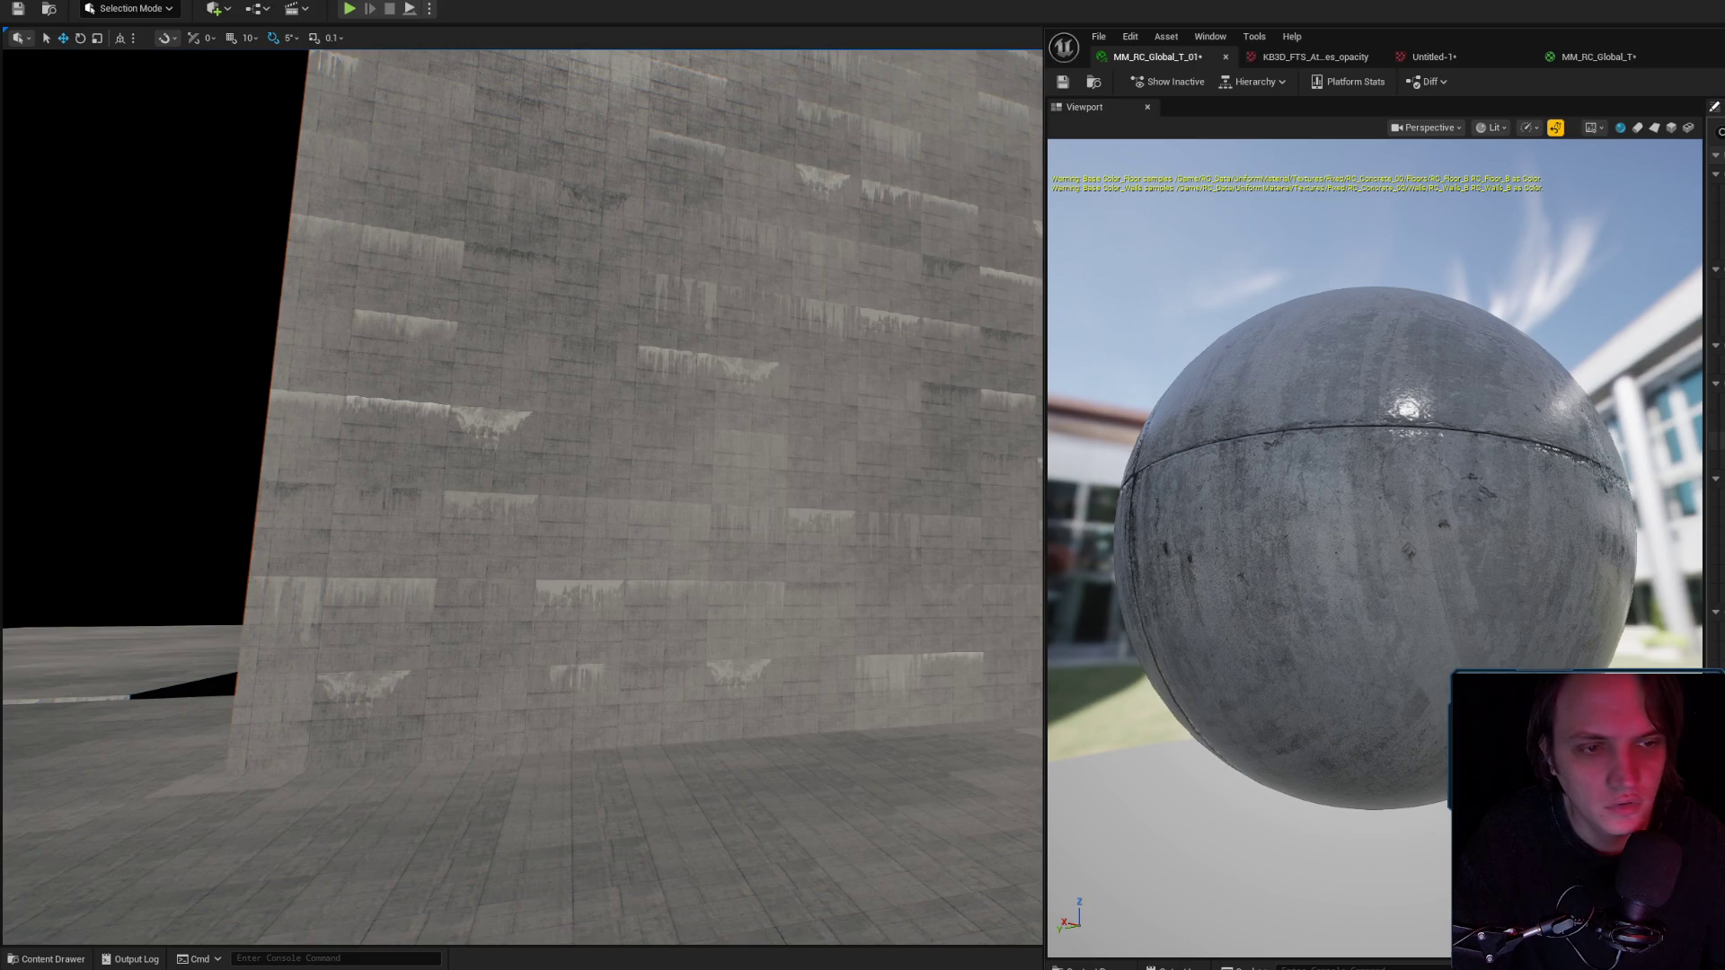
drag(912, 409, 881, 220)
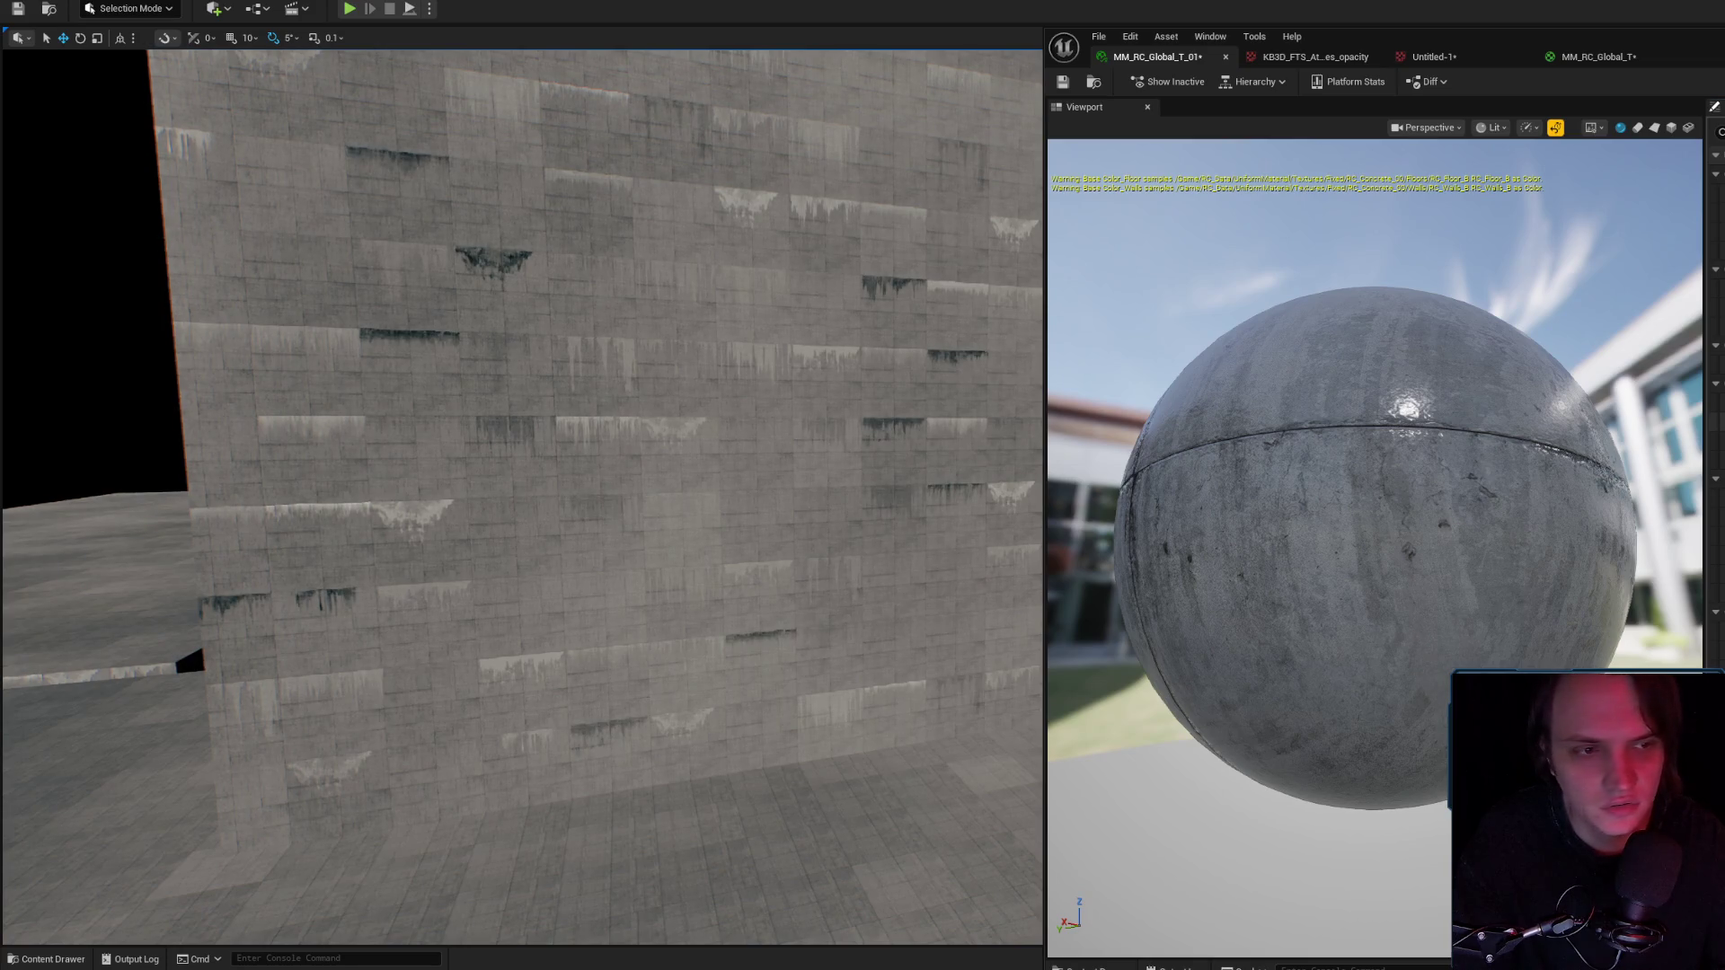
View the wall from afar and at an angle, then return to MM_RC_Global_T.
mouse_move(187, 635)
mouse_down()
mouse_move(90, 634)
mouse_move(242, 624)
mouse_up()
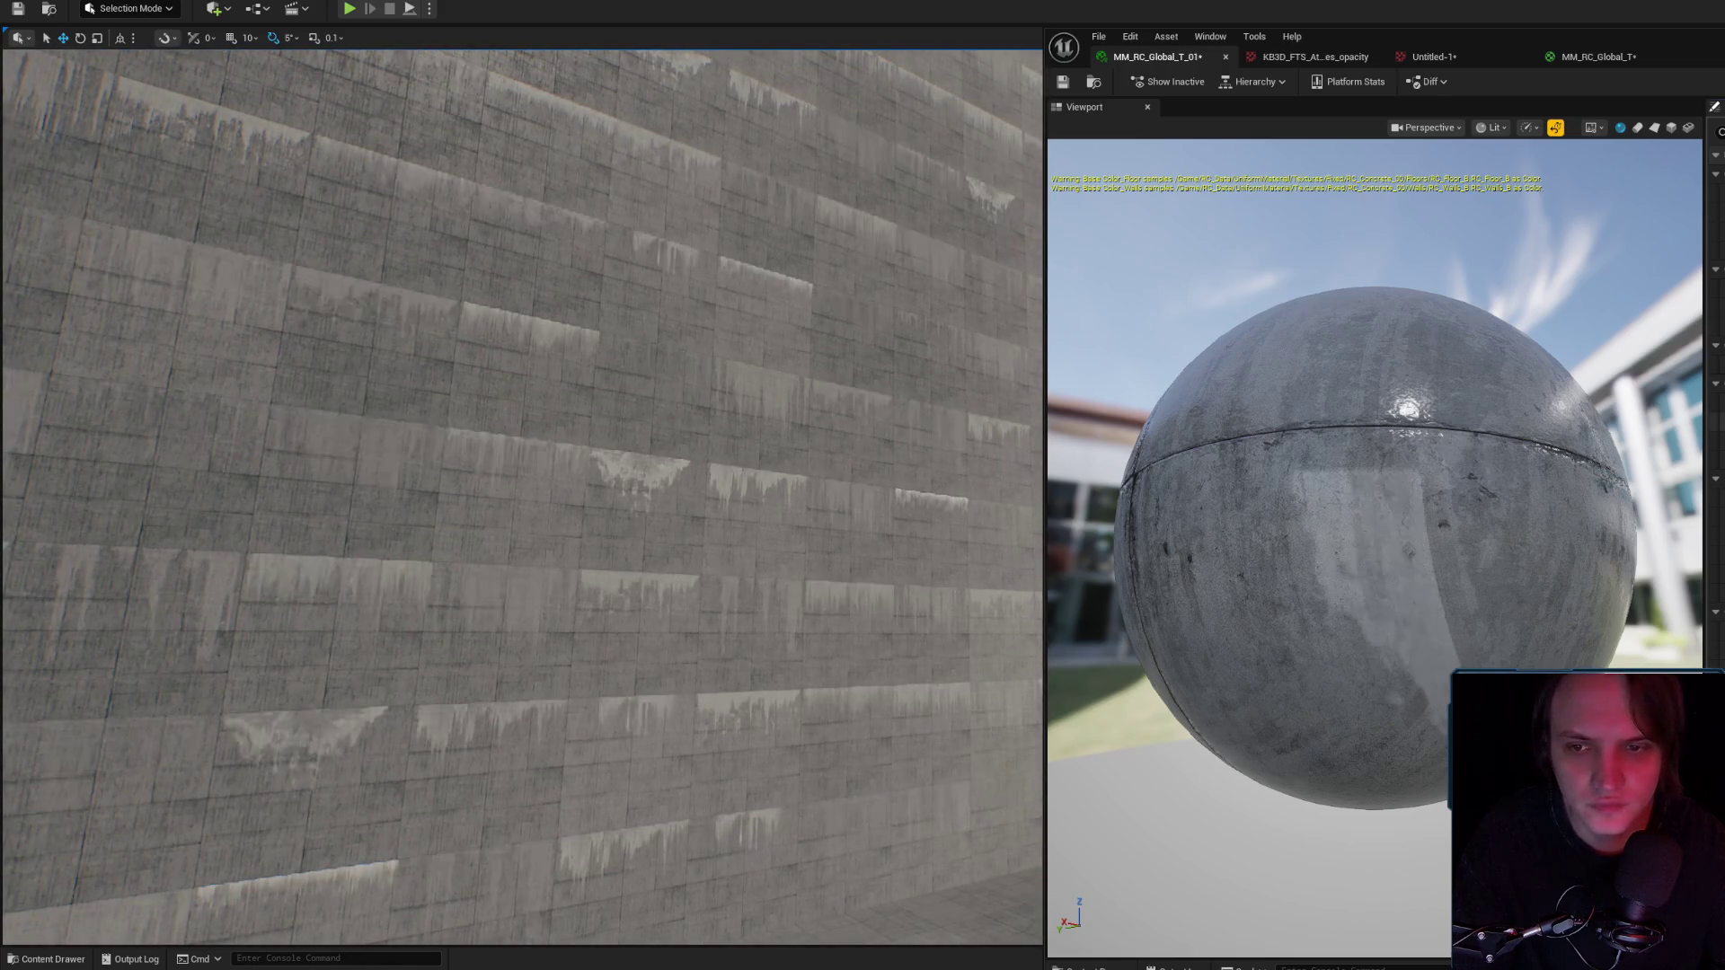
drag(1040, 522, 988, 522)
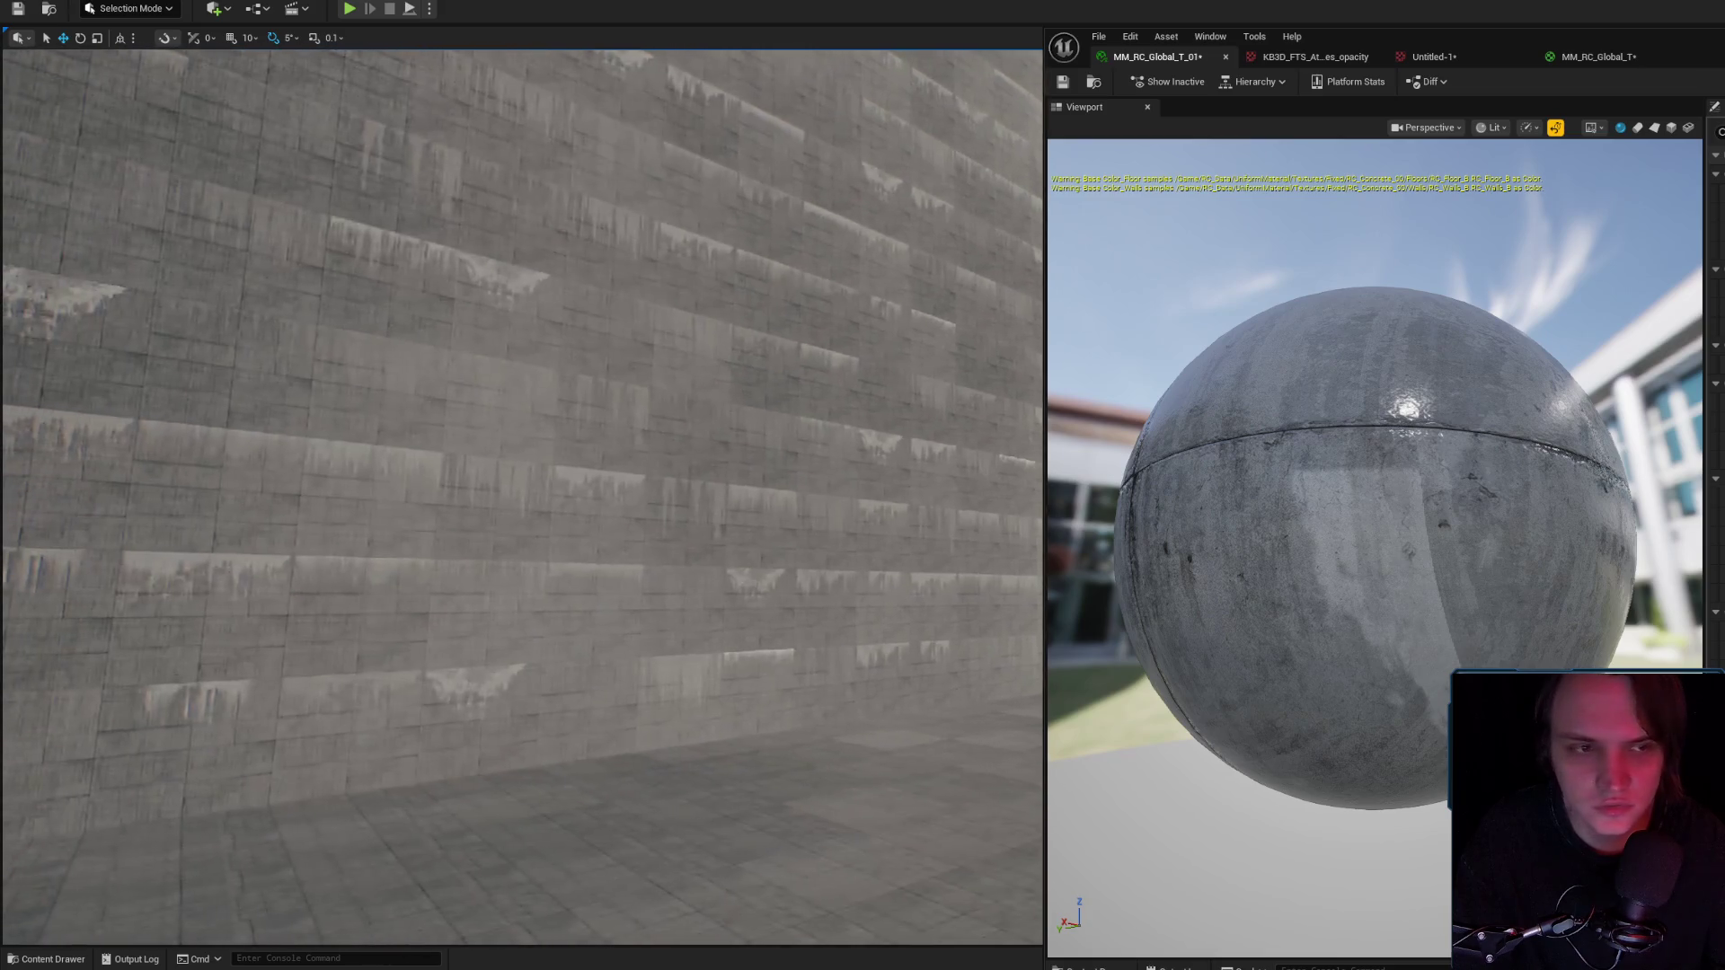
key(XF86AudioLowerVolume)
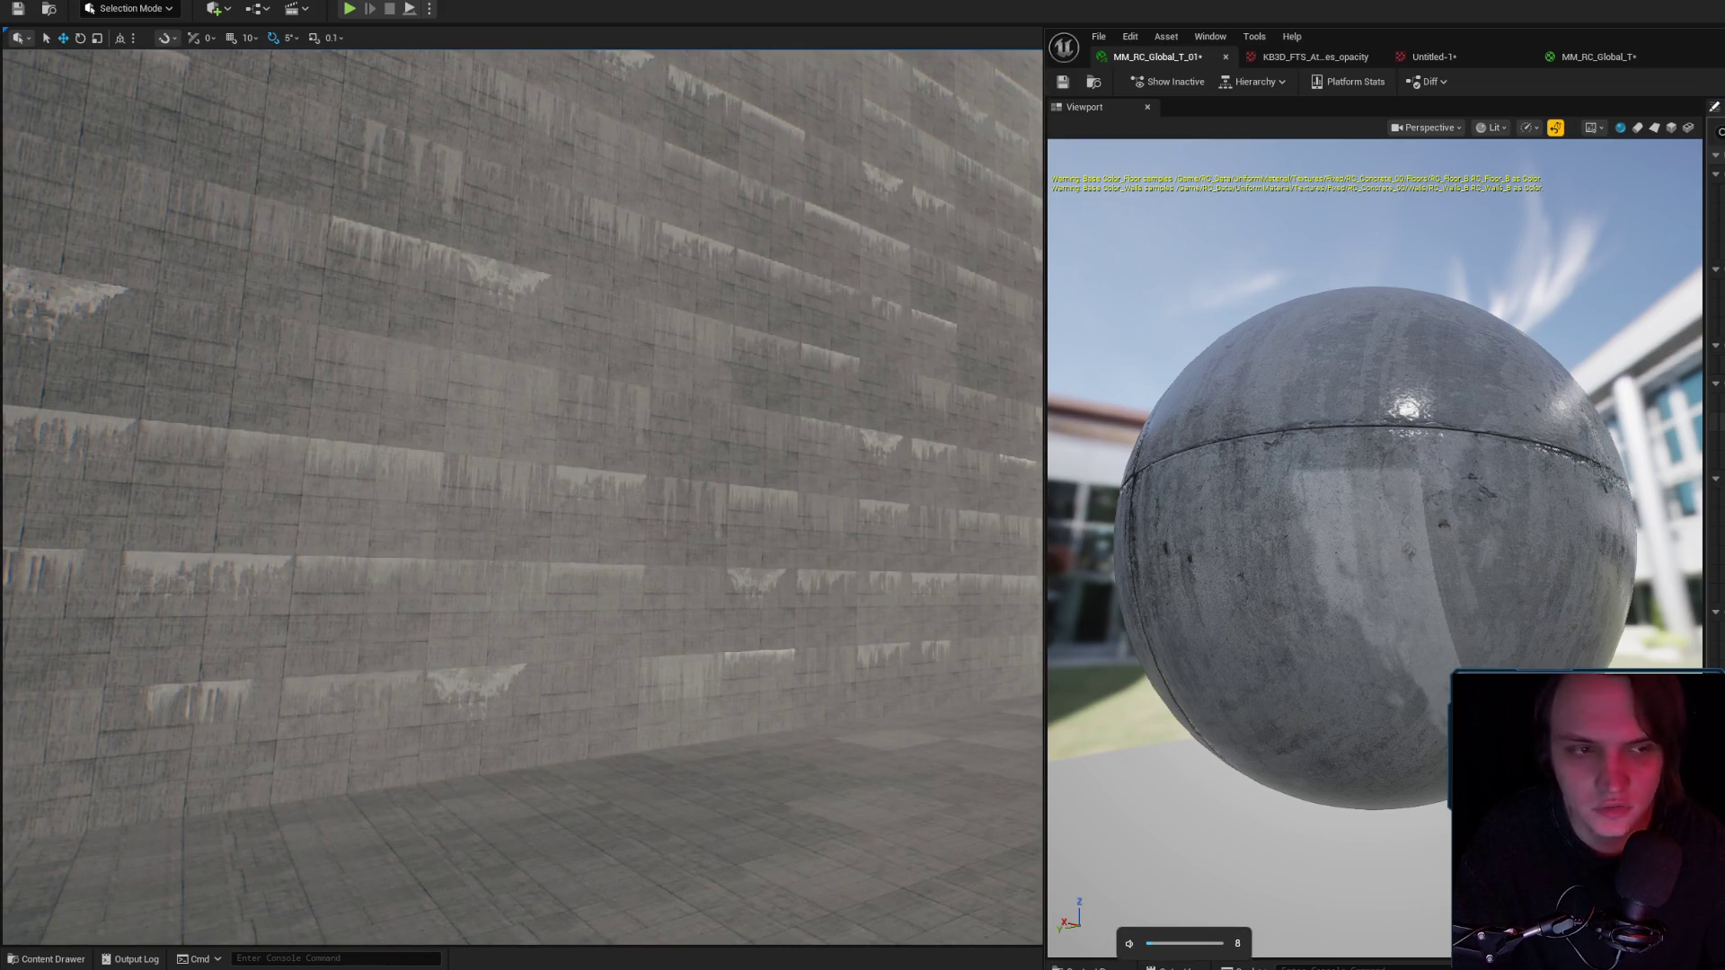
key(XF86AudioRaiseVolume)
key(XF86AudioRaiseVolume)
drag(909, 377, 909, 378)
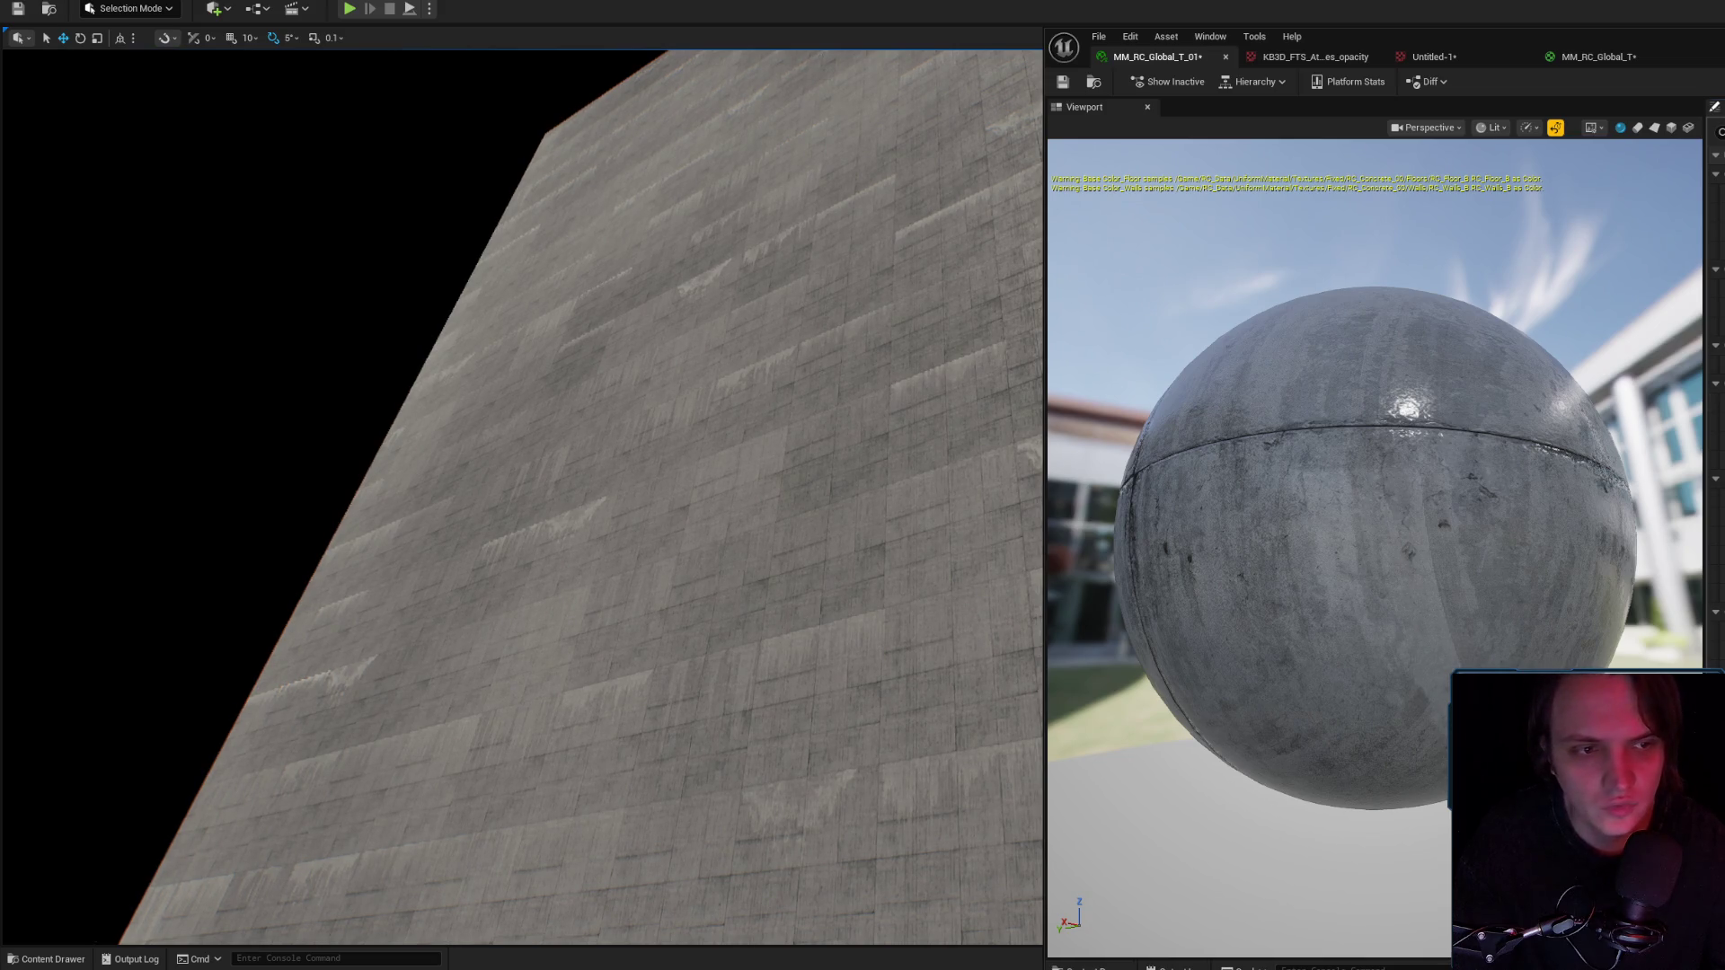
drag(942, 461, 932, 452)
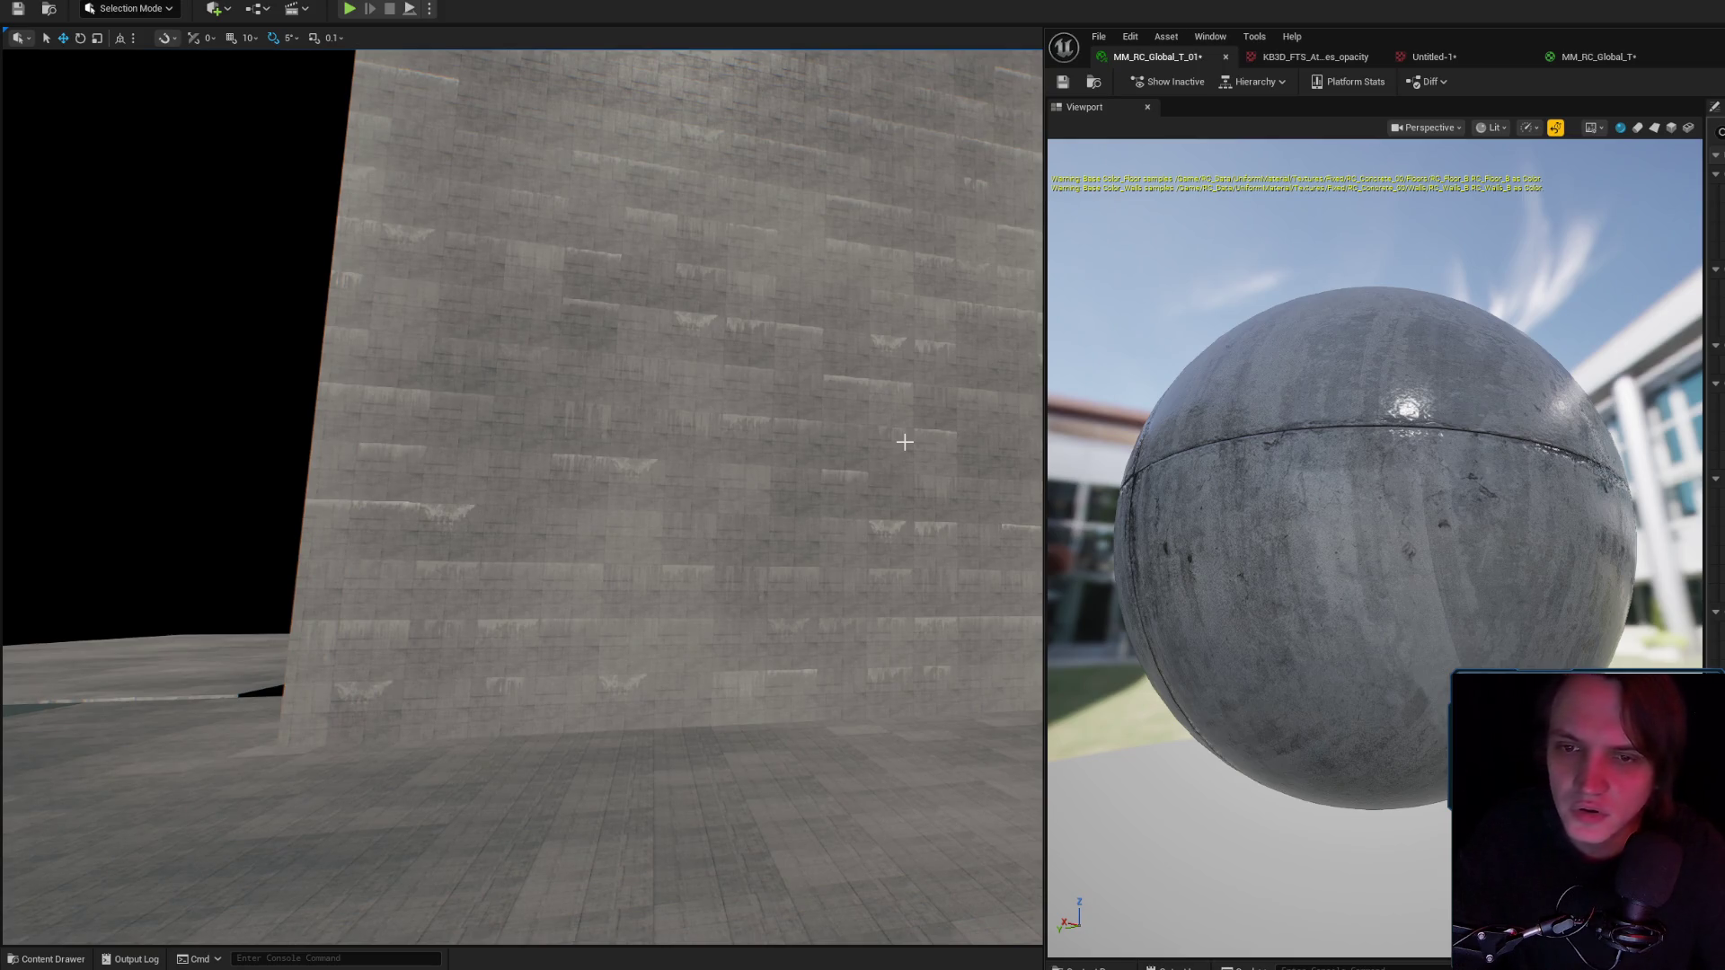
drag(872, 301, 872, 301)
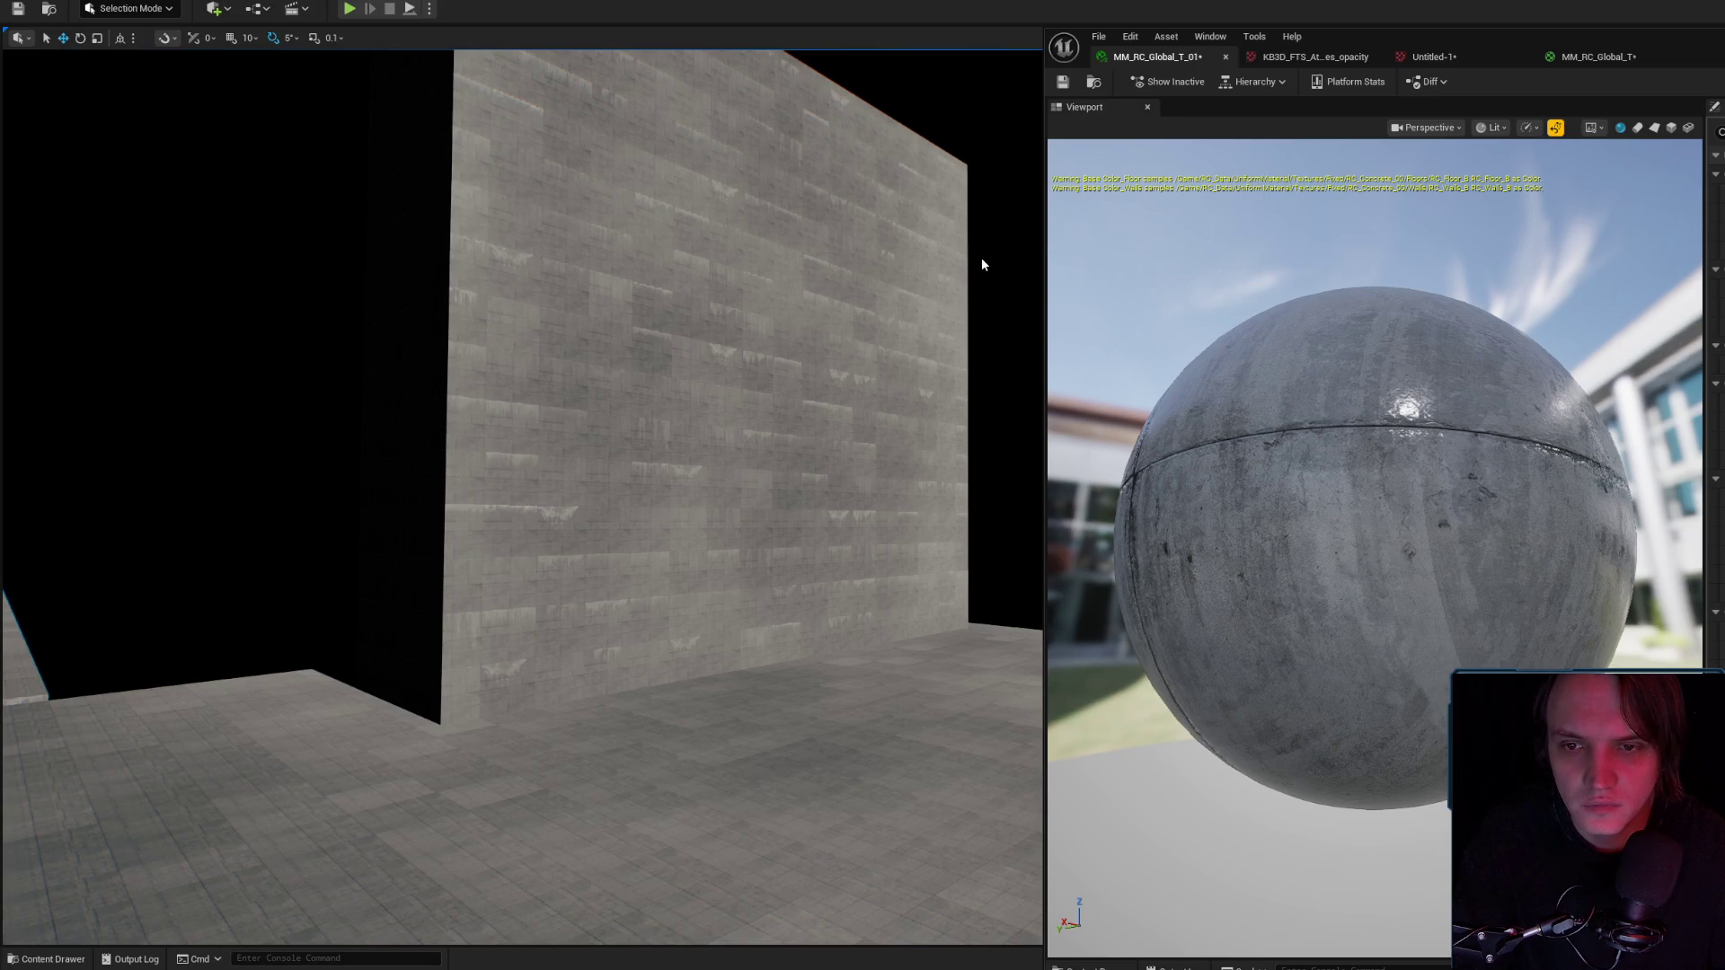
click(1589, 56)
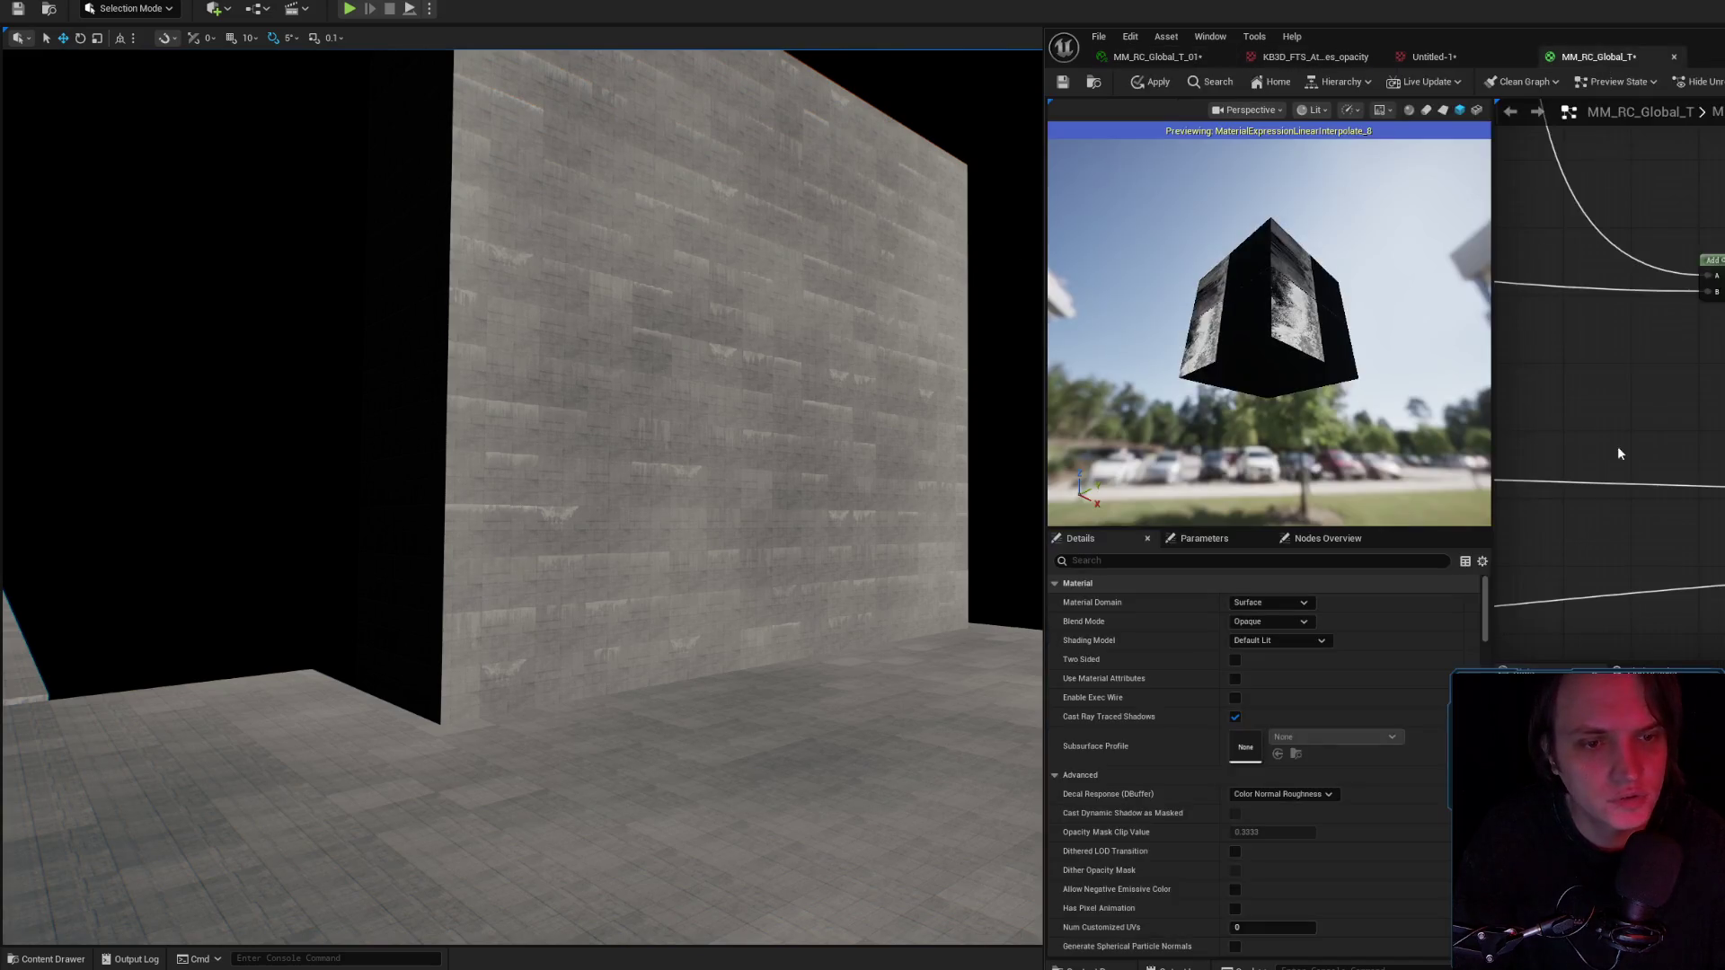
Apply the MM_RC_Global_T changes and fly closer to check the streaked wall.
drag(1570, 444, 1571, 444)
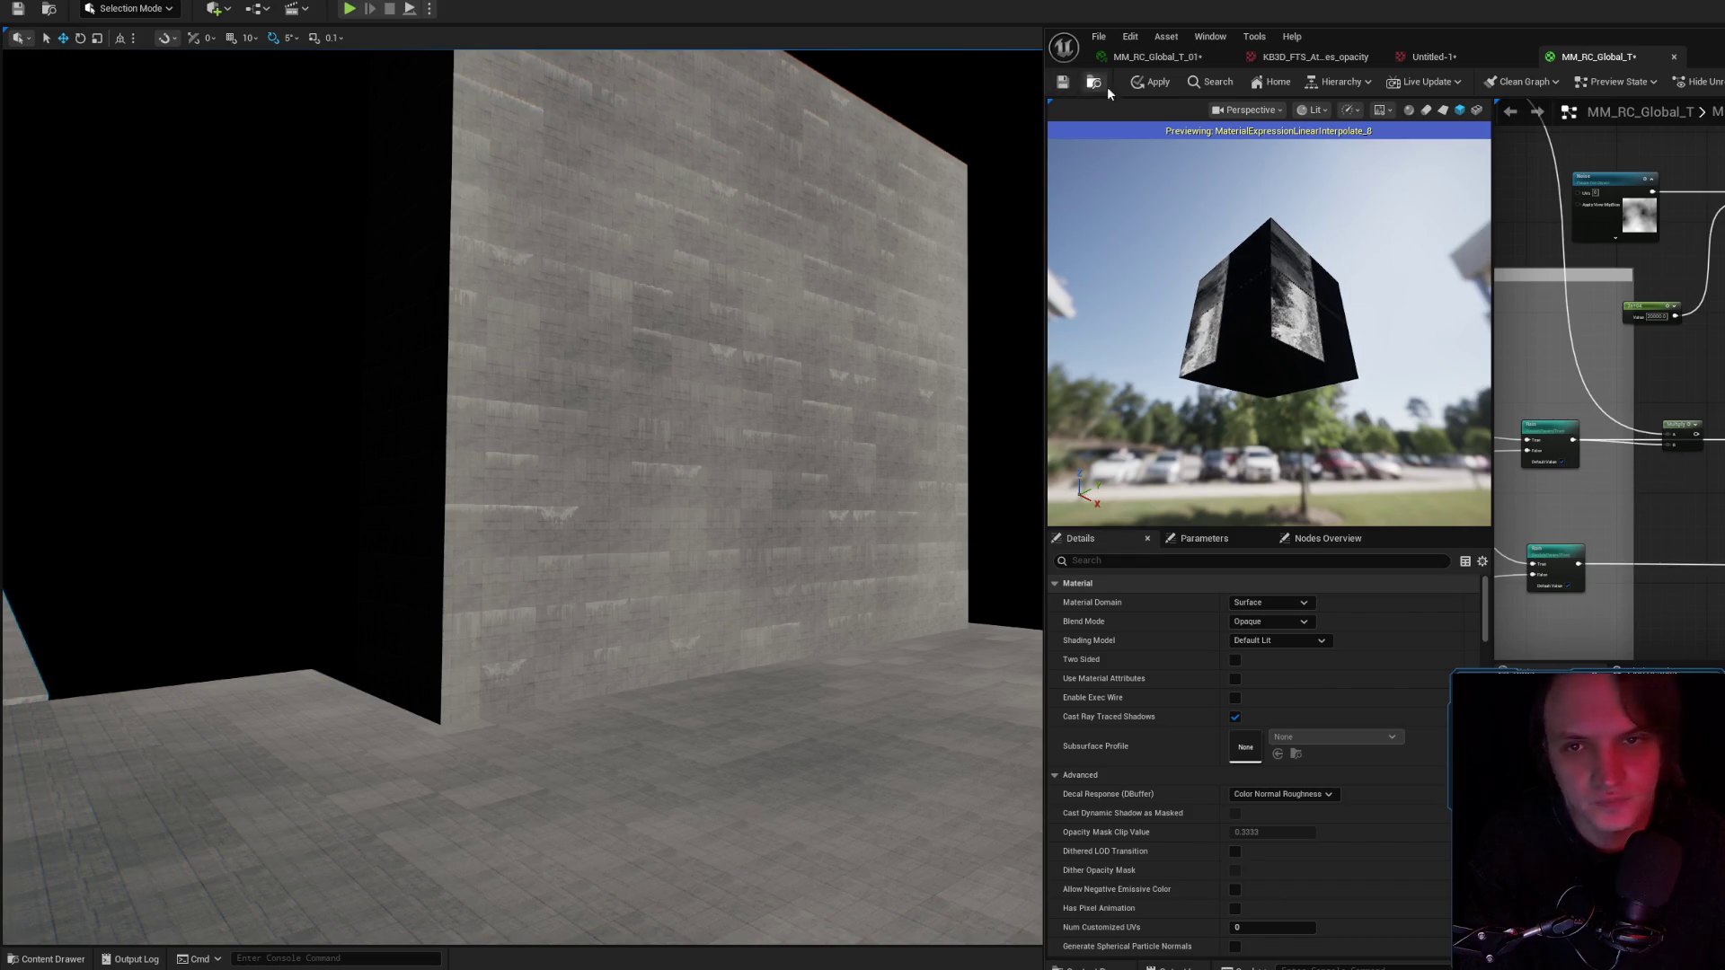
click(1137, 85)
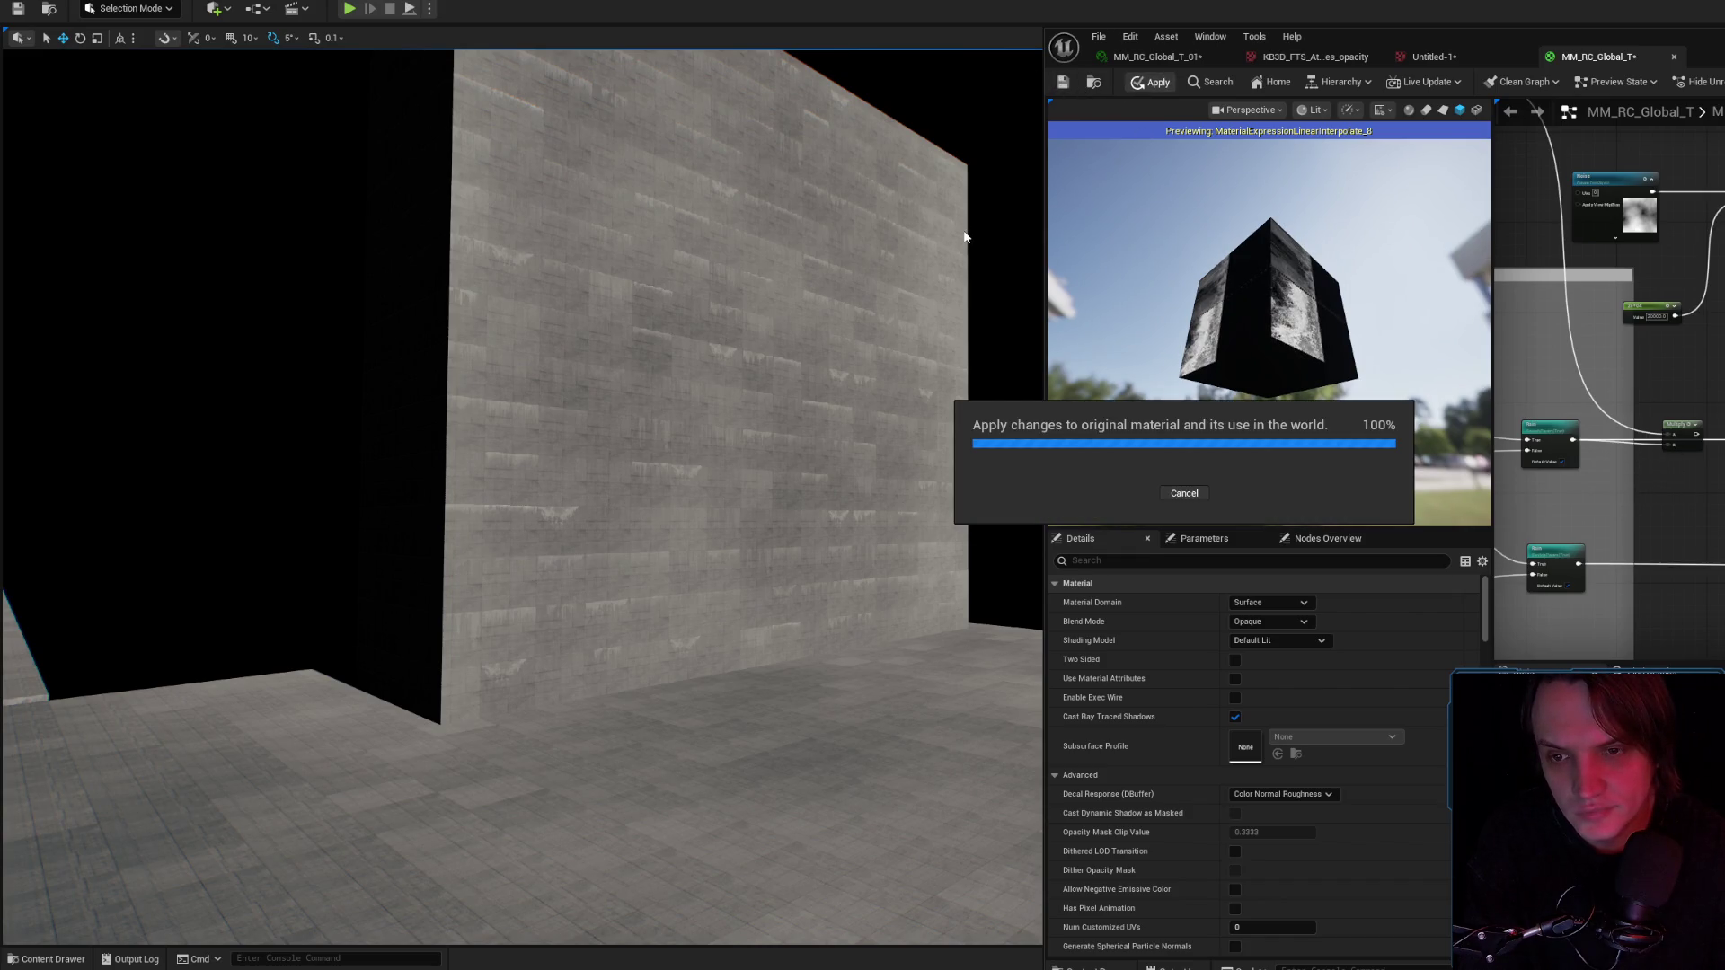
mouse_move(948, 232)
mouse_down()
mouse_move(908, 153)
mouse_move(898, 180)
mouse_move(872, 148)
mouse_up()
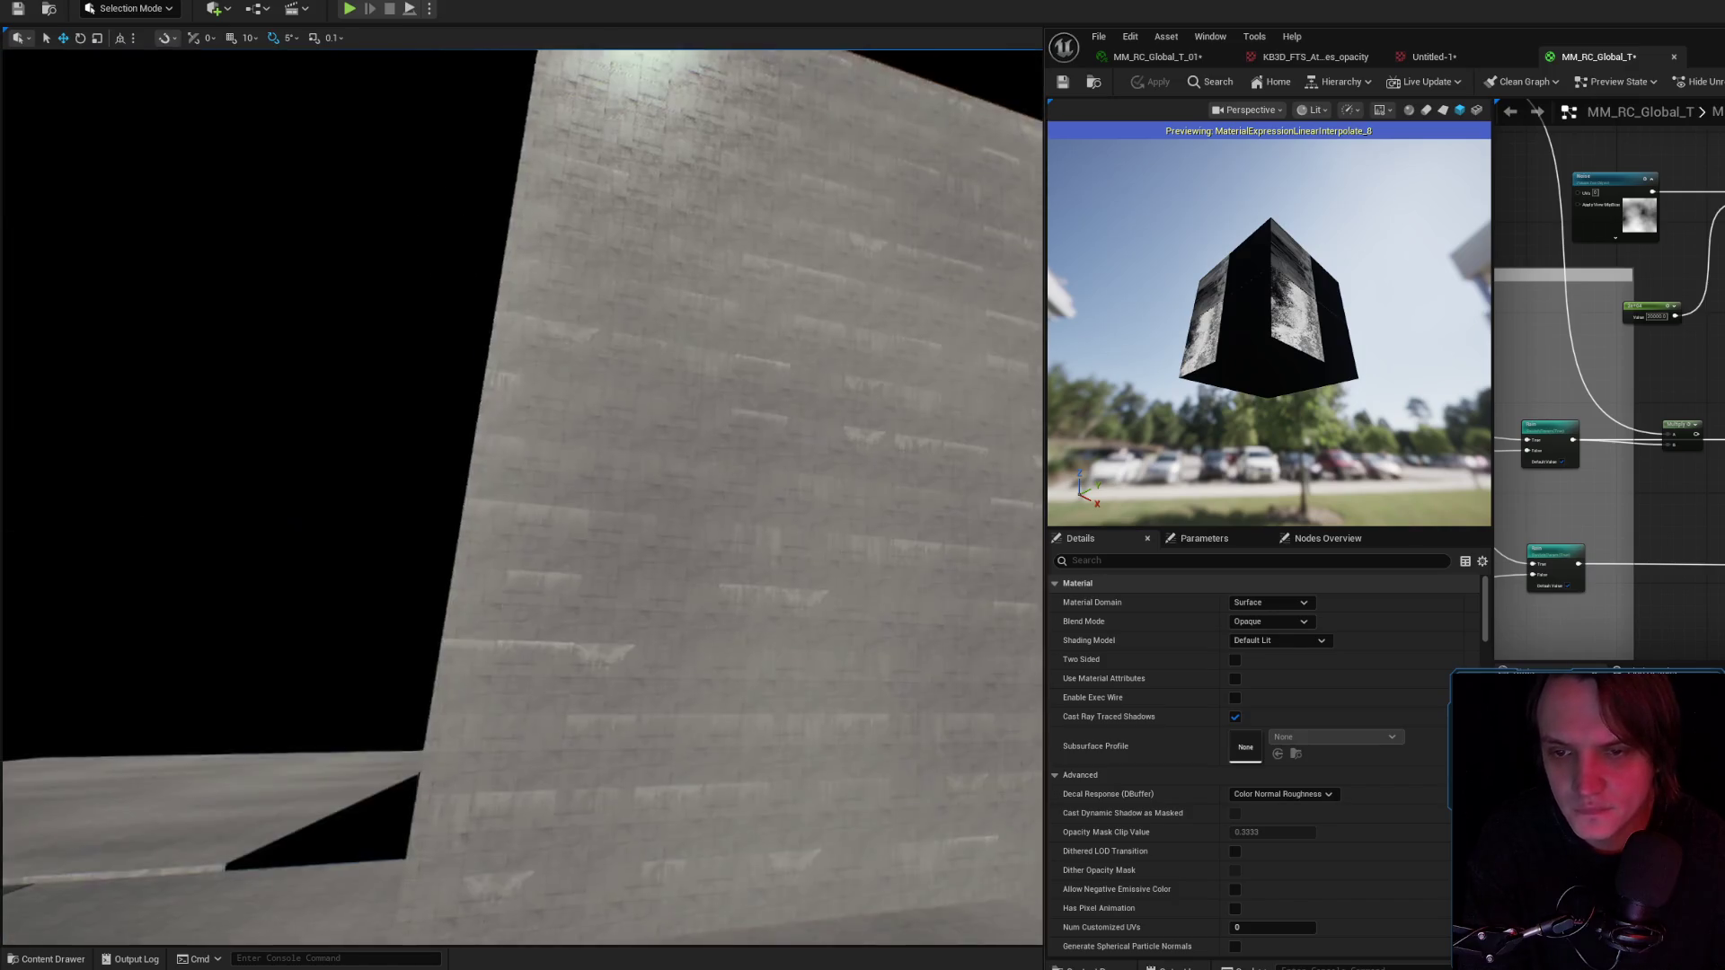
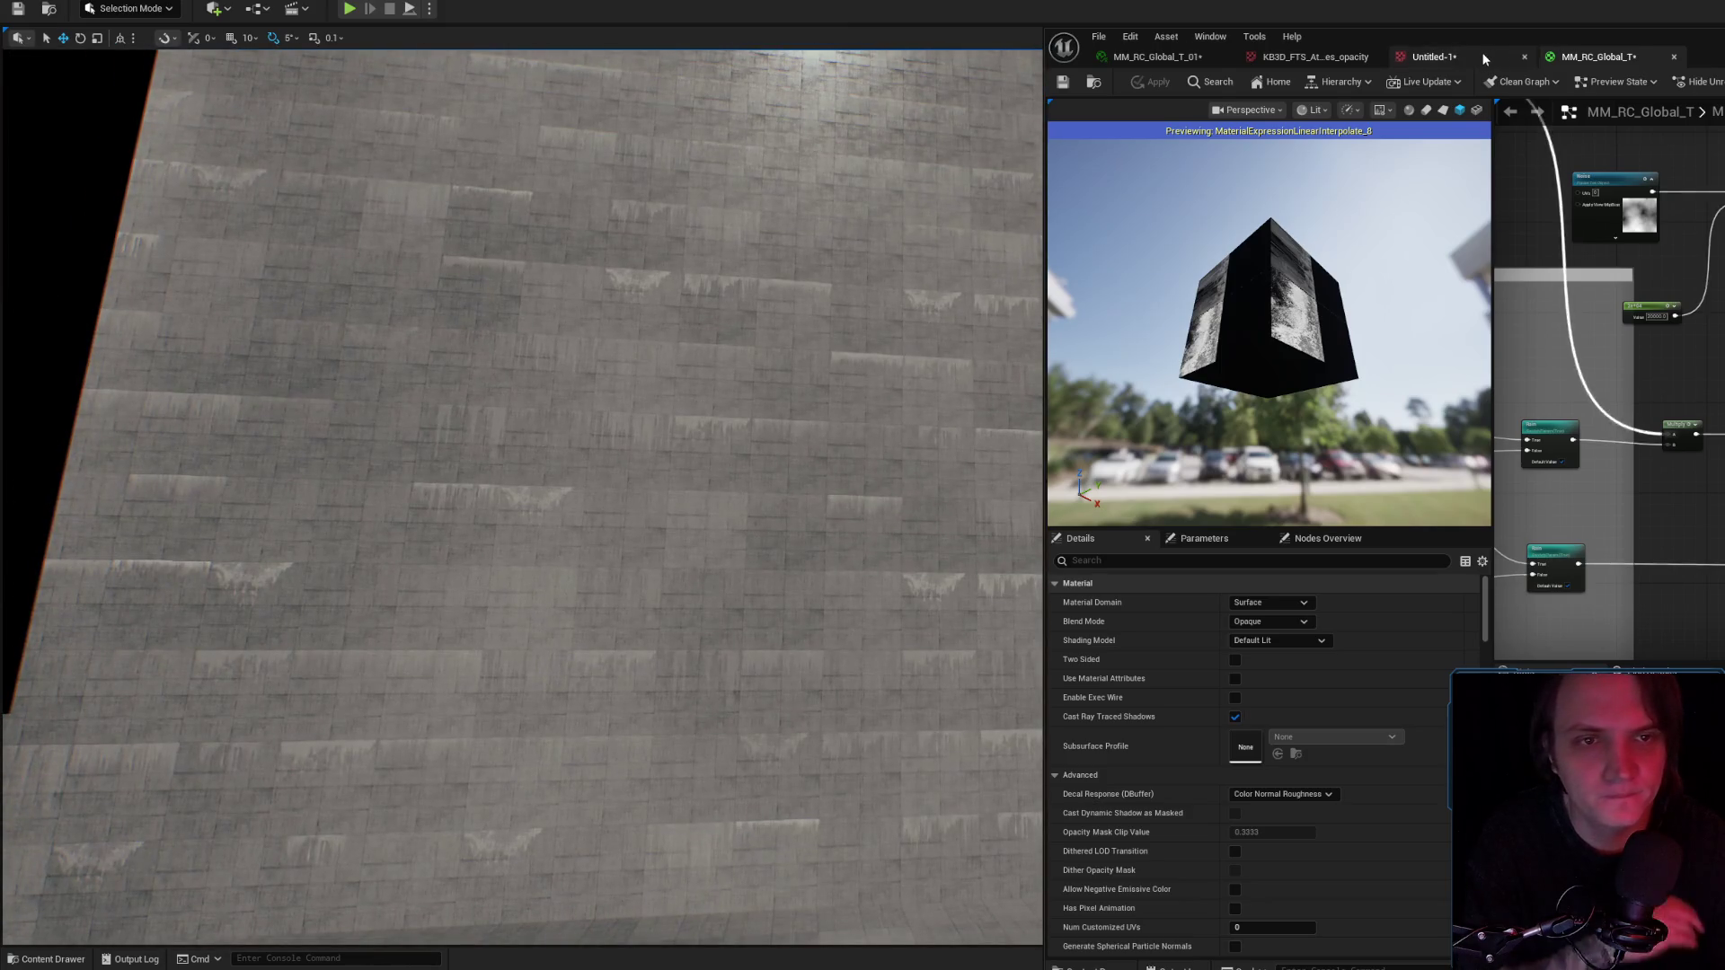
Glance at the Untitled-1 leak texture, then return to the MM_RC_Global_T_01 material preview.
click(1483, 59)
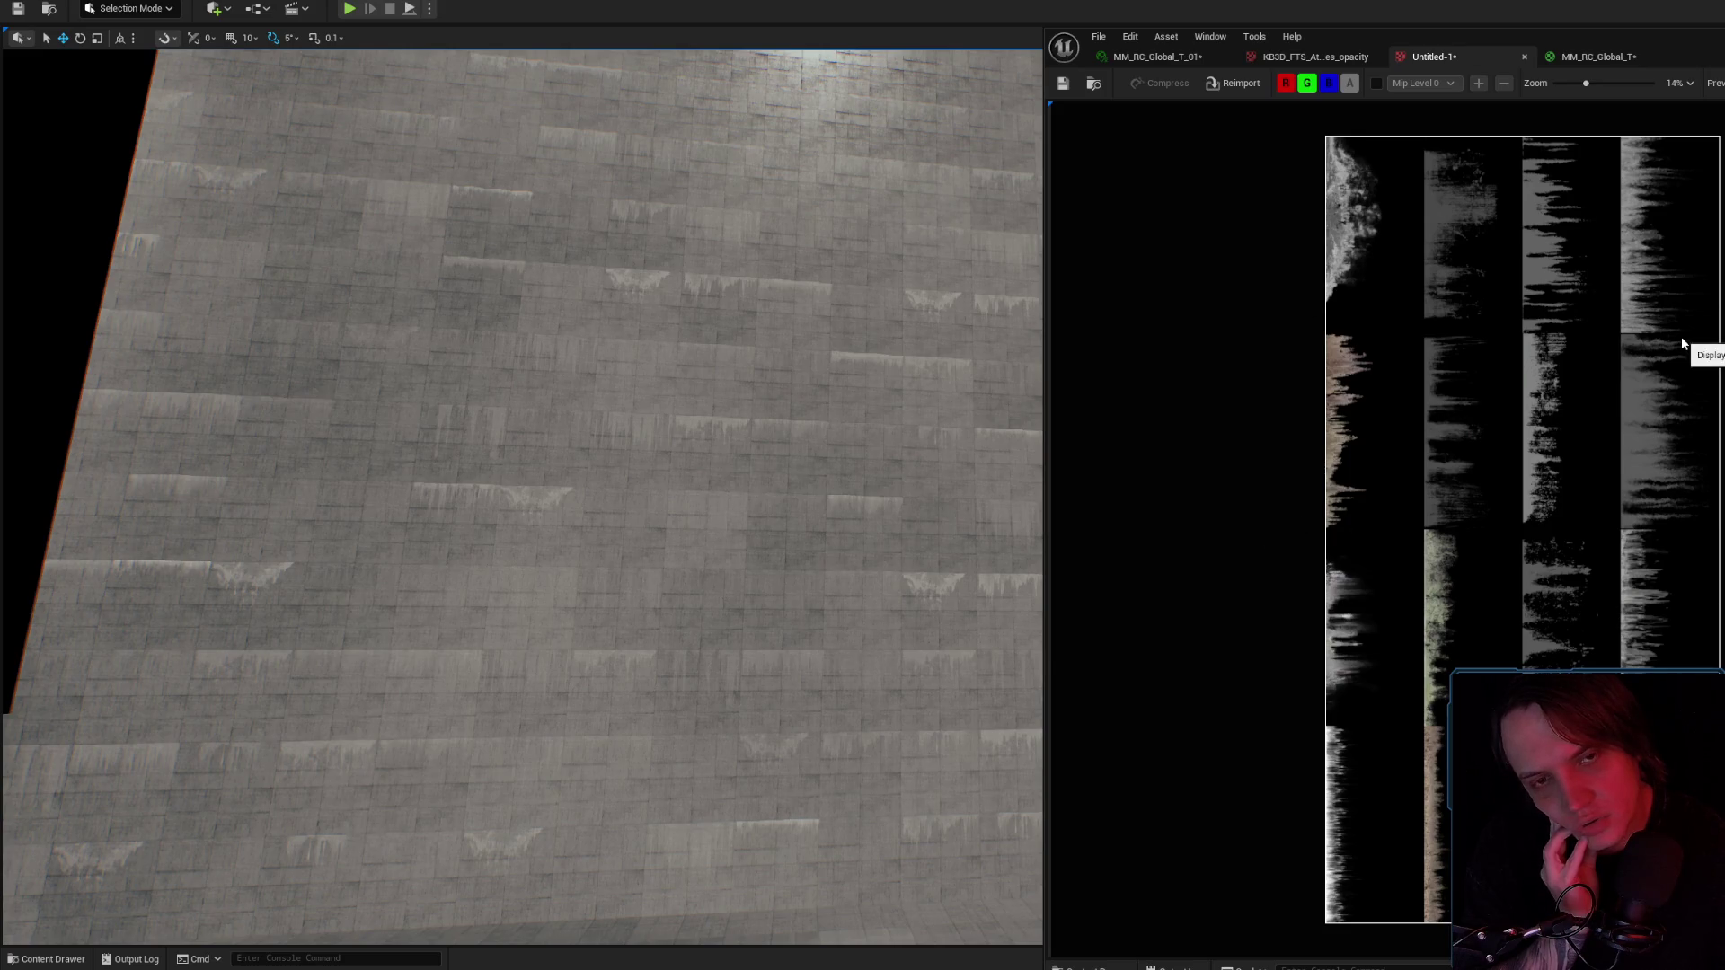
click(1164, 57)
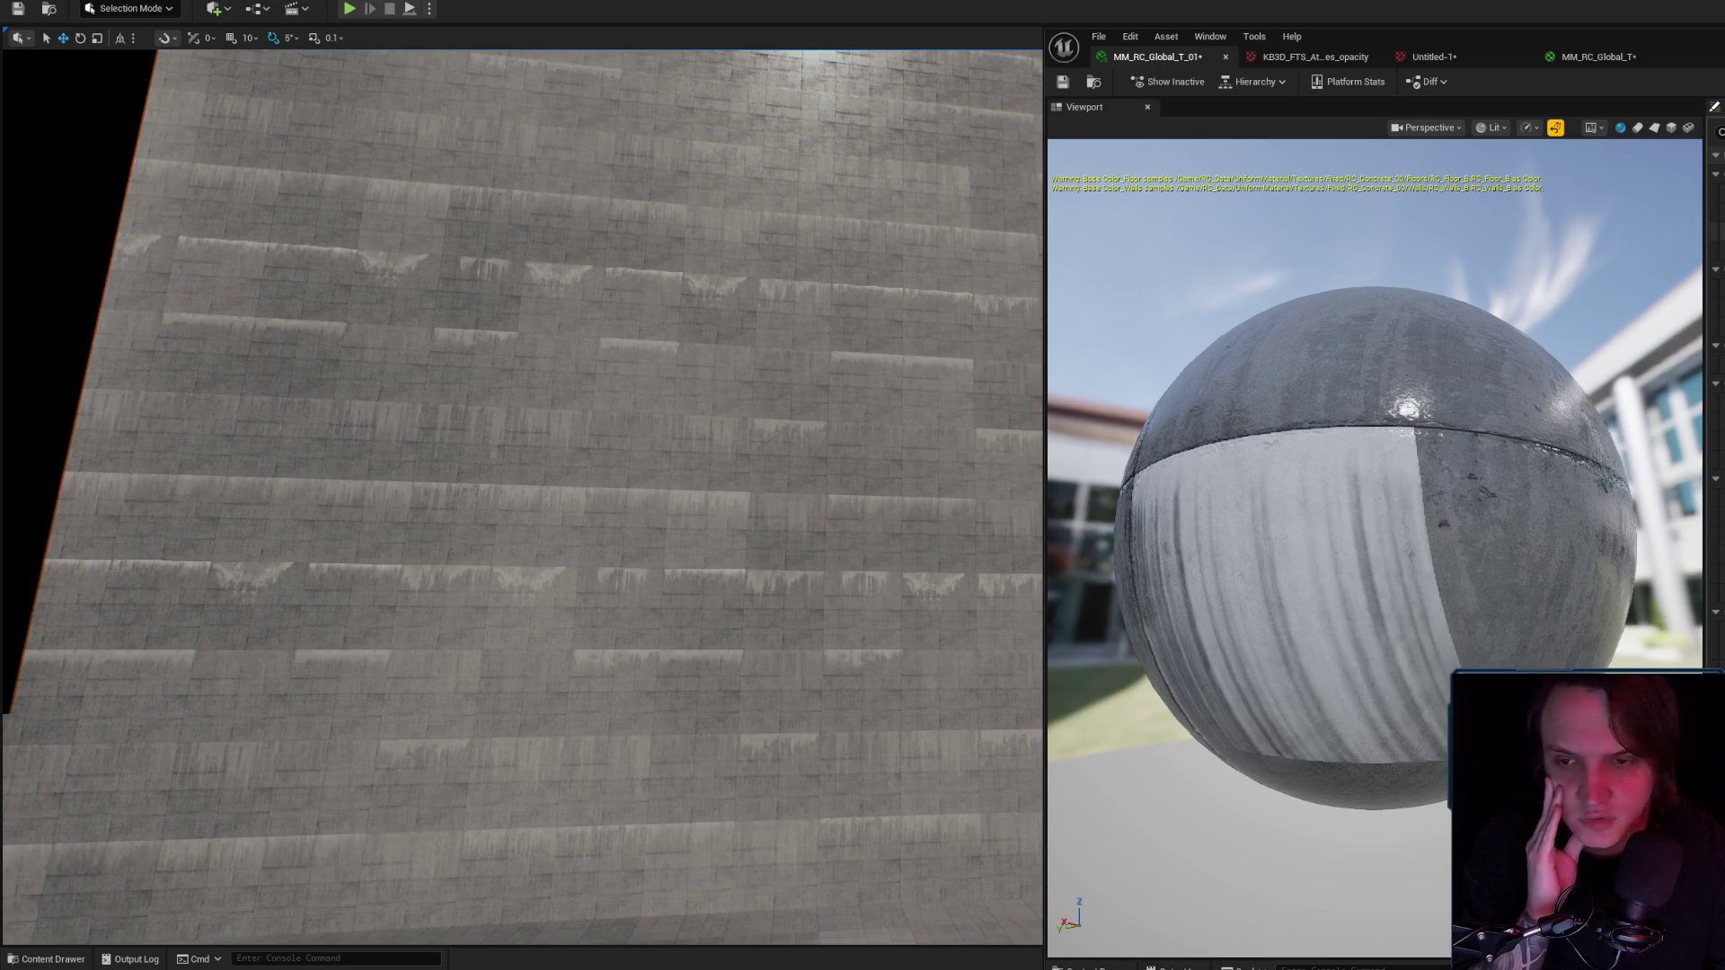
Frame the concrete wall up close and orbit the material preview sphere.
mouse_move(847, 324)
mouse_down()
mouse_move(836, 378)
mouse_move(795, 408)
mouse_move(773, 395)
mouse_move(755, 425)
mouse_up()
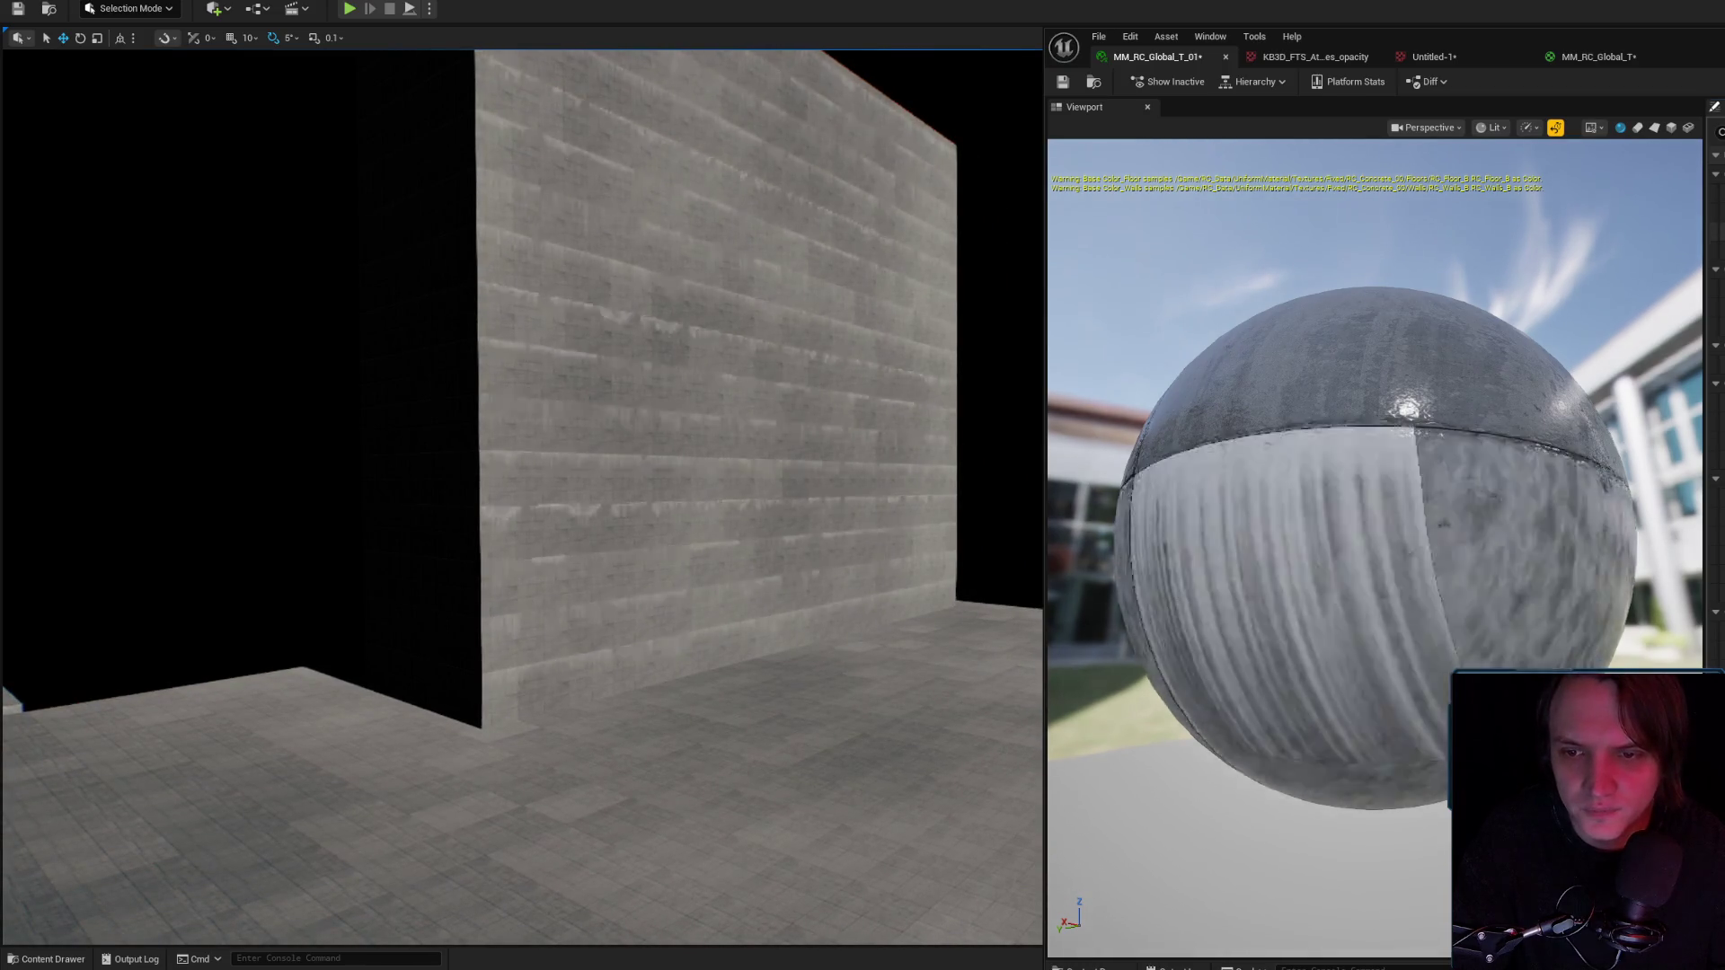
drag(755, 425, 754, 375)
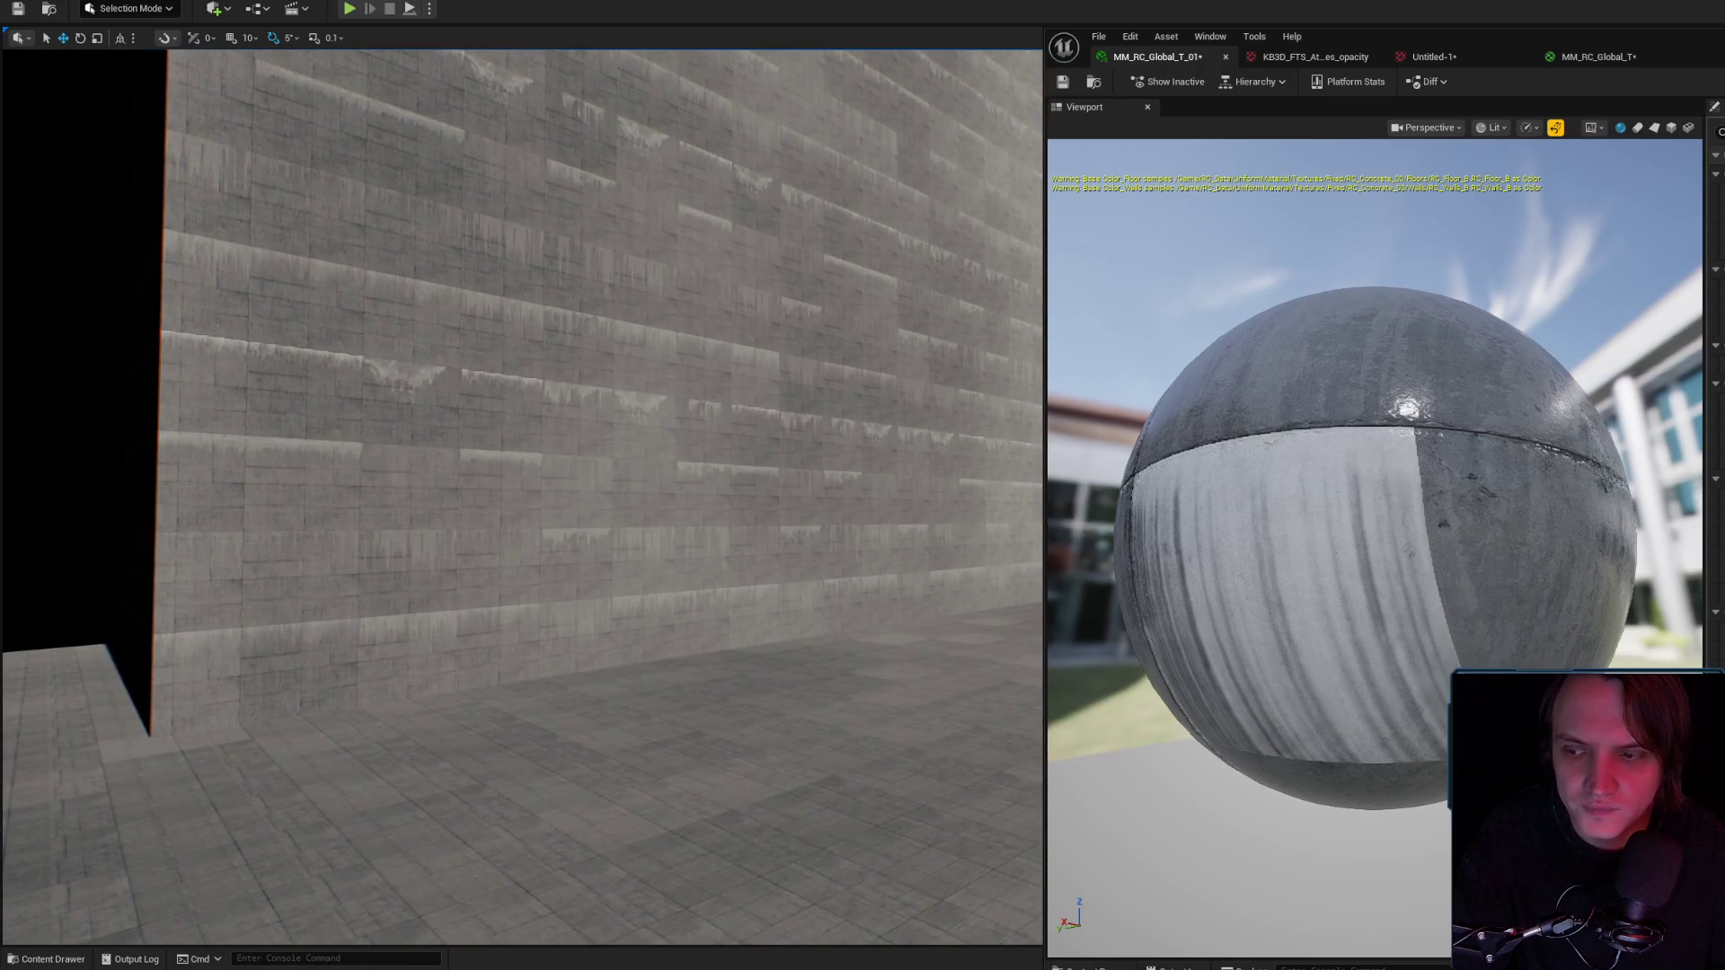
drag(1398, 479, 1437, 490)
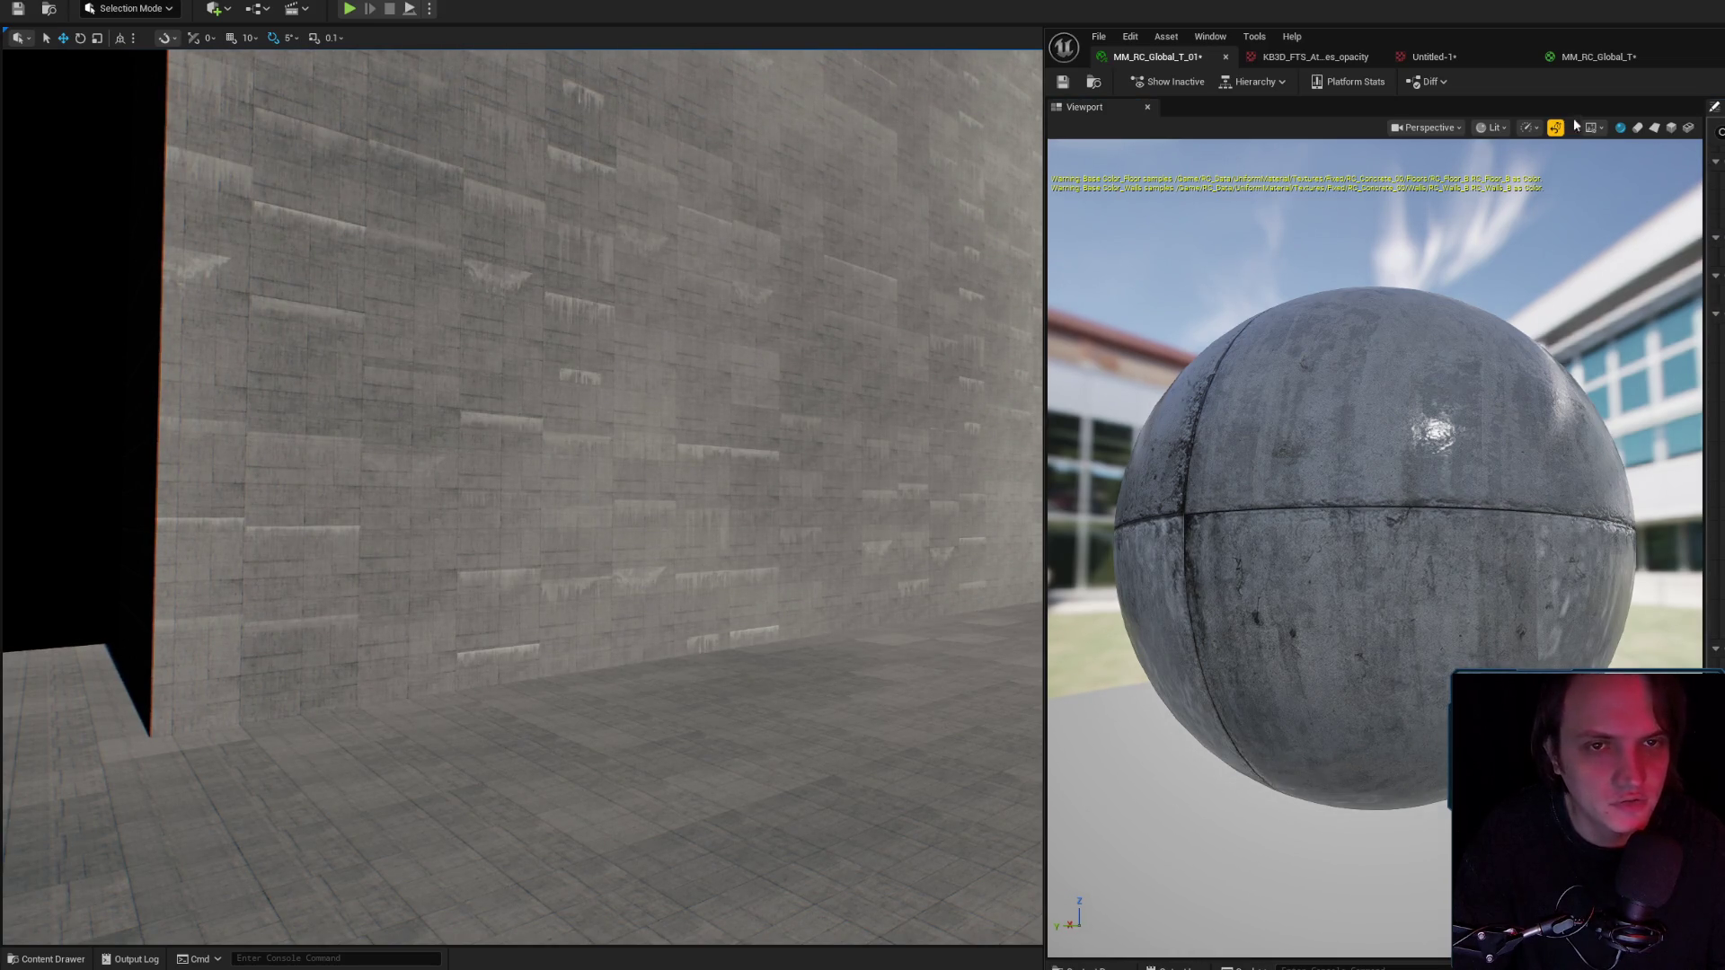
Check the KB3D_FTS_AtlasLeakes_opacity texture, then swing in closer around the wall.
click(1311, 58)
click(1165, 58)
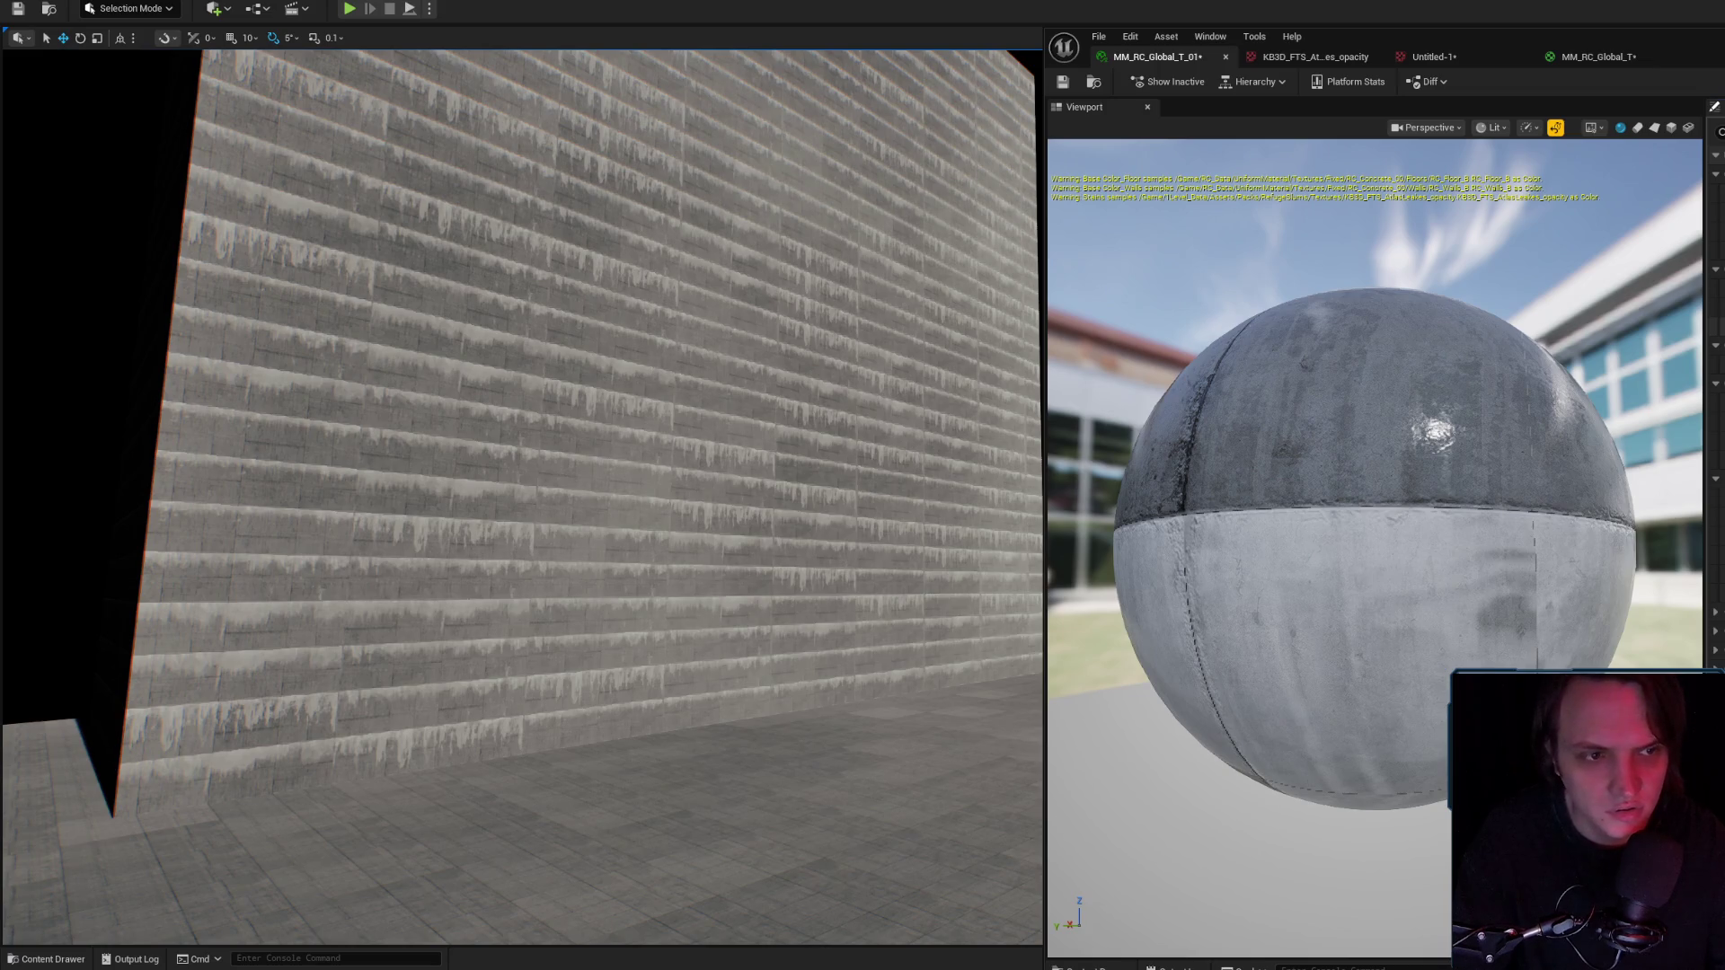
scroll(521, 494, down, 10)
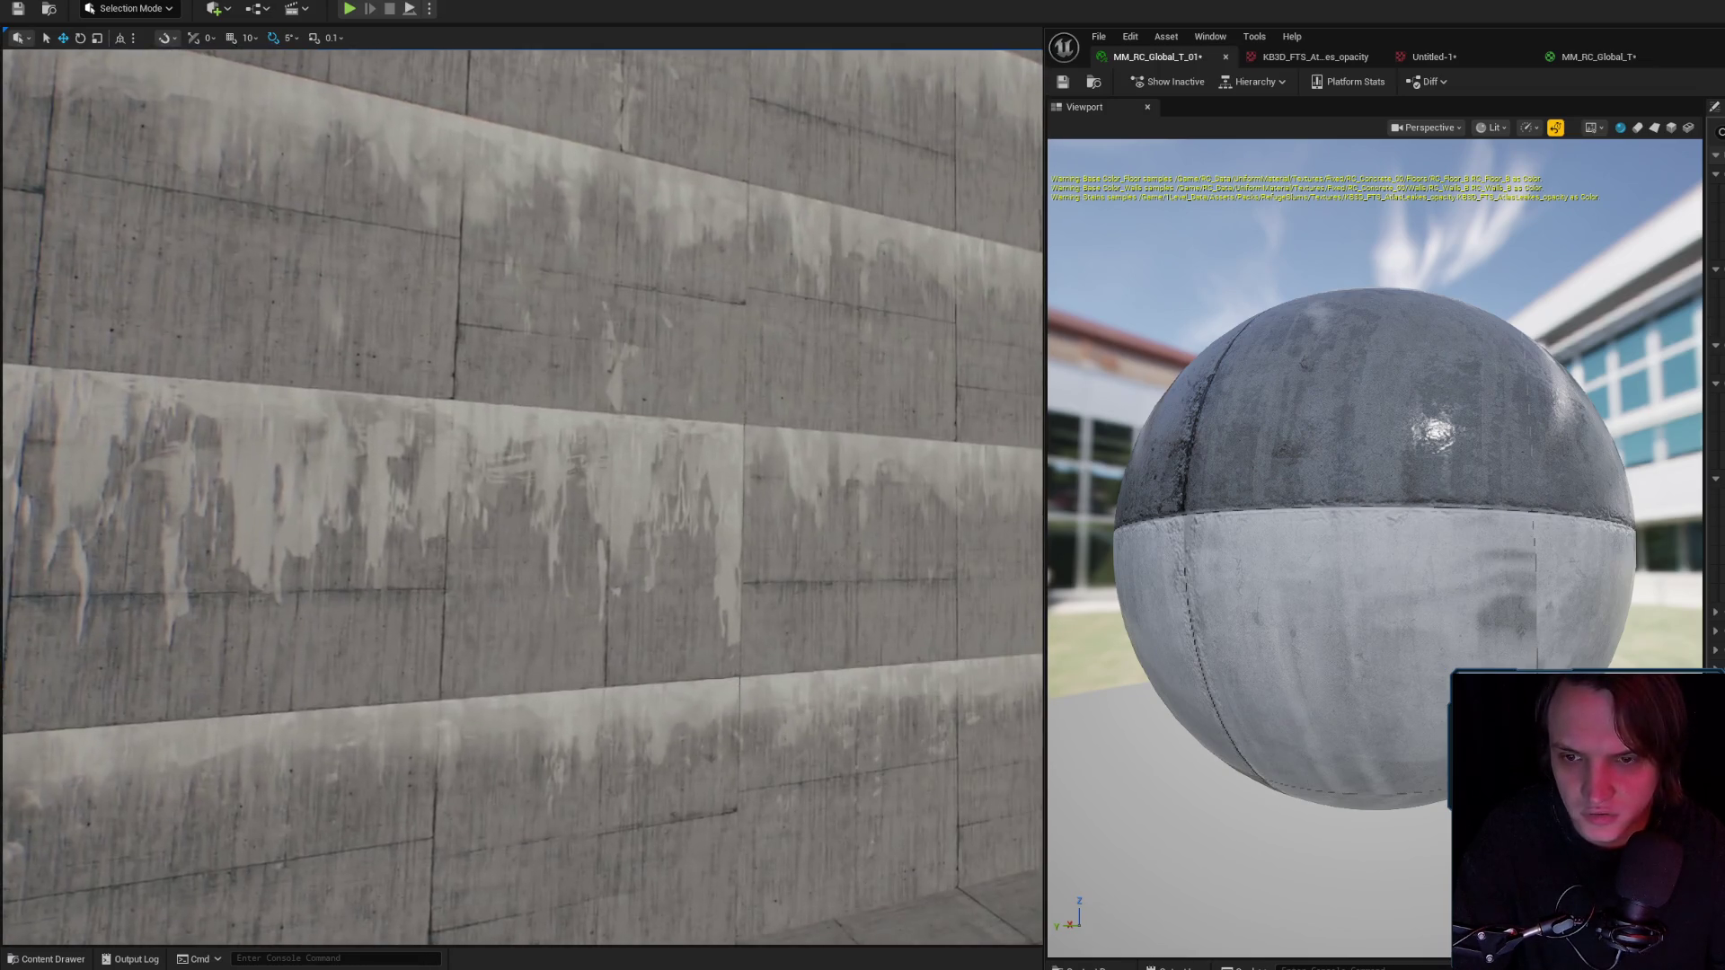
scroll(521, 495, down, 10)
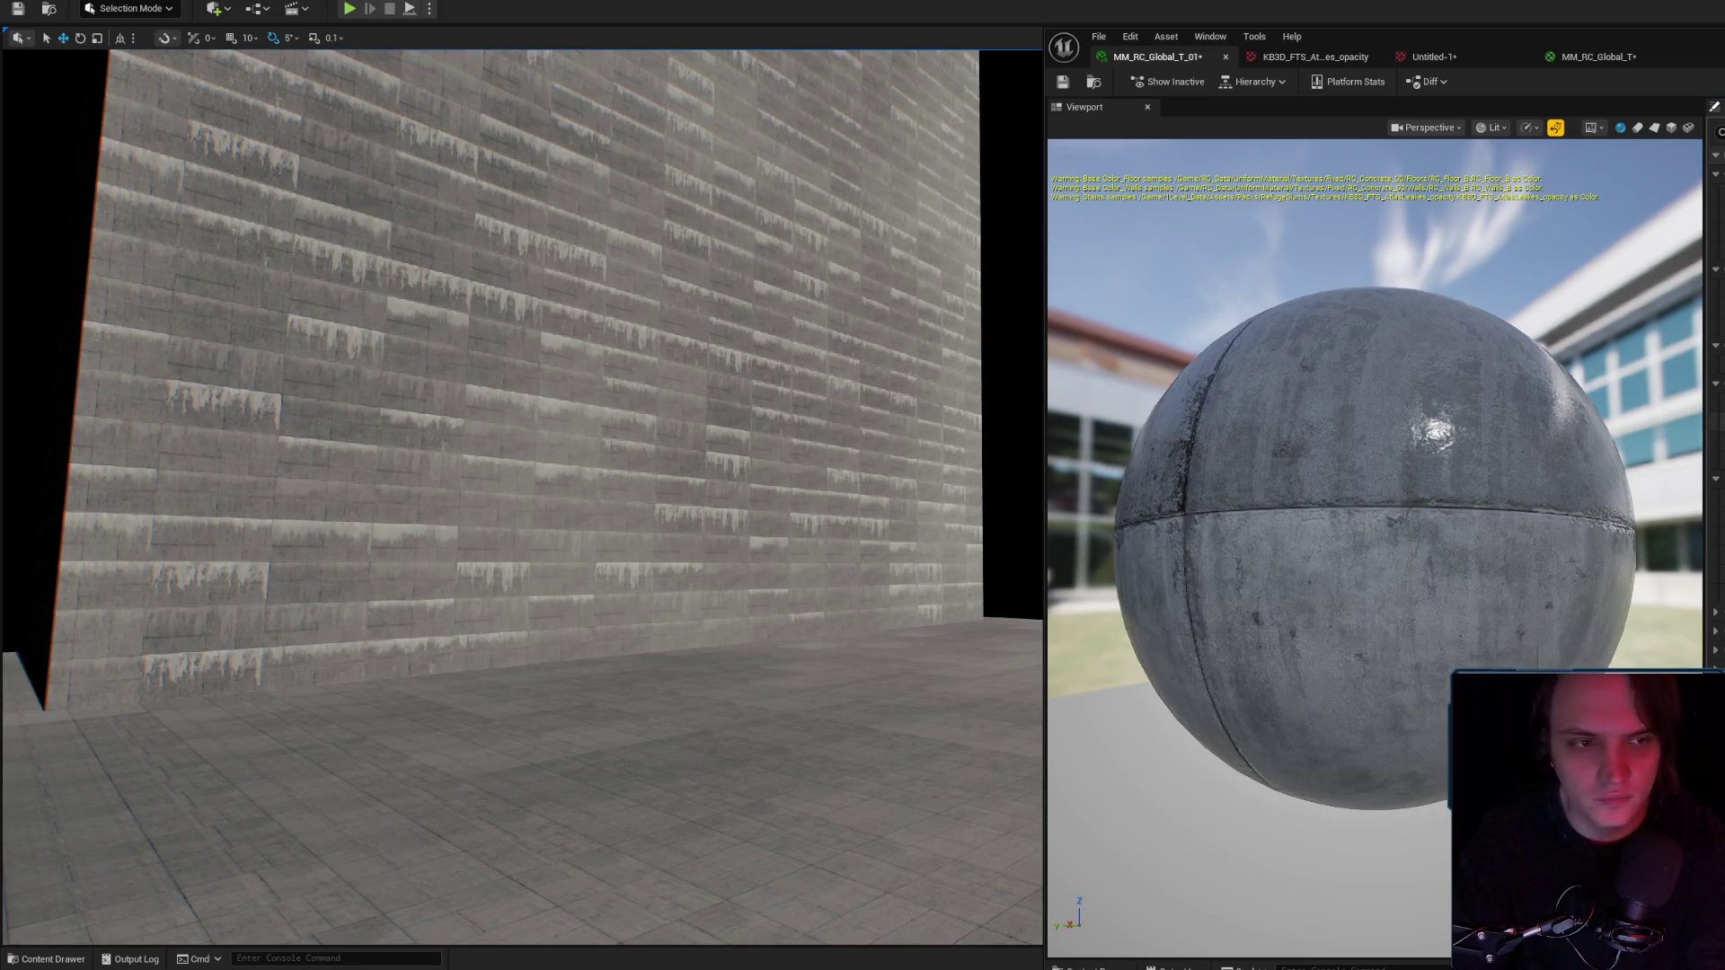
drag(521, 494, 359, 497)
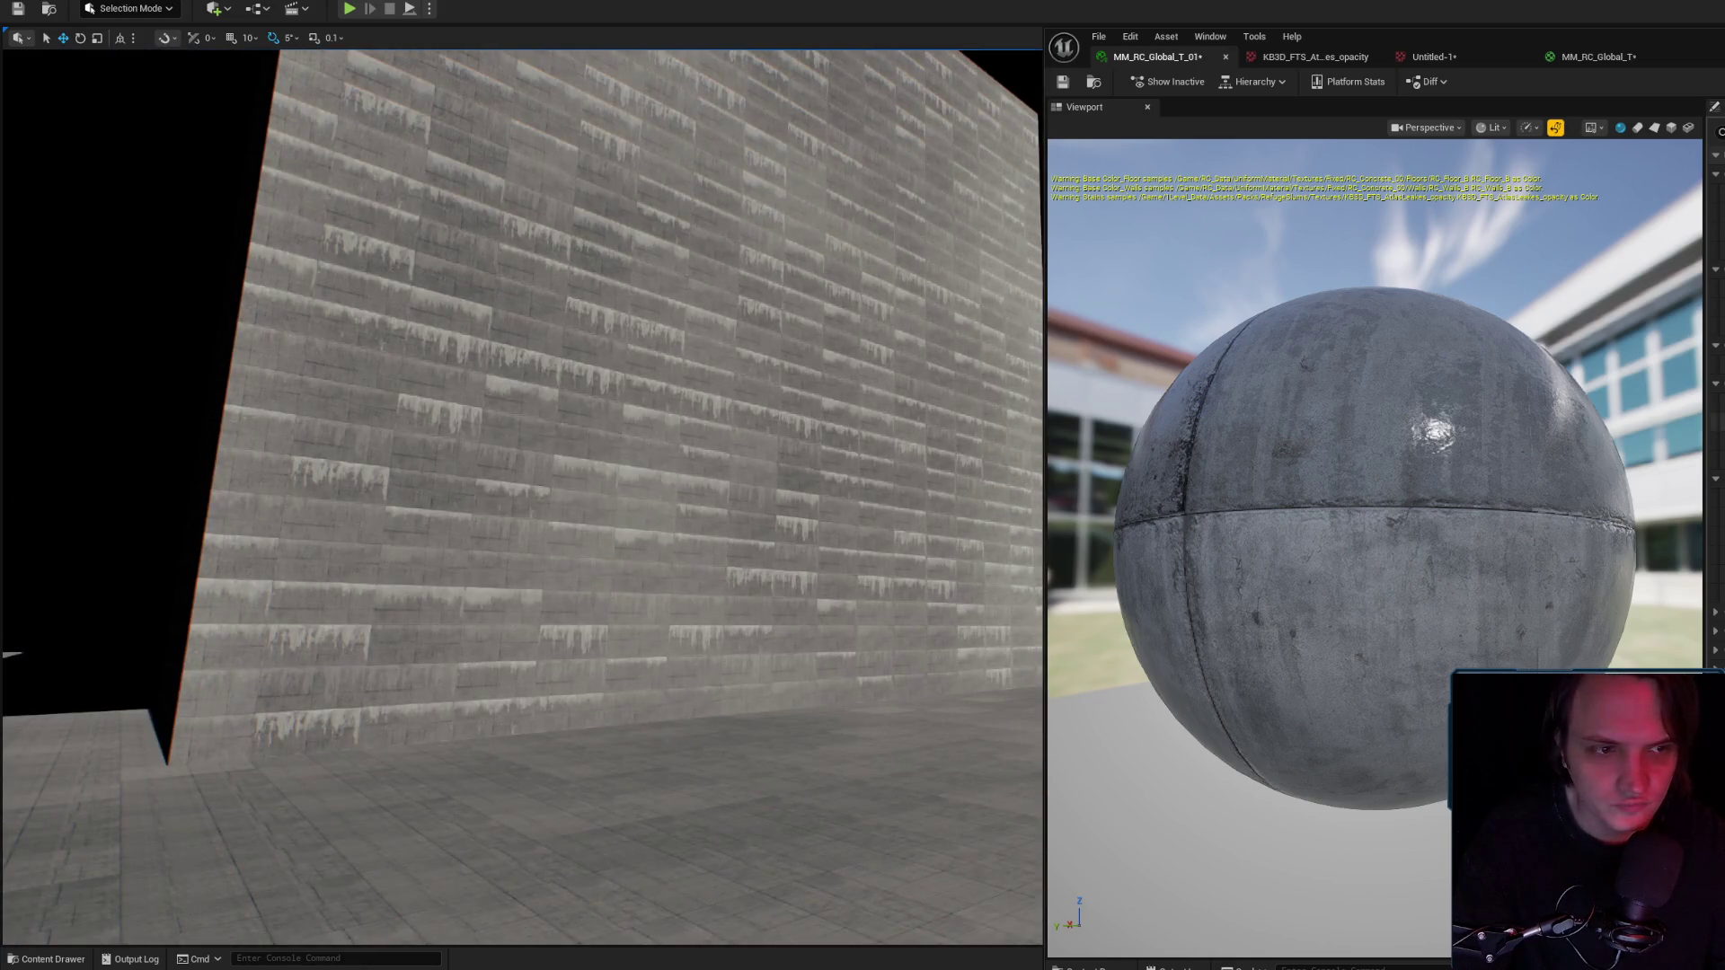
mouse_move(359, 497)
mouse_down()
mouse_move(269, 495)
mouse_move(360, 539)
mouse_move(450, 629)
mouse_move(579, 836)
mouse_up()
Run a brief play-in-editor session of the level and stop it.
click(578, 836)
key(alt+p)
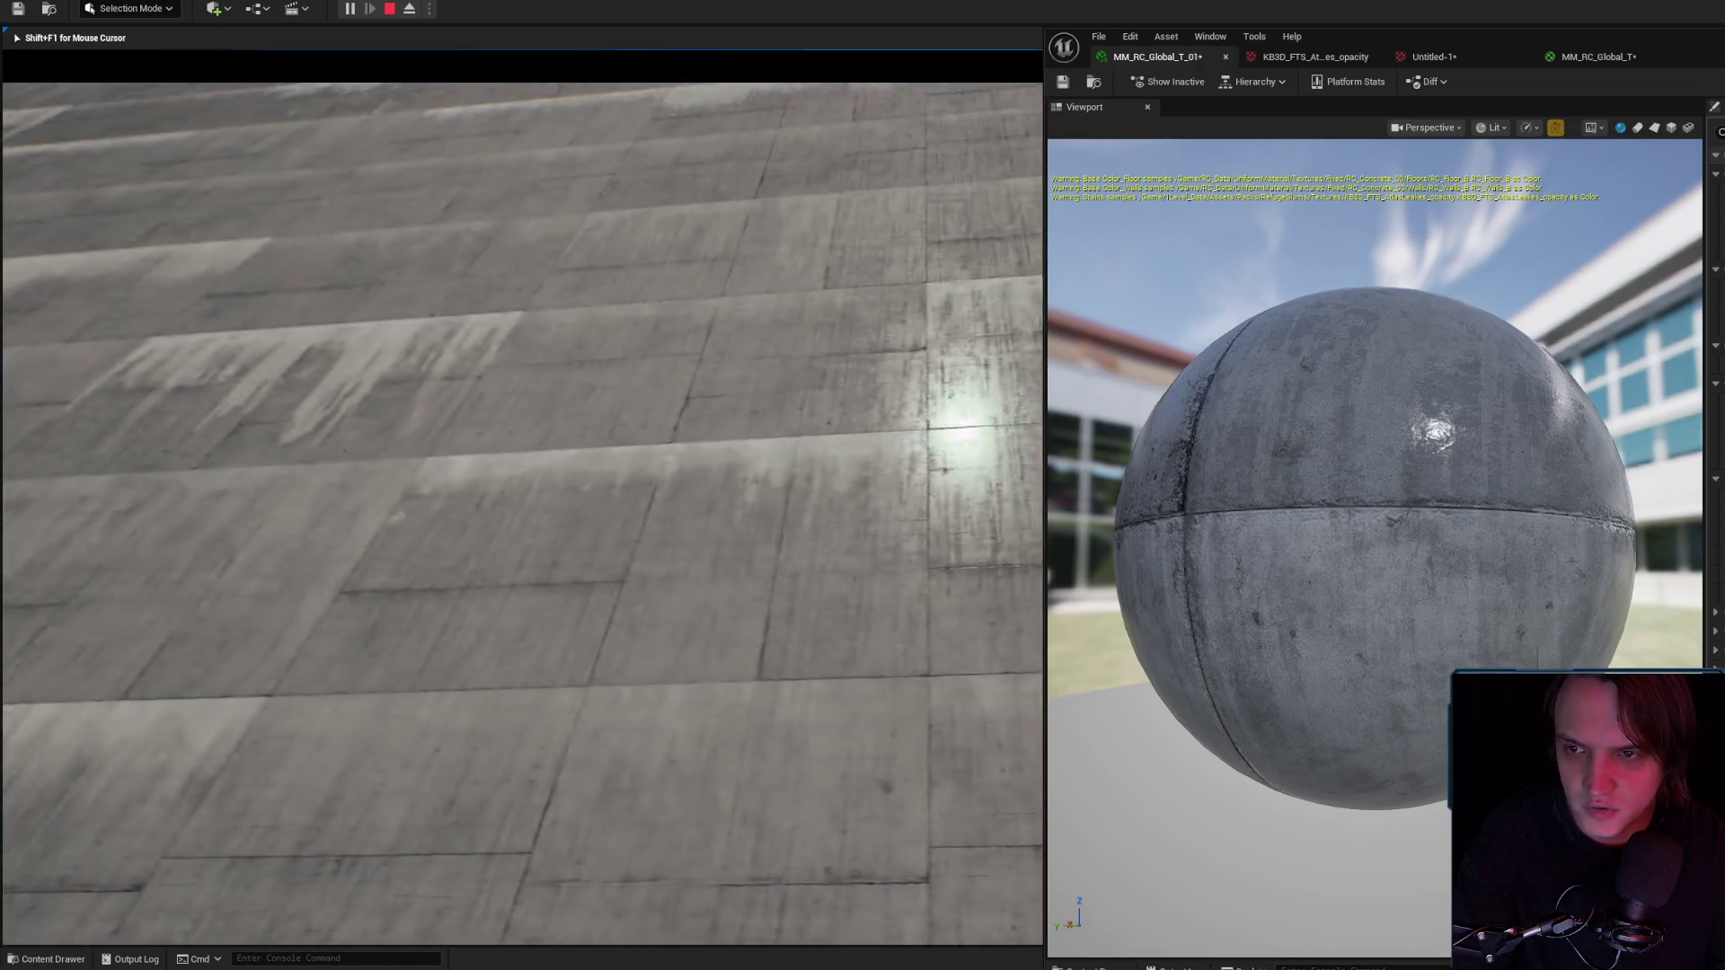
key(Escape)
Fly around the dripping wall from several angles, then bring up the KB3D_FTS_AtlasLeakes_opacity atlas.
drag(399, 264, 375, 157)
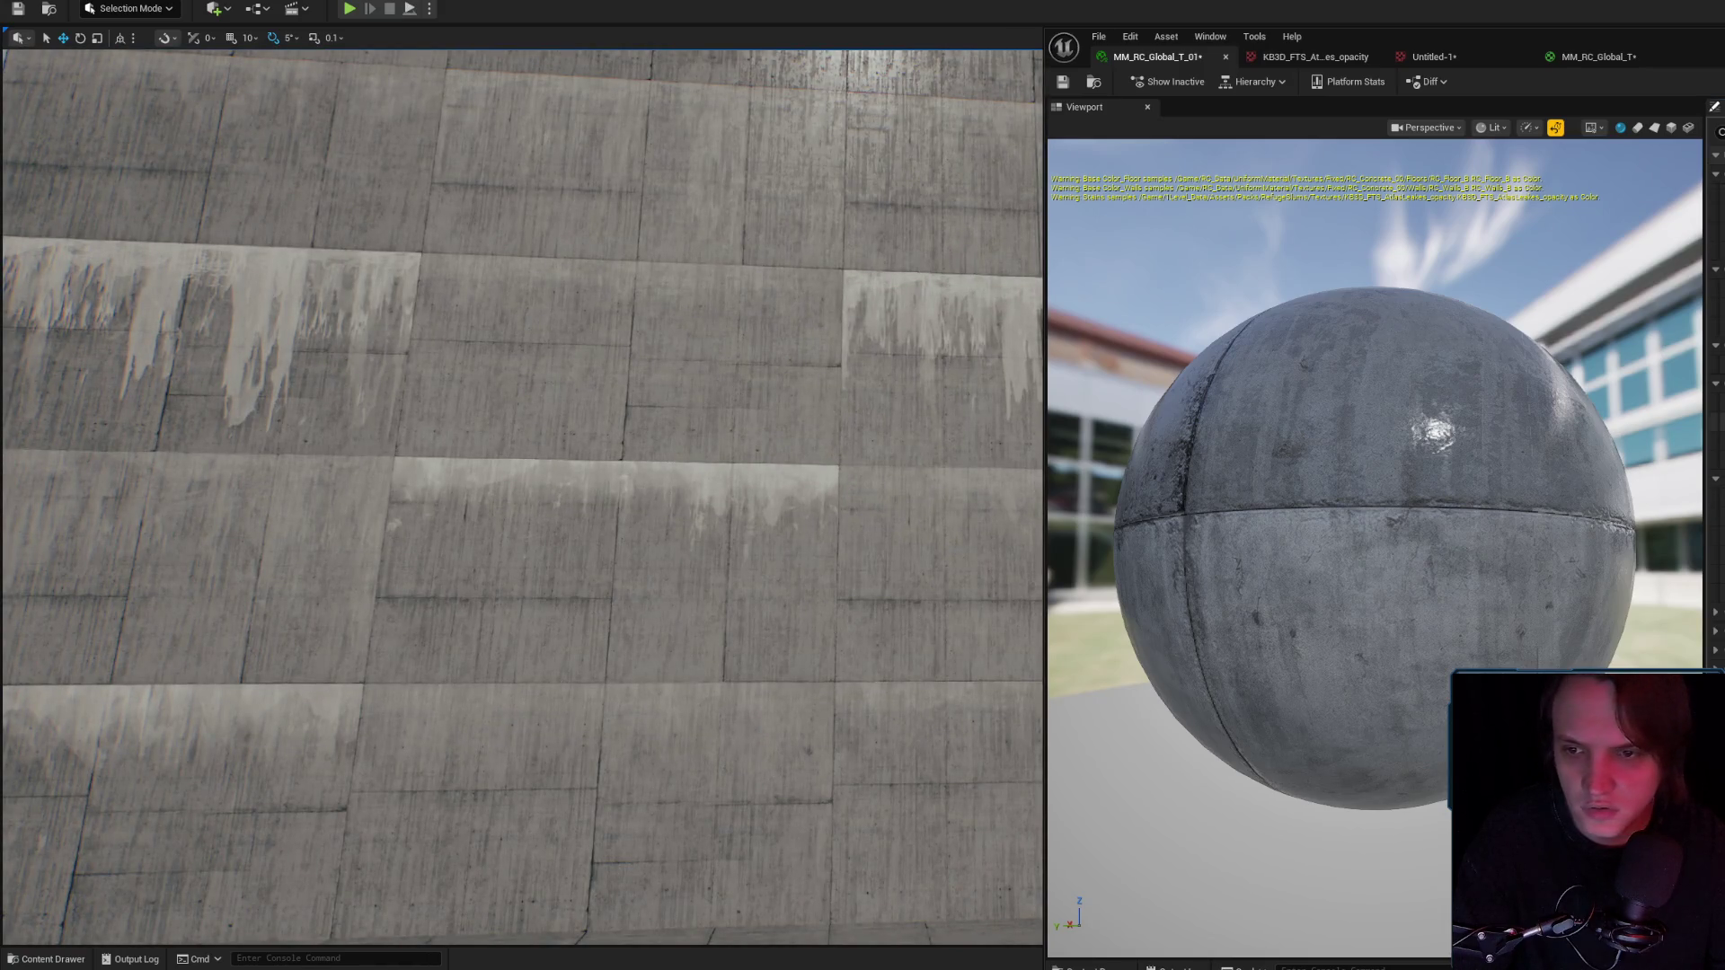
drag(376, 158, 359, 170)
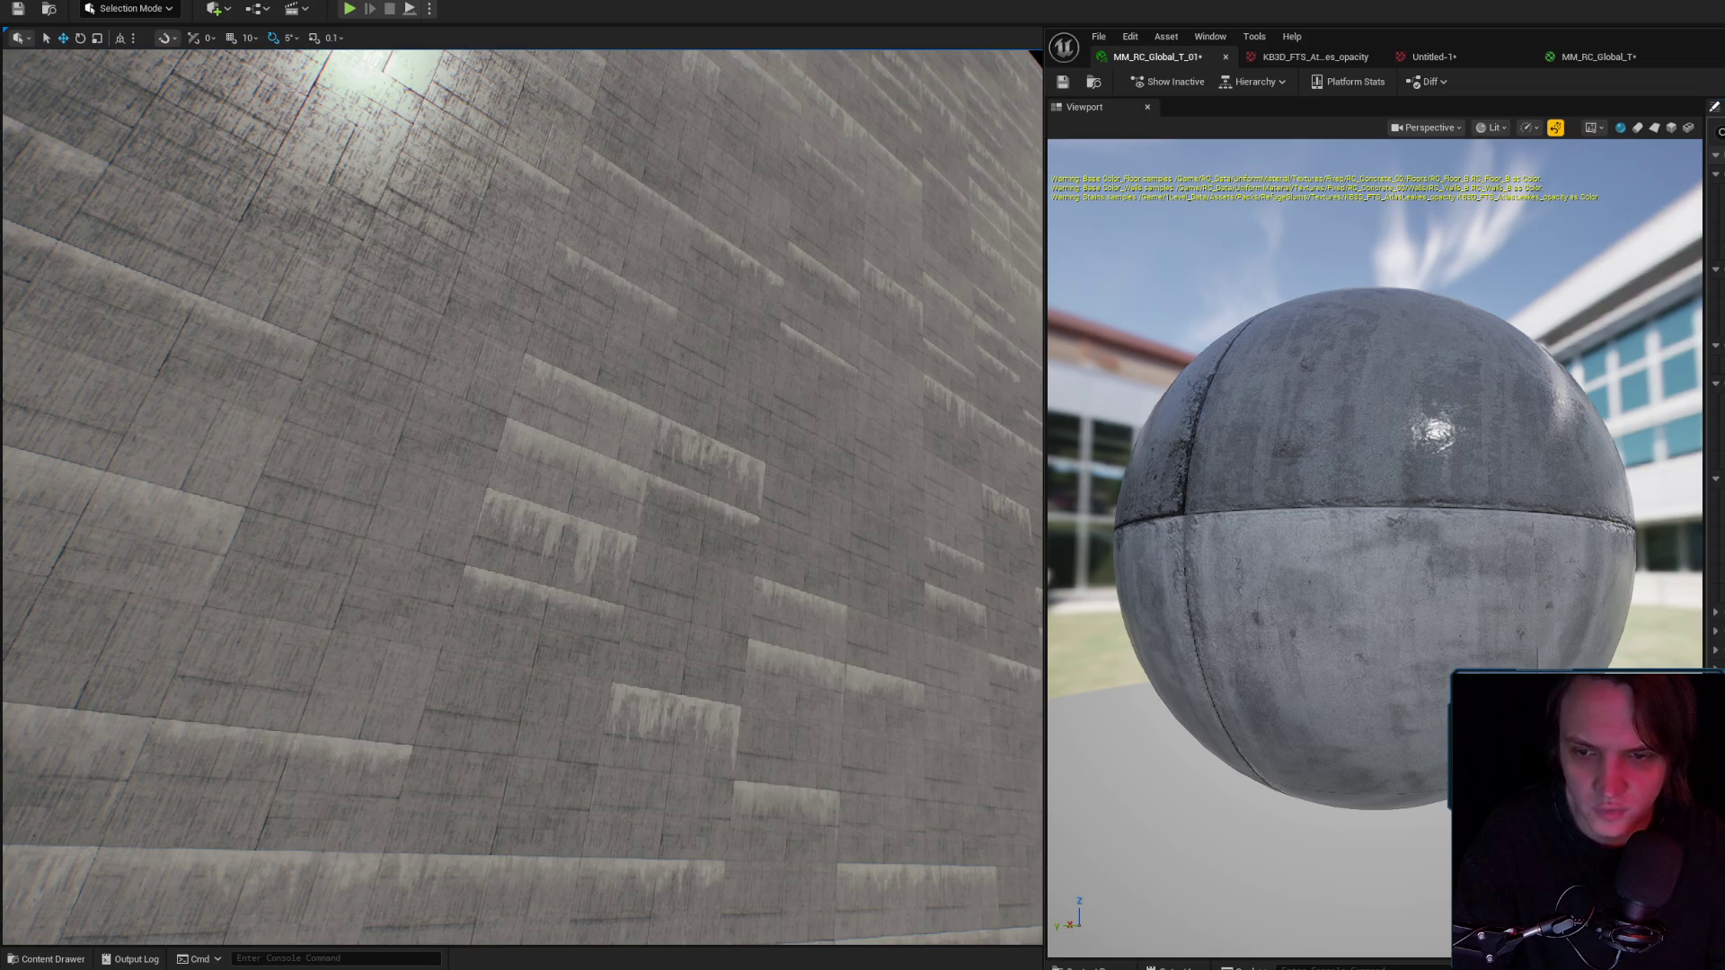
mouse_move(412, 435)
mouse_down()
mouse_move(412, 575)
mouse_move(342, 438)
mouse_up()
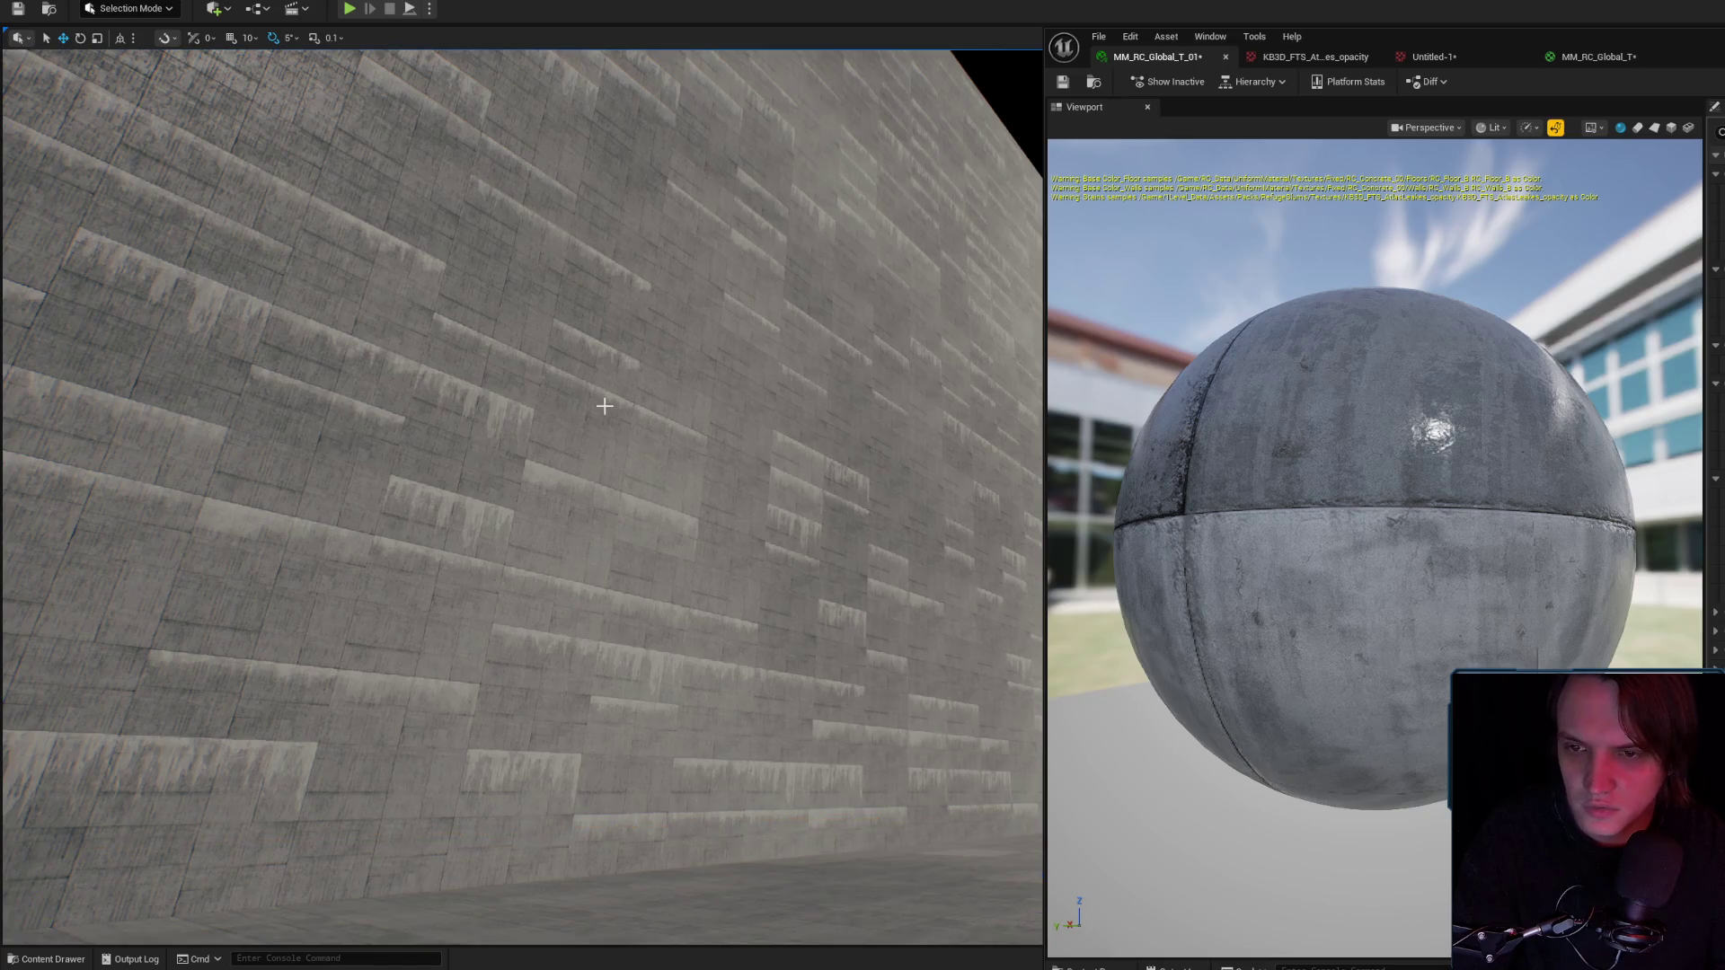
mouse_move(655, 399)
mouse_down()
mouse_move(620, 423)
mouse_move(637, 422)
mouse_move(647, 377)
mouse_move(629, 341)
mouse_up()
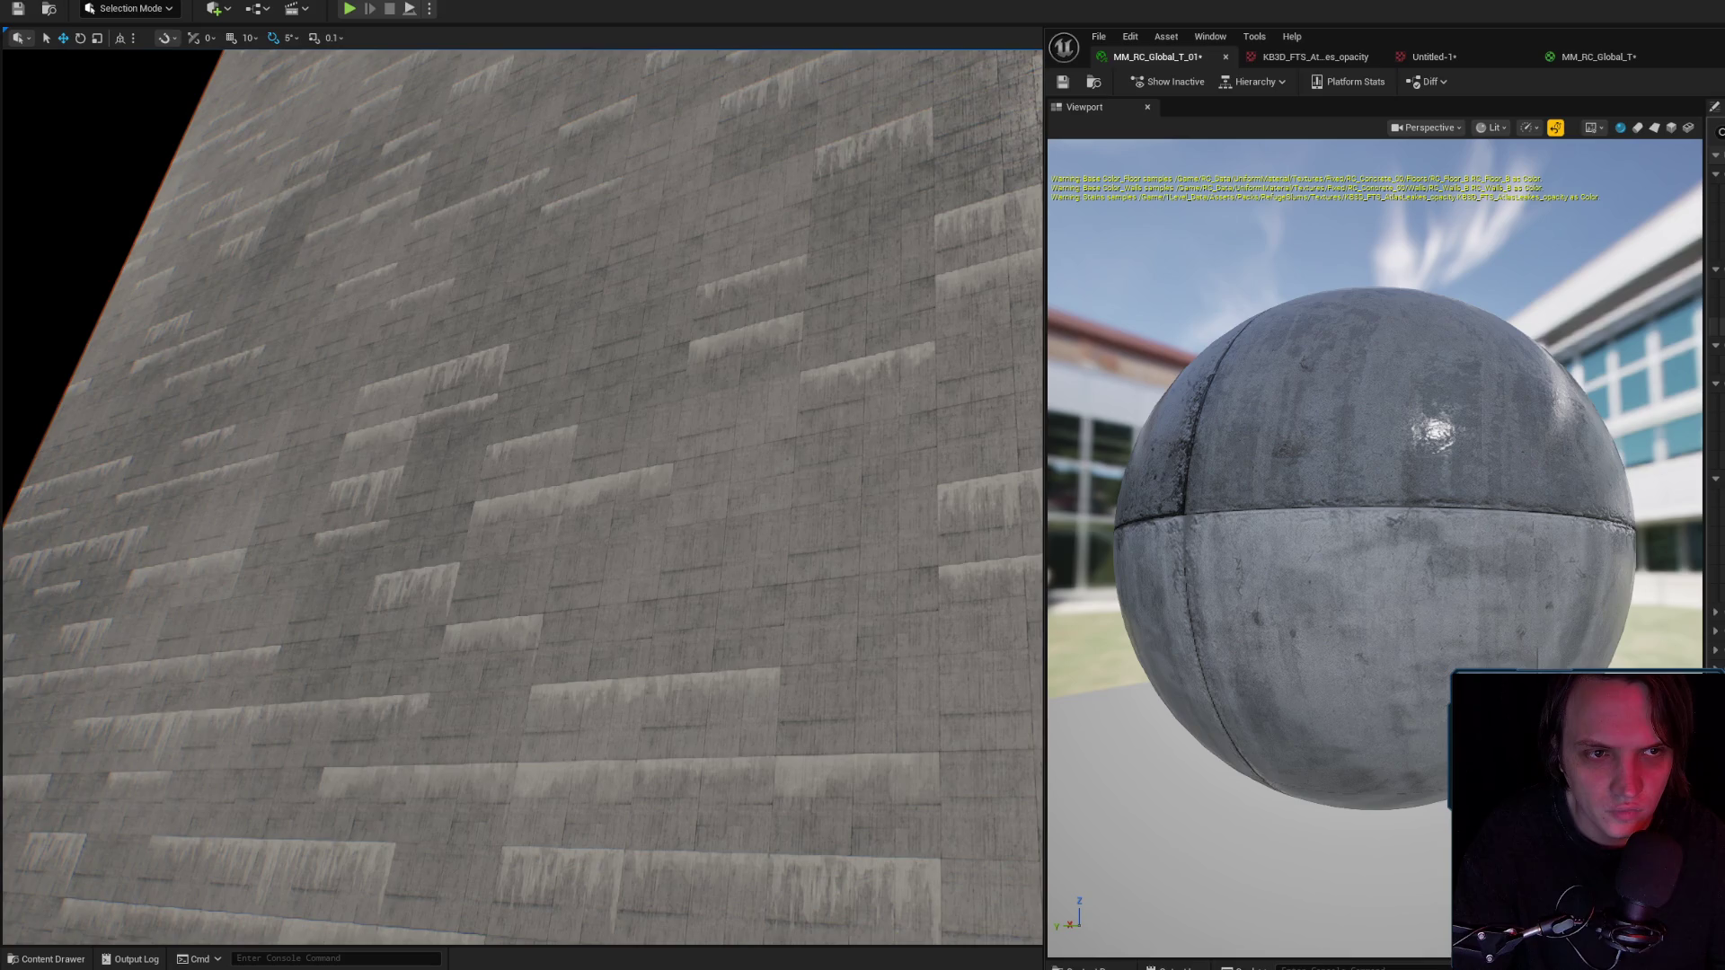
drag(670, 389, 665, 427)
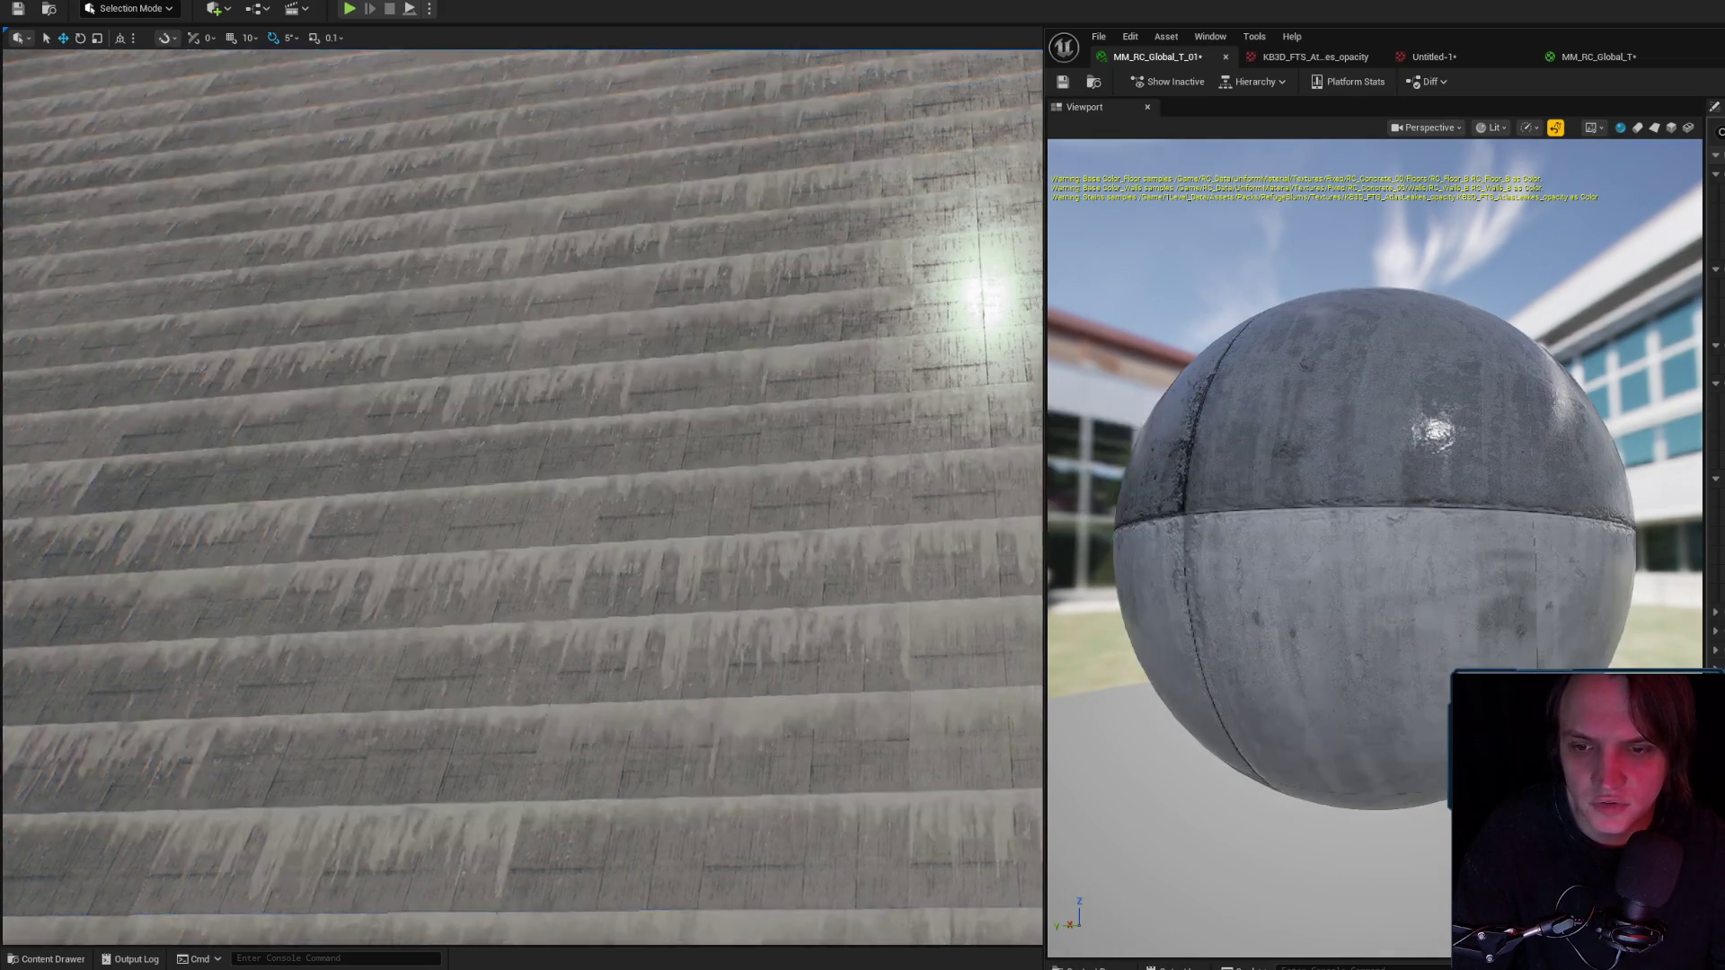
drag(794, 510, 642, 517)
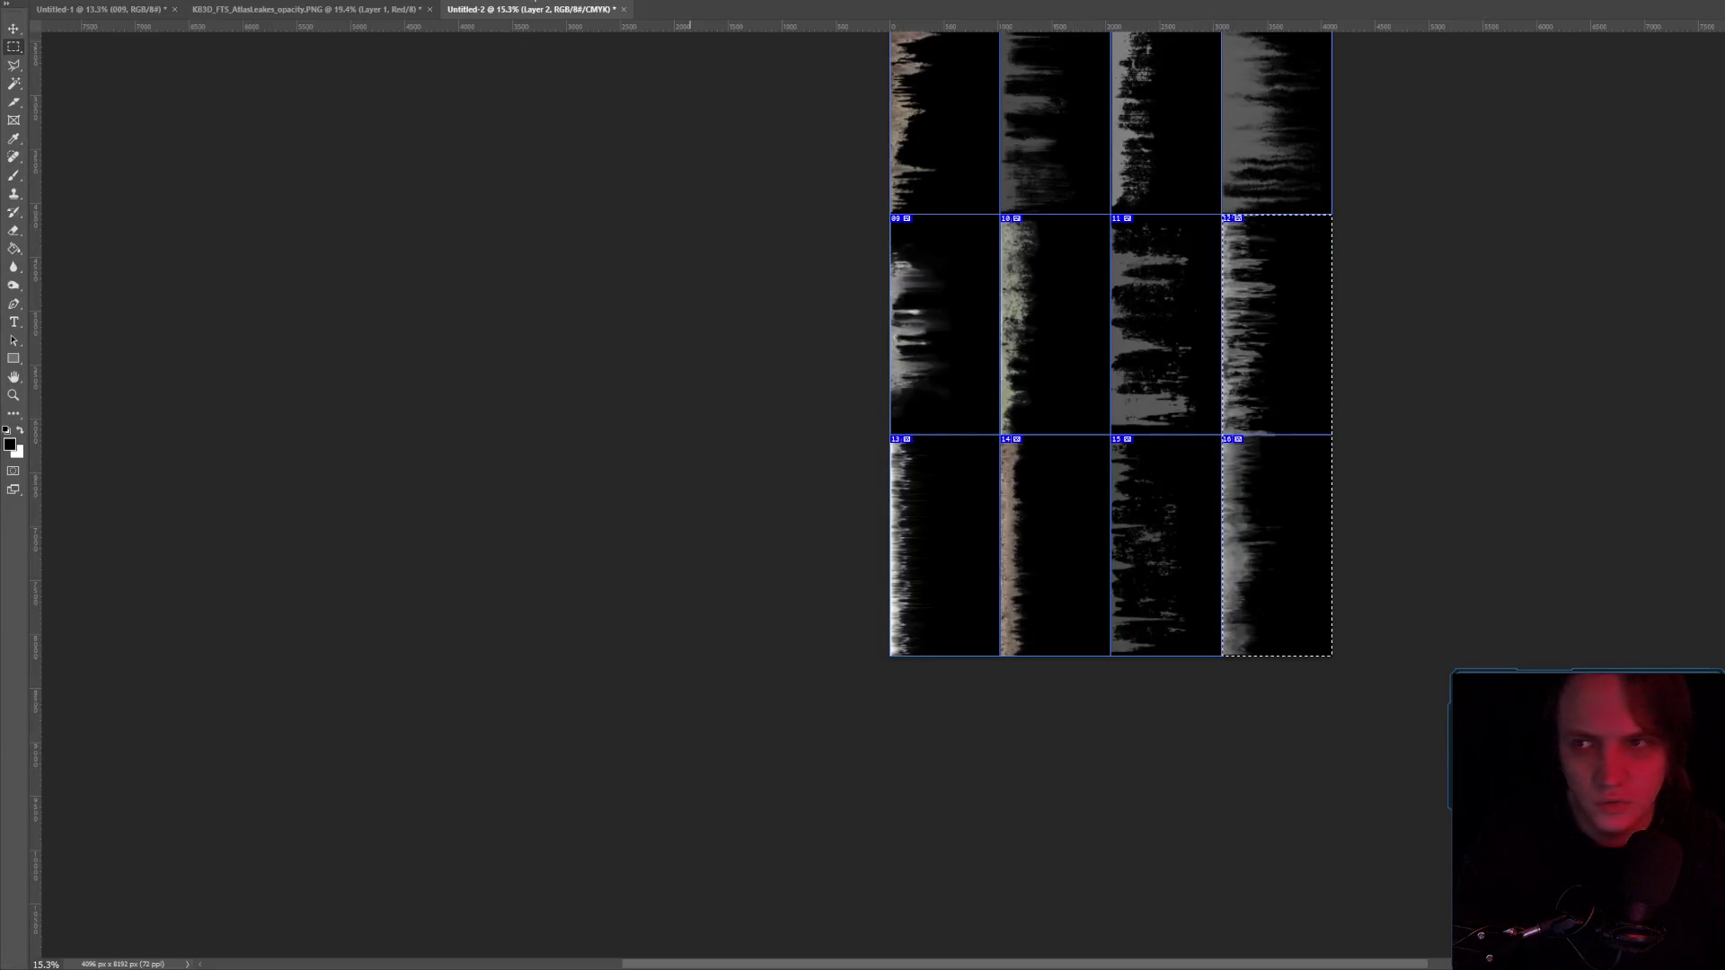
click(364, 10)
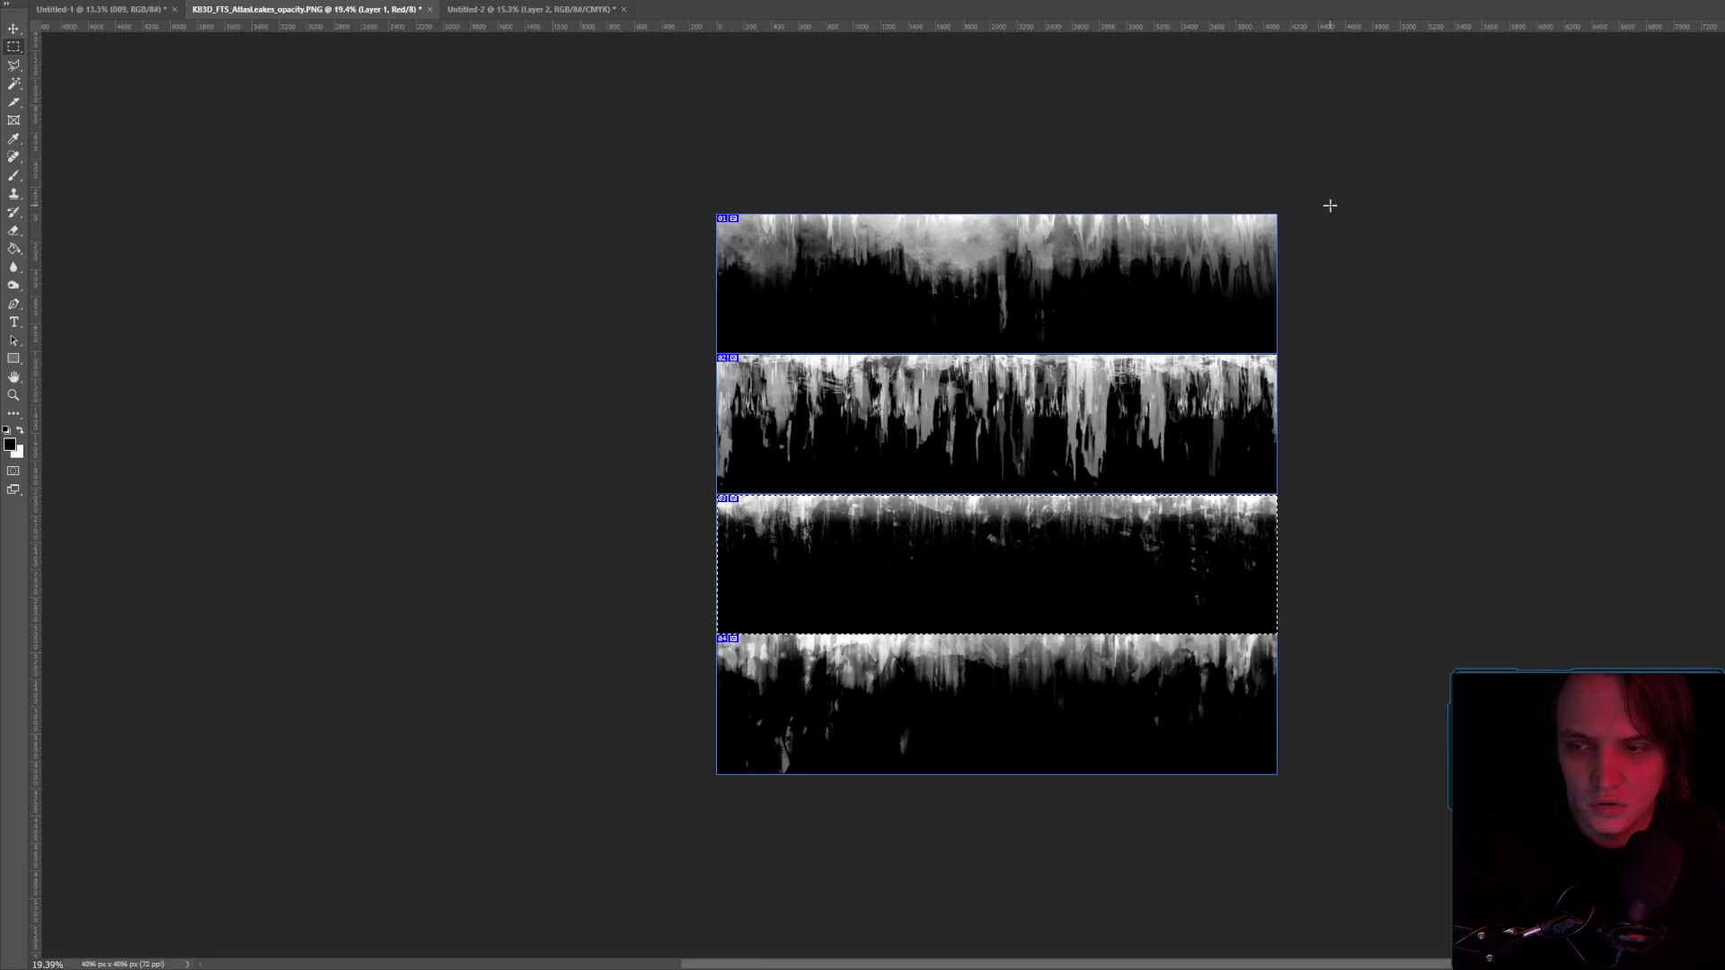
Compare the Untitled-2 tile grid with the four-strip leak atlas, then return to Unreal.
click(569, 10)
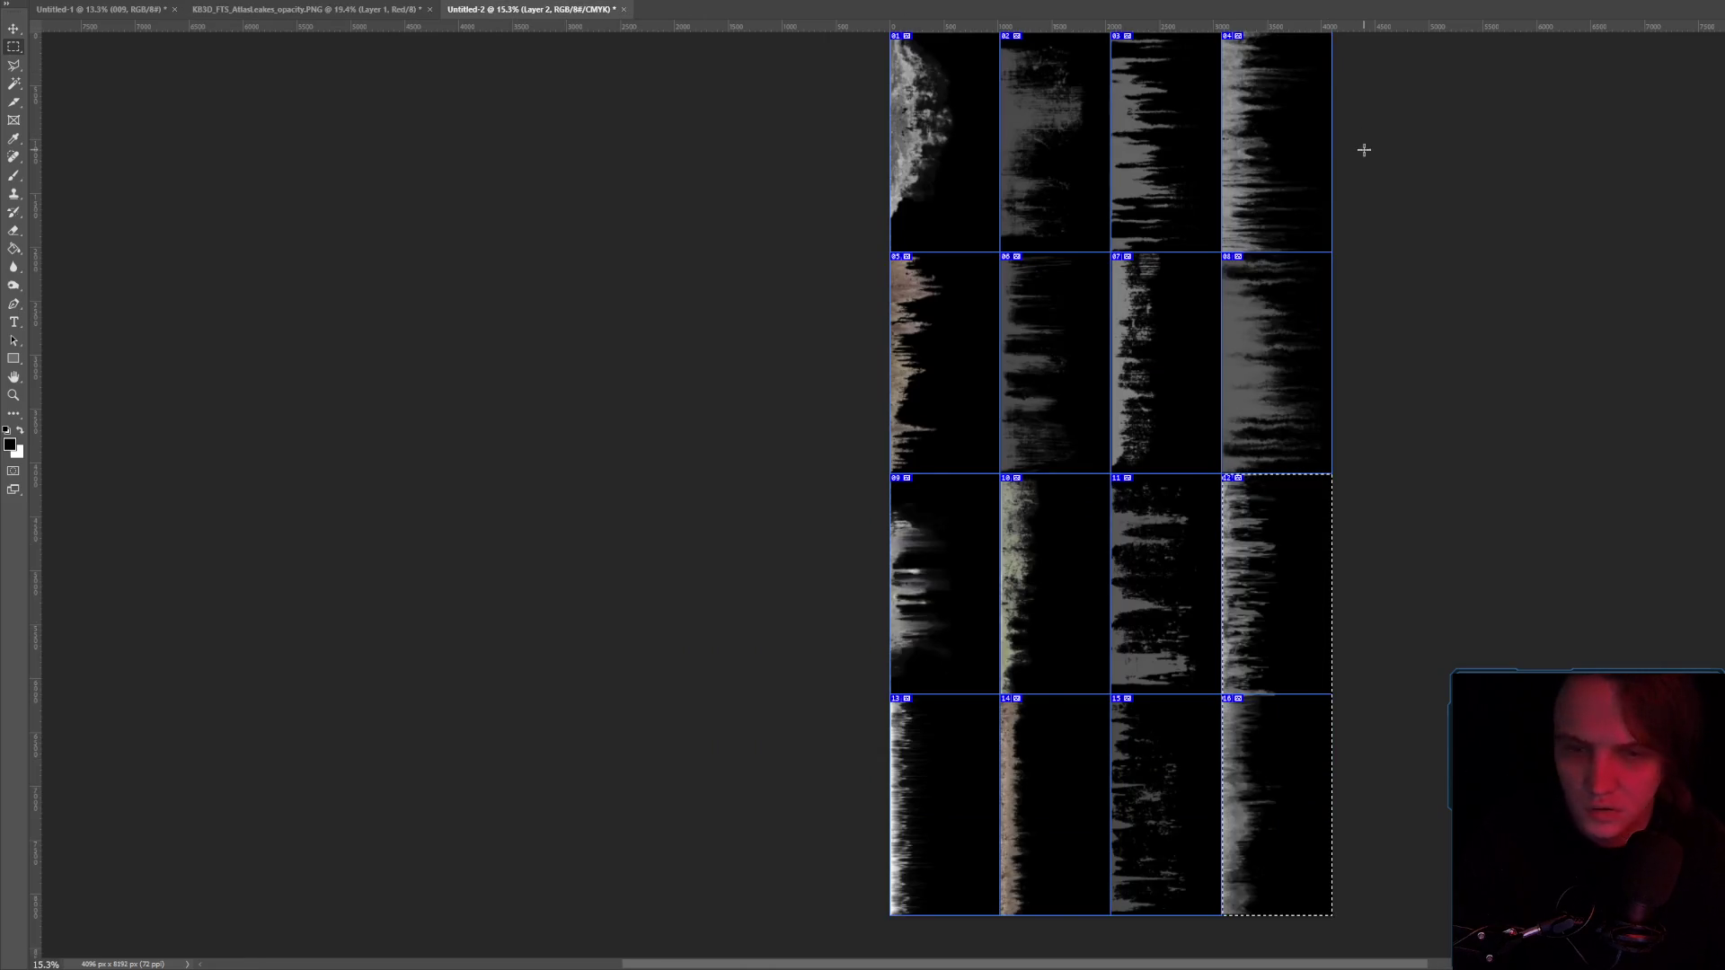
click(279, 10)
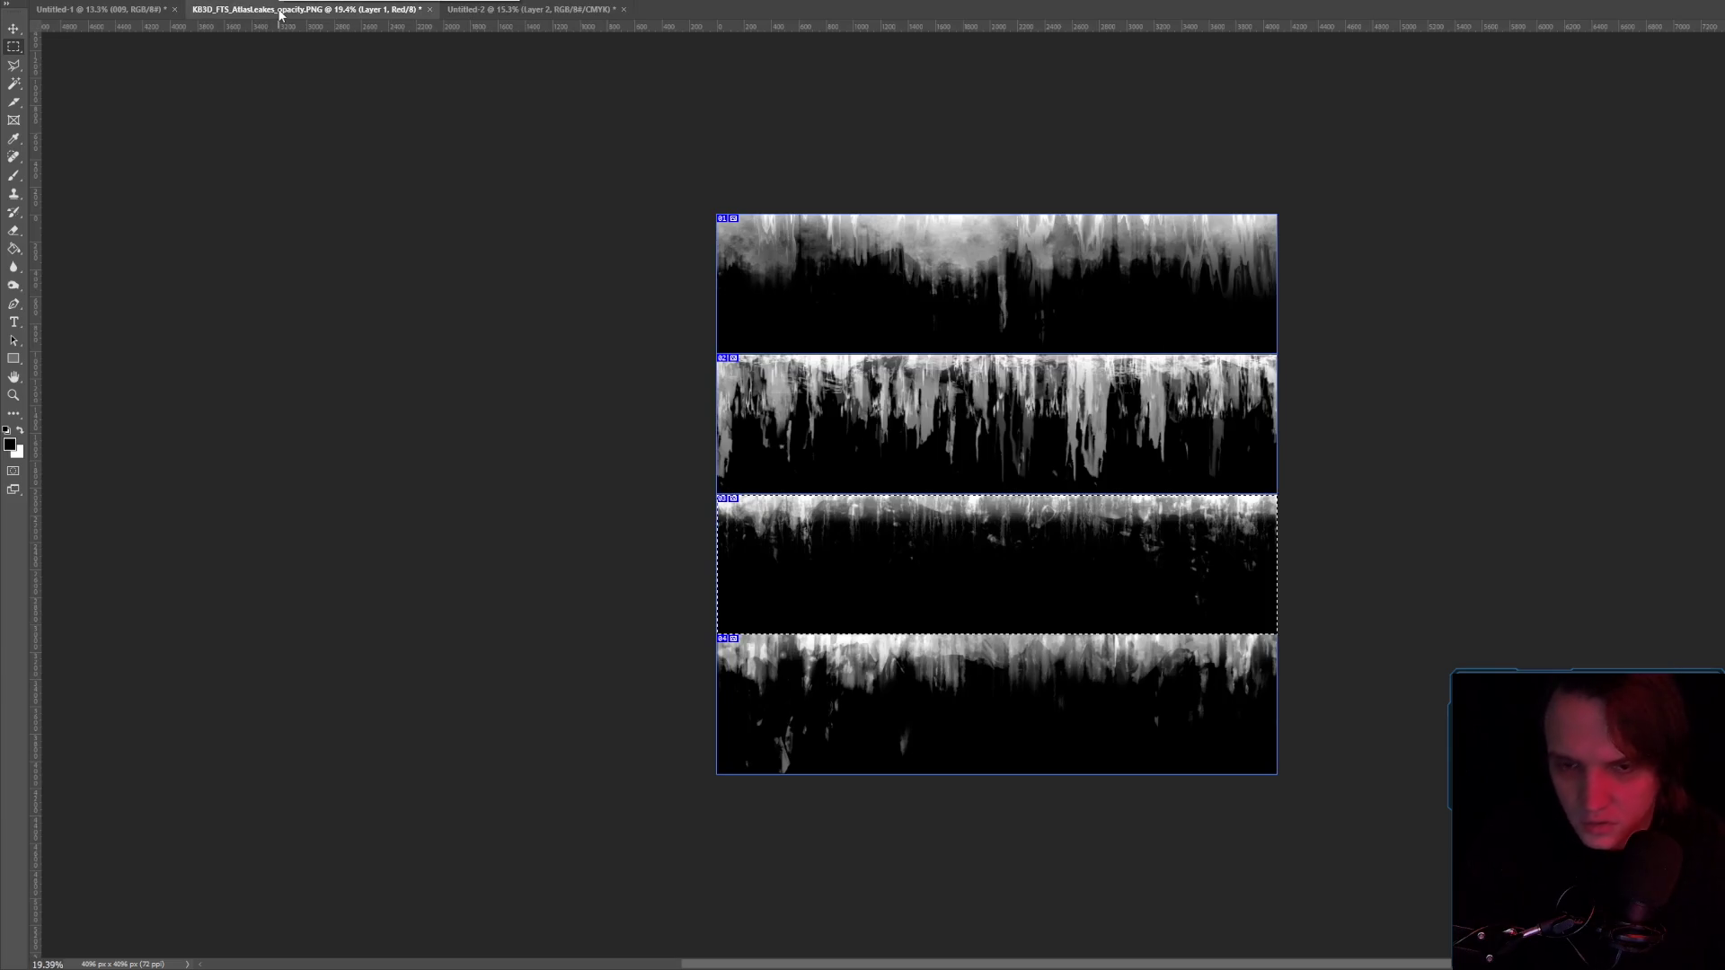
key(alt+Tab)
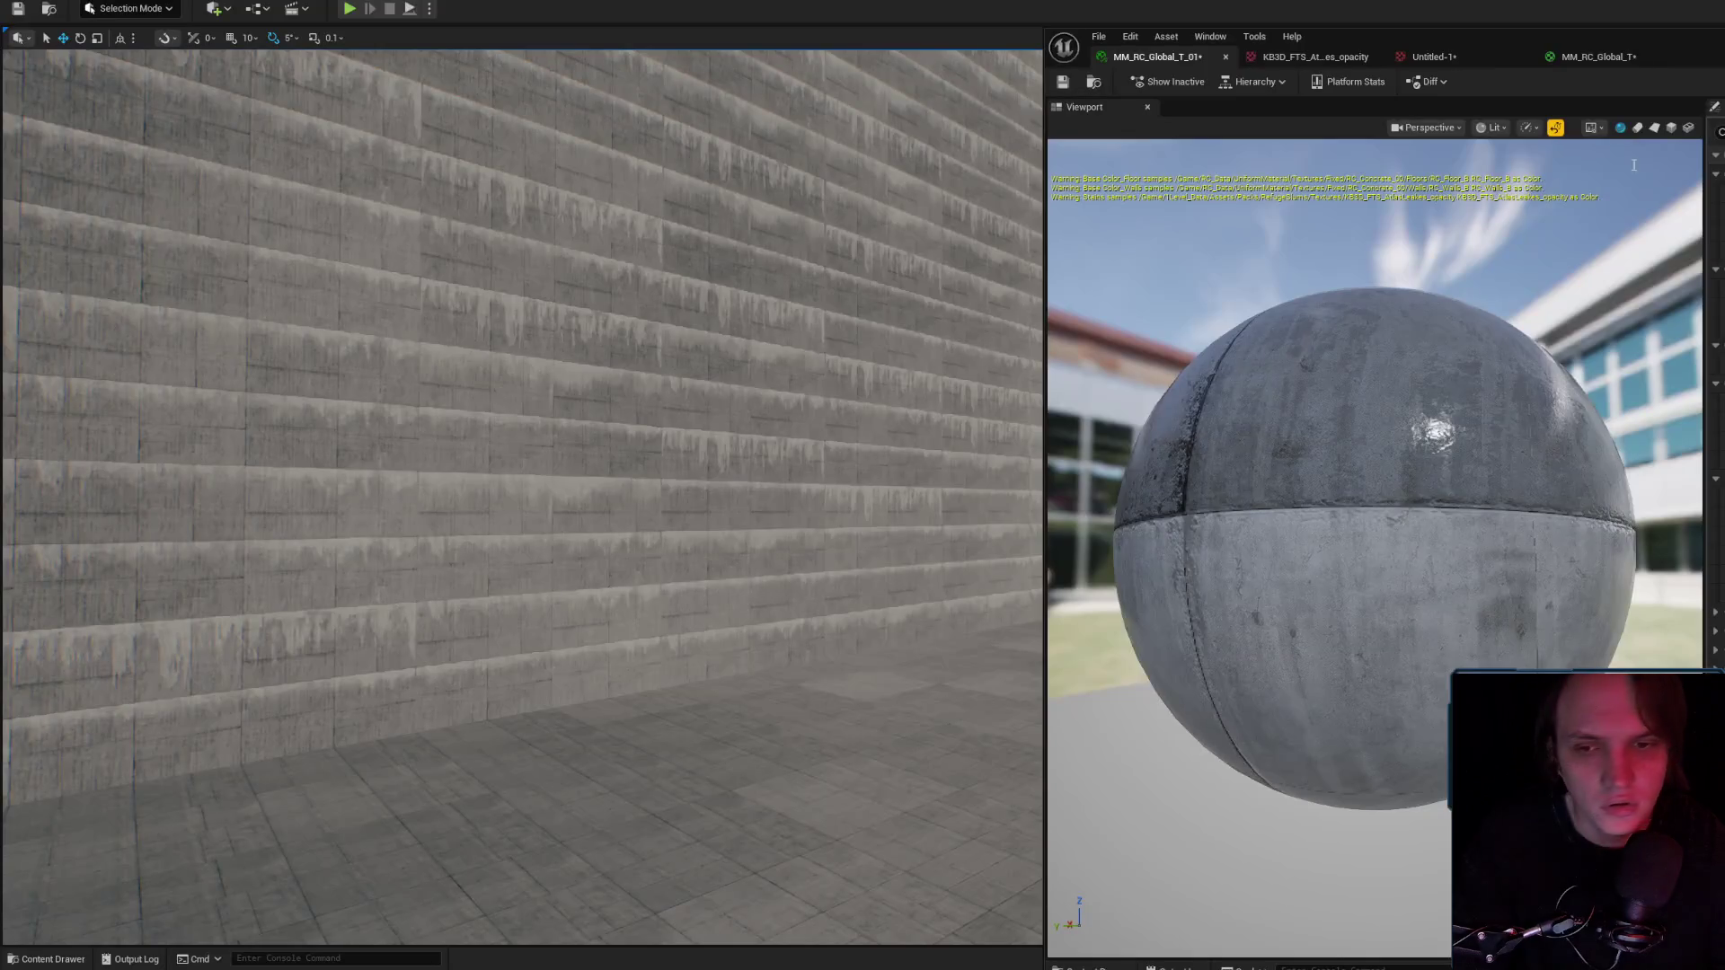
Check the red leak opacity texture, then fly around the streaked wall at close angles.
click(1314, 57)
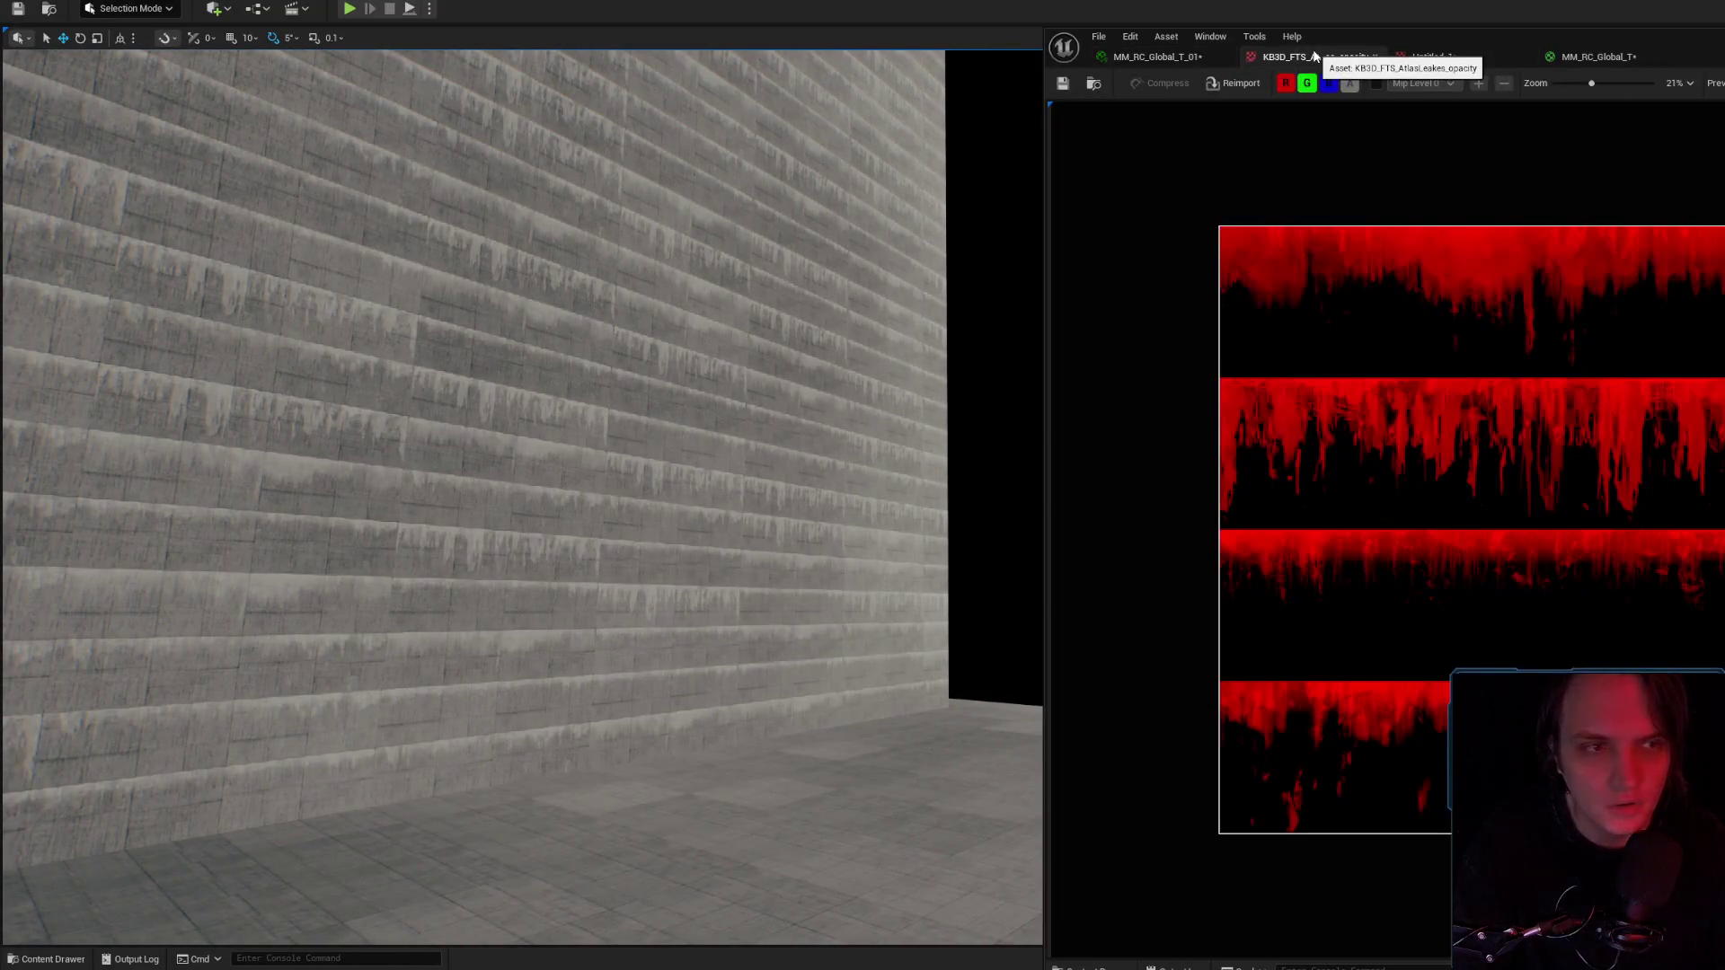
click(1117, 55)
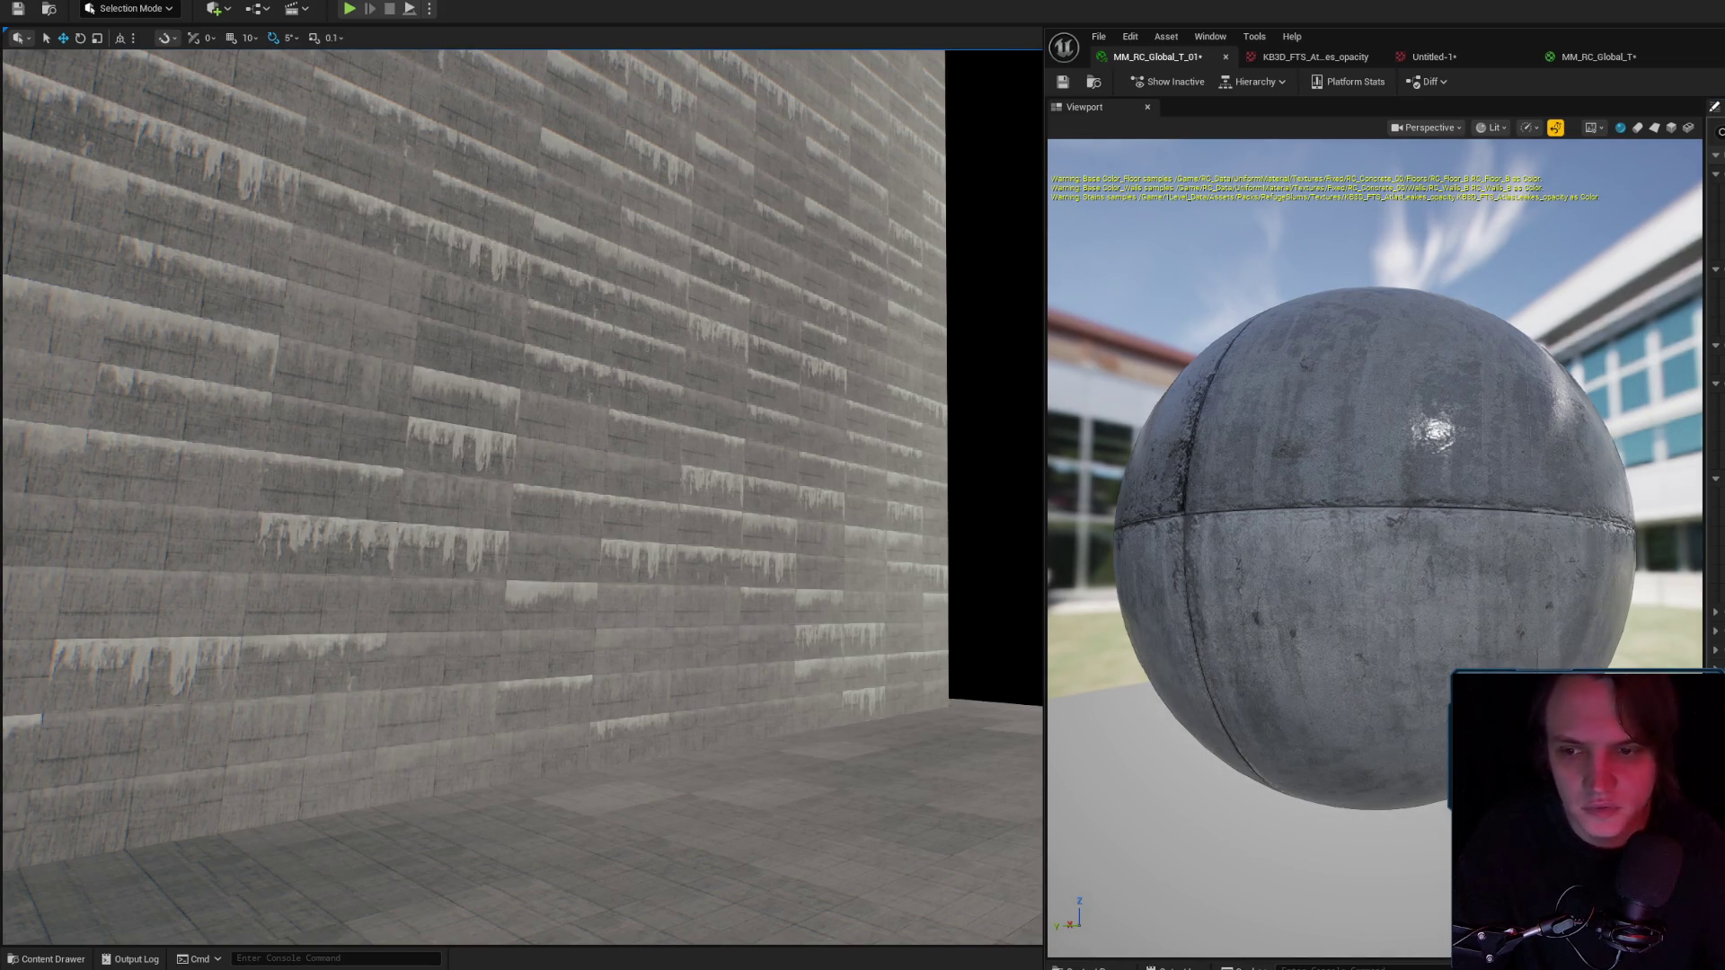
key(w)
key(s)
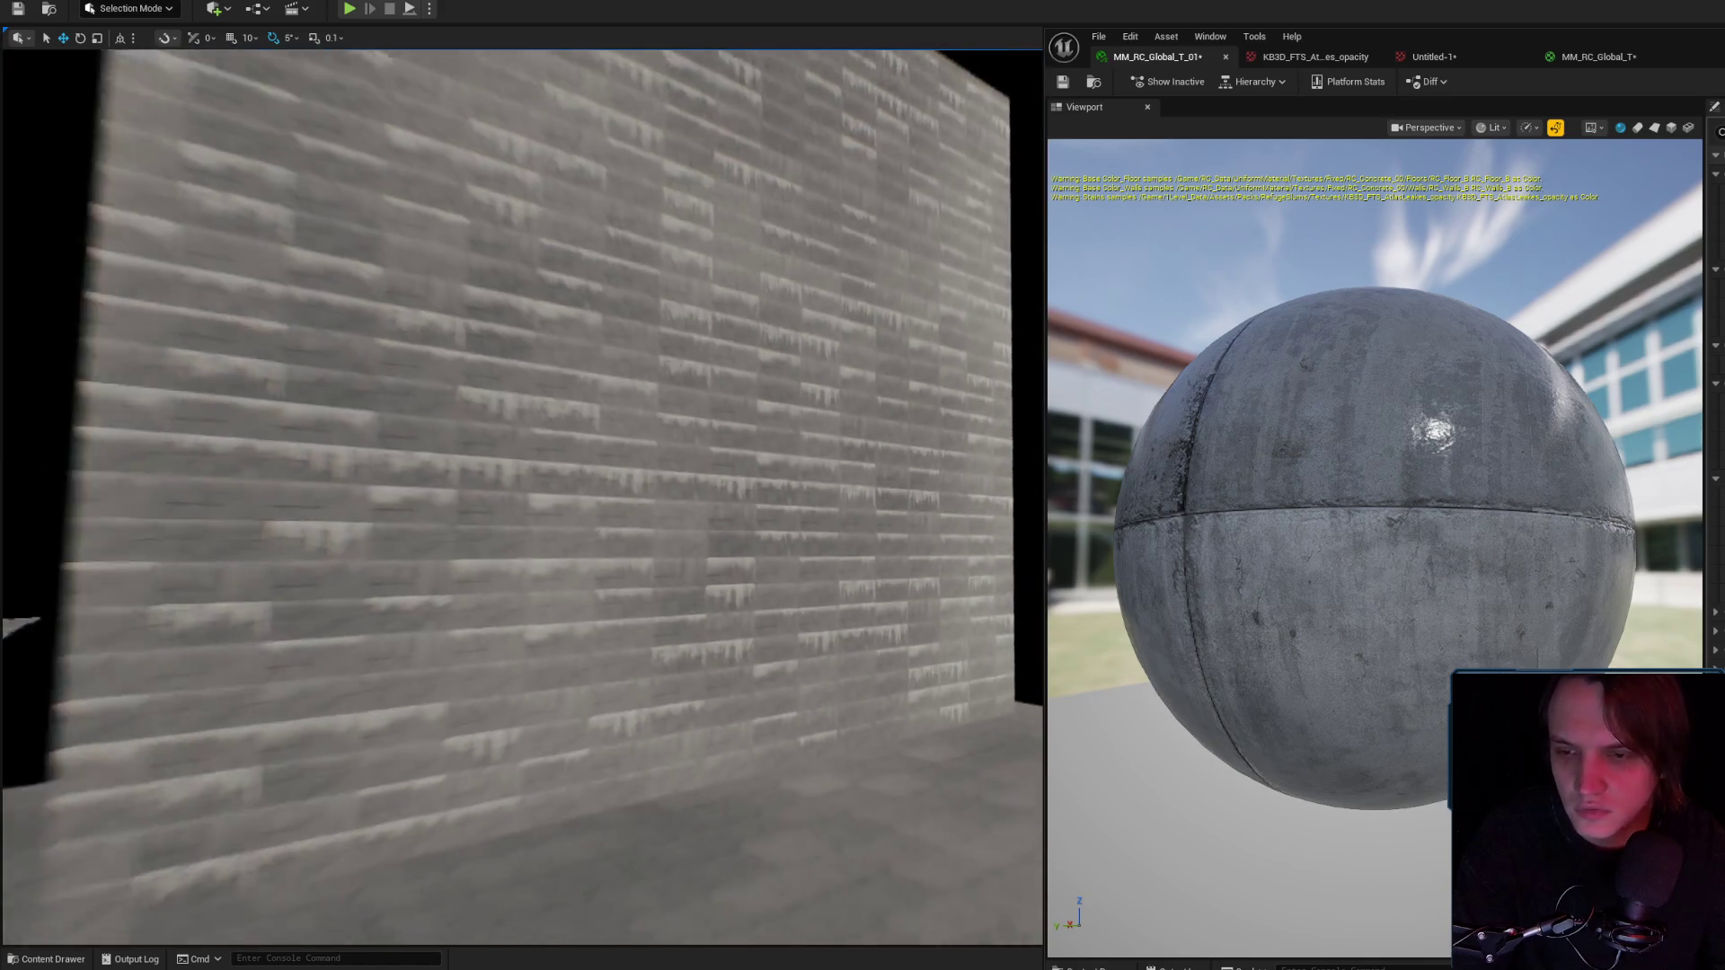
key(w)
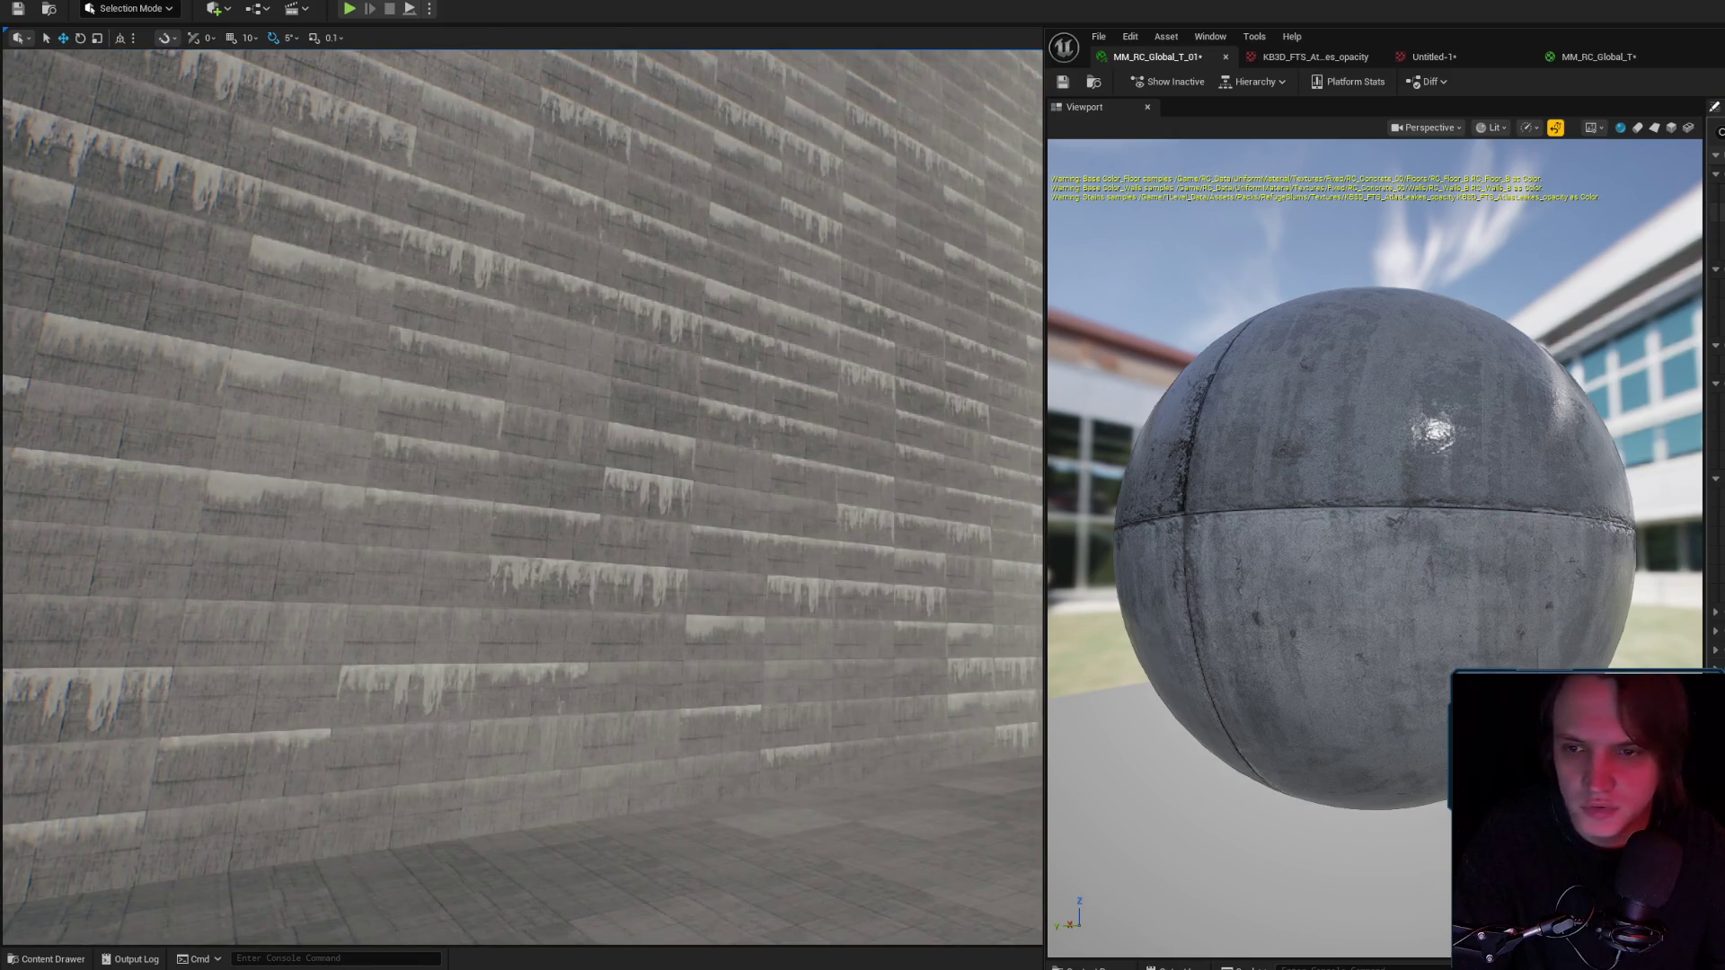
mouse_move(784, 411)
mouse_down()
mouse_move(791, 341)
mouse_move(773, 422)
mouse_move(728, 418)
mouse_up()
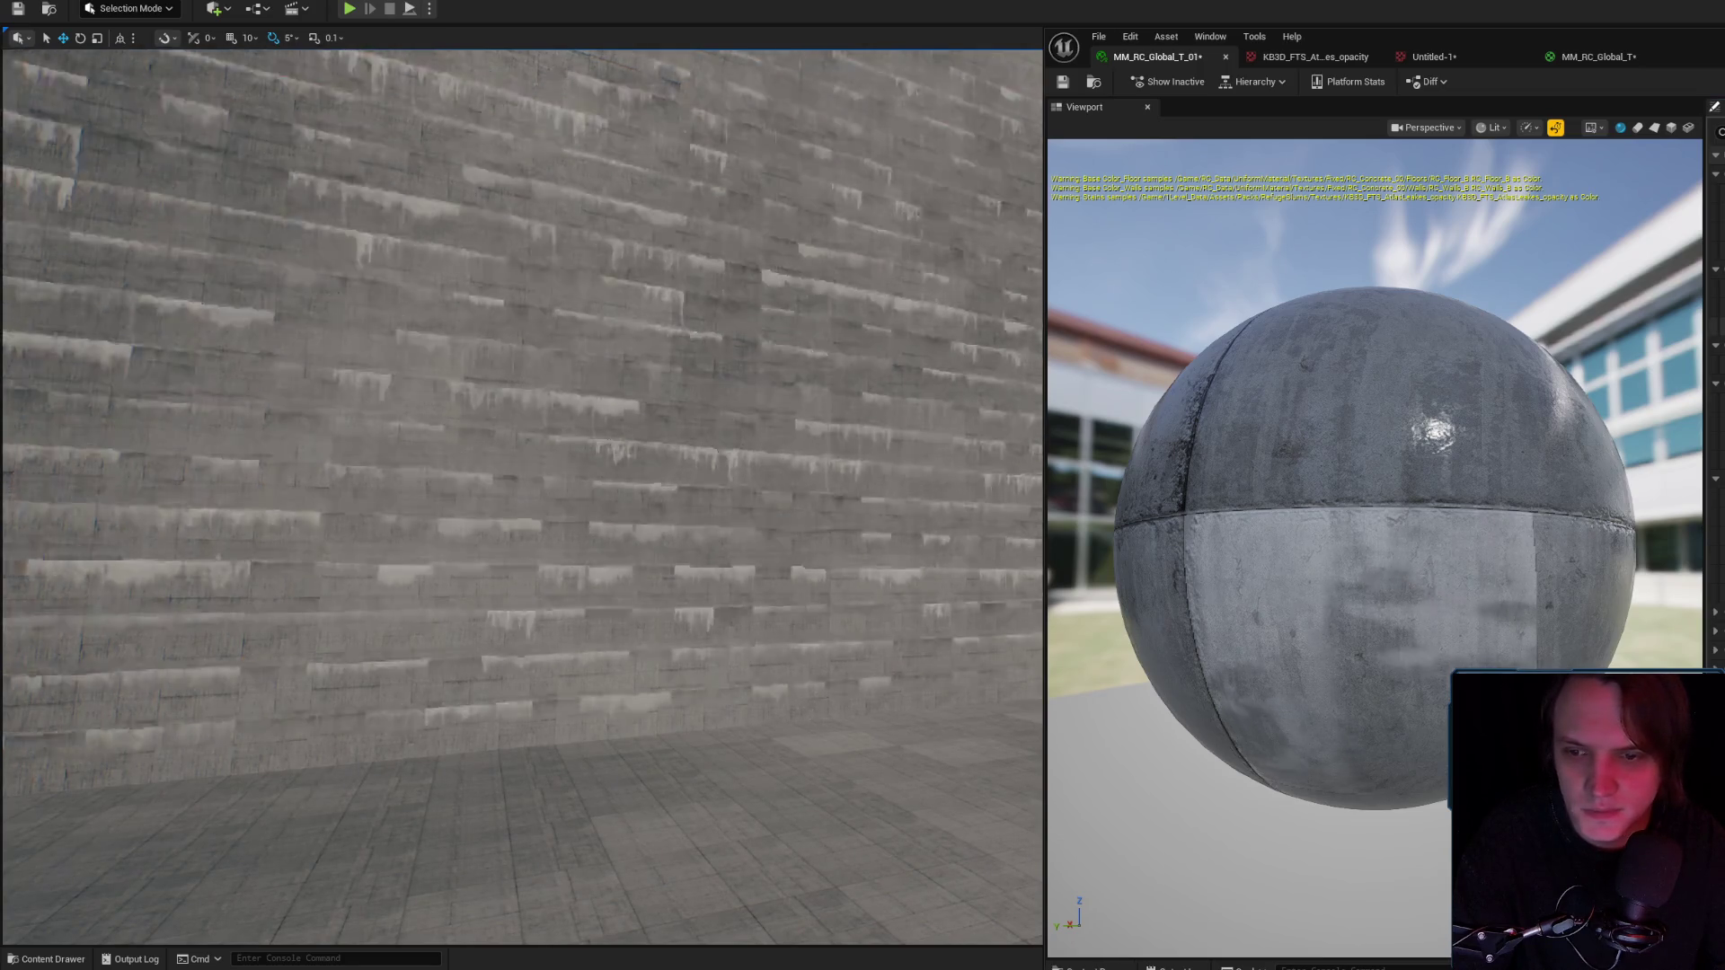
key(w)
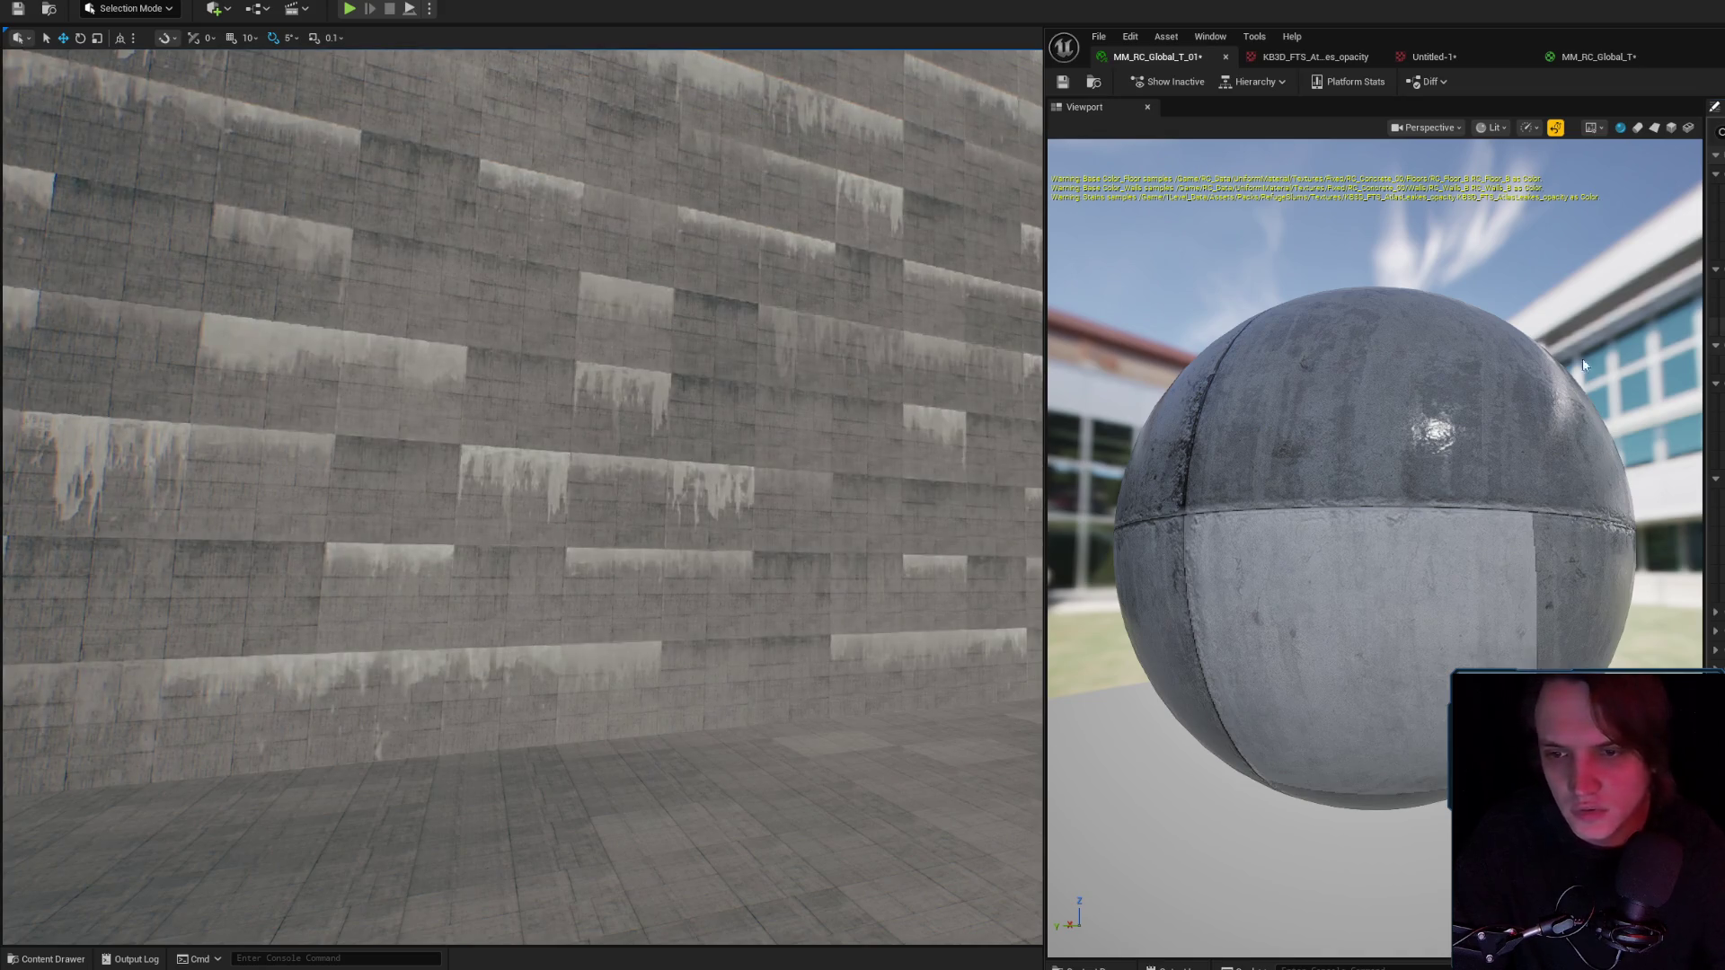
mouse_move(528, 388)
mouse_down()
mouse_move(530, 369)
mouse_move(602, 352)
mouse_move(494, 360)
mouse_up()
Play from this spot, walk along the leak-streaked wall, then stop the play-test.
right_click(616, 704)
click(710, 697)
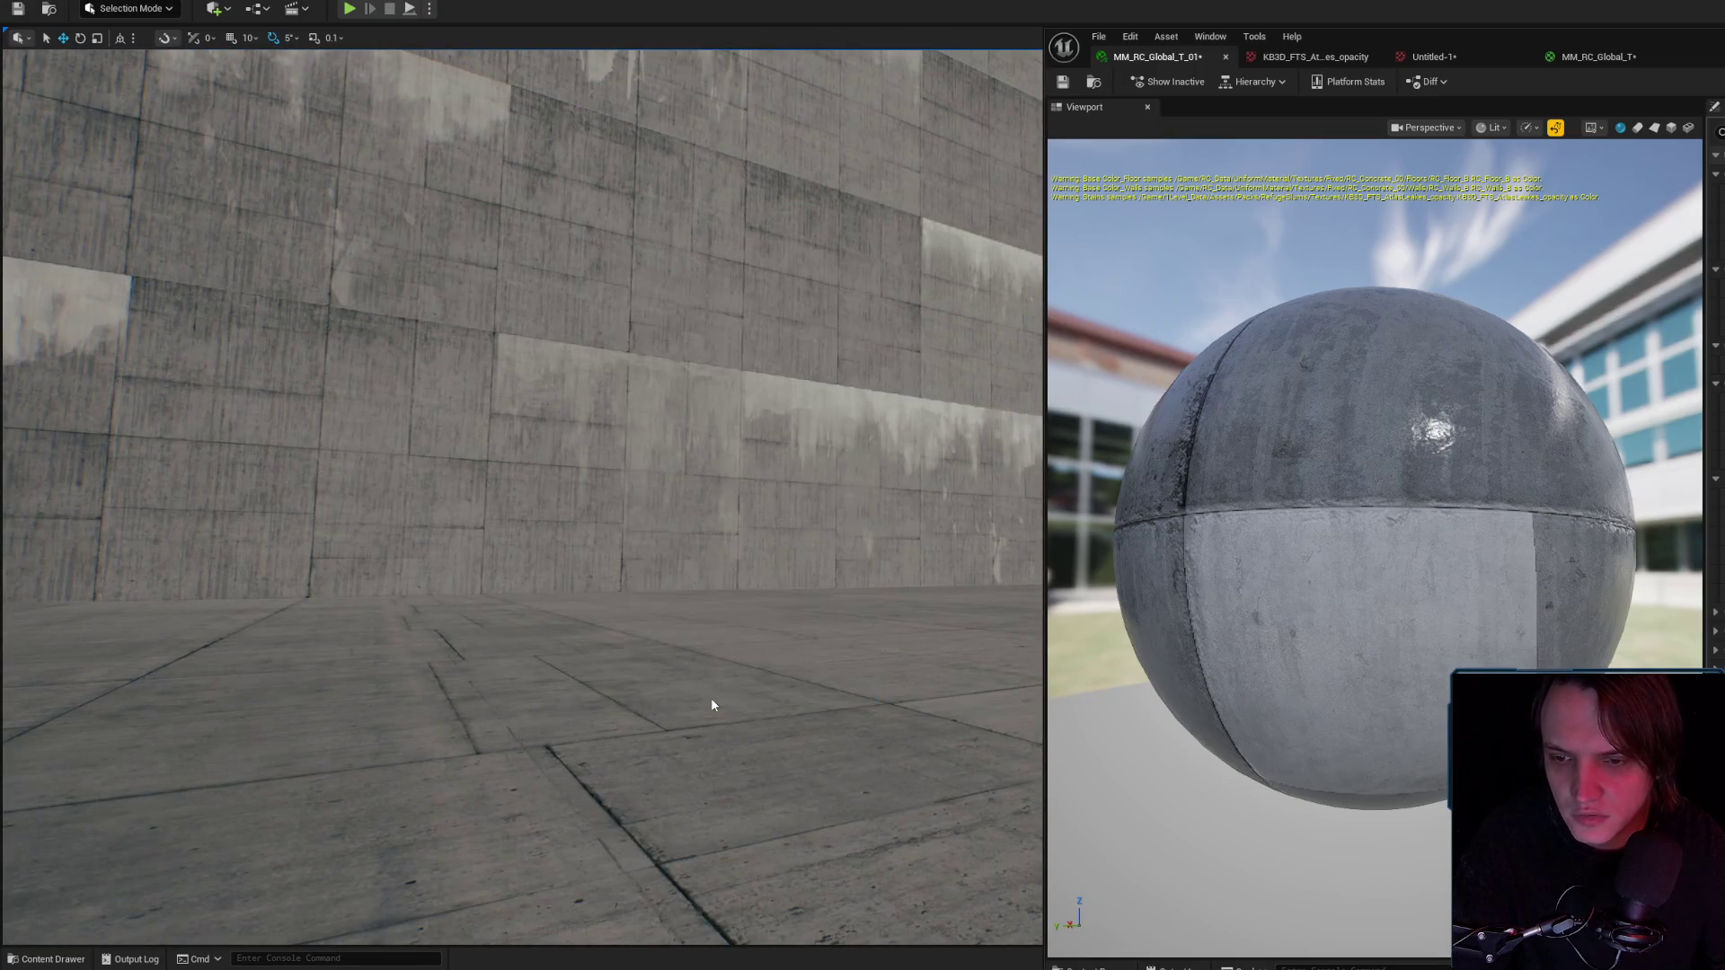
key(w)
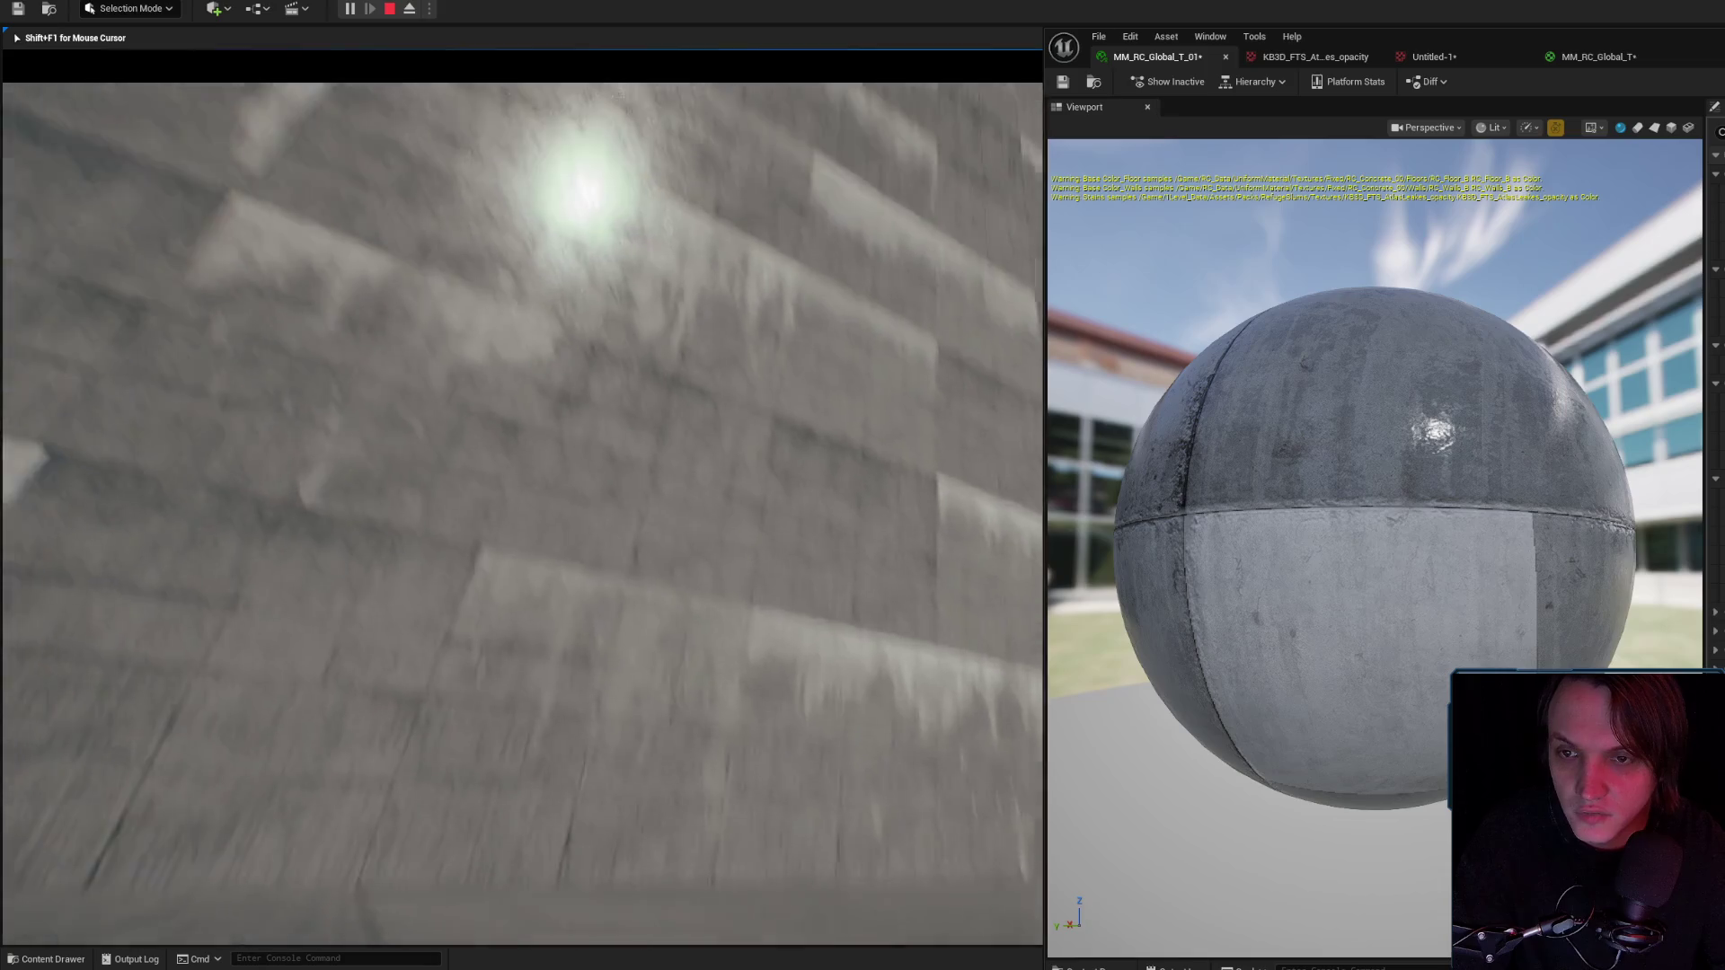
key(s)
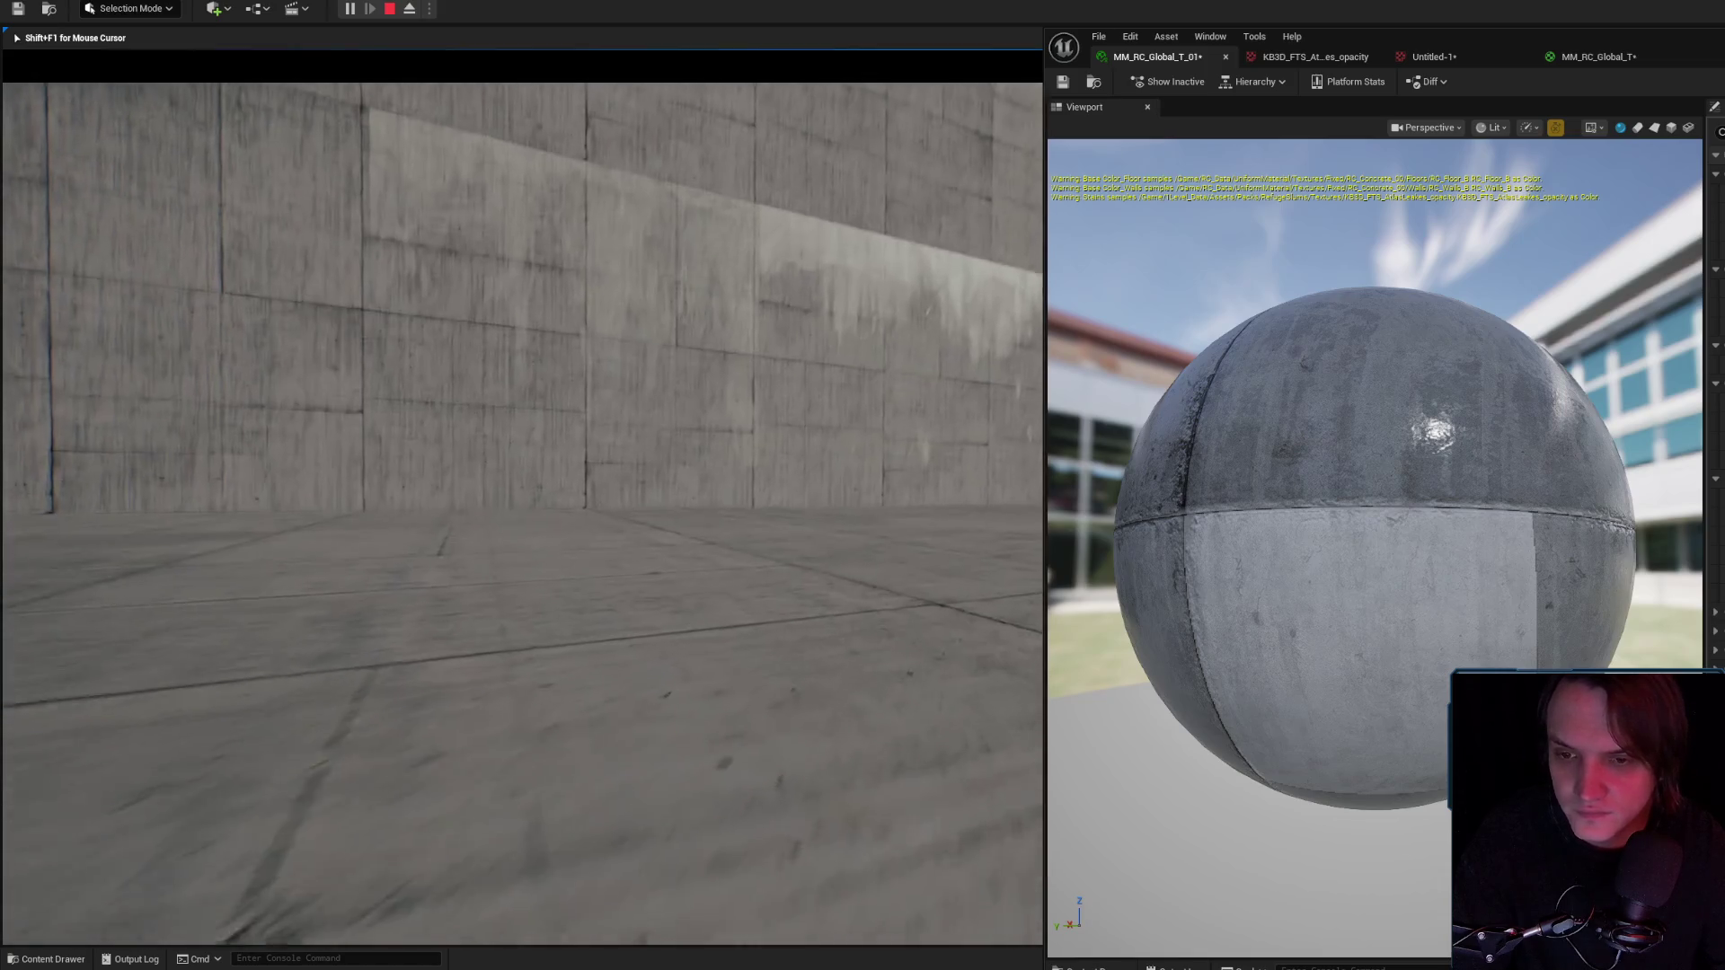
key(w)
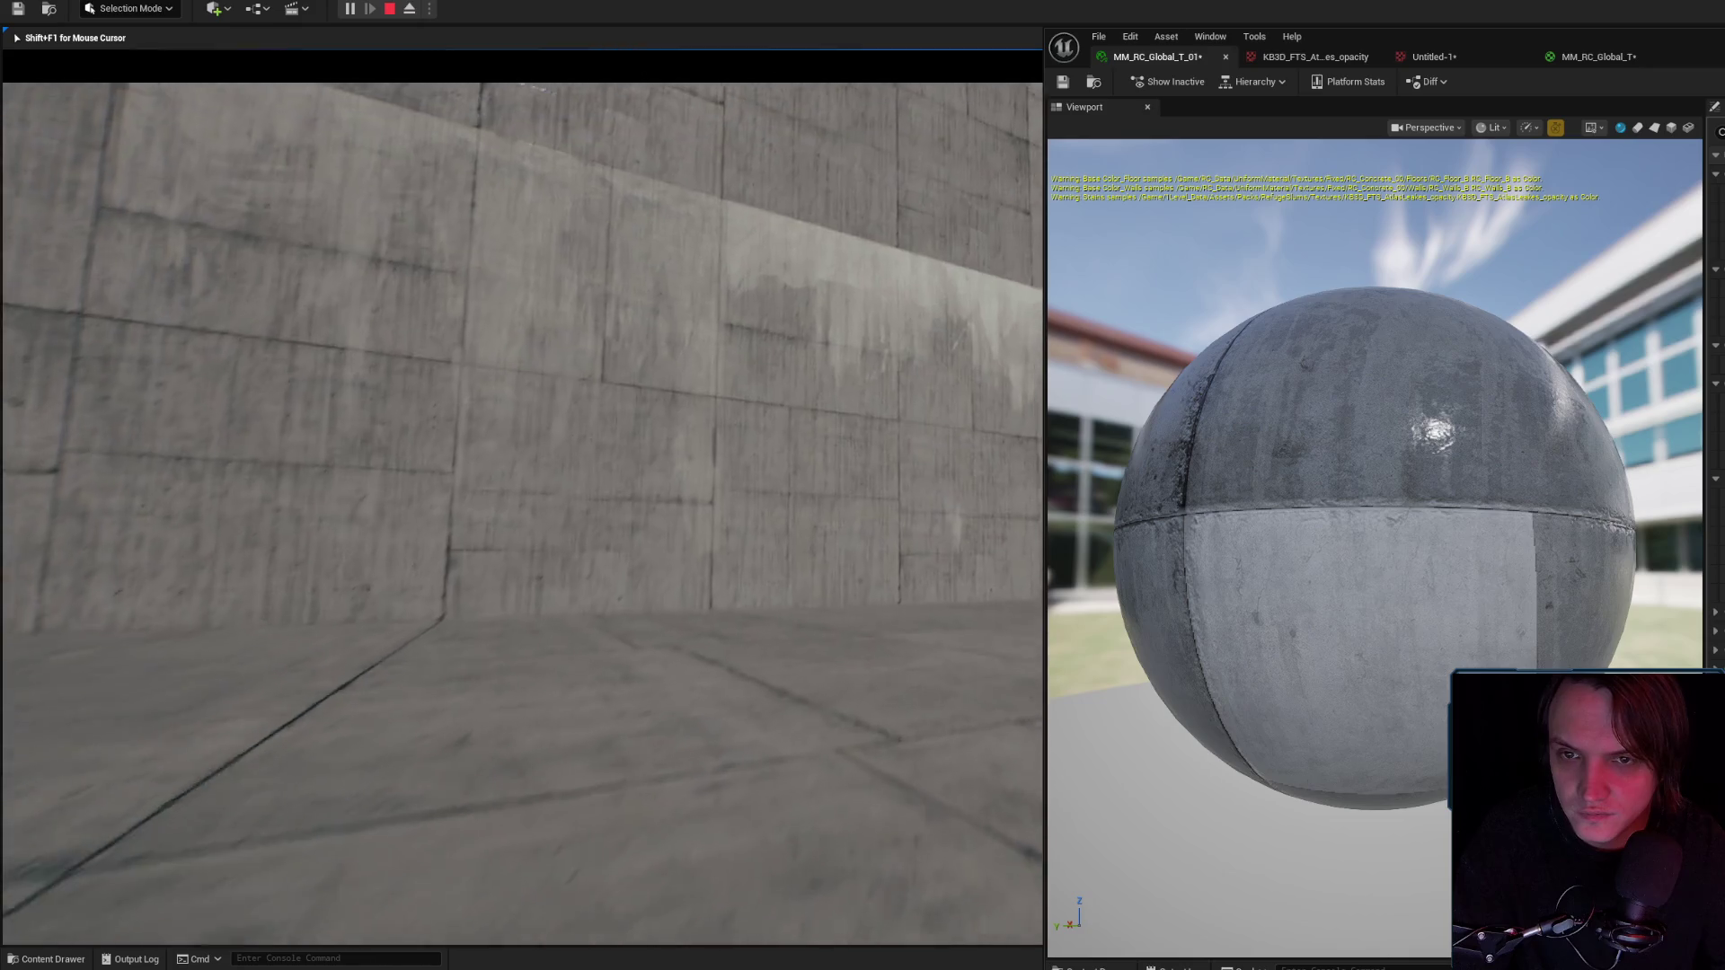
key(w)
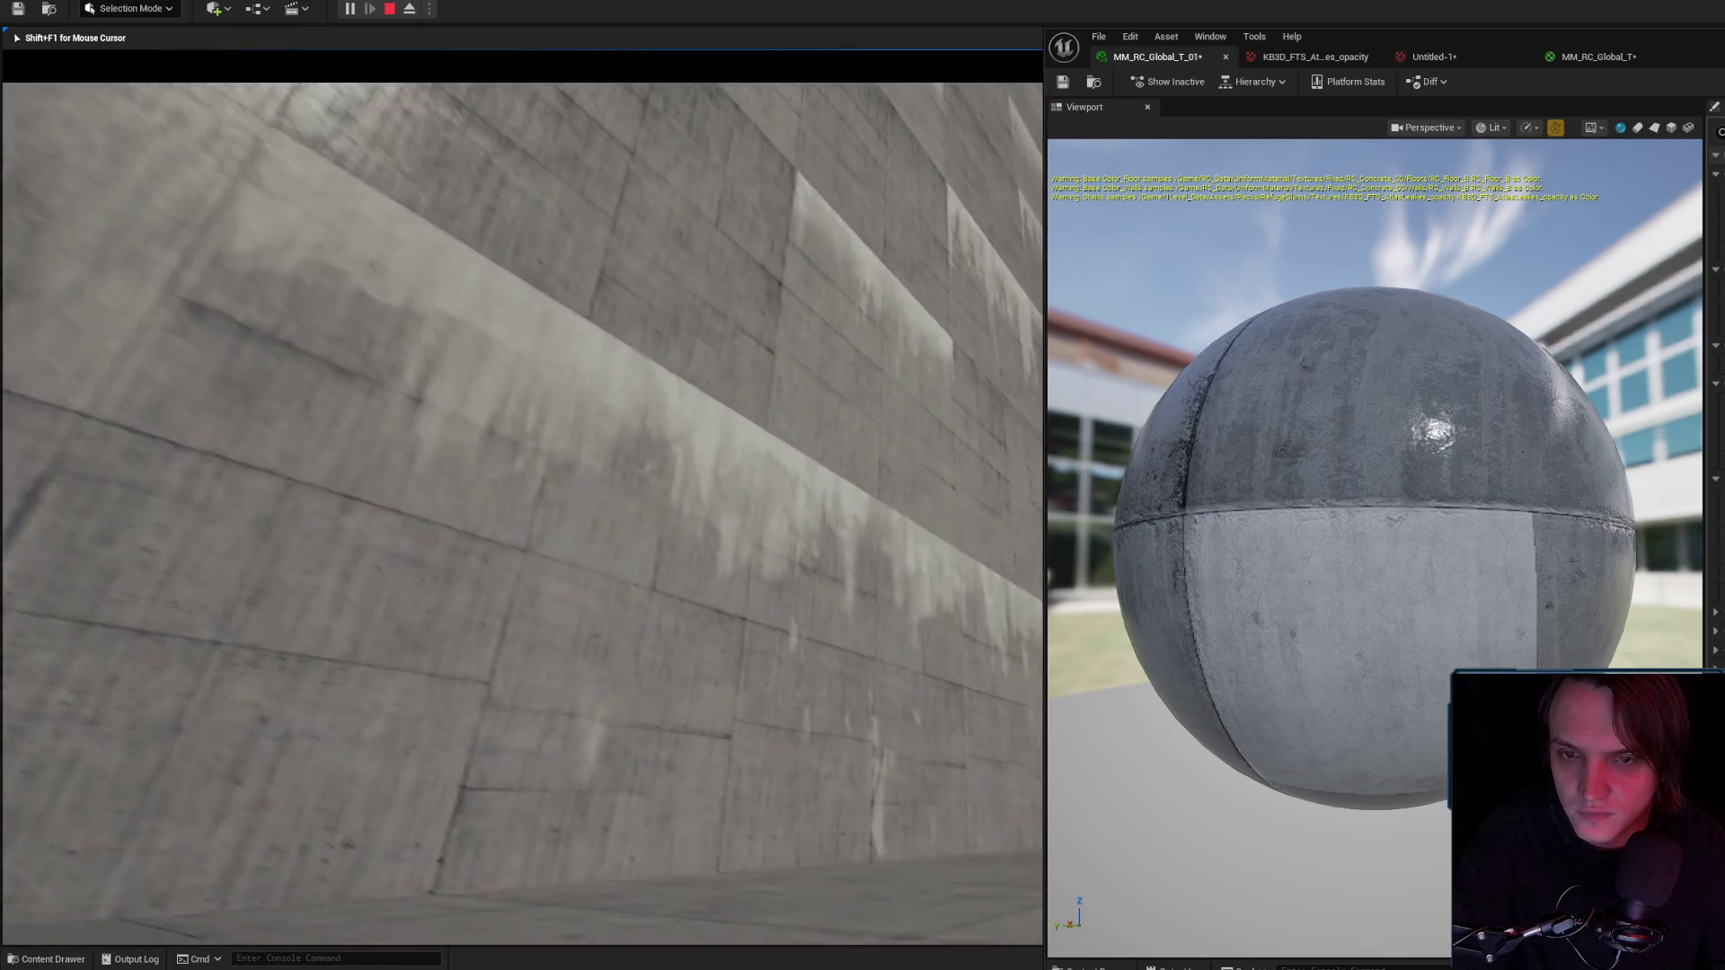
key(w)
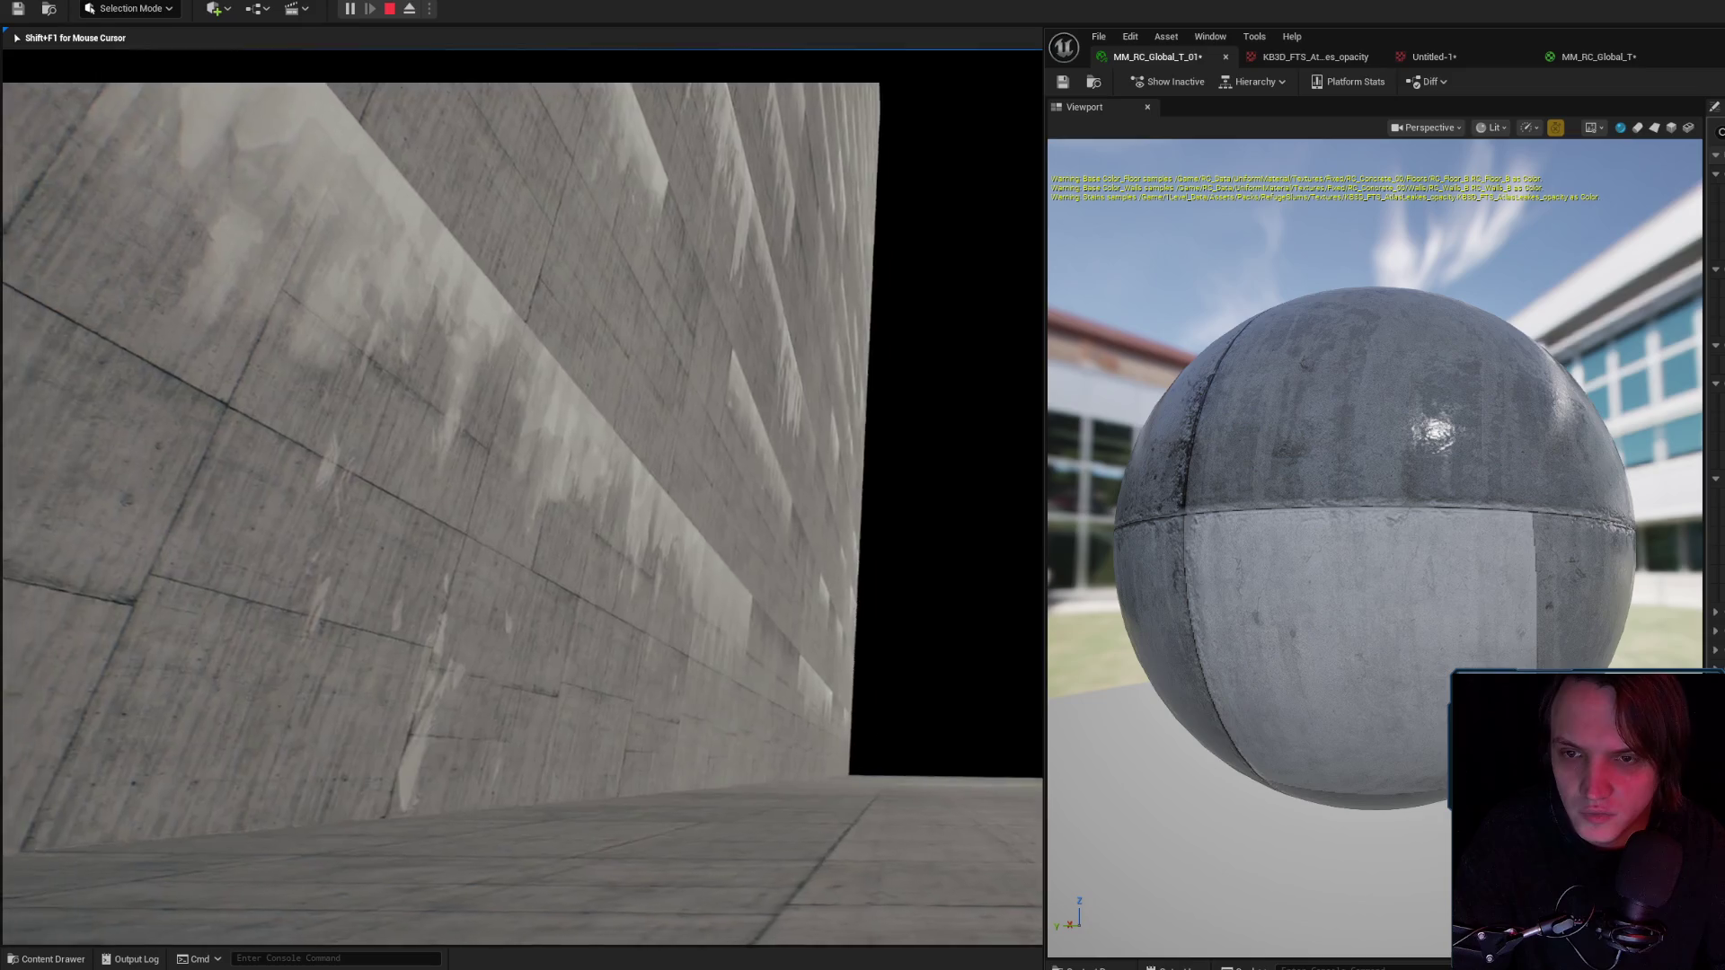
key(w)
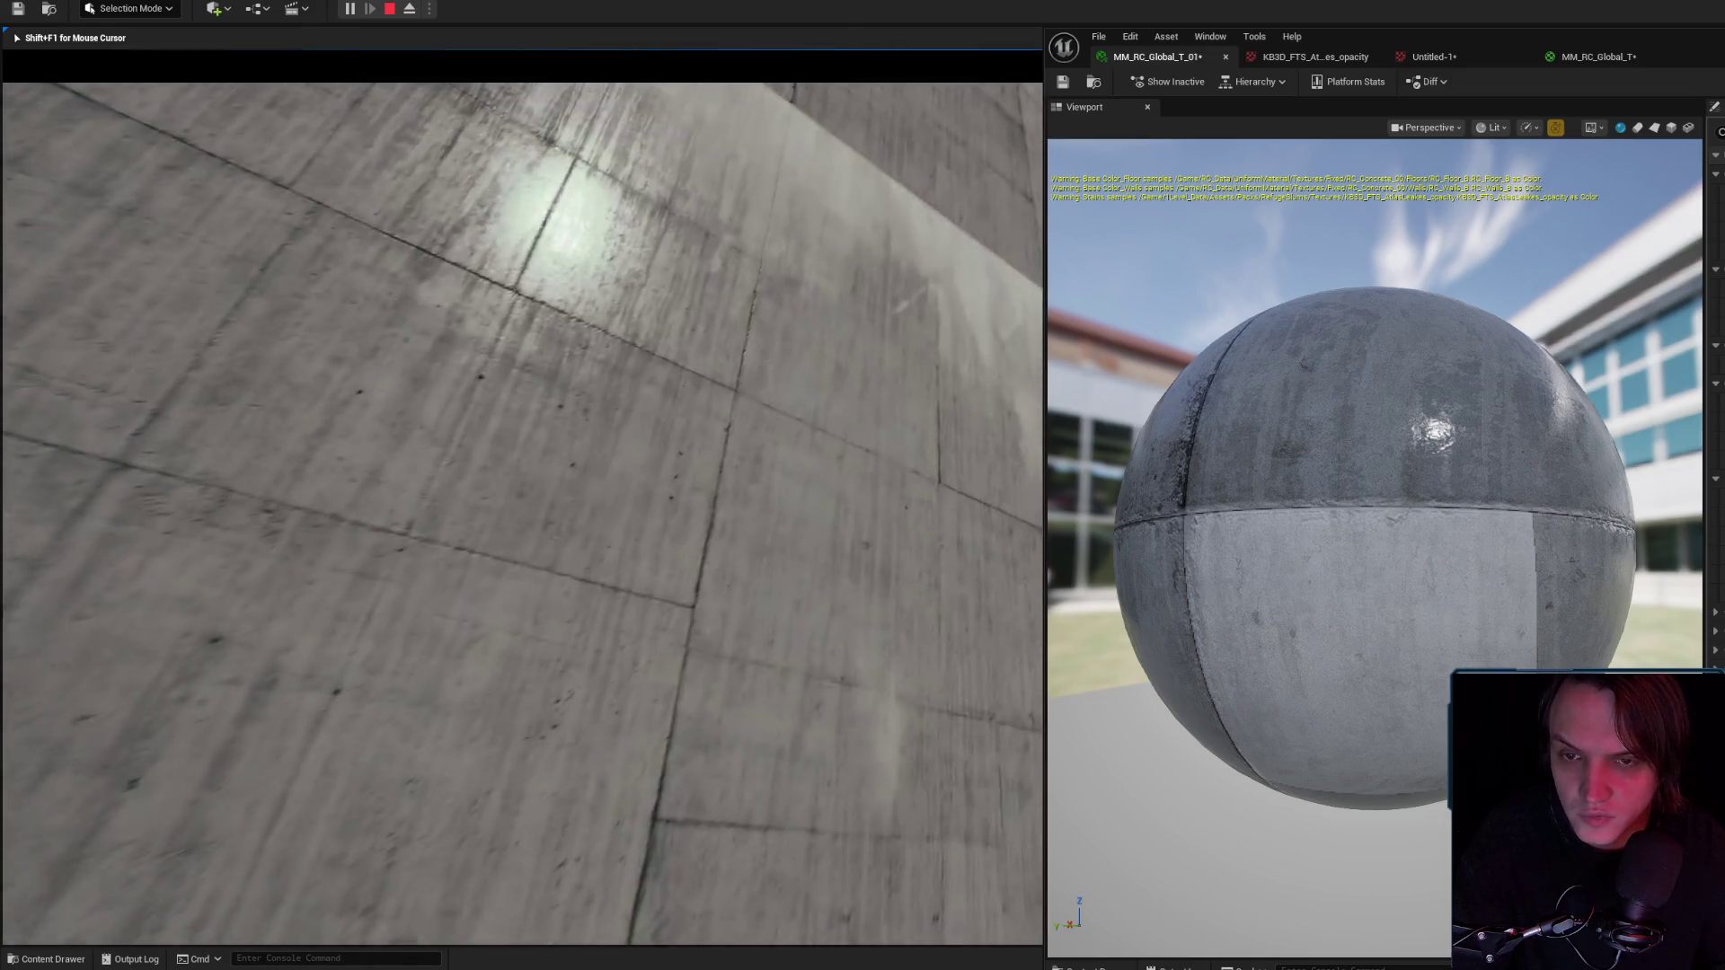
key(Escape)
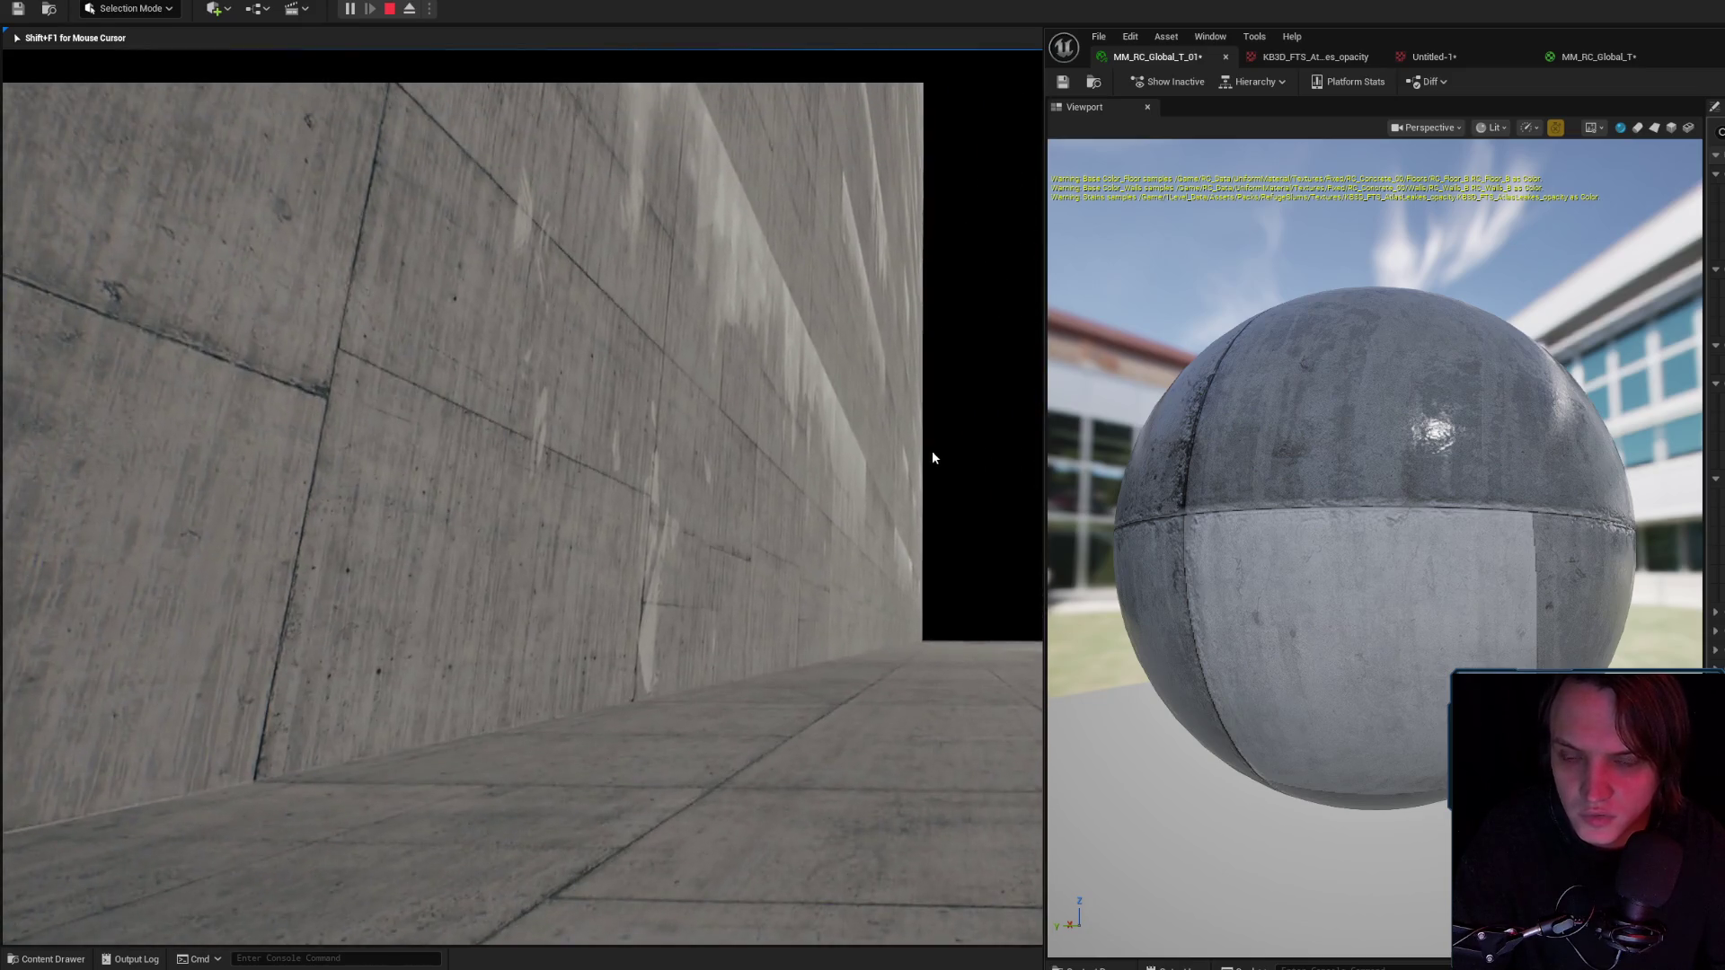
mouse_move(789, 469)
mouse_down()
mouse_move(773, 539)
mouse_move(755, 422)
mouse_up()
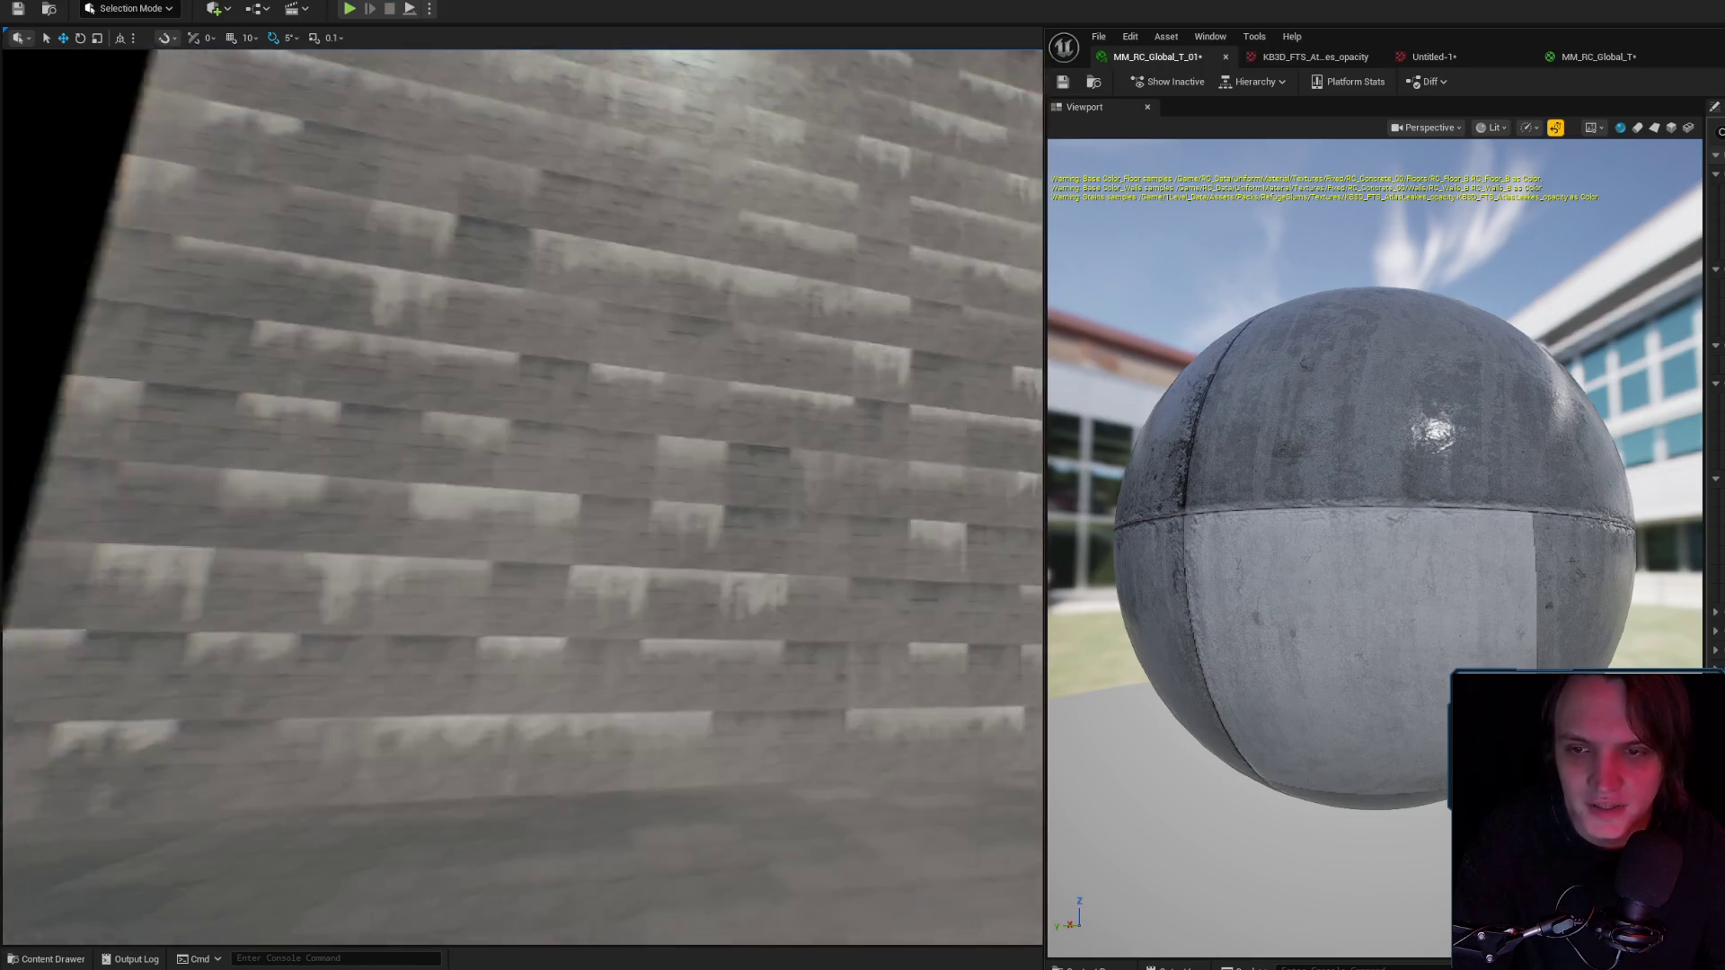
Orbit the viewport around the wall to review the toned-down leak stains.
drag(885, 449, 891, 469)
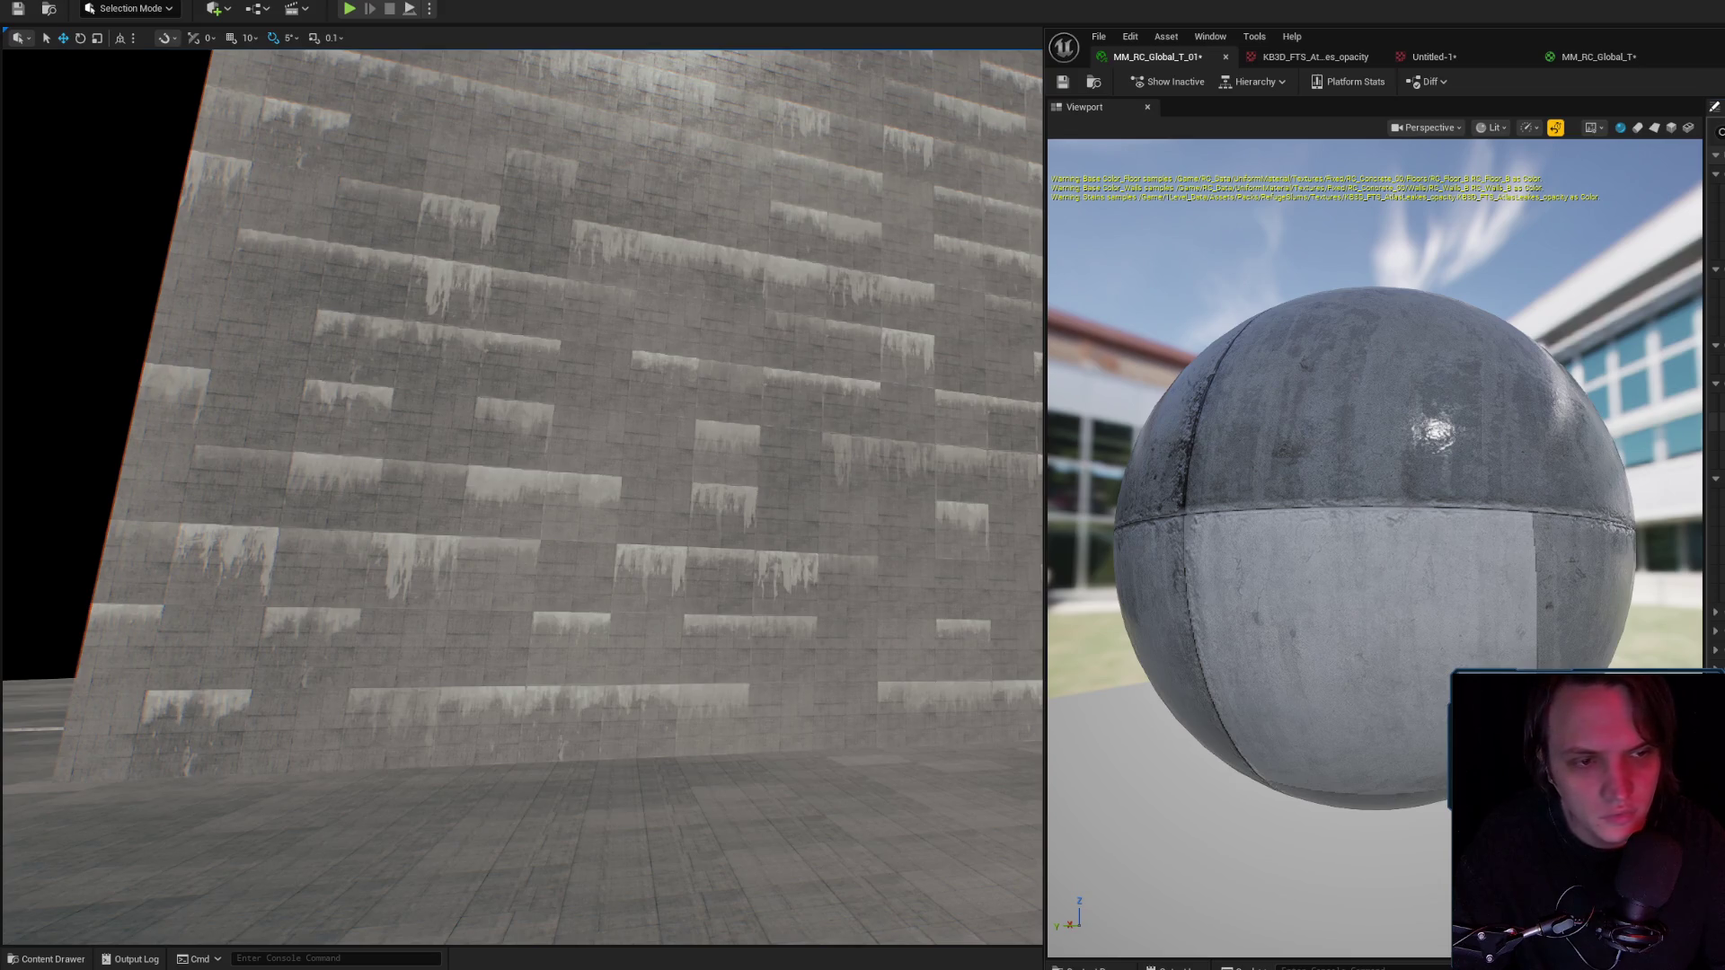
drag(839, 458, 763, 530)
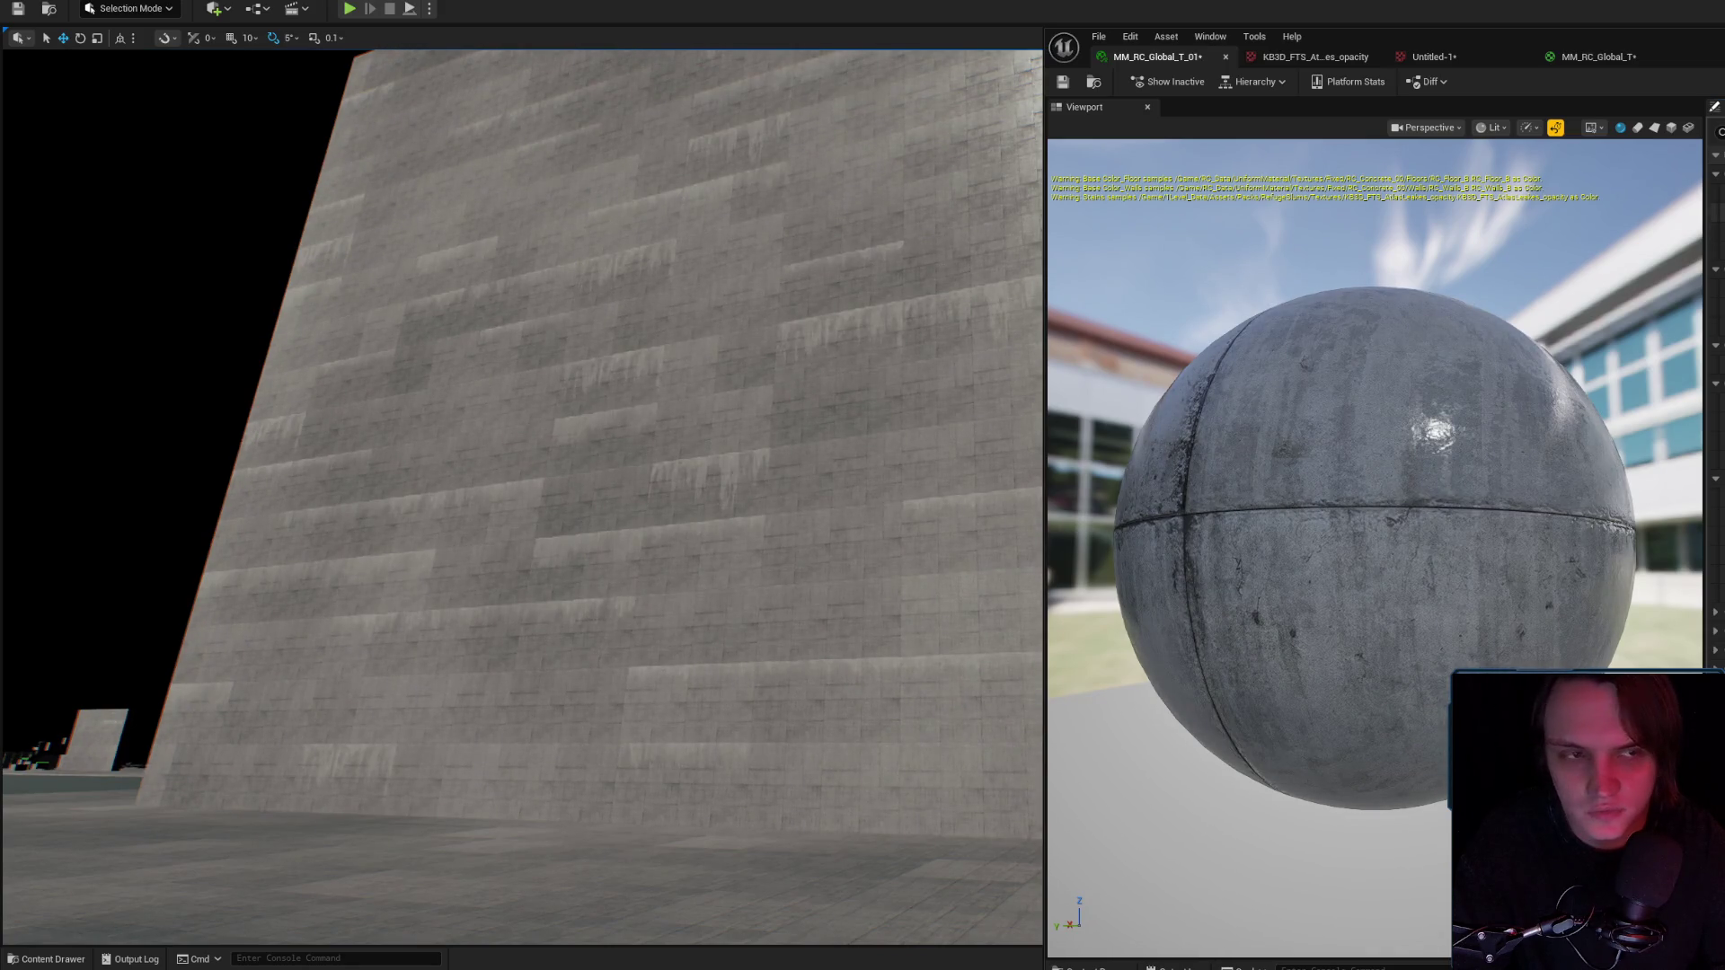
mouse_move(866, 485)
mouse_down()
mouse_move(773, 485)
mouse_move(790, 485)
mouse_move(773, 504)
mouse_move(799, 495)
mouse_move(786, 499)
mouse_up()
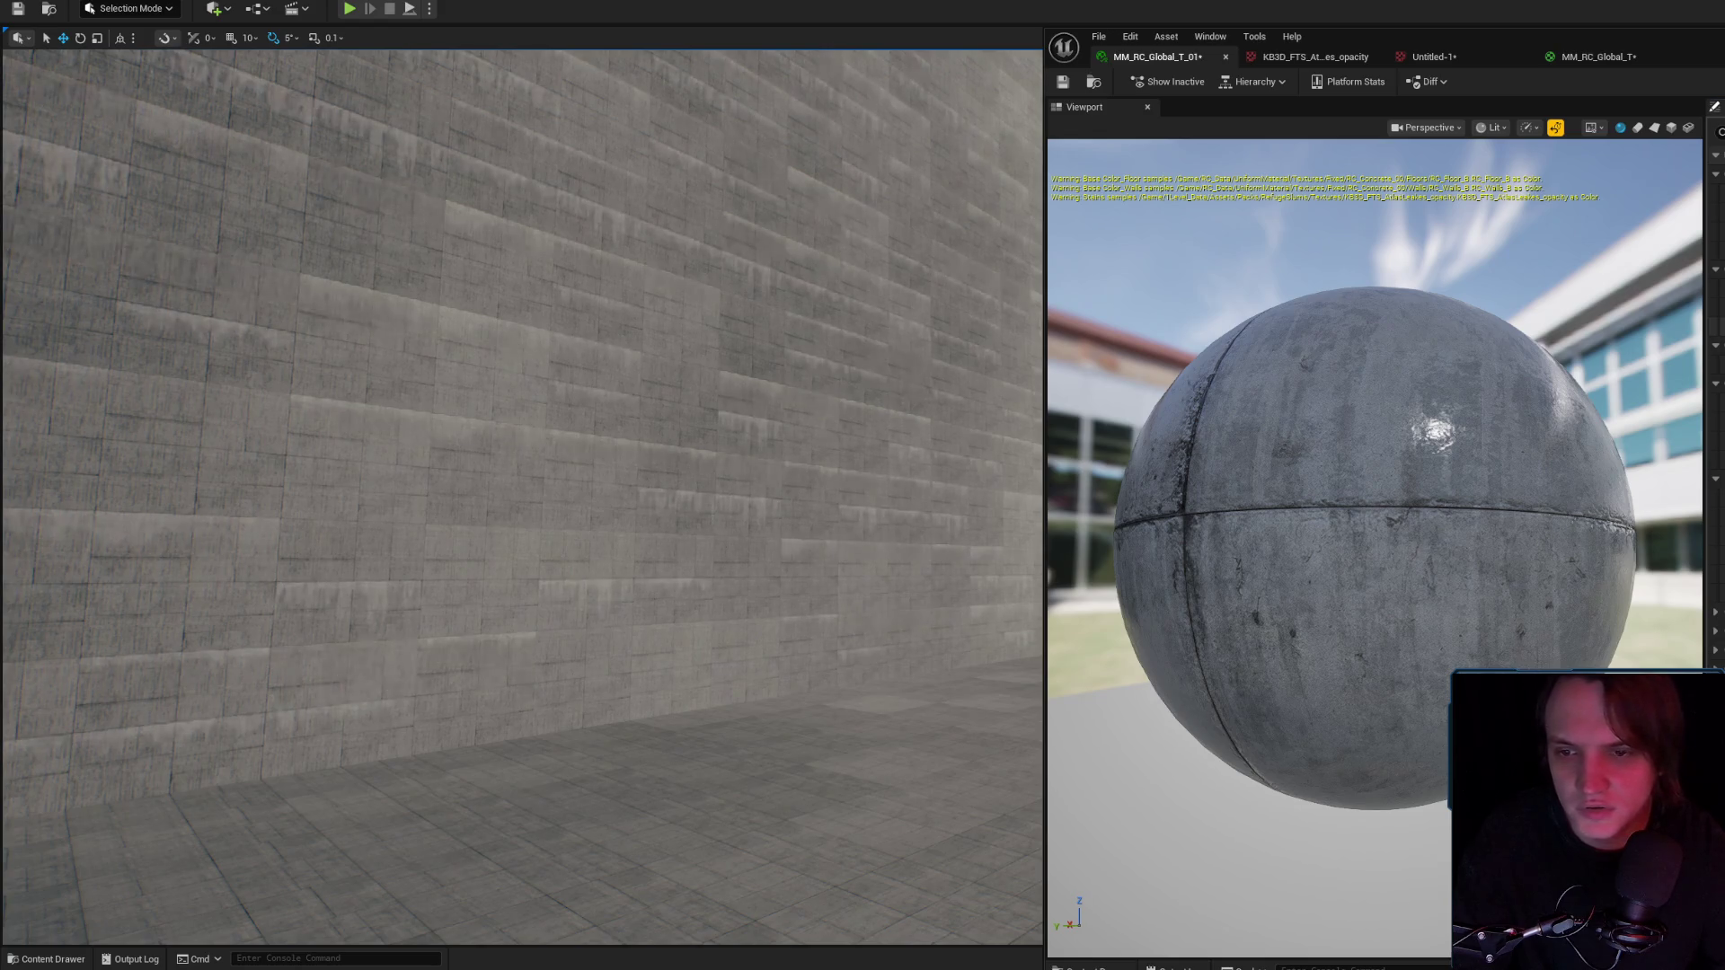
mouse_move(616, 372)
mouse_down()
mouse_move(629, 346)
mouse_move(629, 395)
mouse_up()
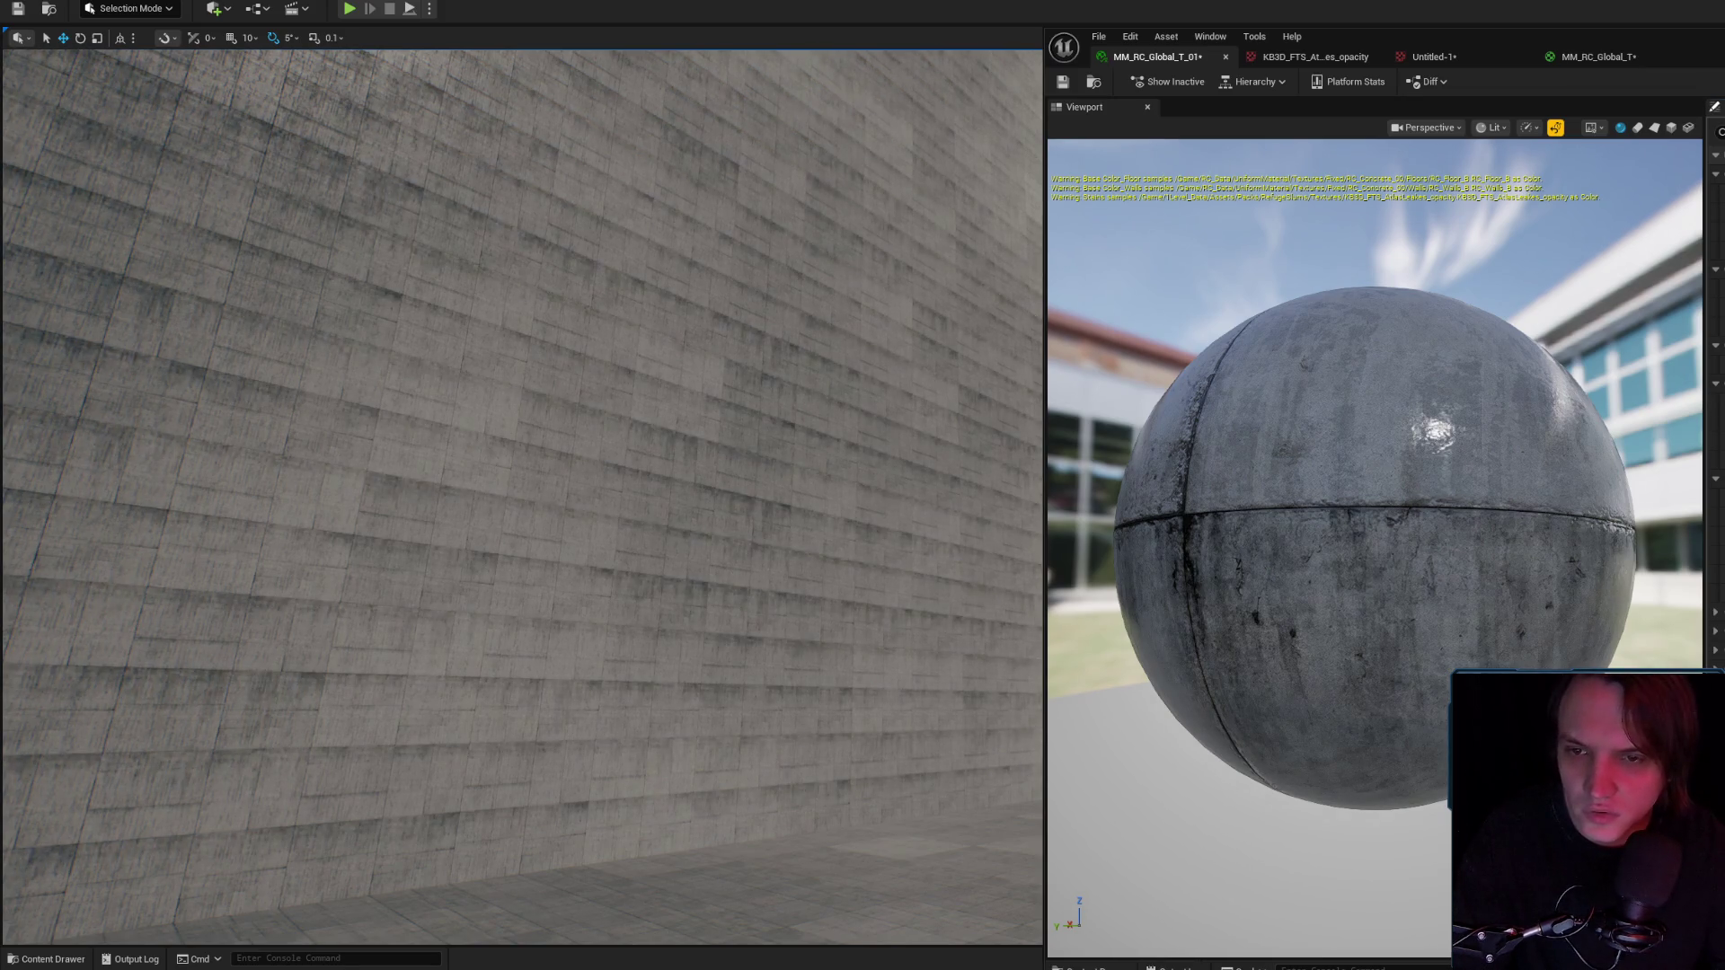
Sweep the viewport along the wall to review the leak drips.
mouse_move(566, 490)
mouse_down()
mouse_move(566, 467)
mouse_move(566, 491)
mouse_up()
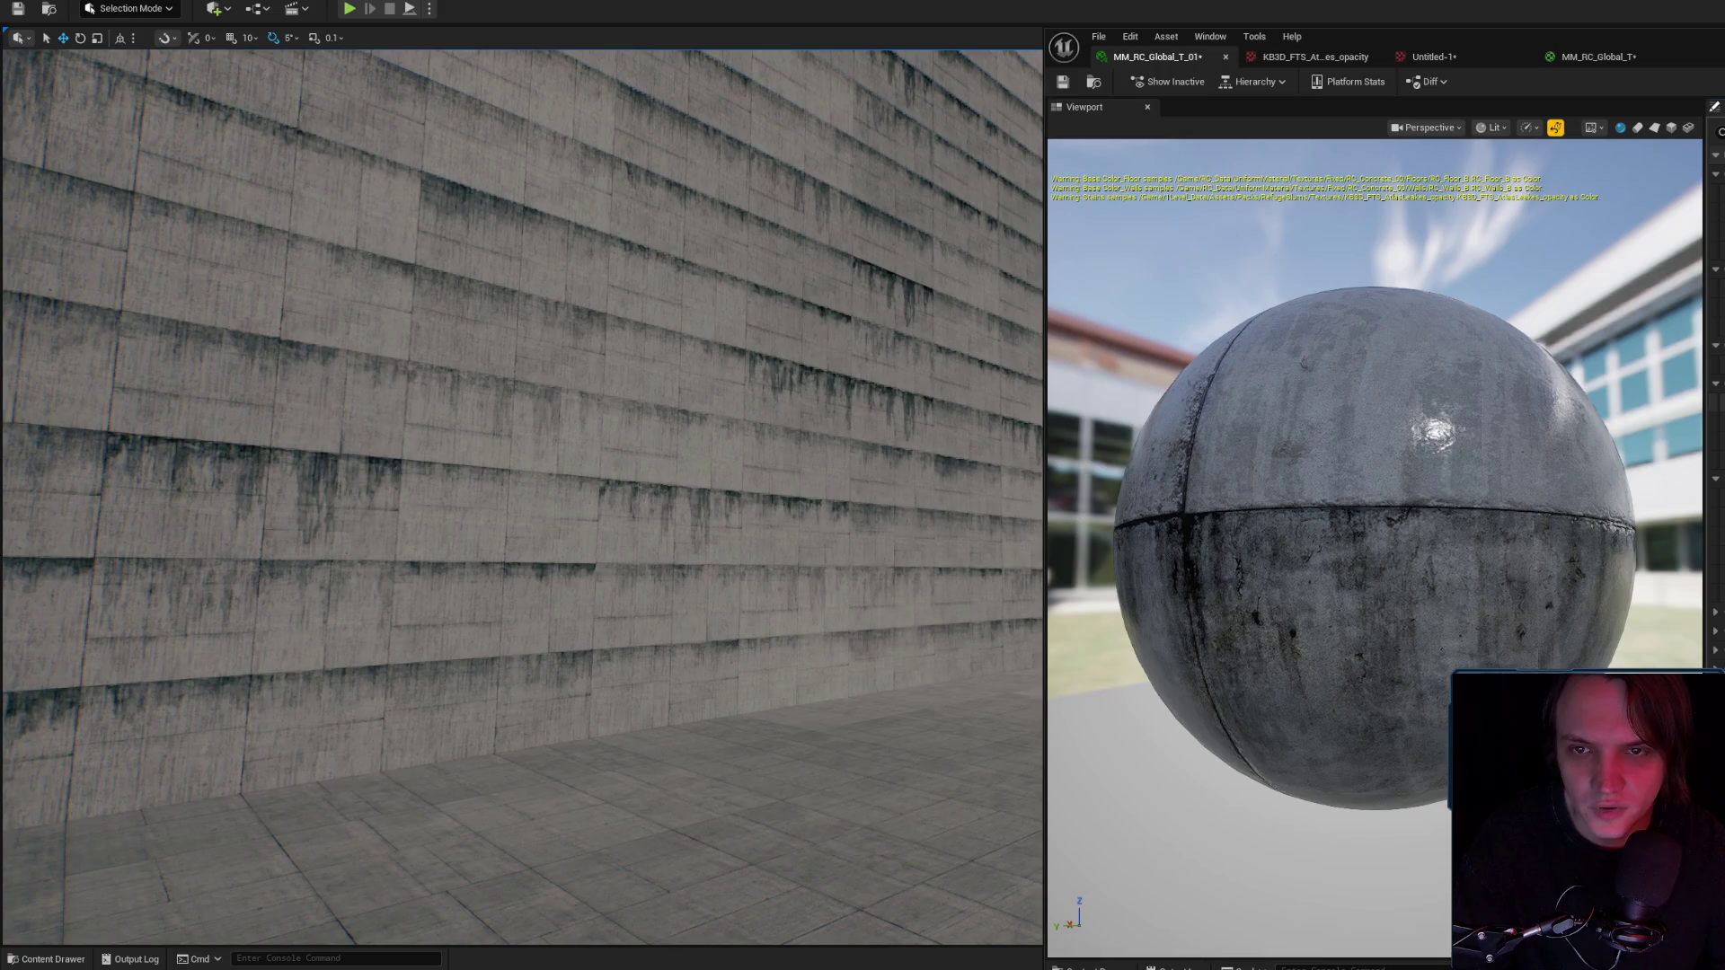
drag(398, 474, 386, 422)
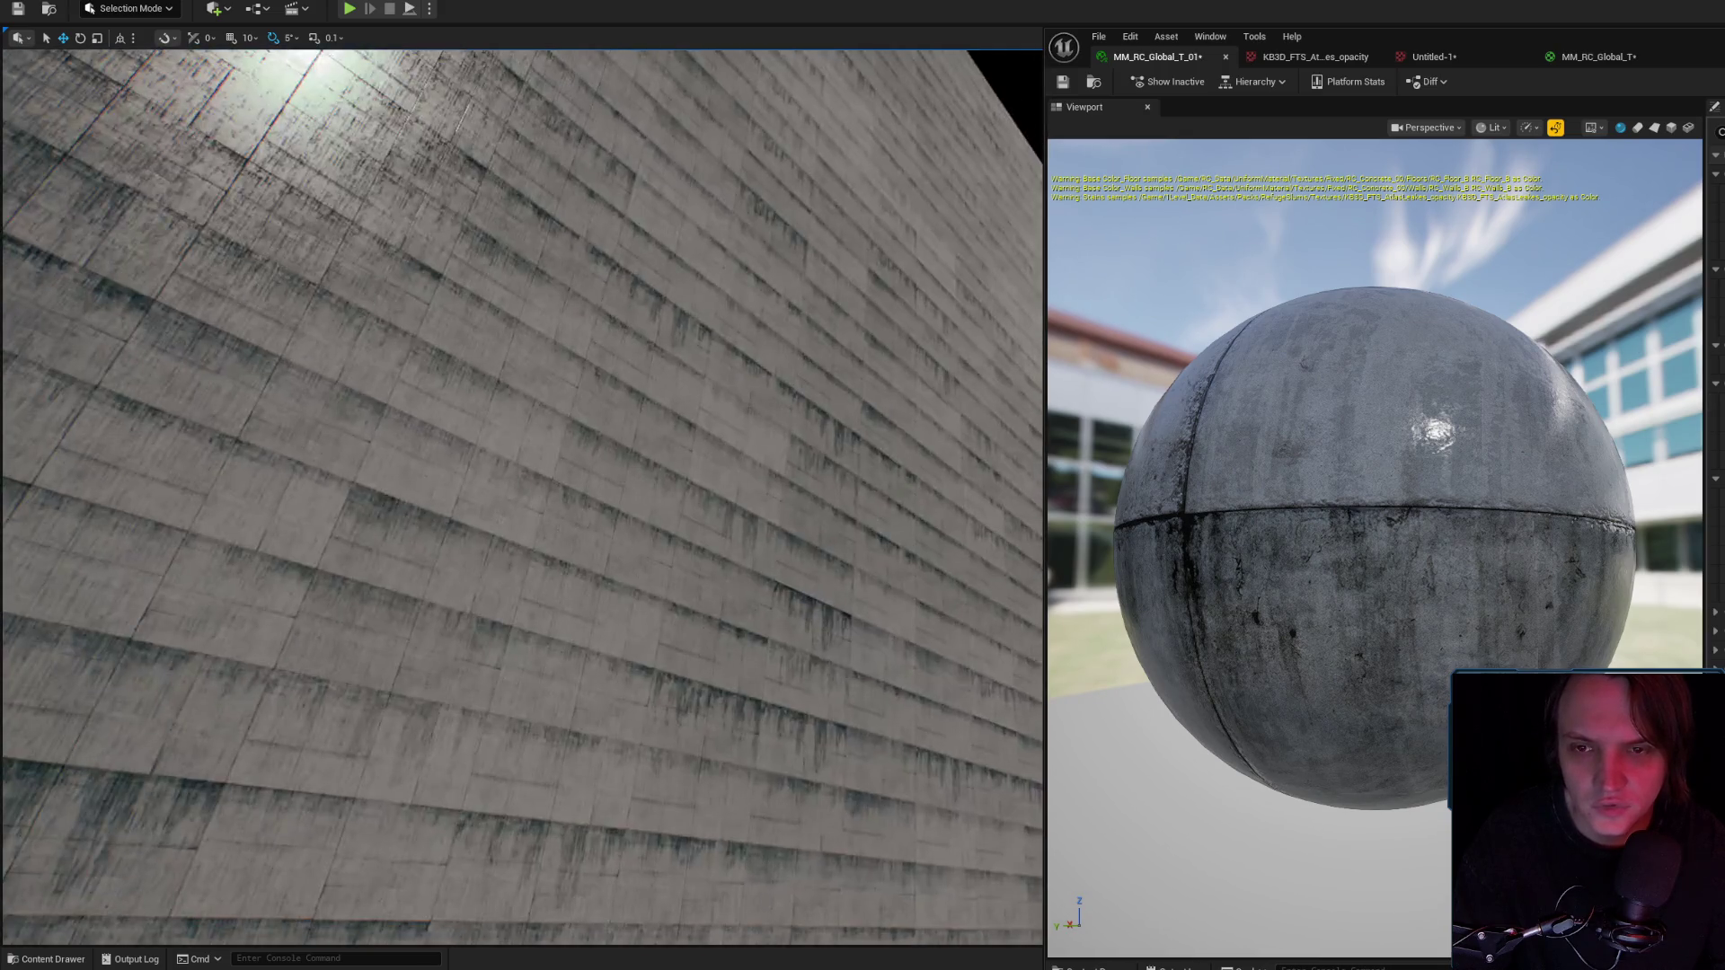
mouse_move(893, 489)
mouse_down()
mouse_move(916, 485)
mouse_move(867, 561)
mouse_up()
drag(898, 490, 853, 498)
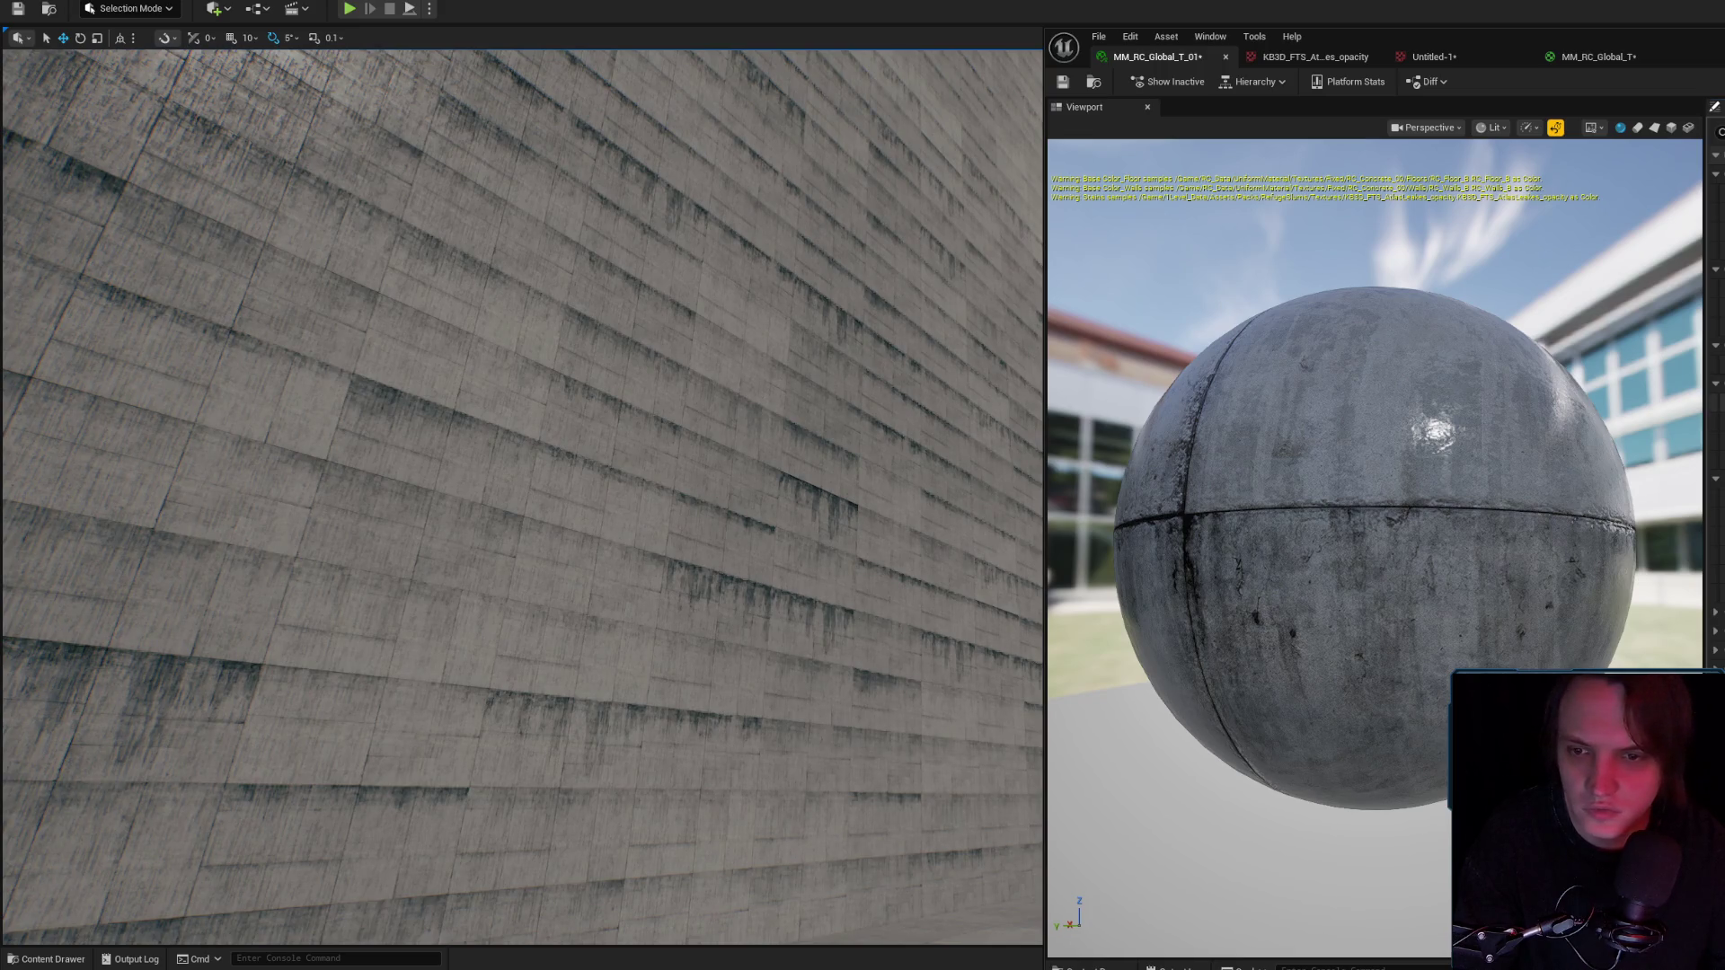
mouse_move(723, 413)
mouse_down()
mouse_move(701, 431)
mouse_move(683, 413)
mouse_move(683, 431)
mouse_move(710, 485)
mouse_move(692, 467)
mouse_move(719, 450)
mouse_move(737, 494)
mouse_move(710, 440)
mouse_move(674, 476)
mouse_up()
drag(981, 279, 981, 279)
Save the MM_RC_Global_T_01 material, glance at Untitled-1, and collapse a settings group.
click(1062, 84)
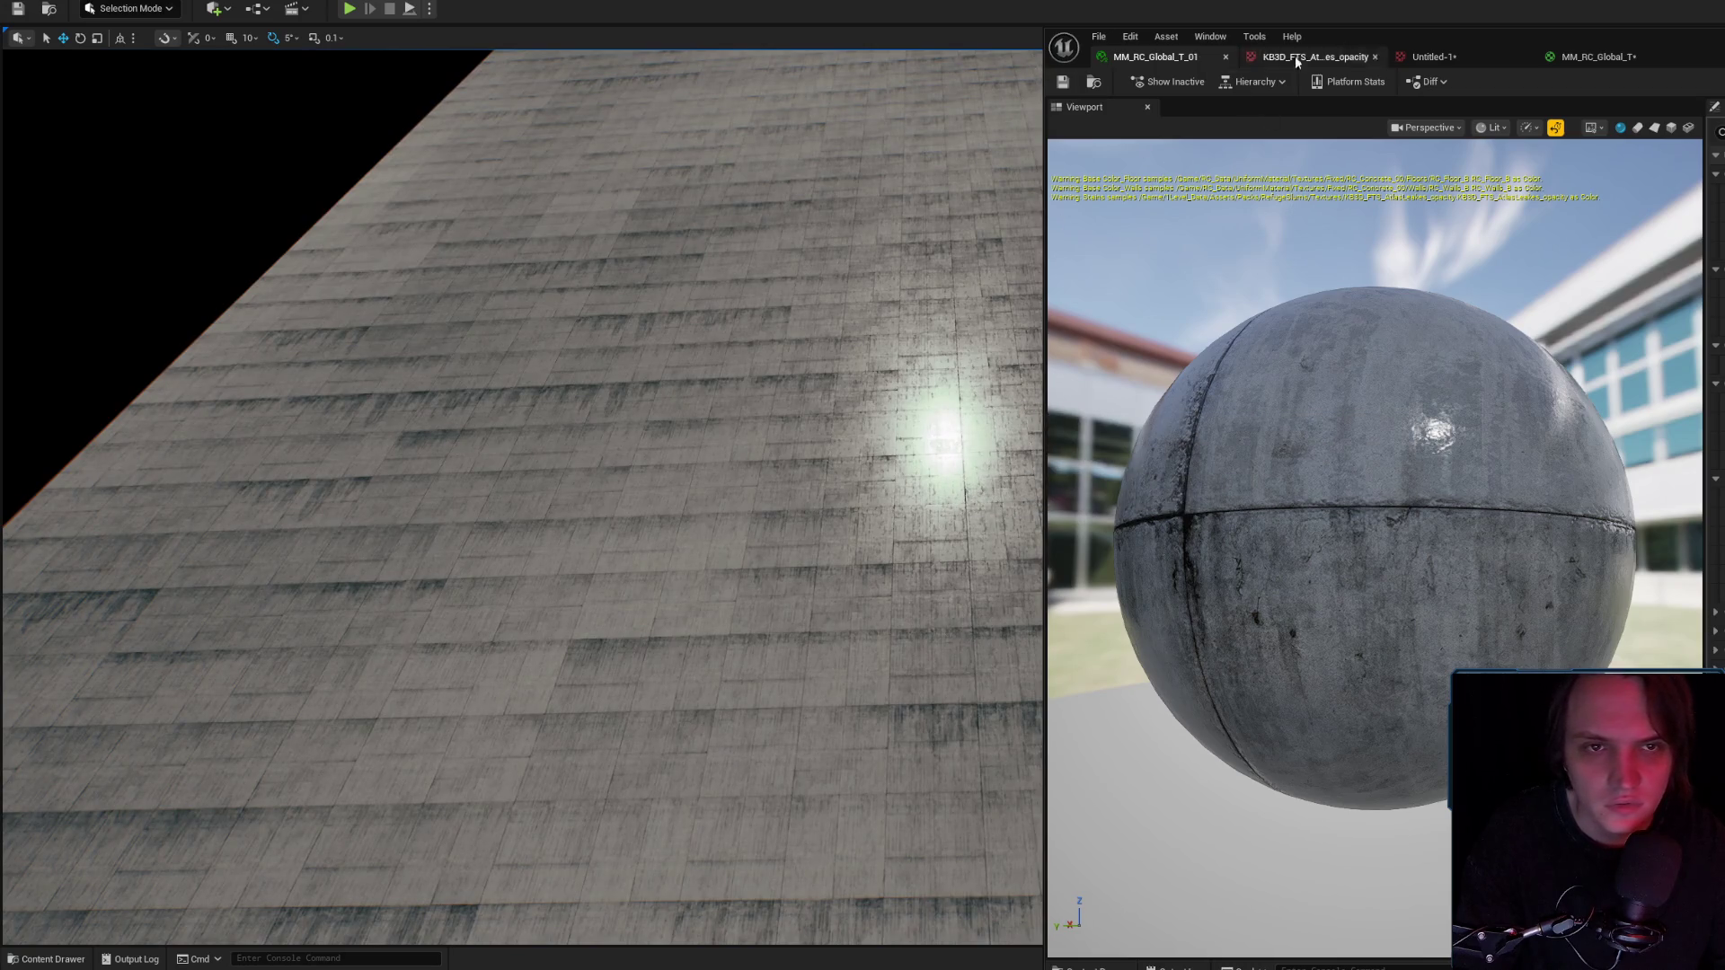
click(1433, 57)
click(1153, 56)
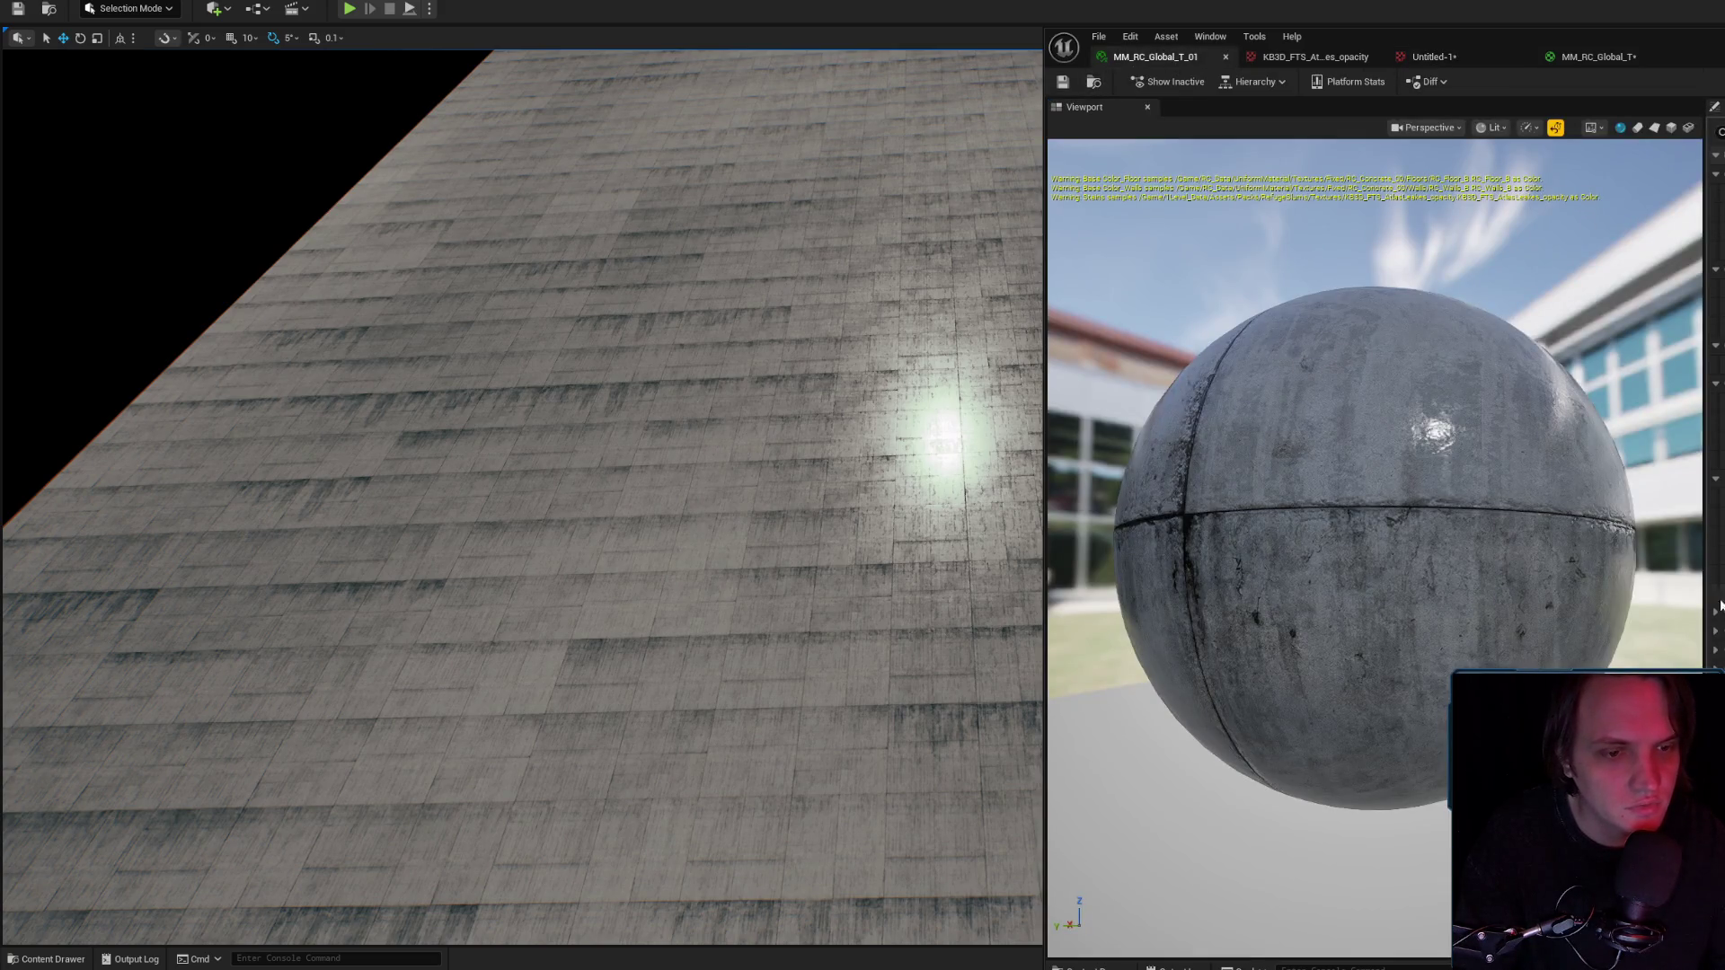
click(1714, 631)
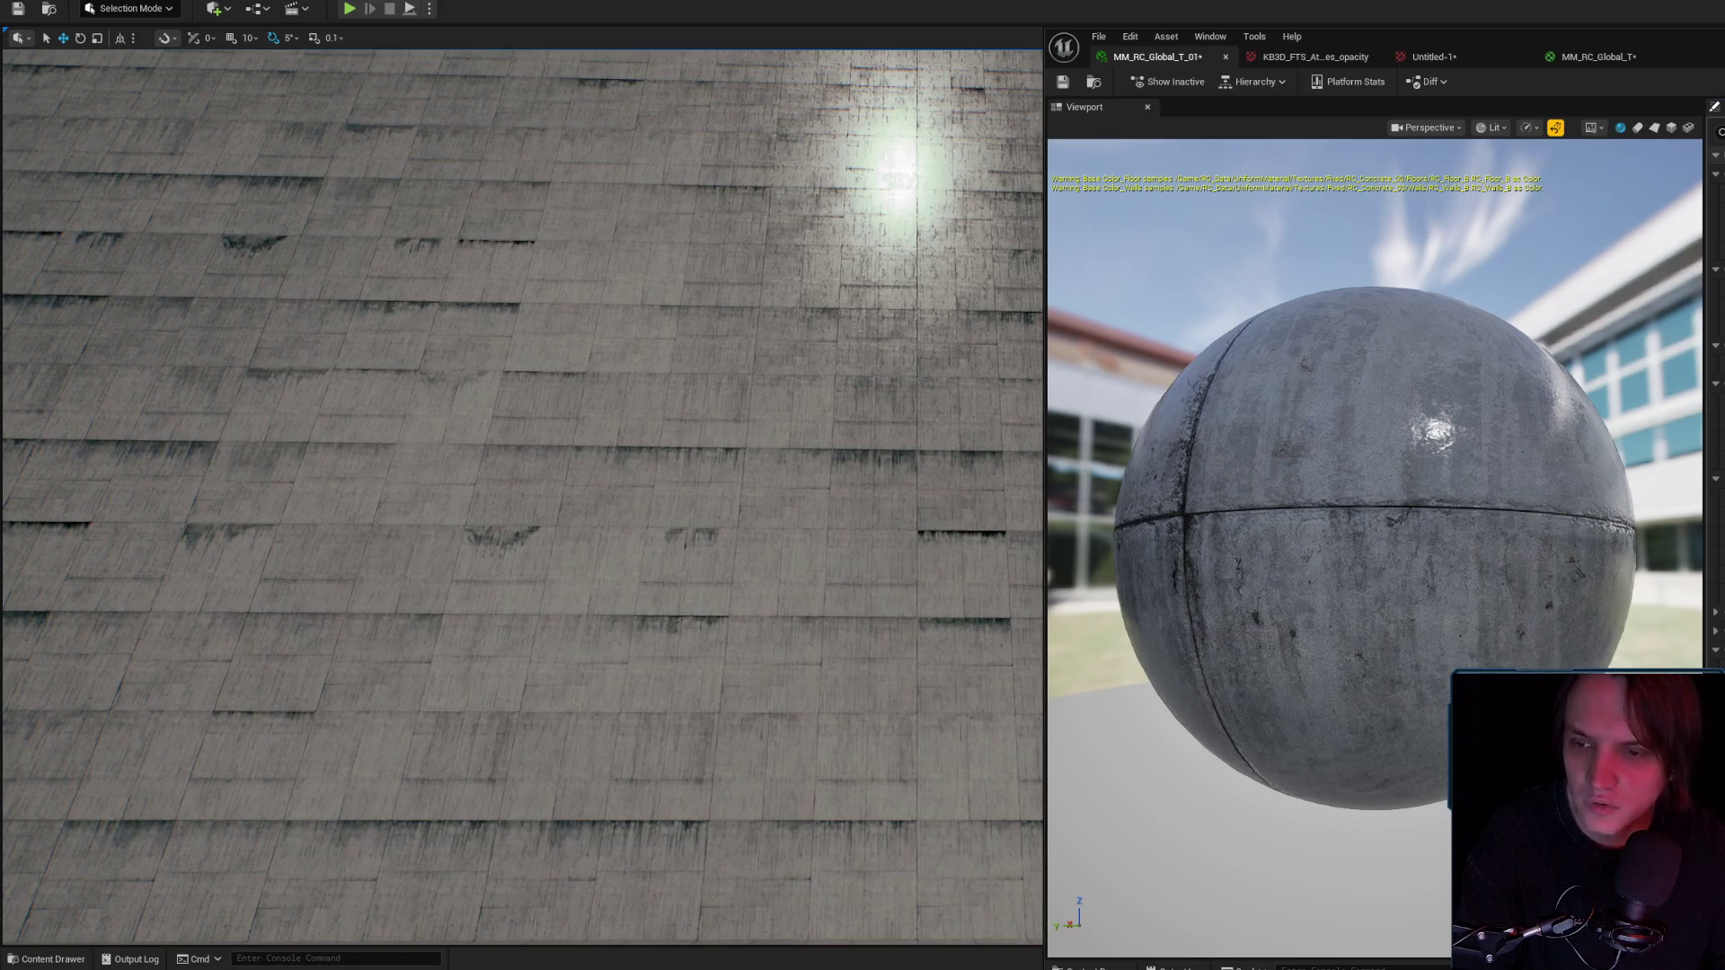
Re-inspect the wall from several angles to check the scattered drip stains.
mouse_move(807, 507)
mouse_down()
mouse_move(736, 539)
mouse_move(791, 521)
mouse_up()
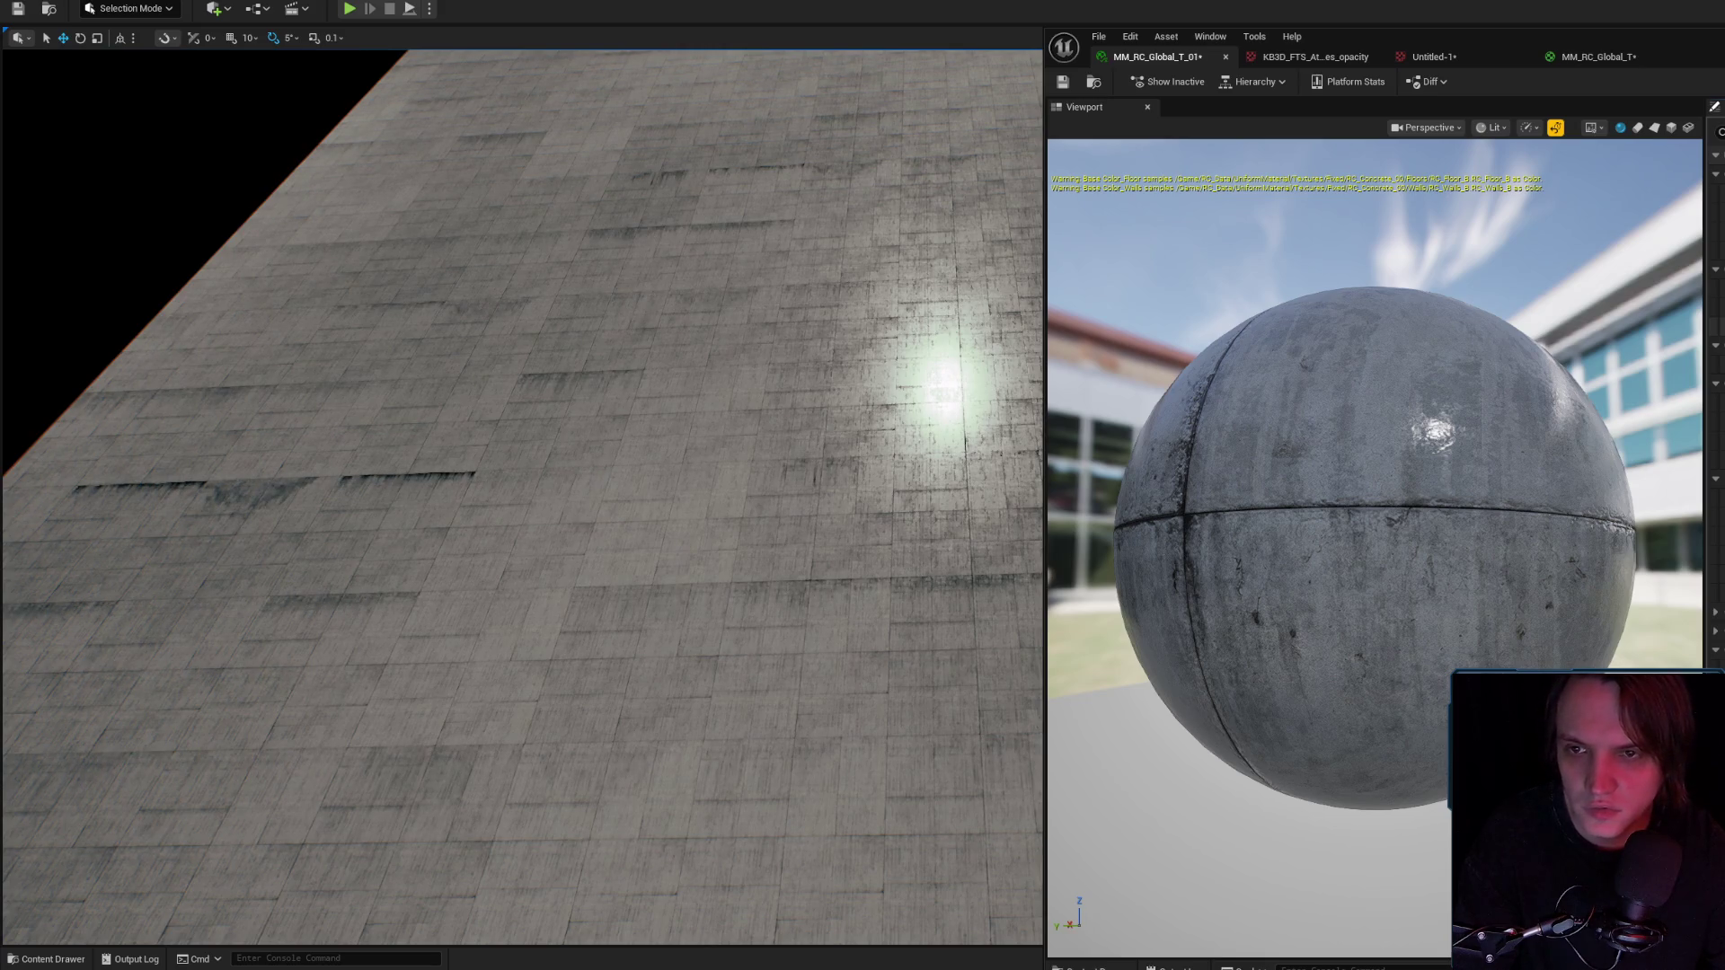
mouse_move(580, 506)
mouse_down()
mouse_move(539, 489)
mouse_move(530, 468)
mouse_move(548, 459)
mouse_up()
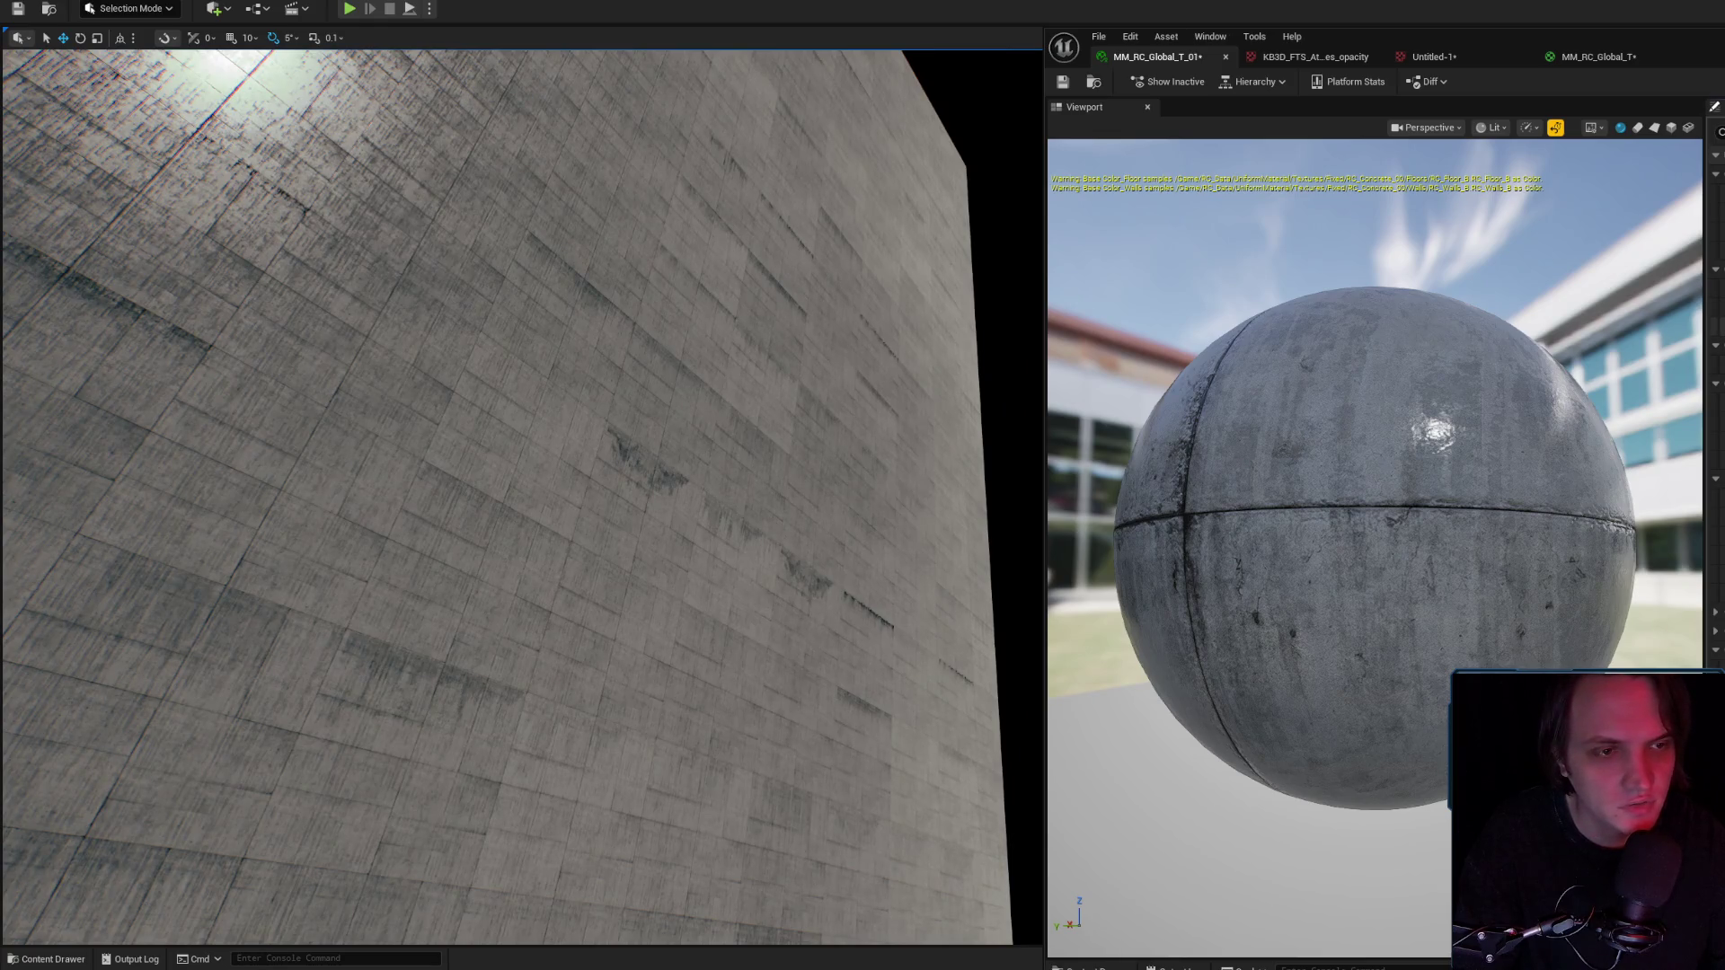
mouse_move(566, 438)
mouse_down()
mouse_move(521, 440)
mouse_move(575, 458)
mouse_move(569, 435)
mouse_up()
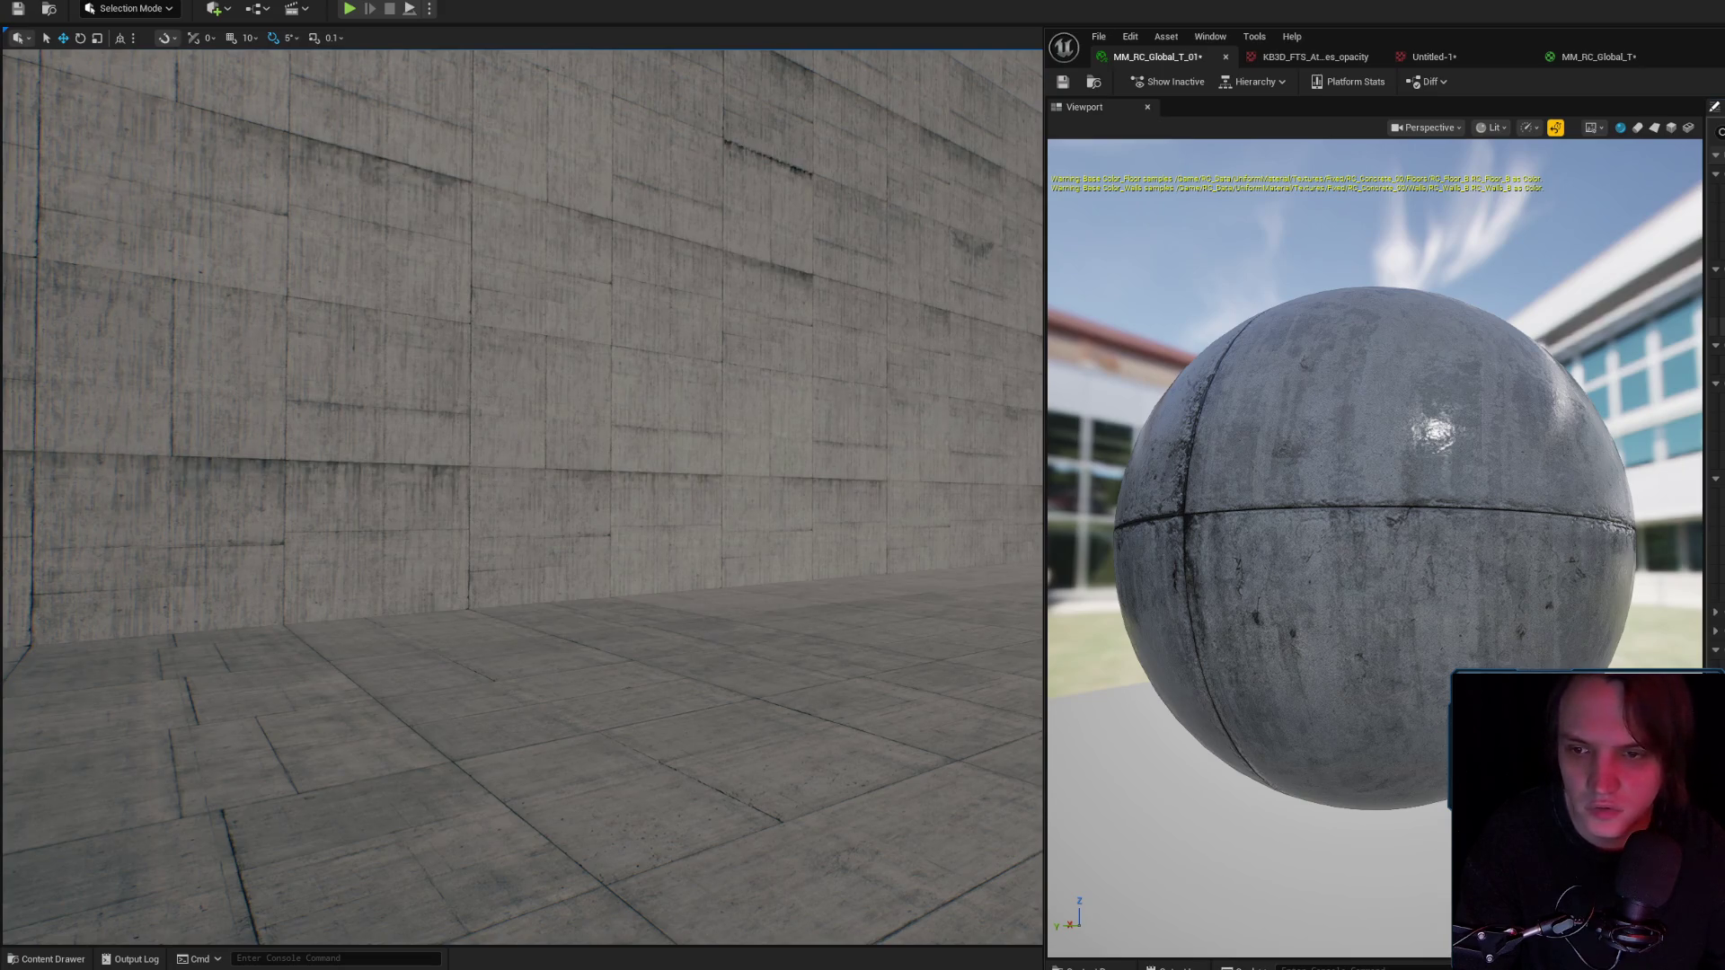
mouse_move(575, 458)
mouse_down()
mouse_move(557, 440)
mouse_move(516, 449)
mouse_up()
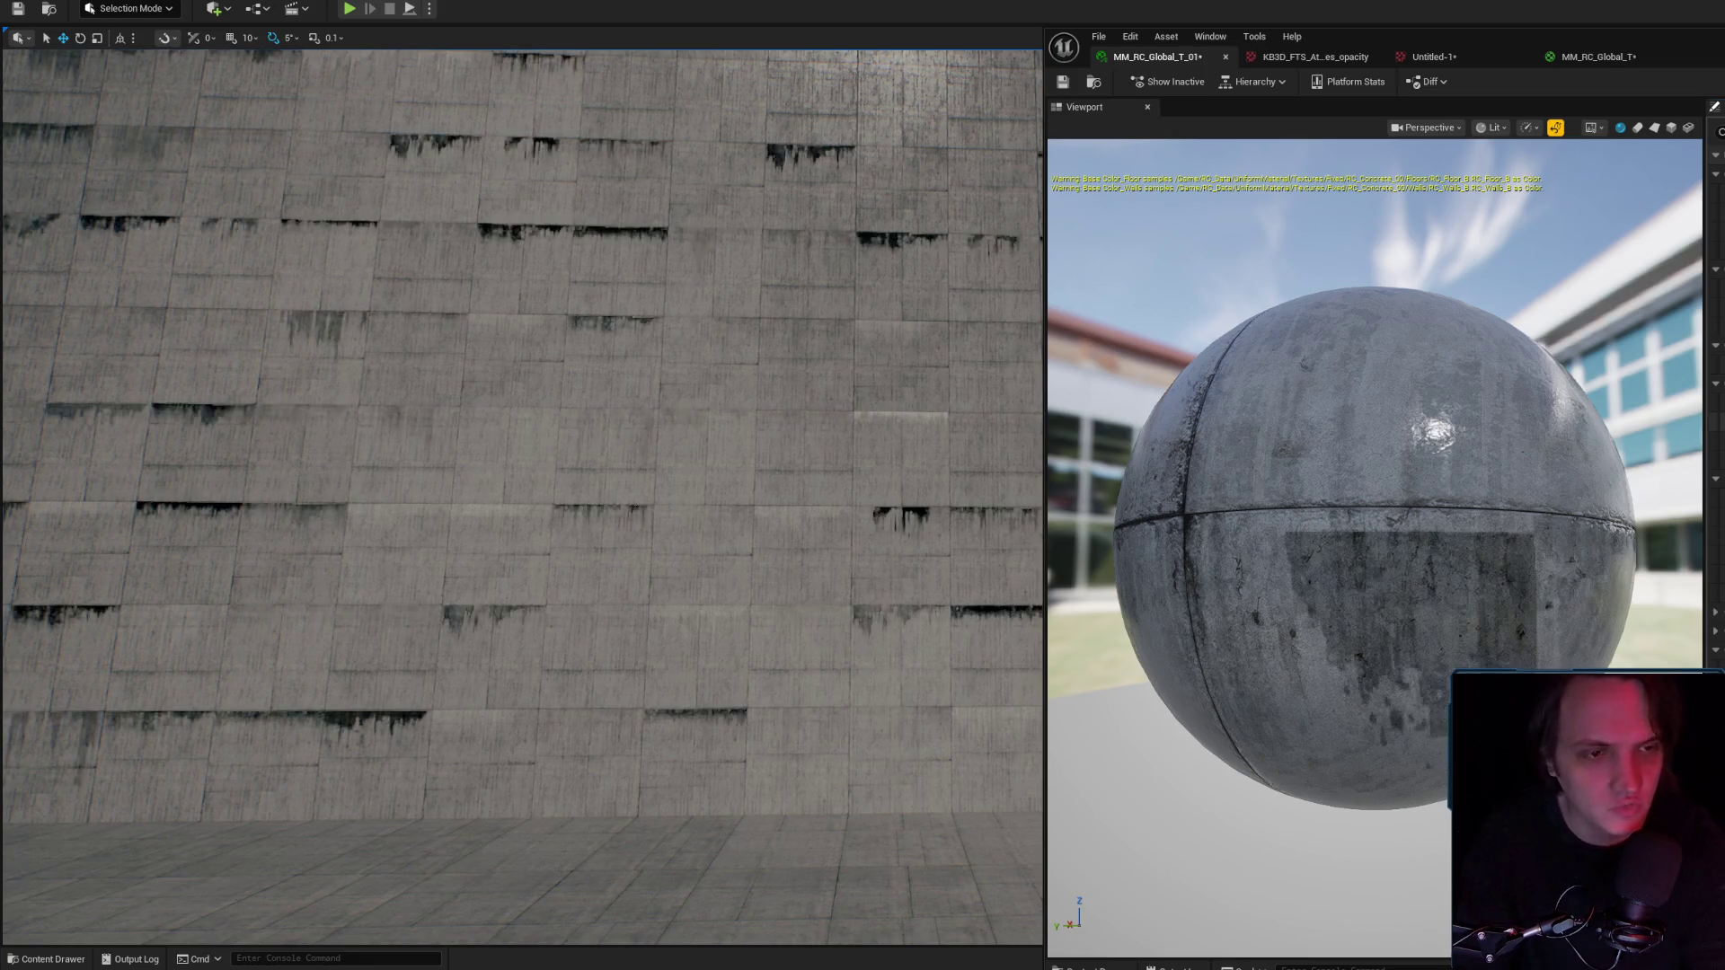
Frame the wall with the darker, denser drips, then switch to Photoshop.
key(s)
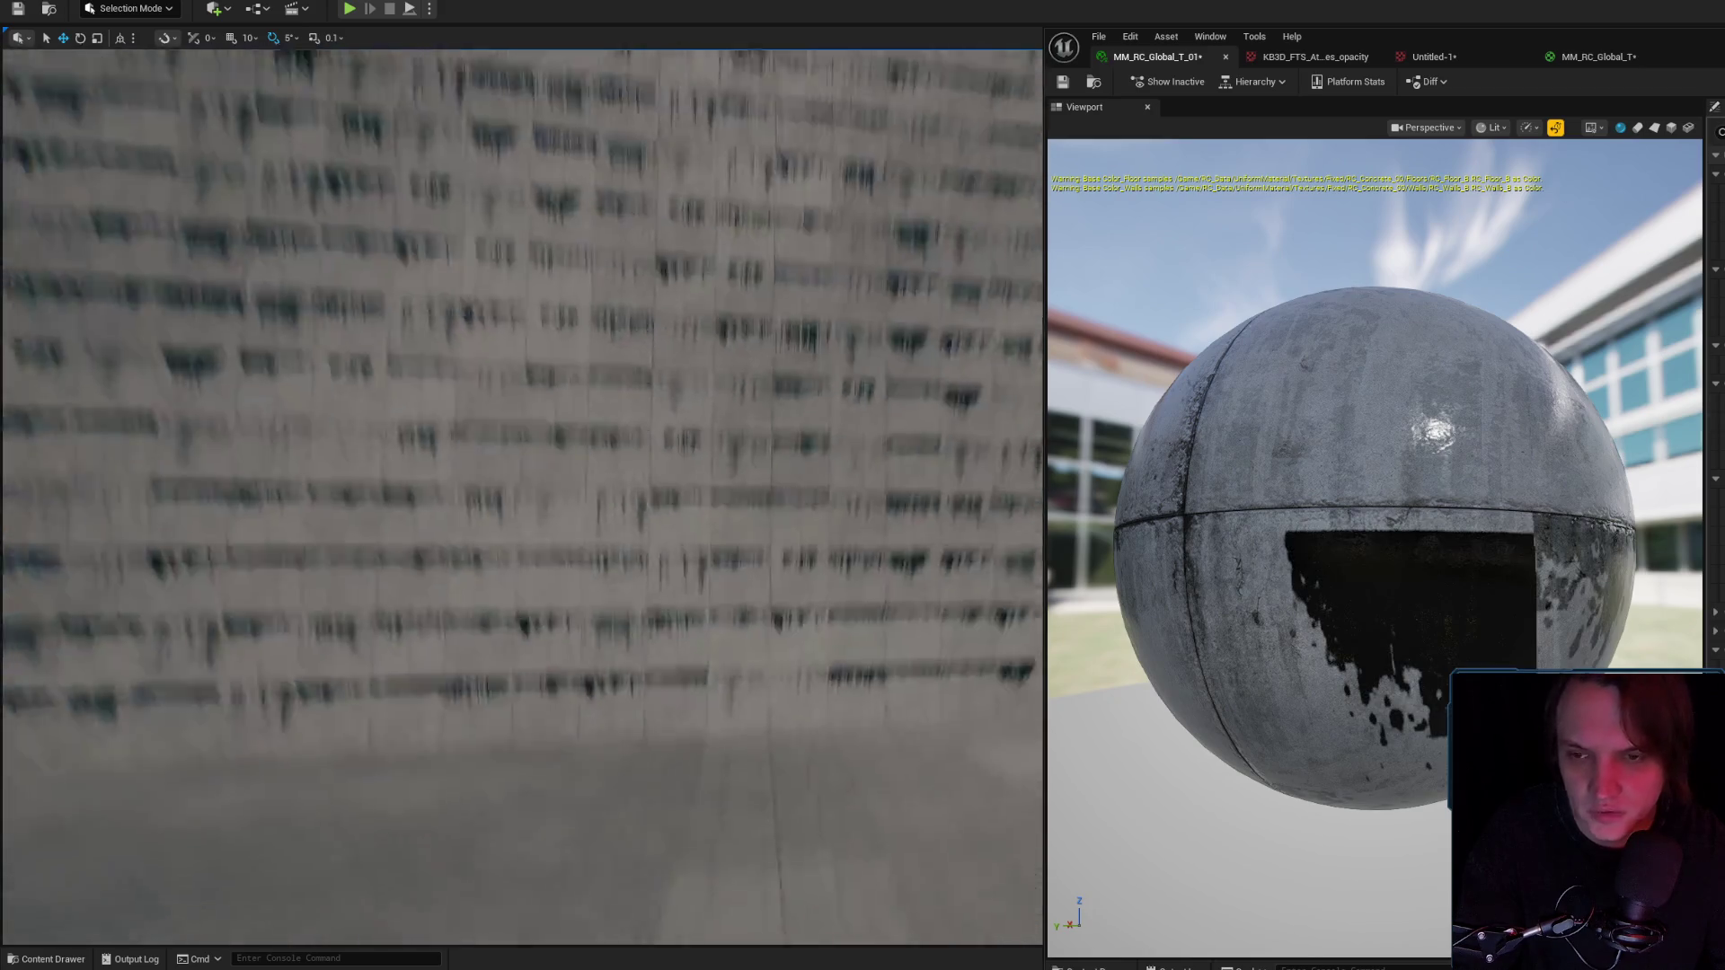
key(s)
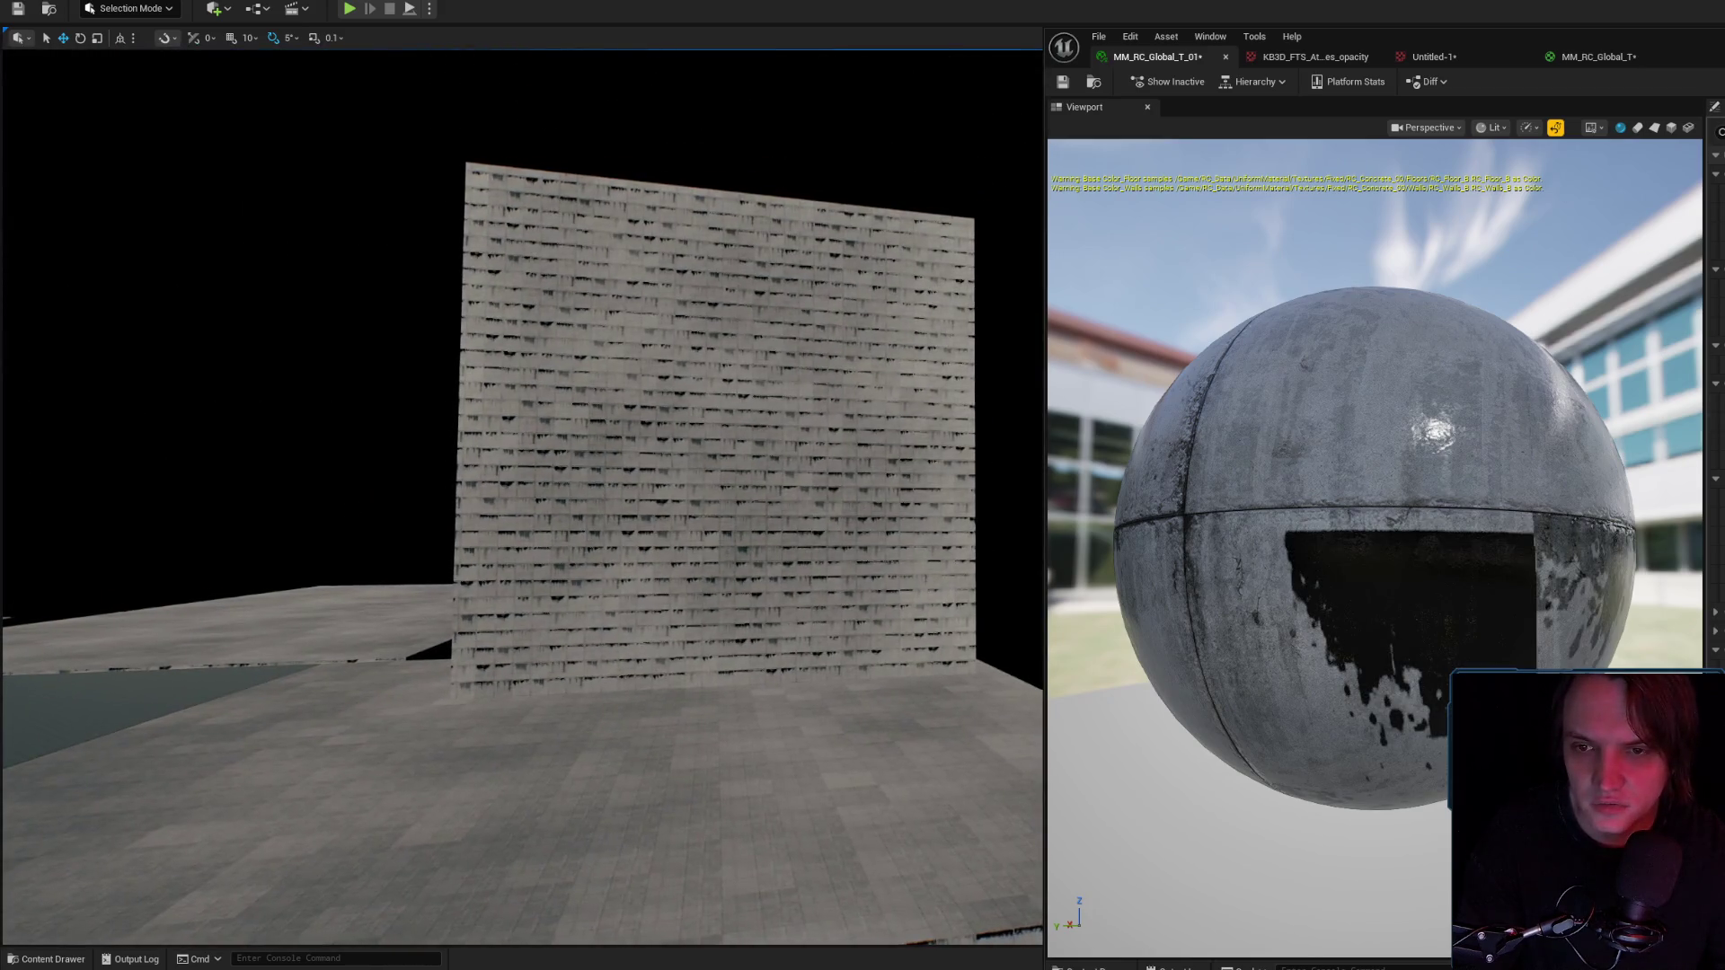
key(w)
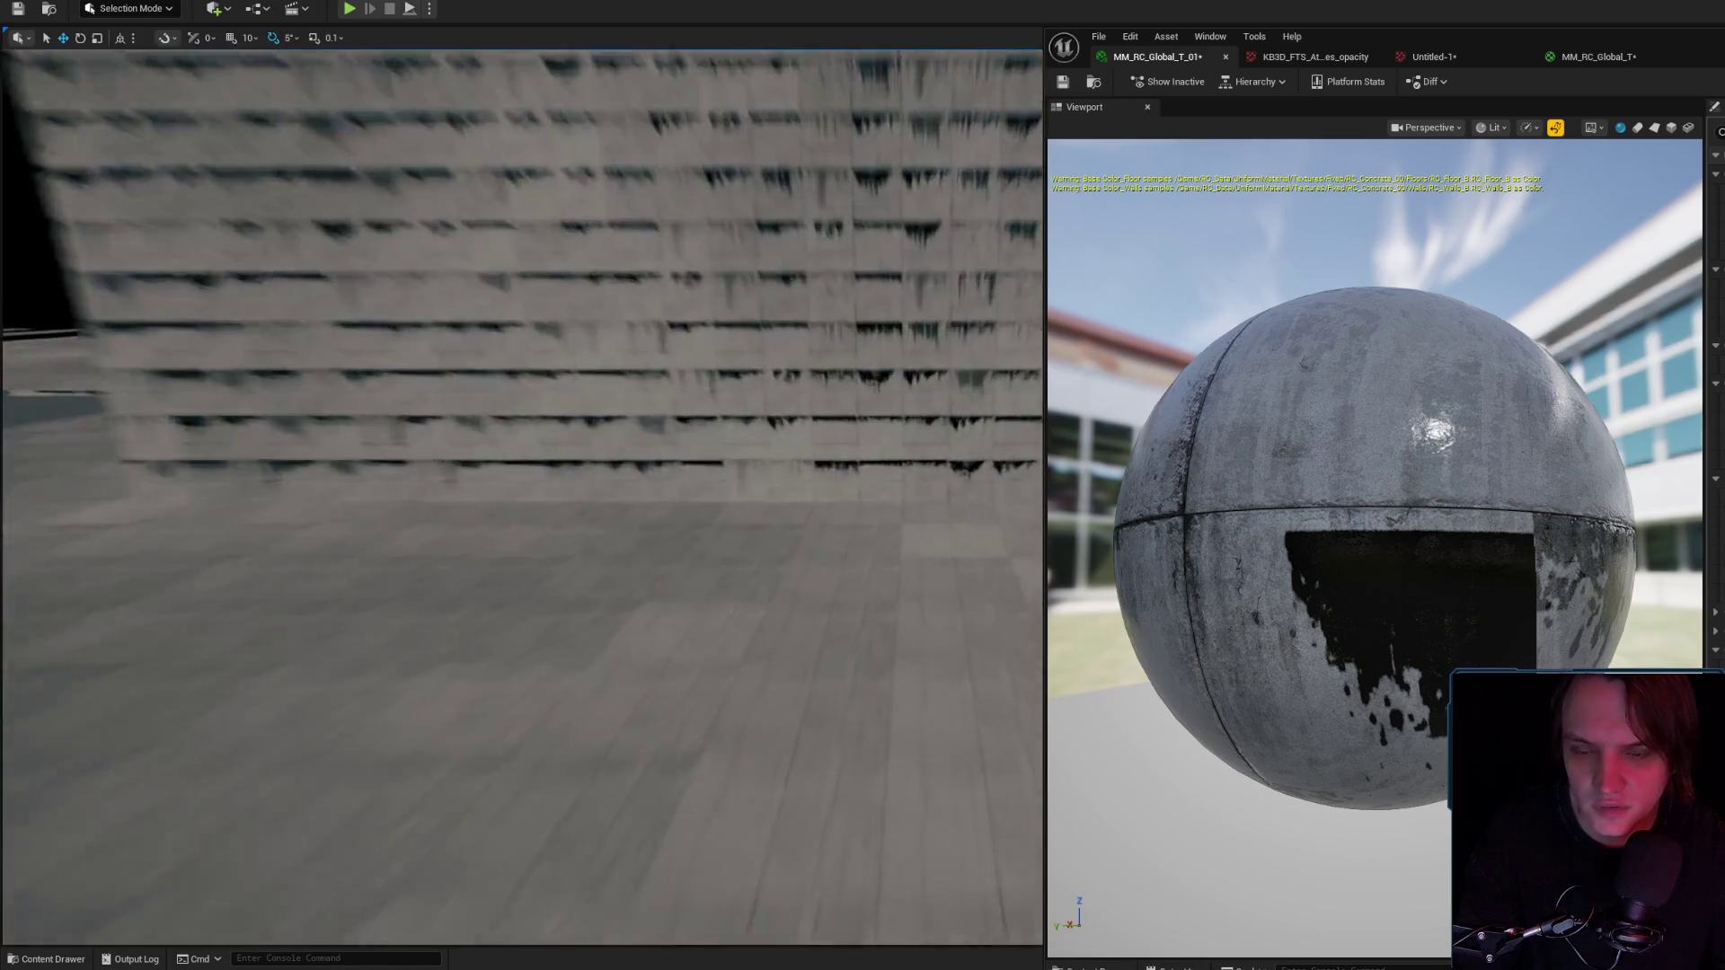
key(w)
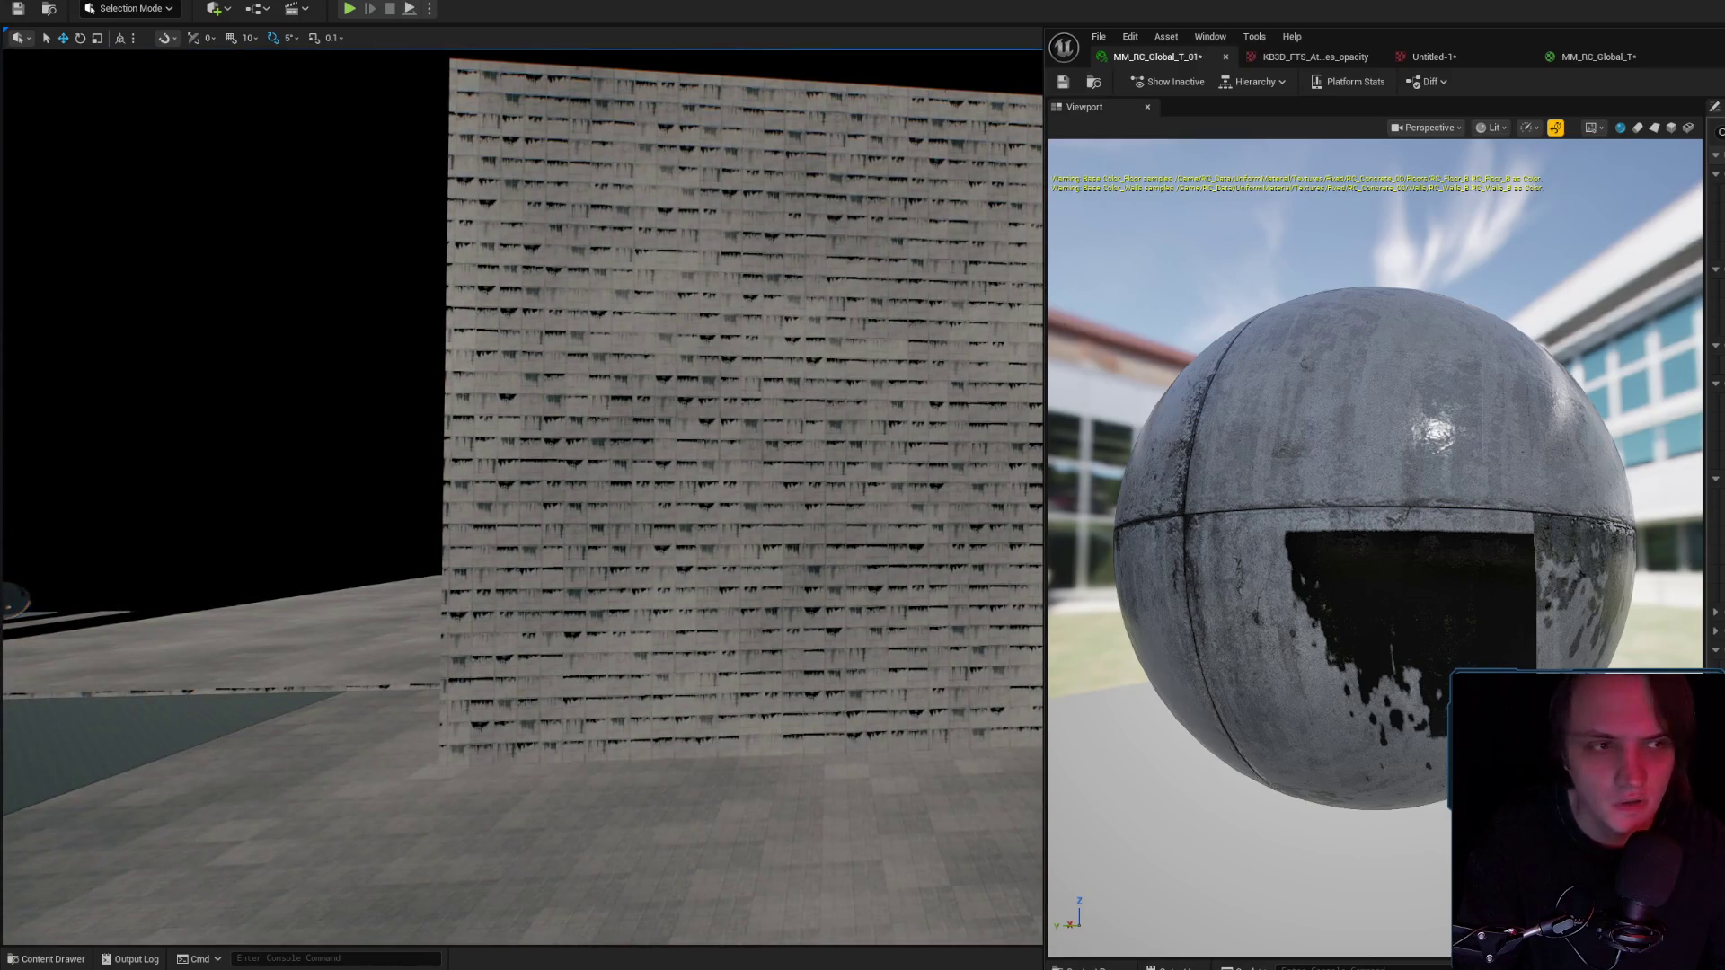
key(alt+Tab)
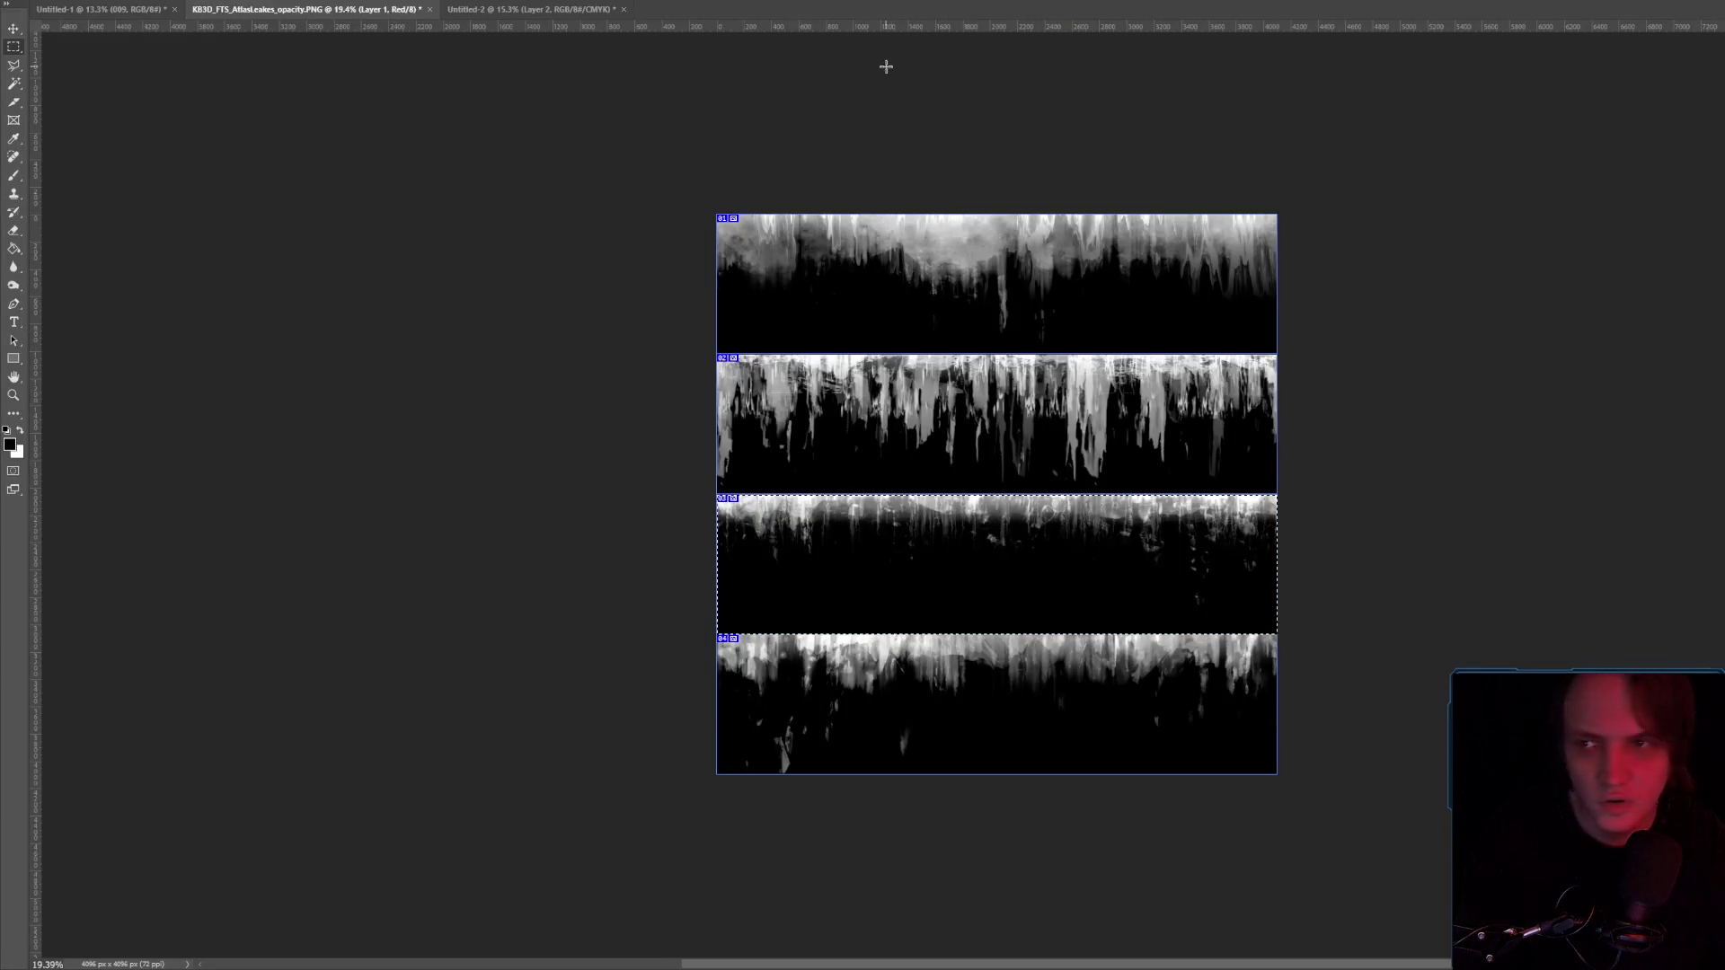
Switch to the Untitled-2 tile grid and select slice 06 of the atlas.
click(539, 10)
scroll(1154, 318, down, 2)
scroll(1154, 318, up, 6)
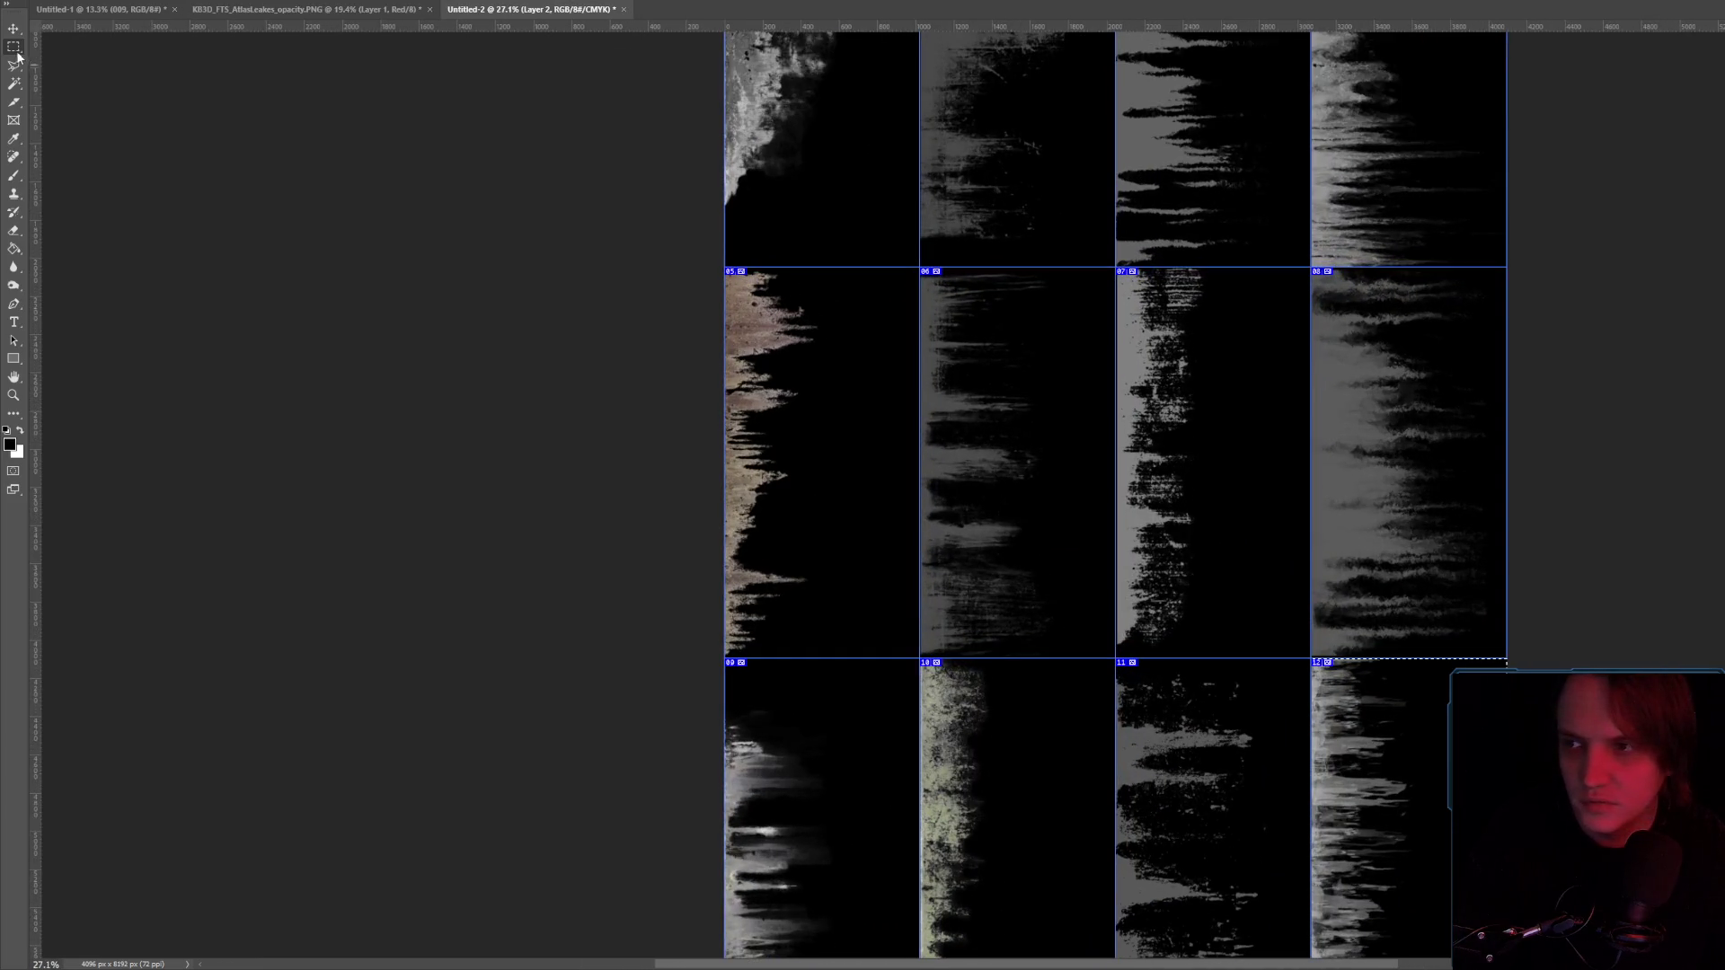
mouse_move(920, 267)
mouse_down()
mouse_move(1058, 508)
mouse_move(1115, 658)
mouse_up()
click(79, 0)
mouse_move(135, 3)
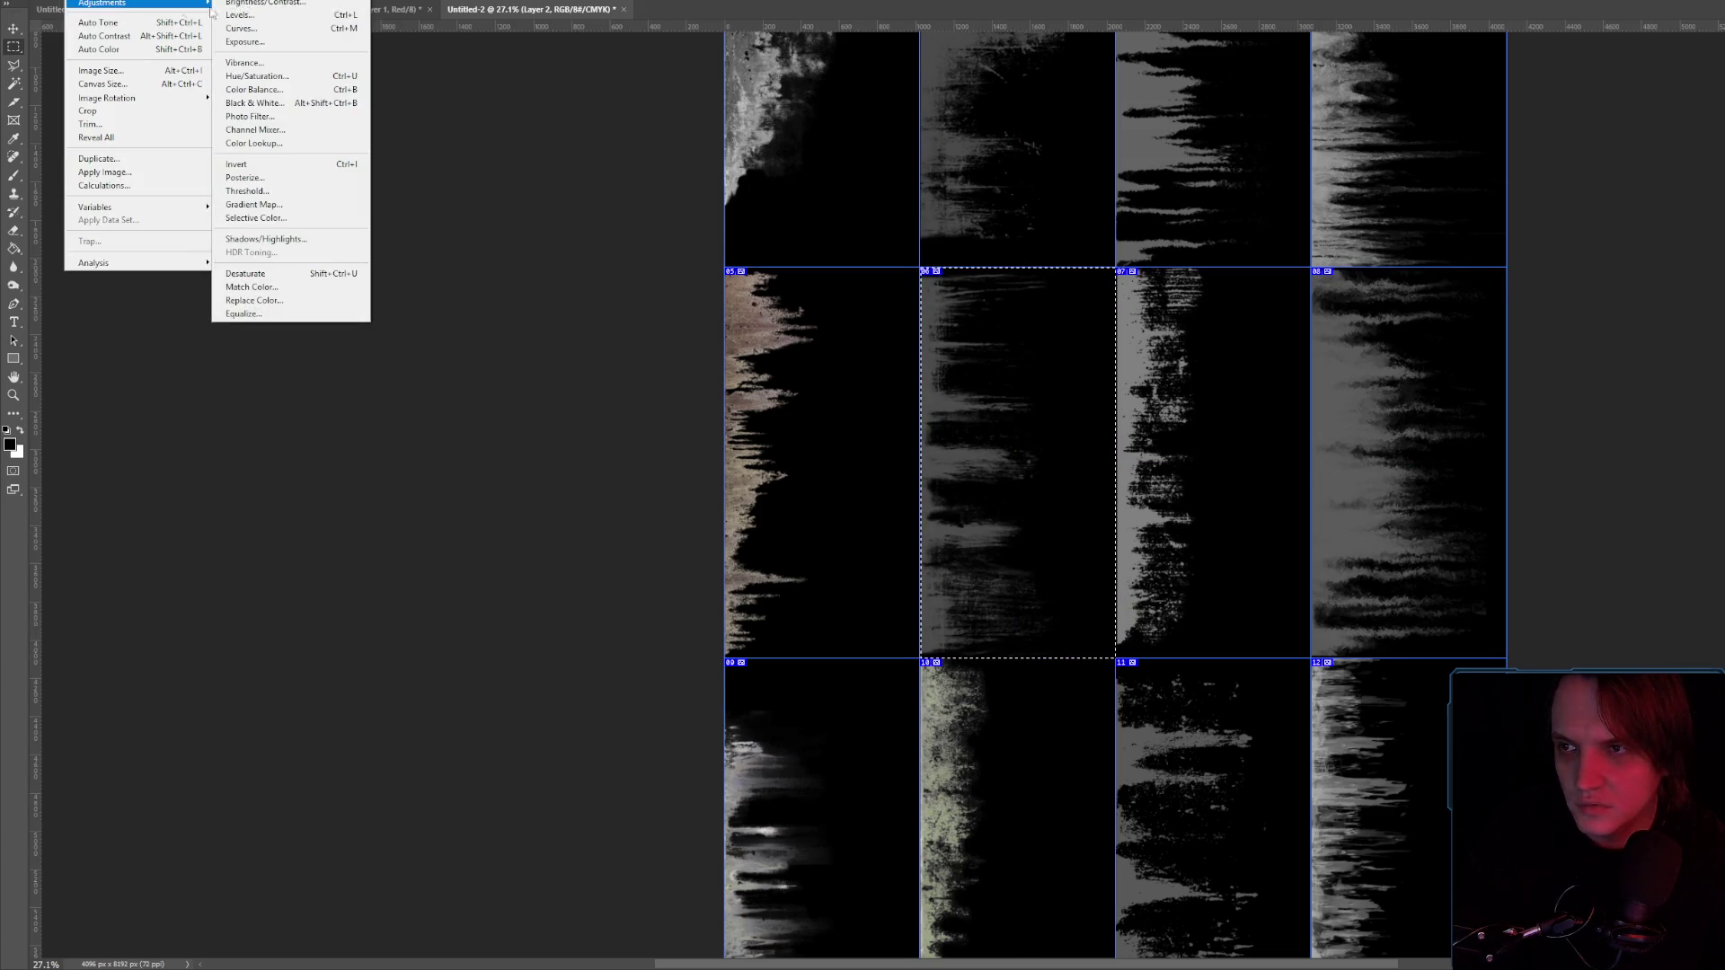
key(Escape)
key(Escape)
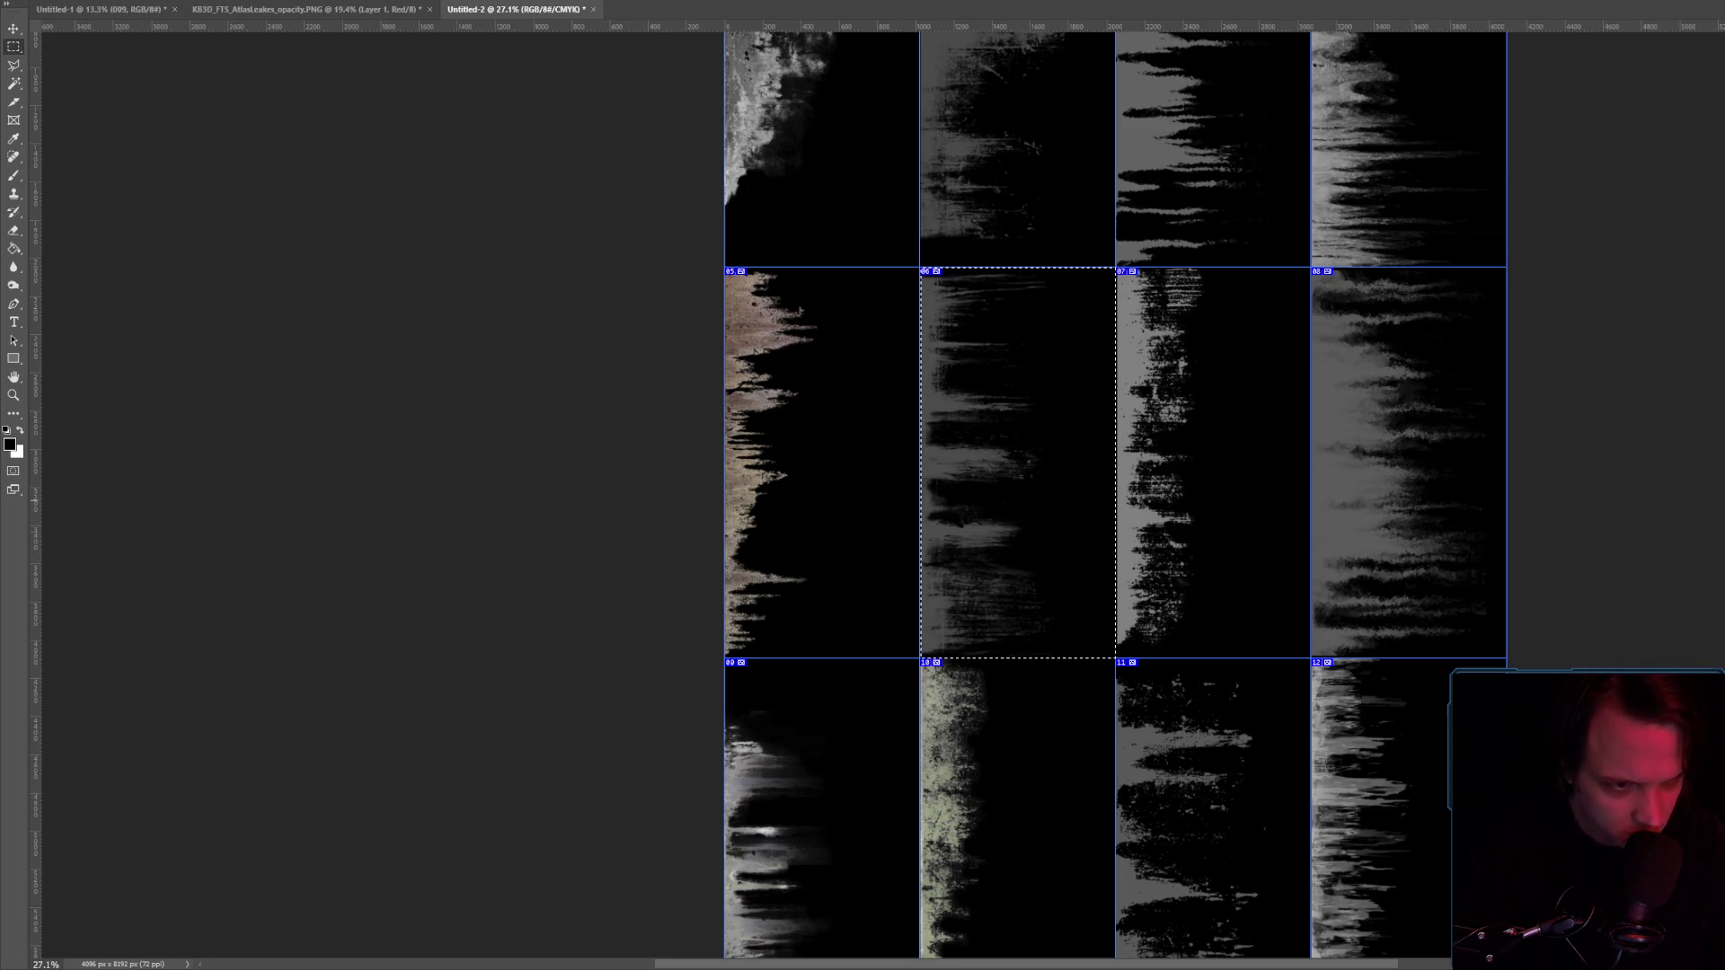
Raise the selected slice's brightness with Brightness/Contrast and confirm.
key(alt+])
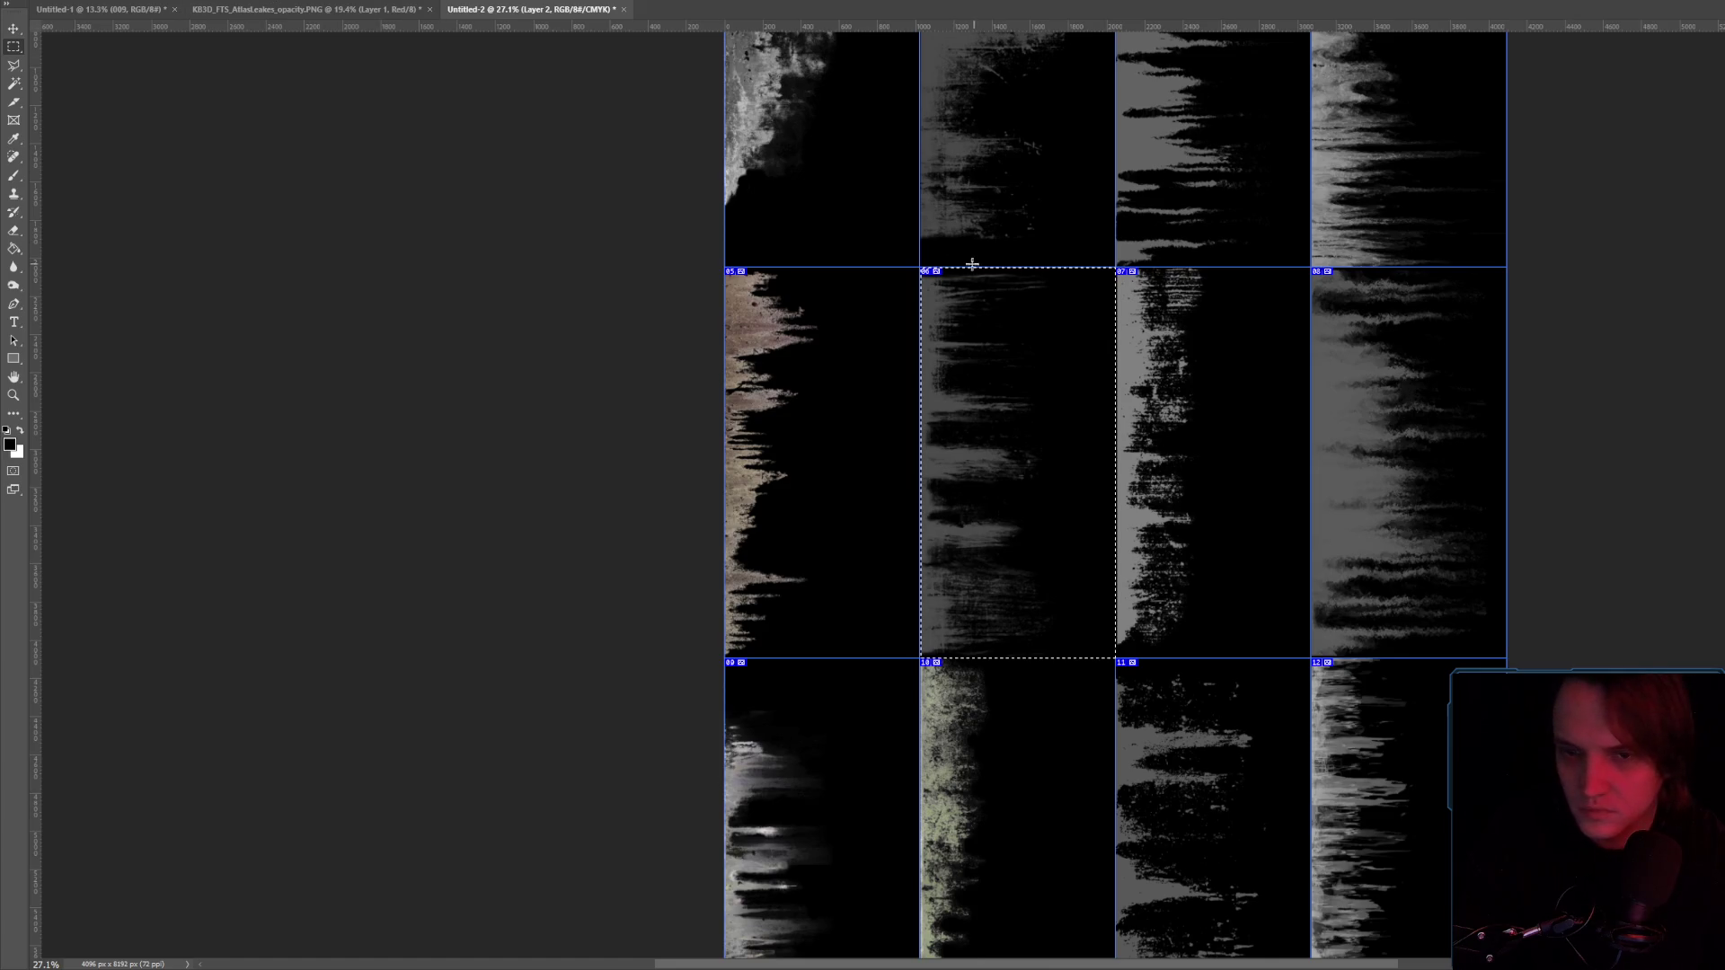
key(alt+i)
key(j)
key(c)
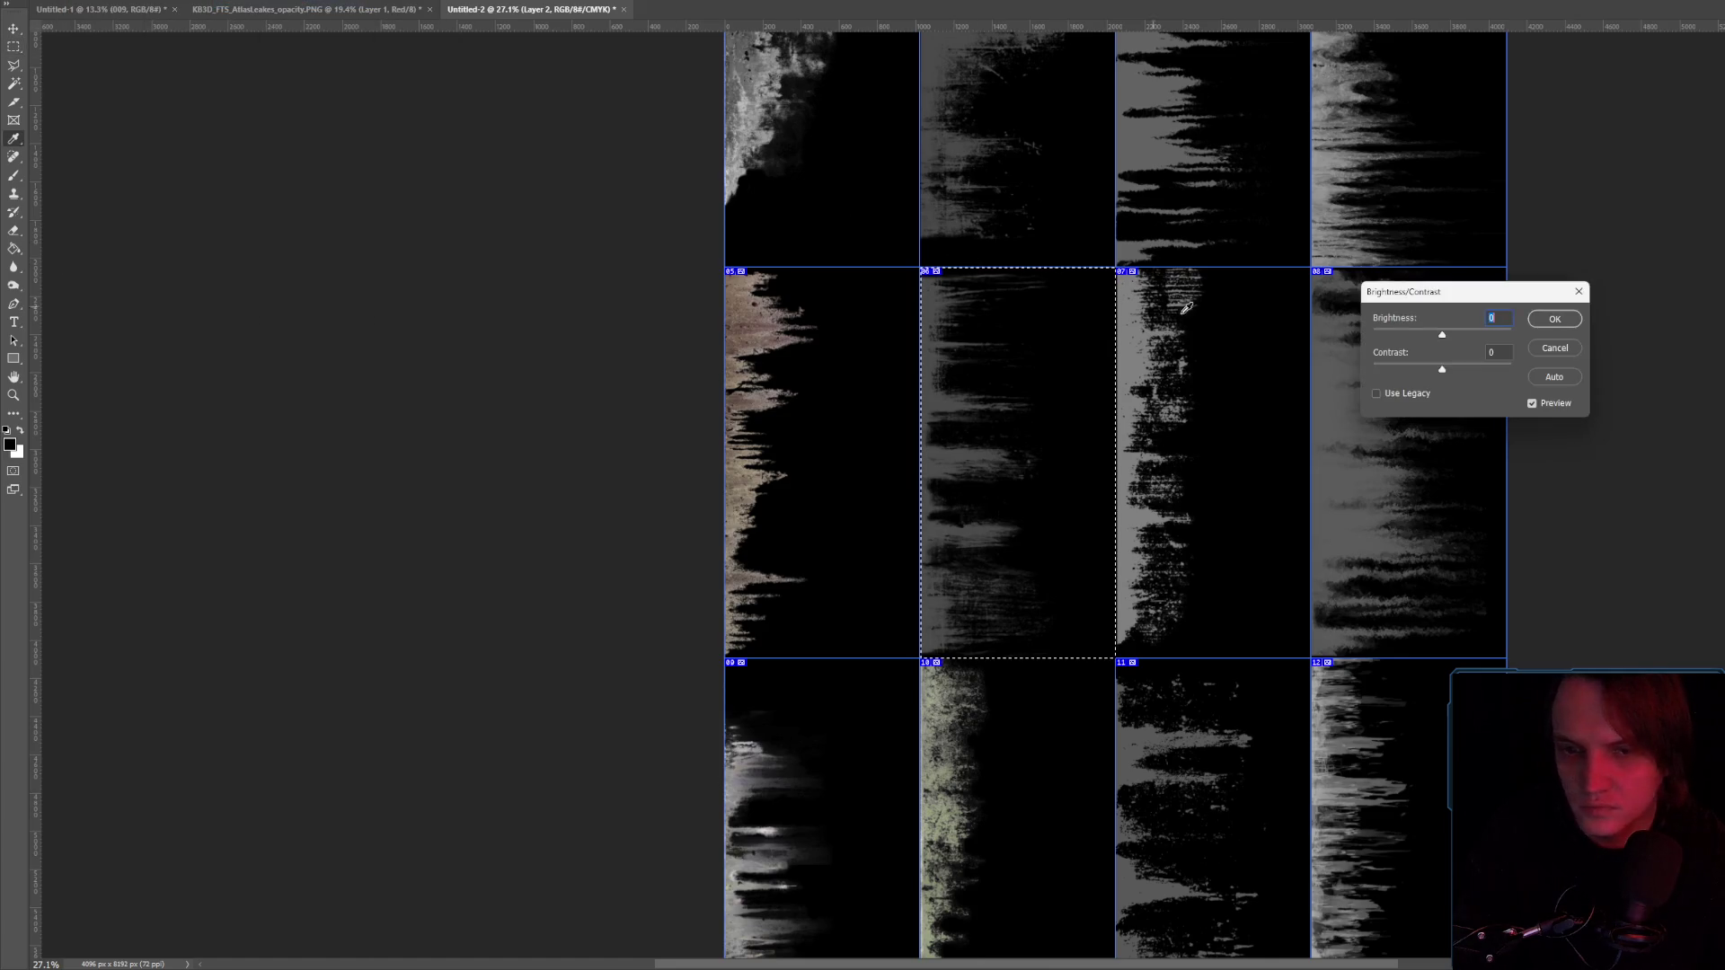
drag(1511, 333, 1528, 334)
click(1554, 319)
Brighten leak tile 02 with Brightness/Contrast, then select tile 03.
scroll(1209, 315, up, 3)
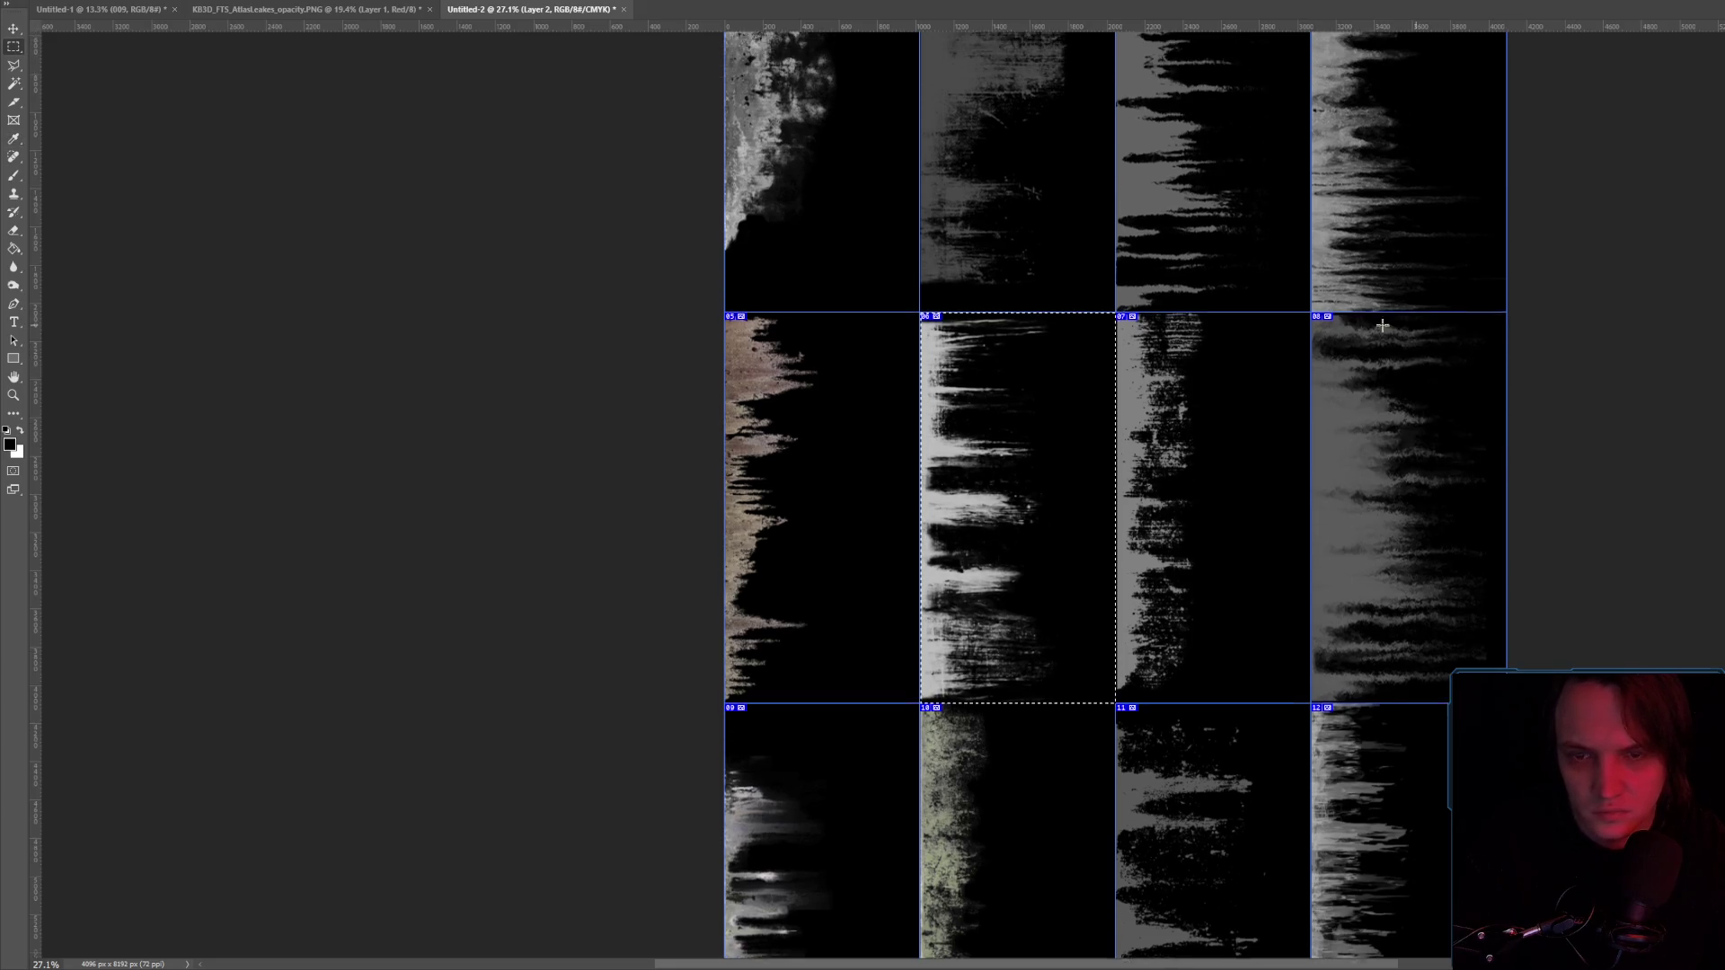
scroll(985, 214, up, 1)
mouse_move(922, 124)
mouse_down()
mouse_move(1108, 354)
mouse_move(1116, 515)
mouse_up()
key(alt+i)
key(j)
key(b)
drag(1445, 338, 1515, 338)
click(1554, 319)
mouse_move(1118, 117)
mouse_down()
mouse_move(1309, 405)
mouse_move(1328, 482)
mouse_move(1311, 515)
mouse_up()
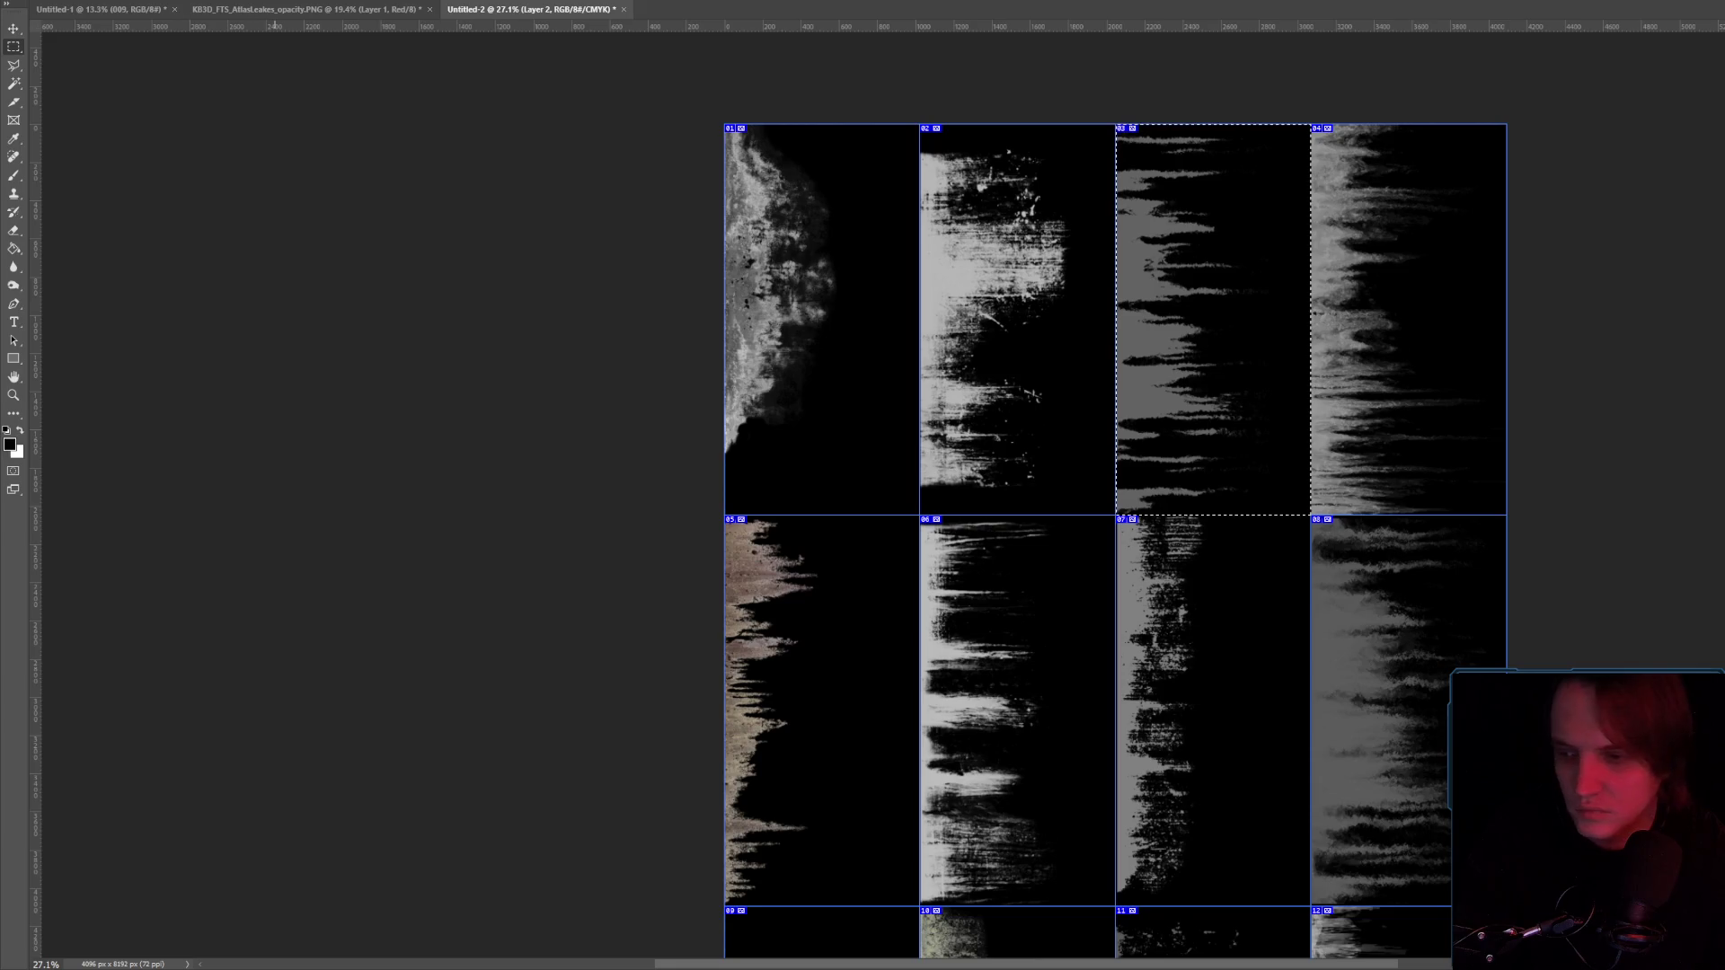
Raise leak tile 03's brightness to about 98 with Brightness/Contrast.
key(alt+i)
key(j)
key(b)
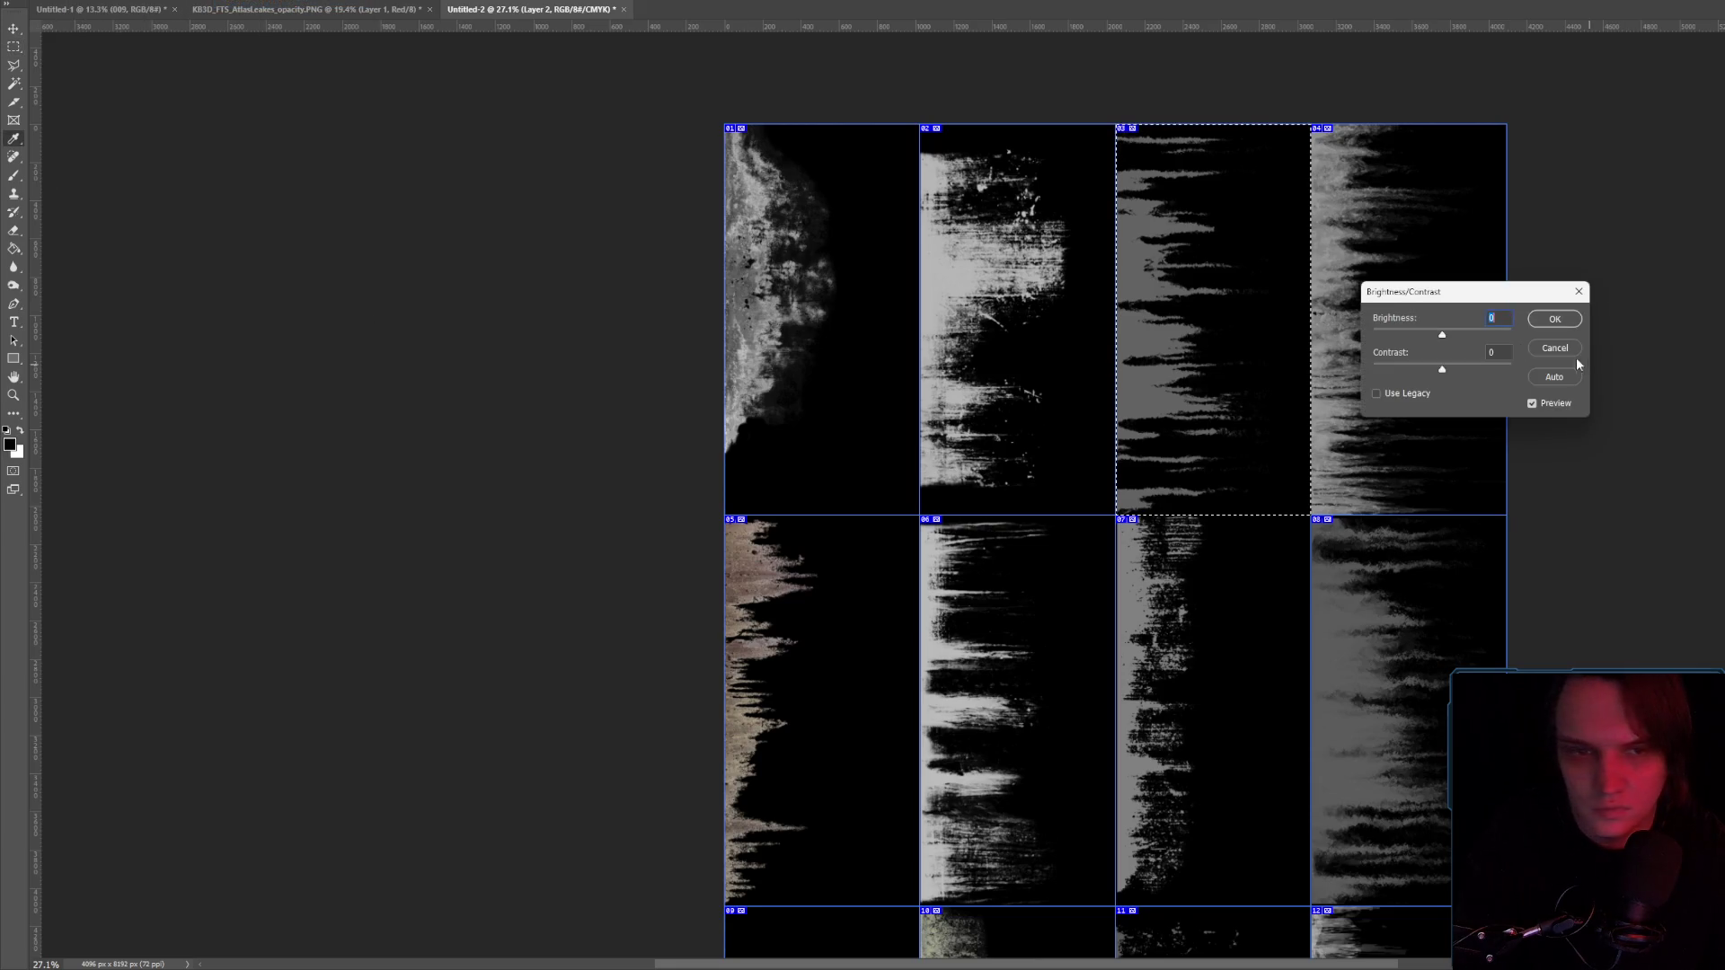
drag(1442, 334, 1489, 338)
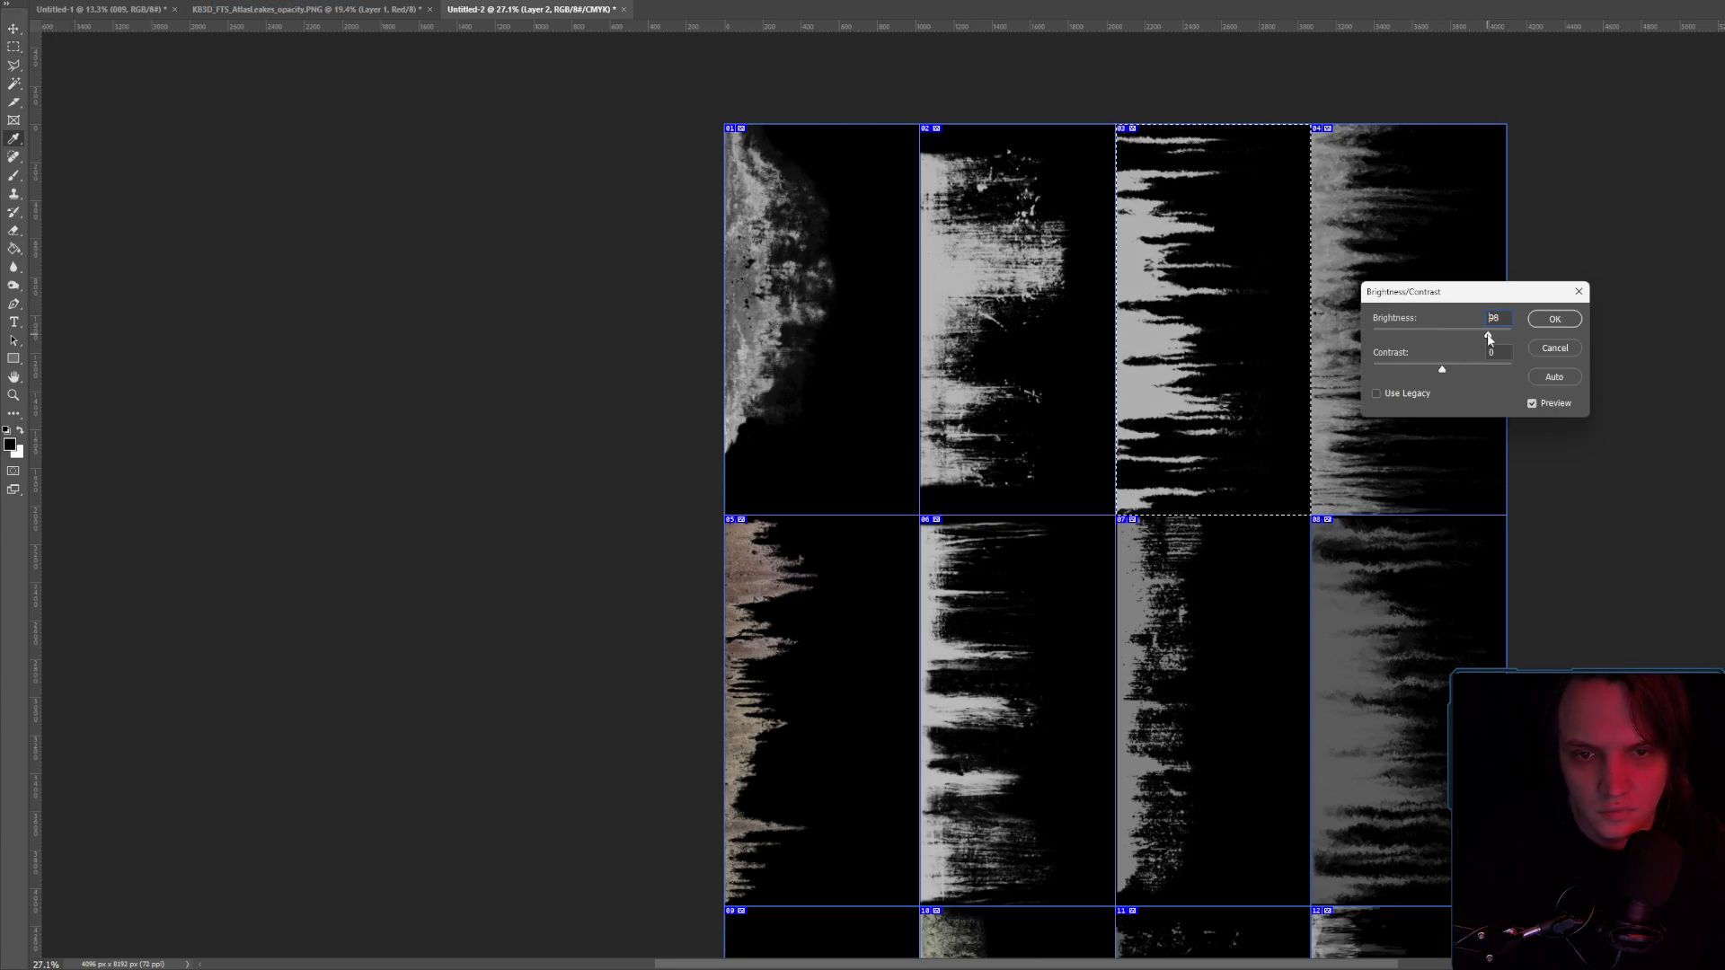
click(1572, 321)
Select leak tile 07 and brighten it to 69.
scroll(1305, 440, down, 3)
mouse_move(1118, 338)
mouse_down()
mouse_move(1168, 389)
mouse_move(1311, 724)
mouse_up()
click(83, 1)
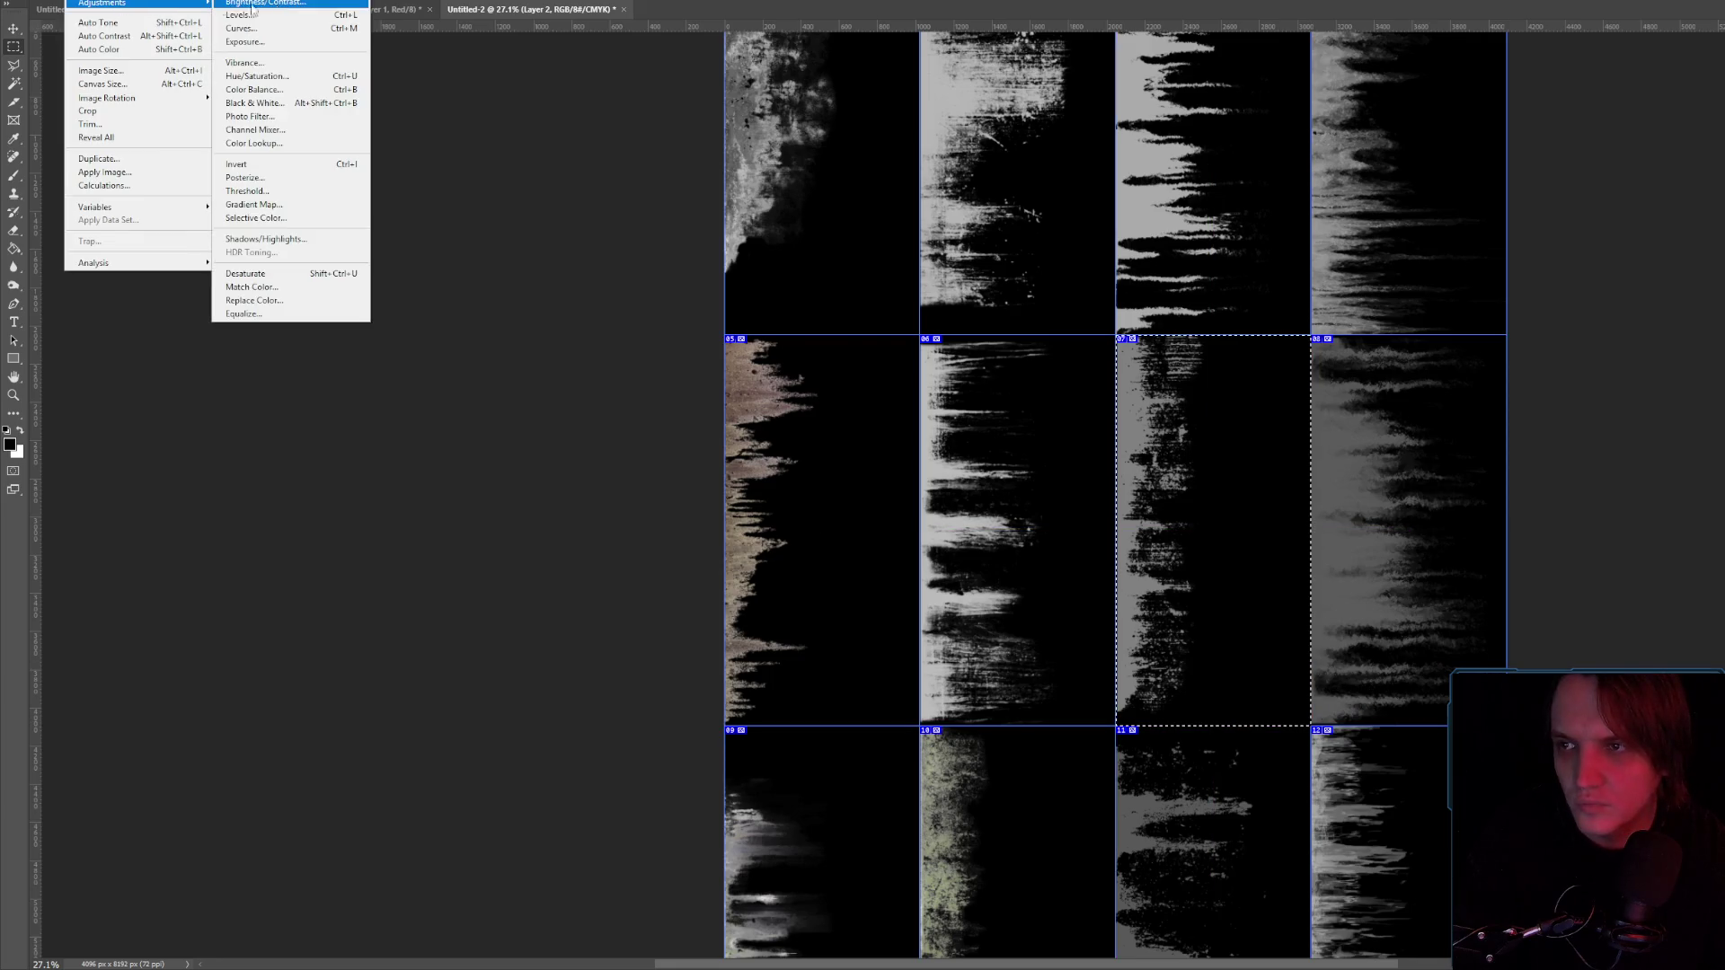
click(236, 3)
mouse_move(1442, 335)
mouse_down()
mouse_move(1502, 335)
mouse_move(1474, 338)
mouse_up()
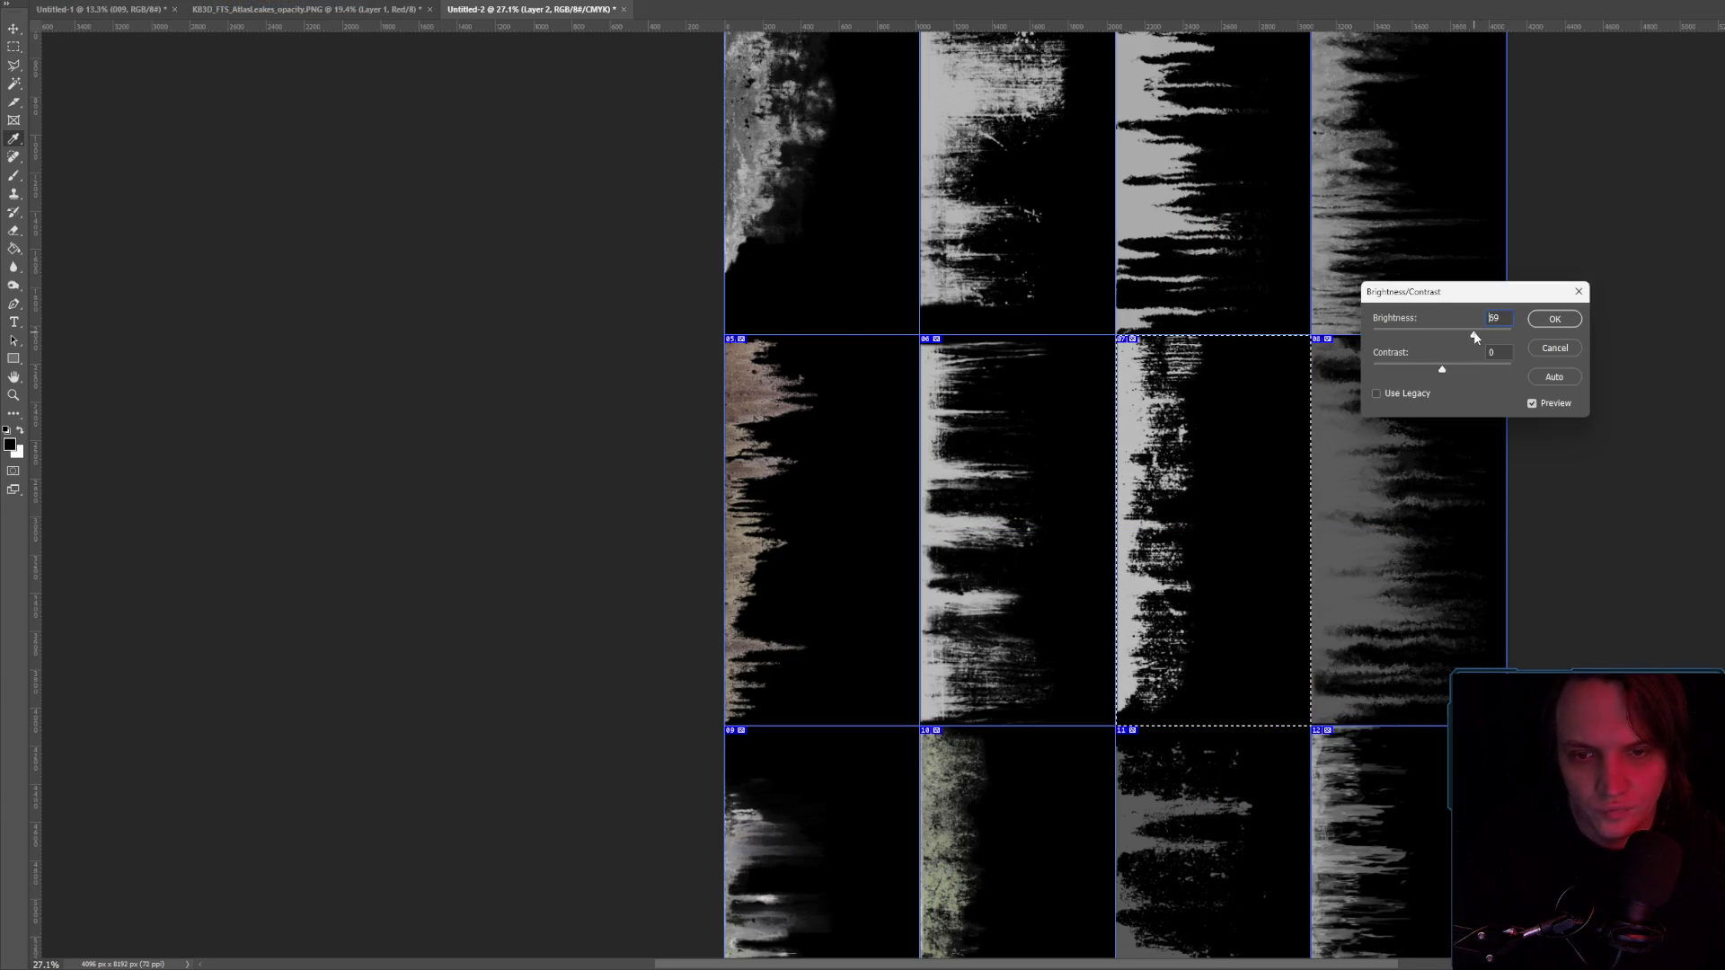
click(1555, 319)
Select leak tile 08 and brighten it to 52.
mouse_move(1316, 340)
mouse_down()
mouse_move(1506, 629)
mouse_move(1506, 726)
mouse_up()
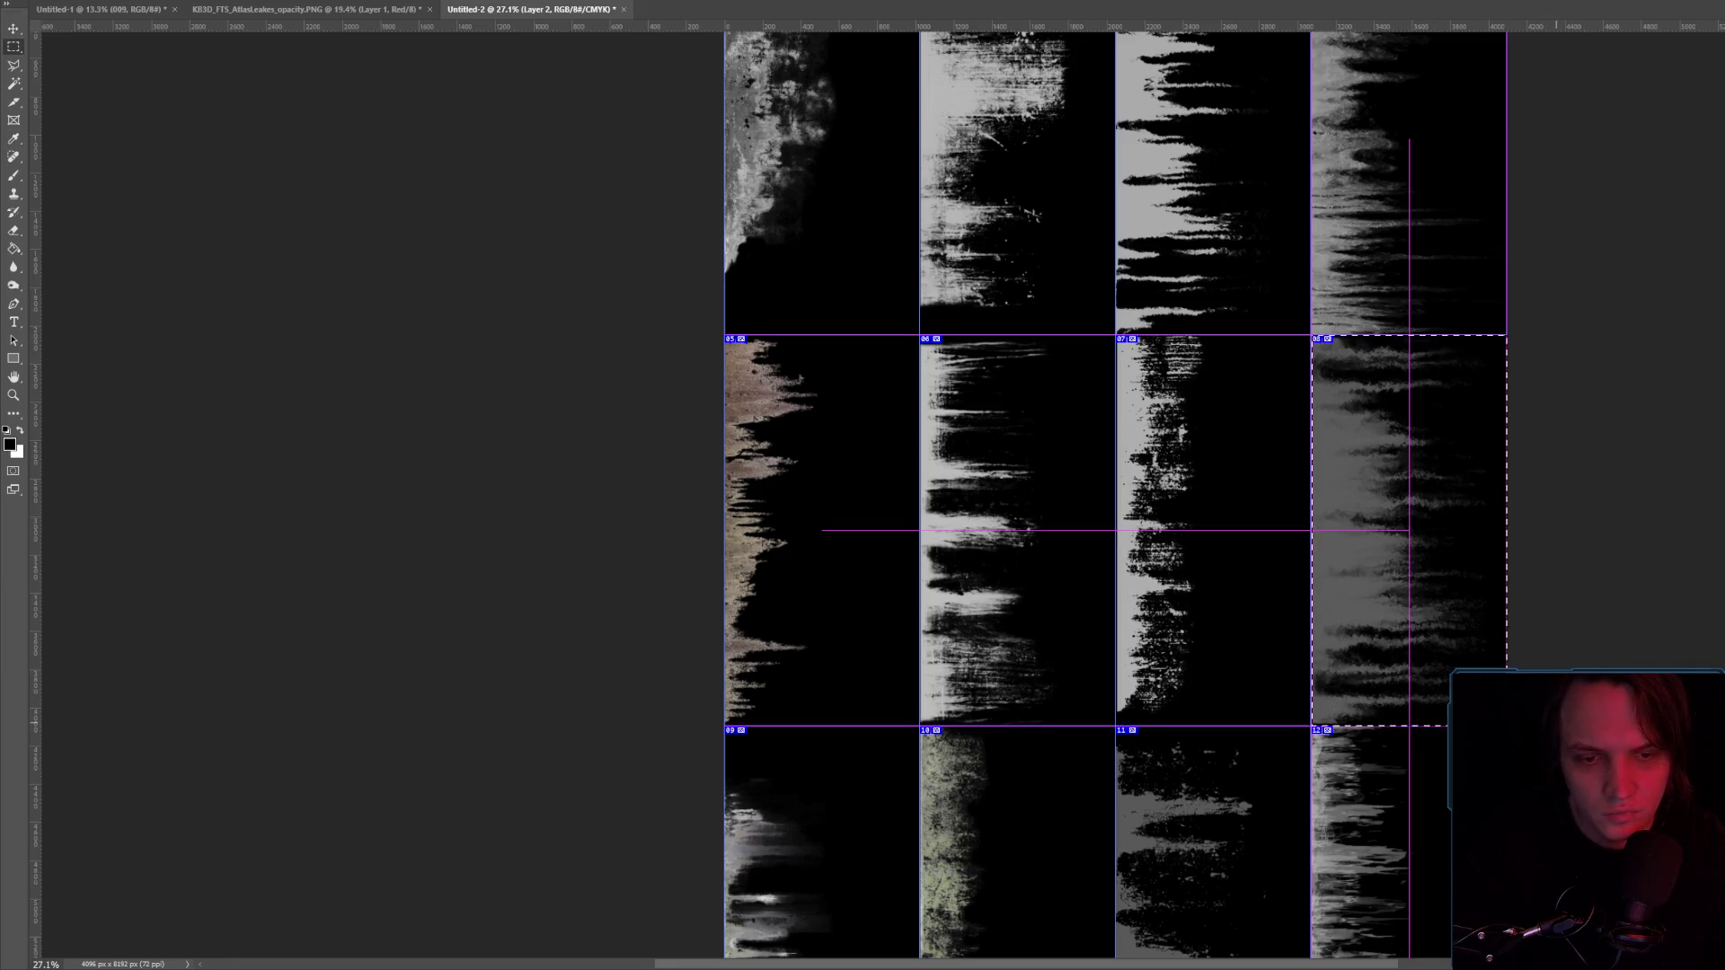
key(alt+i)
key(j)
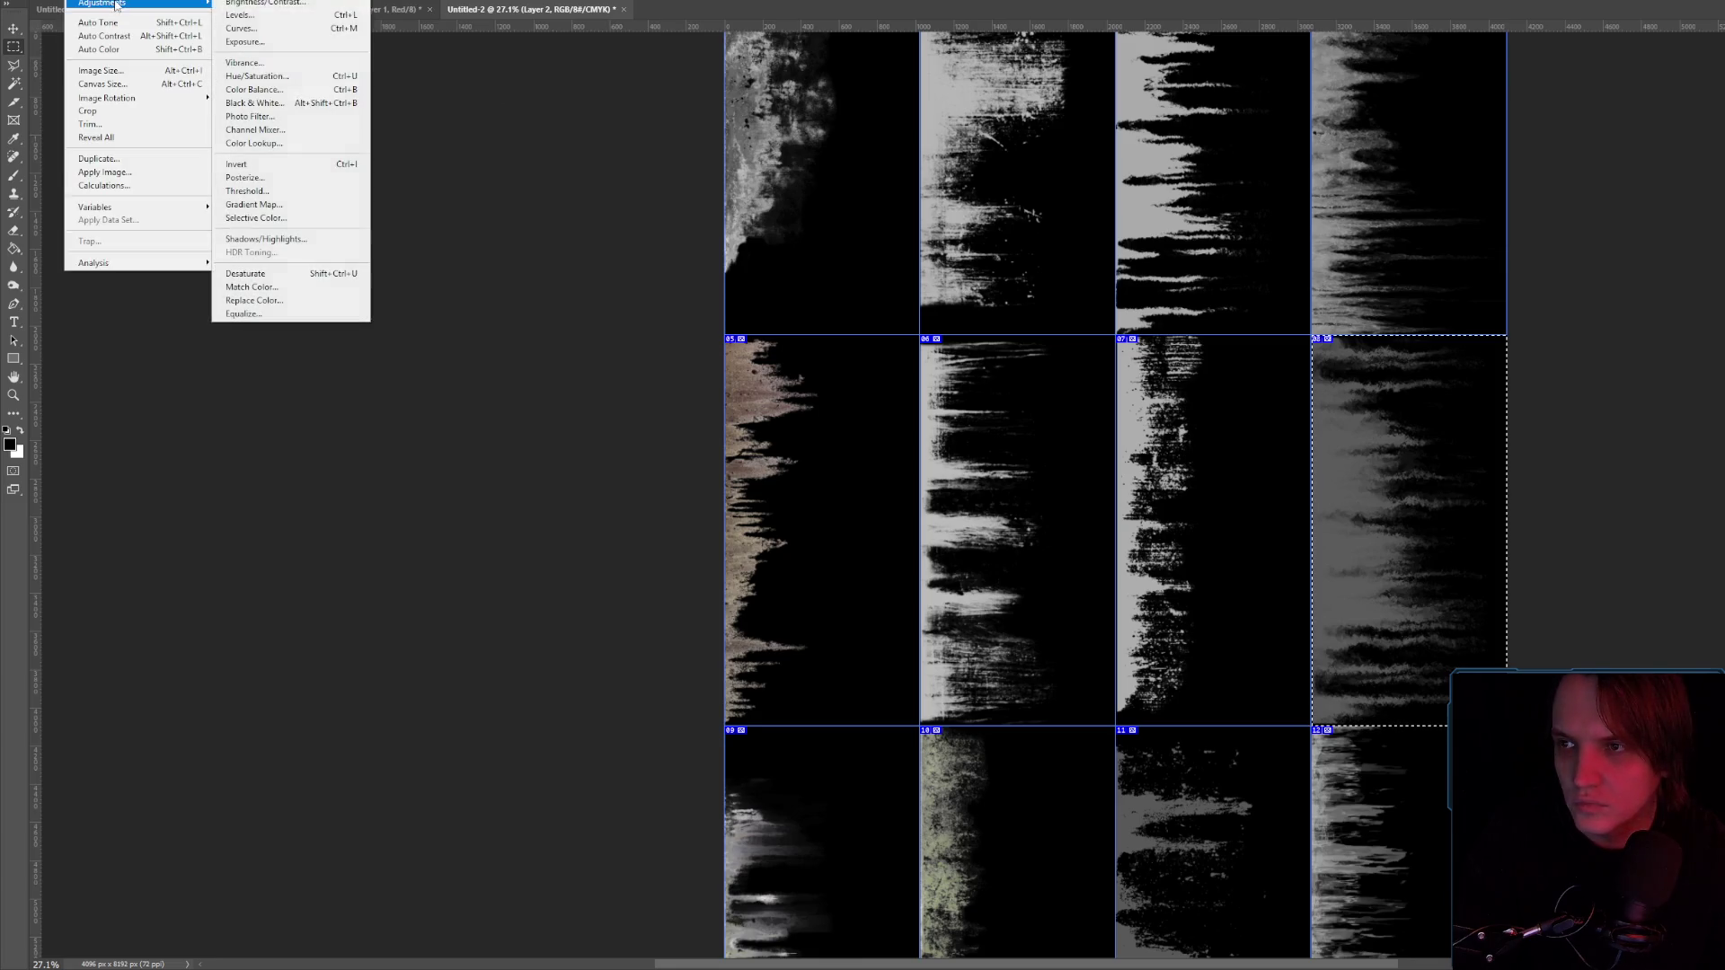
key(b)
drag(1445, 334, 1513, 339)
key(Return)
scroll(1536, 331, up, 3)
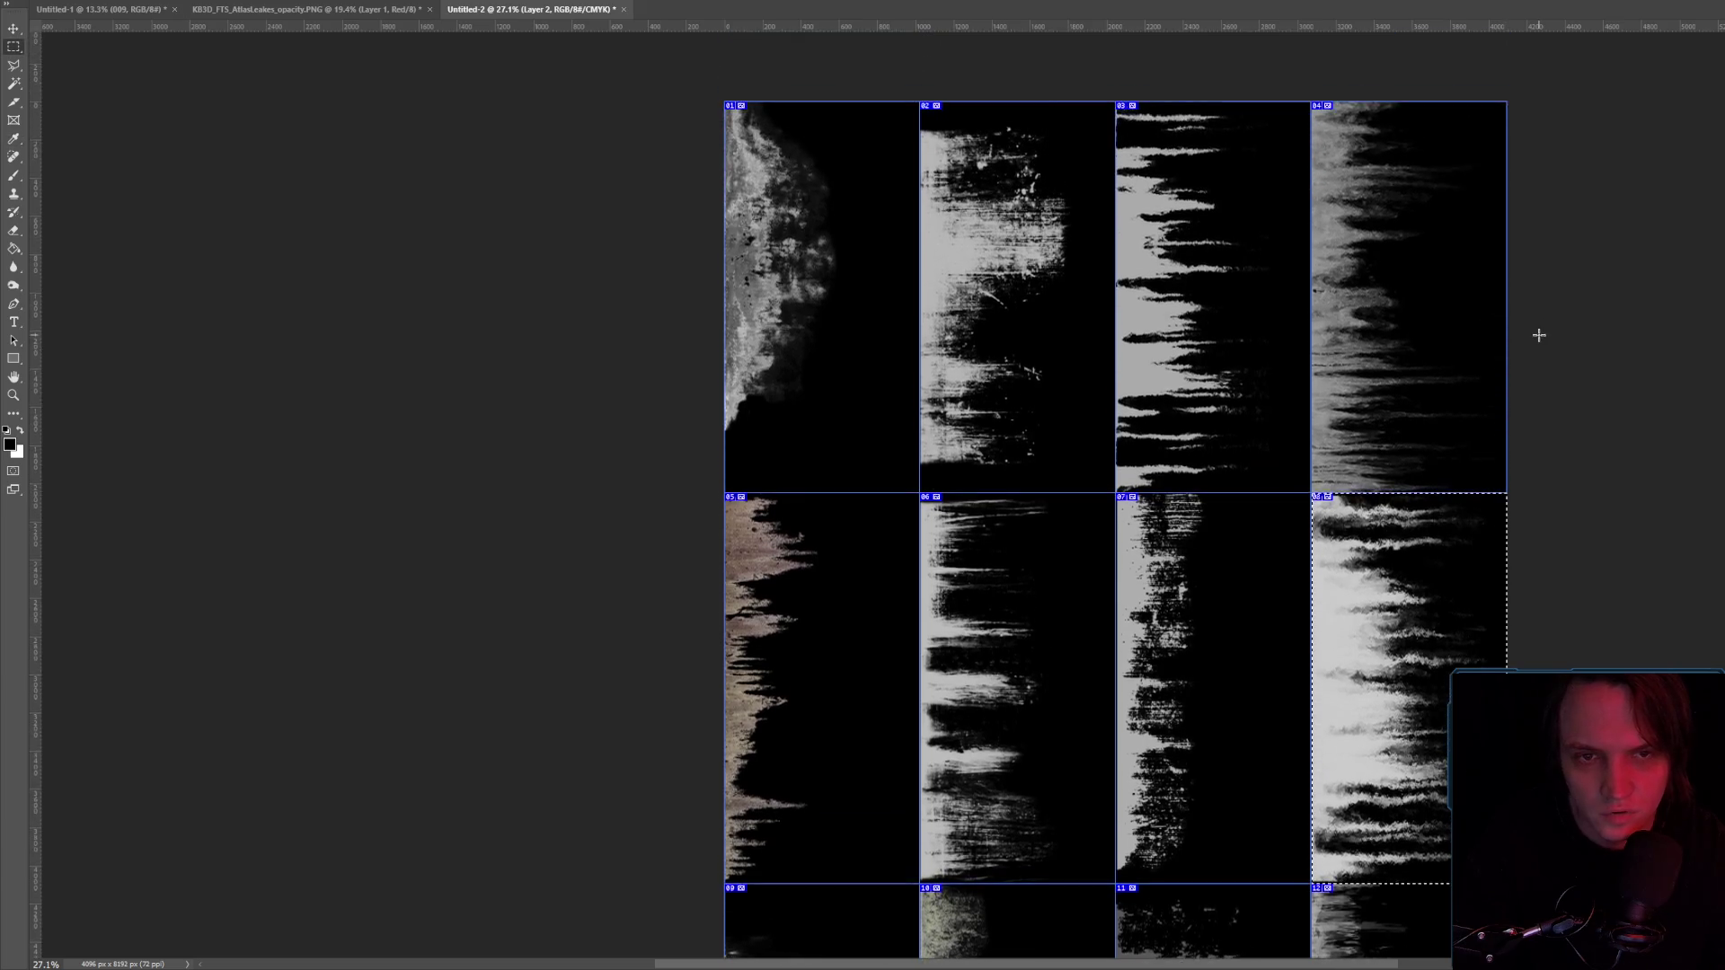
Dismiss the no-pixels warning, then brighten leak tile 04 to 52 and deselect.
key(m)
drag(1573, 160, 1573, 184)
click(1130, 329)
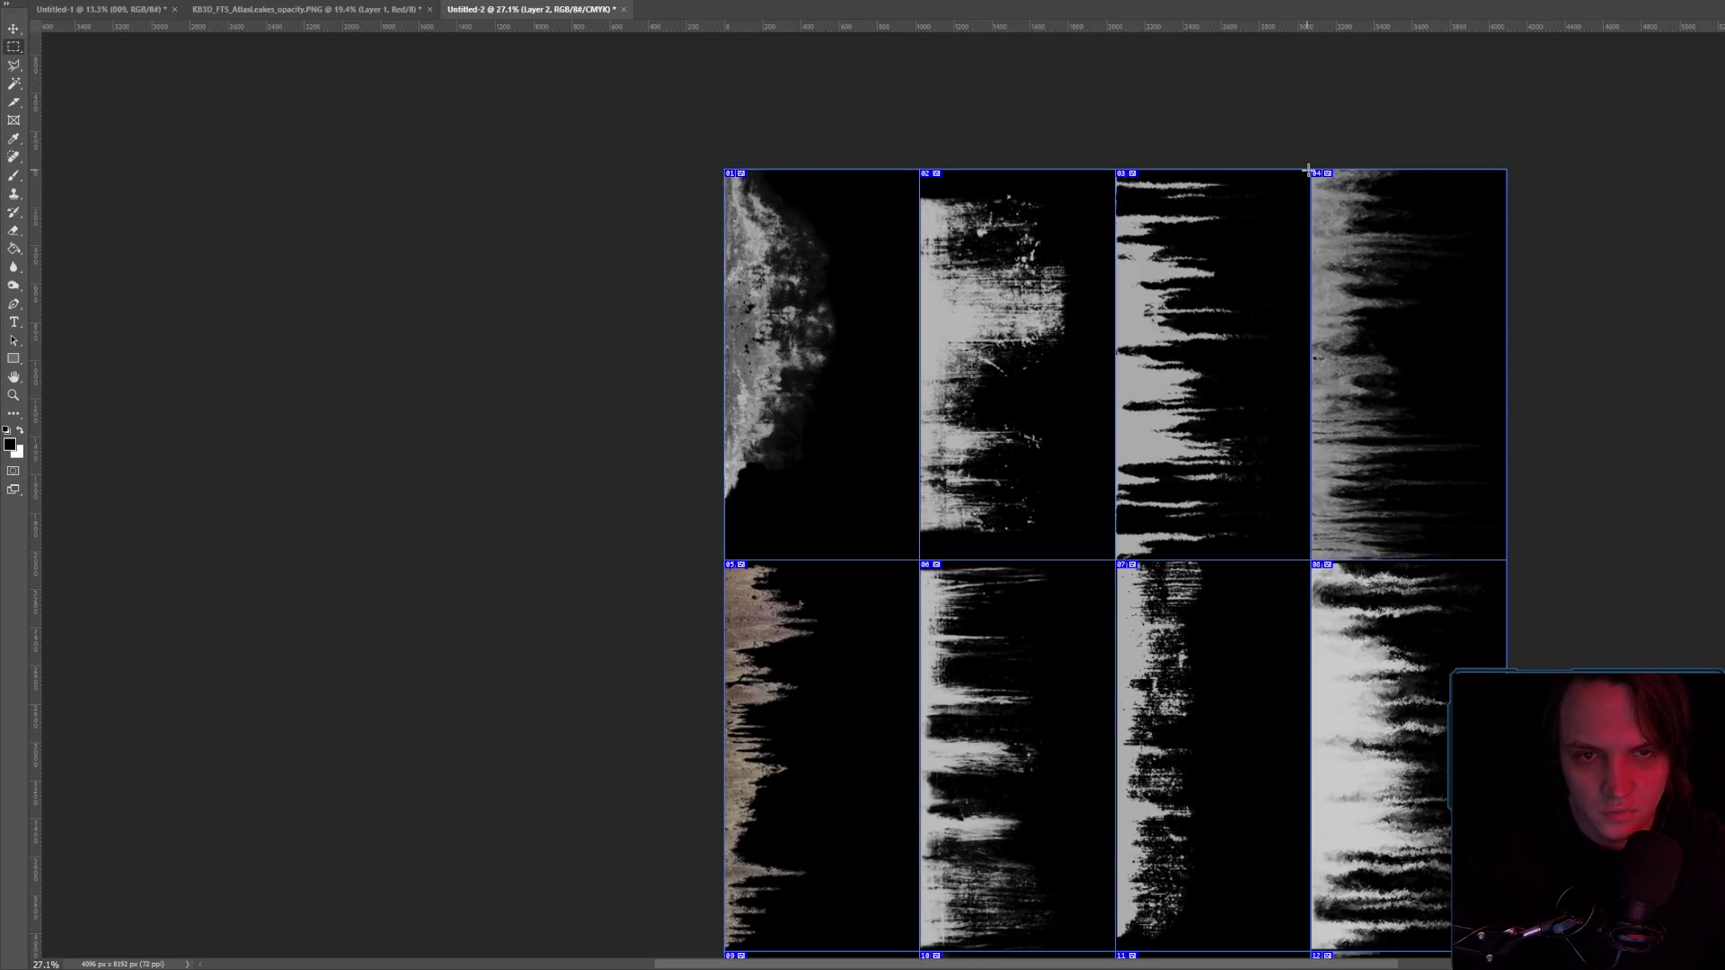
drag(1510, 385, 1602, 559)
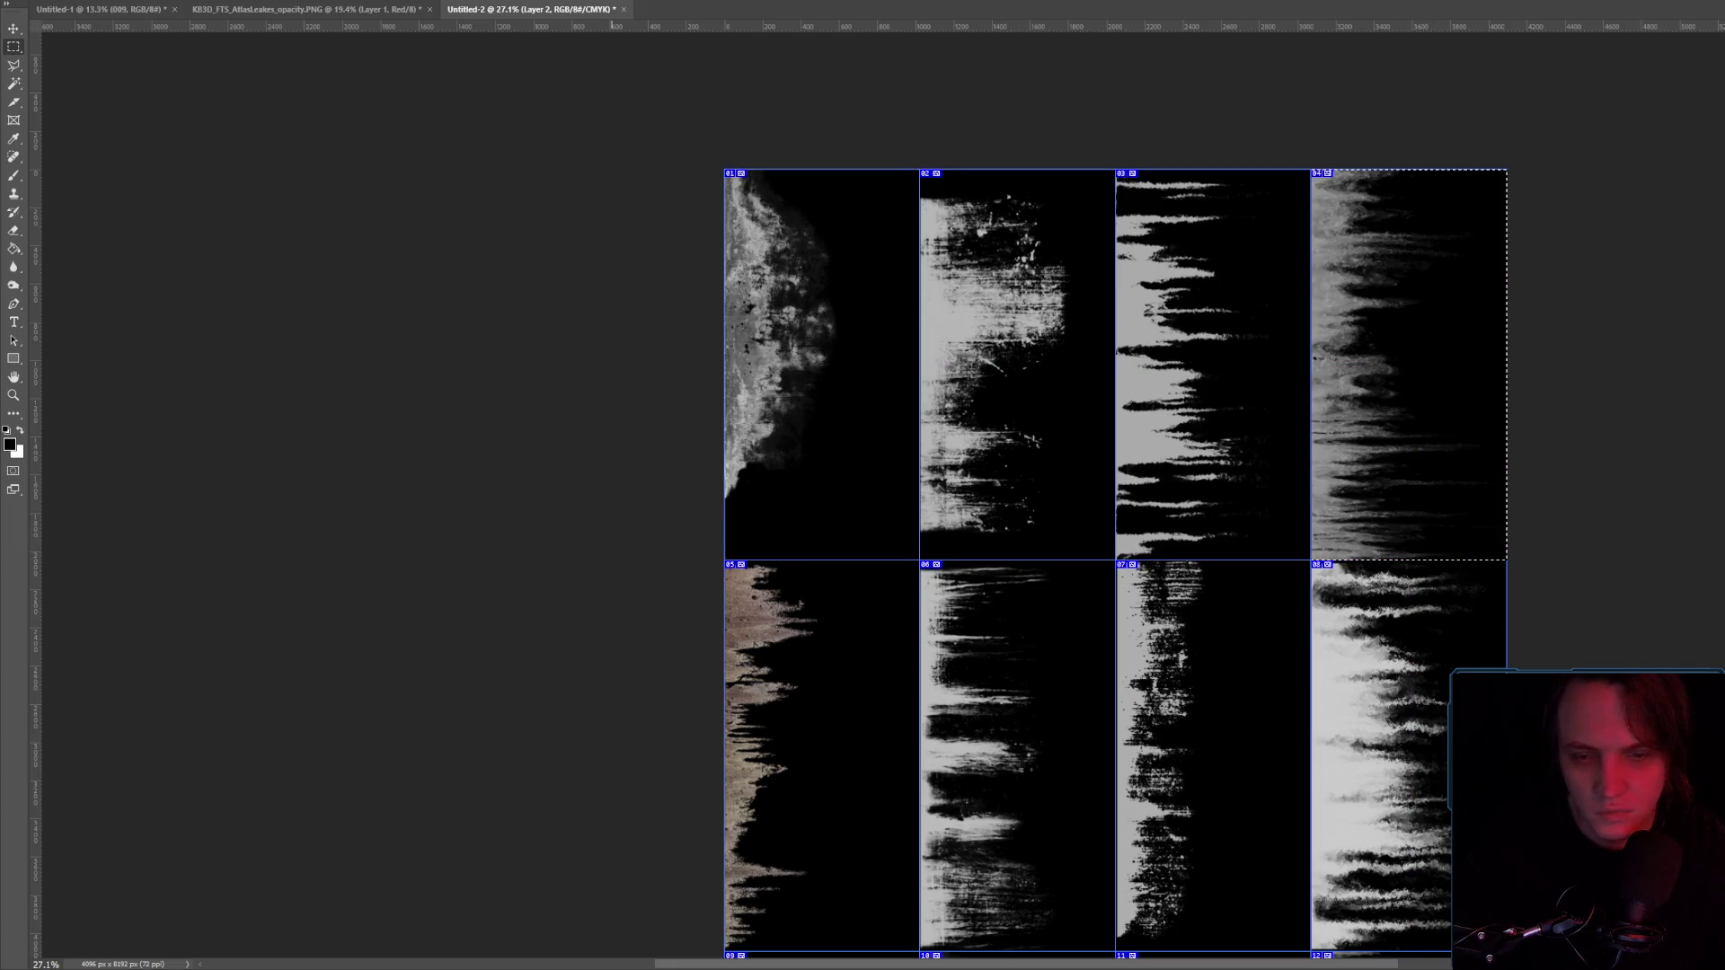
click(90, 0)
mouse_move(209, 3)
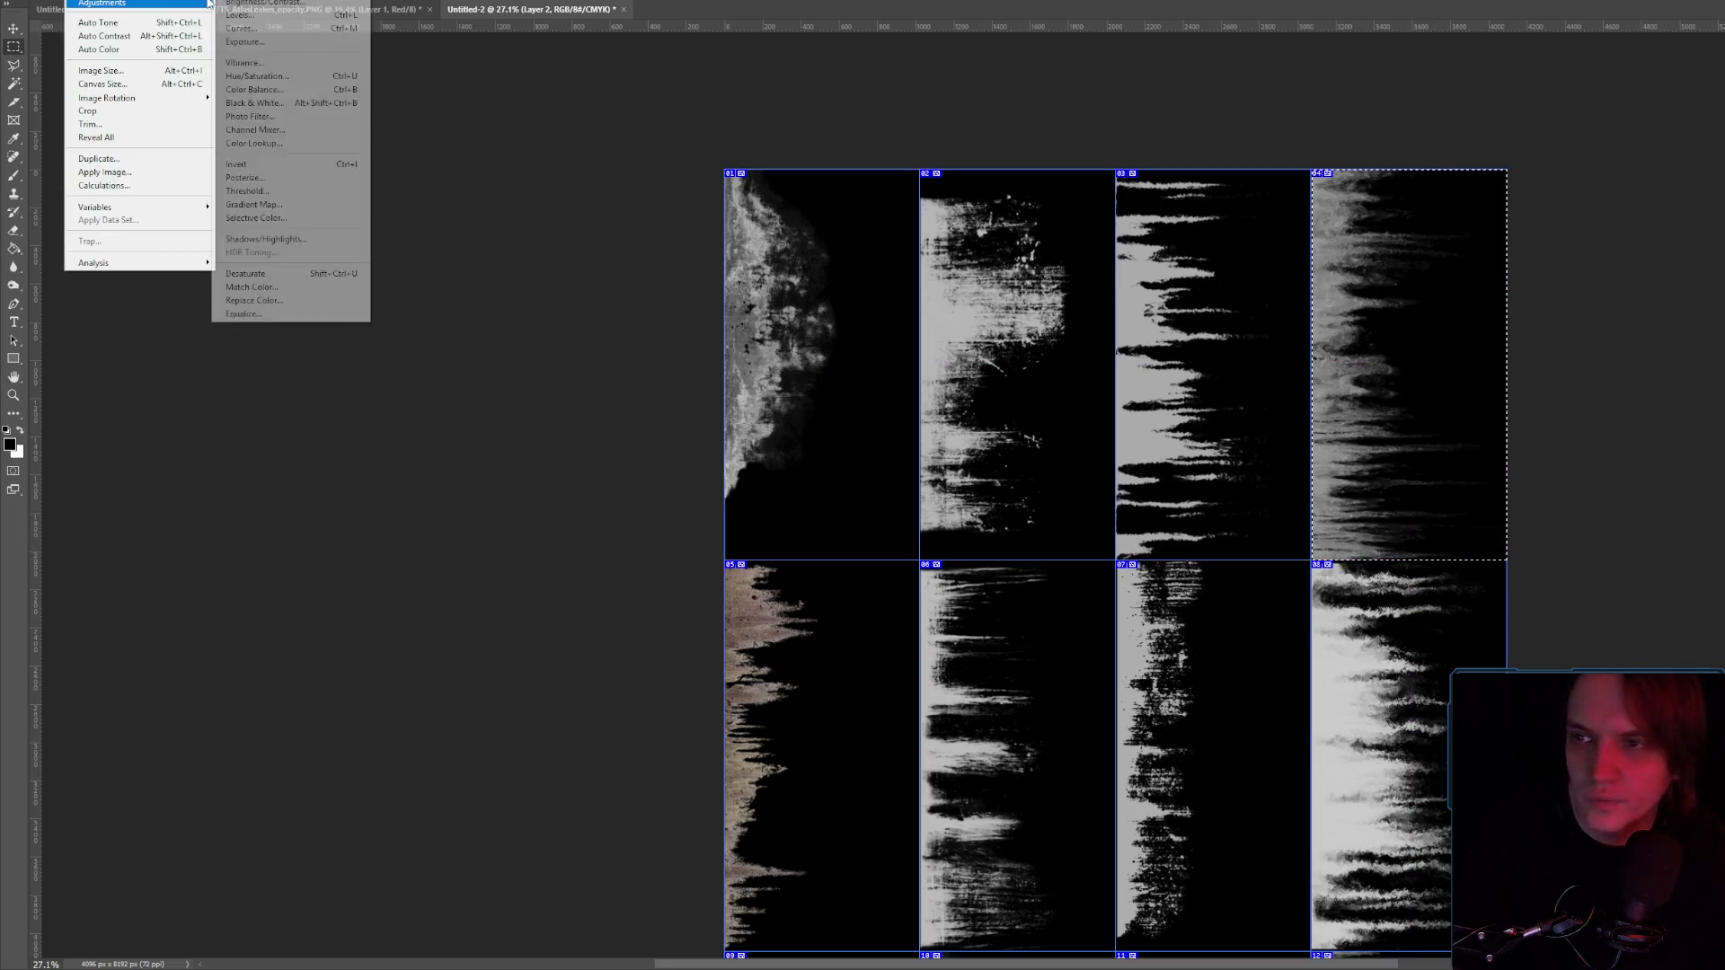
click(260, 3)
drag(1455, 330, 1467, 337)
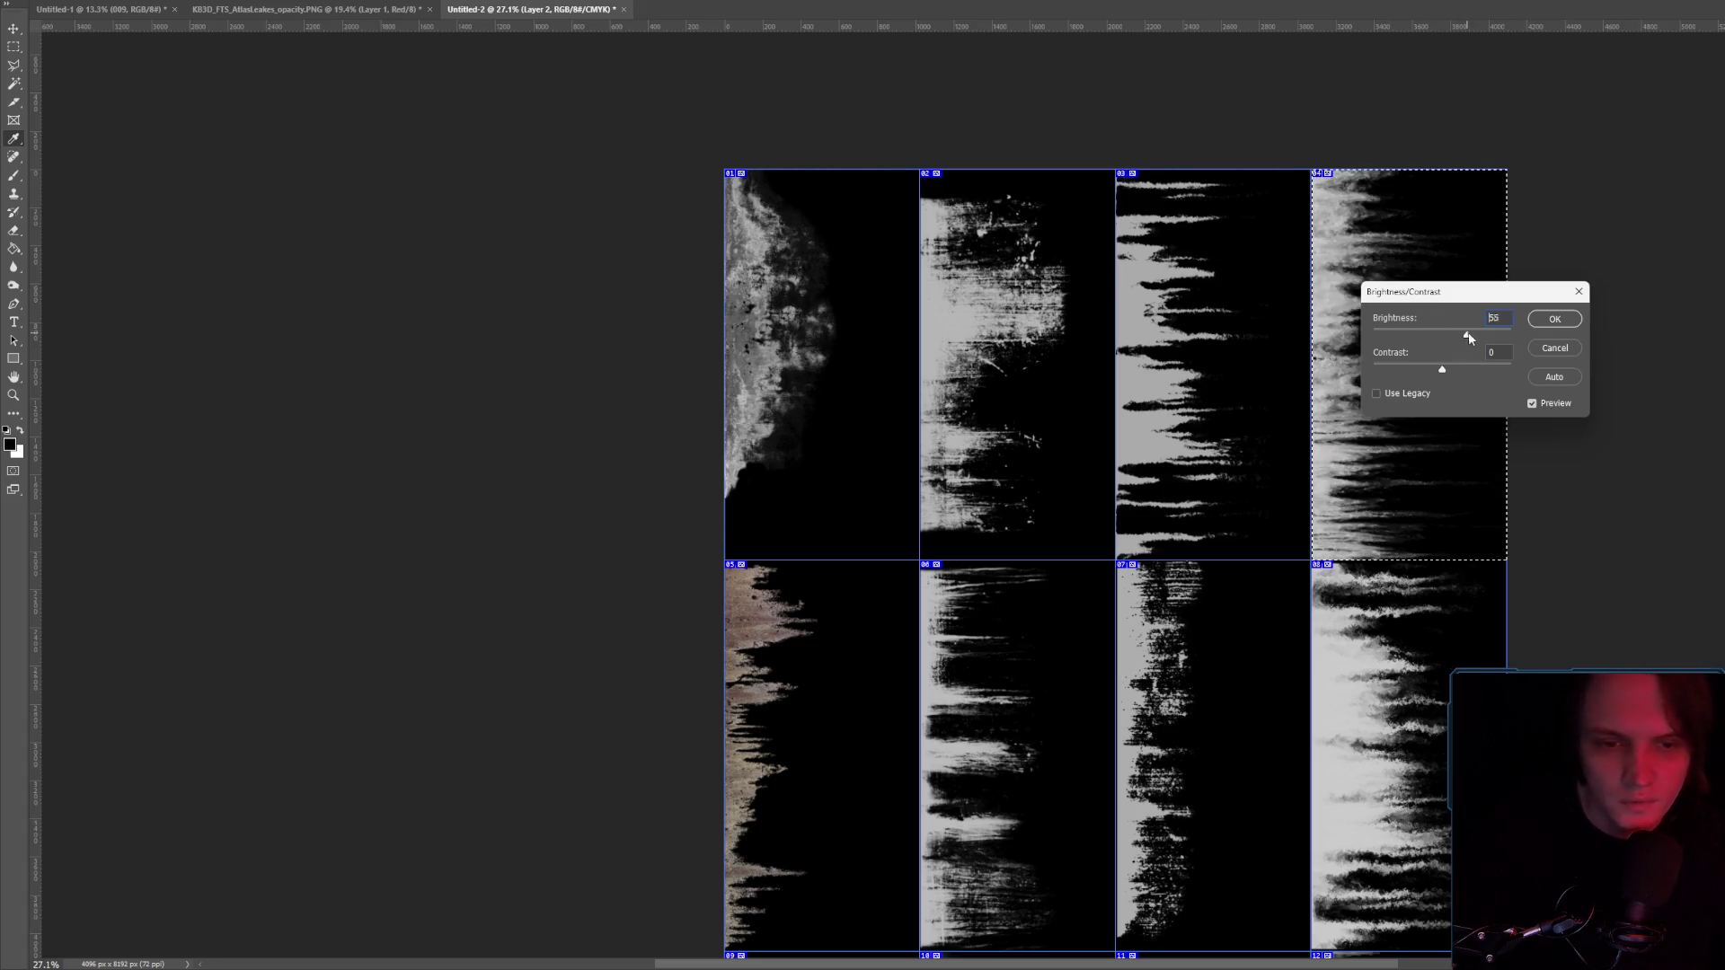
click(1555, 319)
key(ctrl+d)
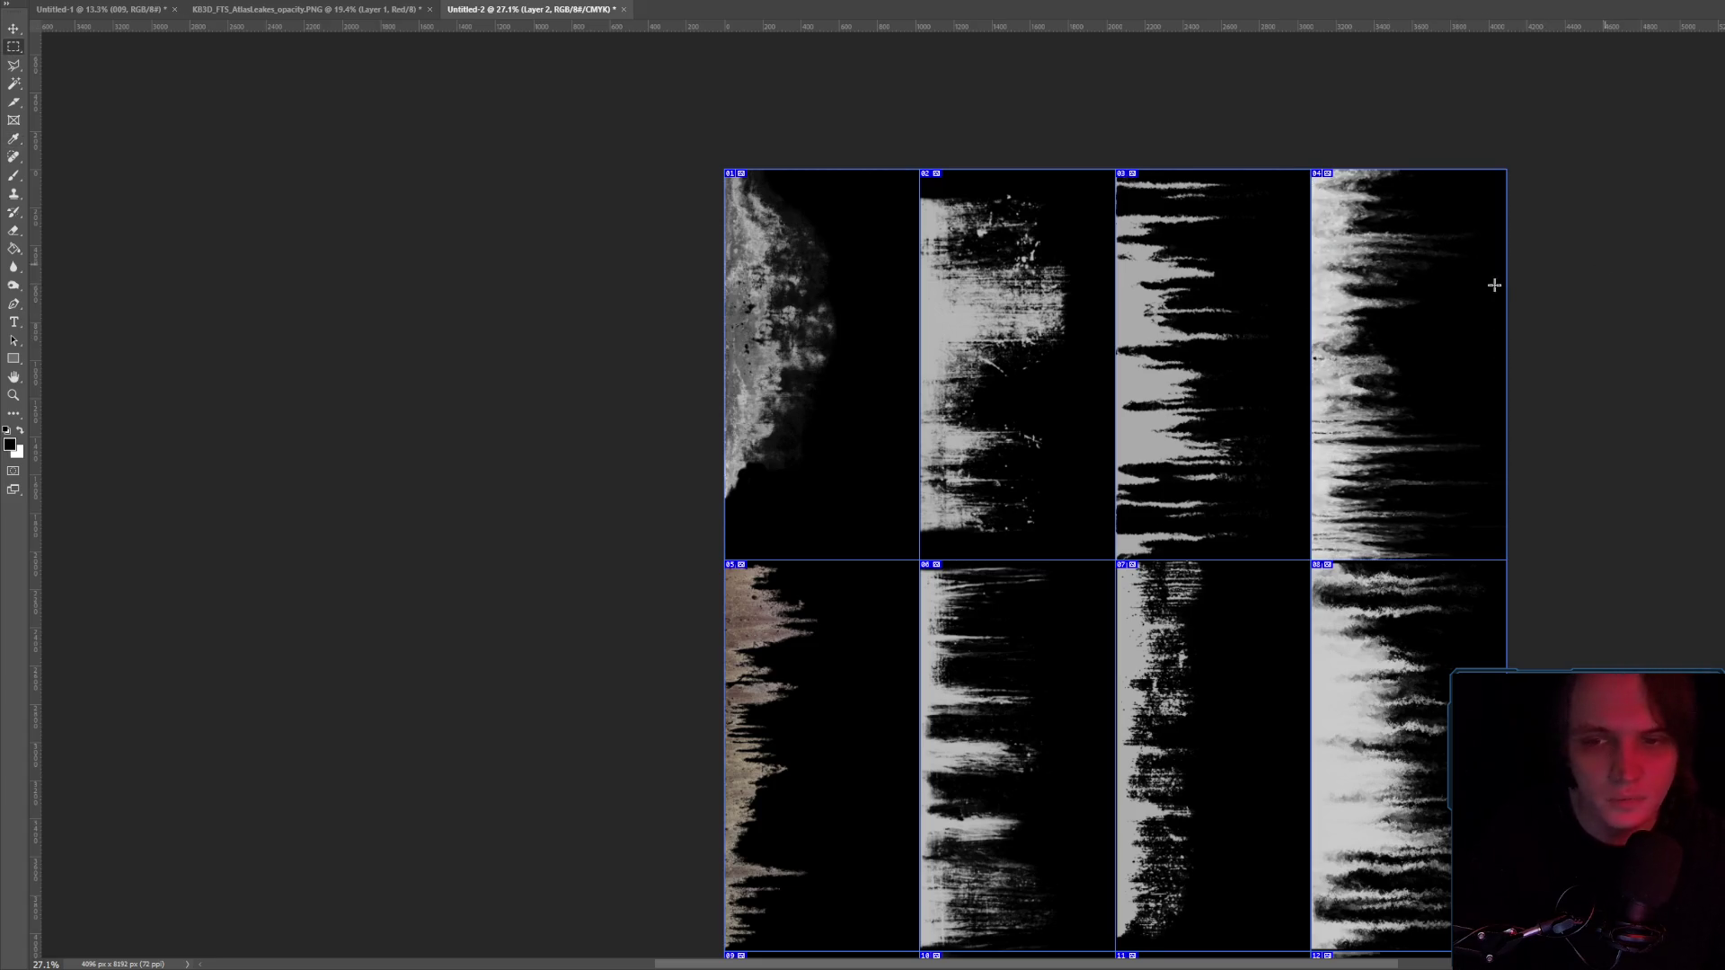
Select leak tile 01 and raise its brightness.
mouse_move(725, 169)
mouse_down()
mouse_move(866, 530)
mouse_move(919, 558)
mouse_up()
click(89, 0)
mouse_move(134, 9)
click(270, 7)
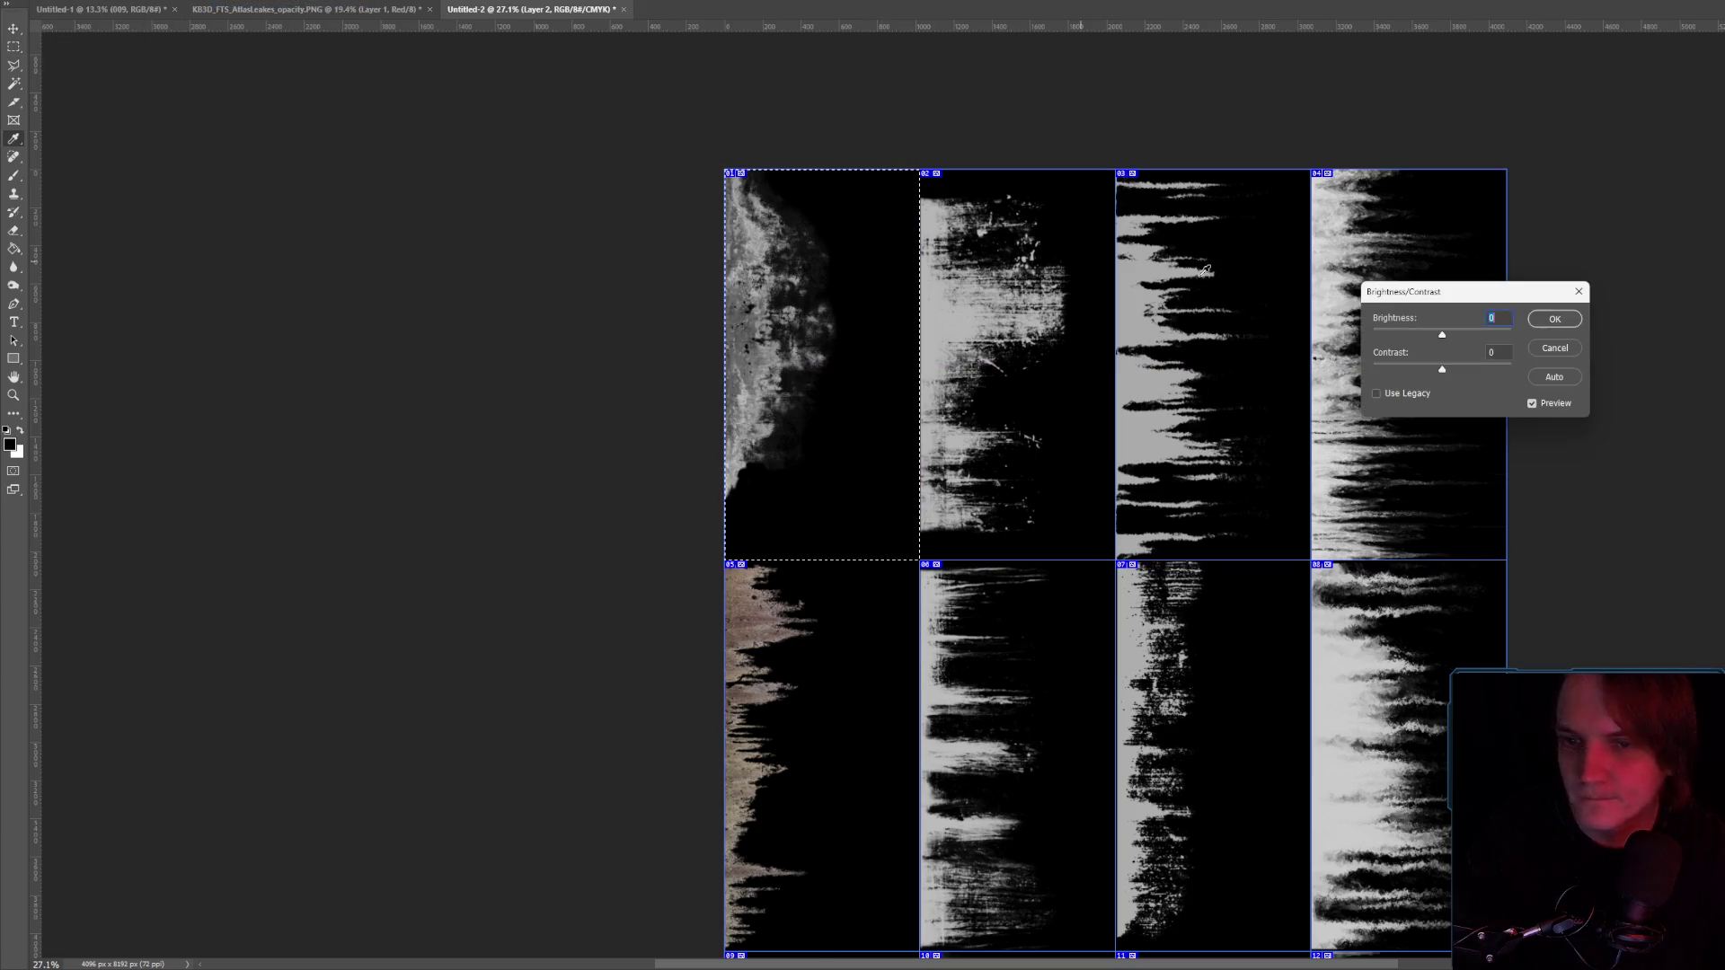
drag(1449, 336, 1464, 338)
click(1554, 319)
scroll(877, 446, down, 3)
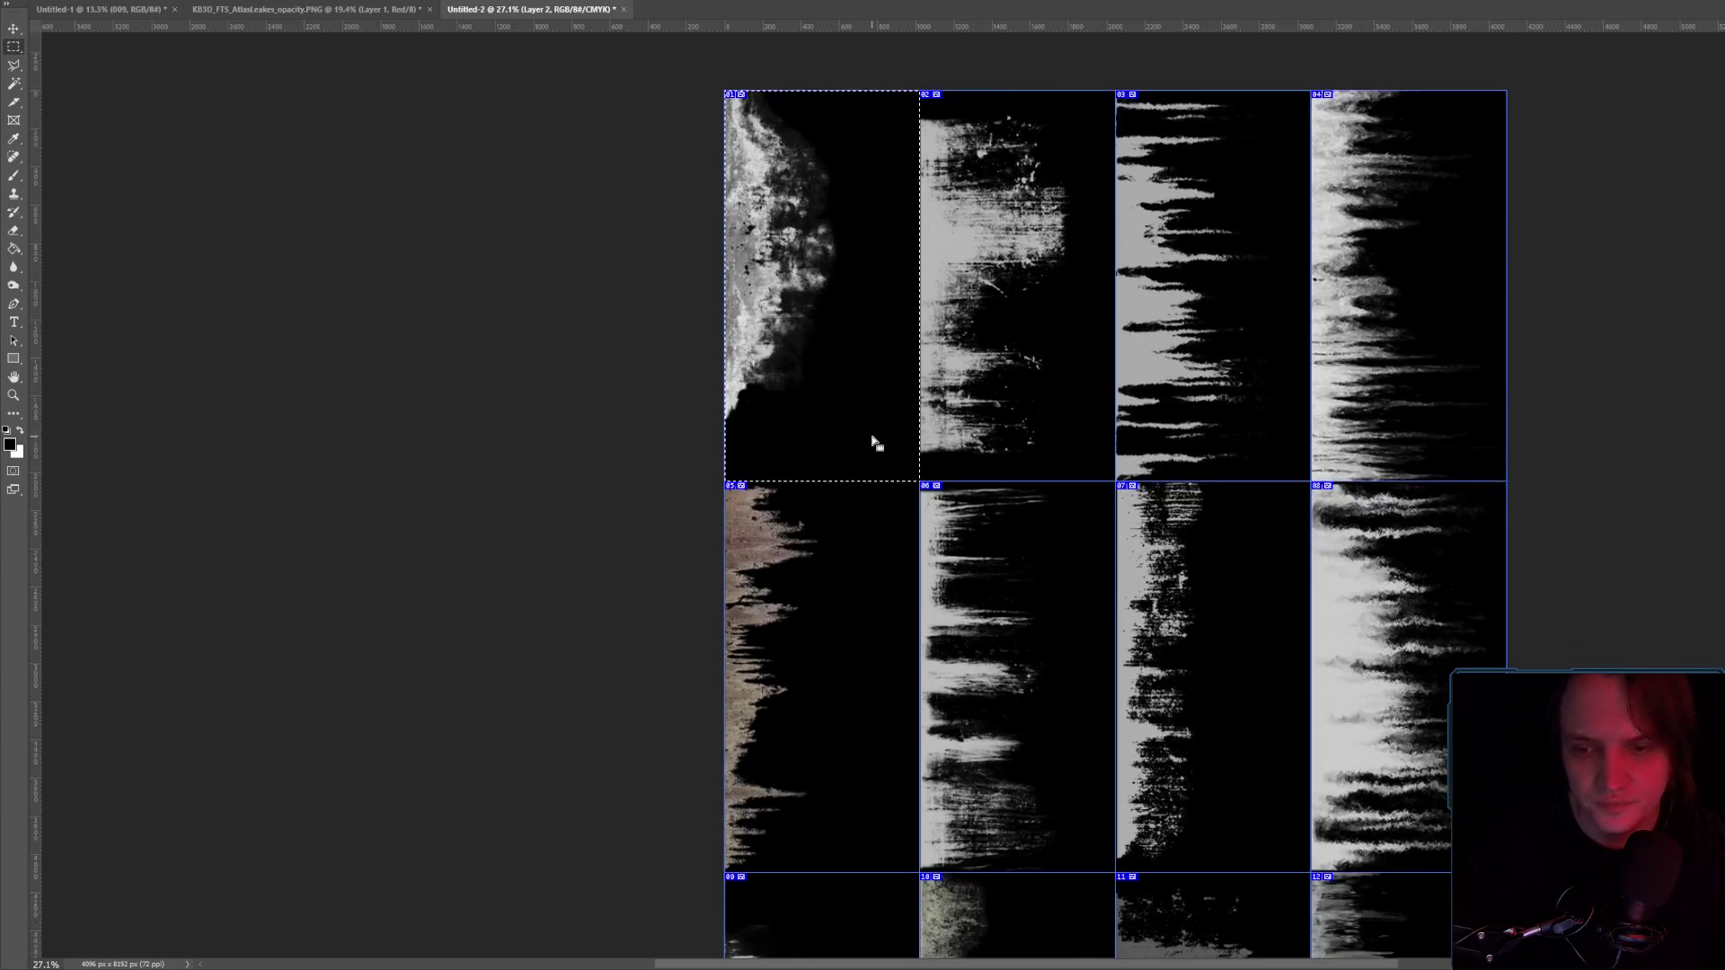
Brighten leak tile 15 with Brightness/Contrast and deselect it.
scroll(793, 448, down, 7)
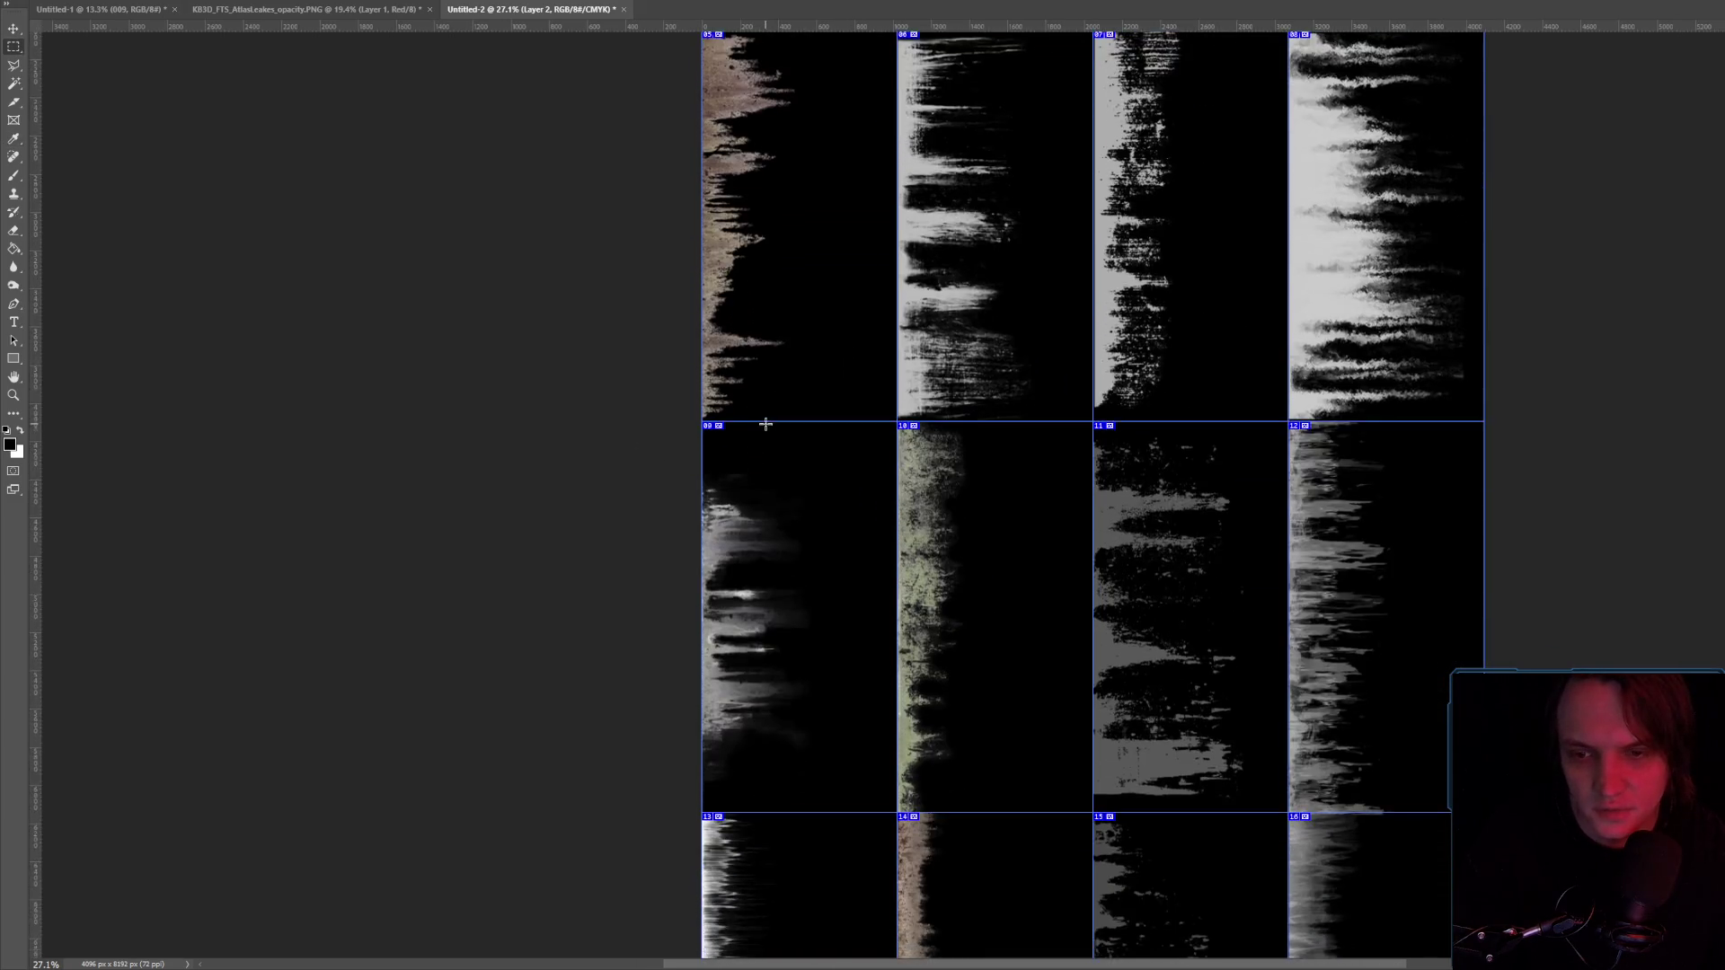
scroll(792, 448, down, 4)
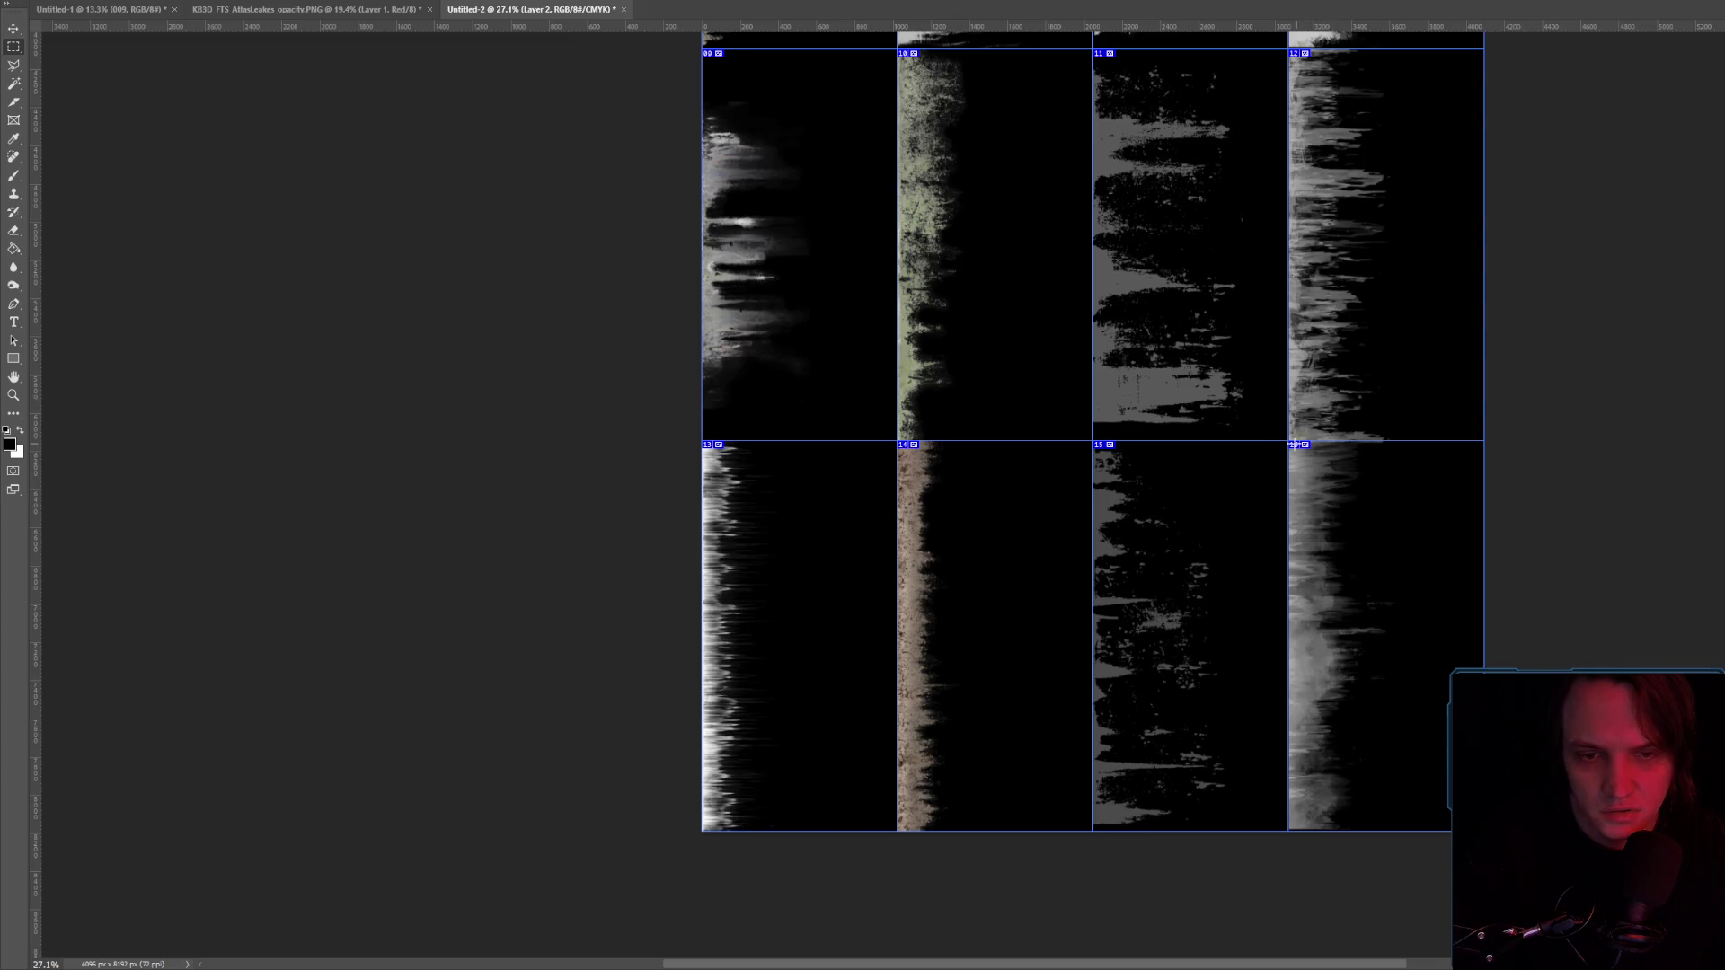
mouse_move(1093, 442)
mouse_down()
mouse_move(1130, 465)
mouse_move(1271, 828)
mouse_move(1289, 831)
mouse_up()
key(alt+i)
key(j)
key(c)
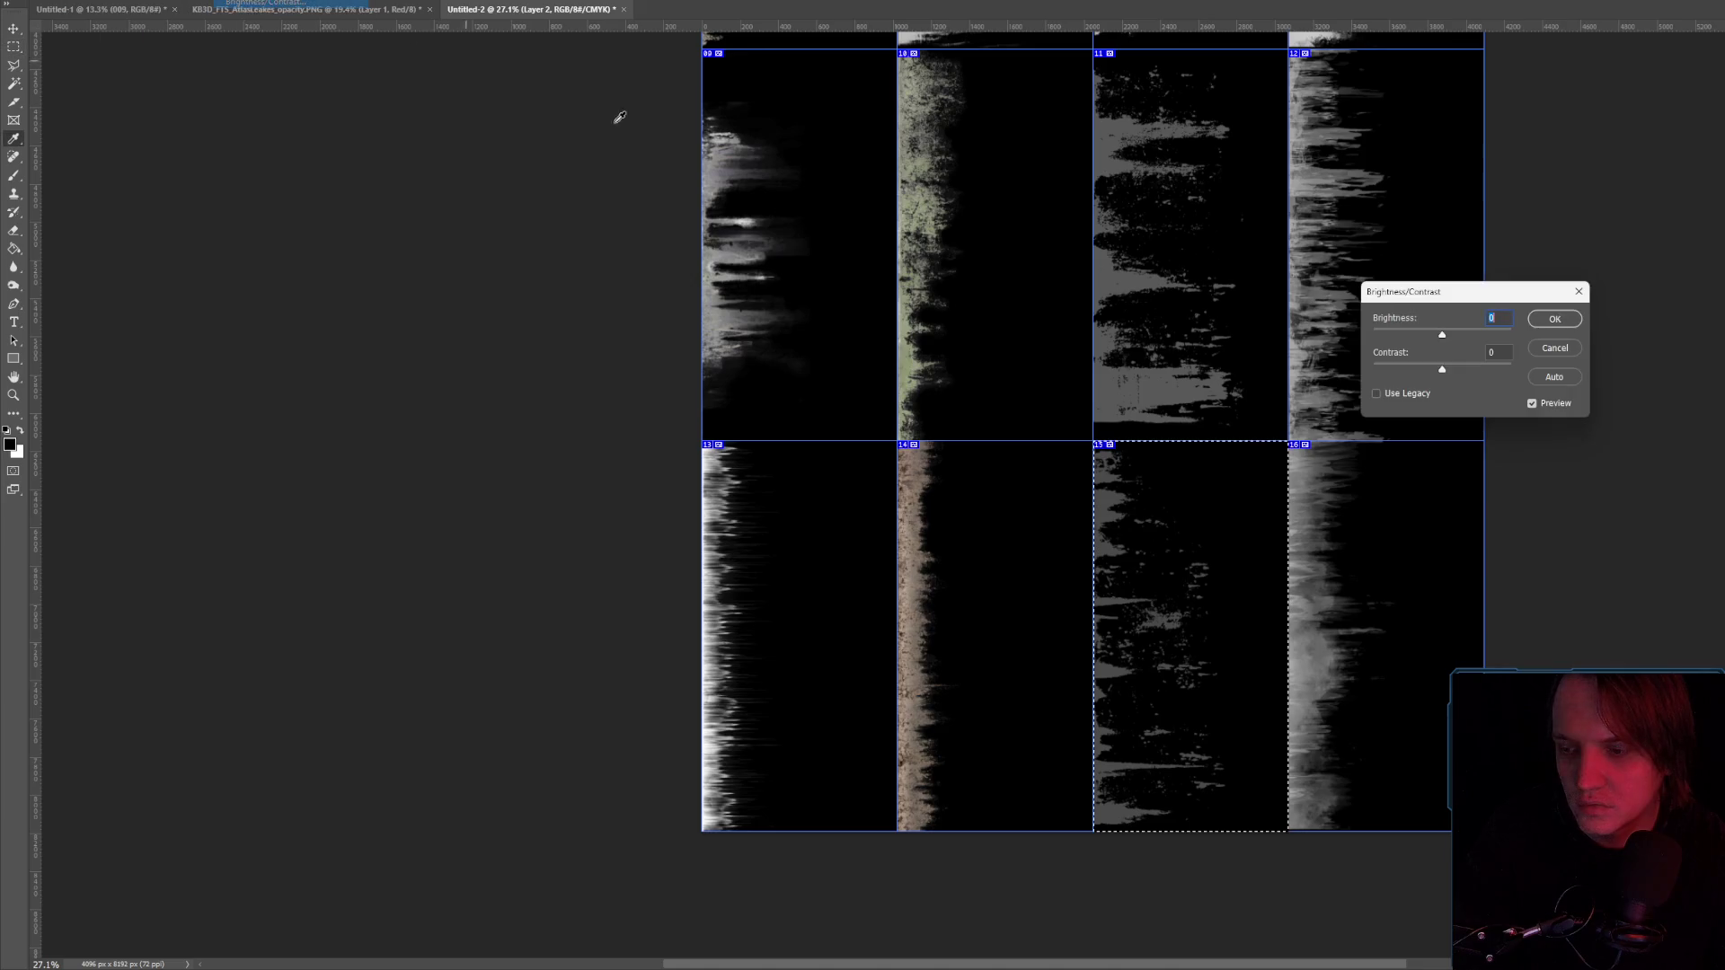
drag(1455, 336, 1506, 338)
click(1554, 319)
scroll(1086, 270, up, 3)
key(ctrl+d)
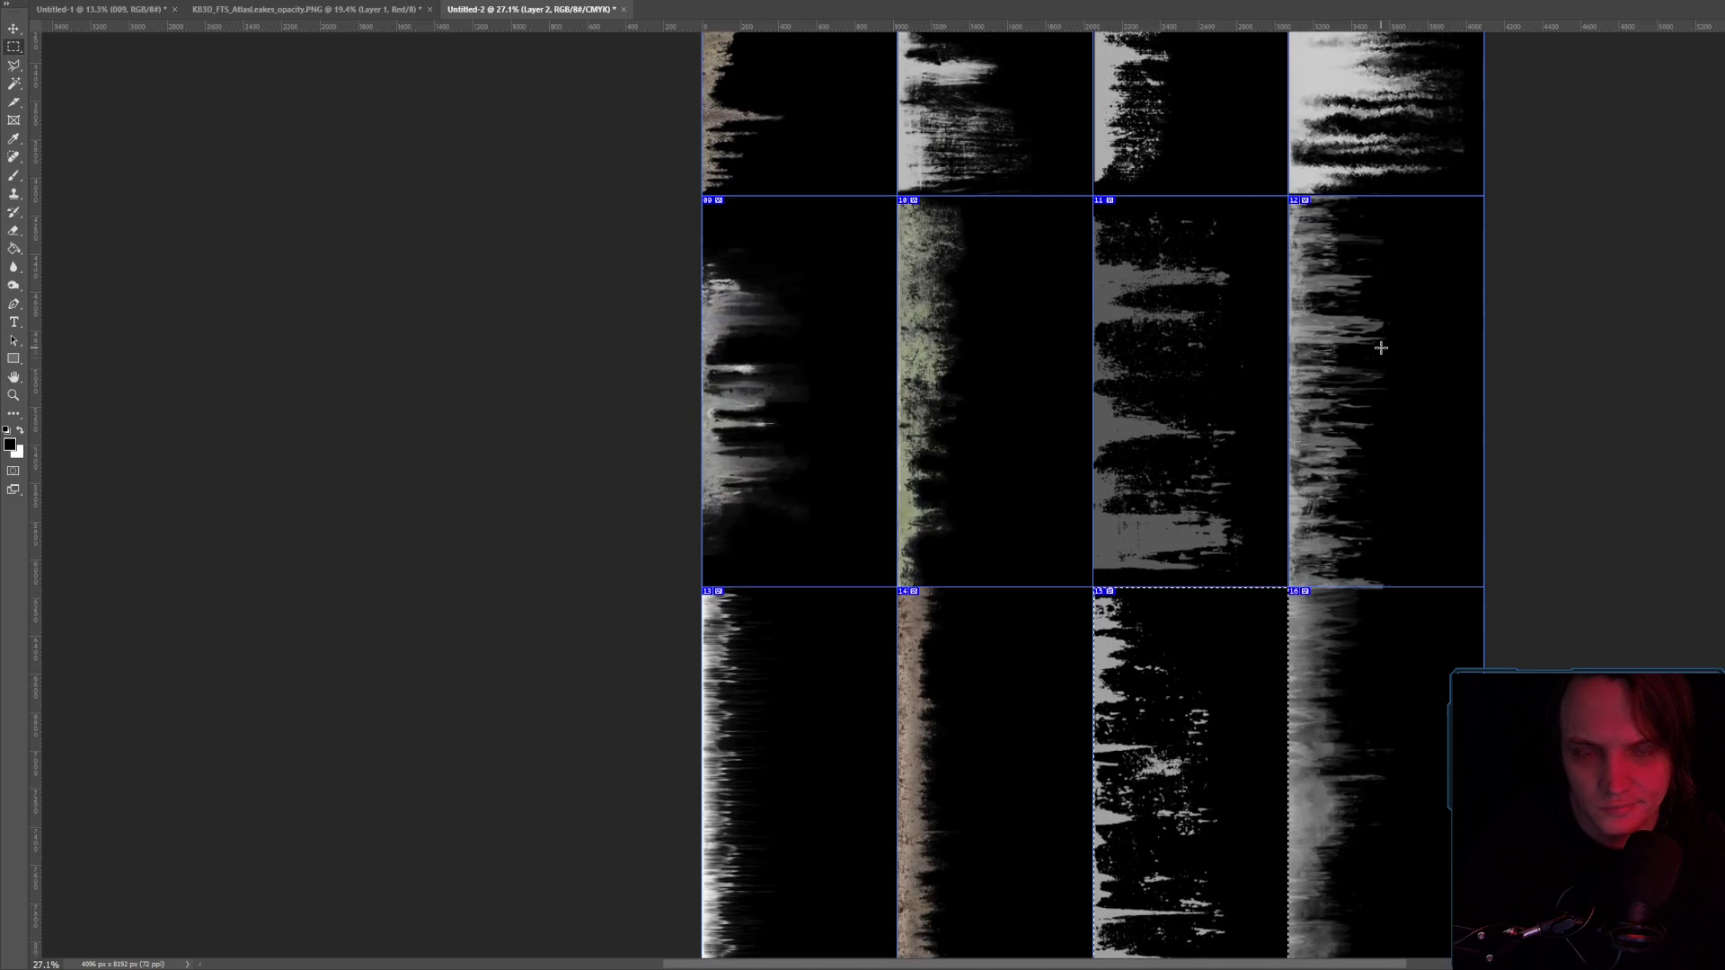
Brighten leak tile 11 and deselect it.
drag(1223, 441, 1288, 586)
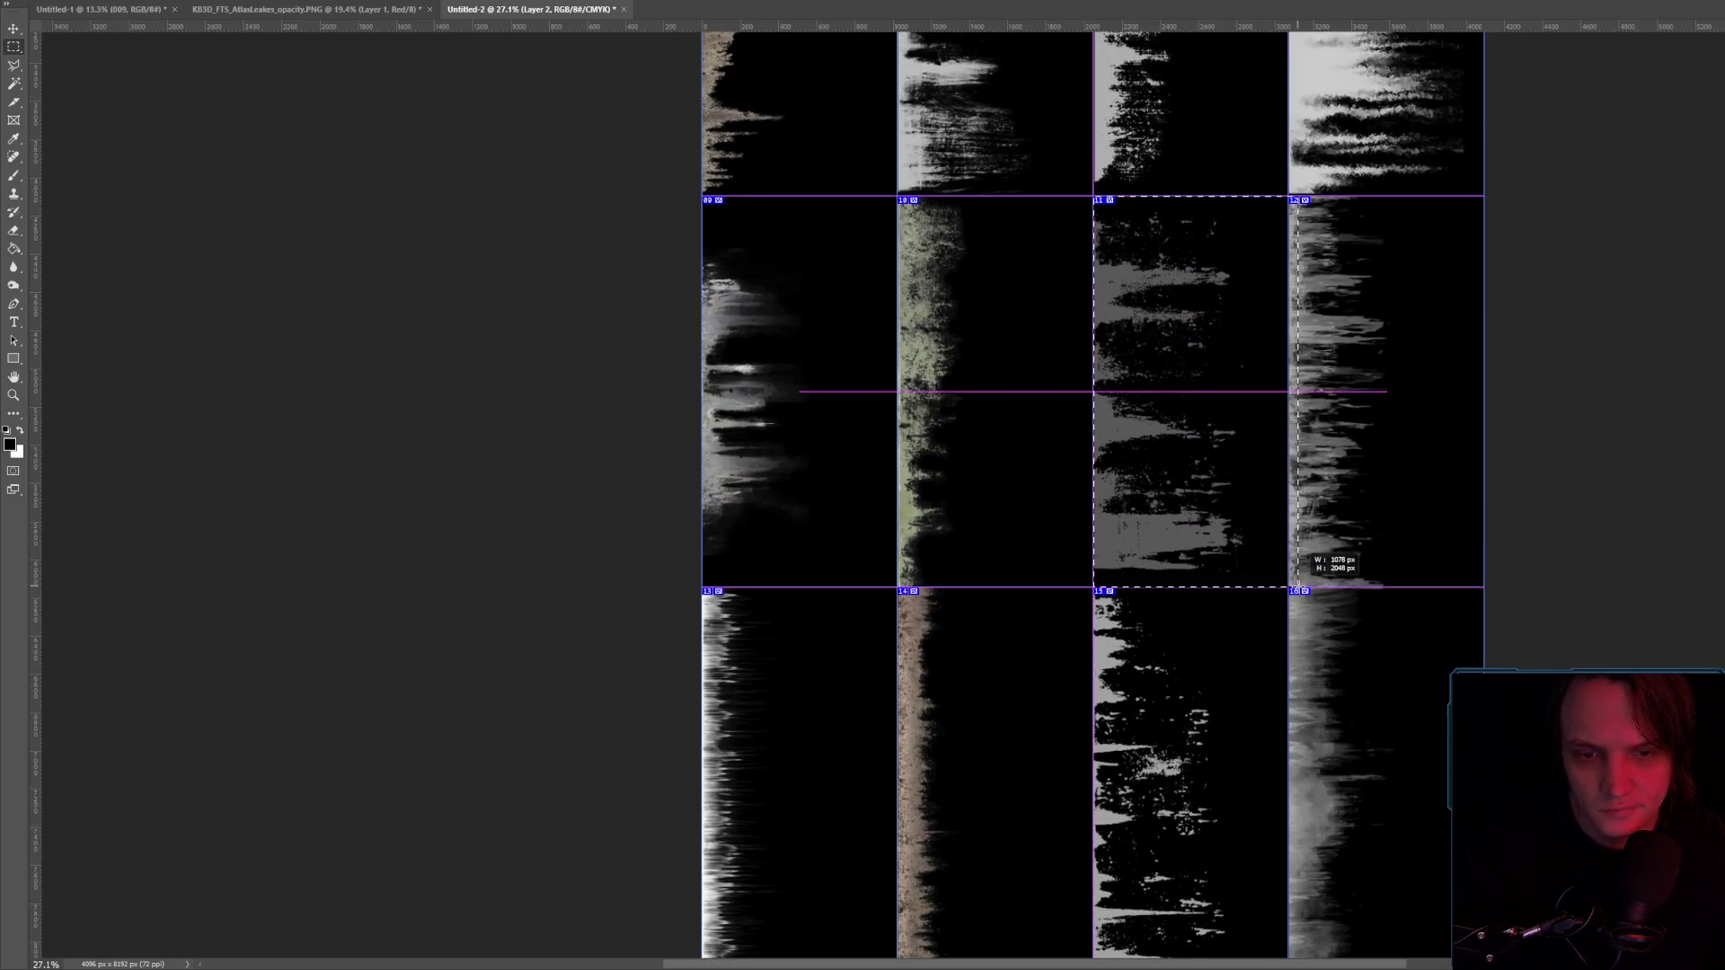
key(alt+i)
key(j)
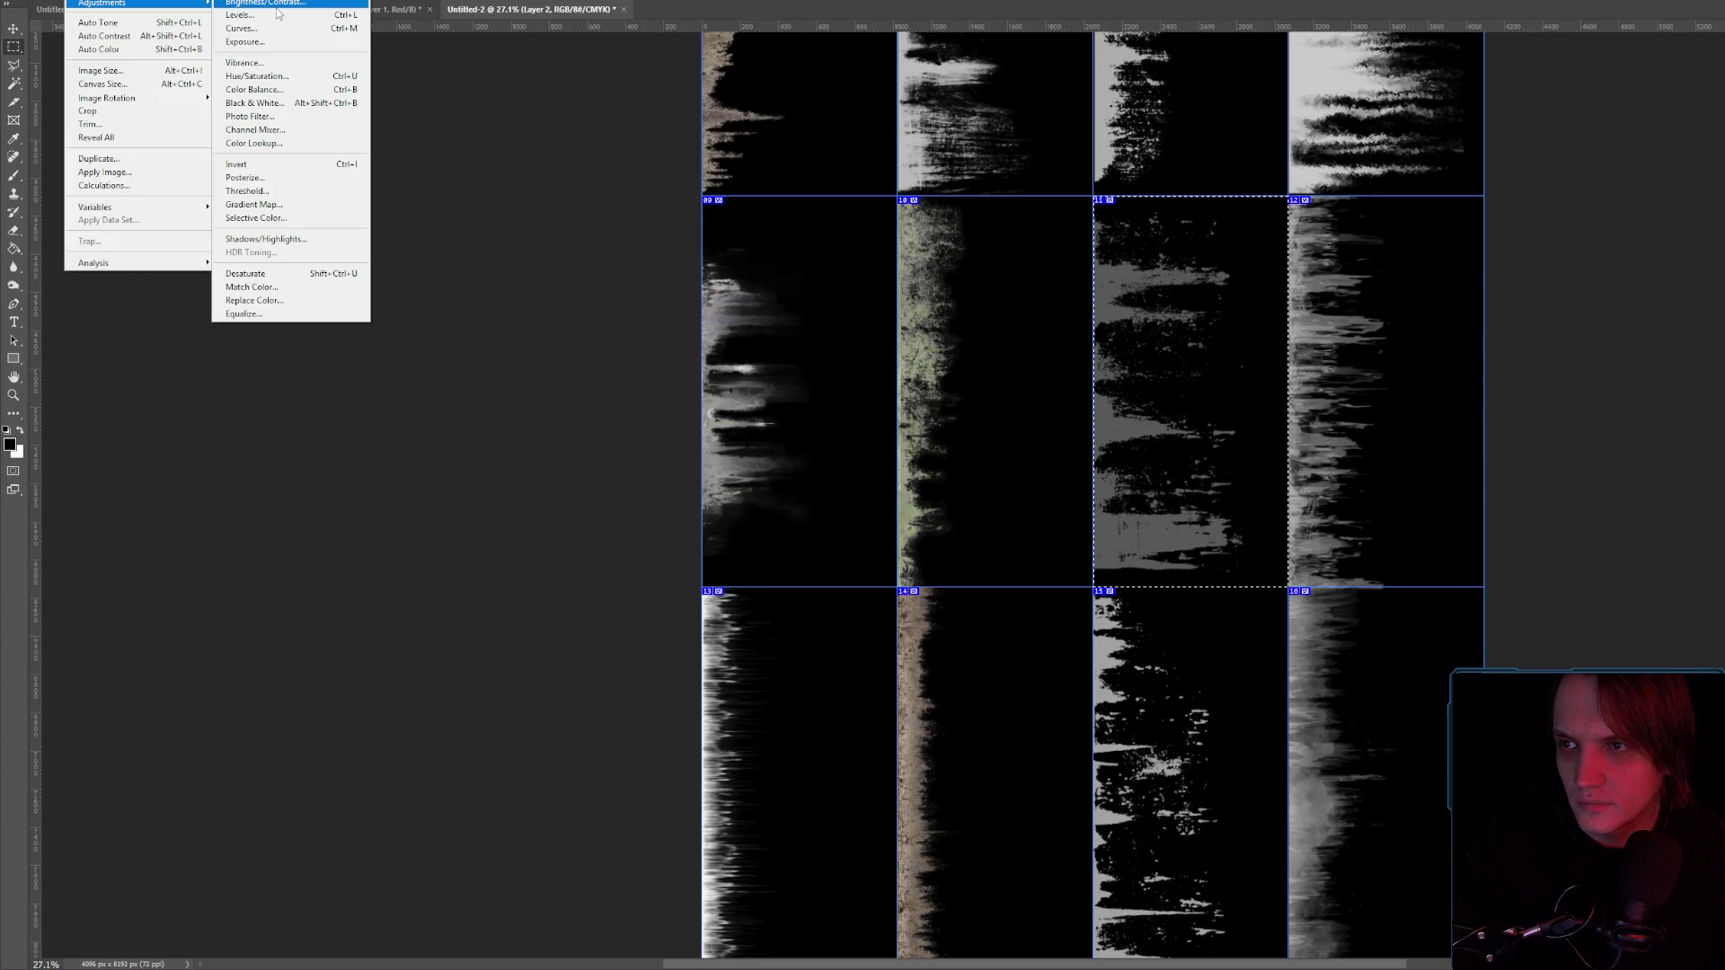
key(c)
drag(1439, 331, 1496, 347)
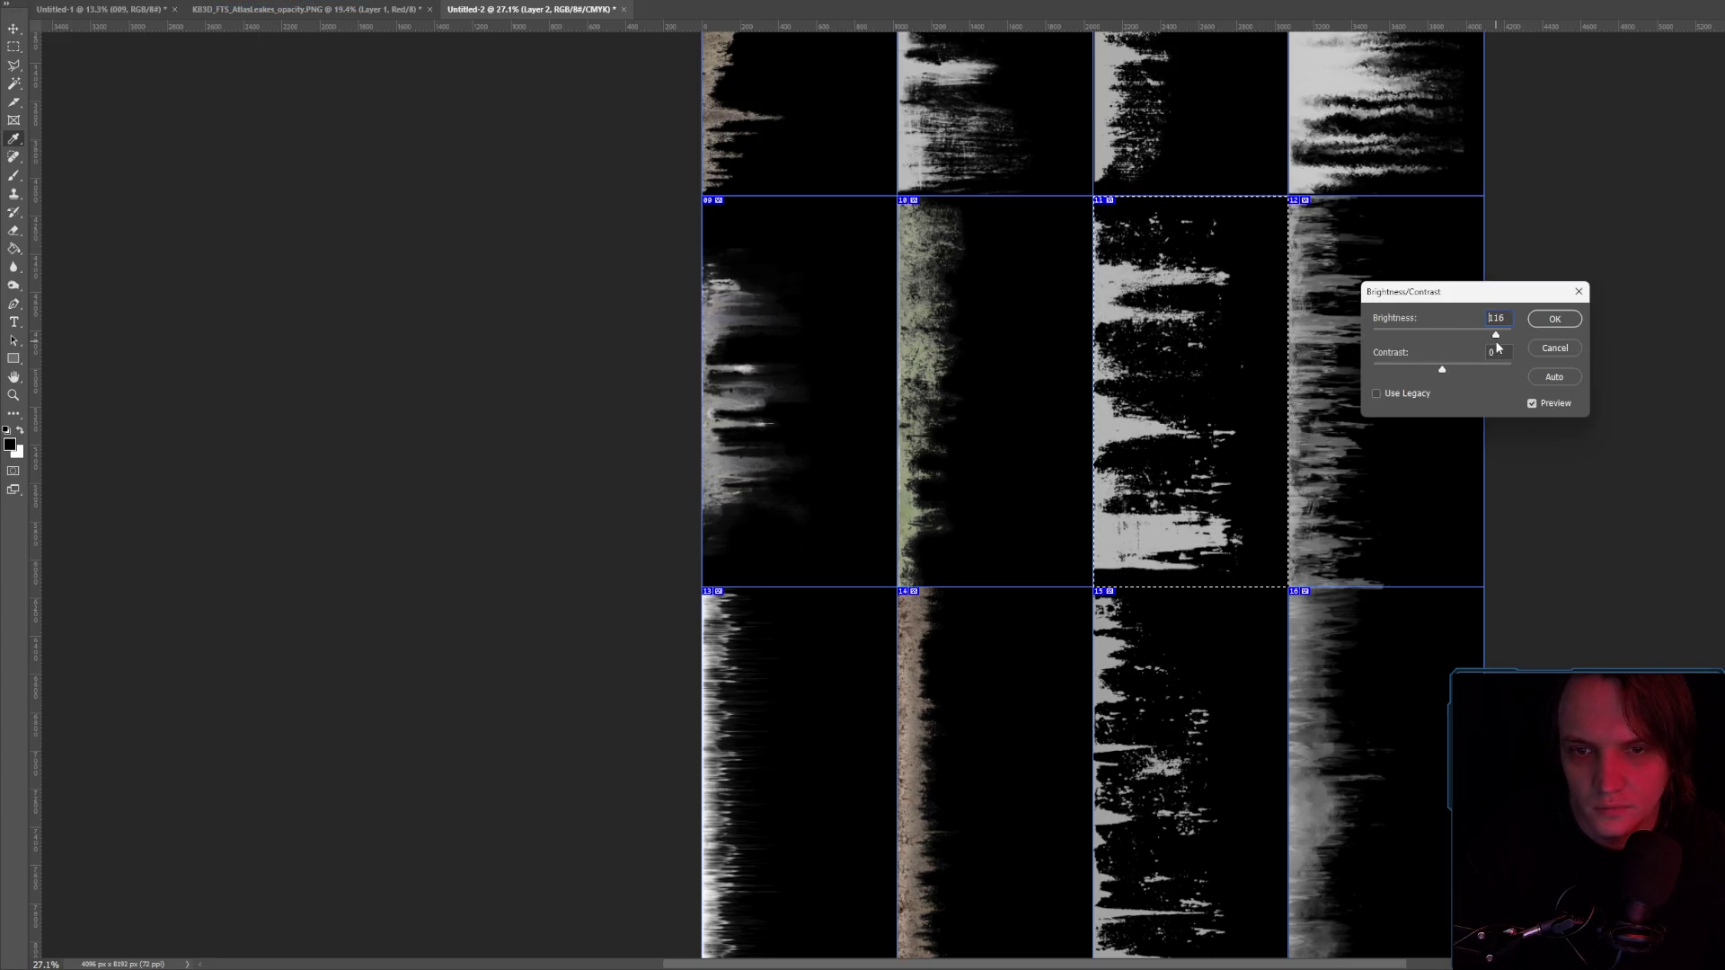
key(Return)
key(ctrl+d)
scroll(1578, 504, down, 2)
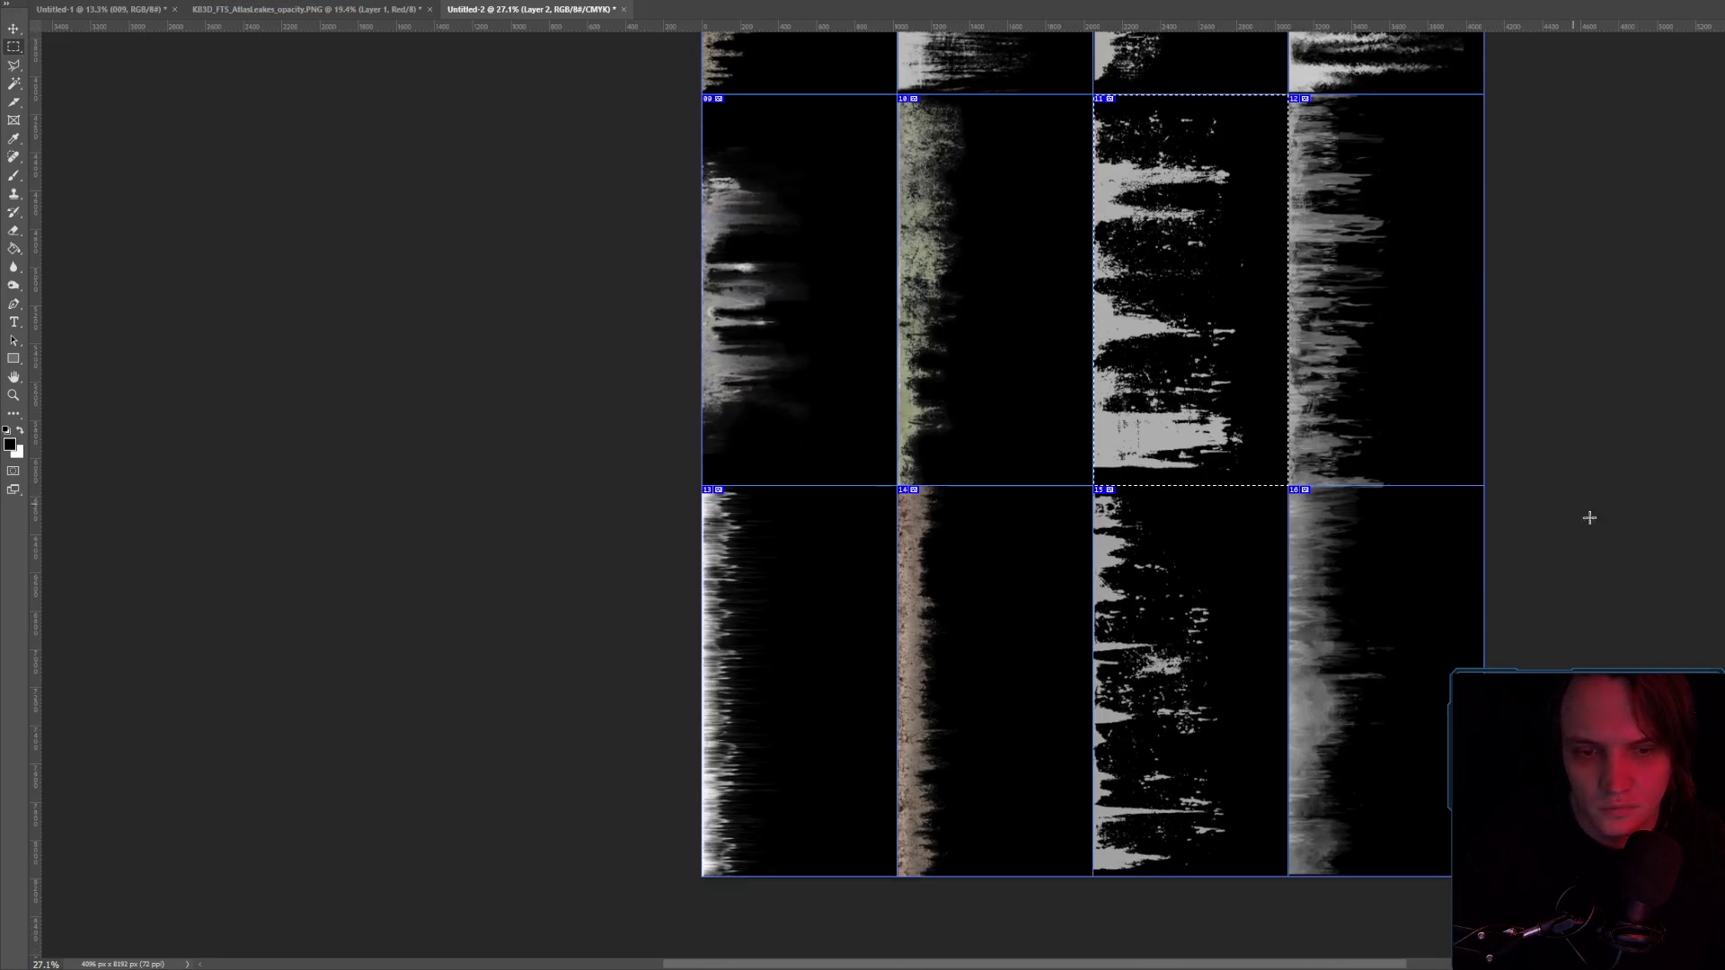
Raise leak tile 16's brightness to 29 and clear the selection.
drag(1291, 489, 1484, 876)
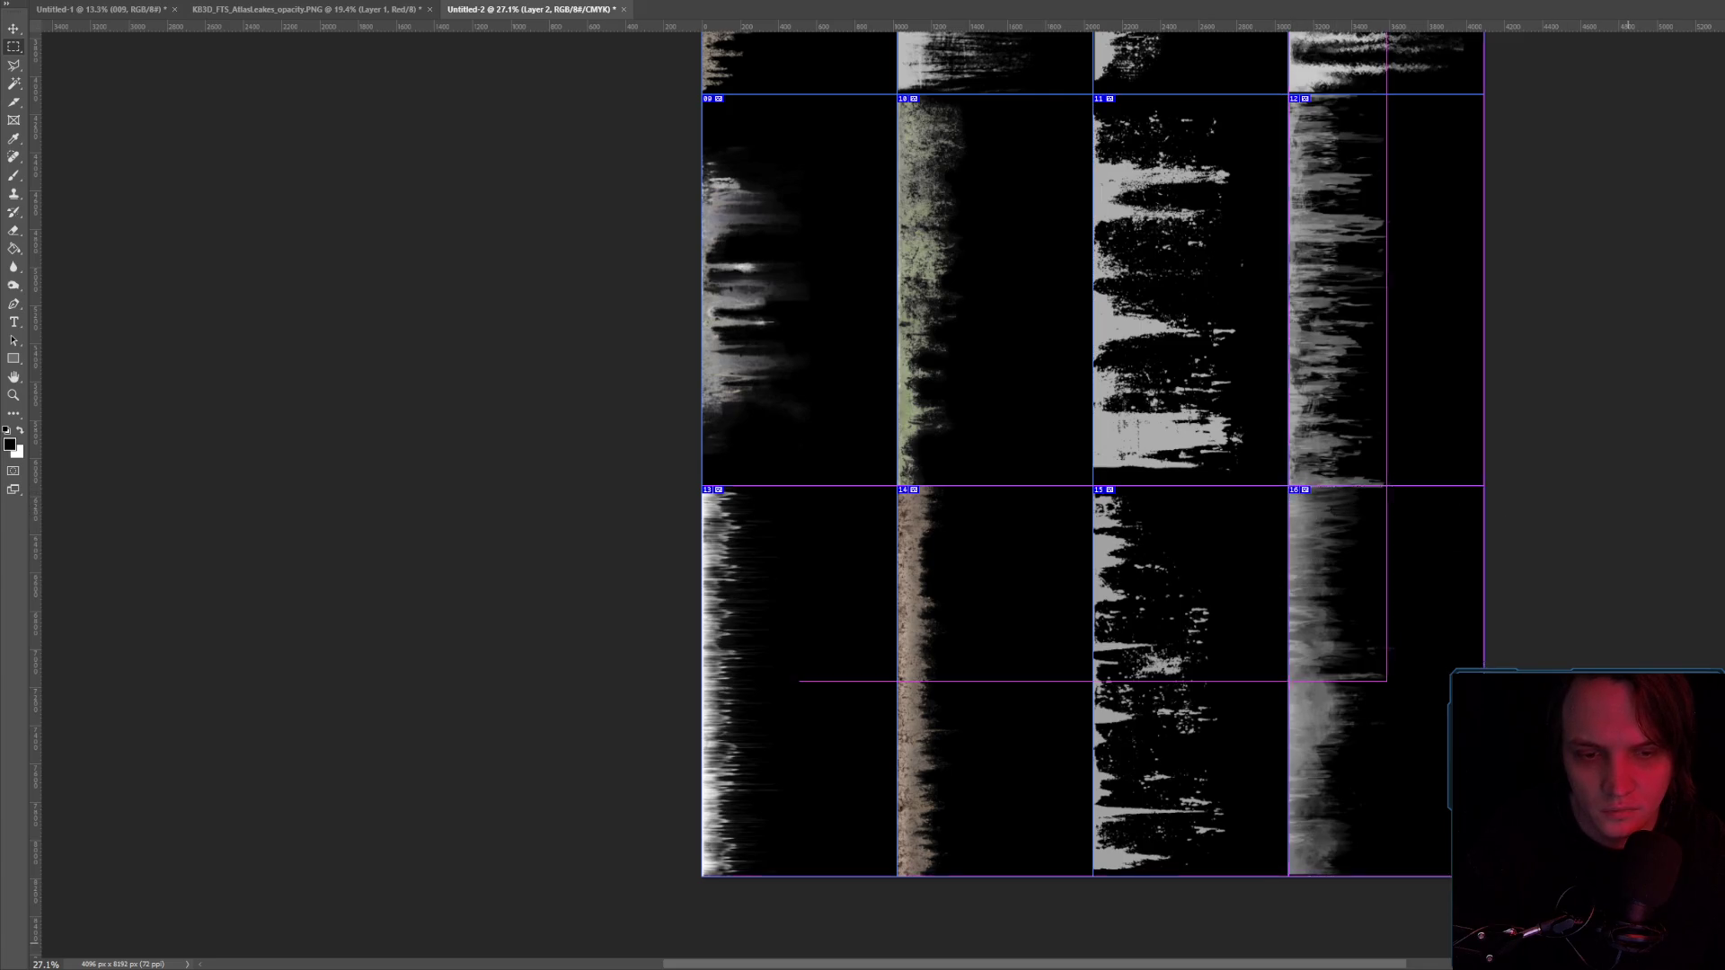
click(236, 16)
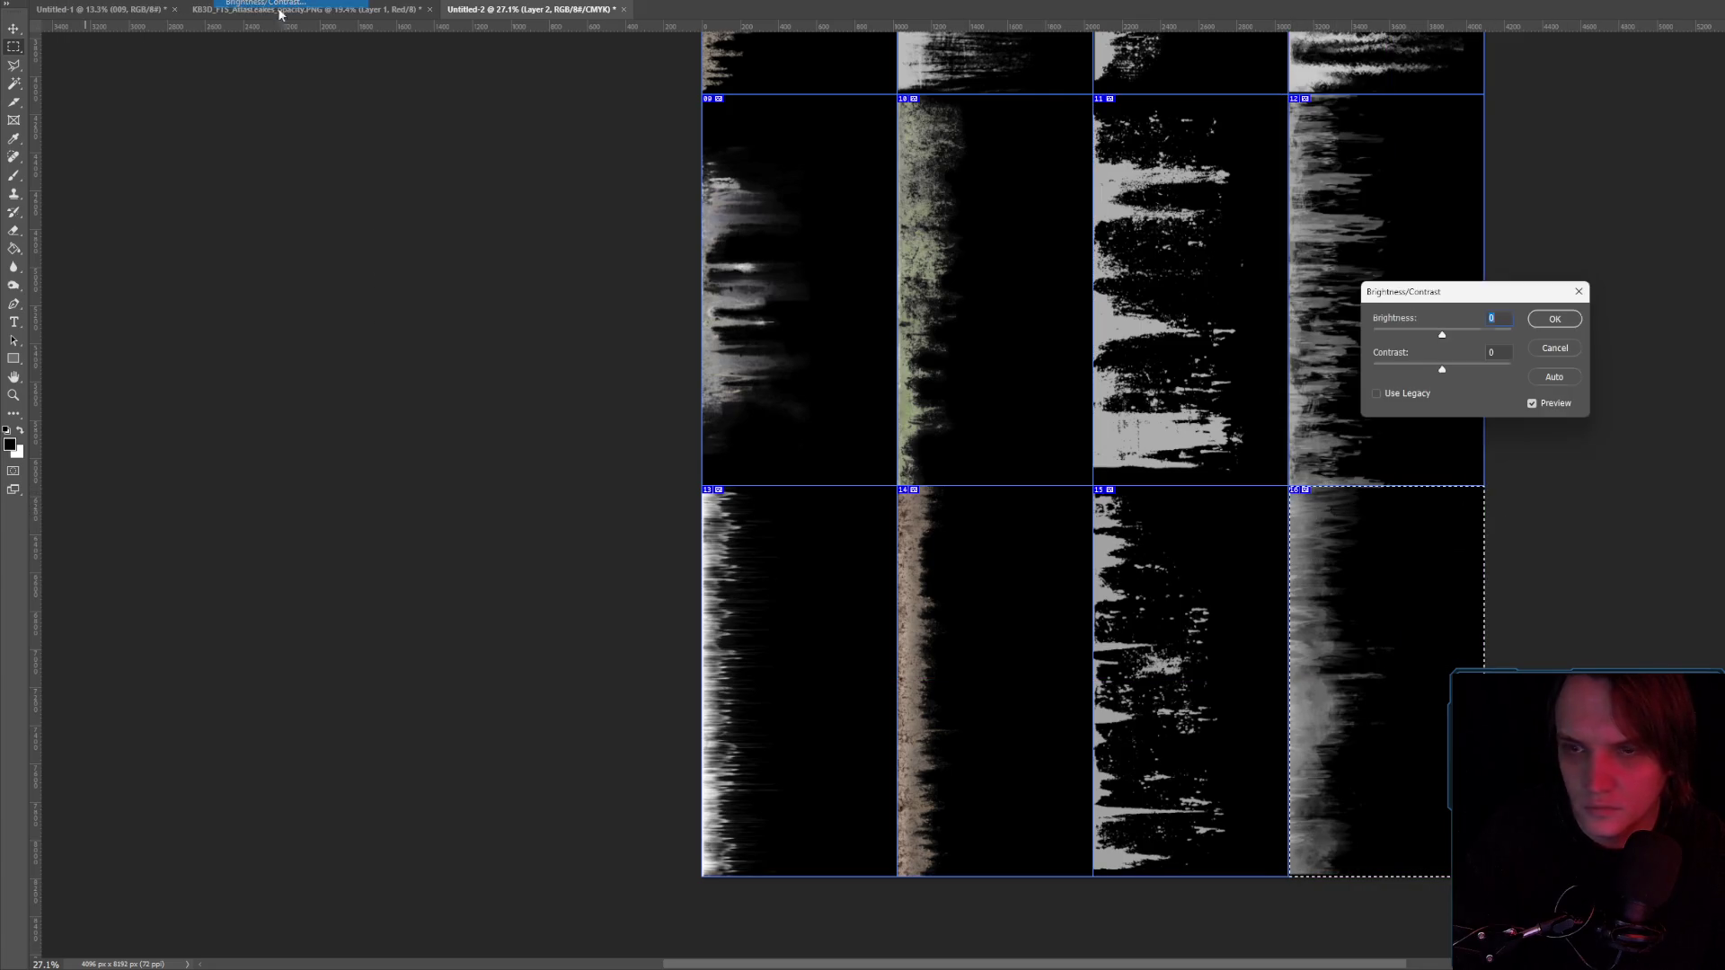
drag(1442, 335, 1468, 340)
click(1555, 319)
key(m)
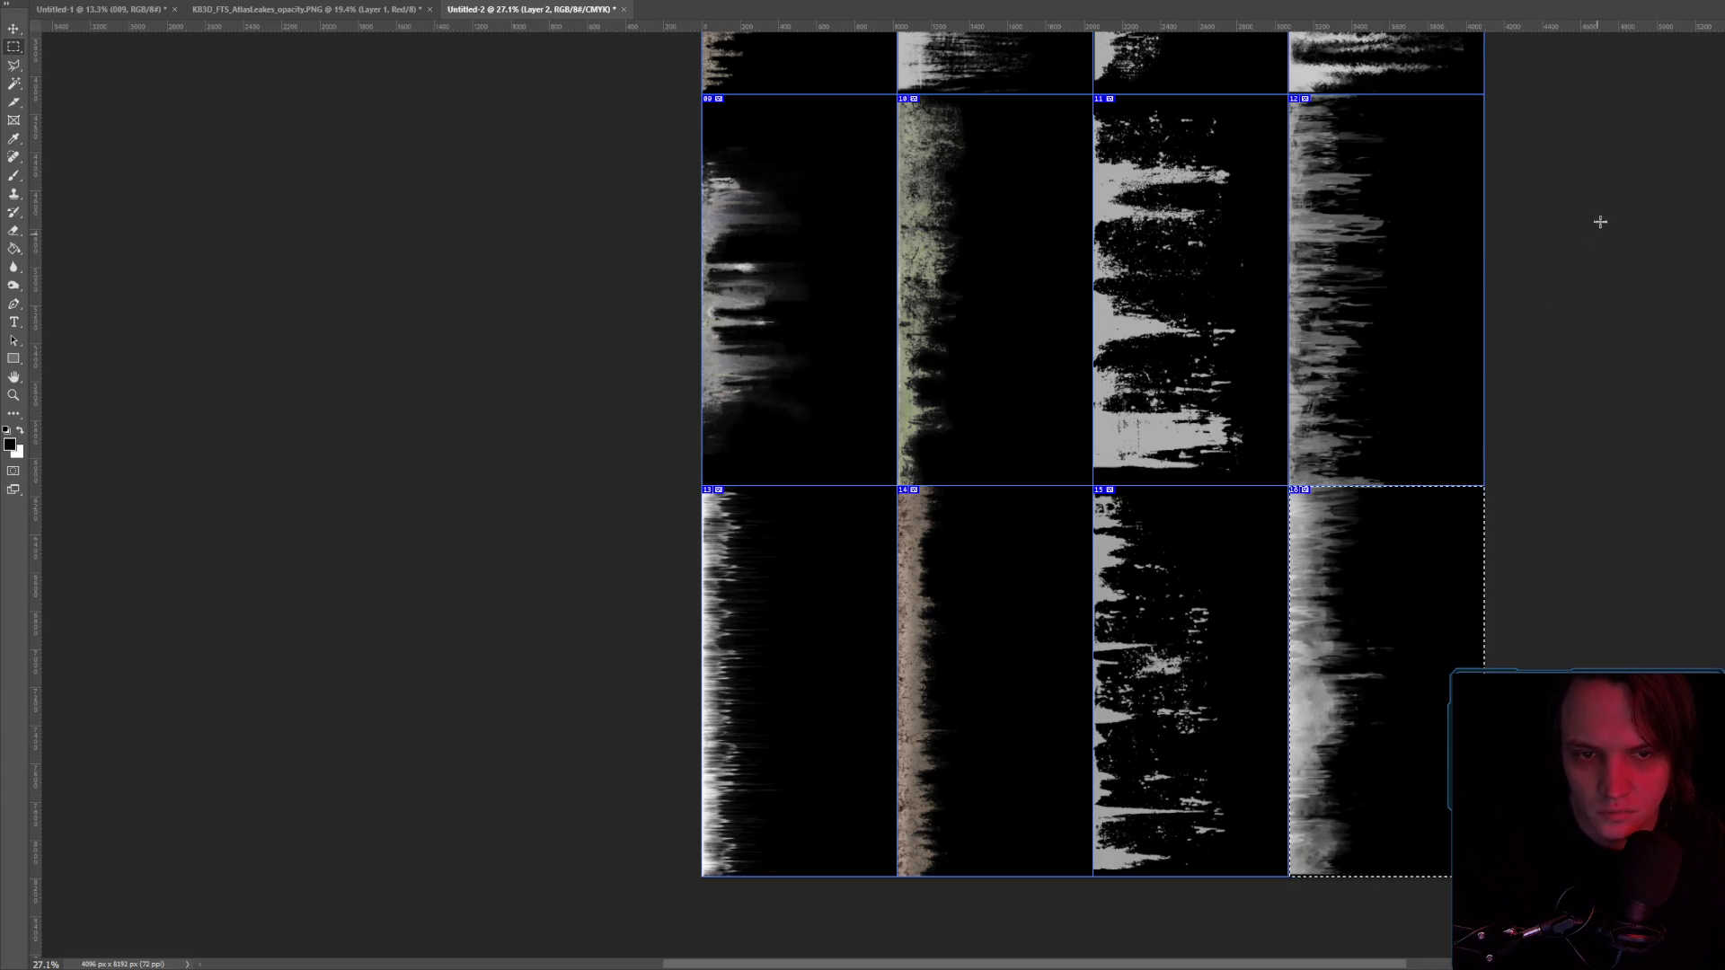
key(ctrl+d)
scroll(1537, 266, down, 5)
scroll(1471, 297, up, 3)
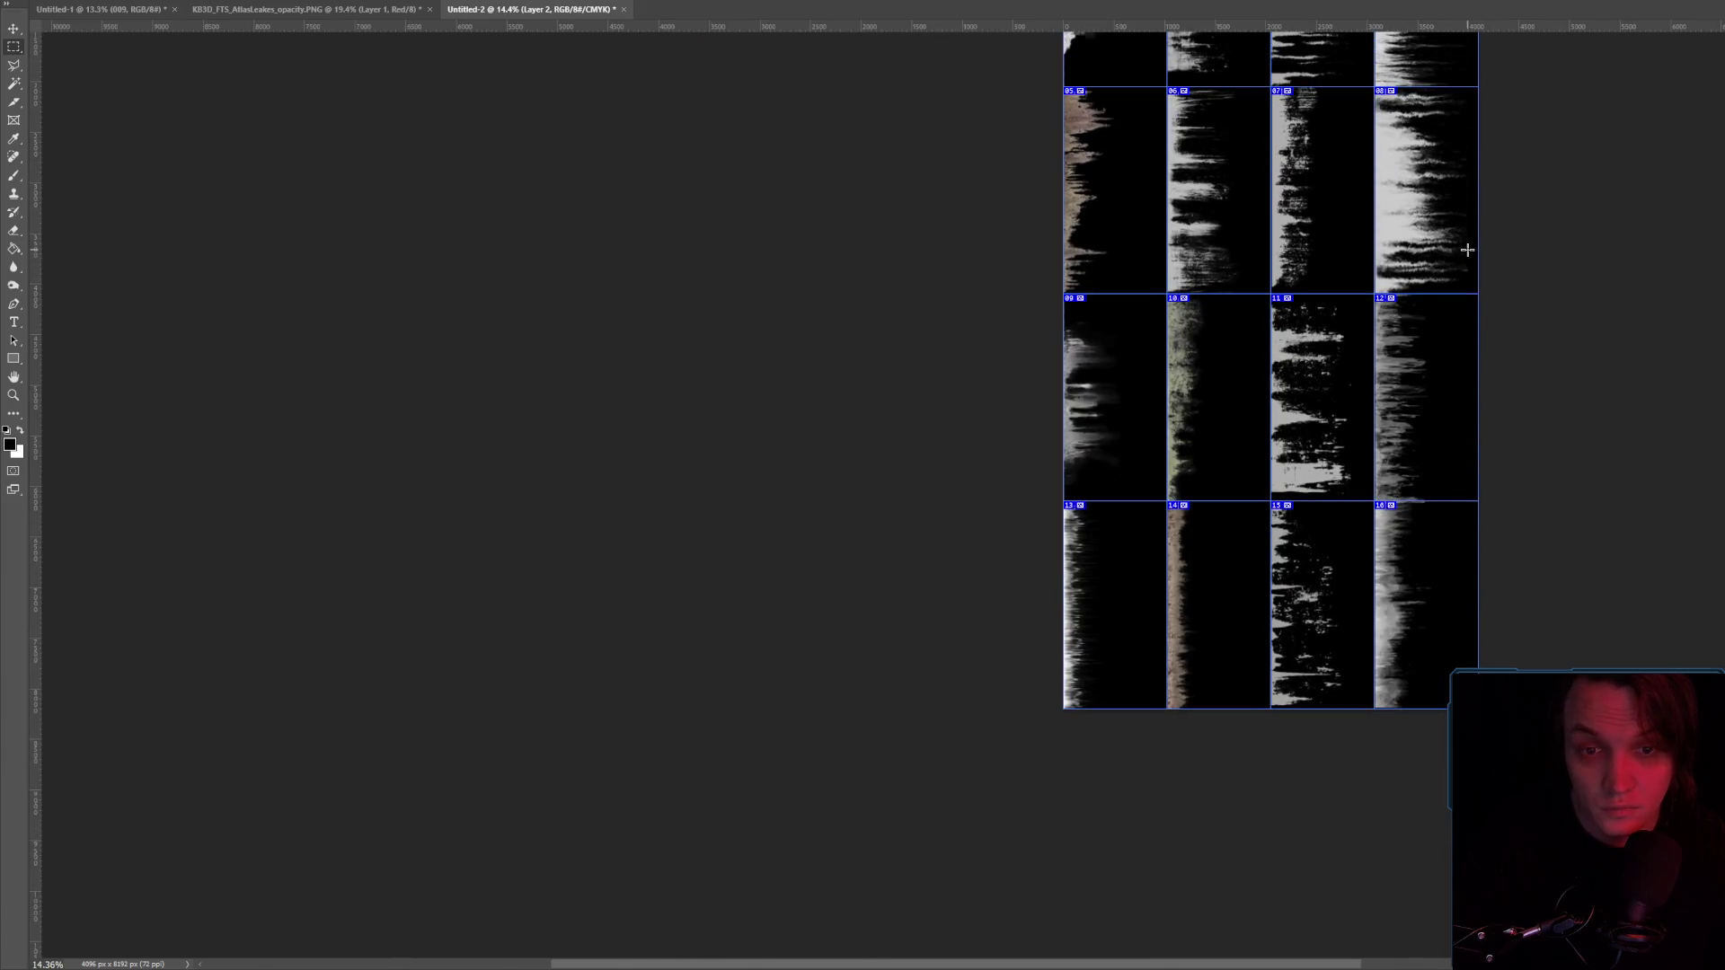
scroll(1356, 323, up, 3)
Brighten leak tile 09, then raise tile 12's brightness to 41.
mouse_move(971, 285)
mouse_down()
mouse_move(1128, 548)
mouse_move(1138, 618)
mouse_up()
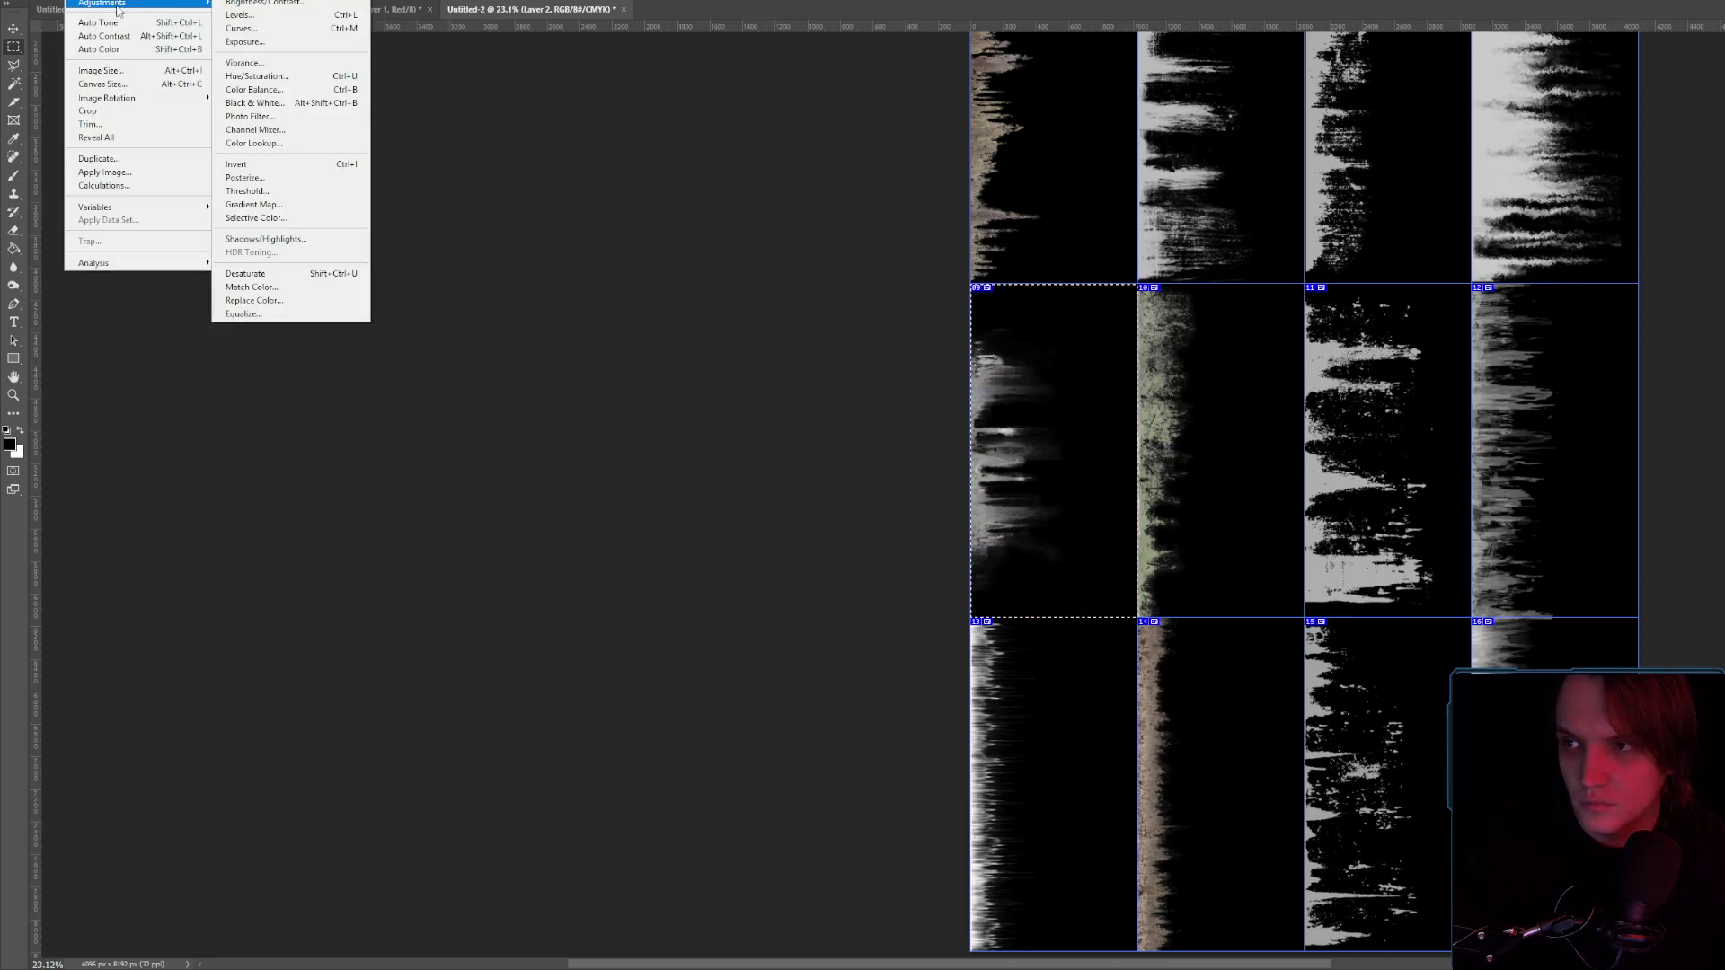
click(326, 5)
mouse_move(1438, 334)
mouse_down()
mouse_move(1645, 412)
mouse_move(1639, 617)
mouse_up()
click(1547, 317)
key(alt+i)
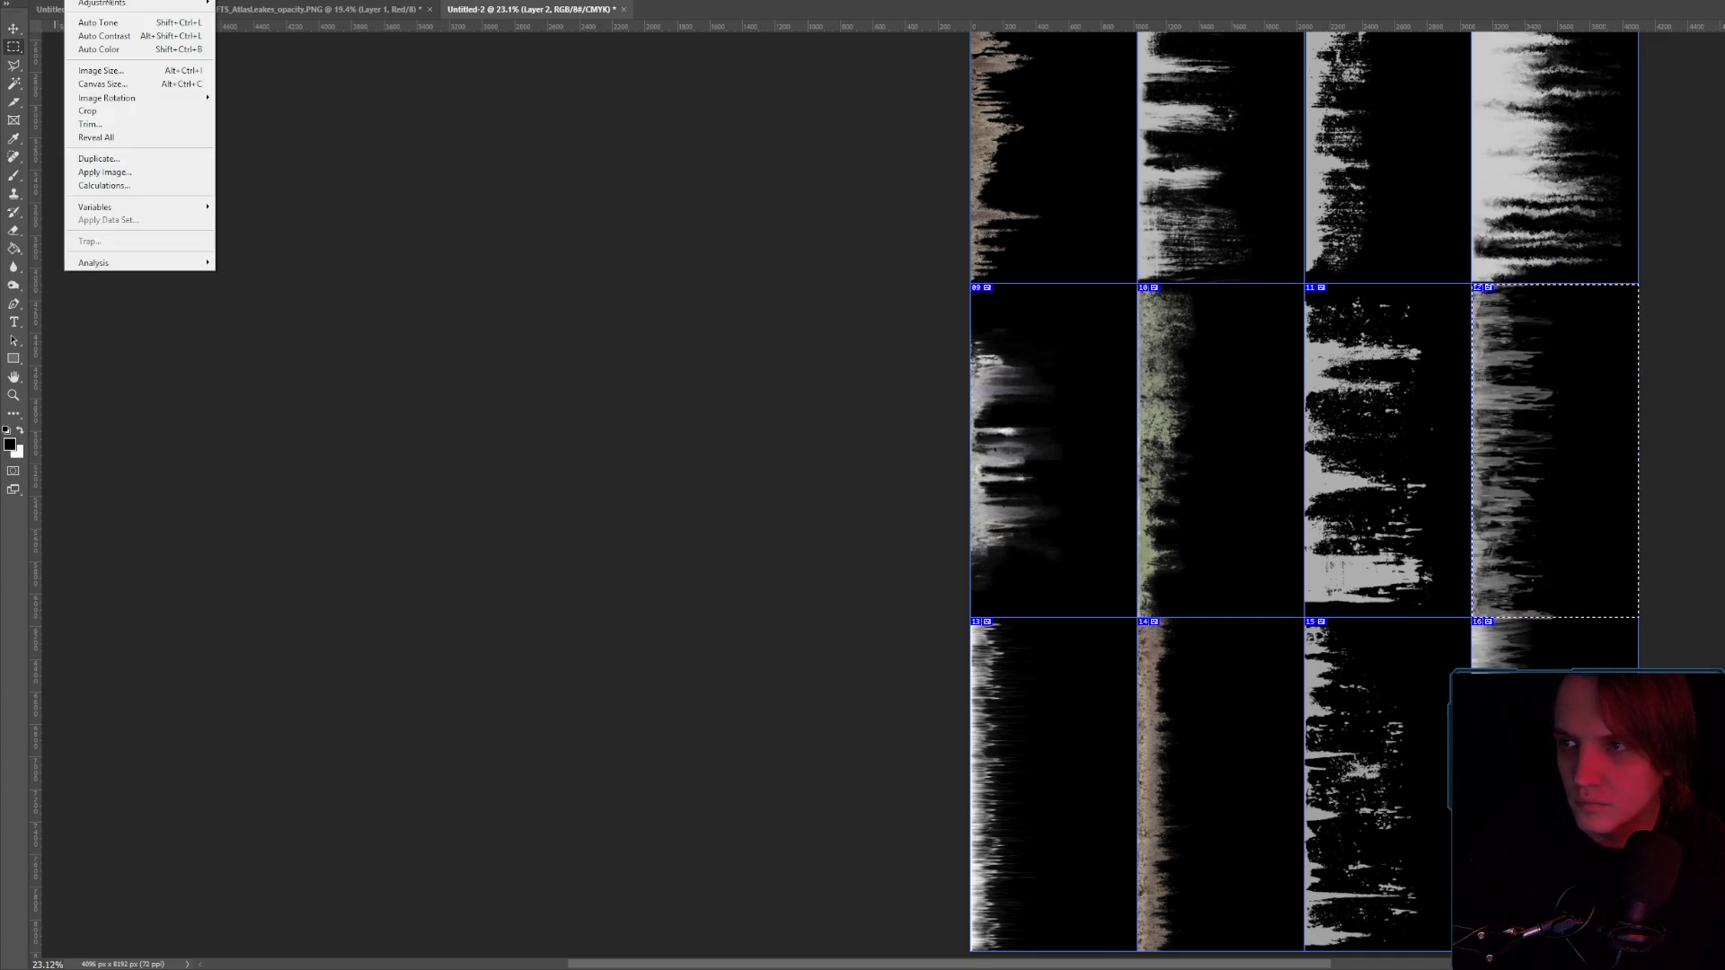
key(a)
key(Return)
drag(1442, 334, 1462, 335)
click(1554, 319)
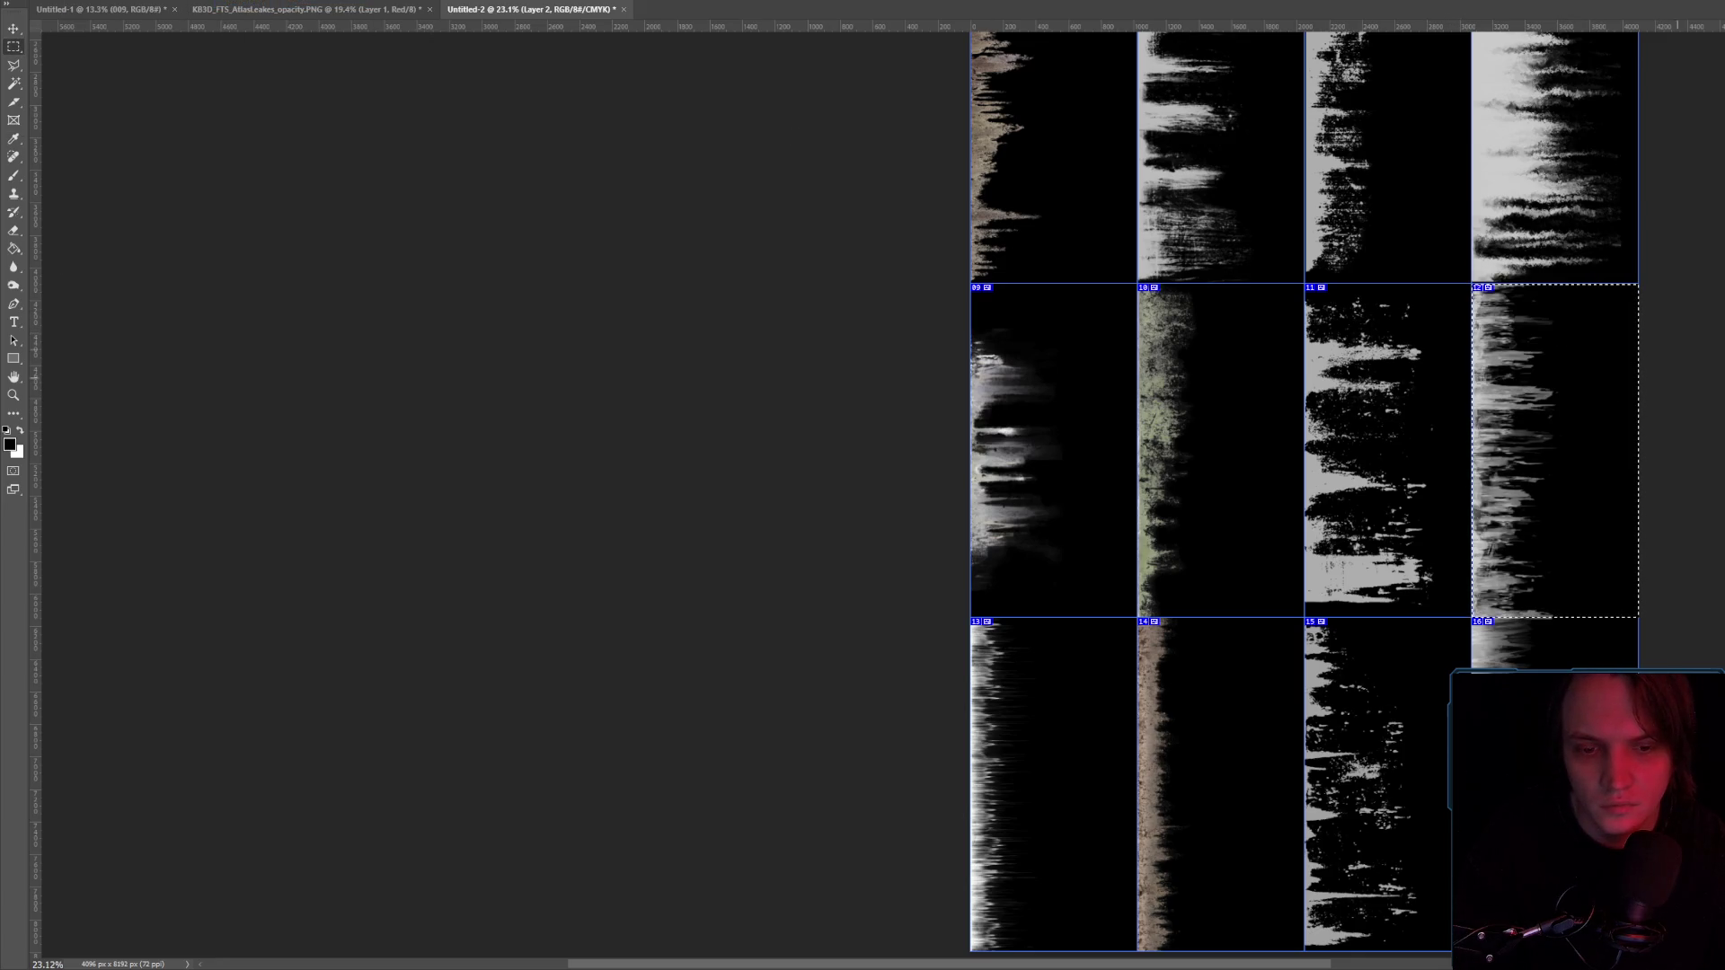
scroll(1389, 686, down, 2)
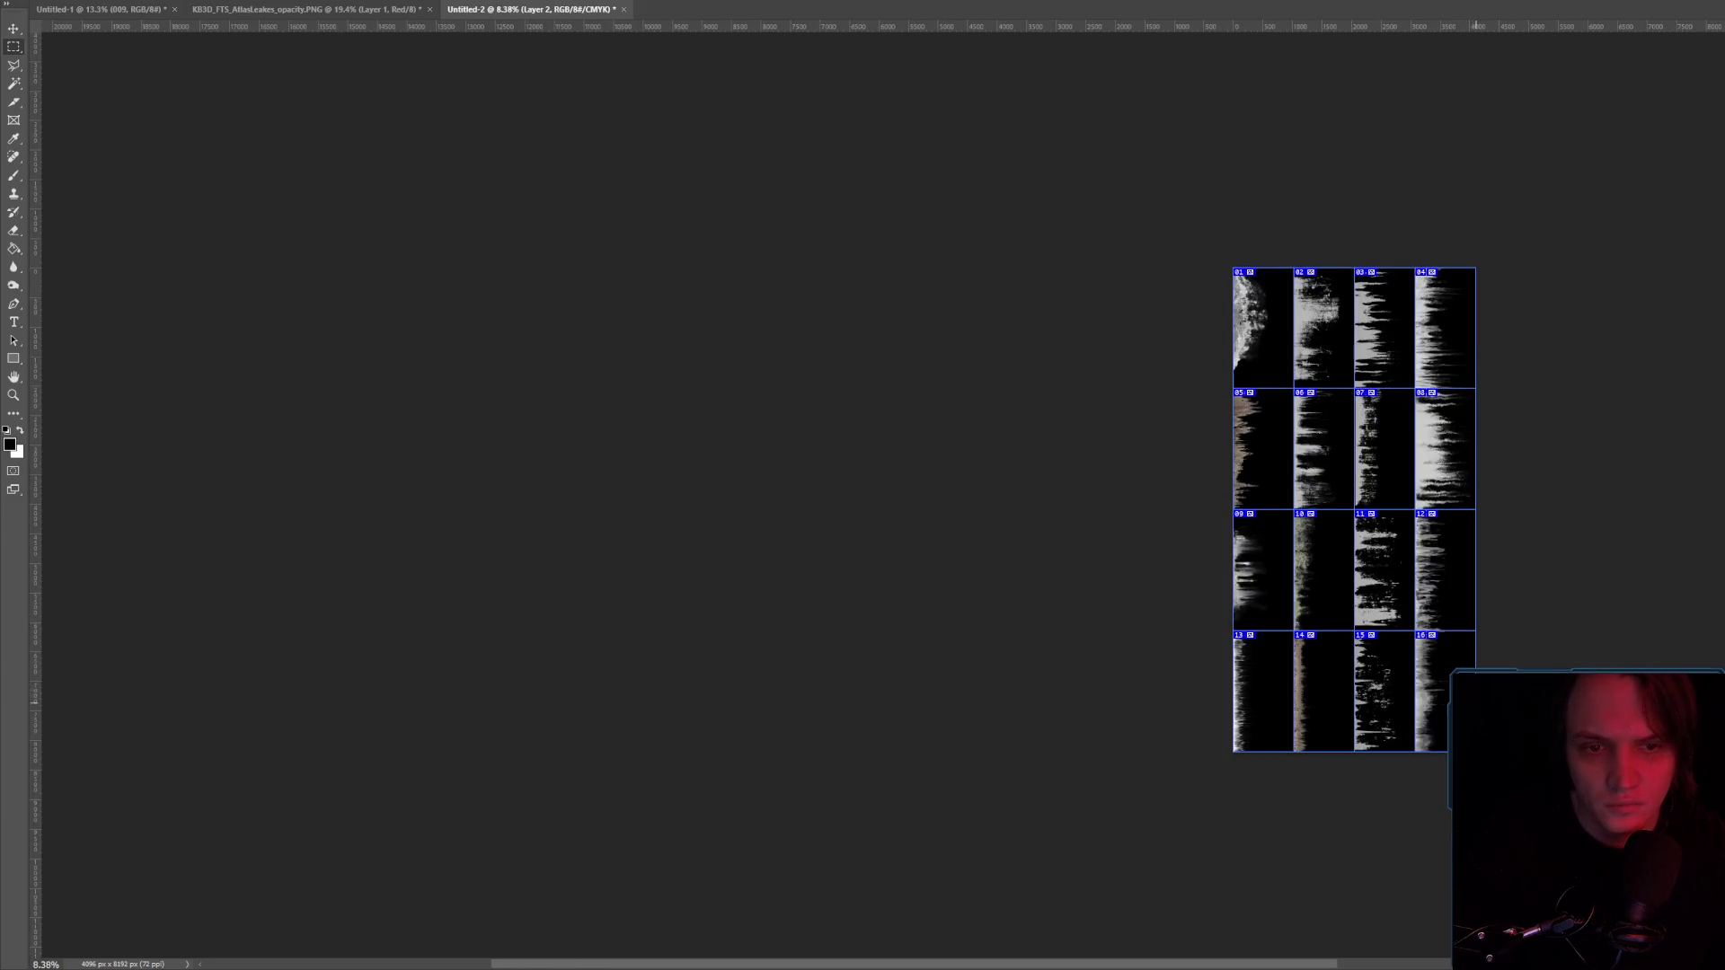
scroll(1353, 606, up, 5)
Select grid cell 10 and raise its brightness to 28.
mouse_move(1148, 276)
mouse_down()
mouse_move(1356, 616)
mouse_move(1375, 670)
mouse_move(1354, 690)
mouse_up()
key(alt+i)
key(a)
key(c)
drag(1442, 335, 1455, 335)
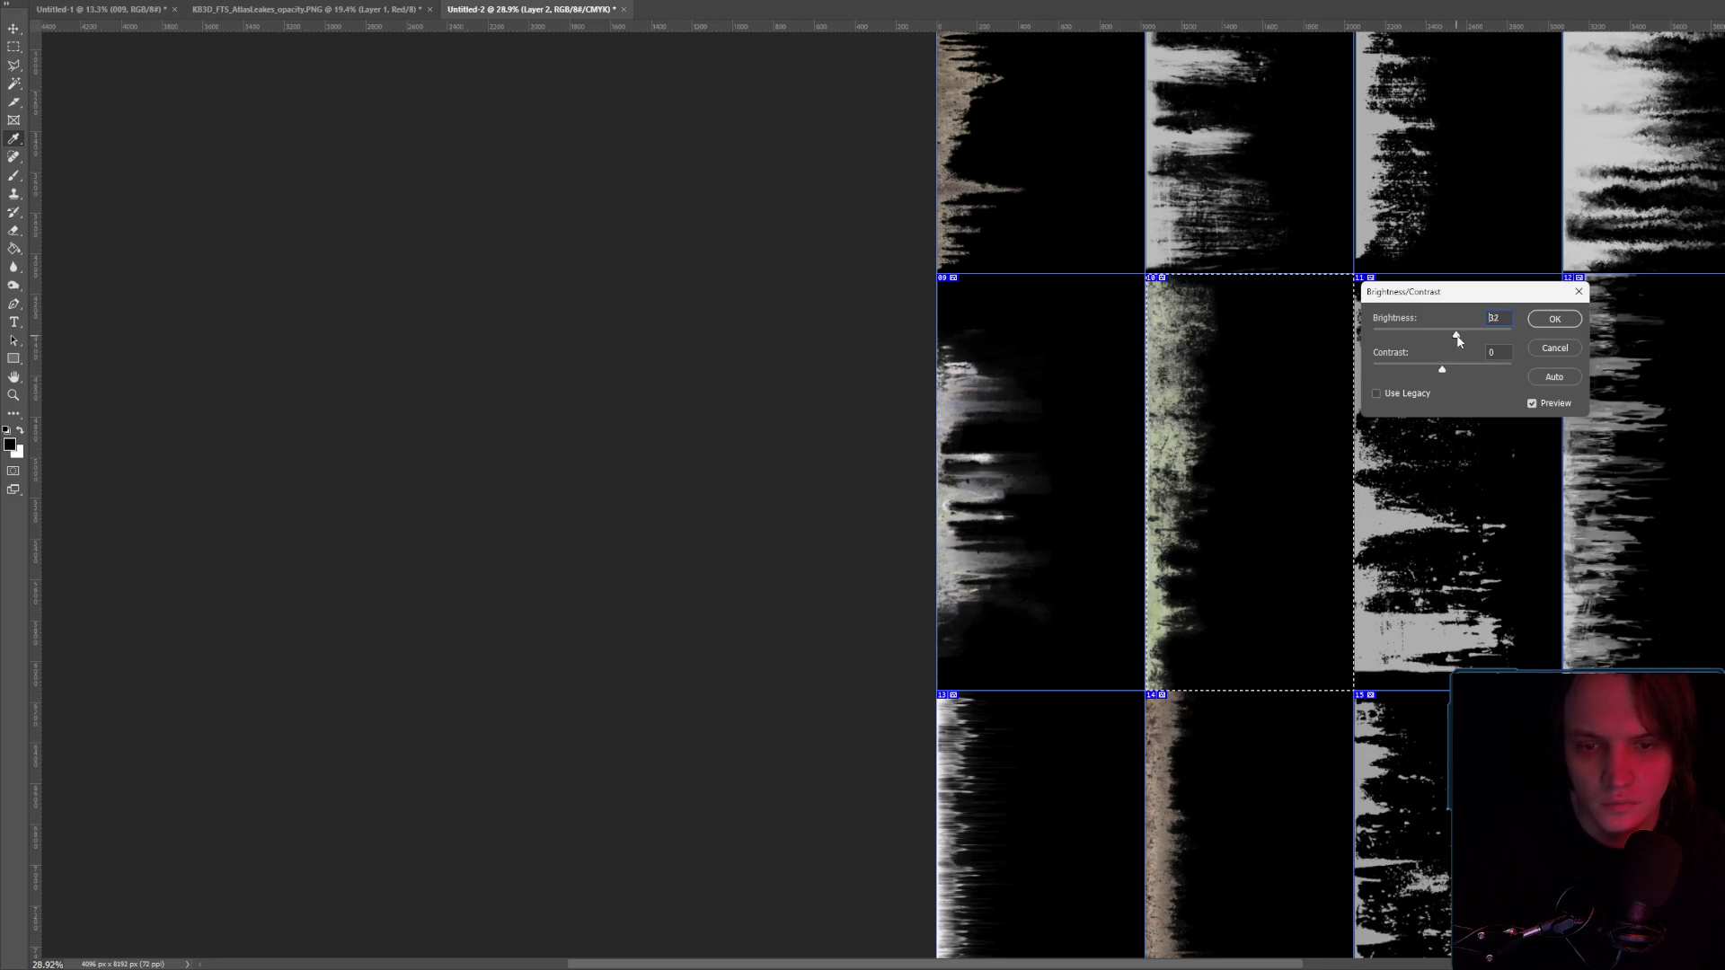
key(Return)
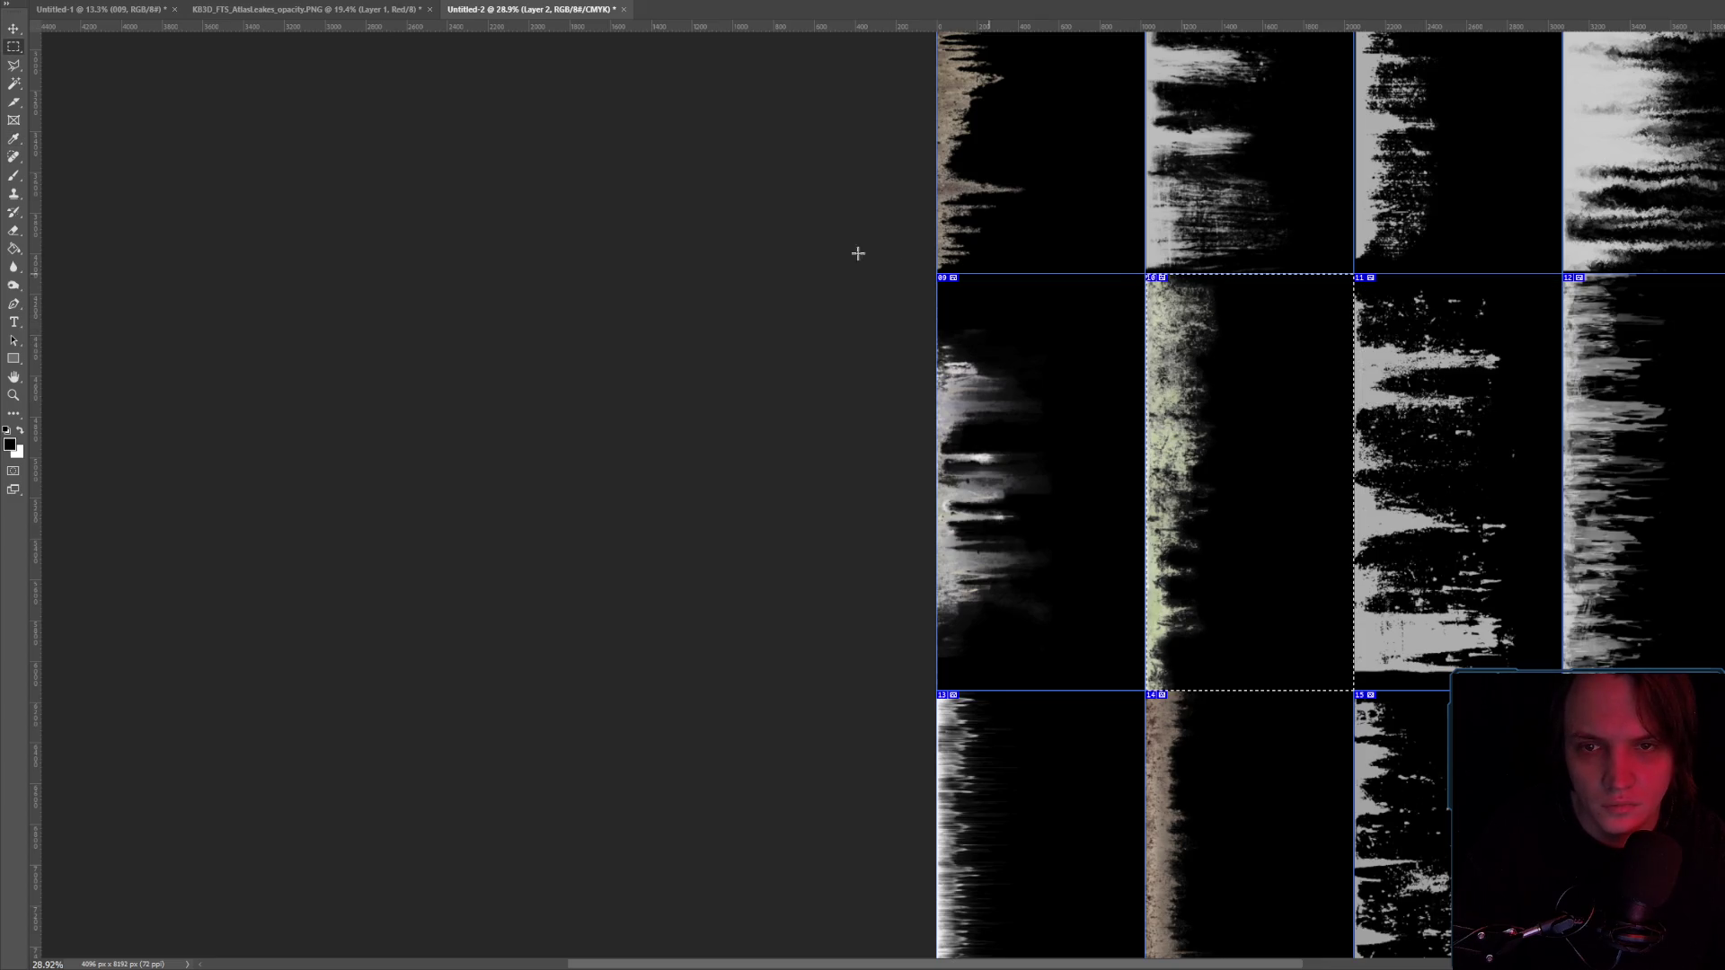
scroll(911, 262, down, 5)
scroll(1080, 331, up, 2)
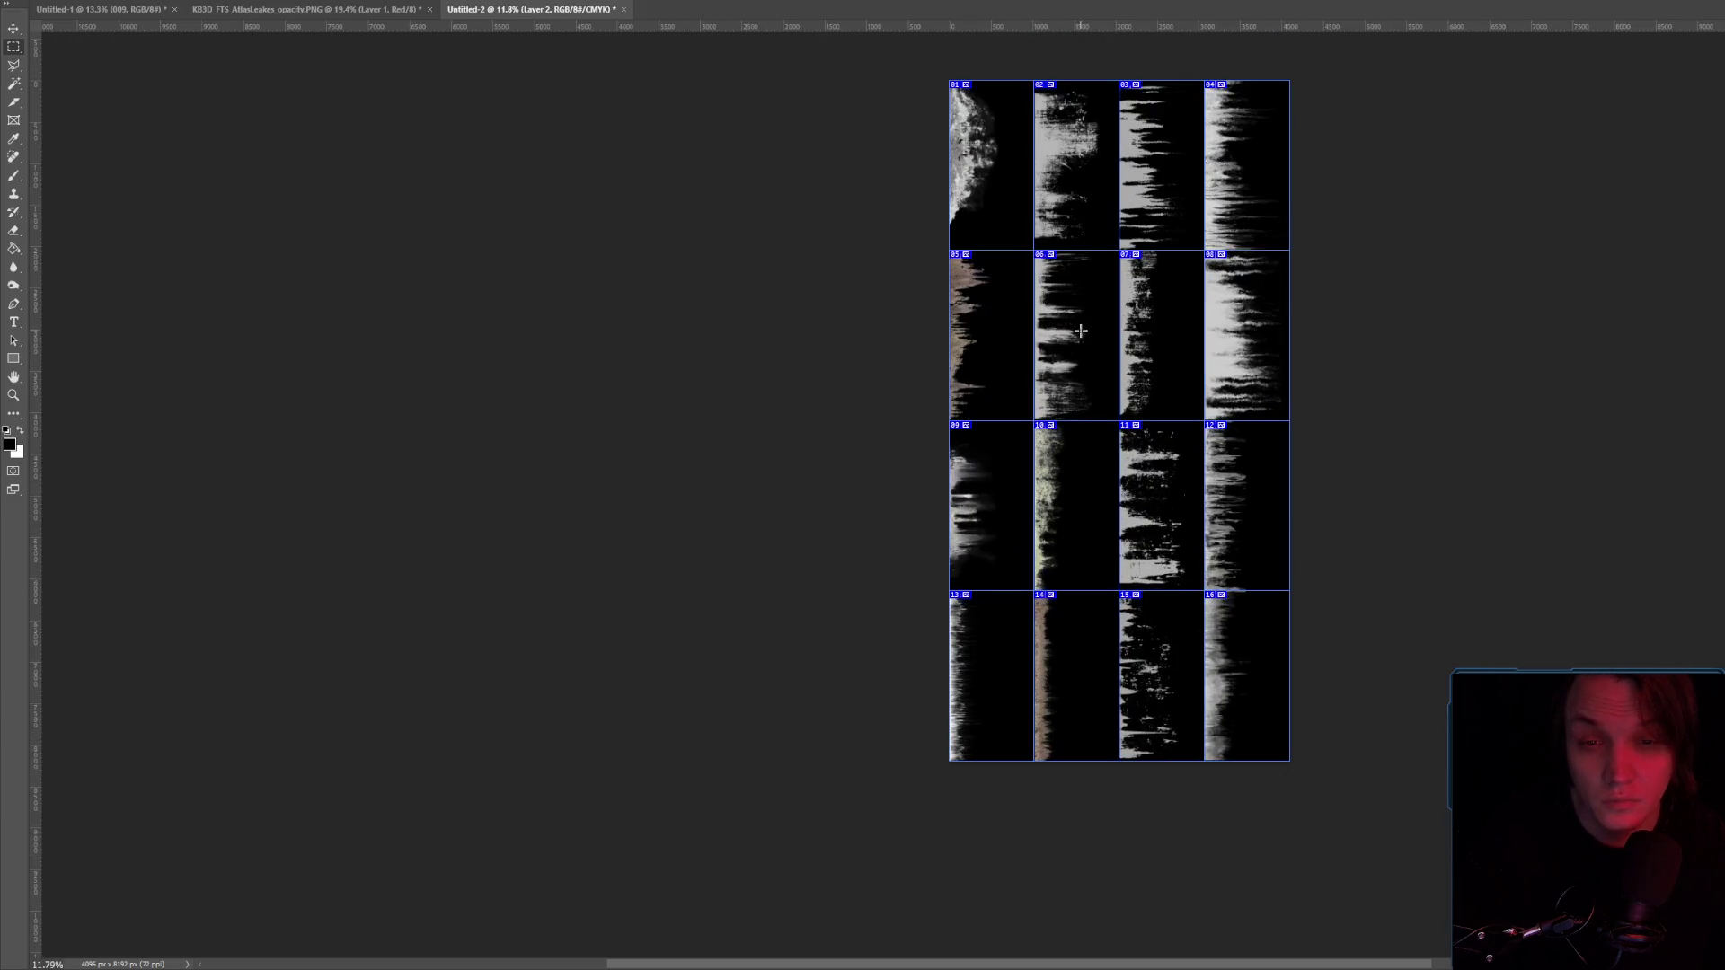
key(alt+f)
Quick-export the atlas as PNG, overwrite Untitled-1.png, and switch back to Unreal.
mouse_move(162, 186)
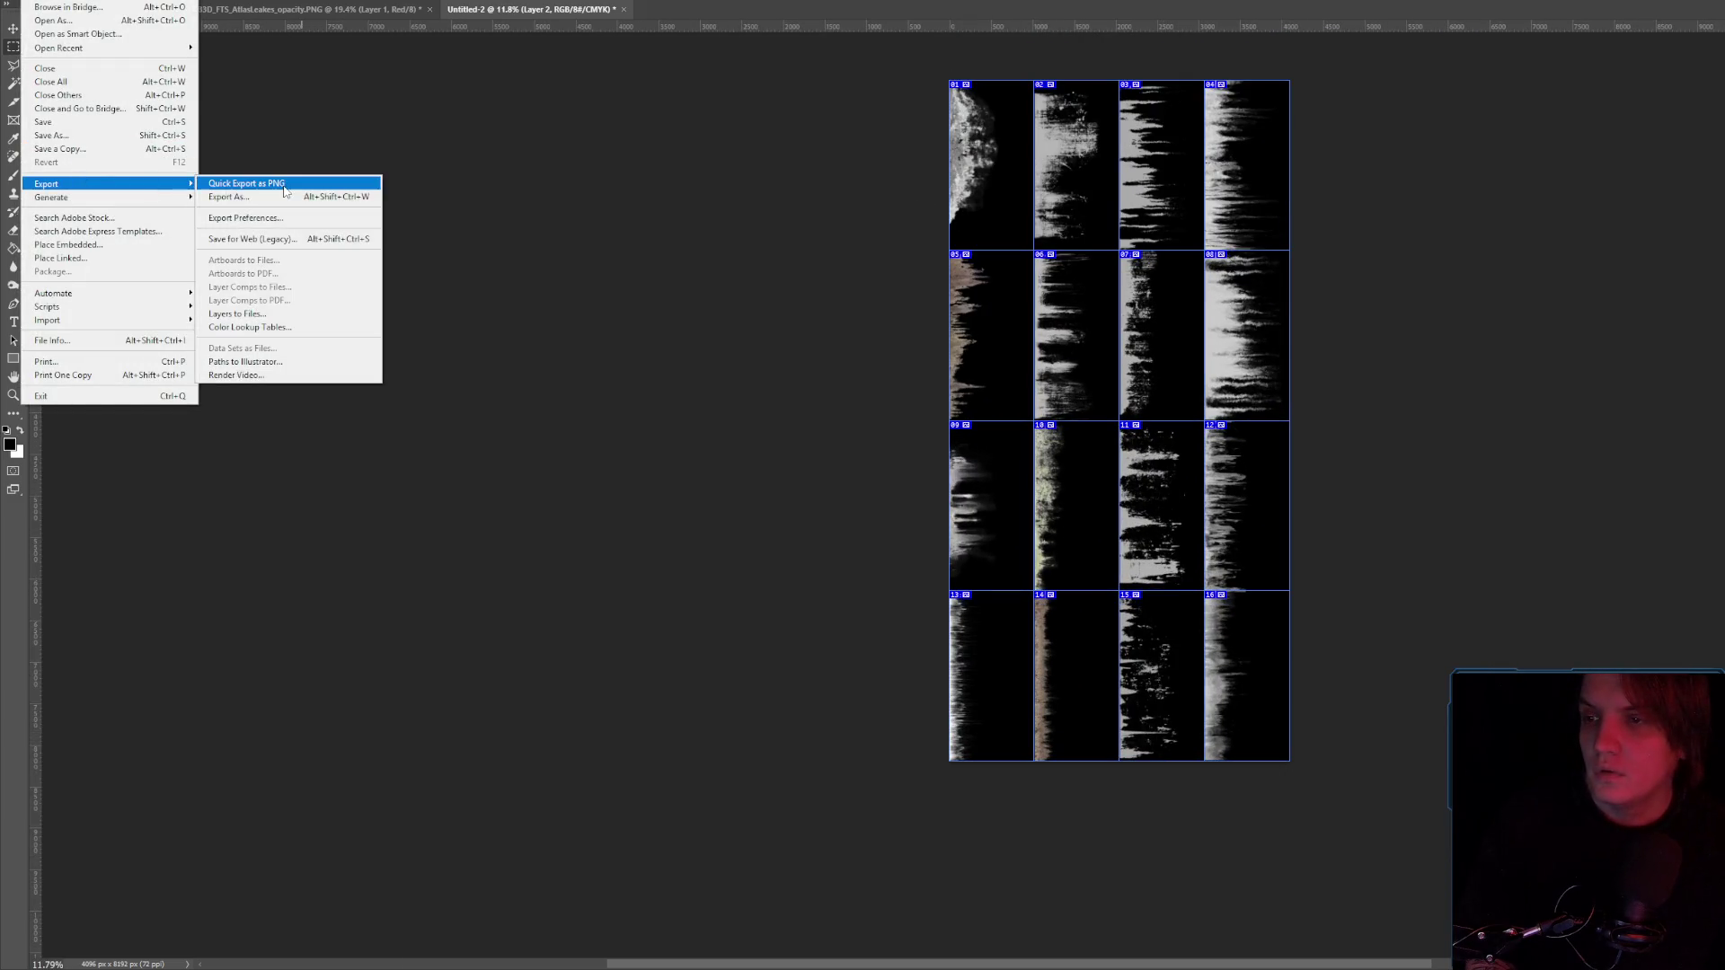
click(283, 191)
double_click(205, 88)
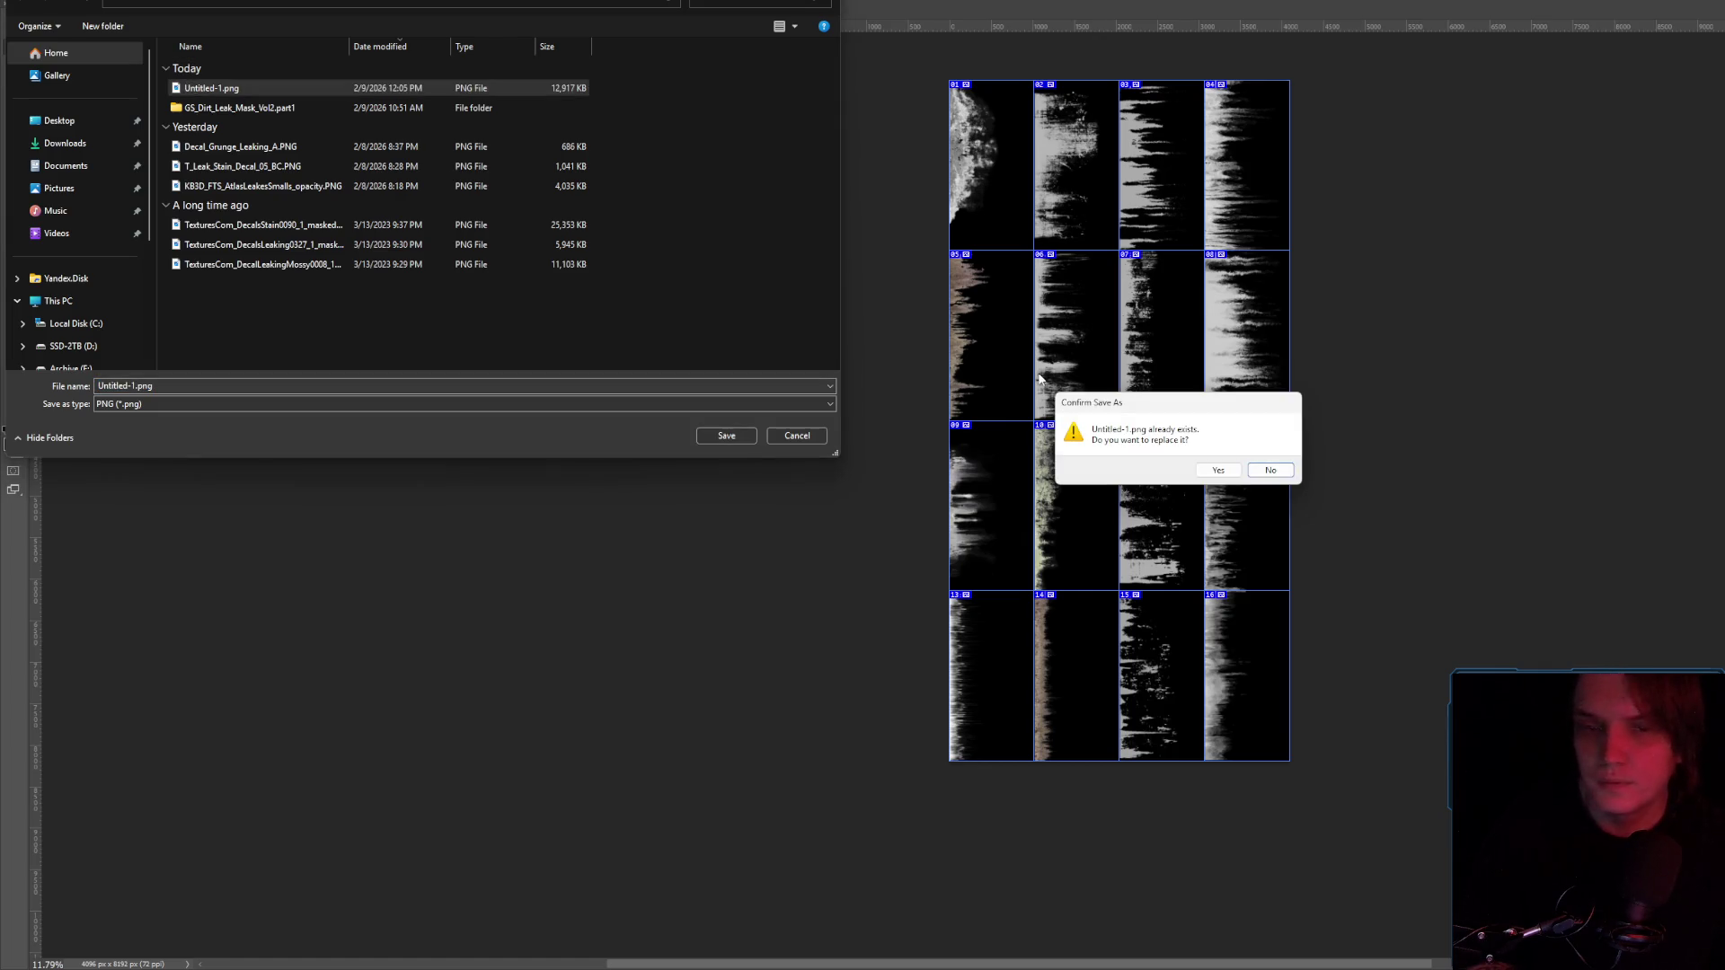
click(1218, 469)
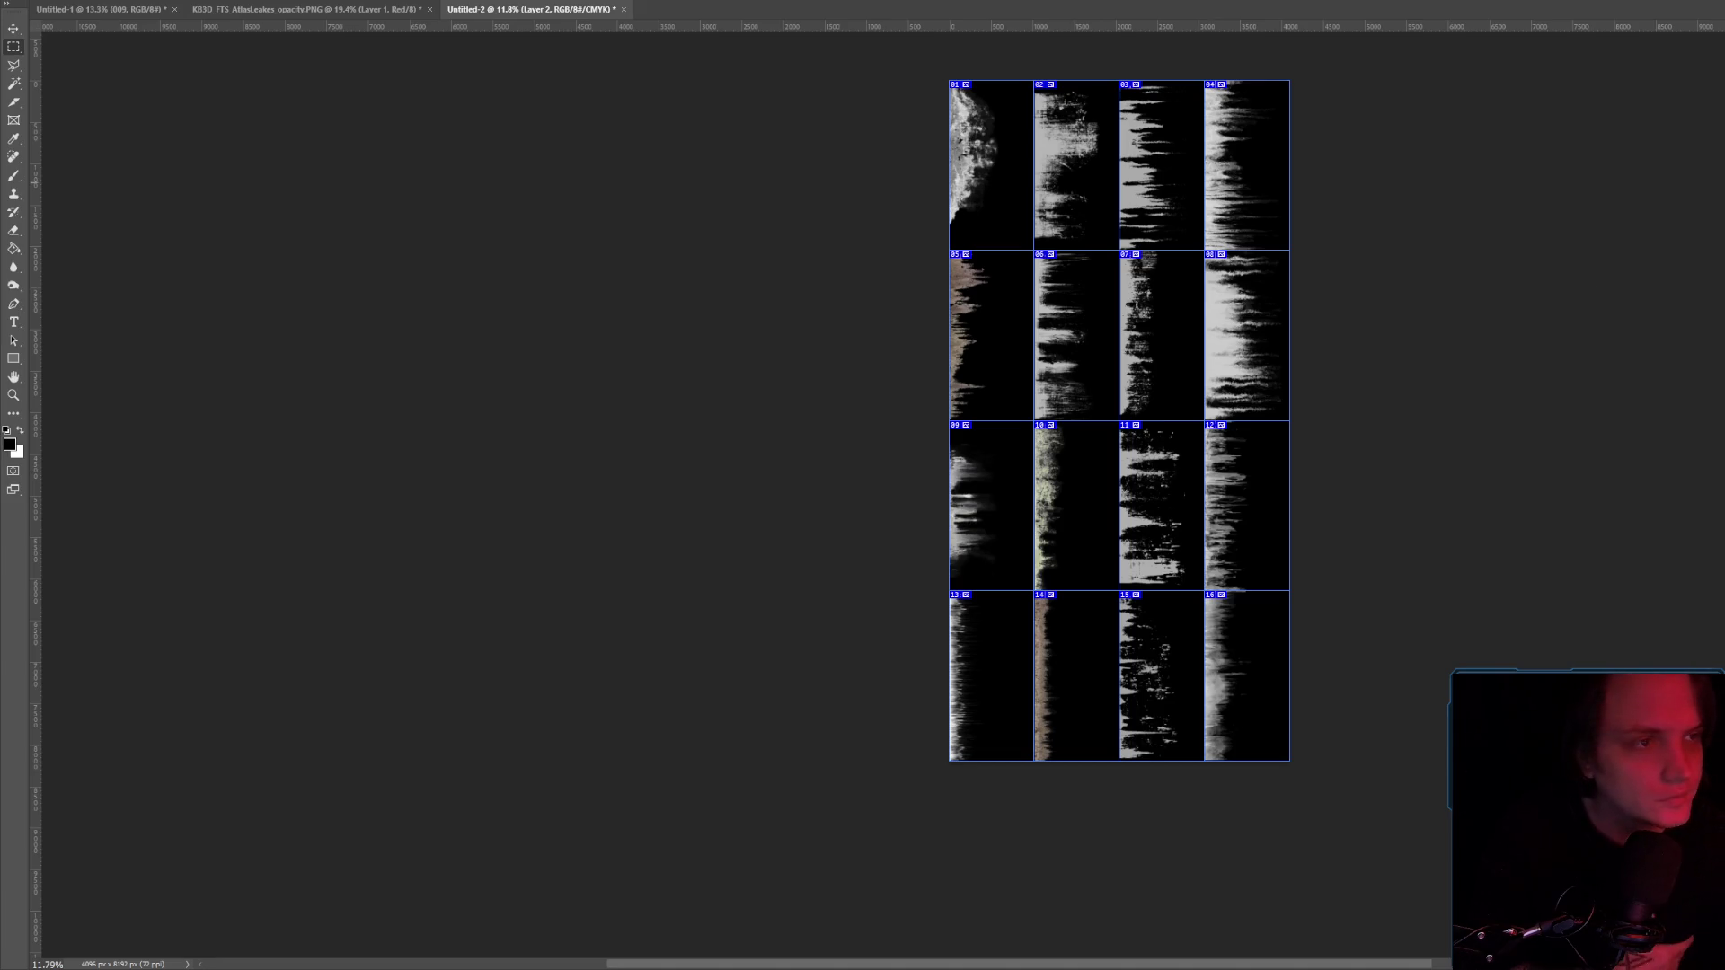
key(alt+Tab)
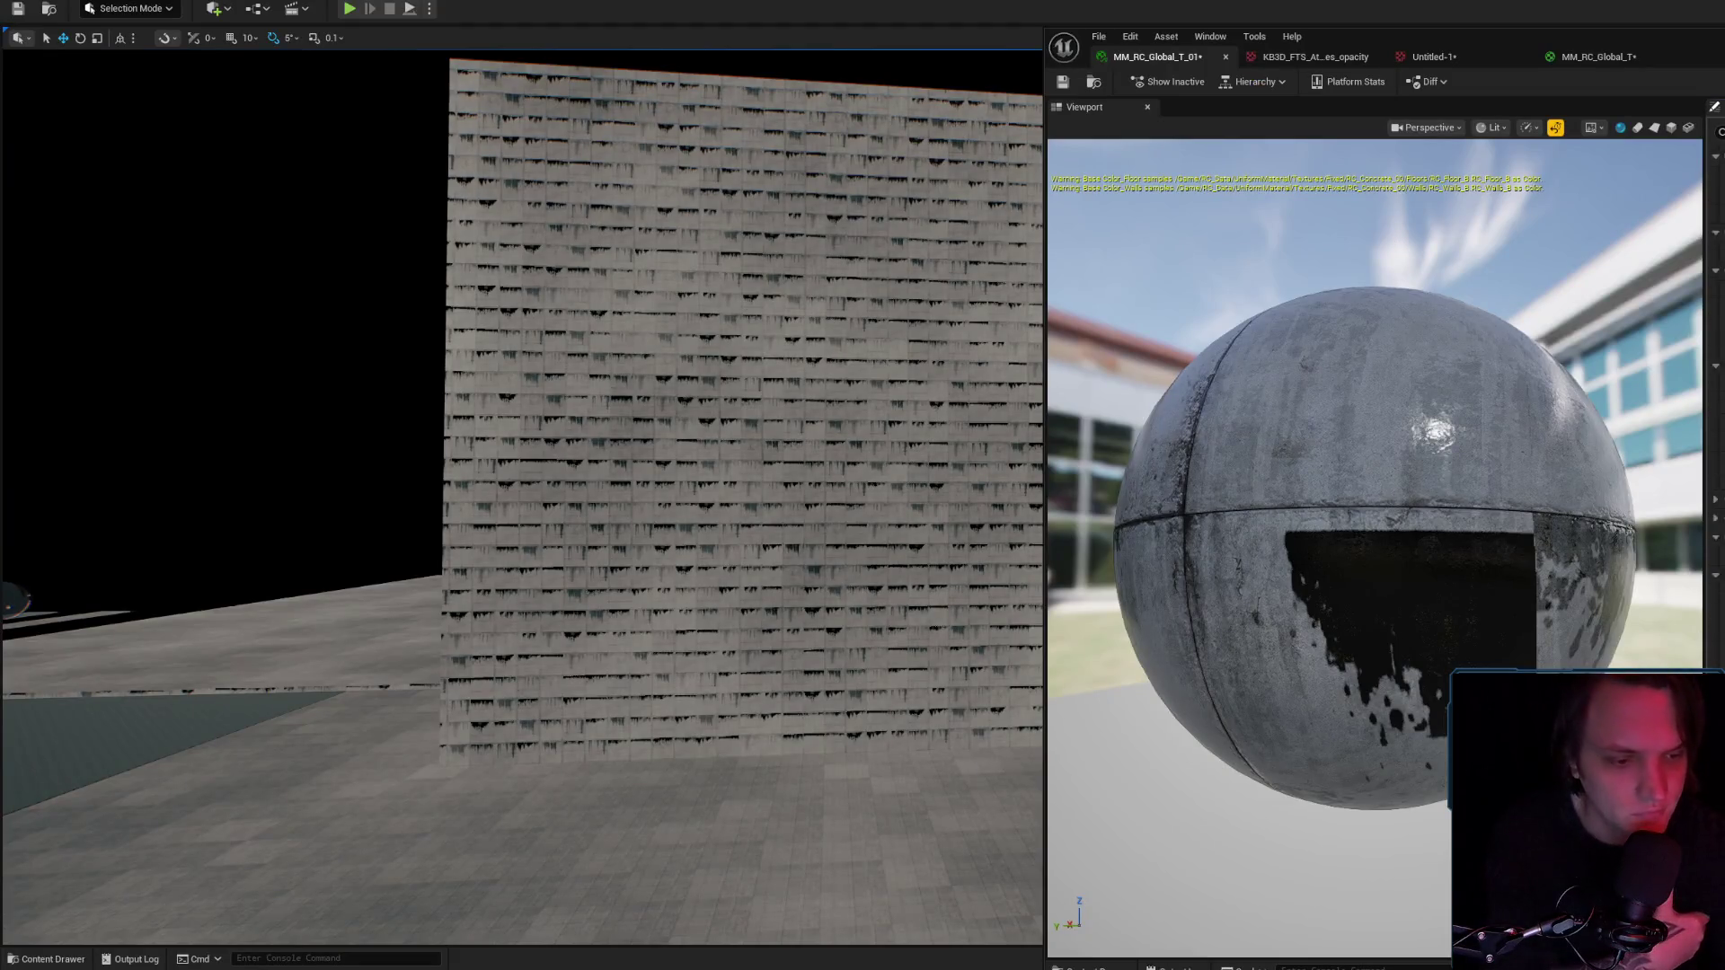
Toggle the Content Drawer open and closed so the updated leak texture reimports.
key(ctrl+space)
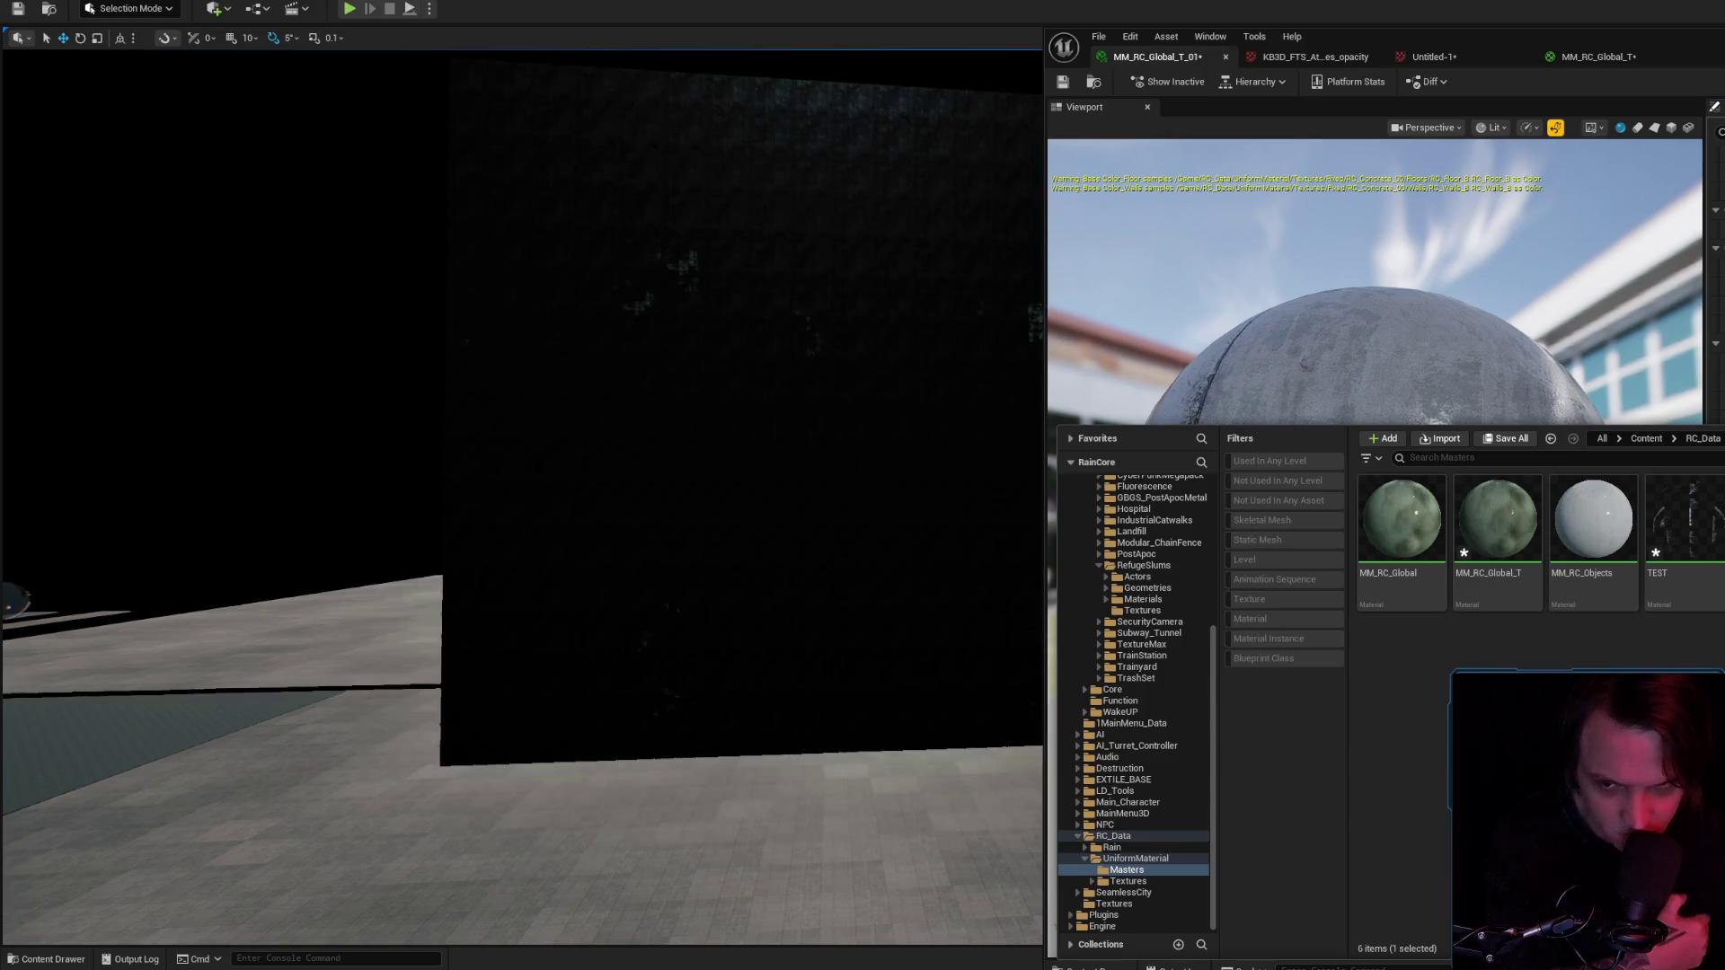
key(ctrl+space)
key(w)
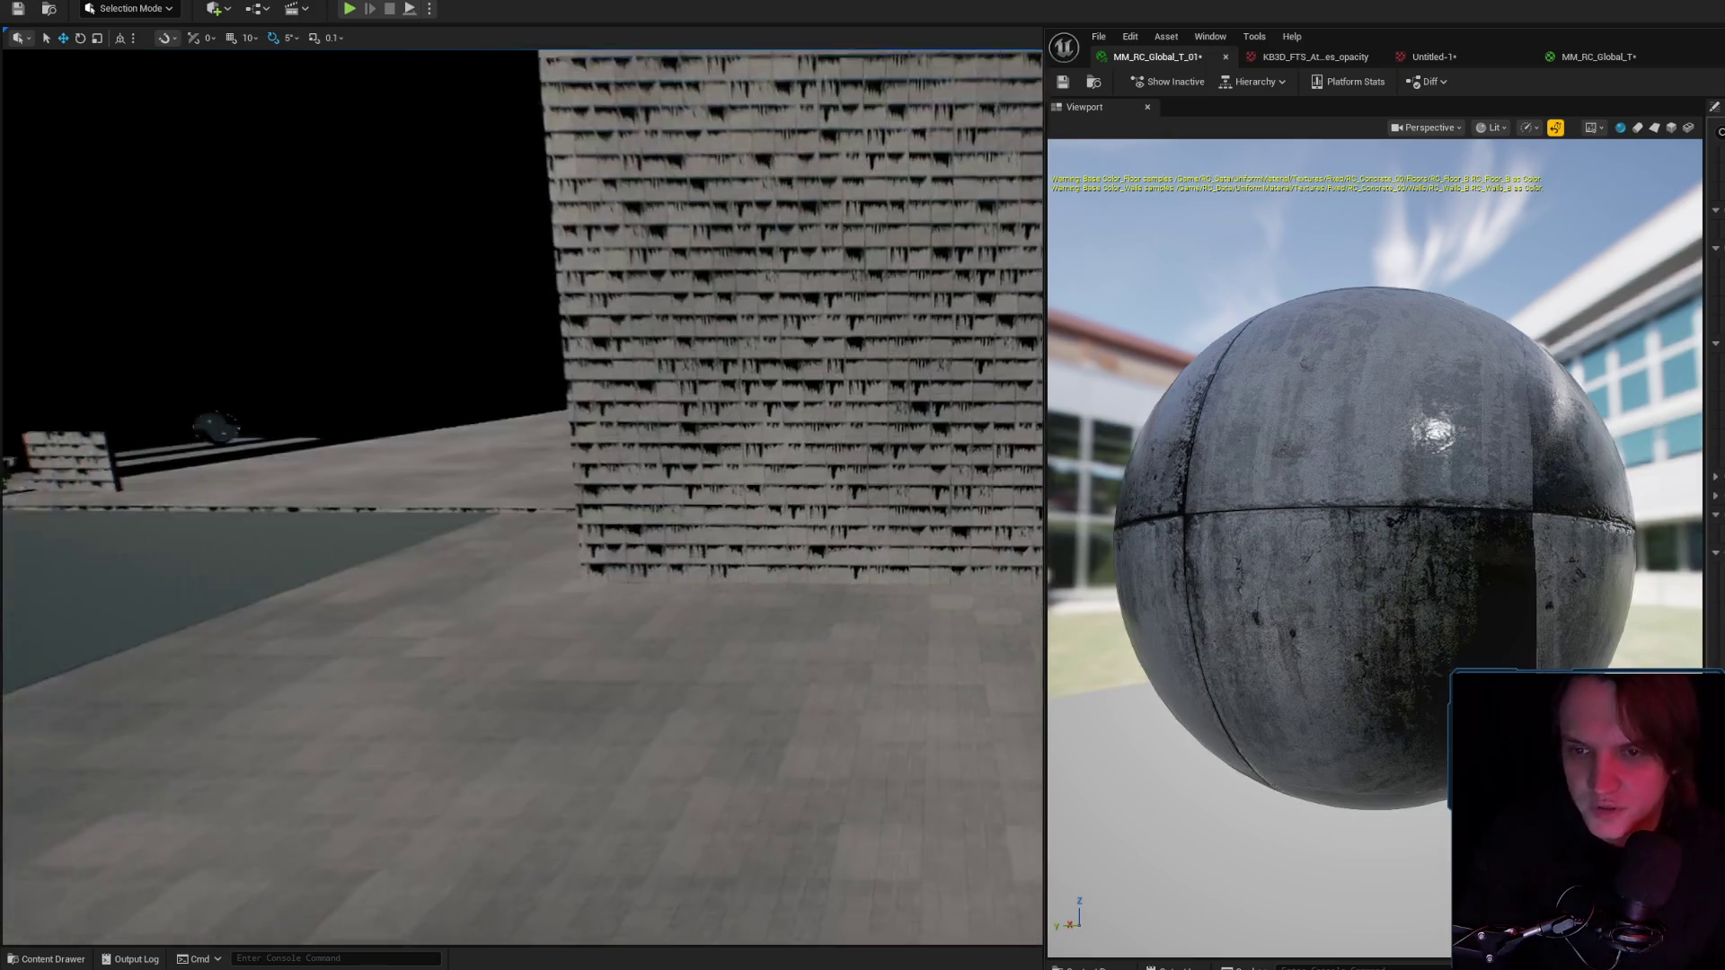
key(s)
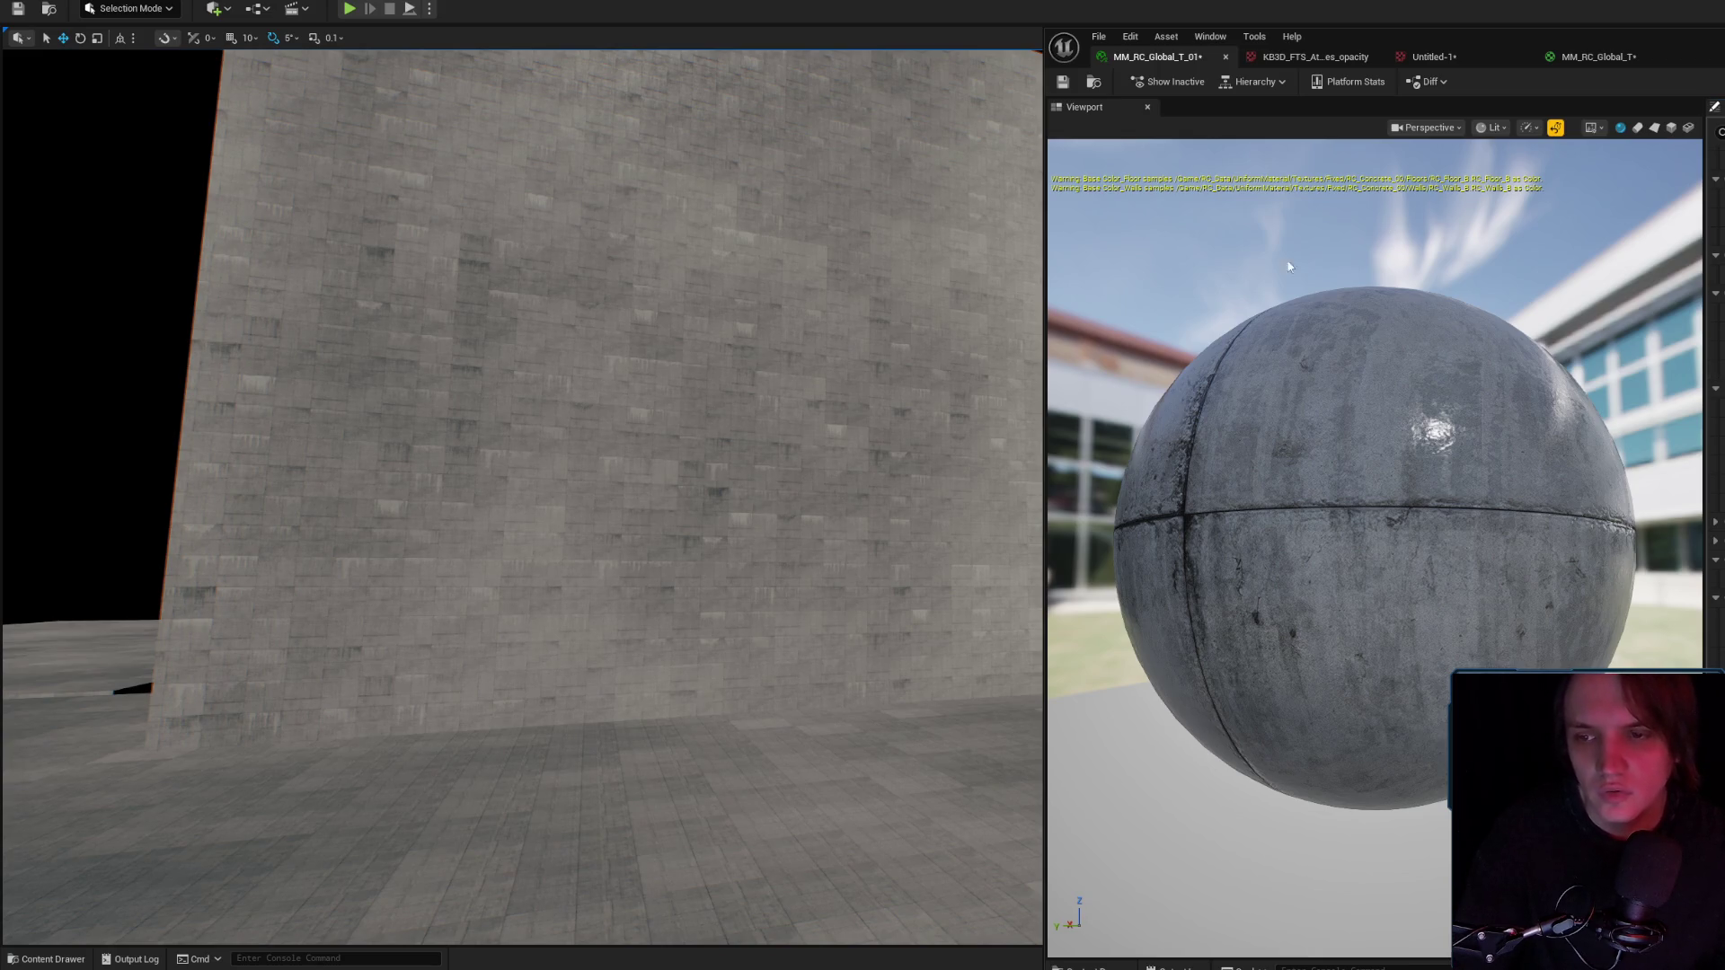
Fly the camera toward and away from the wall to inspect the denser panel drips.
key(Up)
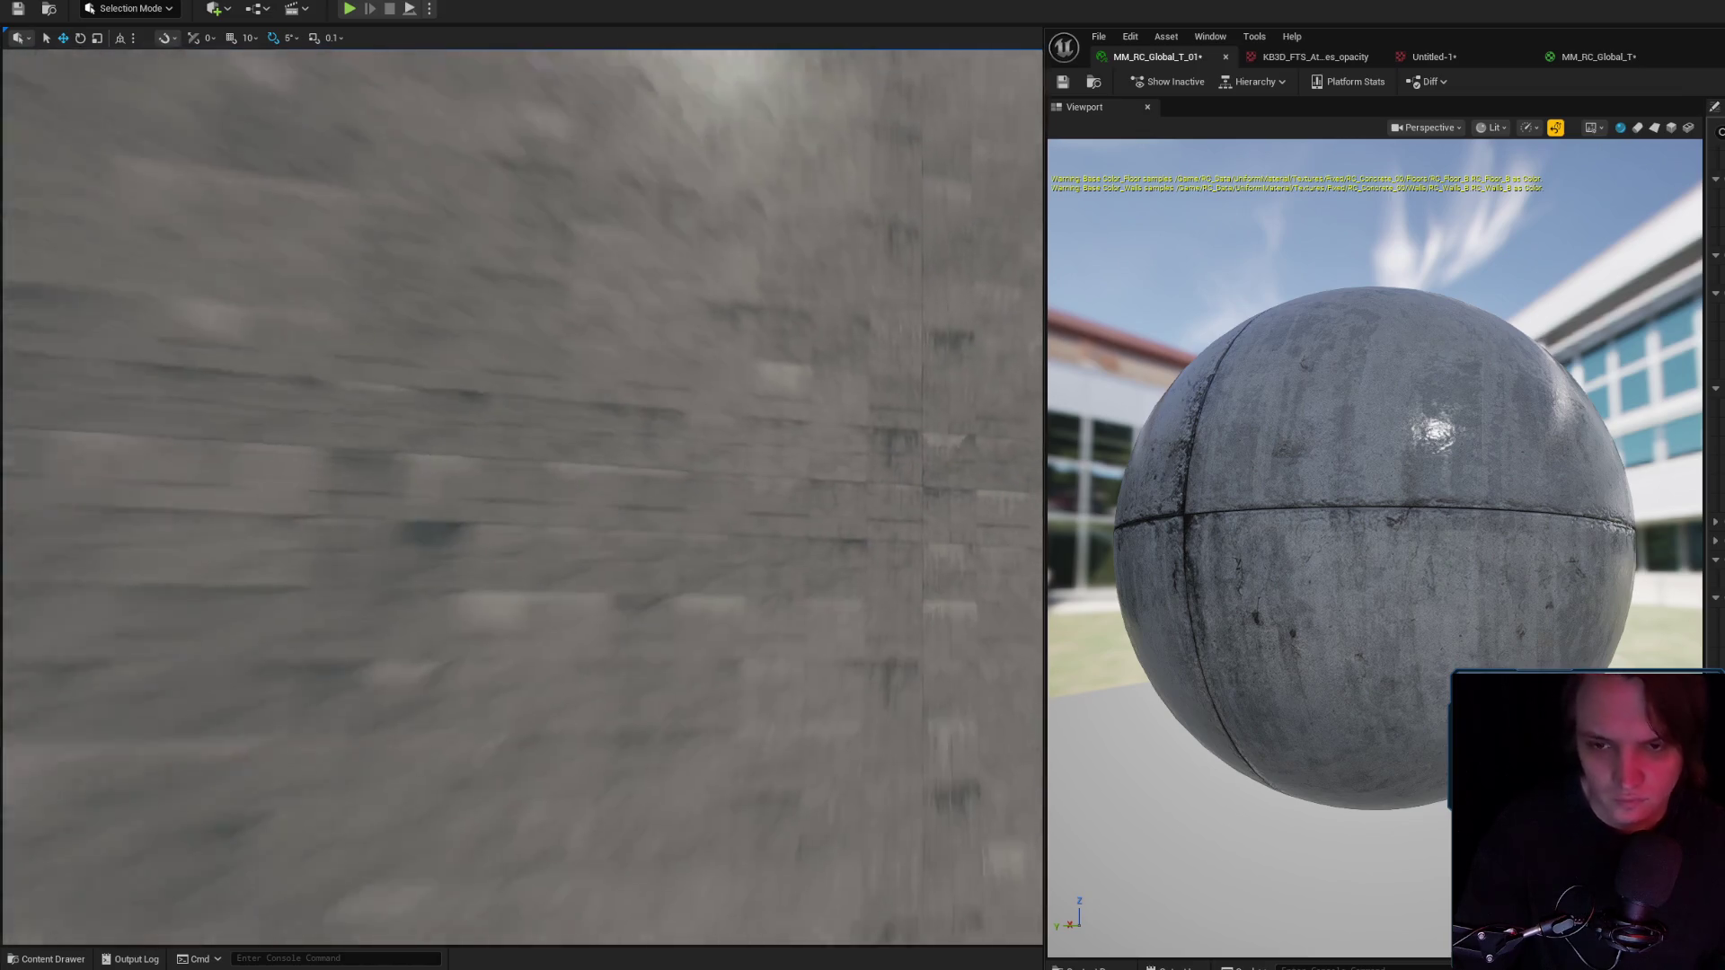
key(Up)
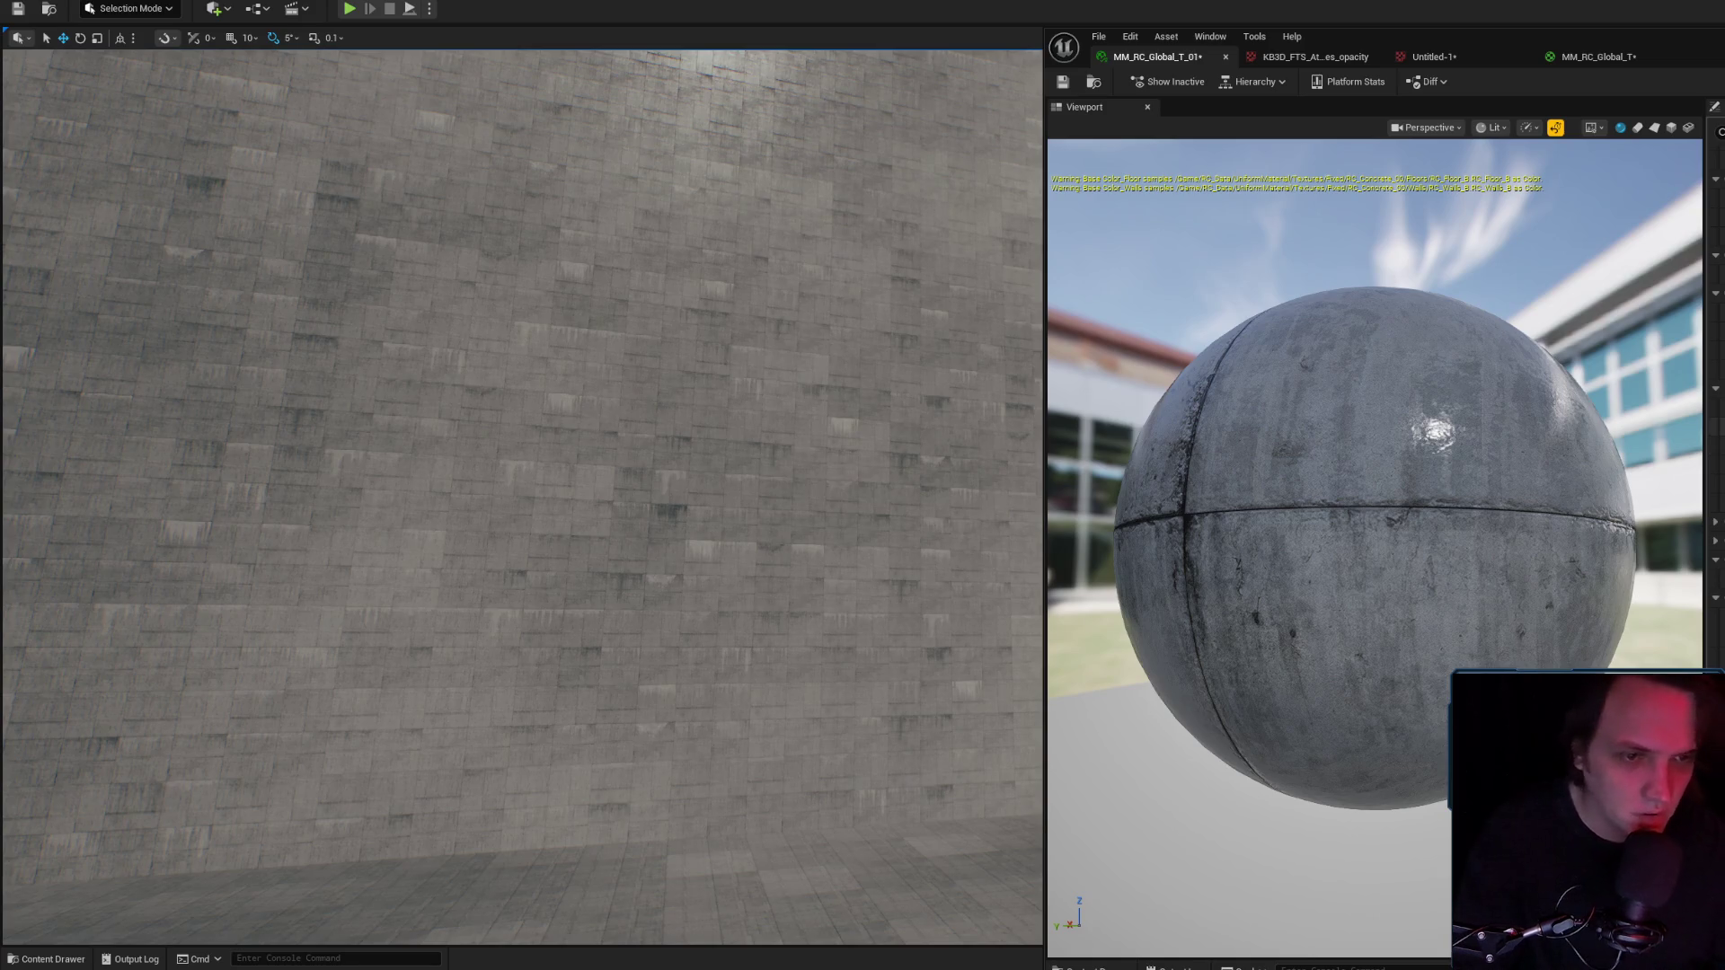
key(Up)
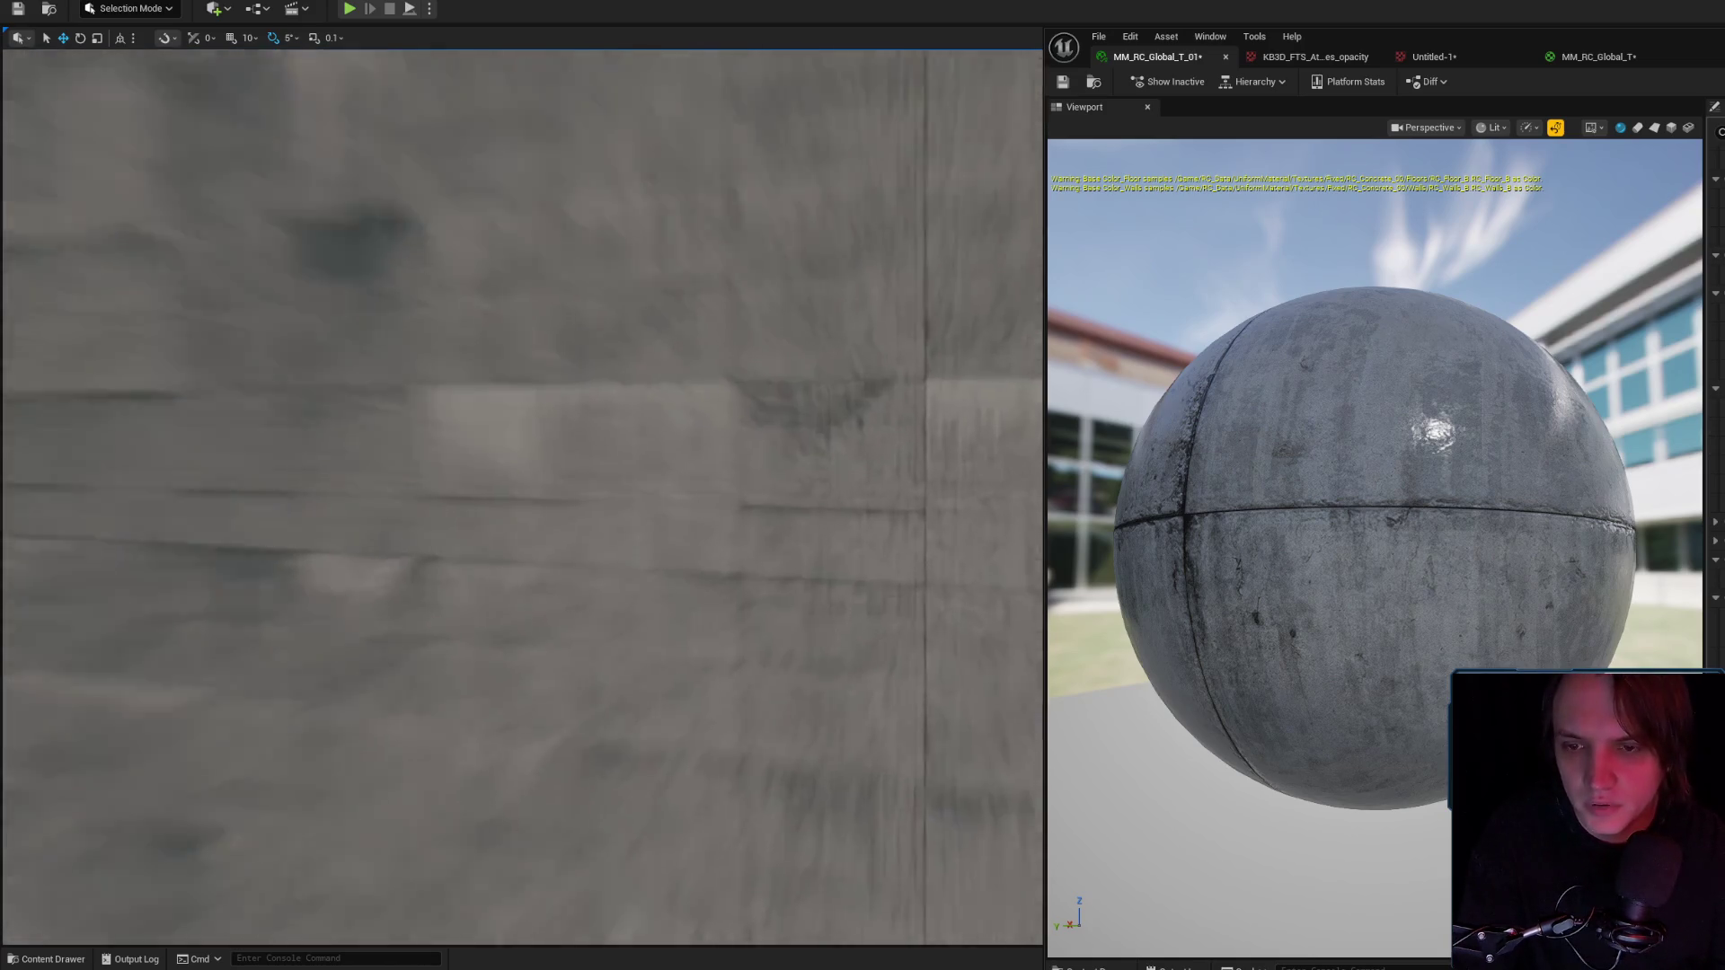
key(Down)
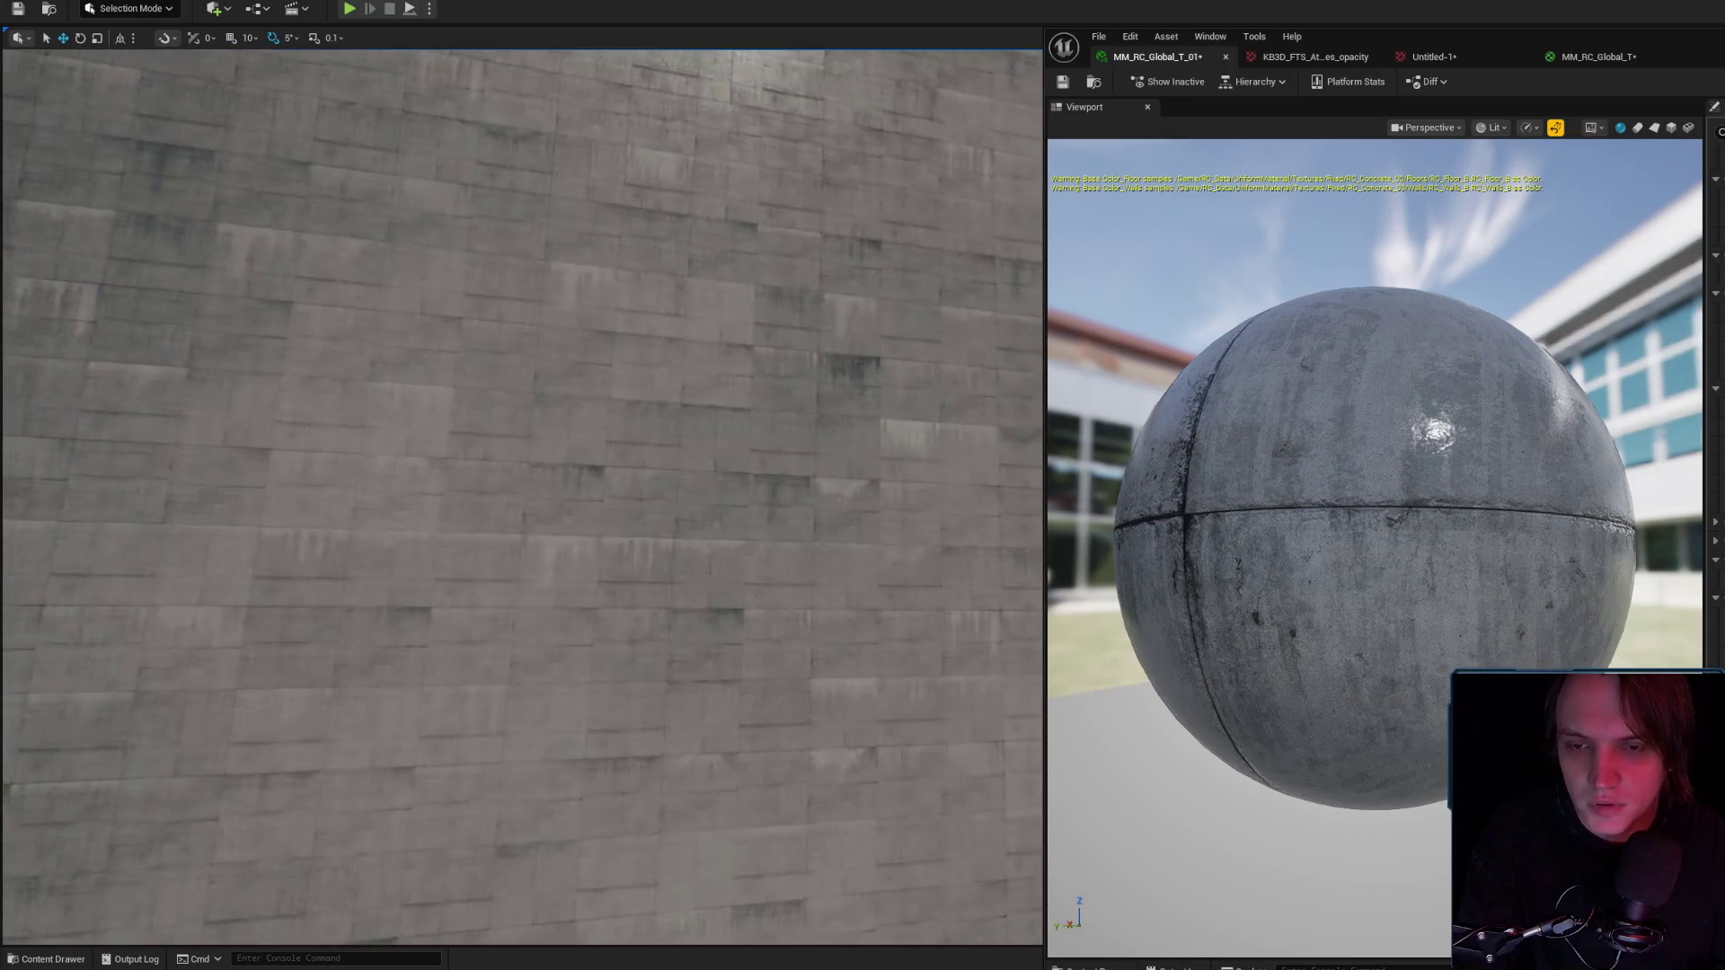
key(Up)
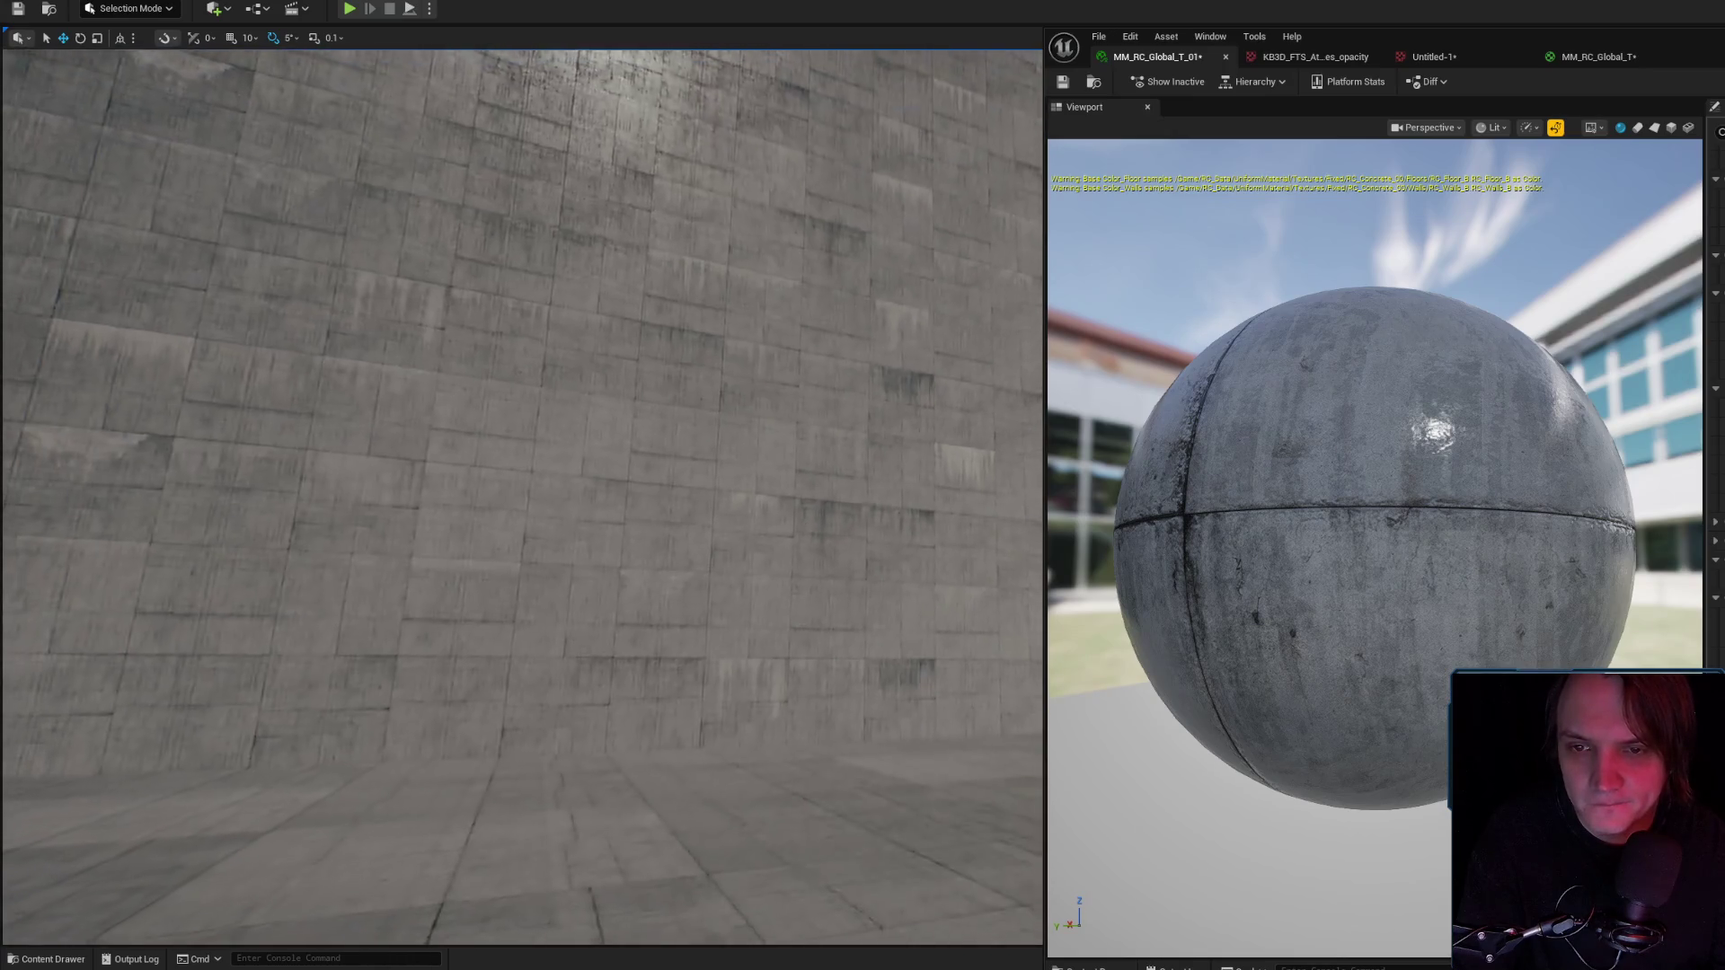
key(Down)
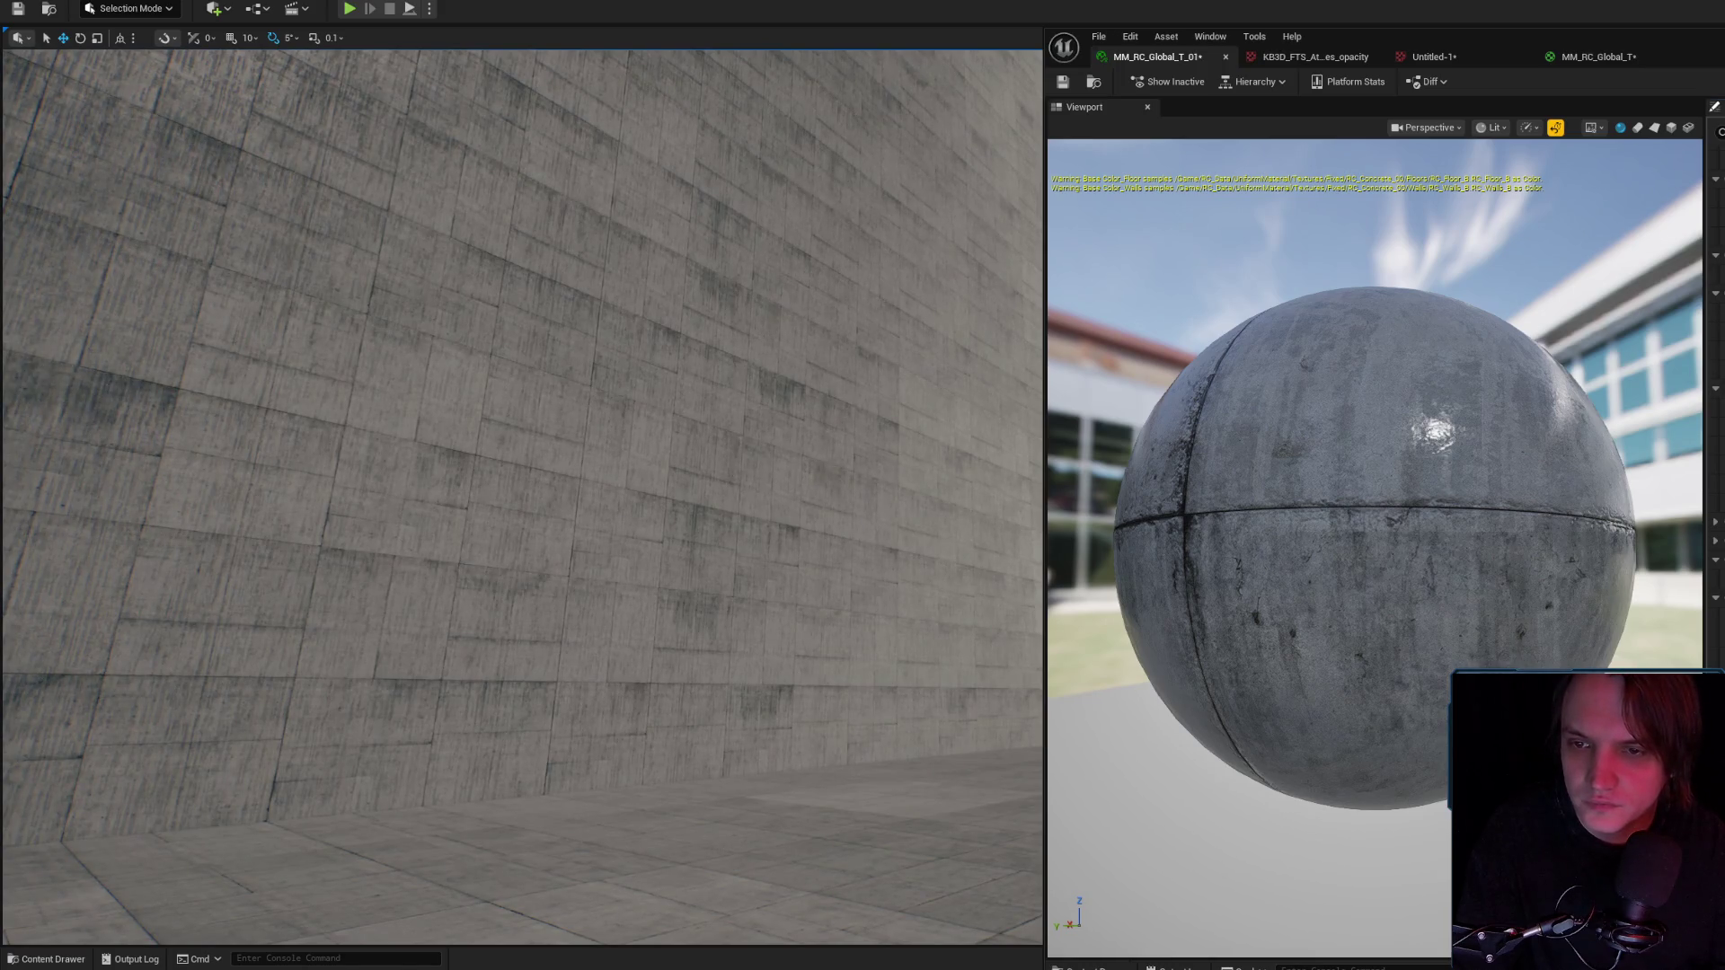
key(Down)
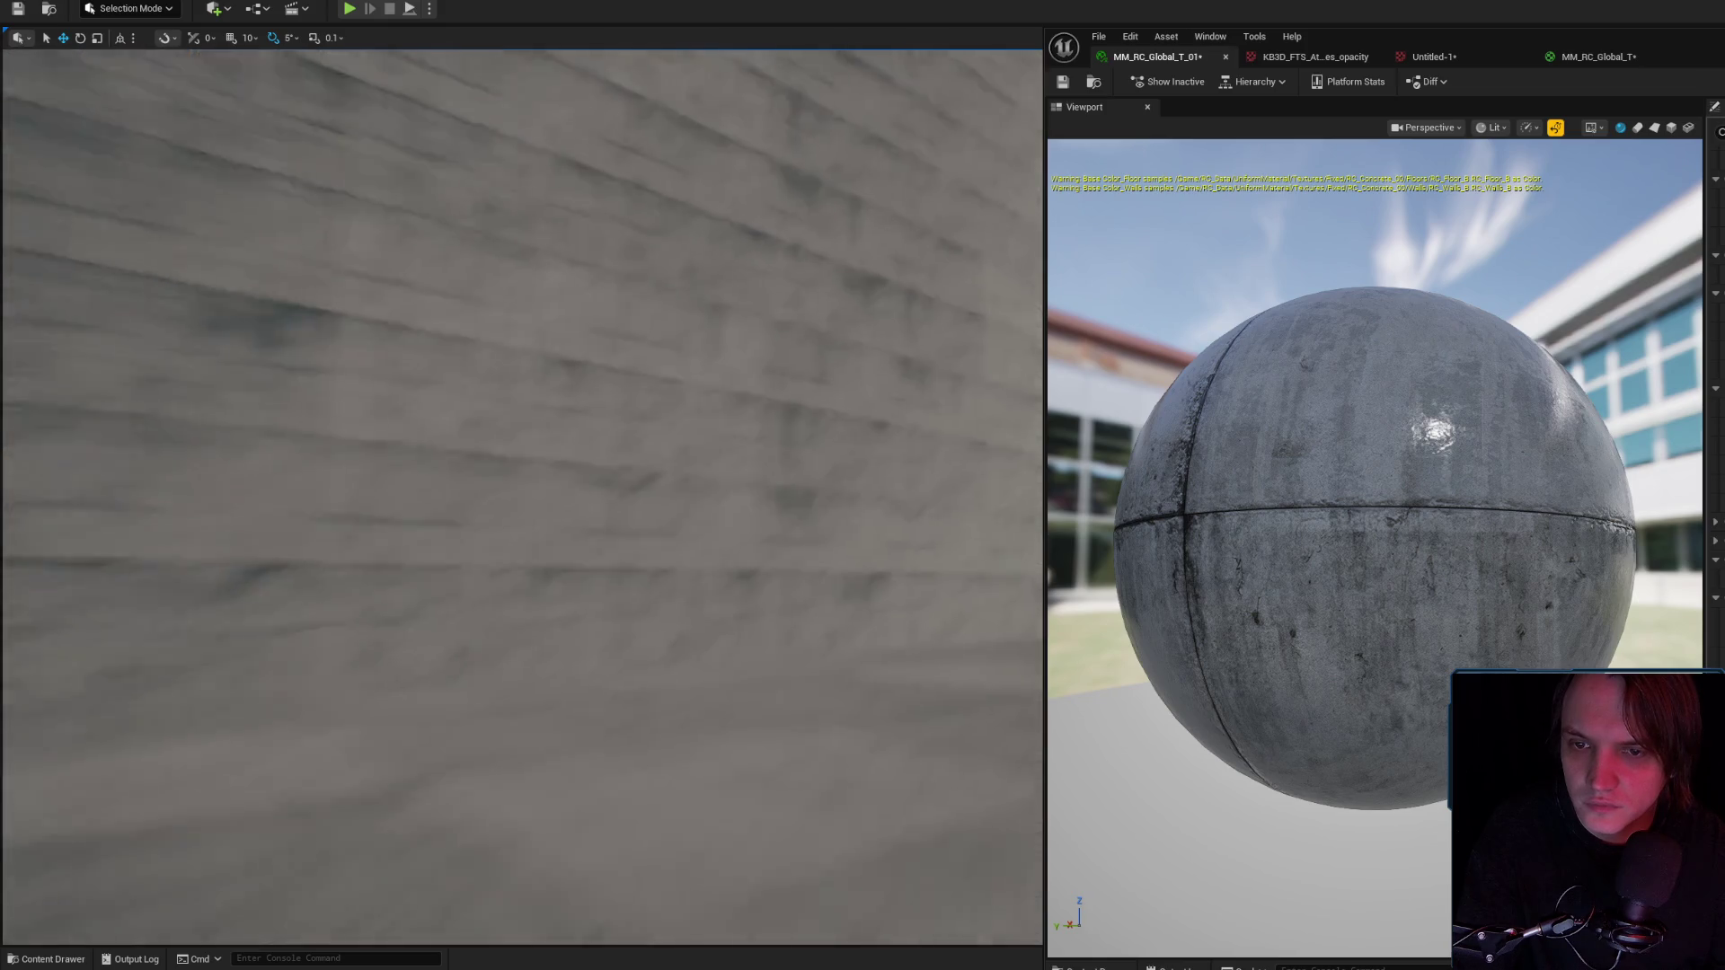
key(Up)
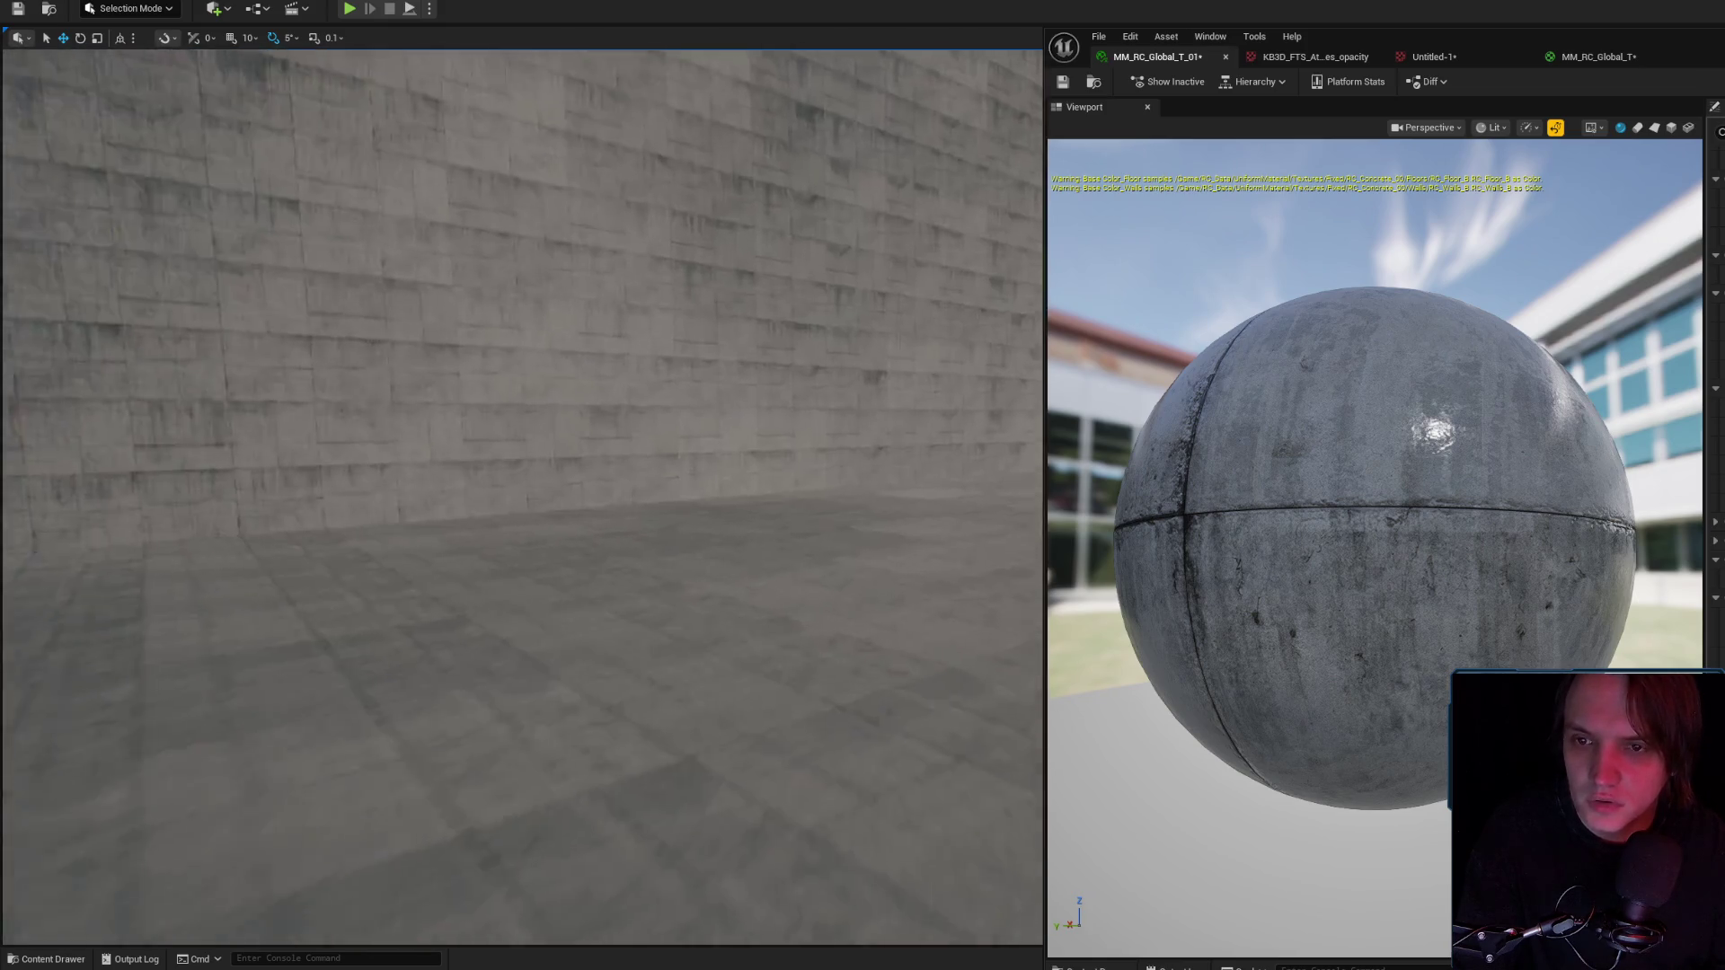
key(Down)
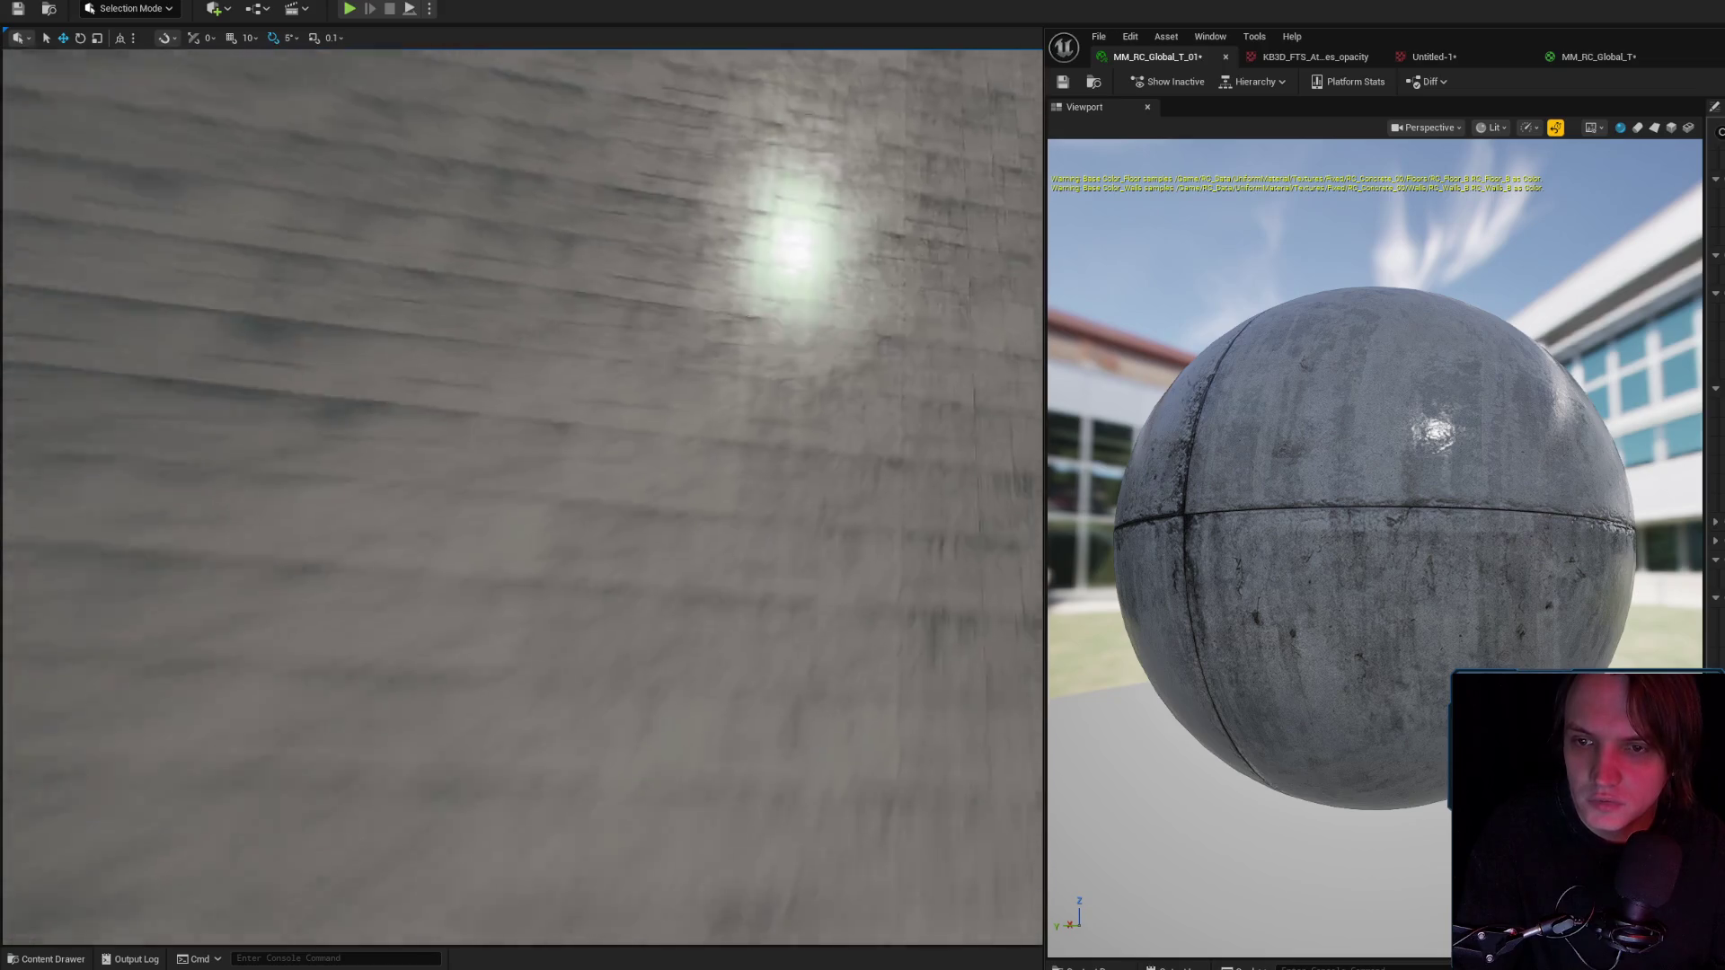
key(Down)
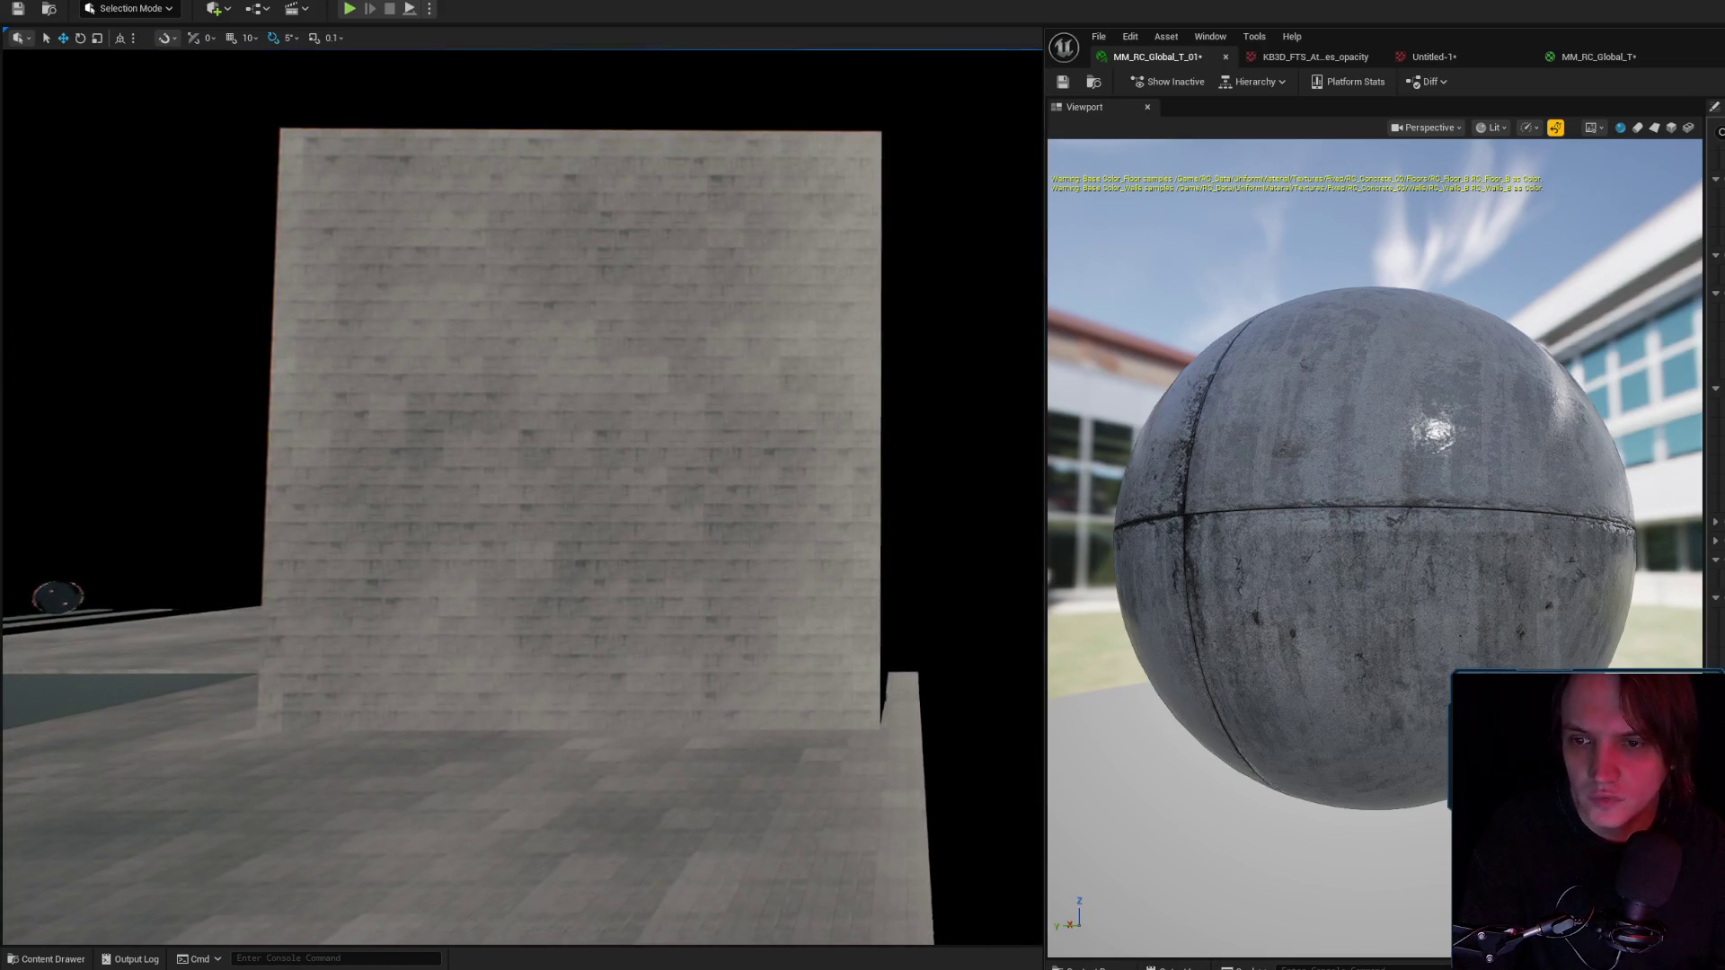
key(Up)
key(Down)
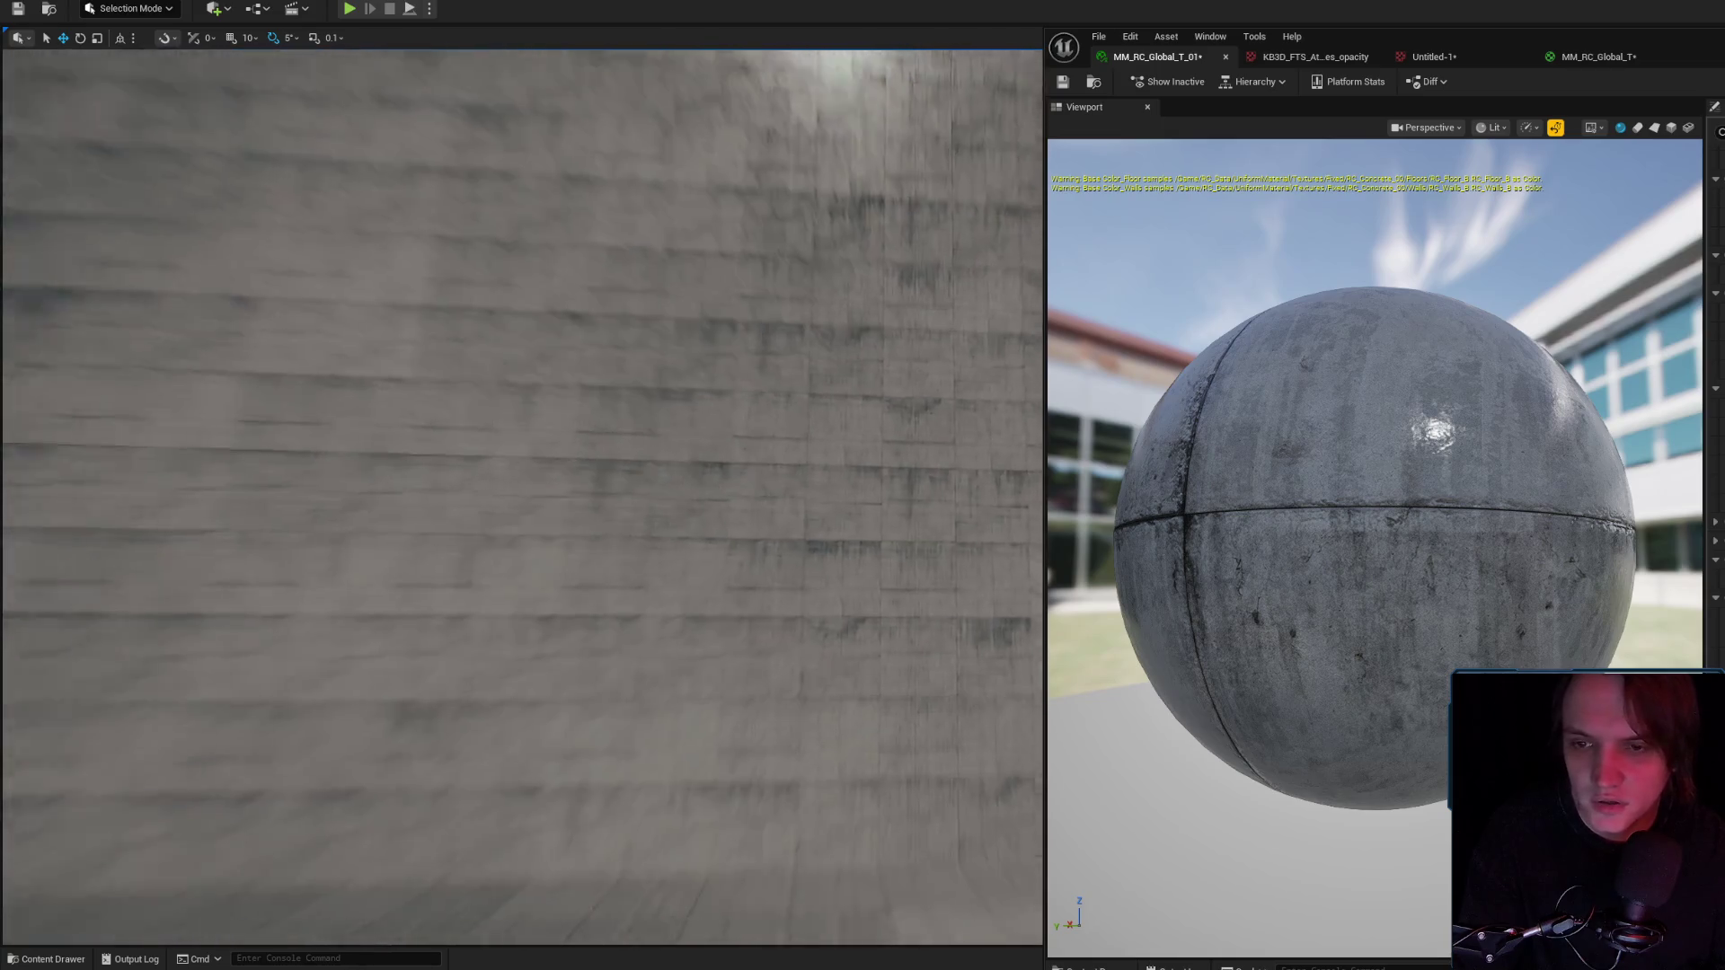
key(Up)
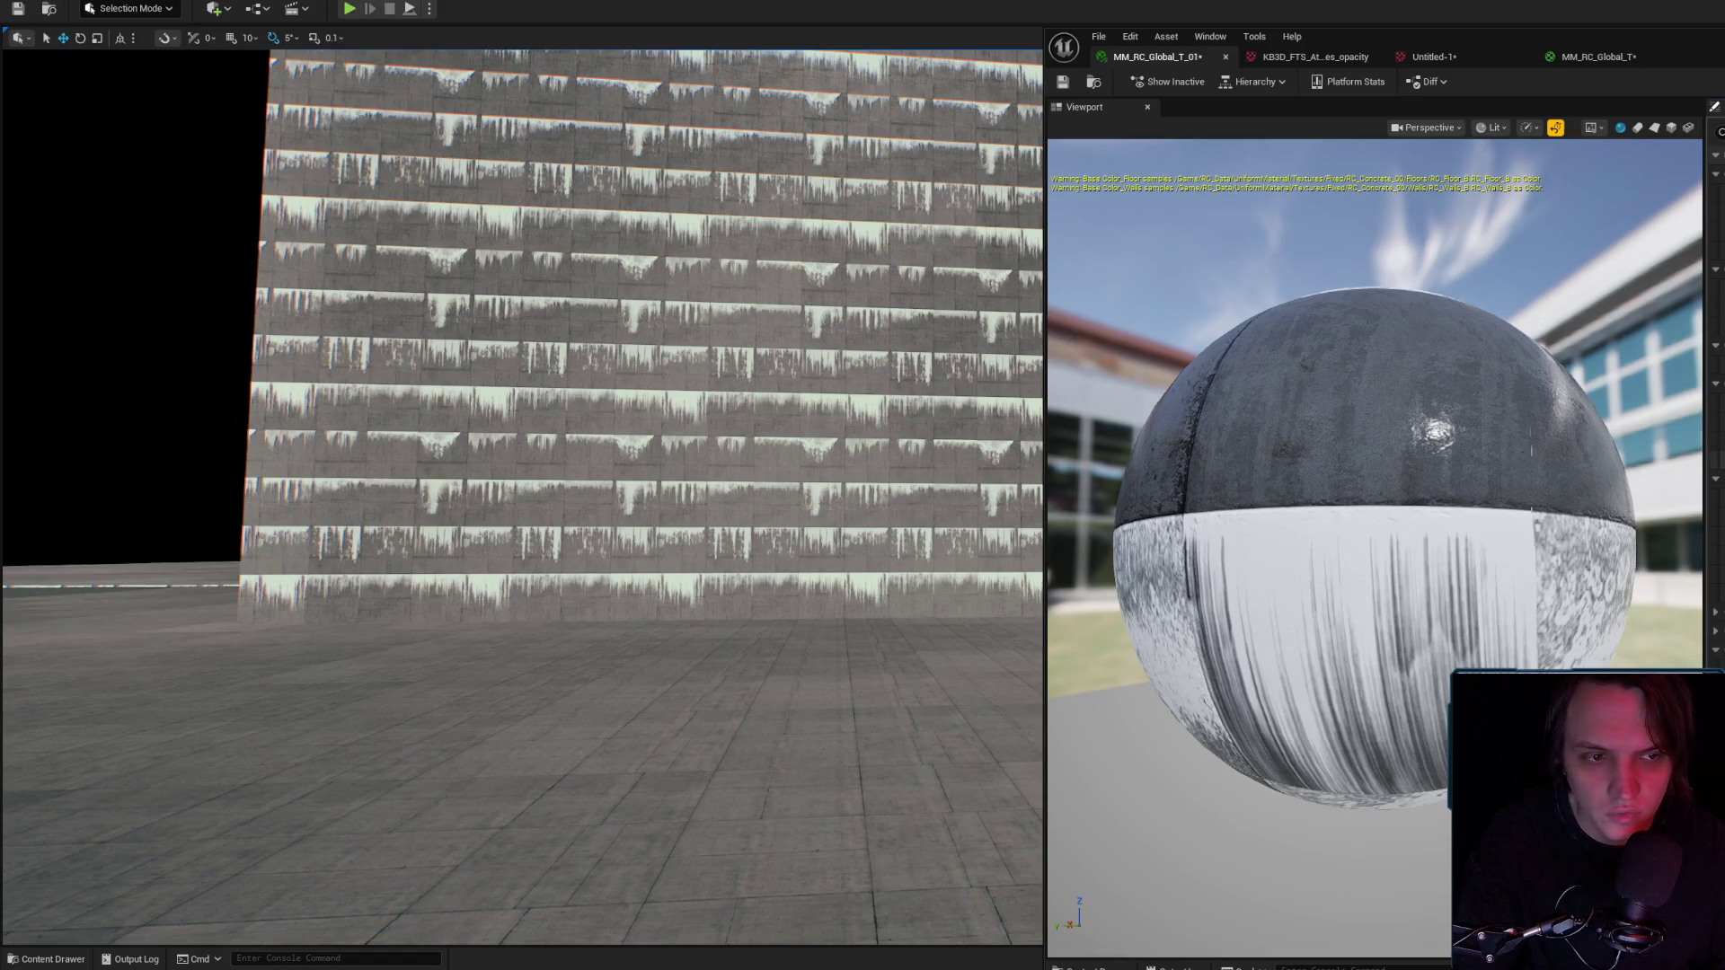
Fly the camera around the wall to check the pale leak bands under each tile row.
key(s)
key(a)
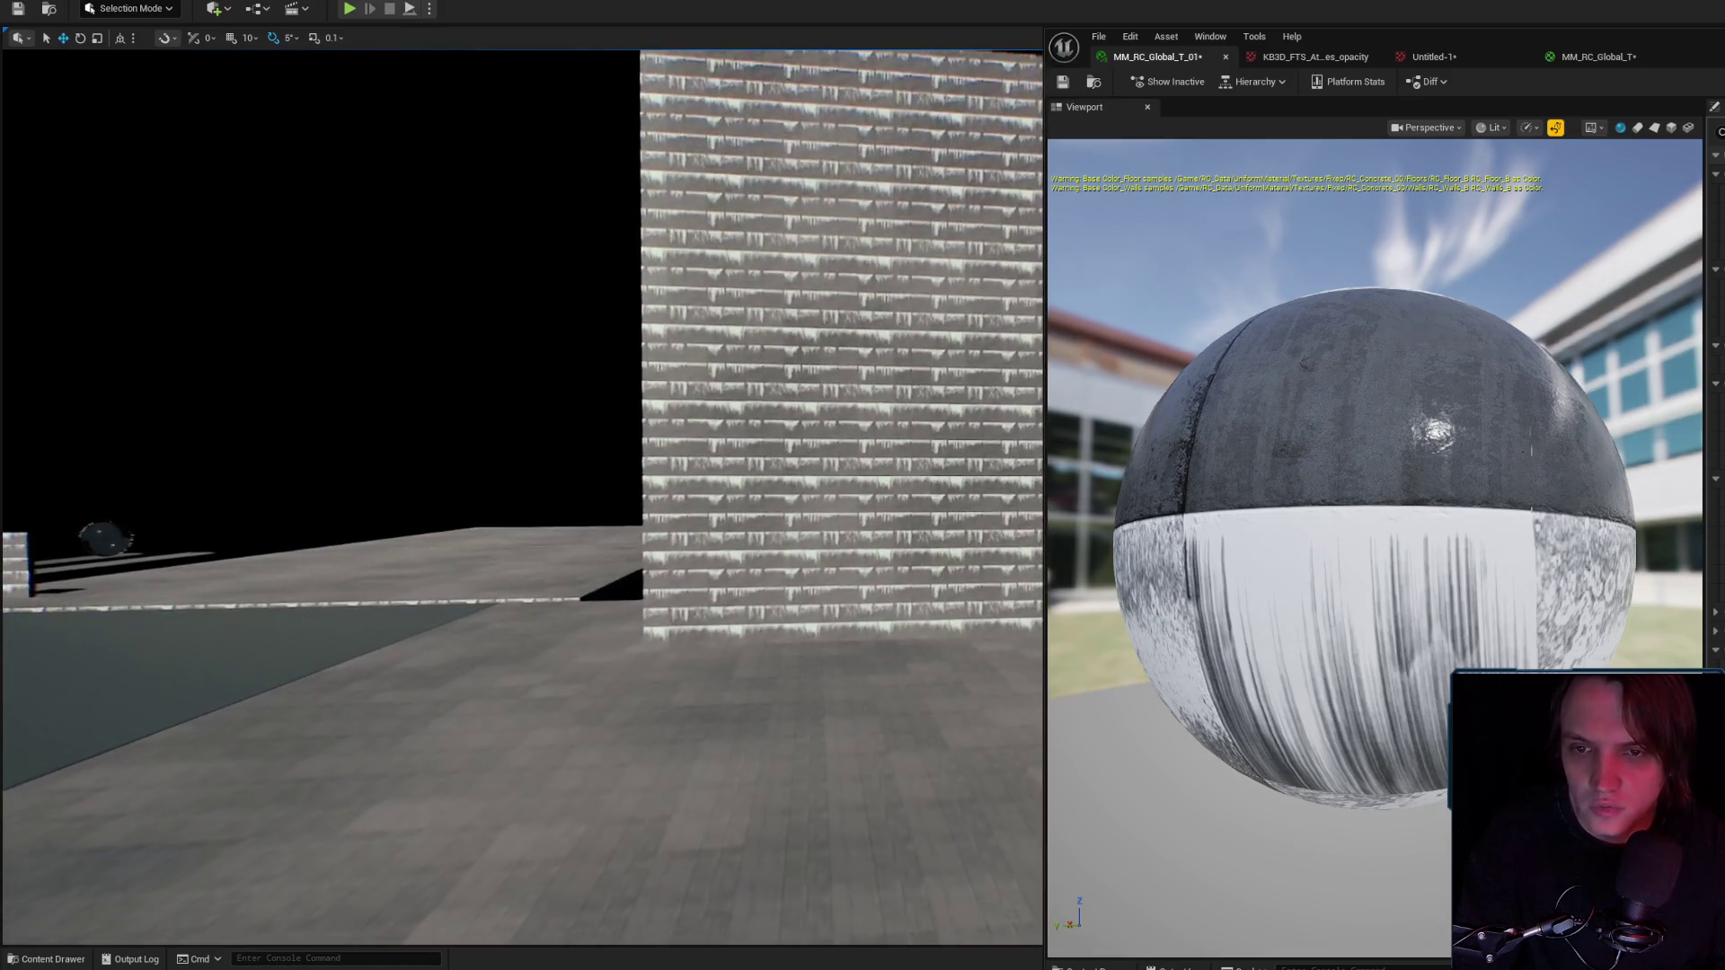
key(w)
key(d)
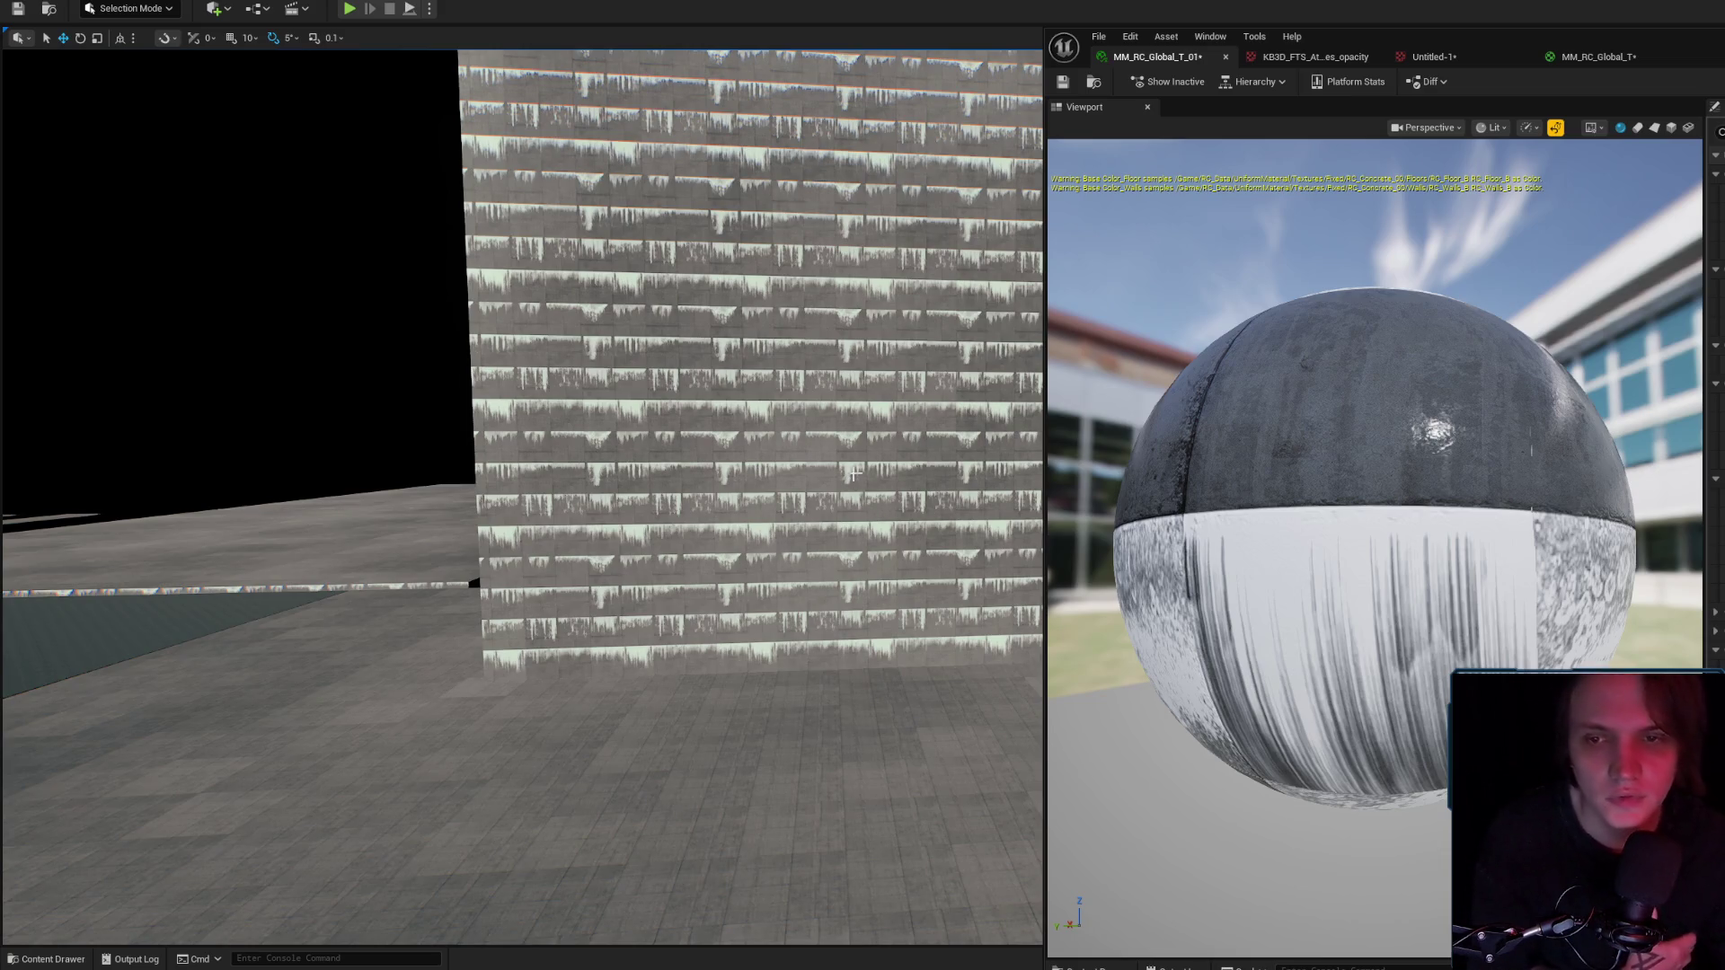
key(w)
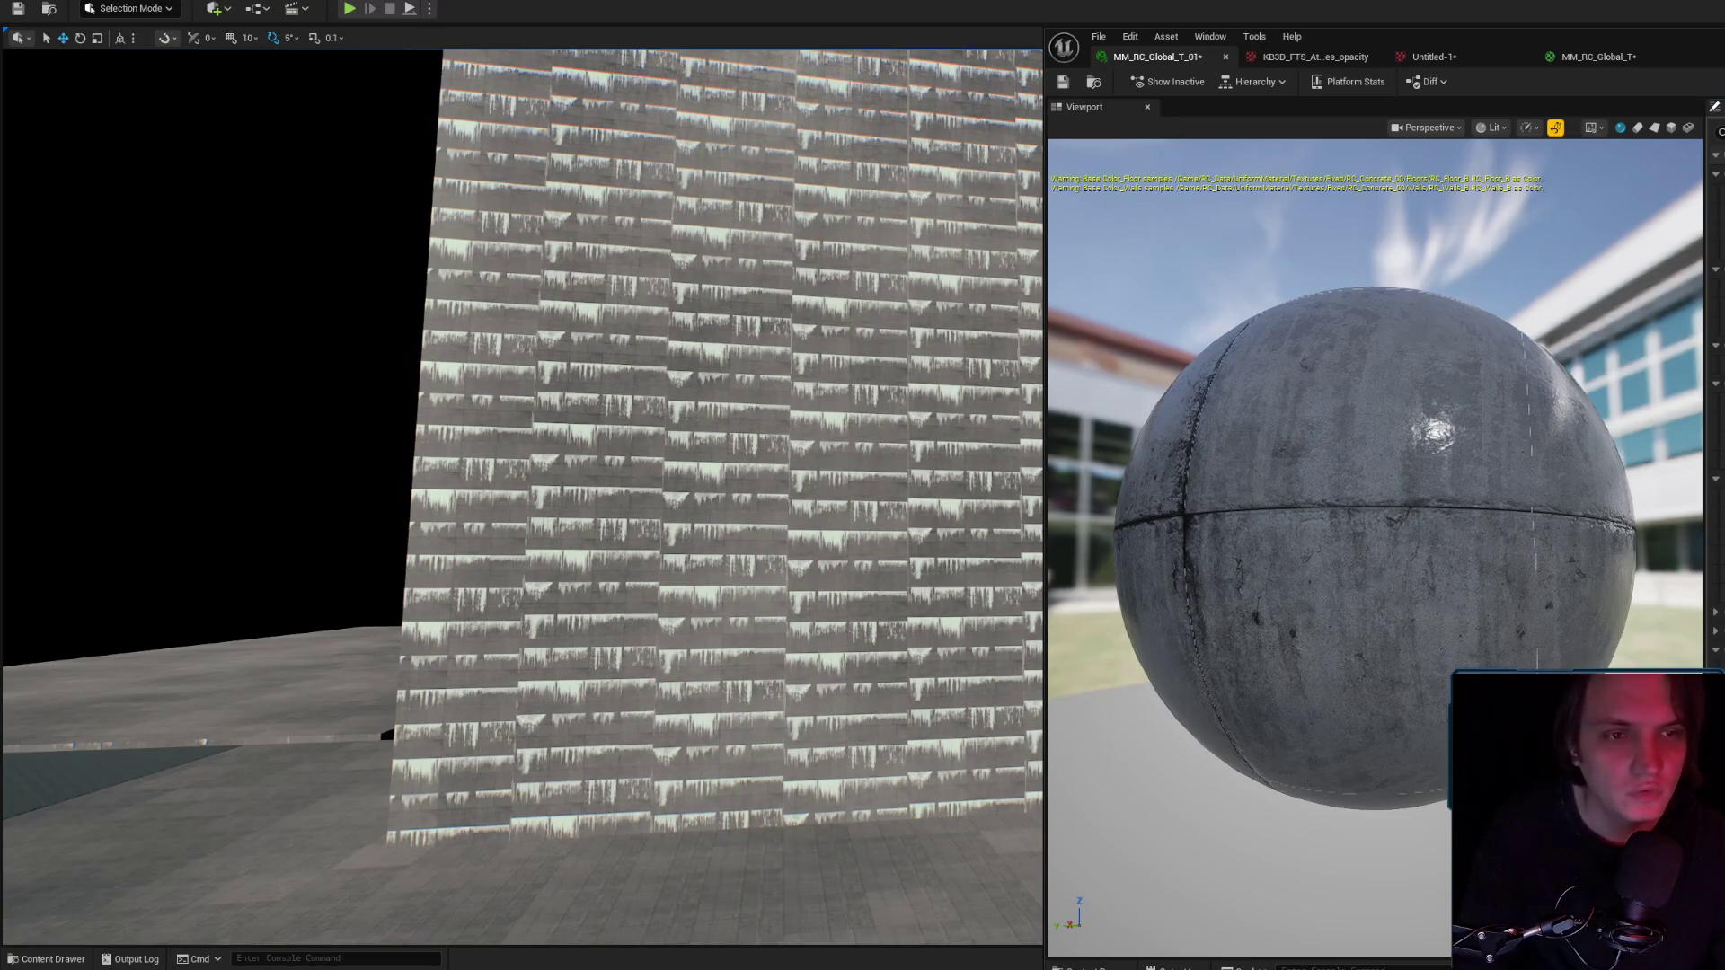
Apply the denser leak tiling to the material, check the wall, and switch to Photoshop.
drag(521, 494, 521, 395)
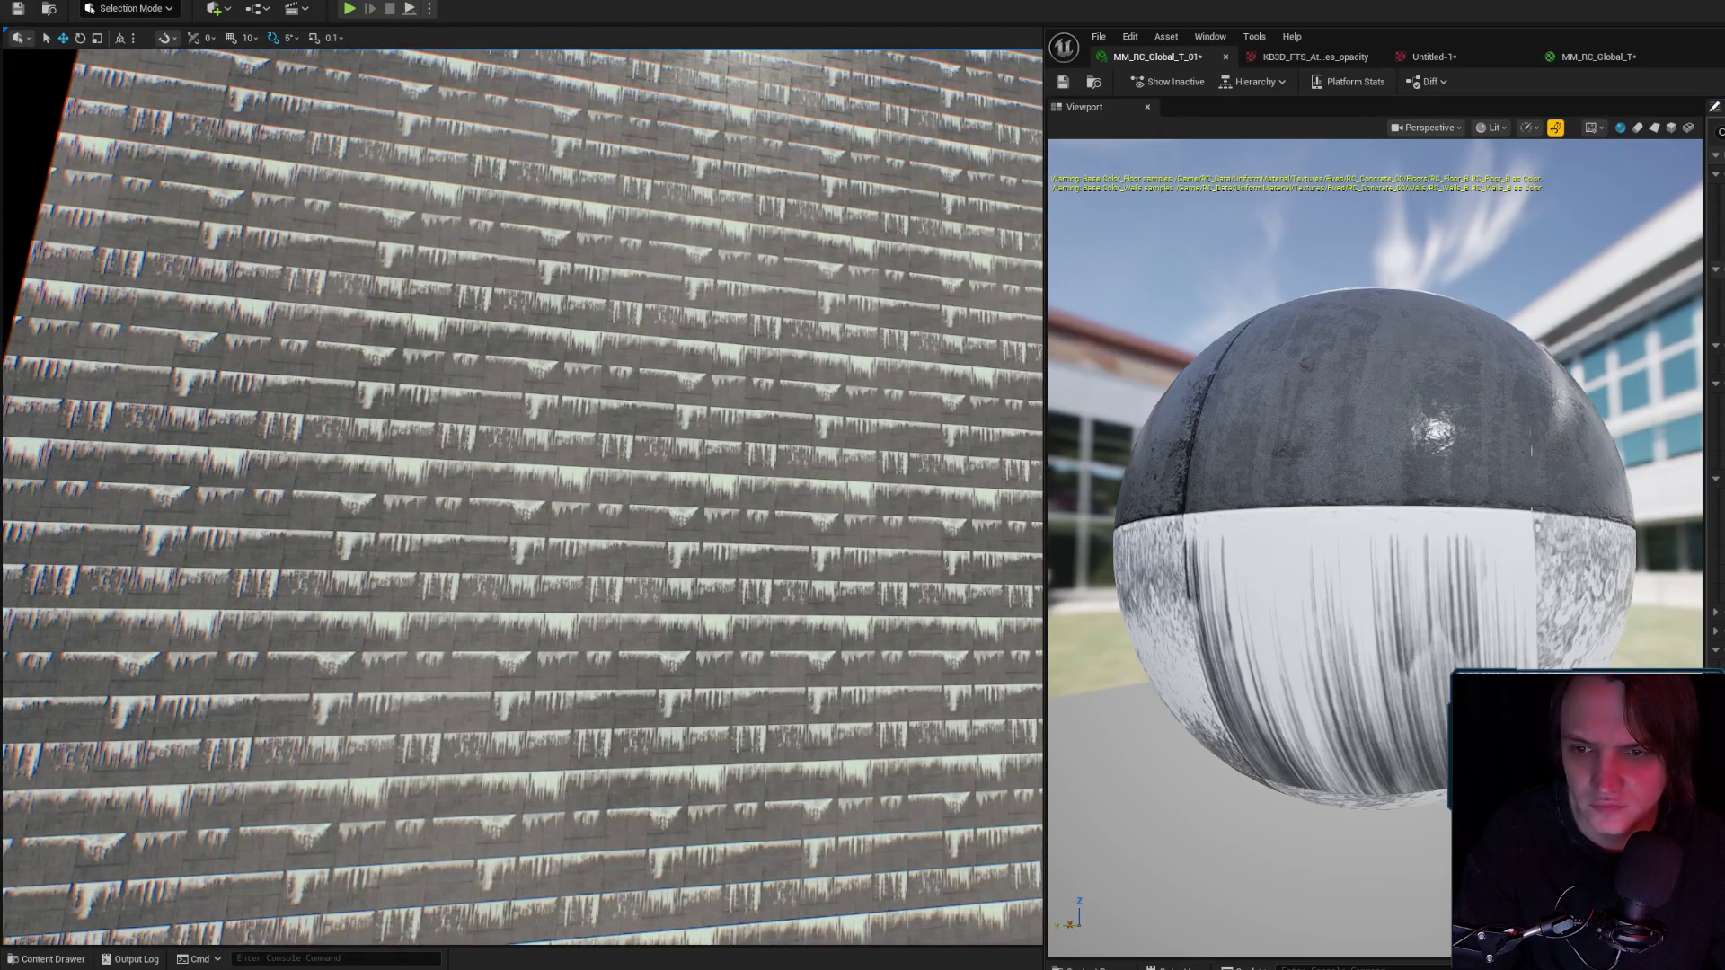
drag(521, 449, 489, 593)
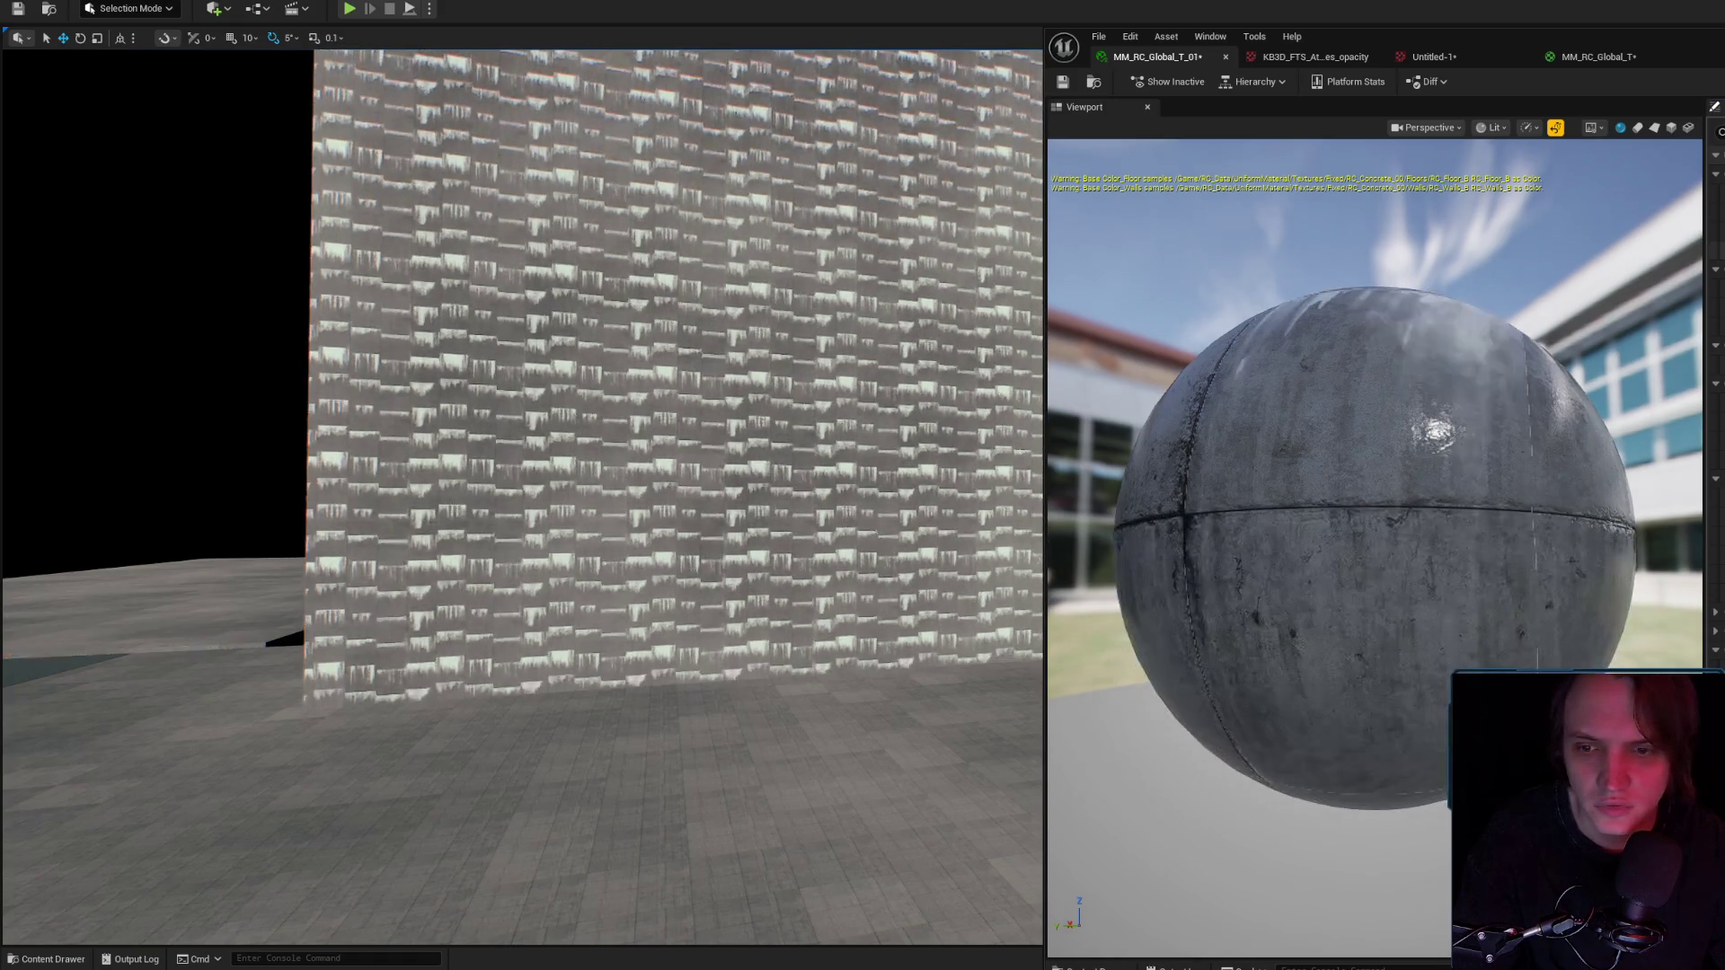
click(864, 412)
drag(864, 412, 826, 503)
key(alt+Tab)
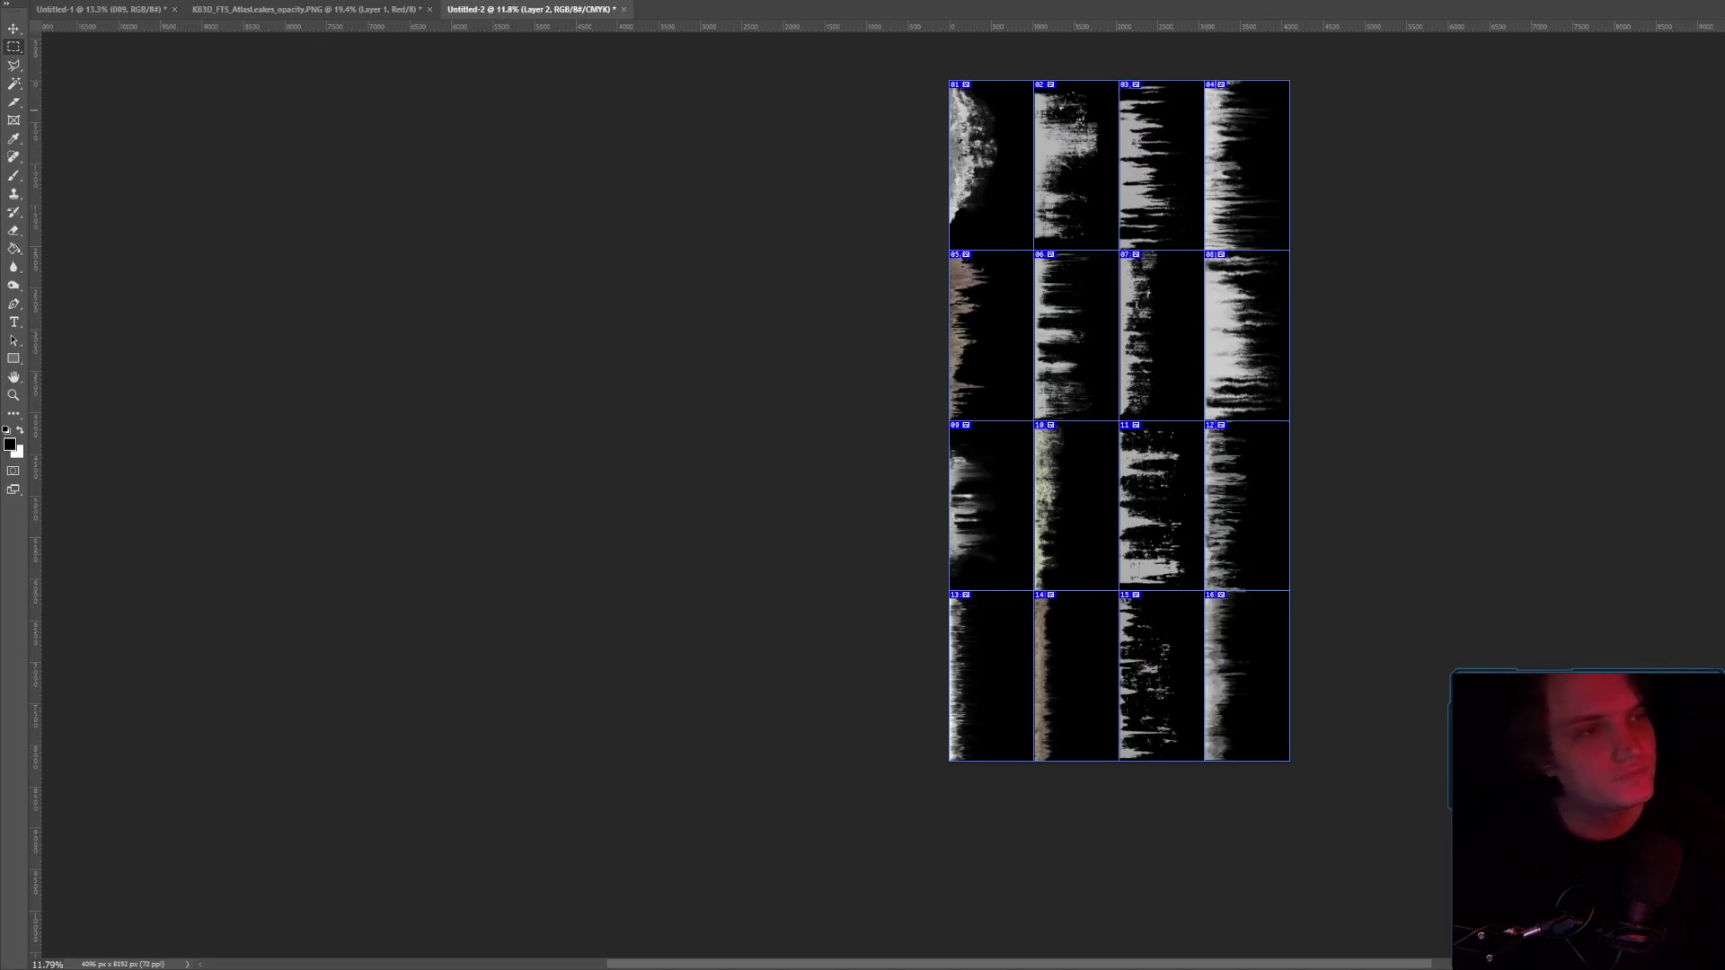
Return to Unreal Engine and move up close to the densely streaked wall.
key(alt+Tab)
mouse_move(521, 494)
mouse_down()
mouse_move(512, 458)
mouse_move(539, 450)
mouse_move(530, 431)
mouse_move(522, 500)
mouse_up()
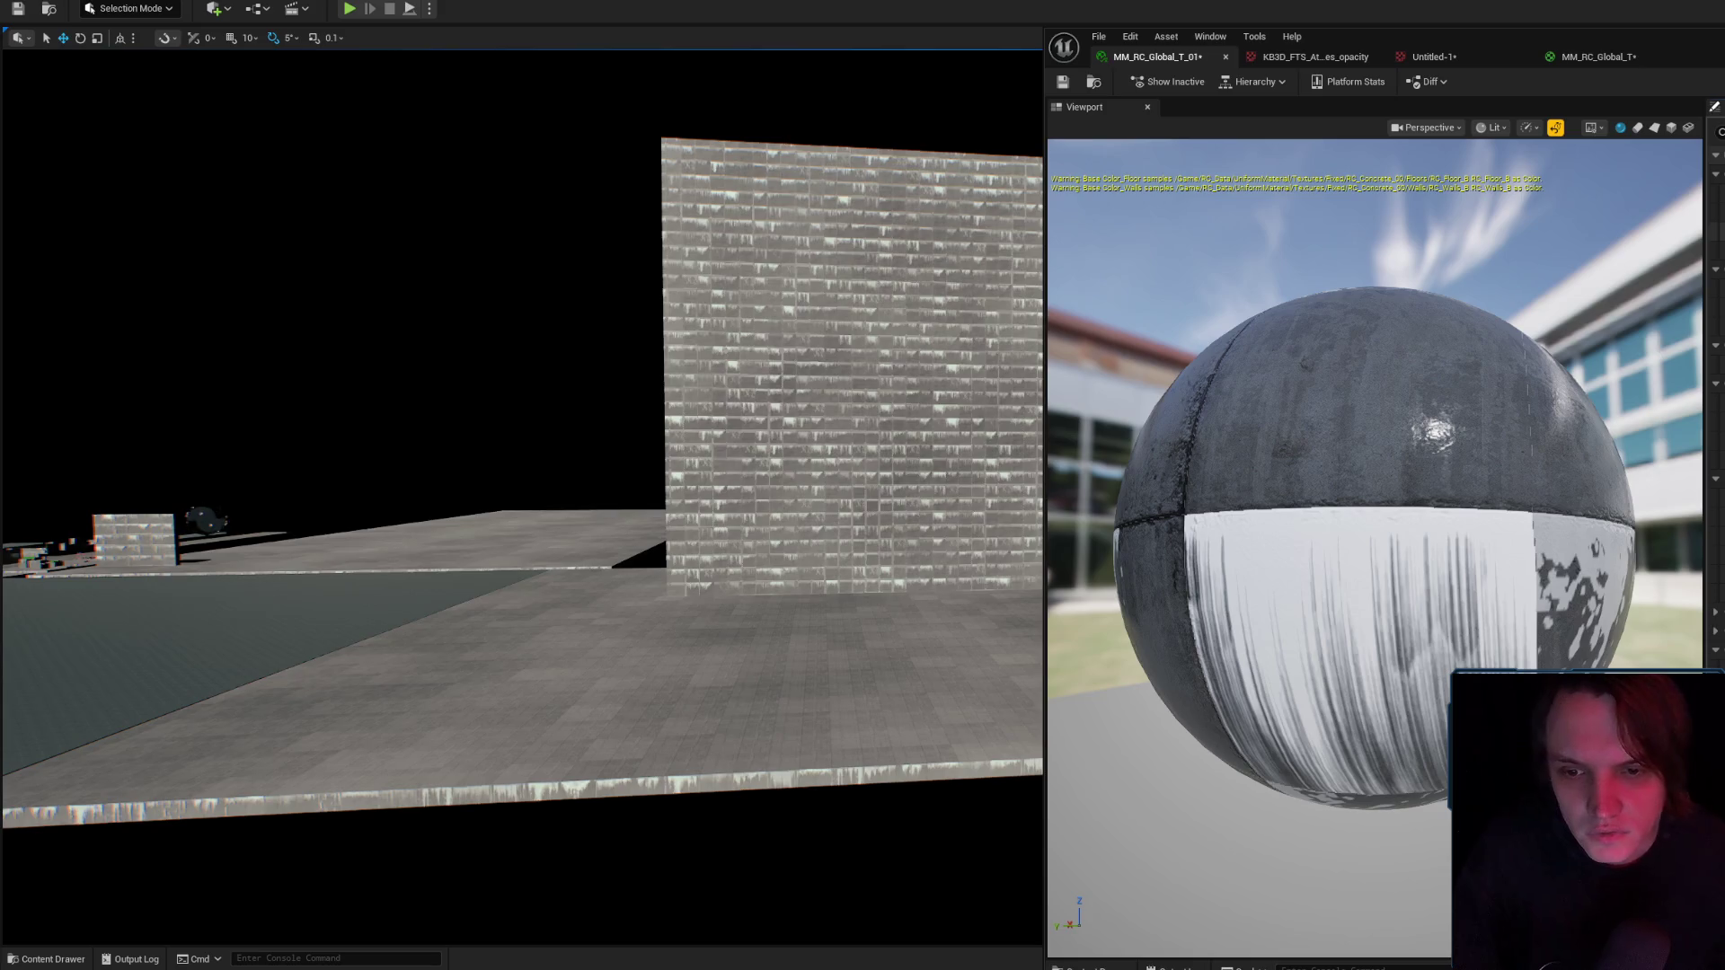
Orbit the viewport around the wall to inspect the softer grey leak streaks.
scroll(521, 494, up, 5)
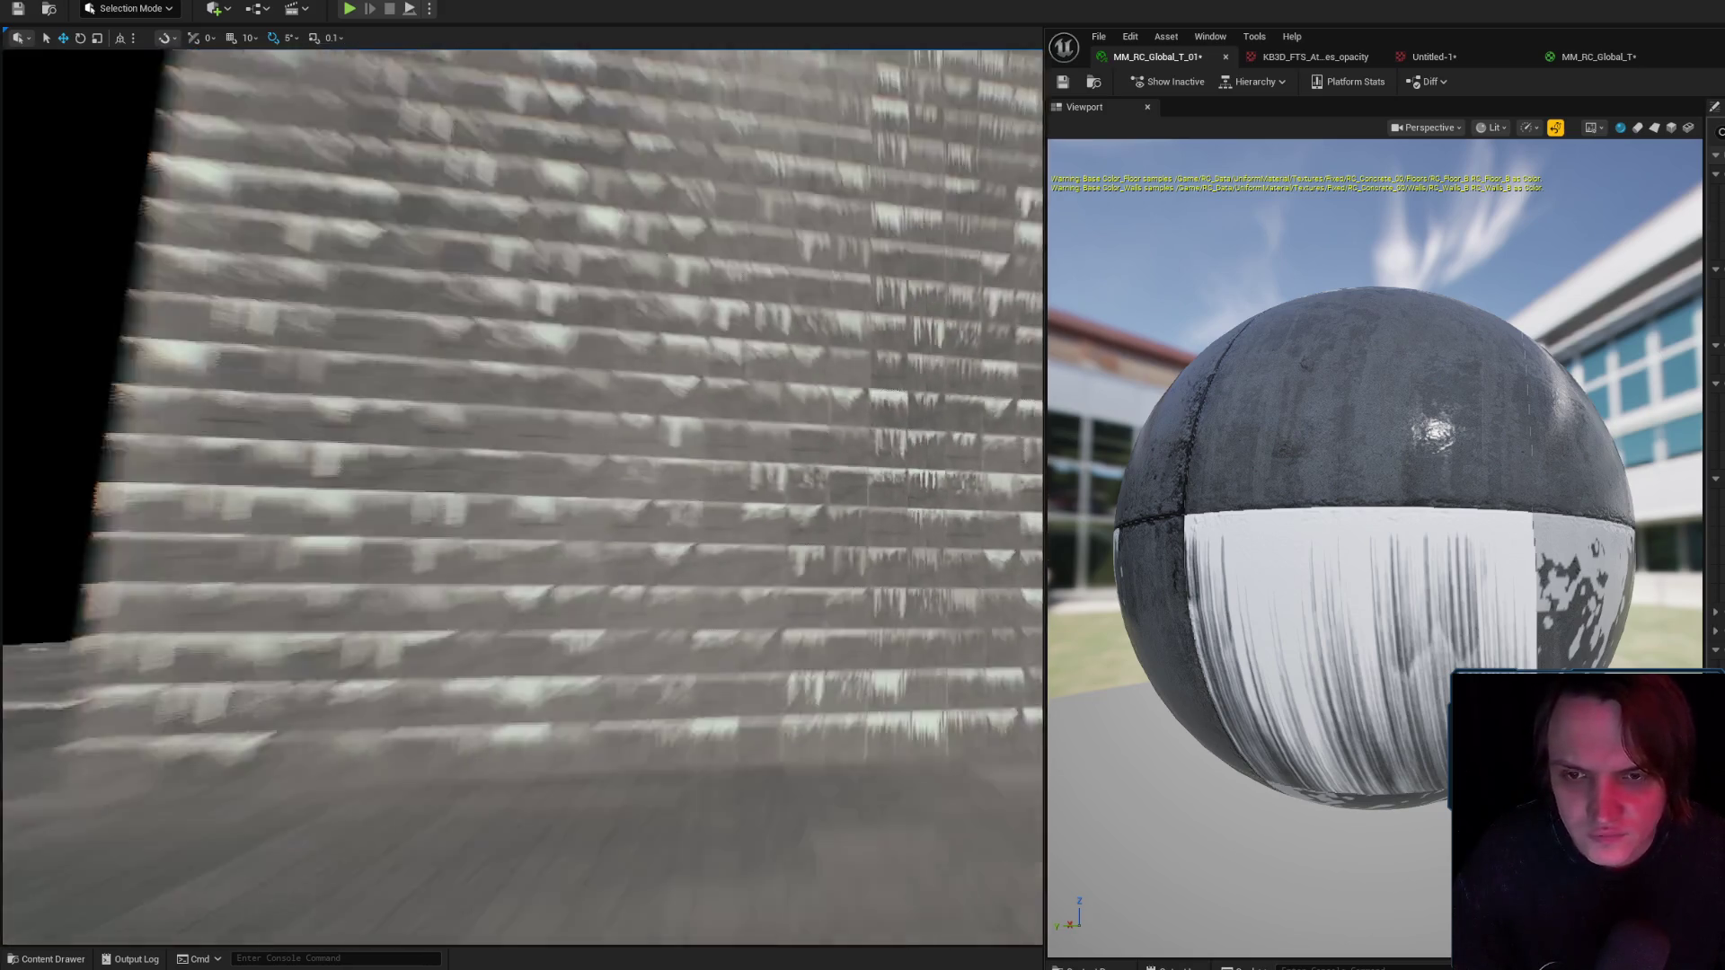
mouse_move(521, 494)
mouse_down()
mouse_move(467, 494)
mouse_move(540, 494)
mouse_up()
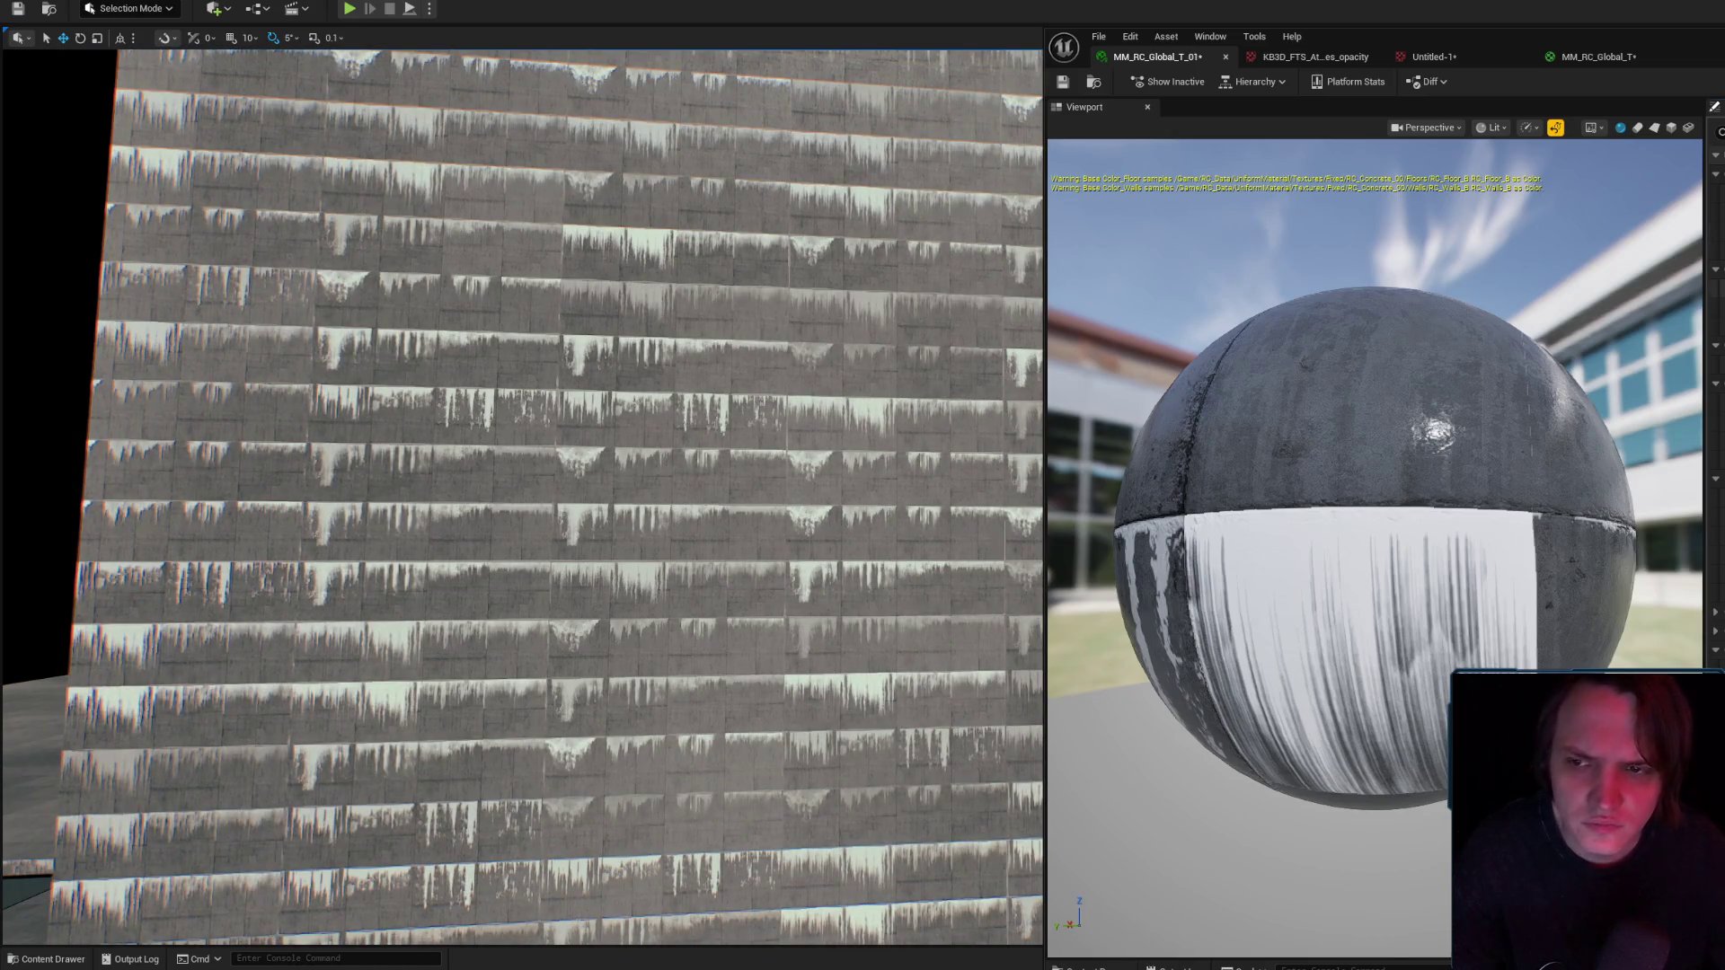
mouse_move(521, 494)
mouse_down()
mouse_move(503, 485)
mouse_move(539, 503)
mouse_move(557, 485)
mouse_move(521, 494)
mouse_up()
drag(826, 431, 844, 426)
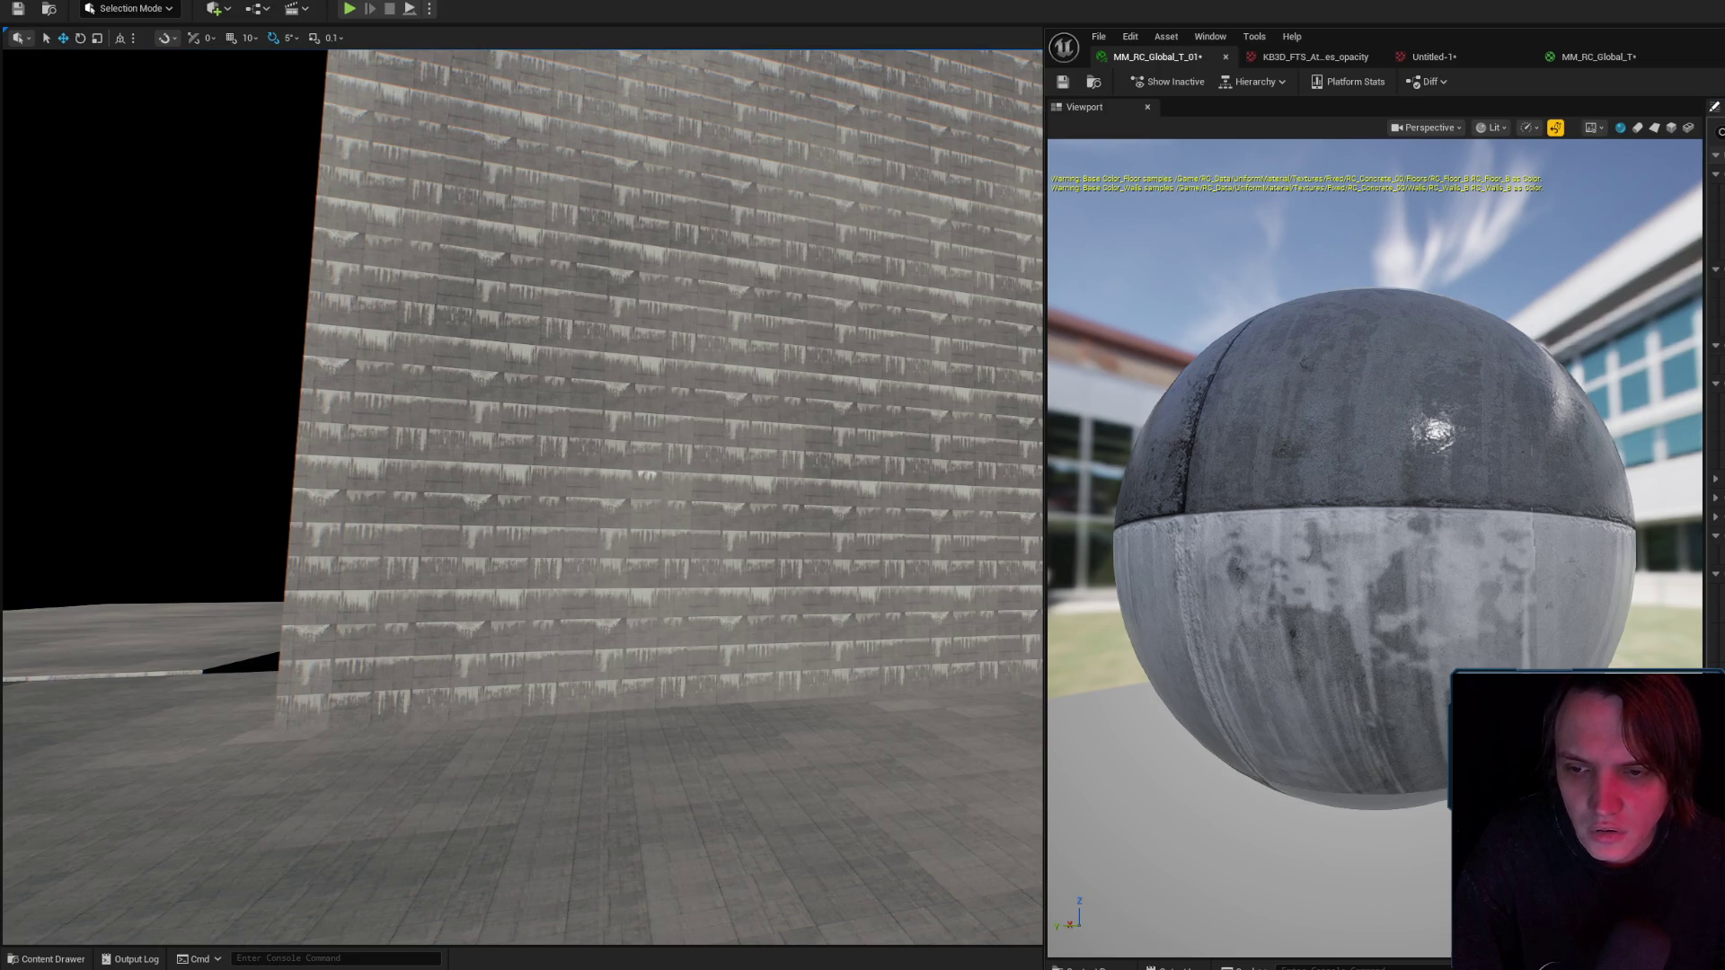
key(alt+Tab)
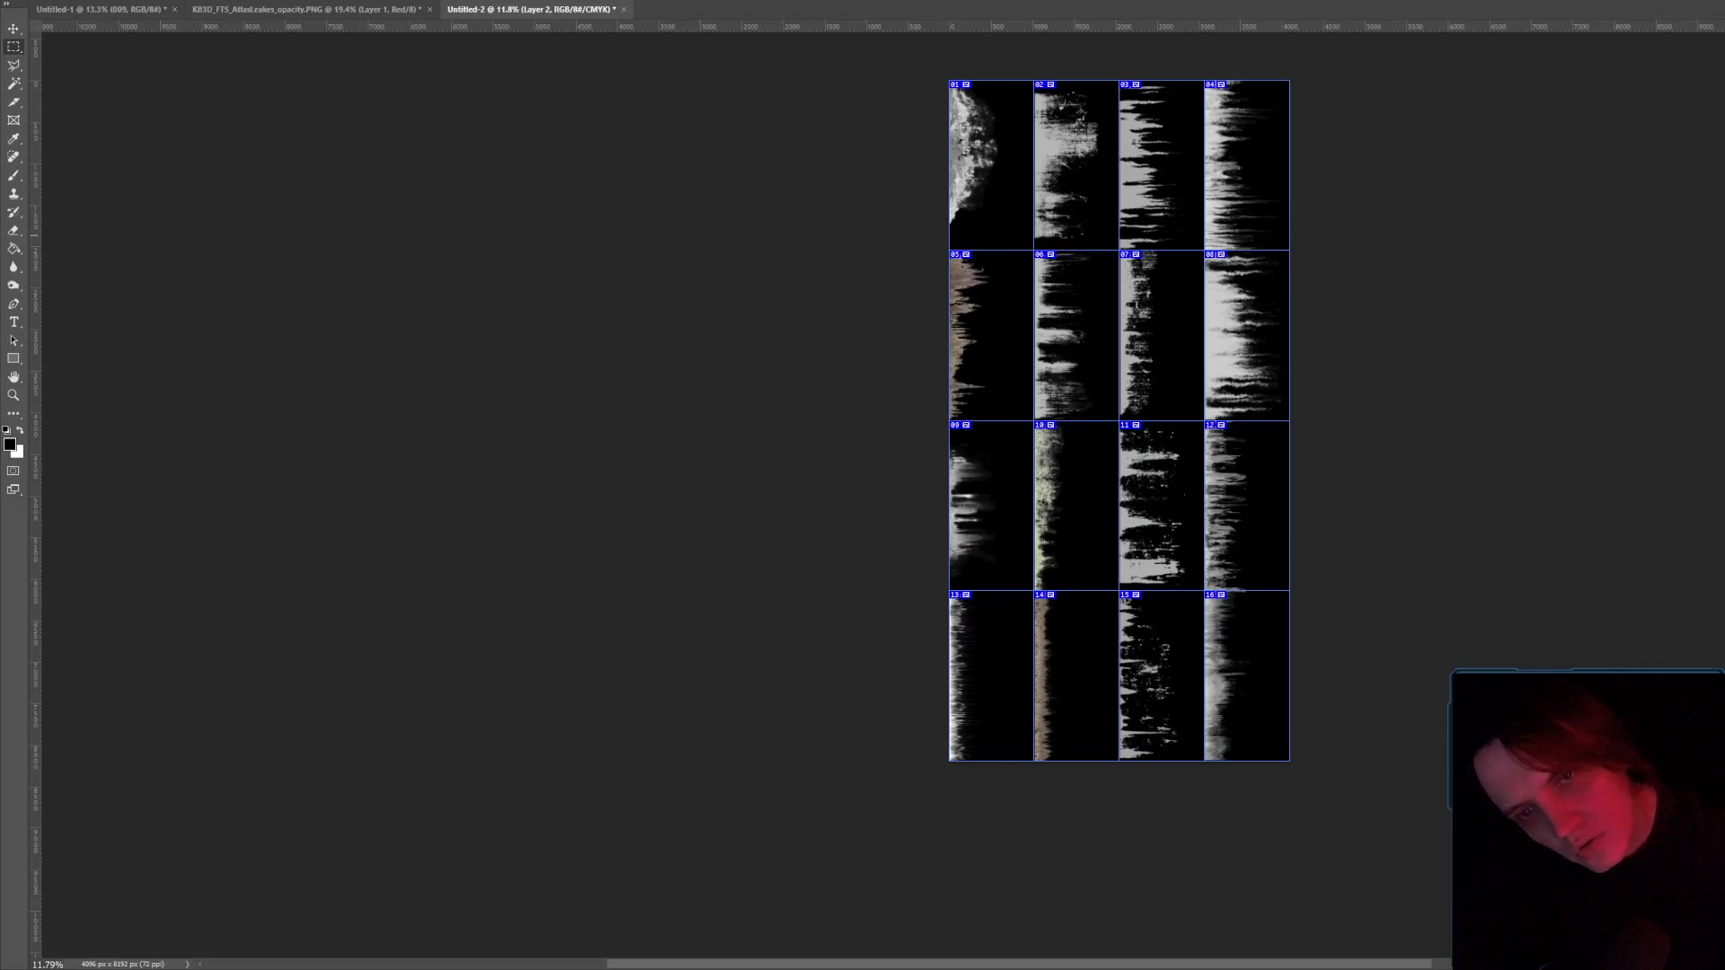
key(alt+Tab)
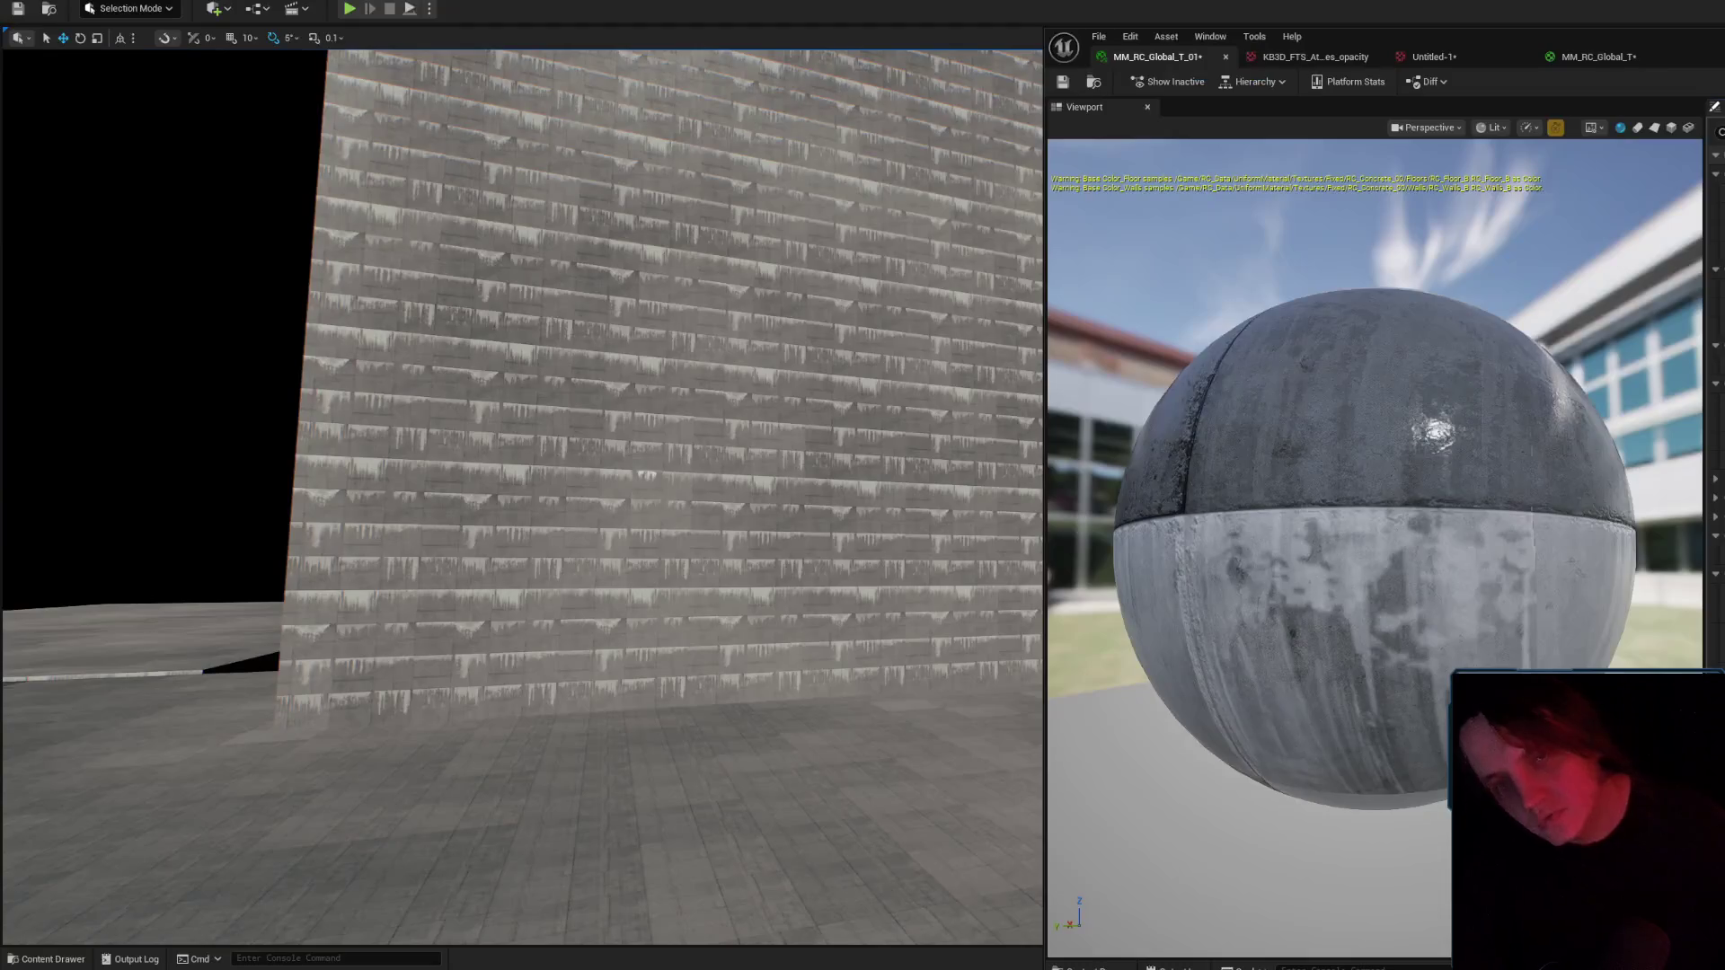
mouse_move(521, 494)
mouse_down()
mouse_move(503, 449)
mouse_move(503, 341)
mouse_move(521, 325)
mouse_up()
key(alt+Tab)
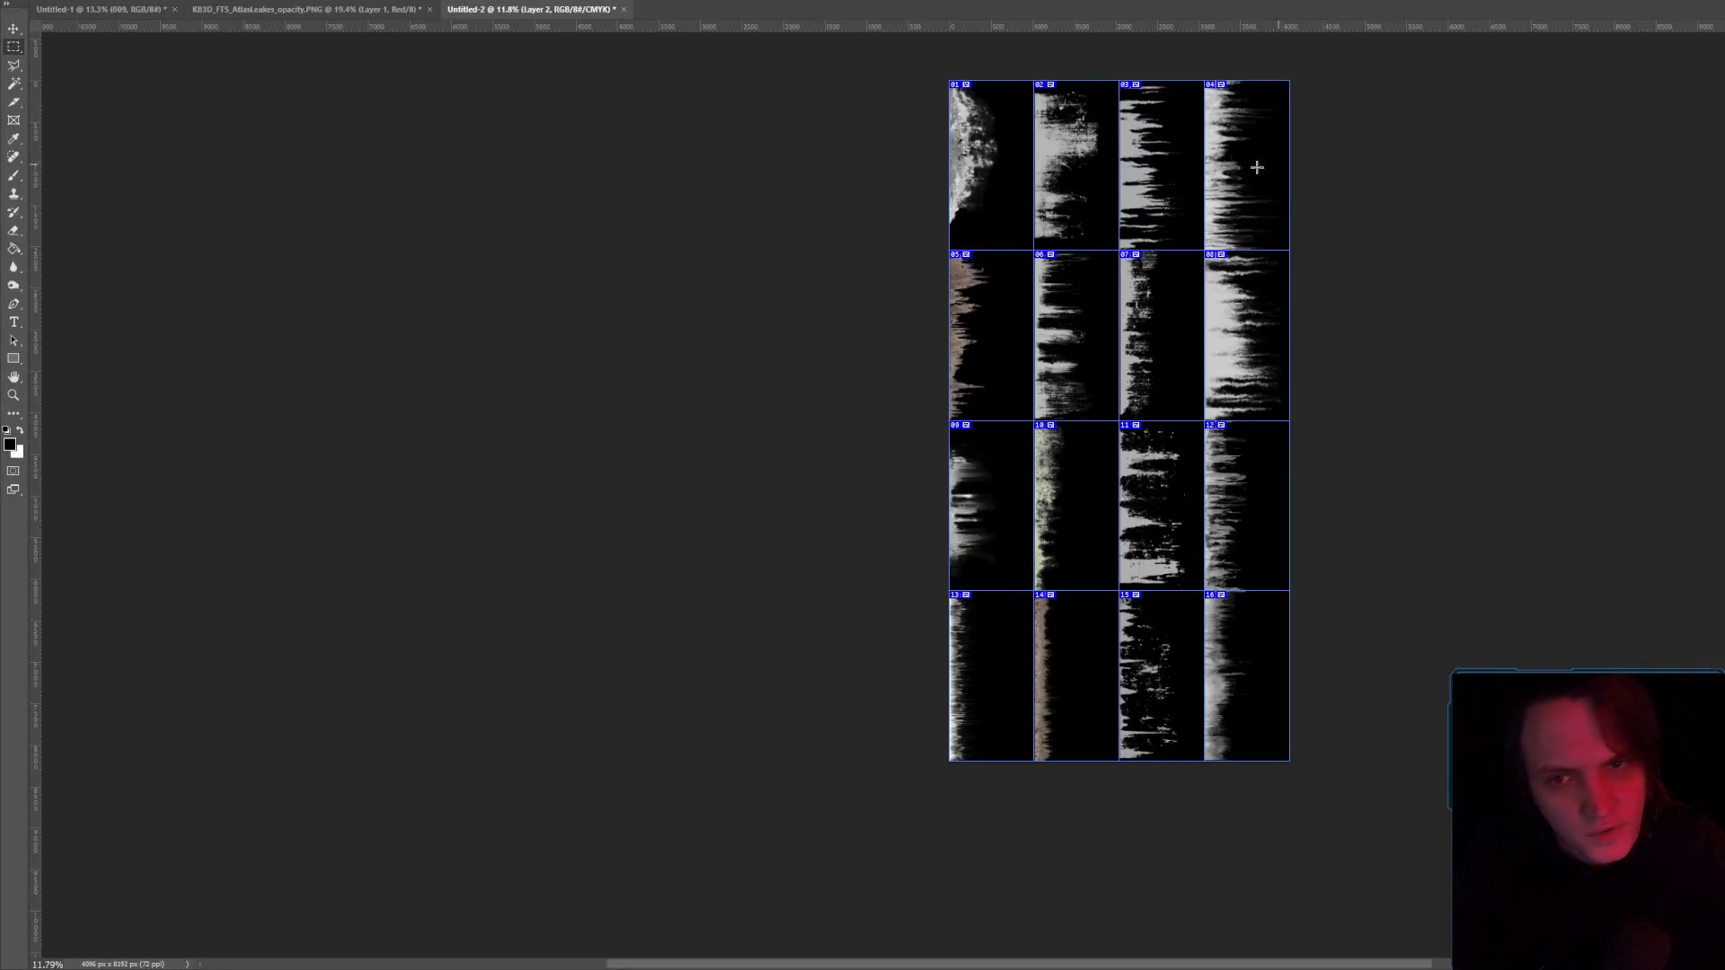
key(alt+Tab)
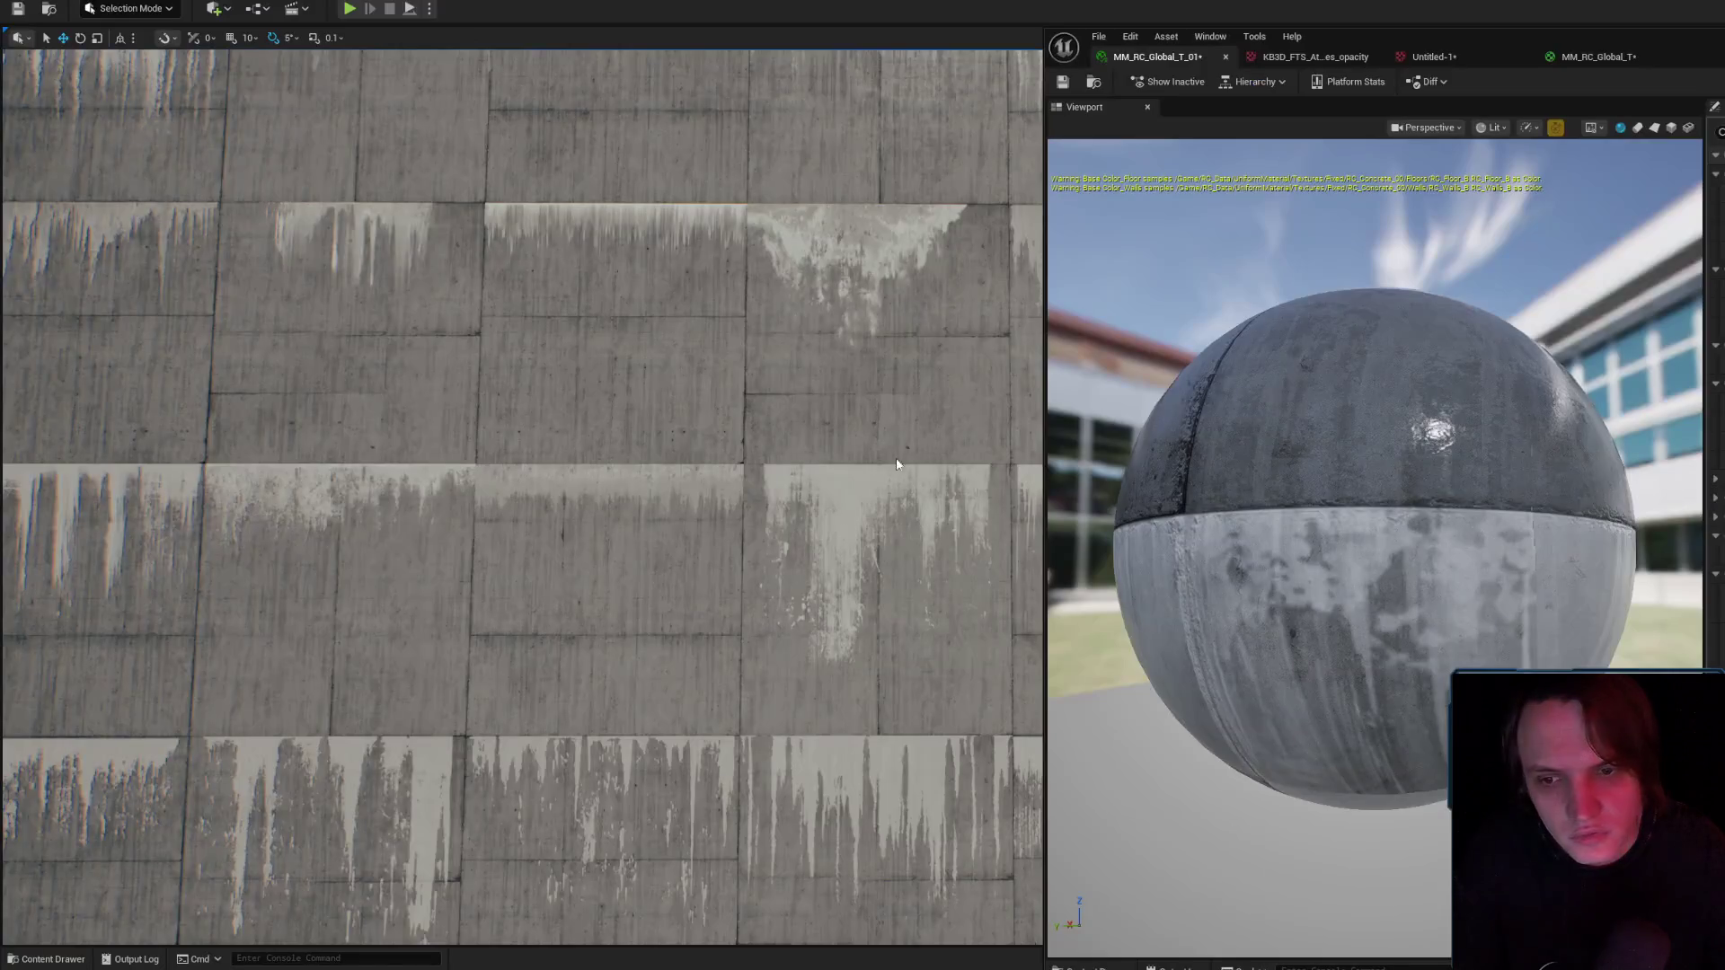
key(alt+Tab)
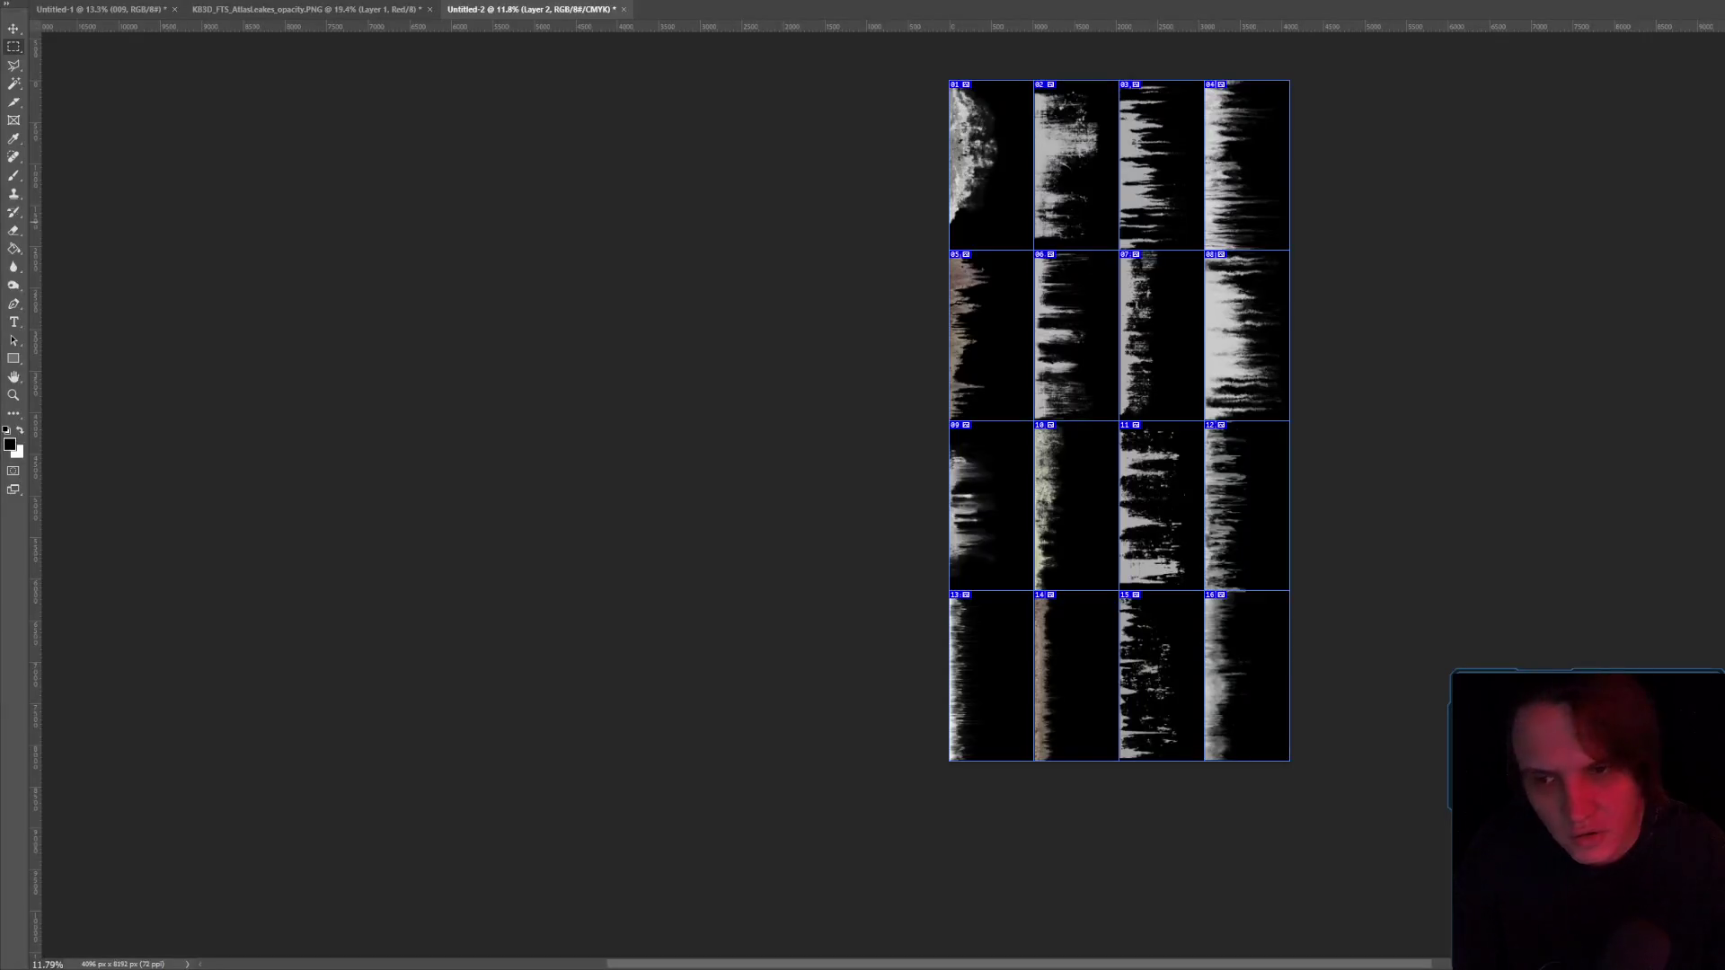
key(alt+Tab)
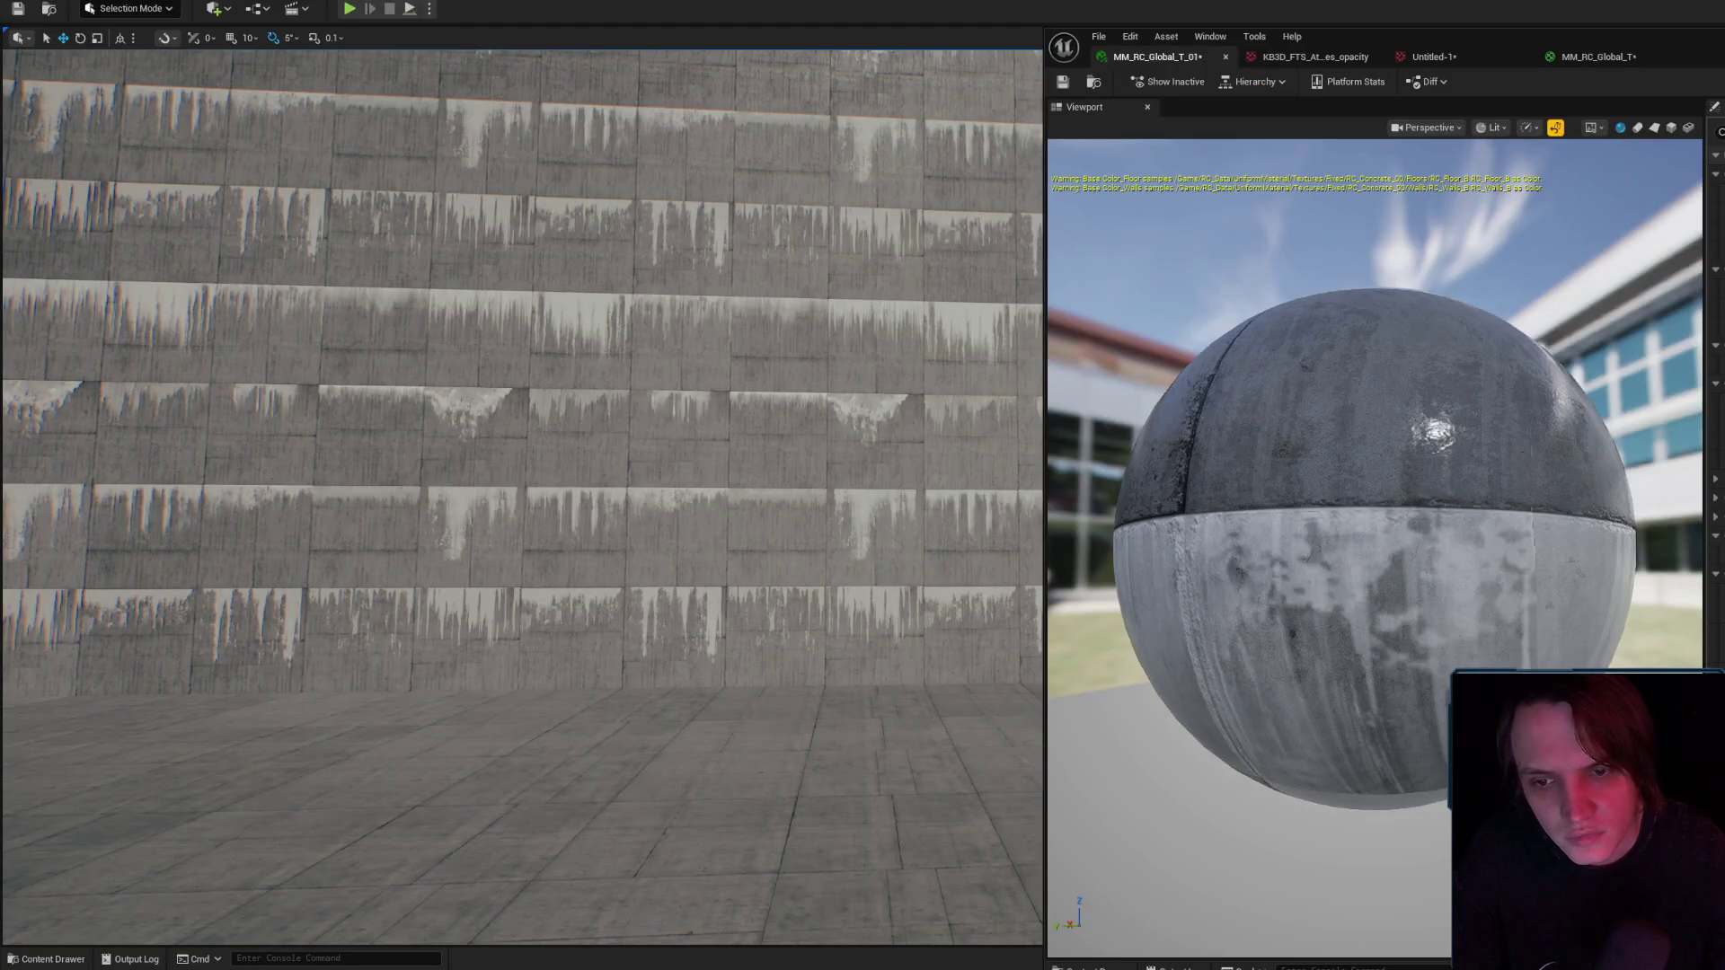
key(alt+Tab)
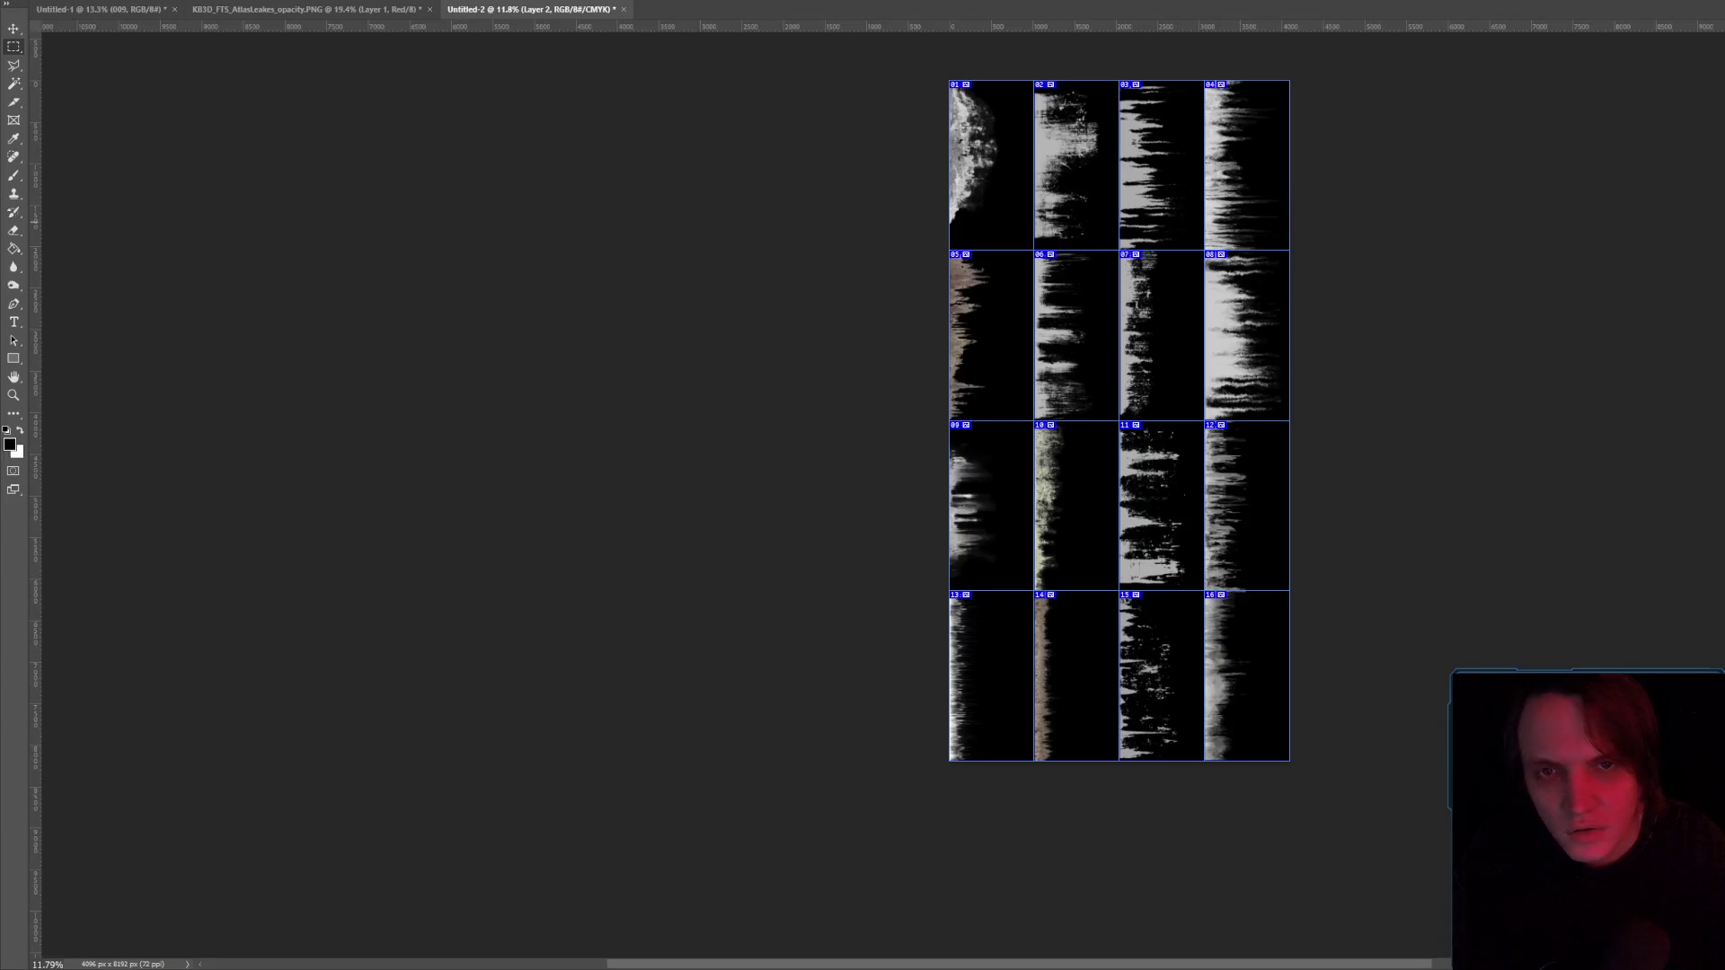
key(alt+Tab)
key(alt+Tab)
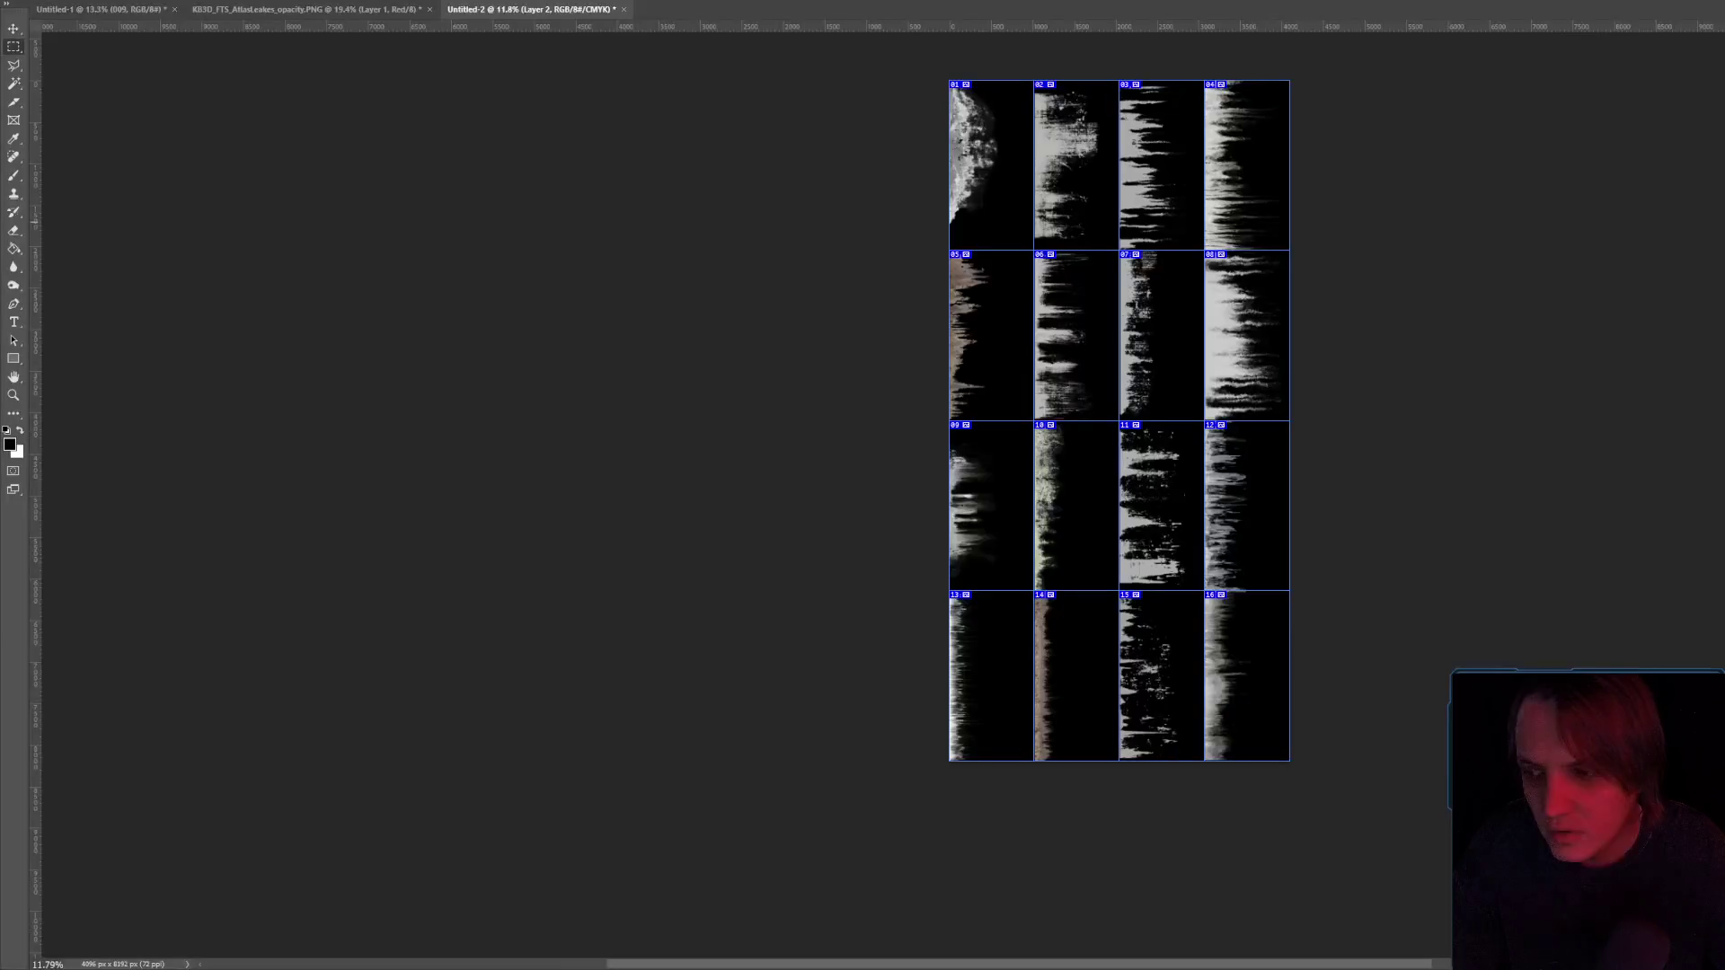
key(alt+Tab)
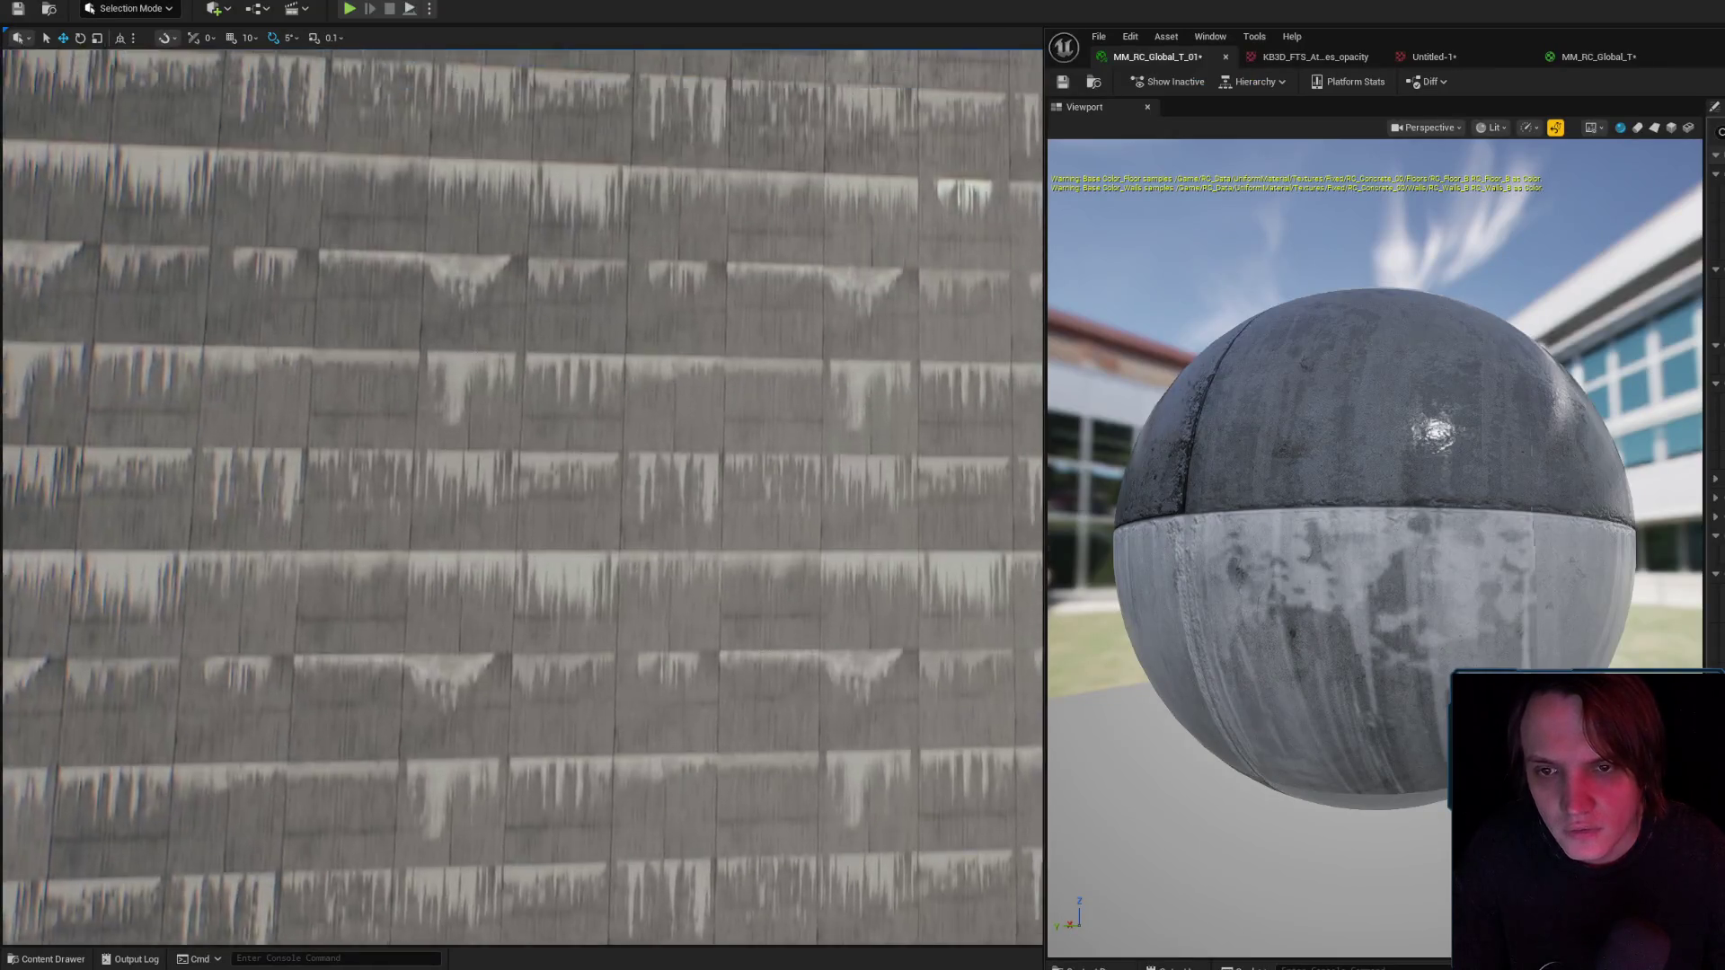
scroll(601, 518, up, 3)
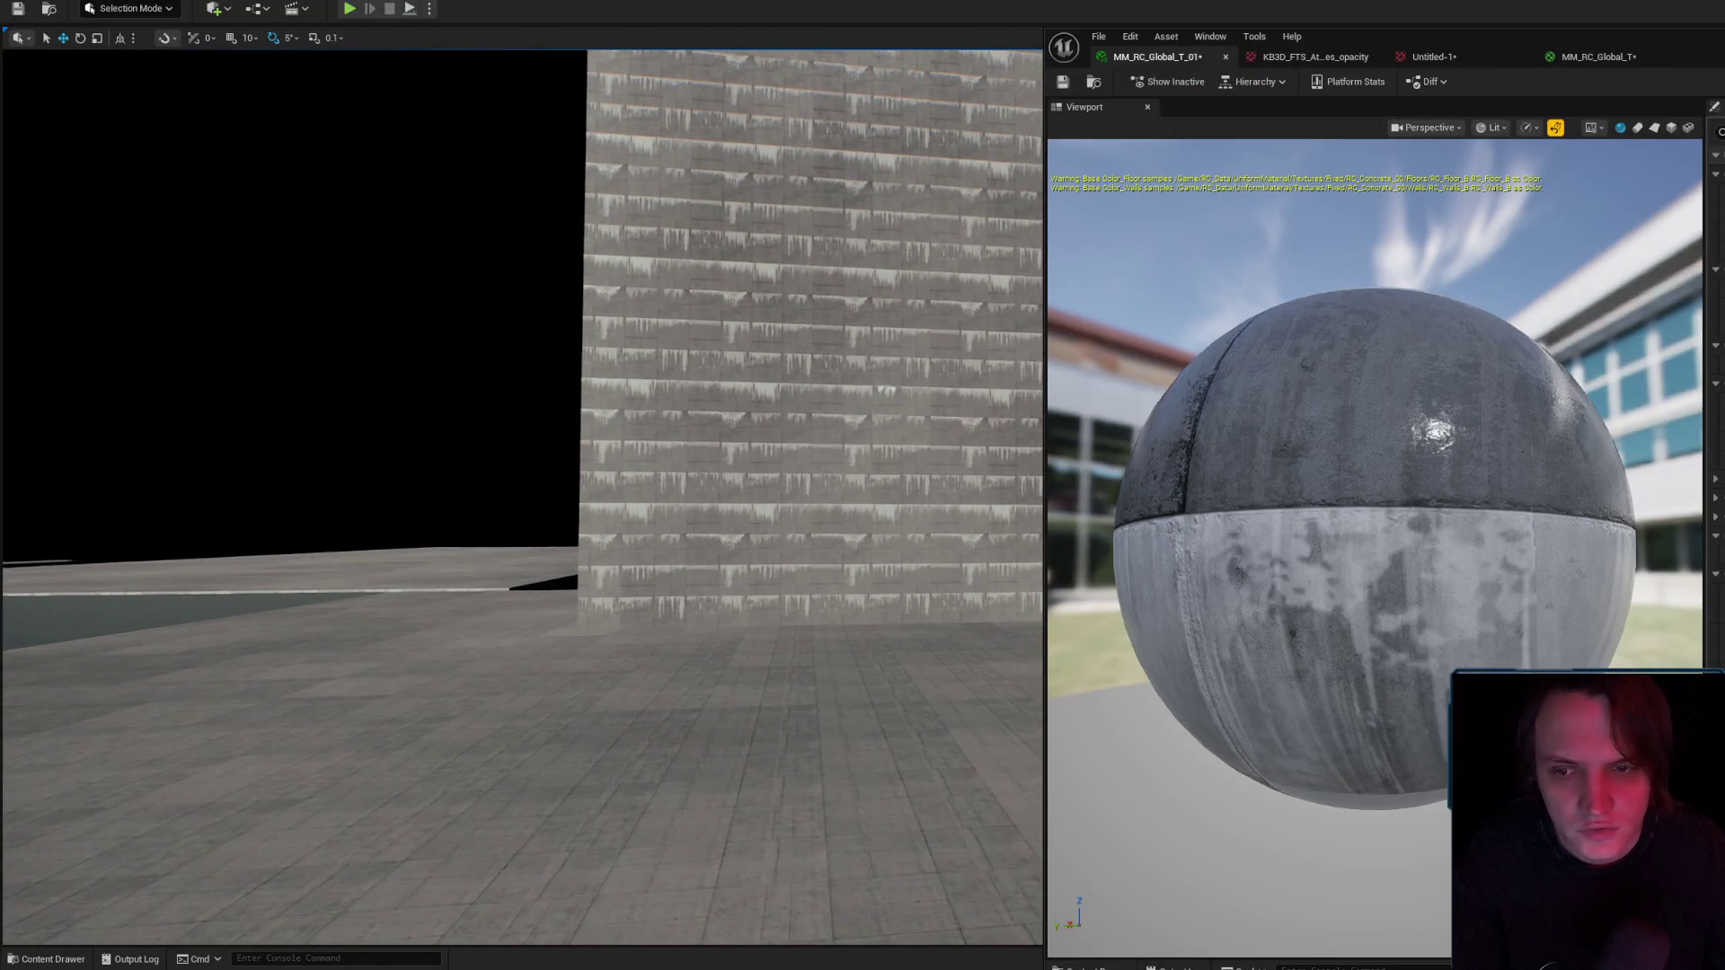
scroll(620, 511, up, 1)
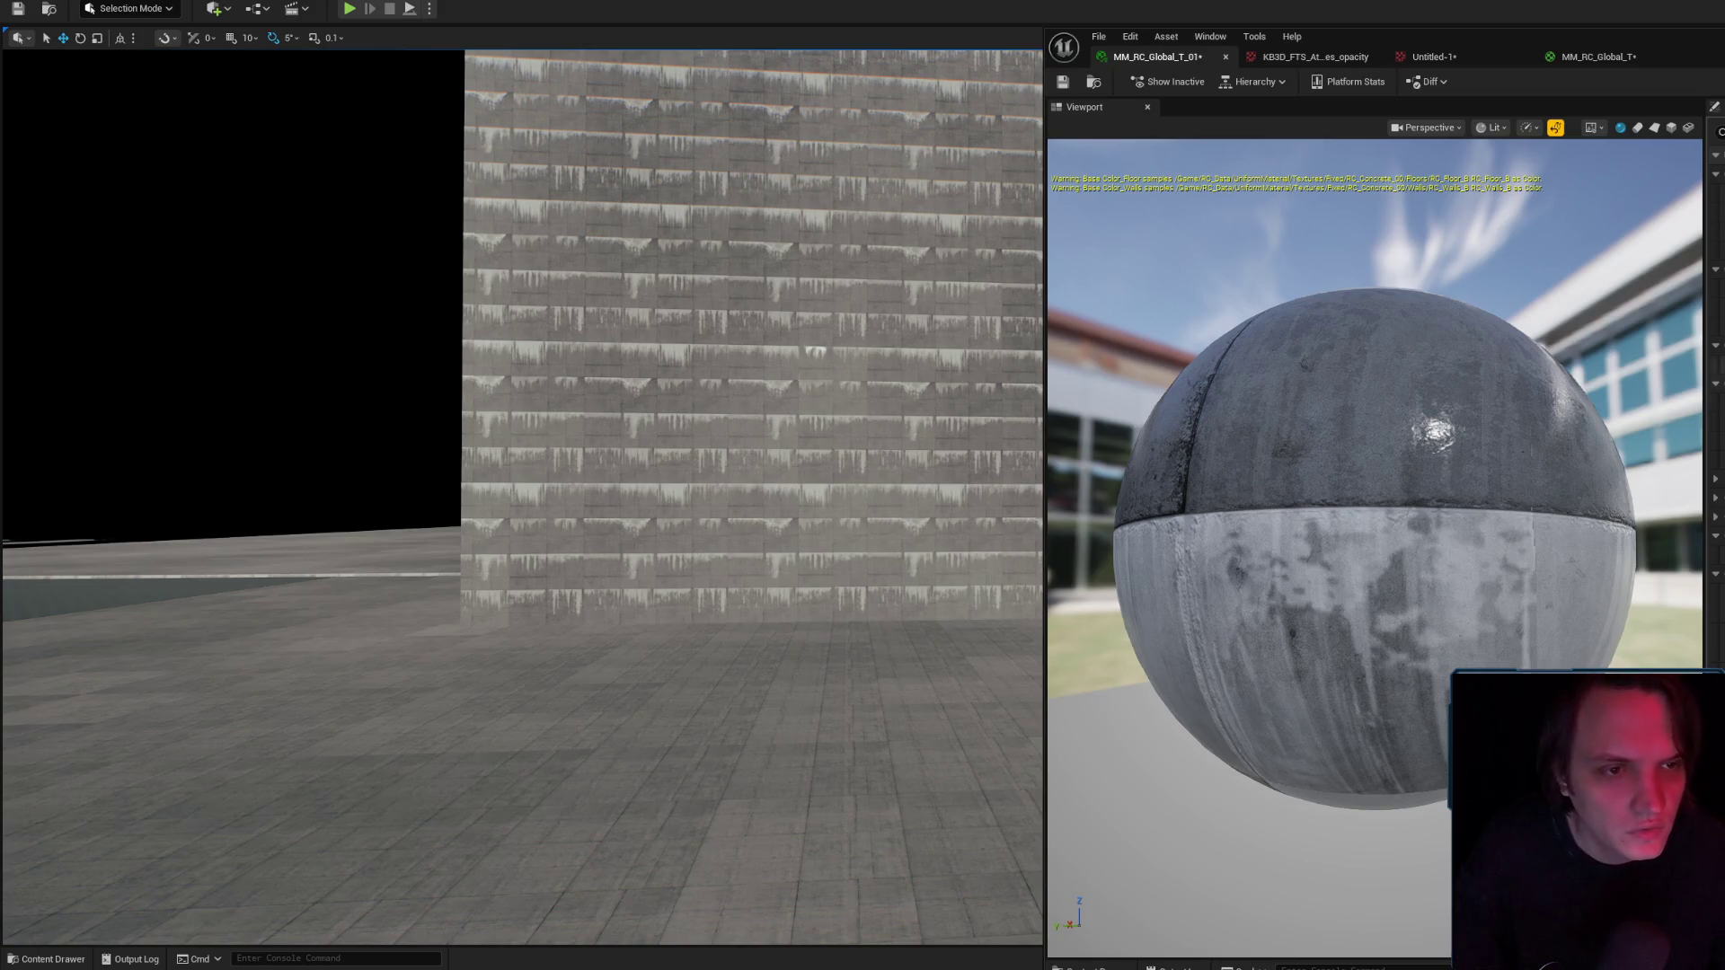
key(alt+Tab)
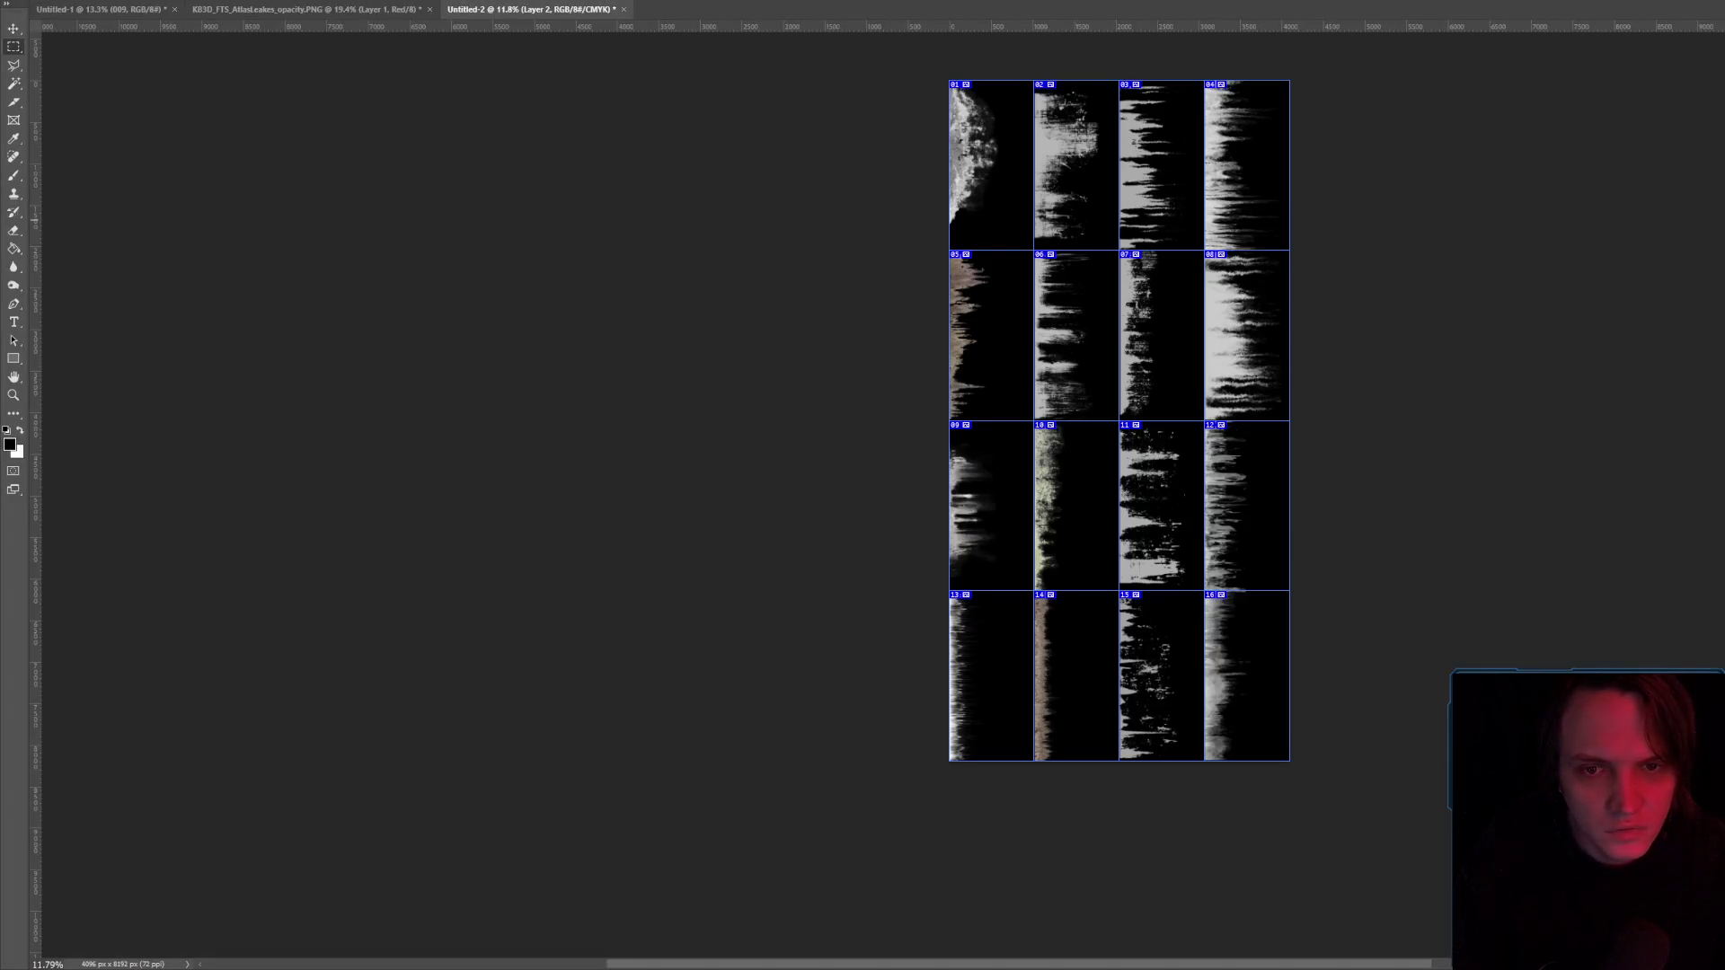
key(alt+Tab)
scroll(913, 392, up, 3)
scroll(873, 412, up, 5)
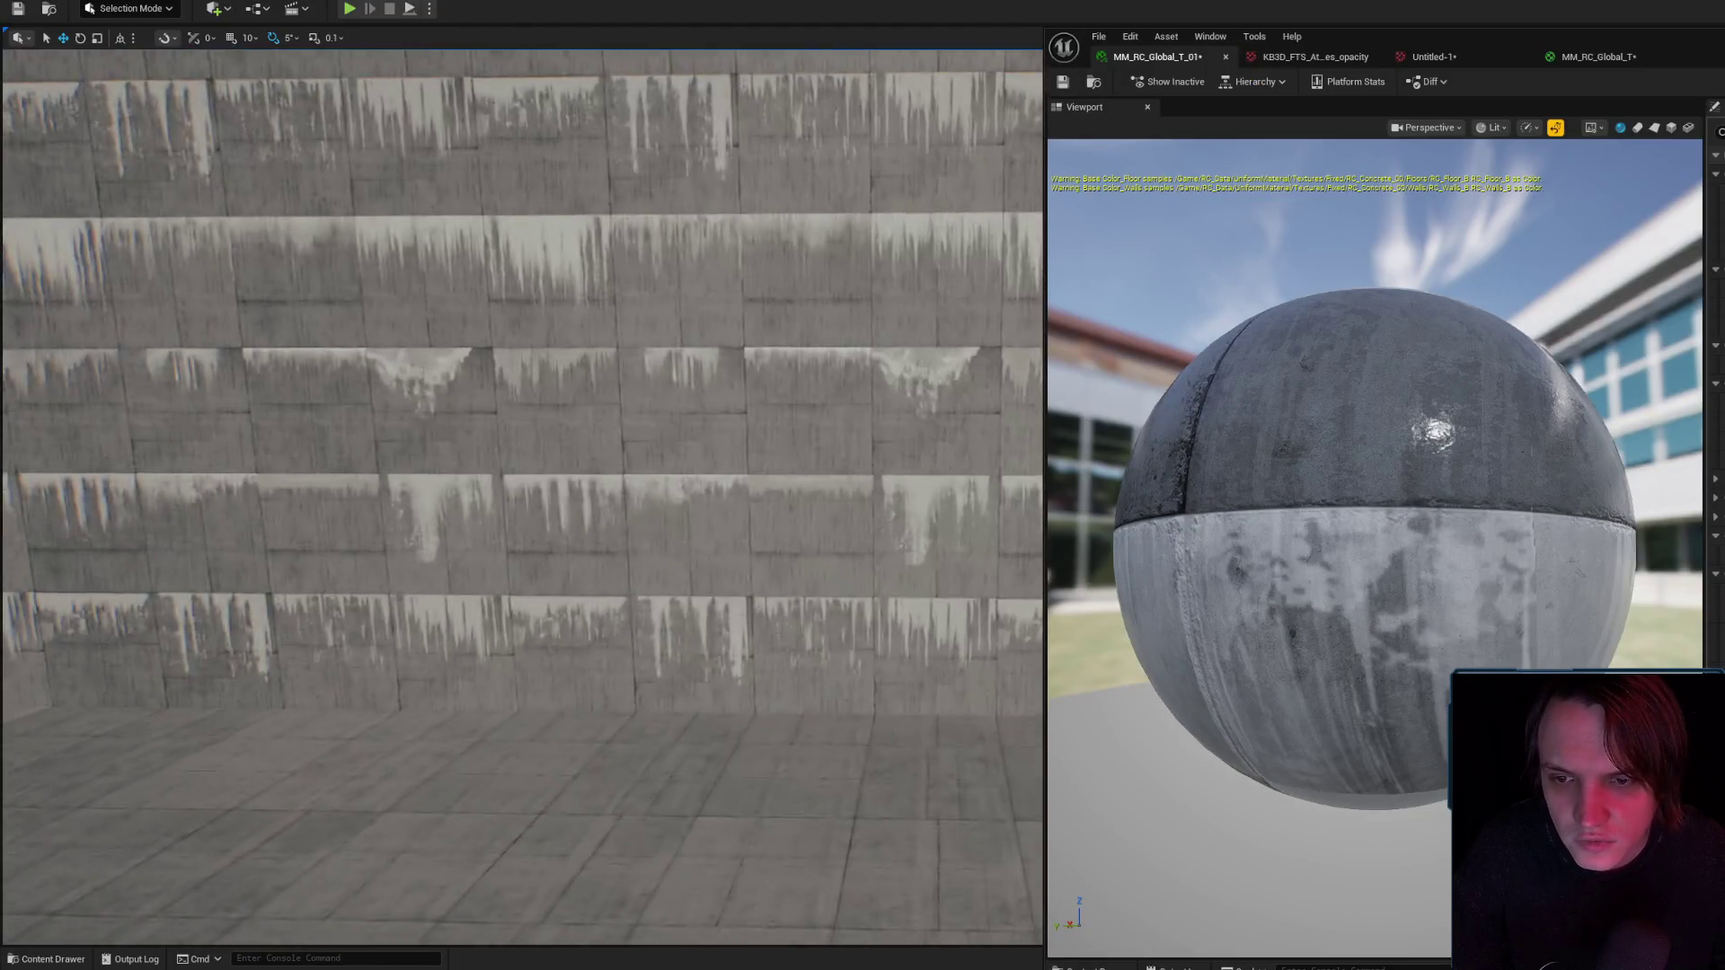
key(alt+Tab)
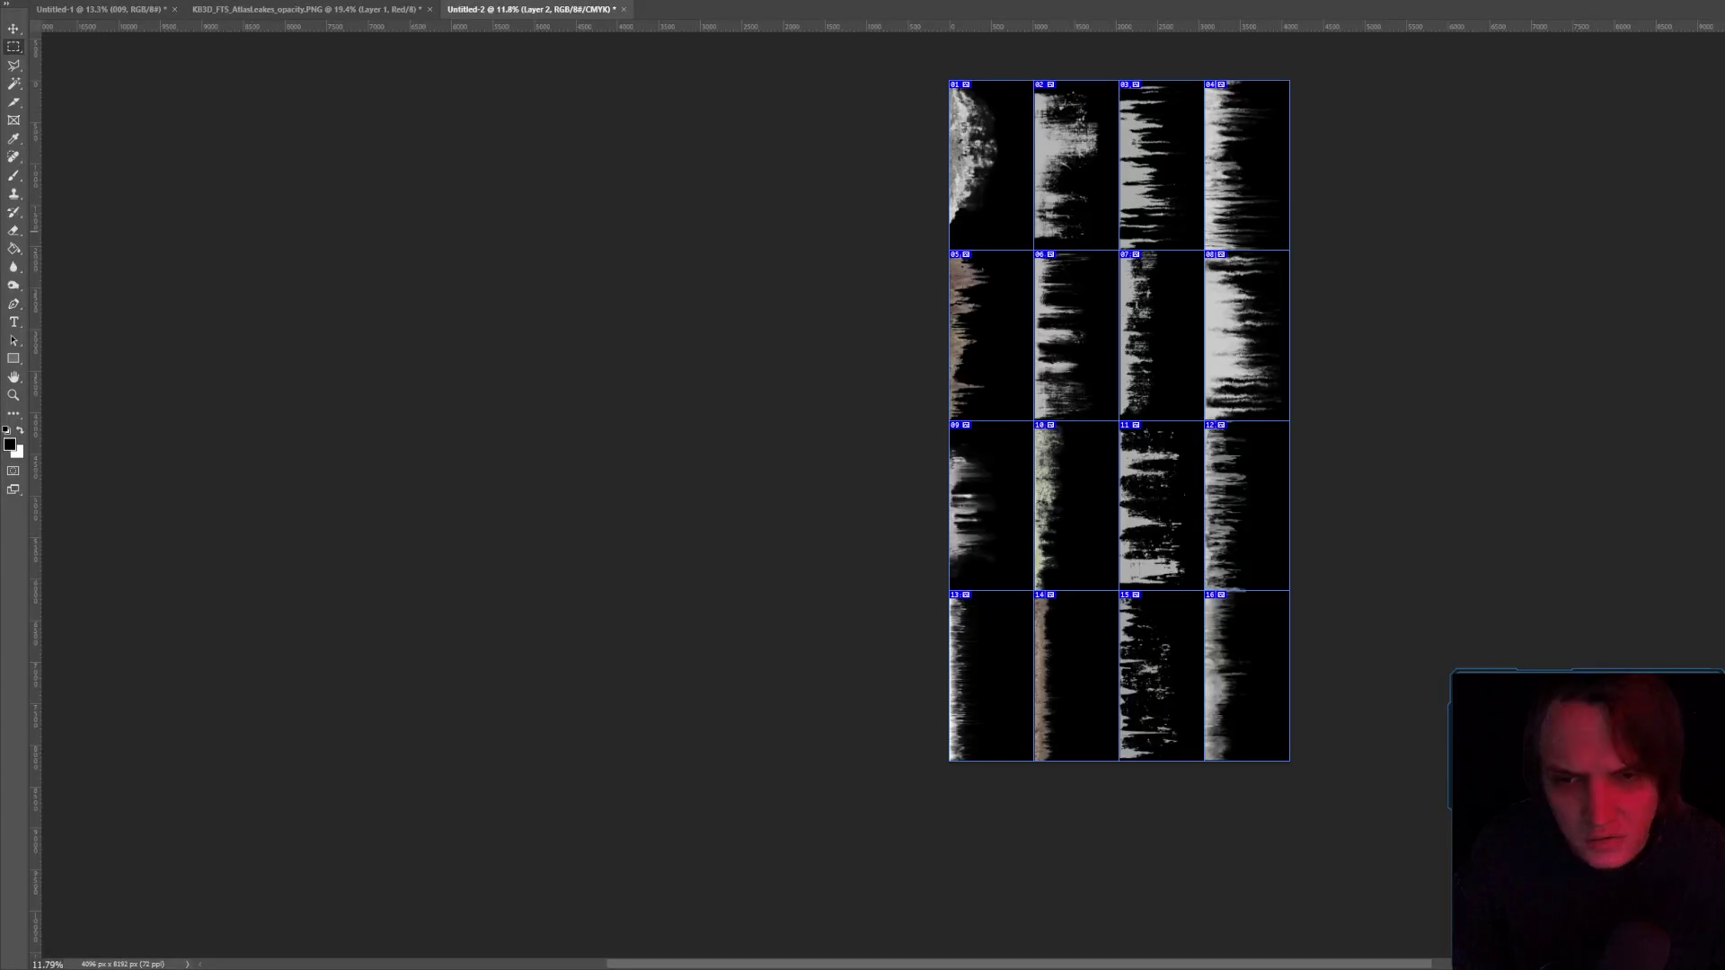
key(alt+Tab)
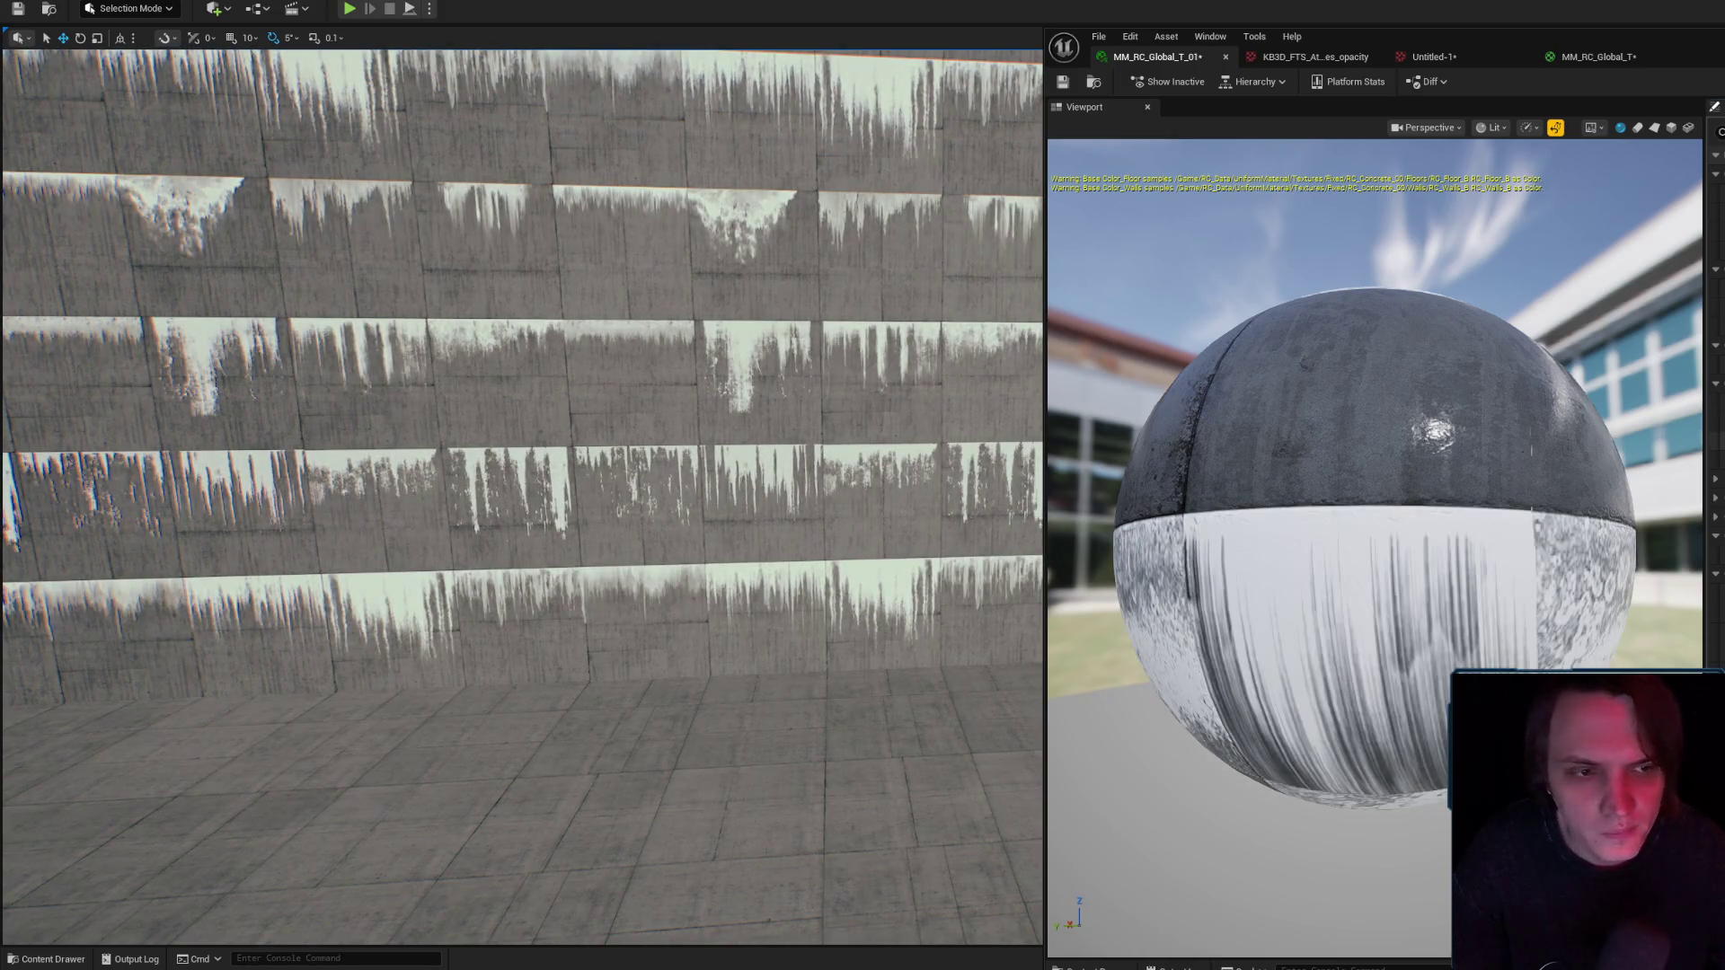
Look across the wall and fly in for an oblique close-up of the dark streaks.
mouse_move(539, 450)
mouse_down()
mouse_move(467, 431)
mouse_move(432, 449)
mouse_move(422, 490)
mouse_up()
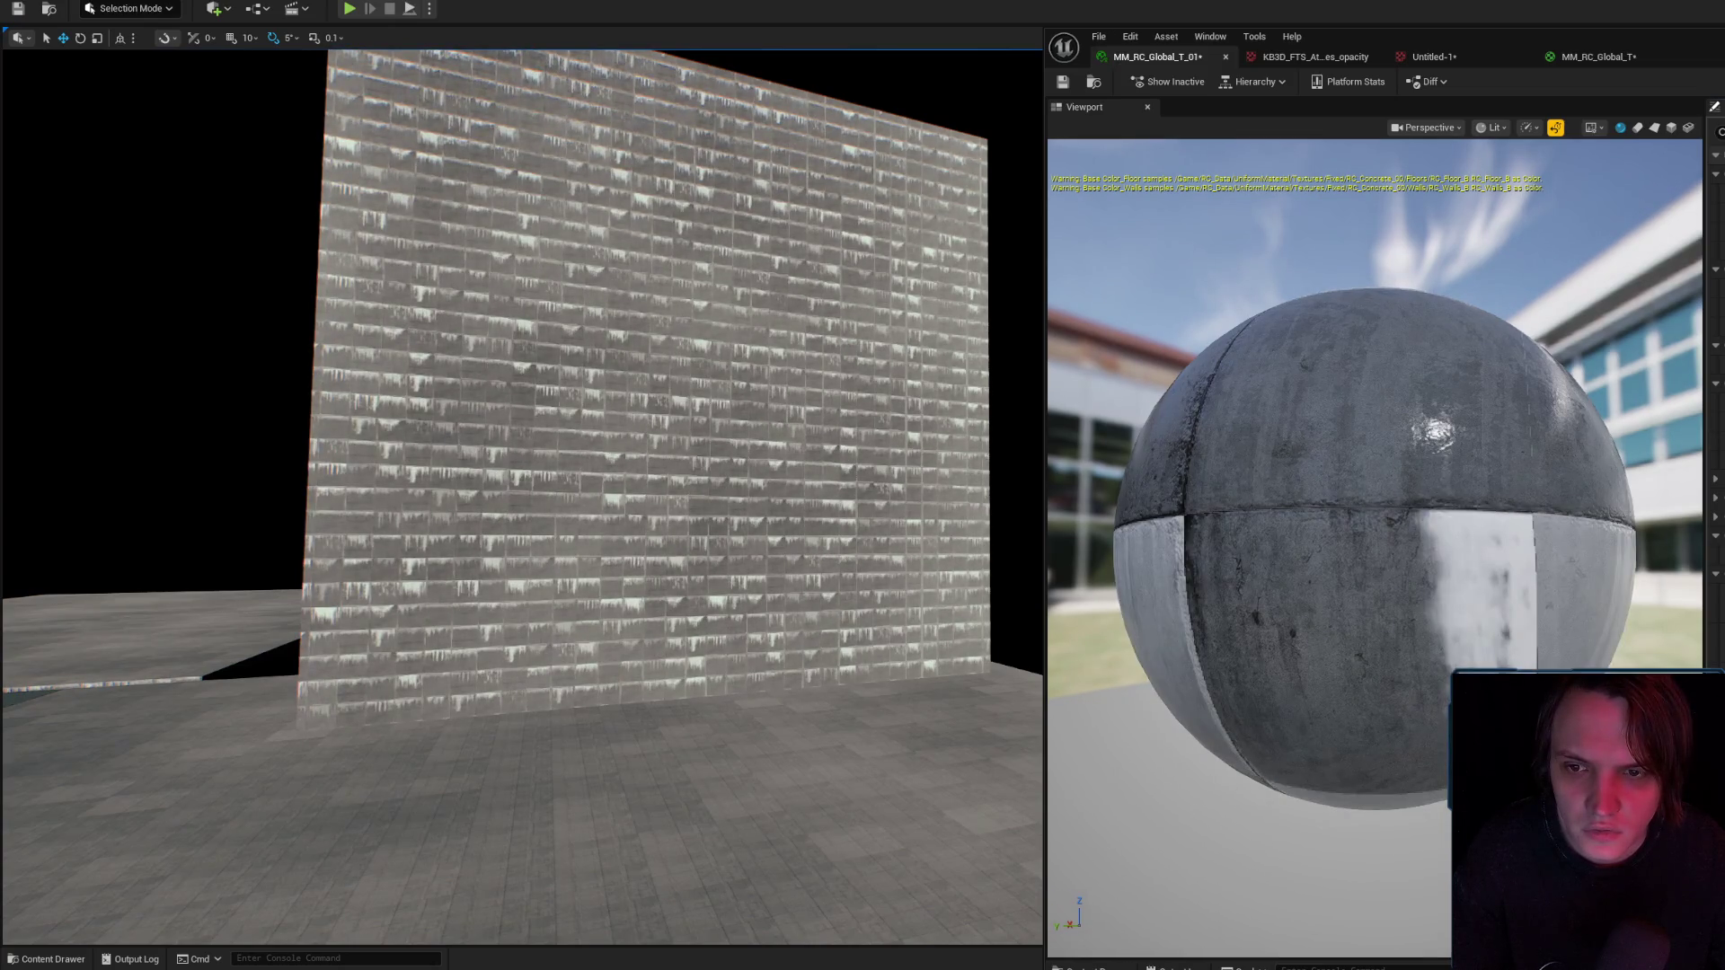
mouse_move(718, 414)
mouse_down()
mouse_move(712, 333)
mouse_move(683, 301)
mouse_move(714, 319)
mouse_move(718, 416)
mouse_up()
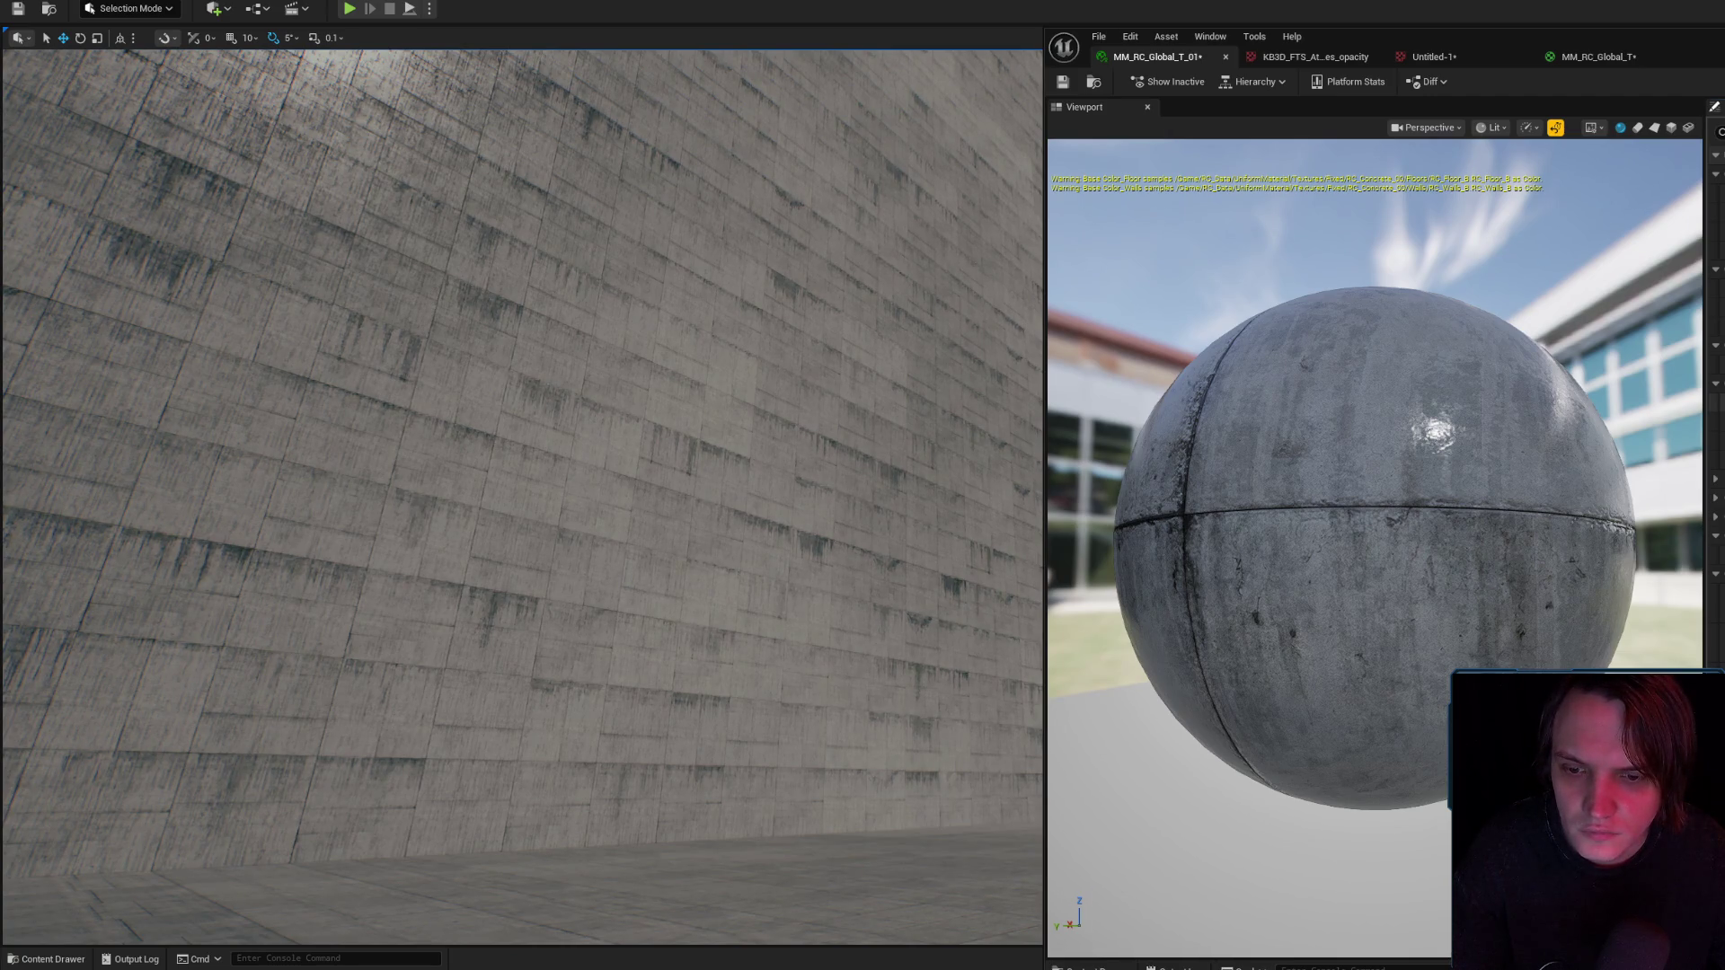
drag(716, 365, 791, 370)
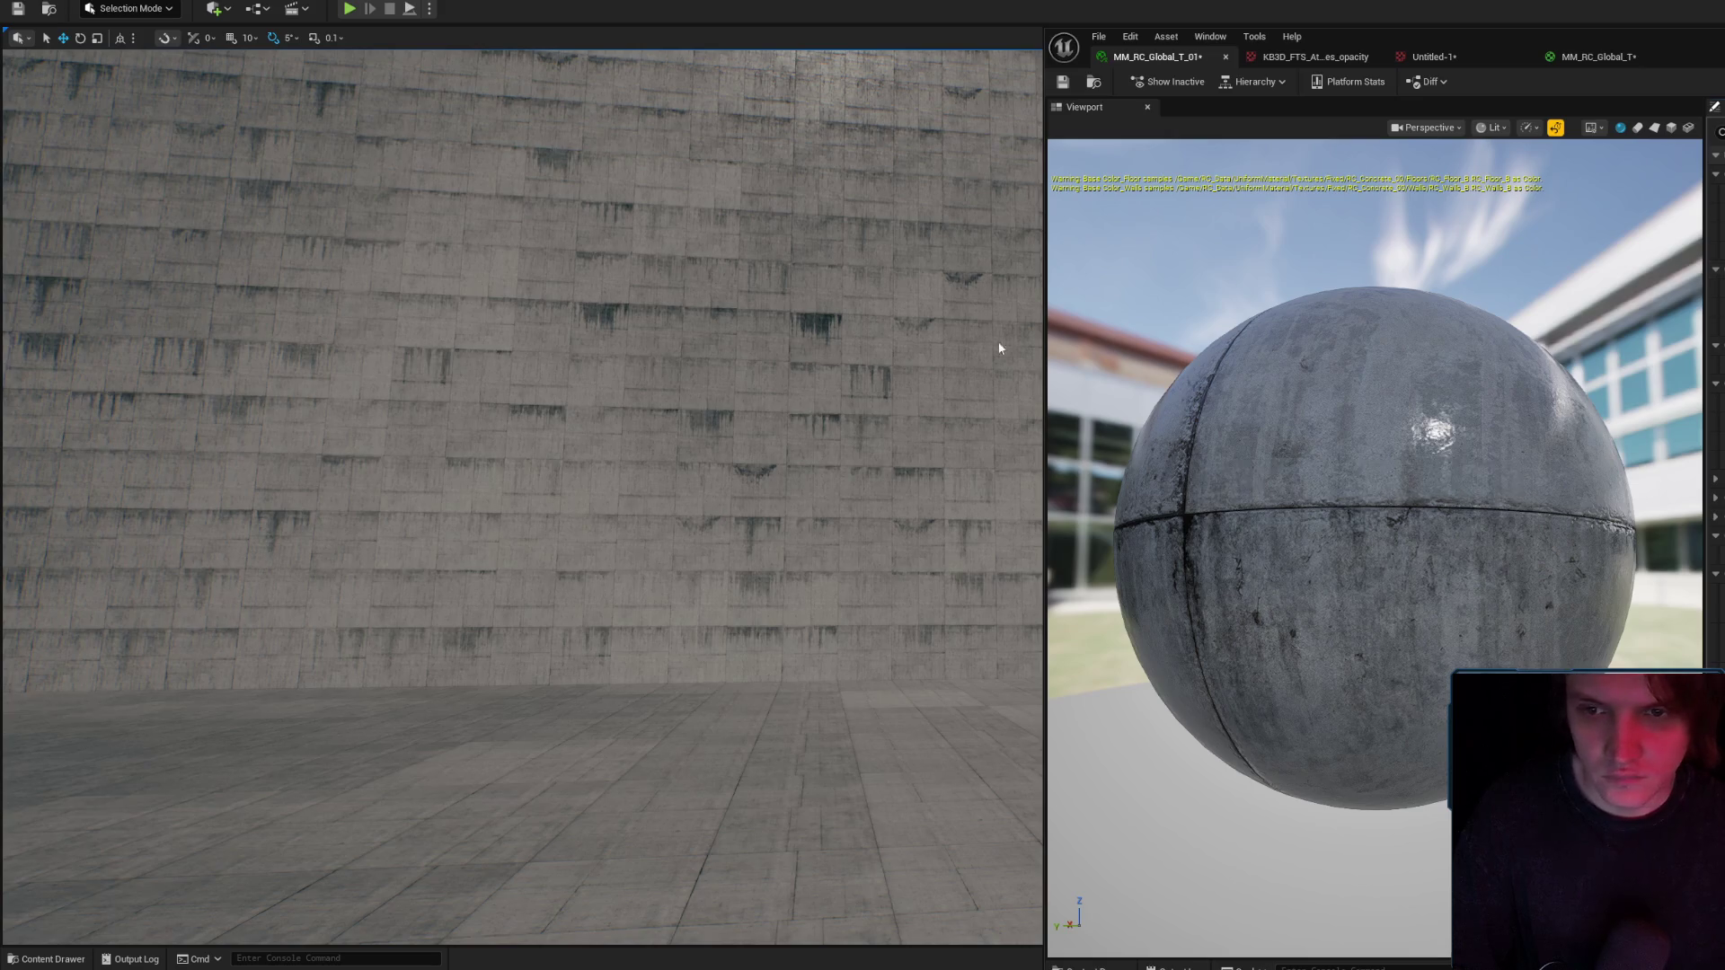
mouse_move(709, 378)
mouse_down()
mouse_move(709, 270)
mouse_move(708, 387)
mouse_up()
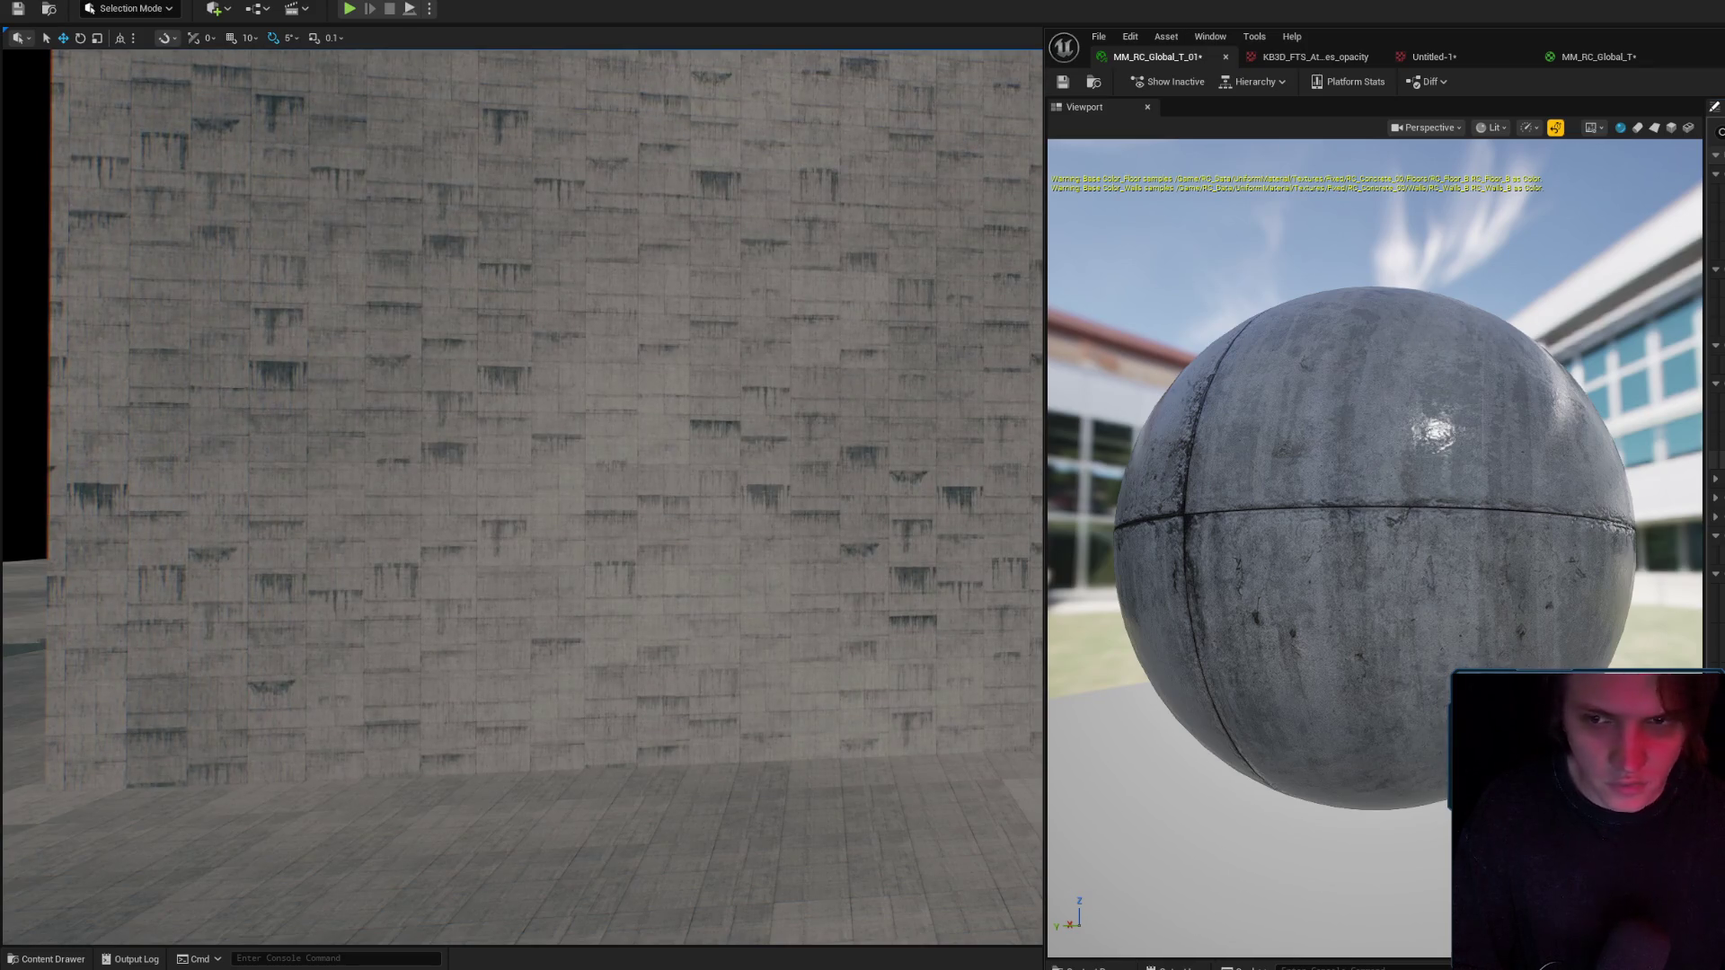
scroll(521, 494, up, 10)
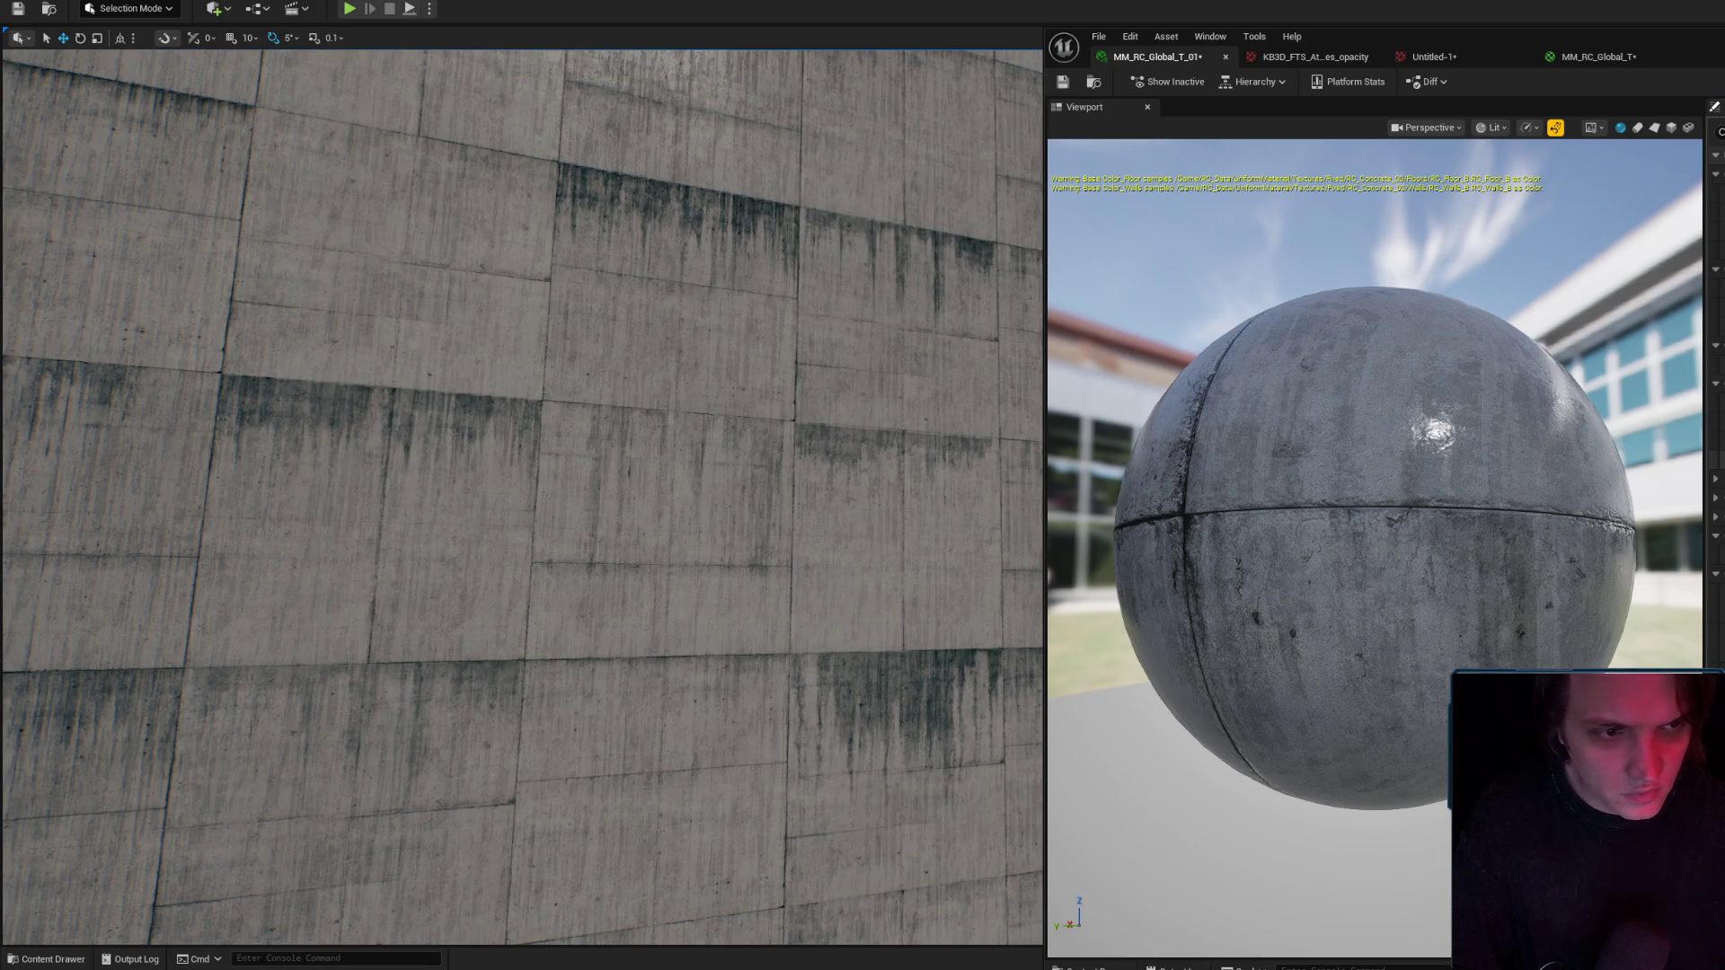
mouse_move(736, 426)
mouse_down()
mouse_move(629, 422)
mouse_move(880, 422)
mouse_up()
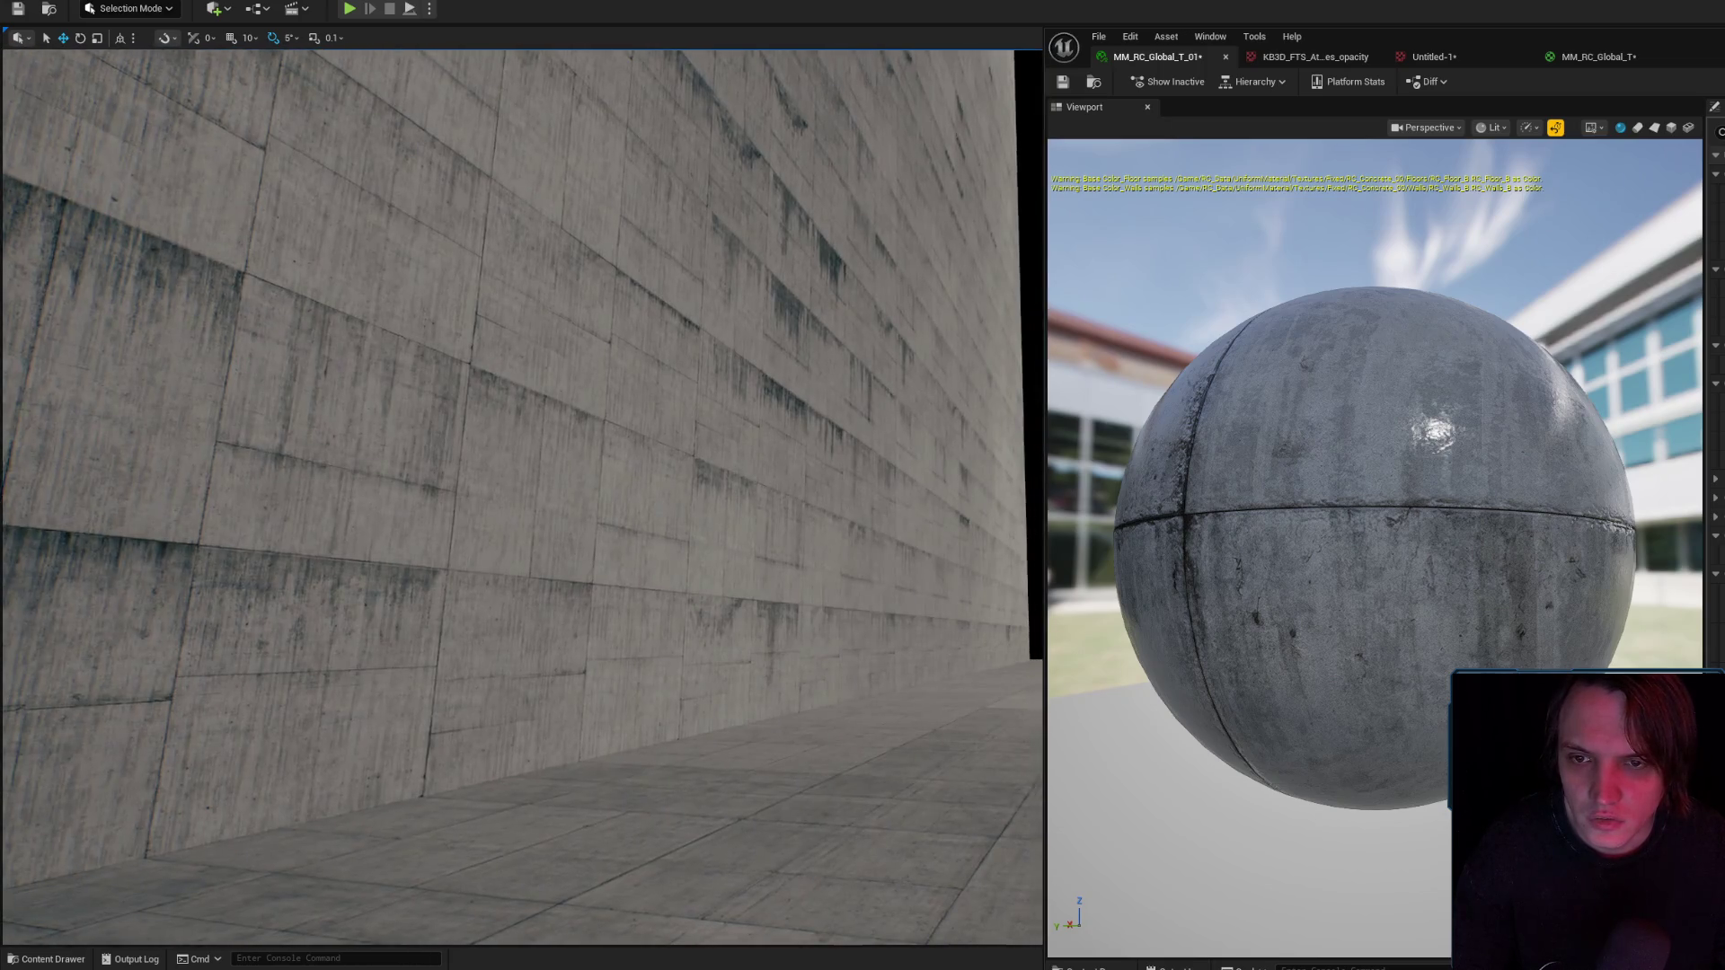
key(d)
key(d)
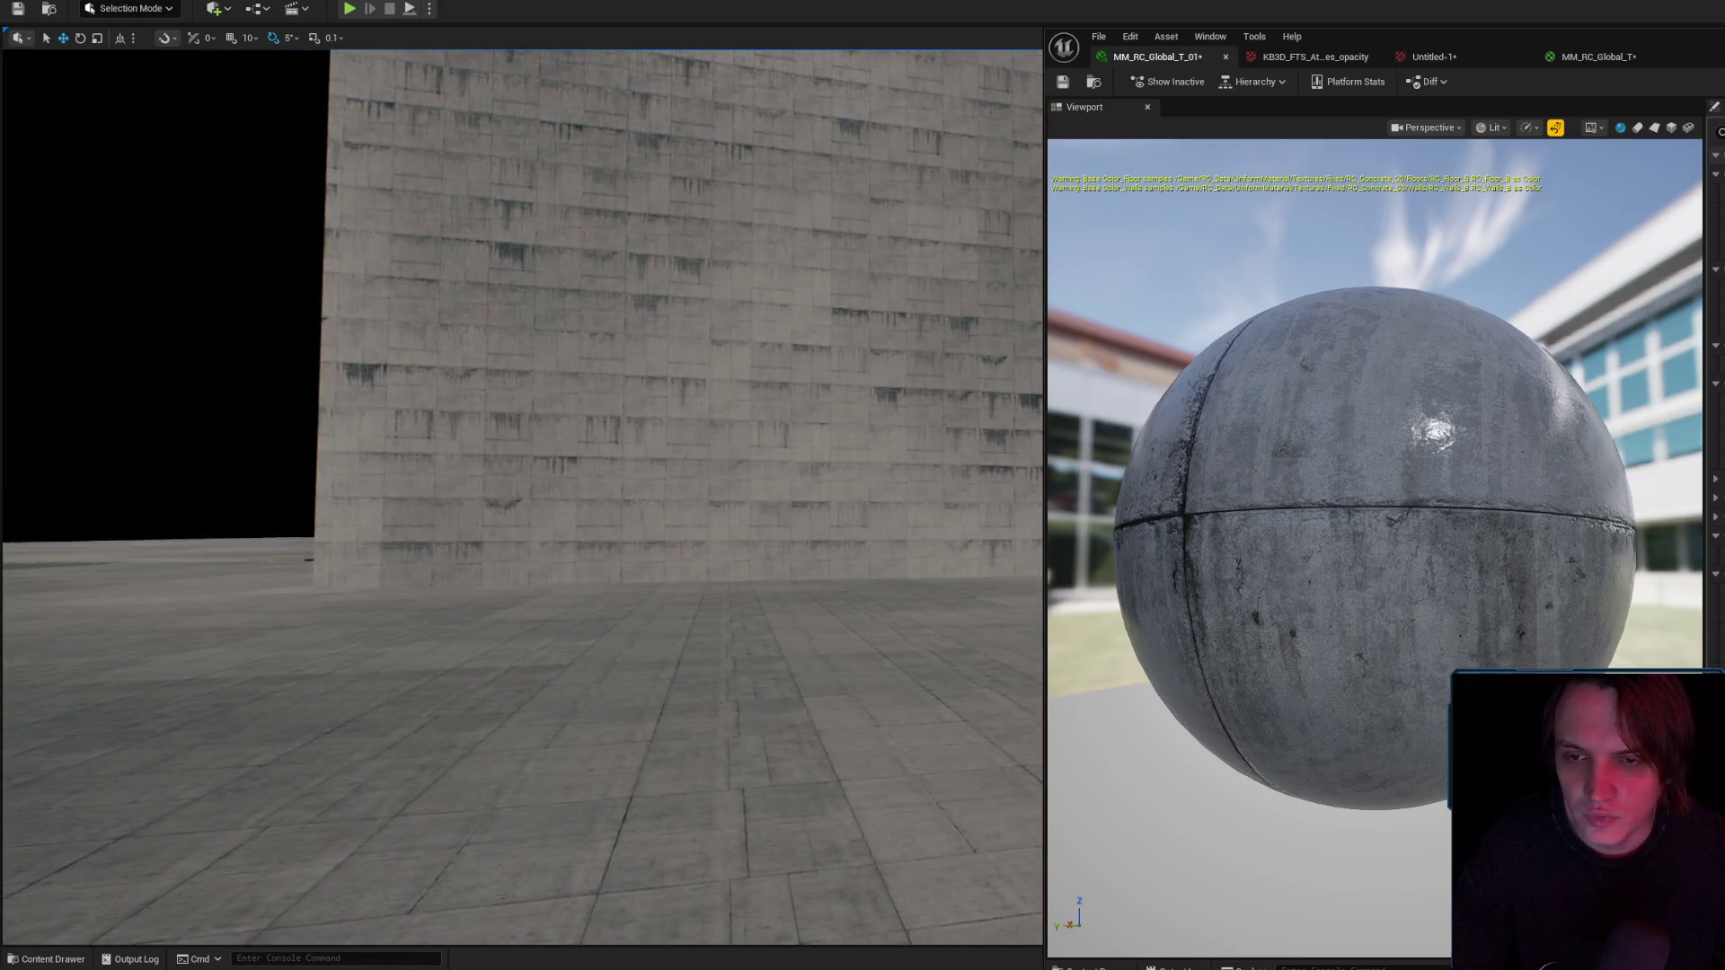
key(w)
key(s)
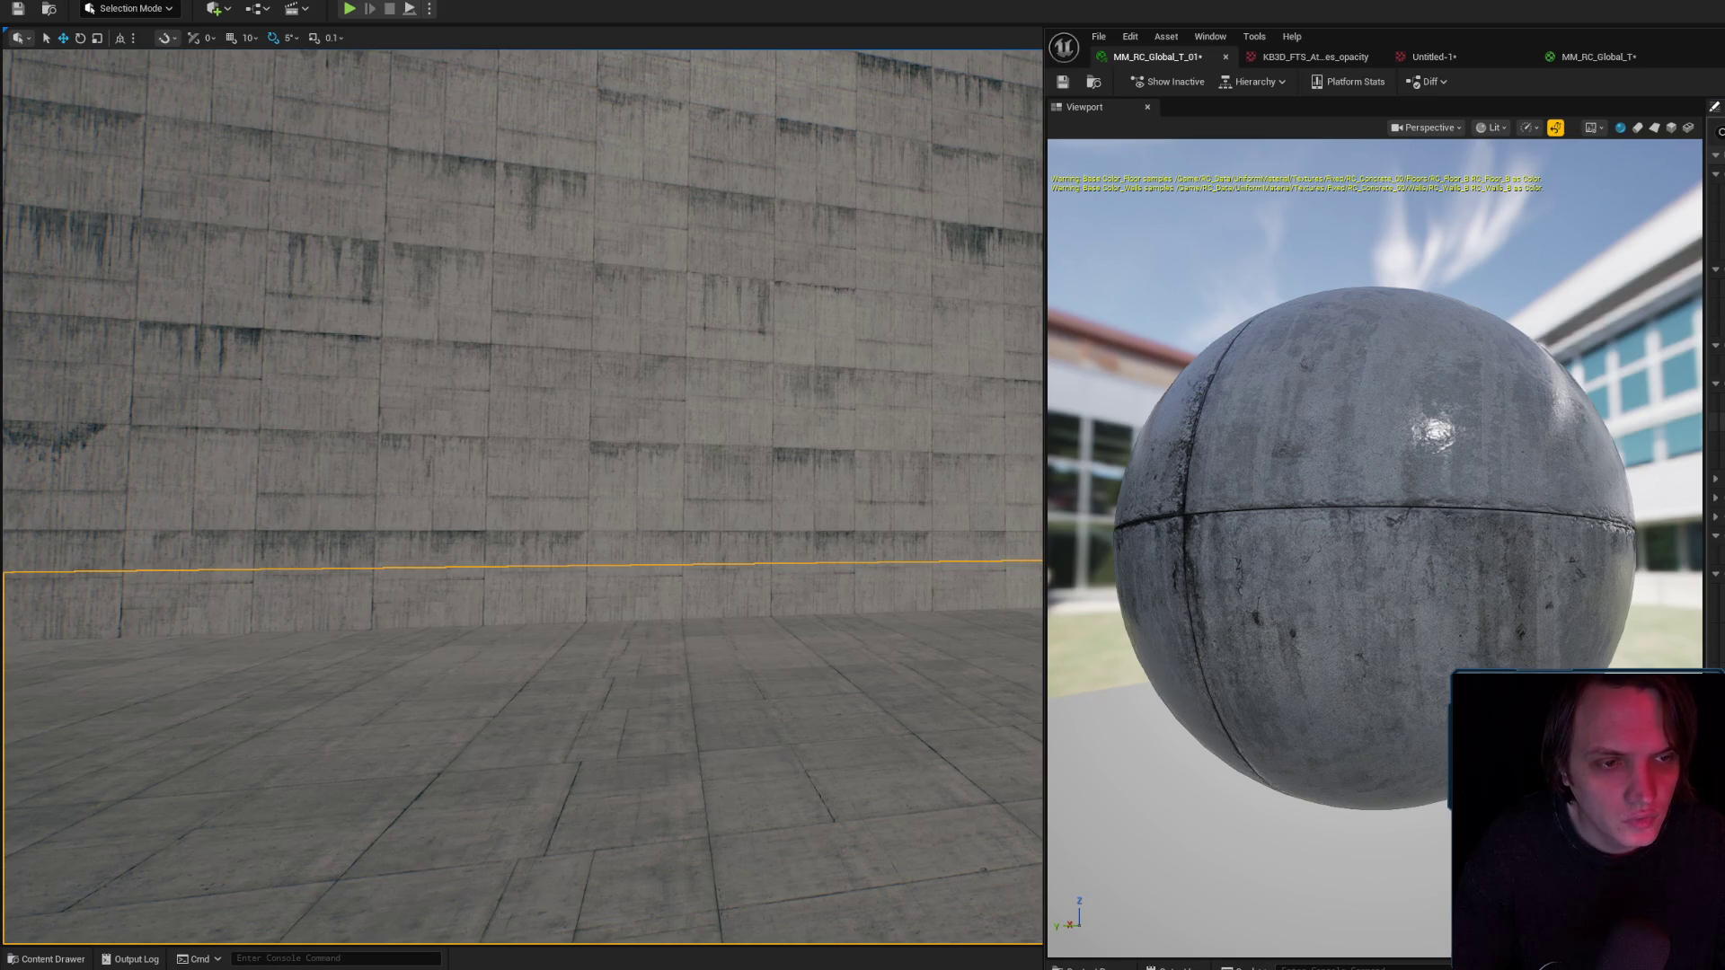
mouse_move(706, 352)
mouse_down()
mouse_move(683, 359)
mouse_move(706, 352)
mouse_up()
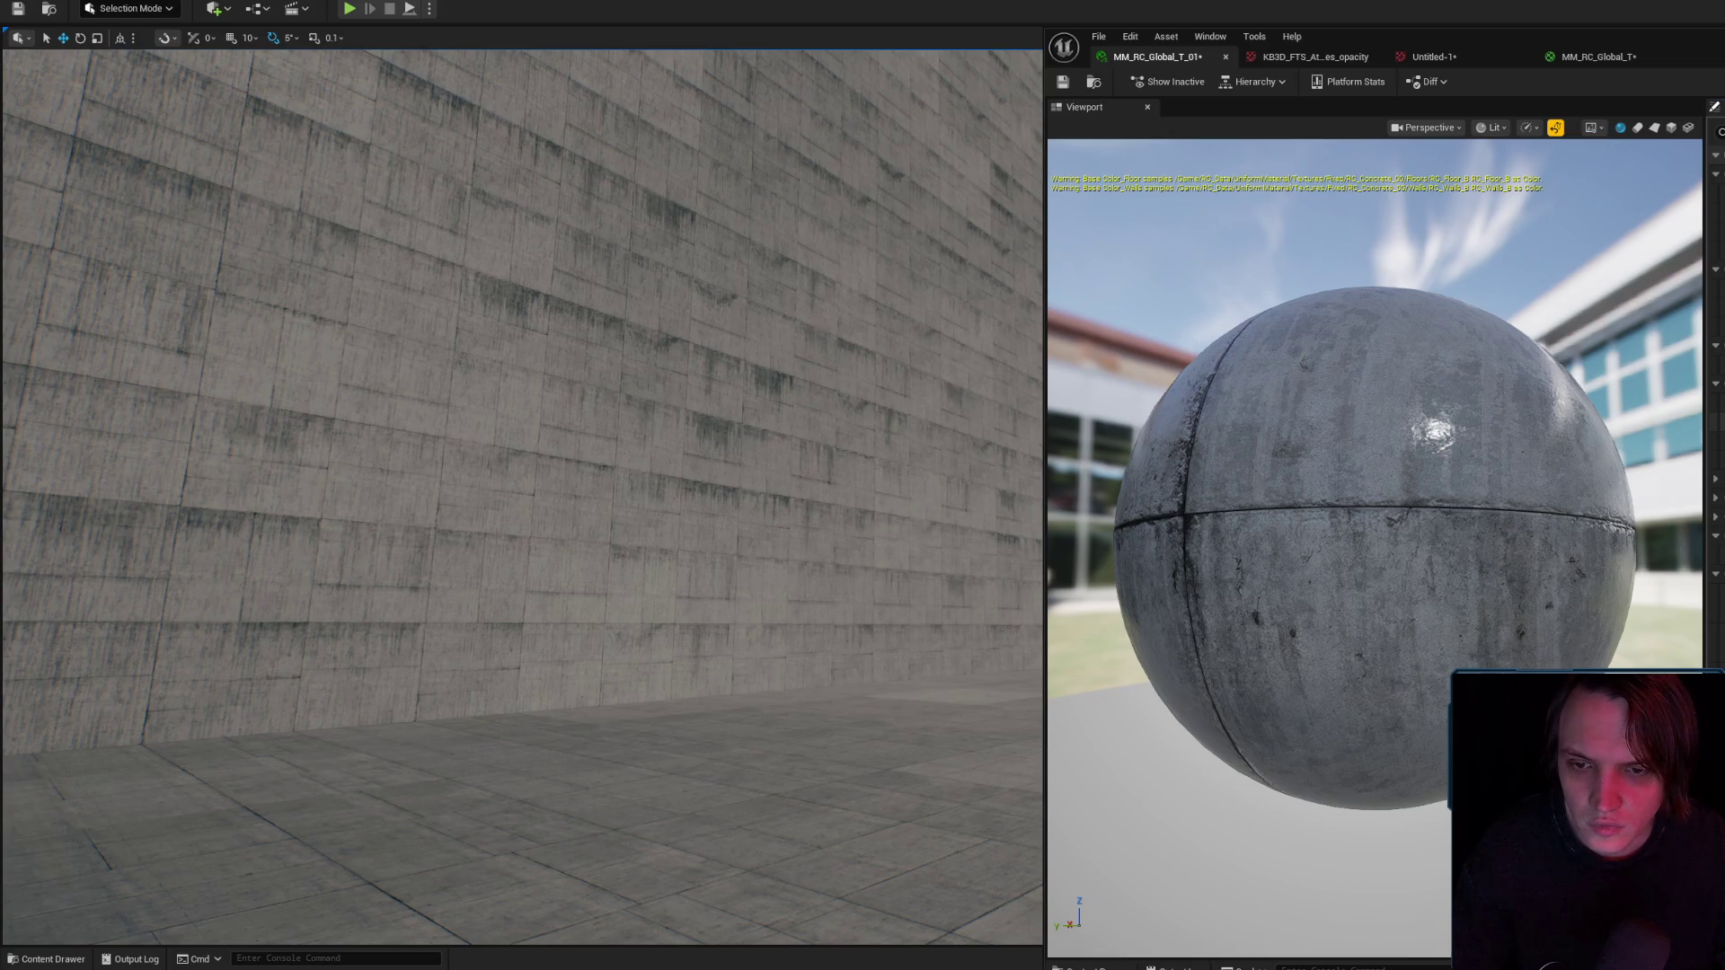
mouse_move(706, 353)
mouse_down()
mouse_move(665, 355)
mouse_move(737, 349)
mouse_move(629, 352)
mouse_move(781, 359)
mouse_move(783, 422)
mouse_move(776, 346)
mouse_move(737, 351)
mouse_move(845, 345)
mouse_up()
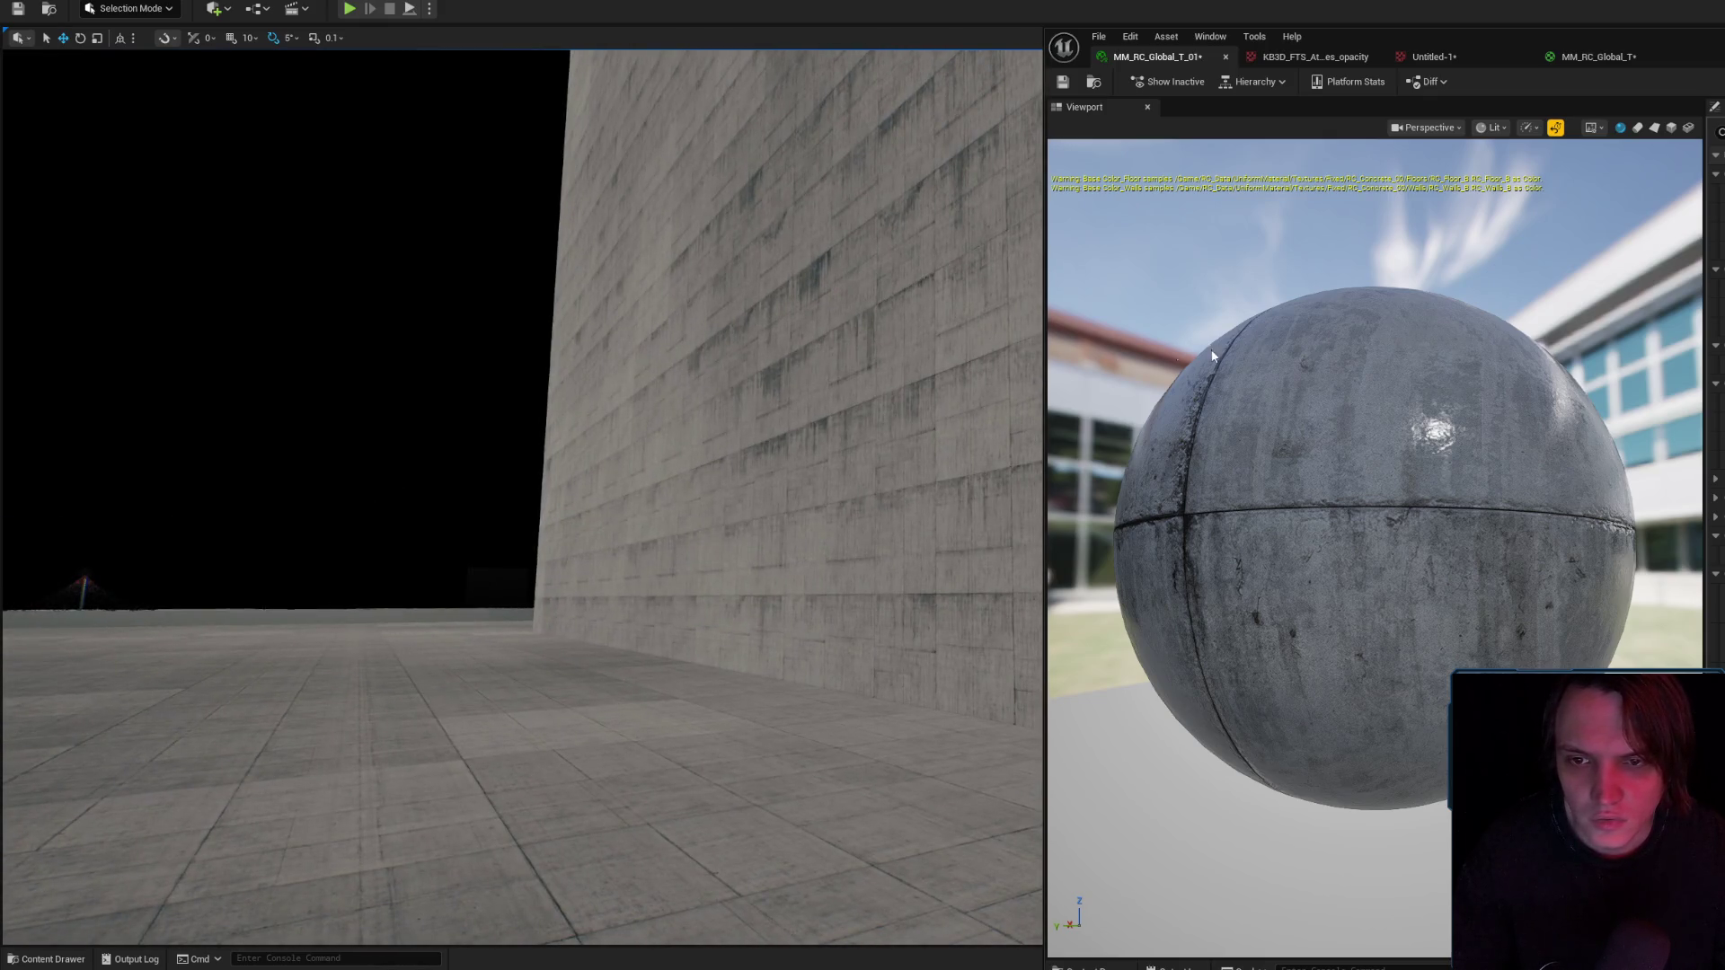
click(1062, 82)
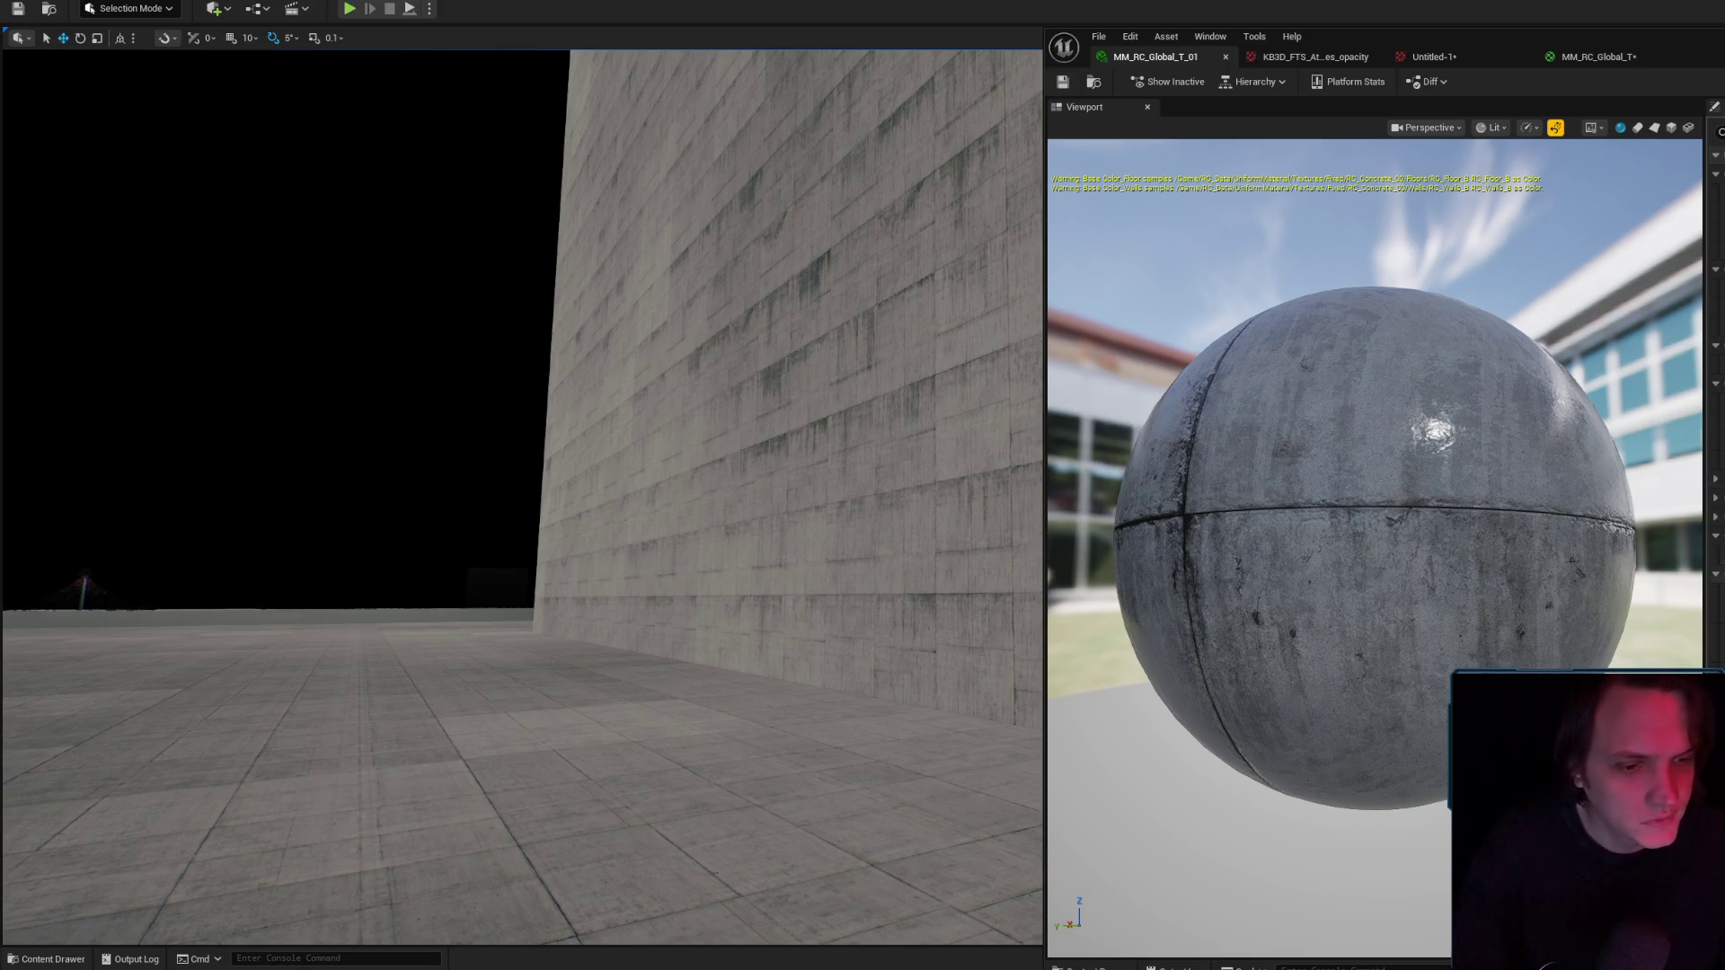
Check the KB3D_FTS_AtlasLeakes_opacity texture, then return to MM_RC_Global_T_01 and view the wall.
click(1294, 56)
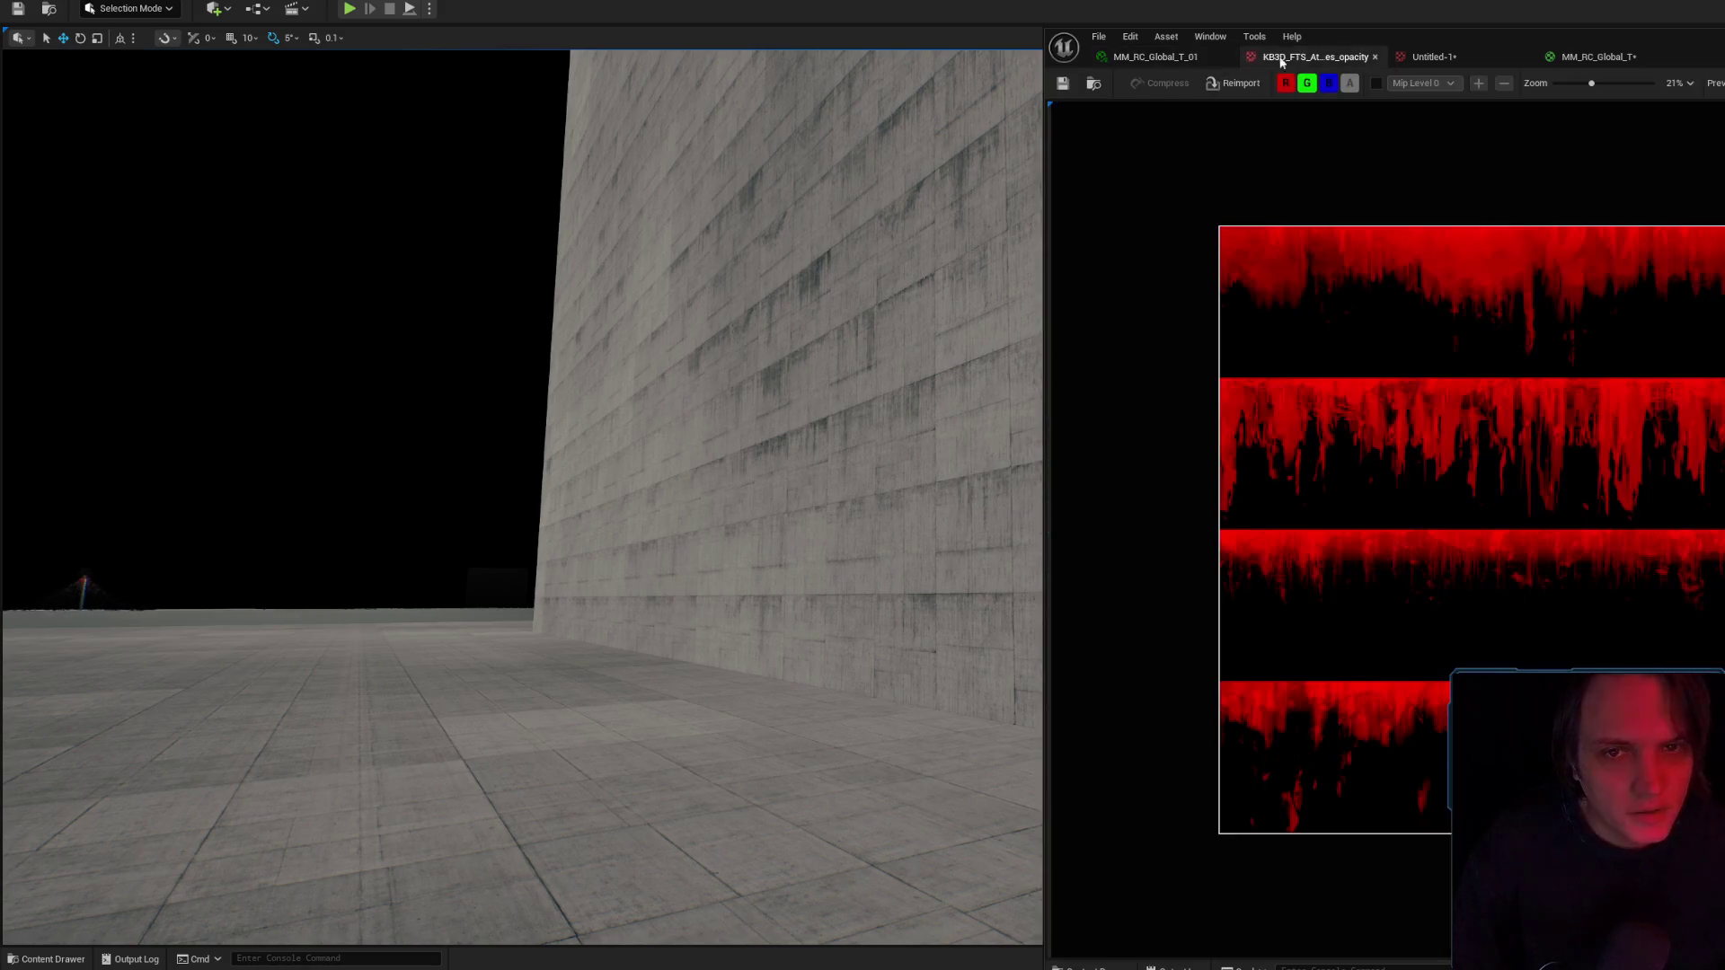
click(1093, 83)
click(1157, 57)
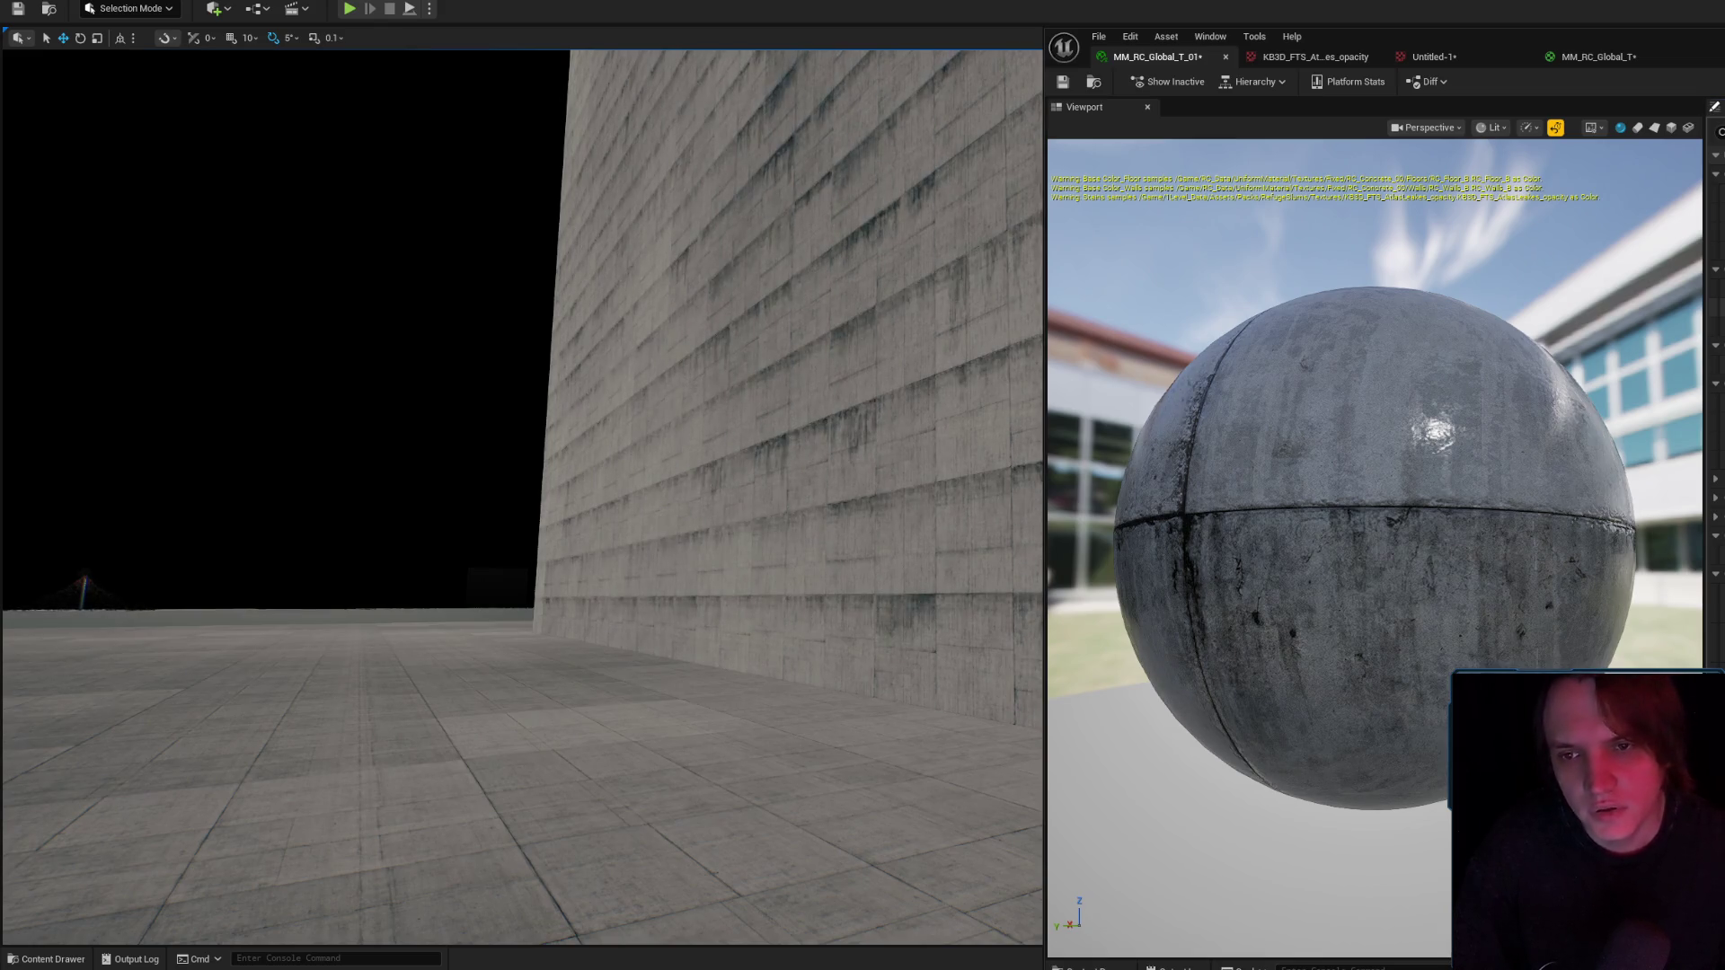
drag(924, 345, 890, 314)
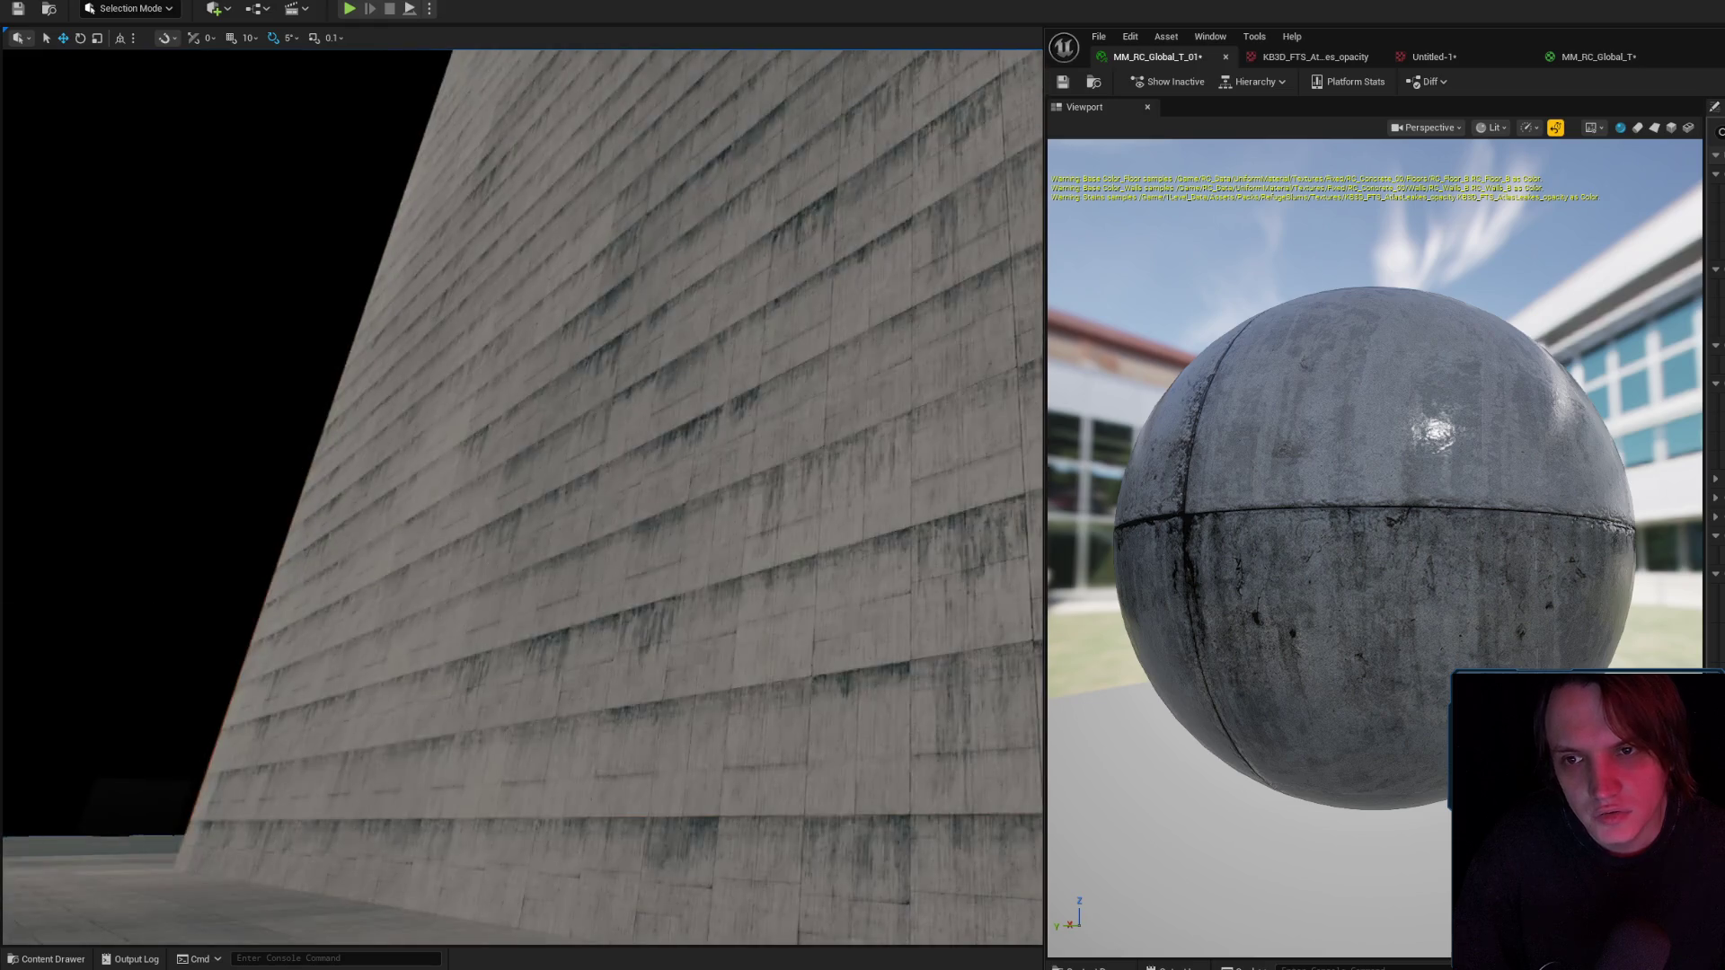
mouse_move(539, 449)
mouse_down()
mouse_move(539, 297)
mouse_move(512, 413)
mouse_move(481, 426)
mouse_up()
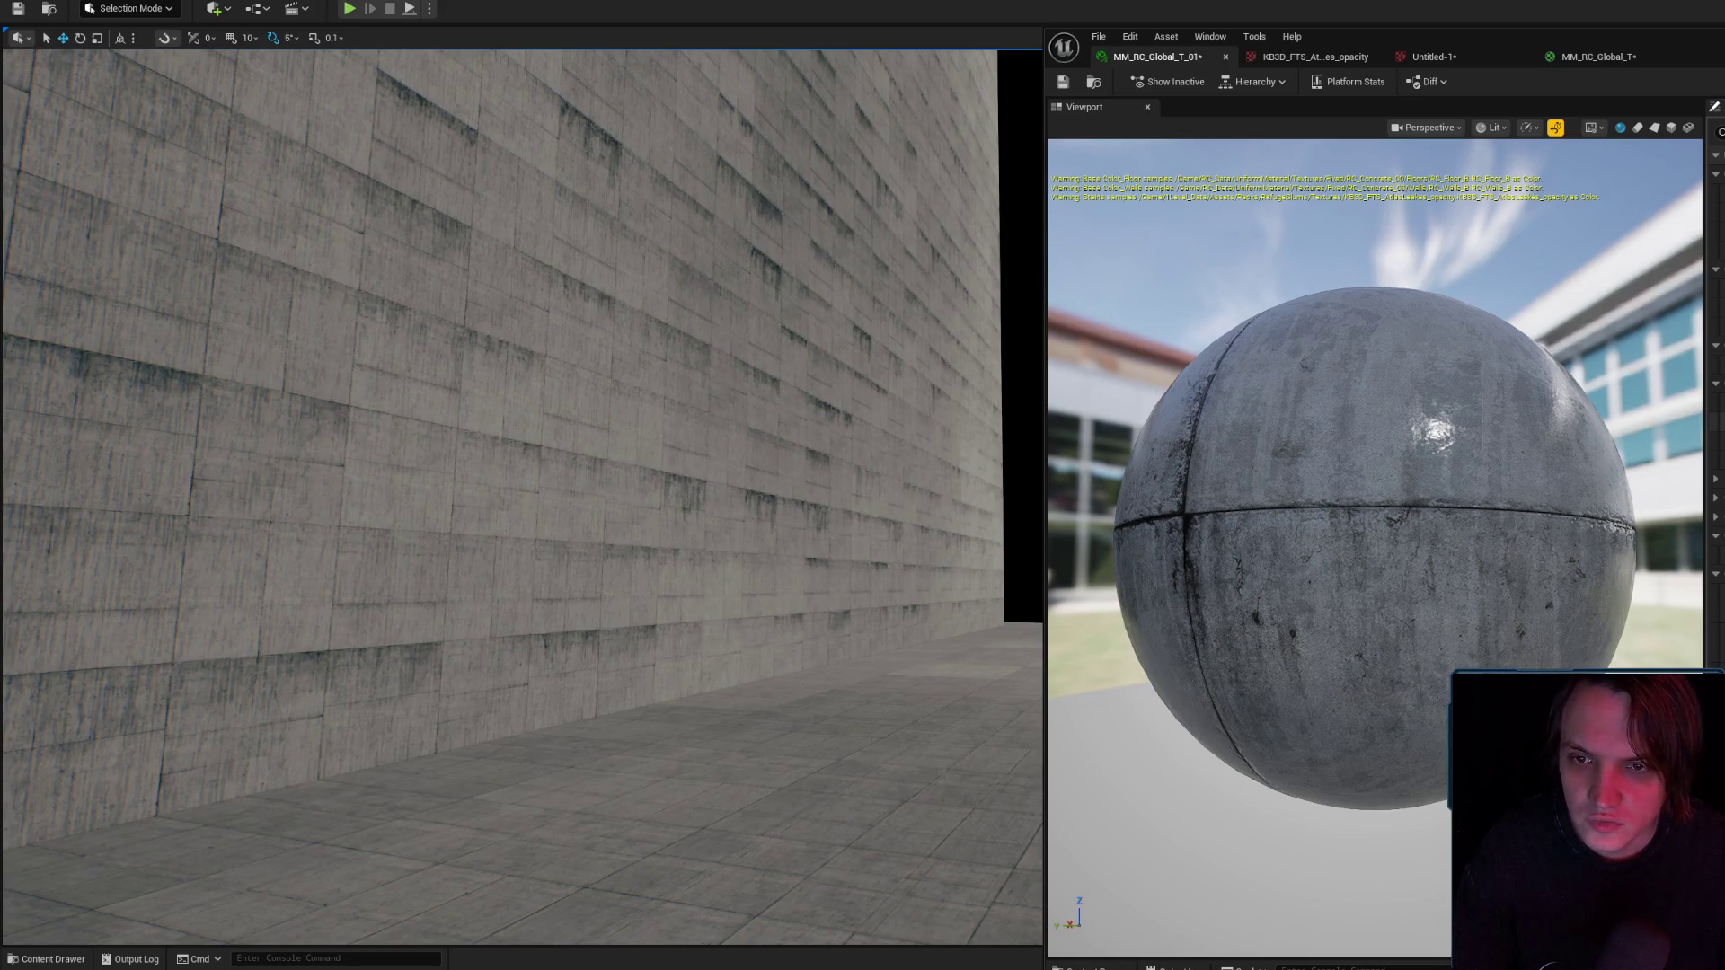
drag(480, 427, 517, 420)
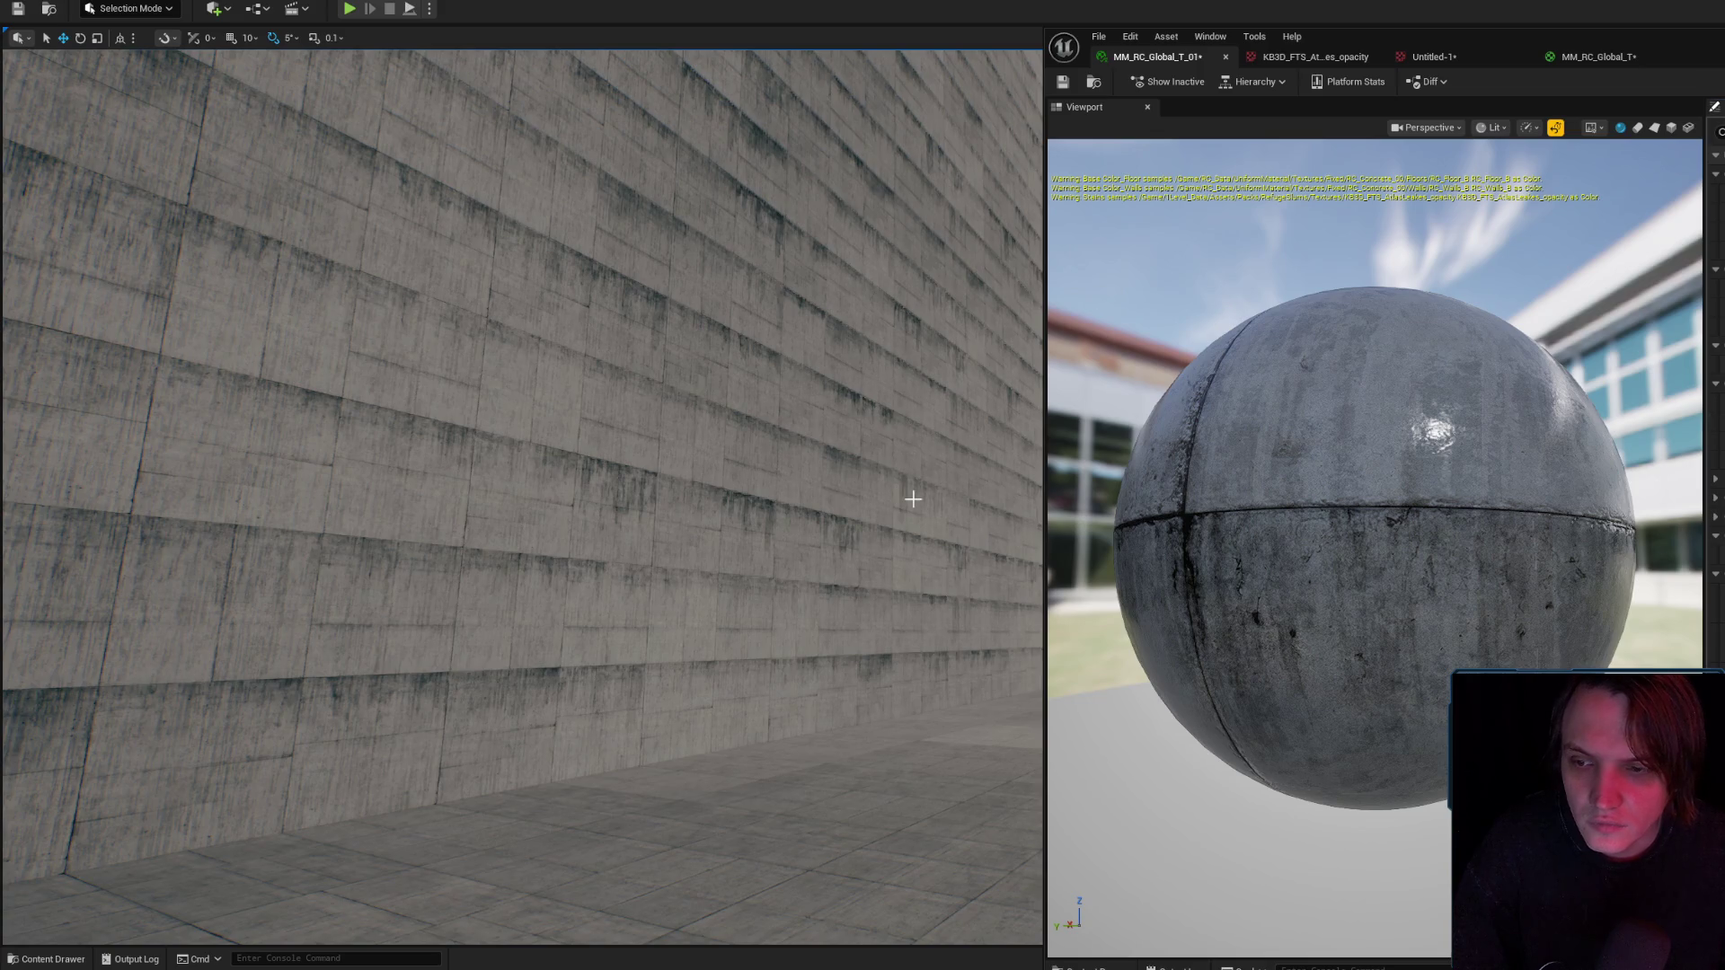
Save MM_RC_Global_T_01 and bring the leak opacity texture up again.
key(ctrl+s)
mouse_move(644, 339)
mouse_down()
mouse_move(628, 305)
mouse_move(683, 386)
mouse_move(561, 387)
mouse_move(665, 382)
mouse_up()
drag(842, 187, 842, 187)
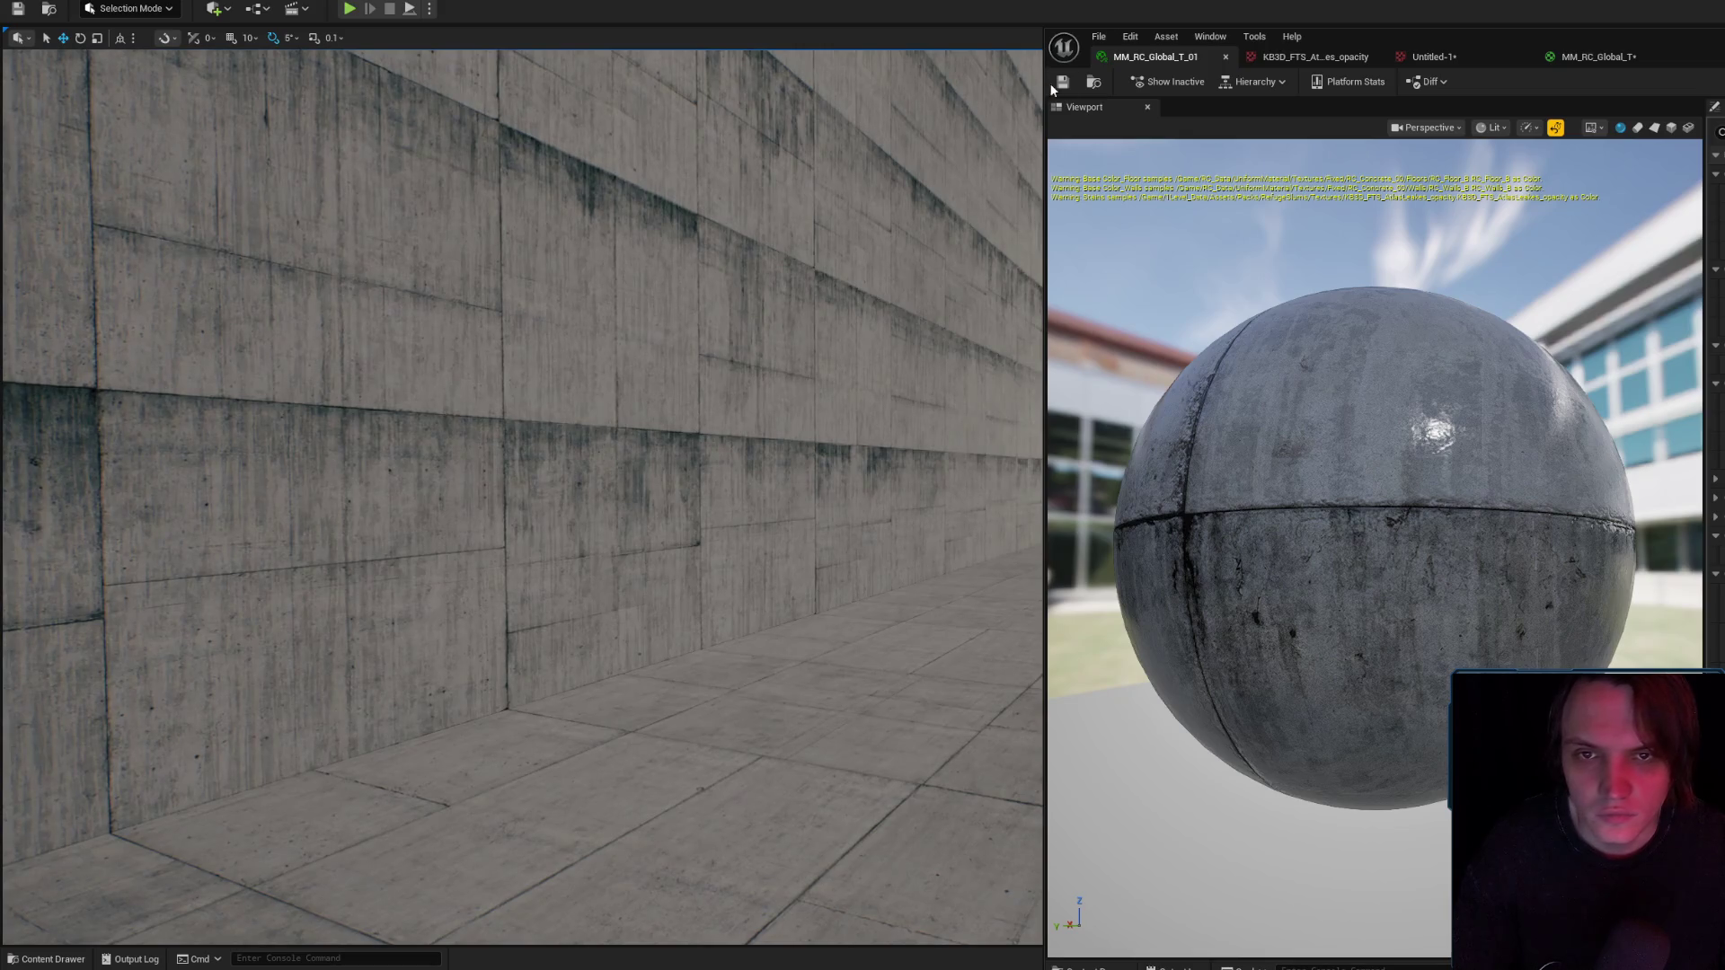
click(1377, 62)
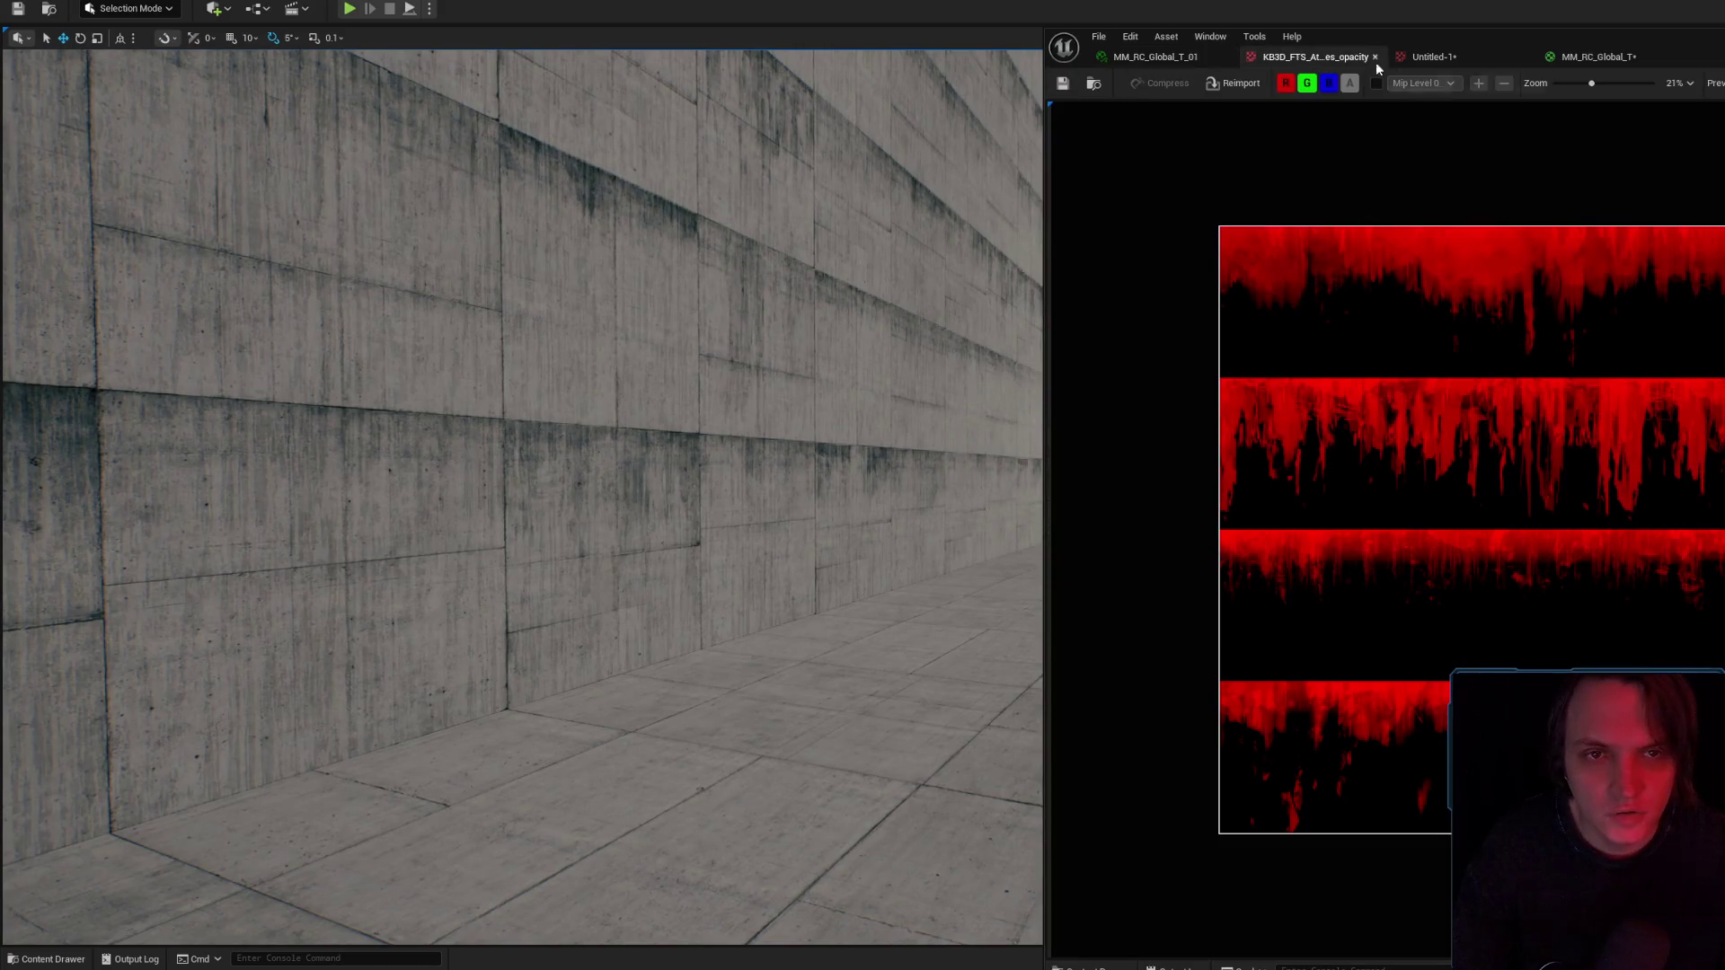
Check the leak opacity and Untitled-1 textures, then open and save MM_RC_Global_T.
click(1094, 84)
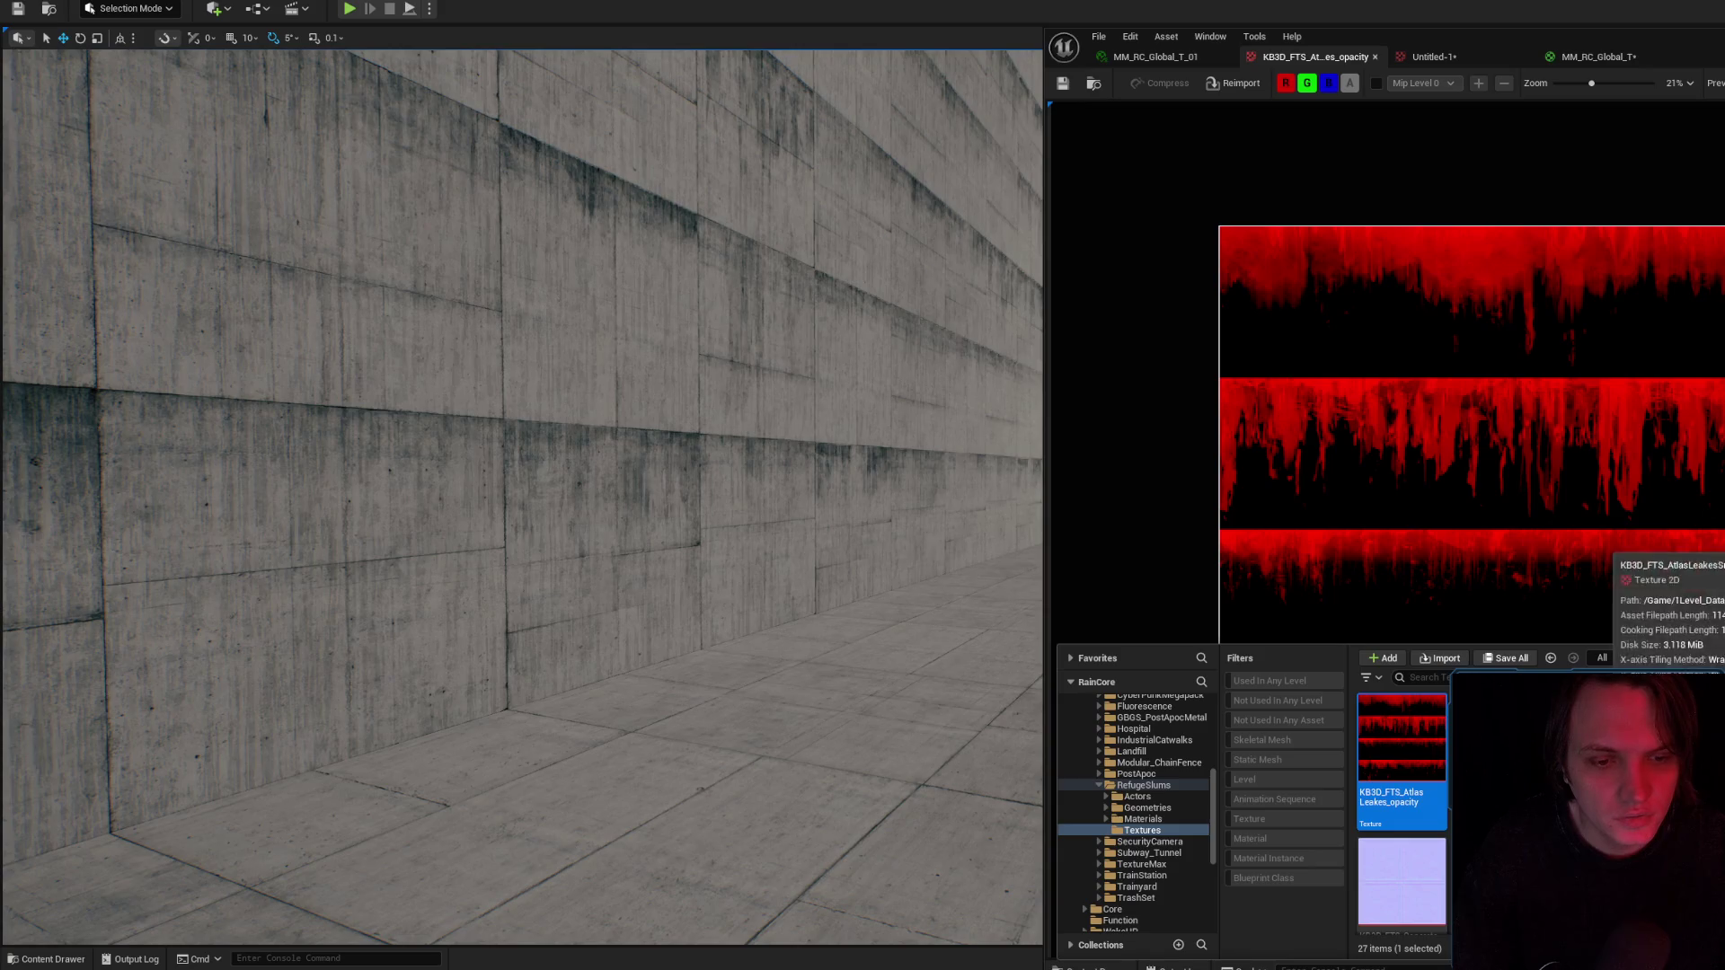
click(1462, 56)
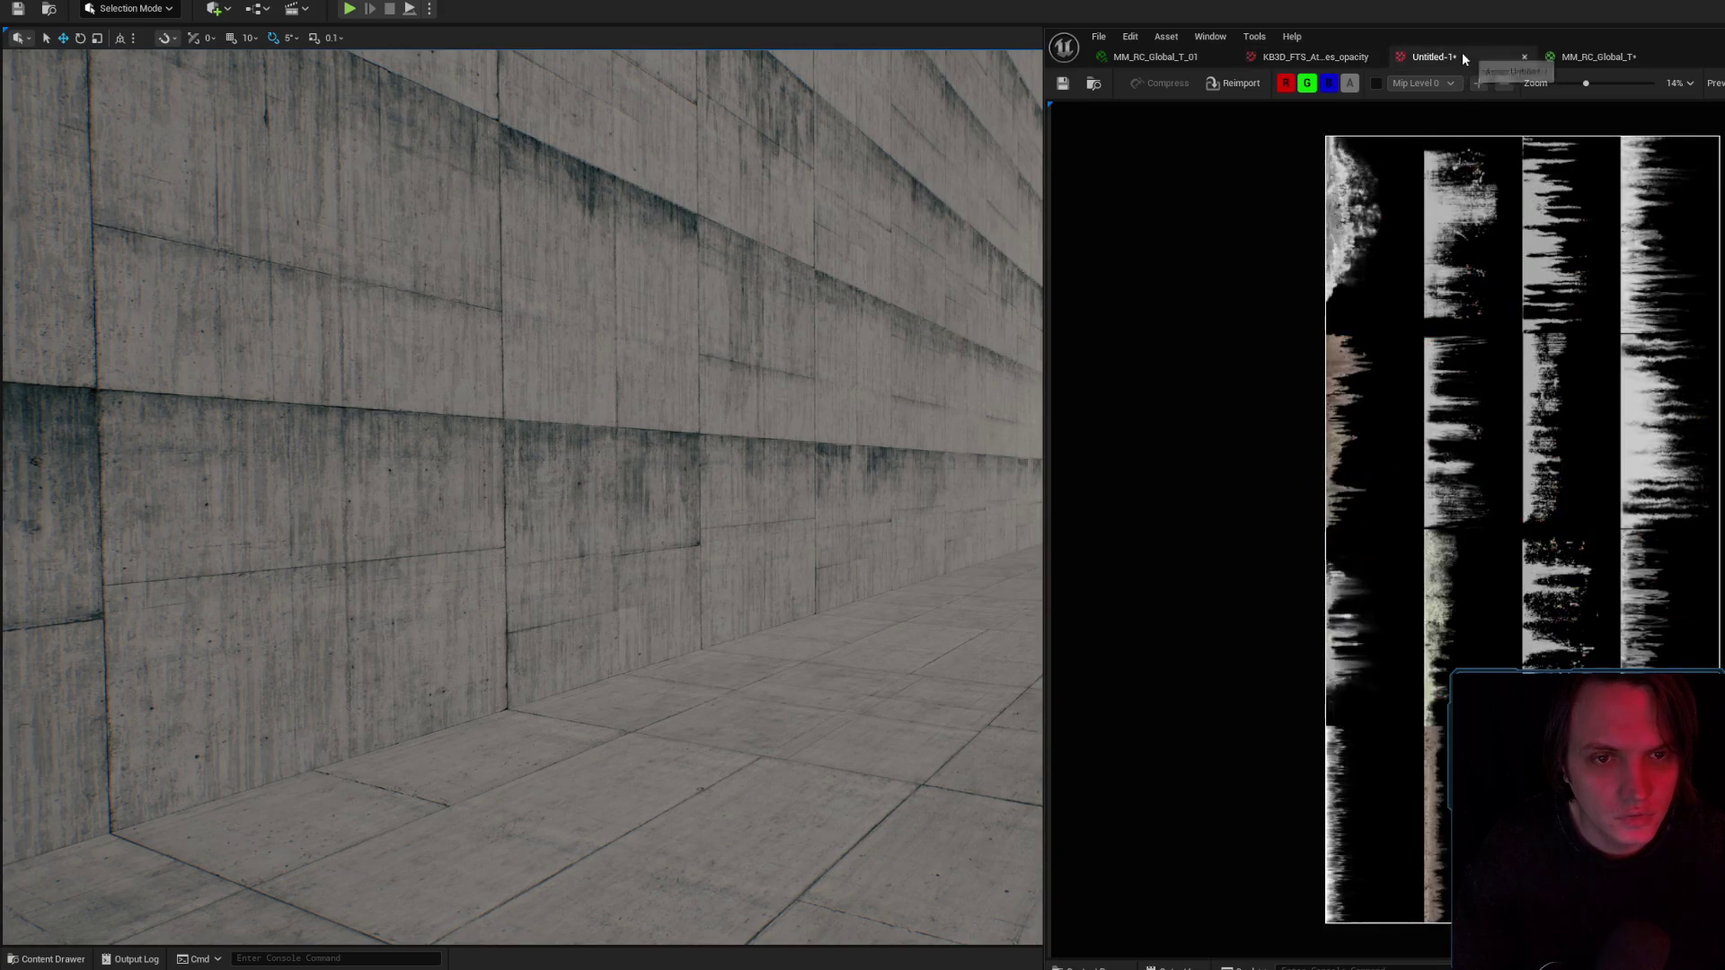
click(1585, 57)
key(ctrl+s)
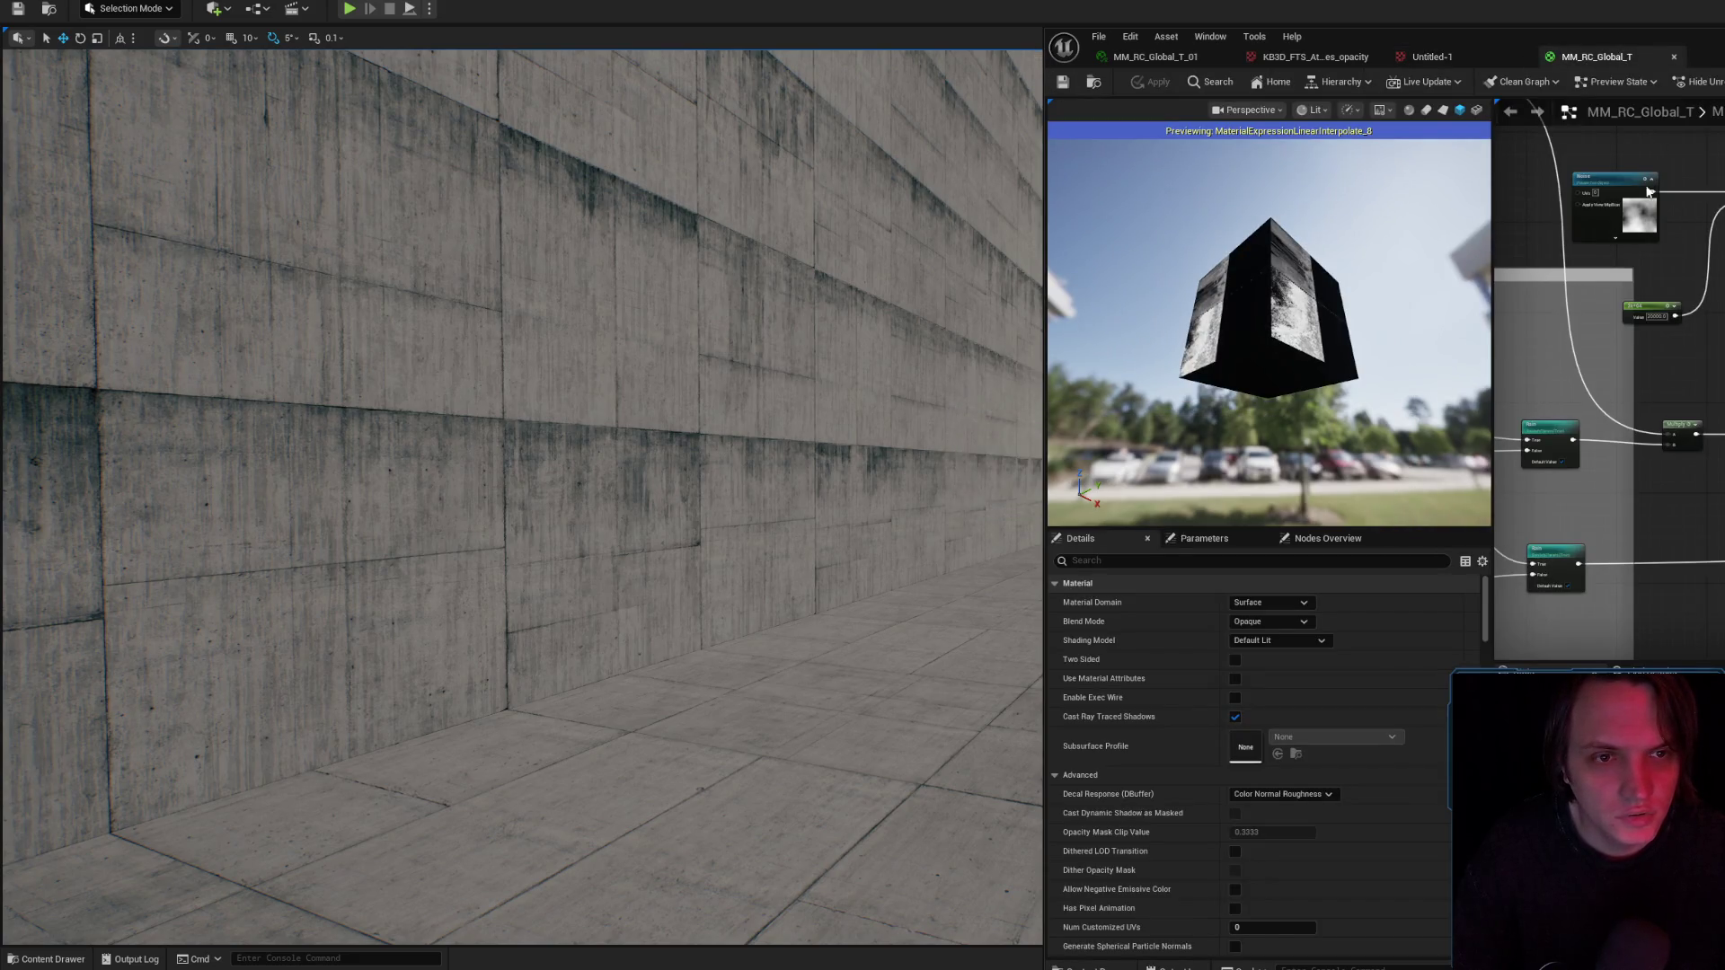
Move the Deform_Noise node and wrap it in a comment box titled 'Macro Noise'.
click(1613, 180)
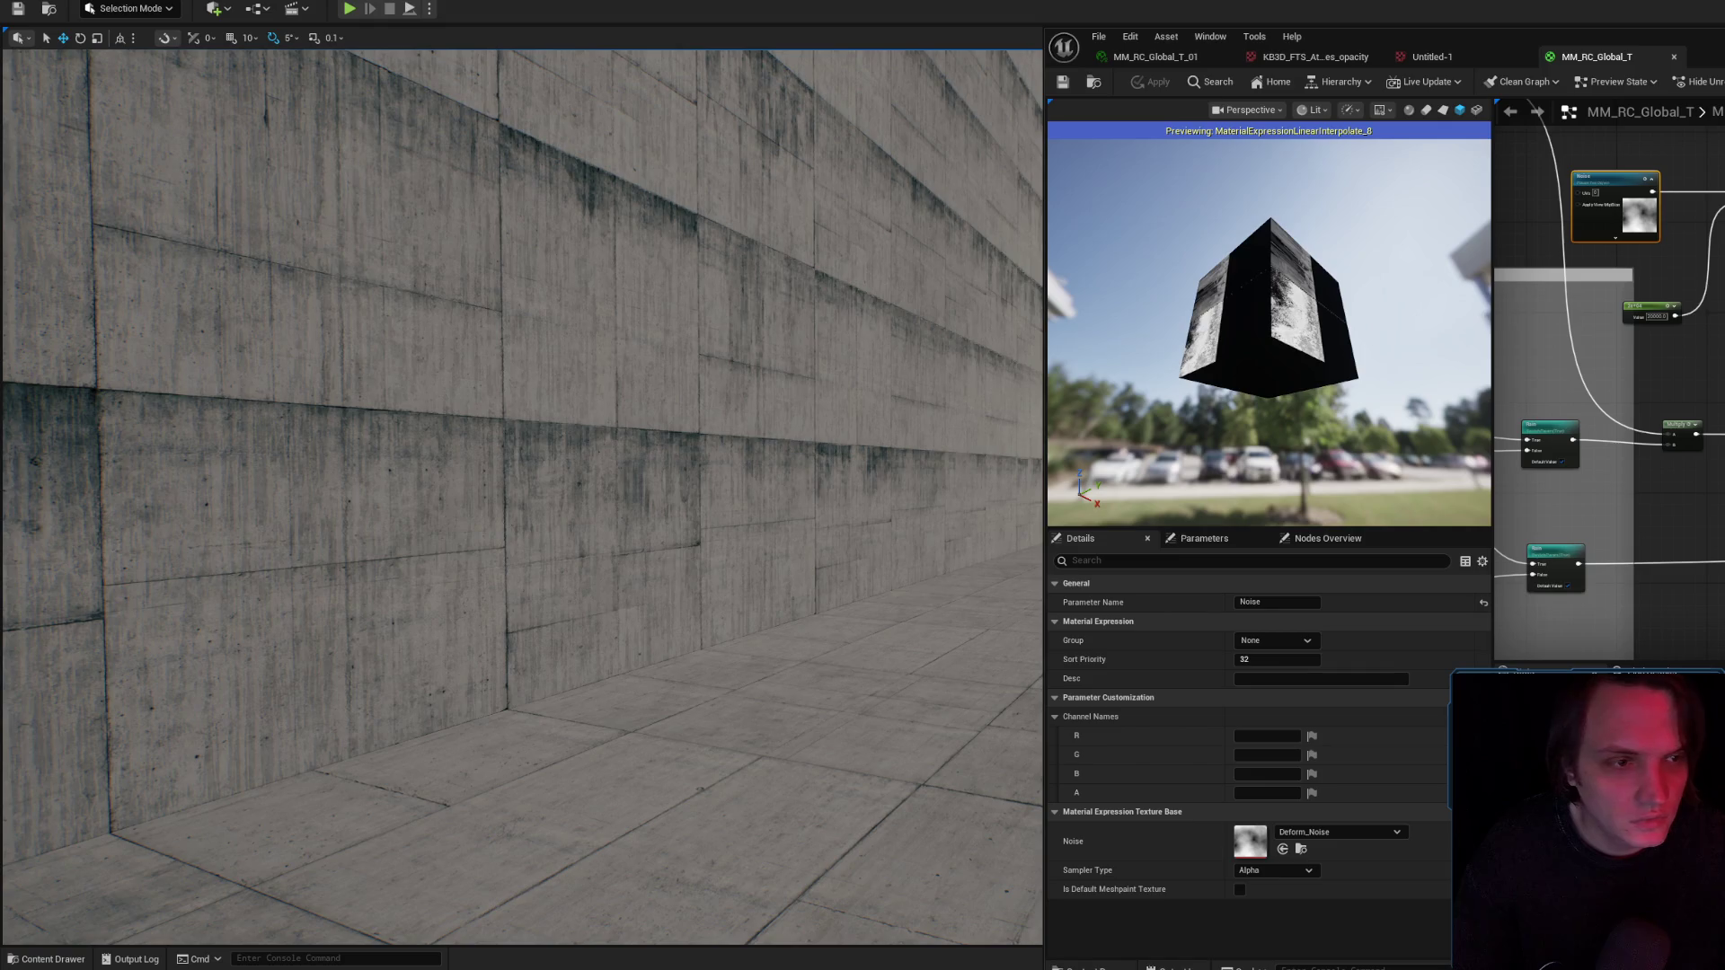
mouse_move(935, 416)
mouse_down()
mouse_move(862, 431)
mouse_move(791, 575)
mouse_move(678, 687)
mouse_up()
mouse_move(968, 392)
mouse_down()
mouse_move(943, 400)
mouse_move(968, 393)
mouse_up()
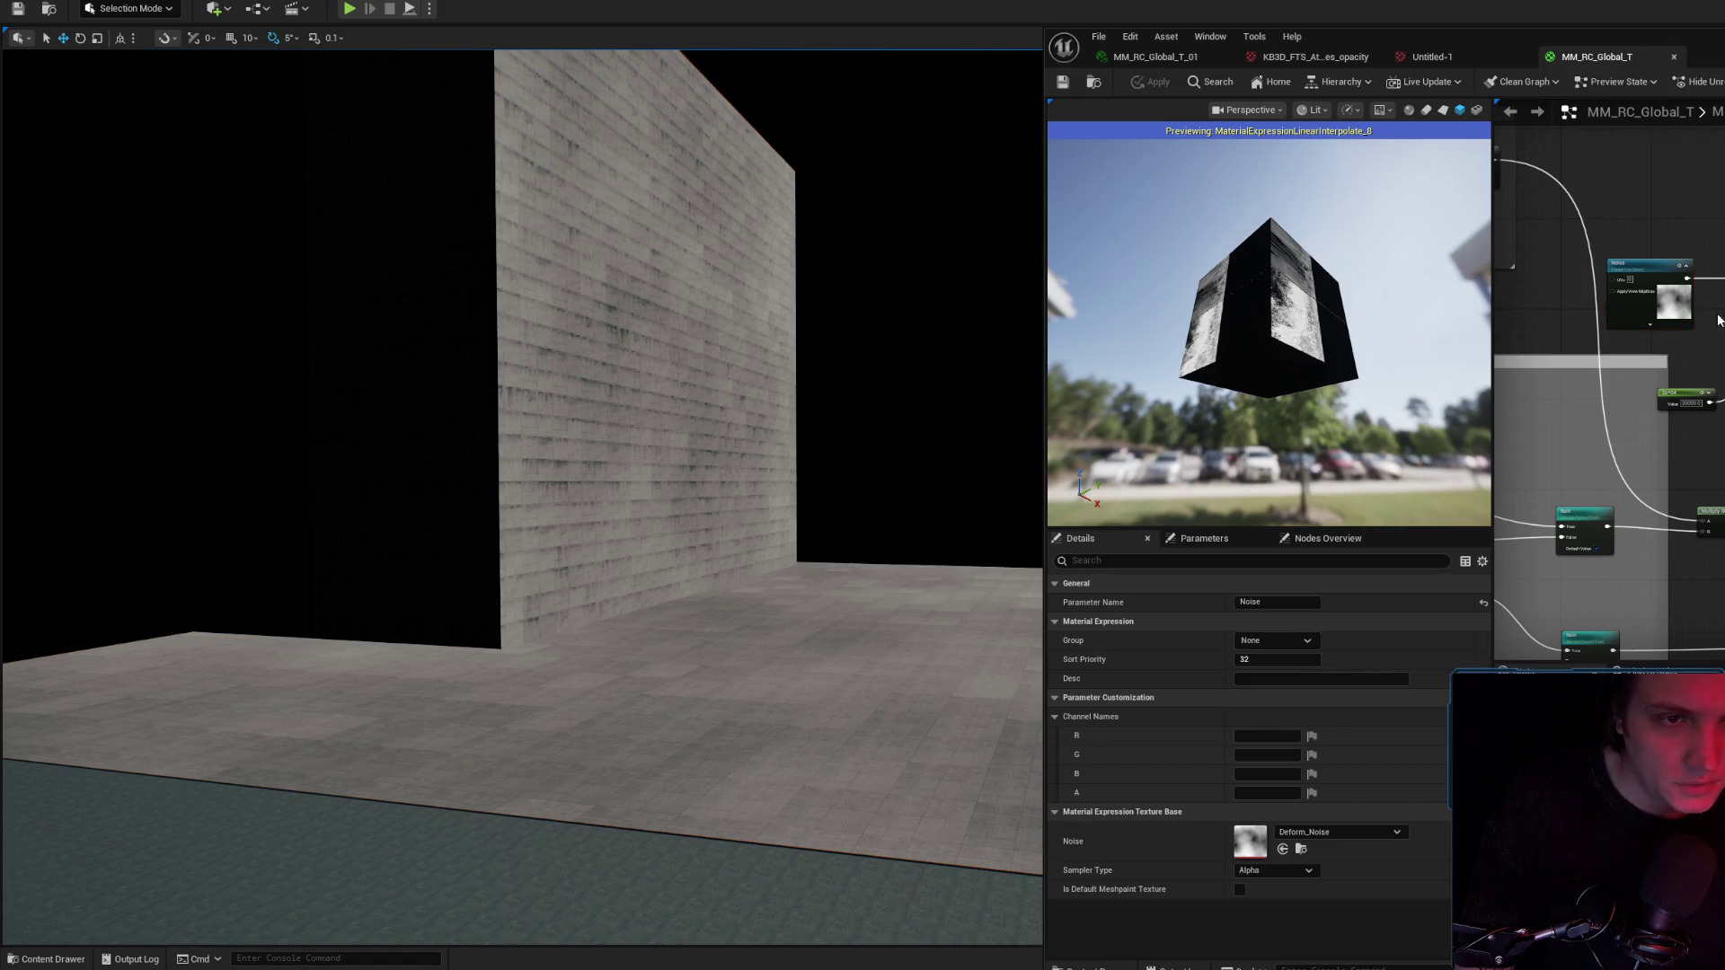
key(ctrl+a)
click(1581, 808)
drag(1676, 269, 1724, 246)
click(1720, 252)
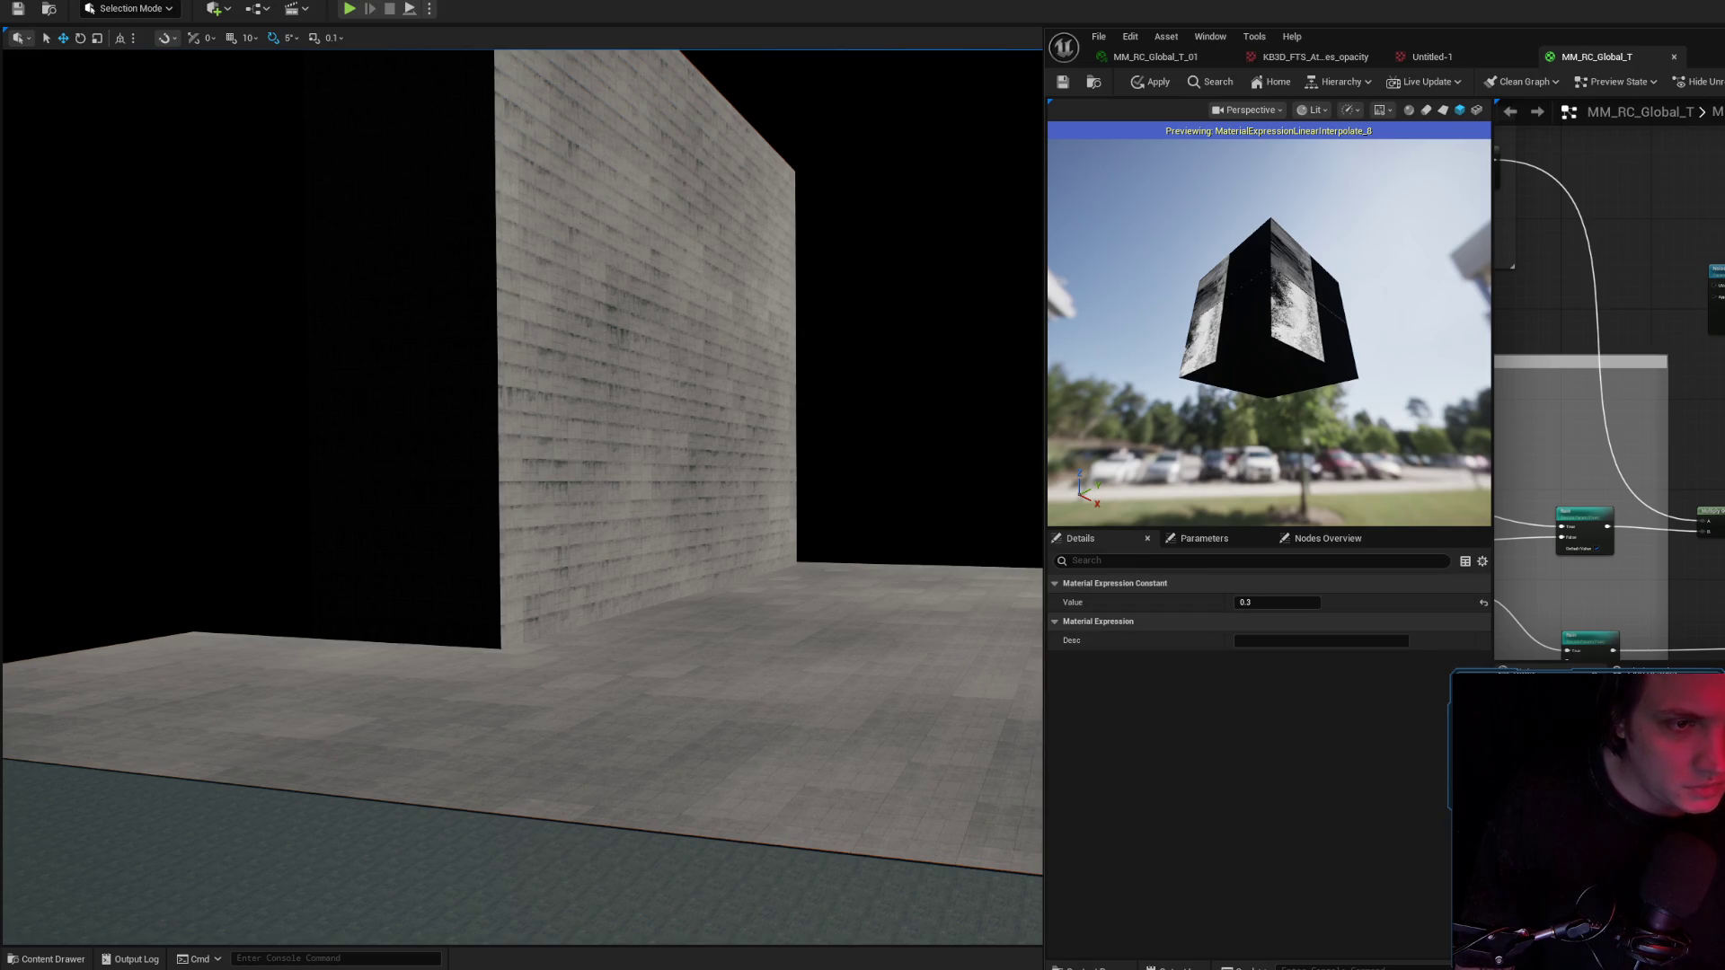
key(c)
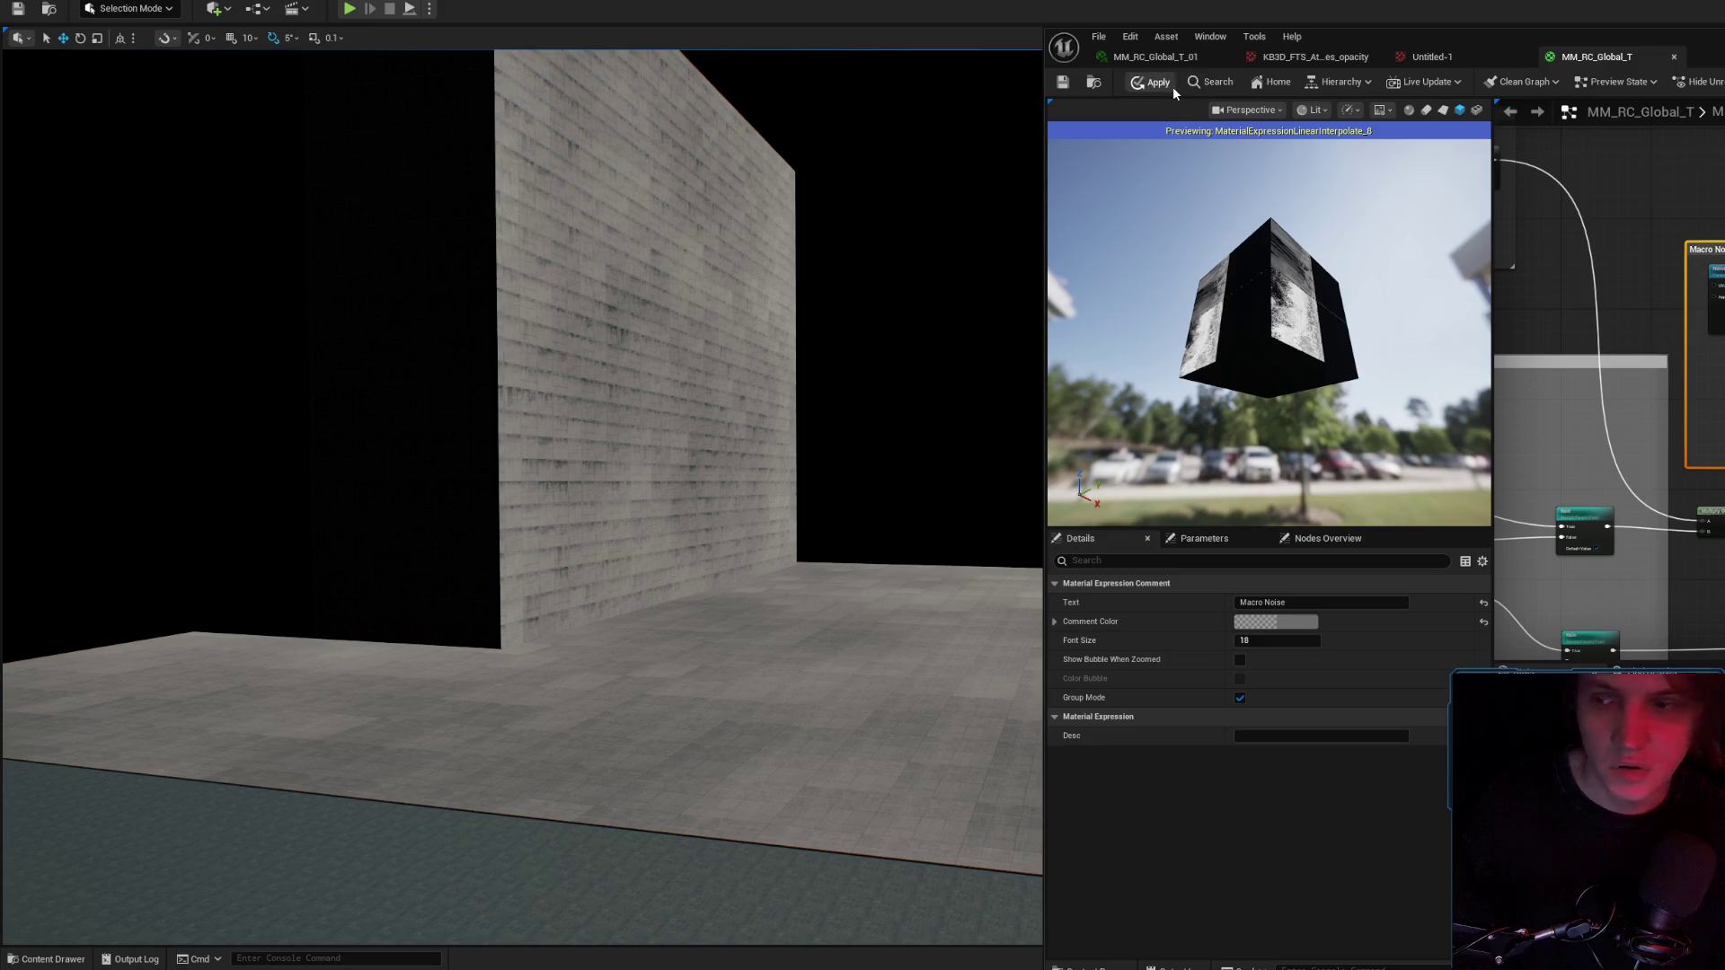
drag(862, 225, 870, 220)
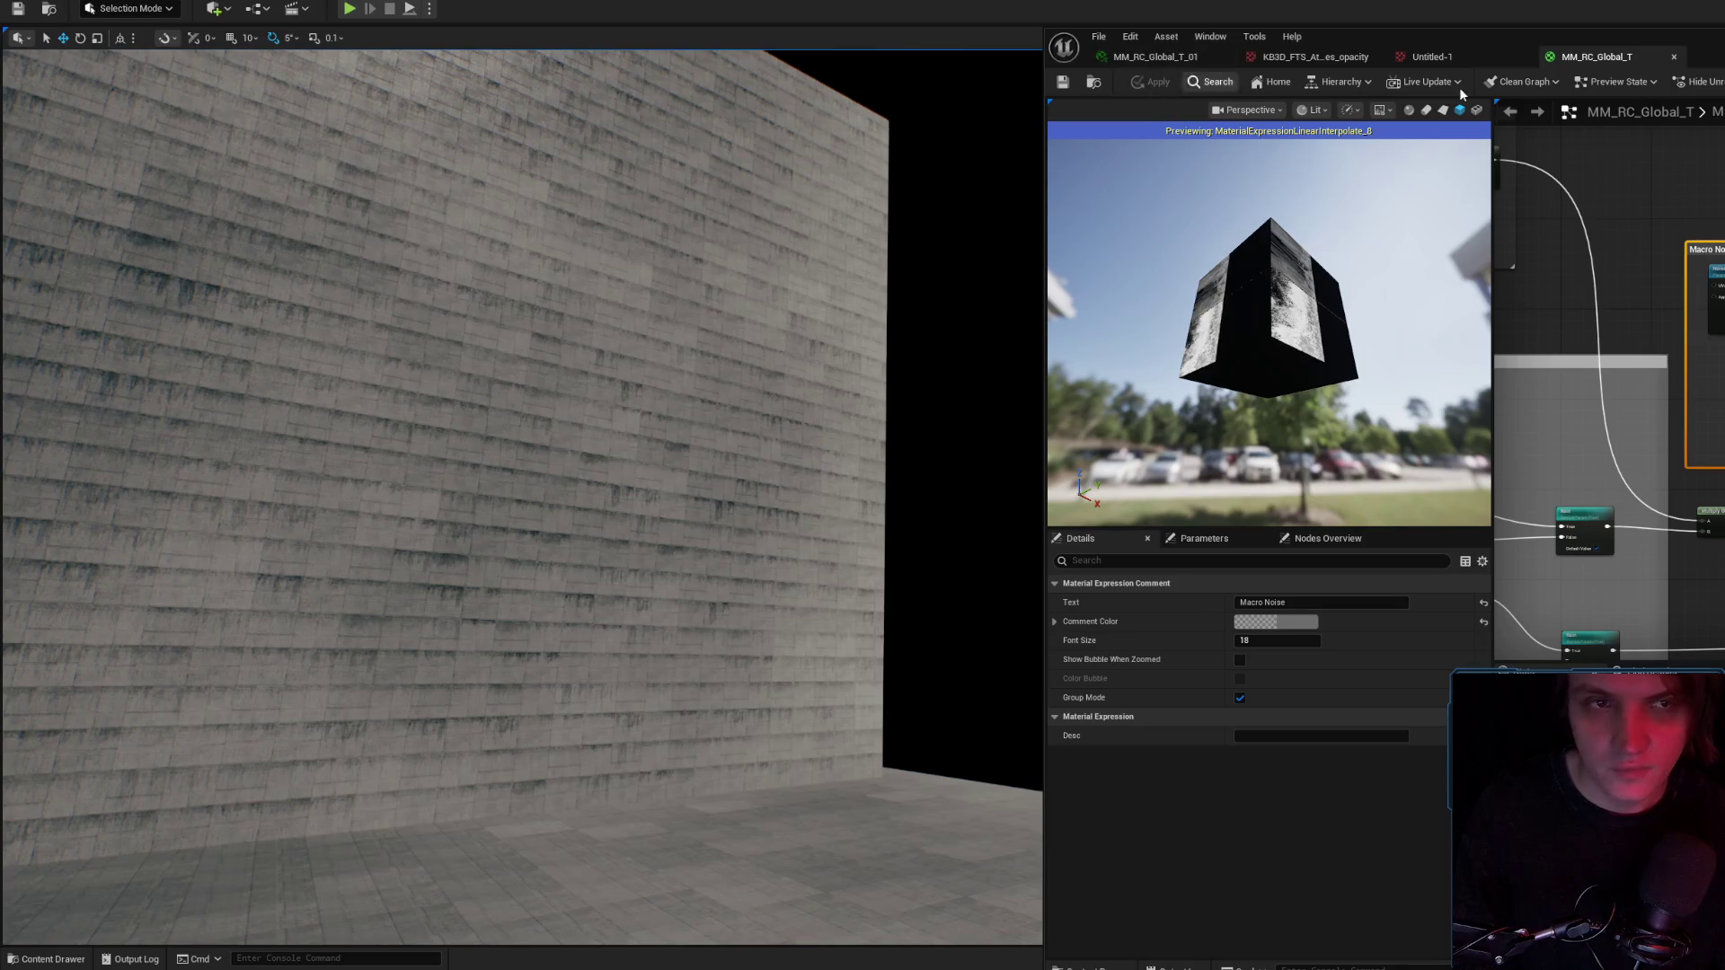
Close the MM_RC_Global_T, Untitled-1 and leak opacity editors and the material editor window.
middle_click(1536, 59)
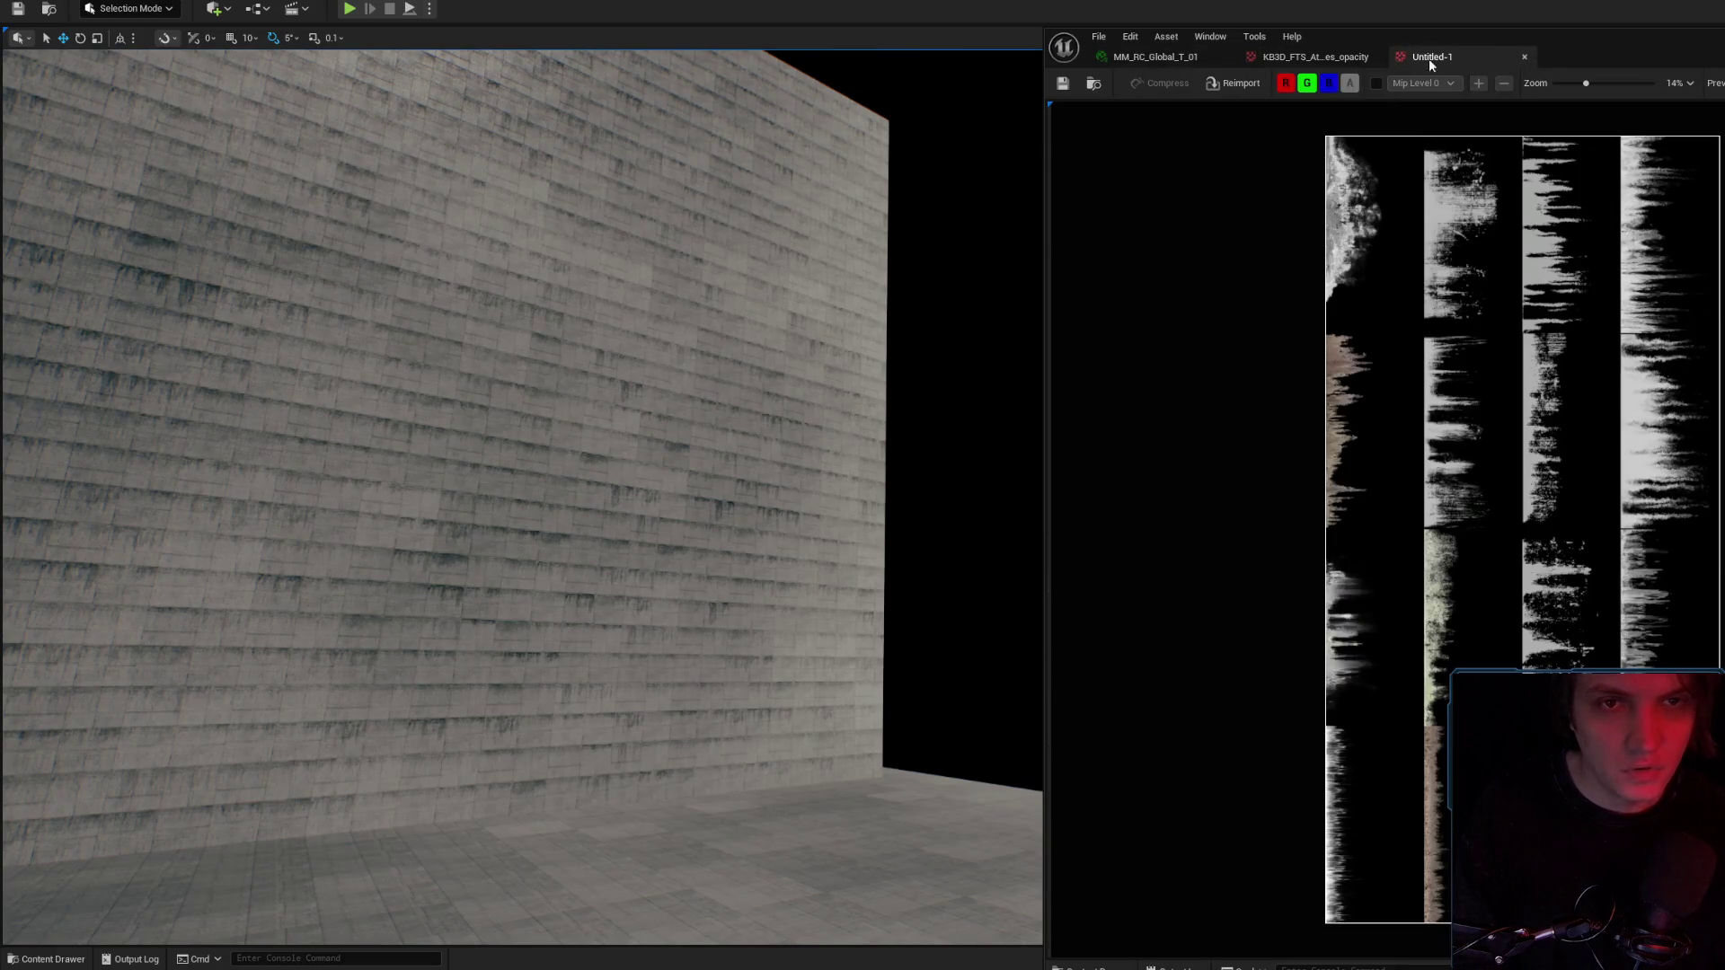
middle_click(1423, 60)
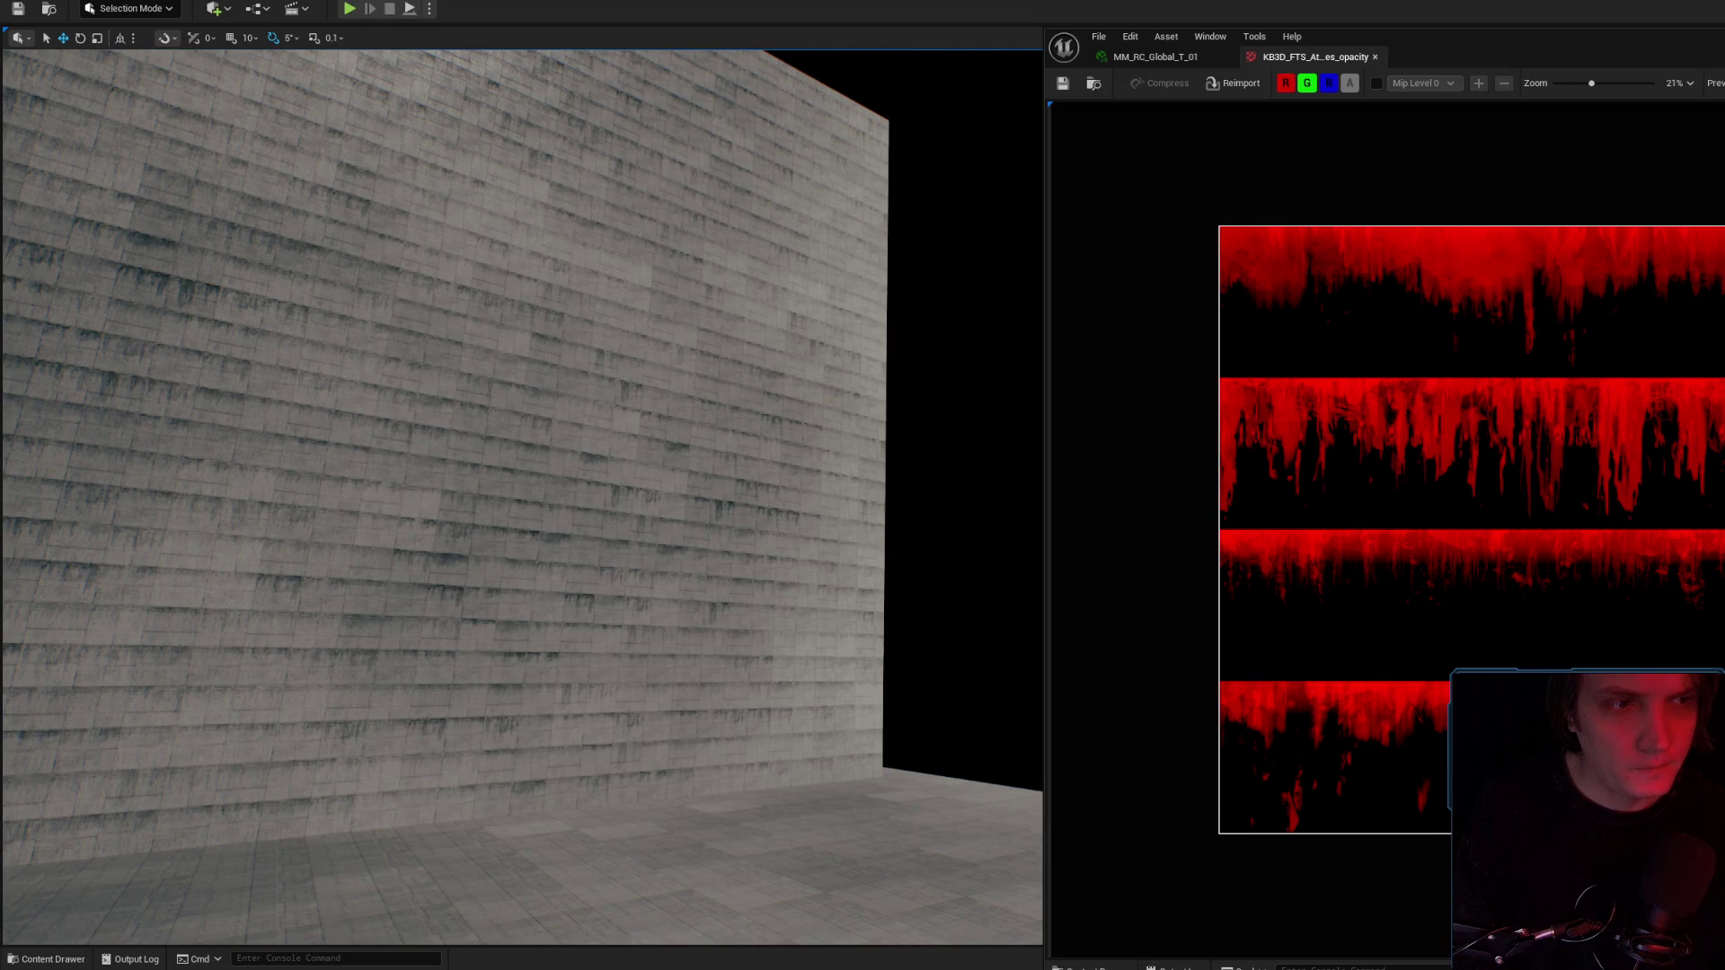
drag(869, 220, 869, 221)
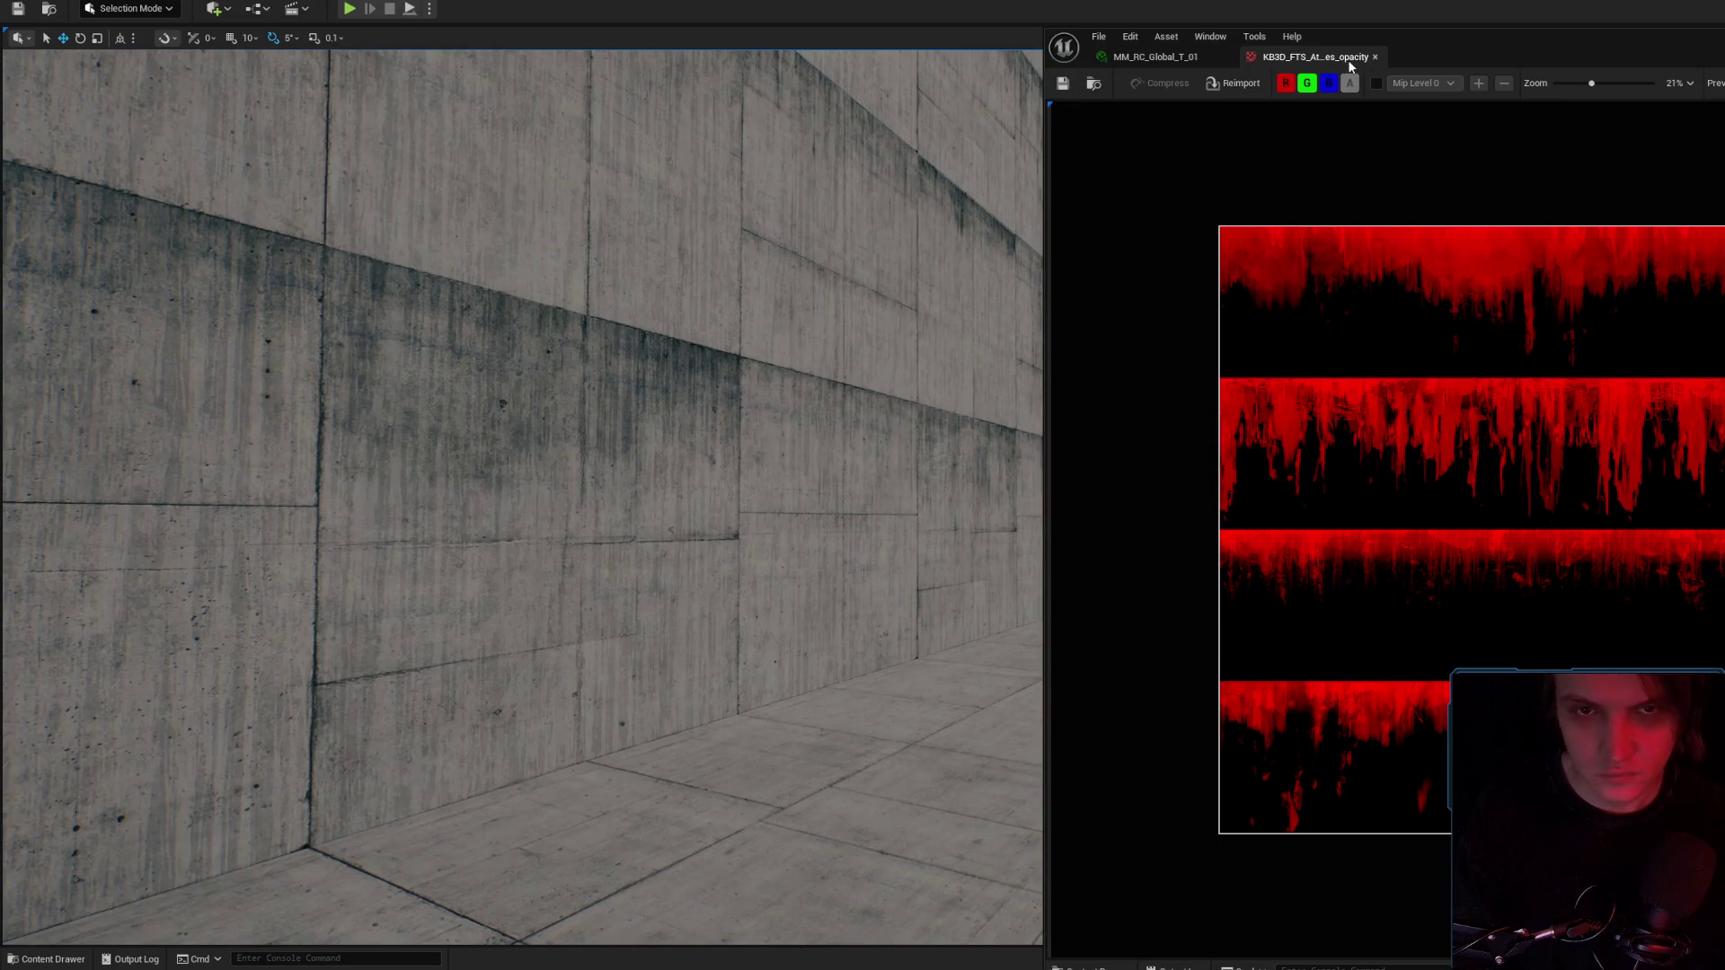
click(1374, 56)
click(1062, 83)
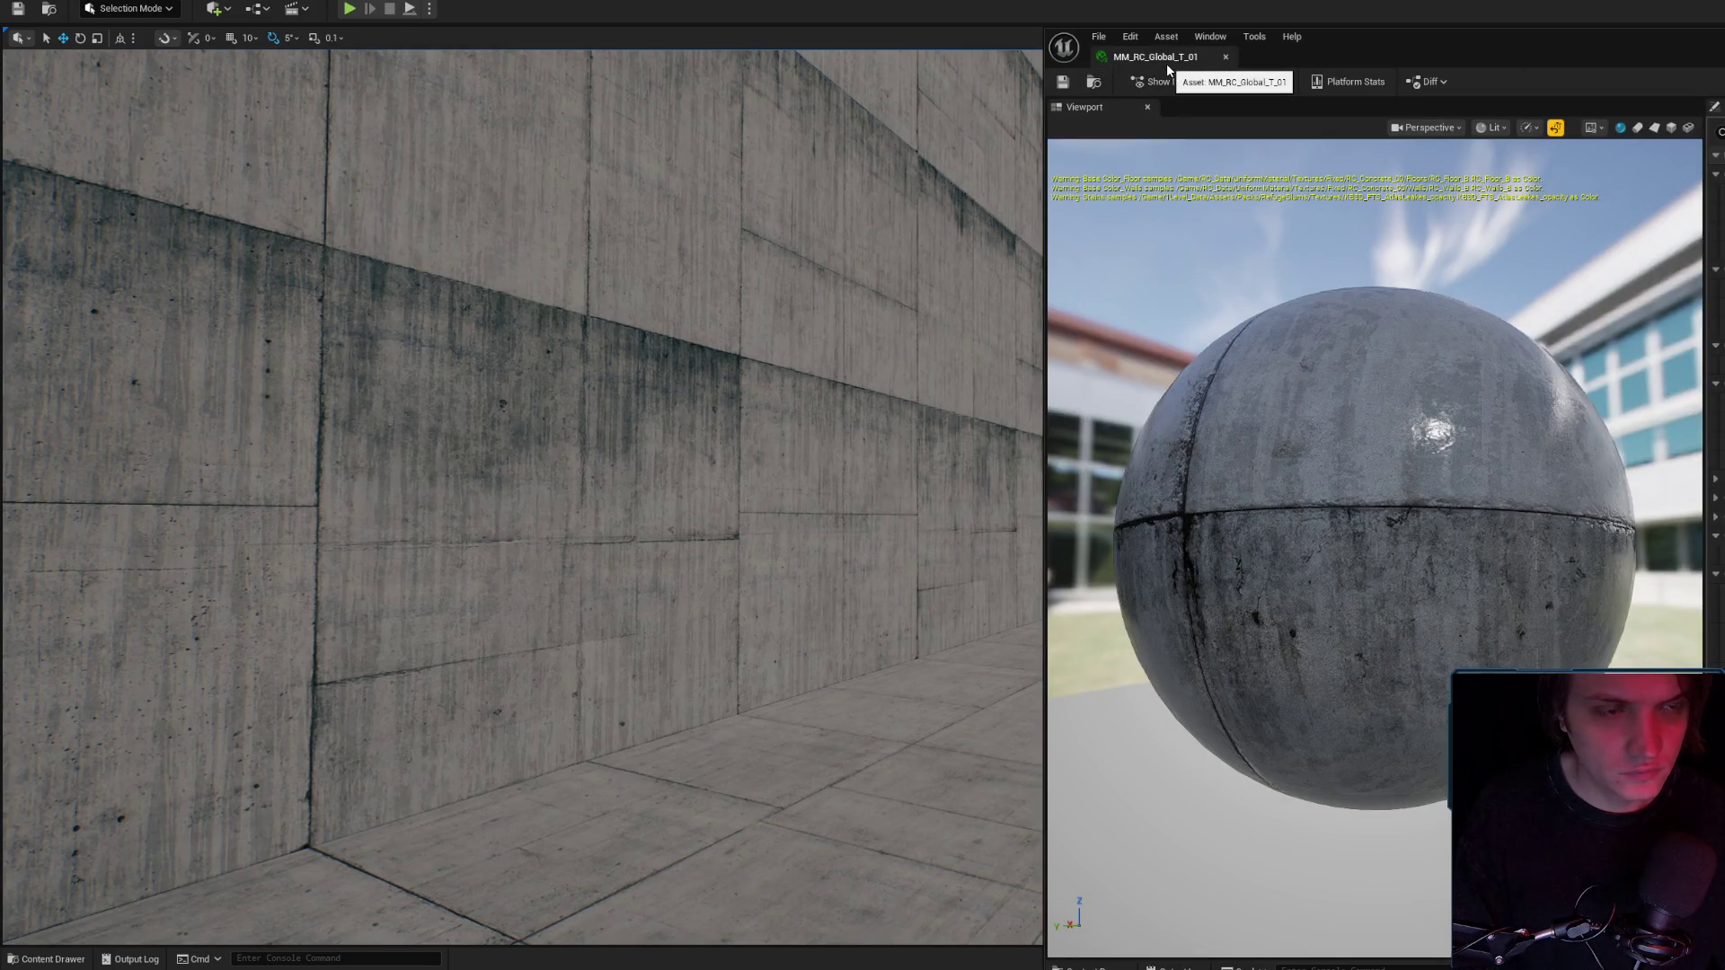
click(810, 329)
Fly along the wall in the level and select the wall actor.
drag(811, 329, 810, 328)
scroll(810, 328, up, 3)
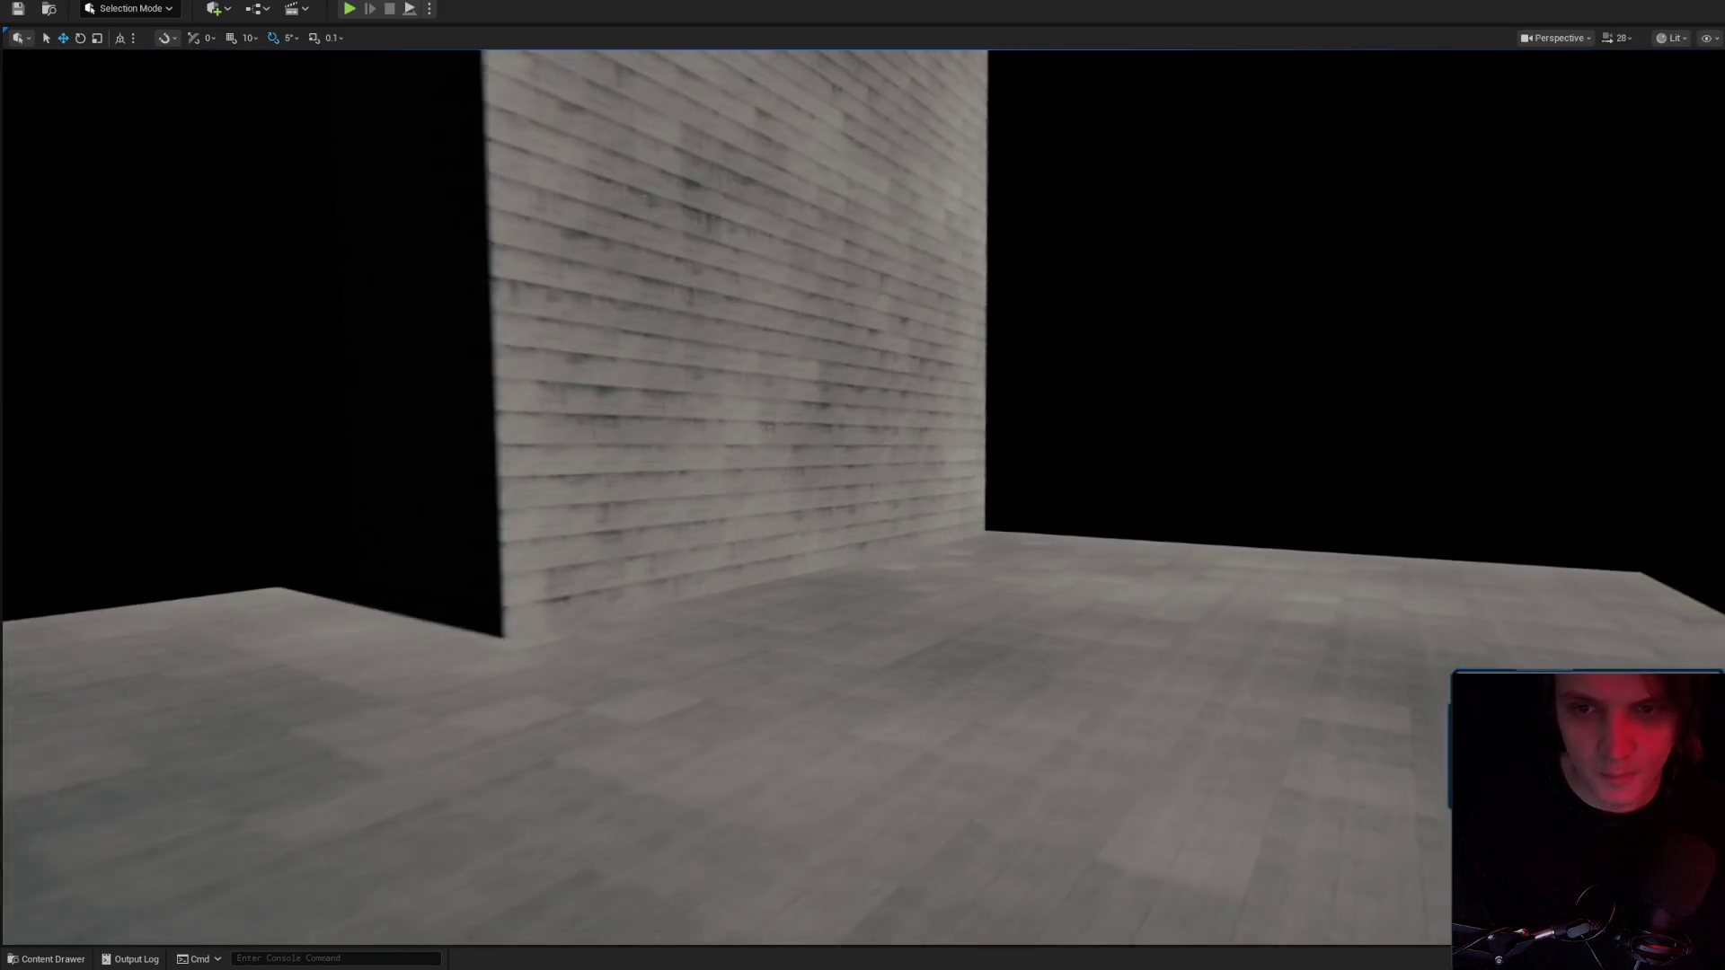
click(701, 461)
Rotate the wall actor with the rotation gizmo, trying -15, -55 and 26 degrees.
key(e)
mouse_move(791, 422)
mouse_down()
mouse_move(752, 385)
mouse_move(799, 456)
mouse_move(924, 496)
mouse_up()
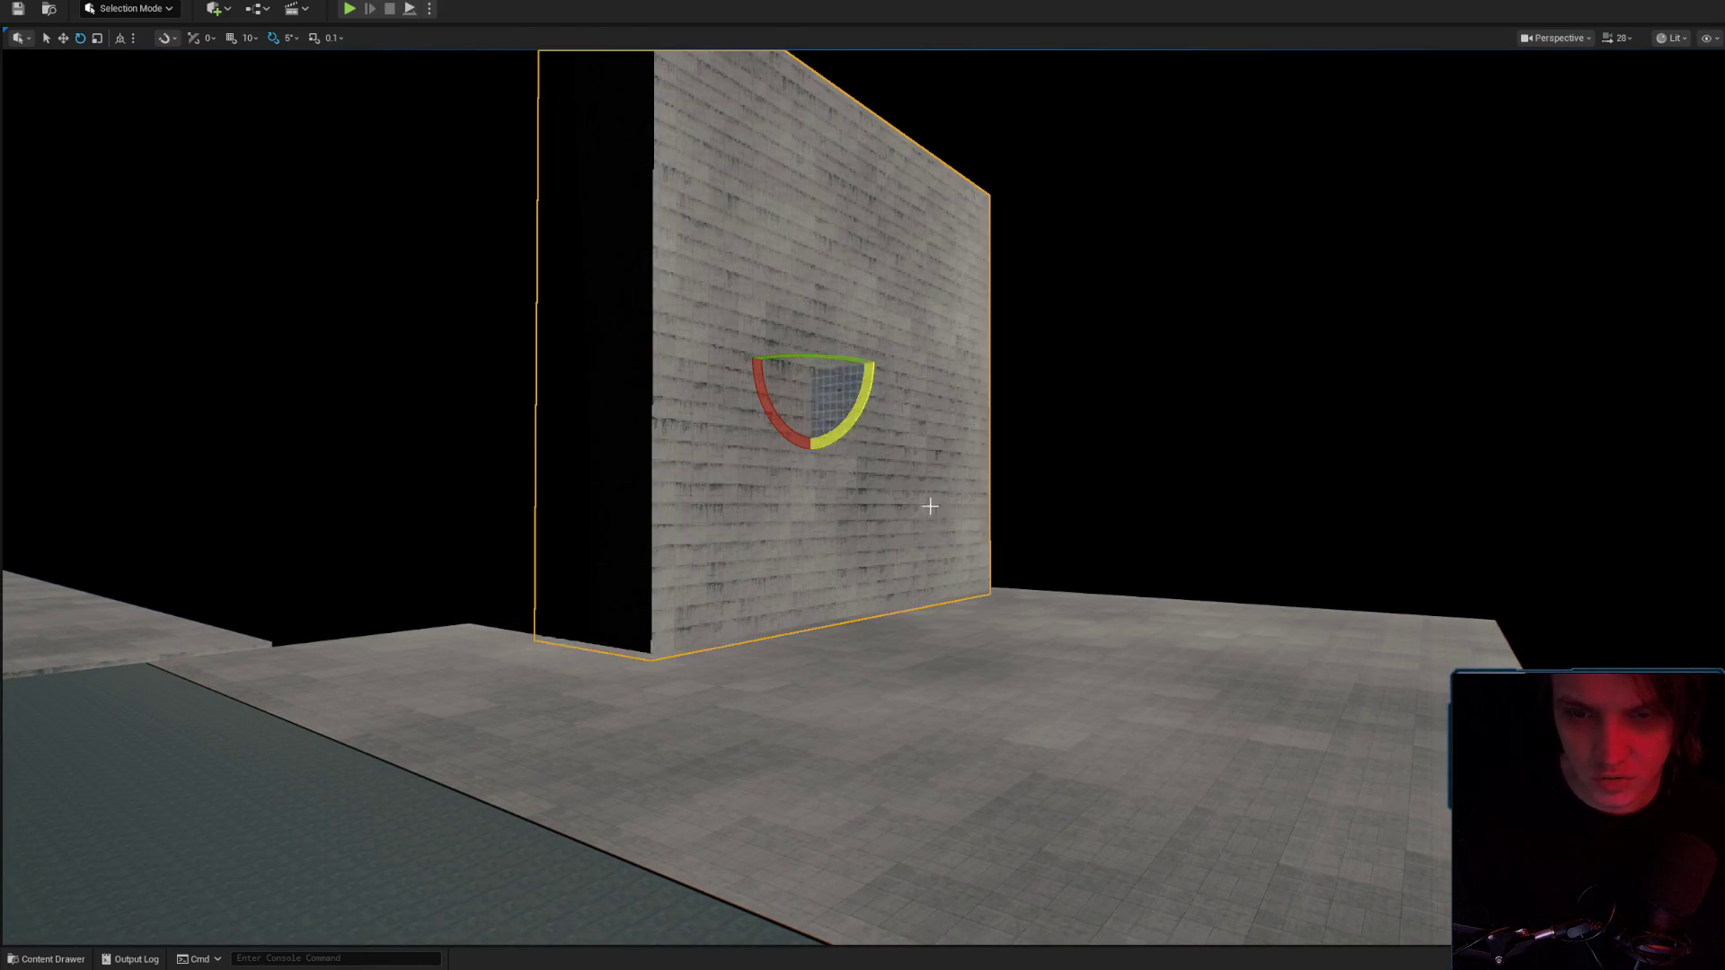
click(1254, 721)
key(f)
click(854, 433)
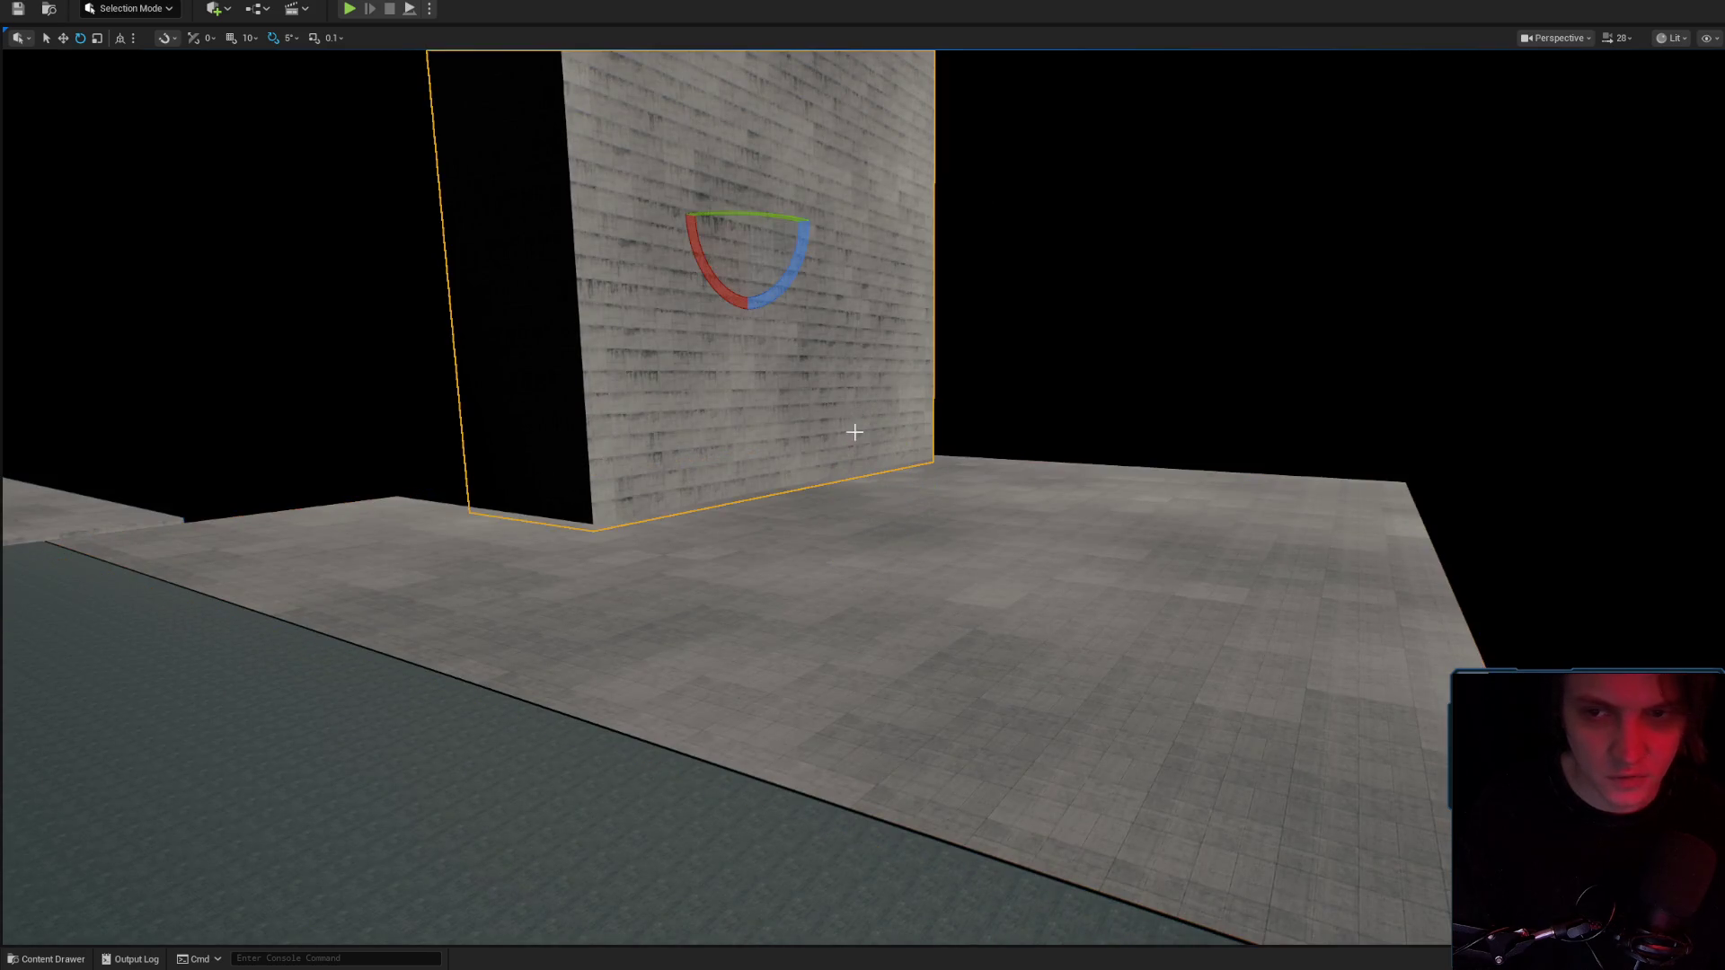
drag(776, 282, 831, 382)
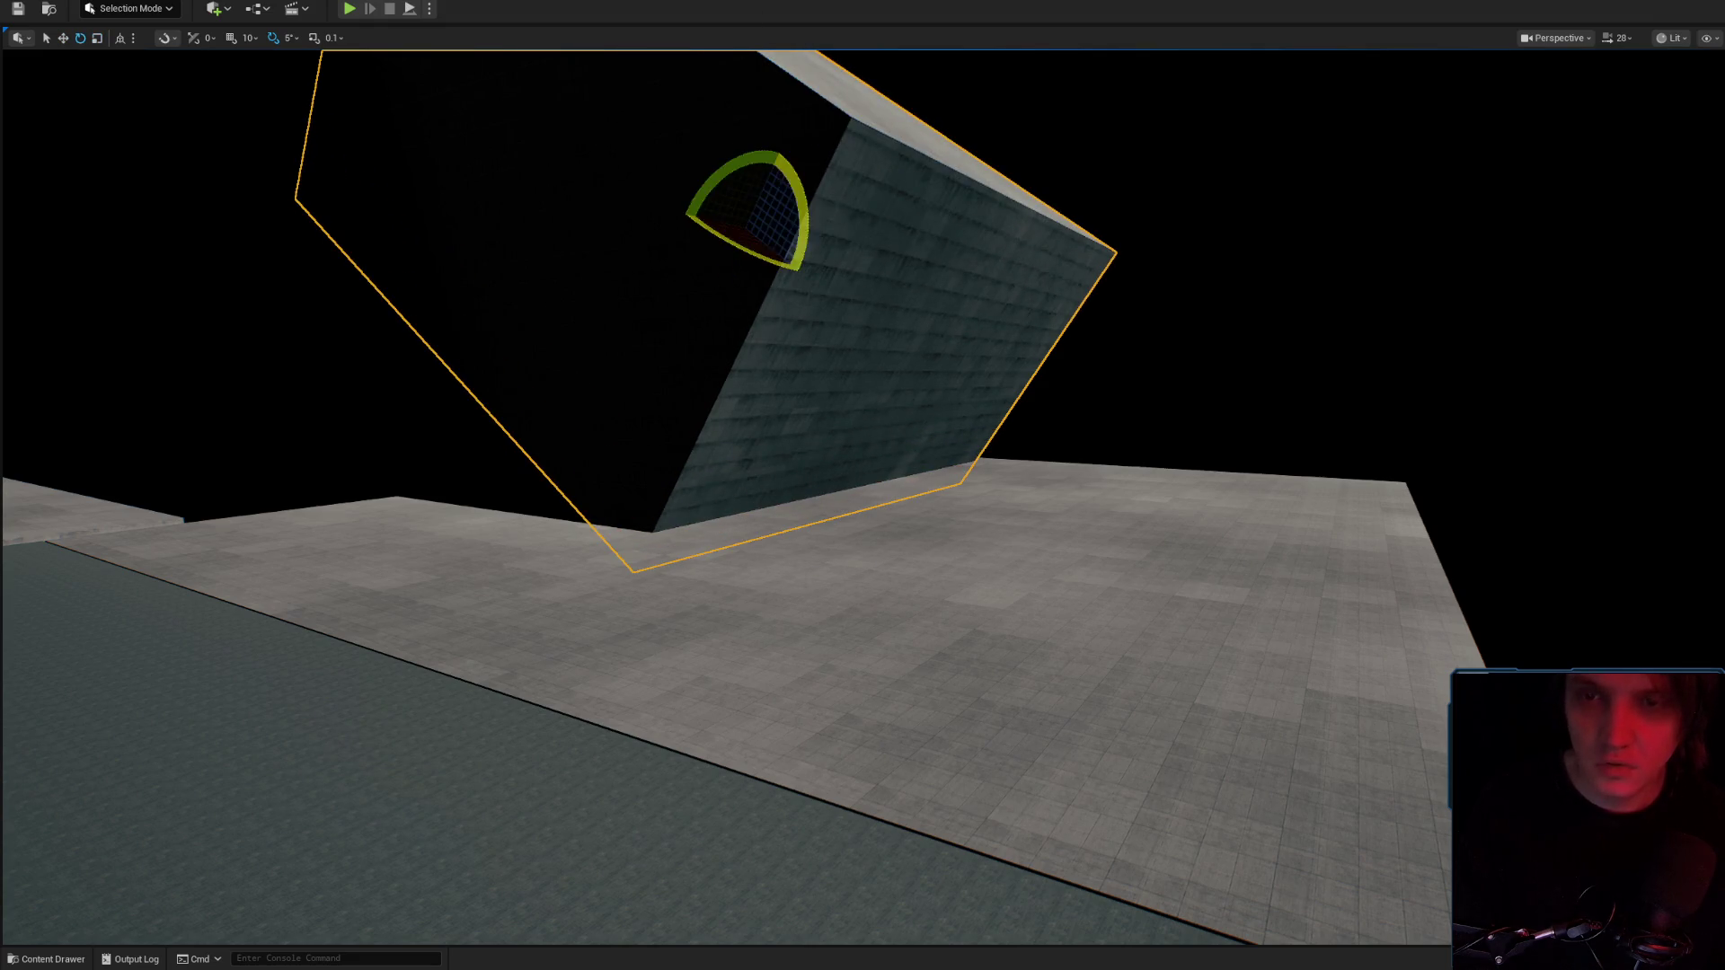
scroll(933, 265, up, 3)
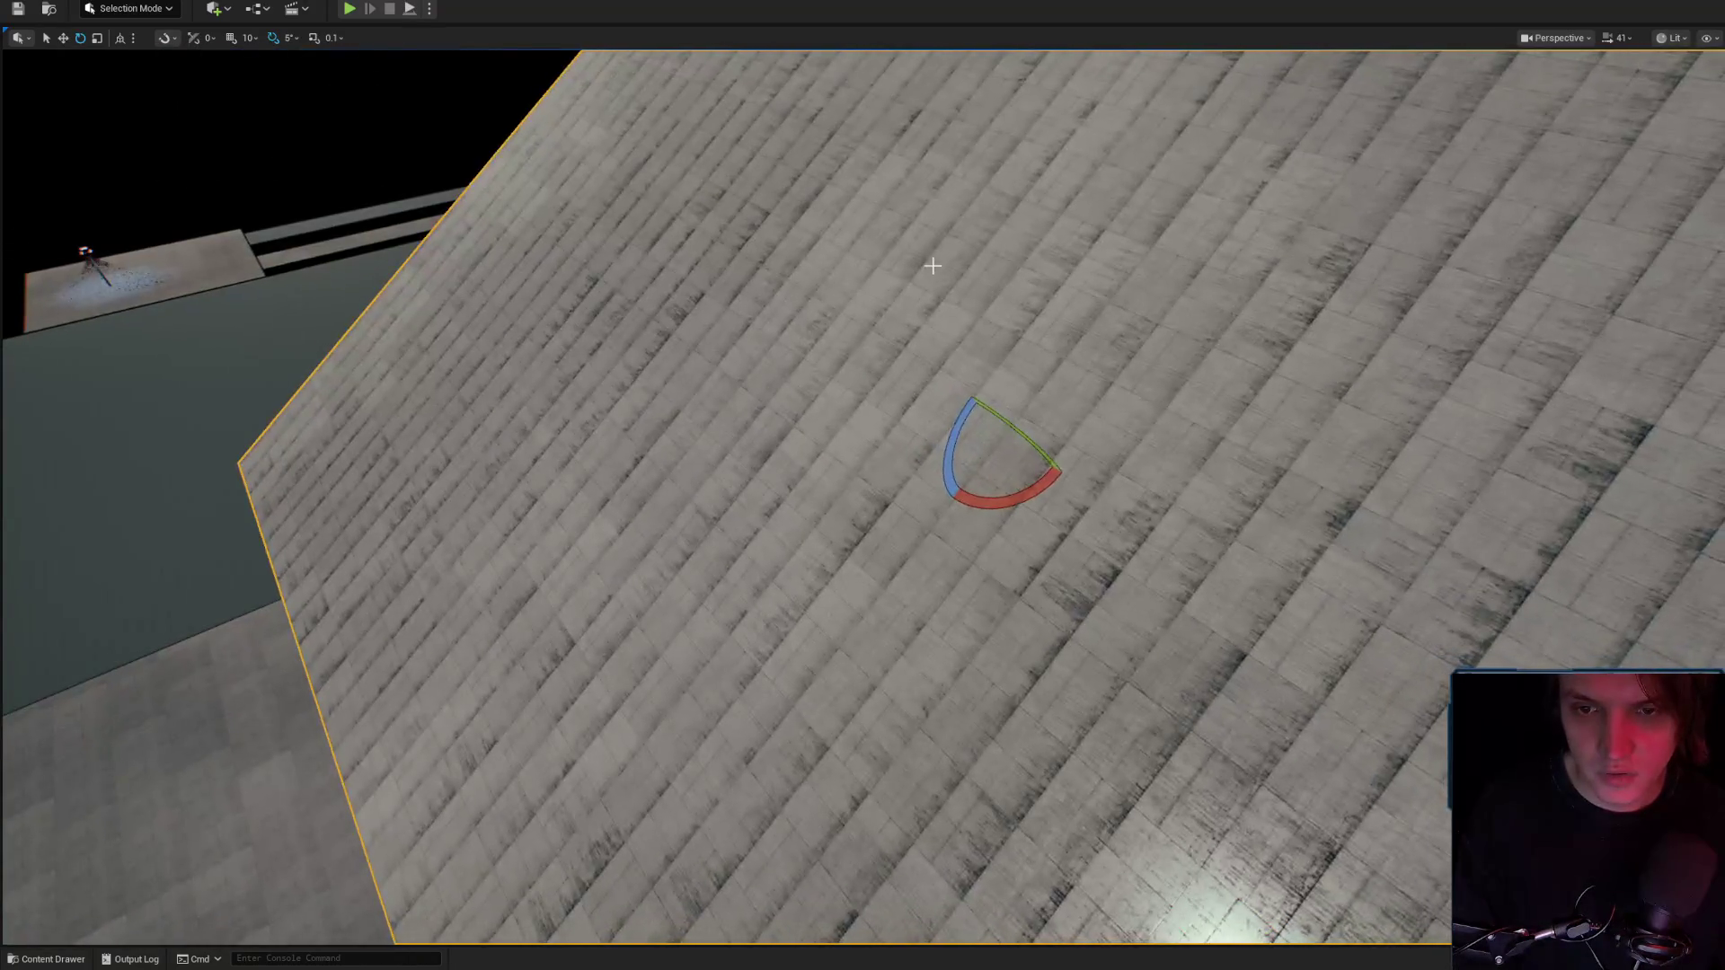
mouse_move(976, 445)
mouse_down()
mouse_move(1032, 472)
mouse_move(1048, 431)
mouse_move(1039, 467)
mouse_up()
Rotate the slab further to -25 degrees and -10 on another axis, then reframe the block.
drag(862, 485, 979, 395)
mouse_move(769, 485)
mouse_down()
mouse_move(808, 449)
mouse_move(769, 485)
mouse_up()
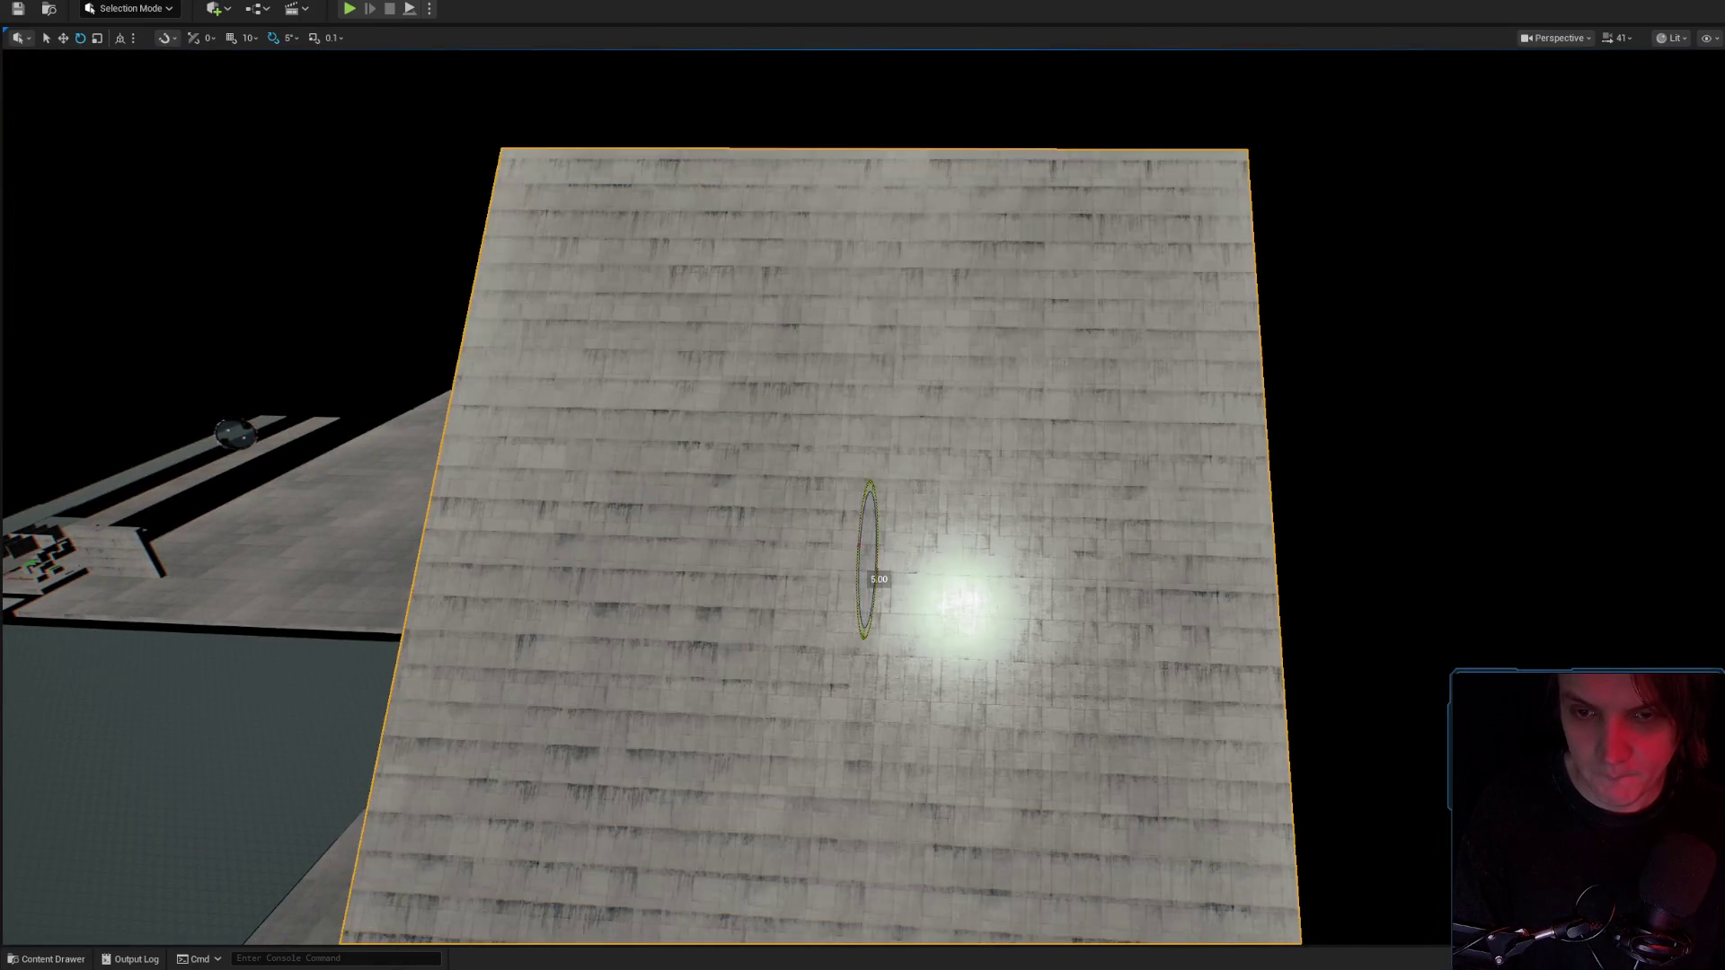
mouse_move(879, 517)
mouse_down()
mouse_move(876, 625)
mouse_move(870, 516)
mouse_up()
mouse_move(993, 504)
mouse_down()
mouse_move(955, 593)
mouse_move(955, 485)
mouse_move(955, 539)
mouse_move(988, 575)
mouse_move(971, 449)
mouse_move(952, 575)
mouse_move(934, 503)
mouse_move(952, 557)
mouse_move(1033, 475)
mouse_up()
click(1033, 474)
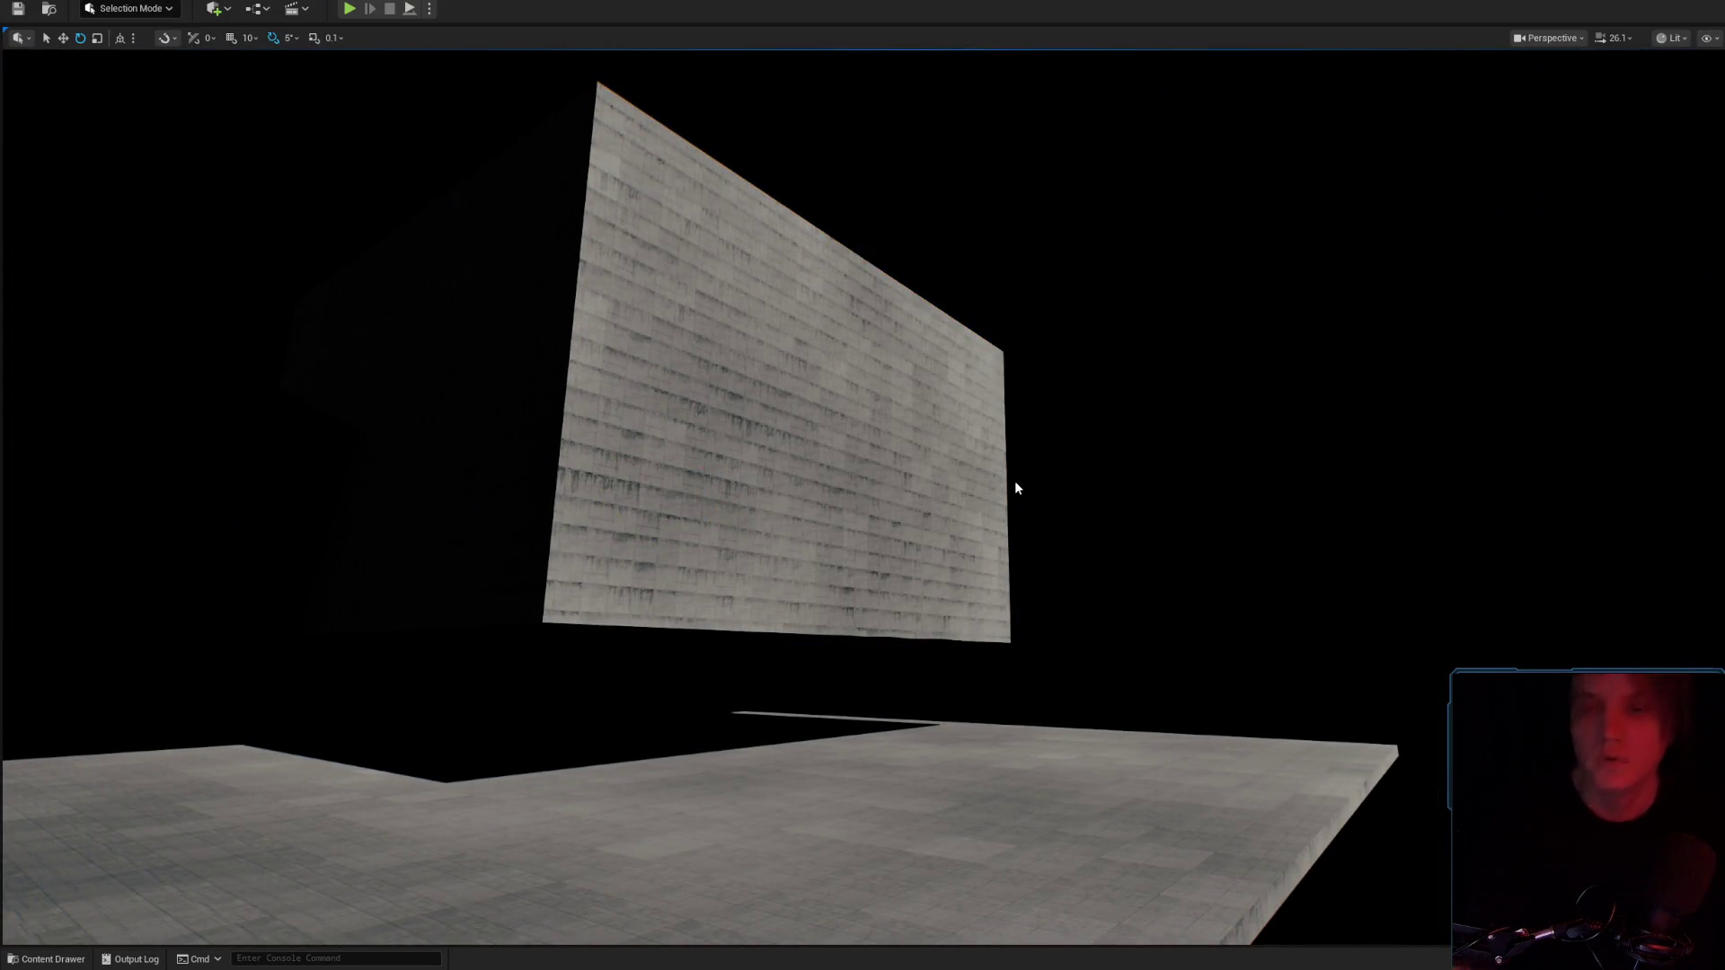
drag(1077, 496, 1076, 496)
scroll(1076, 496, down, 1)
scroll(1076, 496, down, 1)
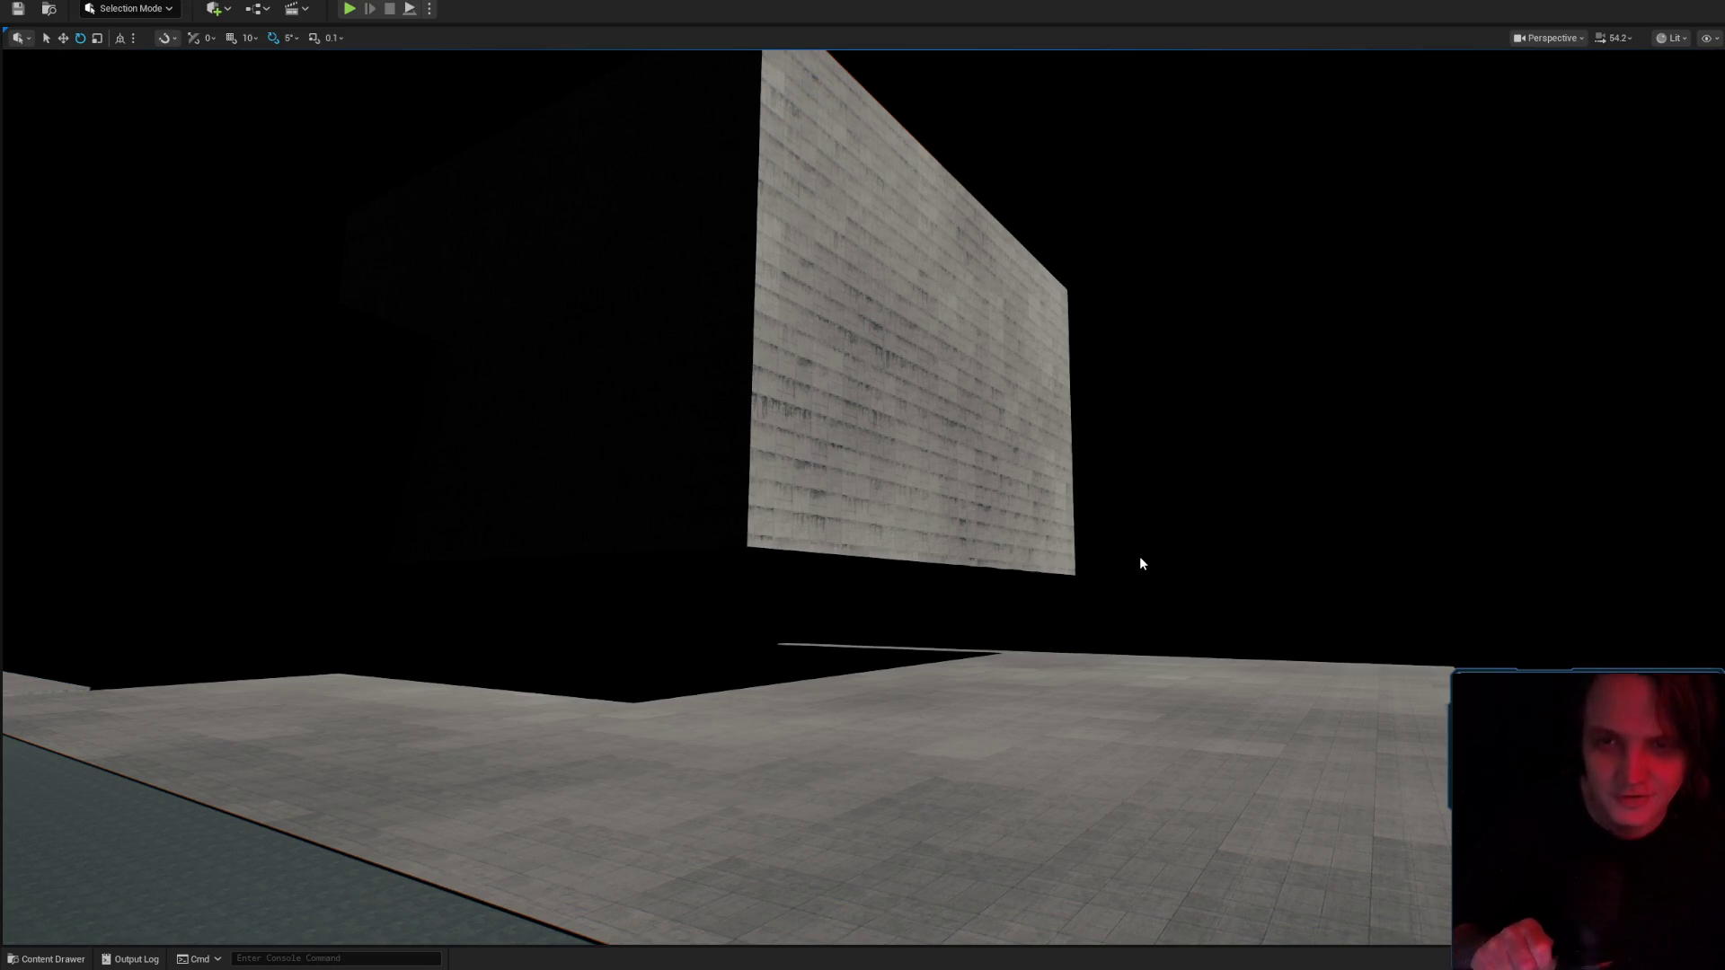
mouse_move(1136, 551)
mouse_down()
mouse_move(1136, 601)
mouse_move(1114, 611)
mouse_move(1136, 647)
mouse_move(1150, 629)
mouse_move(1127, 593)
mouse_move(973, 482)
mouse_move(881, 547)
mouse_move(890, 513)
mouse_move(988, 519)
mouse_move(908, 530)
mouse_move(988, 503)
mouse_move(970, 510)
mouse_up()
Reselect the floating wall and rotate it upright, finishing with a 10-degree tilt.
click(974, 482)
scroll(899, 386, down, 5)
key(r)
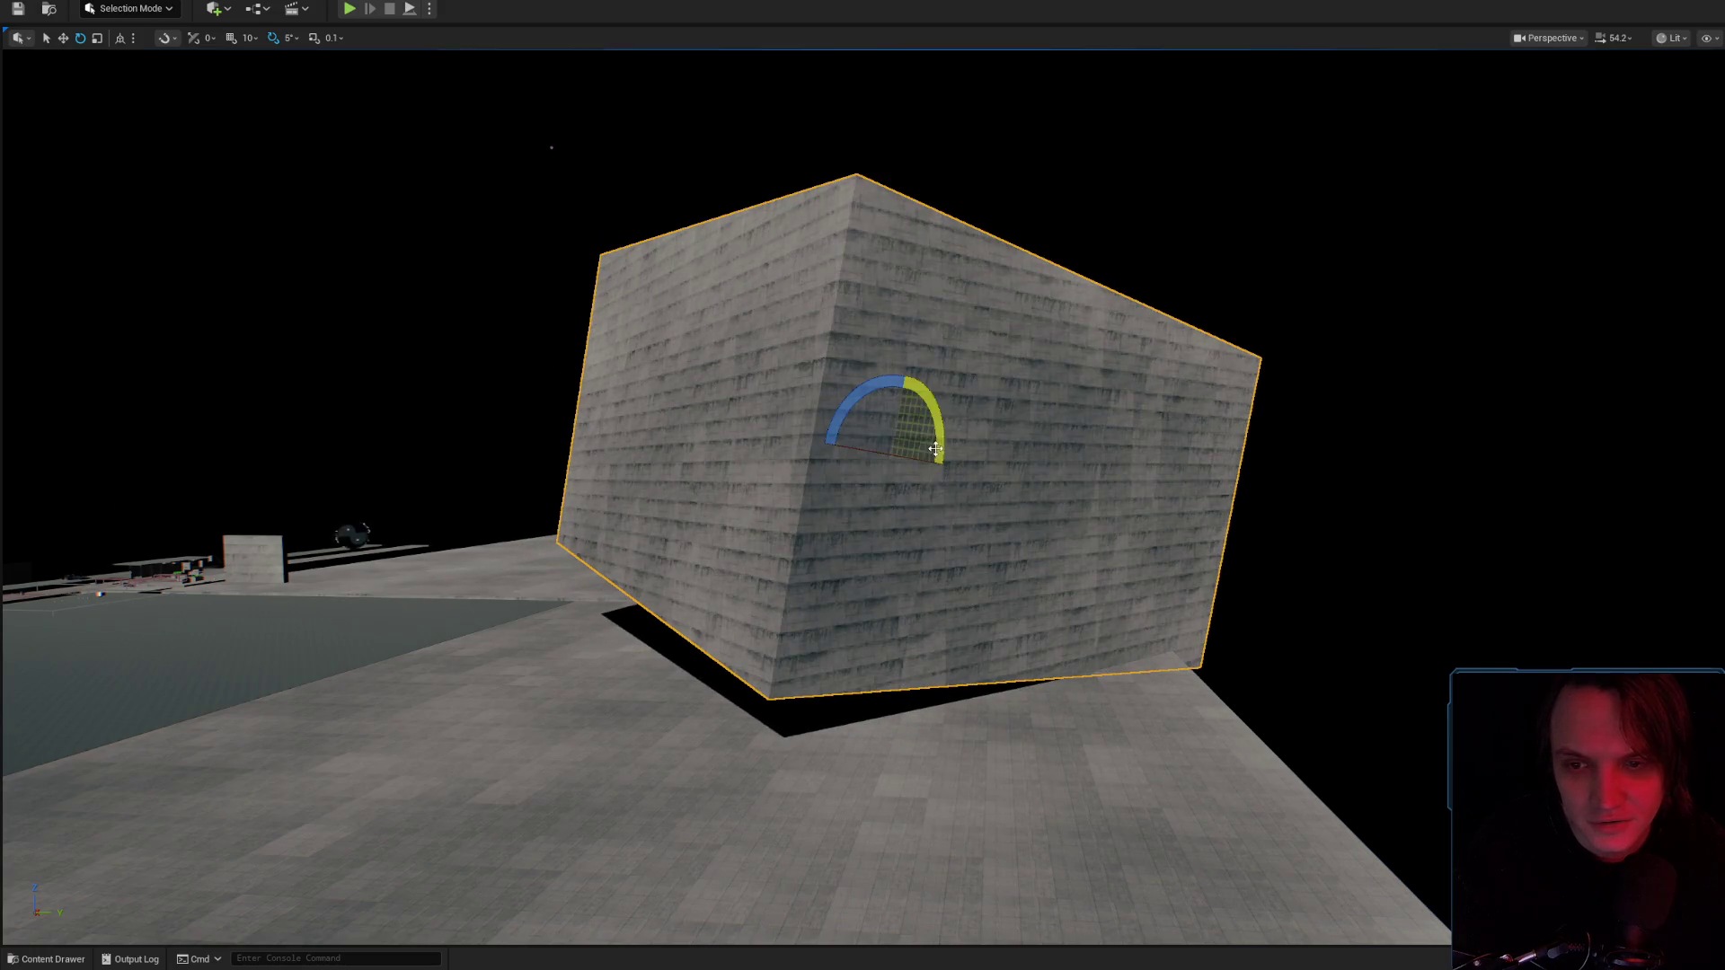
key(w)
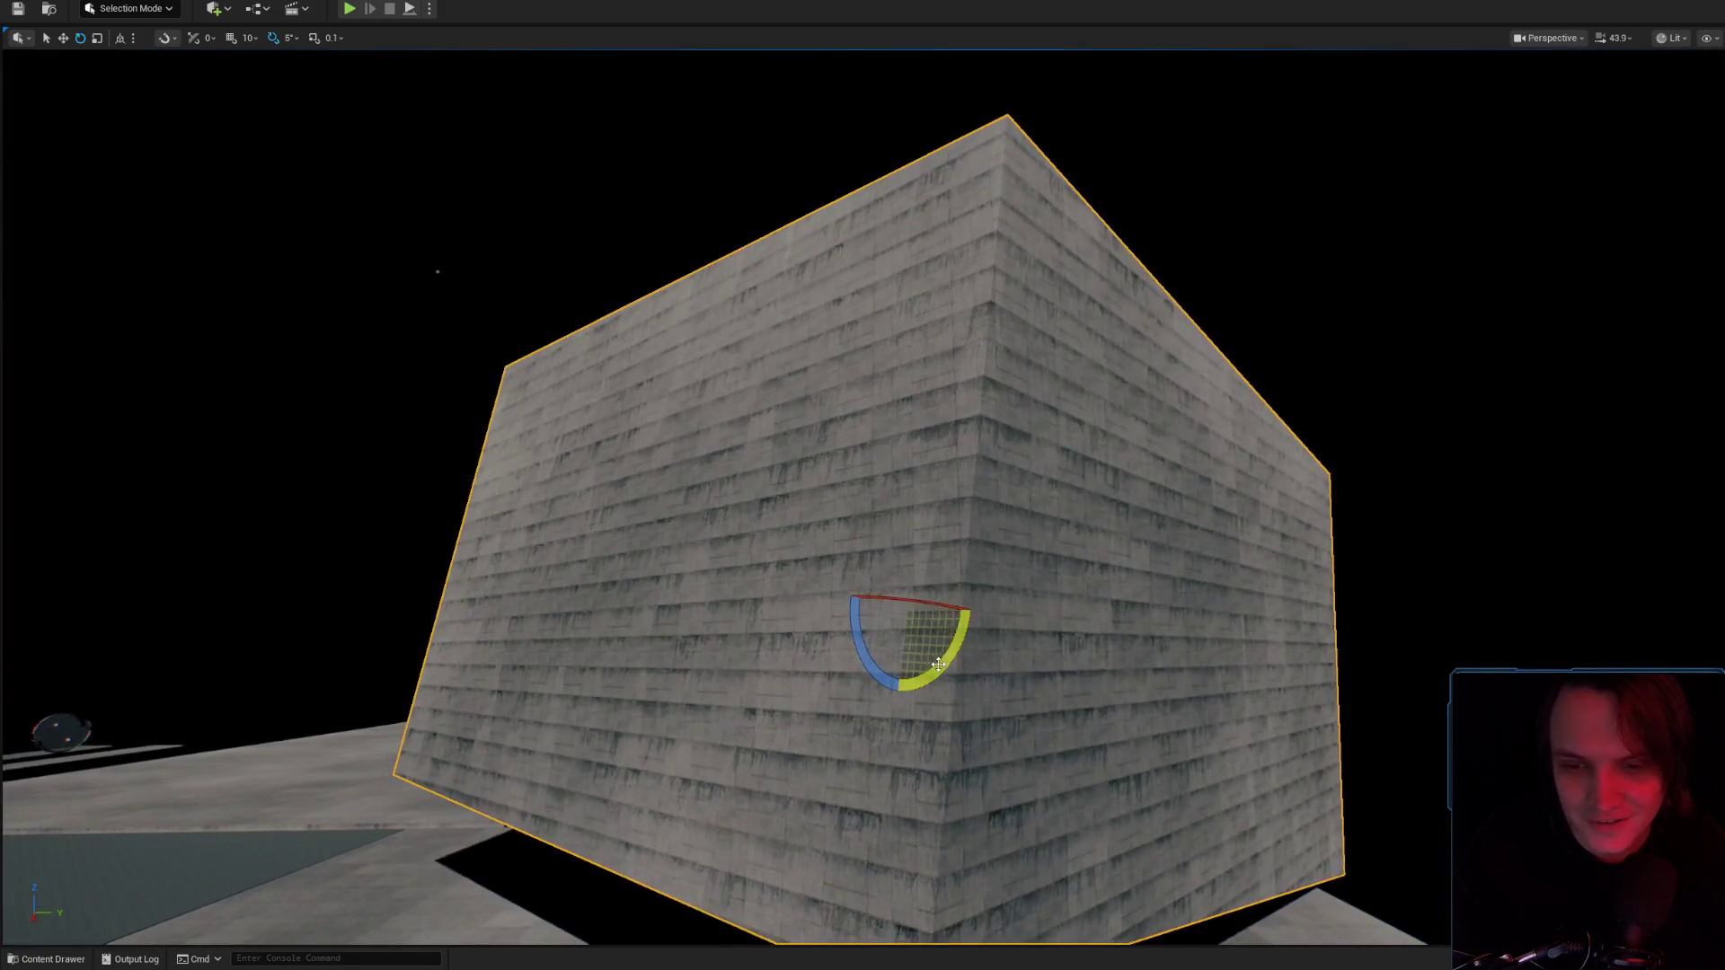
drag(937, 666, 903, 690)
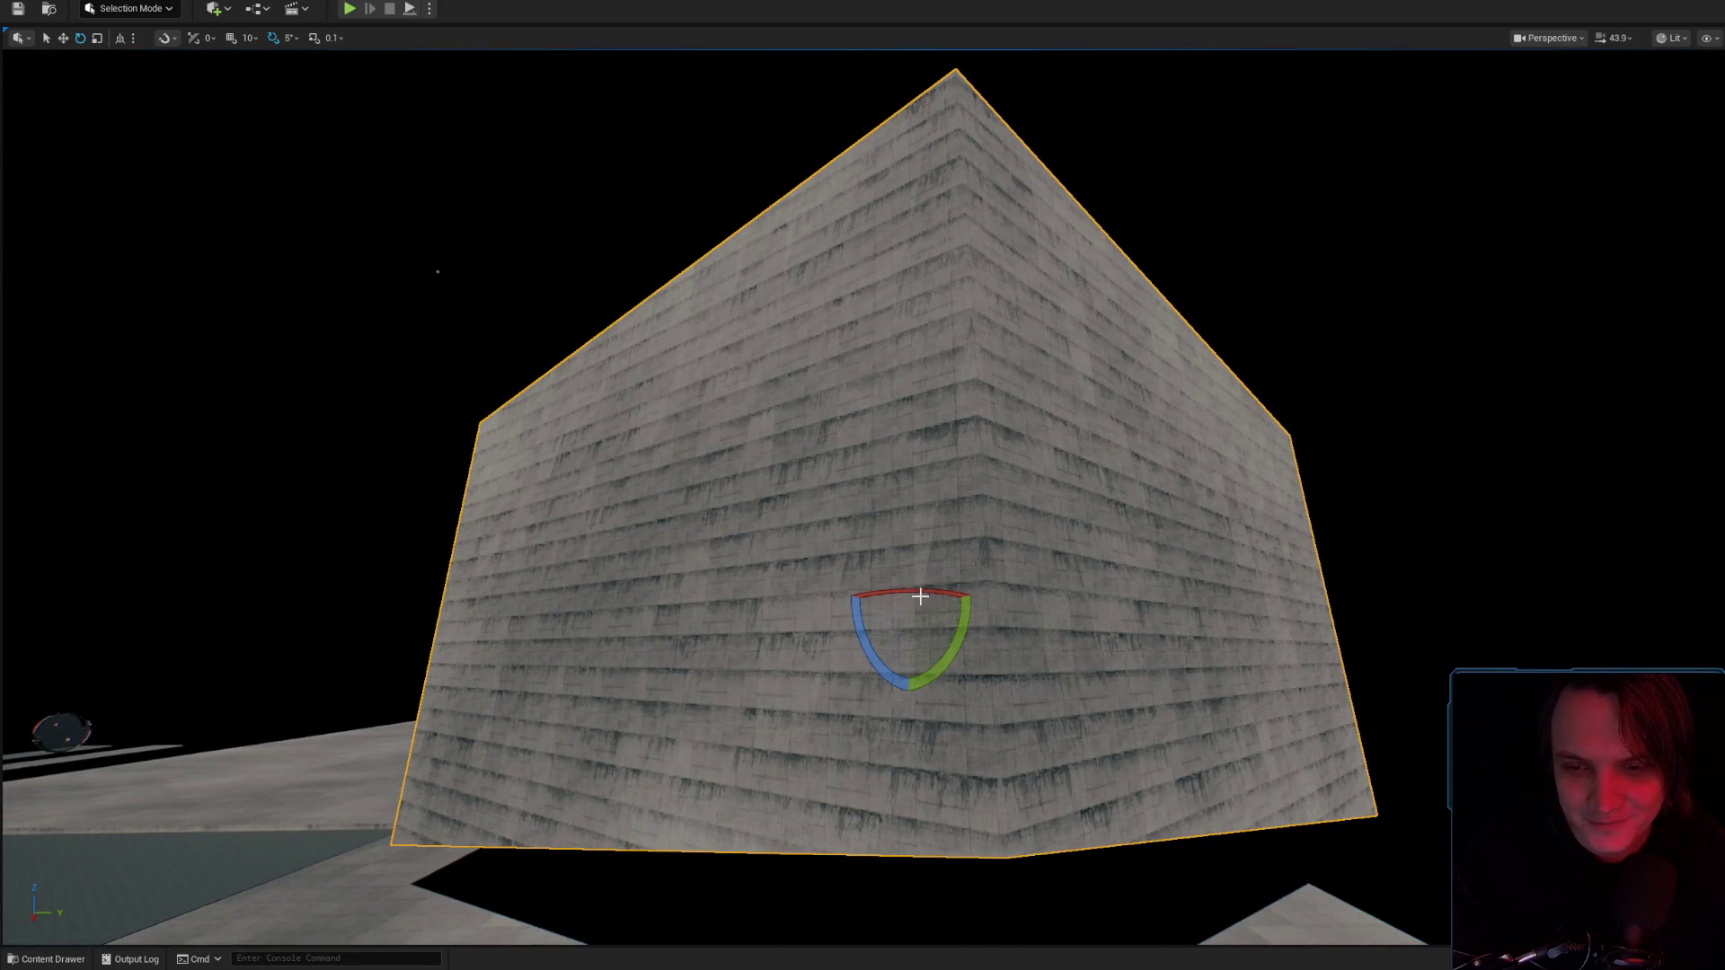
drag(833, 632, 803, 608)
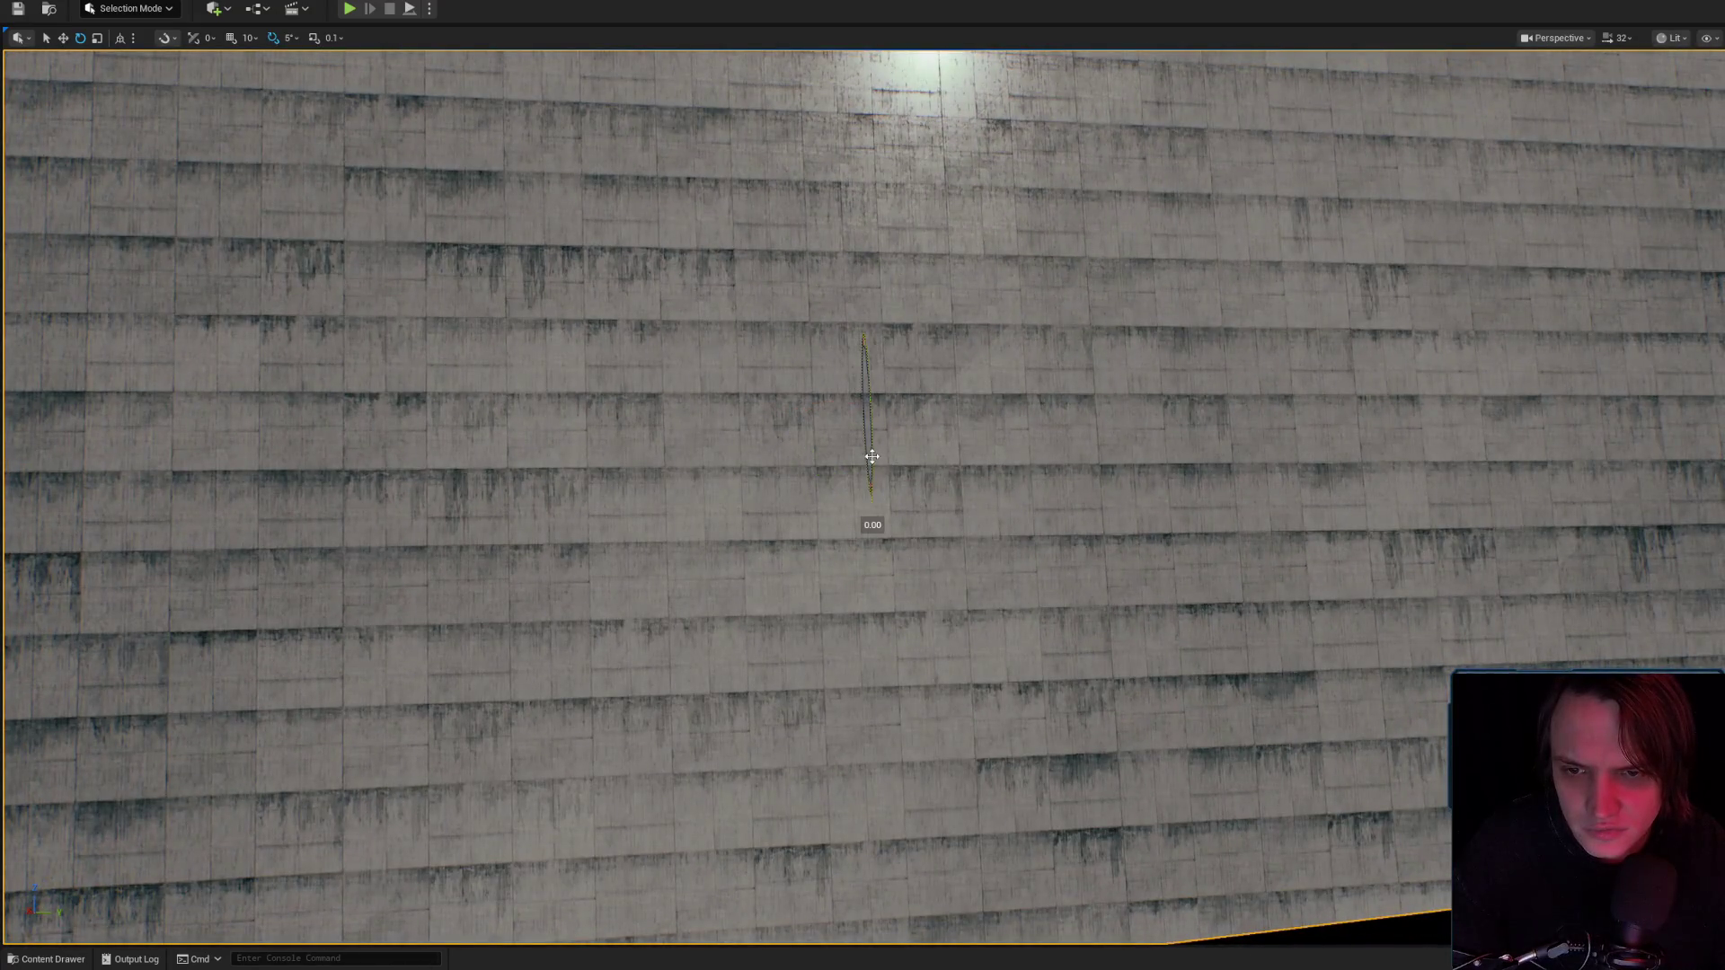
drag(872, 456, 871, 494)
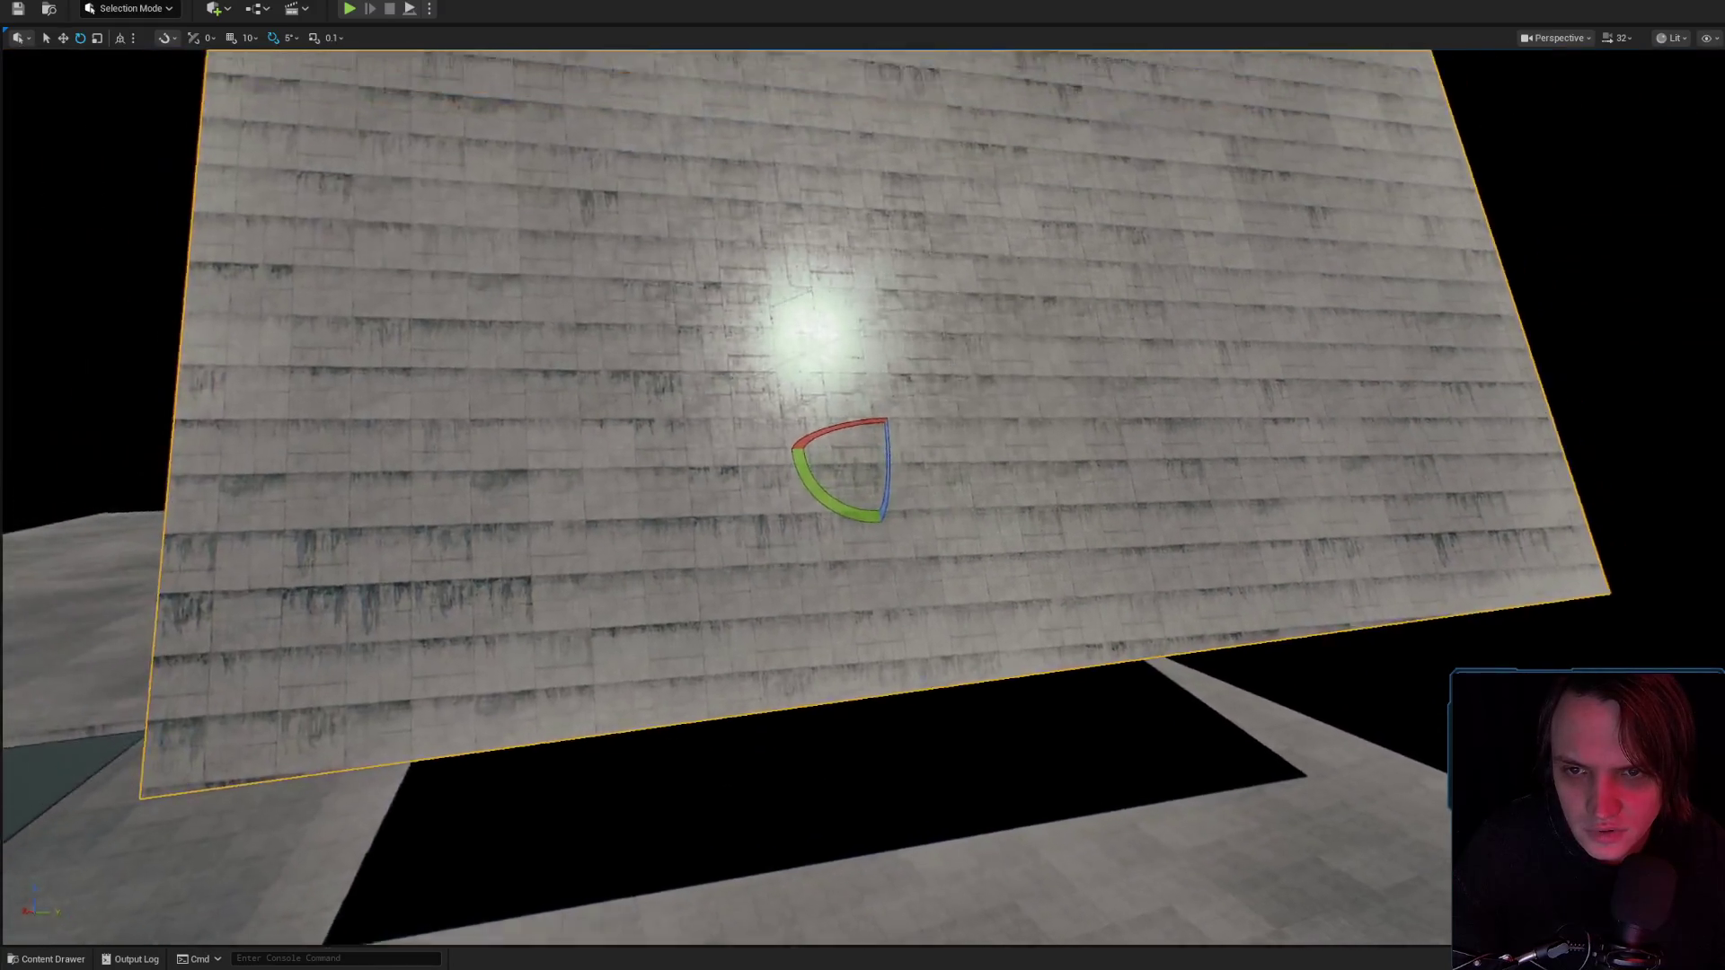
Orbit to the wall's front, fly up close and open its right-click actions menu.
scroll(1028, 512, down, 10)
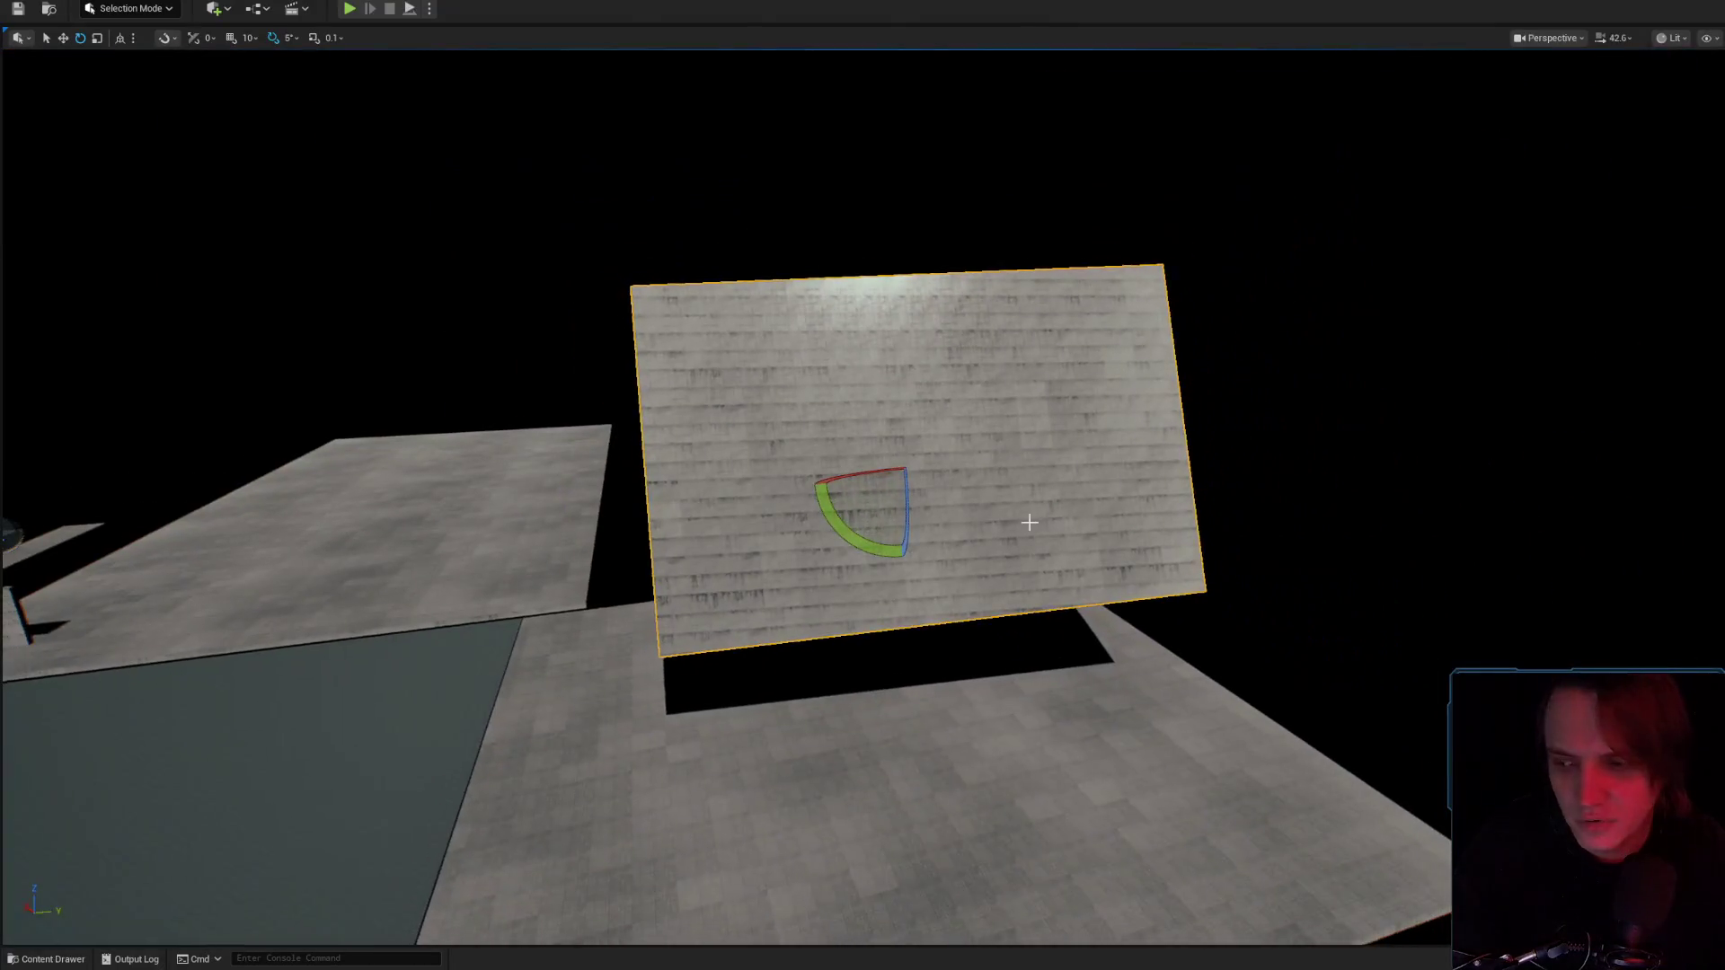
mouse_move(1147, 517)
mouse_down()
mouse_move(1078, 485)
mouse_move(1114, 539)
mouse_move(1147, 516)
mouse_up()
mouse_move(1336, 597)
mouse_down()
mouse_move(1313, 589)
mouse_move(1362, 590)
mouse_up()
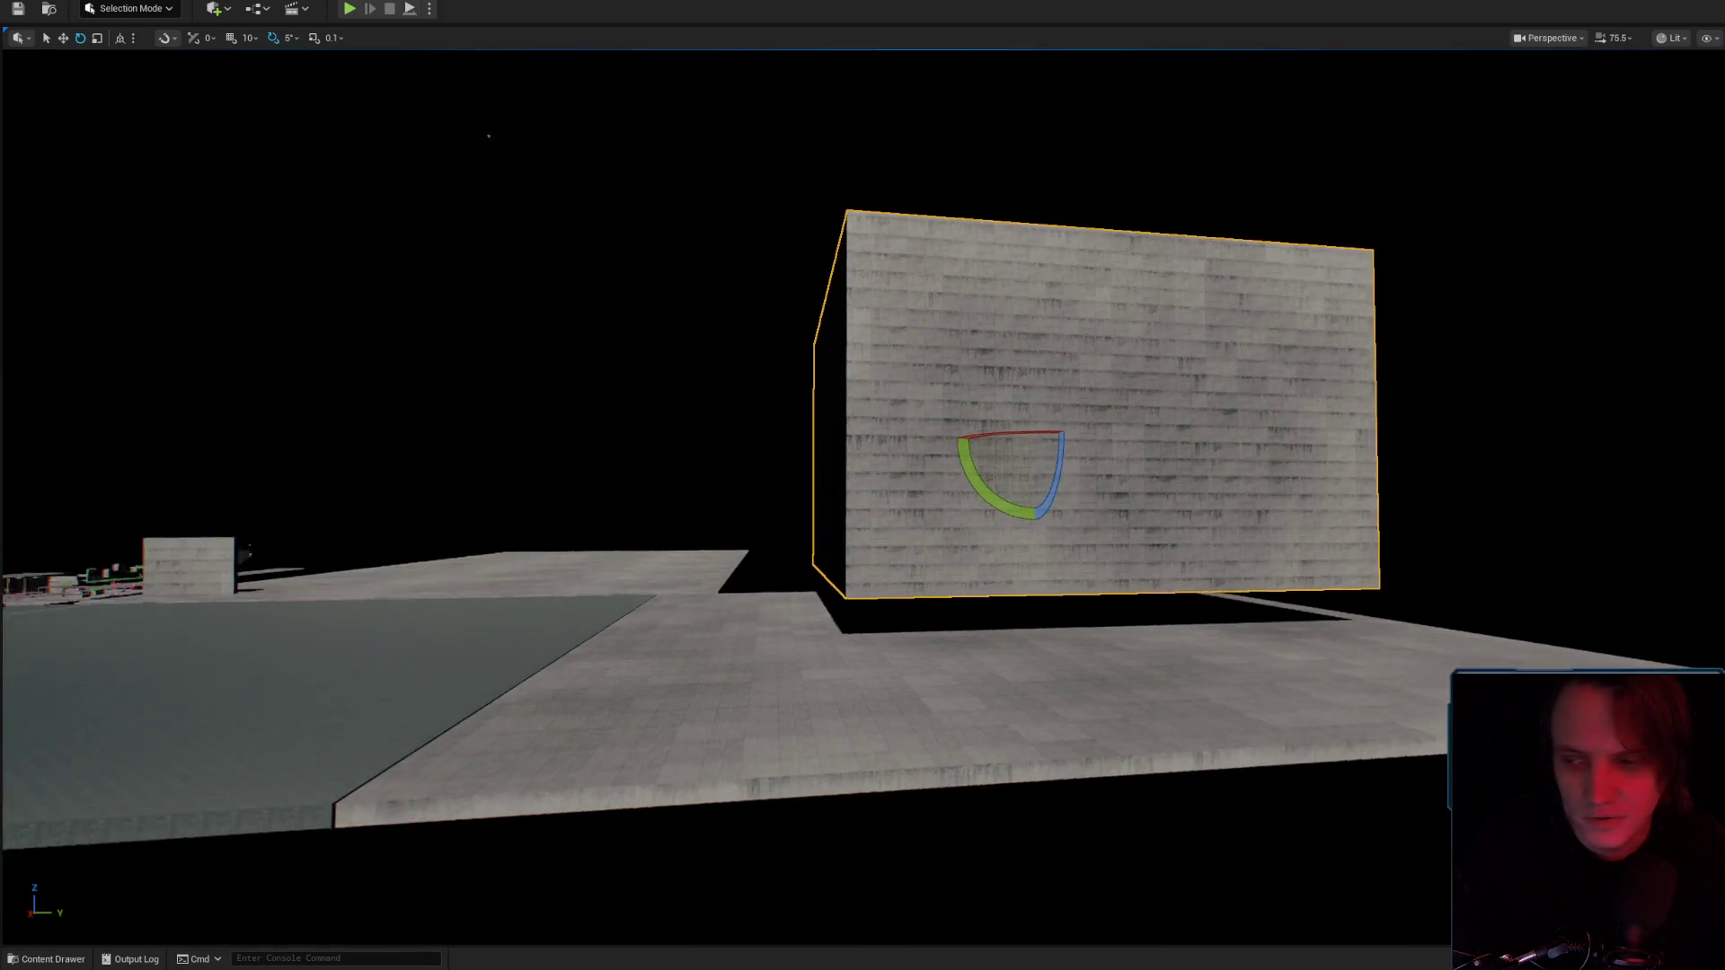
key(r)
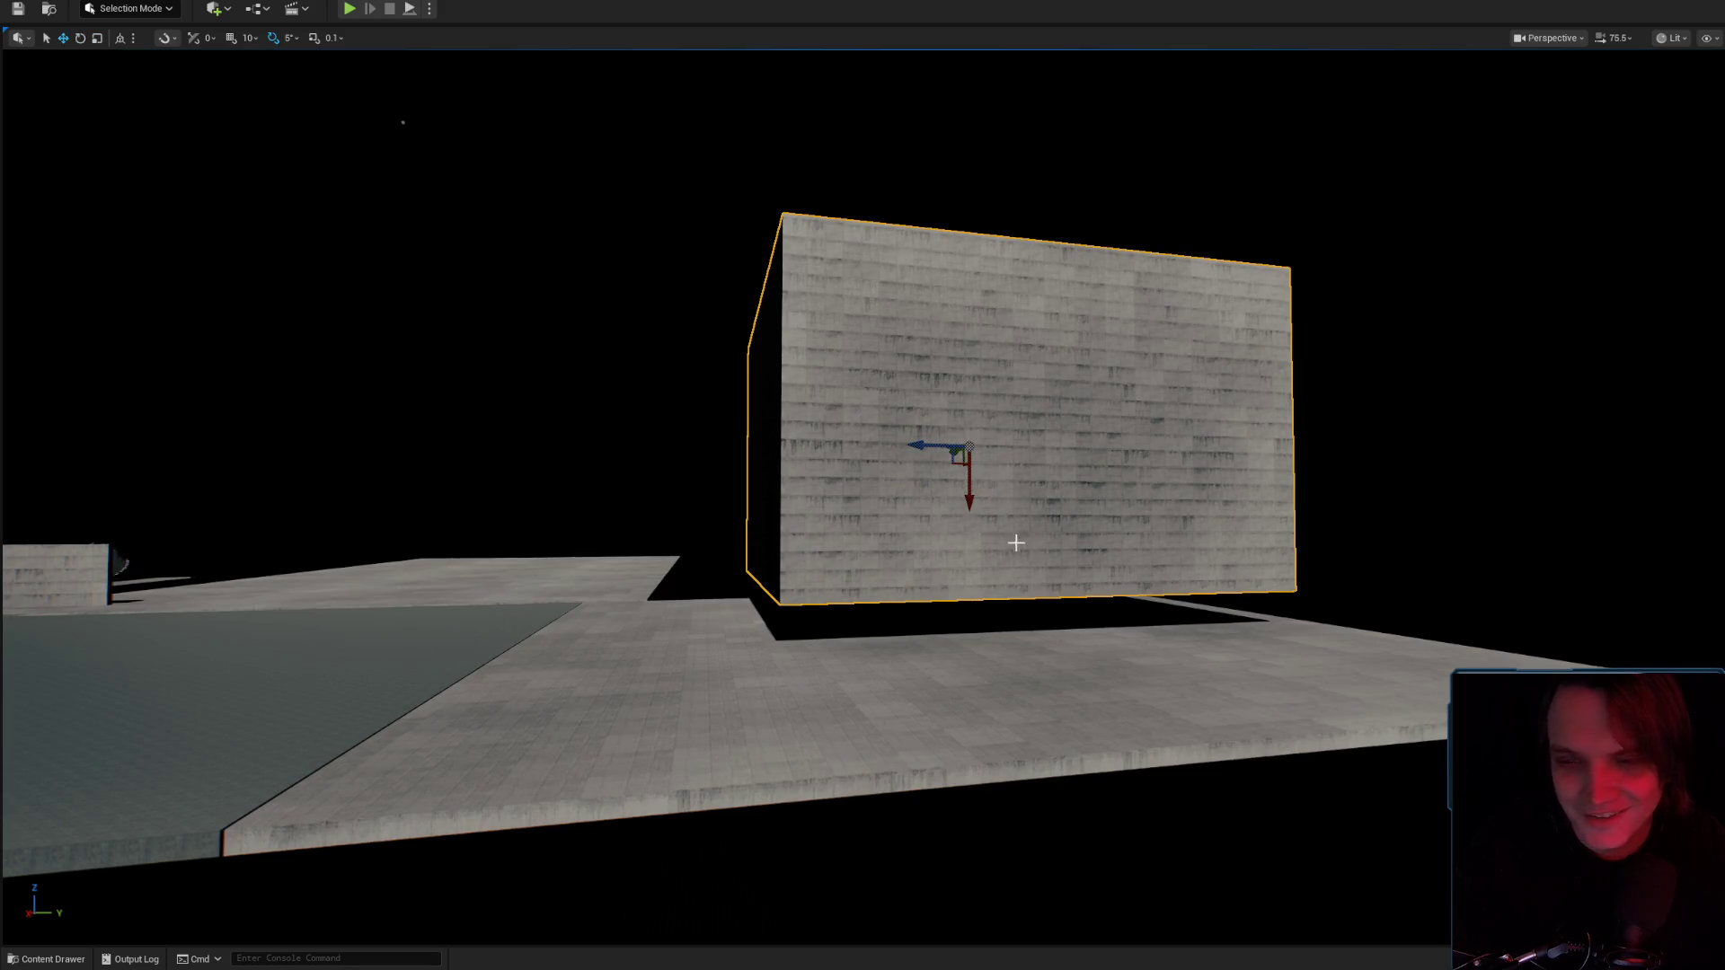
drag(1157, 552, 1141, 575)
drag(1036, 878, 1036, 877)
right_click(1036, 878)
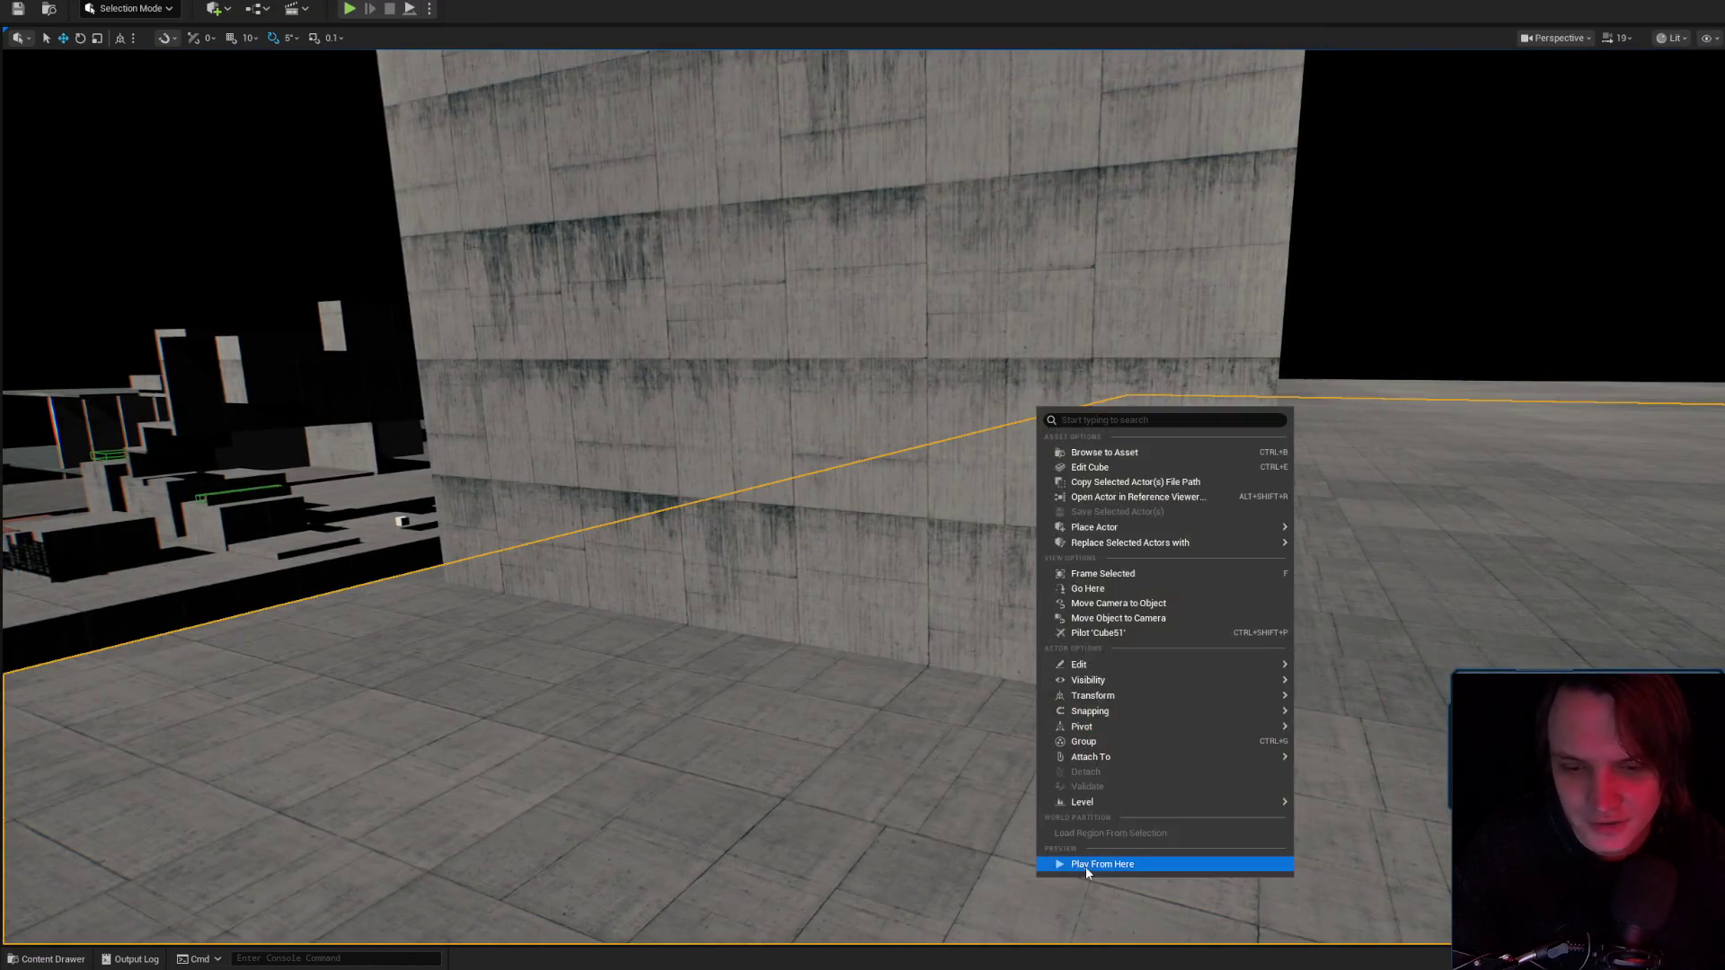
click(1086, 866)
click(1106, 866)
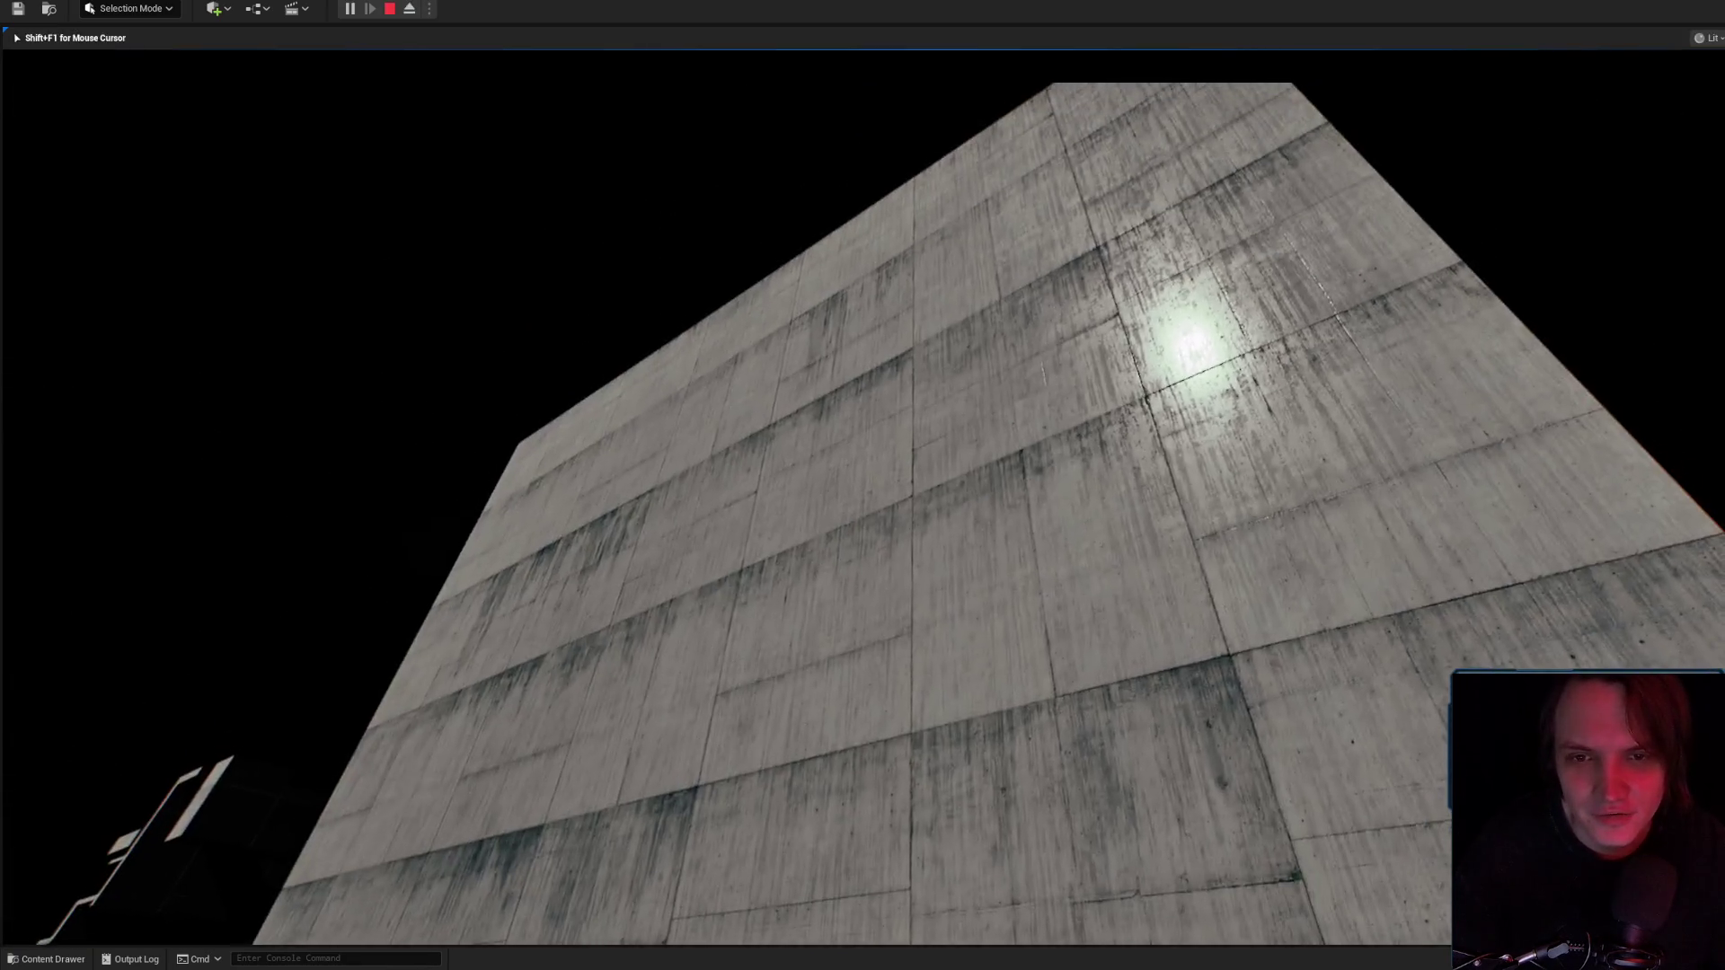
key(w)
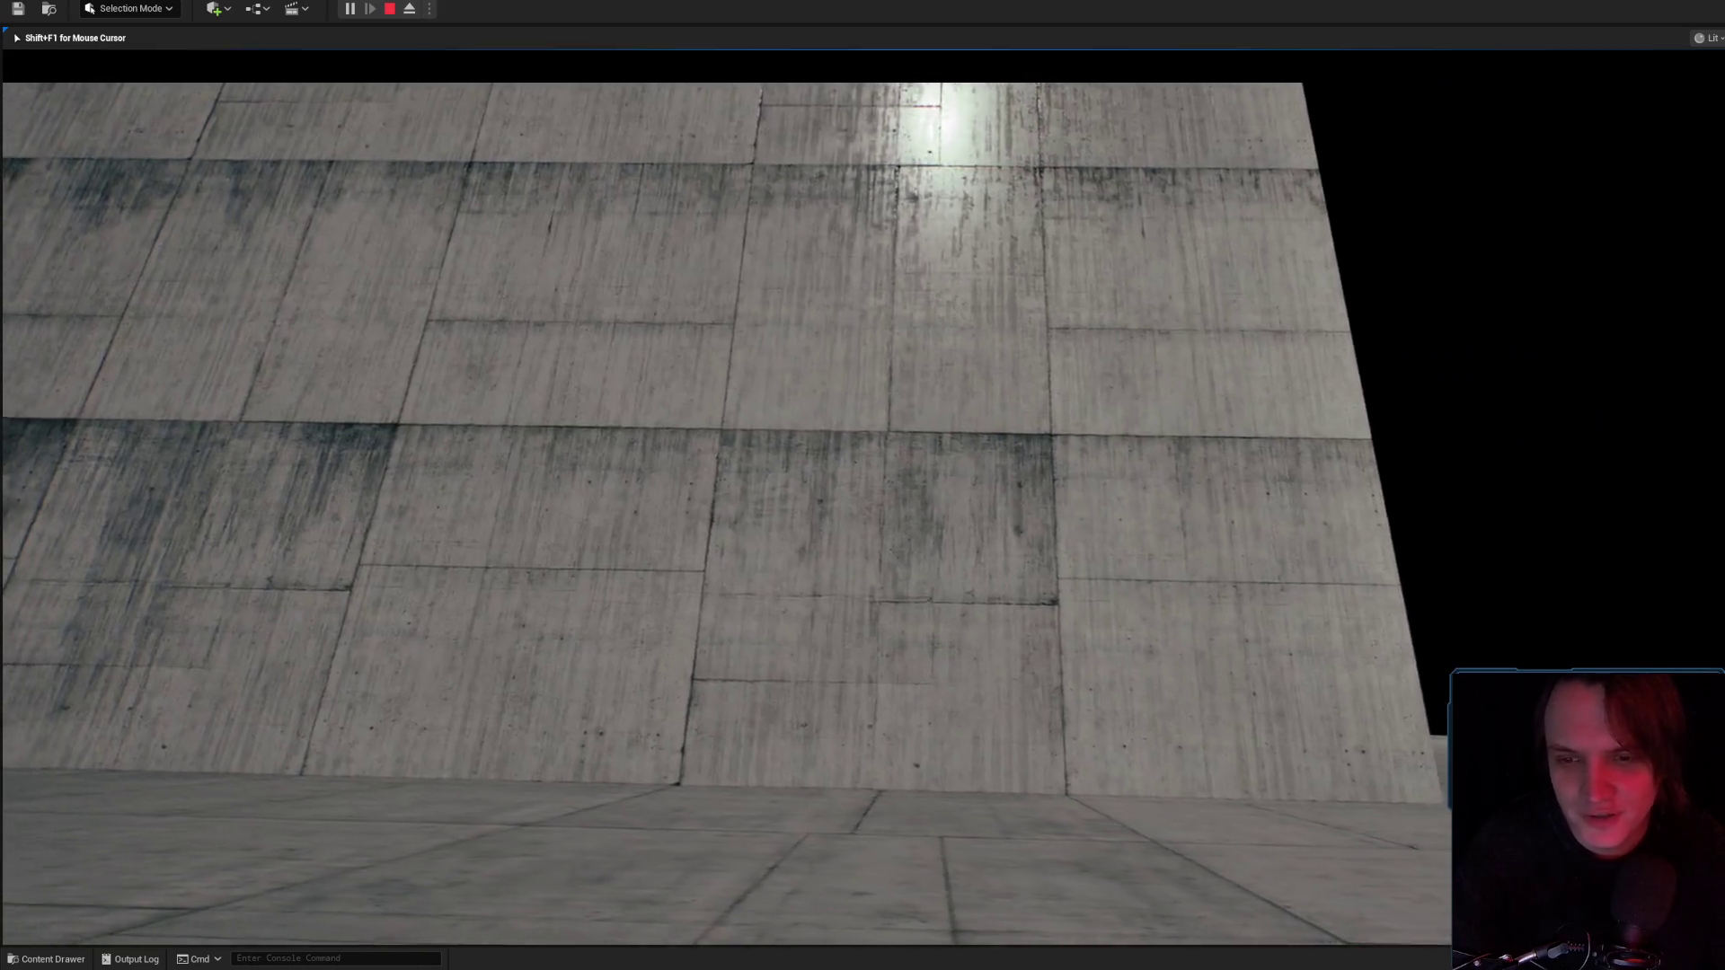
key(w)
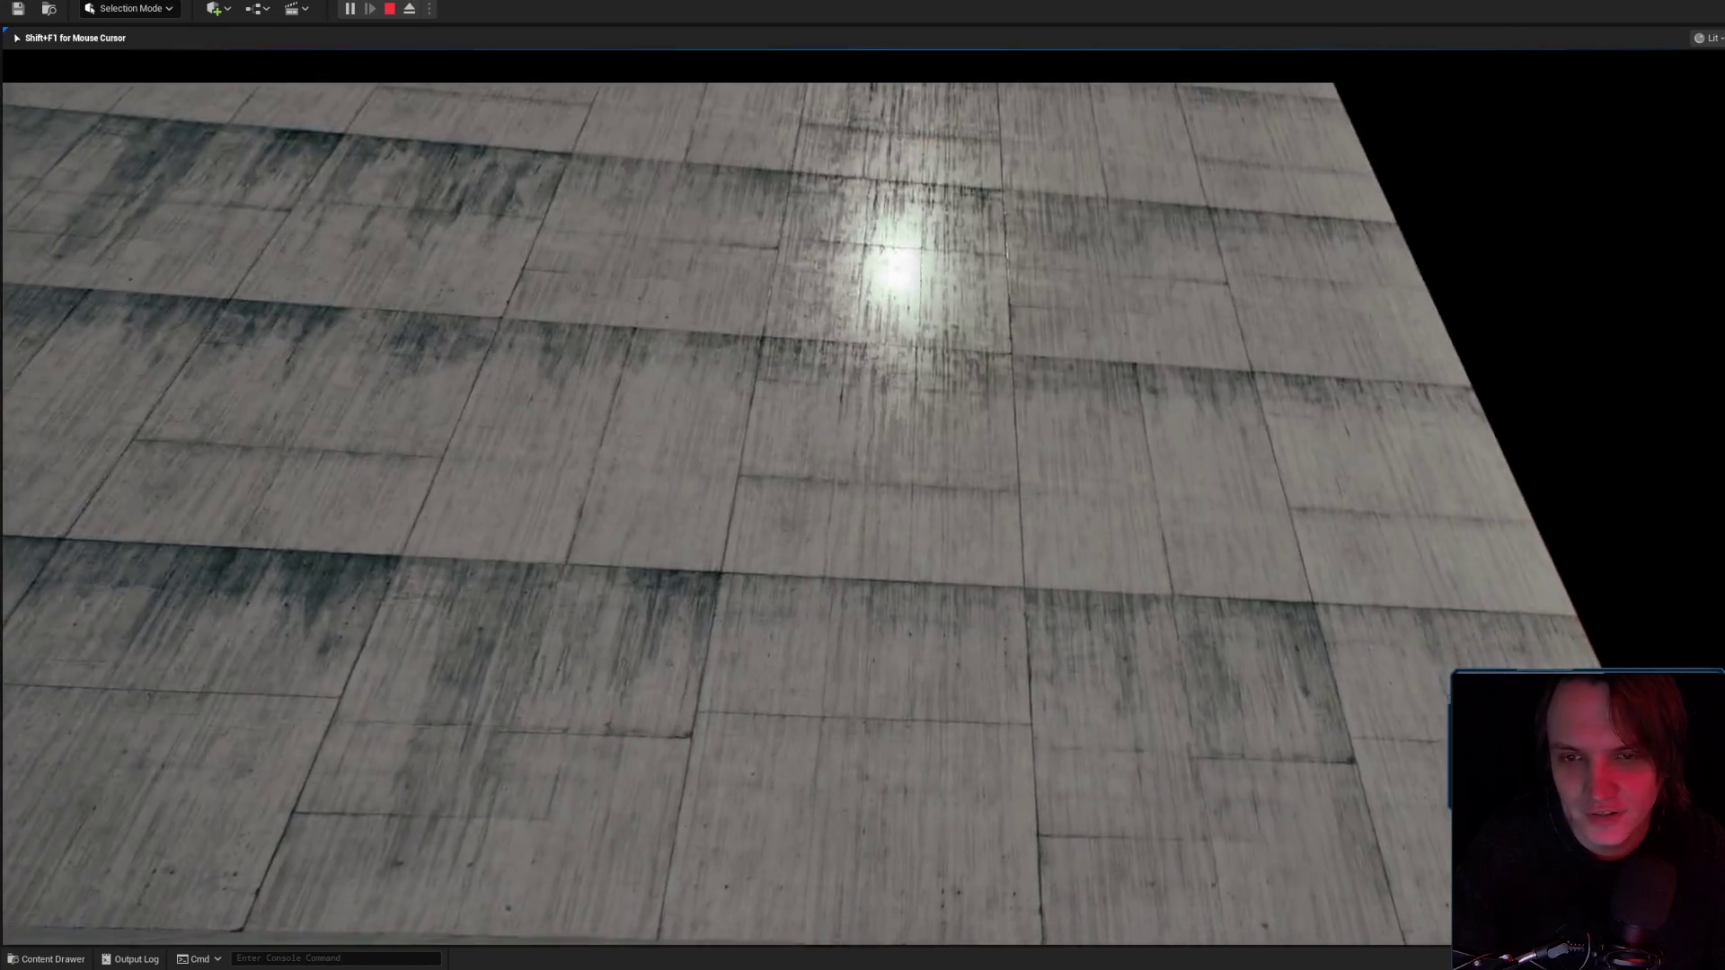
key(w)
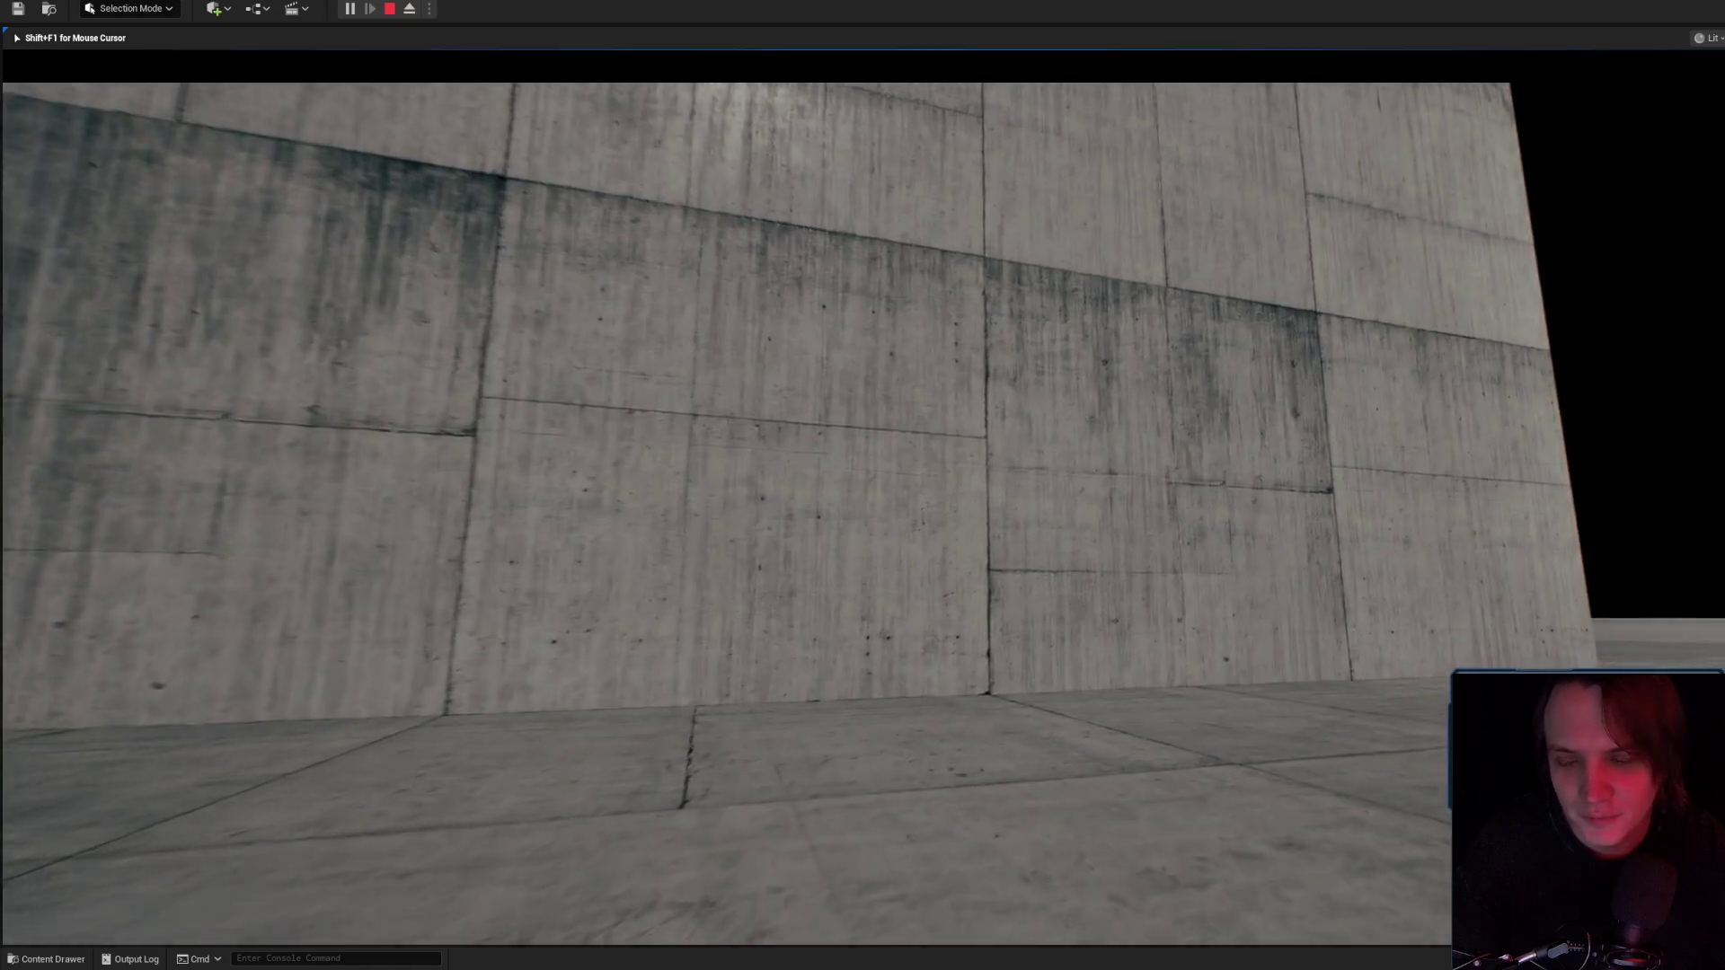
key(w)
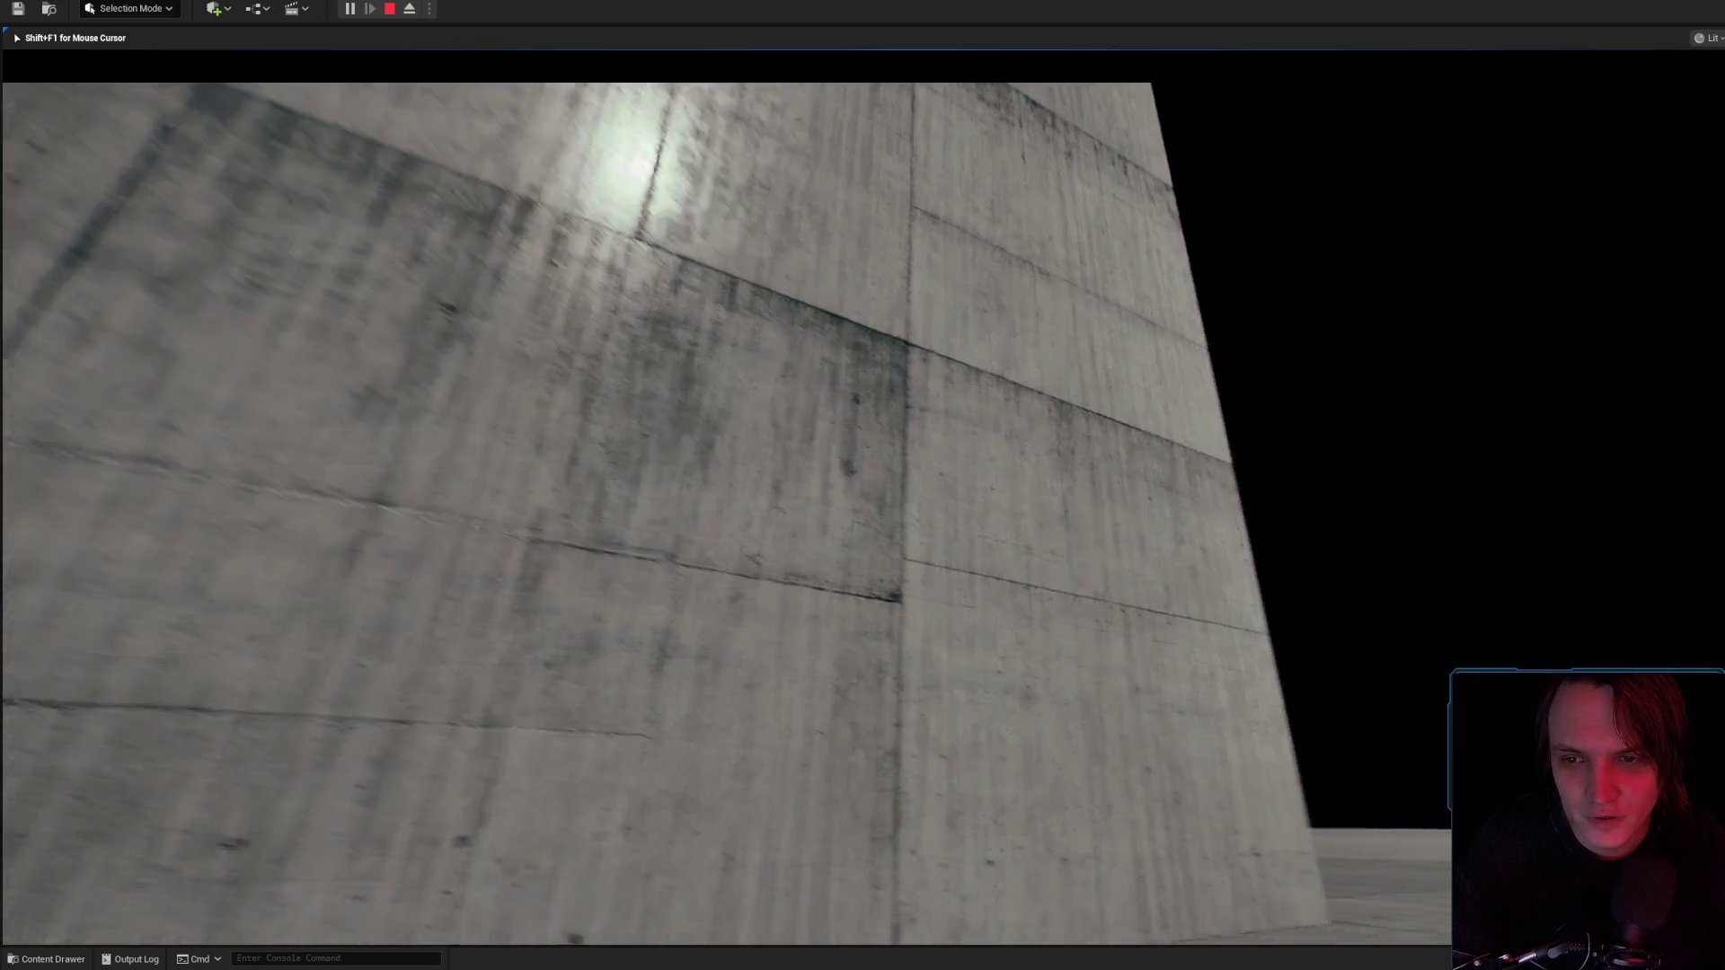
key(w)
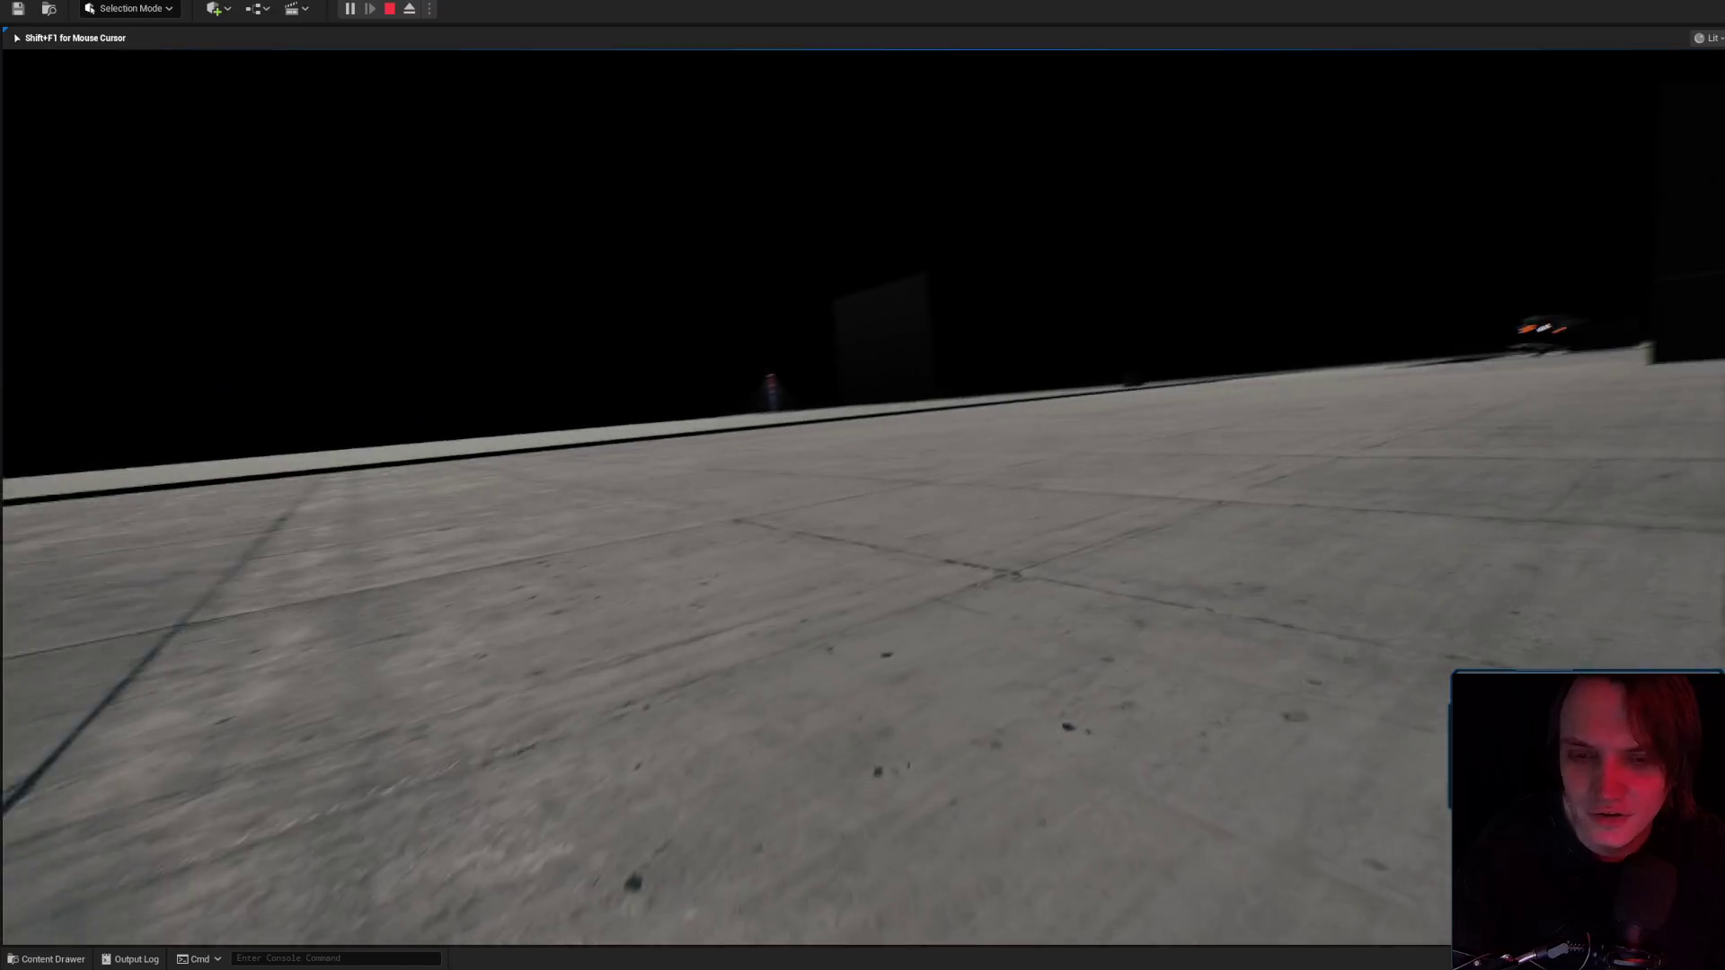
key(Escape)
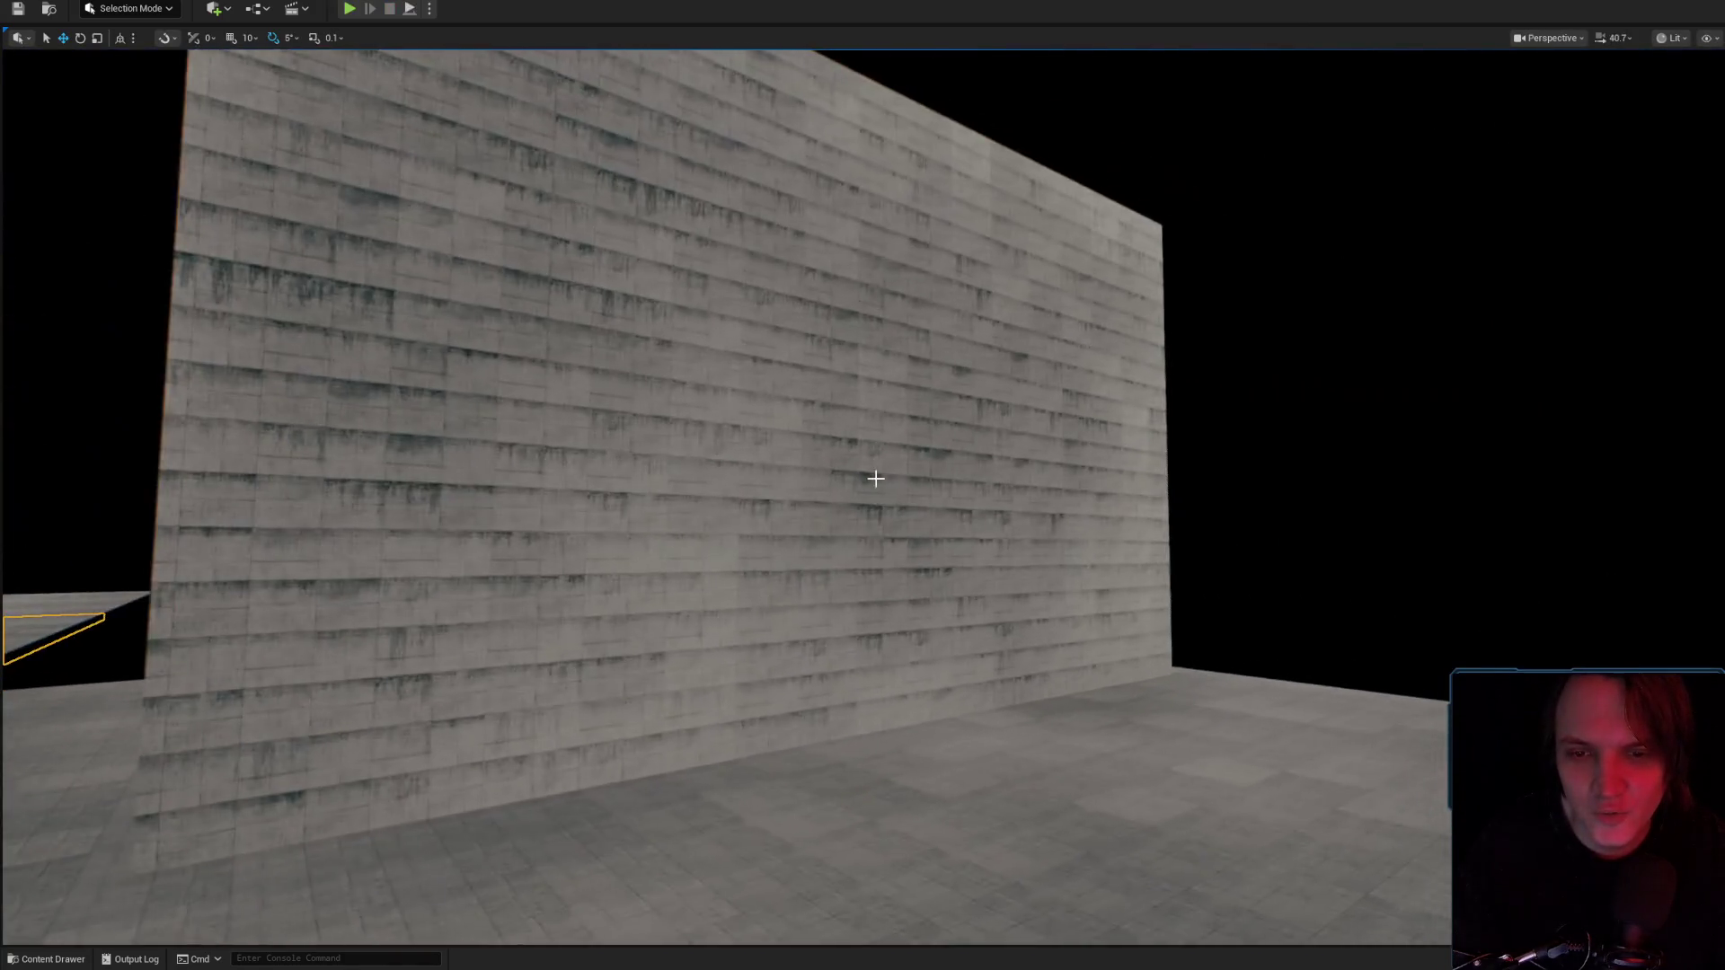
Select the wall block and rotate it about its vertical axis.
click(877, 474)
key(e)
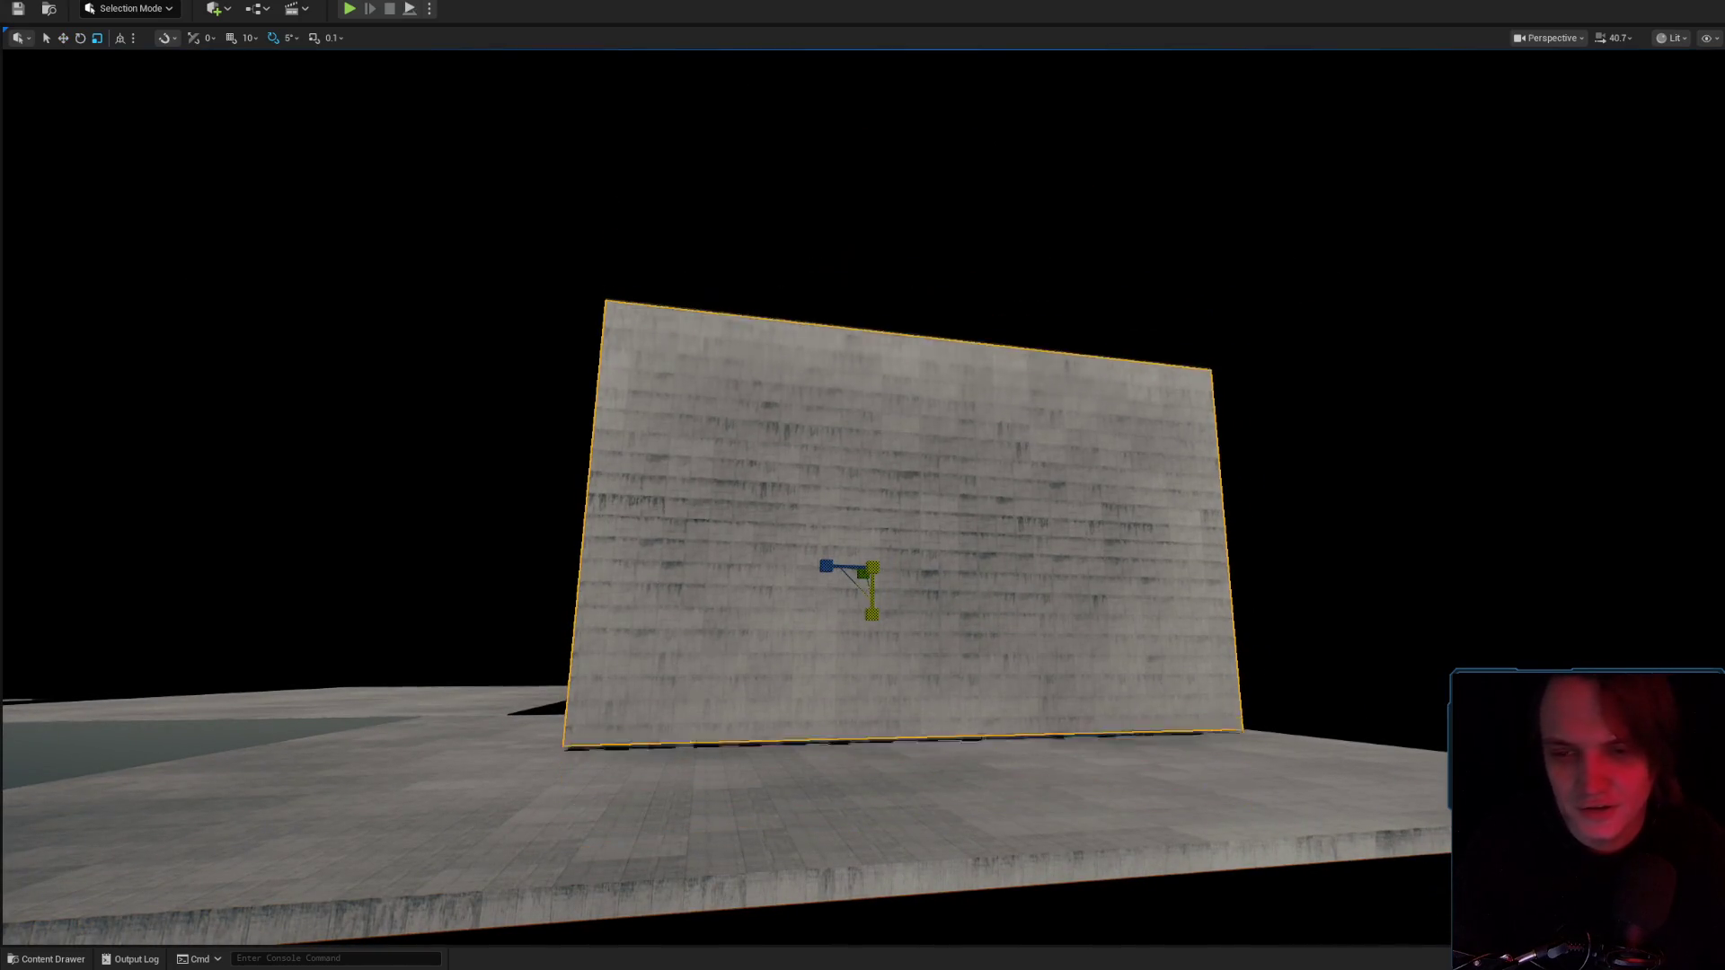
scroll(996, 665, up, 6)
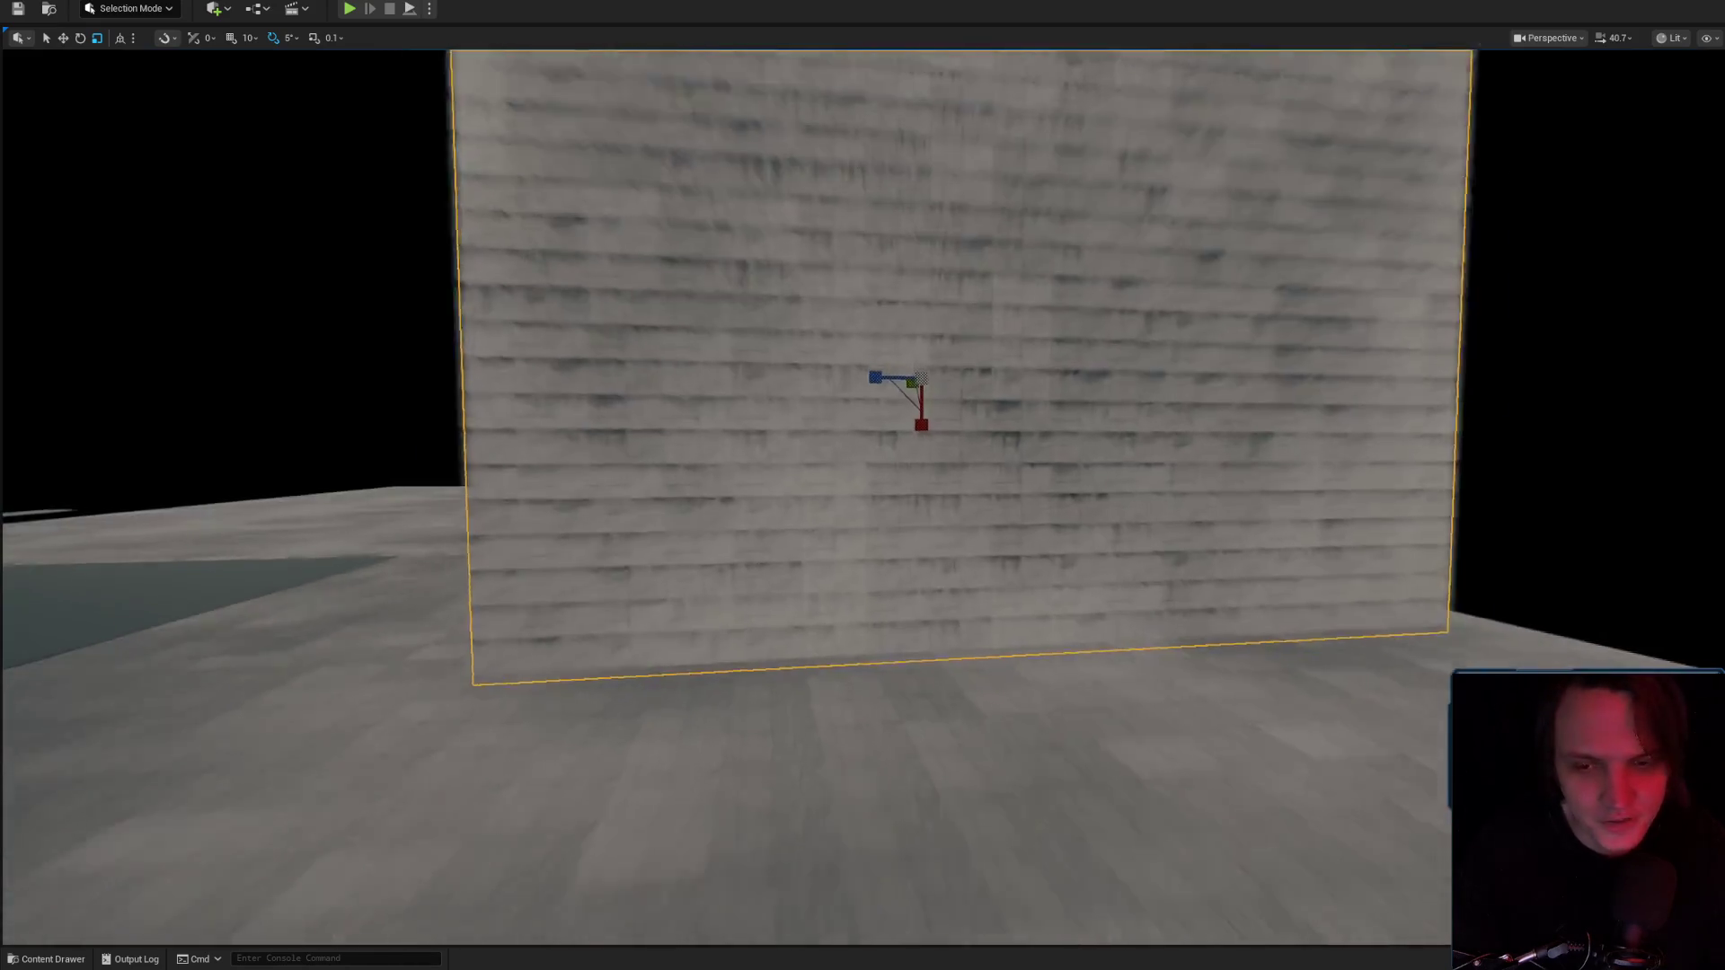
scroll(862, 485, down, 3)
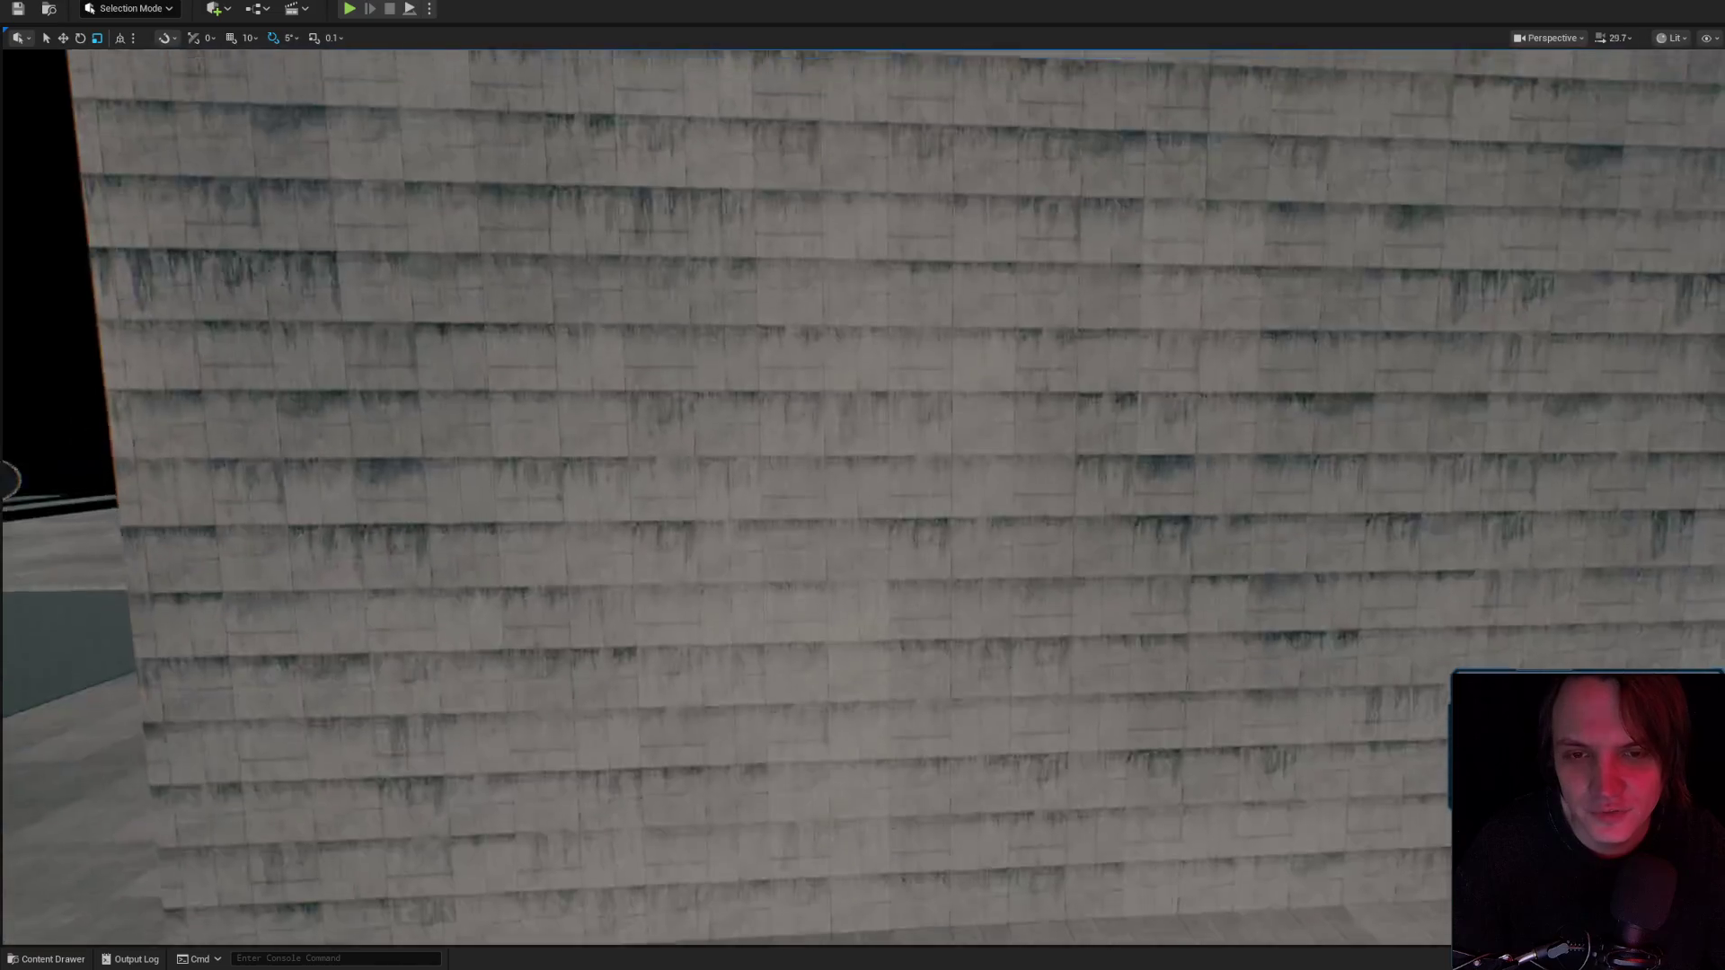
scroll(916, 569, down, 3)
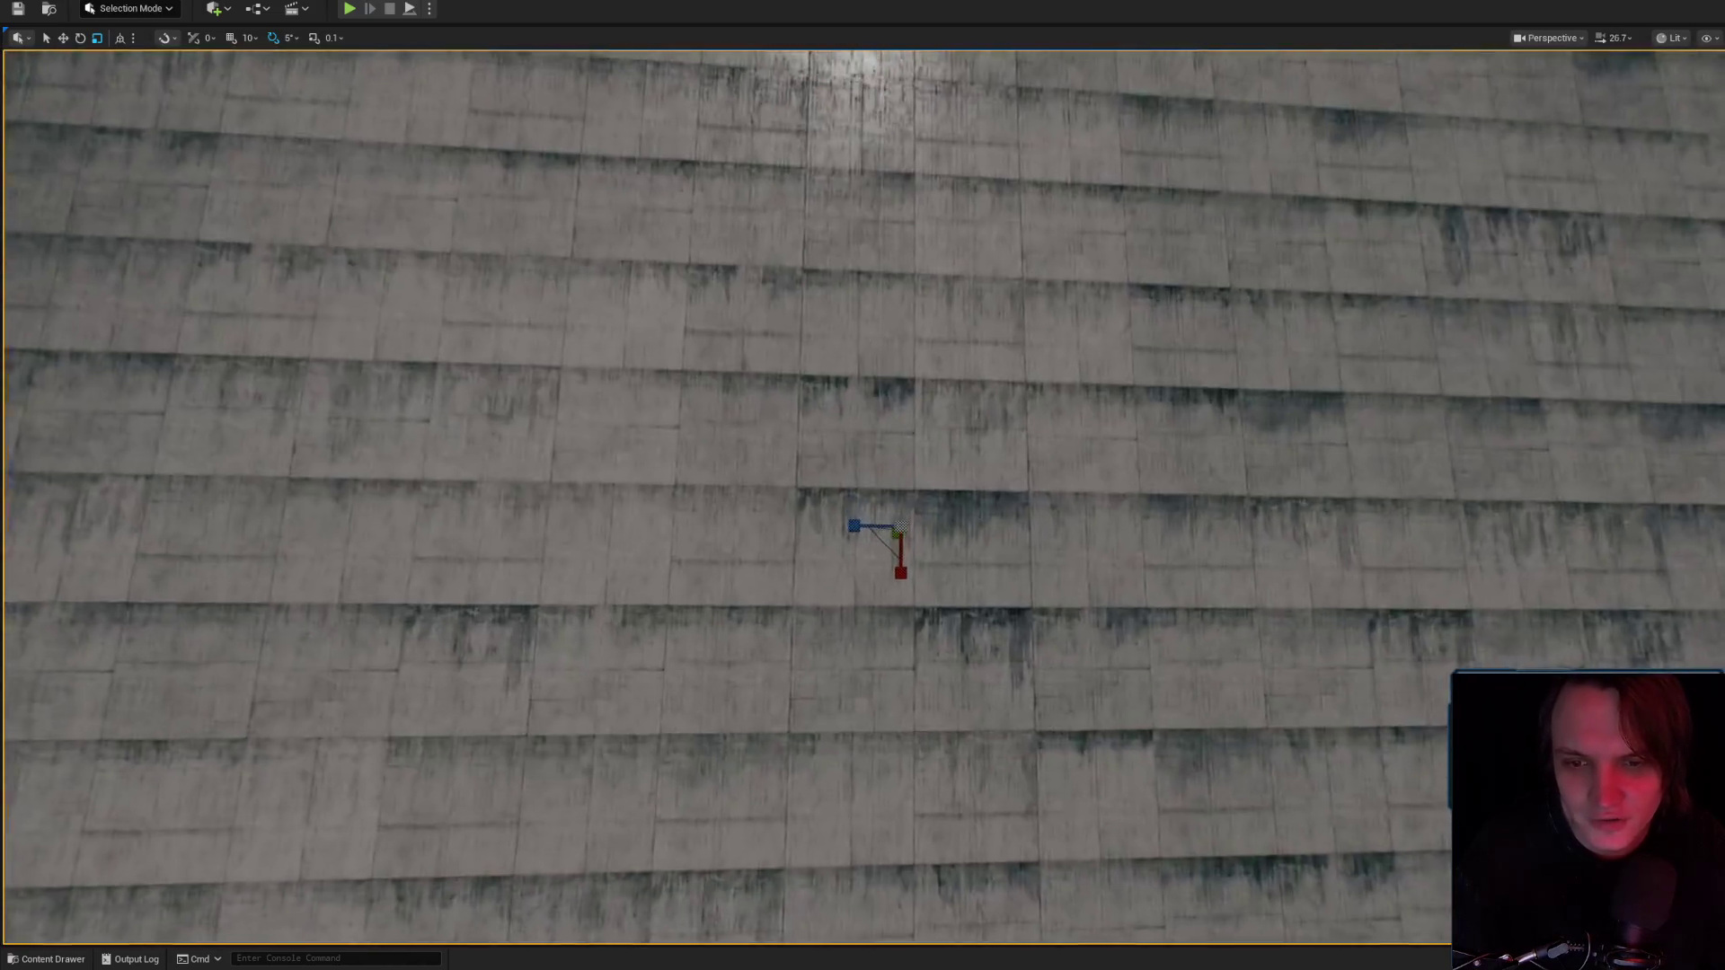
scroll(863, 485, up, 2)
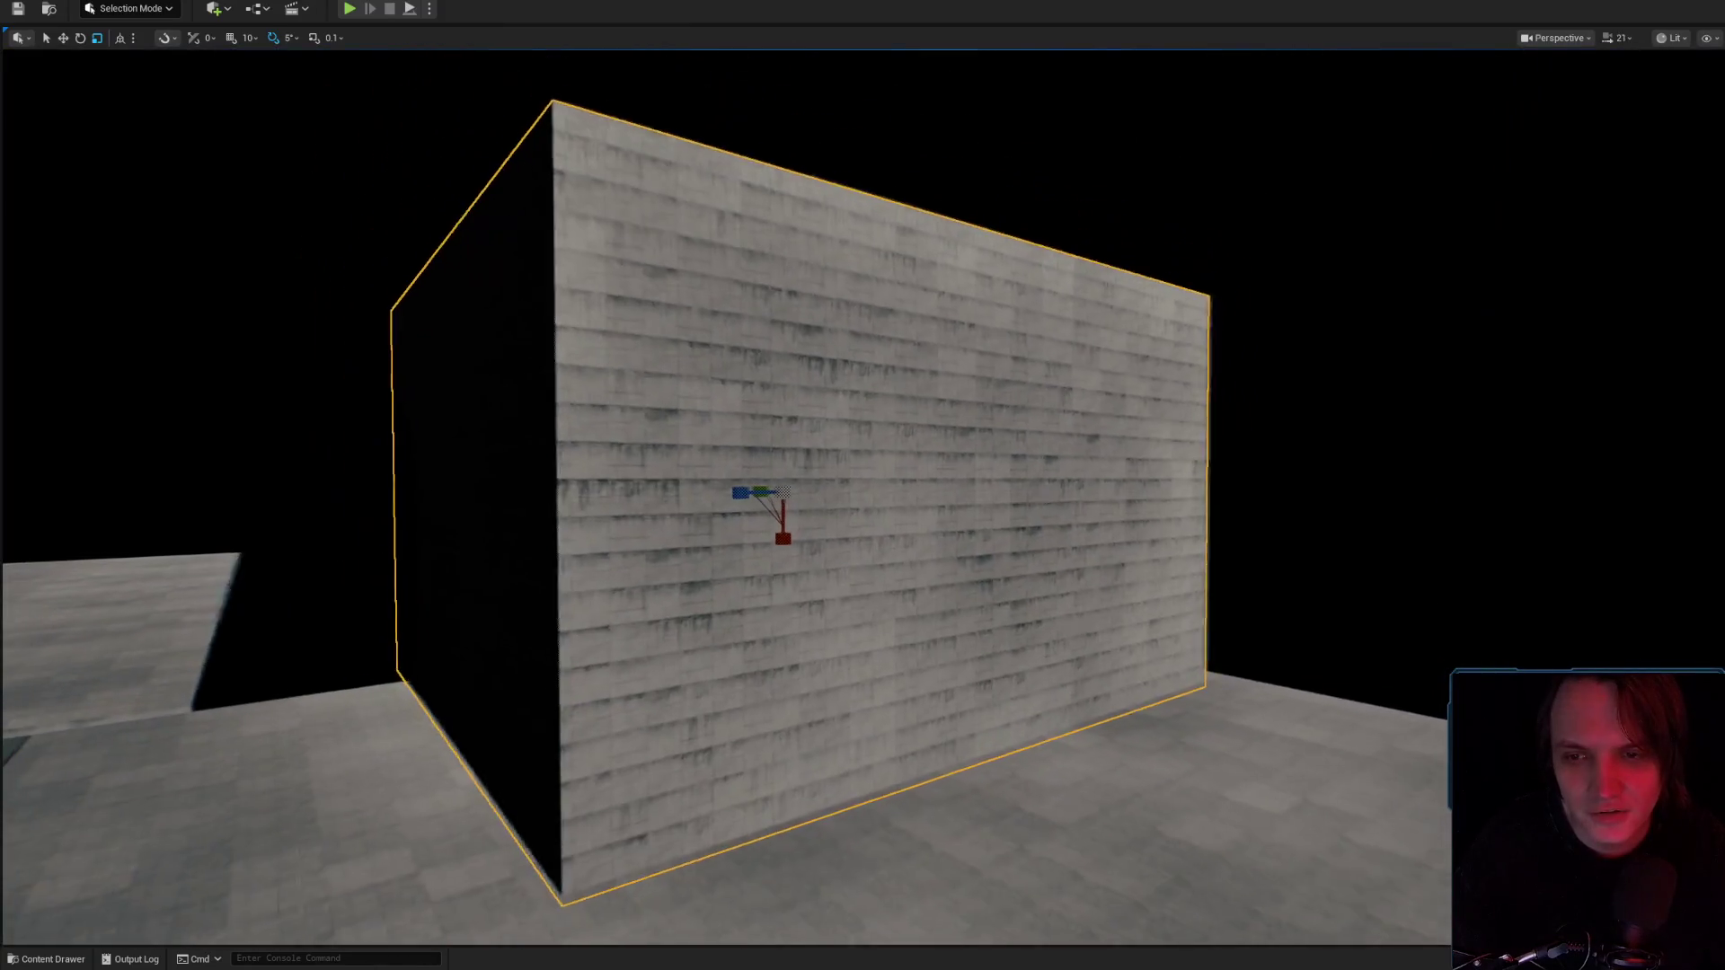
scroll(657, 408, down, 1)
mouse_move(997, 575)
mouse_down()
mouse_move(899, 431)
mouse_move(932, 513)
mouse_up()
mouse_move(918, 432)
mouse_down()
mouse_move(992, 444)
mouse_move(985, 419)
mouse_move(1069, 445)
mouse_move(1185, 548)
mouse_move(1128, 551)
mouse_move(980, 395)
mouse_move(952, 405)
mouse_move(1131, 559)
mouse_move(1105, 449)
mouse_move(1168, 454)
mouse_up()
Duplicate the wall with the move gizmo, offsetting the copy beside the original.
scroll(1114, 458, up, 1)
mouse_move(1066, 515)
mouse_down()
mouse_move(853, 467)
mouse_move(643, 382)
mouse_move(909, 488)
mouse_up()
scroll(854, 467, up, 3)
scroll(908, 489, down, 1)
click(944, 500)
key(w)
mouse_move(824, 585)
mouse_down()
mouse_move(947, 574)
mouse_move(1194, 435)
mouse_move(1243, 601)
mouse_move(980, 314)
mouse_move(1209, 389)
mouse_move(1150, 474)
mouse_move(1154, 449)
mouse_up()
key(r)
Frame the selected wall and orbit around it to view it at an angle.
key(f)
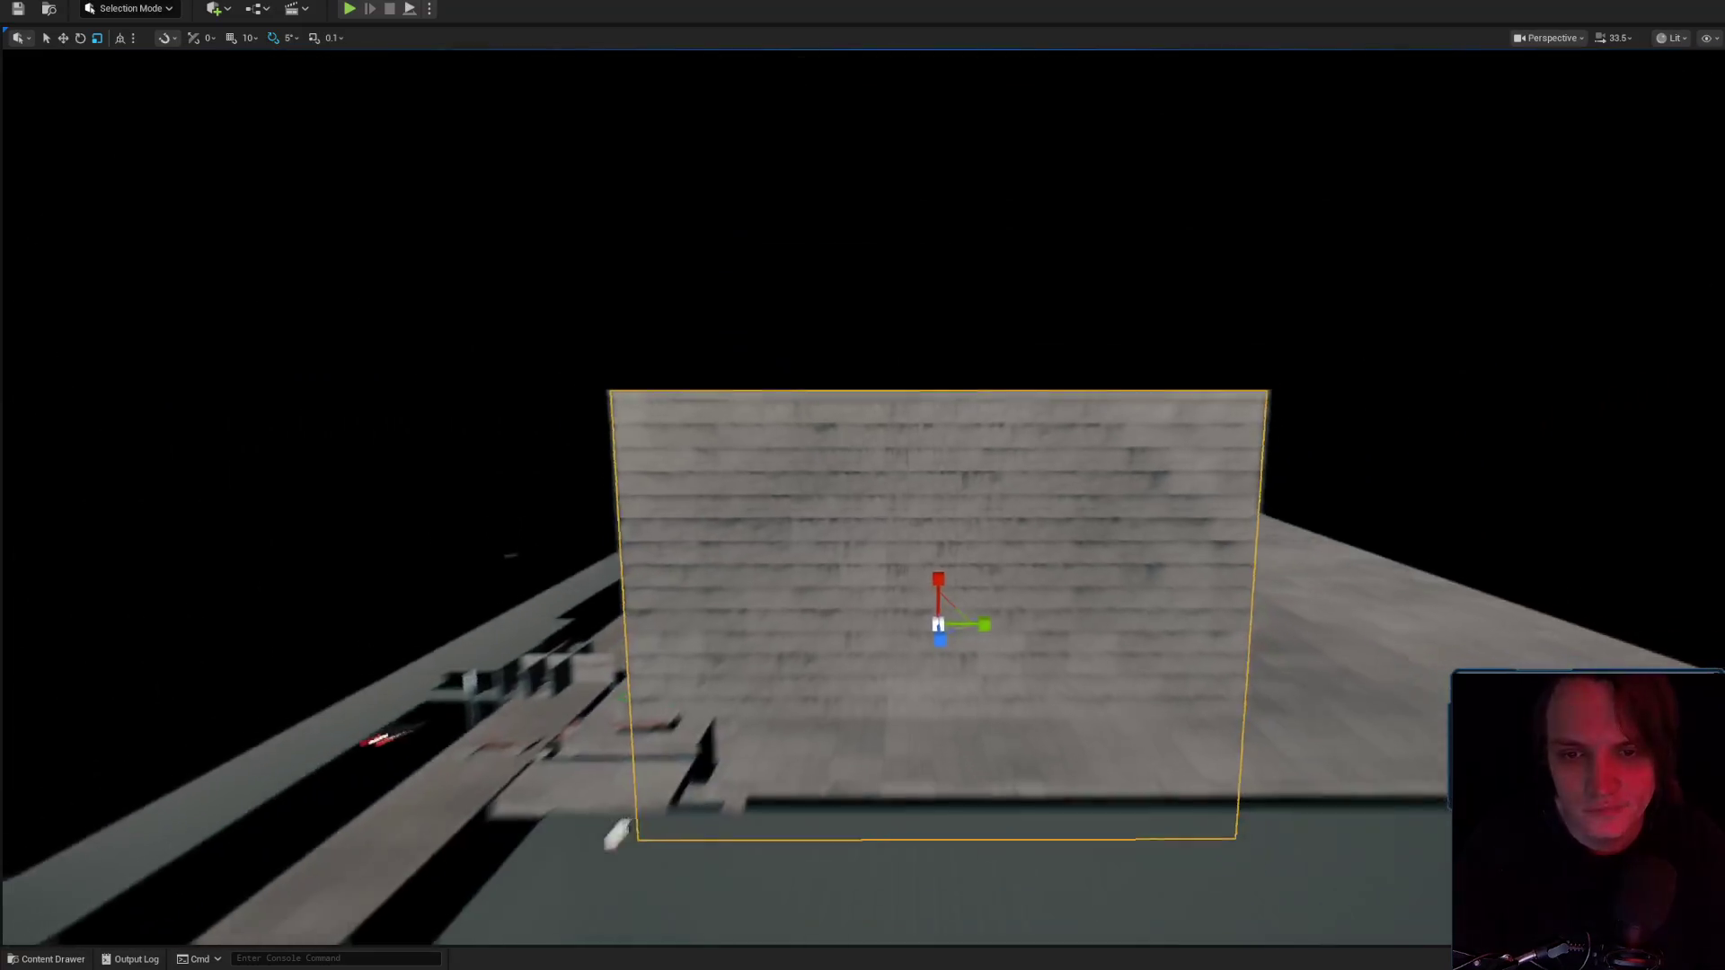
mouse_move(953, 574)
mouse_down()
mouse_move(974, 566)
mouse_move(878, 580)
mouse_up()
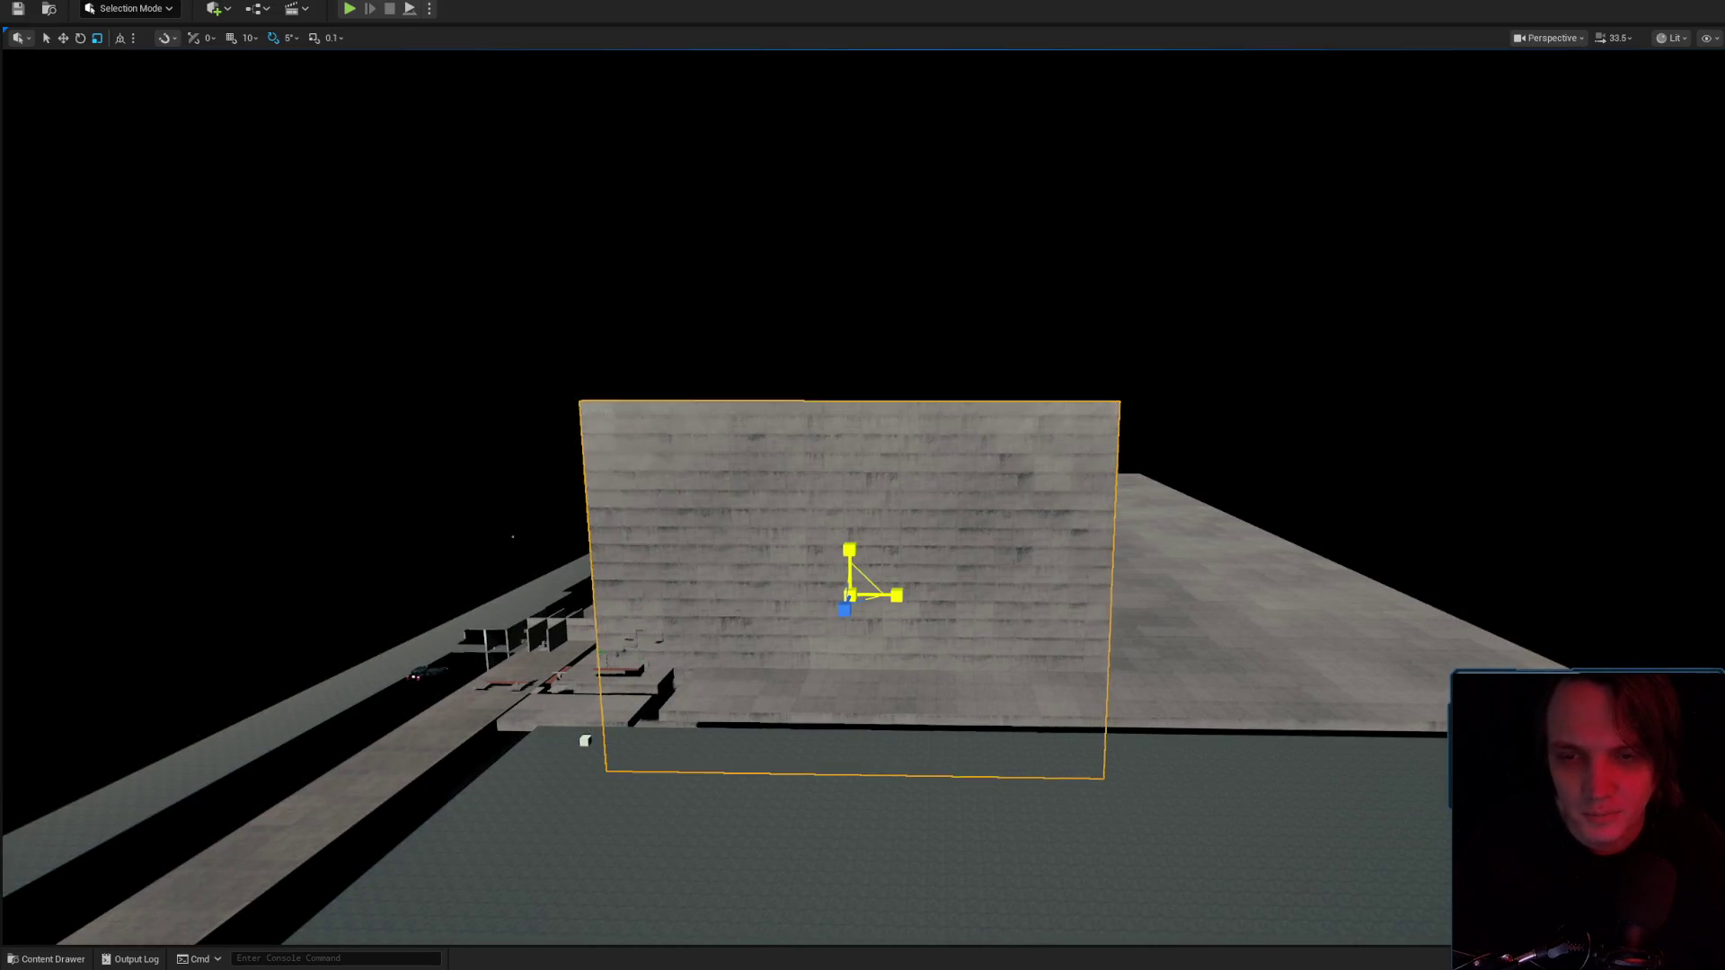
scroll(849, 584, up, 2)
key(w)
scroll(870, 580, up, 2)
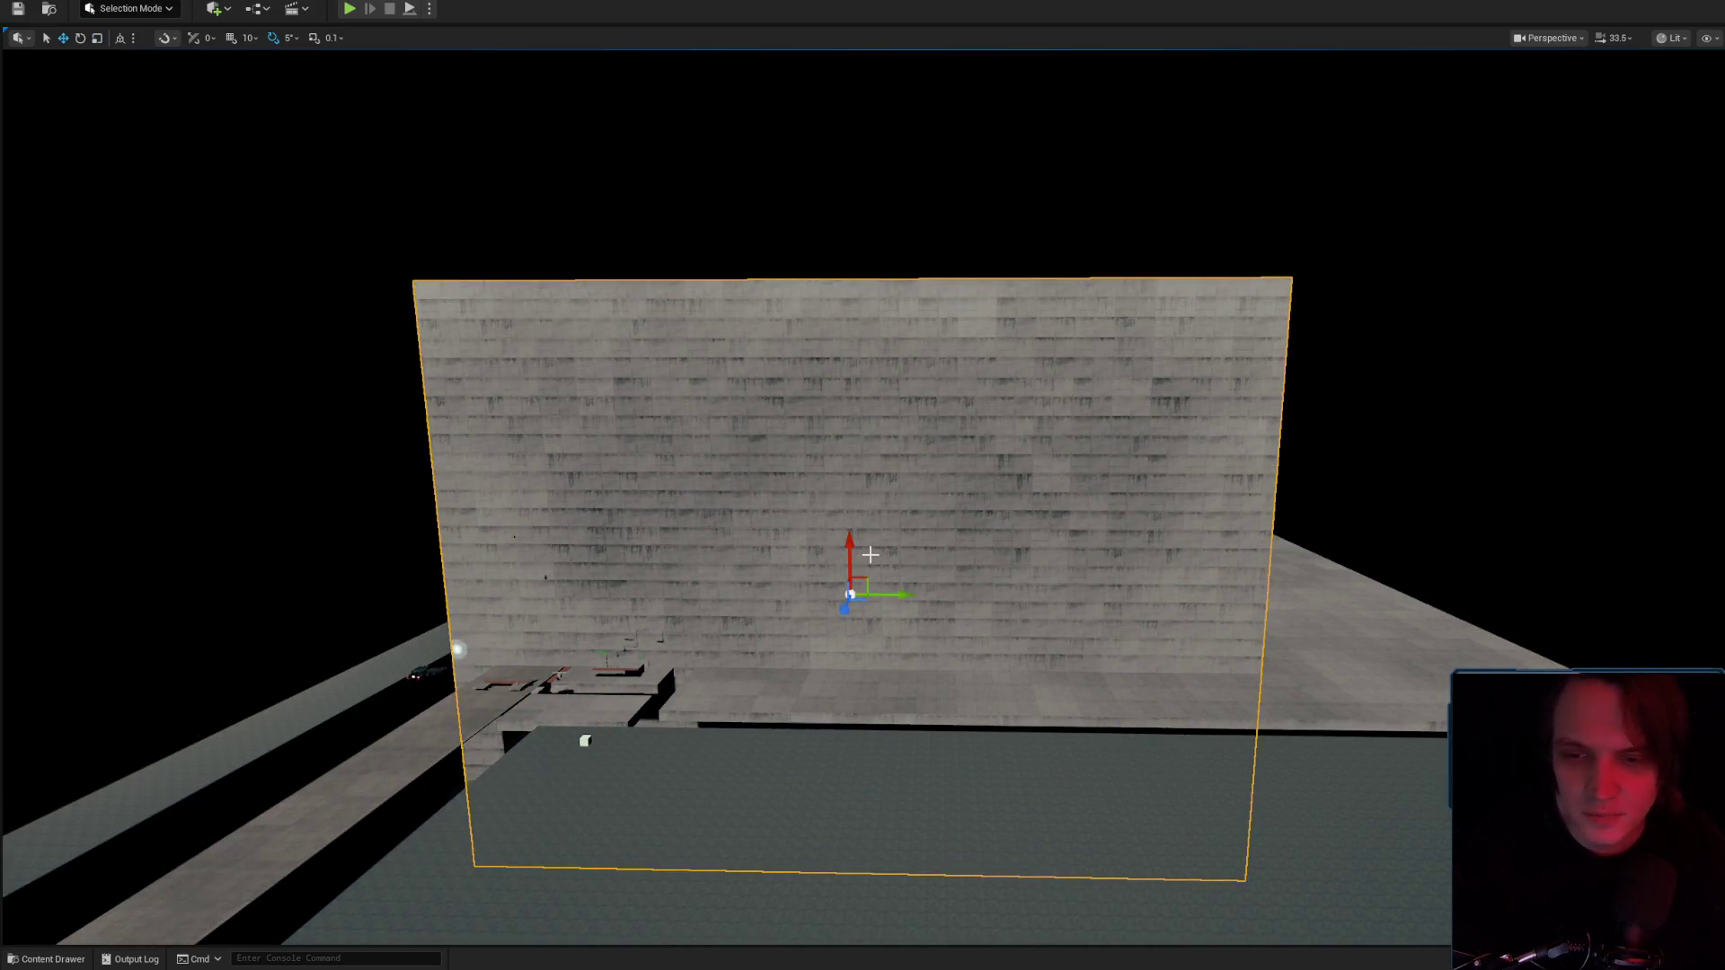
key(f)
mouse_move(977, 399)
mouse_down()
mouse_move(926, 400)
mouse_move(1015, 395)
mouse_move(1060, 465)
mouse_up()
mouse_move(872, 397)
mouse_down()
mouse_move(862, 431)
mouse_move(872, 305)
mouse_move(808, 306)
mouse_move(871, 305)
mouse_move(853, 341)
mouse_move(867, 377)
mouse_move(870, 325)
mouse_up()
scroll(862, 485, down, 5)
scroll(863, 485, down, 5)
scroll(863, 485, up, 5)
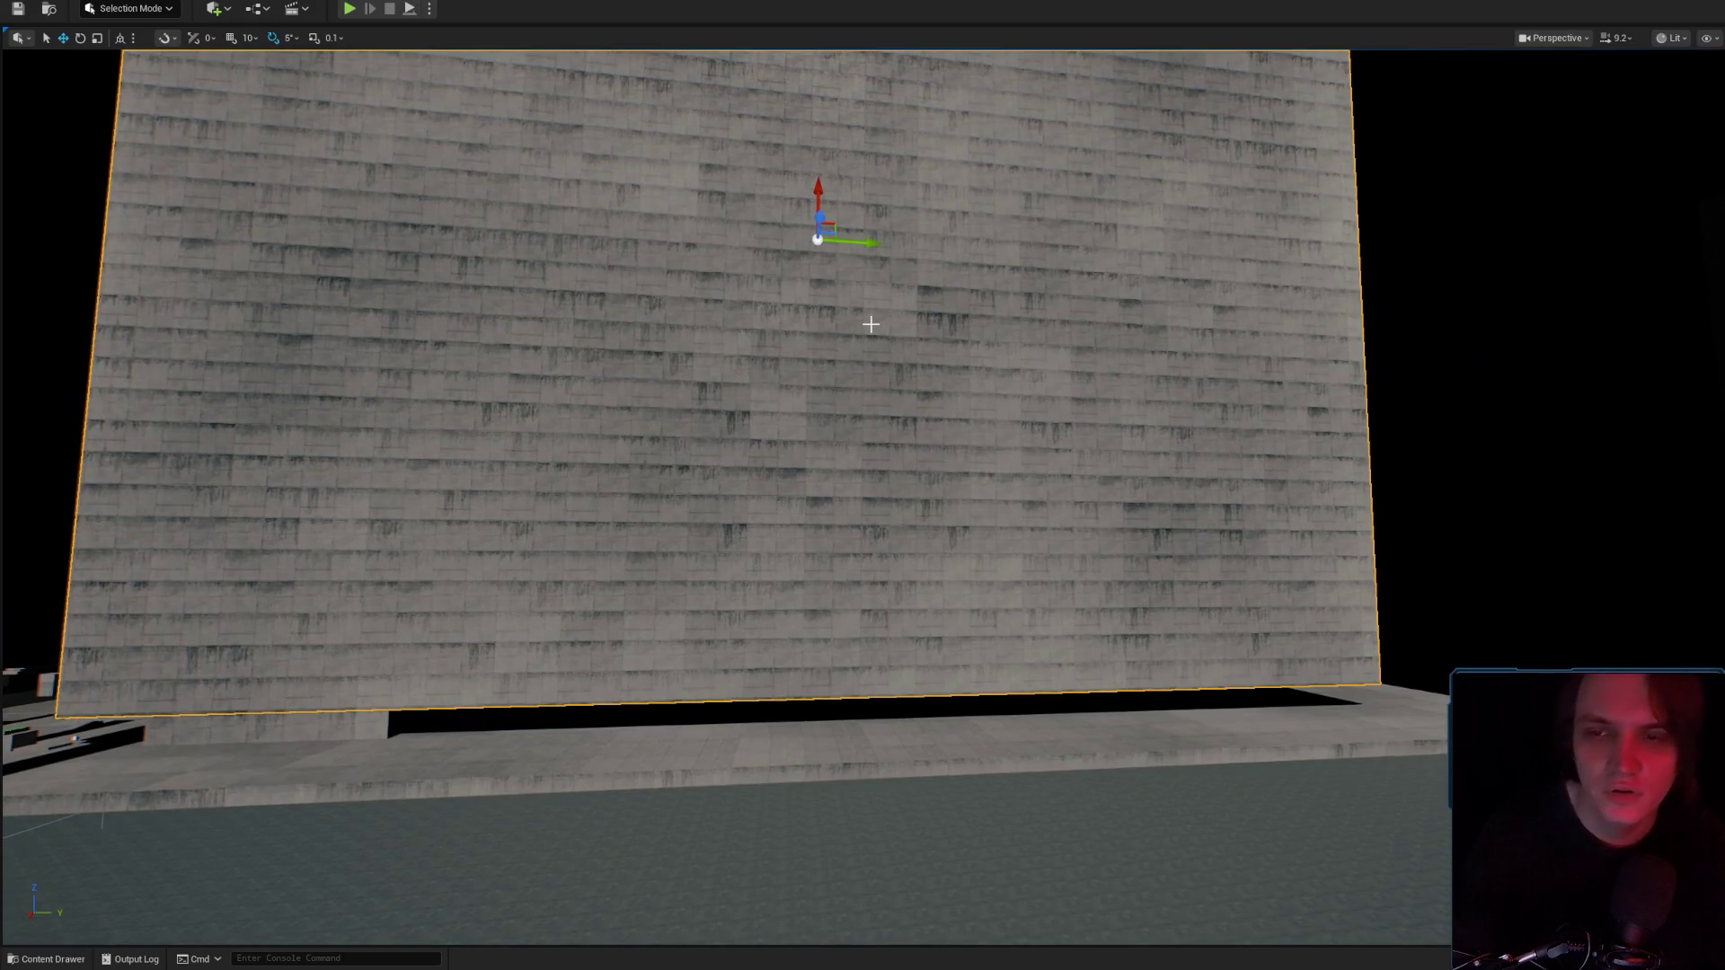
Delete the selected wall copy and frame the remaining concrete wall head-on.
key(Delete)
mouse_move(836, 416)
mouse_down()
mouse_move(809, 416)
mouse_move(809, 359)
mouse_up()
mouse_move(1017, 563)
mouse_down()
mouse_move(950, 374)
mouse_move(811, 427)
mouse_move(684, 273)
mouse_up()
key(f)
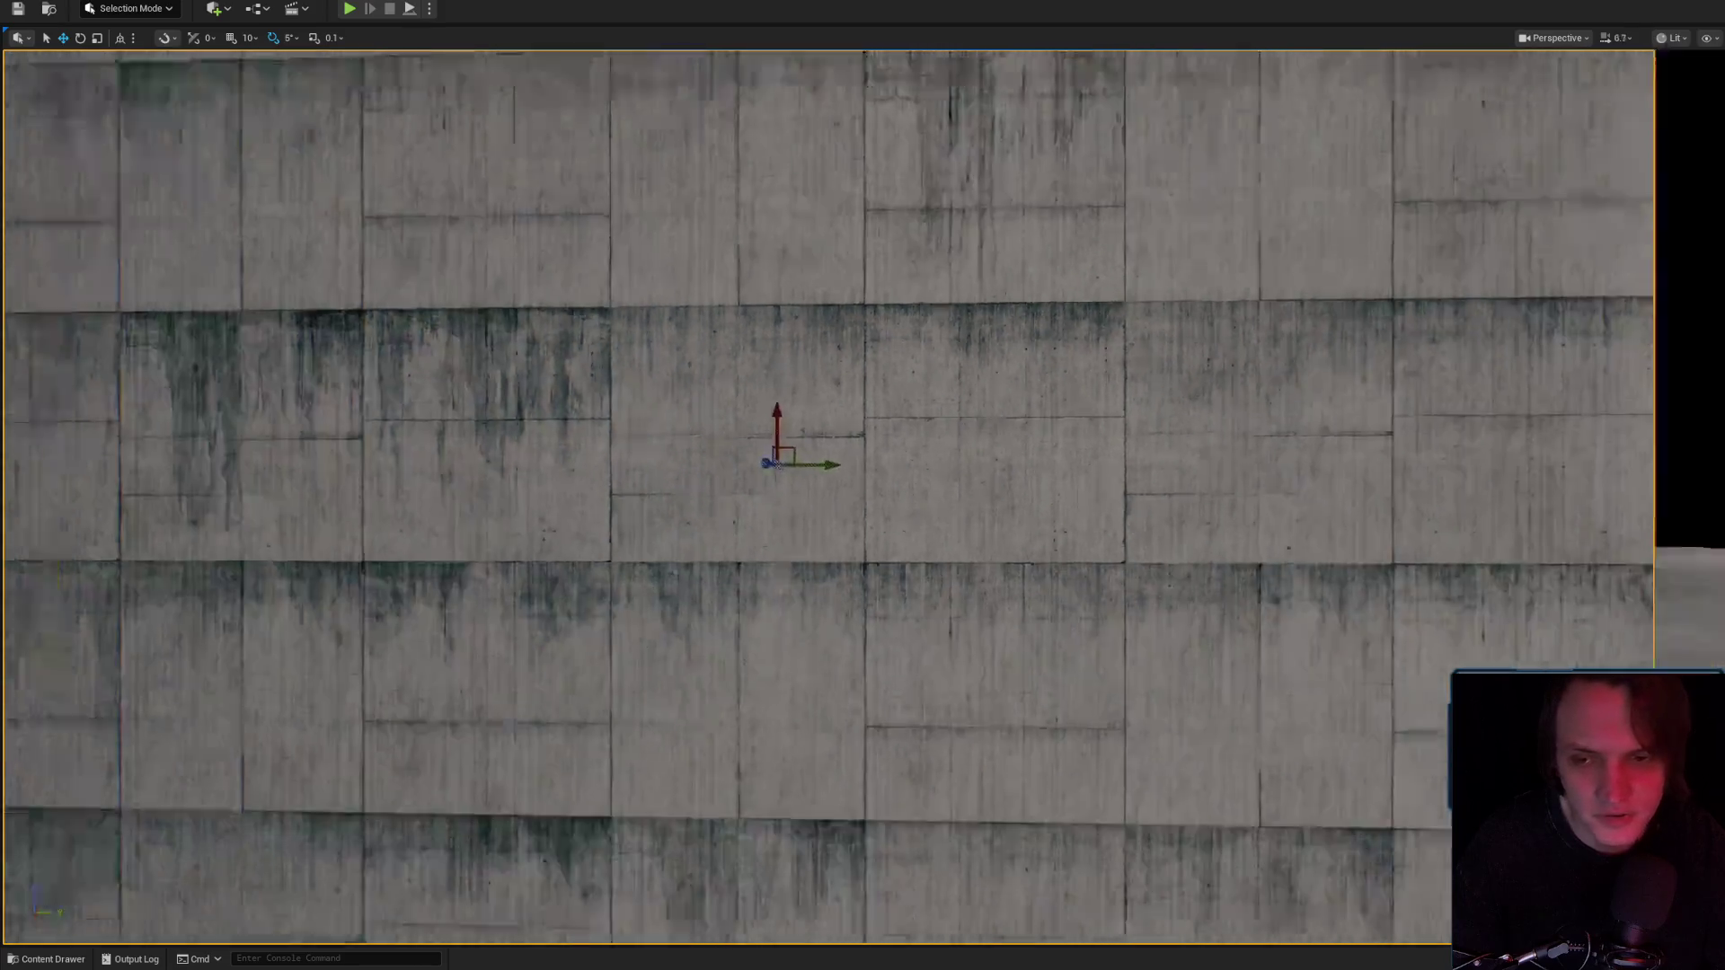
drag(981, 446, 1001, 419)
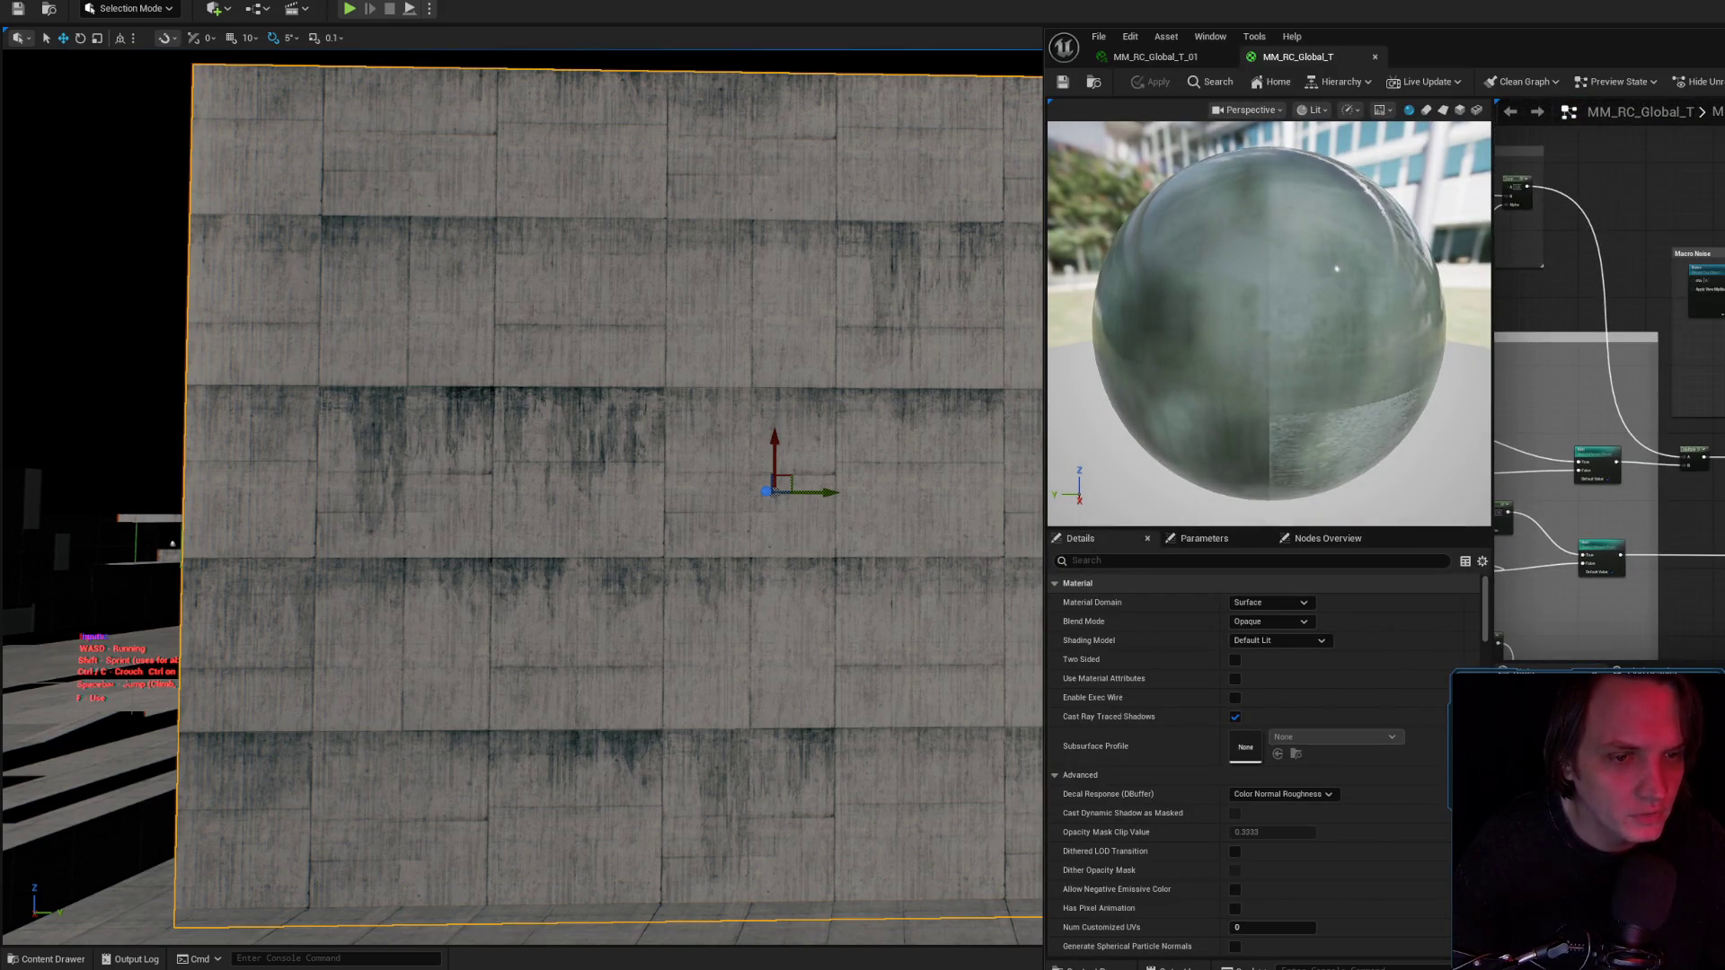
Select the MF_Random_Geo node and back the viewport away to see the whole wall.
click(1689, 272)
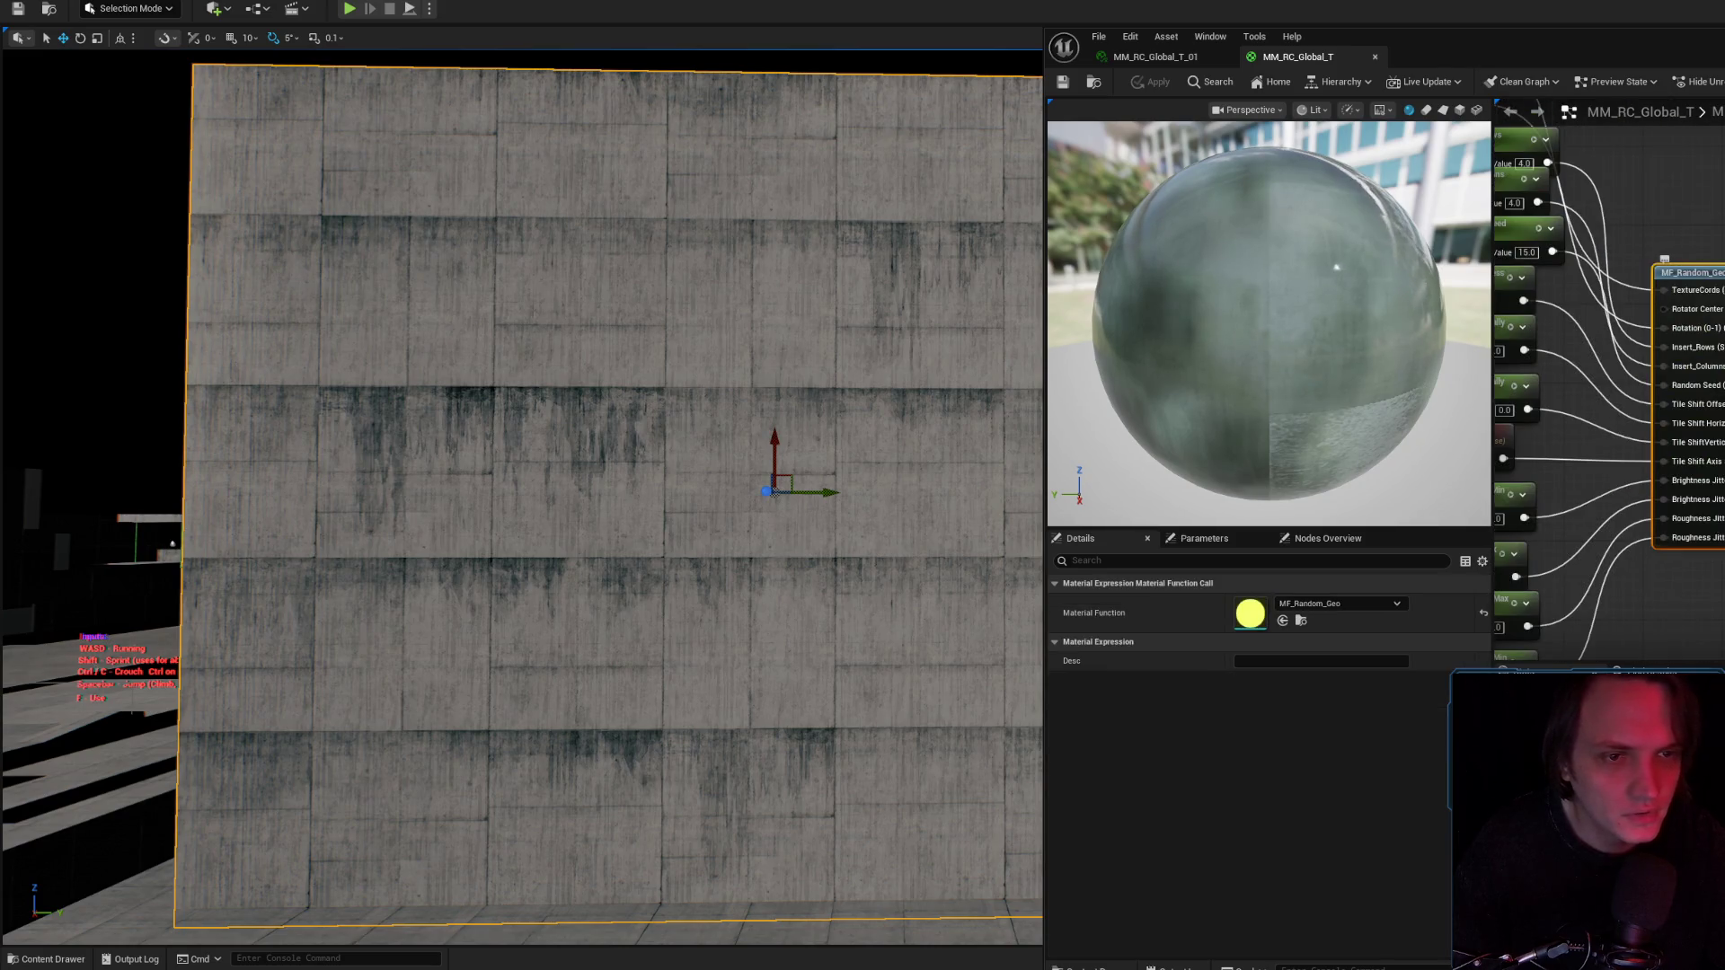
key(s)
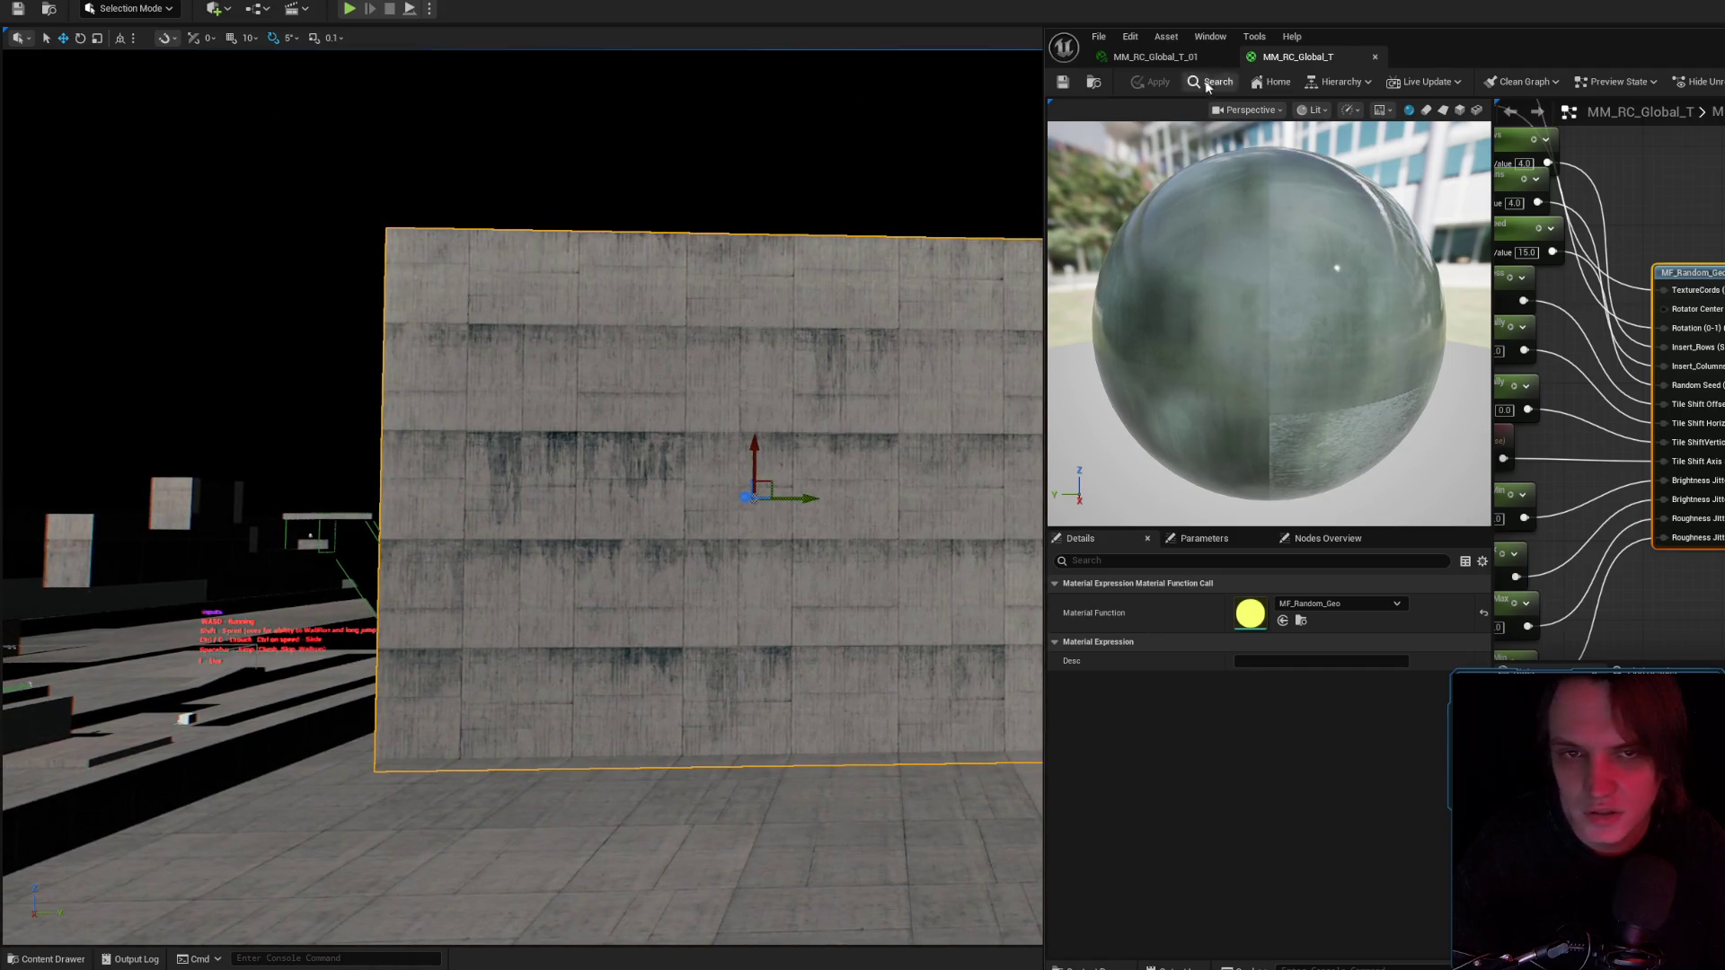
key(w)
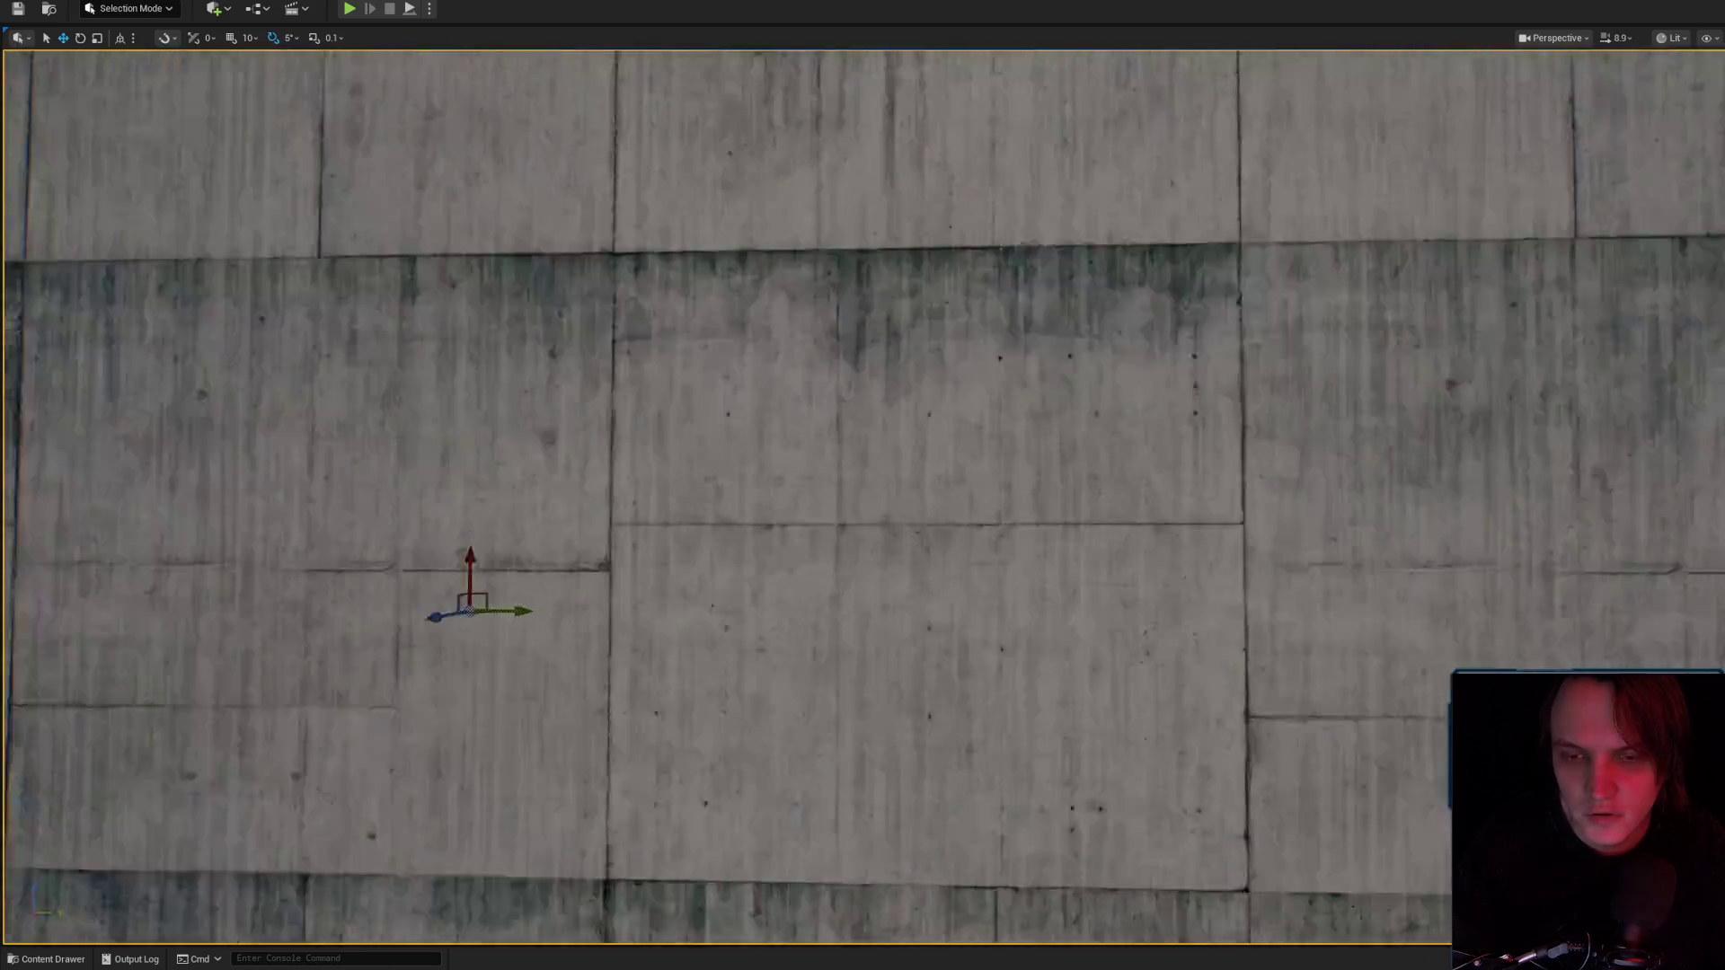
key(s)
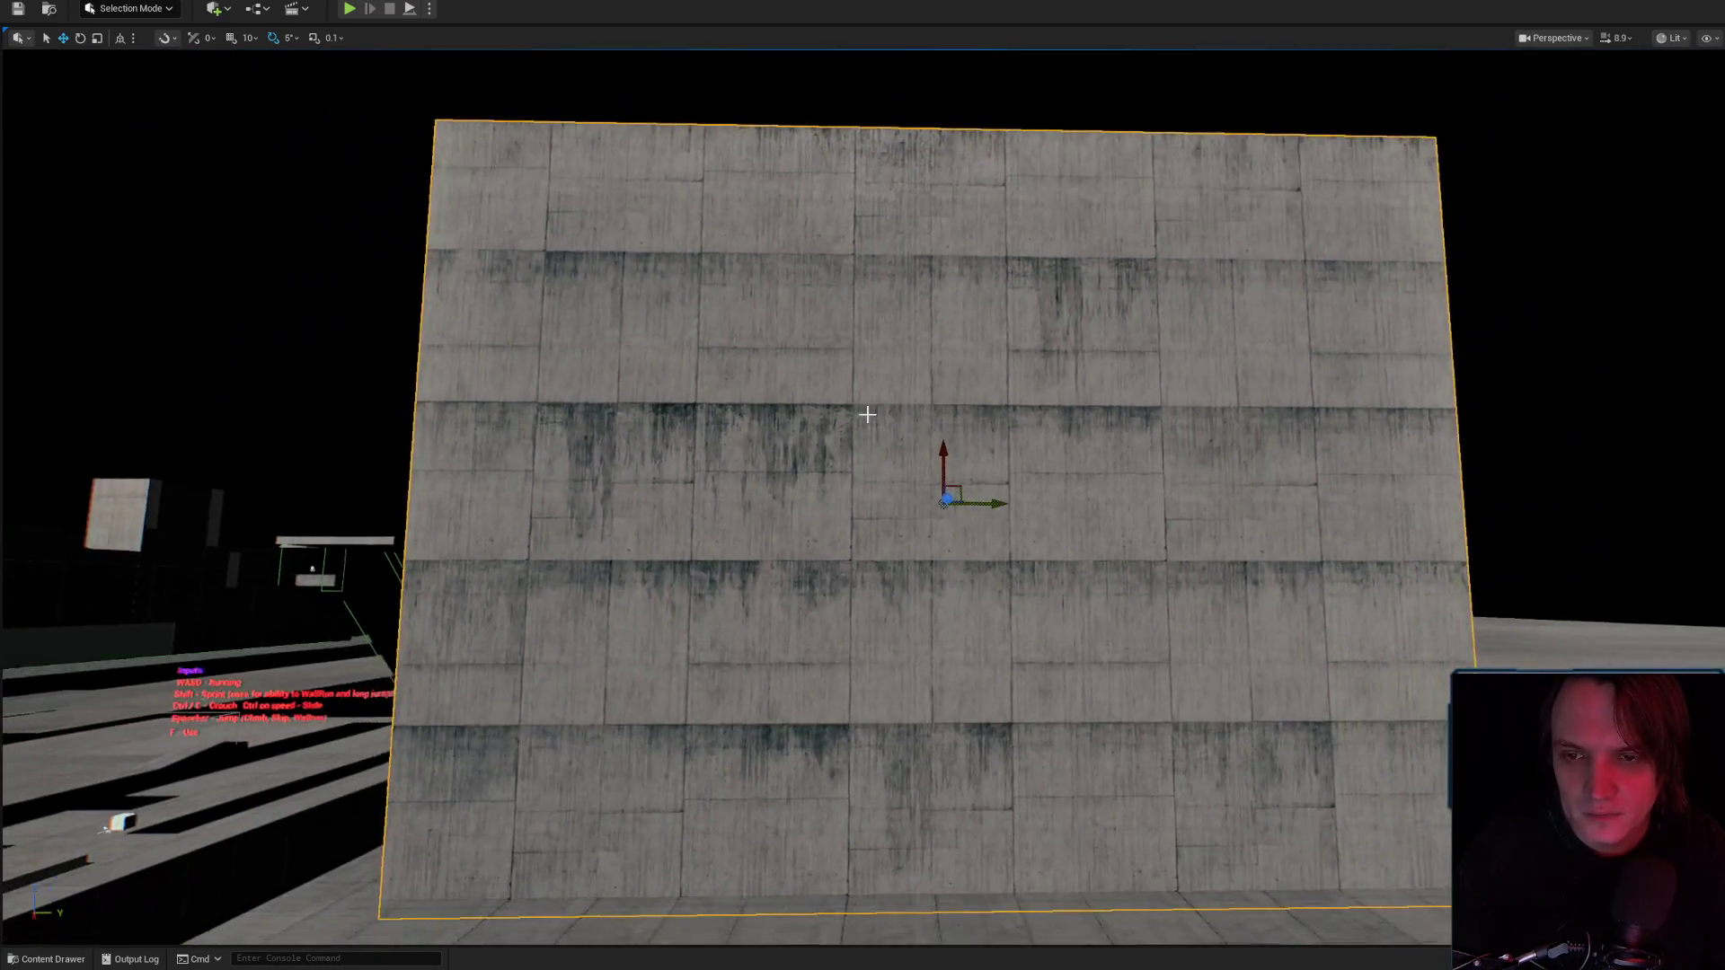
key(s)
Inspect KB3D_FTS_AtlasLeaks_opacity from the Content Drawer, then close the texture and material editors.
key(ctrl+space)
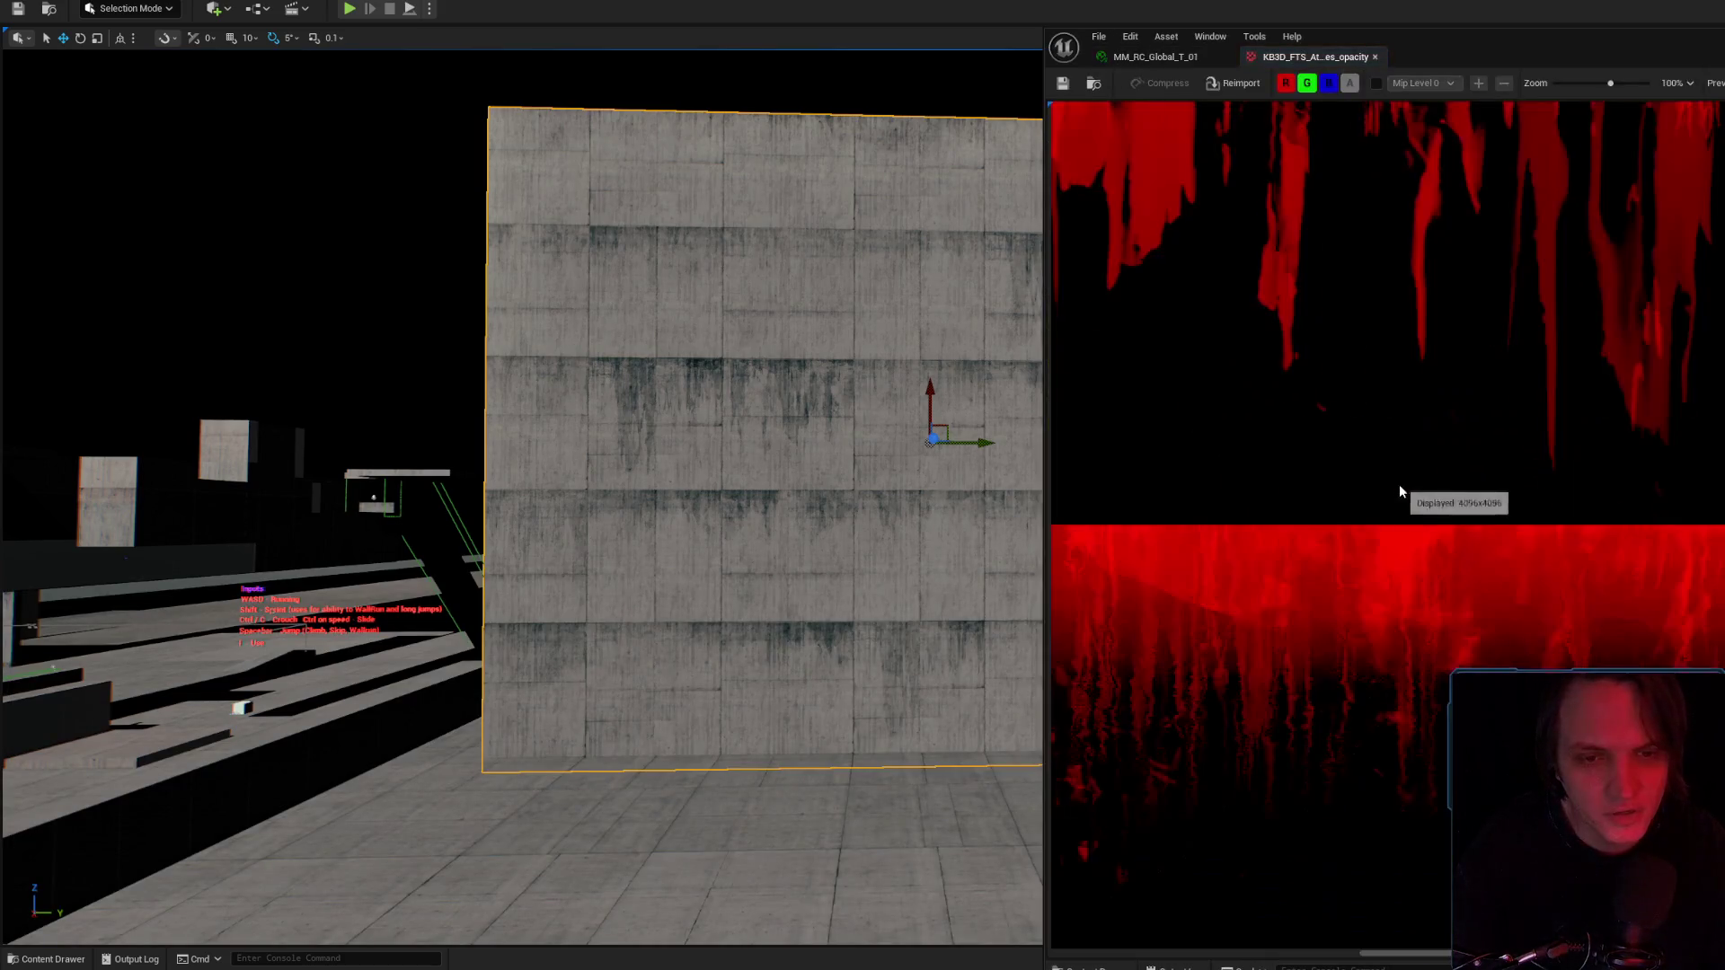
scroll(1399, 483, down, 5)
mouse_move(1606, 56)
mouse_down()
mouse_move(1027, 99)
mouse_move(1204, 126)
mouse_move(1342, 68)
mouse_up()
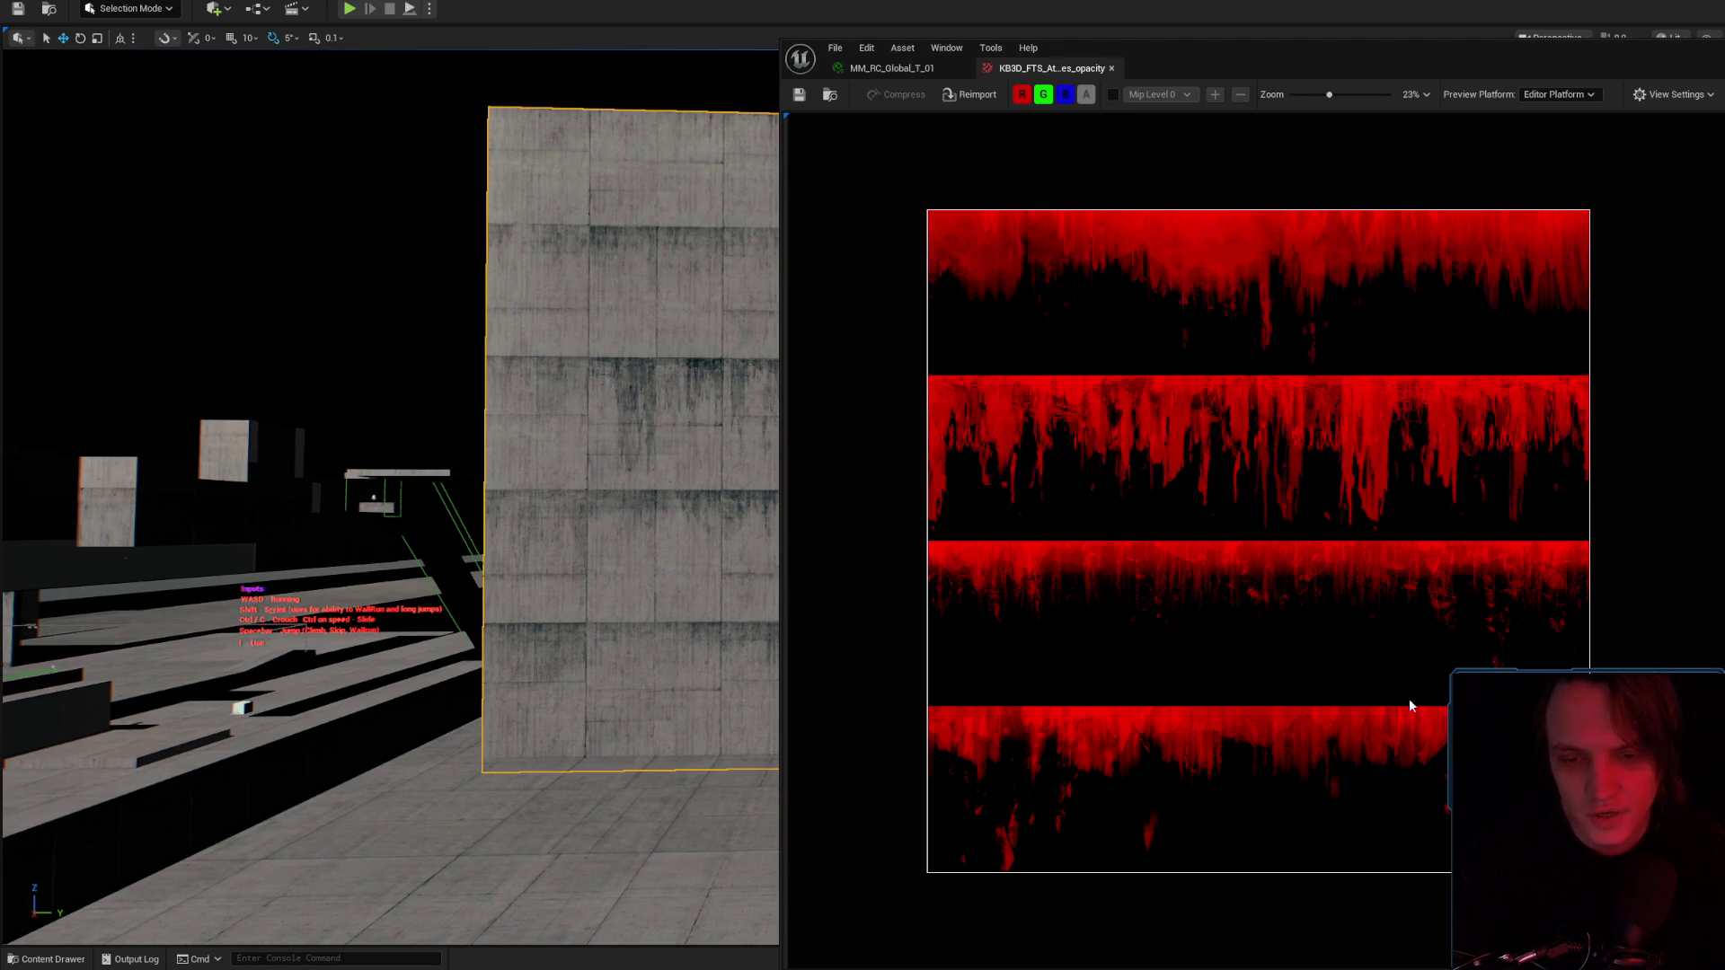
click(1111, 68)
click(942, 69)
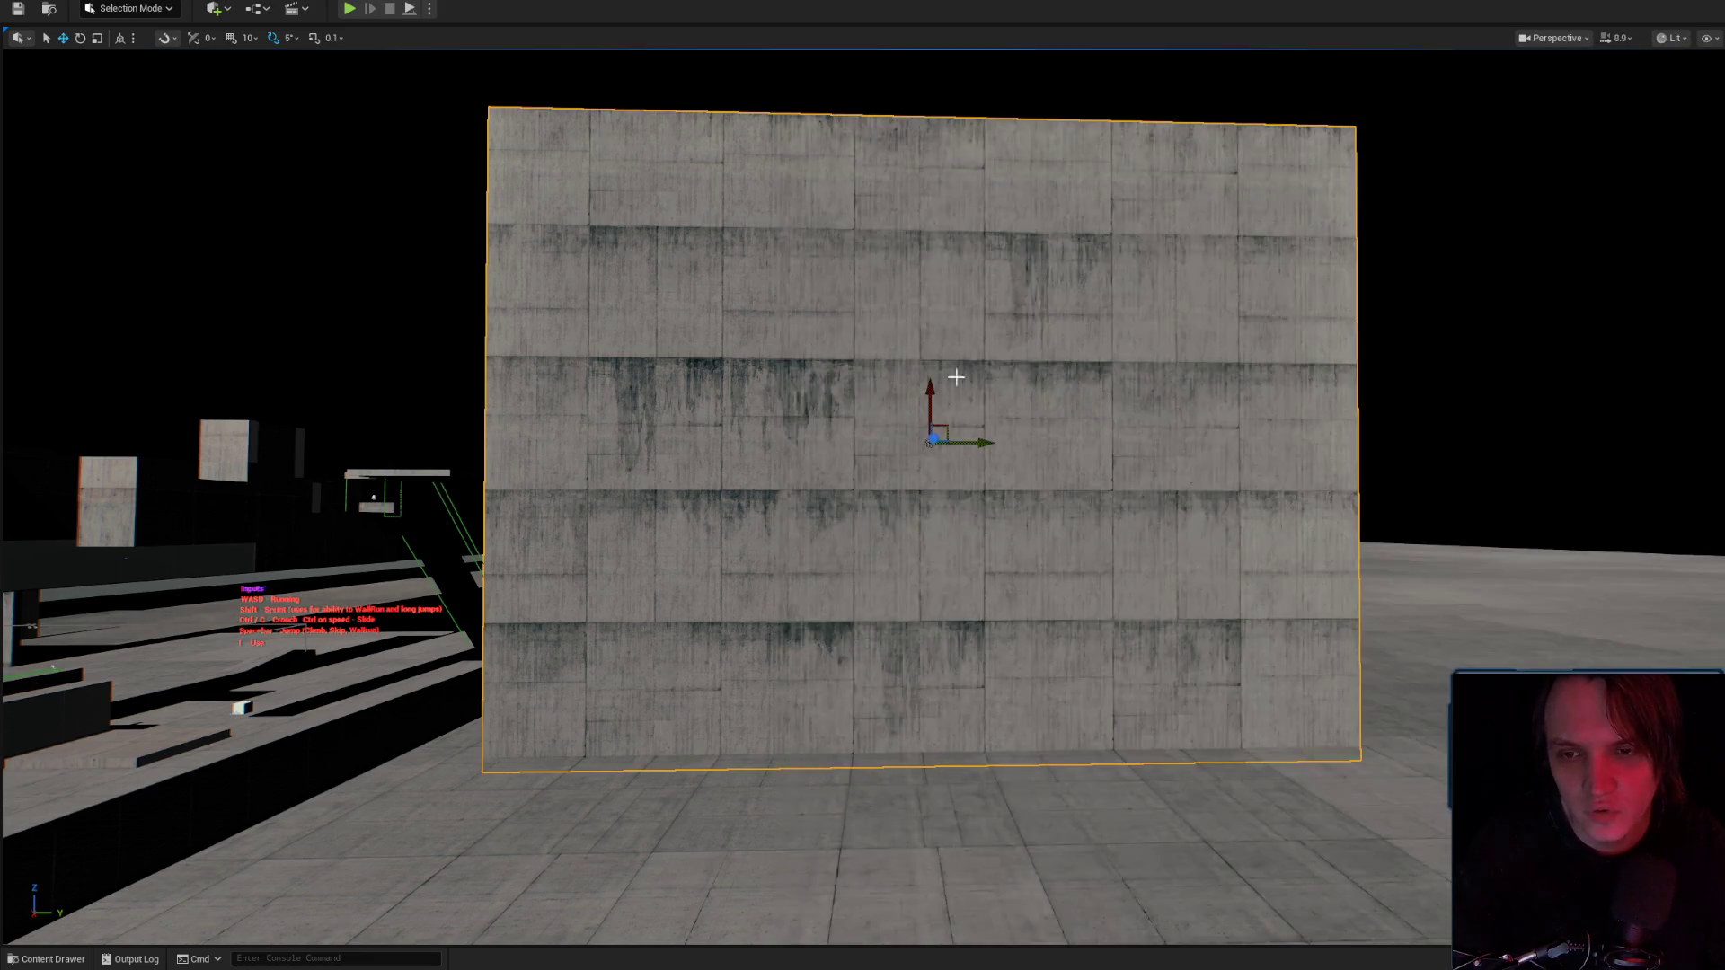
Enlarge the concrete wall uniformly in every direction with the scale gizmo.
scroll(1213, 544, up, 6)
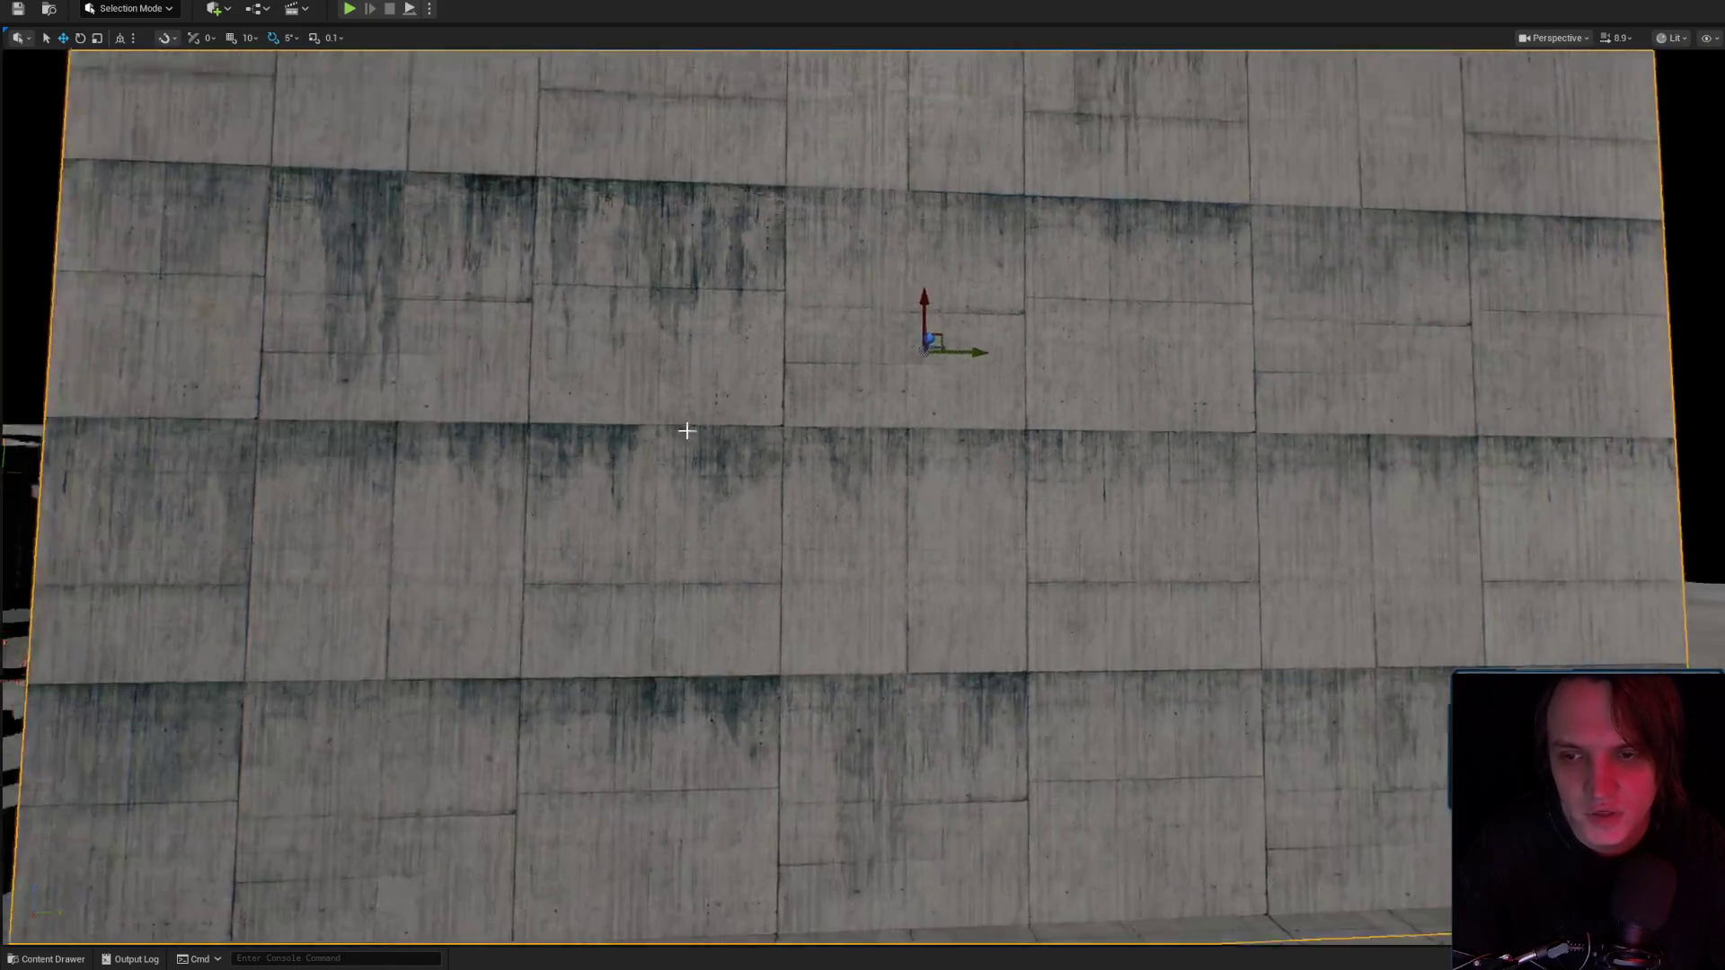
scroll(734, 455, down, 3)
mouse_move(734, 455)
mouse_down()
mouse_move(629, 449)
mouse_move(766, 423)
mouse_up()
scroll(628, 449, up, 3)
scroll(765, 424, down, 5)
key(r)
scroll(867, 372, down, 1)
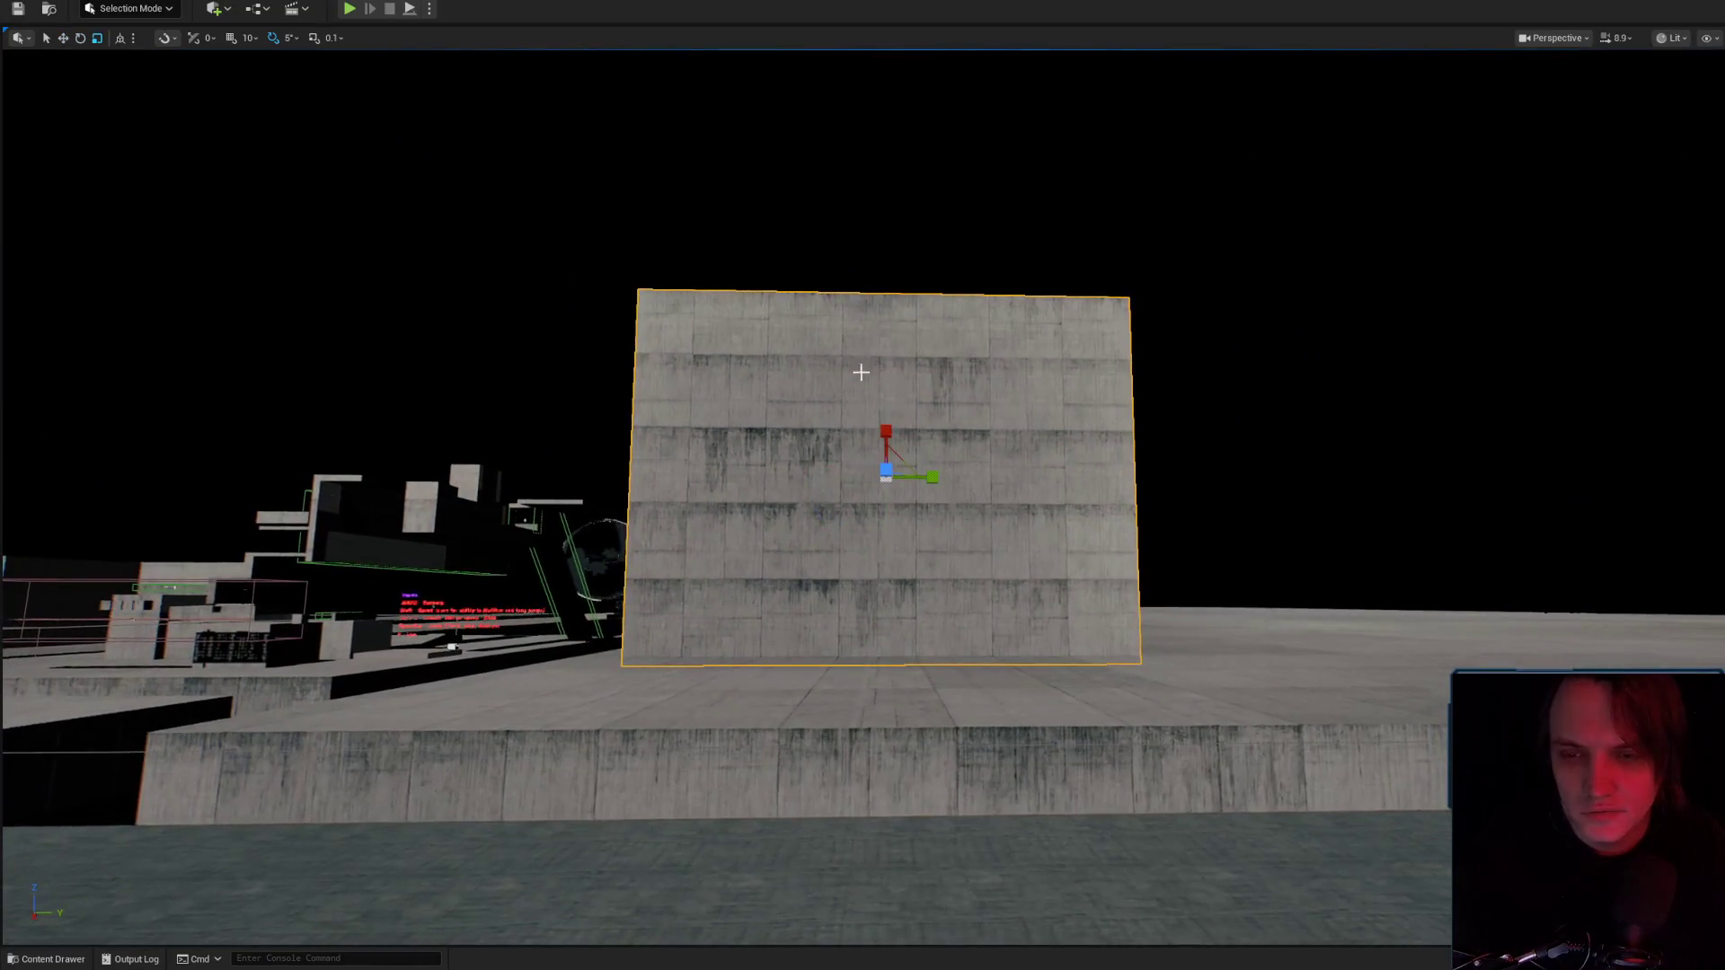
scroll(933, 447, up, 2)
scroll(933, 447, up, 4)
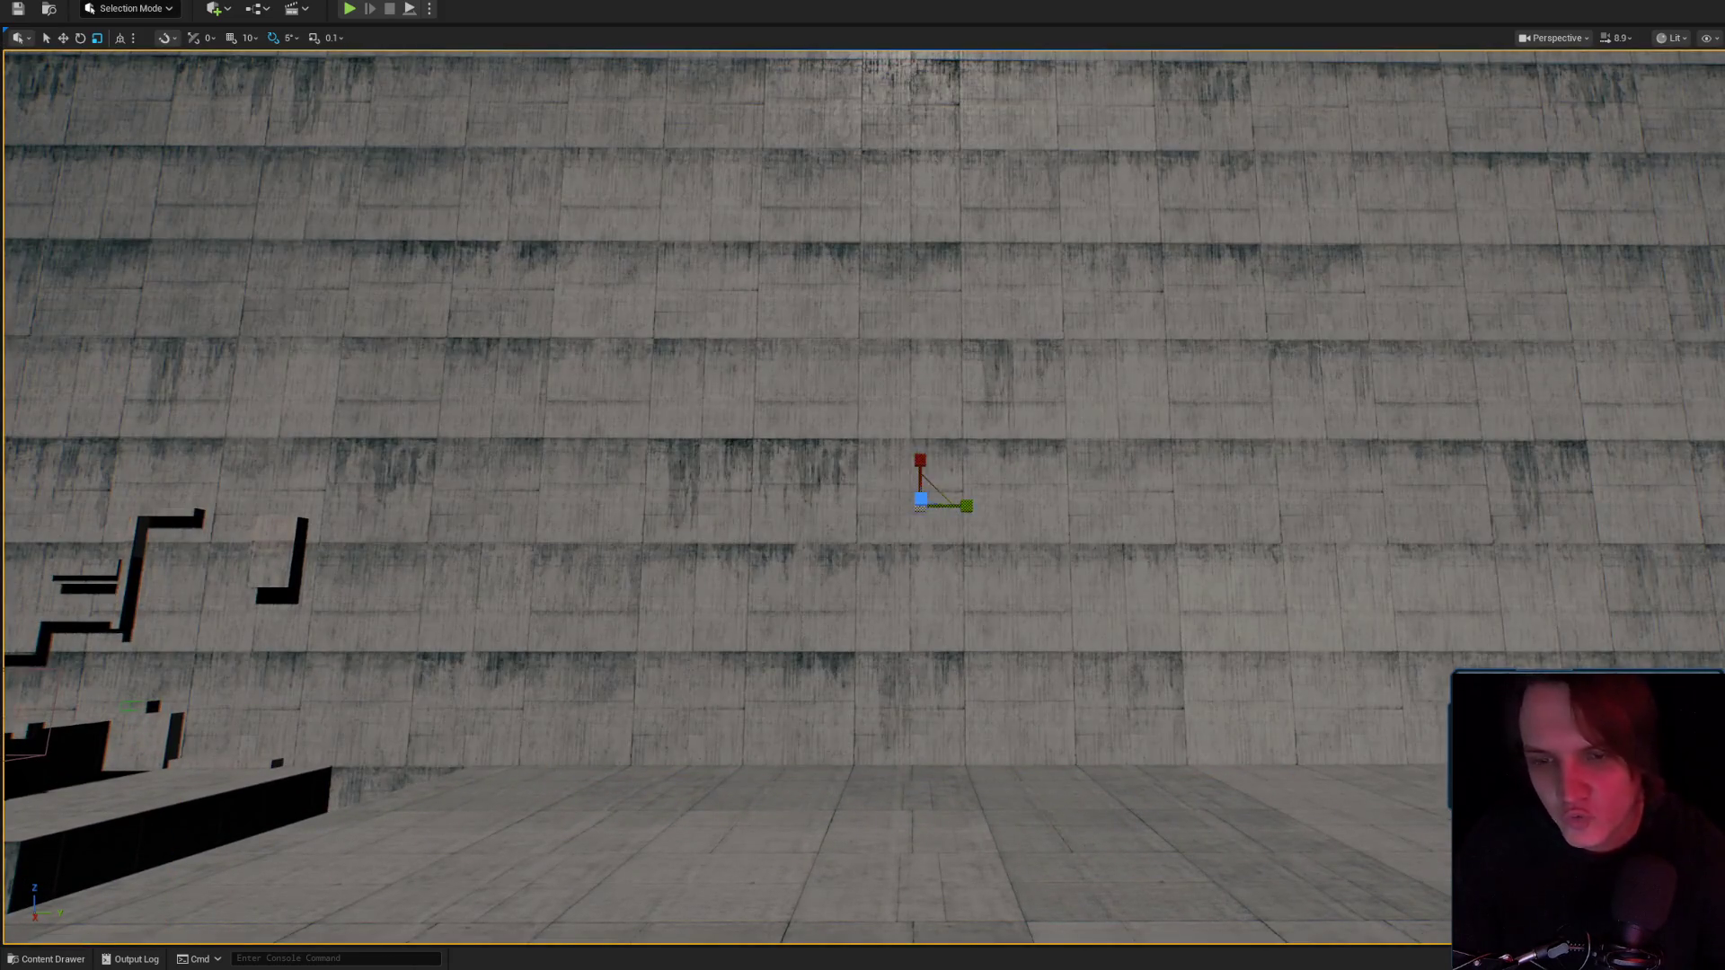
scroll(1014, 336, down, 6)
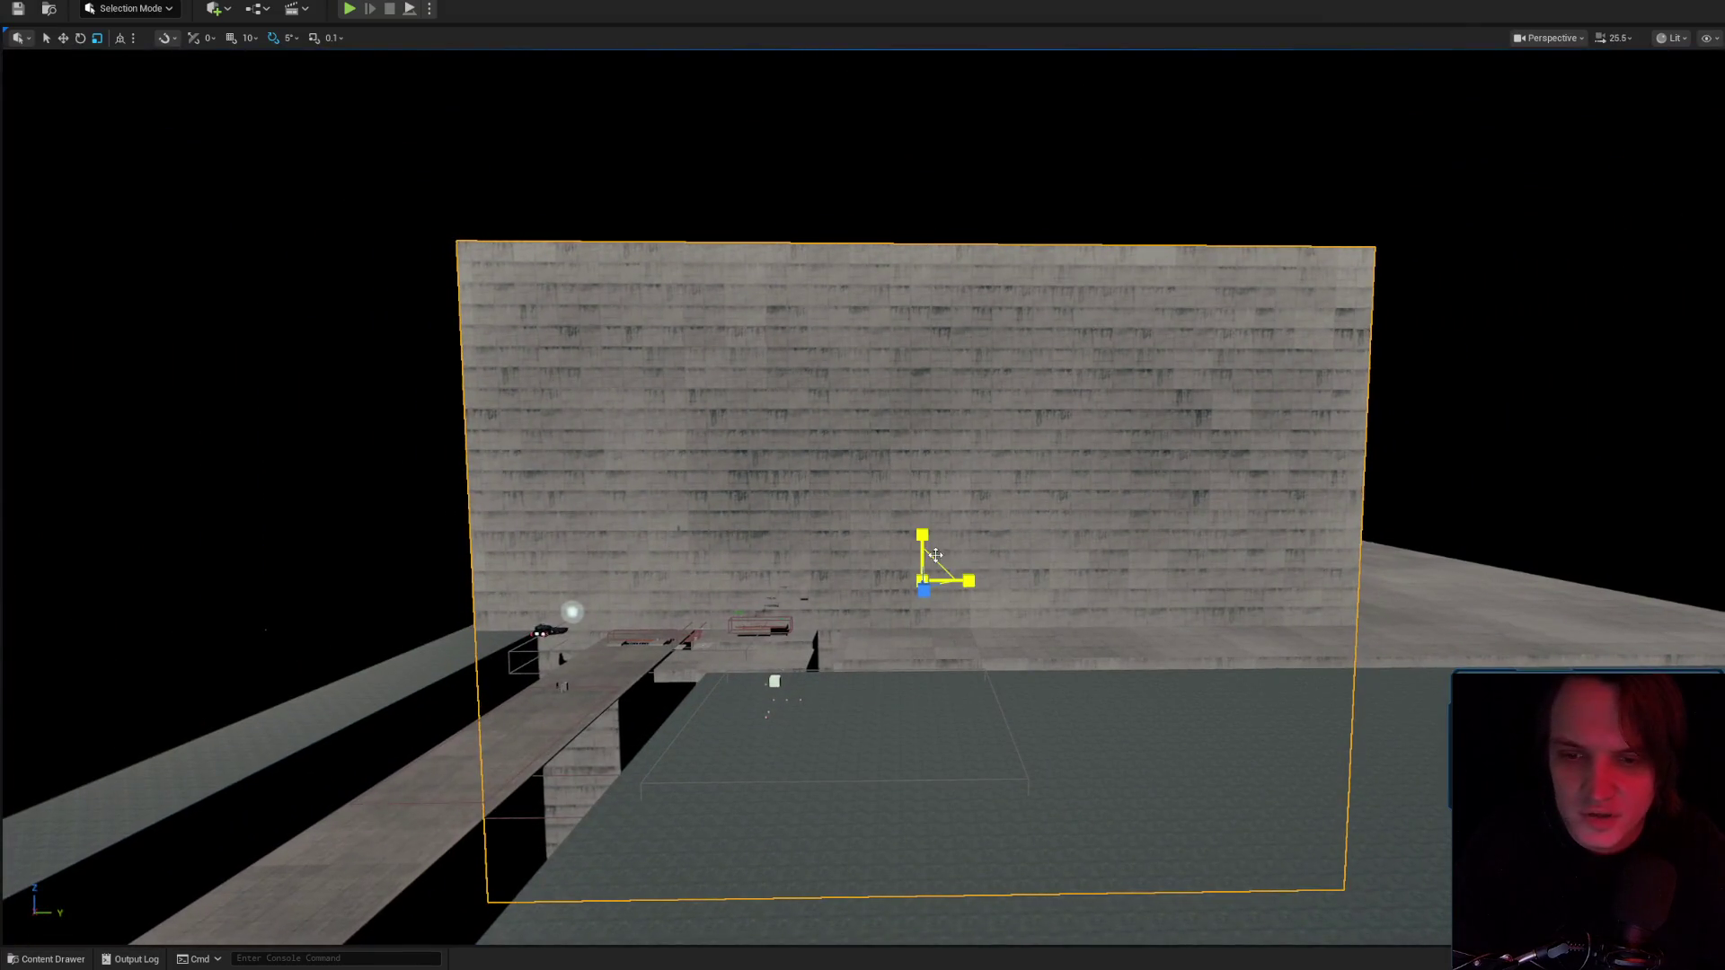
drag(935, 554, 990, 501)
Raise the wall higher off the ground and turn the view to face it squarely.
scroll(939, 551, down, 2)
key(e)
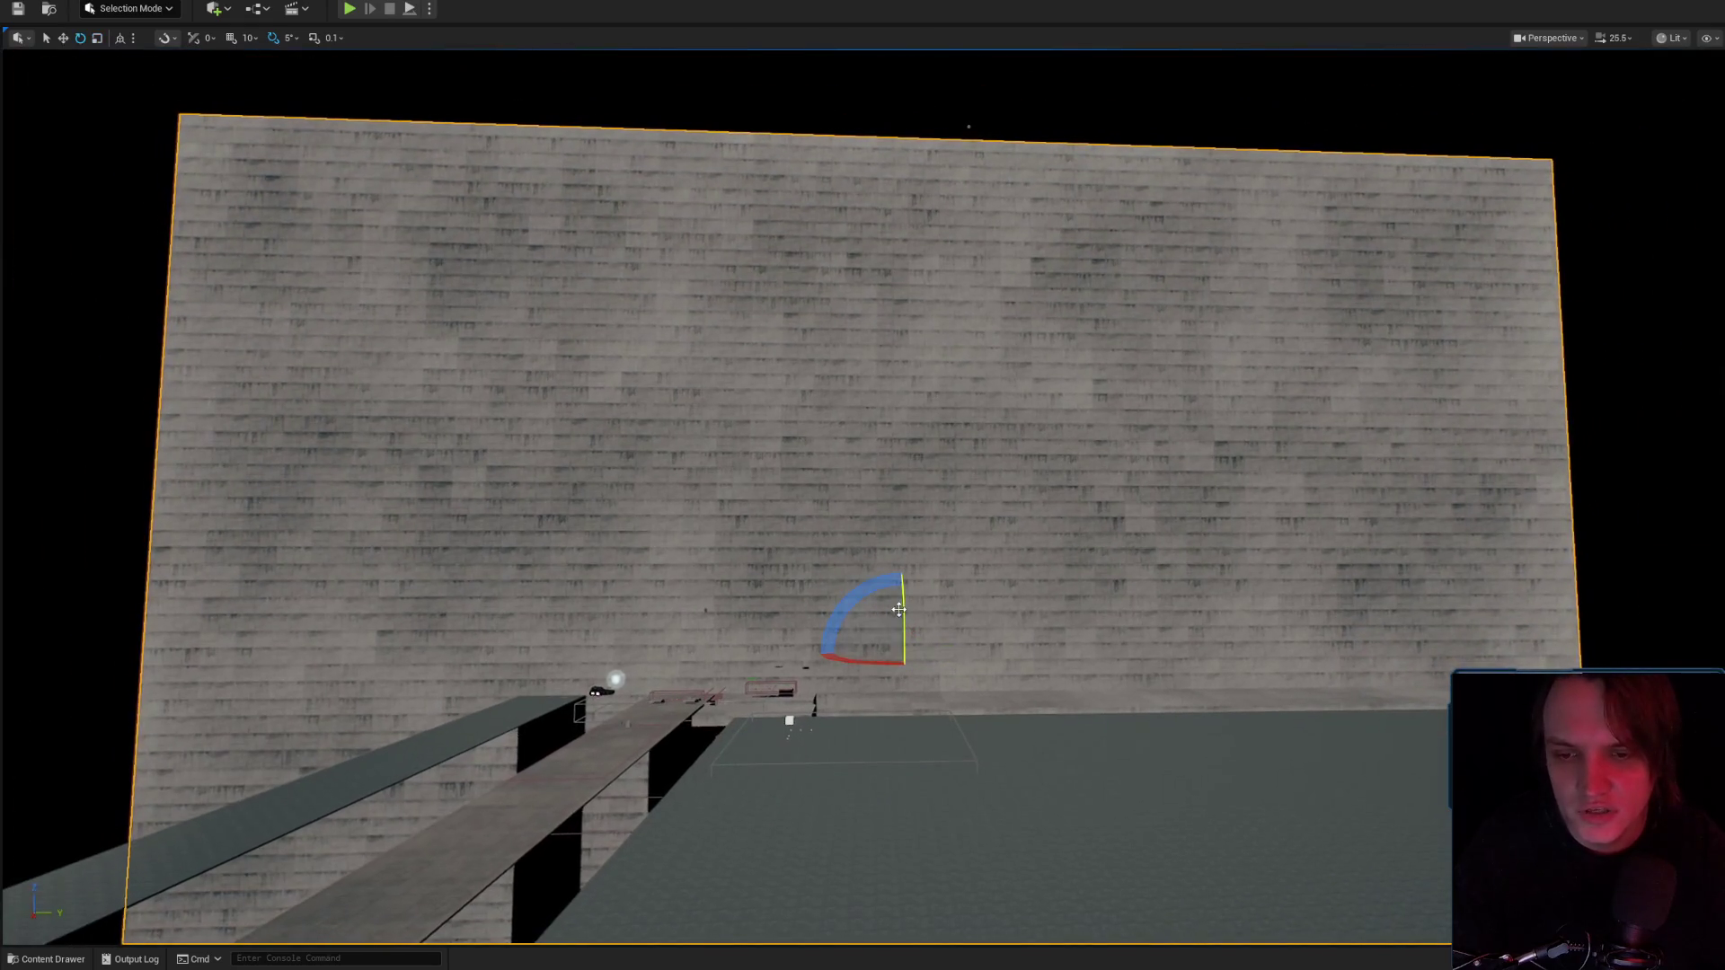
drag(902, 605, 970, 235)
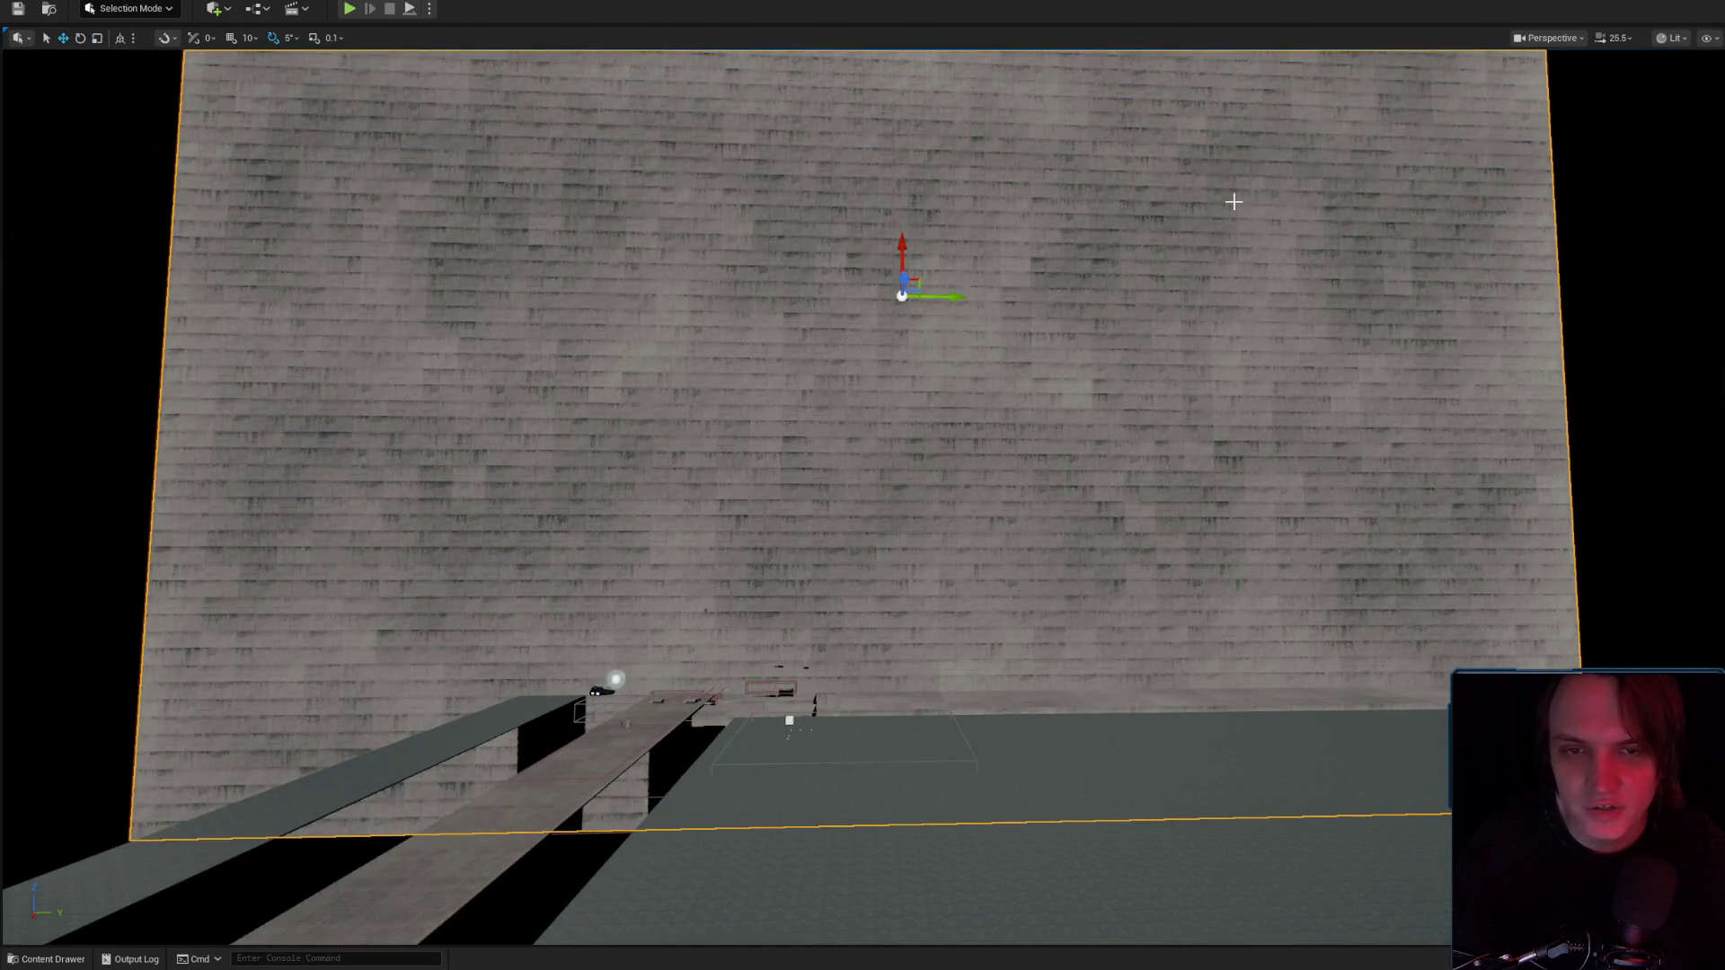
drag(1214, 478, 985, 481)
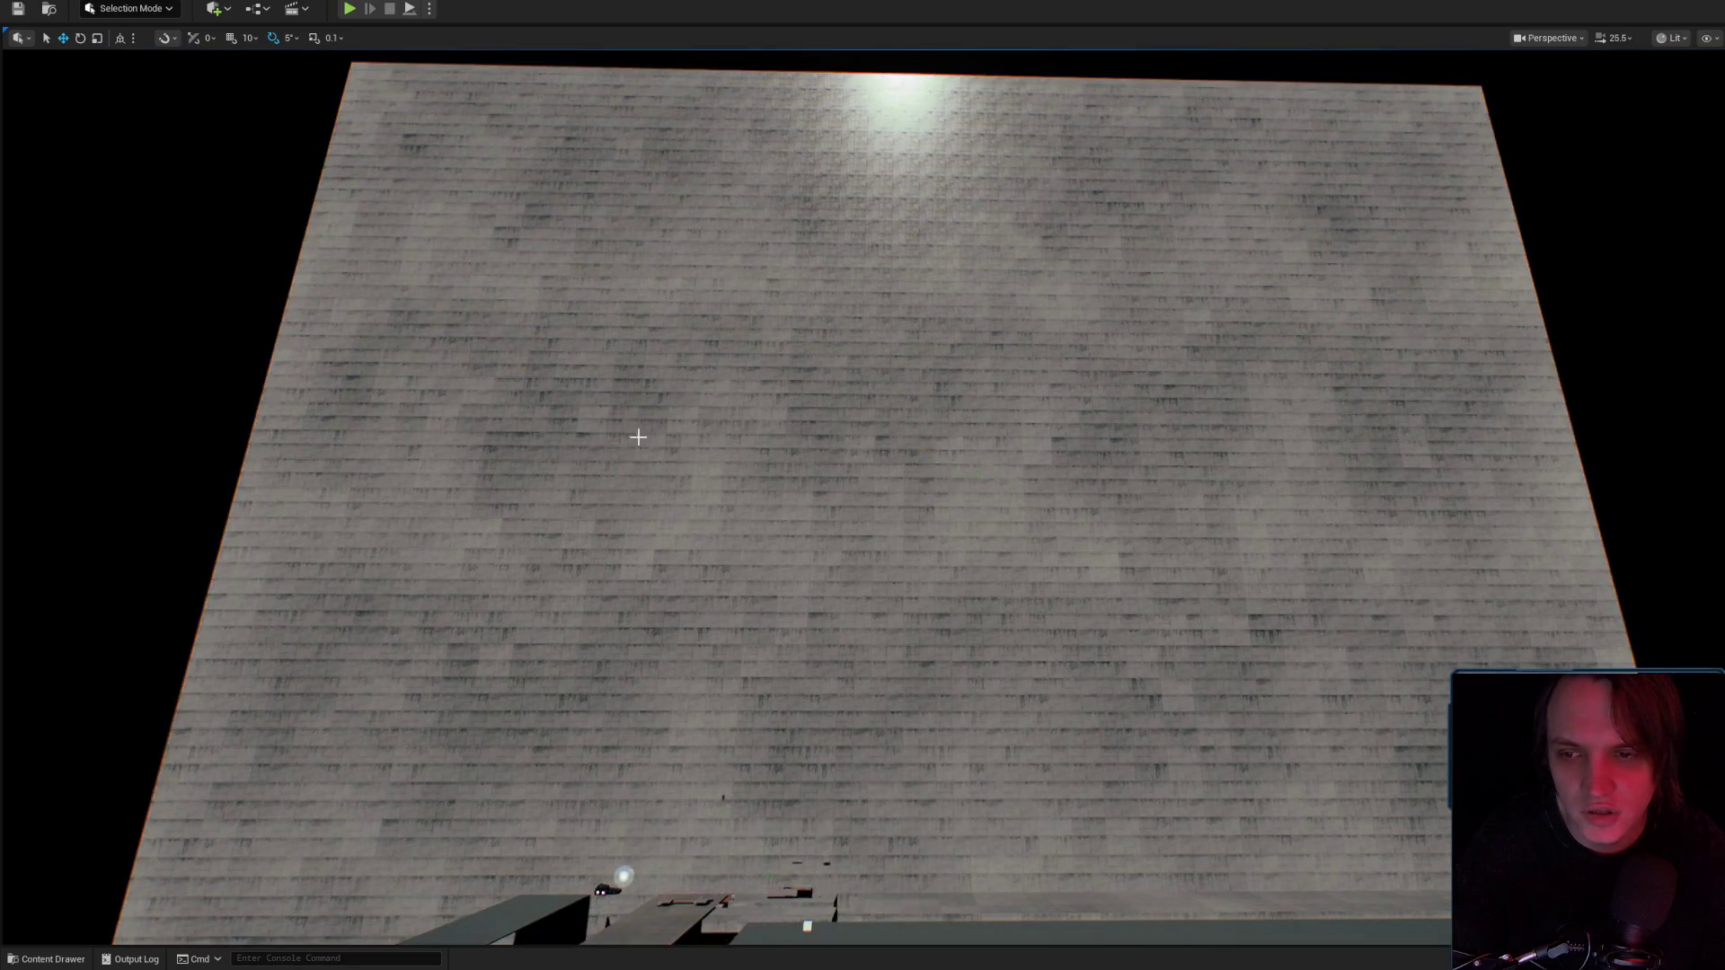
drag(646, 381, 1028, 507)
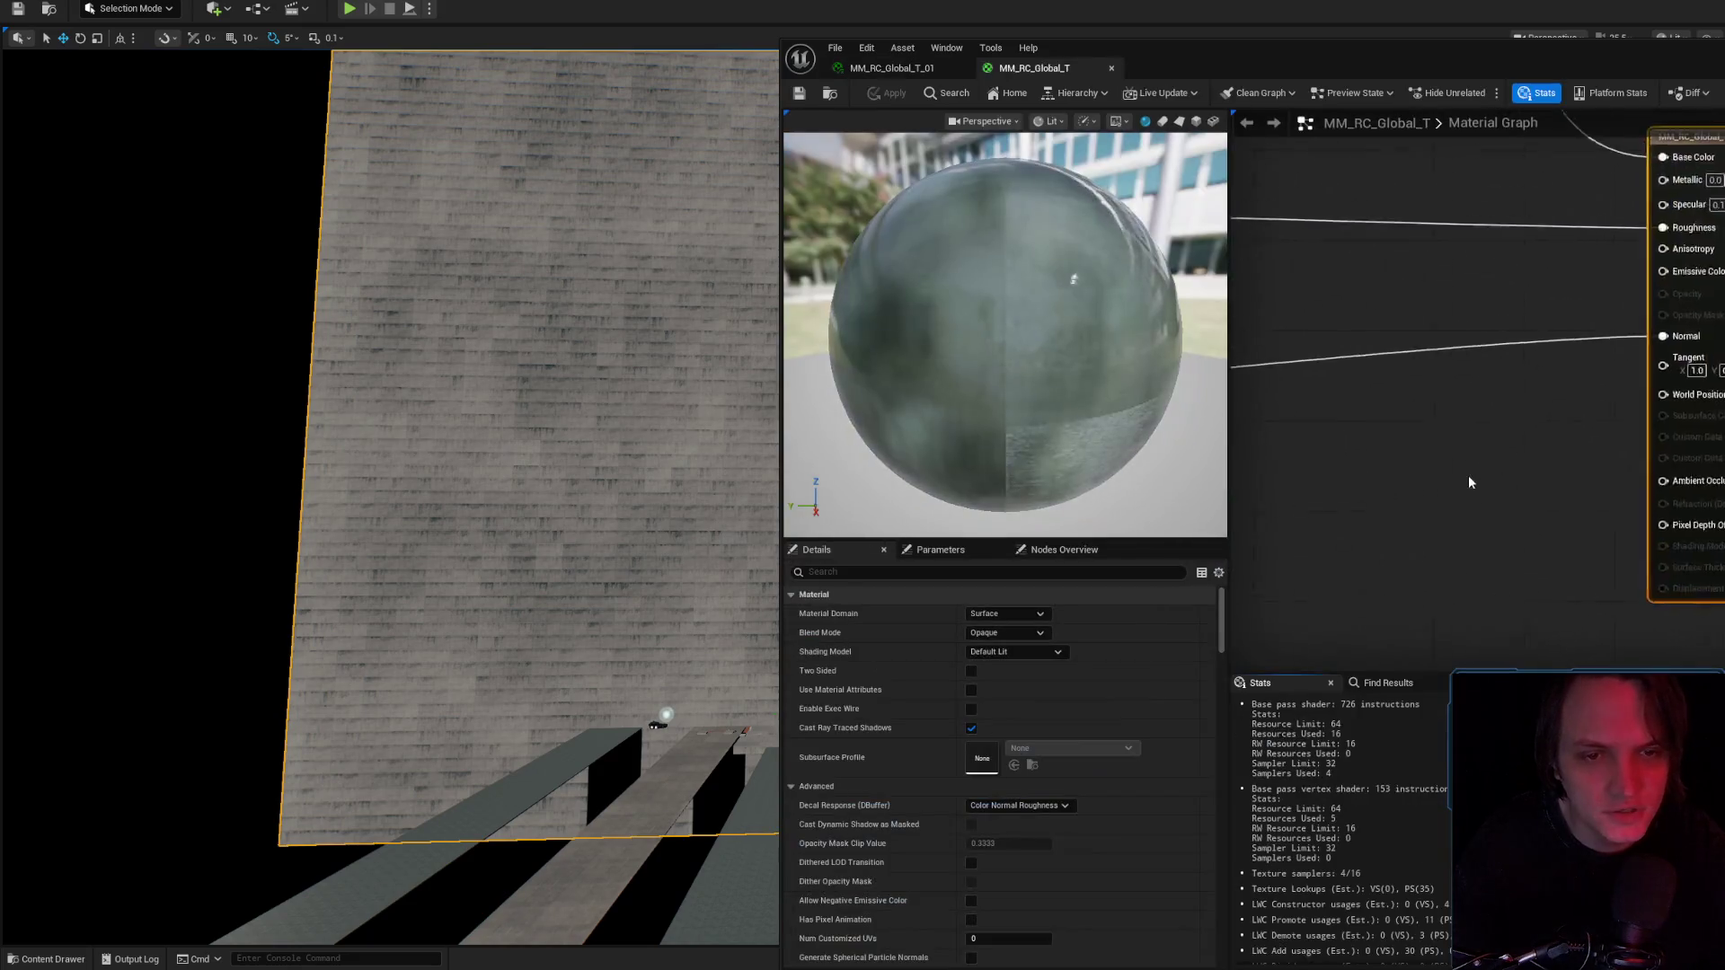
Add a Noise node to the MM_RC_Global_T graph and move it into open space.
right_click(1533, 468)
text(noise)
key(Return)
drag(1568, 466, 1451, 426)
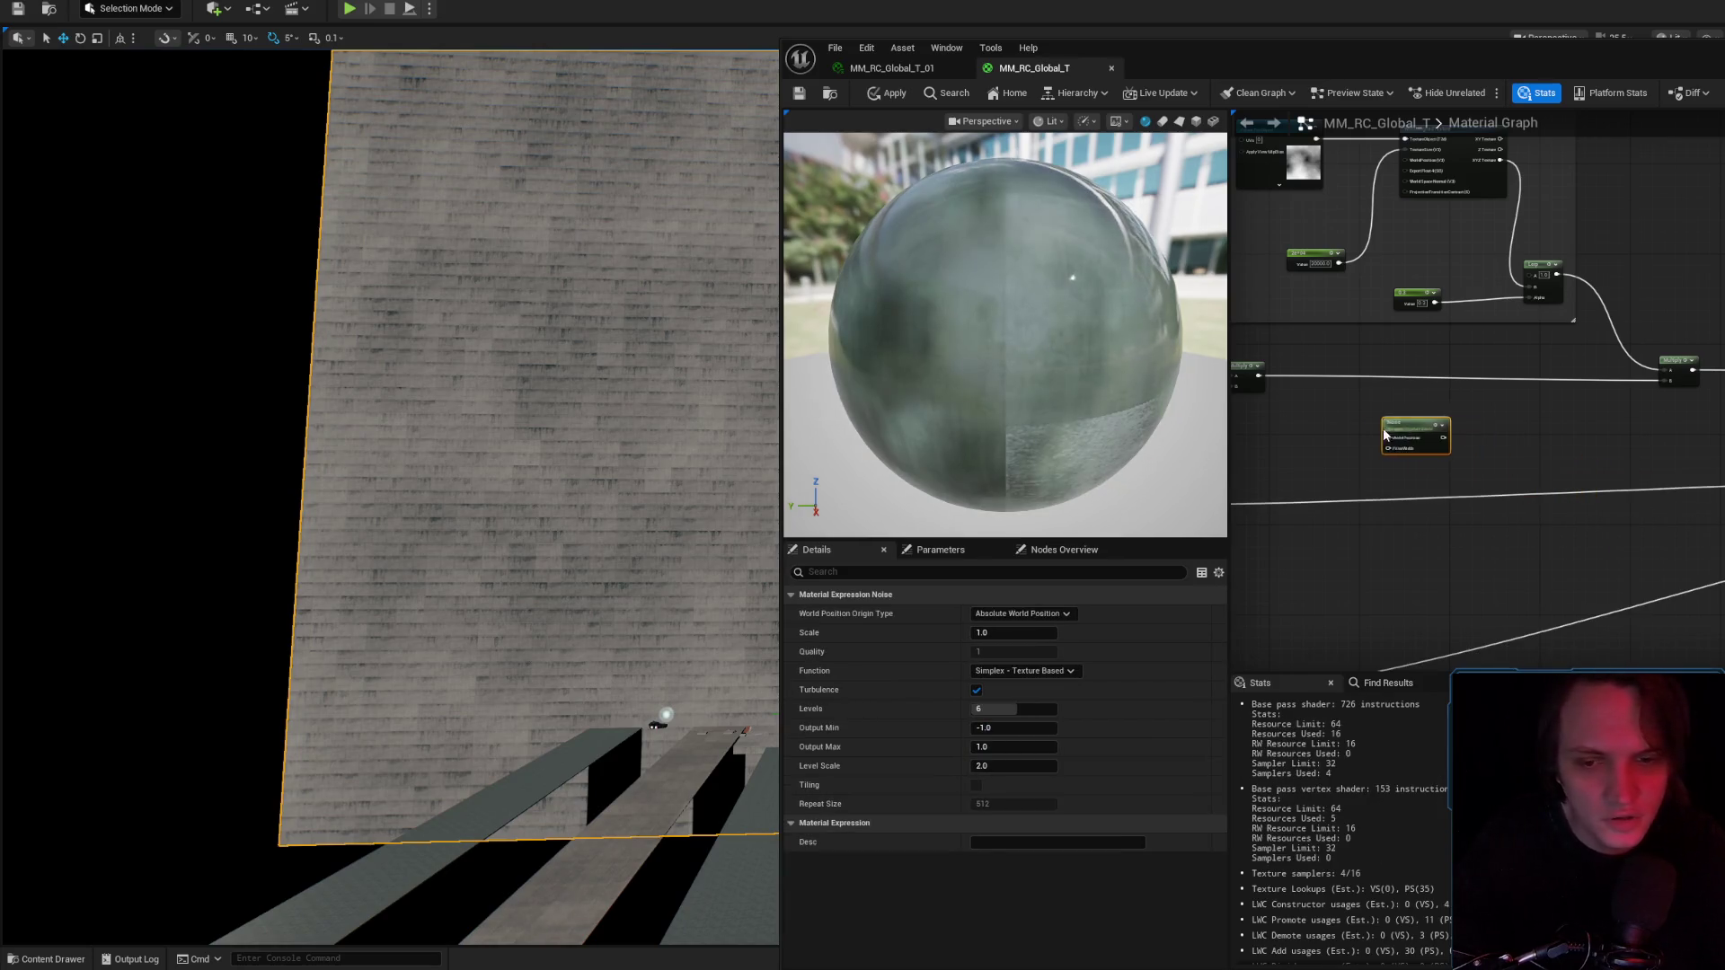
scroll(1438, 432, up, 3)
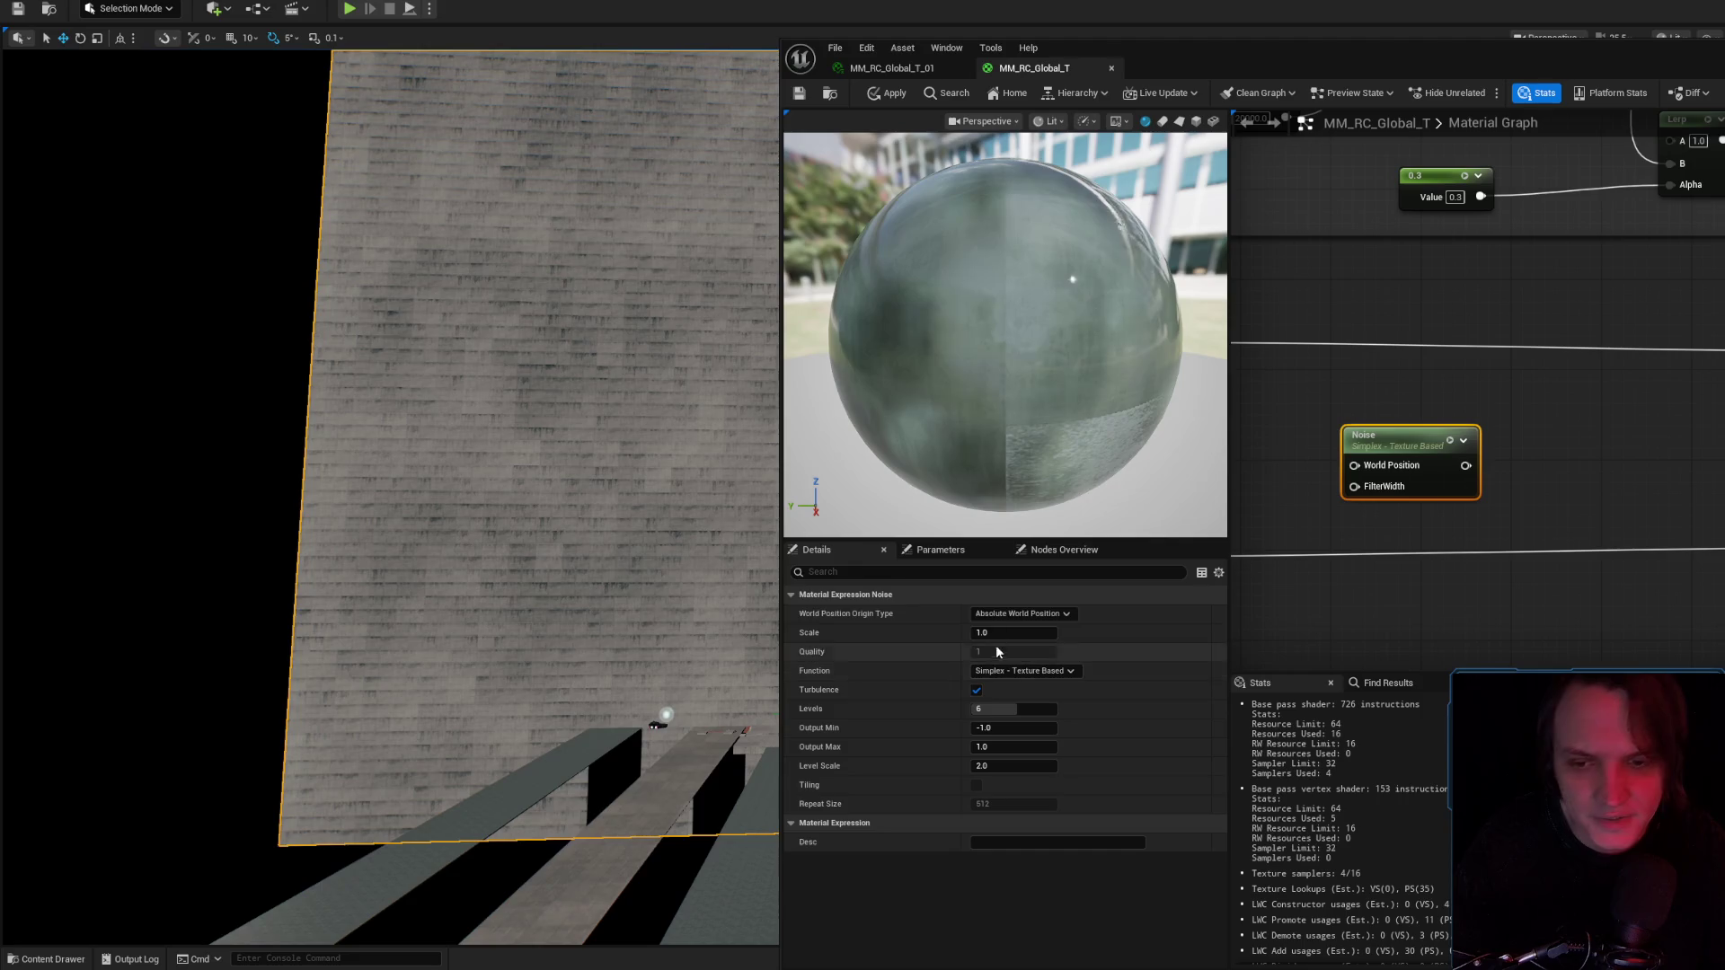
Try the Noise node's Function options, including Gradient and Simplex - Texture Based.
click(1022, 672)
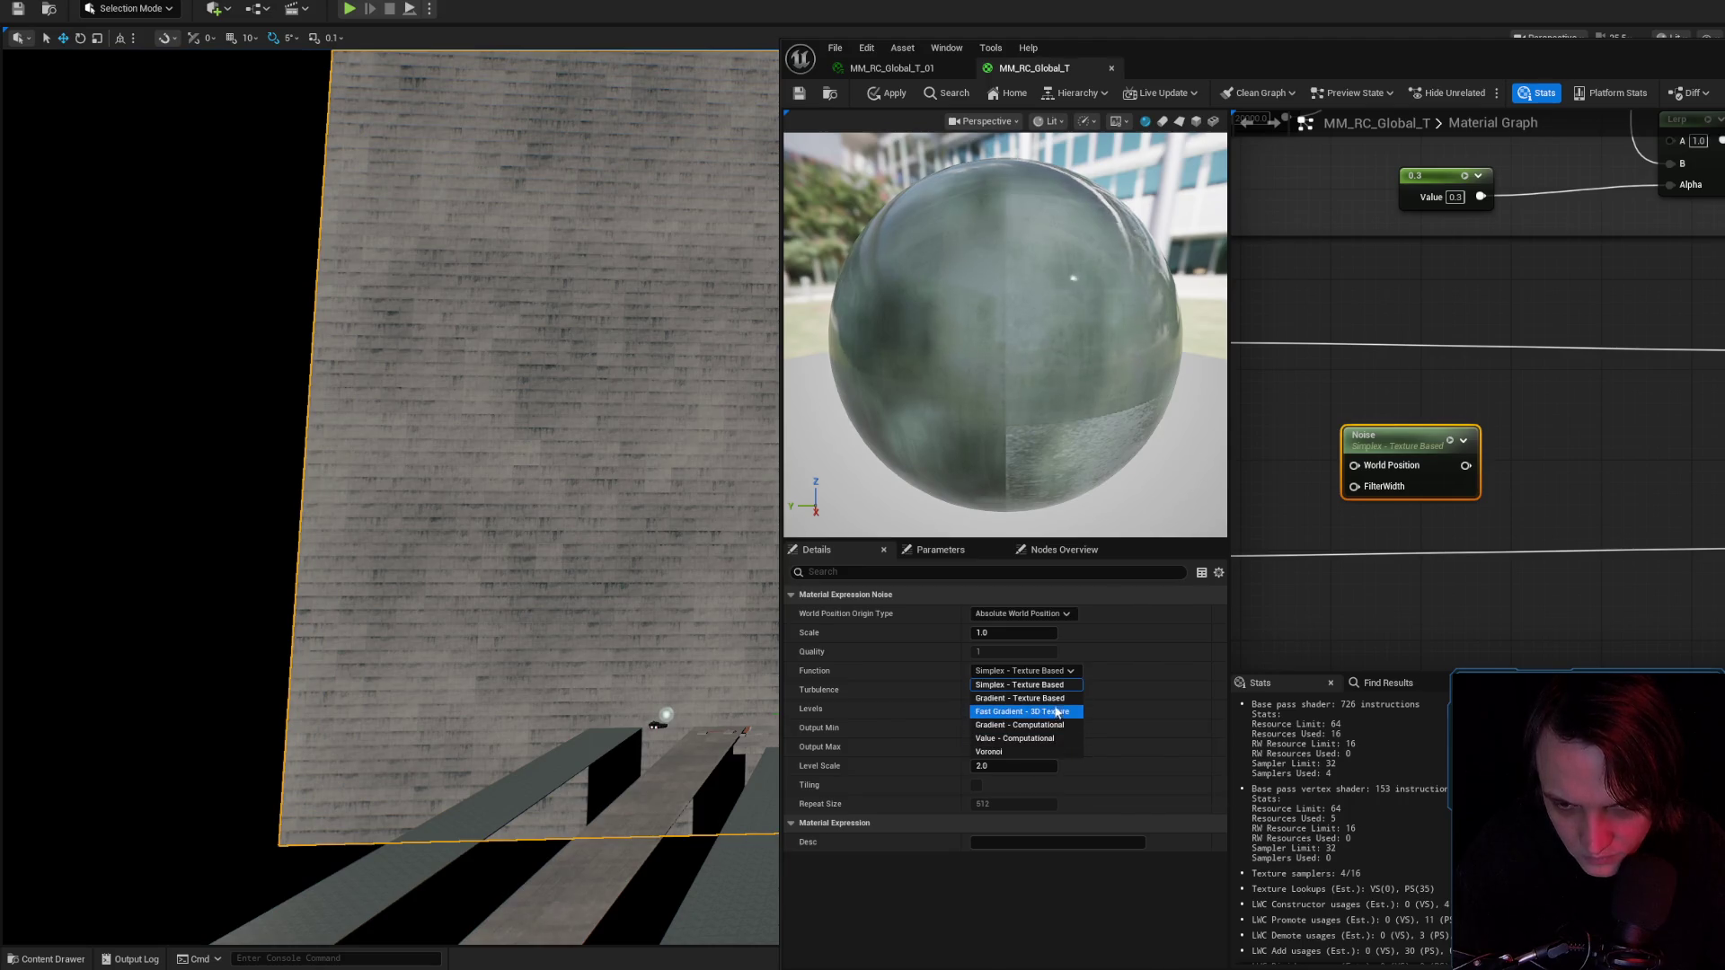
click(1056, 700)
click(1035, 688)
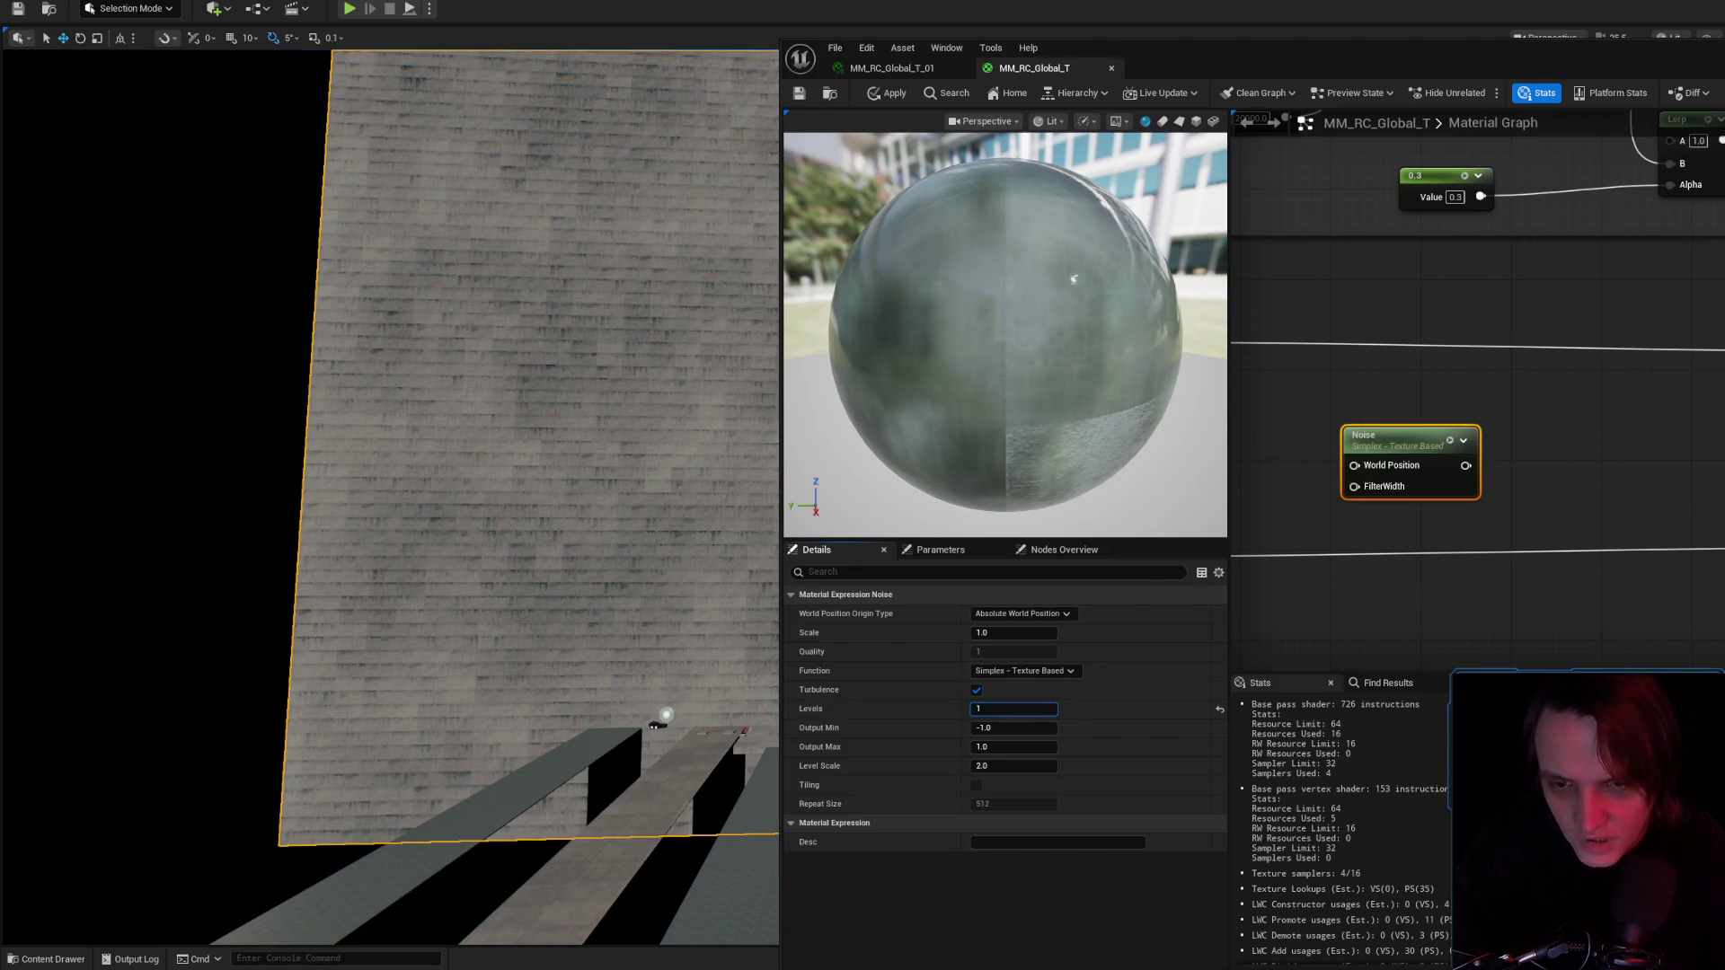
drag(1168, 377, 1078, 377)
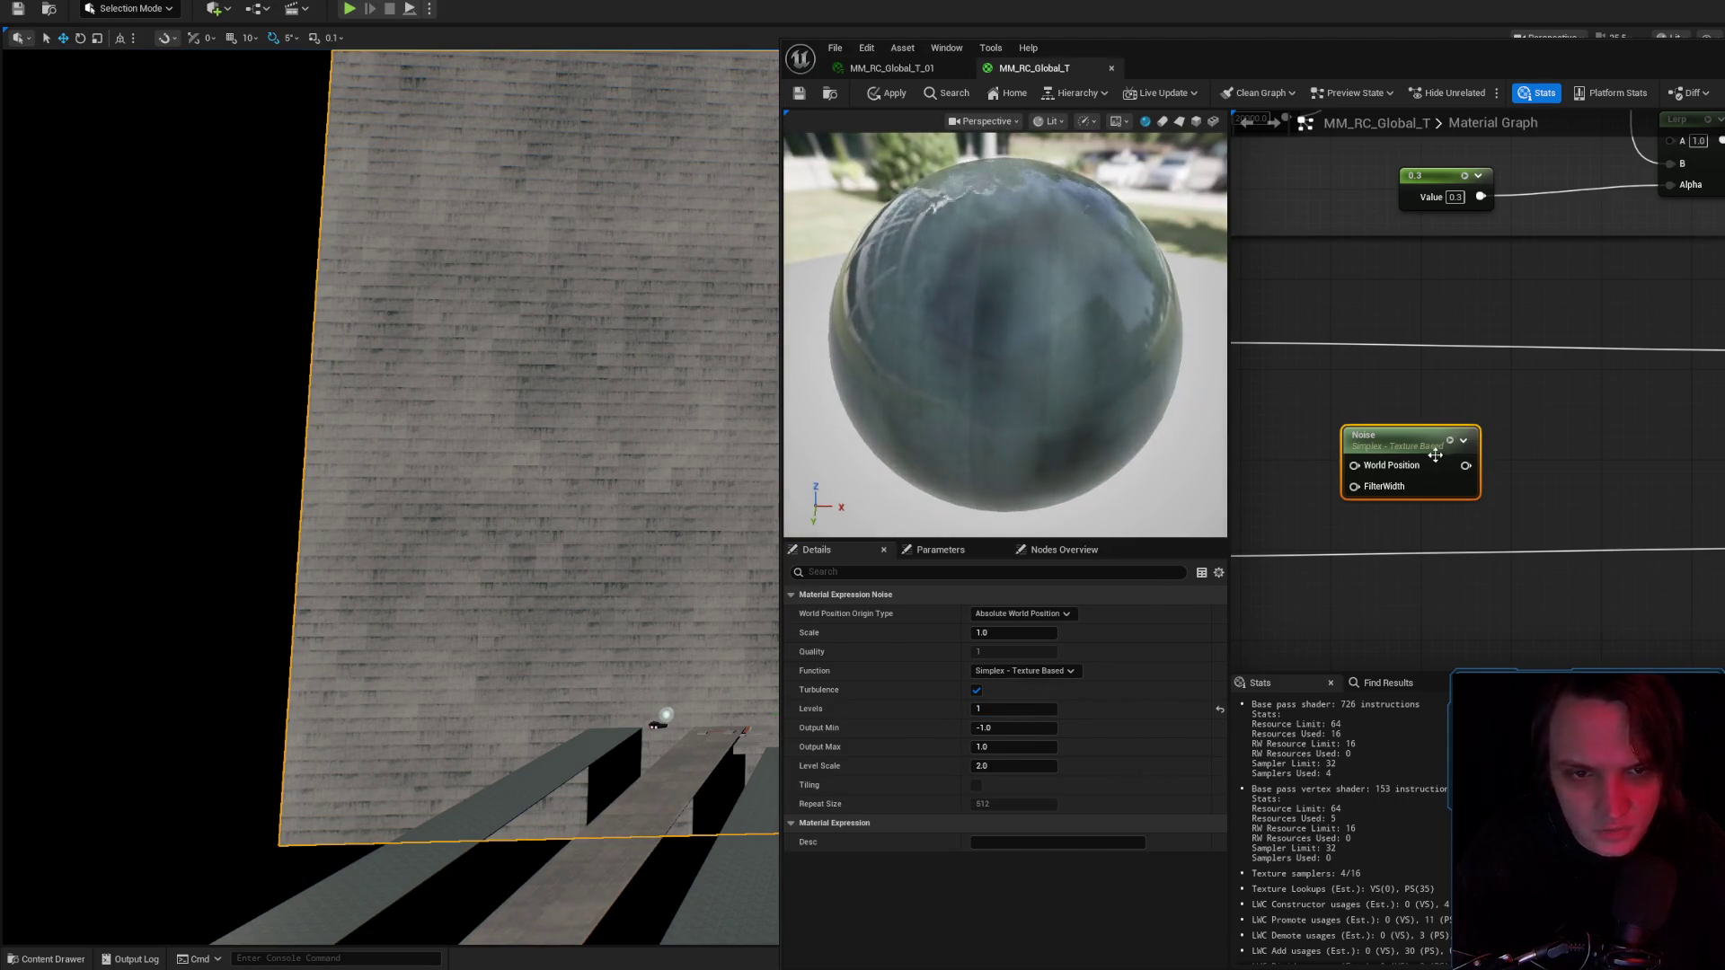
click(1055, 627)
click(1058, 672)
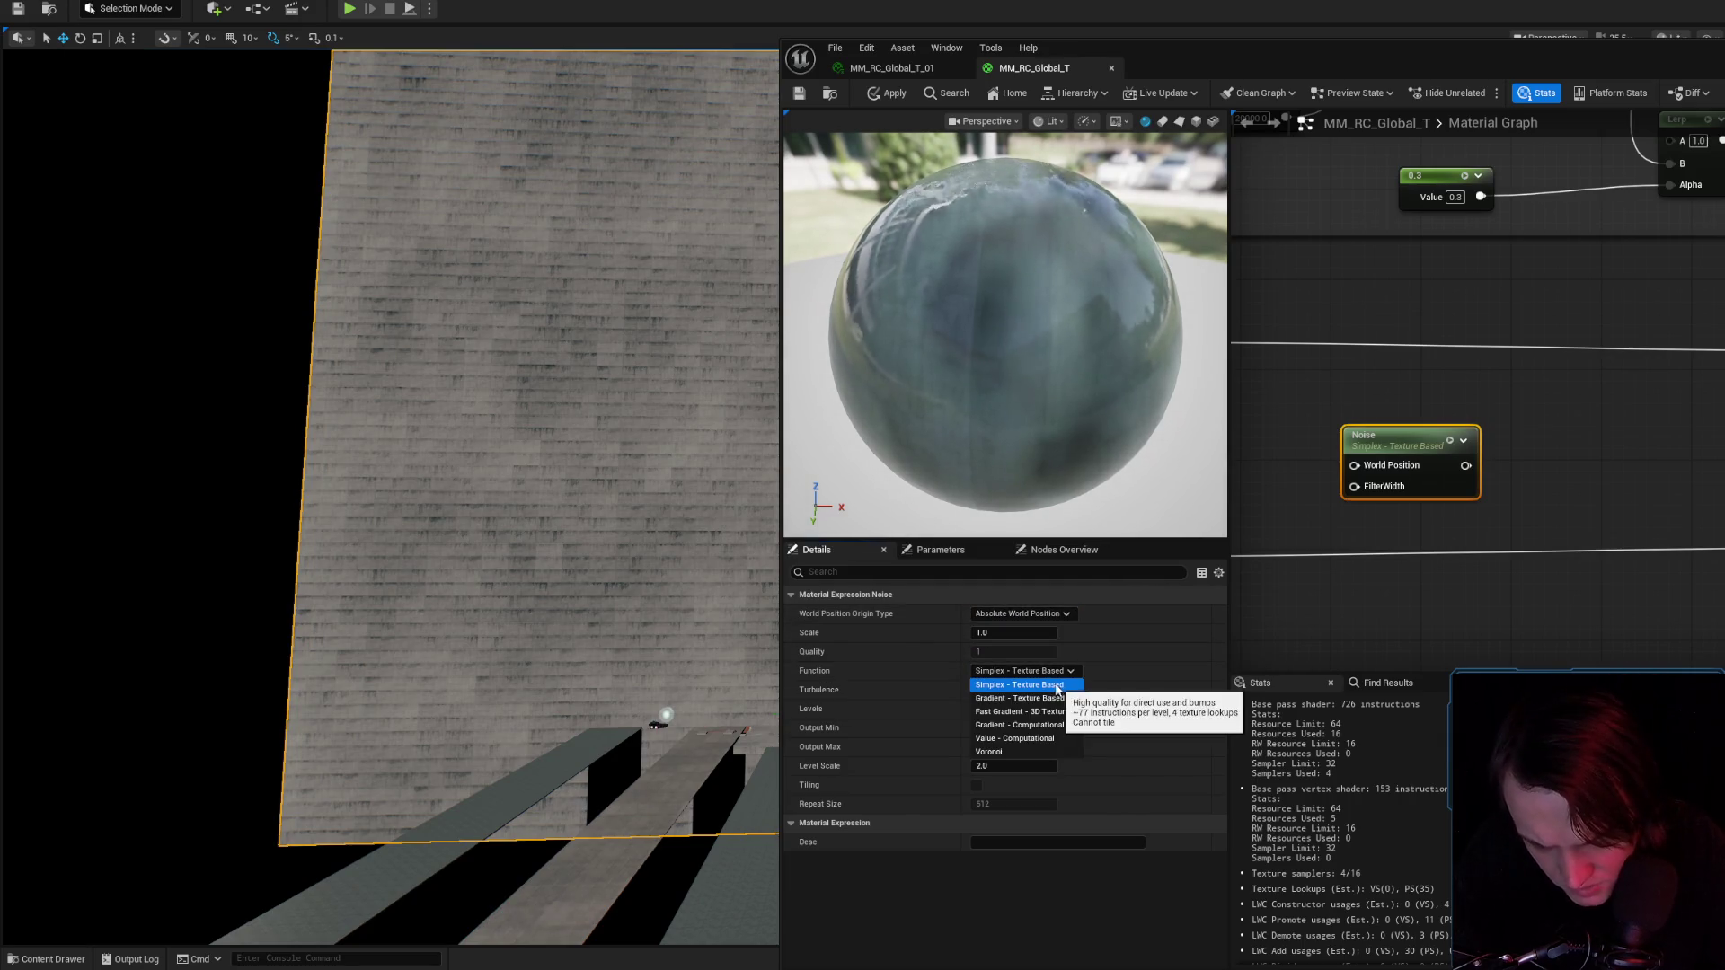
click(1054, 672)
Browse the Masters materials folder, then search the graph for another 'noise' node.
click(837, 94)
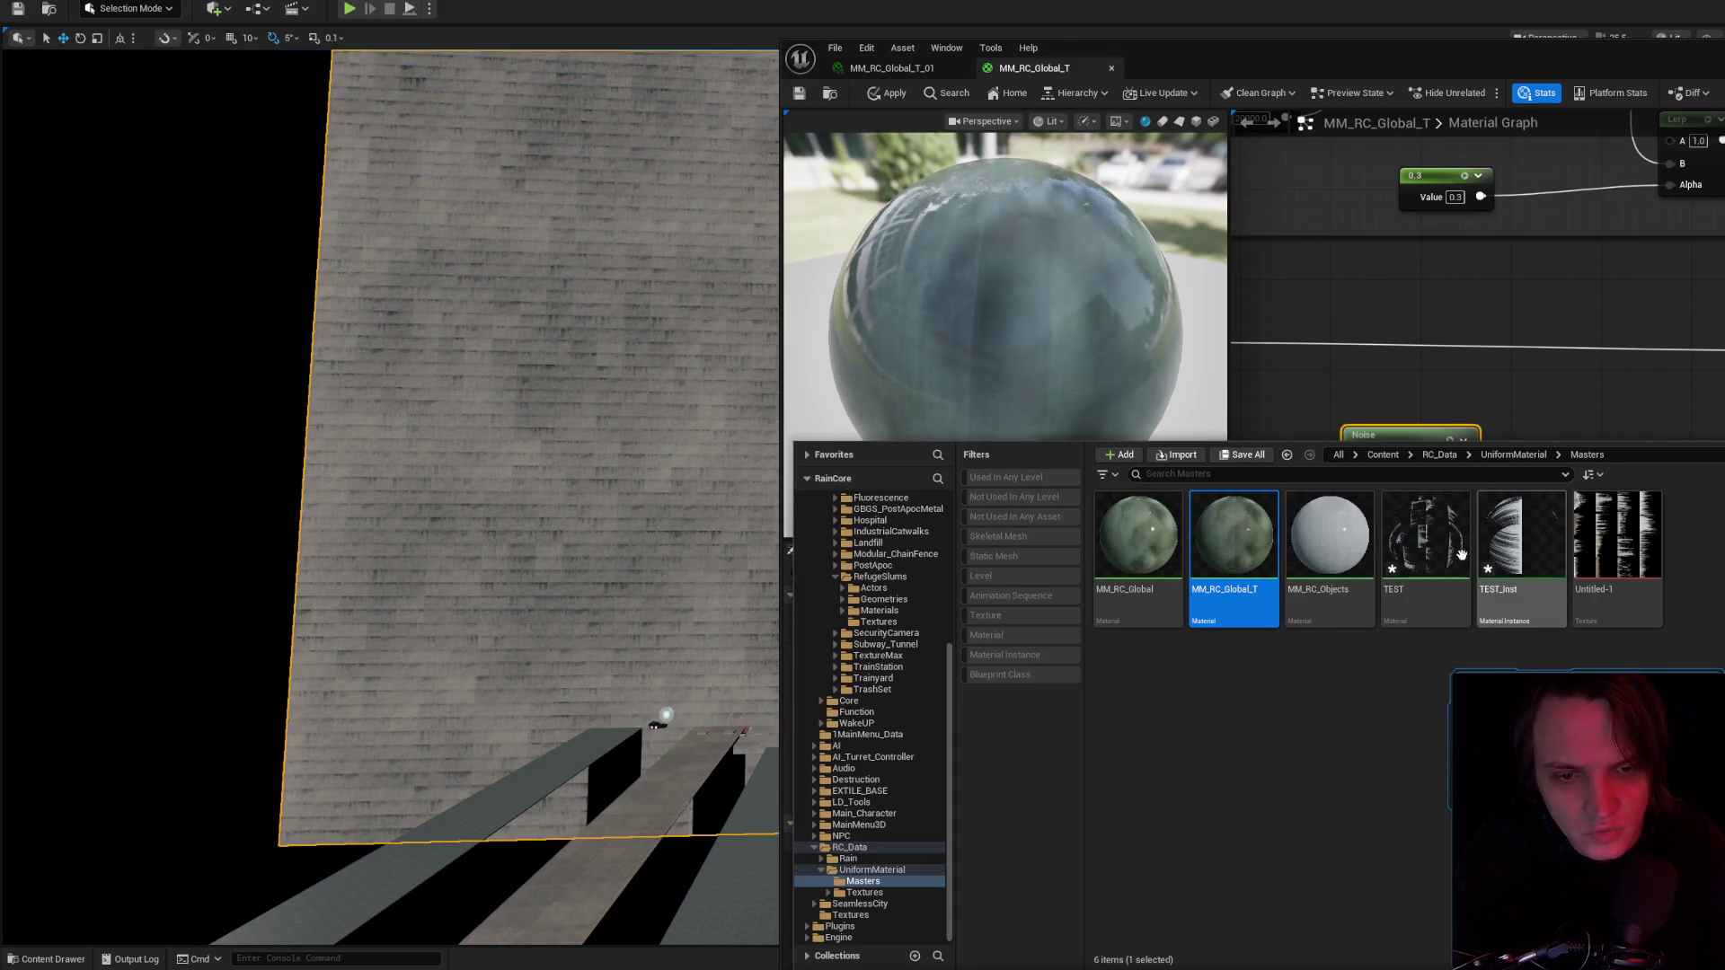
click(1383, 364)
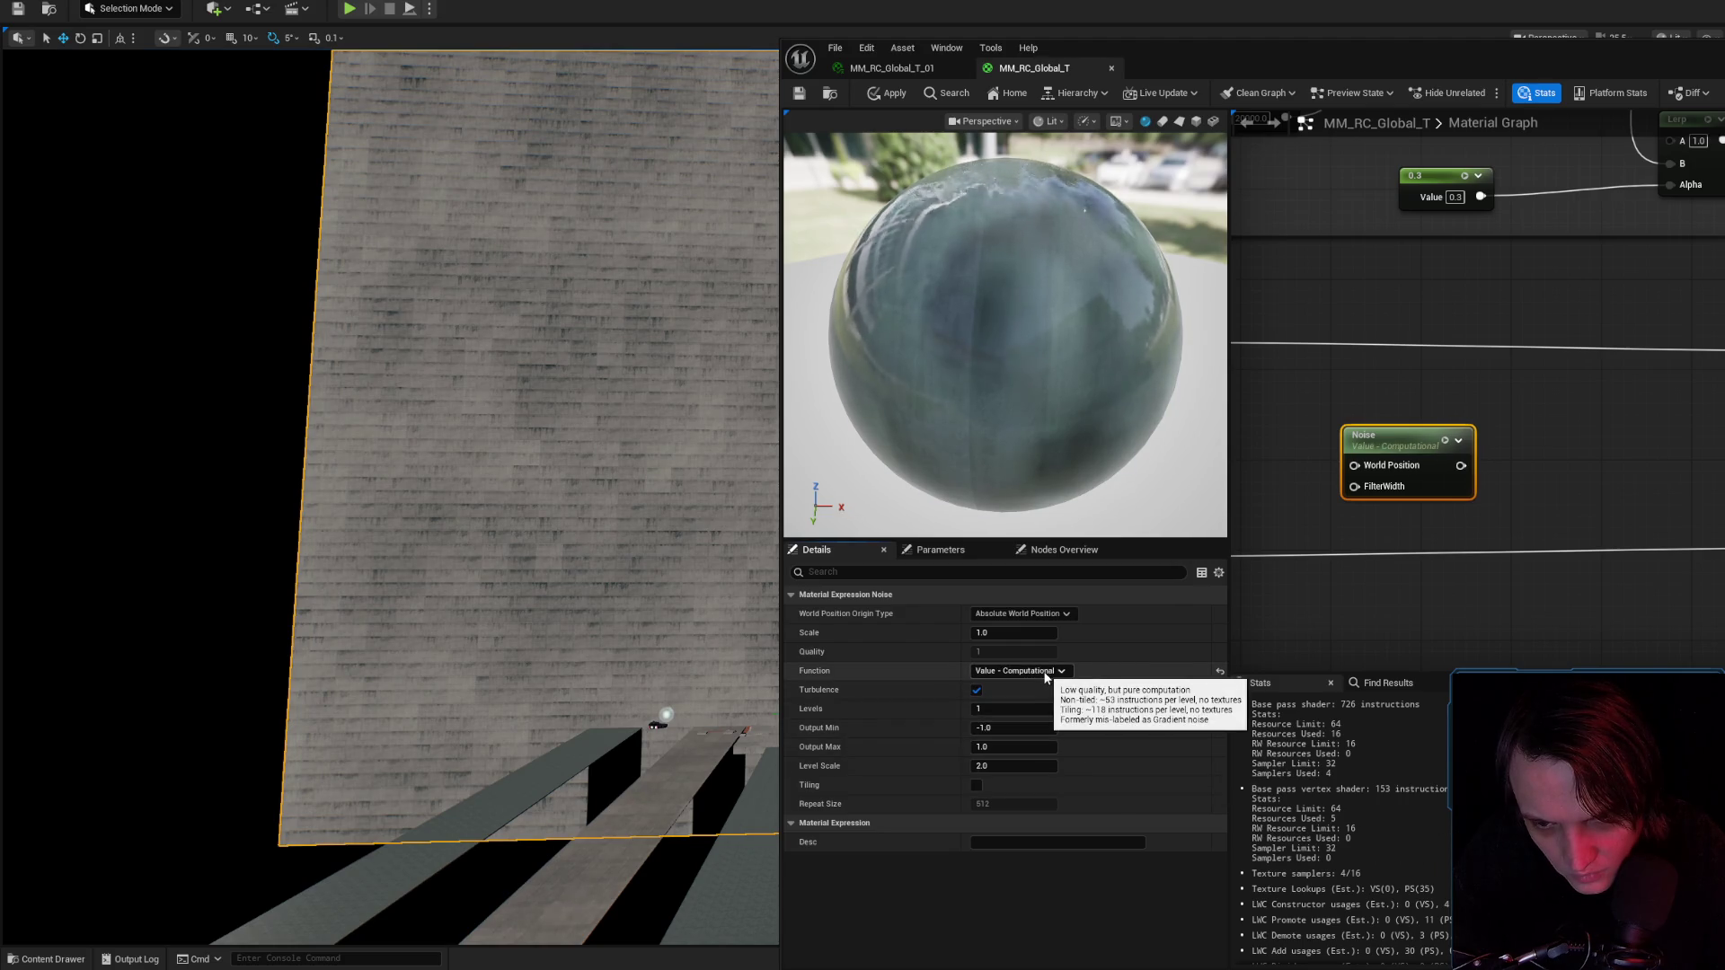
right_click(1335, 374)
text(noise)
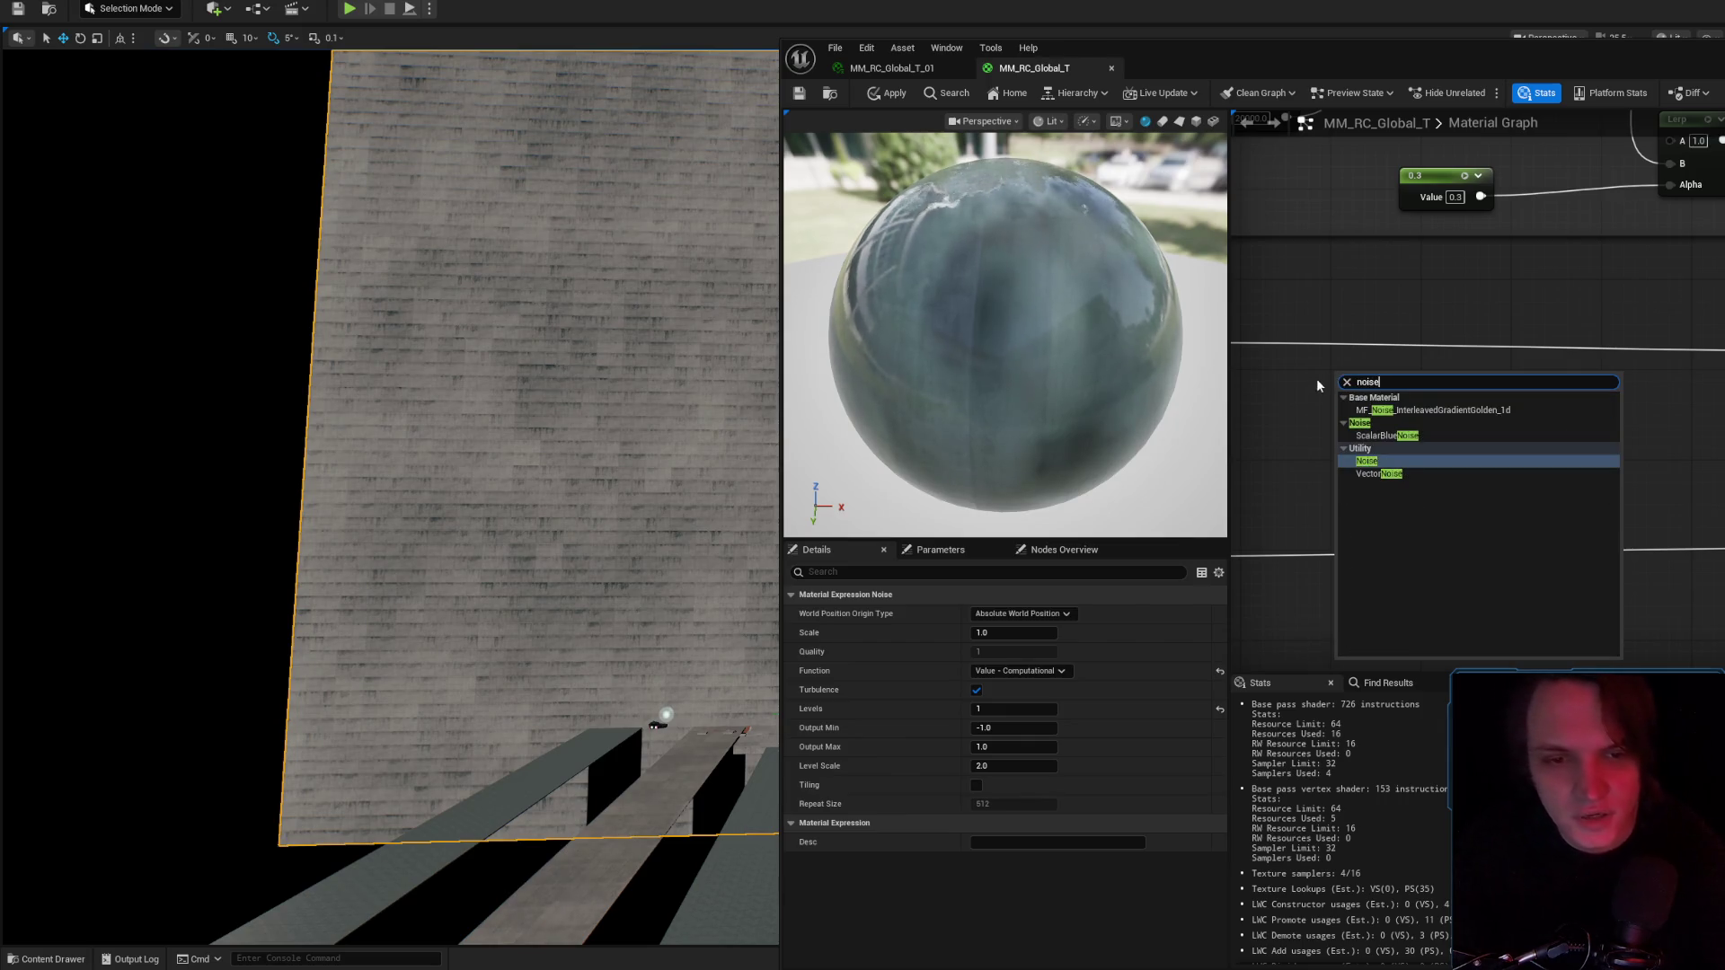
Add a Cellnoise Vector Noise node to MM_RC_Global_T and preview its output alone on a cube.
key(Return)
click(1398, 479)
mouse_move(1403, 393)
mouse_down()
mouse_move(1315, 393)
mouse_move(1331, 393)
mouse_up()
click(1330, 392)
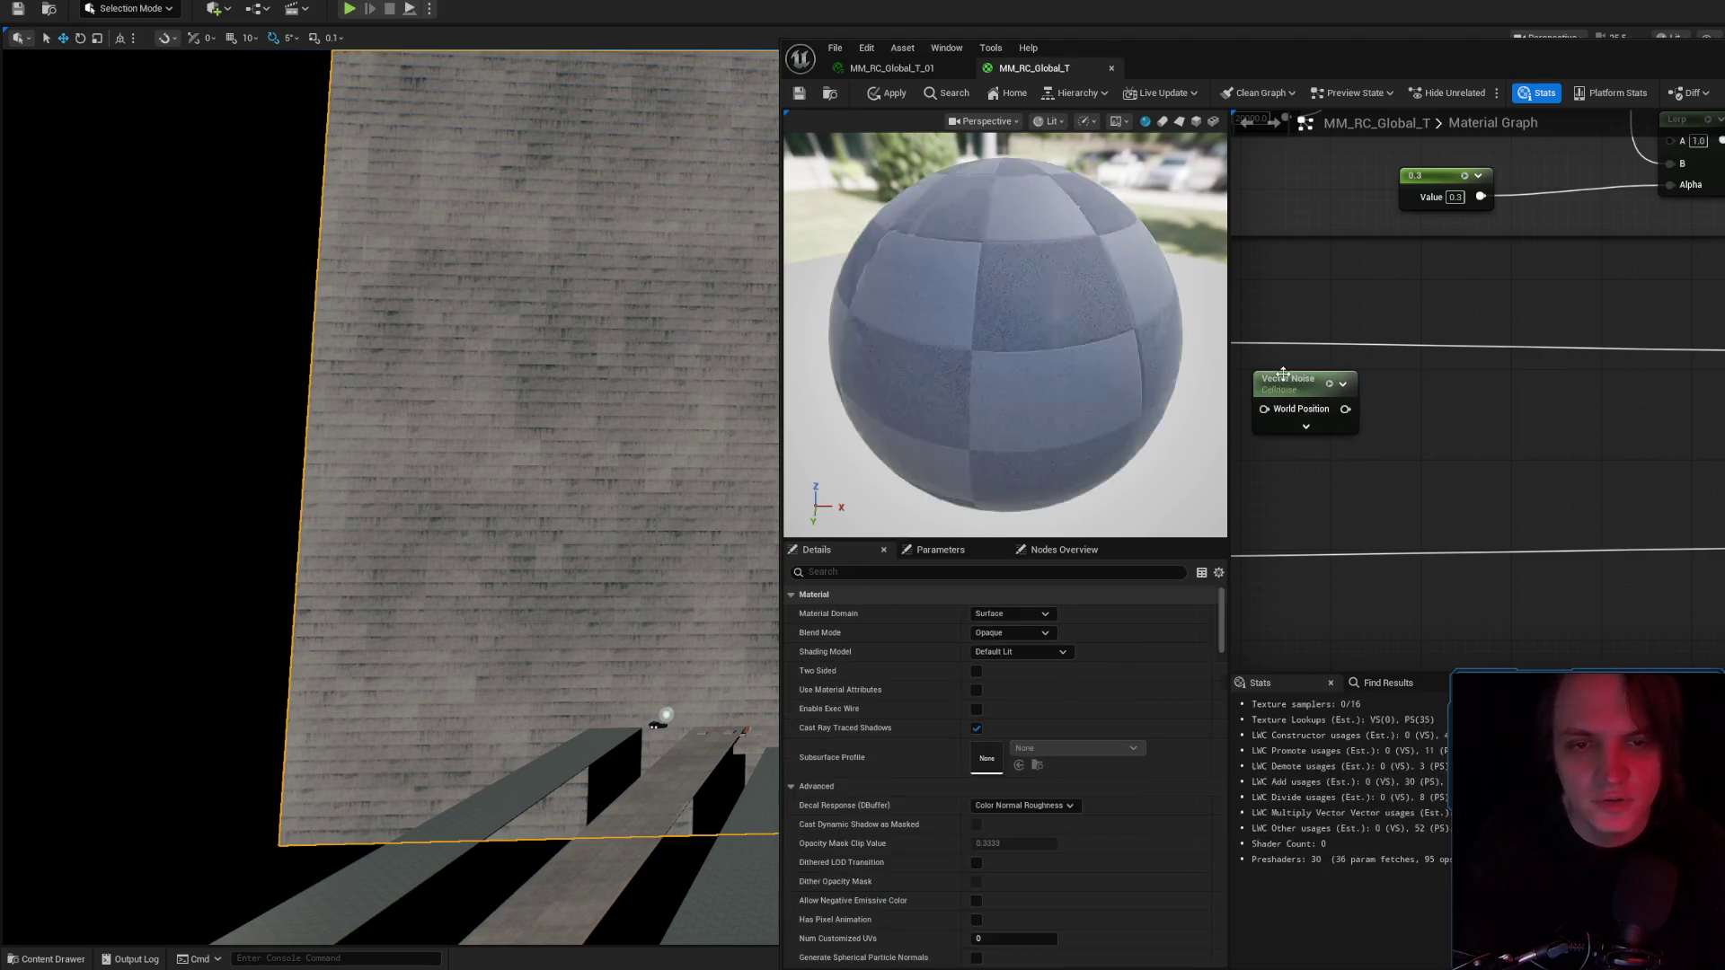
click(1010, 635)
click(1010, 646)
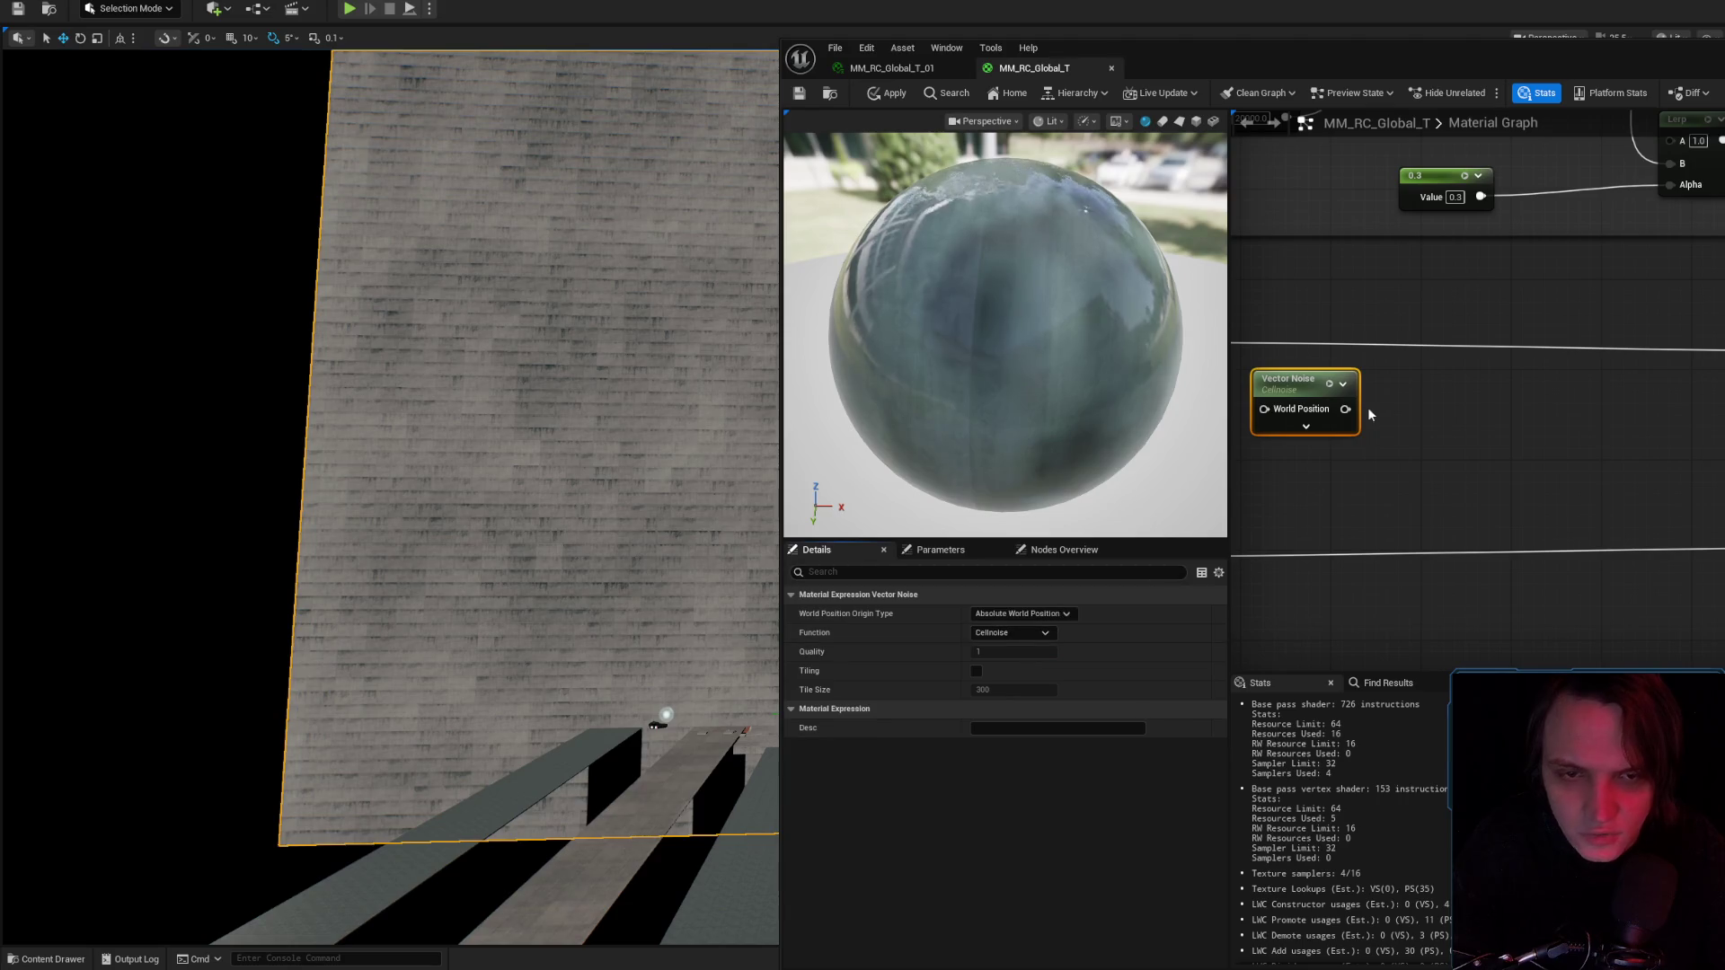
click(1328, 385)
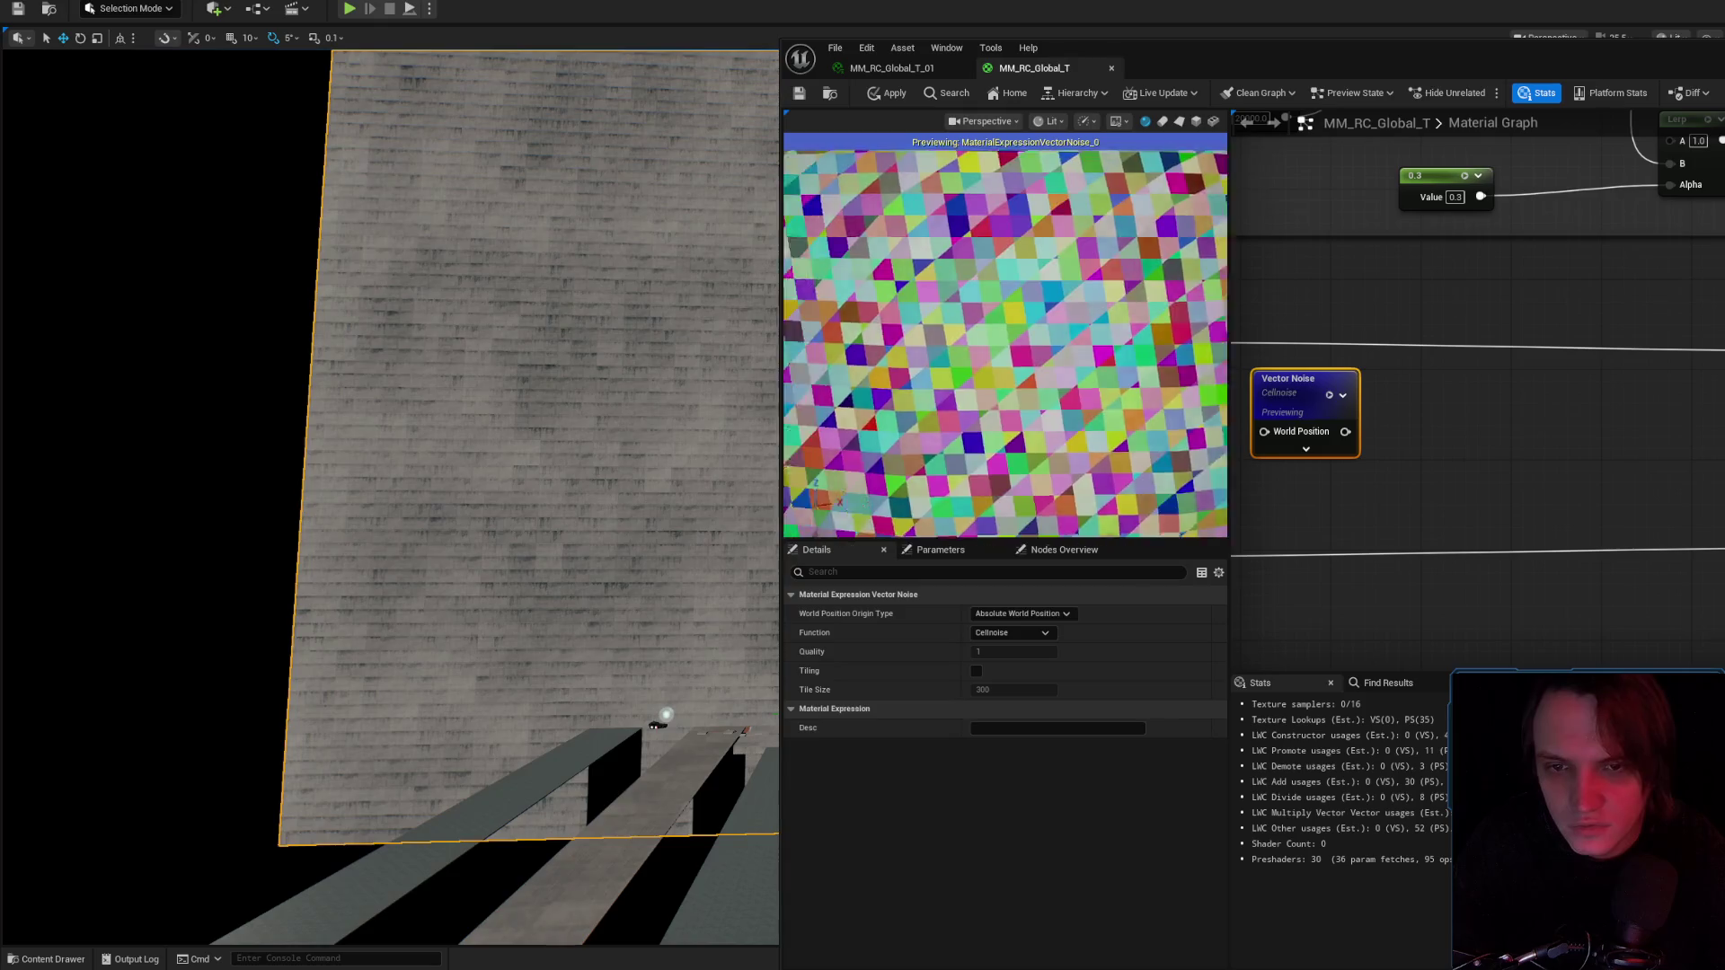
scroll(1158, 159, down, 5)
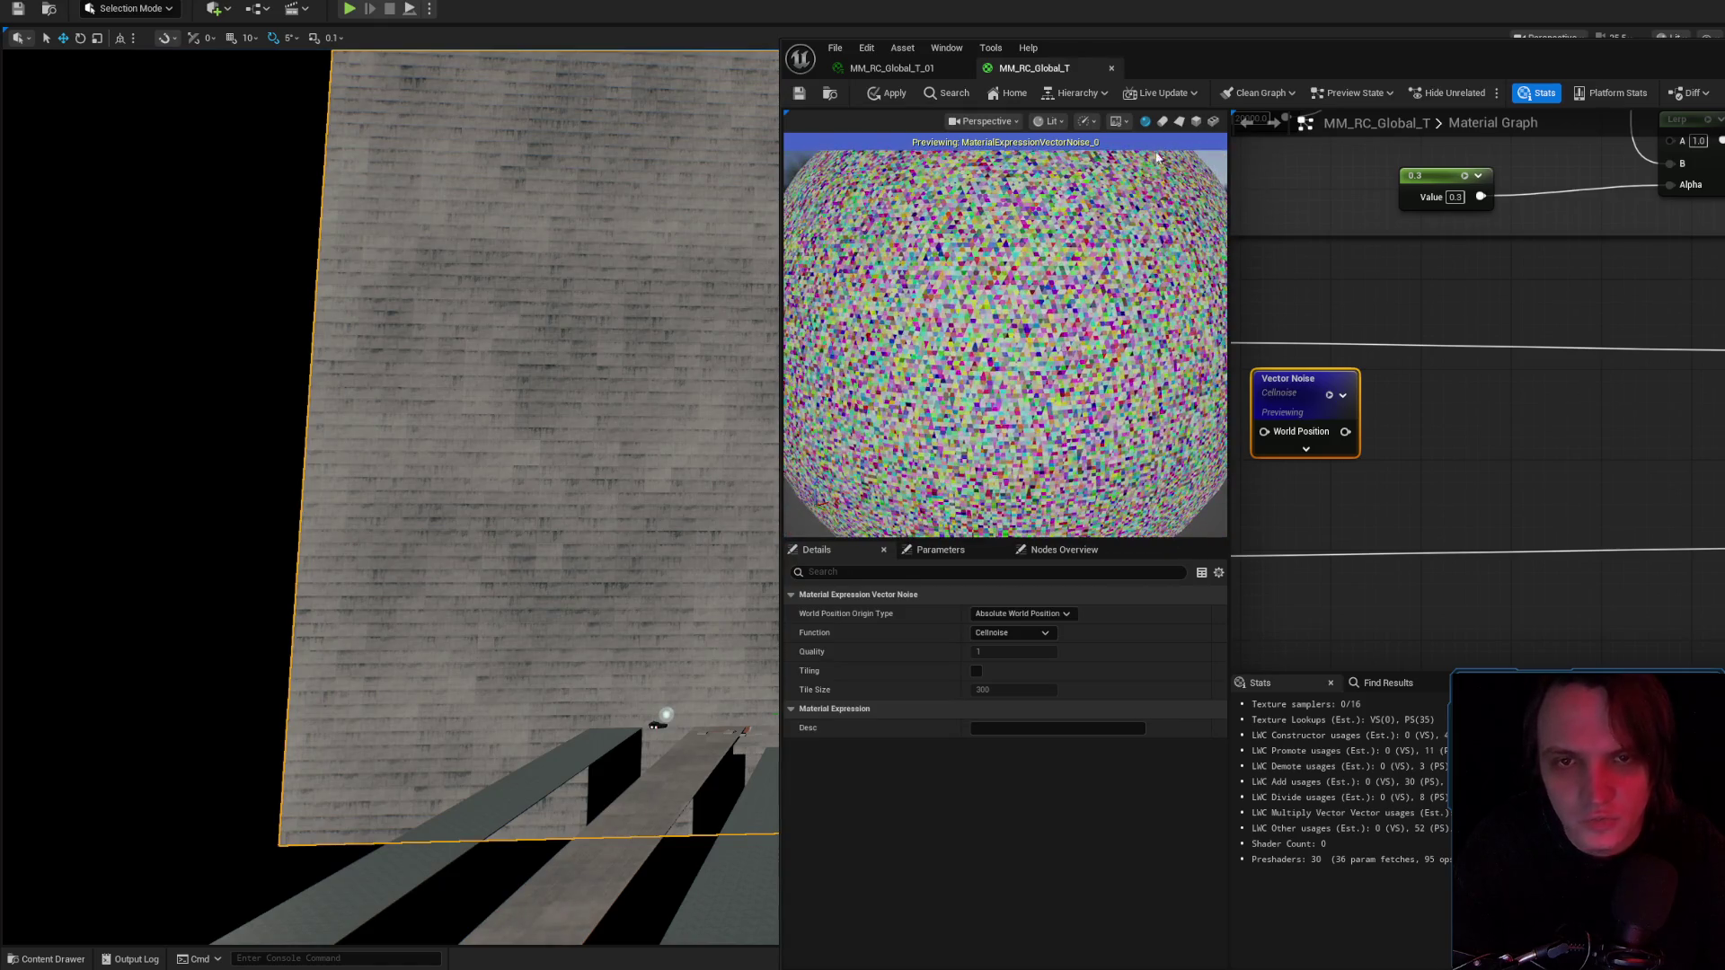
click(1197, 122)
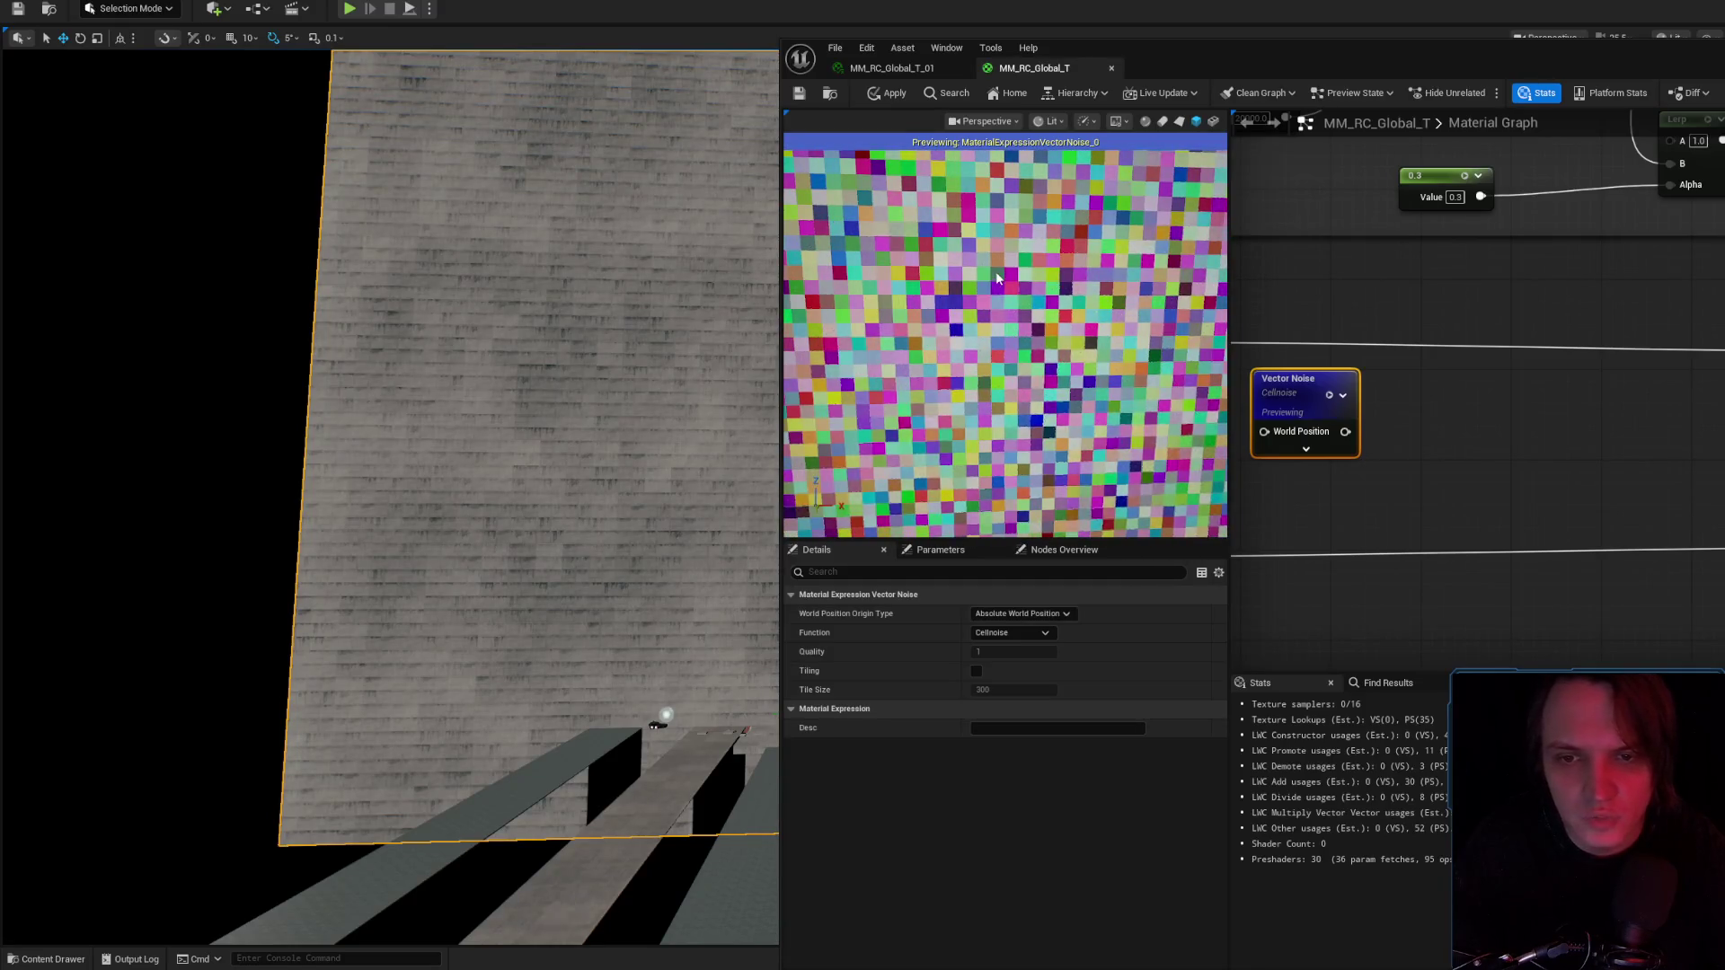
Enable tiling, try tile sizes 400, 100 and 1204, then delete the Vector Noise node.
click(978, 672)
click(1001, 690)
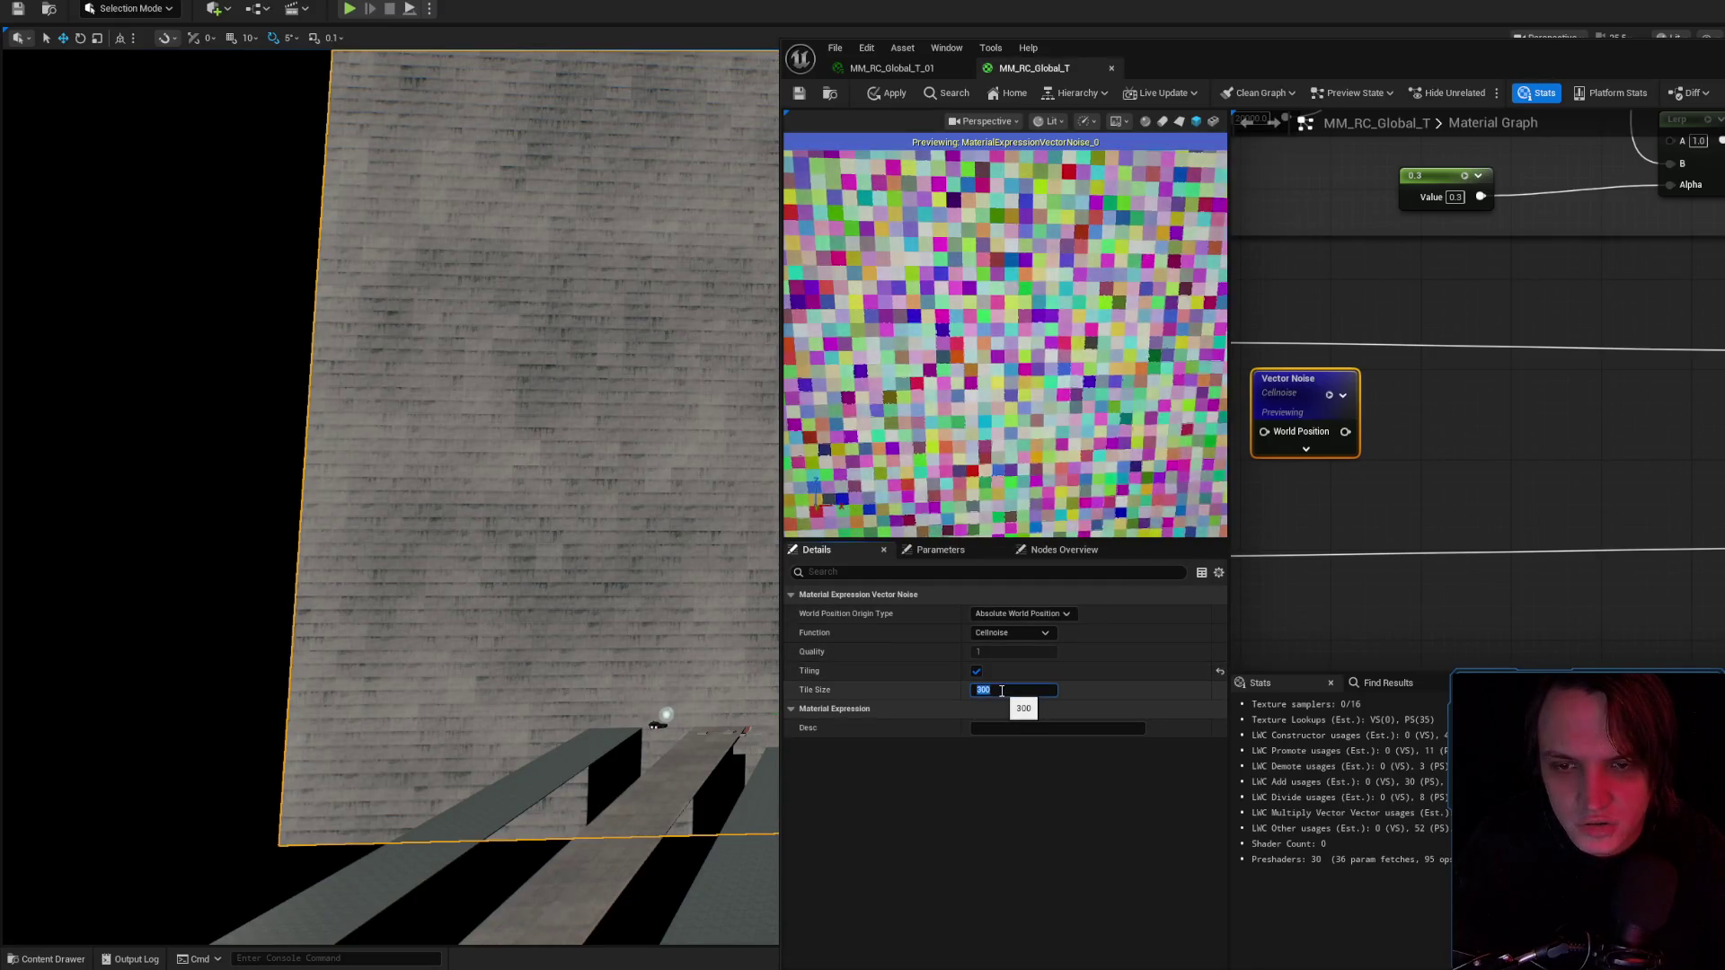
text(400)
key(Return)
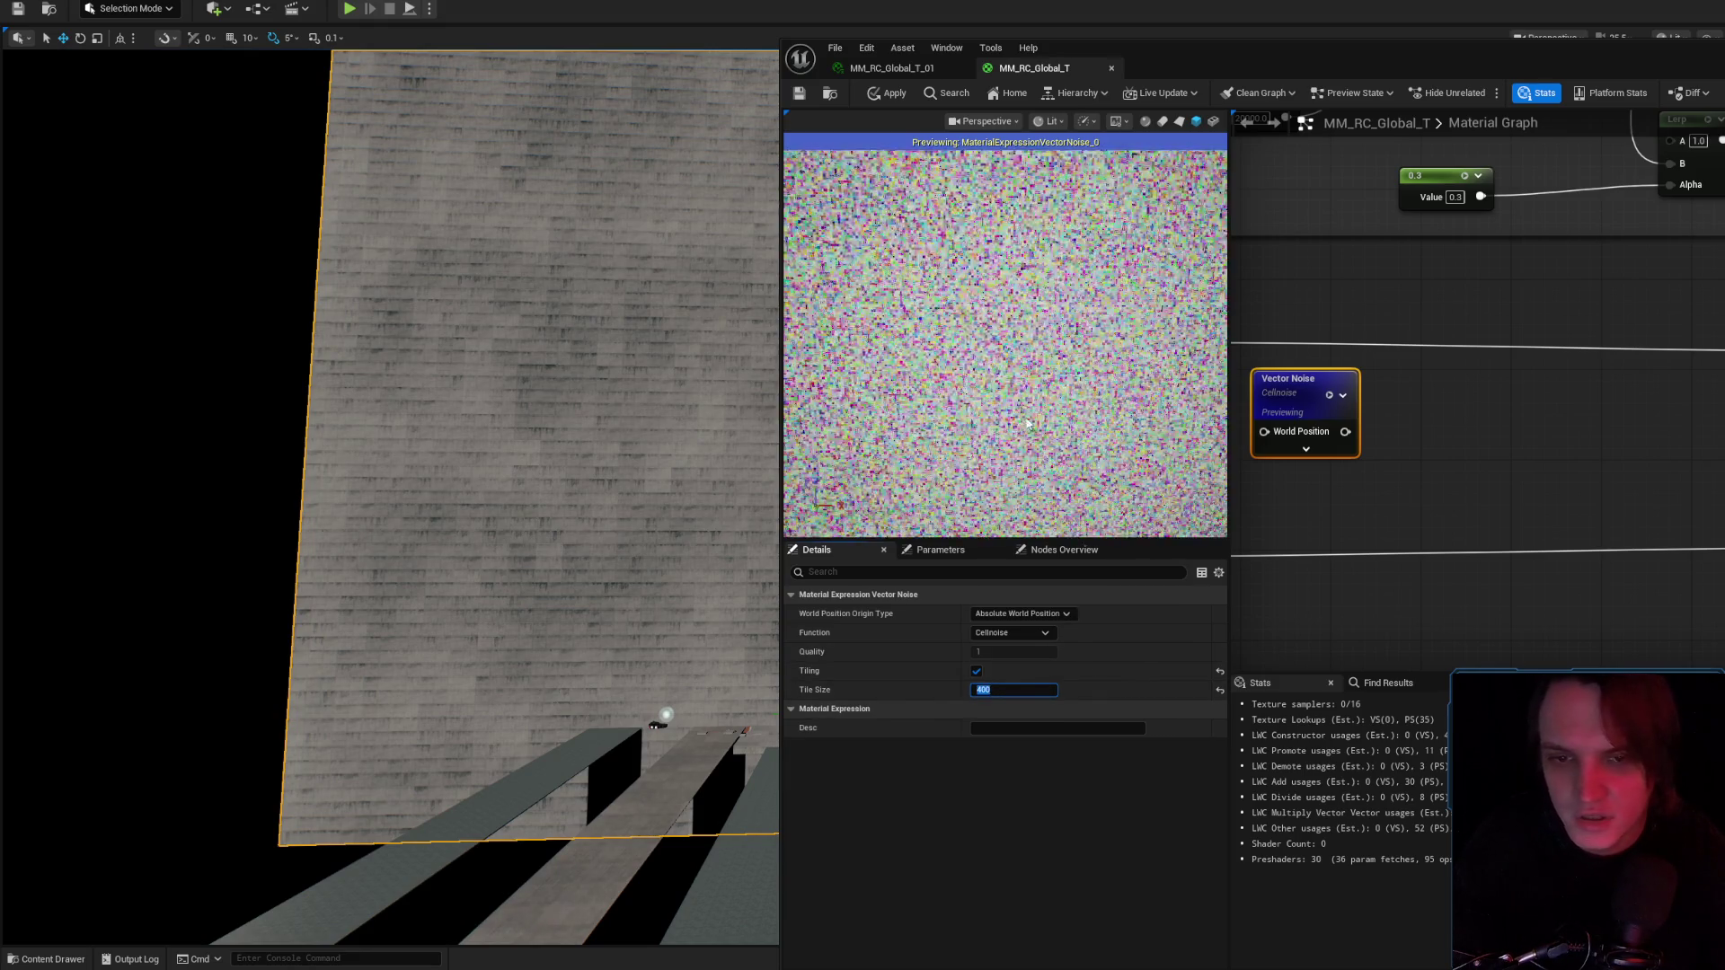
text(100)
key(Return)
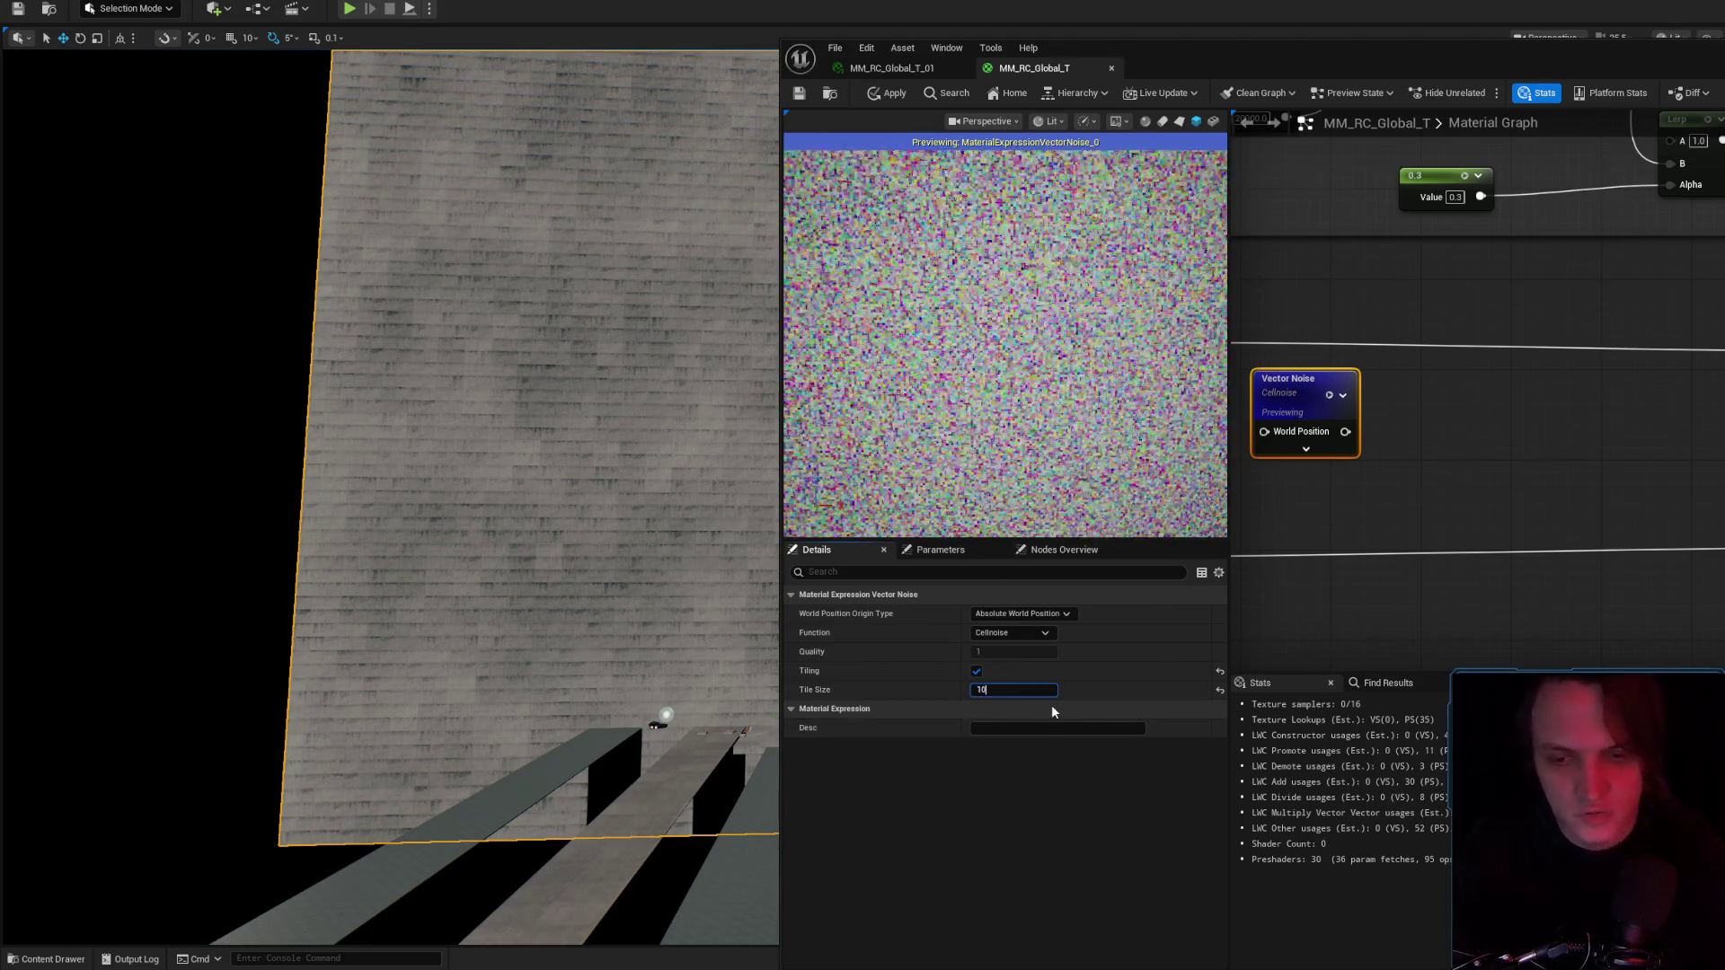
text(1204)
key(Return)
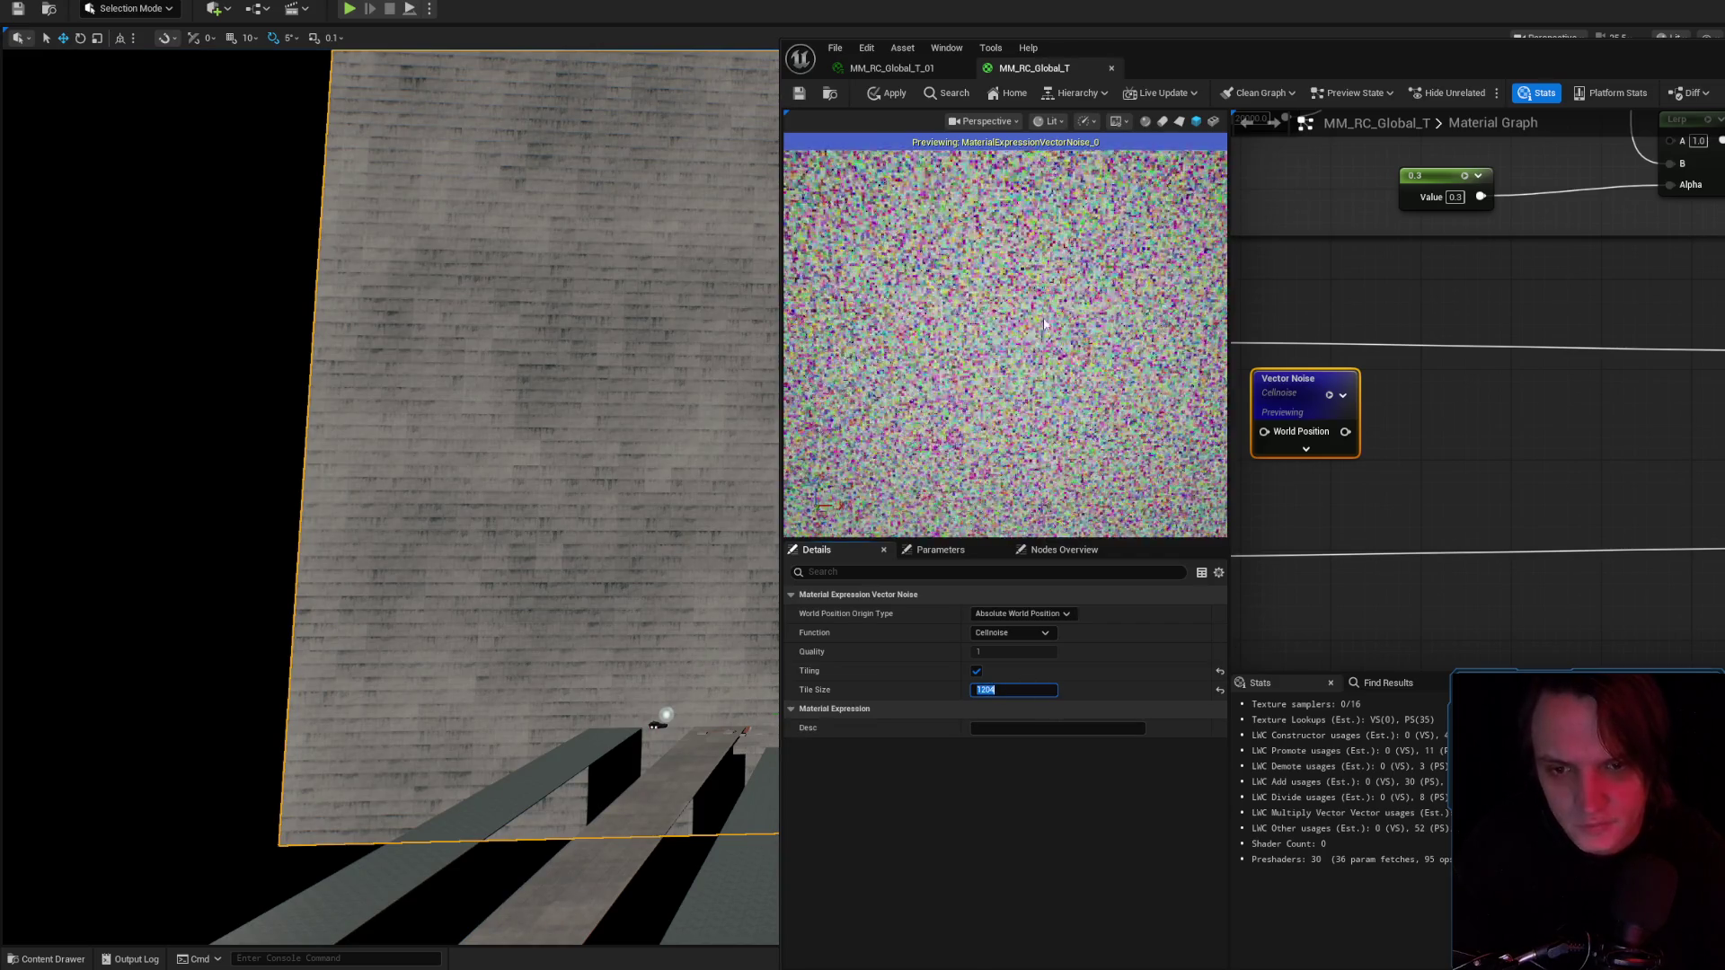
scroll(1004, 341, up, 5)
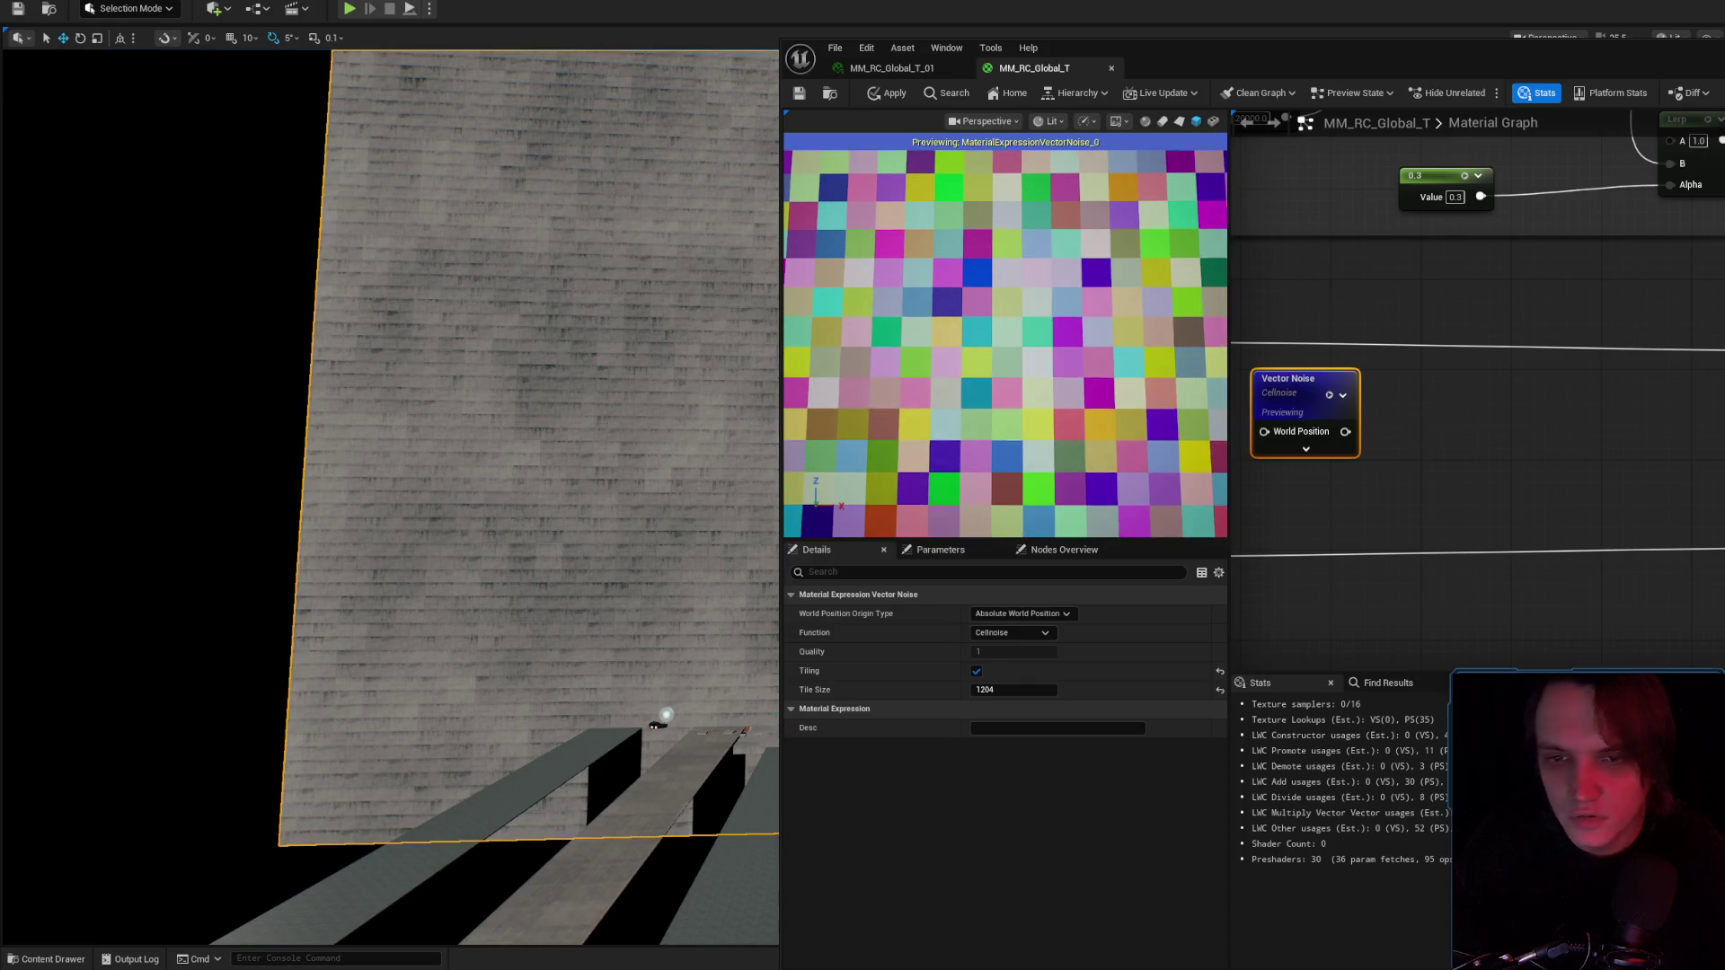
scroll(1005, 341, down, 5)
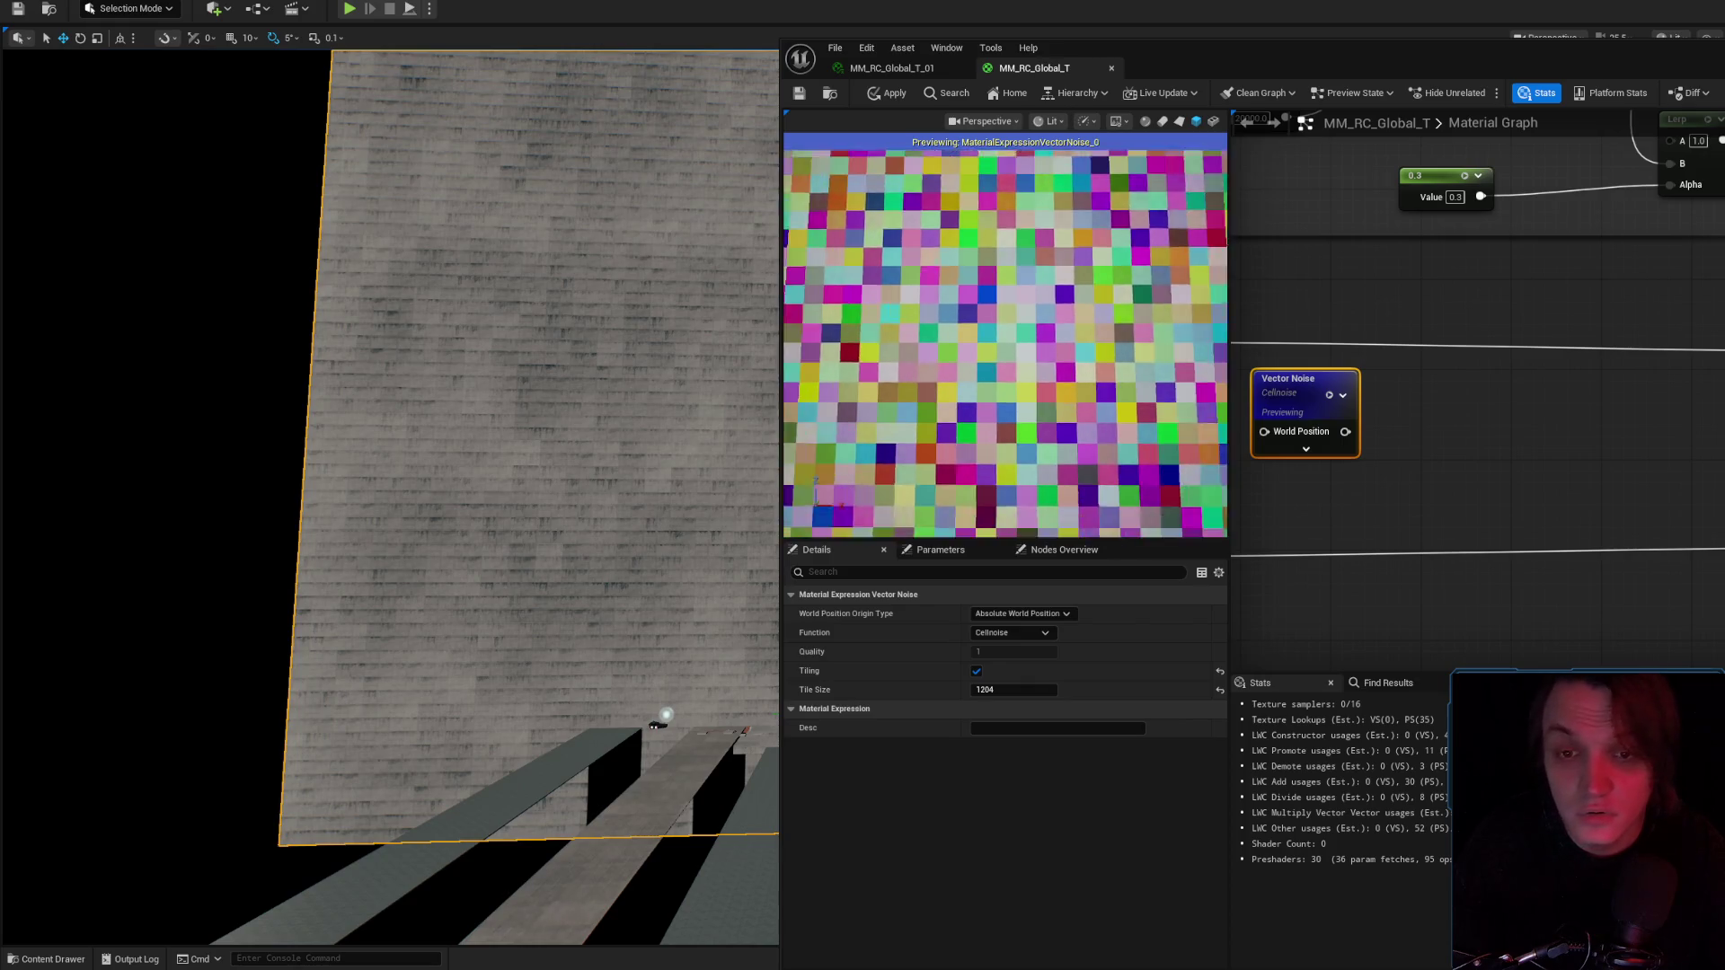
key(Delete)
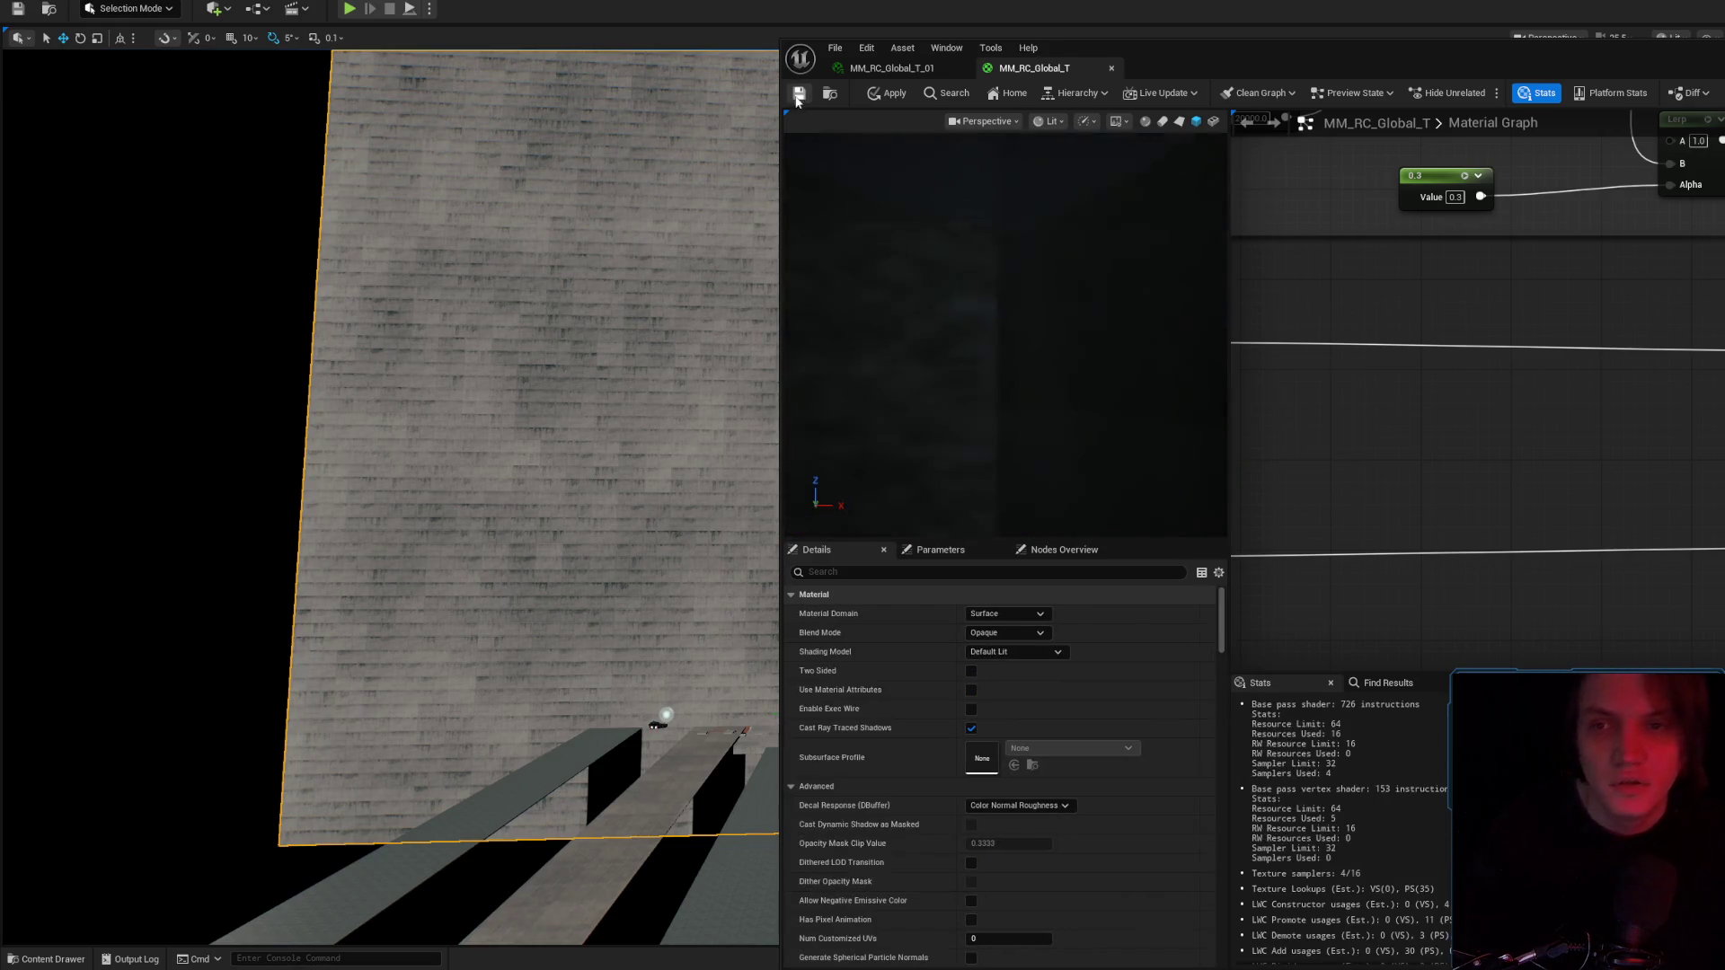
Apply the material changes and close the MM_RC_Global_T and material instance editors.
click(801, 94)
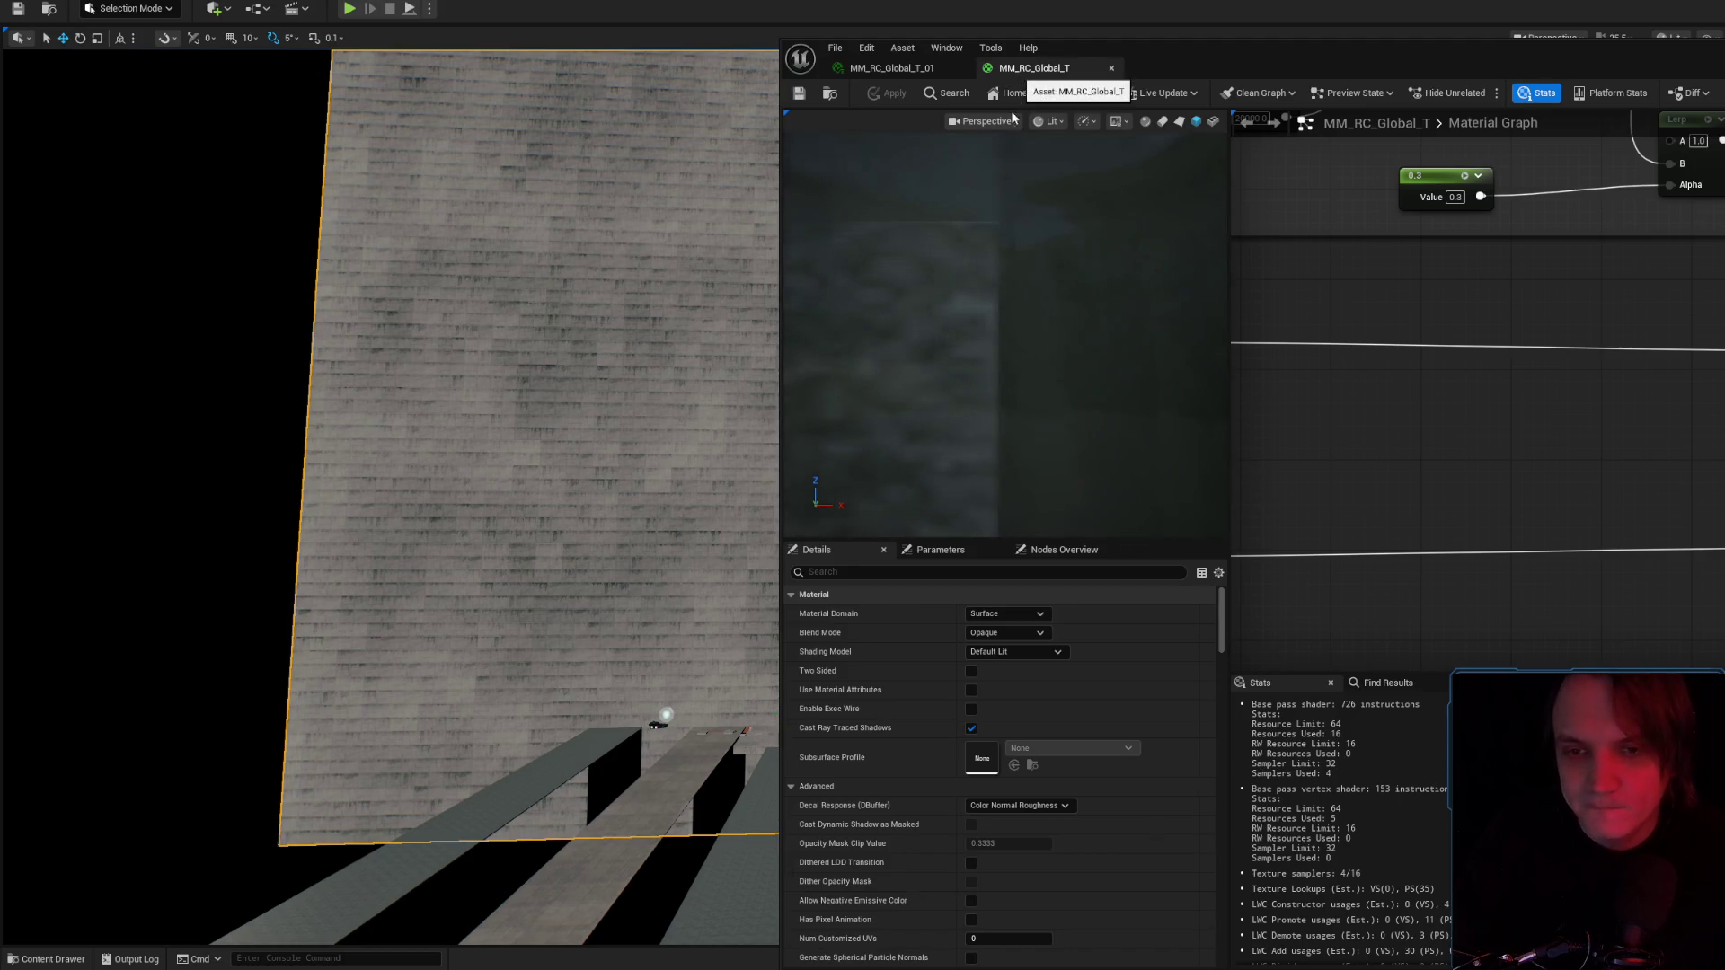
click(1111, 68)
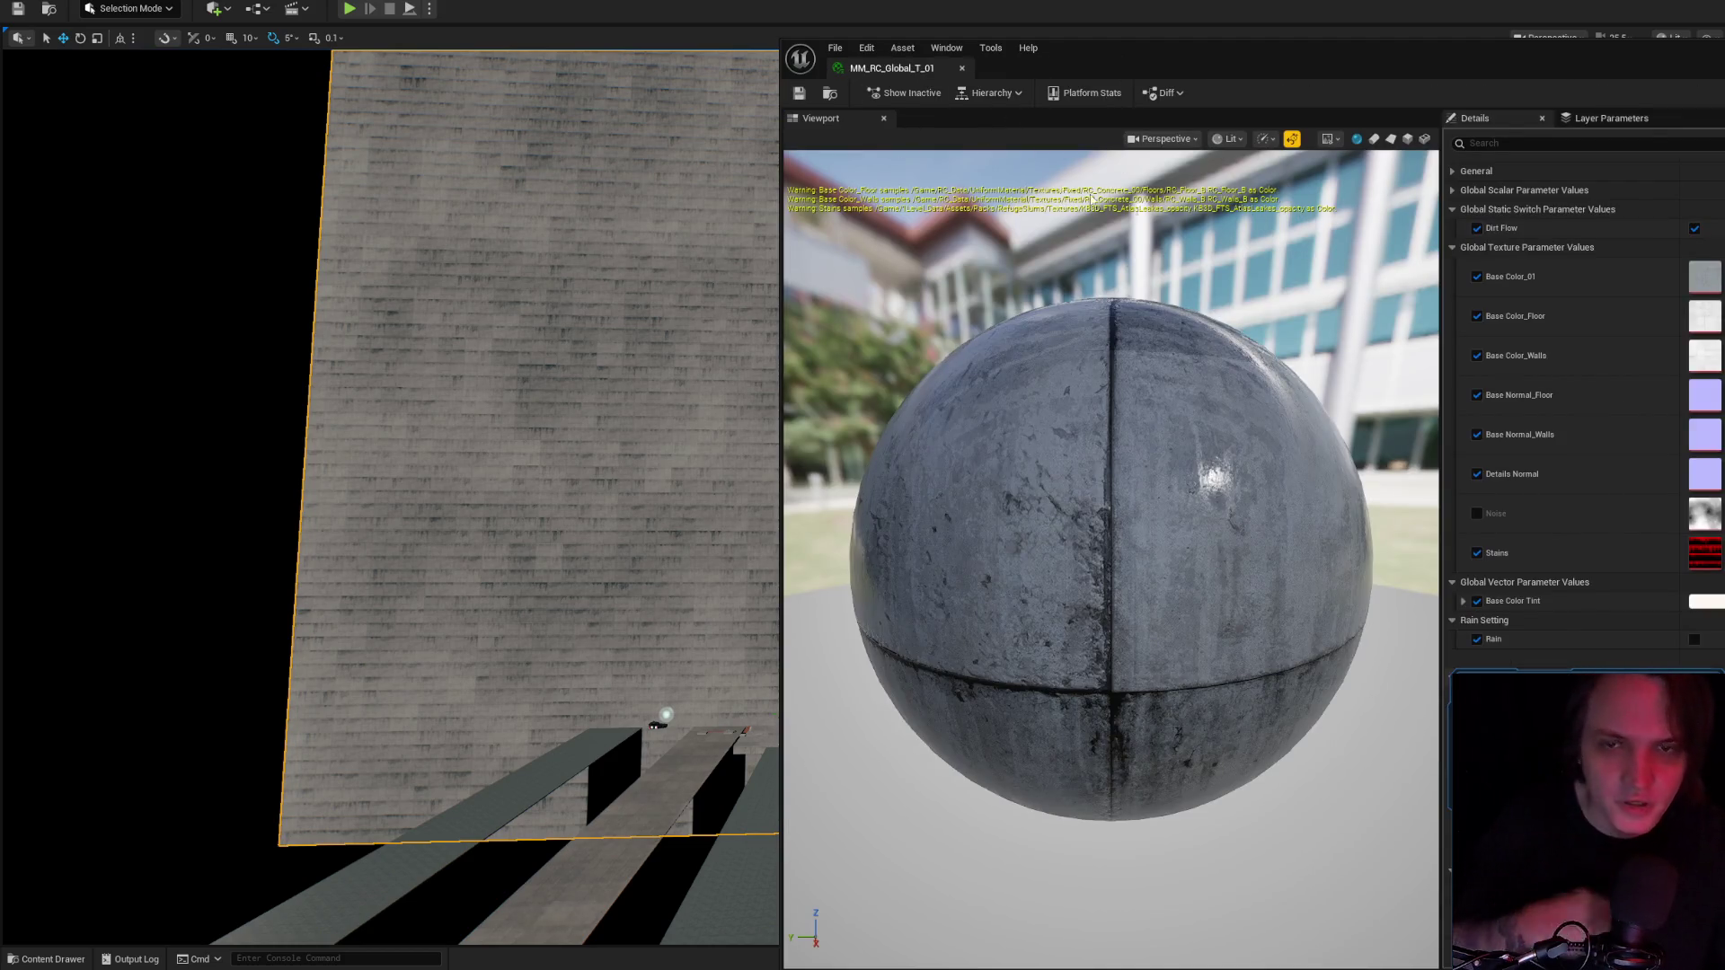
click(961, 68)
Frame the selected wall, then fly the camera across the level to the floor slabs.
drag(961, 359, 943, 135)
key(f)
mouse_move(961, 359)
mouse_down()
mouse_move(966, 269)
mouse_move(961, 323)
mouse_up()
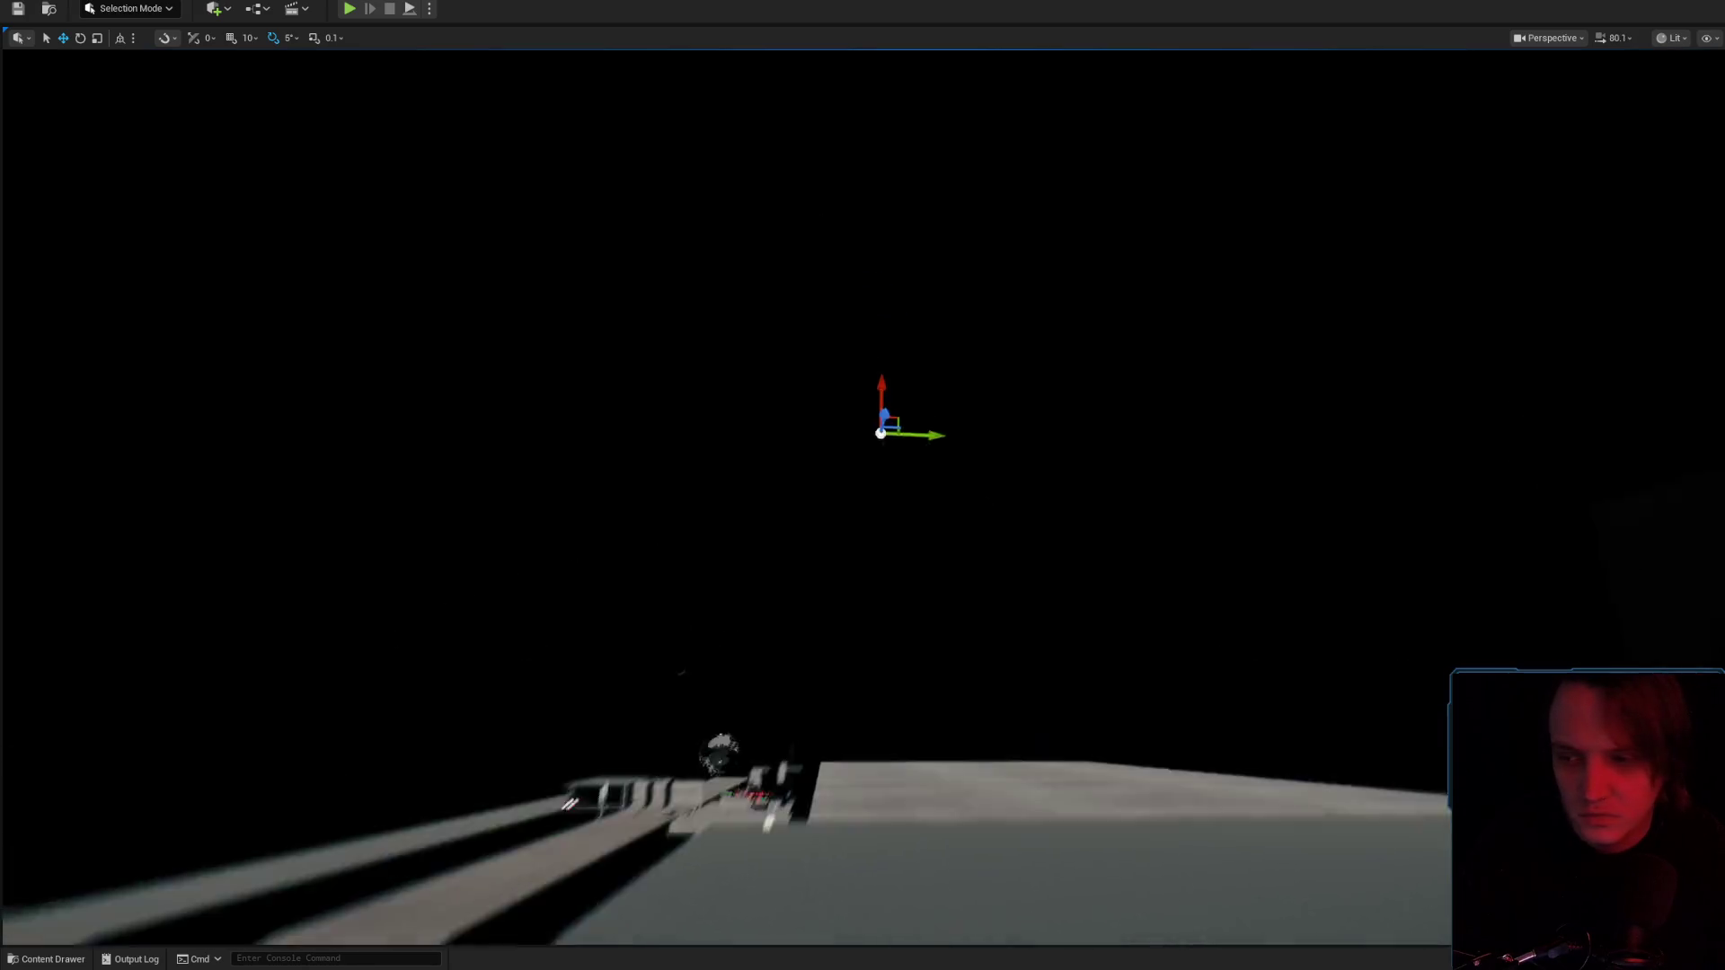
drag(797, 342, 798, 318)
scroll(827, 342, up, 2)
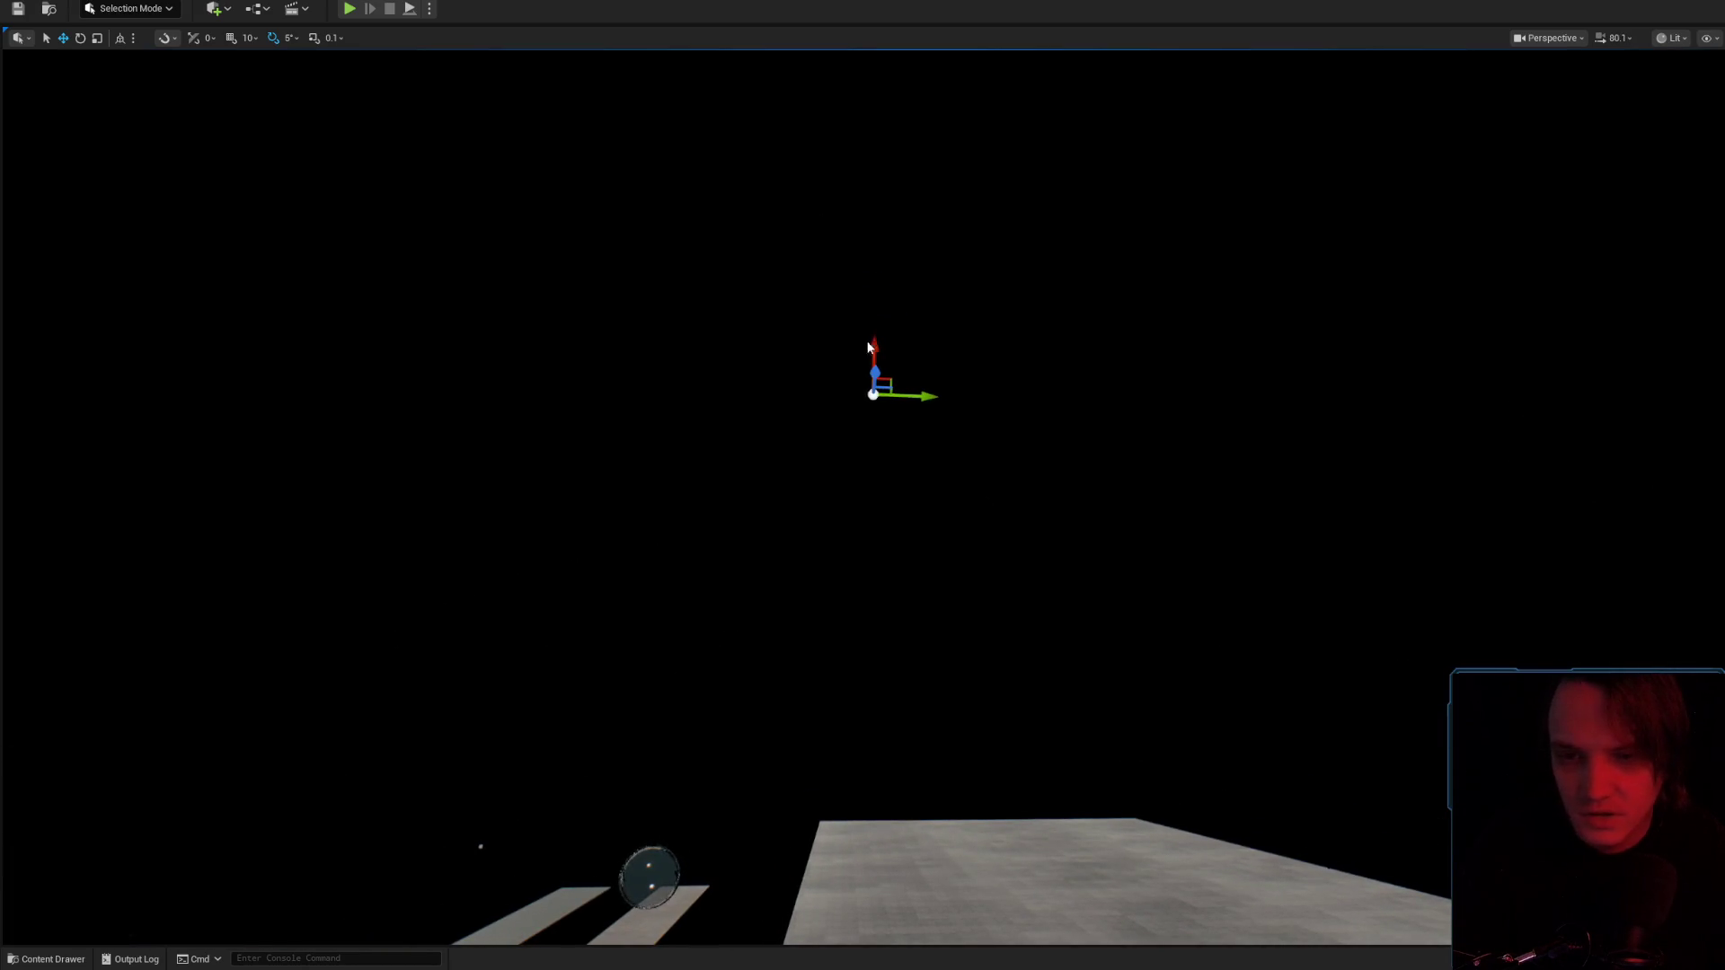
mouse_move(1018, 586)
mouse_down()
mouse_move(1018, 539)
mouse_move(1019, 587)
mouse_up()
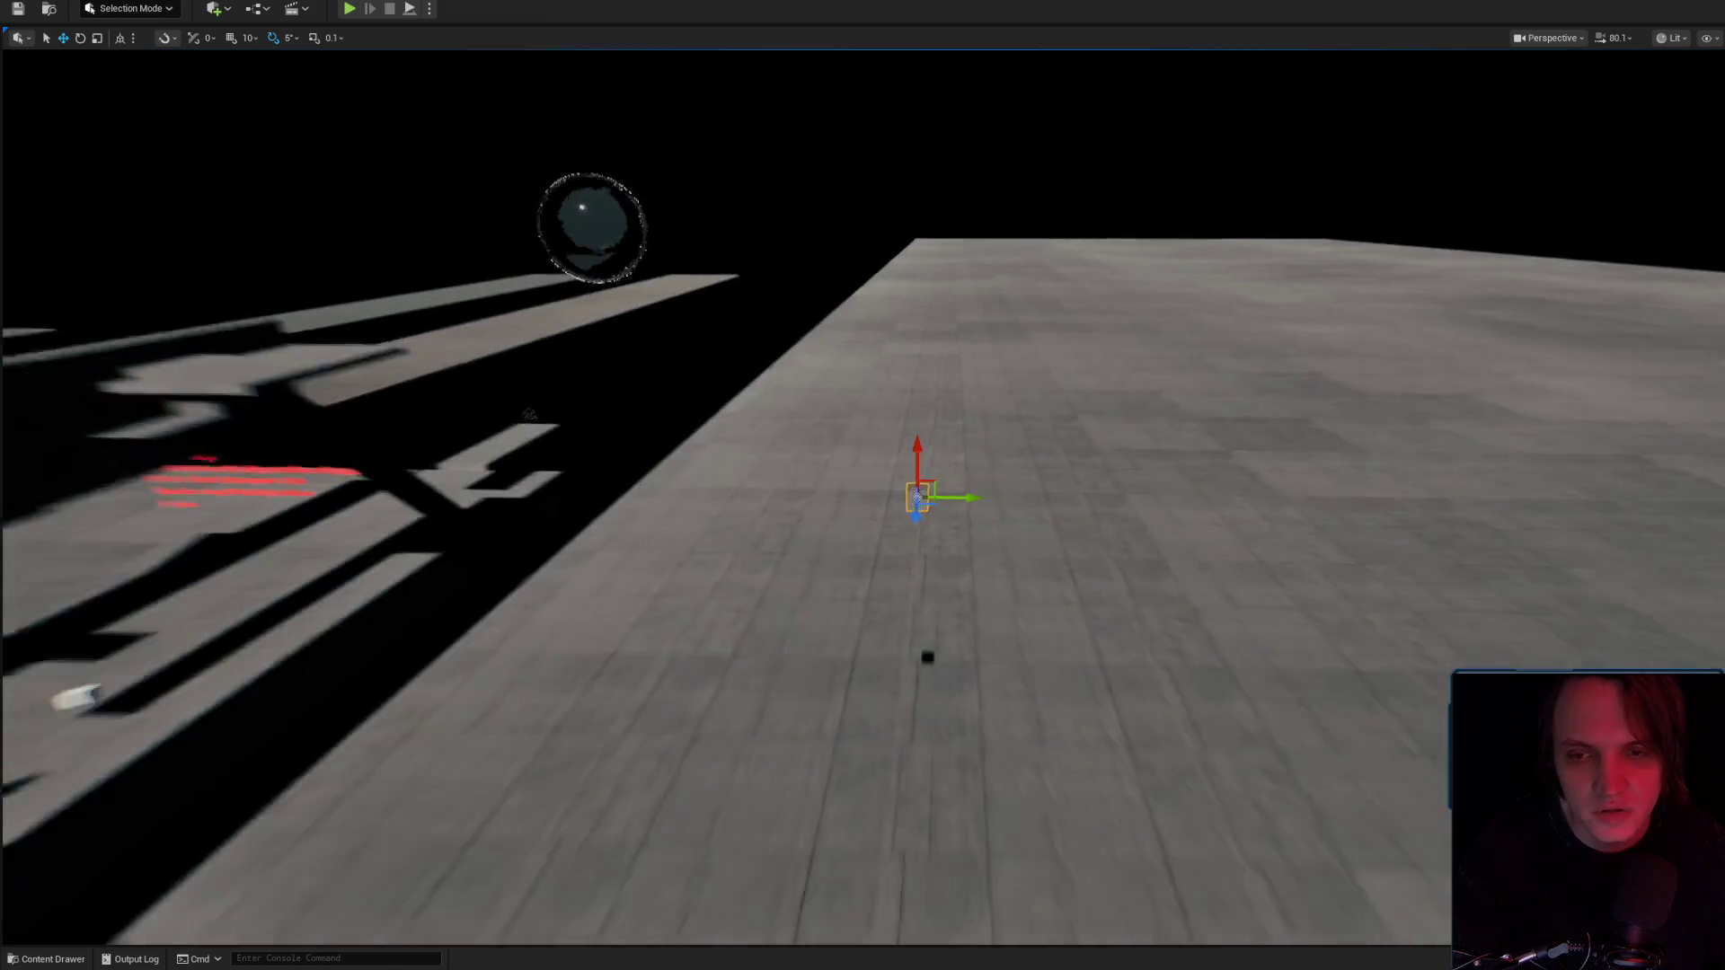
scroll(968, 480, down, 2)
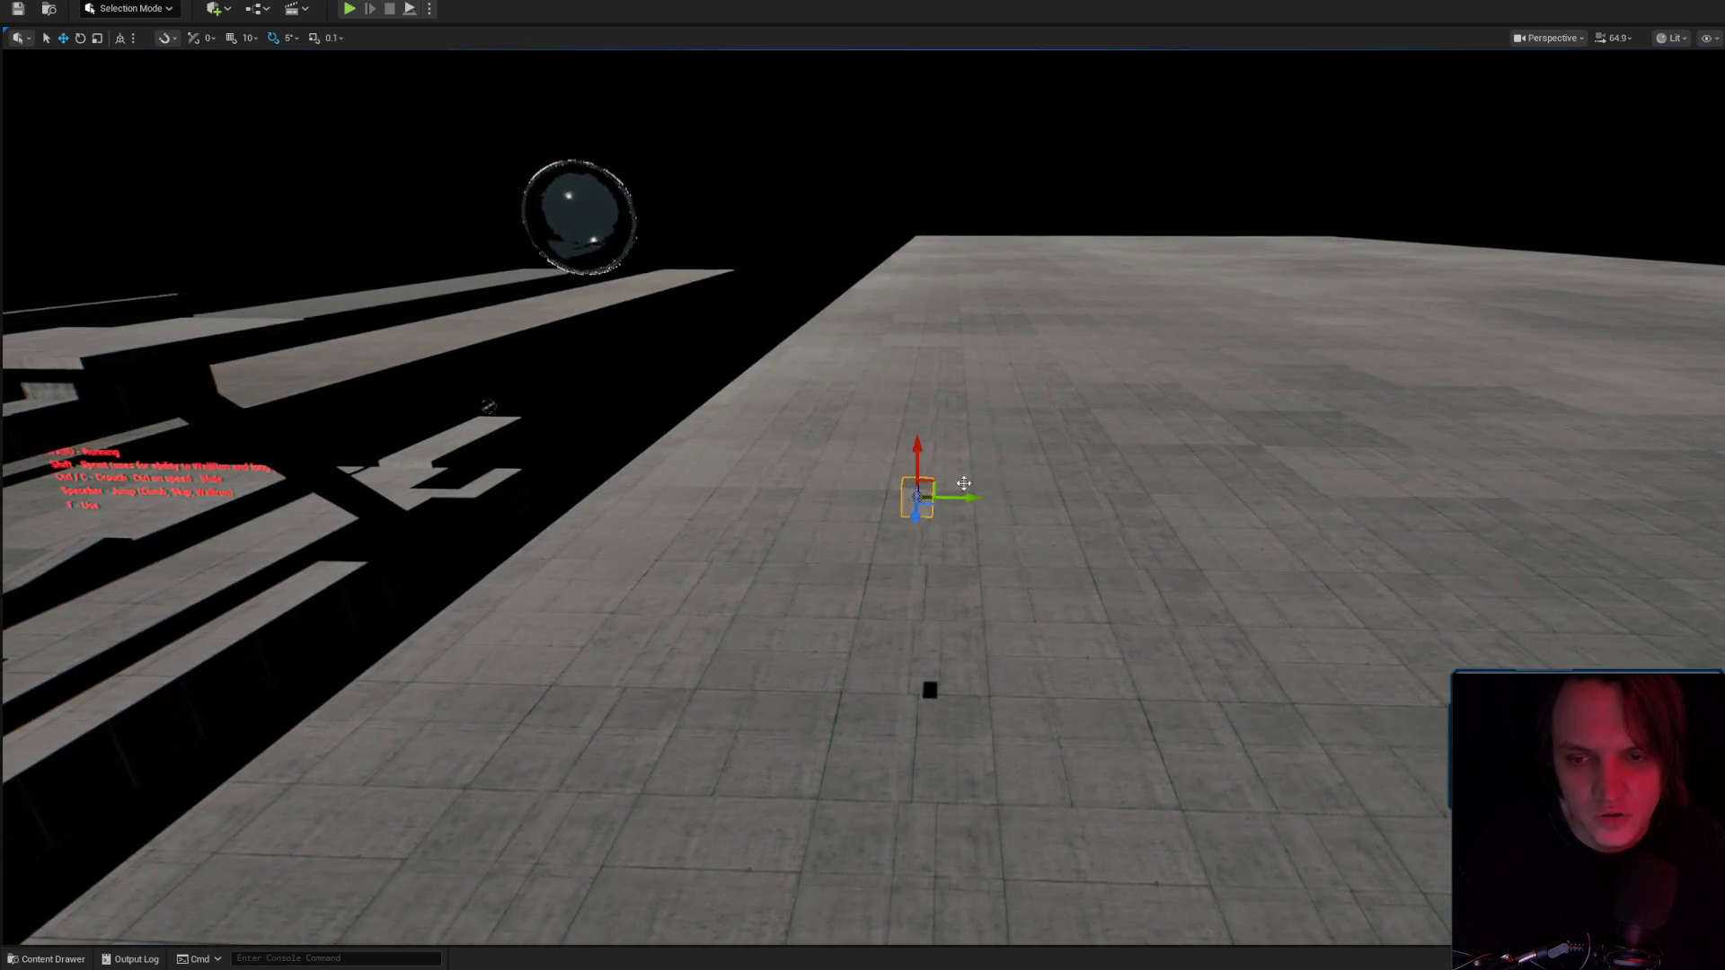
Frame the leak-streaked wall and orbit along its face toward its edge.
key(f)
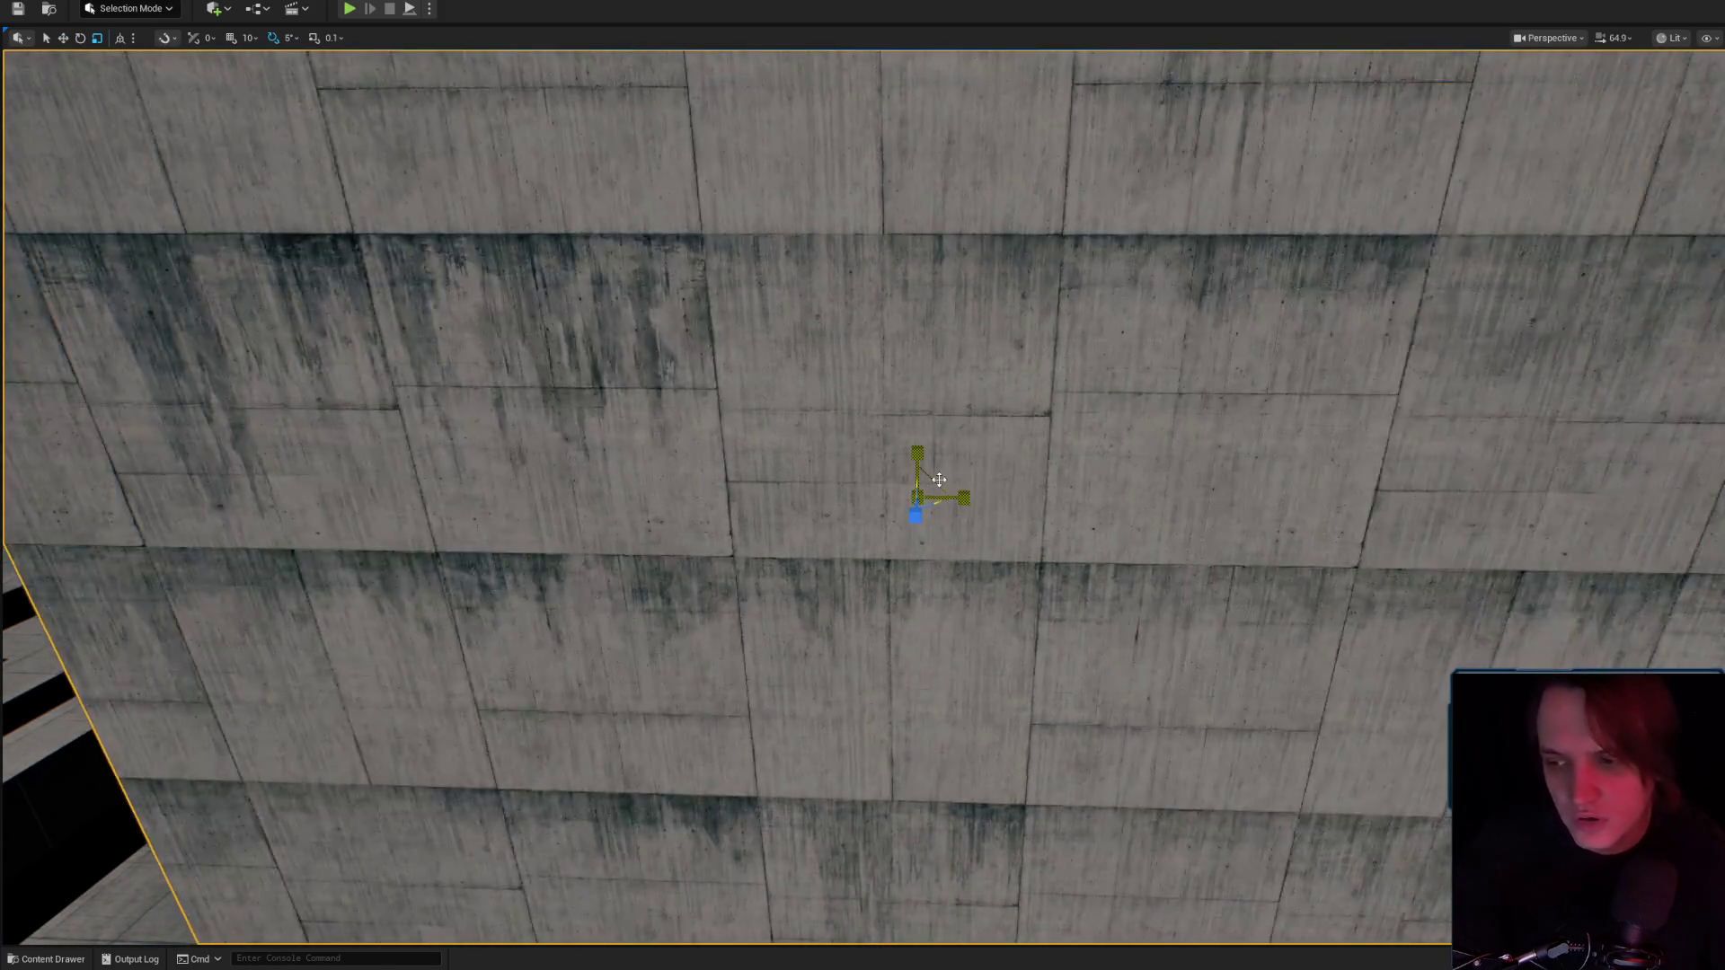
scroll(964, 537, down, 5)
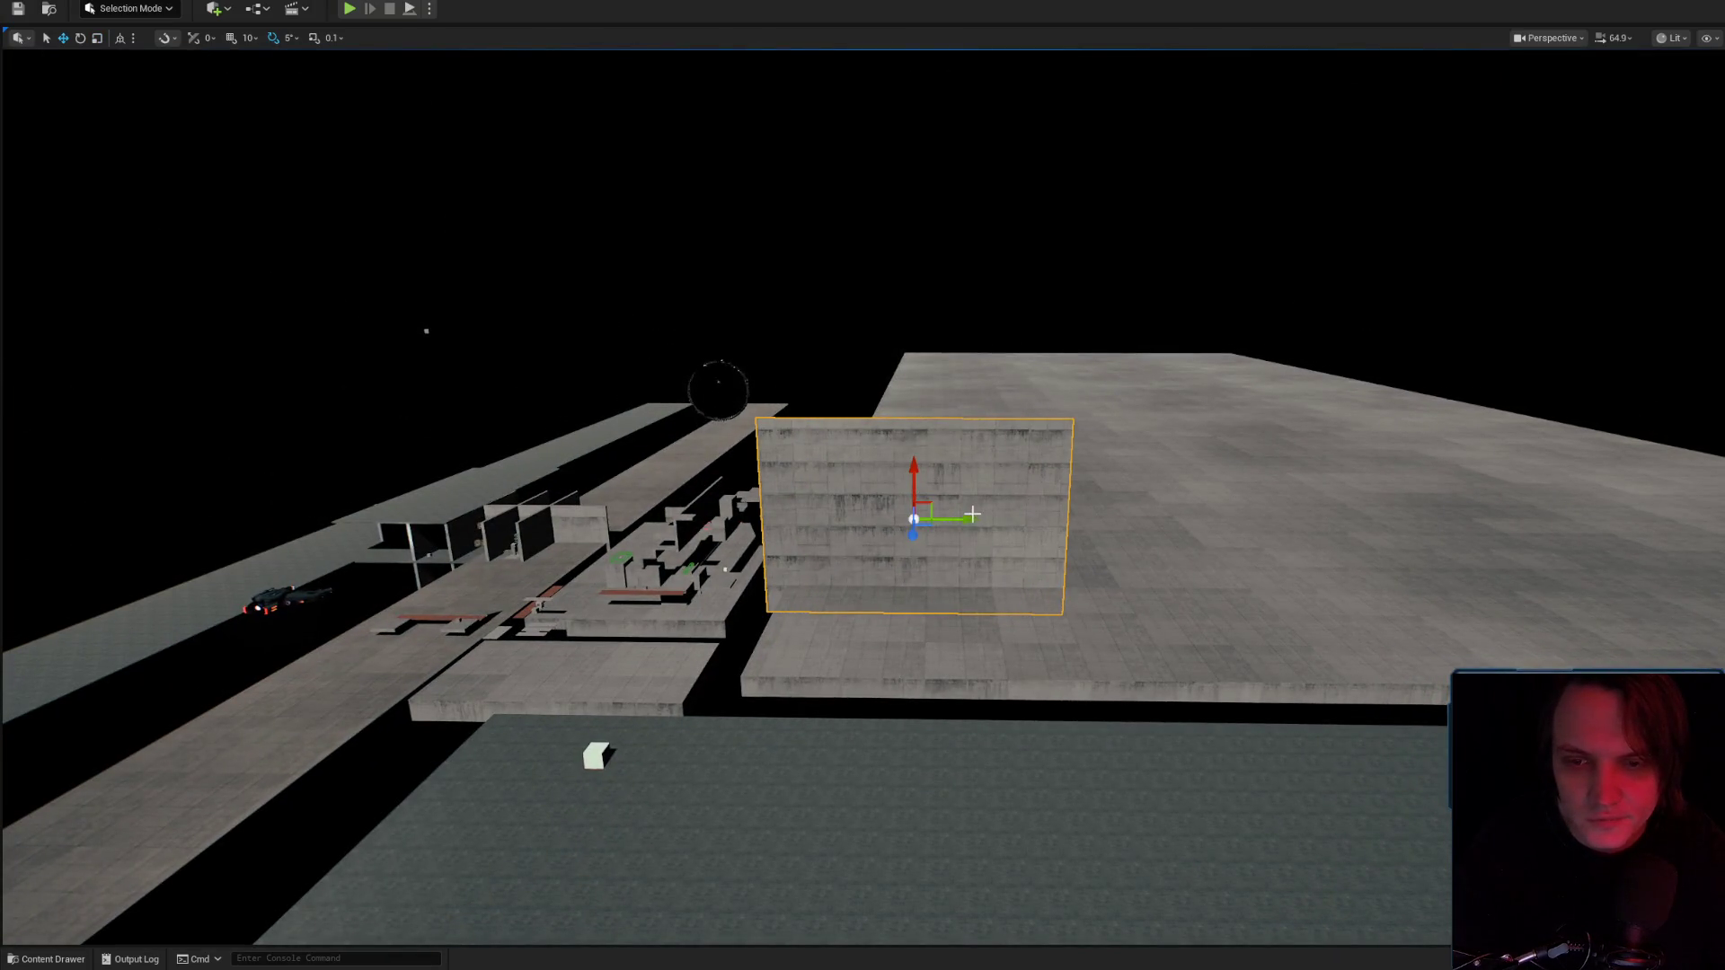
scroll(974, 511, down, 3)
scroll(973, 511, up, 8)
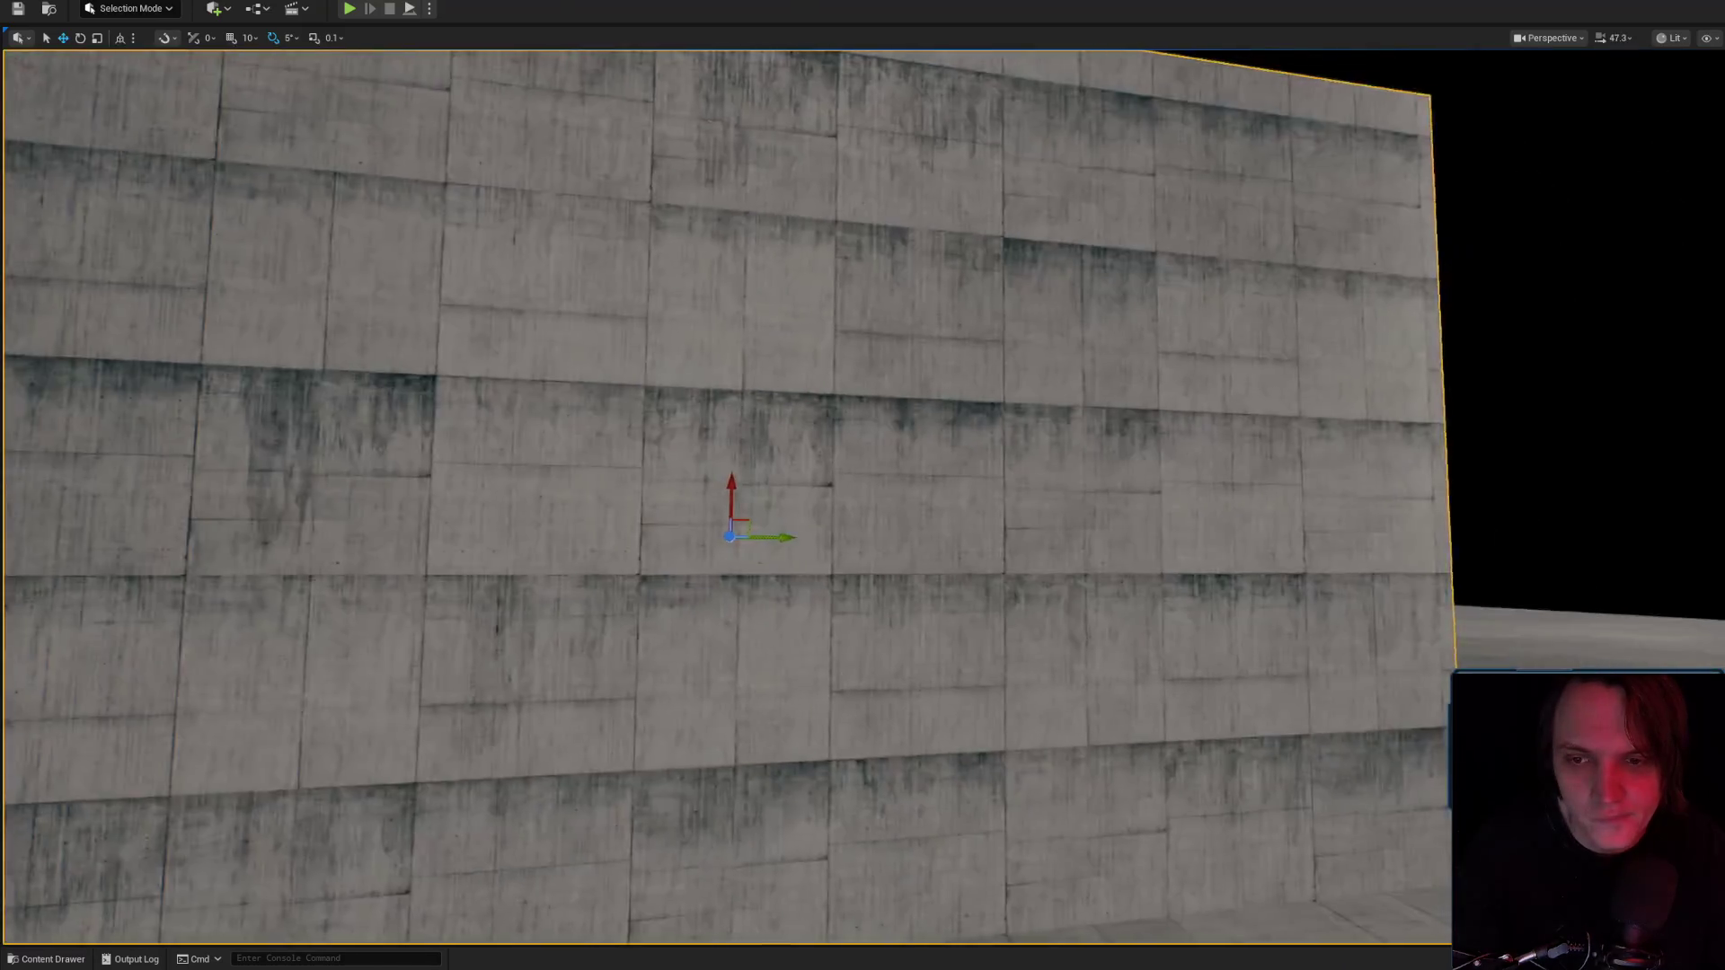
scroll(937, 458, down, 3)
scroll(985, 446, down, 2)
scroll(986, 446, up, 5)
drag(985, 446, 1213, 449)
scroll(863, 485, down, 2)
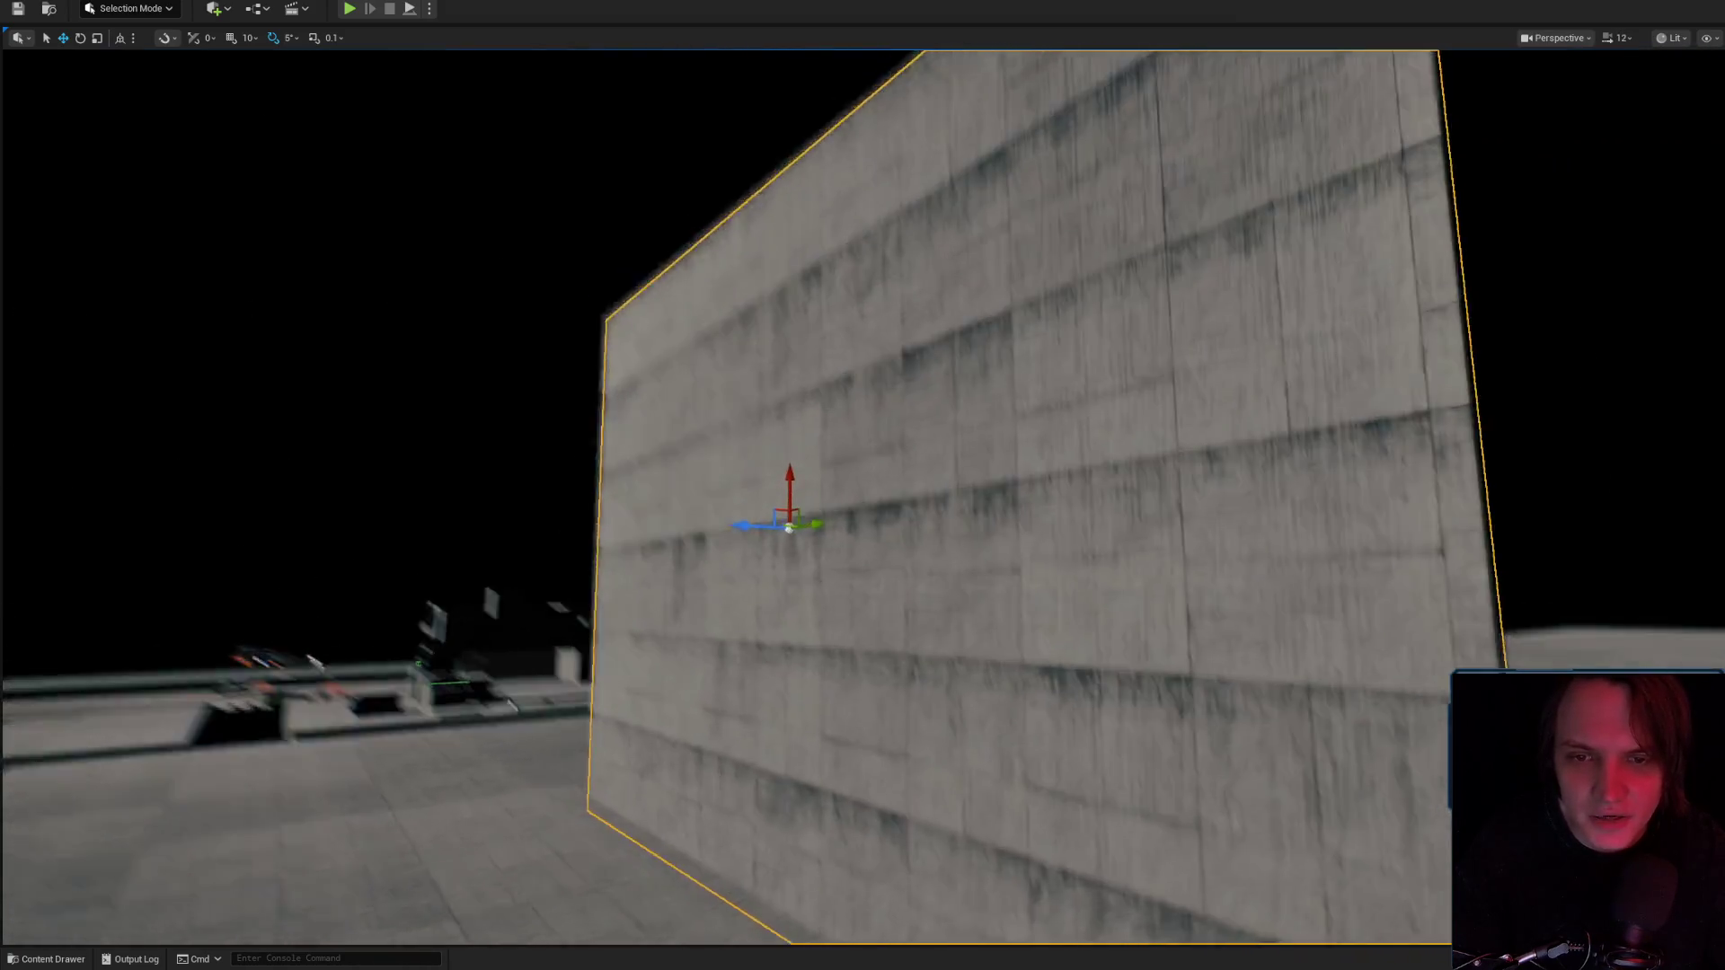
scroll(862, 485, down, 1)
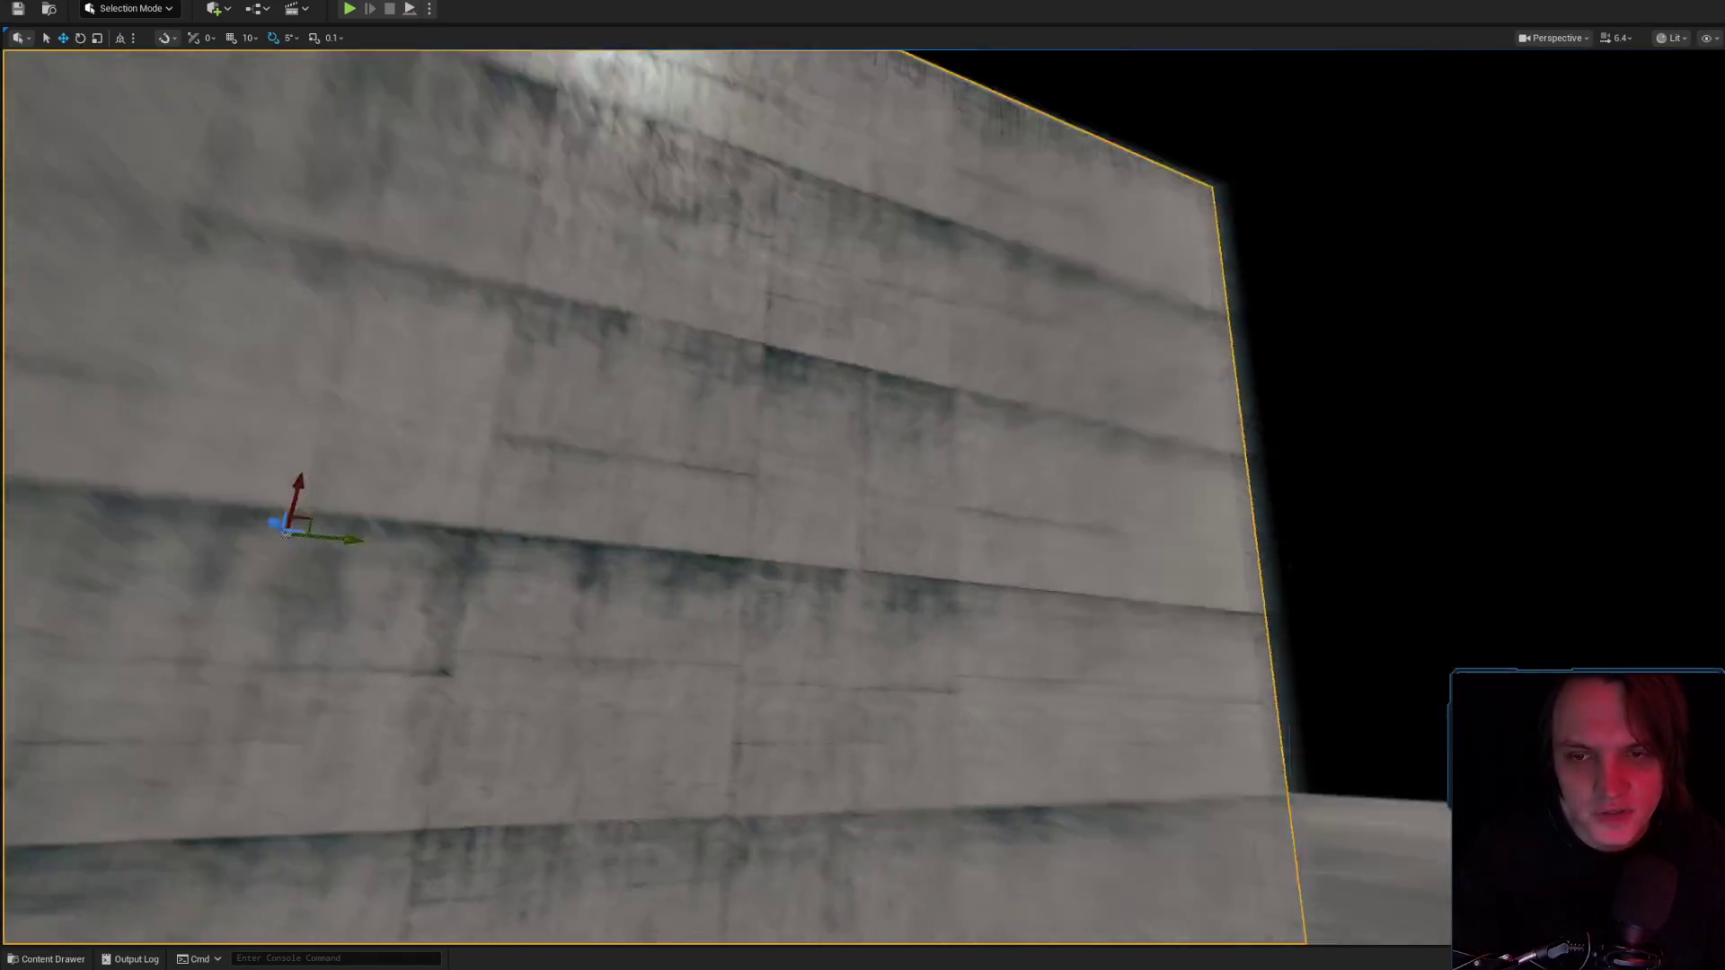
mouse_move(1080, 441)
mouse_down()
mouse_move(1042, 404)
mouse_move(1079, 440)
mouse_move(1080, 413)
mouse_move(1006, 422)
mouse_move(1042, 422)
mouse_move(1060, 378)
mouse_move(1034, 405)
mouse_move(1096, 414)
mouse_up()
scroll(1042, 422, down, 1)
scroll(1042, 404, down, 2)
scroll(1051, 404, down, 1)
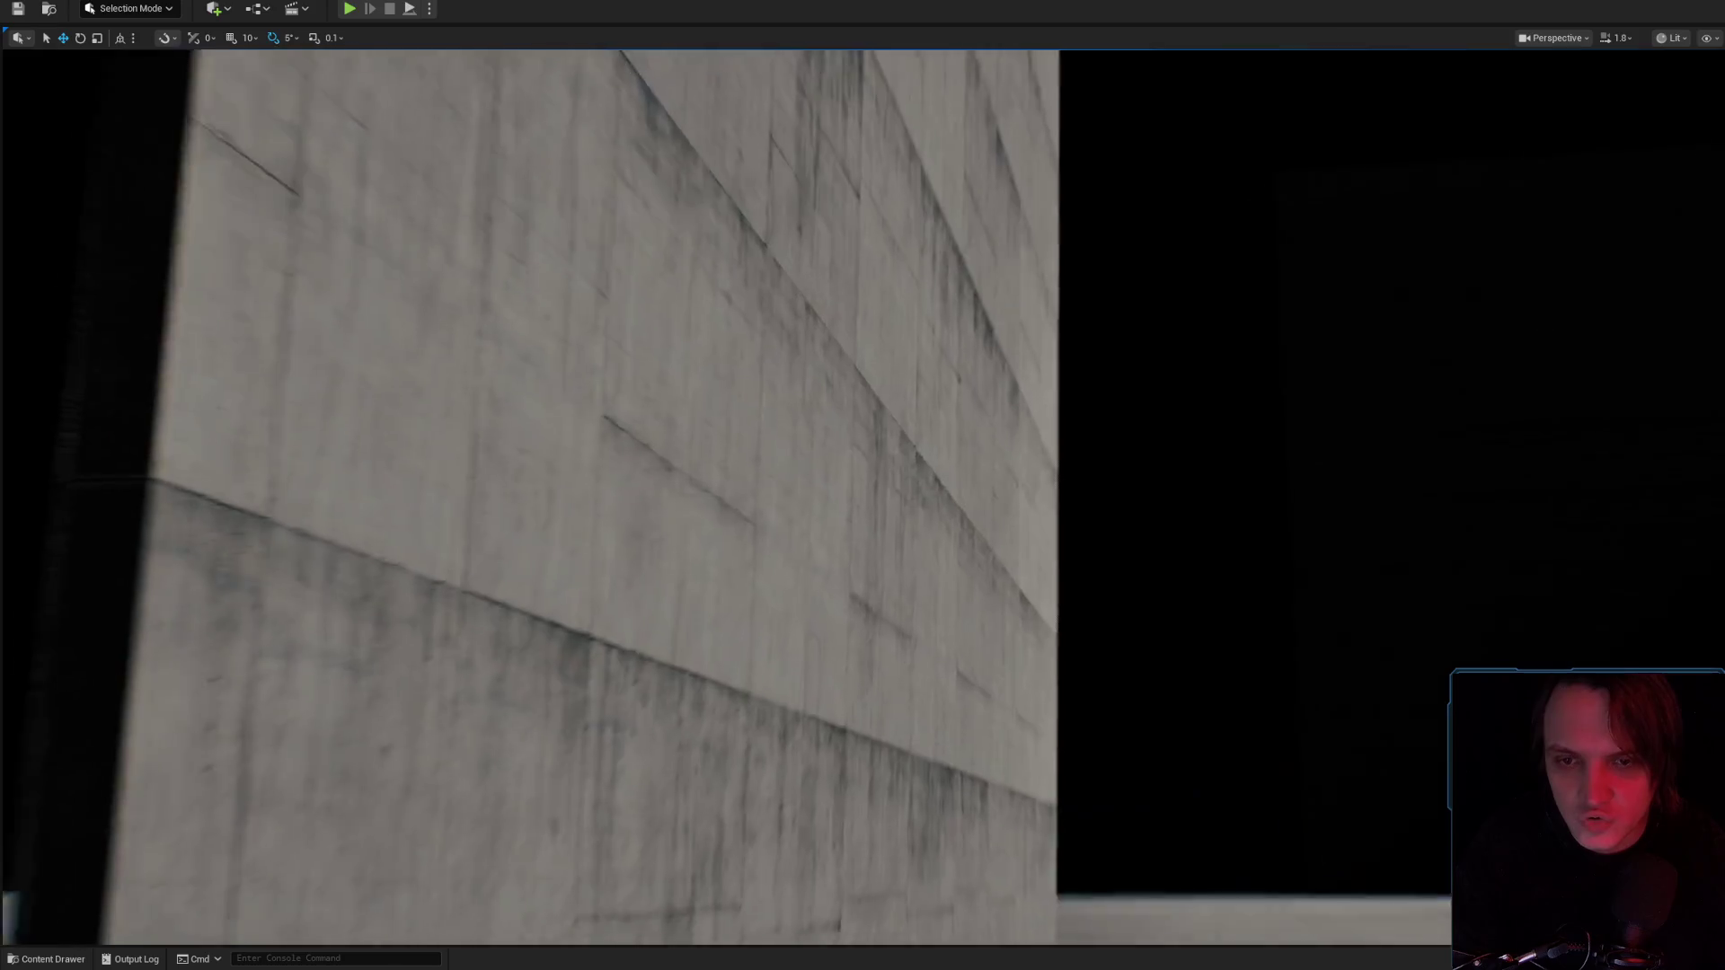
mouse_move(1096, 413)
mouse_down()
mouse_move(1159, 413)
mouse_move(1114, 413)
mouse_move(981, 492)
mouse_move(898, 404)
mouse_move(747, 315)
mouse_move(845, 354)
mouse_up()
Face the wall head-on, inspect it up close at an angle, then look down at the floor.
click(746, 314)
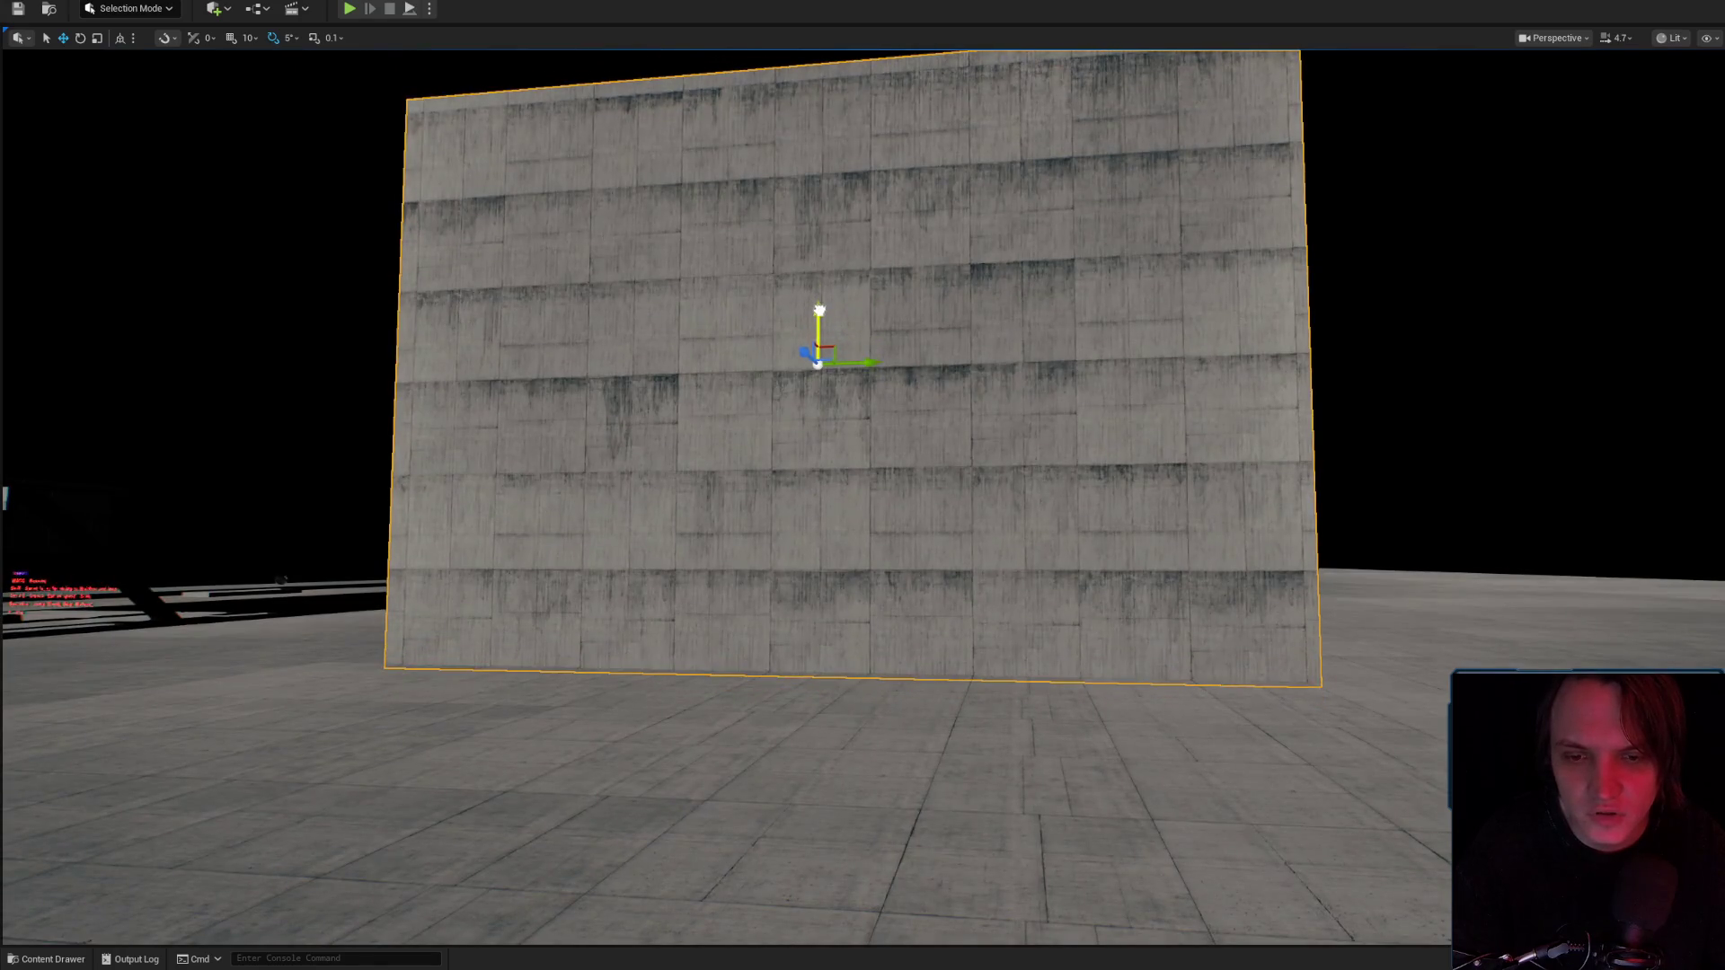
drag(1088, 447, 1100, 443)
scroll(1101, 443, up, 2)
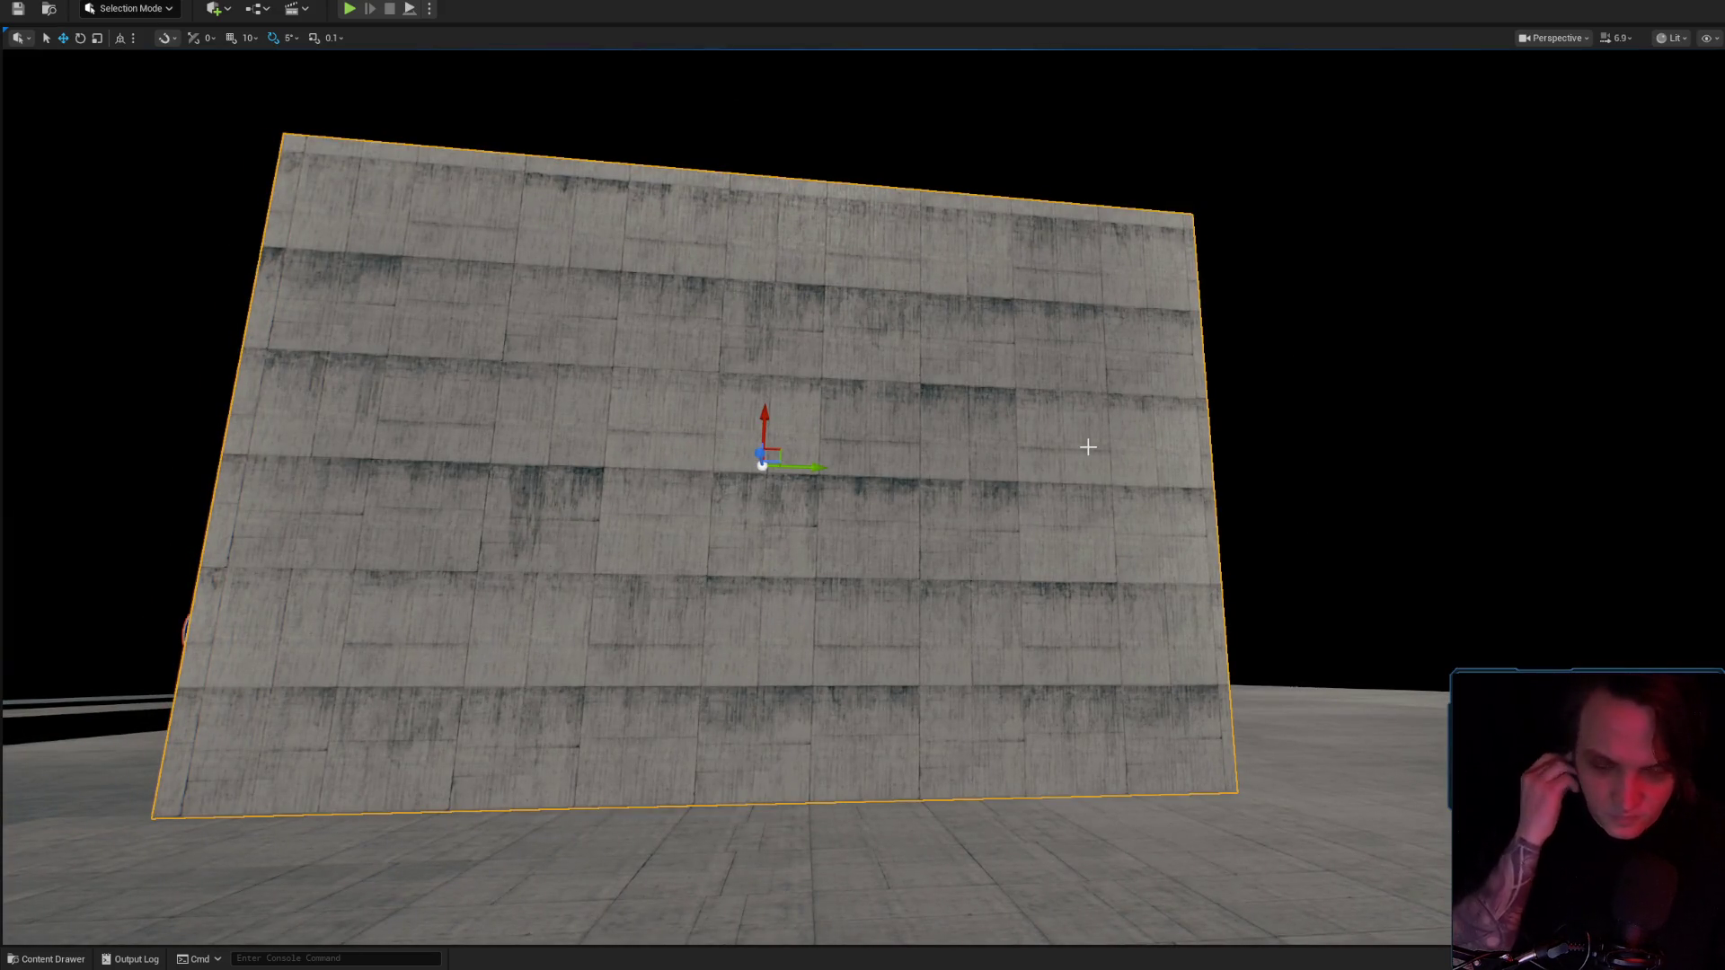
scroll(1090, 446, down, 2)
mouse_move(1090, 447)
mouse_down()
mouse_move(988, 422)
mouse_move(843, 431)
mouse_move(1085, 531)
mouse_move(952, 530)
mouse_up()
scroll(925, 426, up, 1)
scroll(890, 431, up, 2)
scroll(885, 431, down, 3)
scroll(988, 530, down, 3)
scroll(962, 530, down, 1)
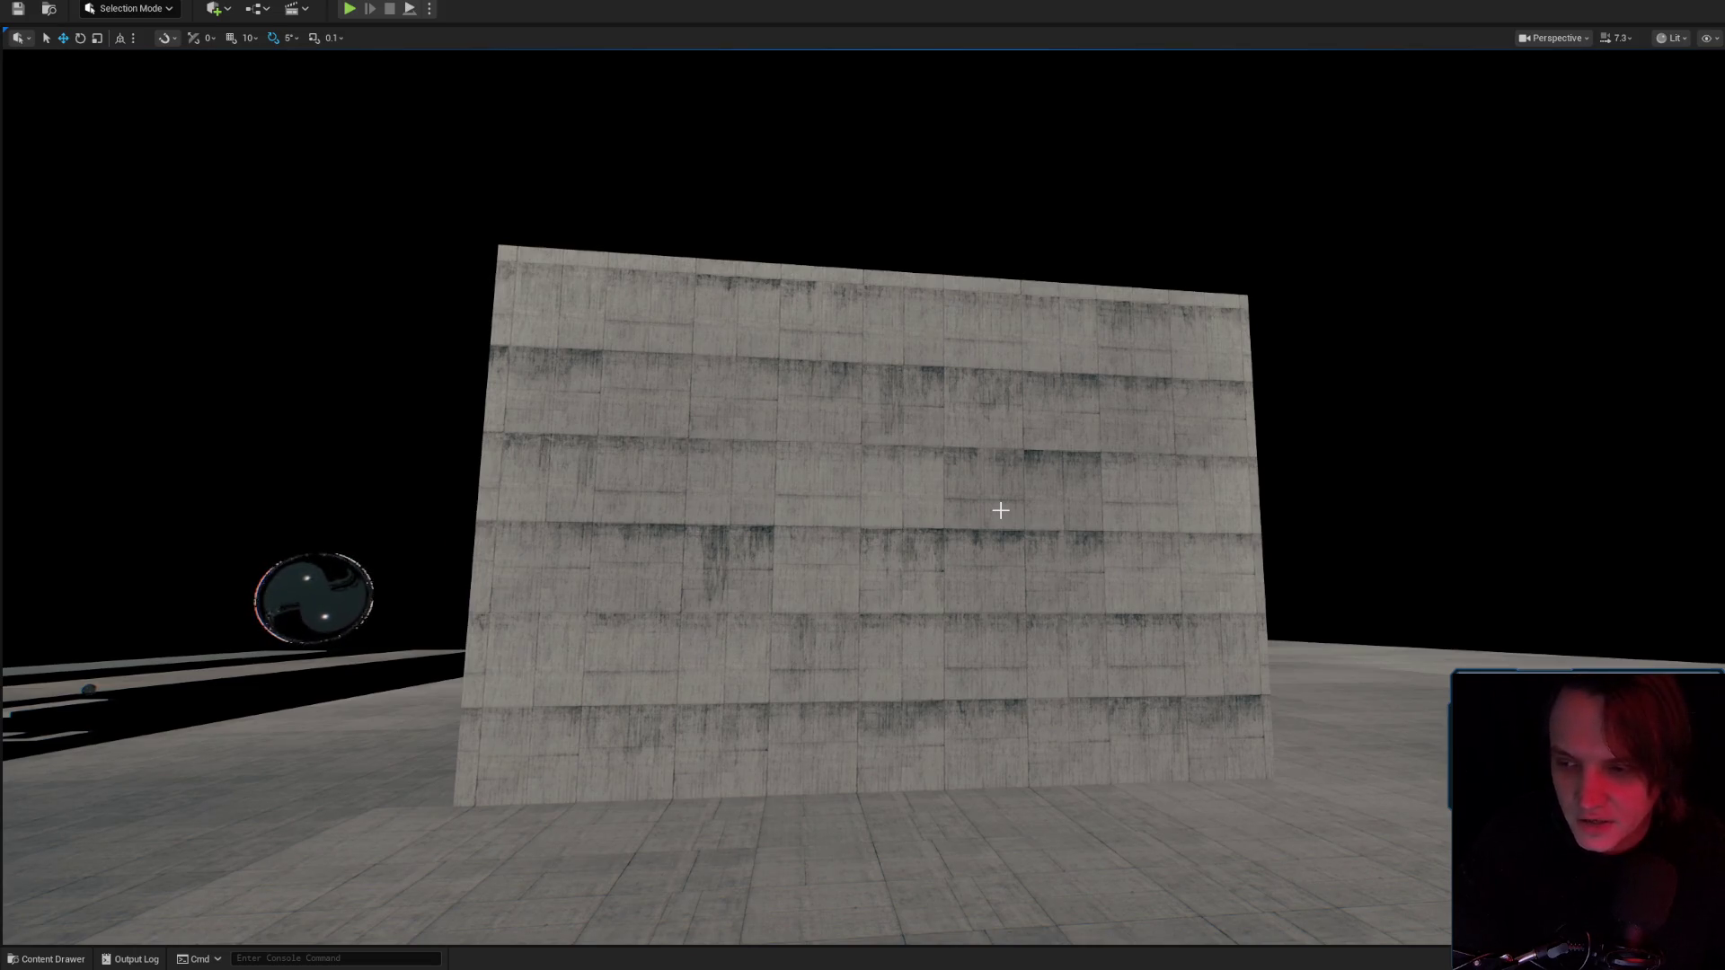
mouse_move(1000, 510)
mouse_down()
mouse_move(934, 501)
mouse_move(925, 569)
mouse_move(824, 442)
mouse_move(893, 504)
mouse_up()
scroll(985, 514, up, 1)
scroll(943, 505, down, 2)
scroll(931, 518, up, 3)
Save the TEST material from the Masters folder and switch to File Explorer.
click(307, 924)
click(51, 960)
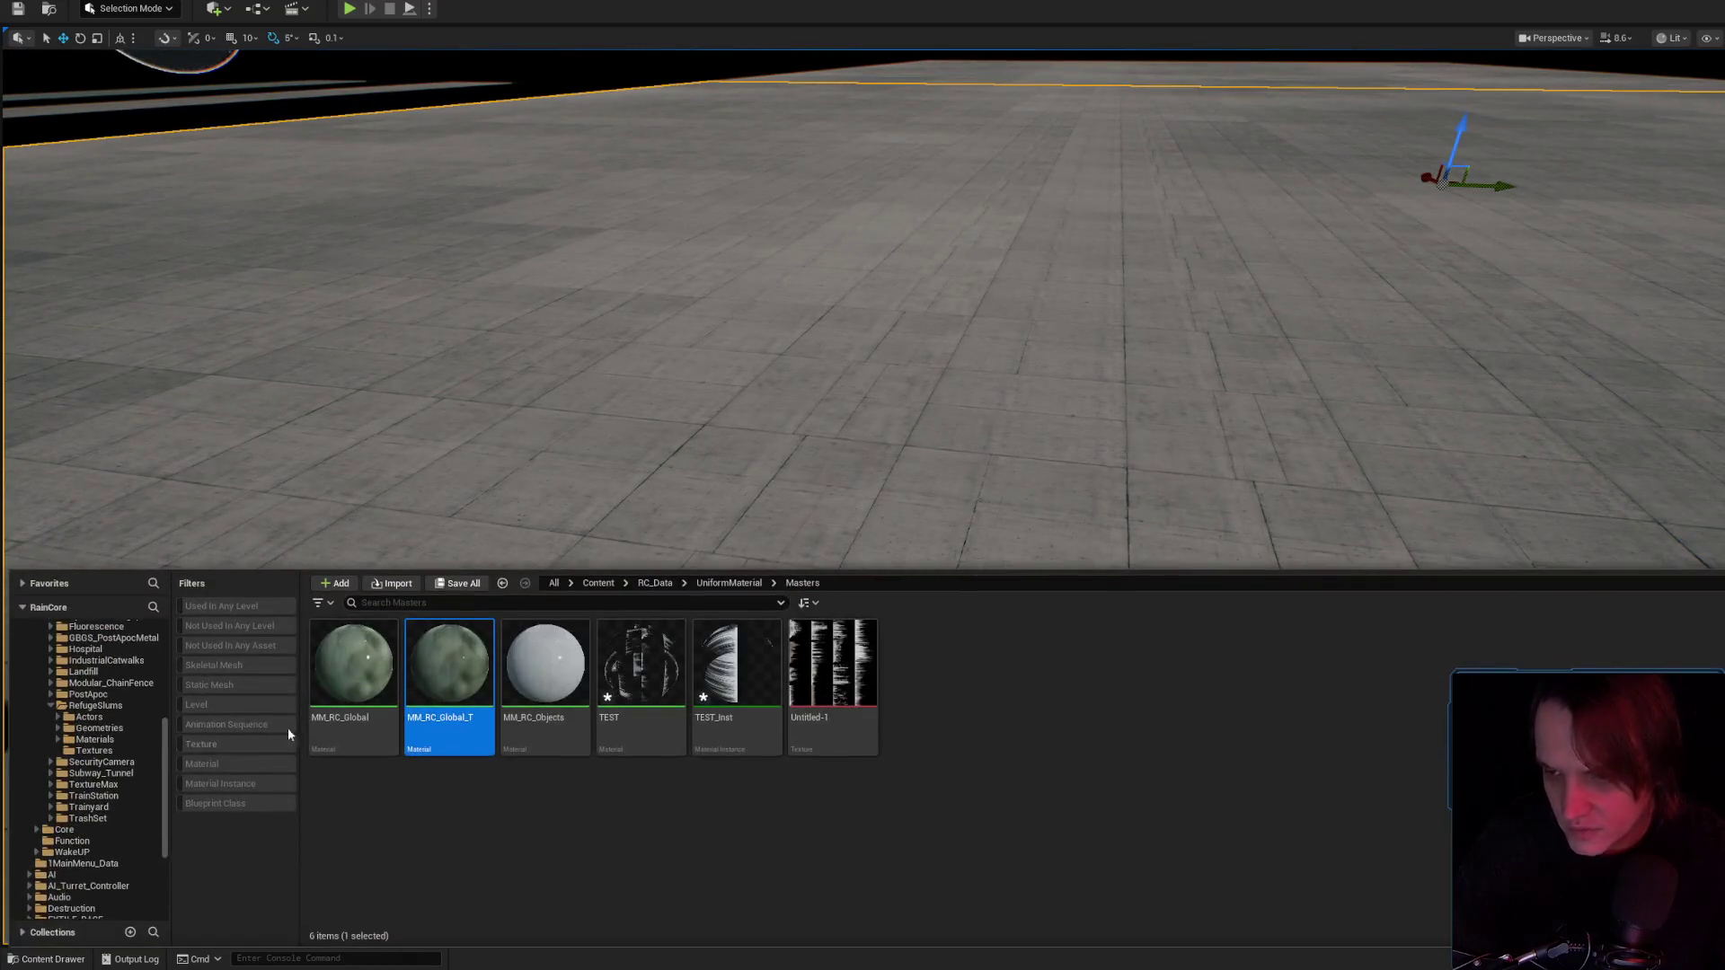
click(735, 683)
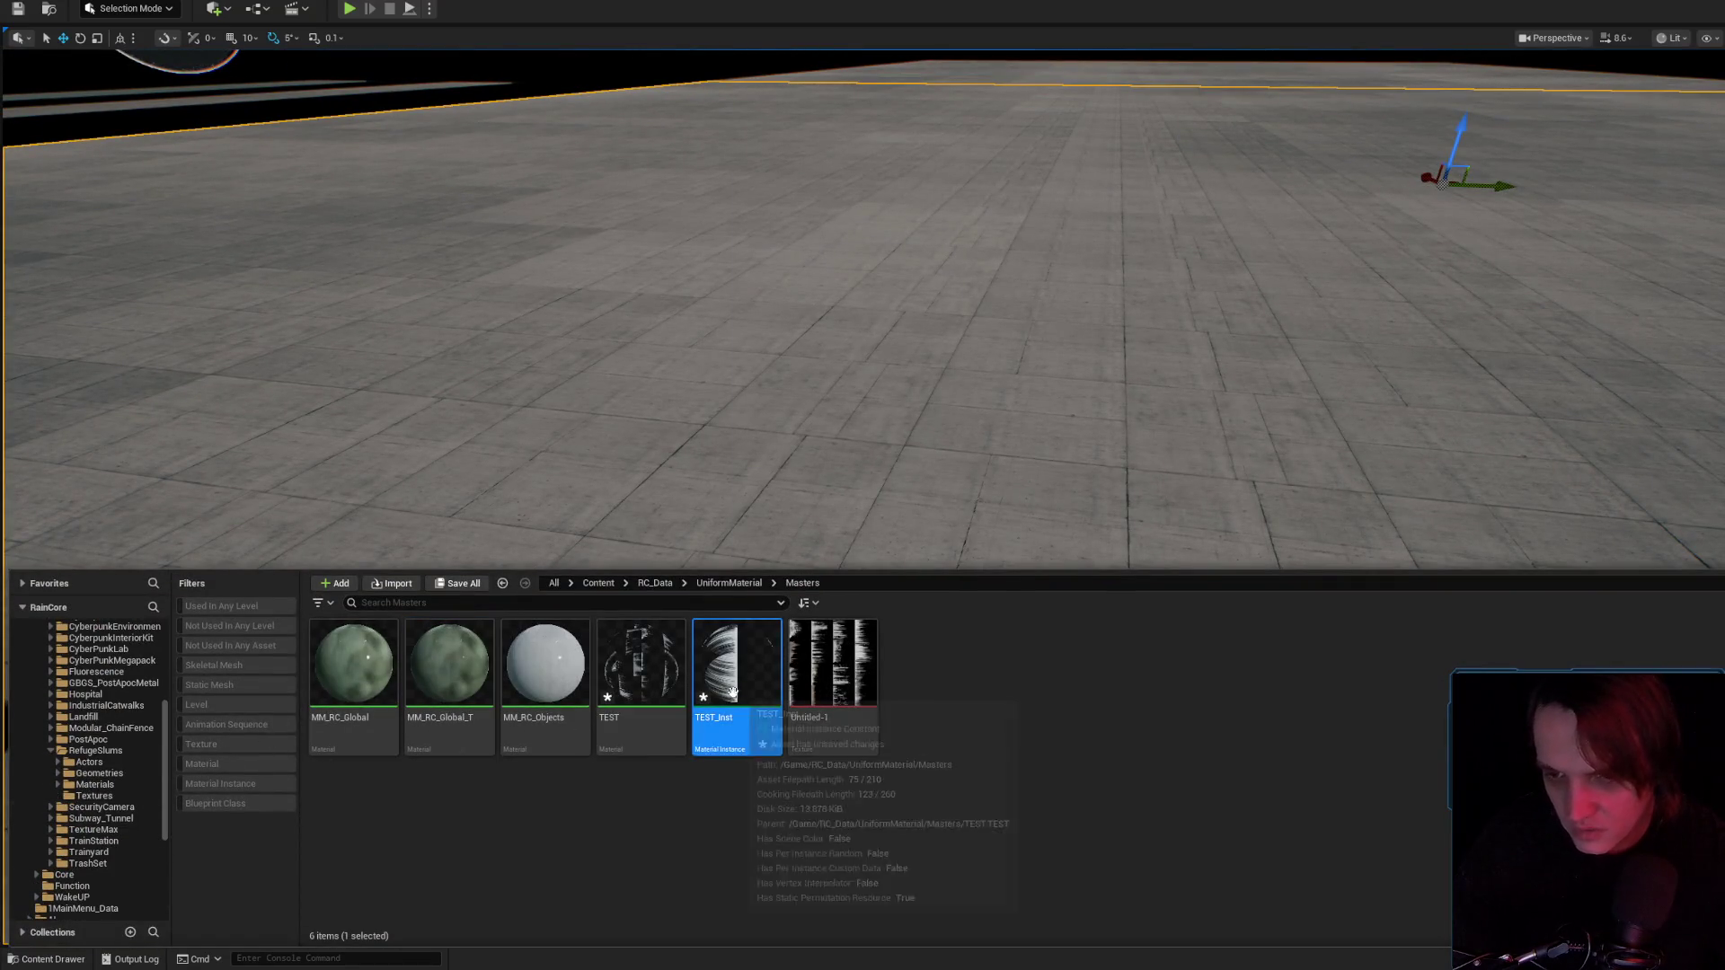
right_click(735, 683)
click(667, 673)
right_click(667, 673)
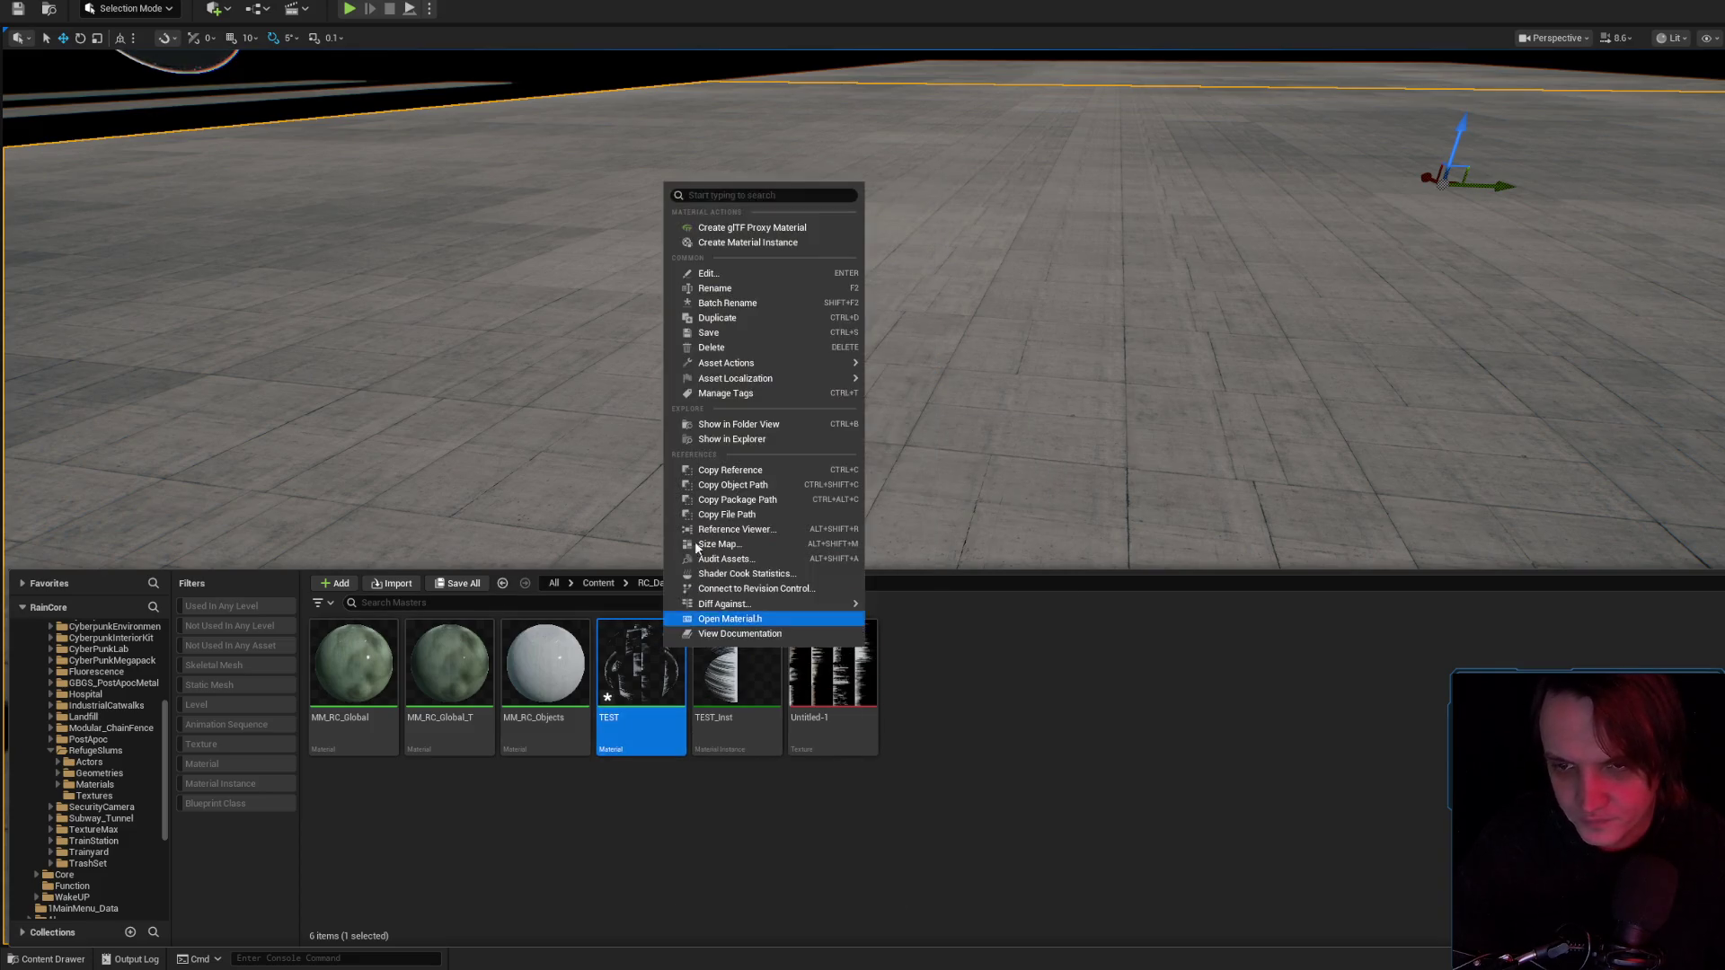
click(725, 345)
key(alt+Tab)
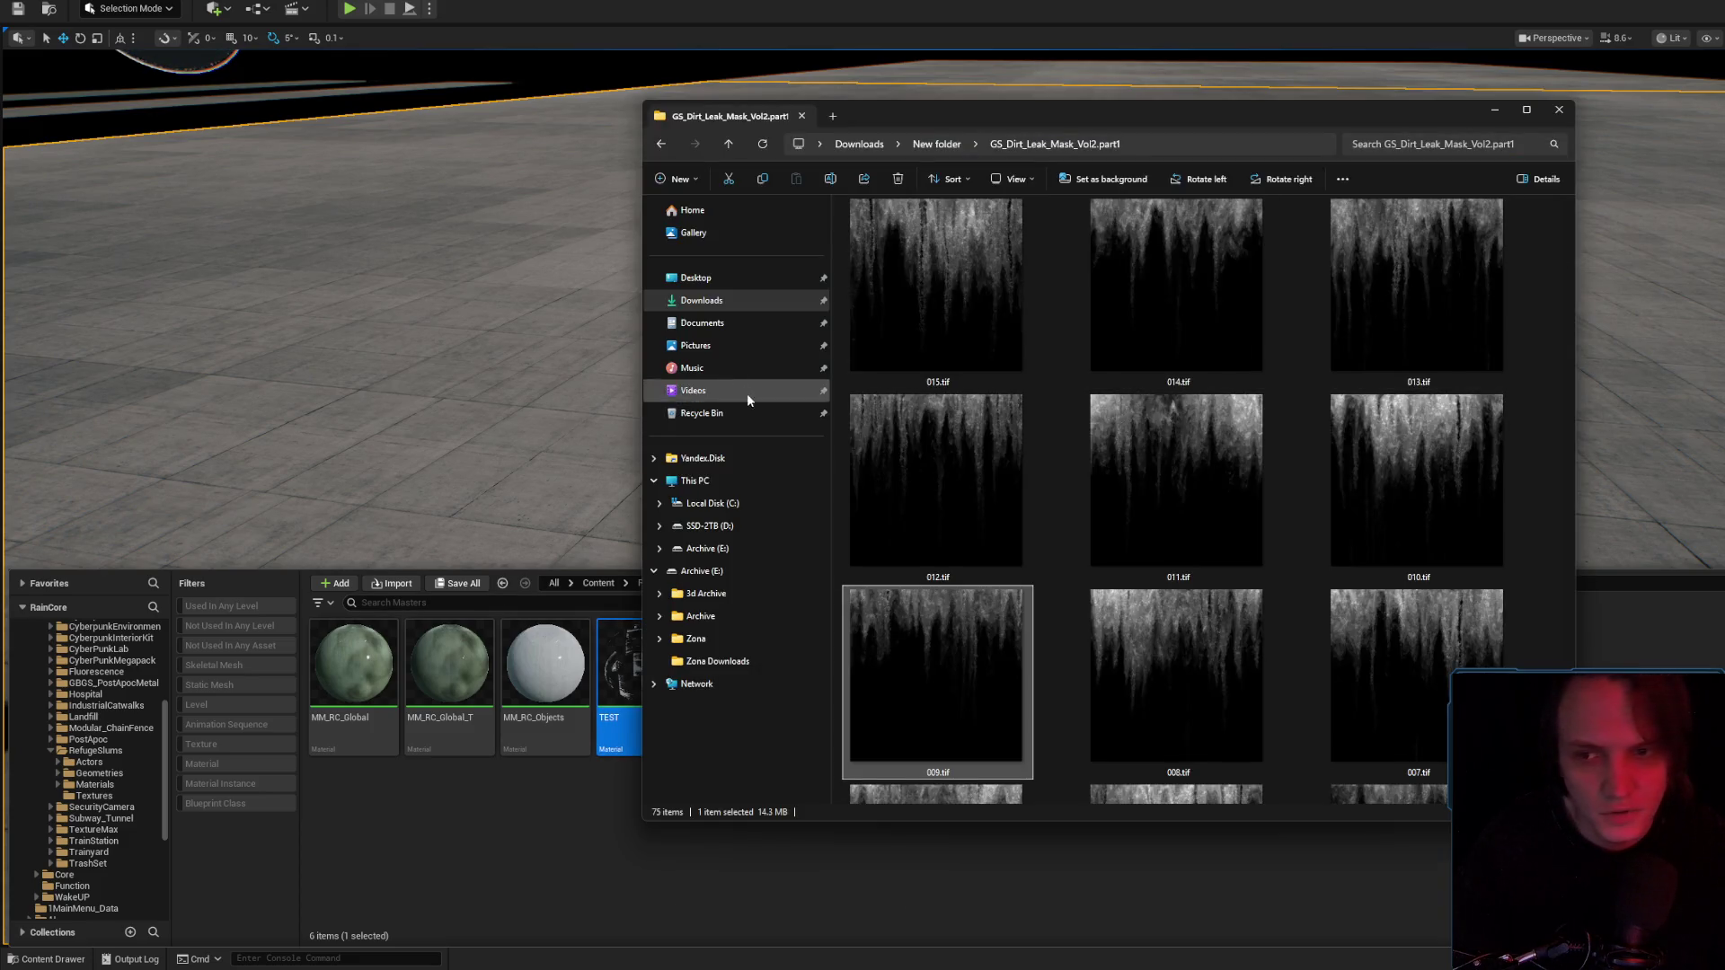
Browse This PC > Archive (E:) > 3d Archive > Walls_Floors and open T_RC_Concrete_B_03.PNG.
click(699, 300)
click(693, 480)
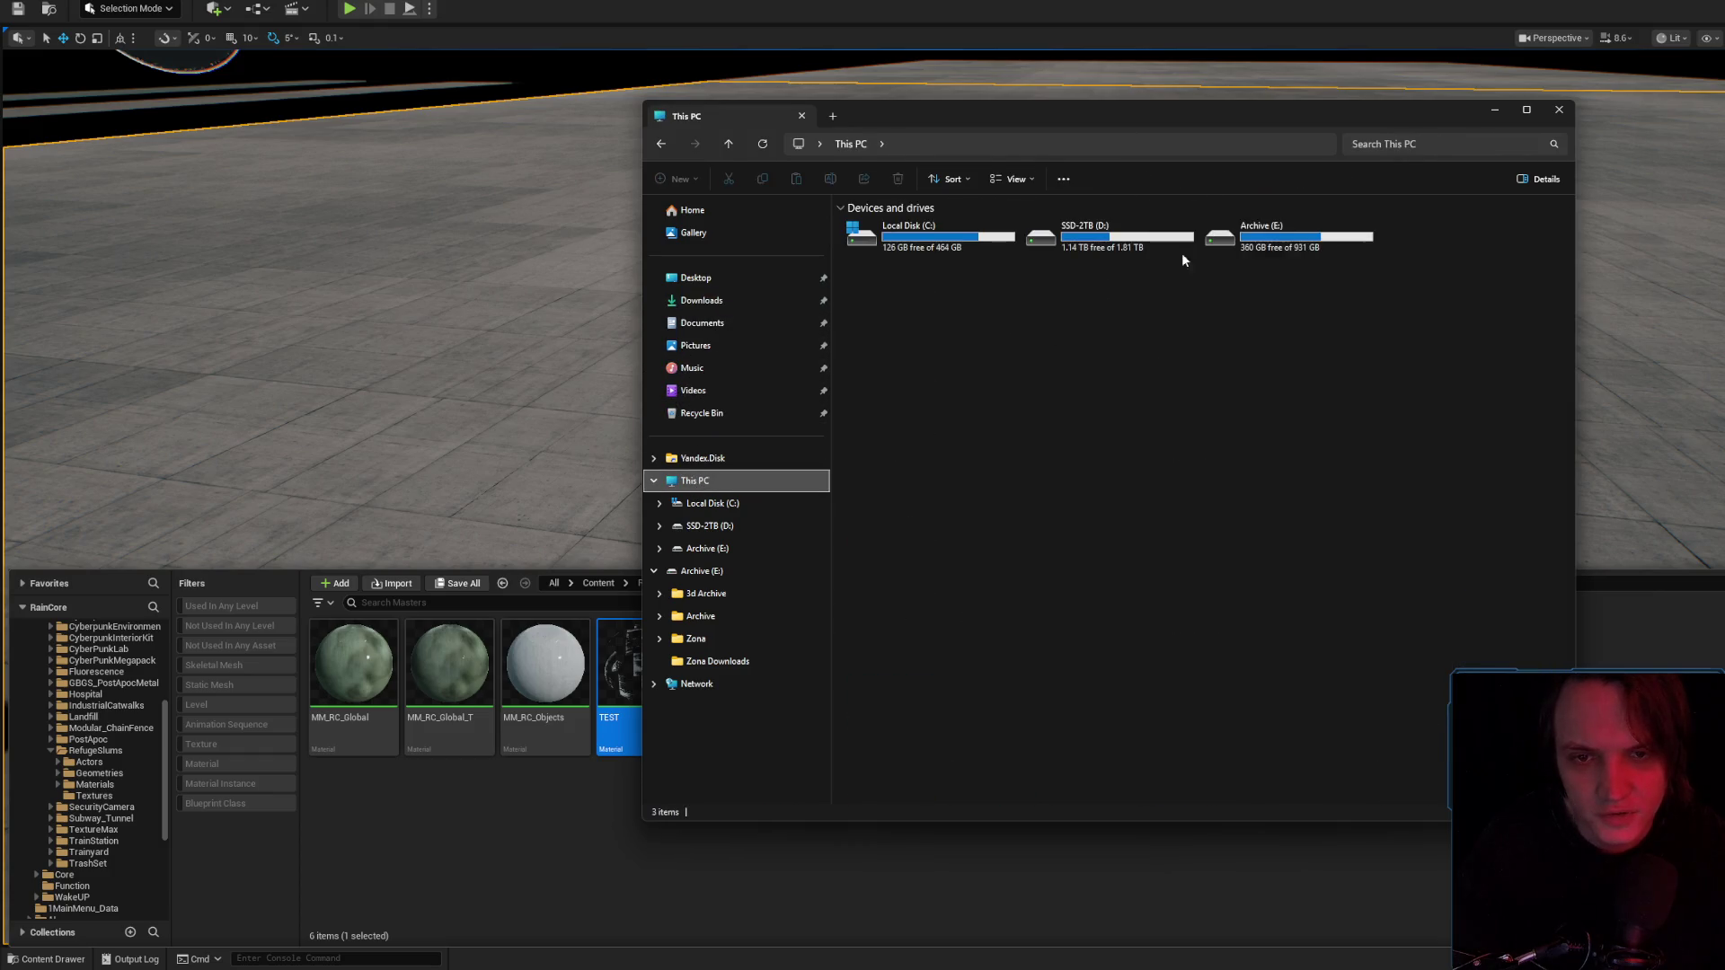
double_click(1238, 241)
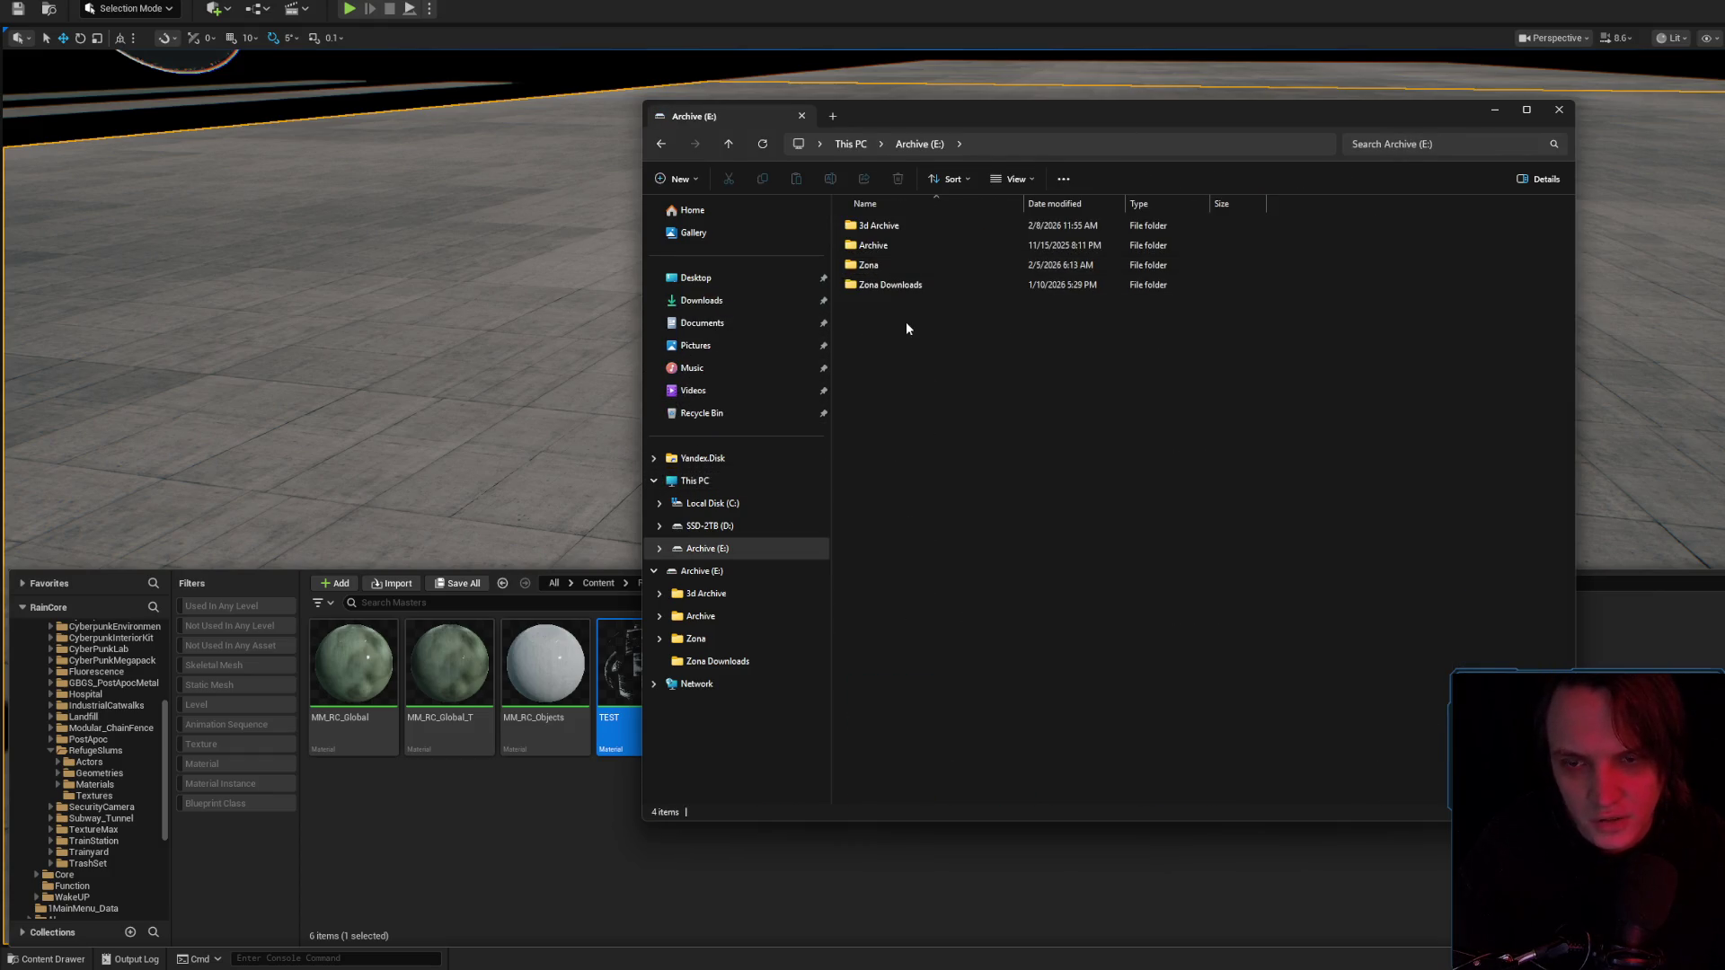
double_click(918, 235)
double_click(905, 447)
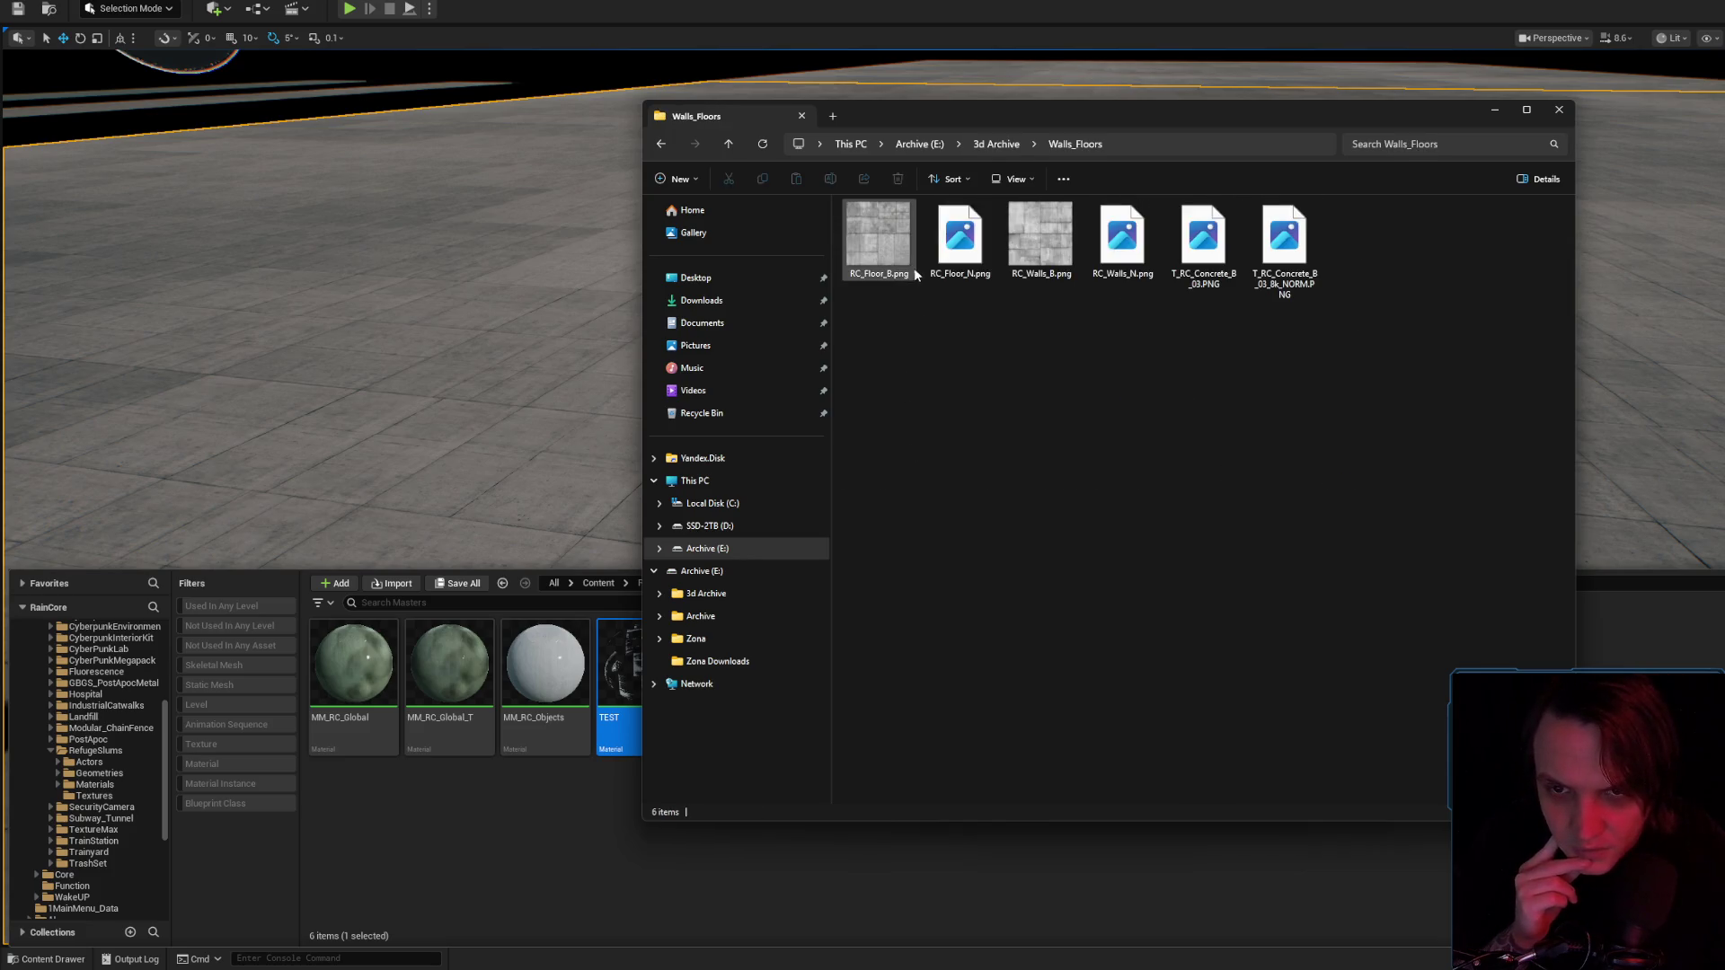
double_click(1198, 239)
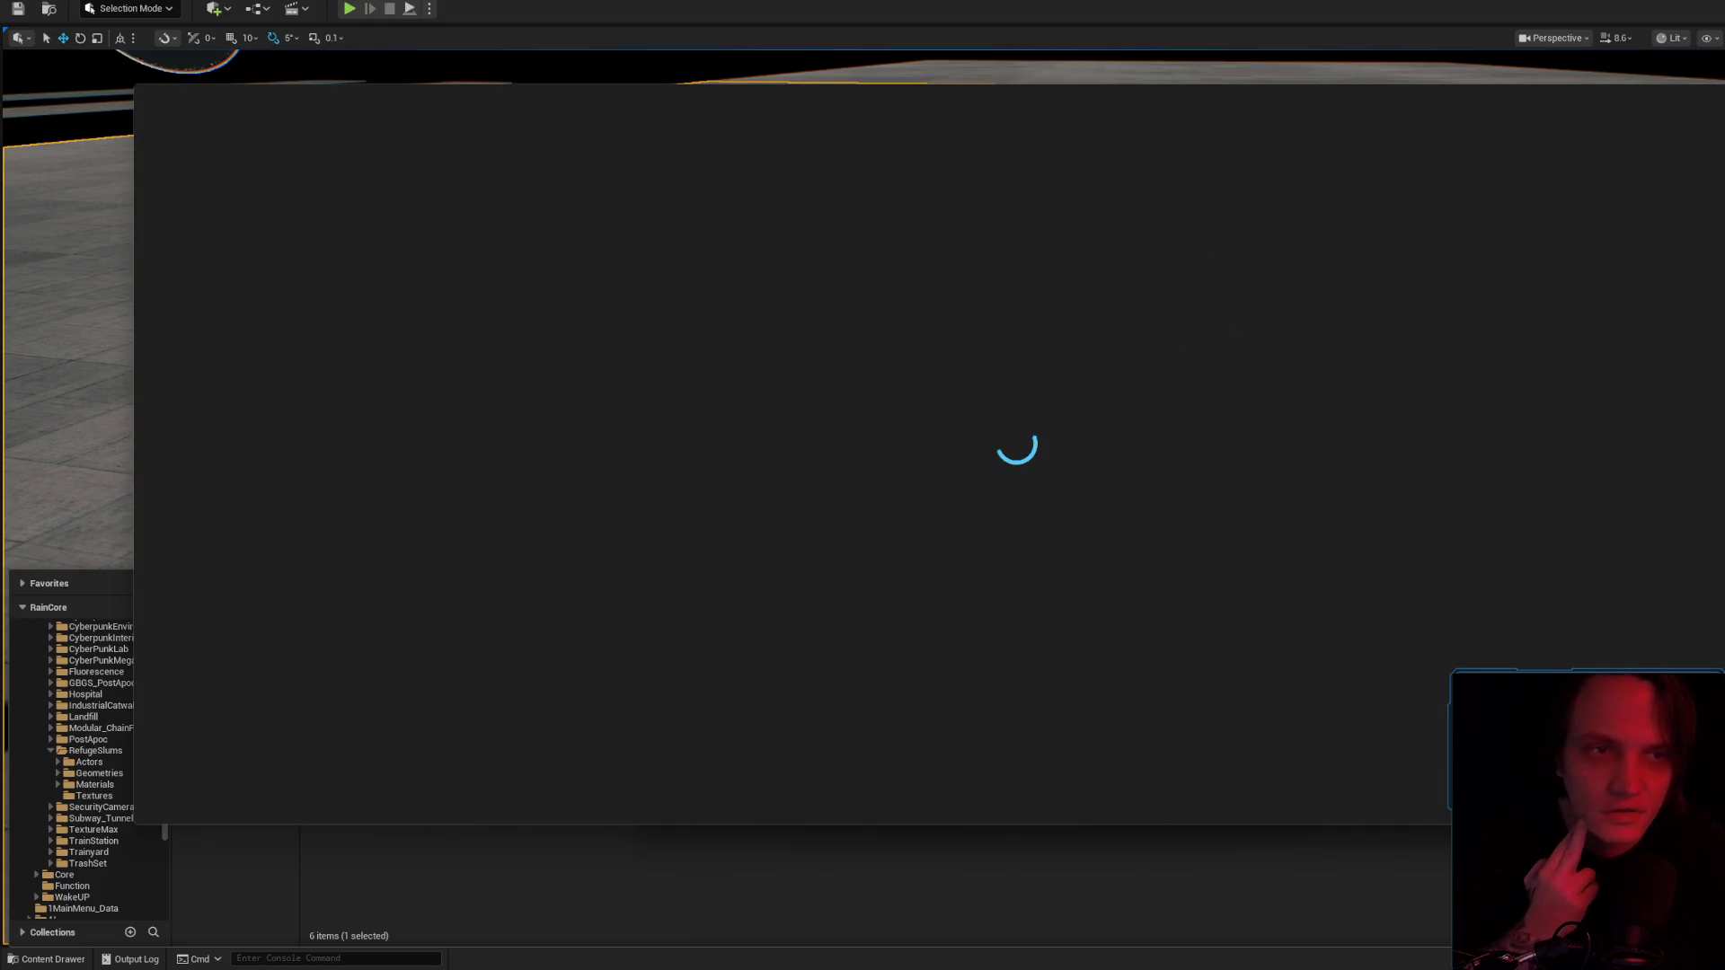
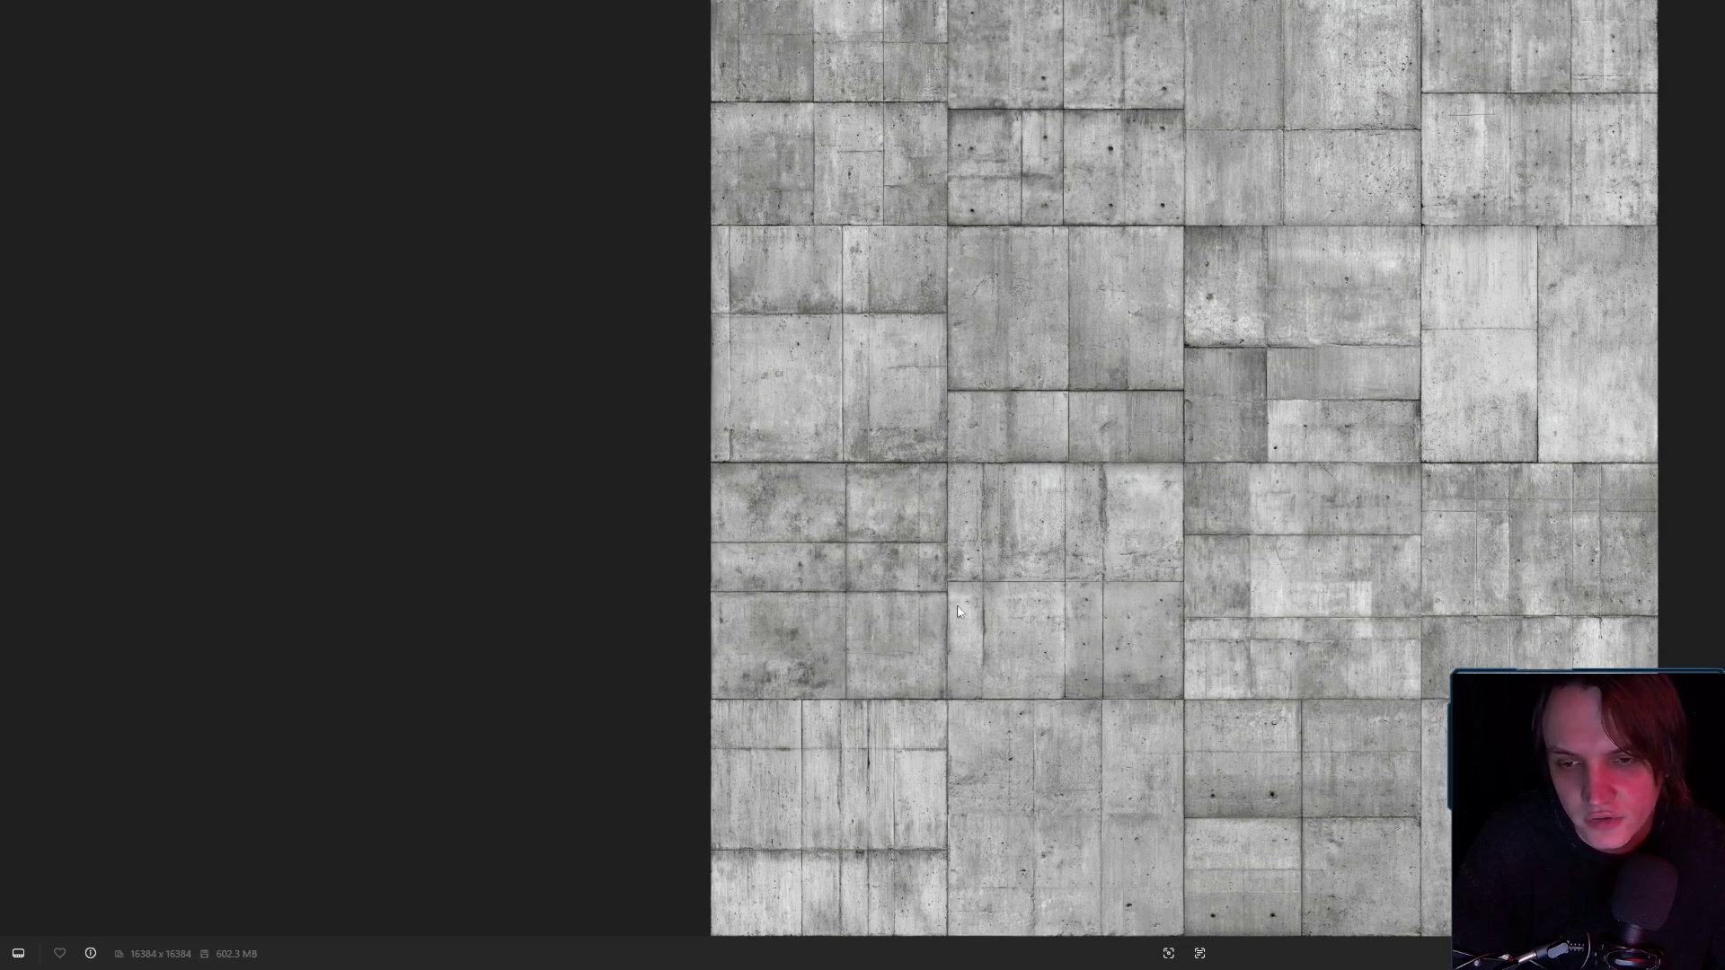
Browse the concrete texture images up to the normal map, then close the image viewer and File Explorer.
scroll(1173, 473, up, 5)
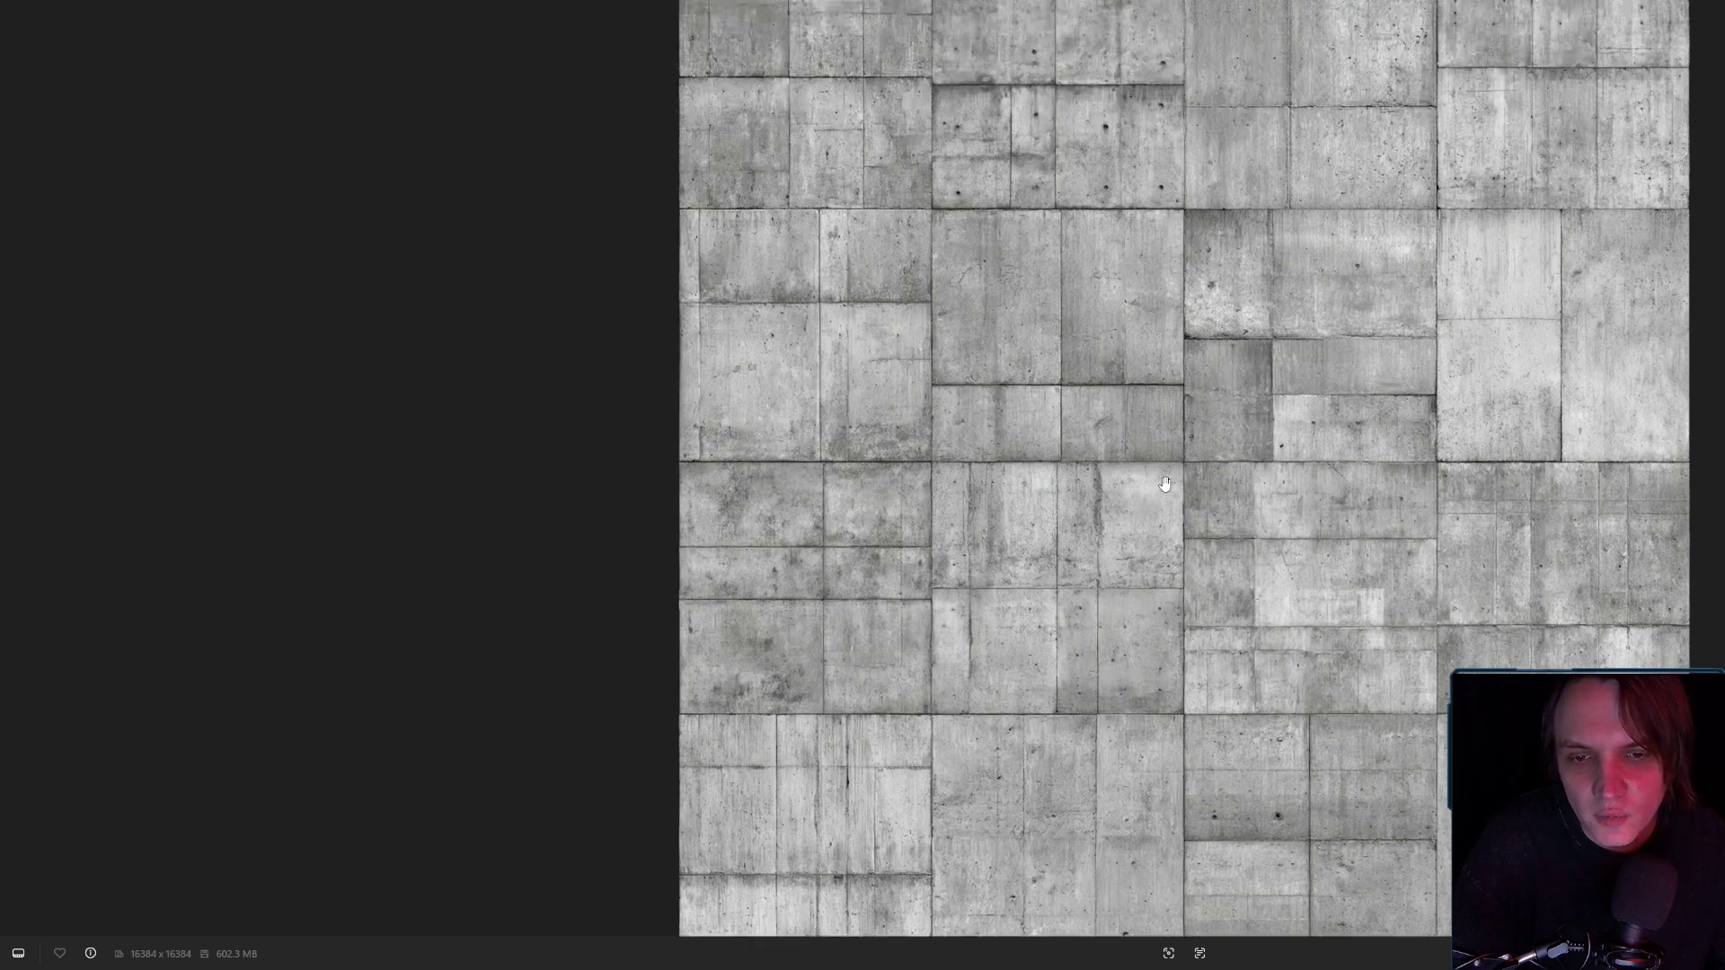
scroll(1175, 471, up, 2)
scroll(1196, 435, down, 4)
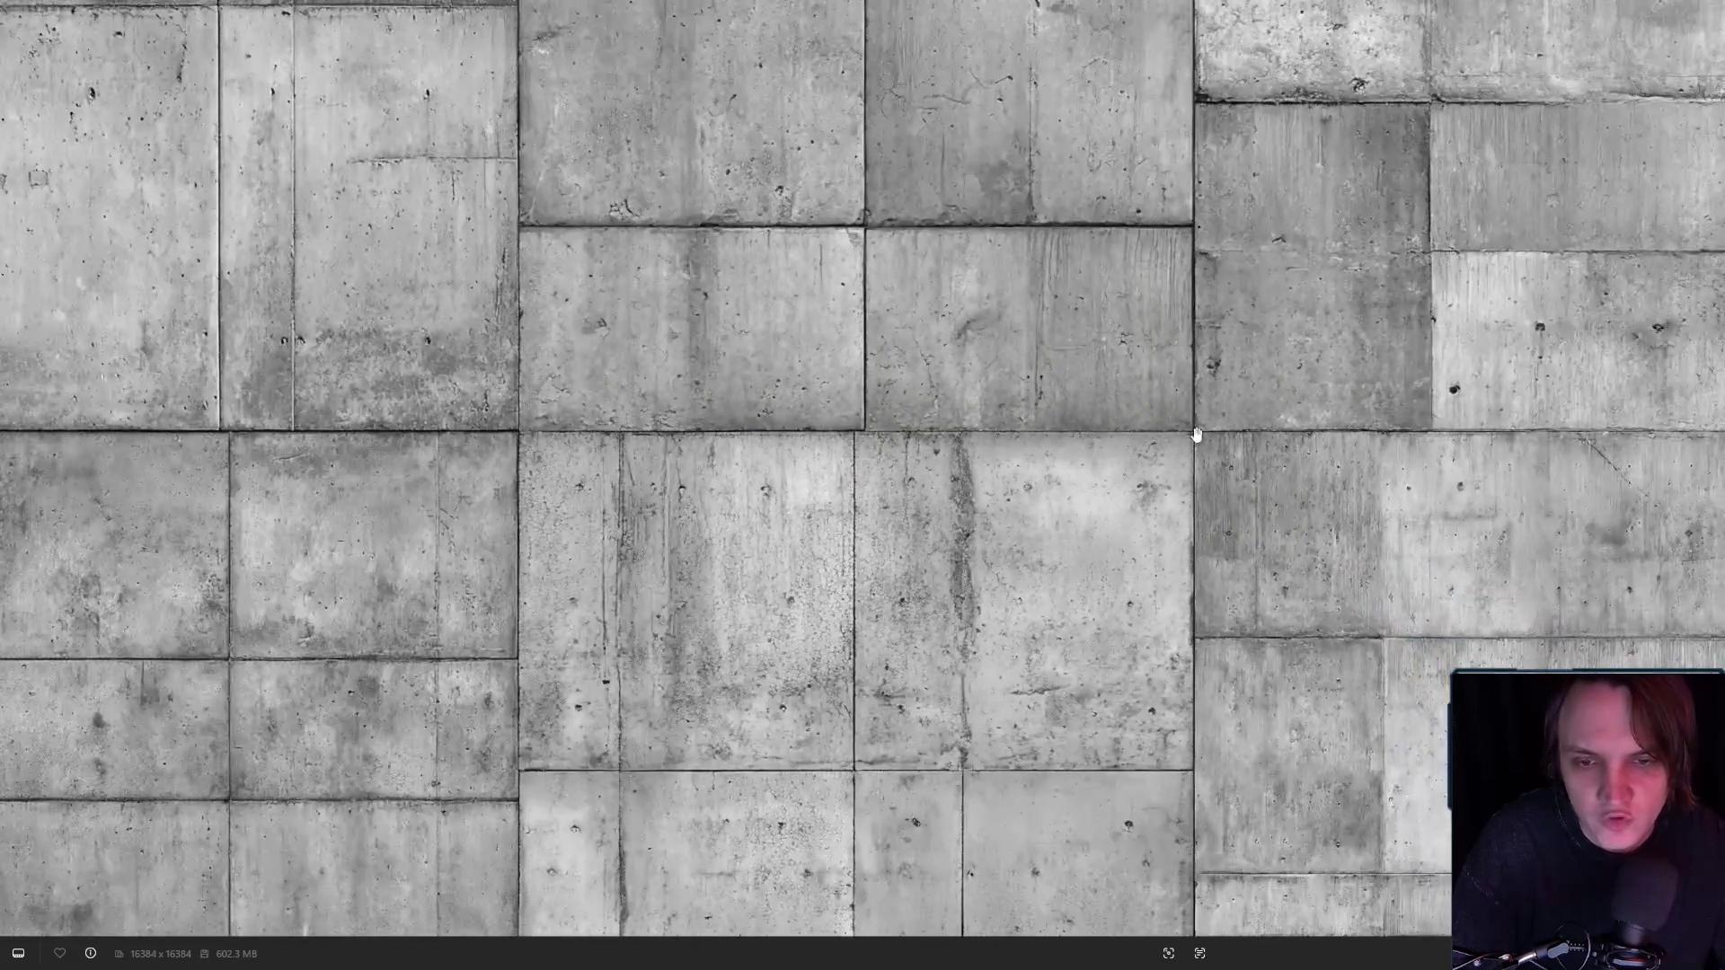
scroll(614, 439, down, 3)
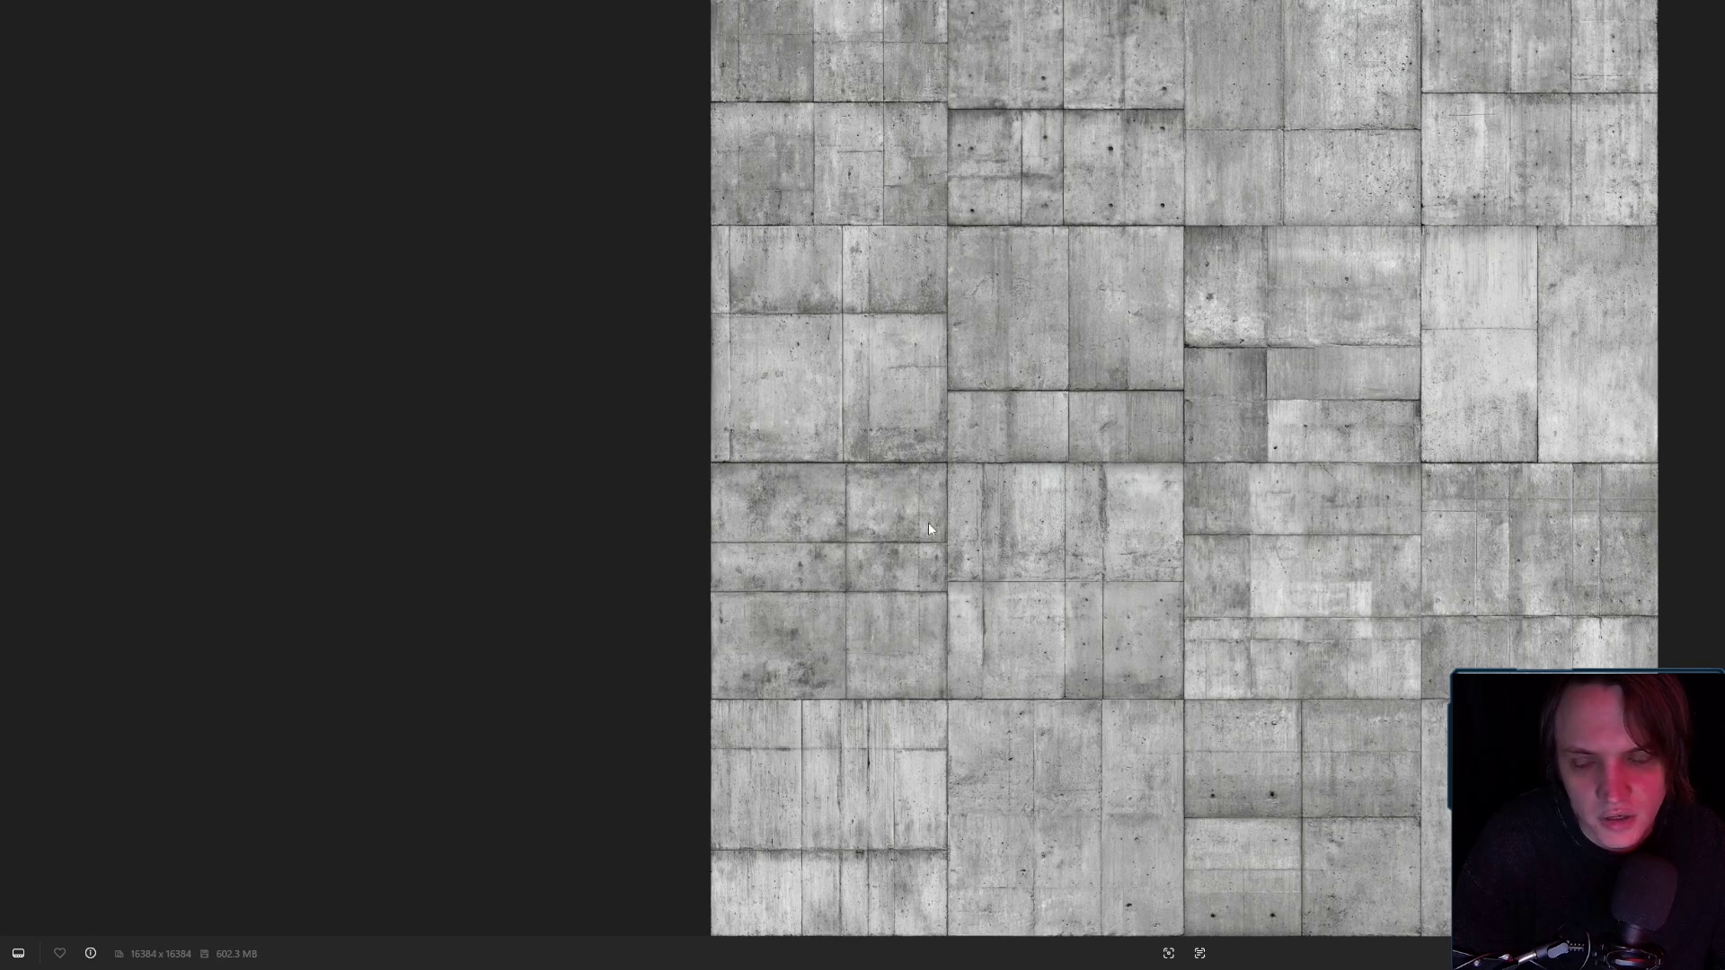
scroll(929, 272, up, 5)
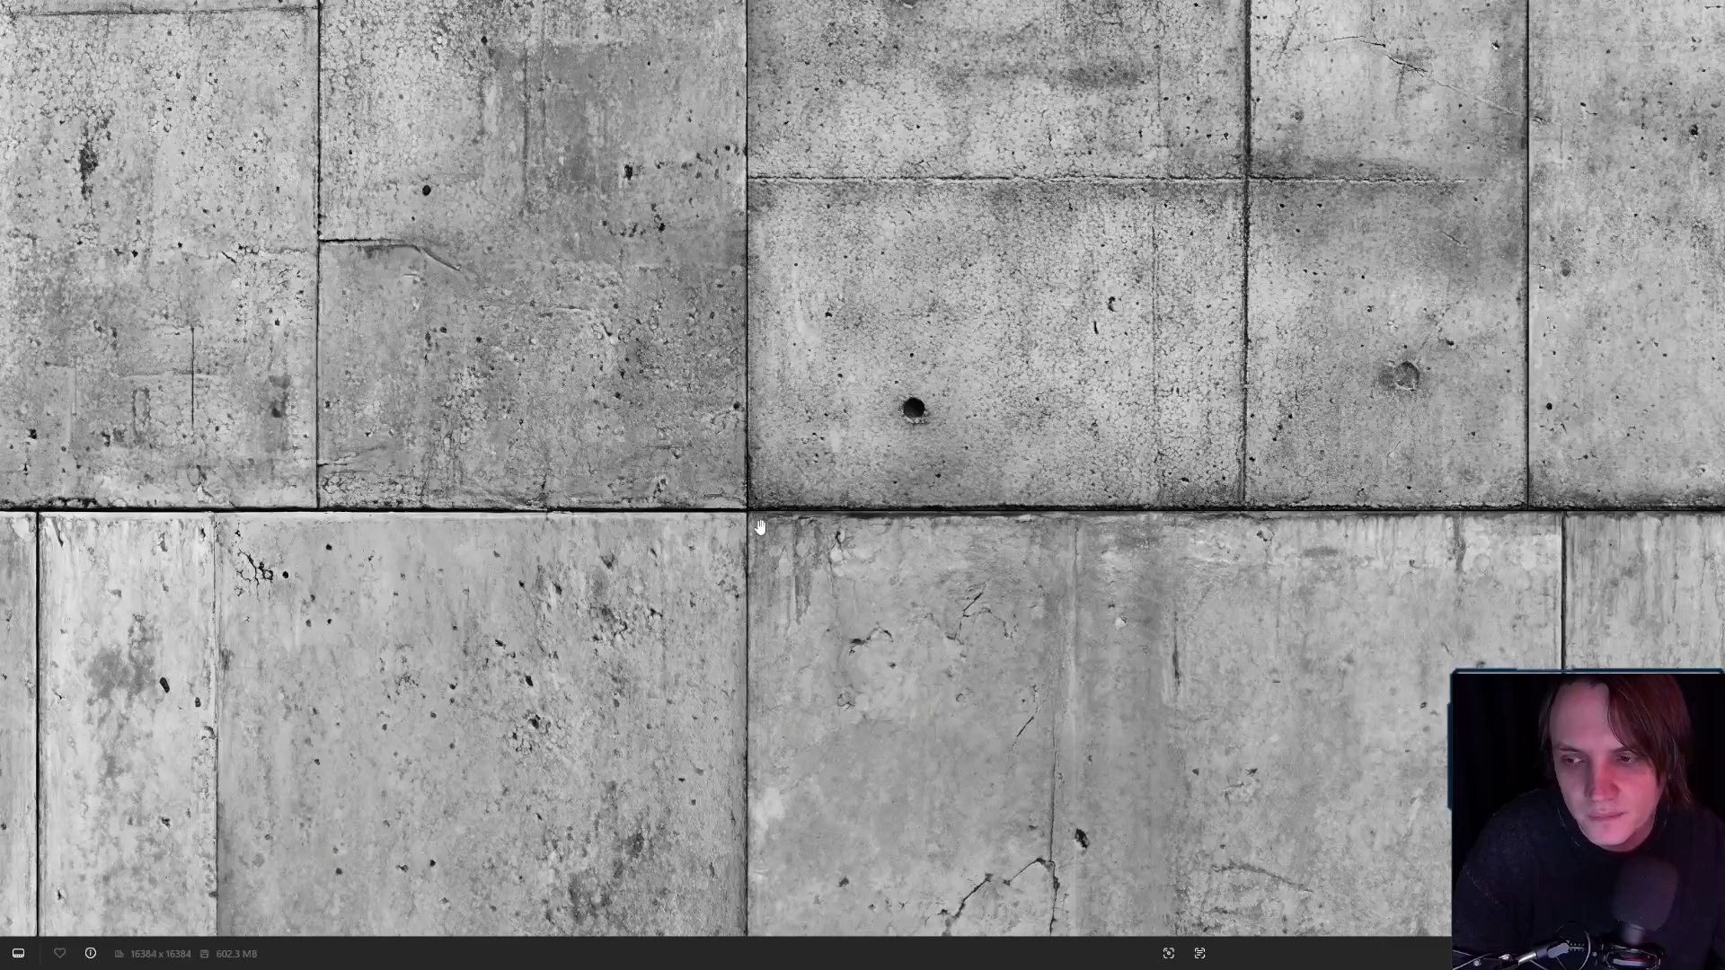
scroll(755, 503, down, 5)
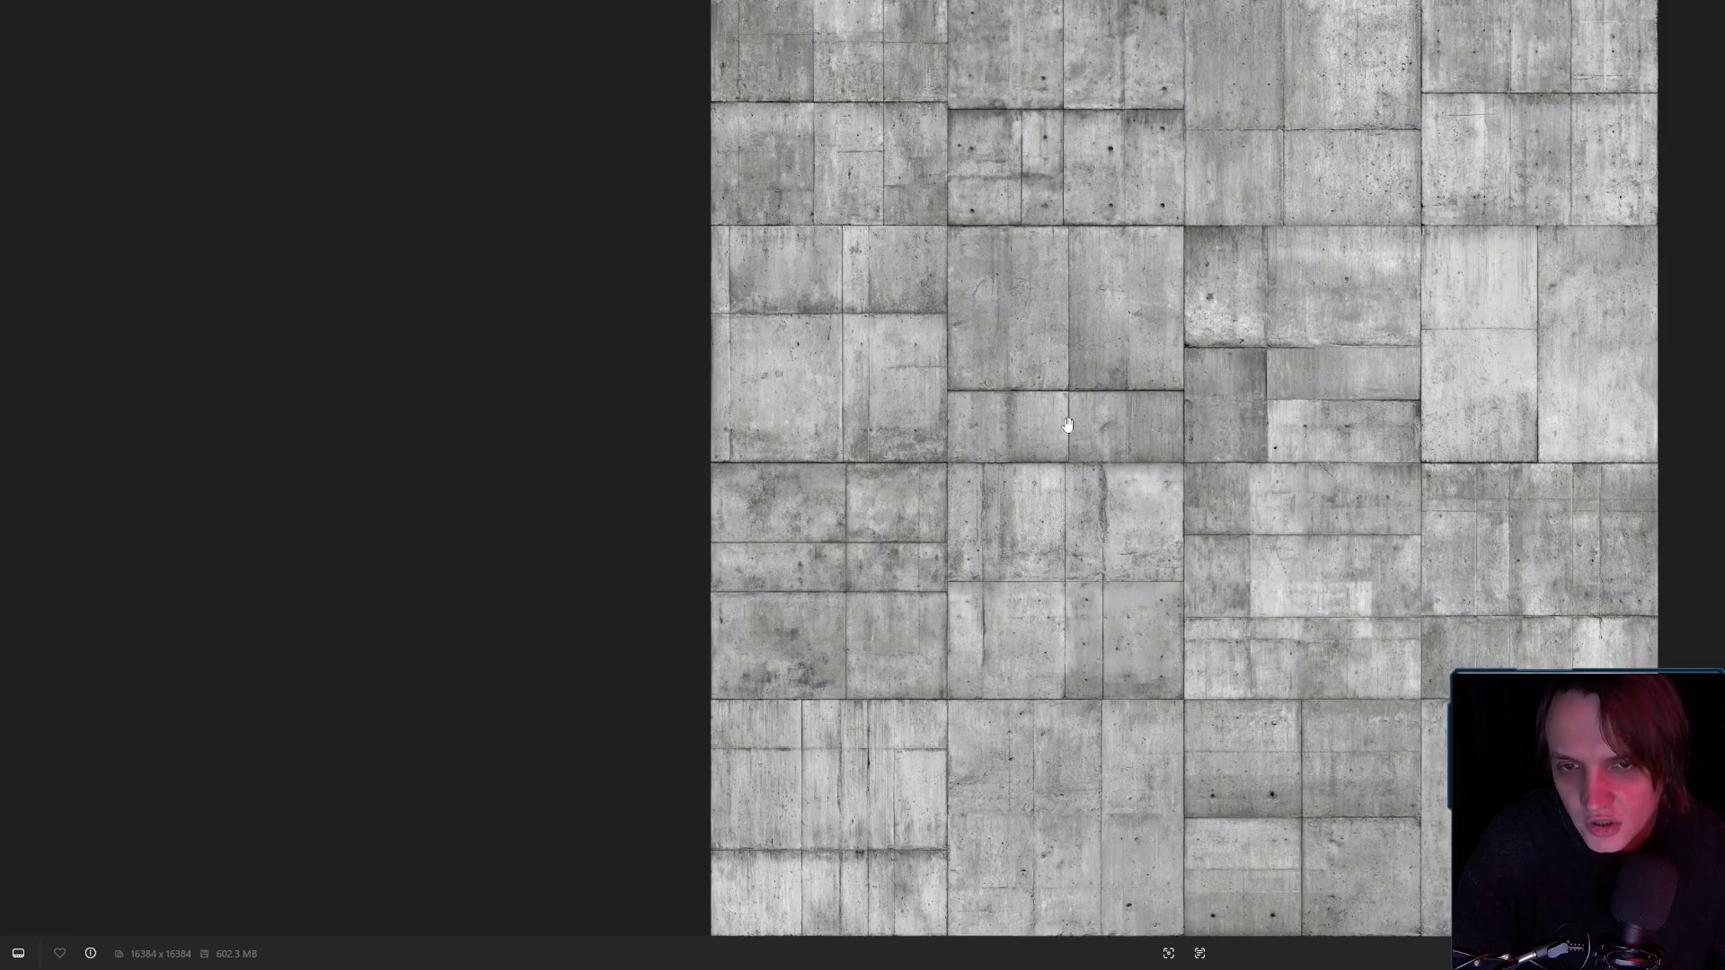
scroll(1067, 423, up, 5)
scroll(1238, 532, up, 3)
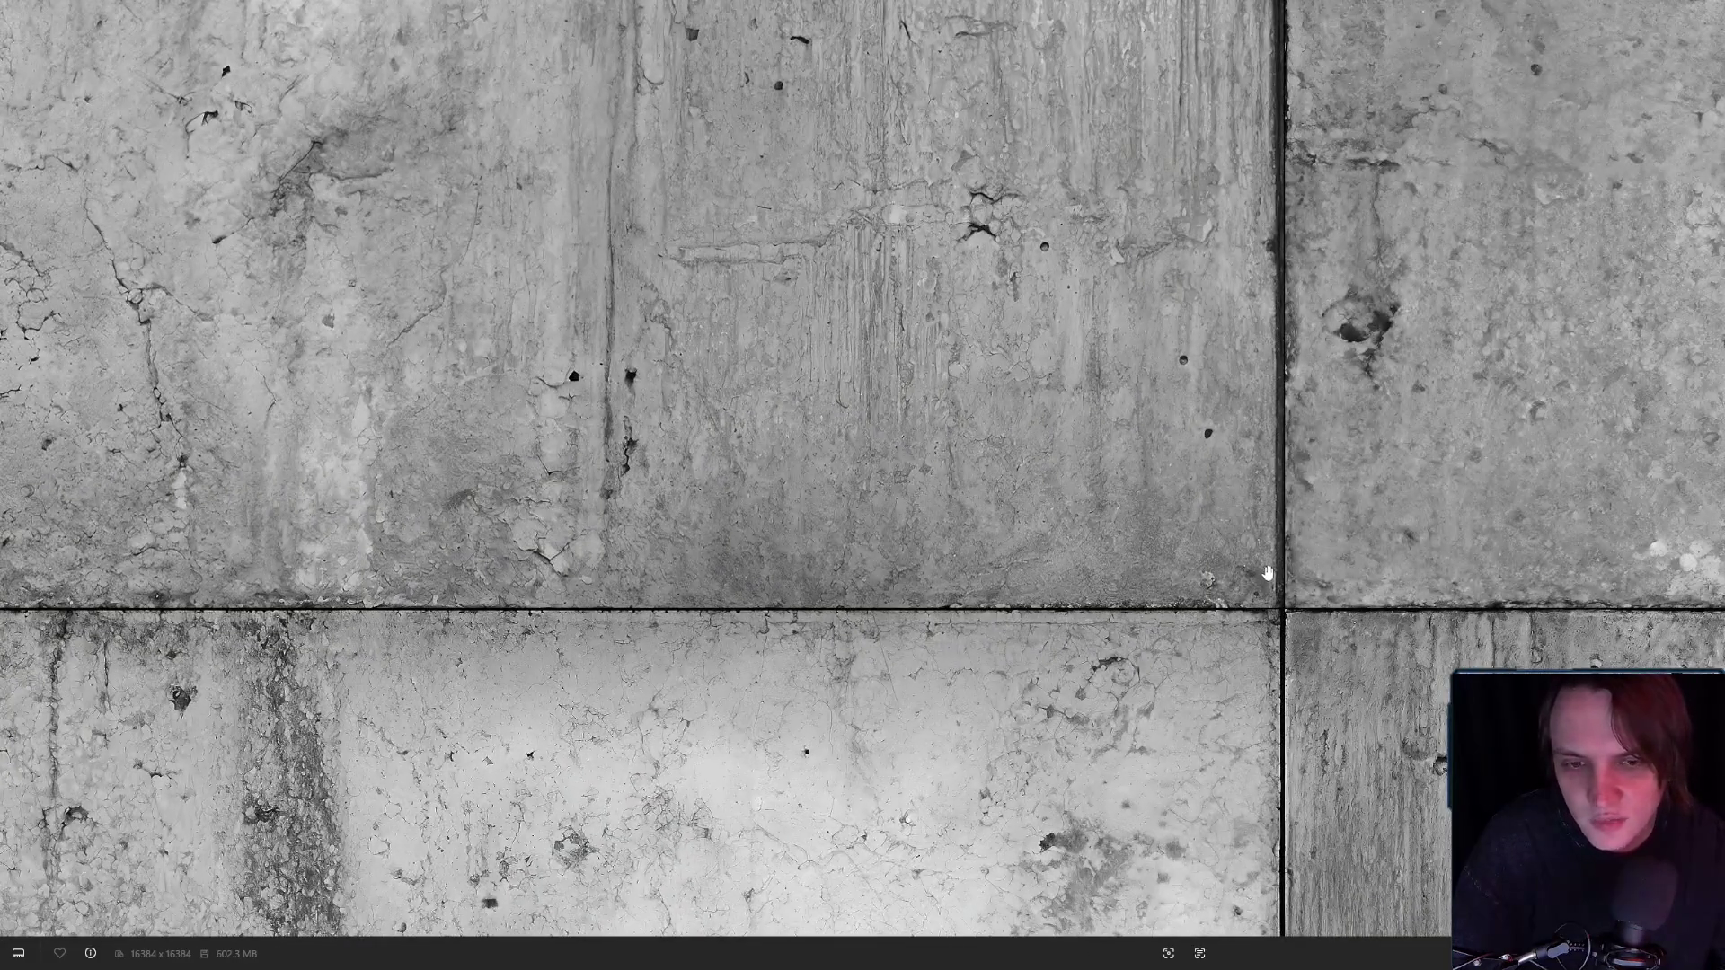
scroll(1271, 618, up, 6)
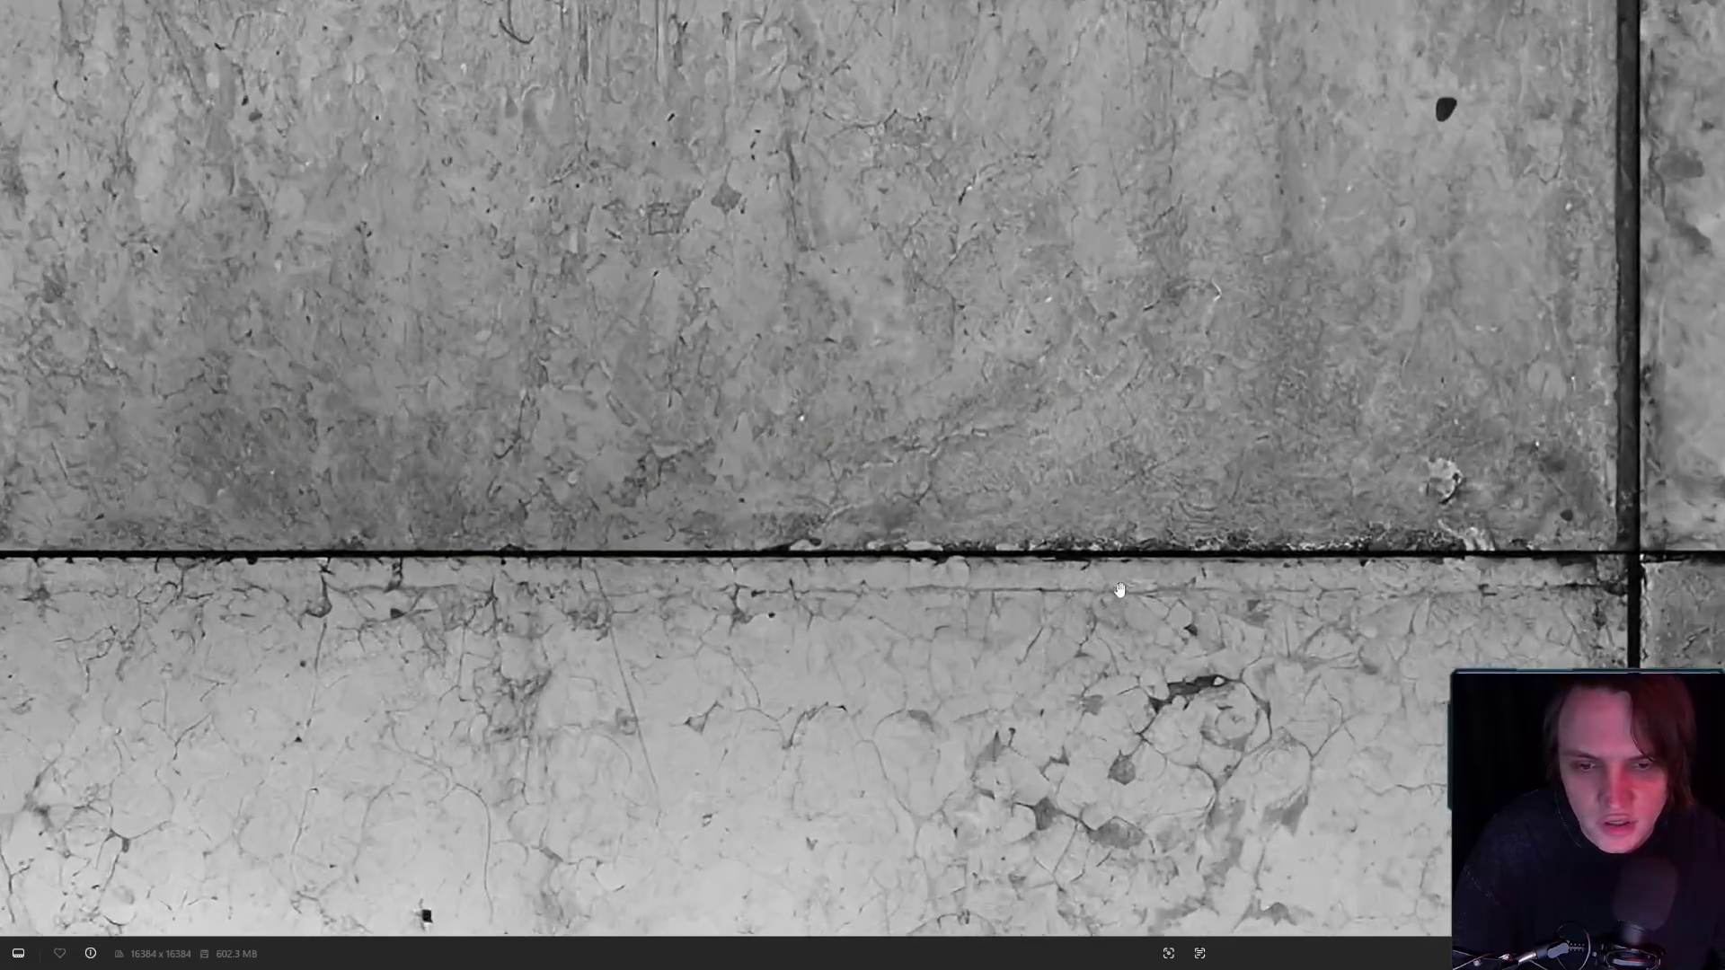
scroll(1092, 561, up, 1)
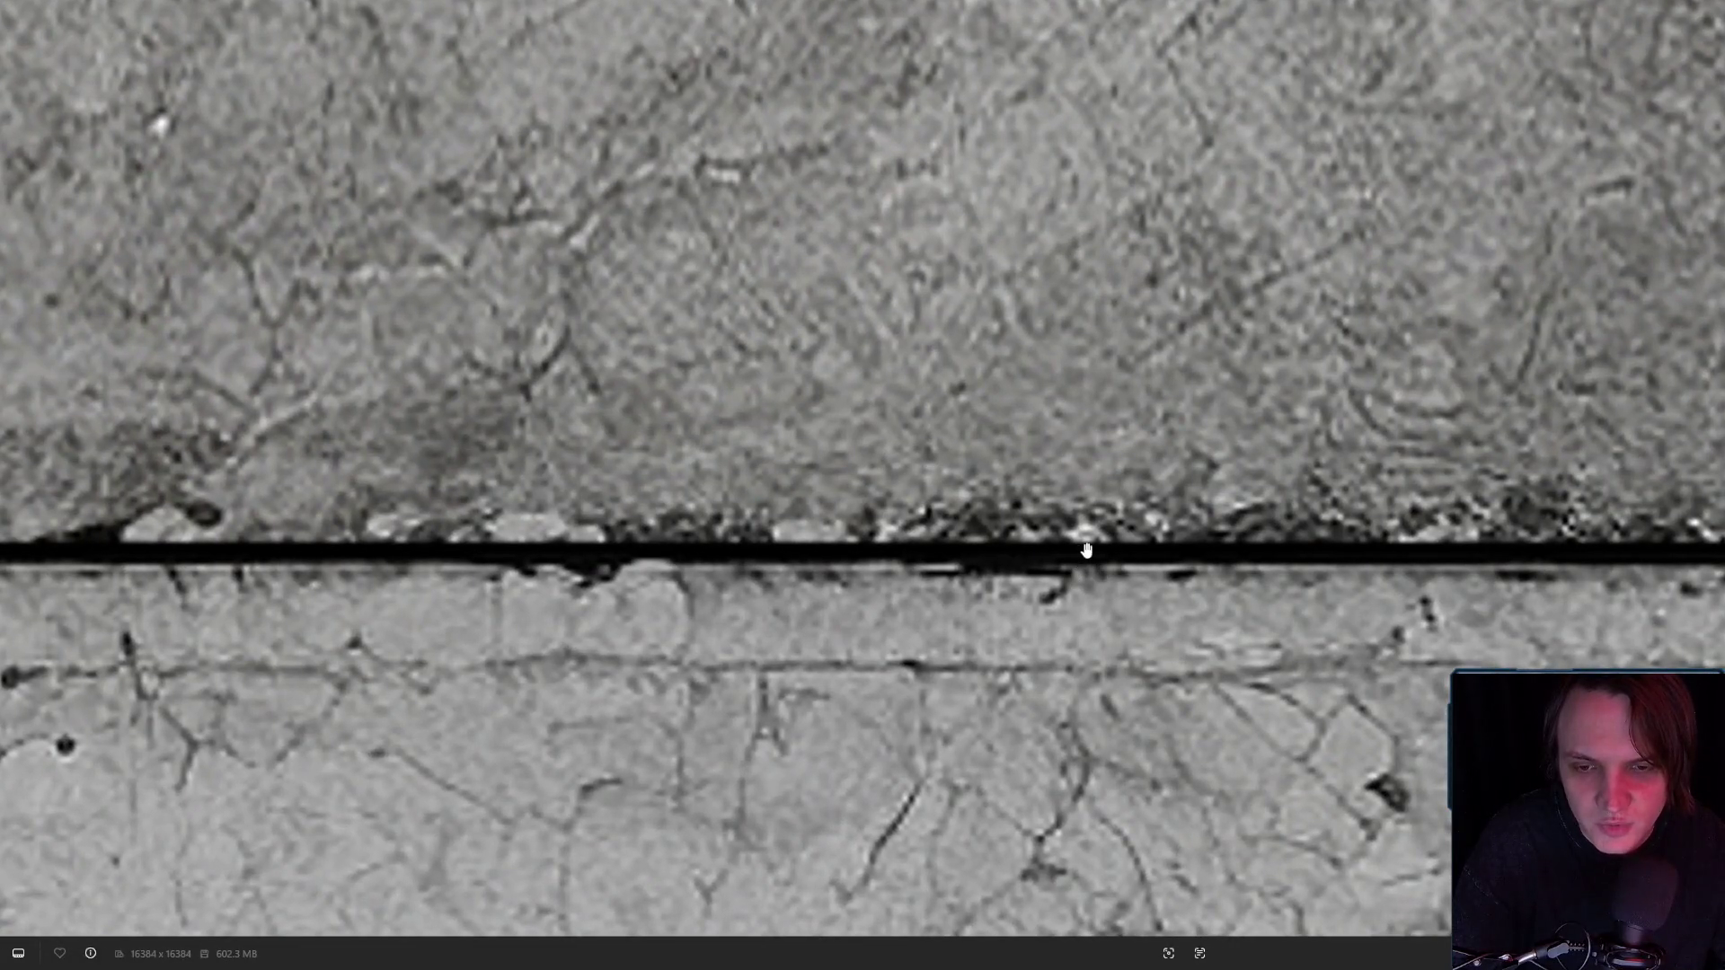
scroll(1091, 539, down, 5)
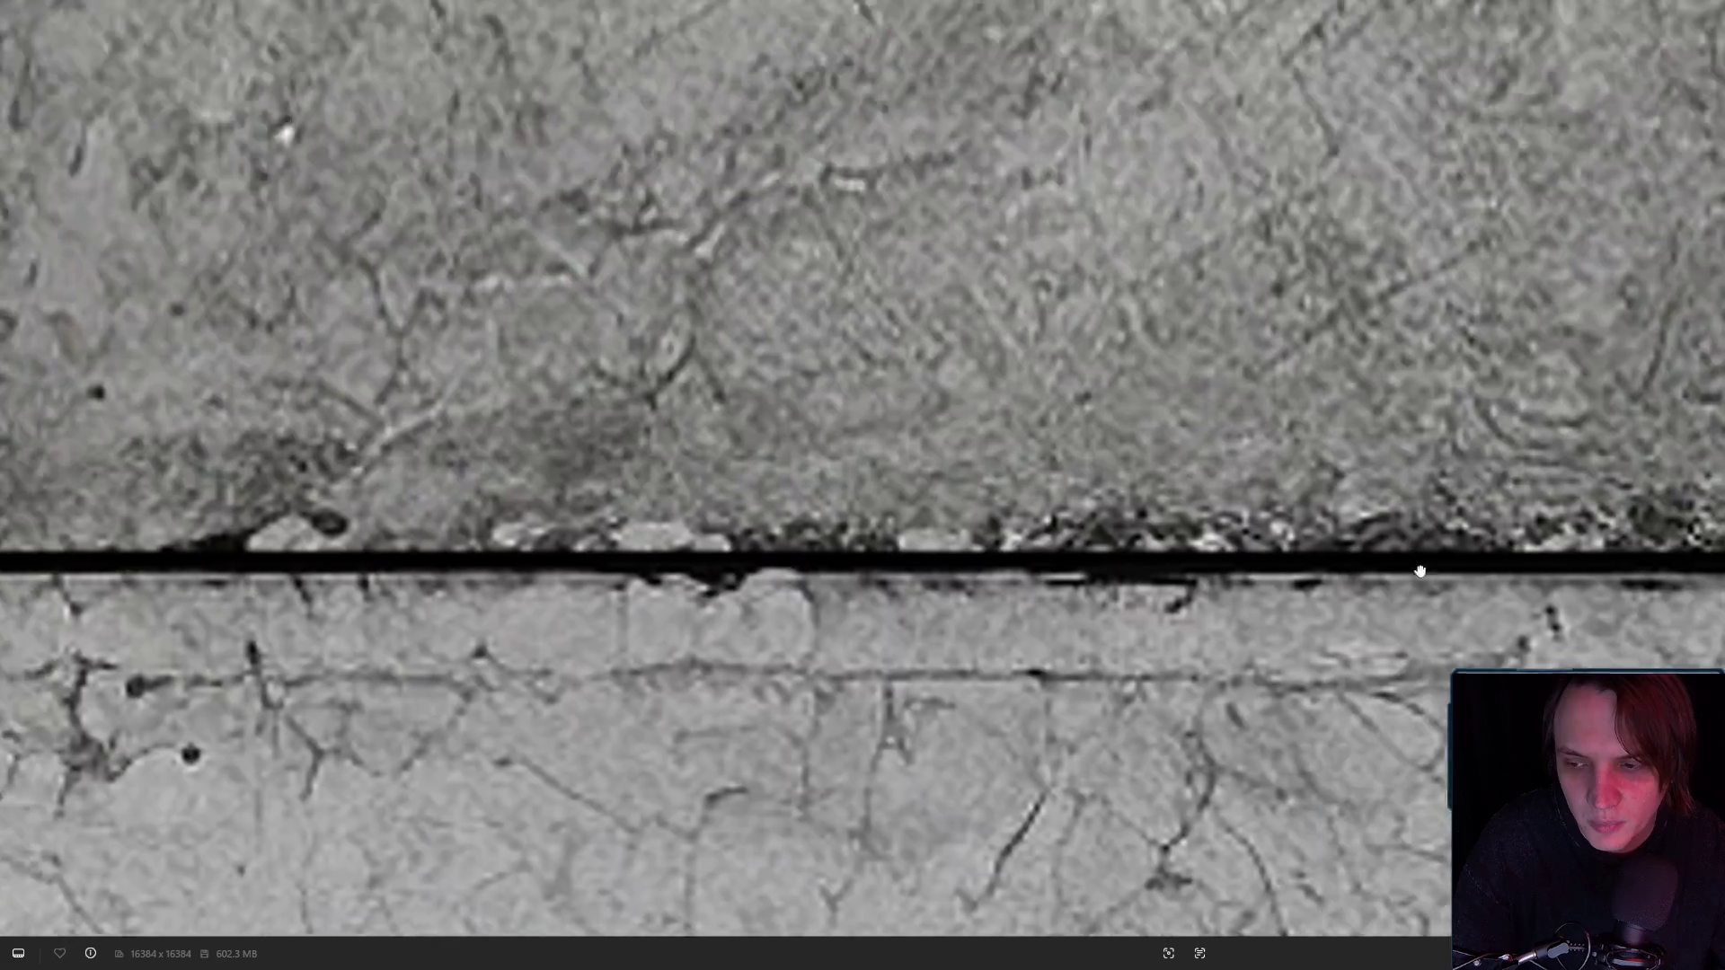
scroll(828, 512, down, 8)
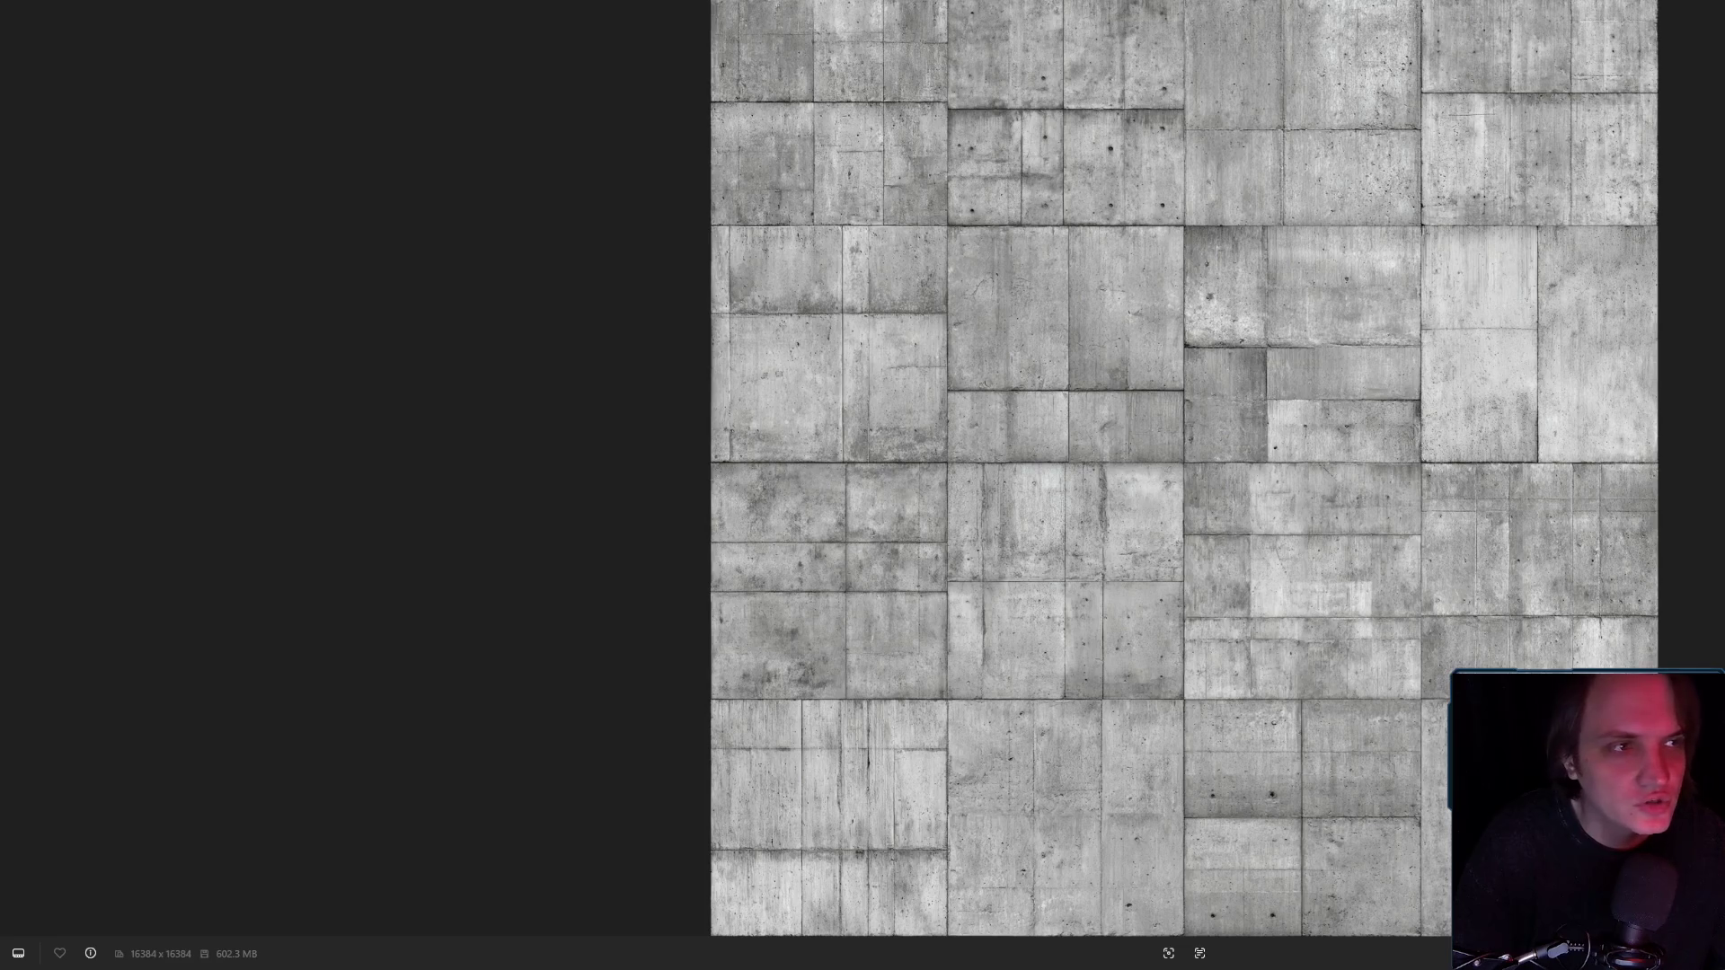
key(Right)
key(Escape)
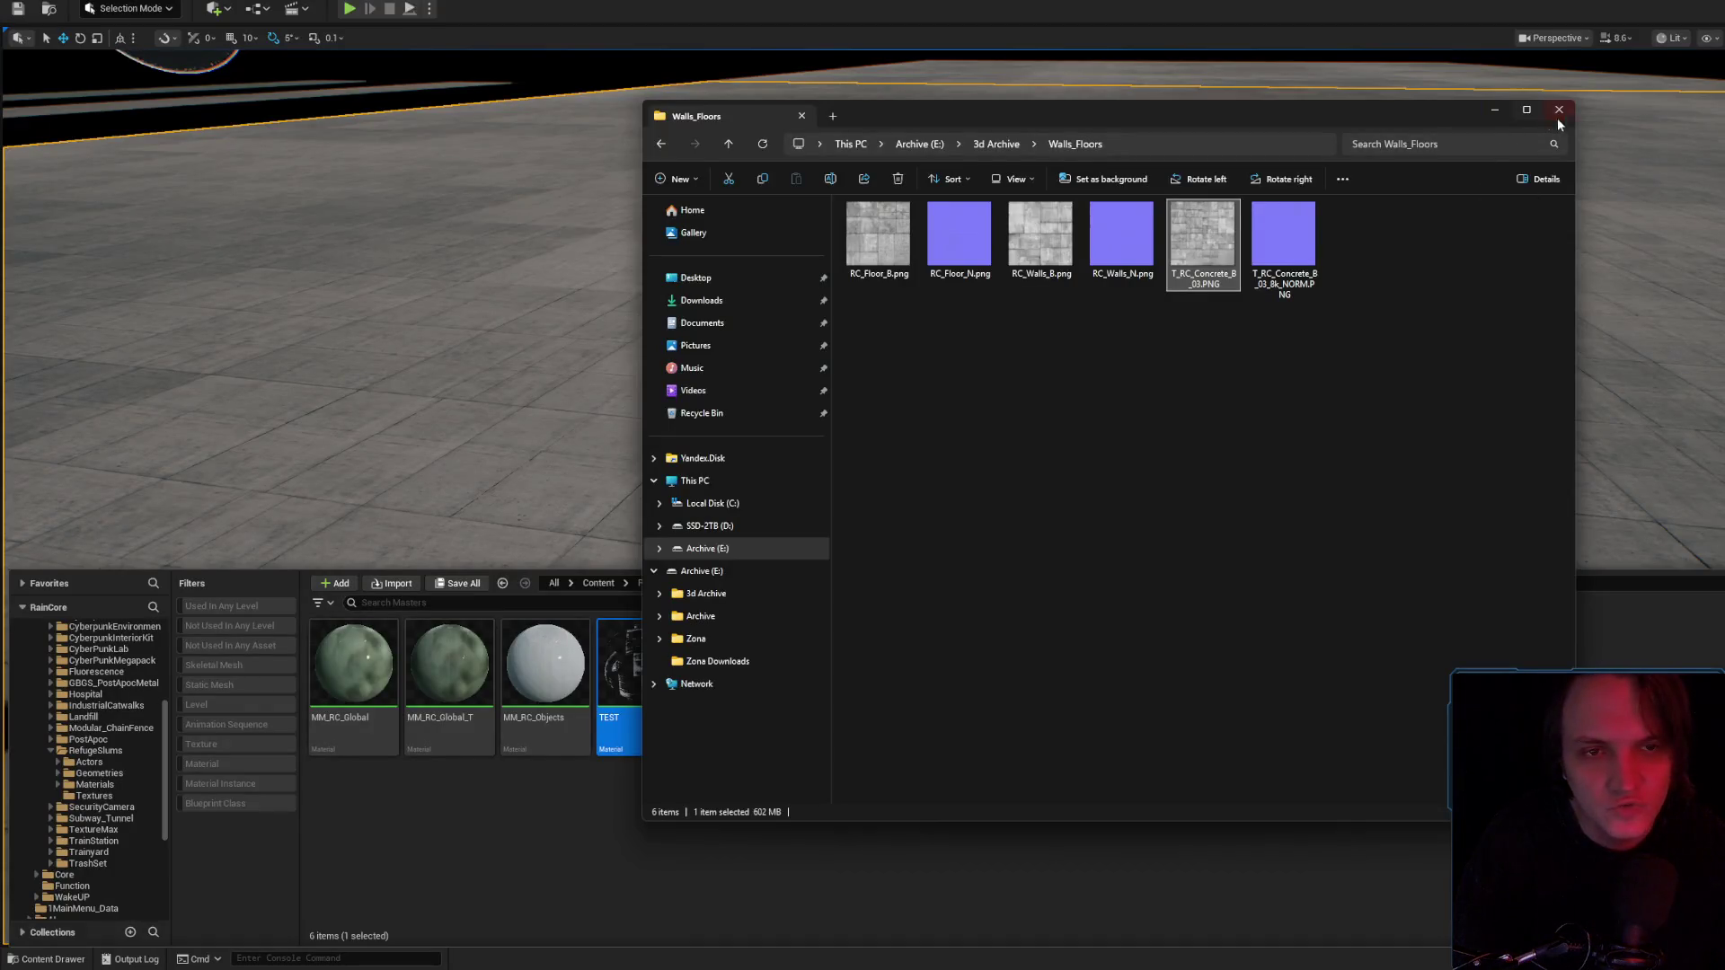
click(1559, 109)
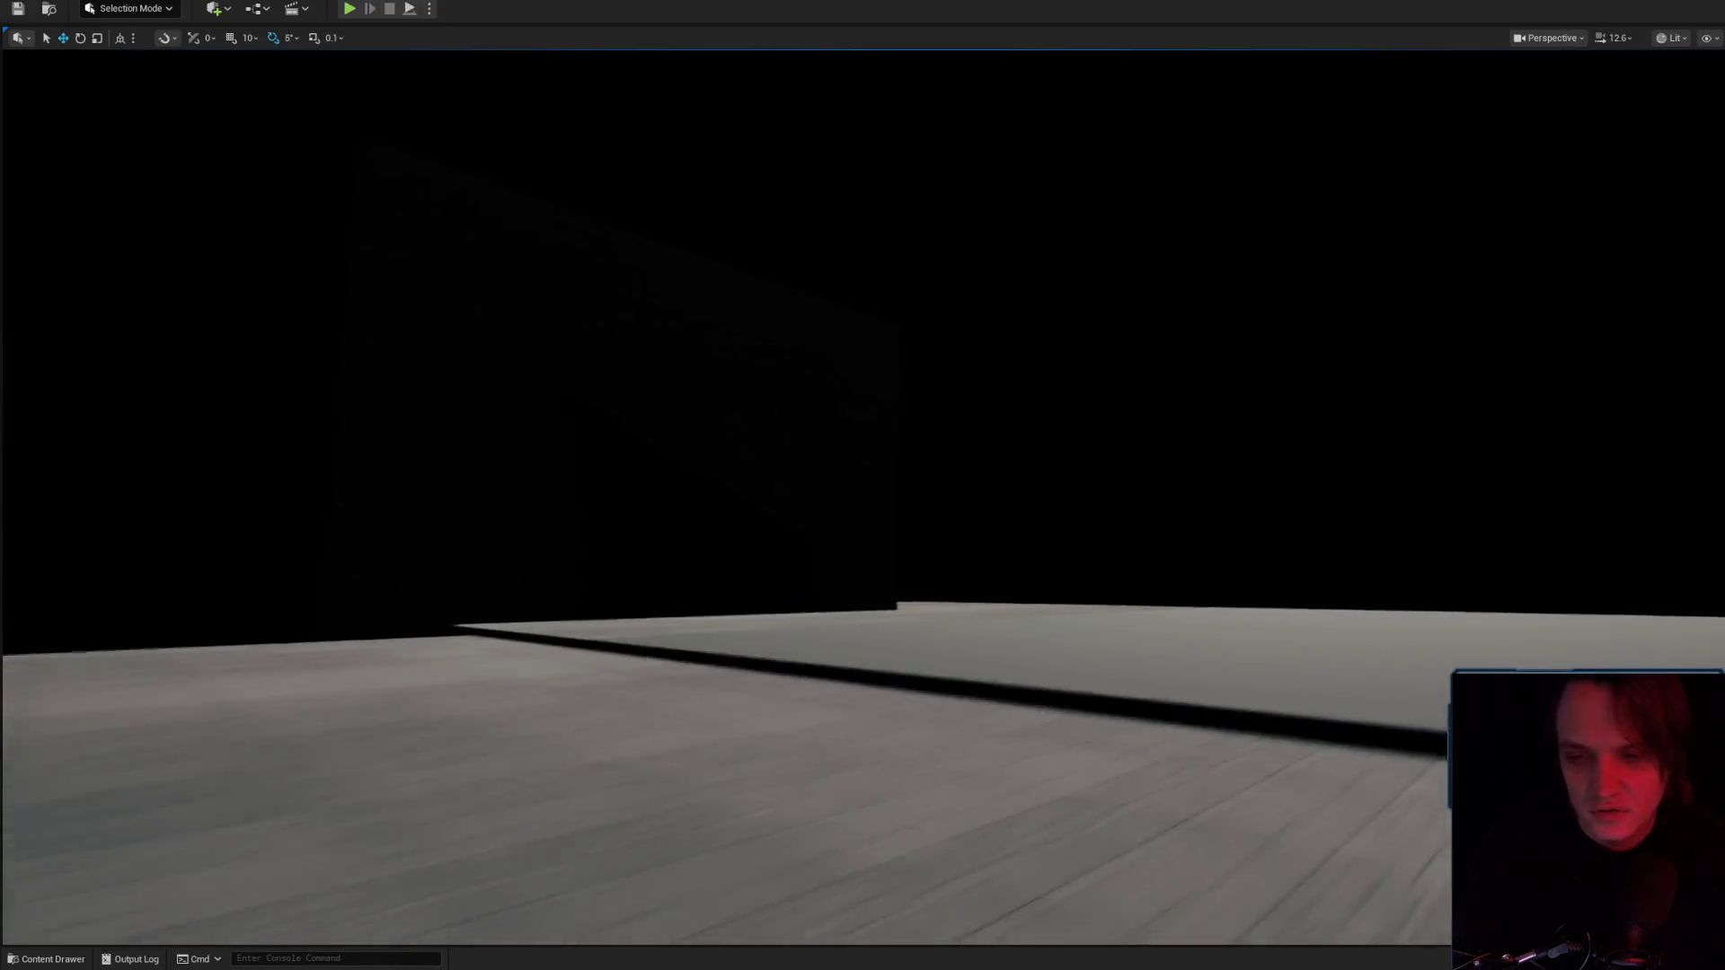
Fly around the stained concrete wall, then bring up the MM_RC_Global_T_01 material editor.
drag(1182, 419, 1182, 420)
drag(1028, 511, 1027, 511)
scroll(1028, 512, up, 2)
mouse_move(862, 485)
mouse_down()
mouse_move(808, 422)
mouse_move(952, 485)
mouse_move(1132, 485)
mouse_up()
mouse_move(862, 486)
mouse_down()
mouse_move(754, 489)
mouse_move(926, 467)
mouse_up()
mouse_move(1032, 513)
mouse_down()
mouse_move(1033, 564)
mouse_move(1032, 512)
mouse_up()
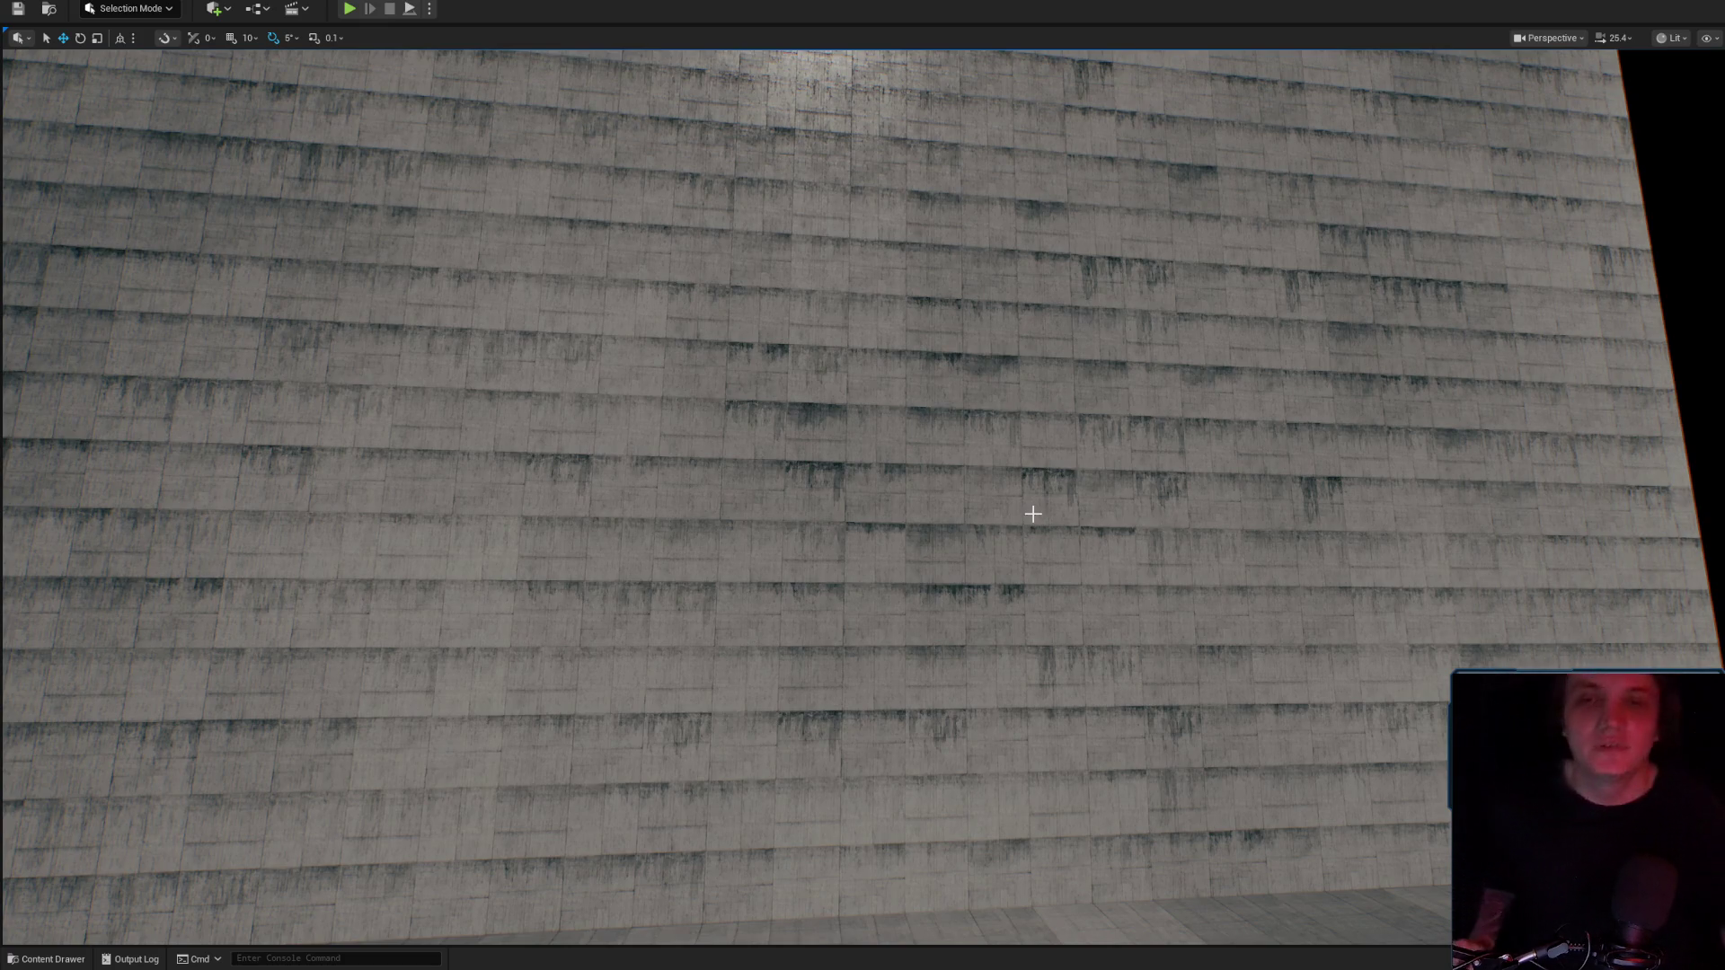
mouse_move(988, 449)
mouse_down()
mouse_move(941, 434)
mouse_move(950, 512)
mouse_move(949, 395)
mouse_move(947, 435)
mouse_up()
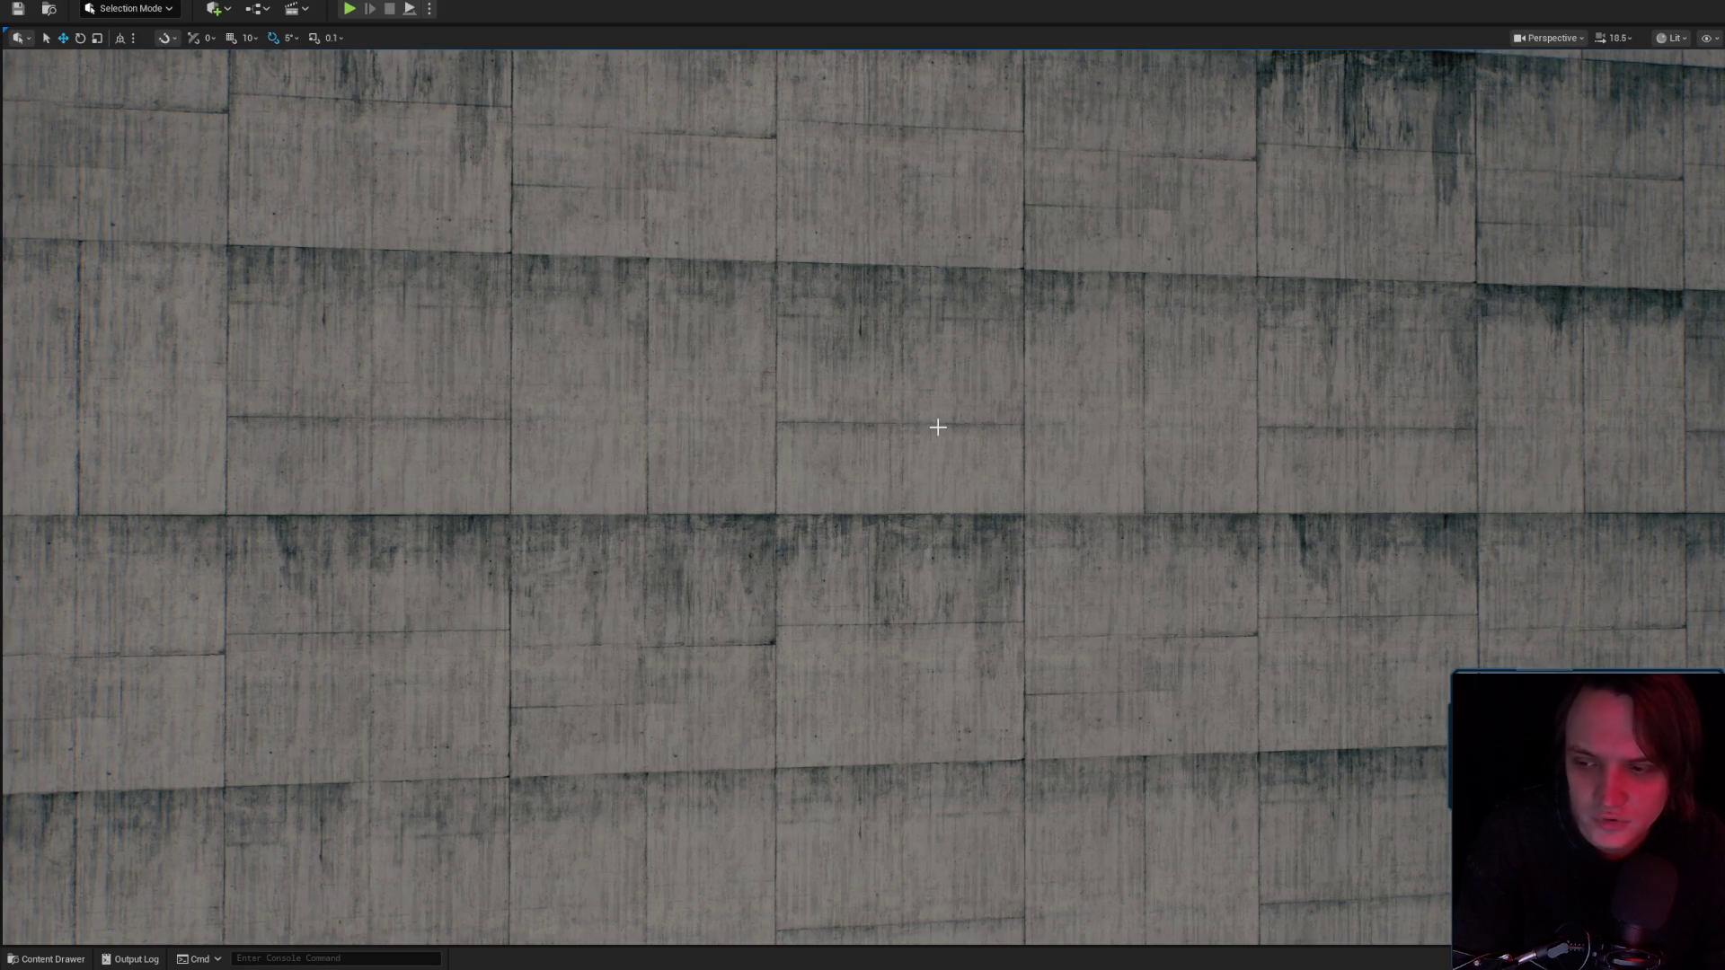
drag(956, 433, 956, 588)
drag(1078, 489, 1018, 489)
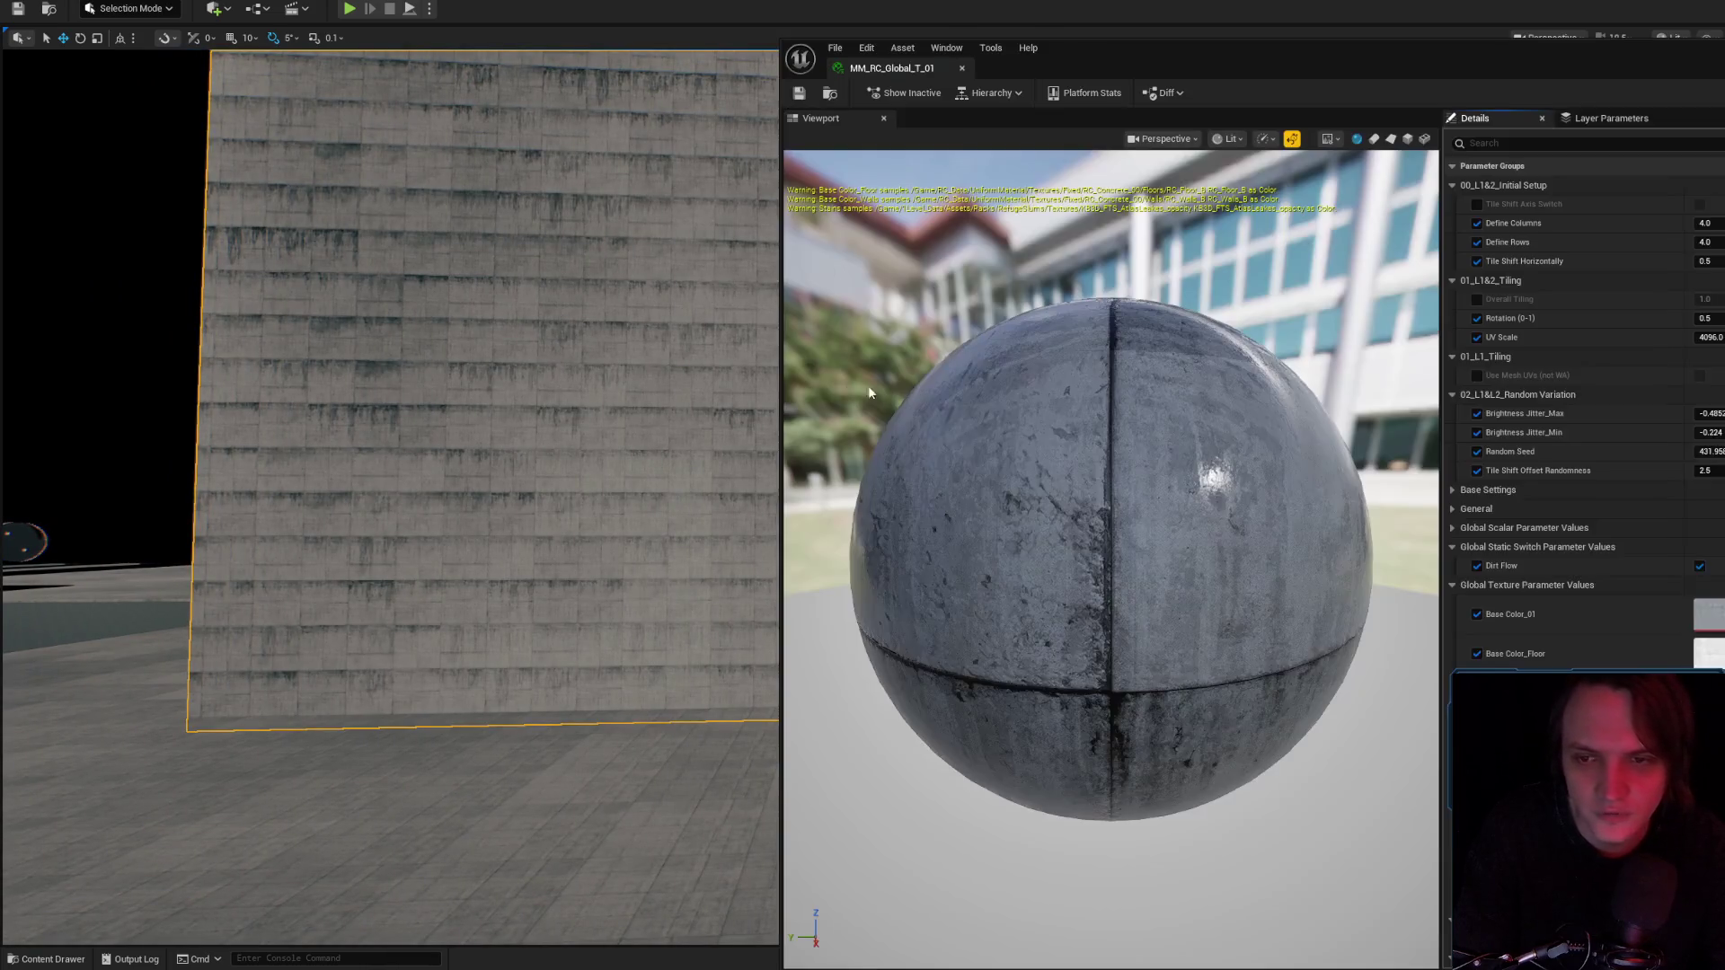
mouse_move(628, 431)
mouse_down()
mouse_move(639, 341)
mouse_move(618, 440)
mouse_up()
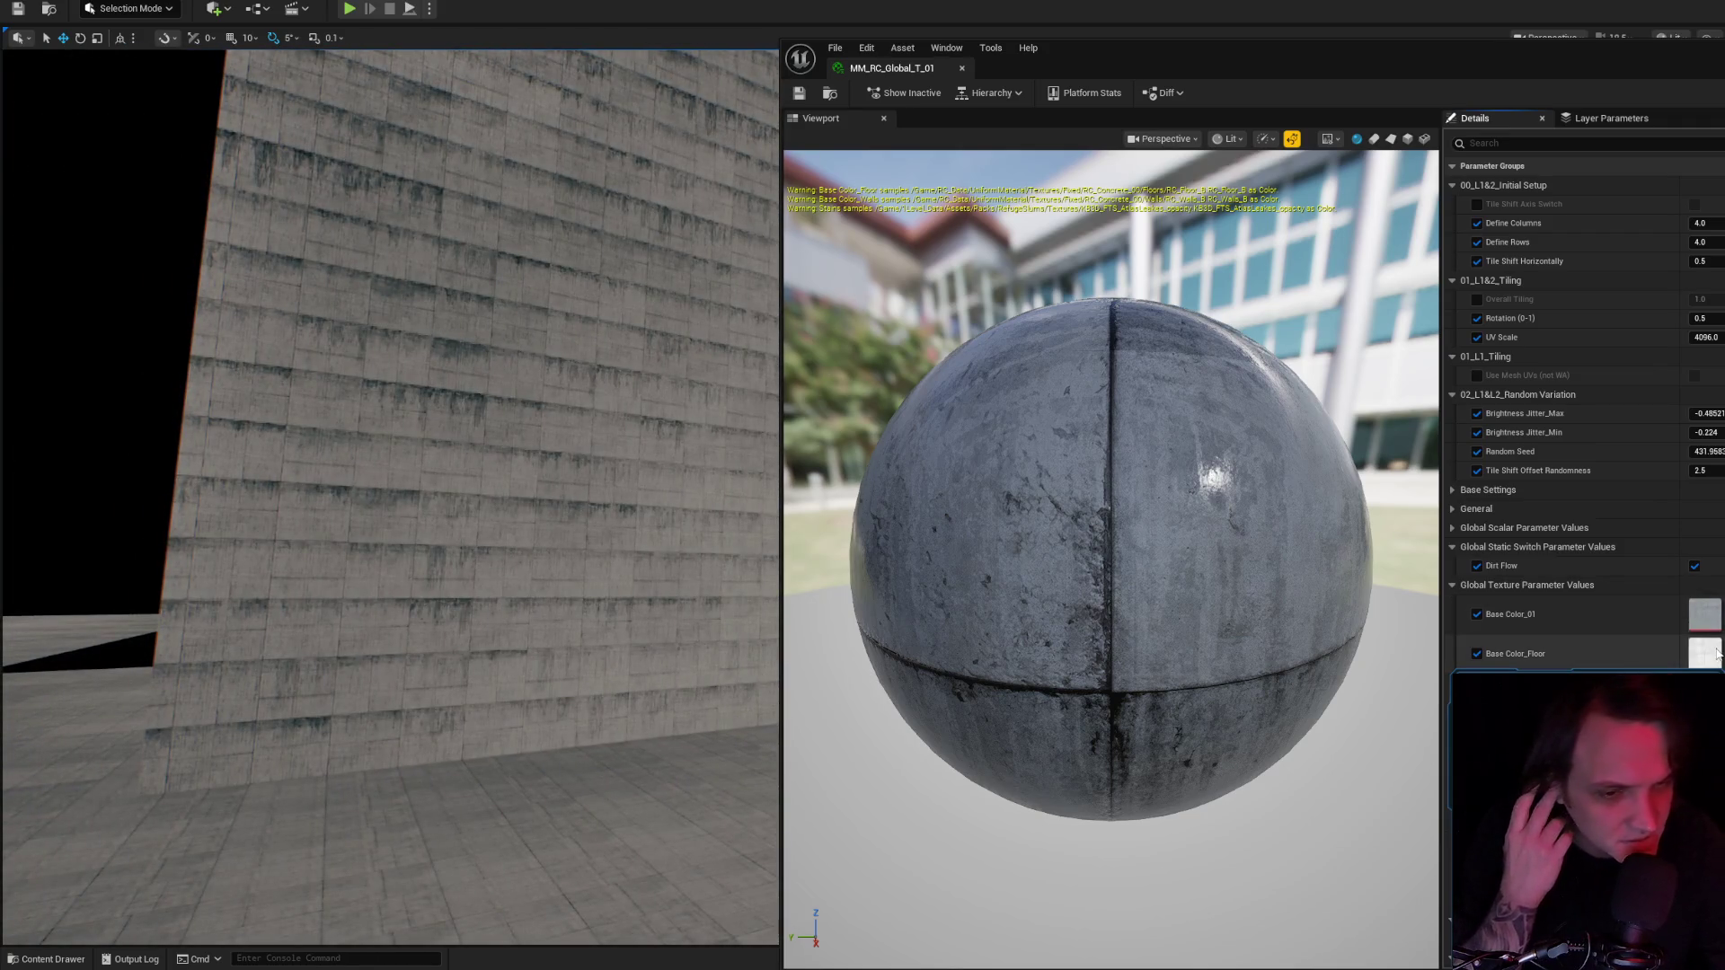
Open the RC_Floor_B floor texture, inspect it, and close its tab.
double_click(1717, 653)
scroll(1258, 516, down, 5)
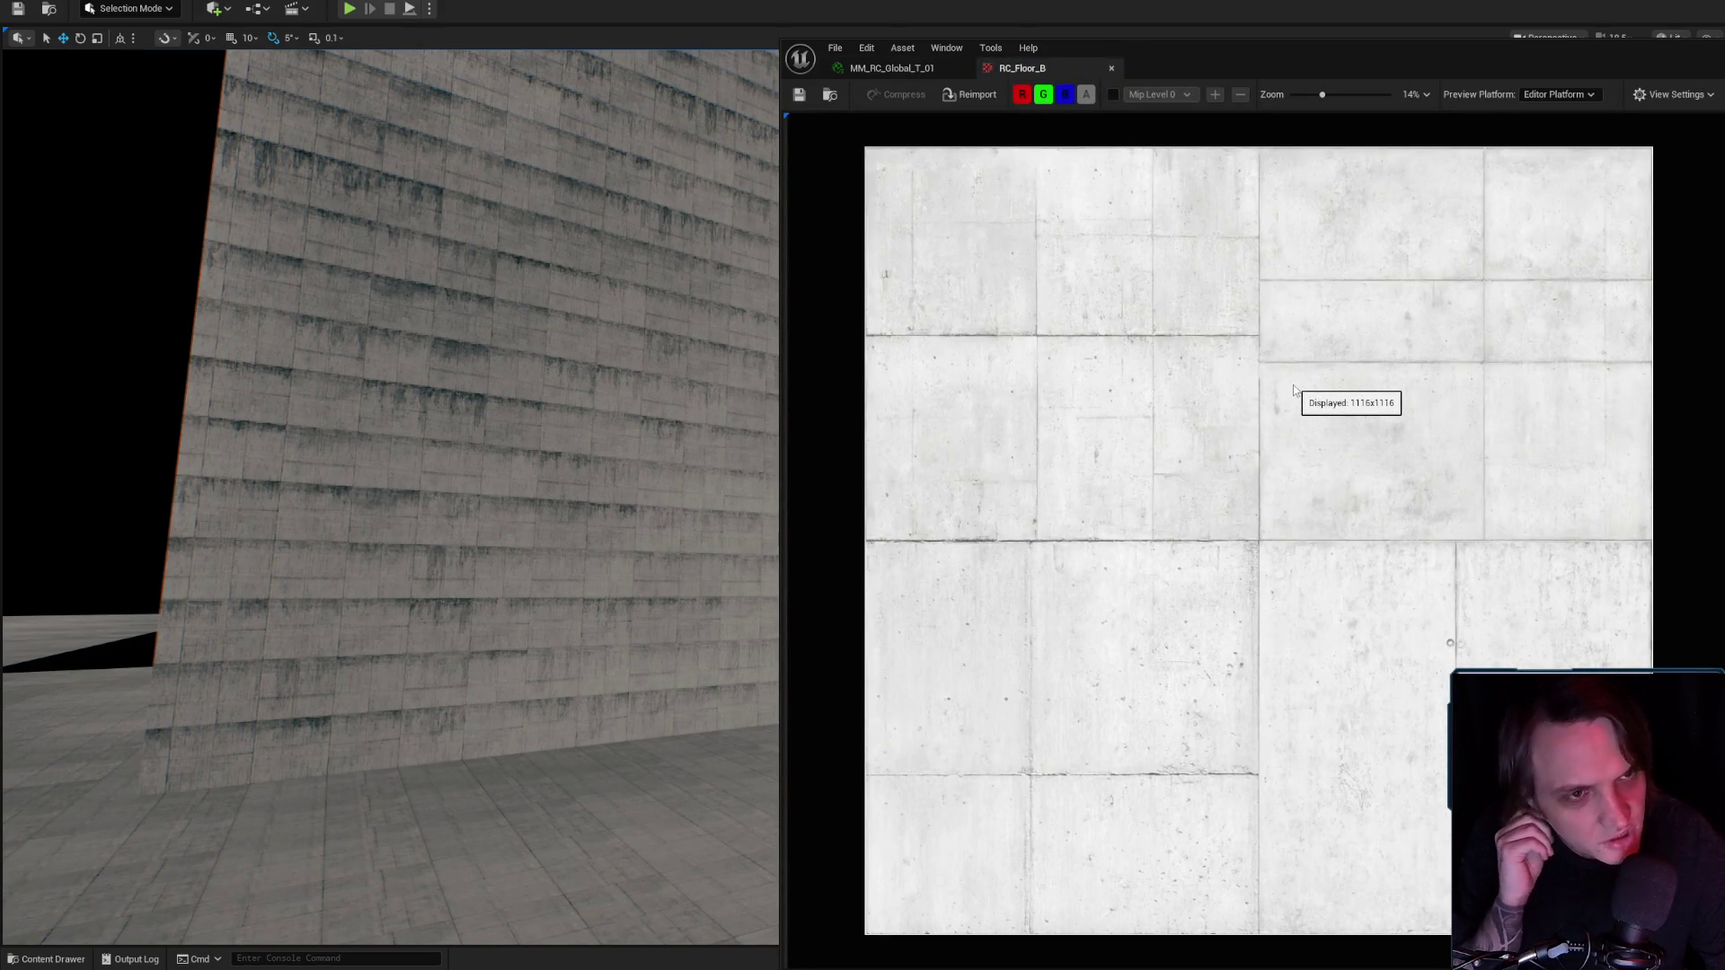
middle_click(1012, 69)
Fly the viewport camera back to face the concrete wall and floor slab.
mouse_move(629, 449)
mouse_down()
mouse_move(718, 458)
mouse_move(732, 548)
mouse_move(754, 476)
mouse_move(764, 575)
mouse_move(863, 521)
mouse_move(1028, 485)
mouse_move(1046, 593)
mouse_move(1056, 467)
mouse_move(1060, 575)
mouse_up()
scroll(863, 494, down, 5)
mouse_move(995, 485)
mouse_down()
mouse_move(1002, 445)
mouse_move(1011, 521)
mouse_move(1020, 422)
mouse_up()
scroll(1001, 444, up, 5)
scroll(1019, 422, up, 3)
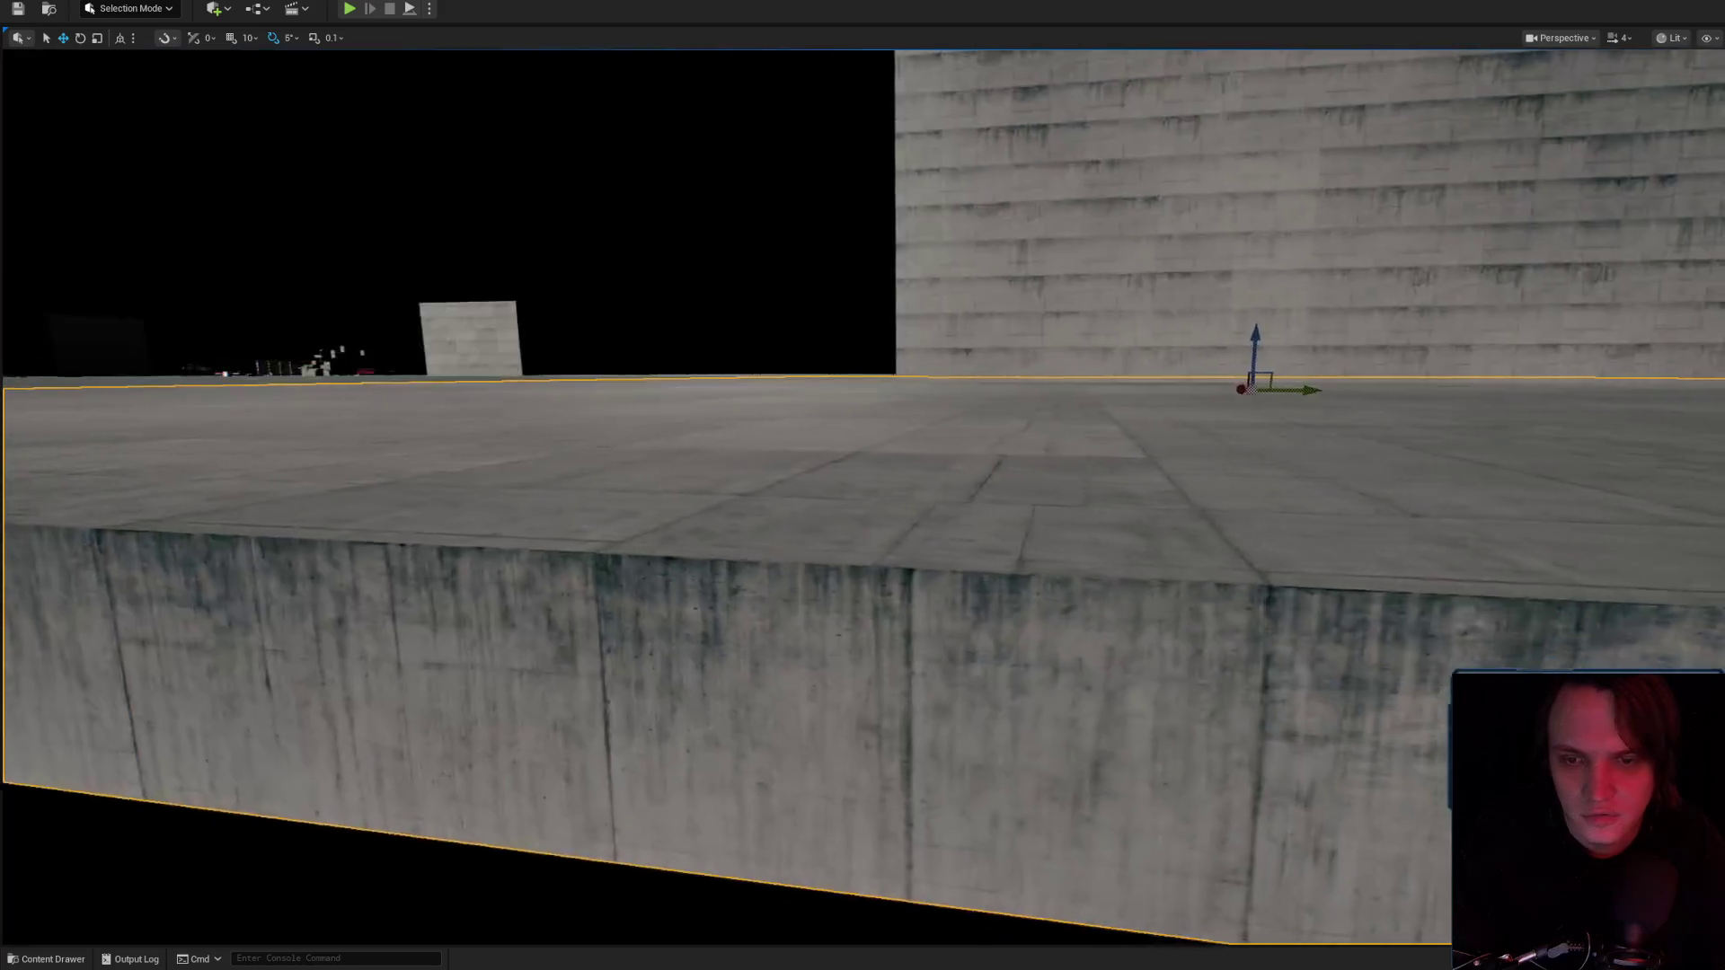
Drag the scale gizmo's center to enlarge the concrete floor slab uniformly.
drag(1124, 392, 1128, 431)
mouse_move(1133, 367)
mouse_down()
mouse_move(1154, 292)
mouse_move(1148, 310)
mouse_up()
mouse_move(1062, 496)
mouse_down()
mouse_move(1062, 476)
mouse_move(1132, 471)
mouse_move(1105, 486)
mouse_move(1092, 530)
mouse_up()
scroll(1114, 476, up, 3)
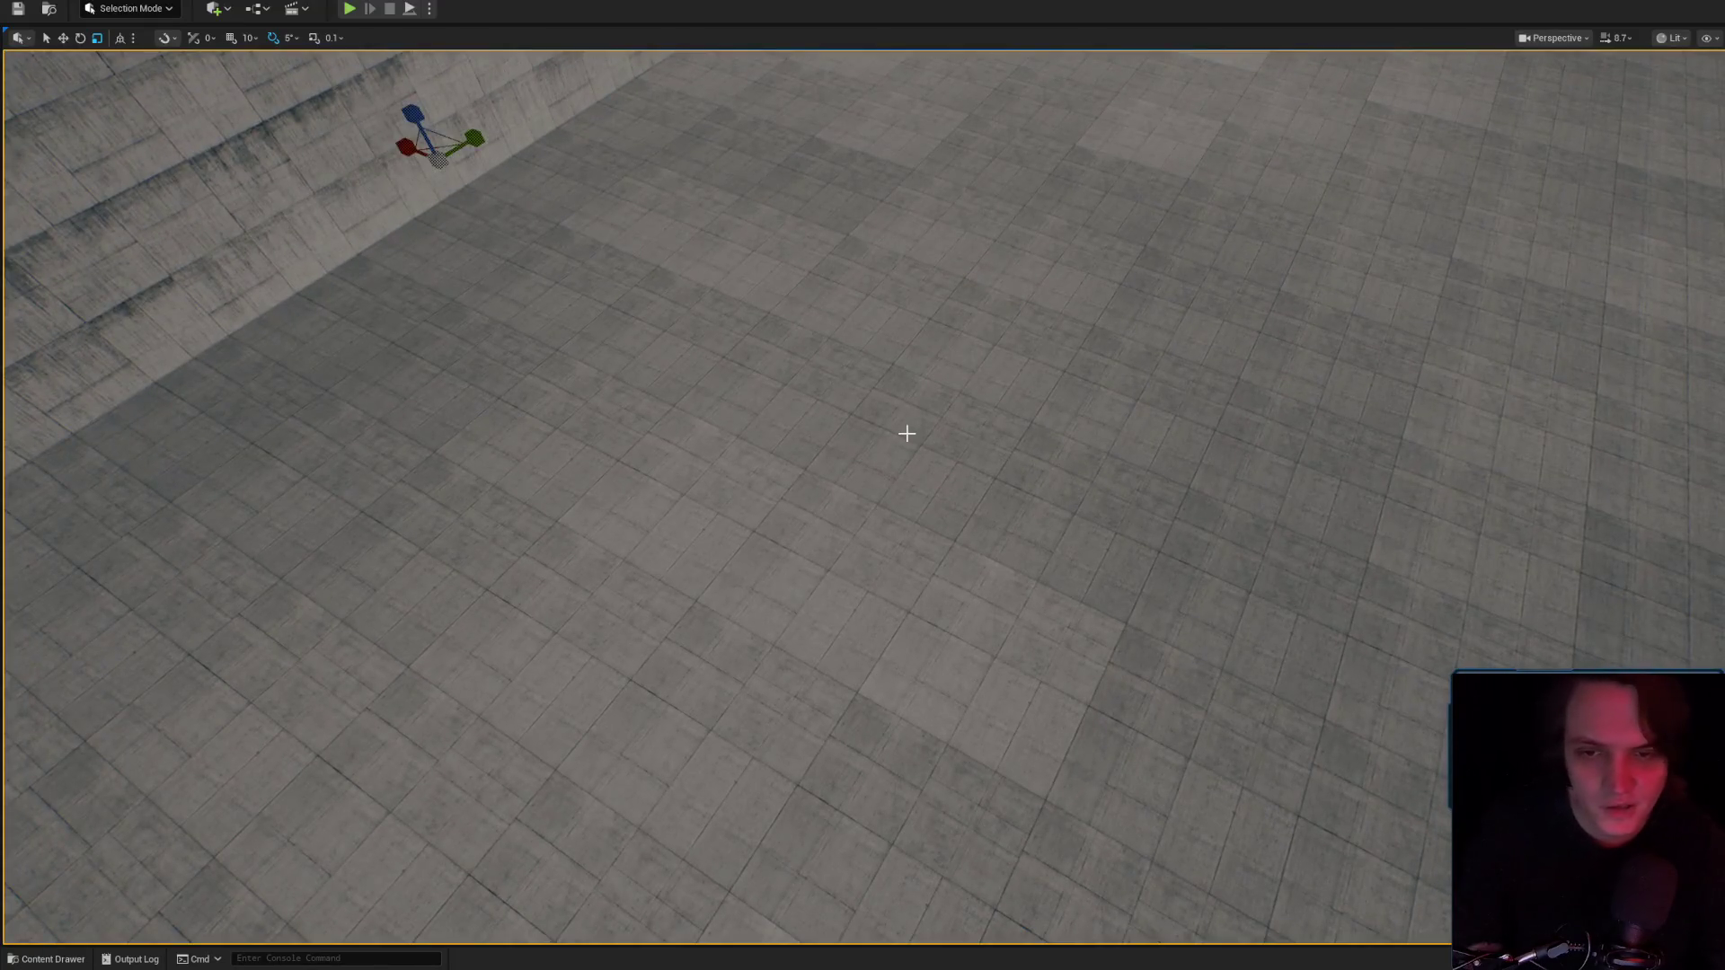
drag(936, 488, 1045, 501)
scroll(1045, 500, up, 2)
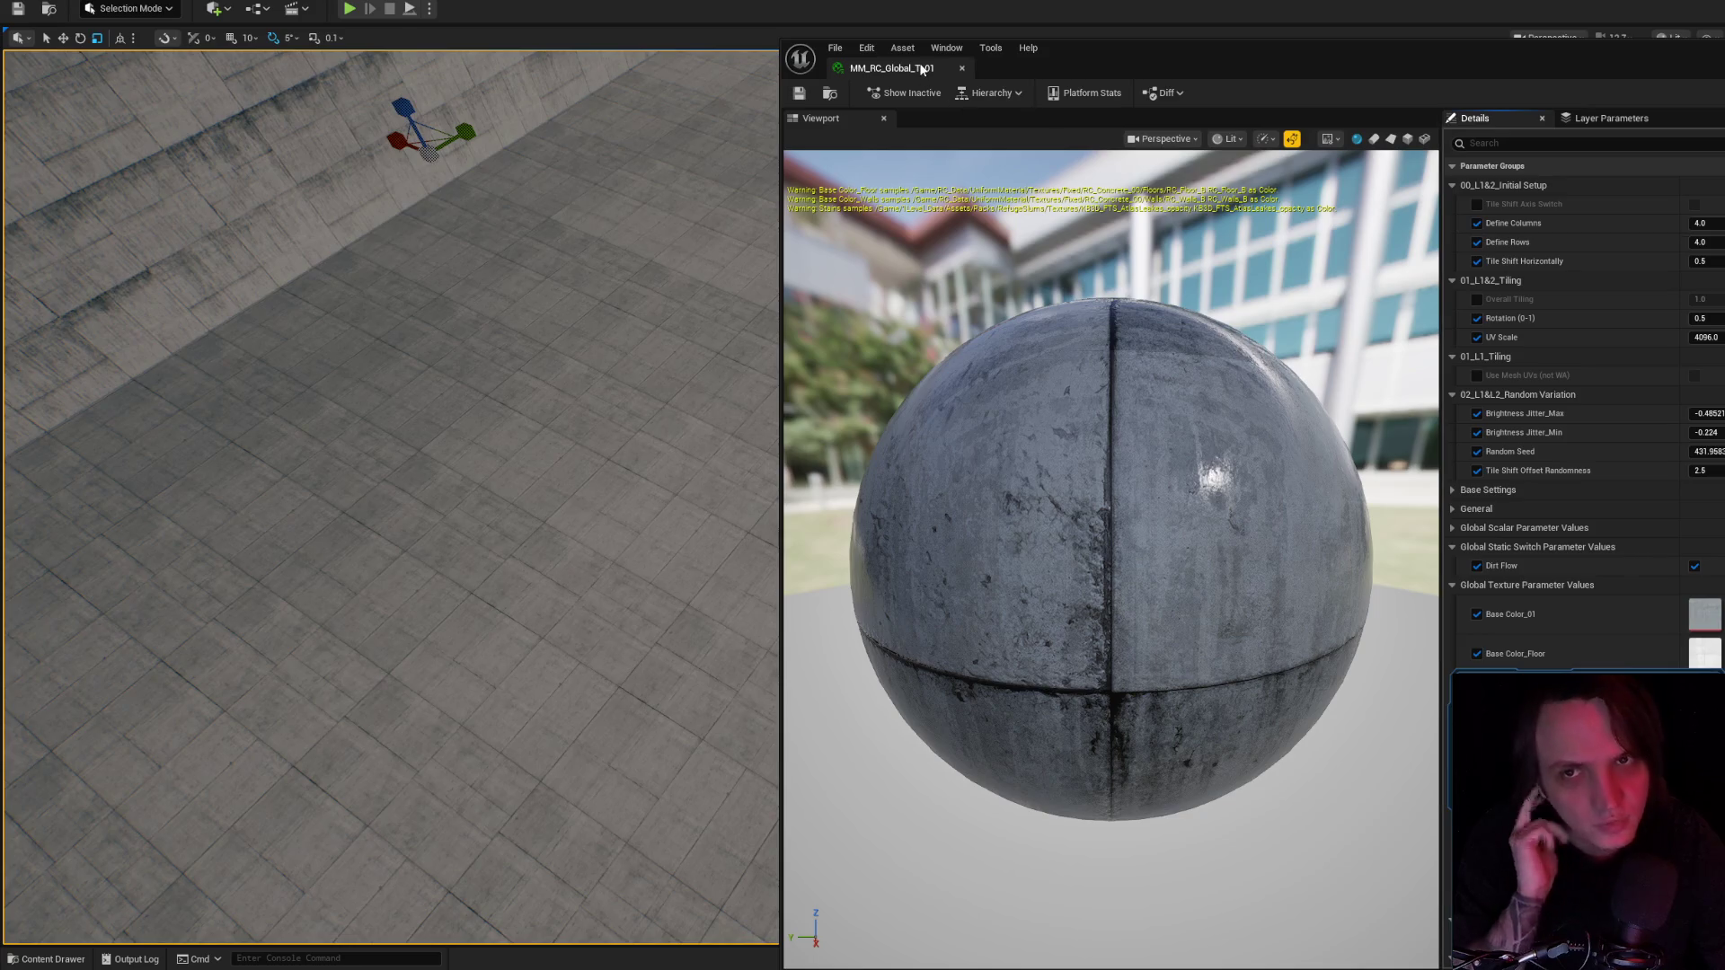
Select the stained concrete wall and Alt-drag it sideways to place a duplicate on its left.
key(alt+Tab)
mouse_move(1086, 503)
mouse_down()
mouse_move(1086, 540)
mouse_move(1047, 413)
mouse_move(985, 556)
mouse_up()
scroll(1083, 512, down, 3)
scroll(1056, 431, down, 2)
click(985, 556)
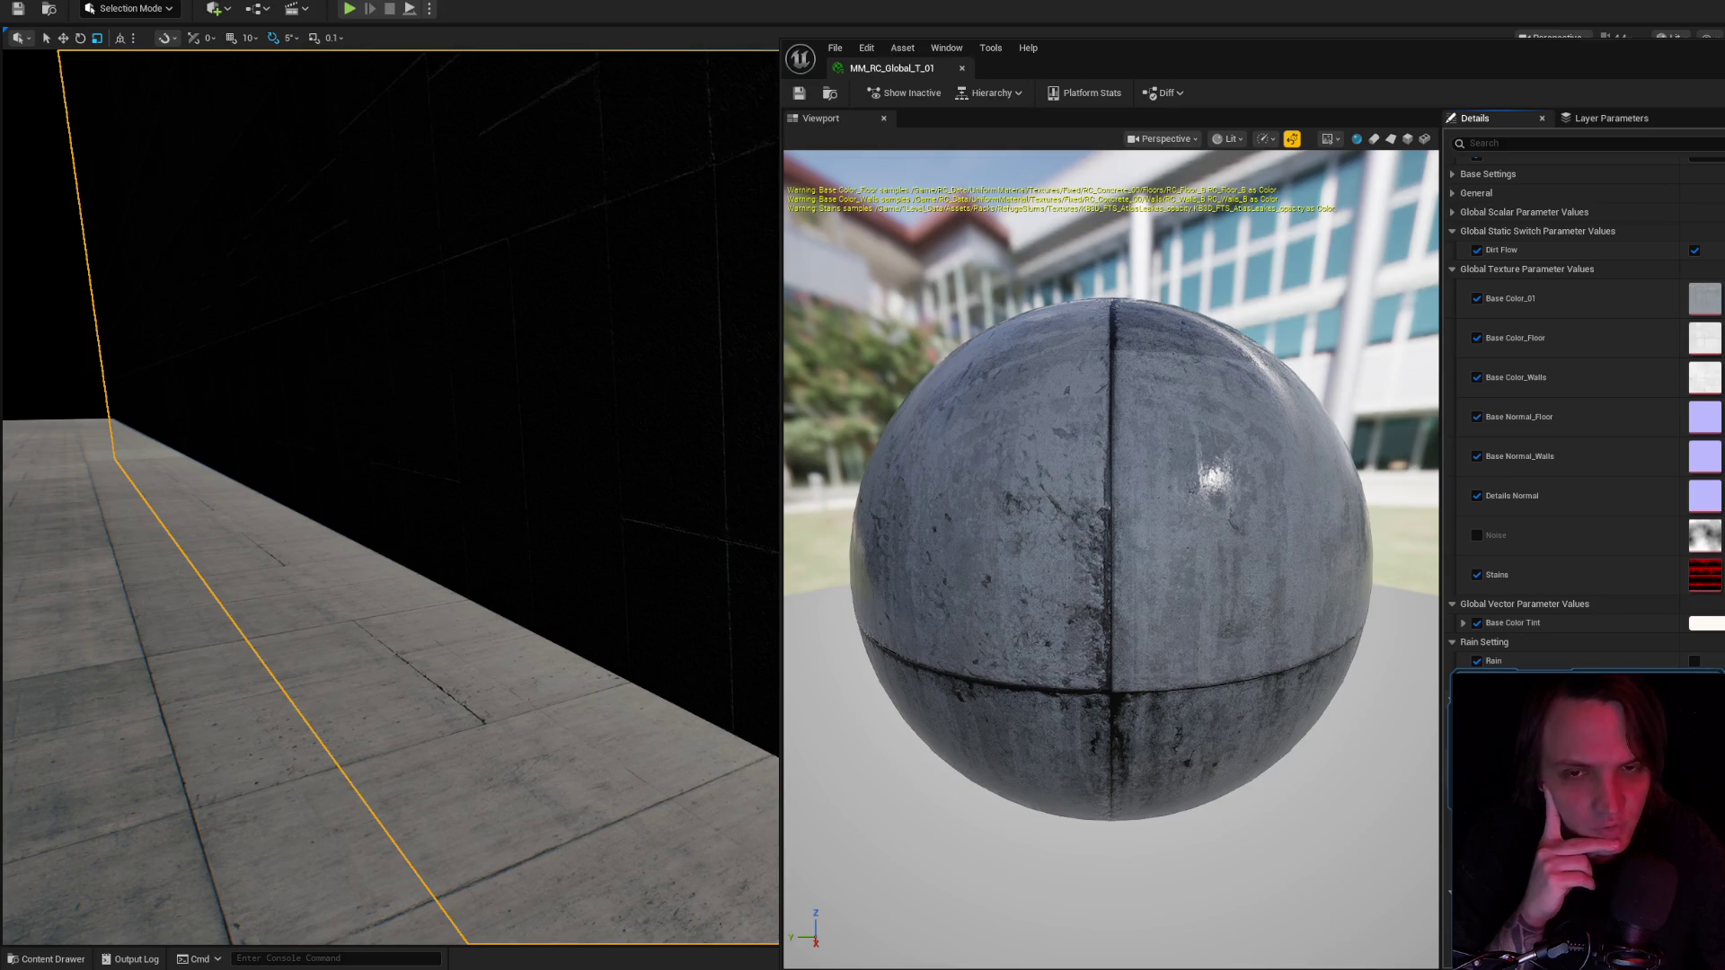
mouse_move(539, 450)
mouse_down()
mouse_move(898, 359)
mouse_move(1187, 316)
mouse_up()
mouse_move(1262, 185)
alt+mouse_down()
mouse_move(77, 200)
mouse_move(259, 210)
alt+mouse_up()
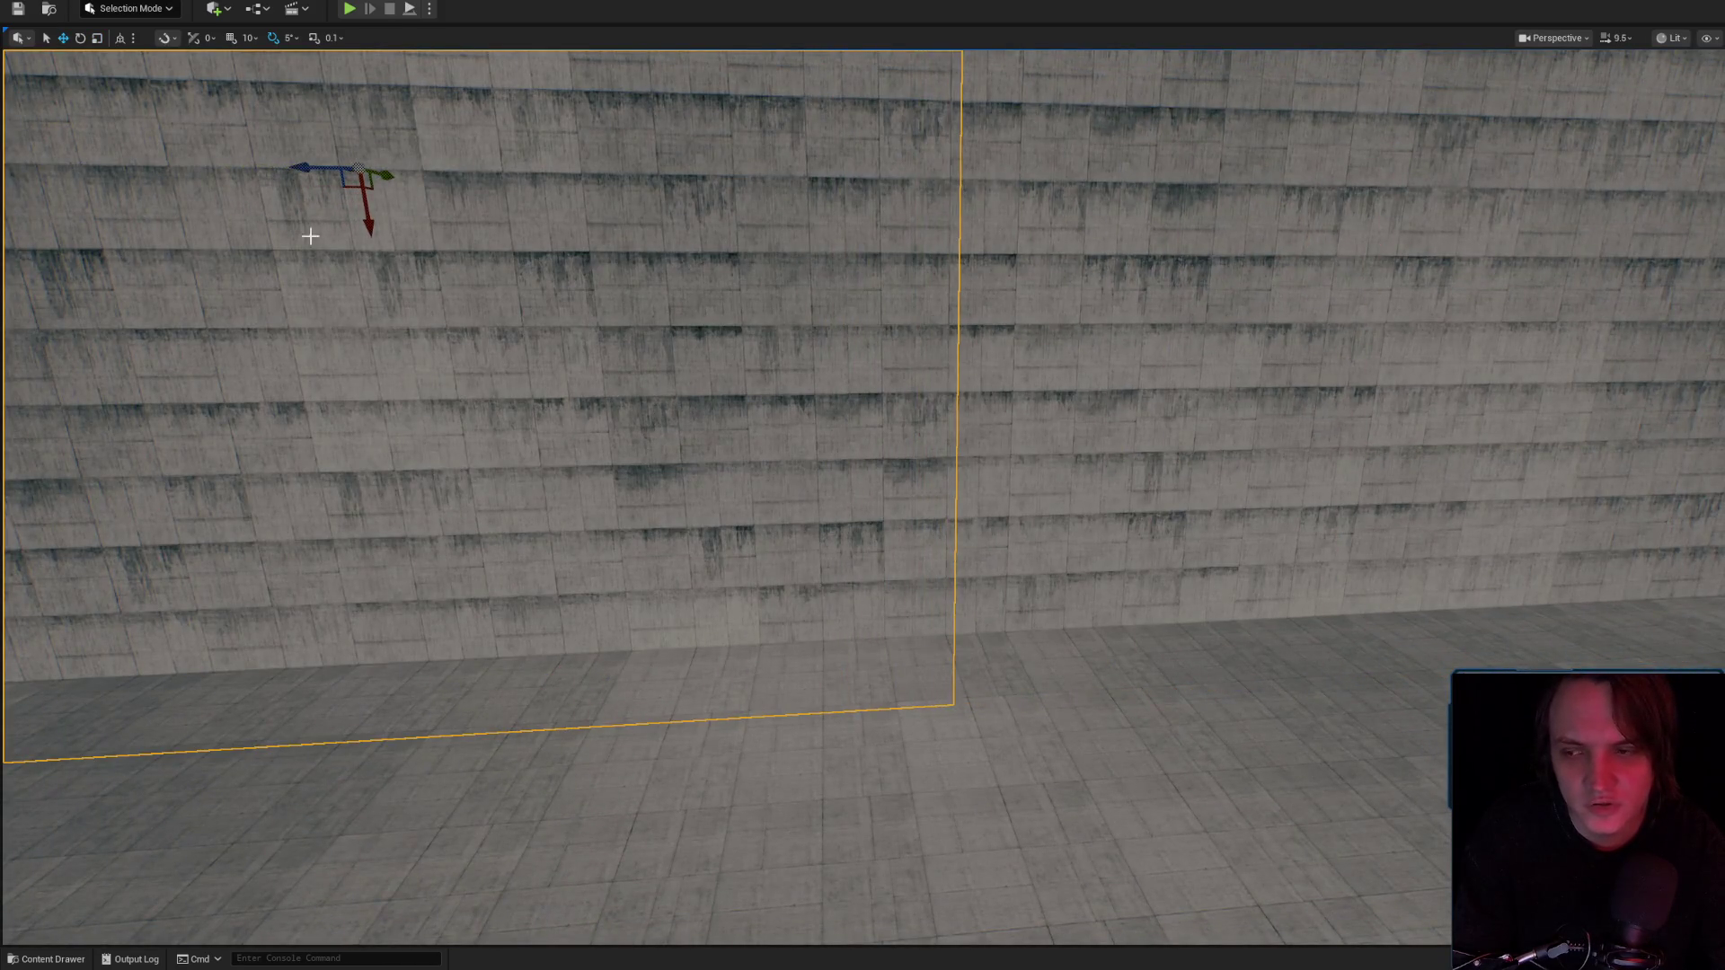
Inspect the copied wall's stained concrete panels close up.
scroll(1039, 401, up, 10)
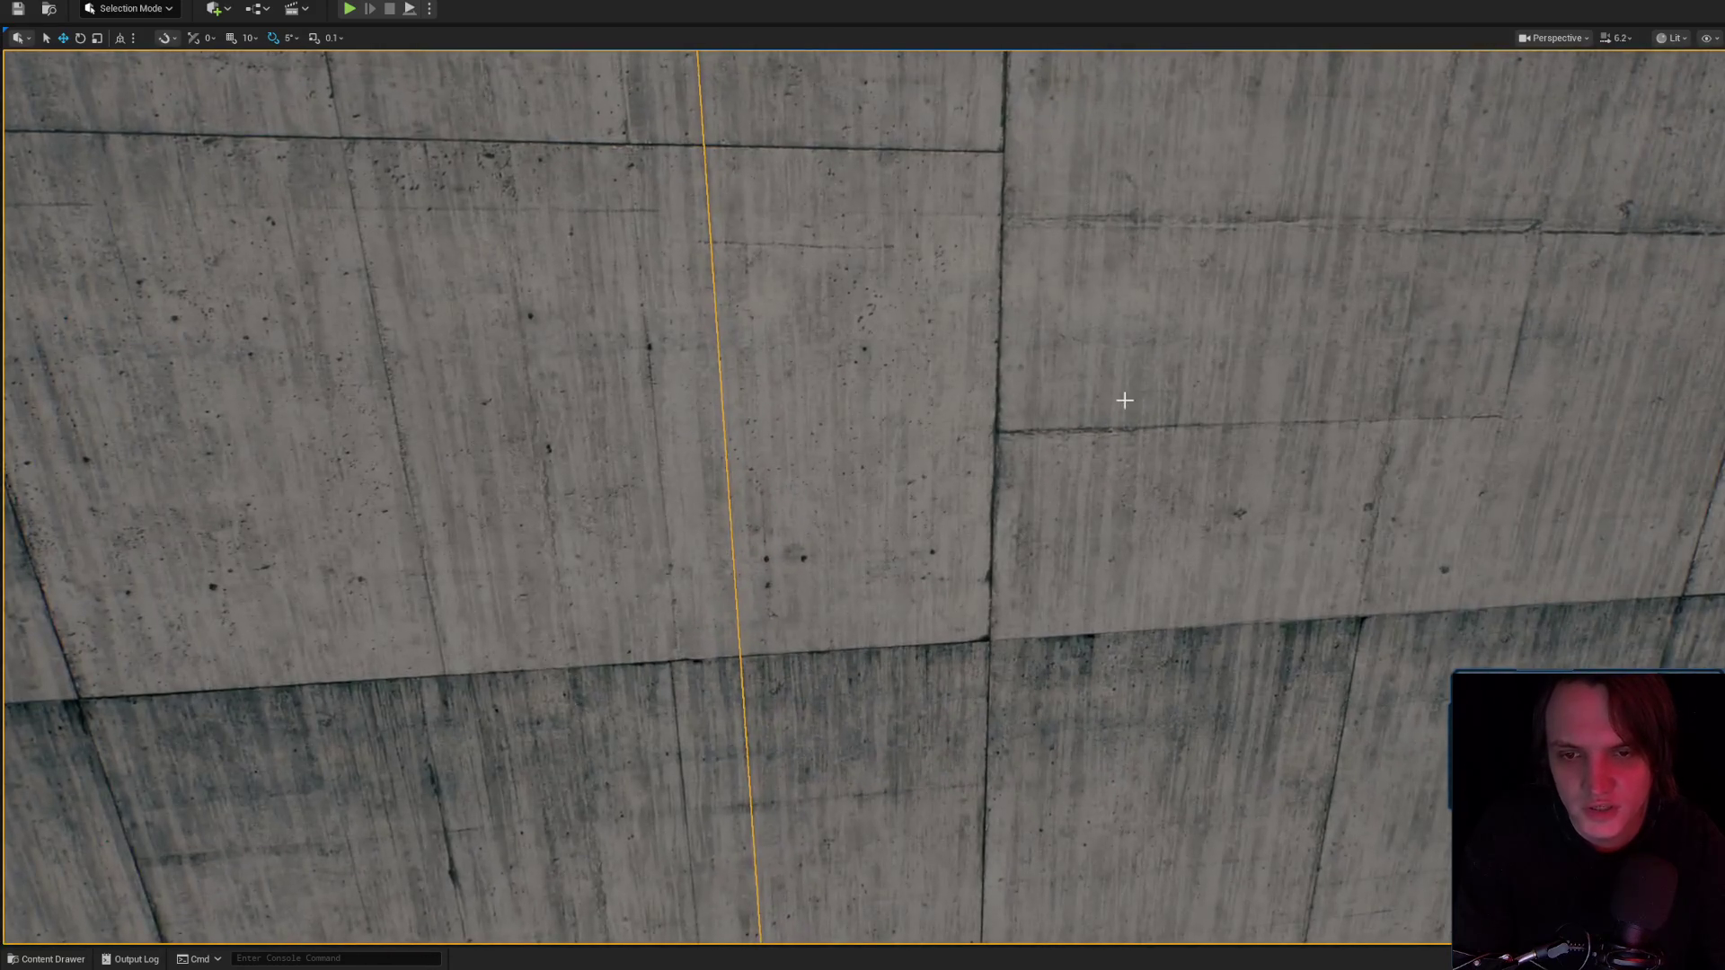
drag(1125, 399, 791, 312)
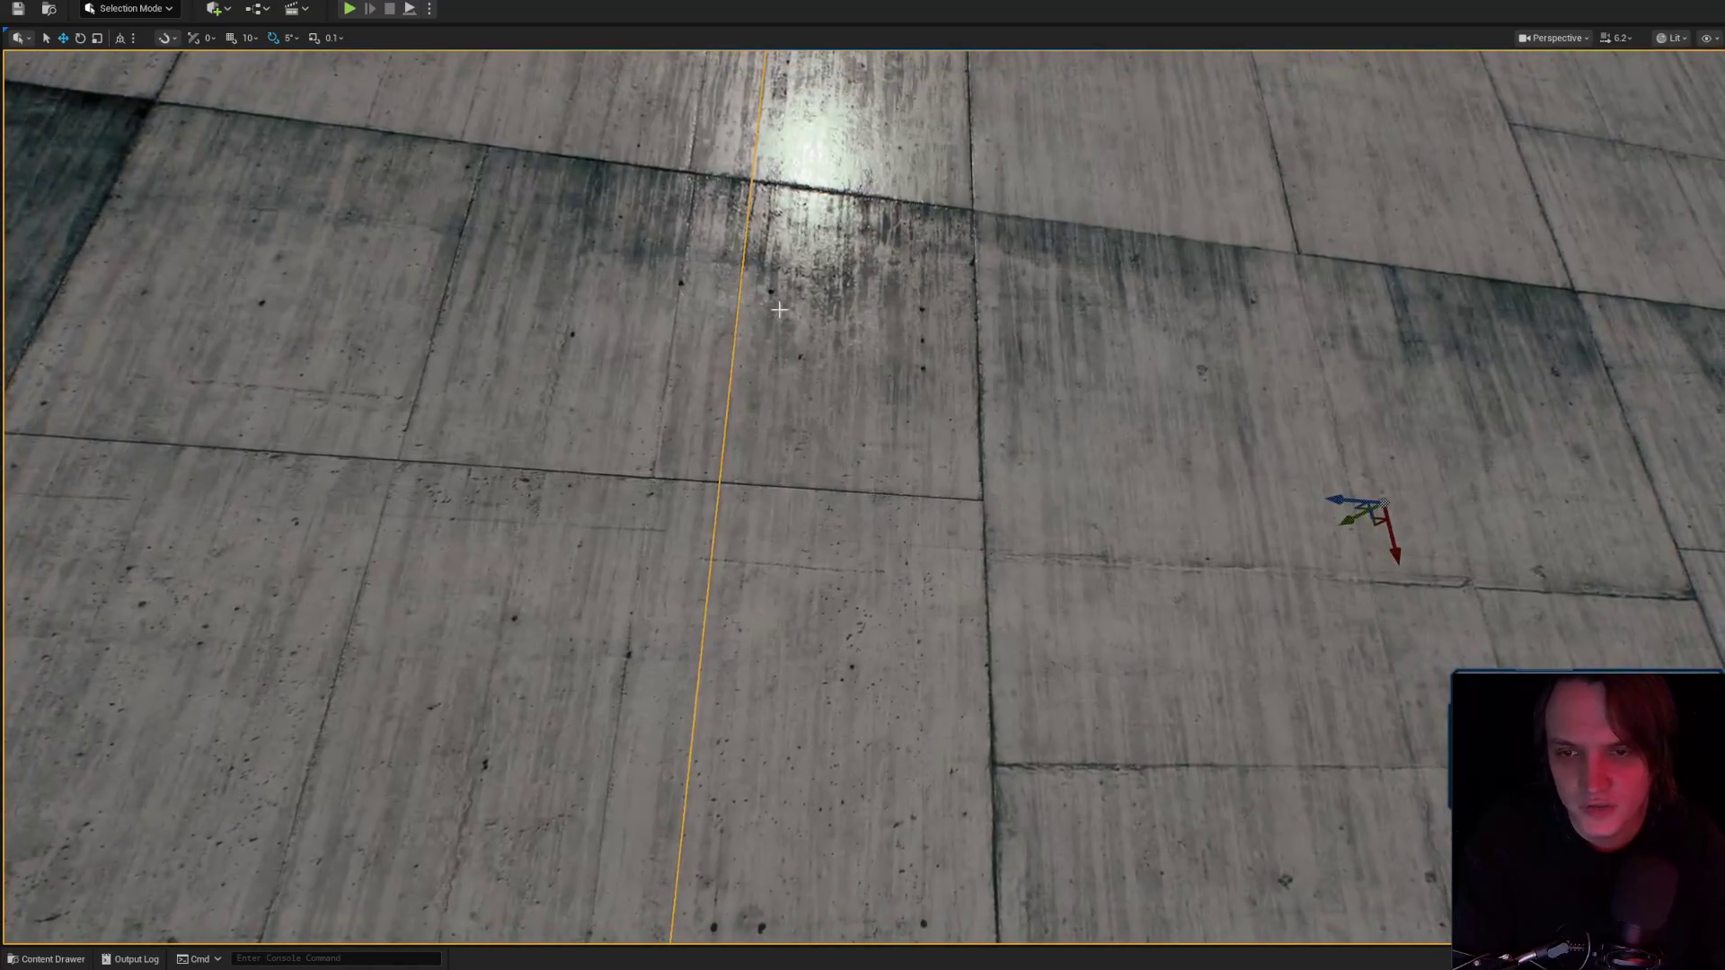
drag(870, 615, 937, 505)
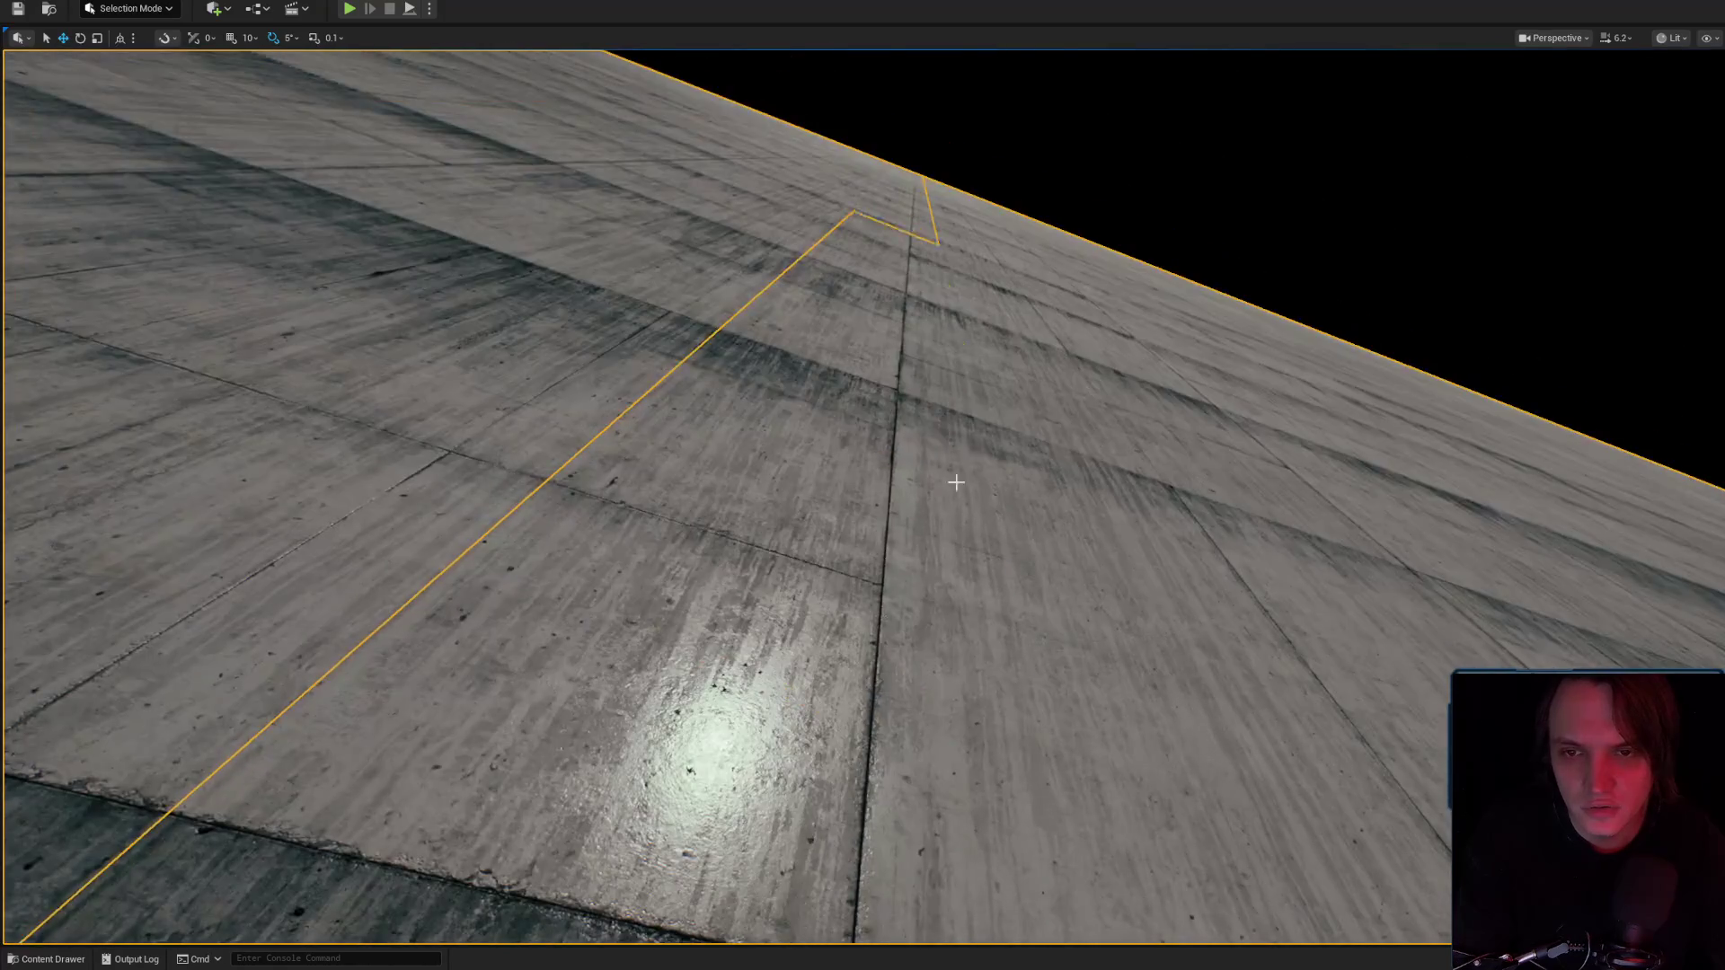
drag(984, 390, 793, 571)
drag(733, 620, 754, 612)
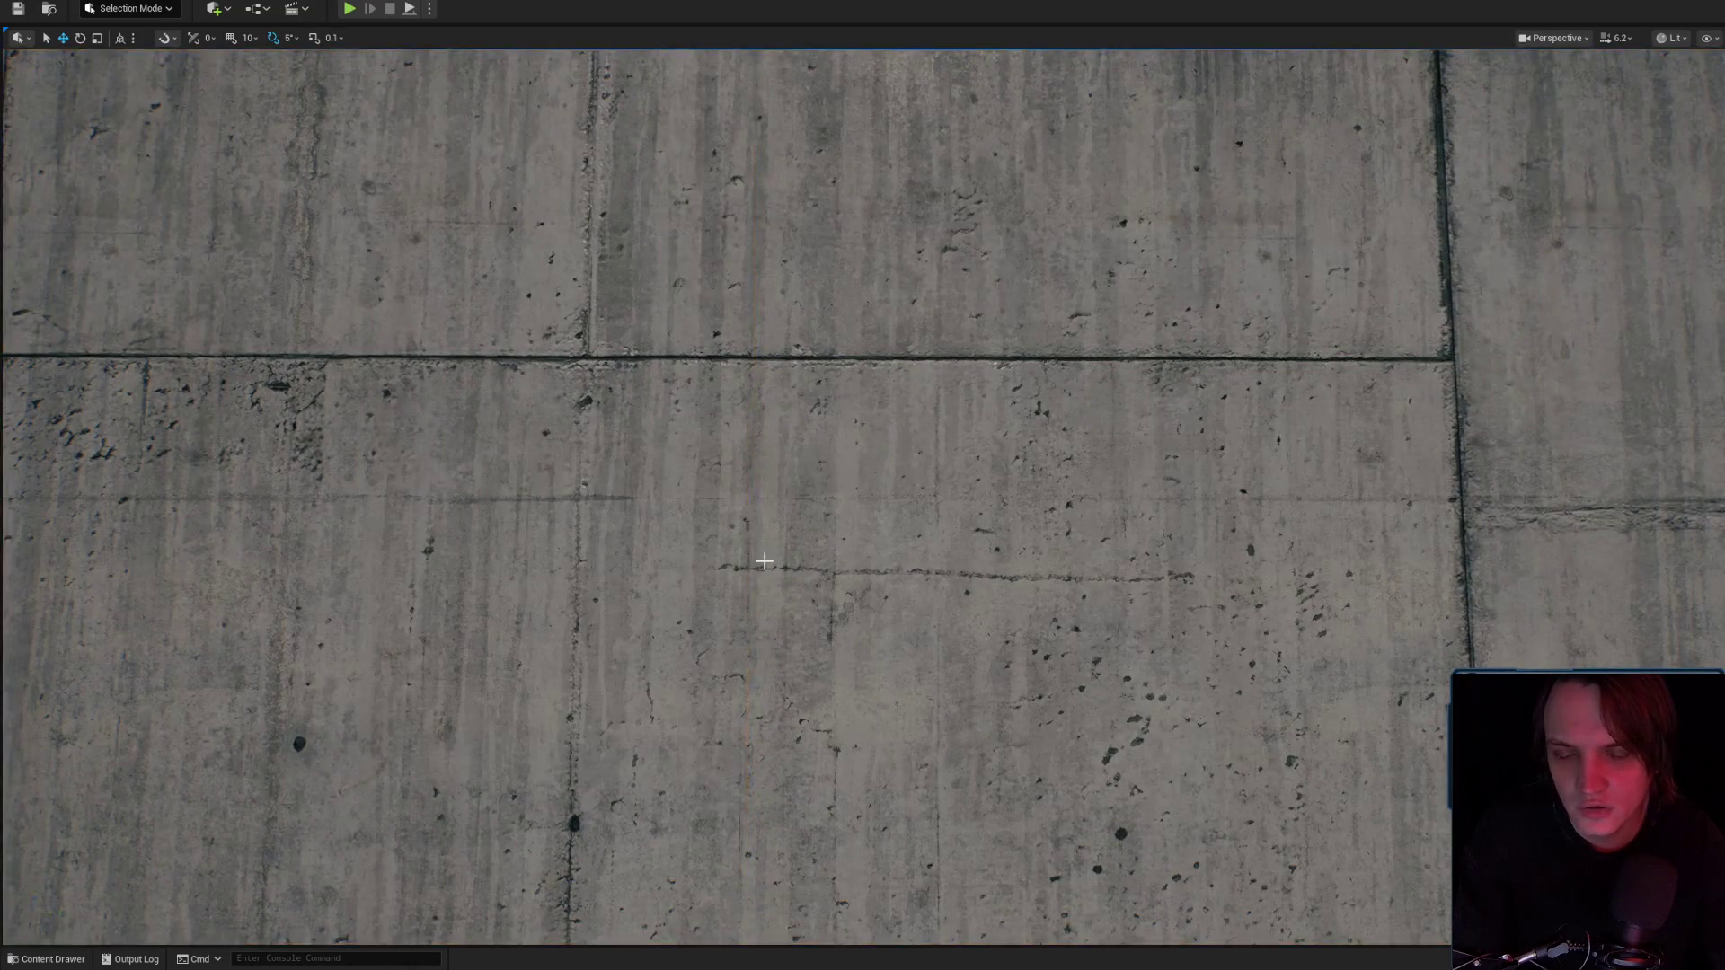
scroll(738, 572, down, 5)
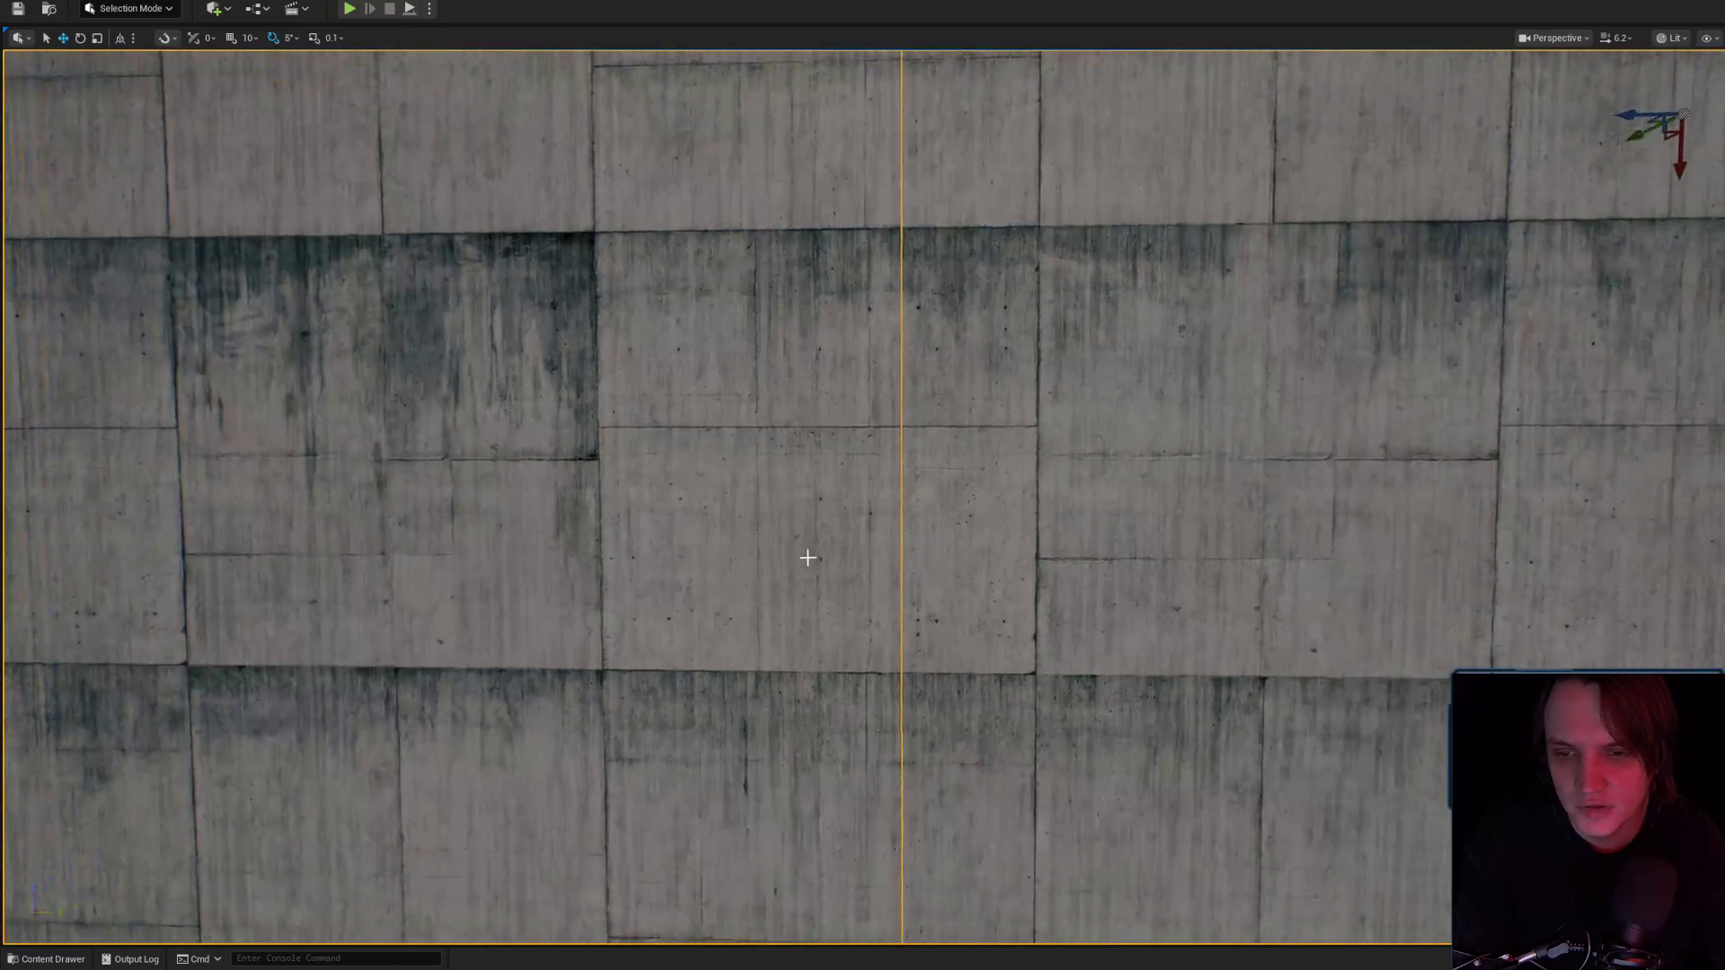
drag(805, 562, 754, 351)
Switch to the scale tool and stretch the copied wall slightly wider.
key(e)
key(r)
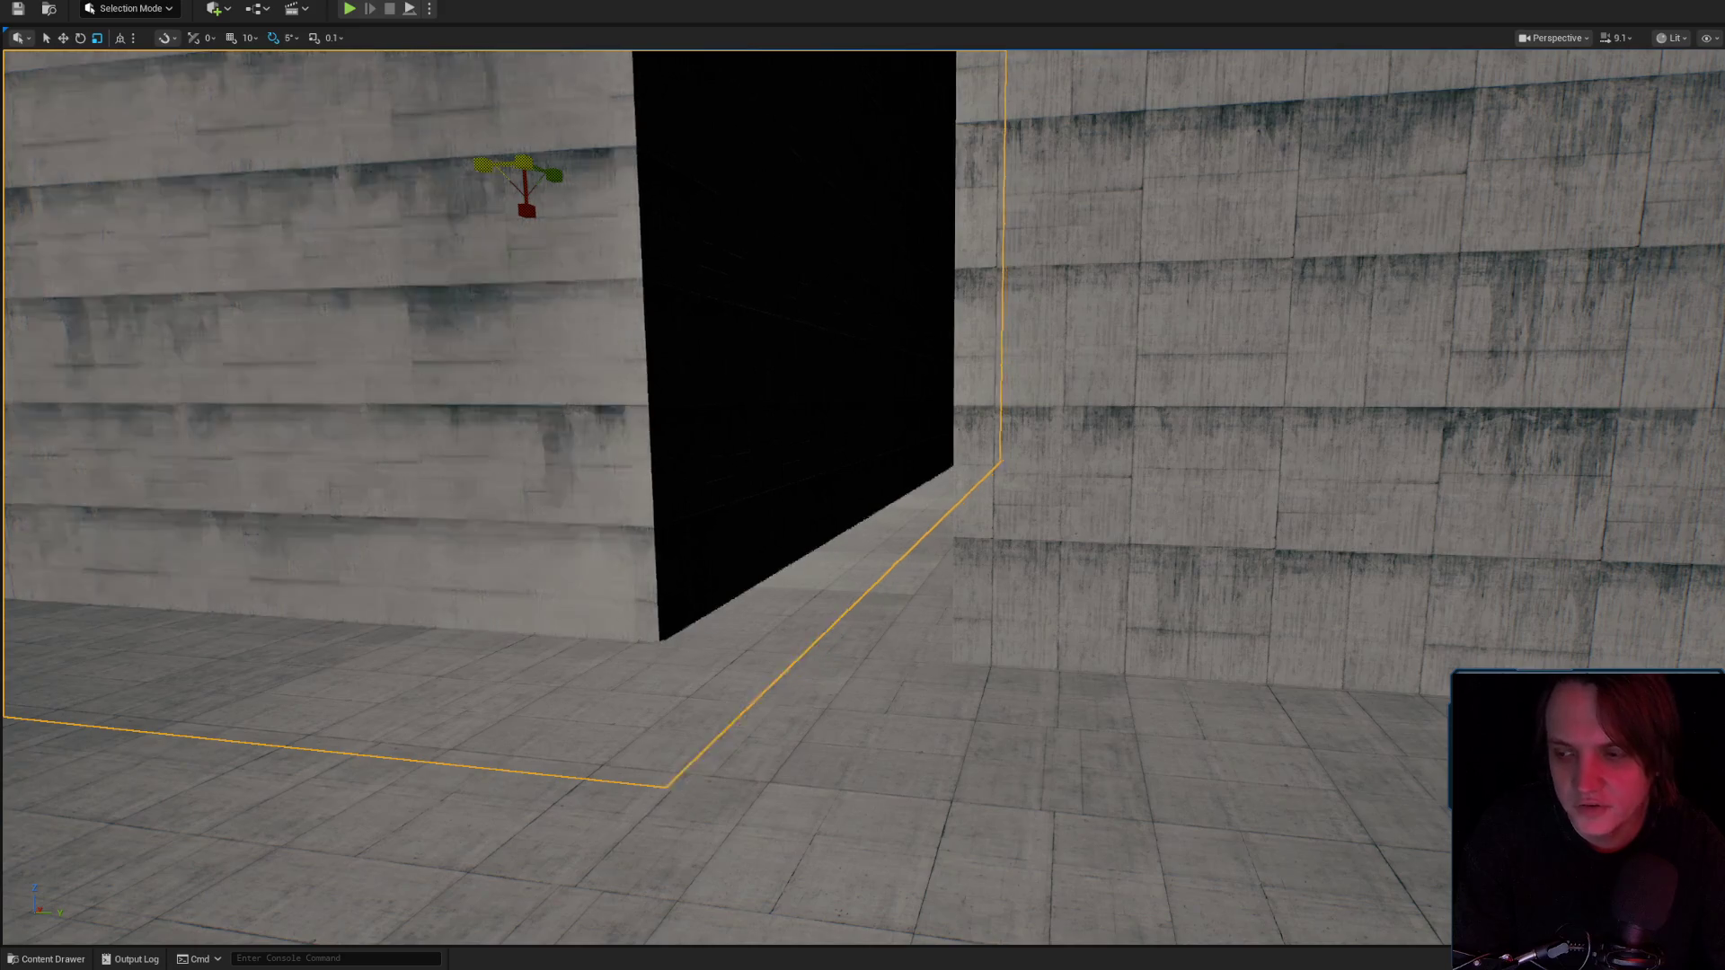
mouse_move(488, 162)
mouse_down()
mouse_move(659, 154)
mouse_move(493, 143)
mouse_move(577, 146)
mouse_move(520, 140)
mouse_up()
mouse_move(607, 244)
mouse_down()
mouse_move(575, 247)
mouse_move(628, 252)
mouse_move(593, 256)
mouse_move(611, 261)
mouse_up()
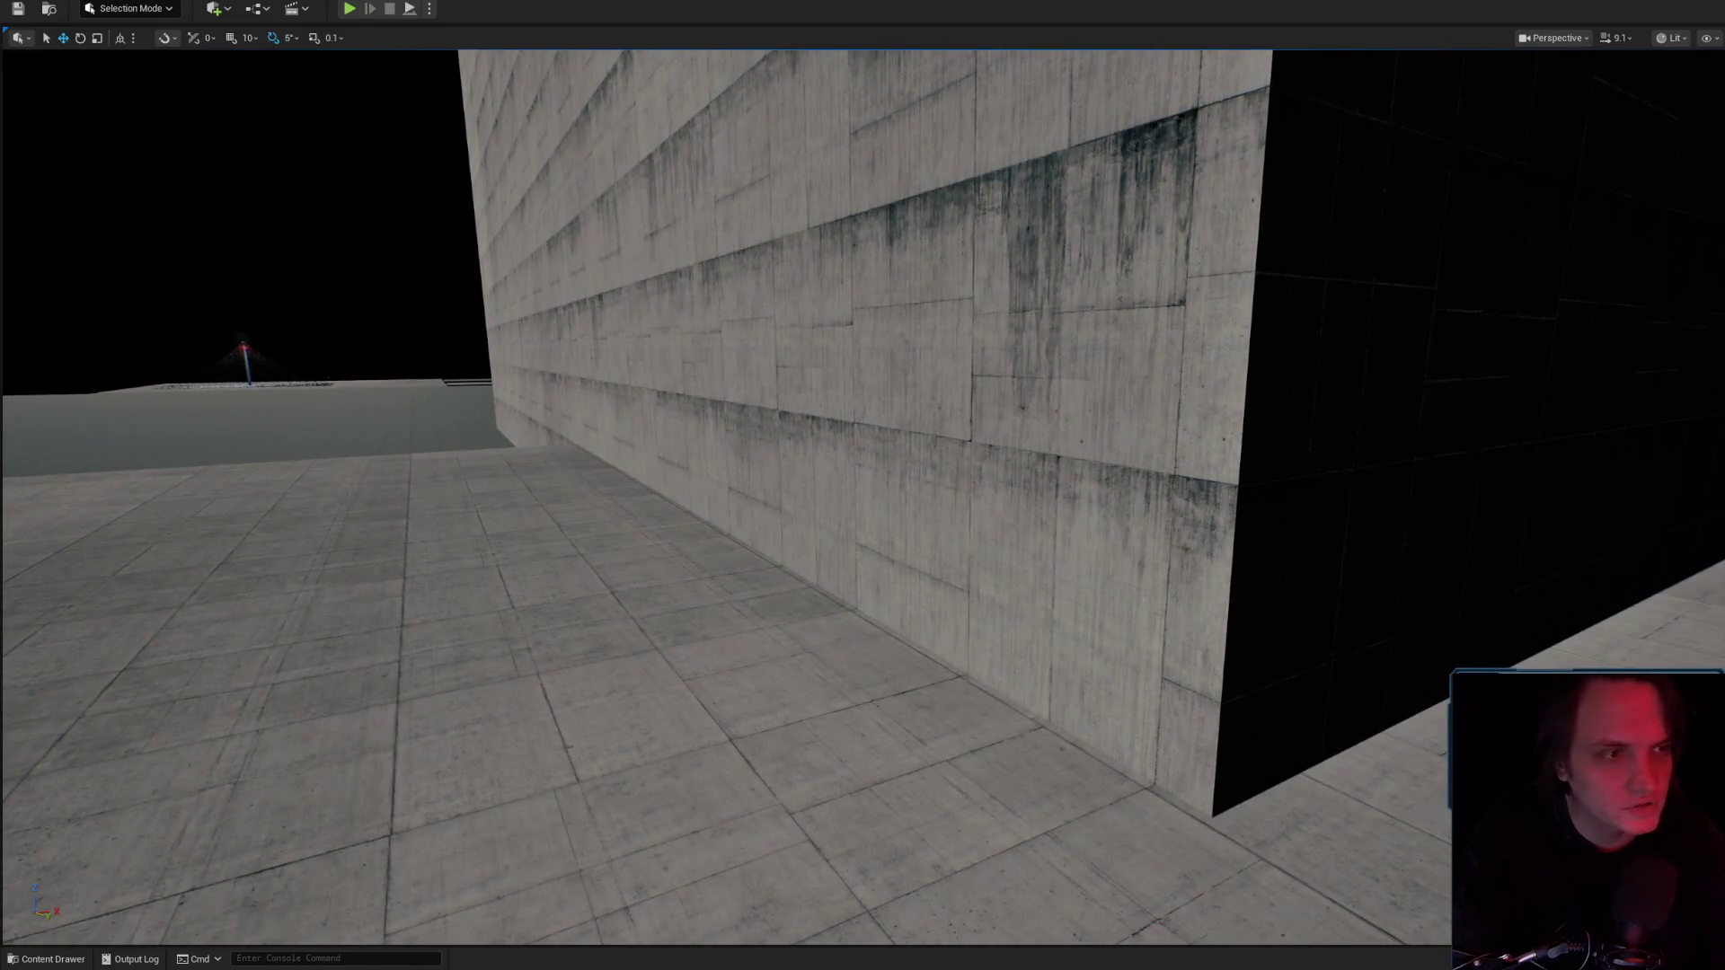
key(alt+Tab)
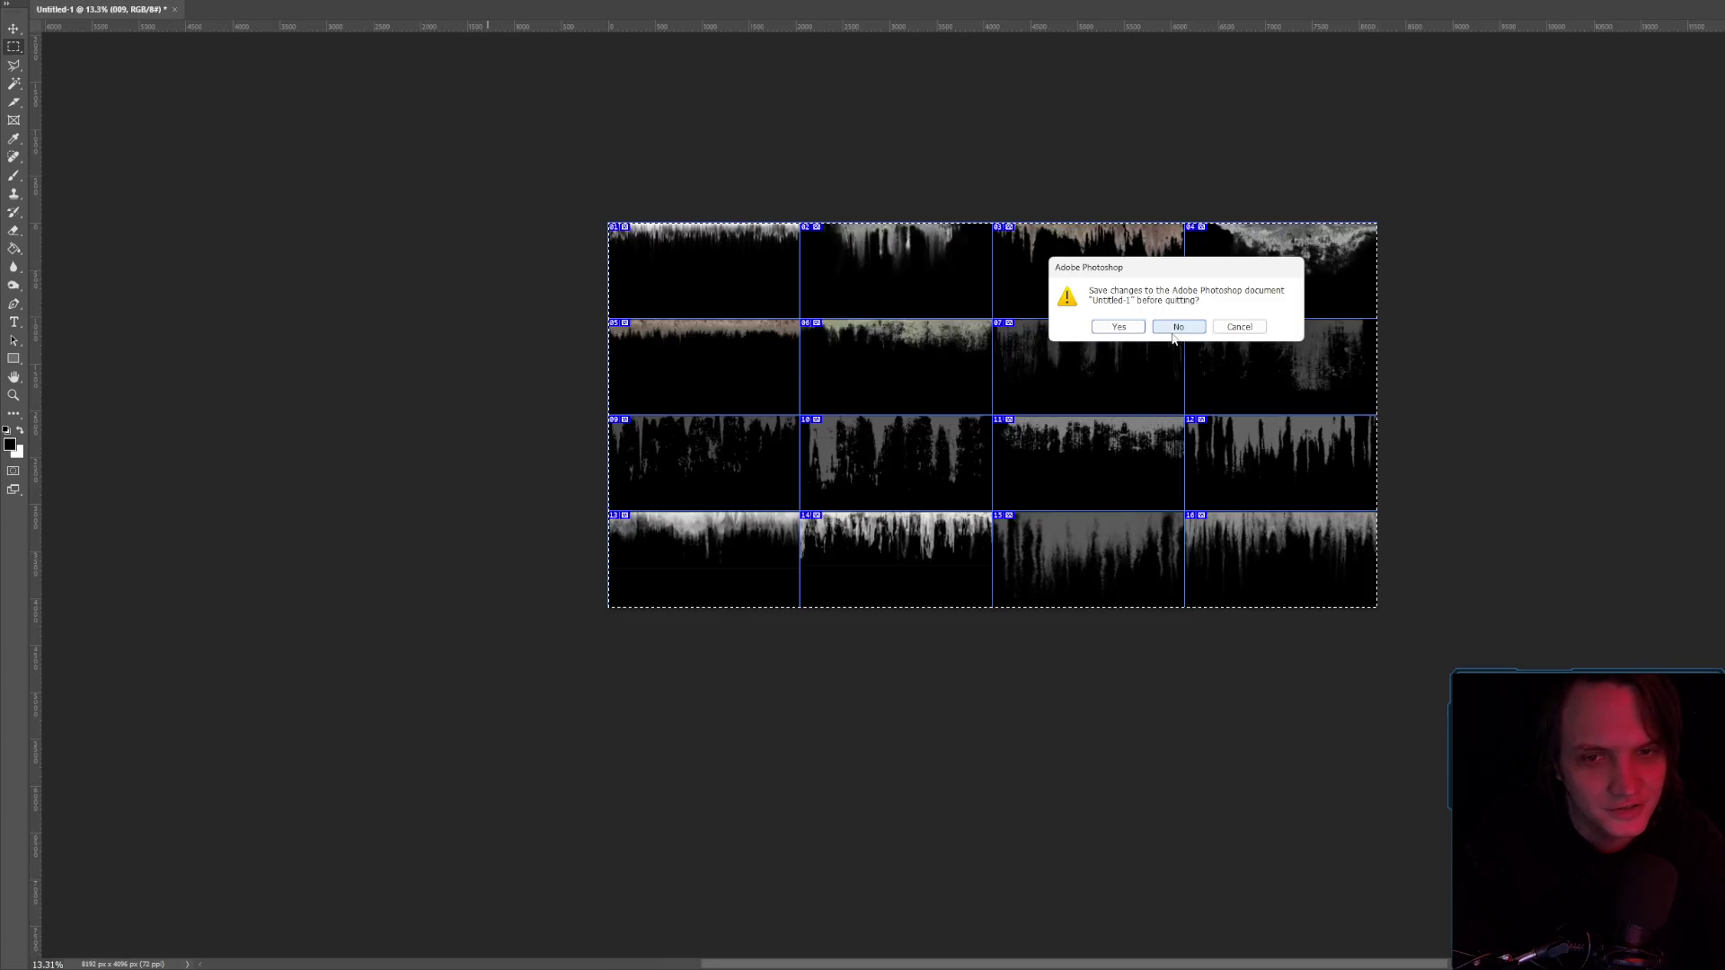
Discard the unsaved Untitled-1 atlas in Photoshop, then select the left concrete wall in Unreal.
key(alt+Tab)
mouse_move(1152, 413)
mouse_down()
mouse_move(628, 300)
mouse_move(671, 297)
mouse_up()
click(628, 300)
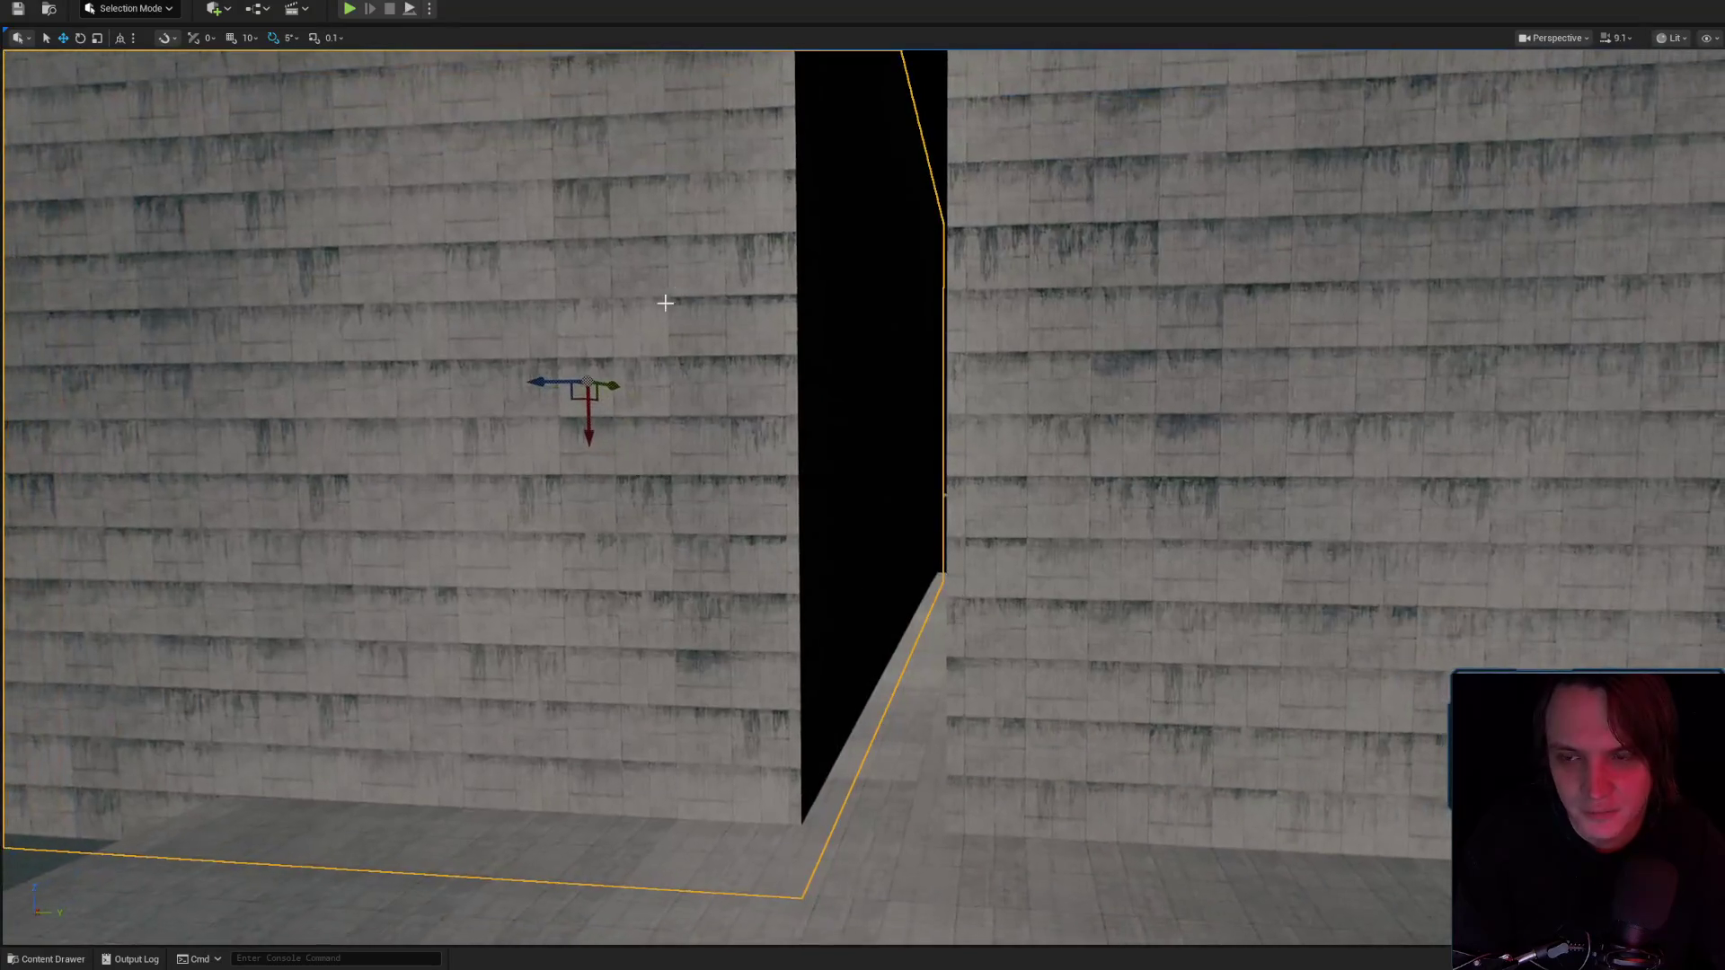
Slide the left wall right along the green axis and inspect its stained surface and corner.
mouse_move(536, 387)
mouse_down()
mouse_move(569, 382)
mouse_move(819, 485)
mouse_move(778, 504)
mouse_move(651, 83)
mouse_move(751, 512)
mouse_move(785, 461)
mouse_move(620, 296)
mouse_up()
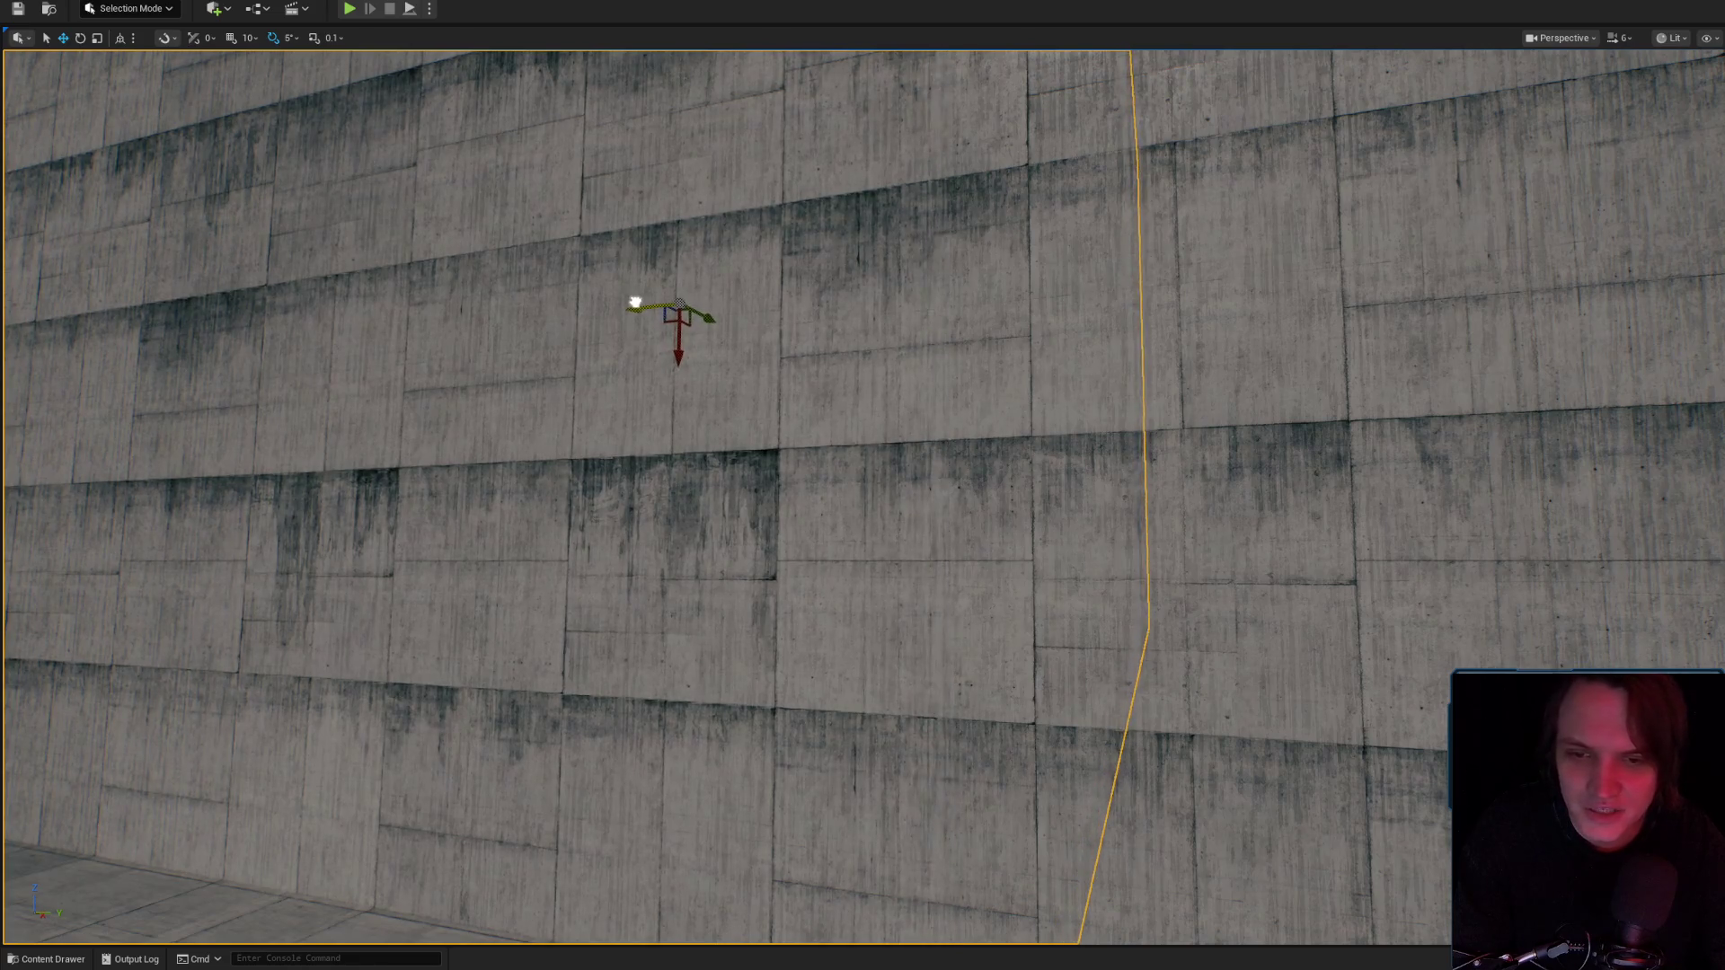
mouse_move(631, 305)
mouse_down()
mouse_move(468, 342)
mouse_move(405, 377)
mouse_move(724, 516)
mouse_move(731, 558)
mouse_up()
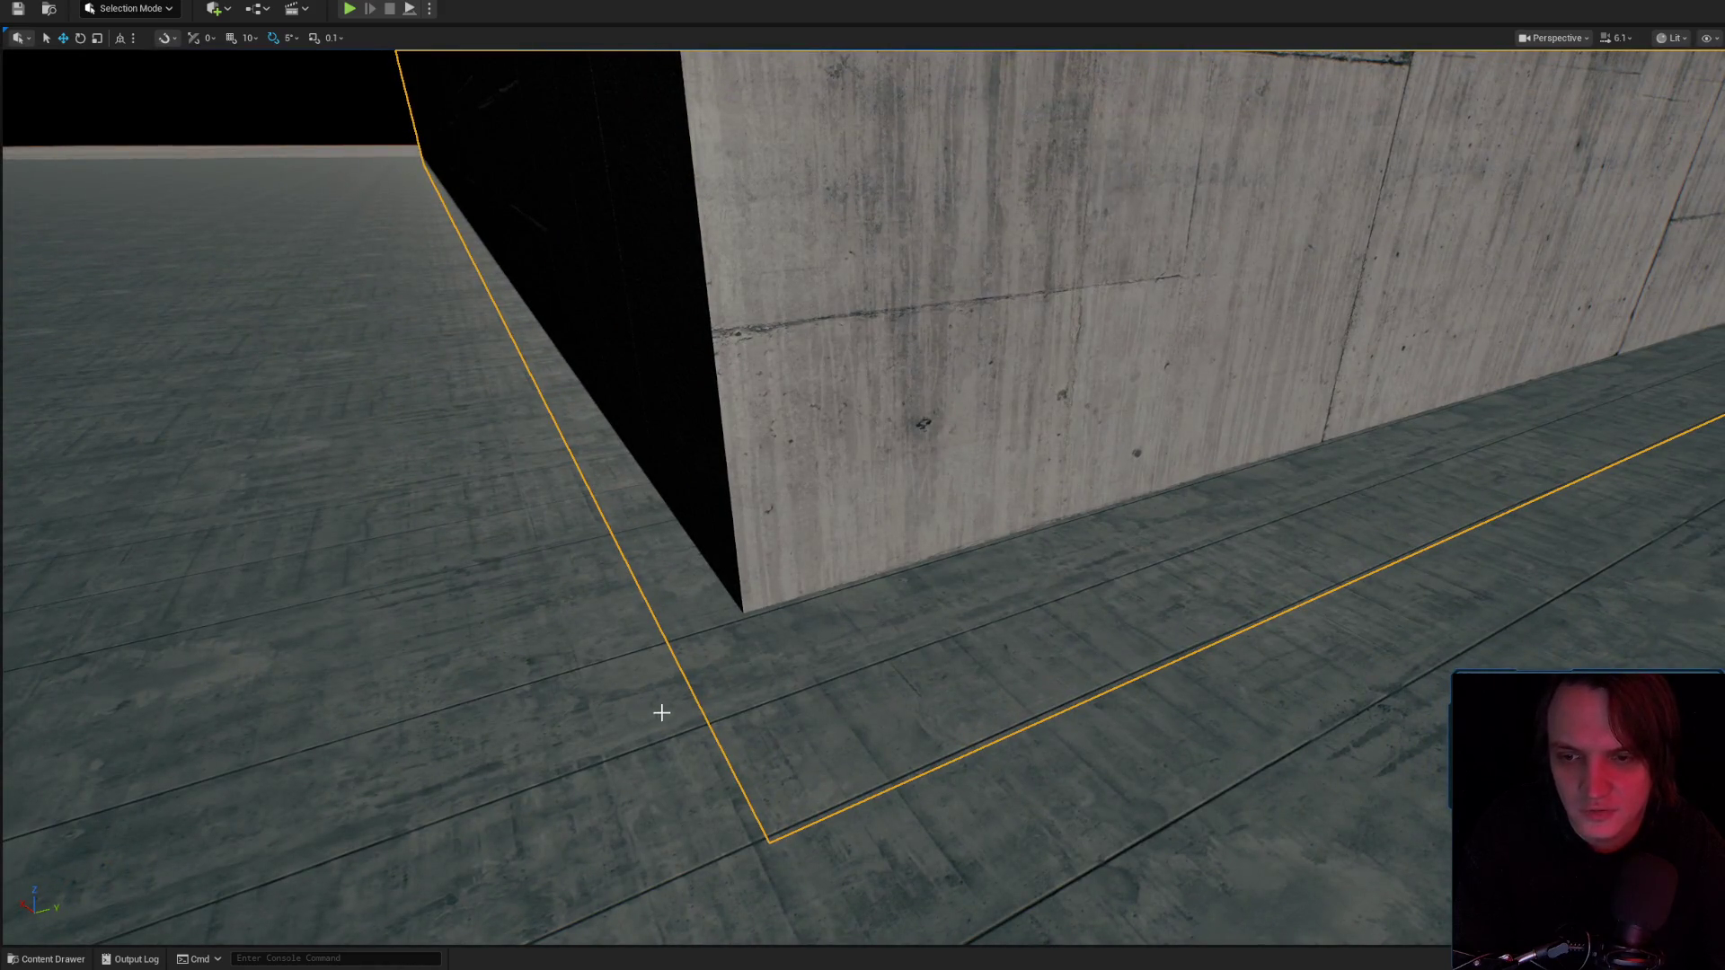
mouse_move(699, 692)
mouse_down()
mouse_move(735, 657)
mouse_move(798, 683)
mouse_move(782, 629)
mouse_move(791, 683)
mouse_move(862, 684)
mouse_move(761, 680)
mouse_up()
scroll(862, 685, down, 3)
scroll(858, 682, up, 4)
scroll(831, 687, up, 2)
scroll(813, 688, up, 3)
drag(899, 468, 1024, 512)
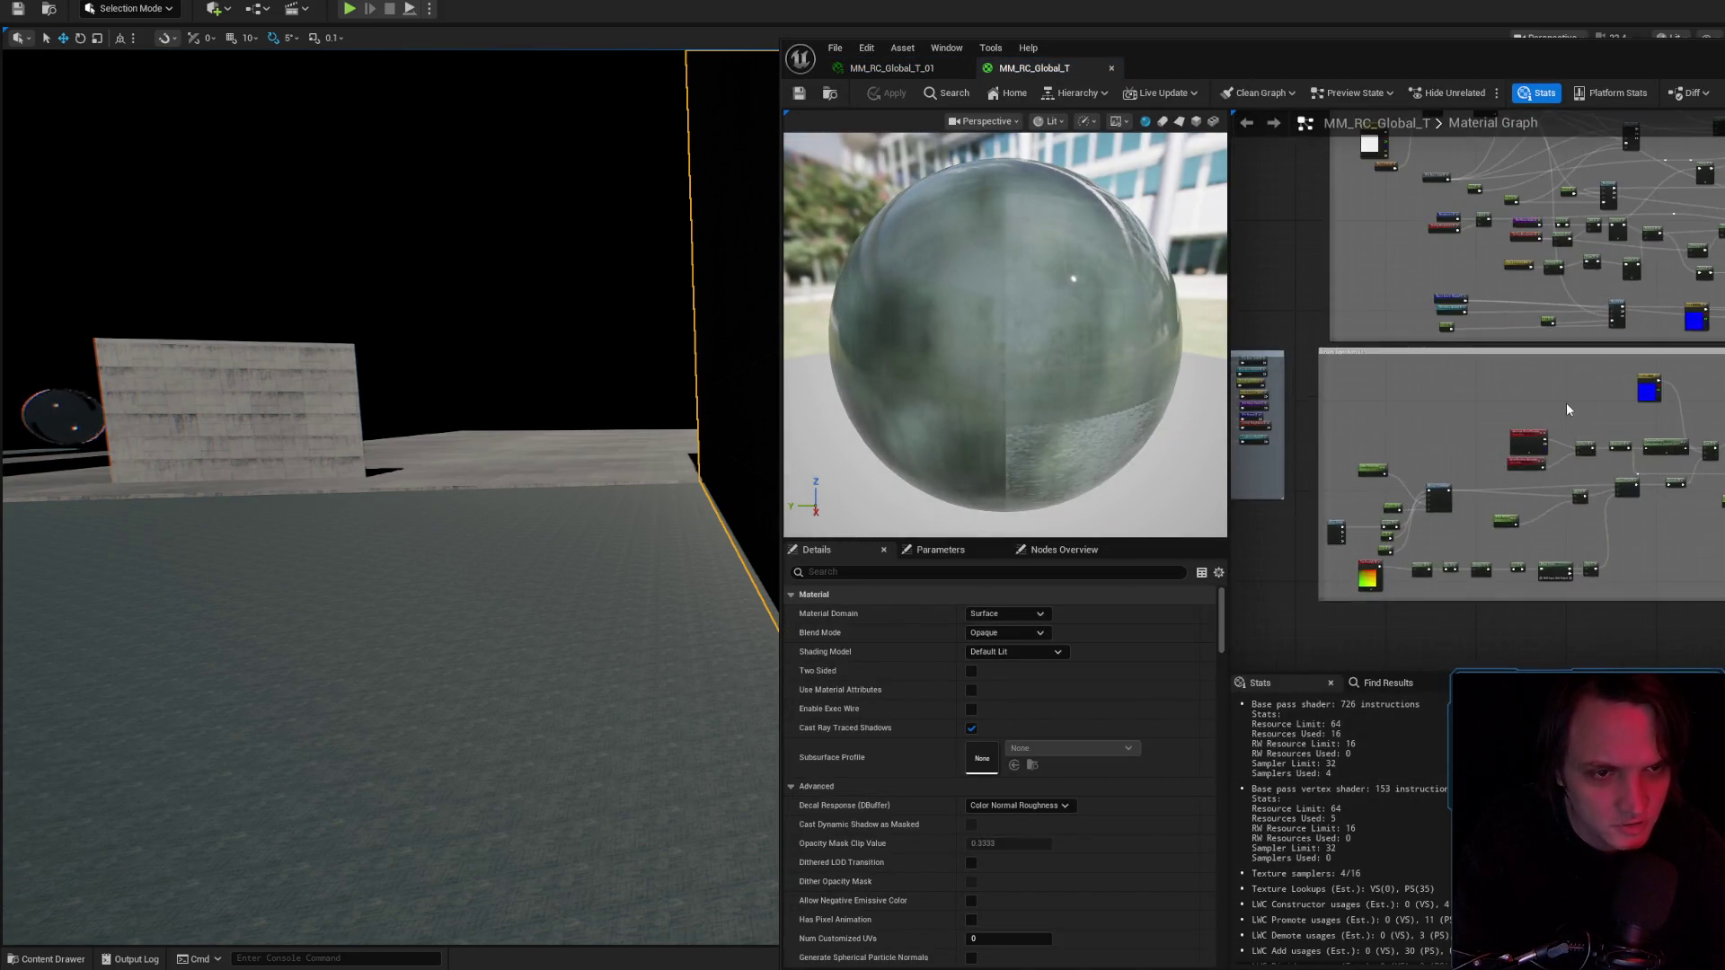
Resize the Smooth Edges Normals comment box in the MM_RC_Global_T graph.
scroll(1566, 402, up, 8)
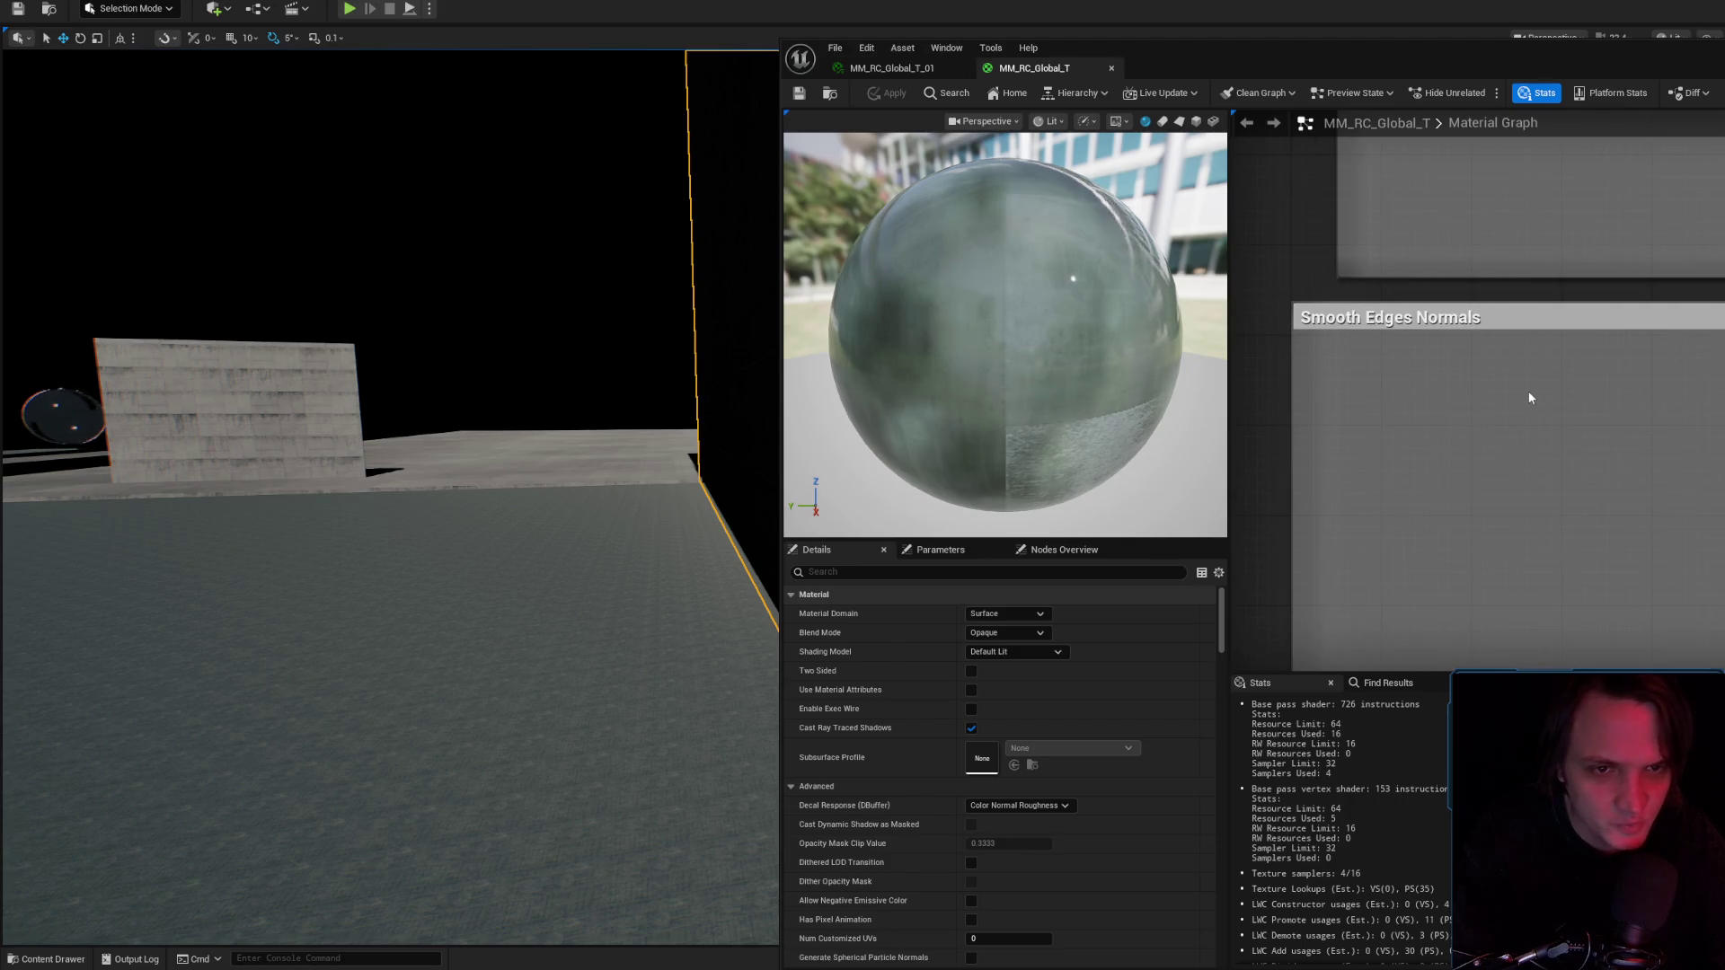
scroll(1530, 398, down, 5)
click(1534, 366)
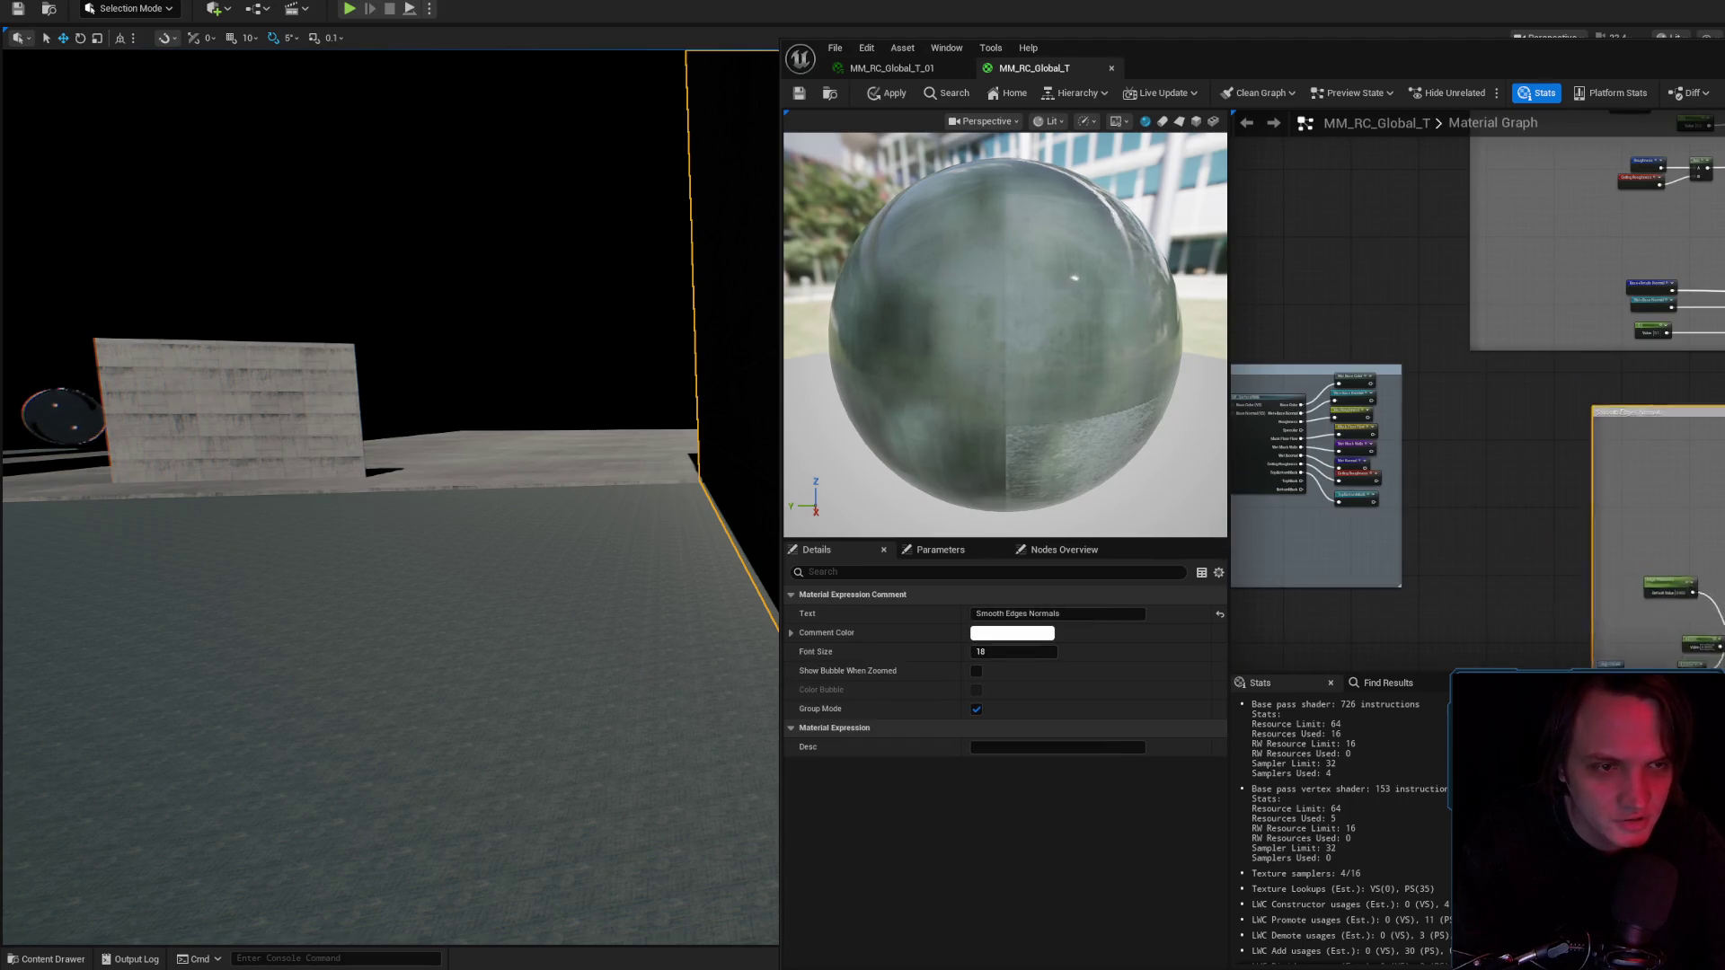
scroll(1535, 377, down, 3)
mouse_move(1646, 420)
mouse_down()
mouse_move(1721, 447)
mouse_move(1565, 563)
mouse_up()
scroll(1466, 568, up, 5)
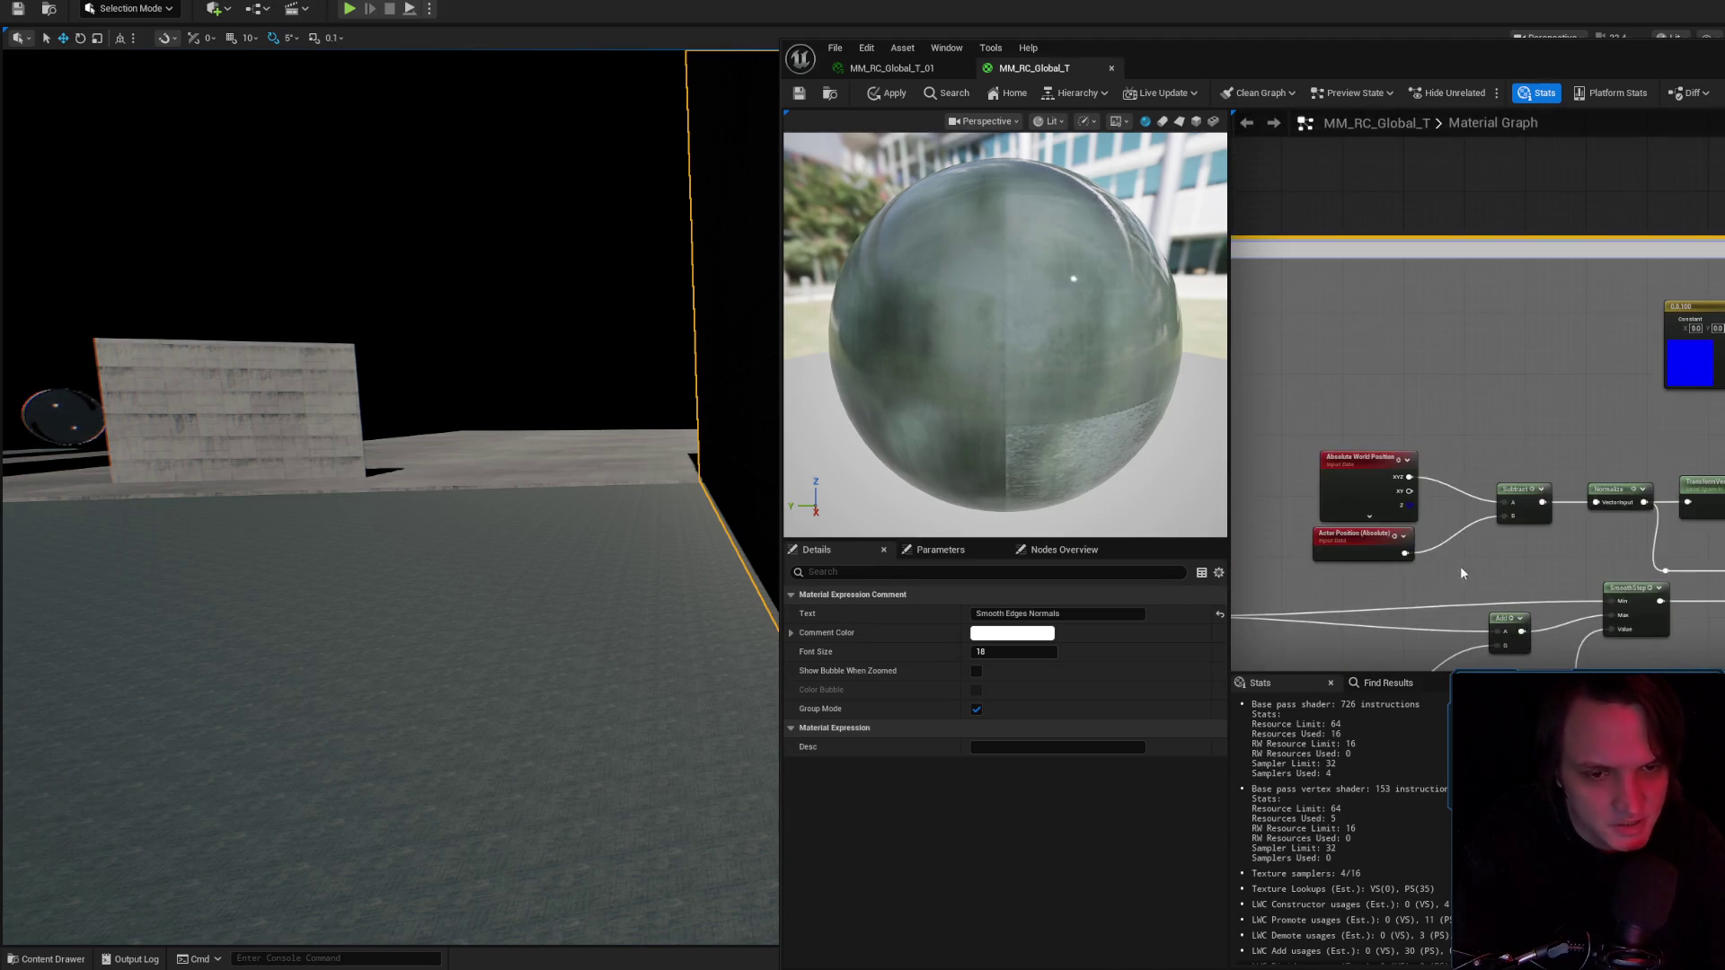
drag(1404, 575, 1411, 143)
mouse_move(1482, 360)
mouse_down()
mouse_move(1617, 252)
mouse_move(1571, 382)
mouse_move(1354, 335)
mouse_up()
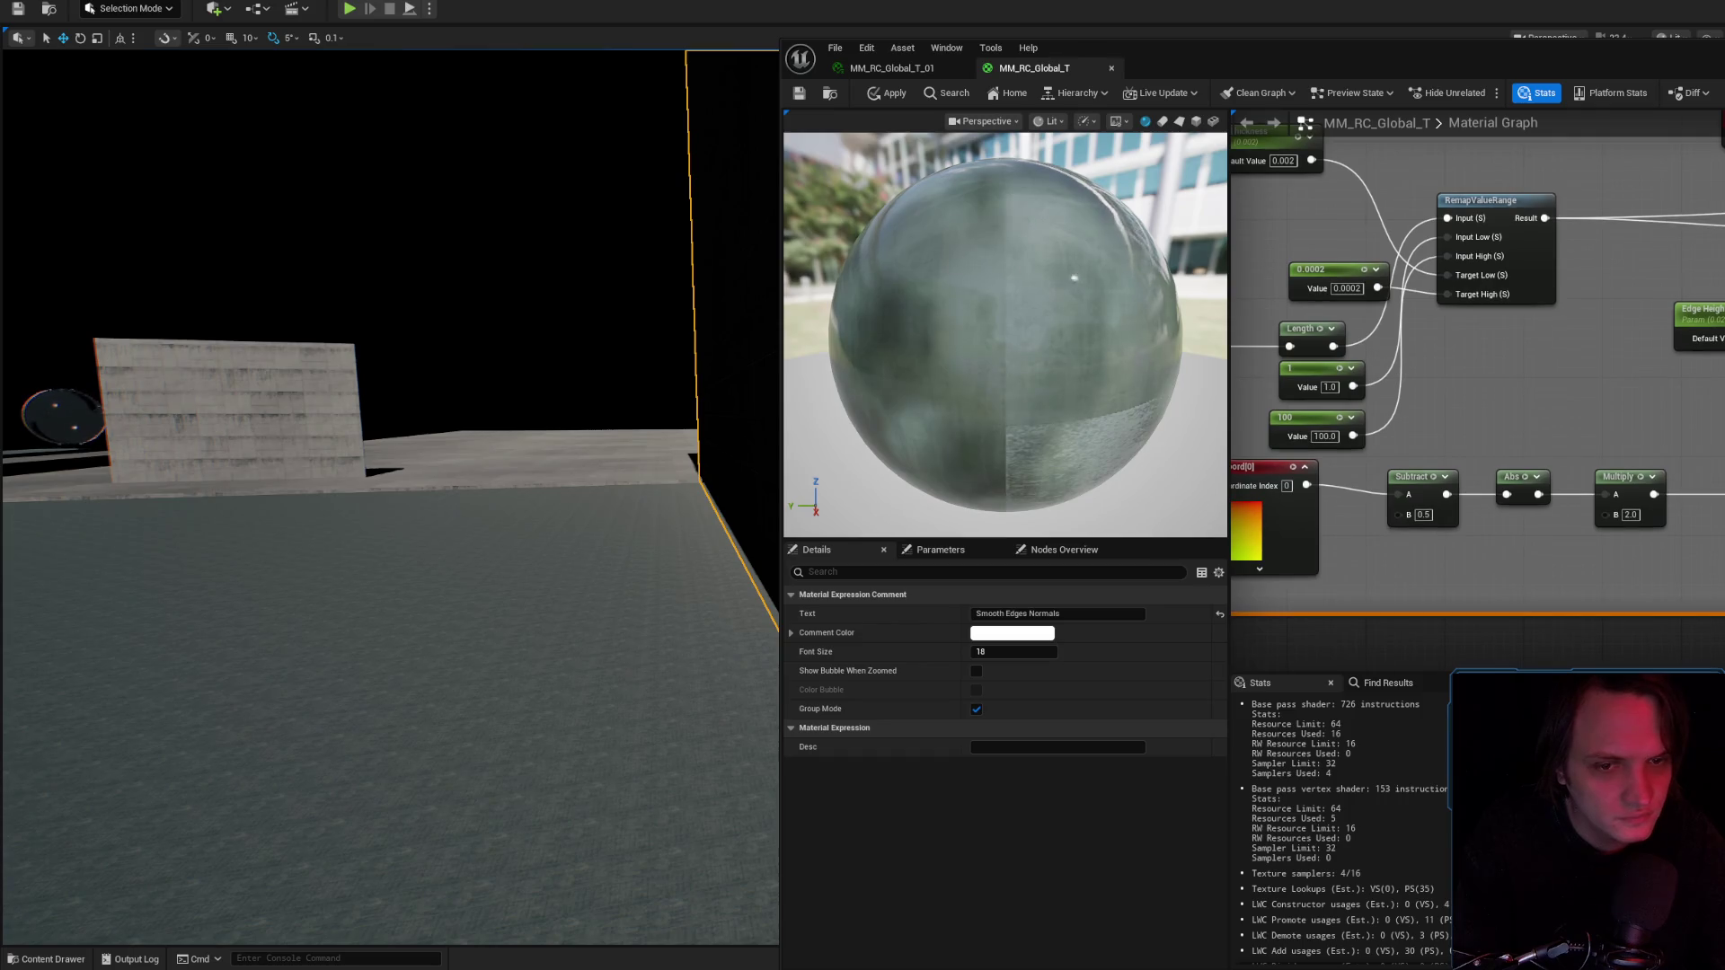
scroll(1477, 396, down, 5)
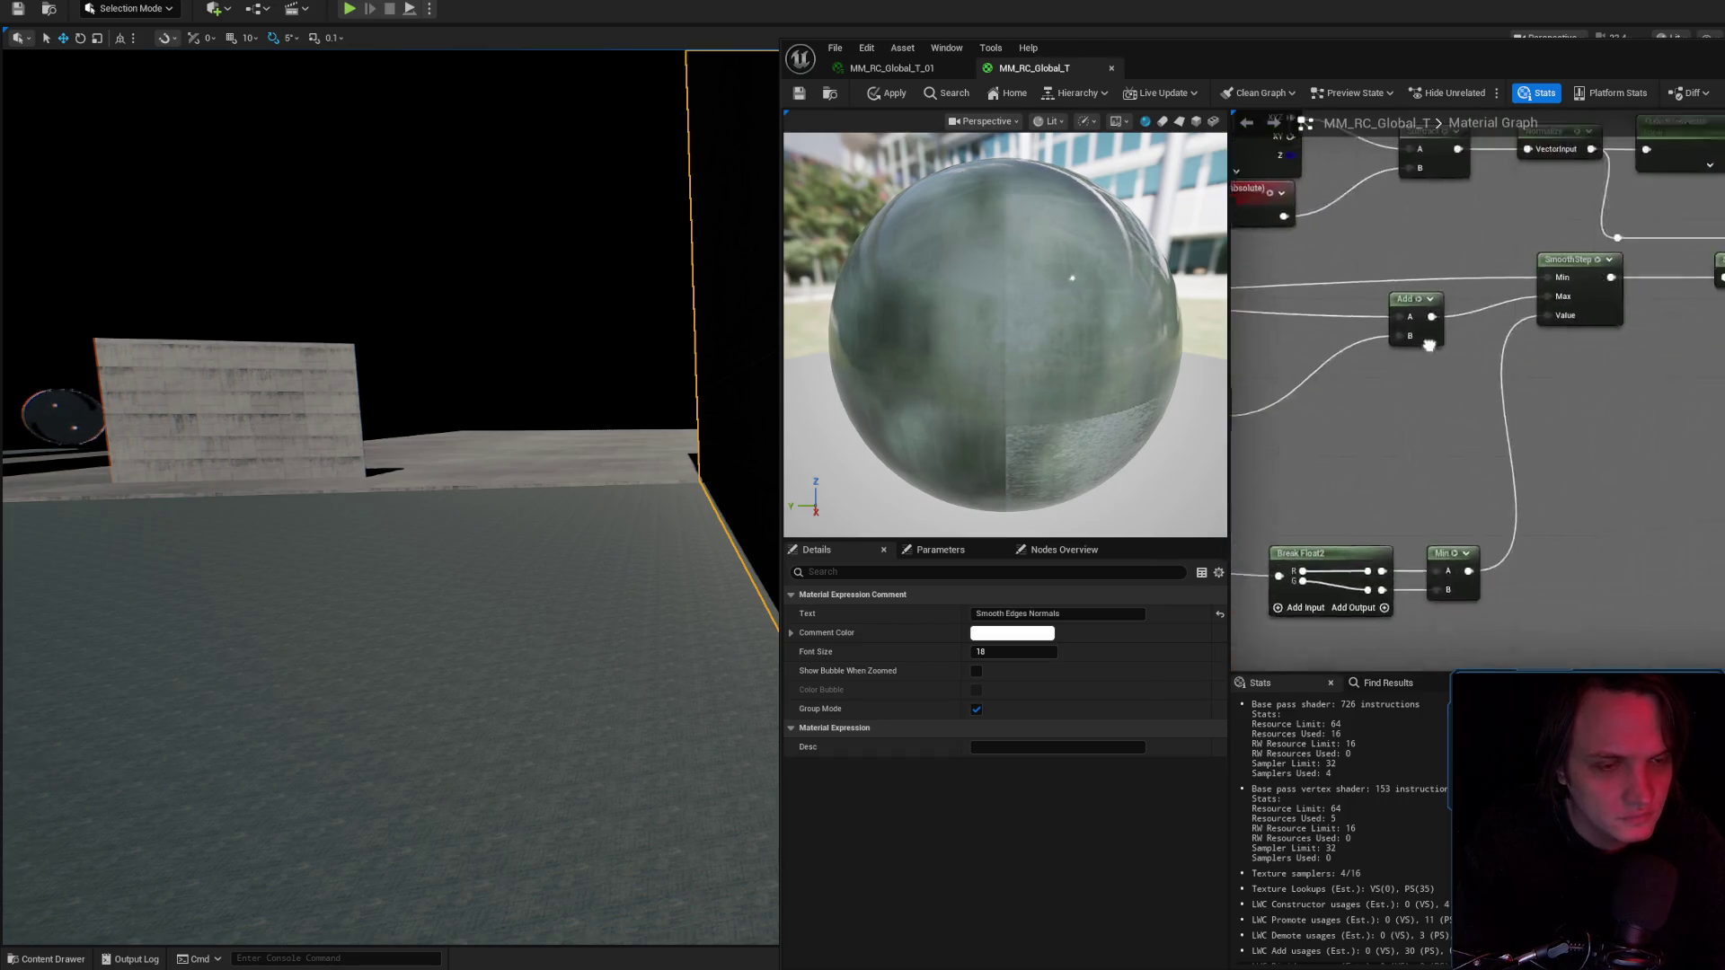
mouse_move(1608, 281)
mouse_down()
mouse_move(1608, 359)
mouse_move(1586, 310)
mouse_up()
click(1527, 269)
scroll(1586, 444, down, 3)
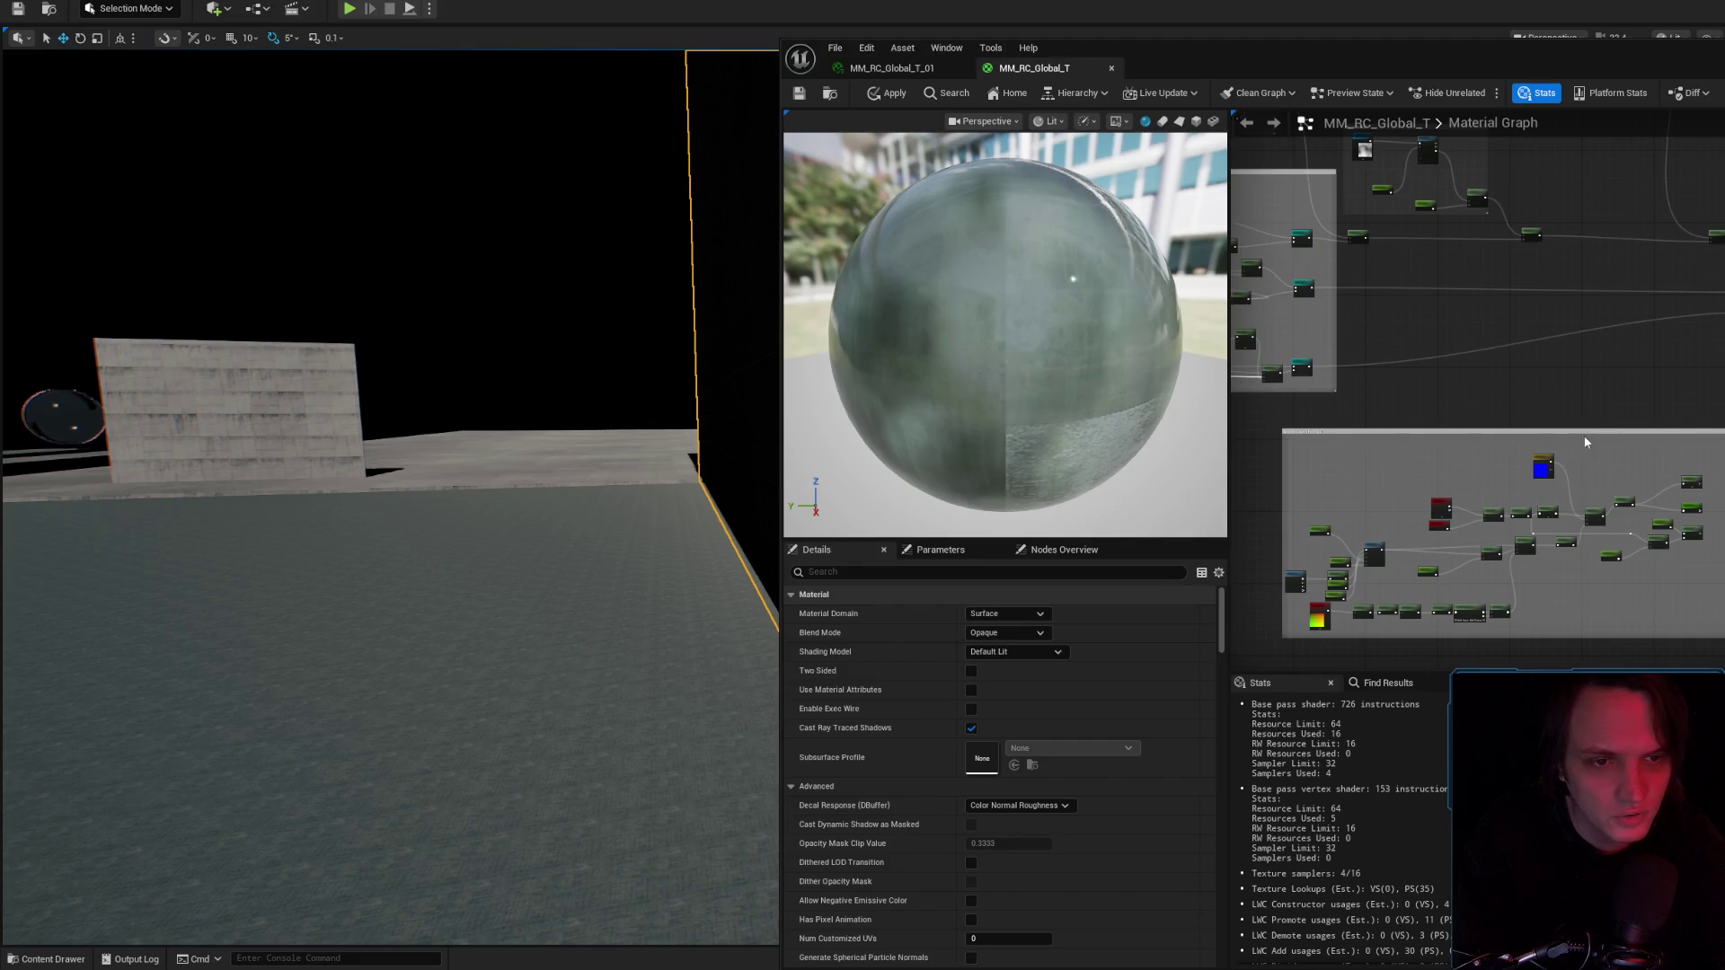
click(1588, 433)
scroll(1598, 464, up, 3)
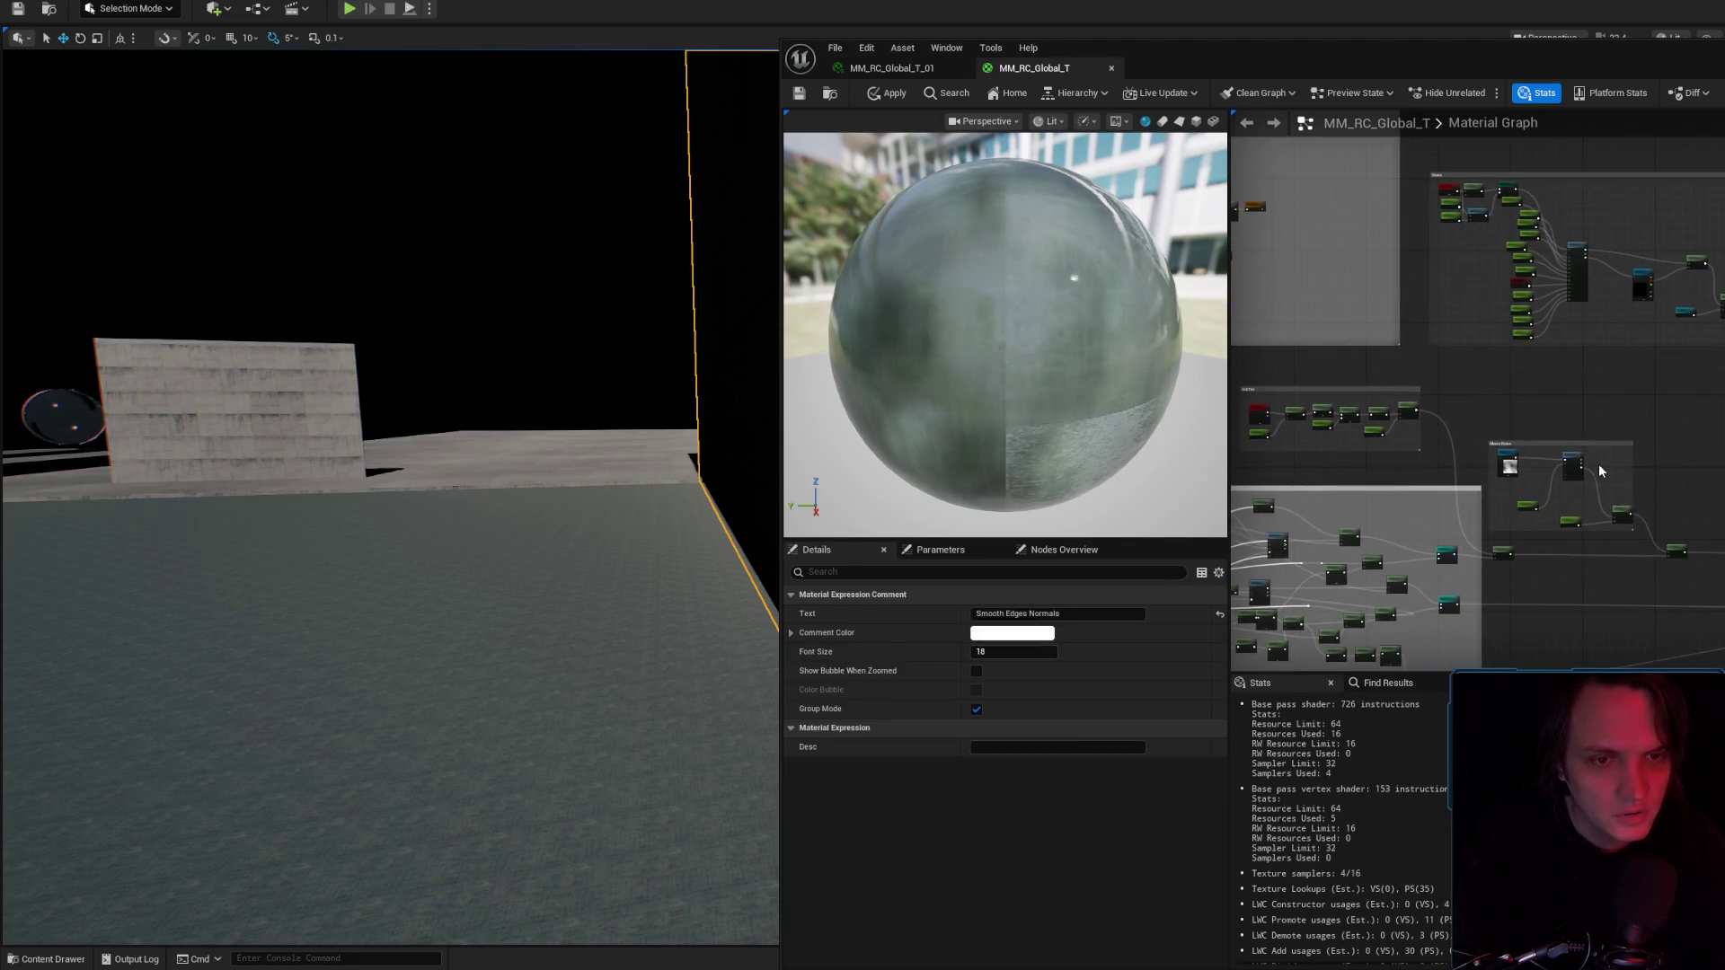
scroll(1461, 379, down, 3)
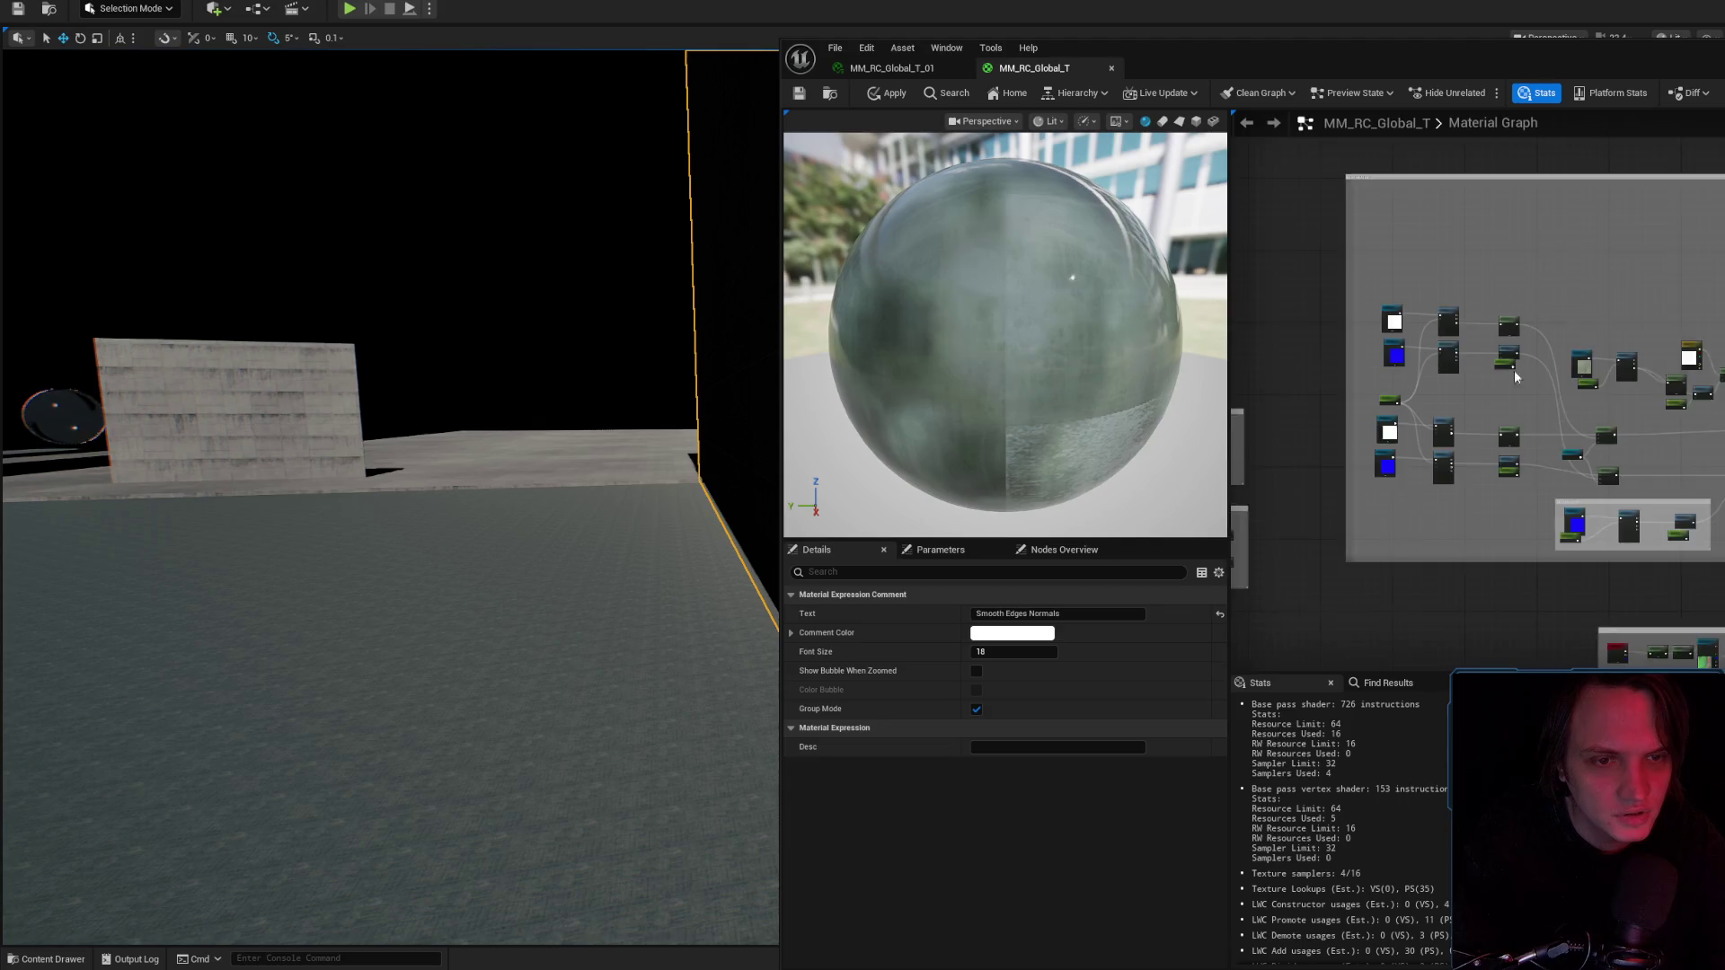
scroll(1614, 378, up, 5)
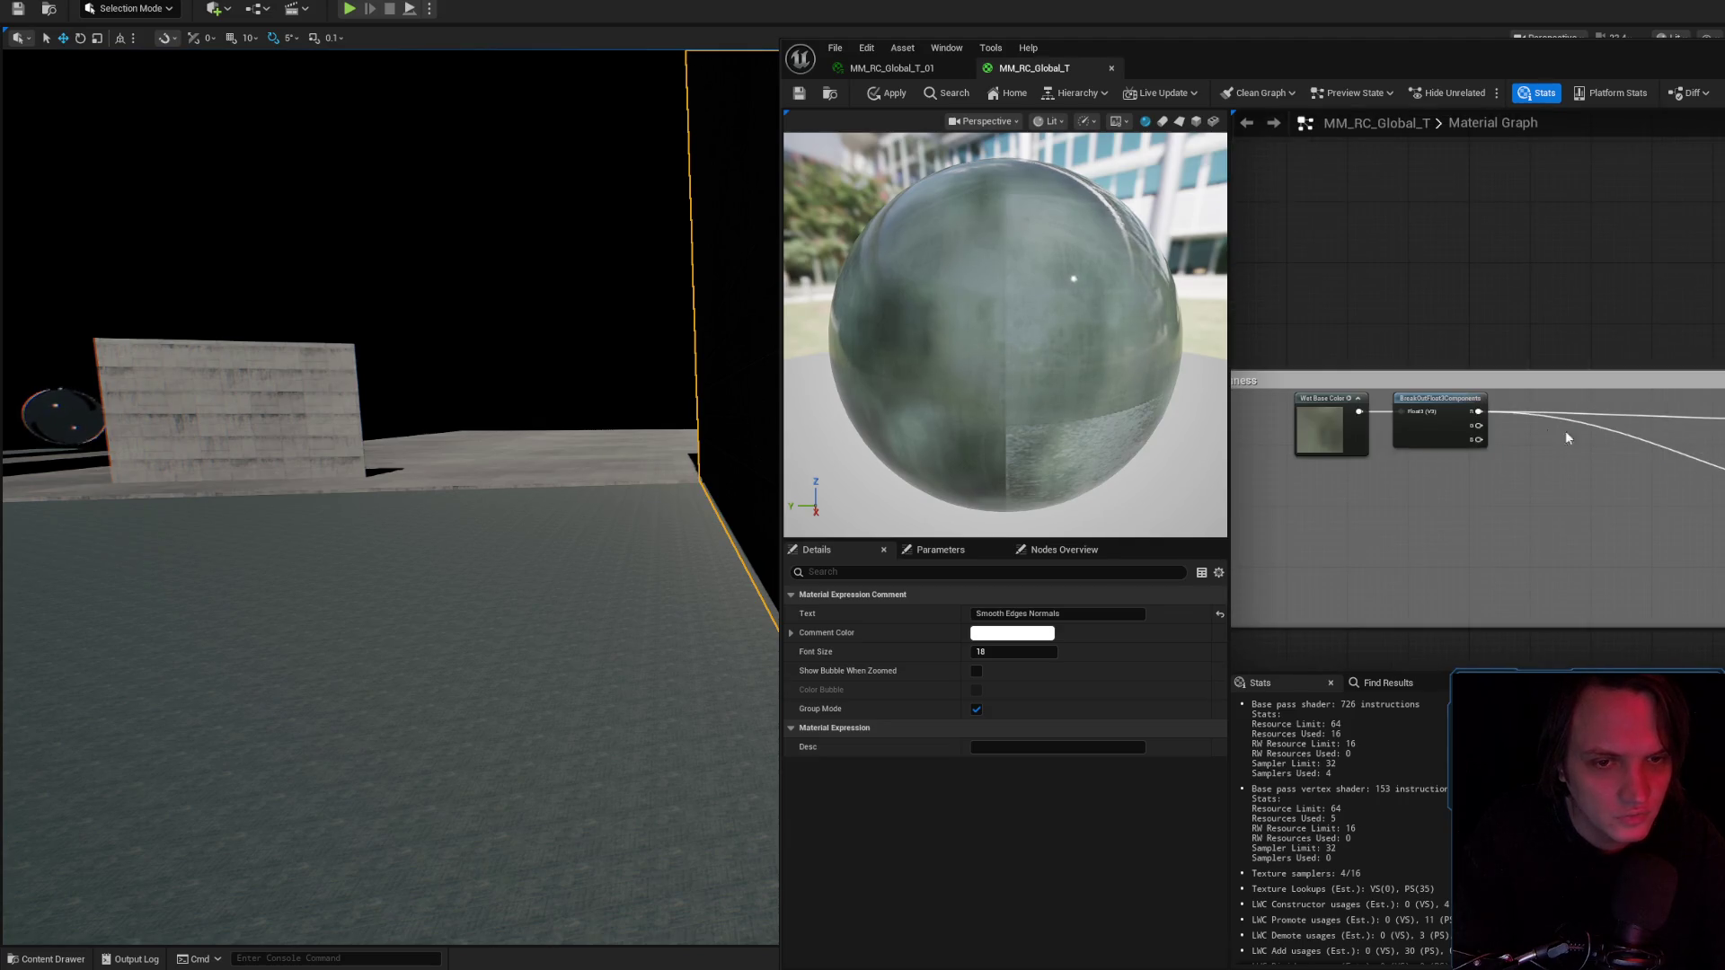
Move the Wet Blend comment group upward in the graph.
drag(1716, 449, 1503, 281)
mouse_move(1478, 382)
mouse_down()
mouse_move(1288, 245)
mouse_move(1437, 341)
mouse_move(1612, 416)
mouse_up()
scroll(1612, 416, down, 4)
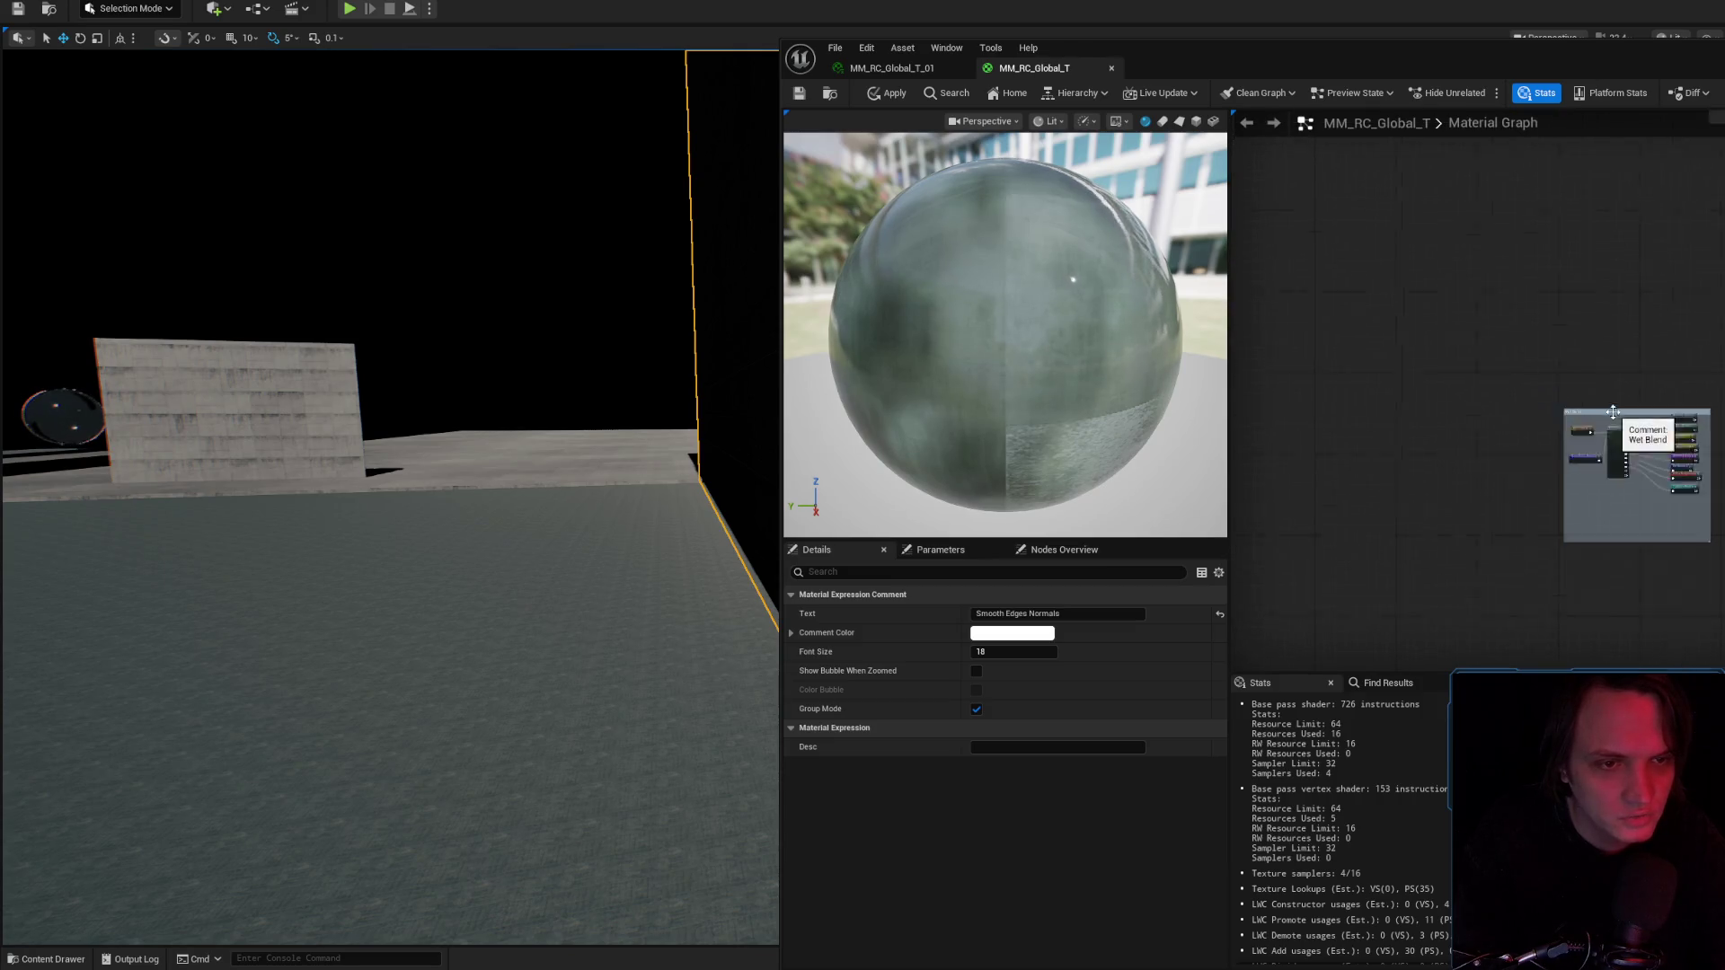
mouse_move(1530, 510)
mouse_down()
mouse_move(1549, 453)
mouse_move(1548, 219)
mouse_move(1515, 276)
mouse_up()
scroll(1505, 344, up, 3)
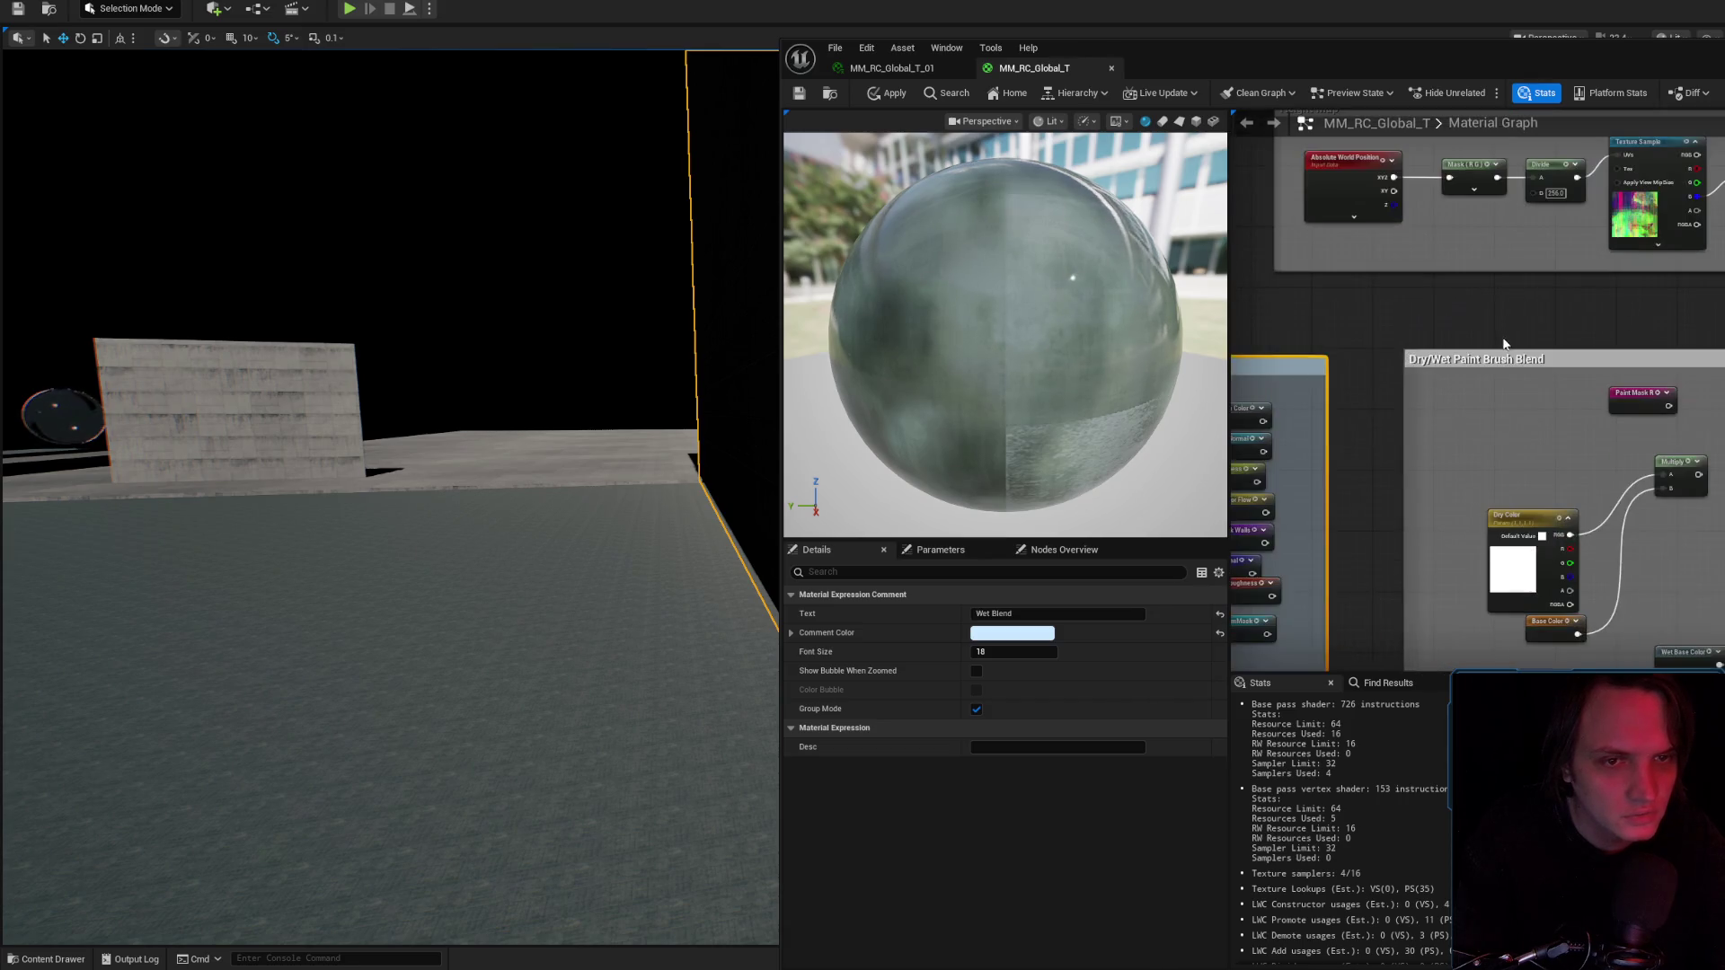
scroll(1523, 345, down, 5)
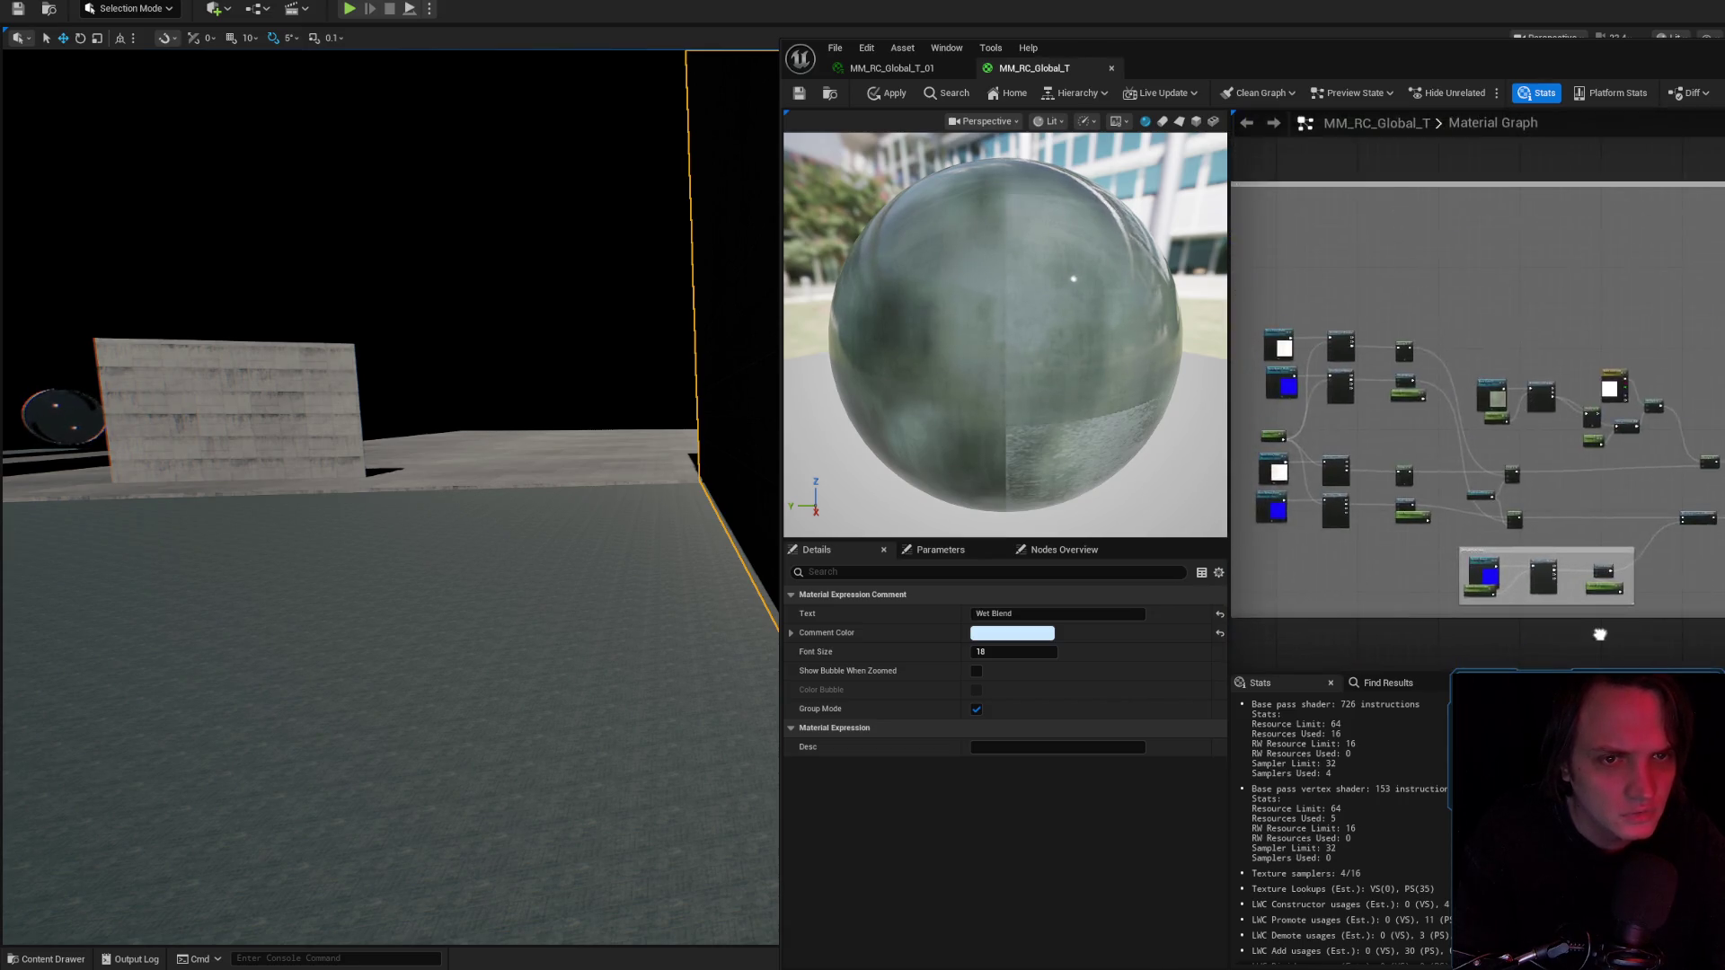
scroll(1443, 327, up, 5)
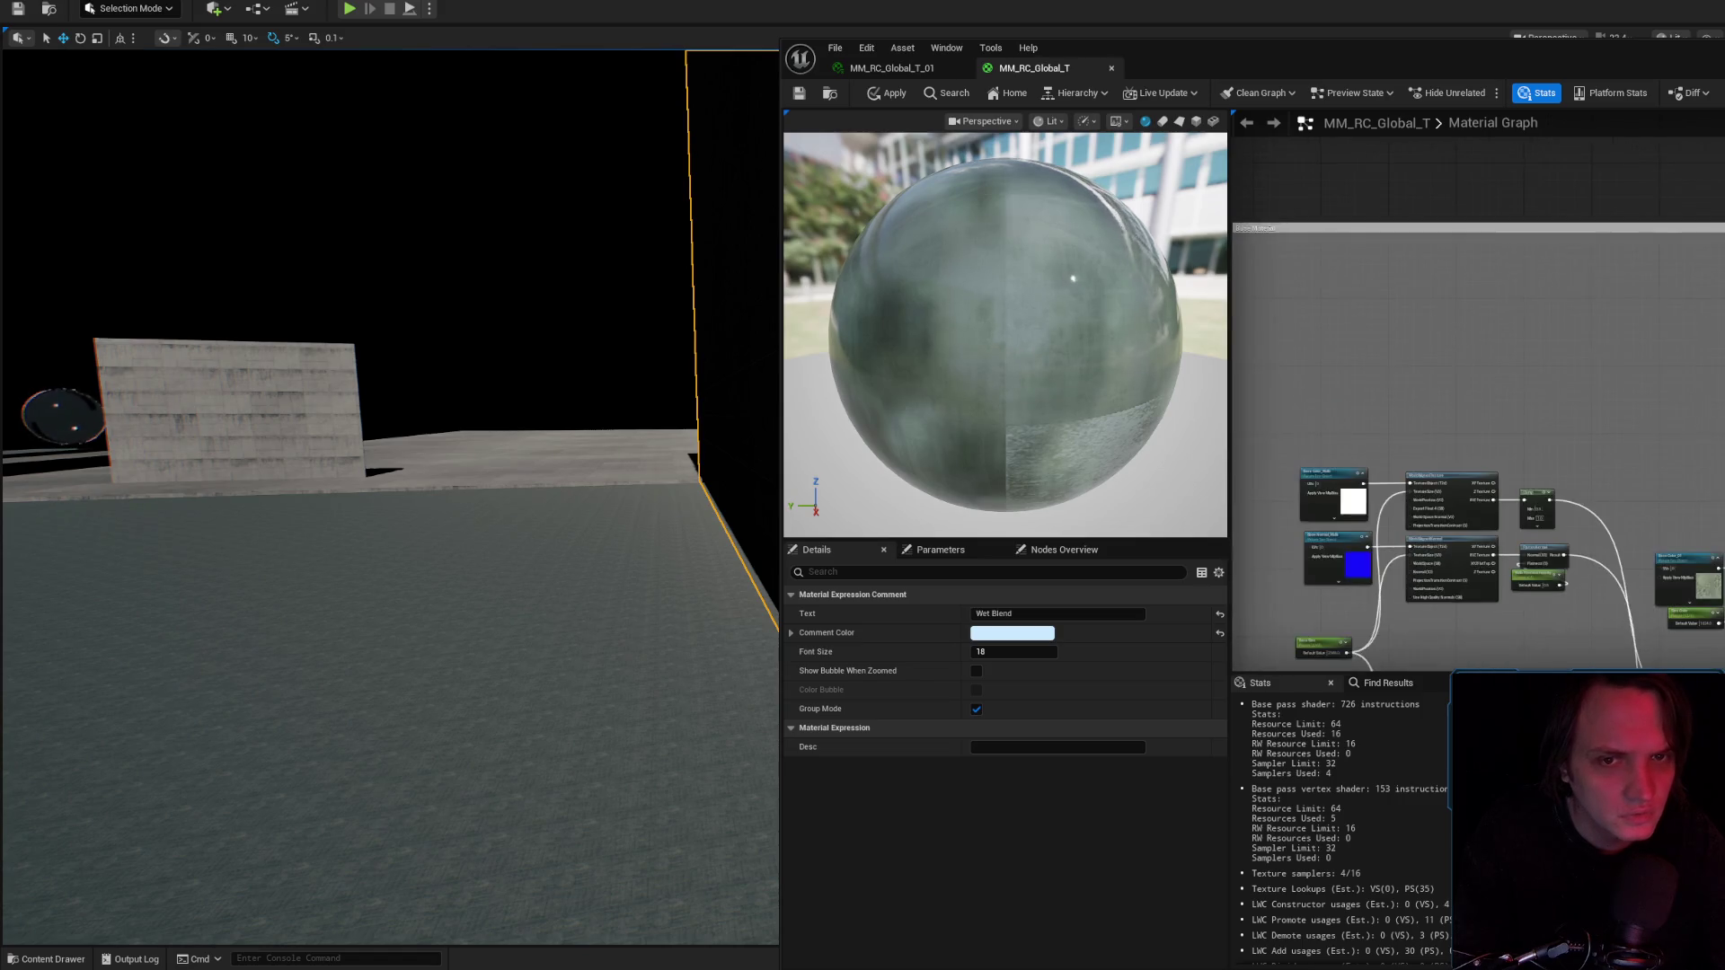
scroll(1538, 412, down, 5)
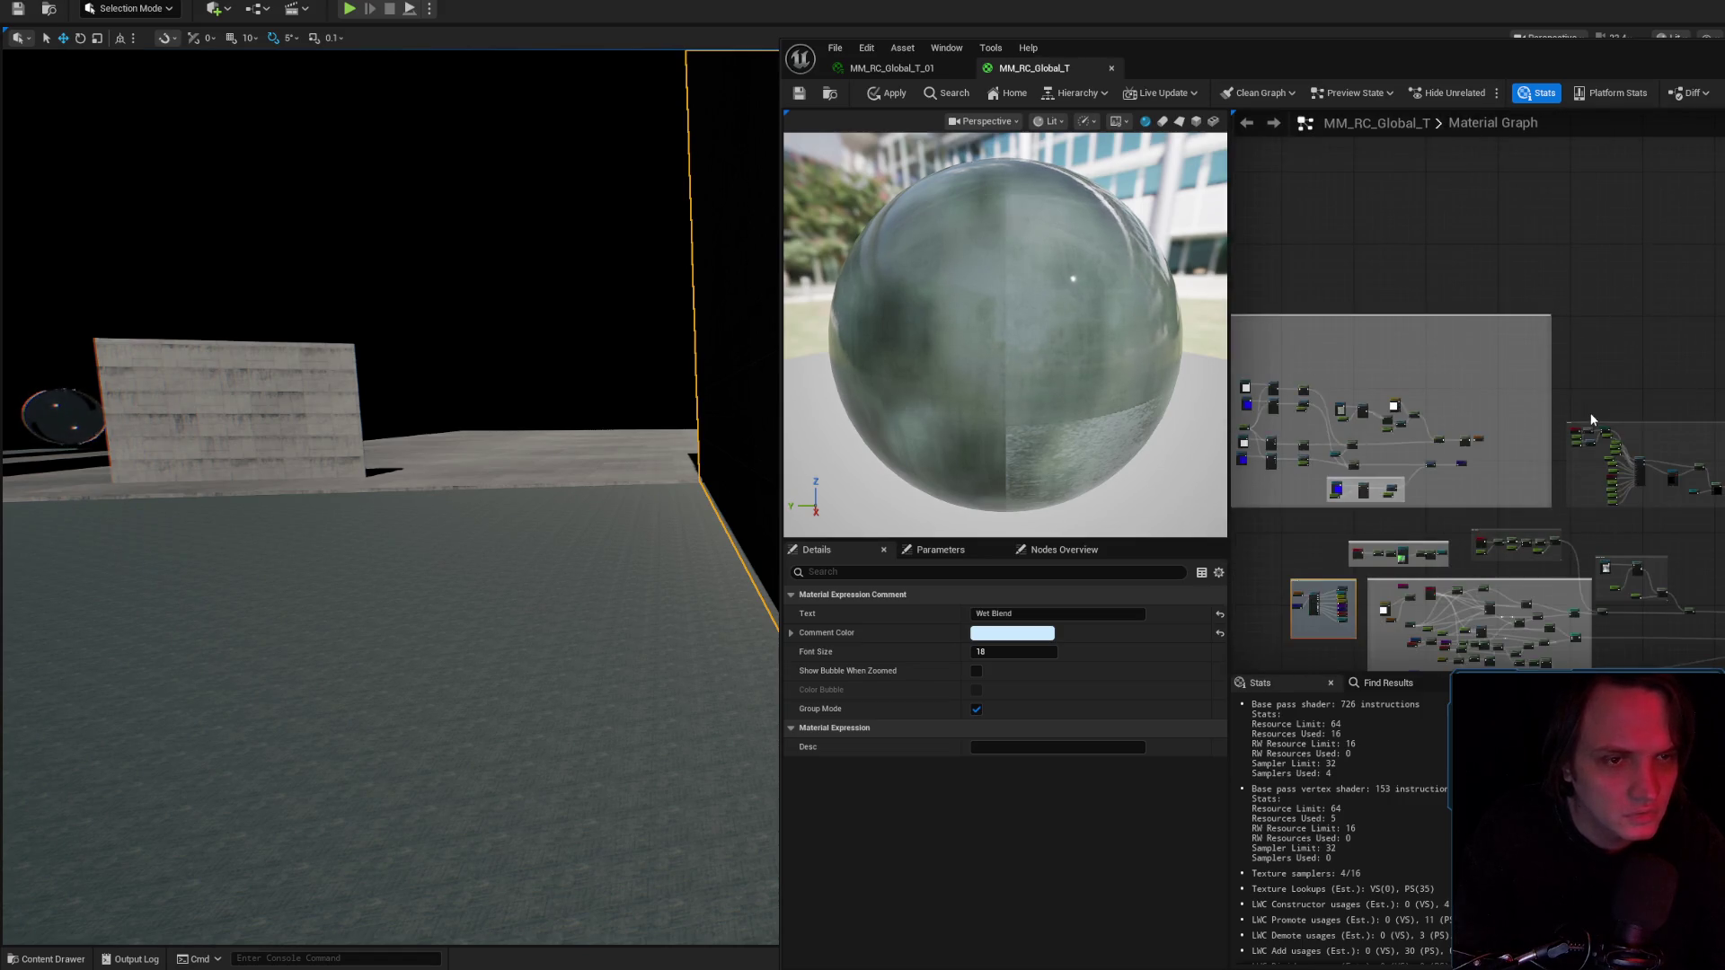
Pan across the other comment groups, ending back at Smooth Edges Normals.
drag(1588, 431, 1347, 270)
scroll(1571, 385, down, 2)
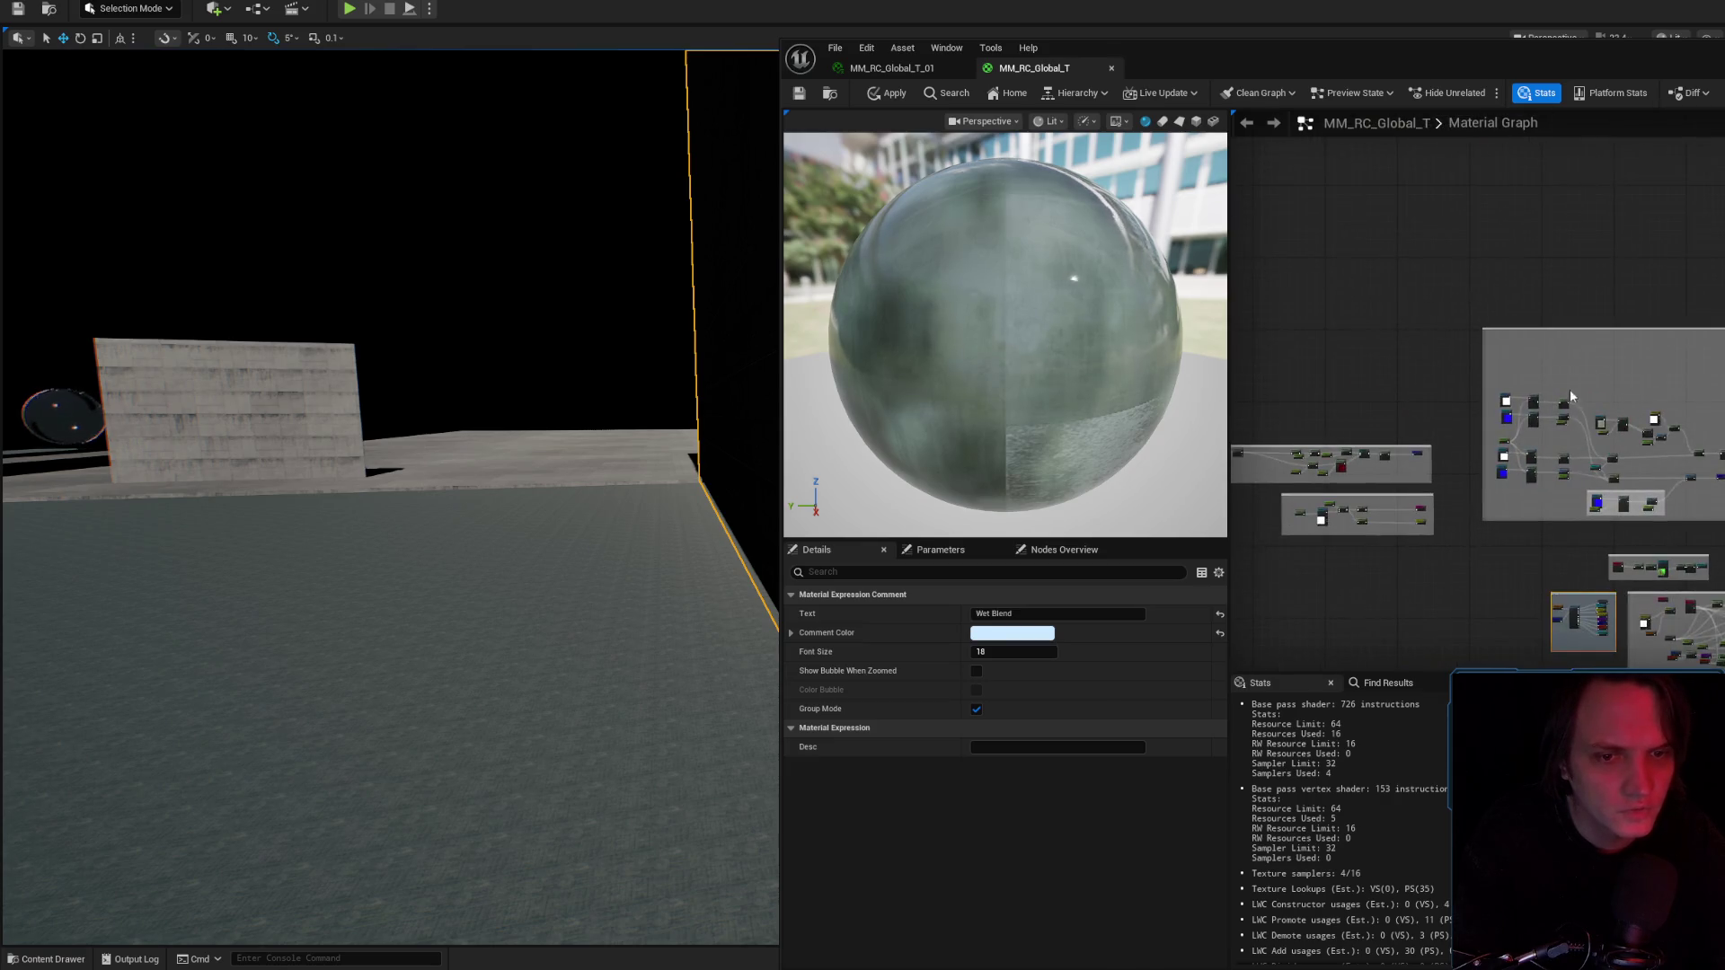
scroll(1361, 556, up, 5)
scroll(1698, 626, down, 3)
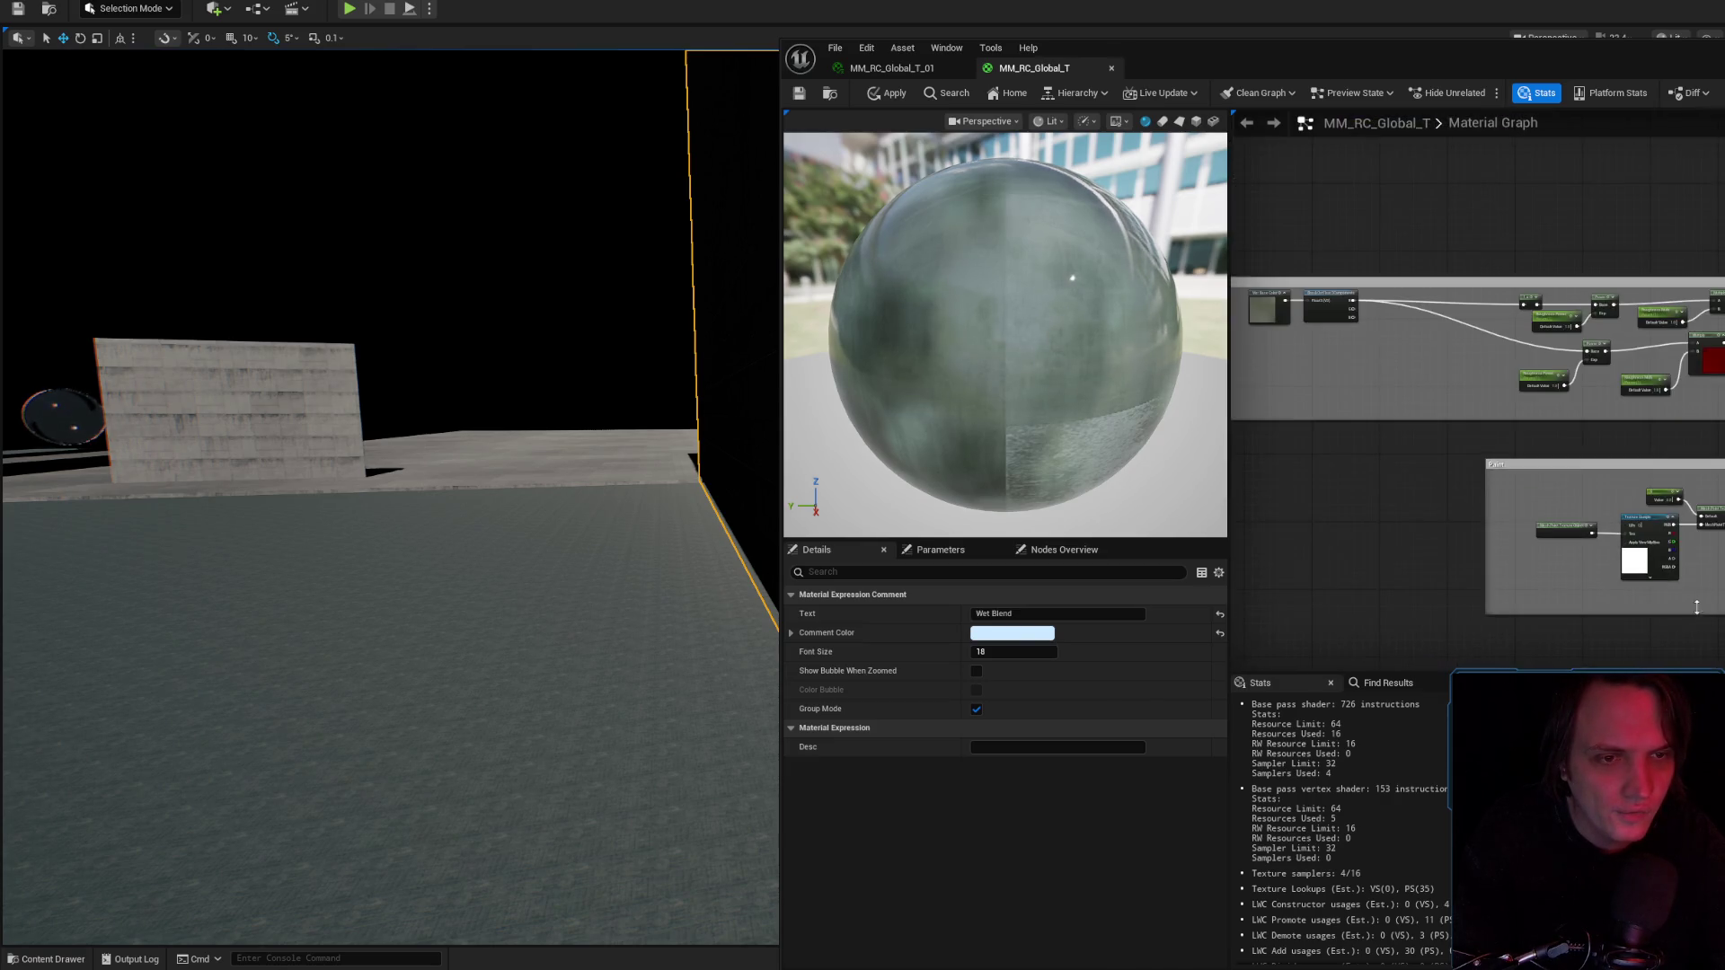
mouse_move(1689, 620)
mouse_down()
mouse_move(1436, 289)
mouse_move(1480, 393)
mouse_up()
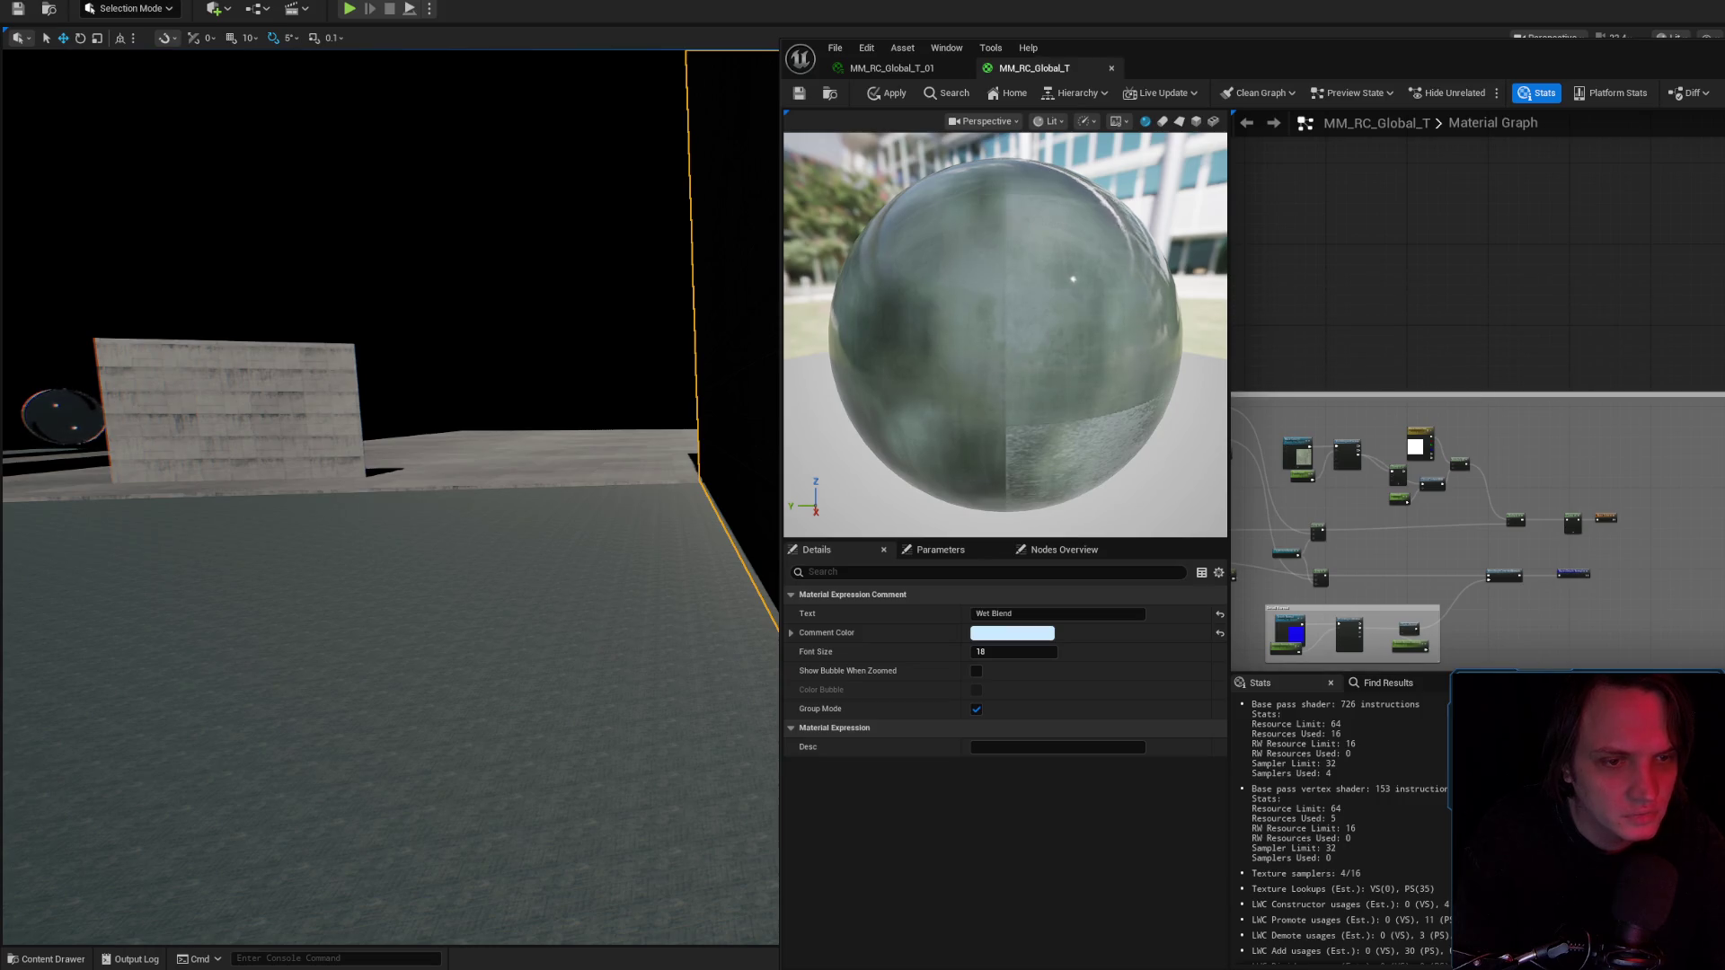
scroll(1653, 425, up, 5)
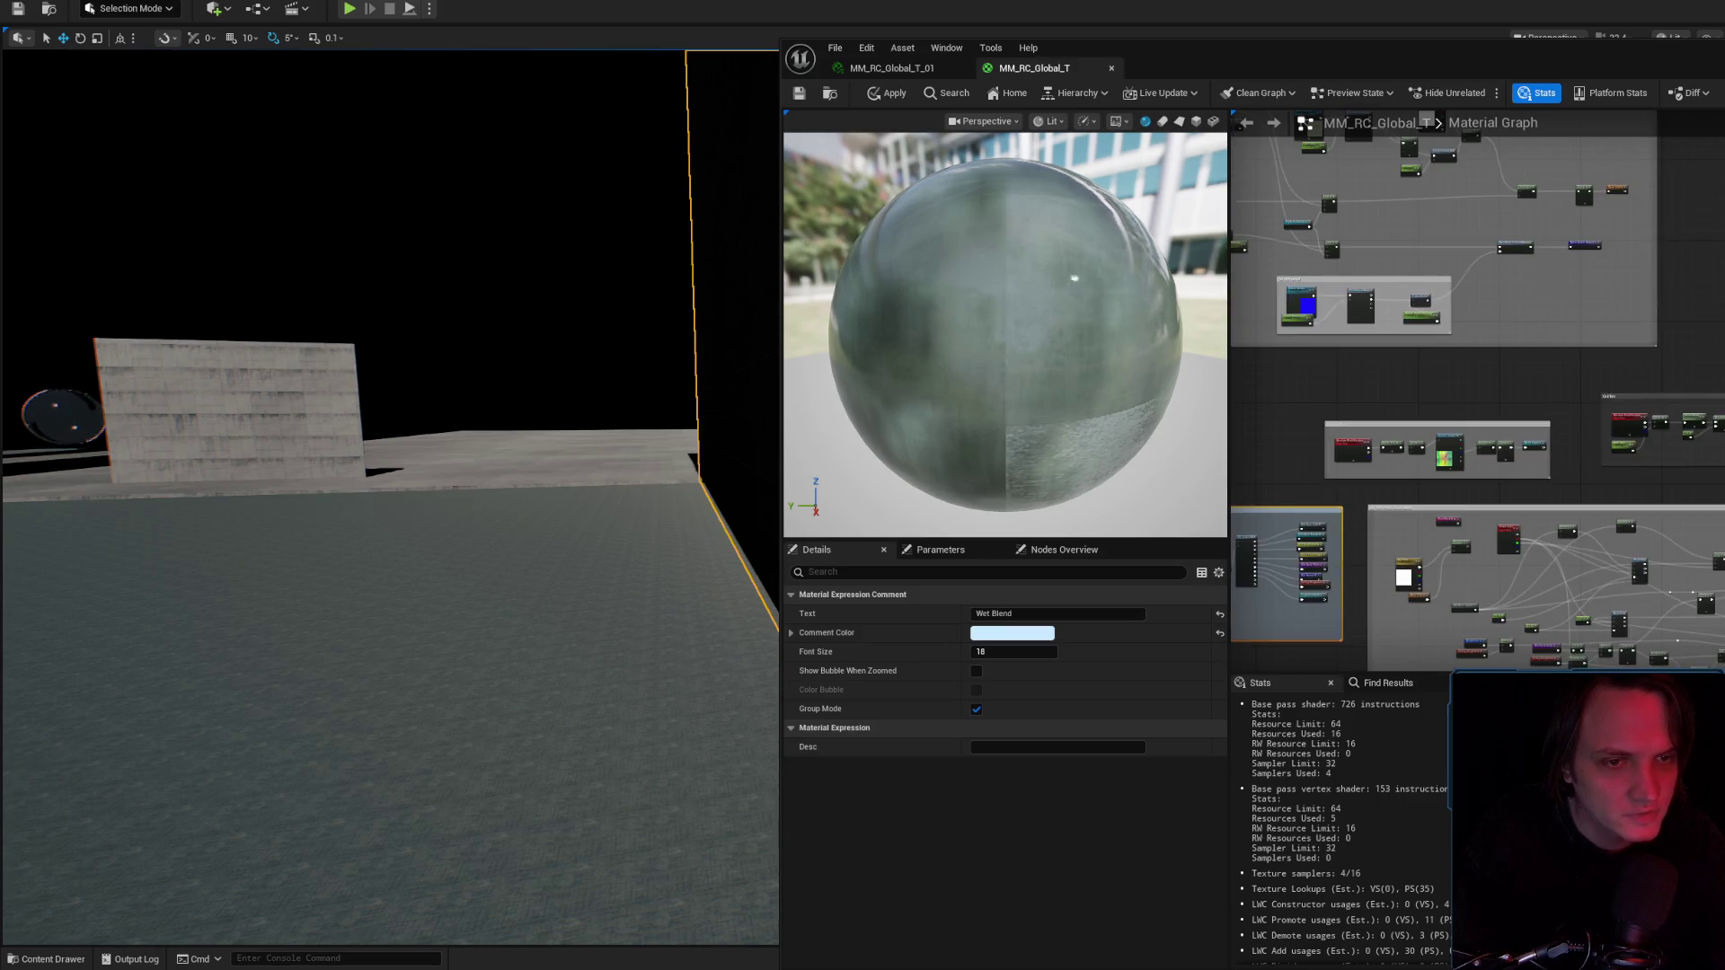
scroll(1552, 197, down, 5)
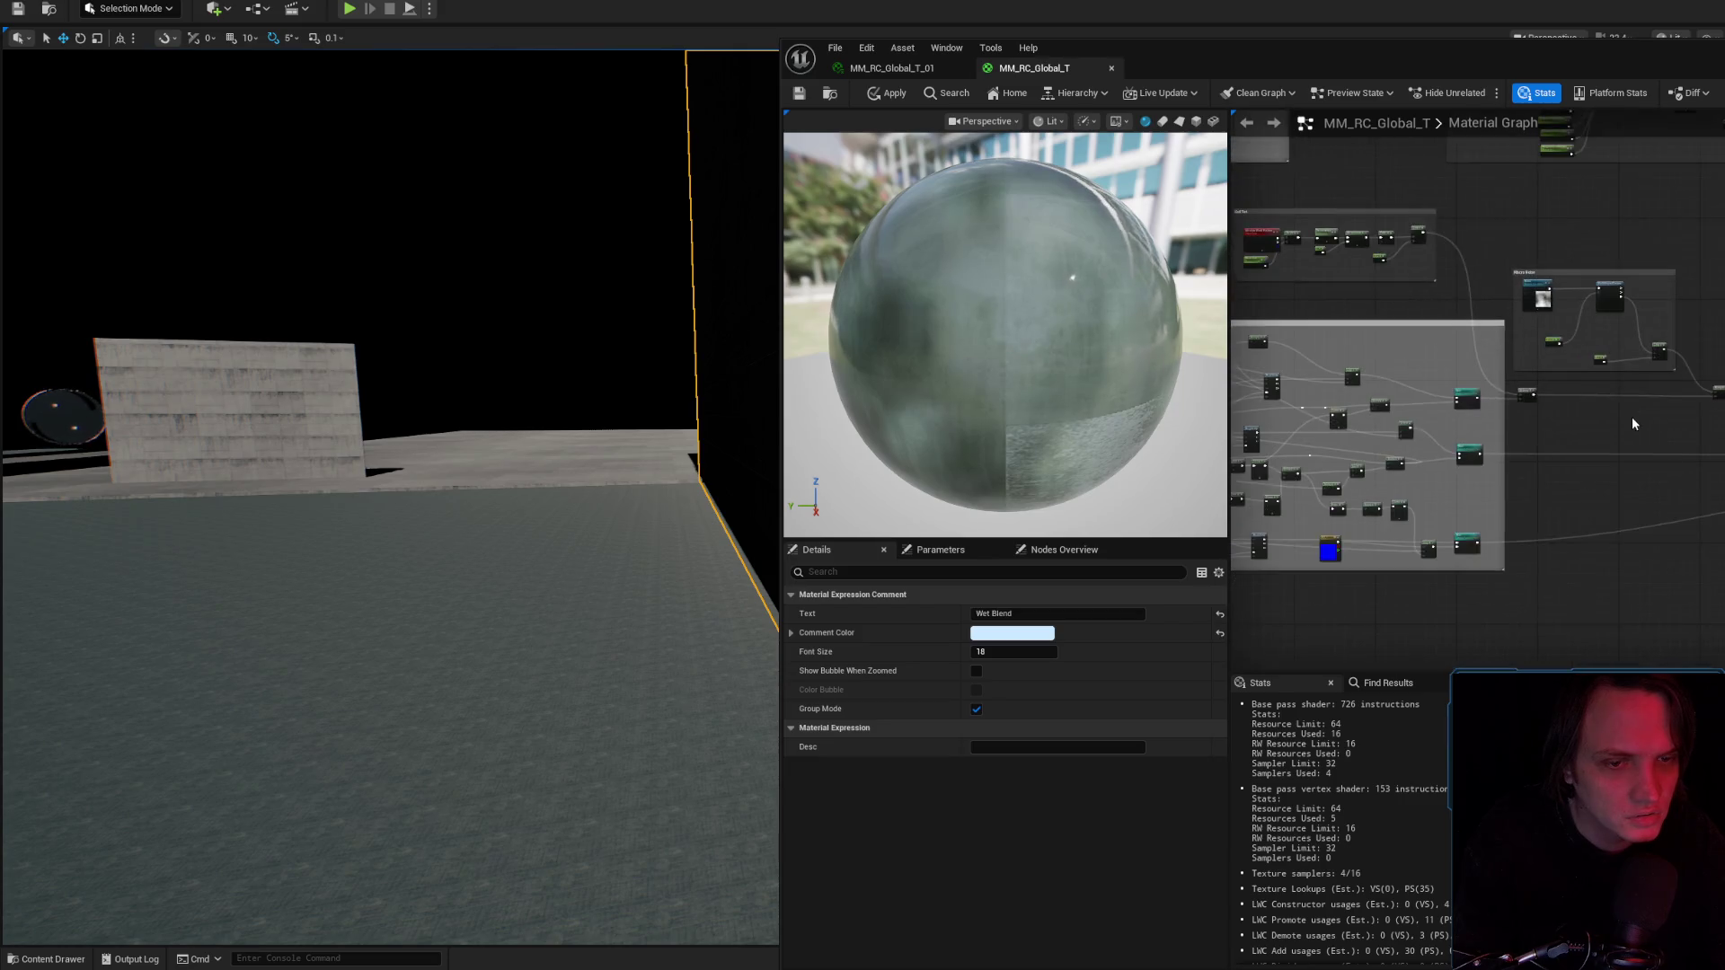
scroll(1552, 197, down, 2)
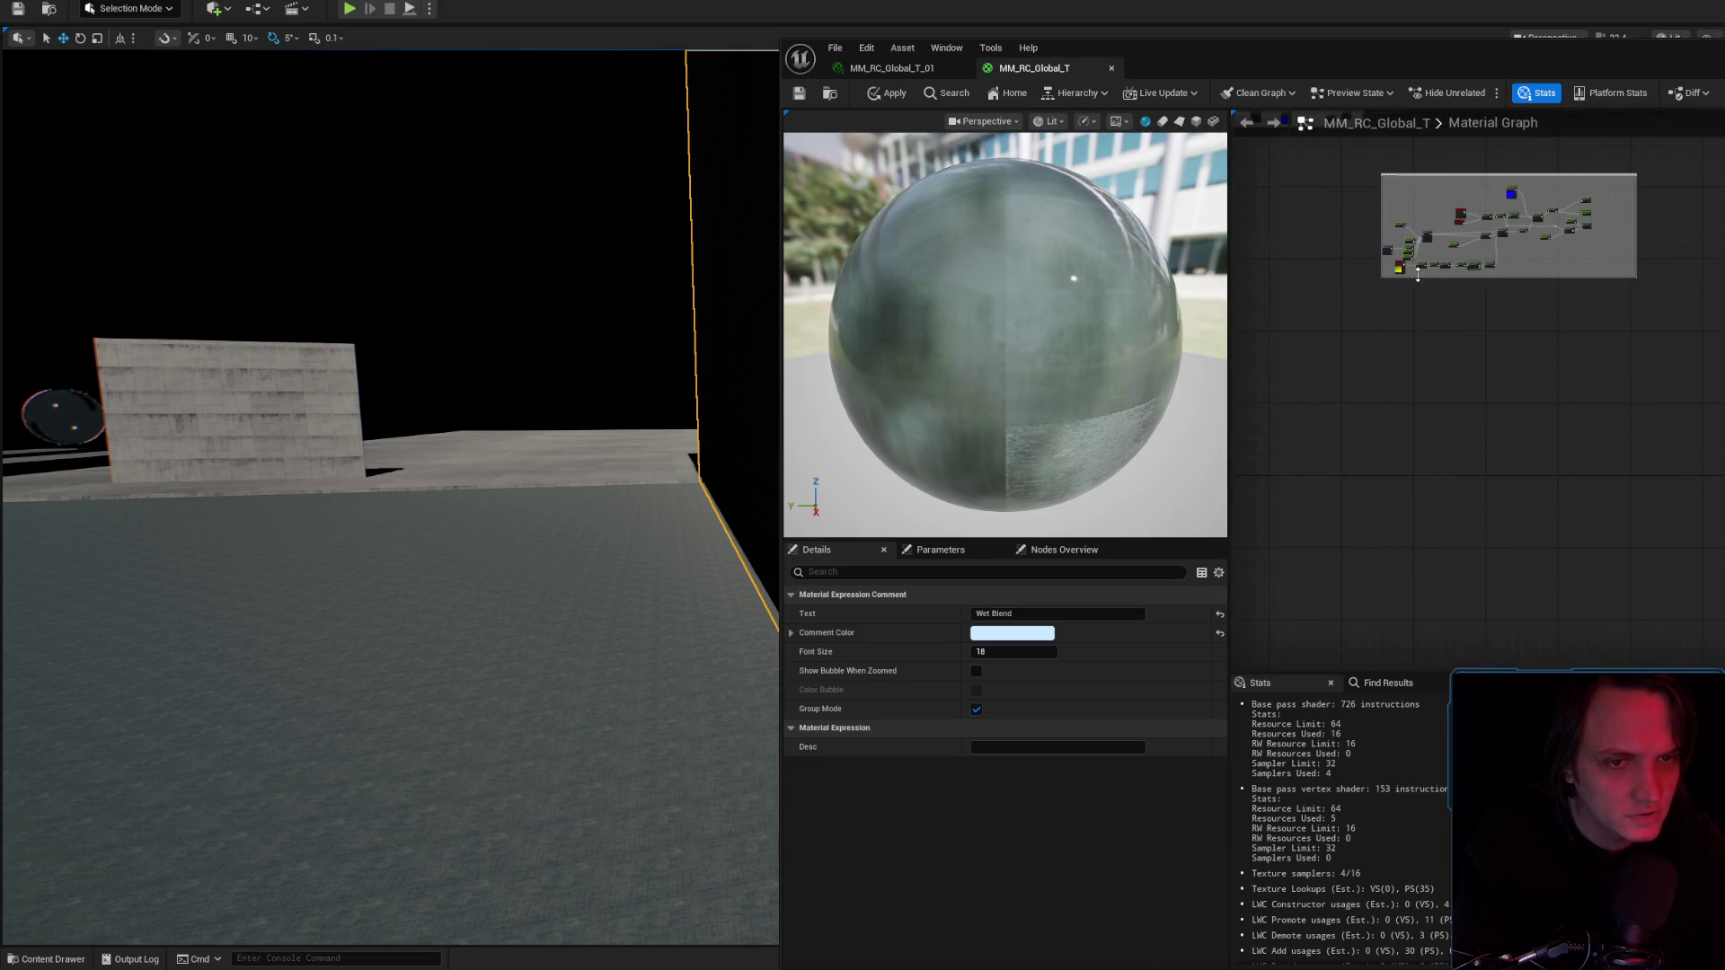
scroll(1559, 452, up, 6)
drag(1561, 452, 1658, 586)
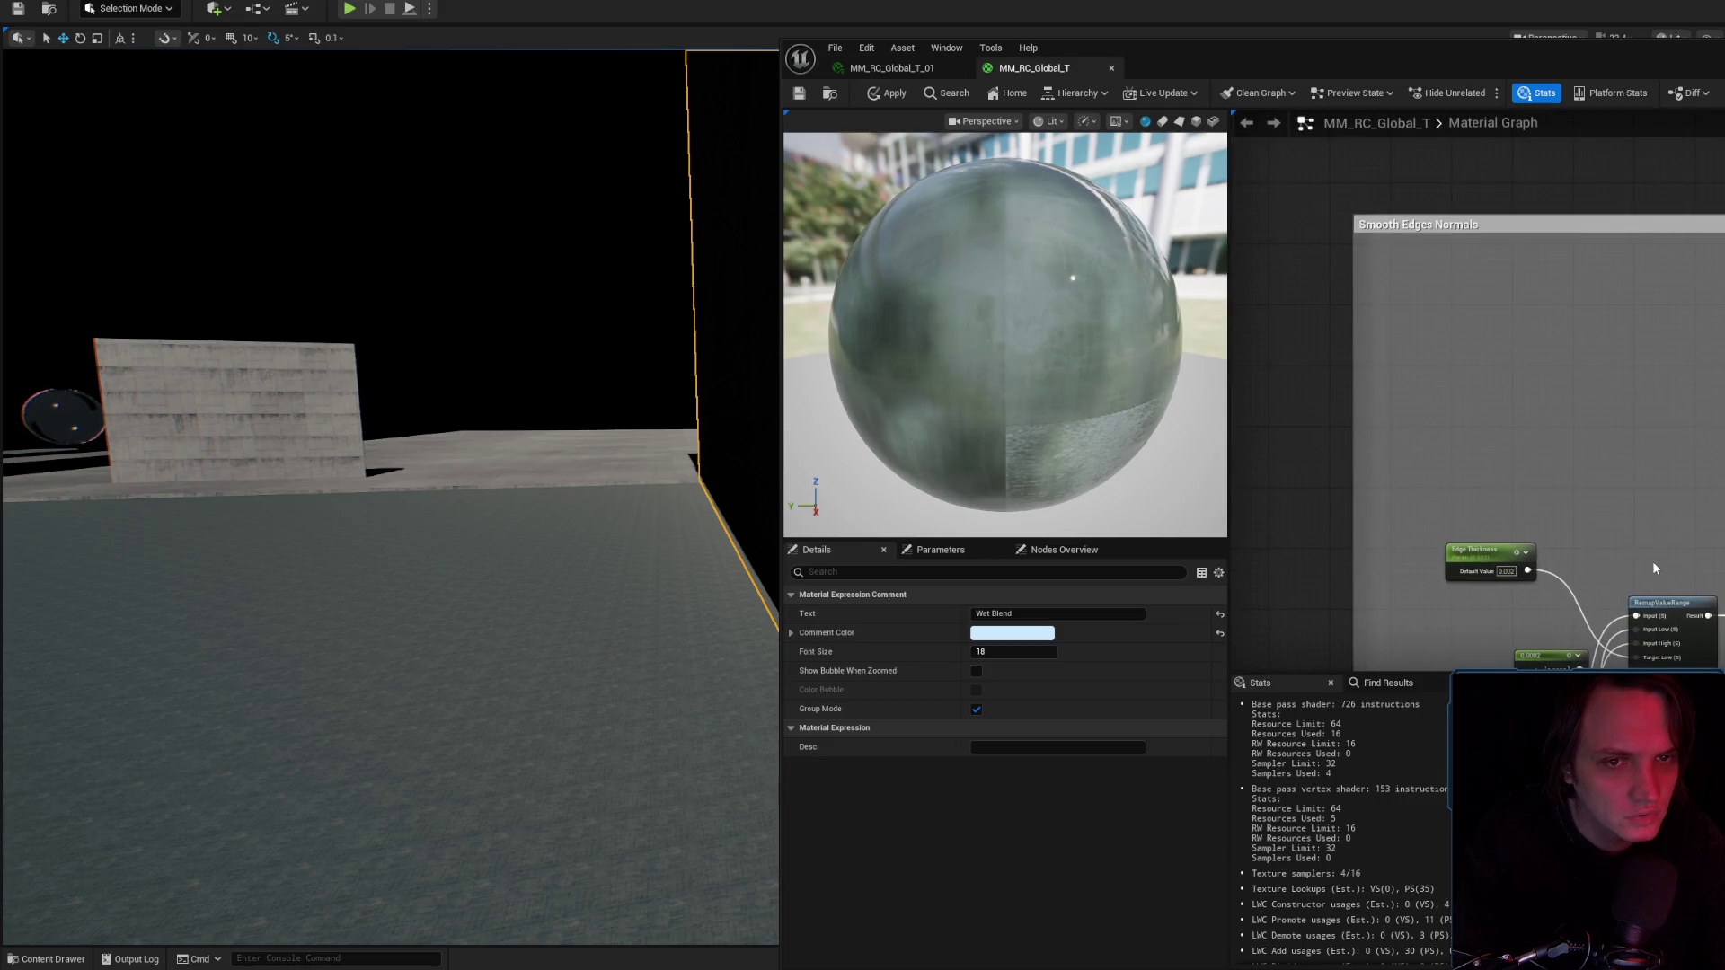
scroll(1658, 574, down, 4)
Apply the material changes and open the MM_RC_Objects master material for comparison.
click(829, 92)
click(889, 92)
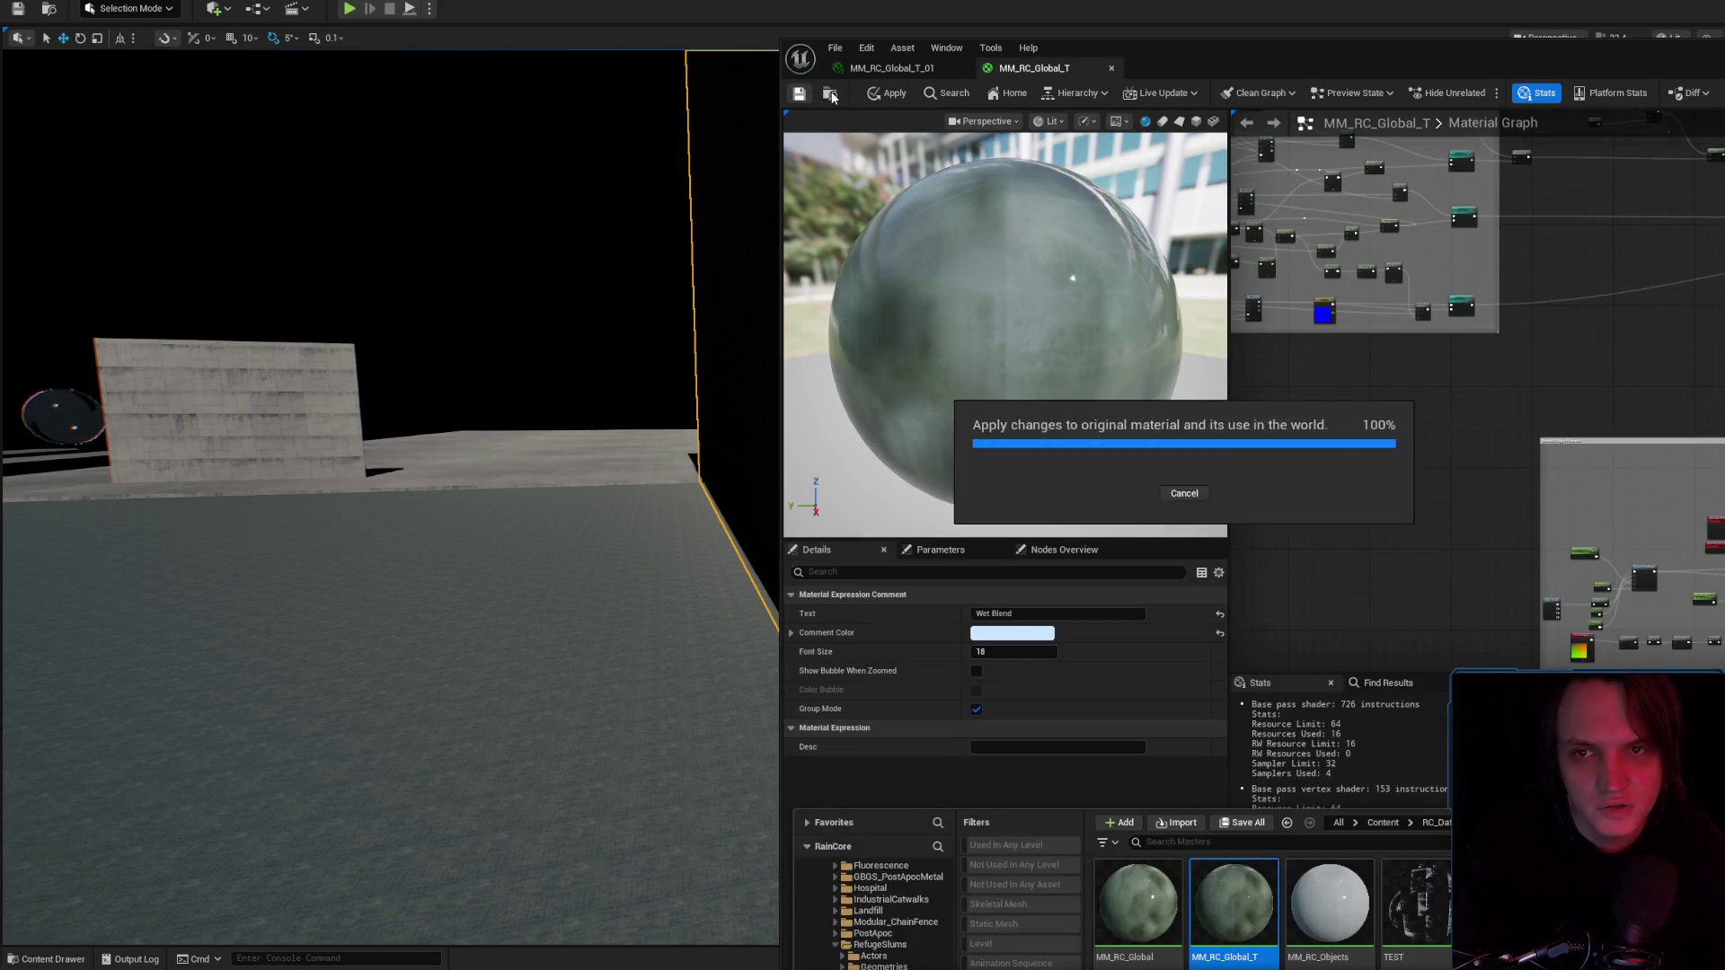
click(828, 95)
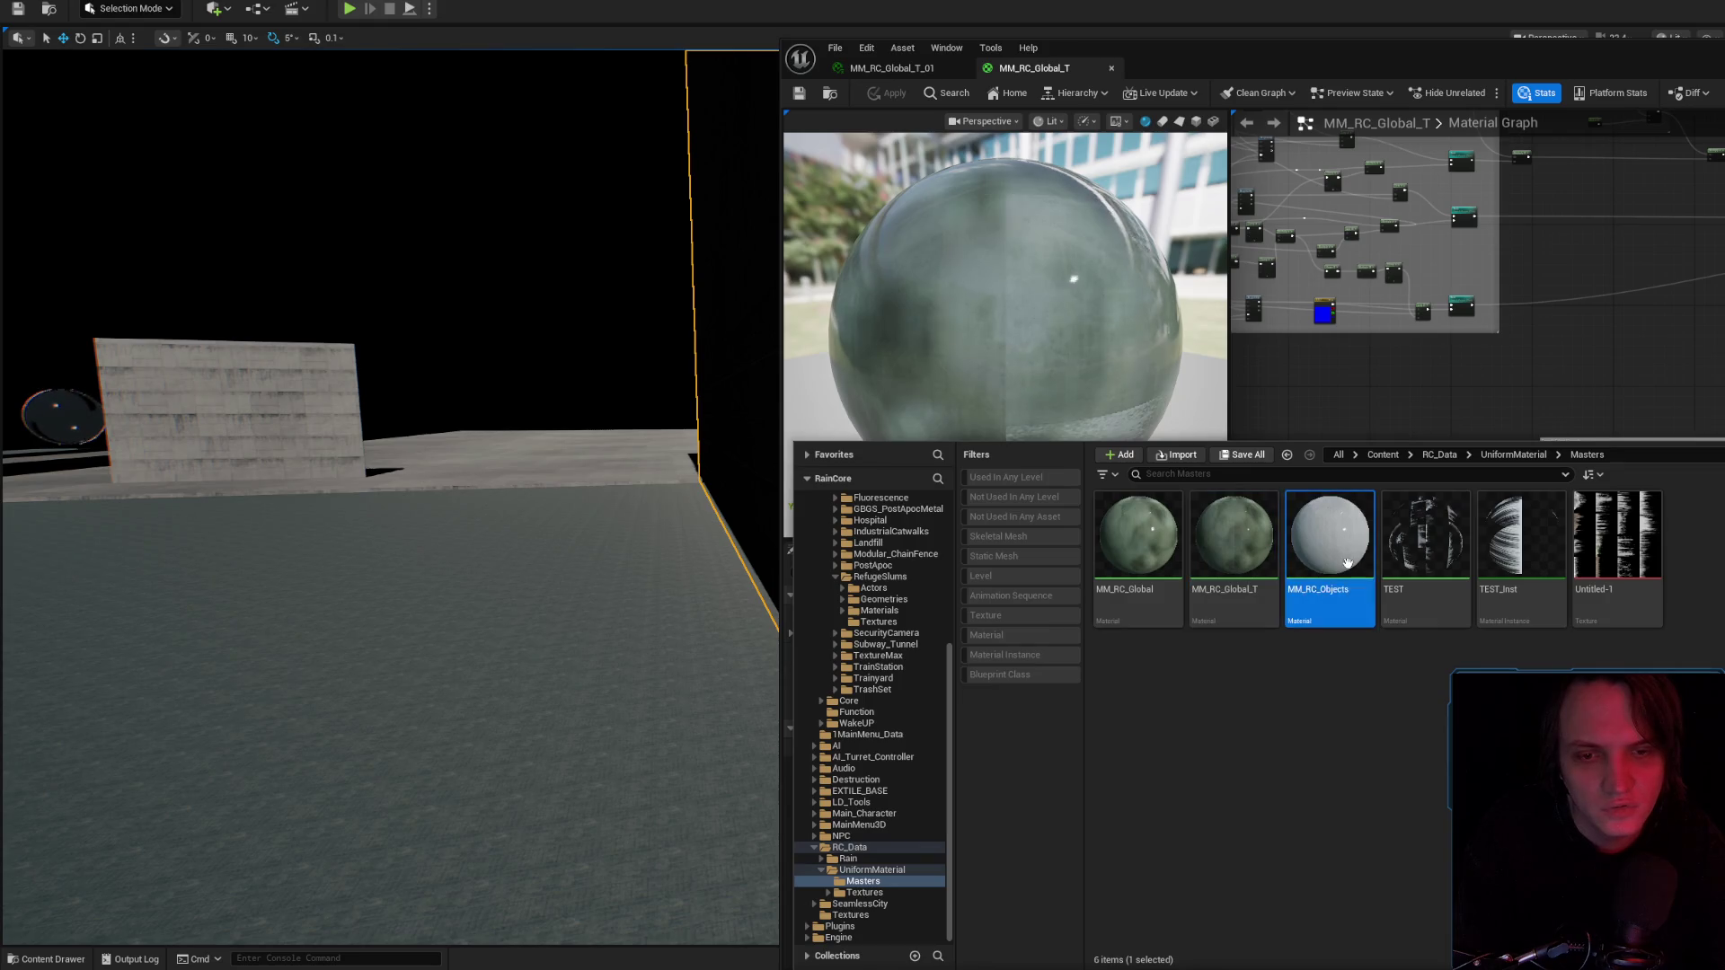
key(Return)
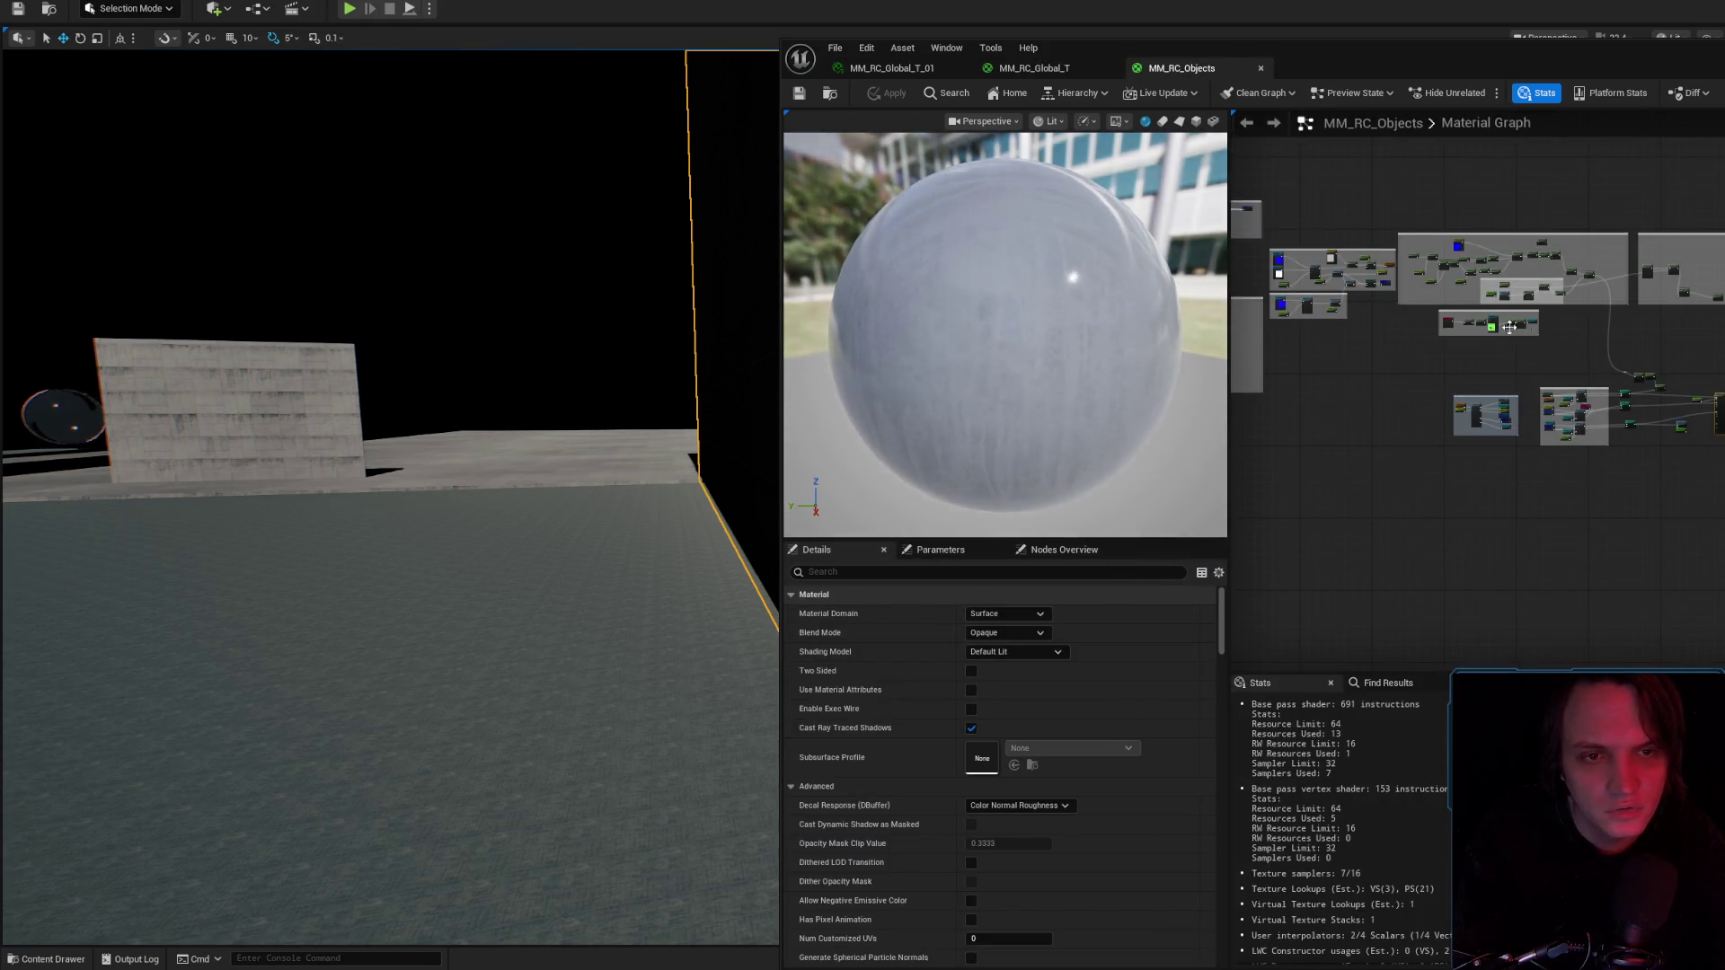
scroll(1377, 336, up, 5)
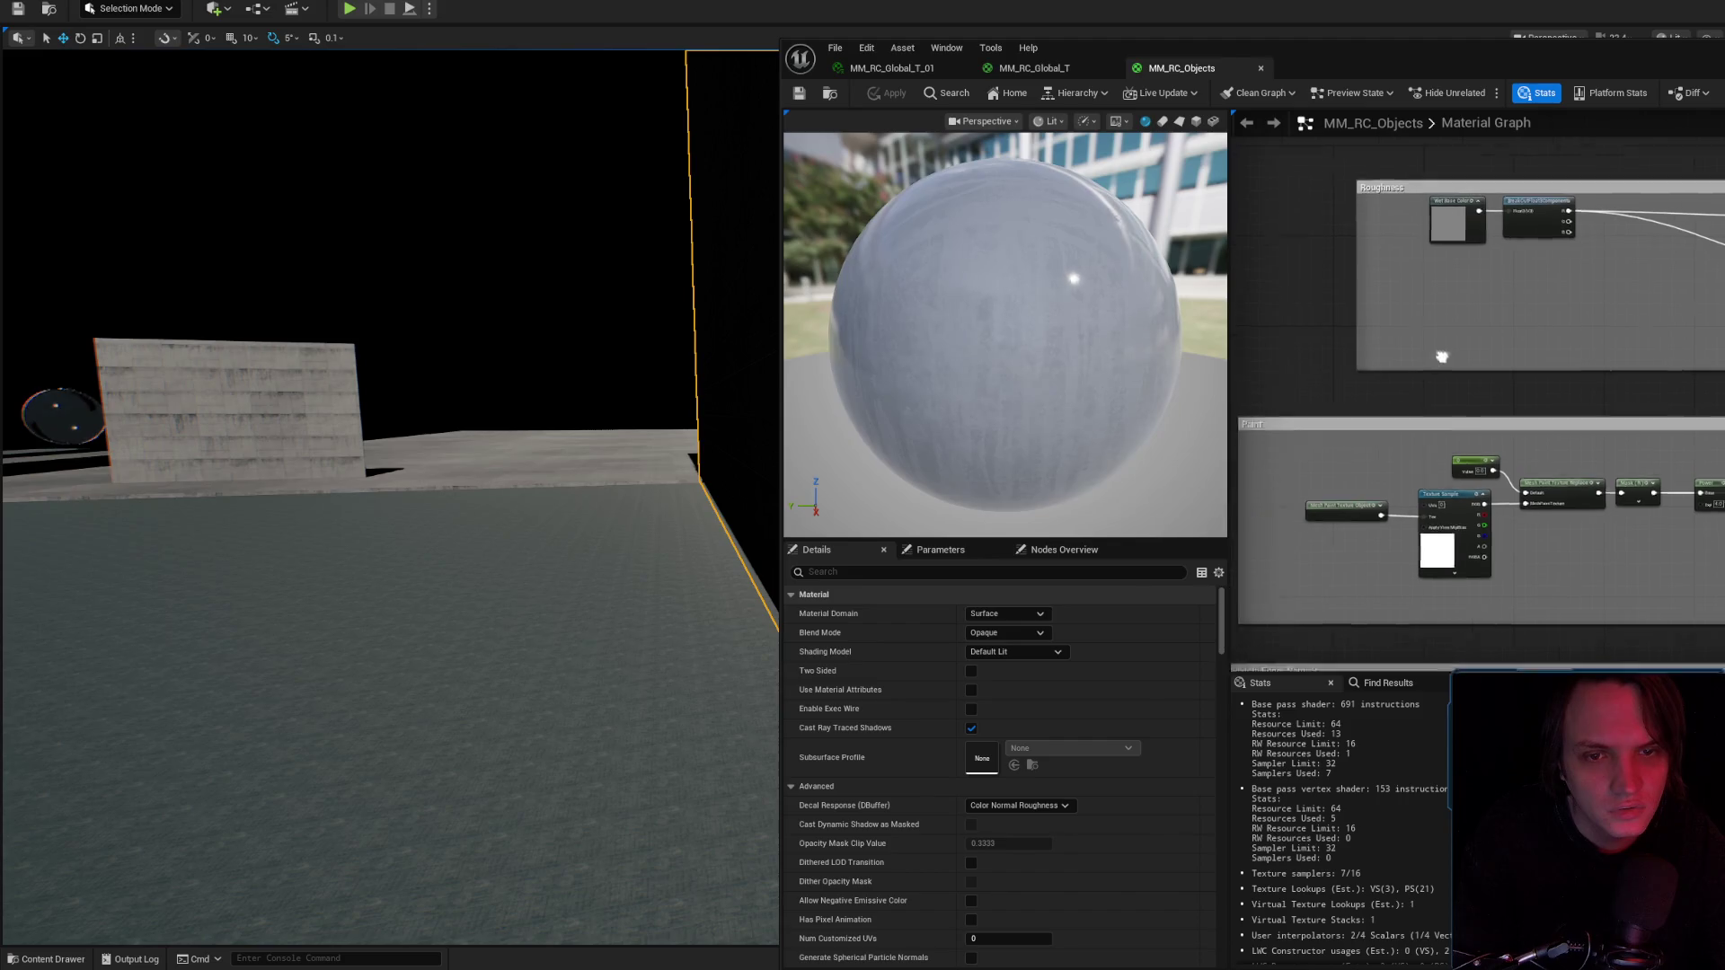
scroll(1500, 191, down, 5)
scroll(1354, 552, up, 4)
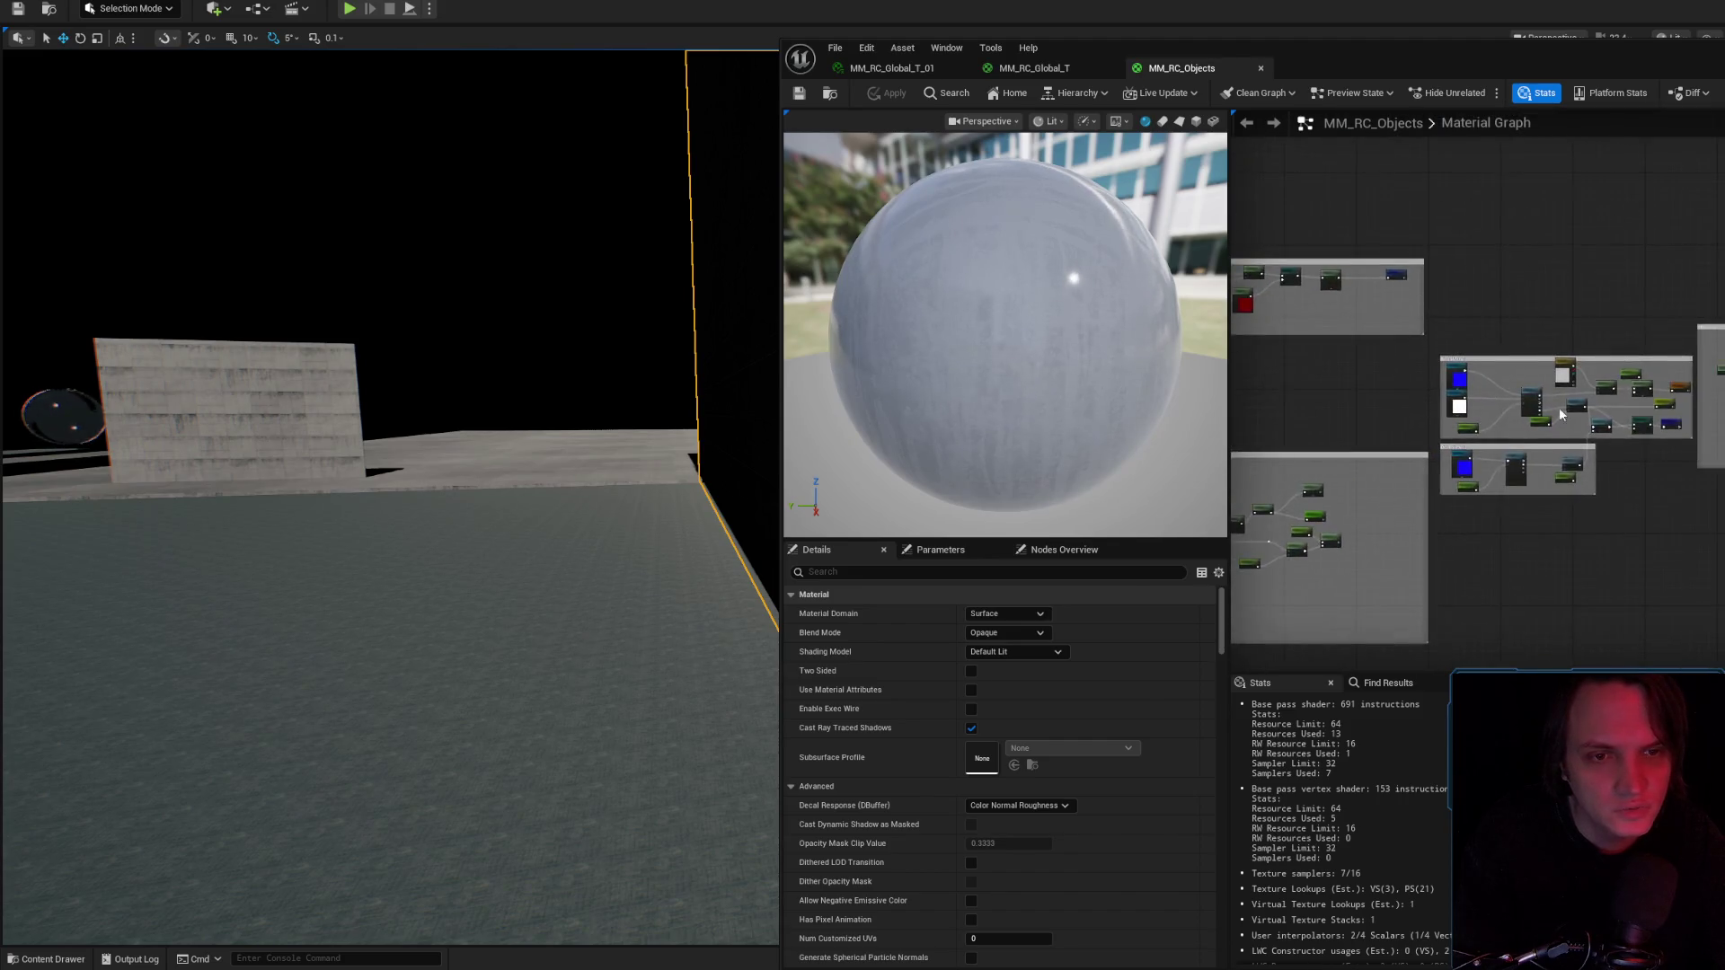
scroll(1354, 551, down, 2)
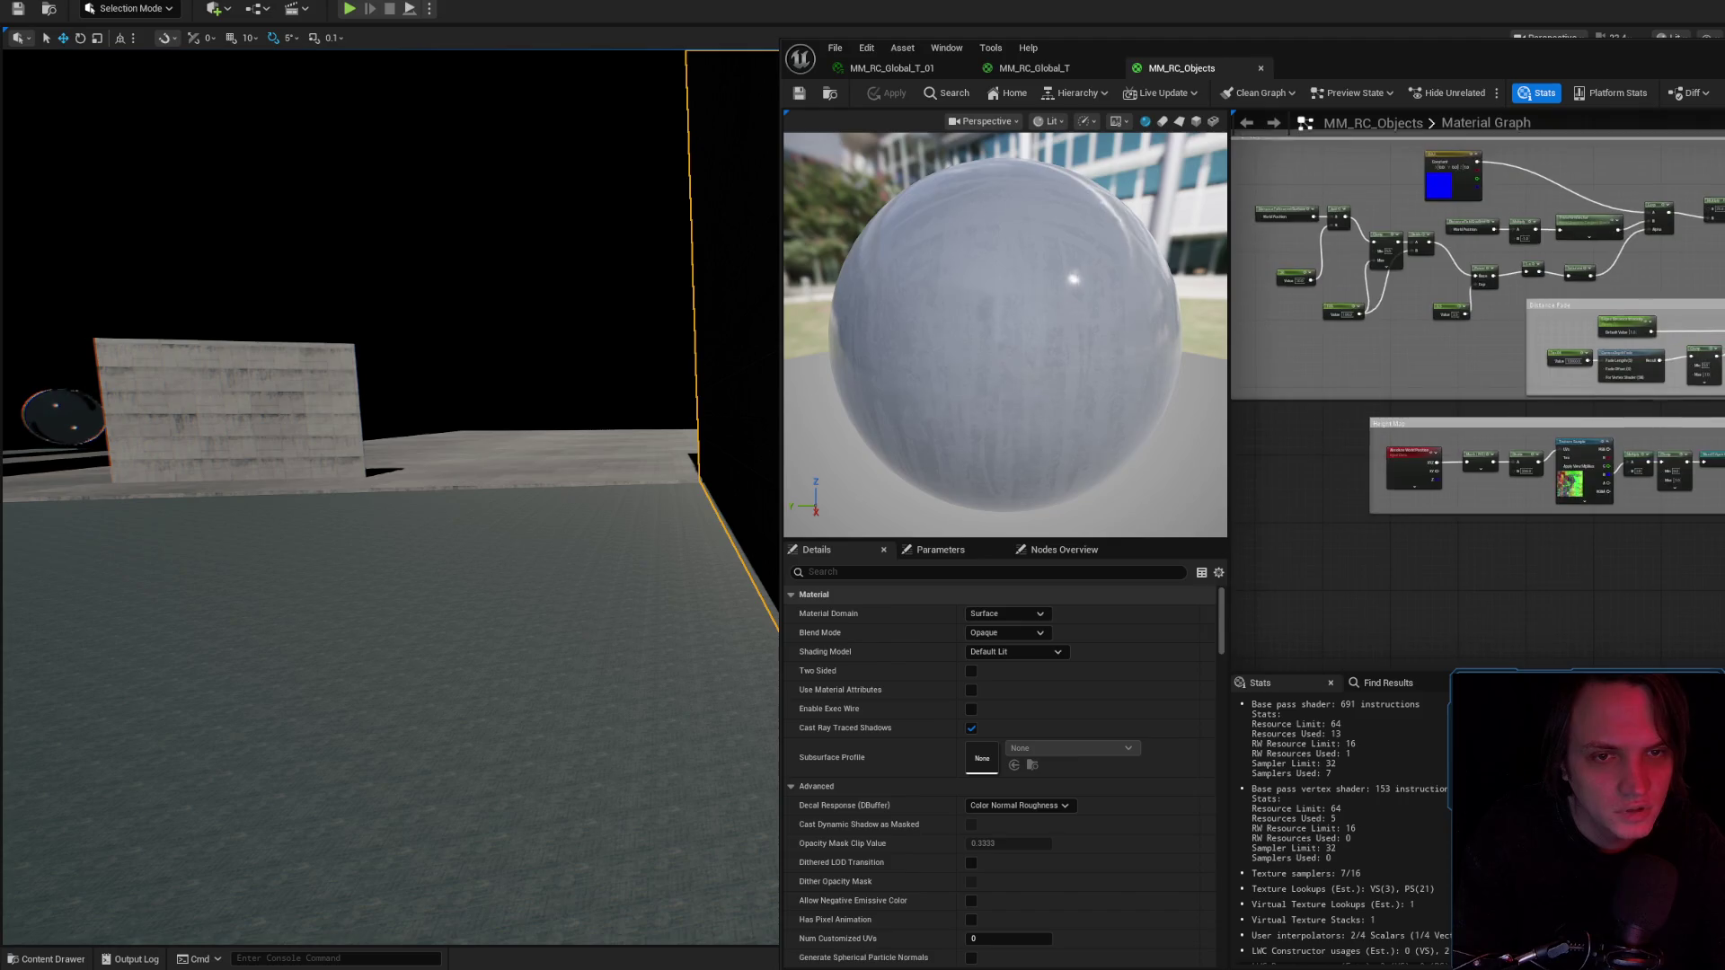
scroll(1524, 433, up, 2)
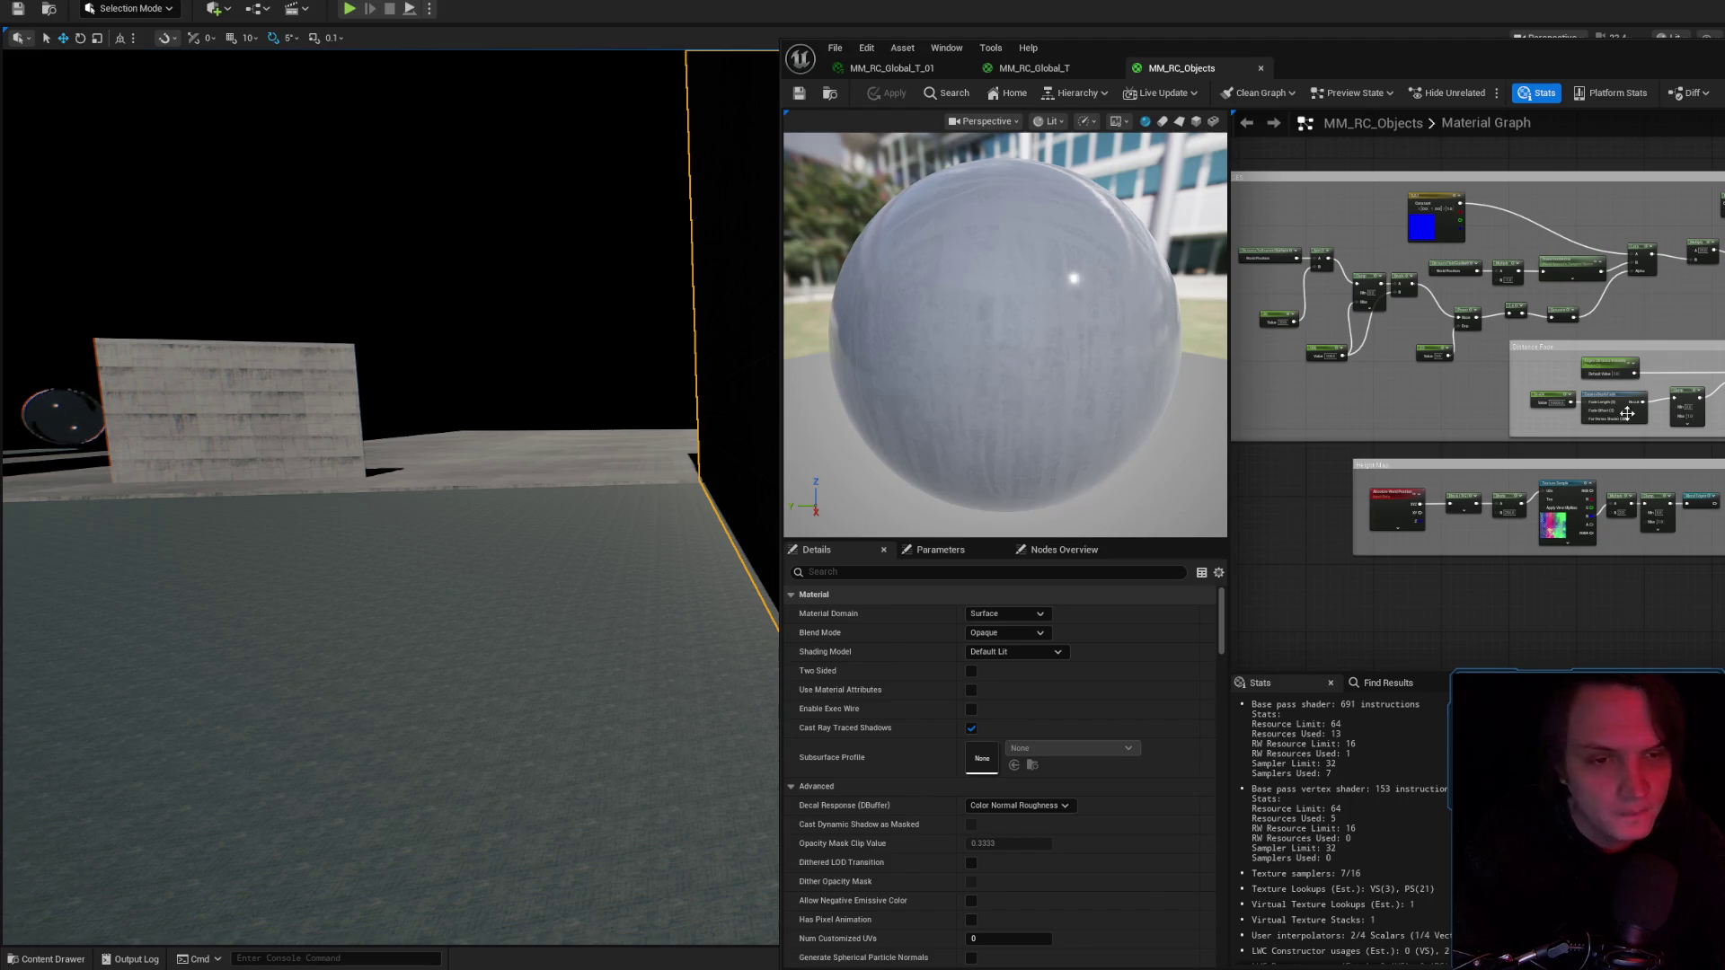
scroll(1631, 410, up, 4)
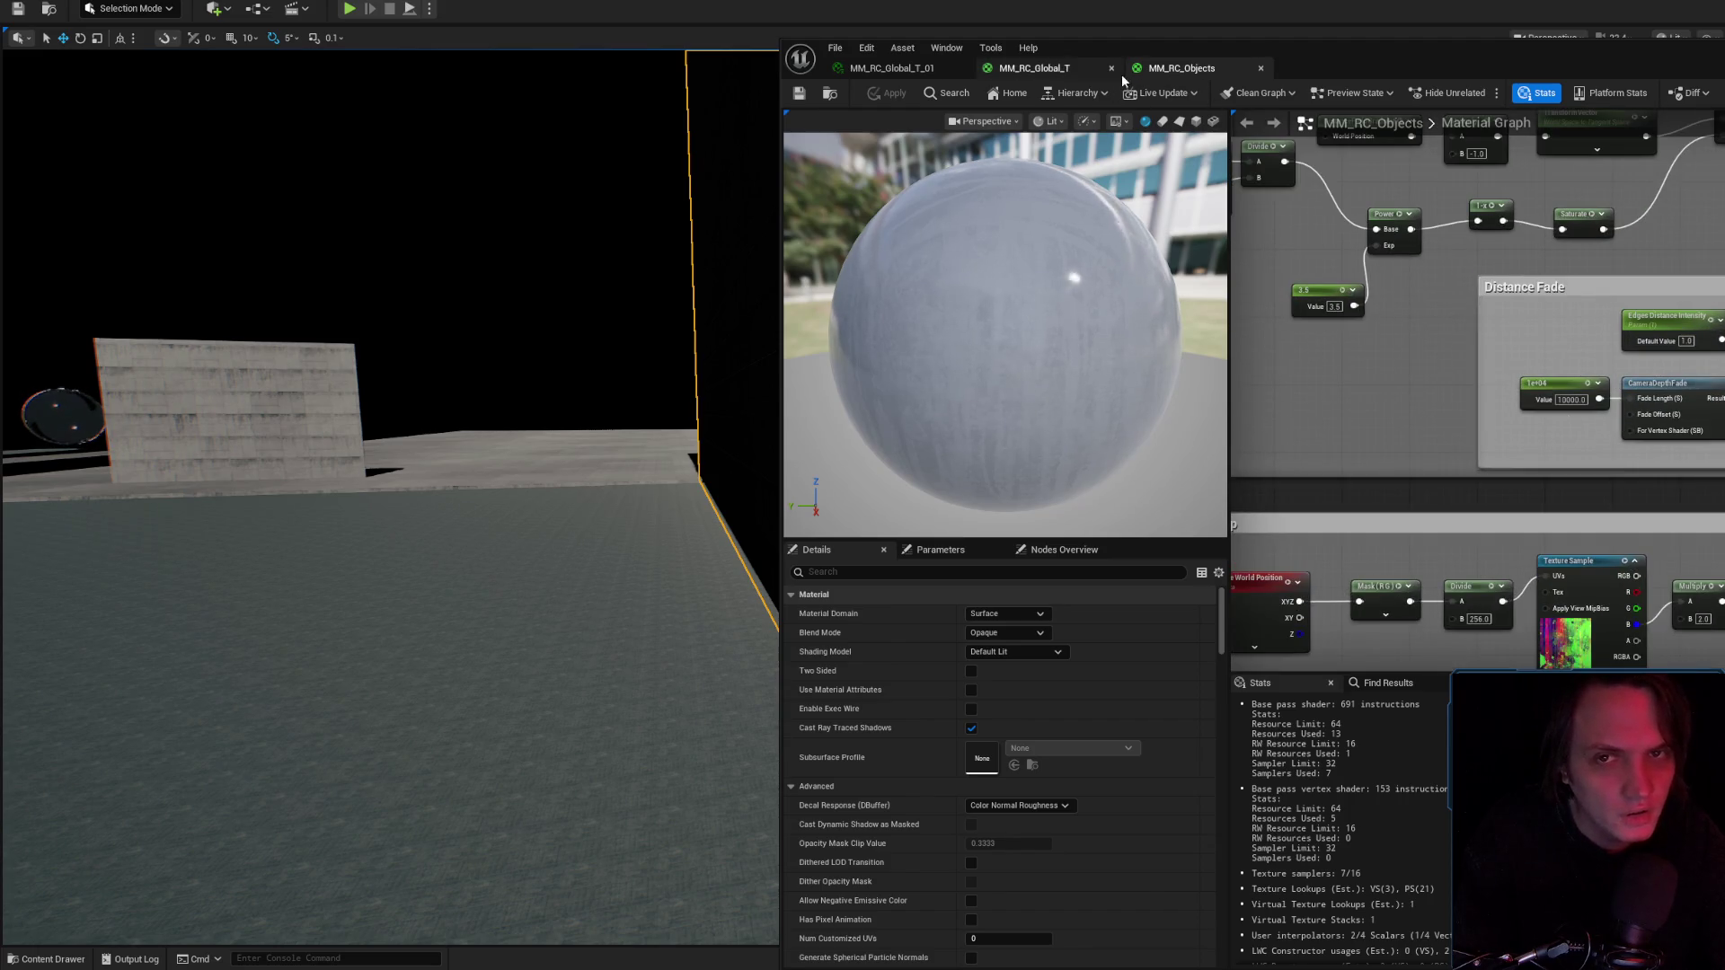
Check the MM_RC_Global_T_01 and MM_RC_Global_T tabs, then return to the level viewport.
click(944, 69)
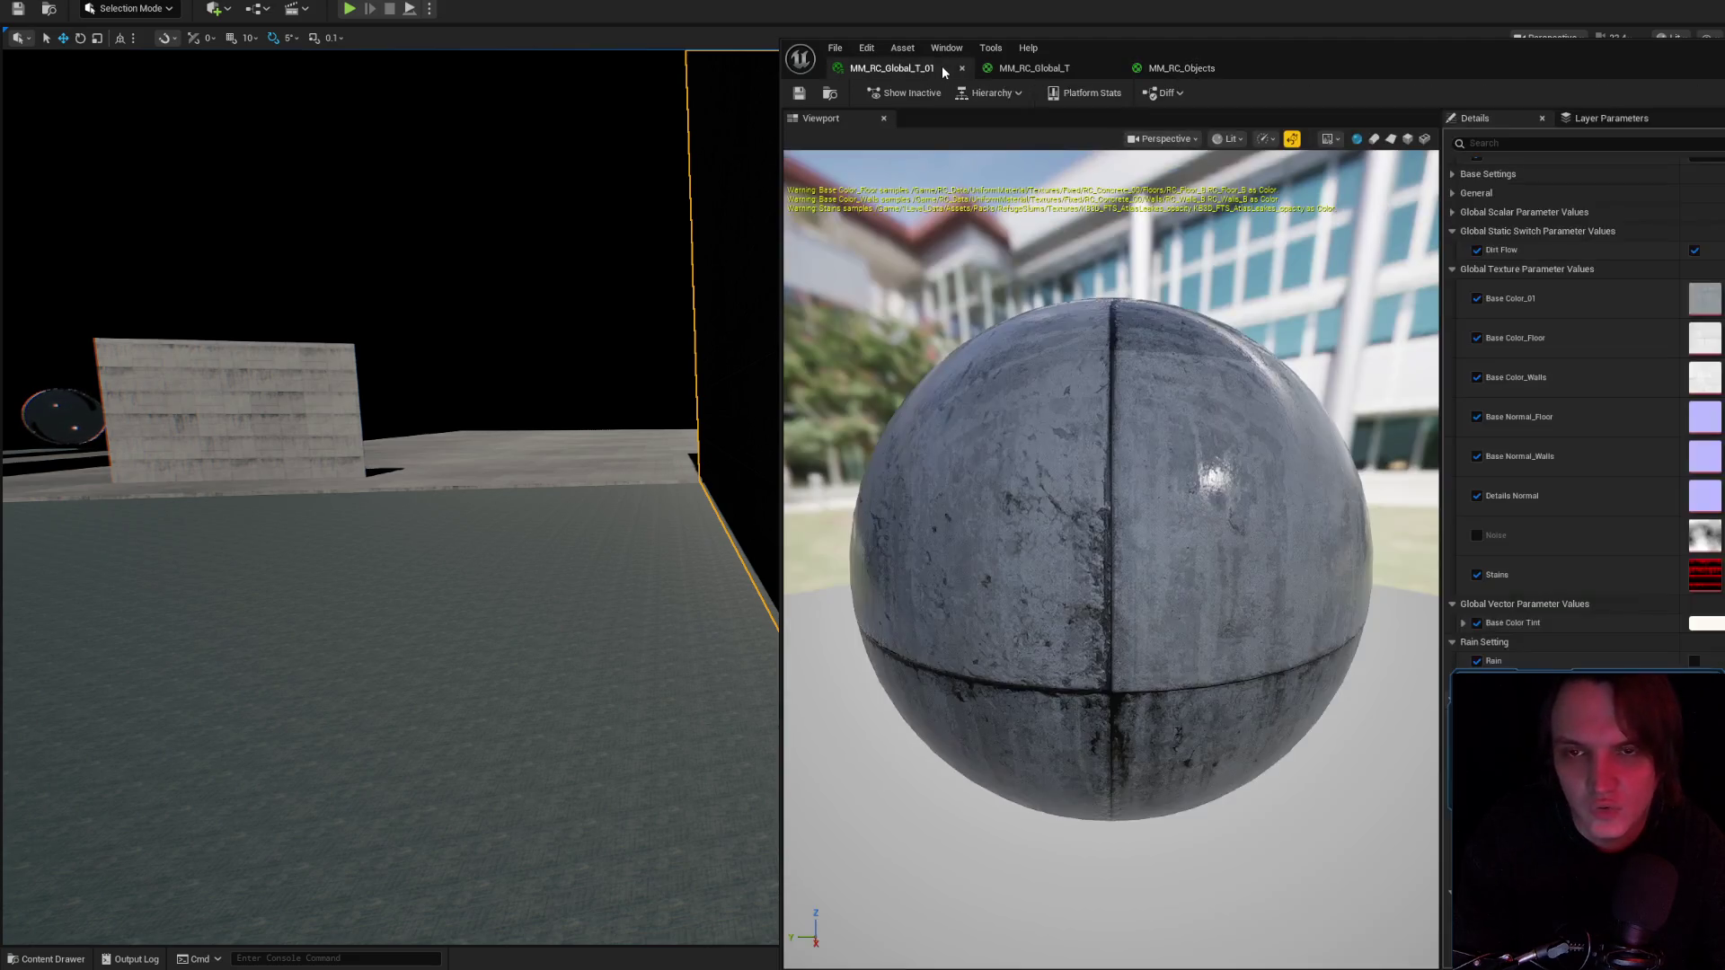
click(1037, 68)
scroll(1457, 359, down, 2)
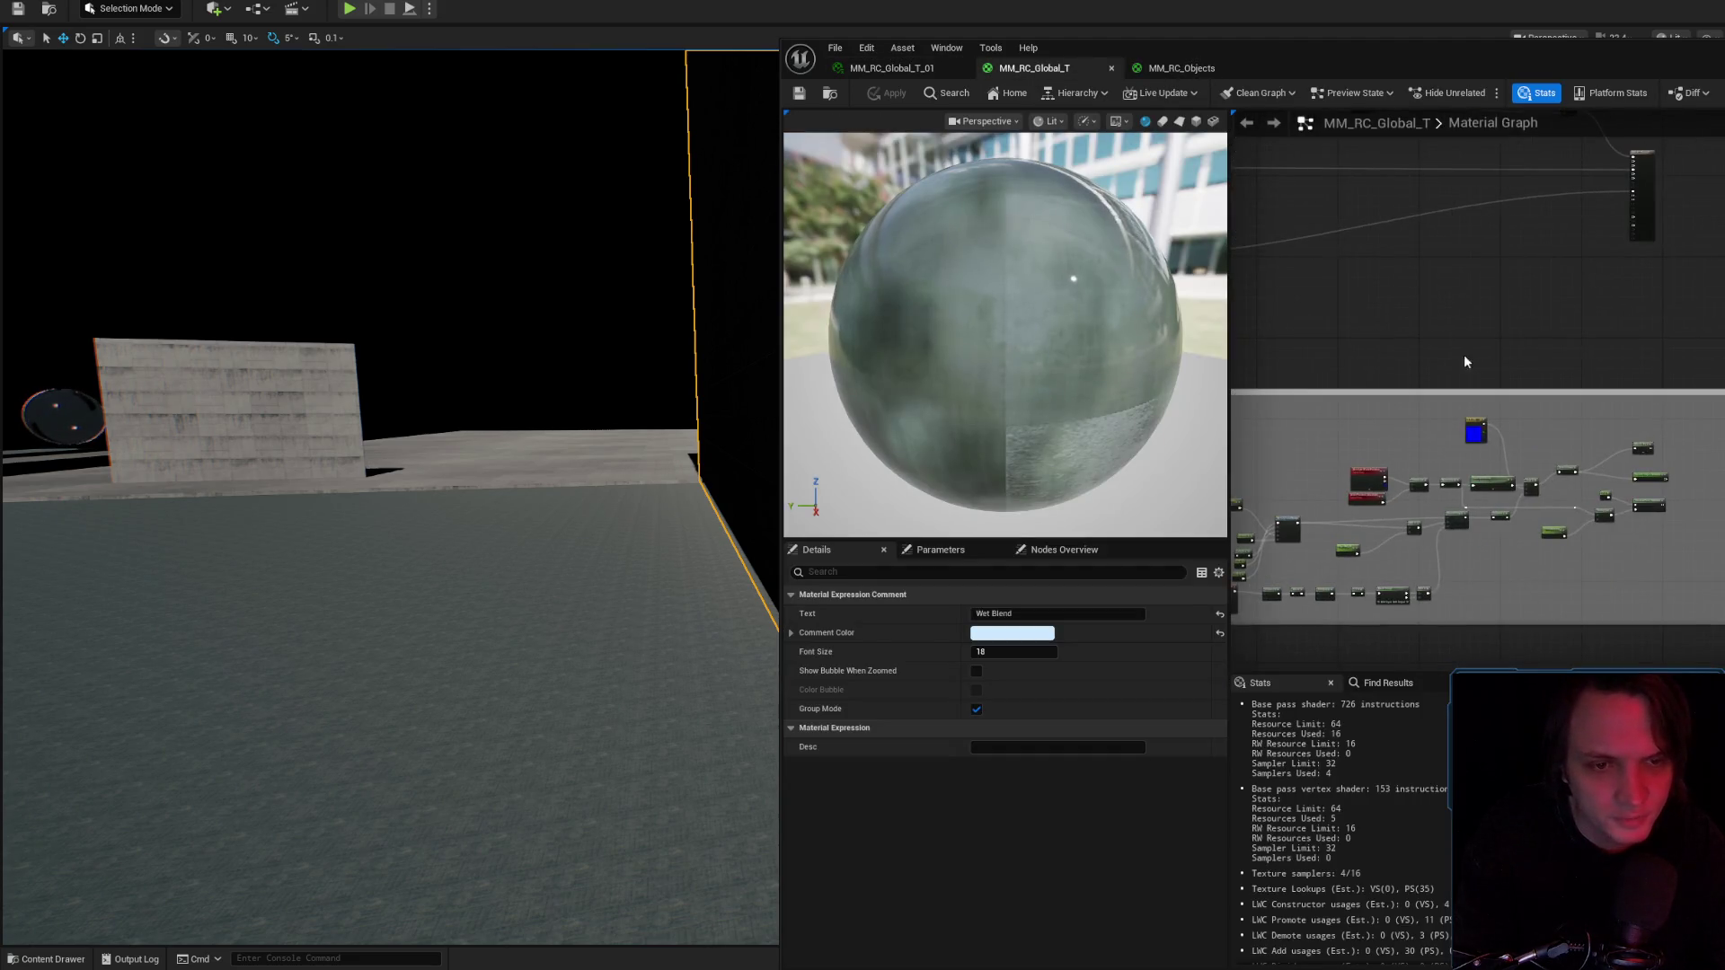
click(386, 629)
Fly around the concrete walls to check the stain streaks near the corner.
key(w)
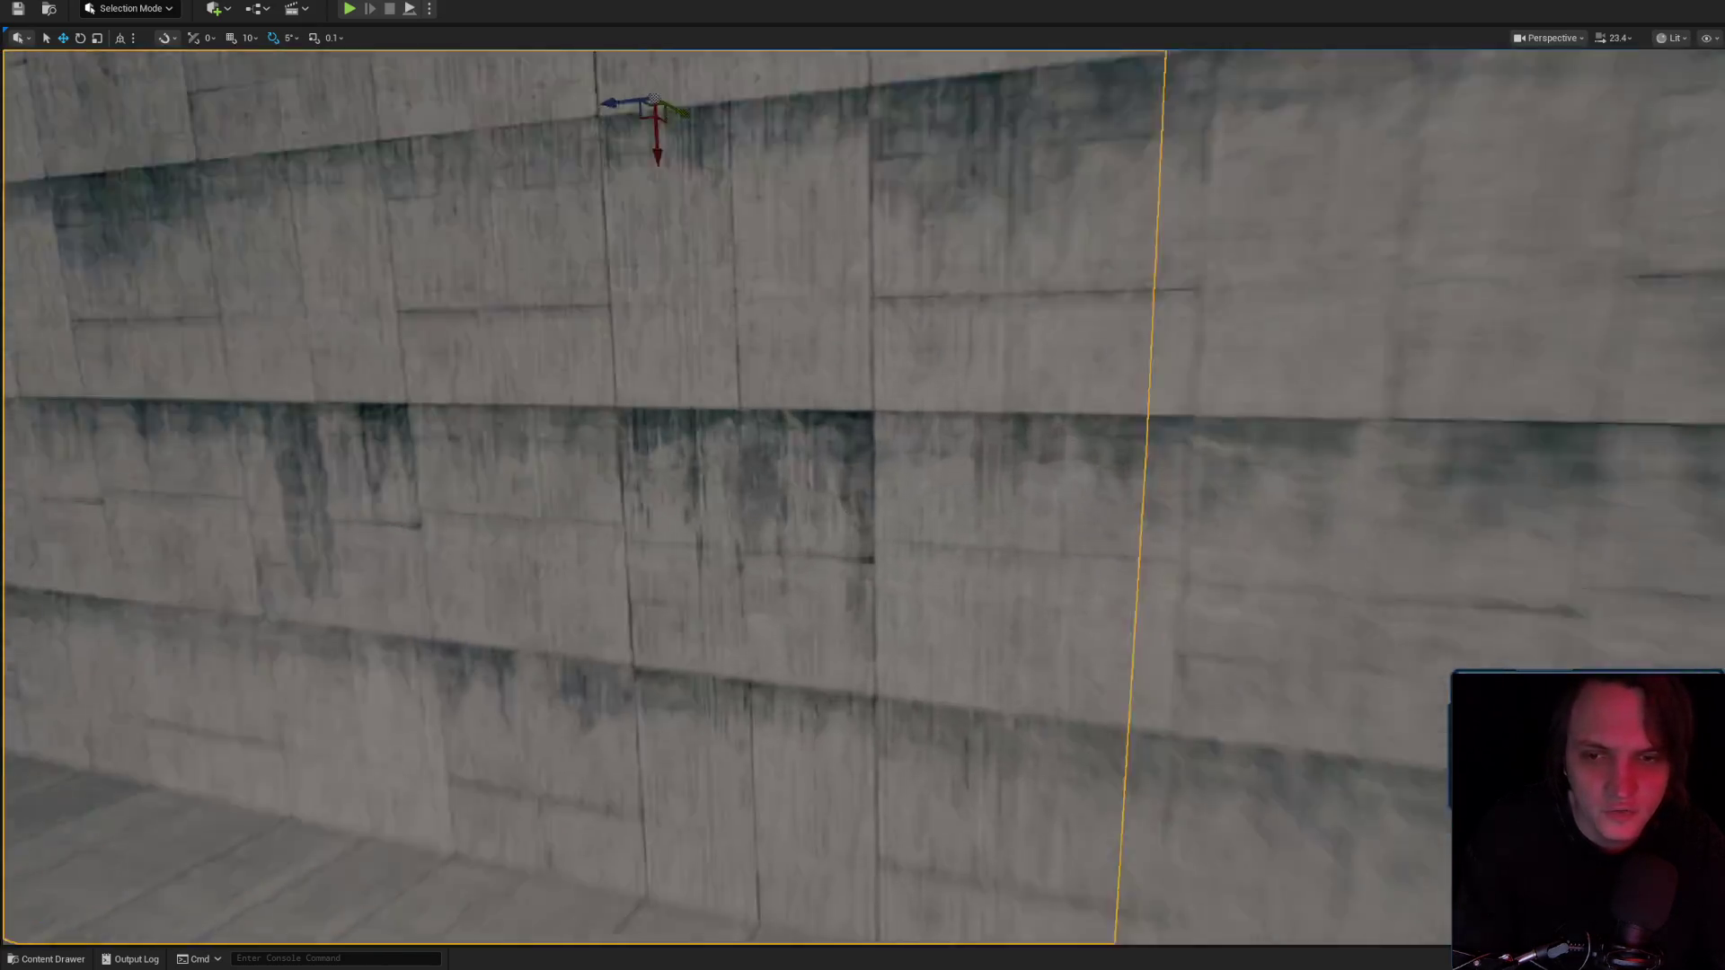
drag(798, 467, 797, 384)
drag(777, 301, 772, 284)
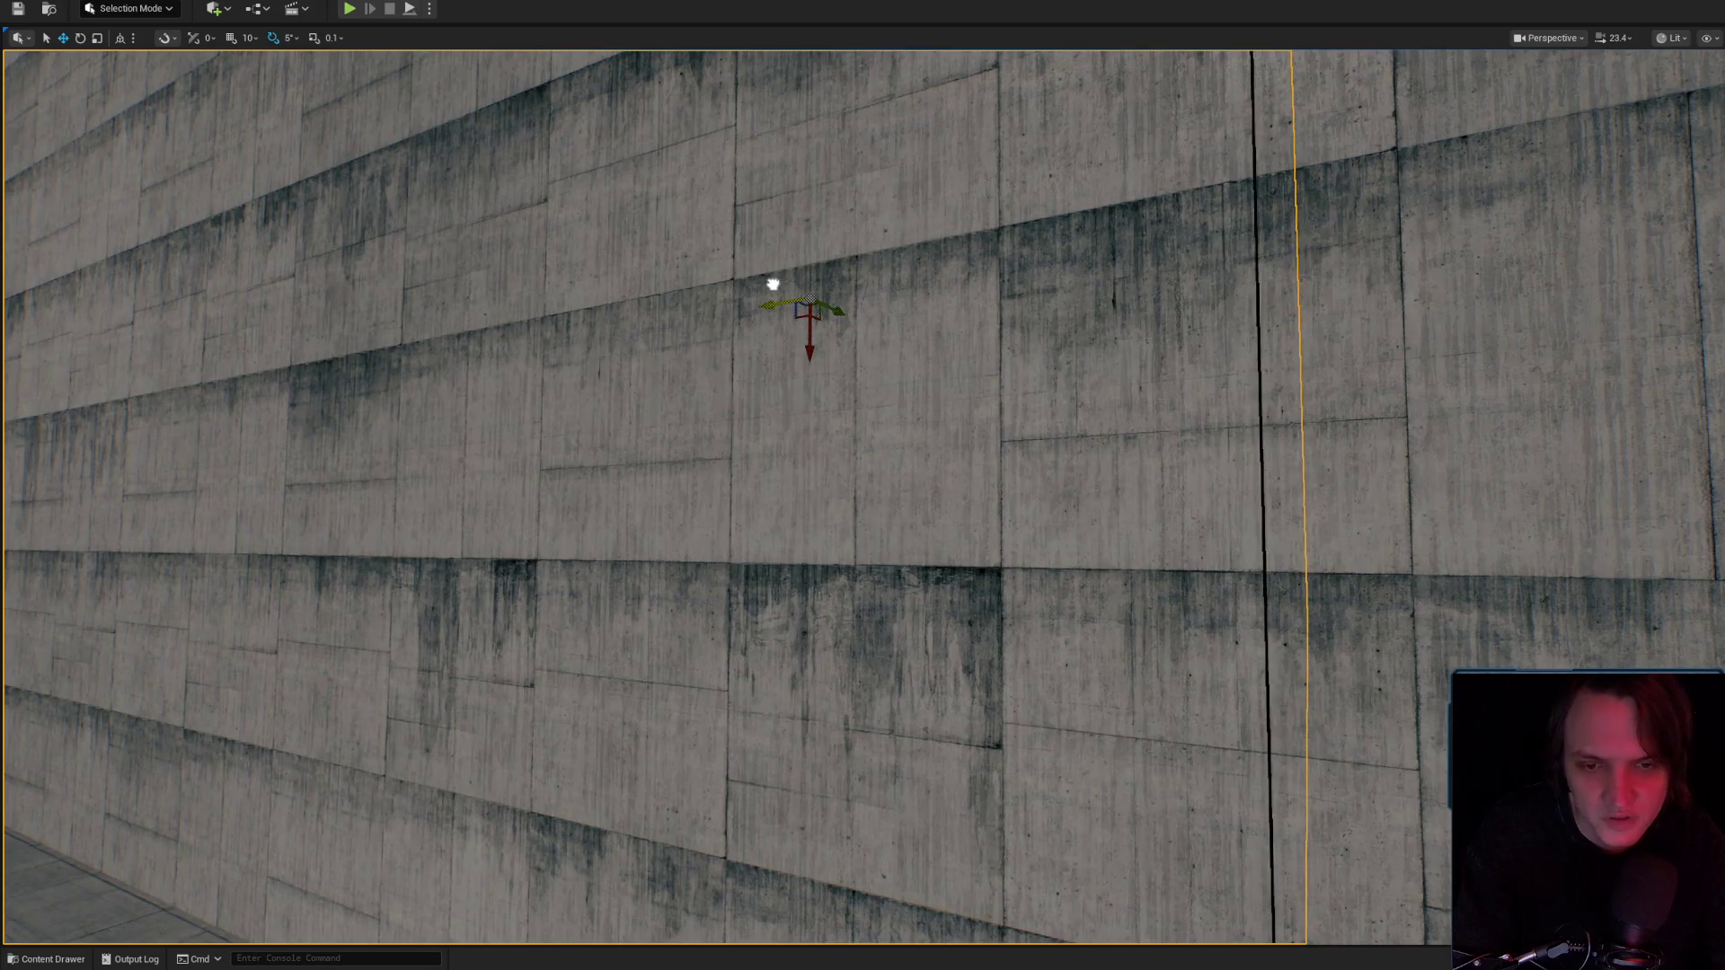
mouse_move(956, 398)
mouse_down()
mouse_move(993, 489)
mouse_move(978, 496)
mouse_move(931, 385)
mouse_move(955, 373)
mouse_move(960, 270)
mouse_move(611, 630)
mouse_move(732, 723)
mouse_up()
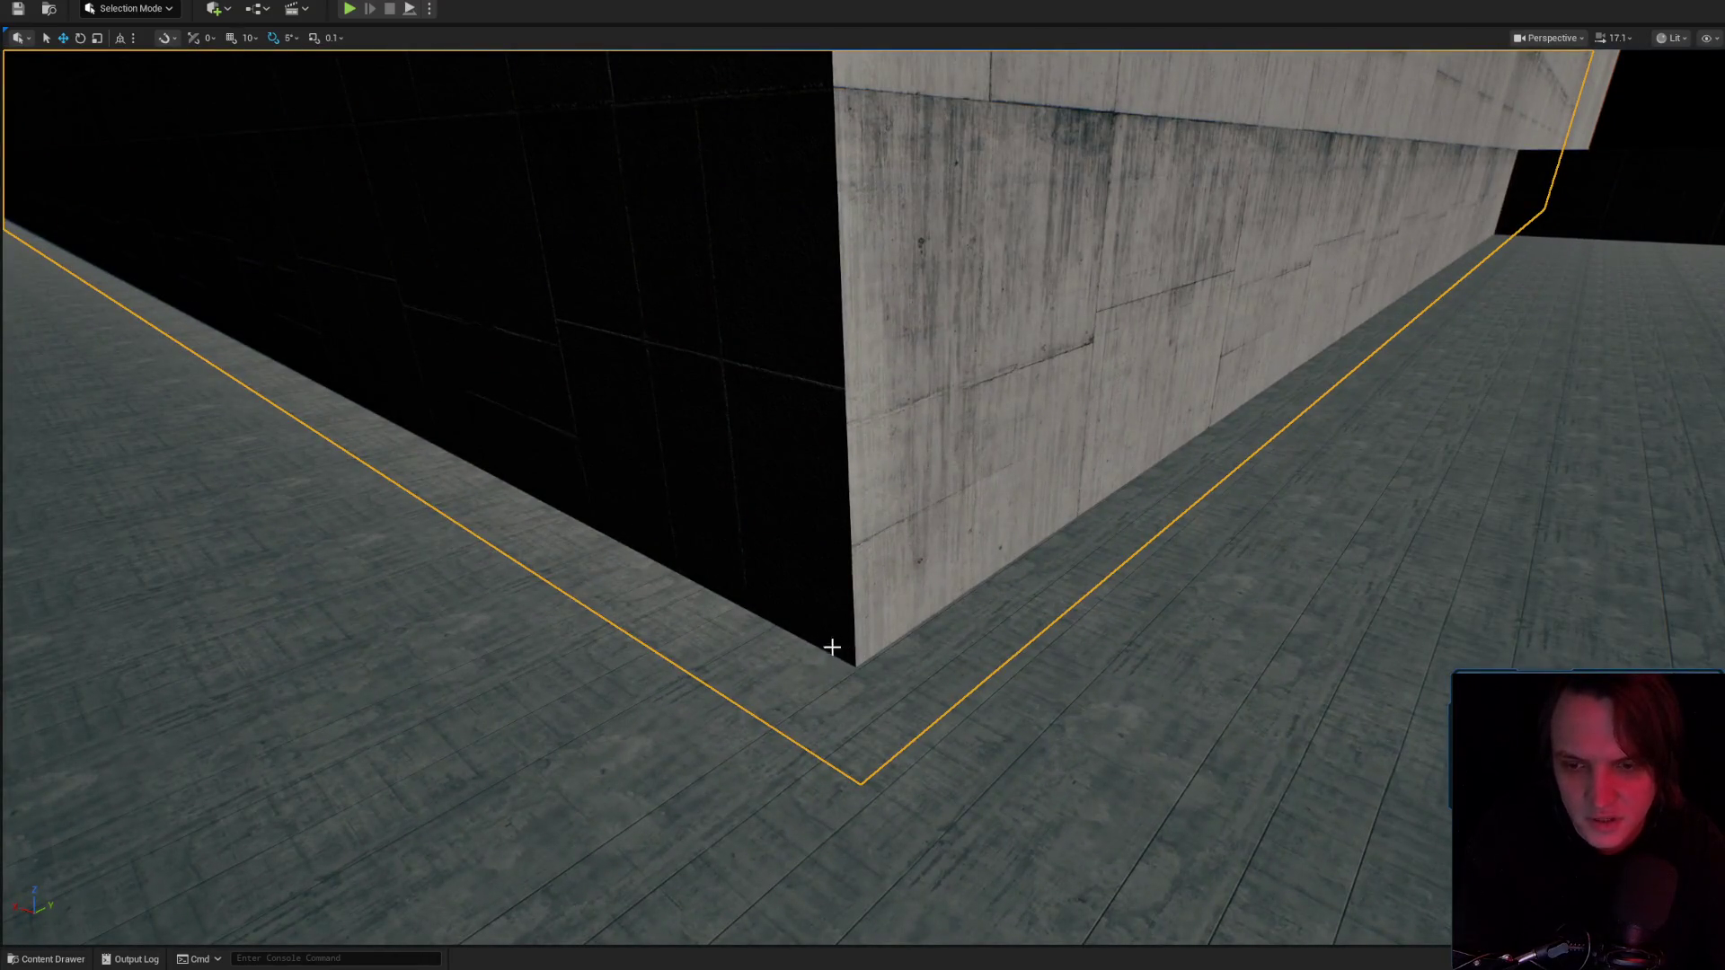
mouse_move(899, 624)
mouse_down()
mouse_move(878, 623)
mouse_move(895, 363)
mouse_up()
mouse_move(926, 810)
mouse_down()
mouse_move(945, 849)
mouse_move(948, 781)
mouse_move(1022, 698)
mouse_move(1005, 669)
mouse_move(1005, 746)
mouse_move(1024, 645)
mouse_move(983, 611)
mouse_up()
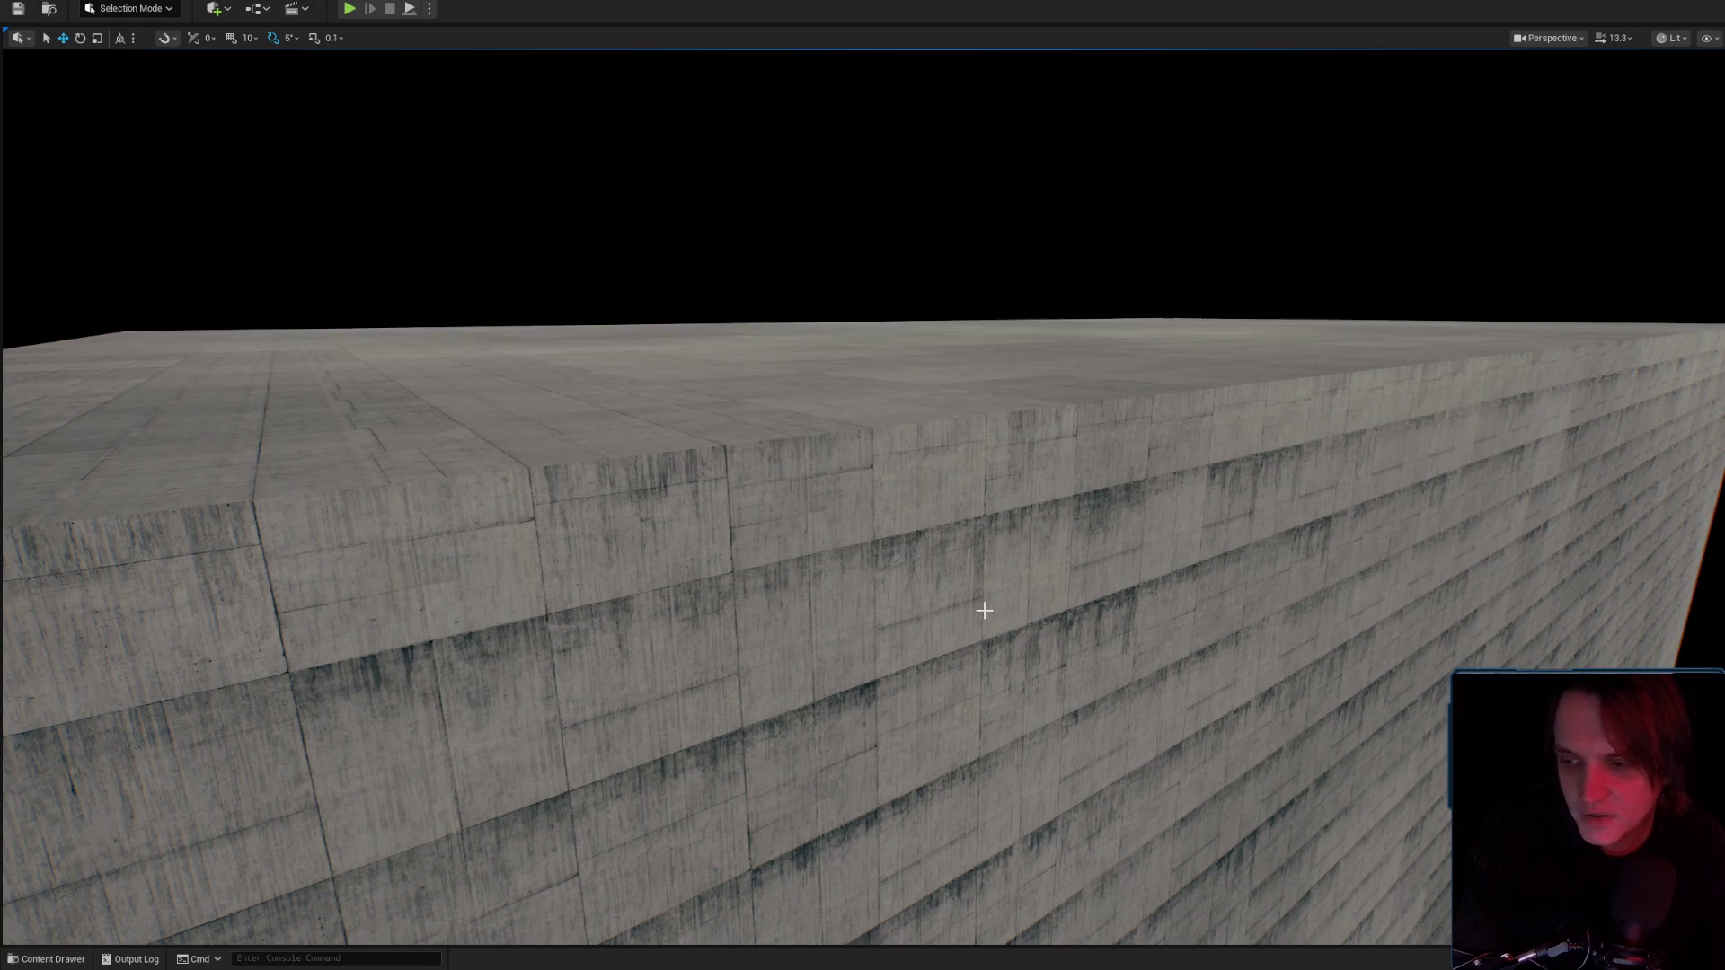
scroll(984, 611, up, 2)
drag(983, 611, 983, 611)
scroll(984, 611, down, 2)
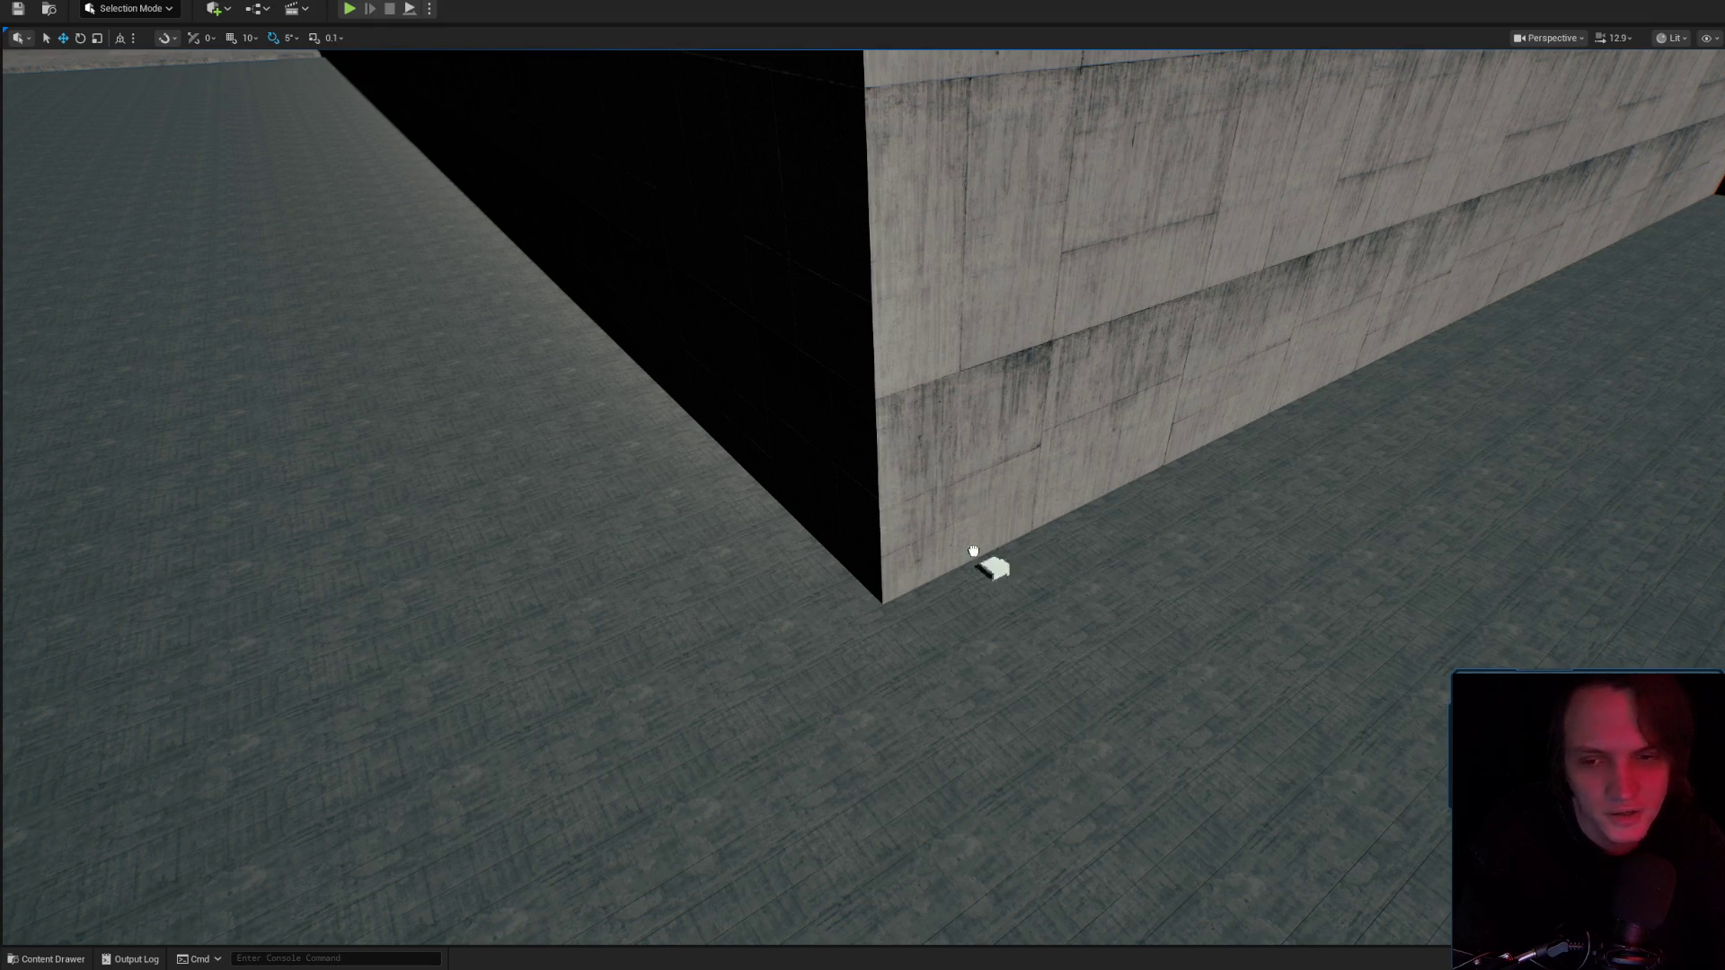
Select the small white cube and move it over against the wall.
click(917, 610)
drag(916, 611, 916, 611)
scroll(916, 611, down, 2)
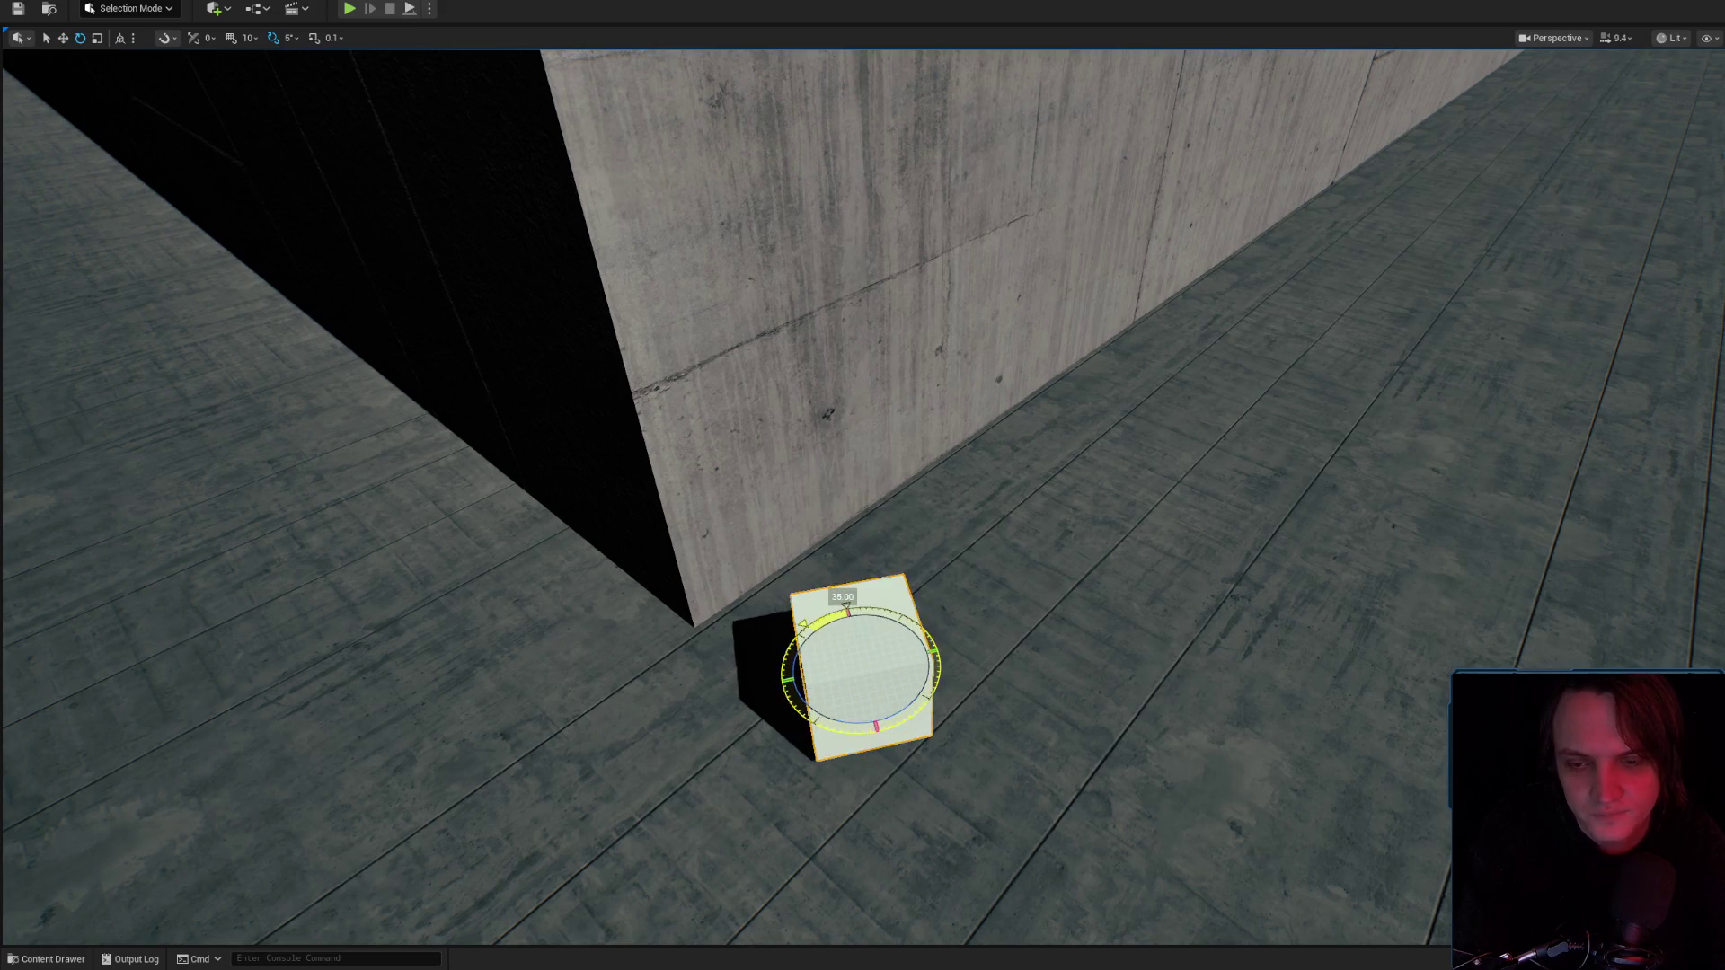
mouse_move(876, 645)
mouse_down()
mouse_move(673, 562)
mouse_move(732, 719)
mouse_move(663, 743)
mouse_move(1301, 508)
mouse_up()
click(94, 11)
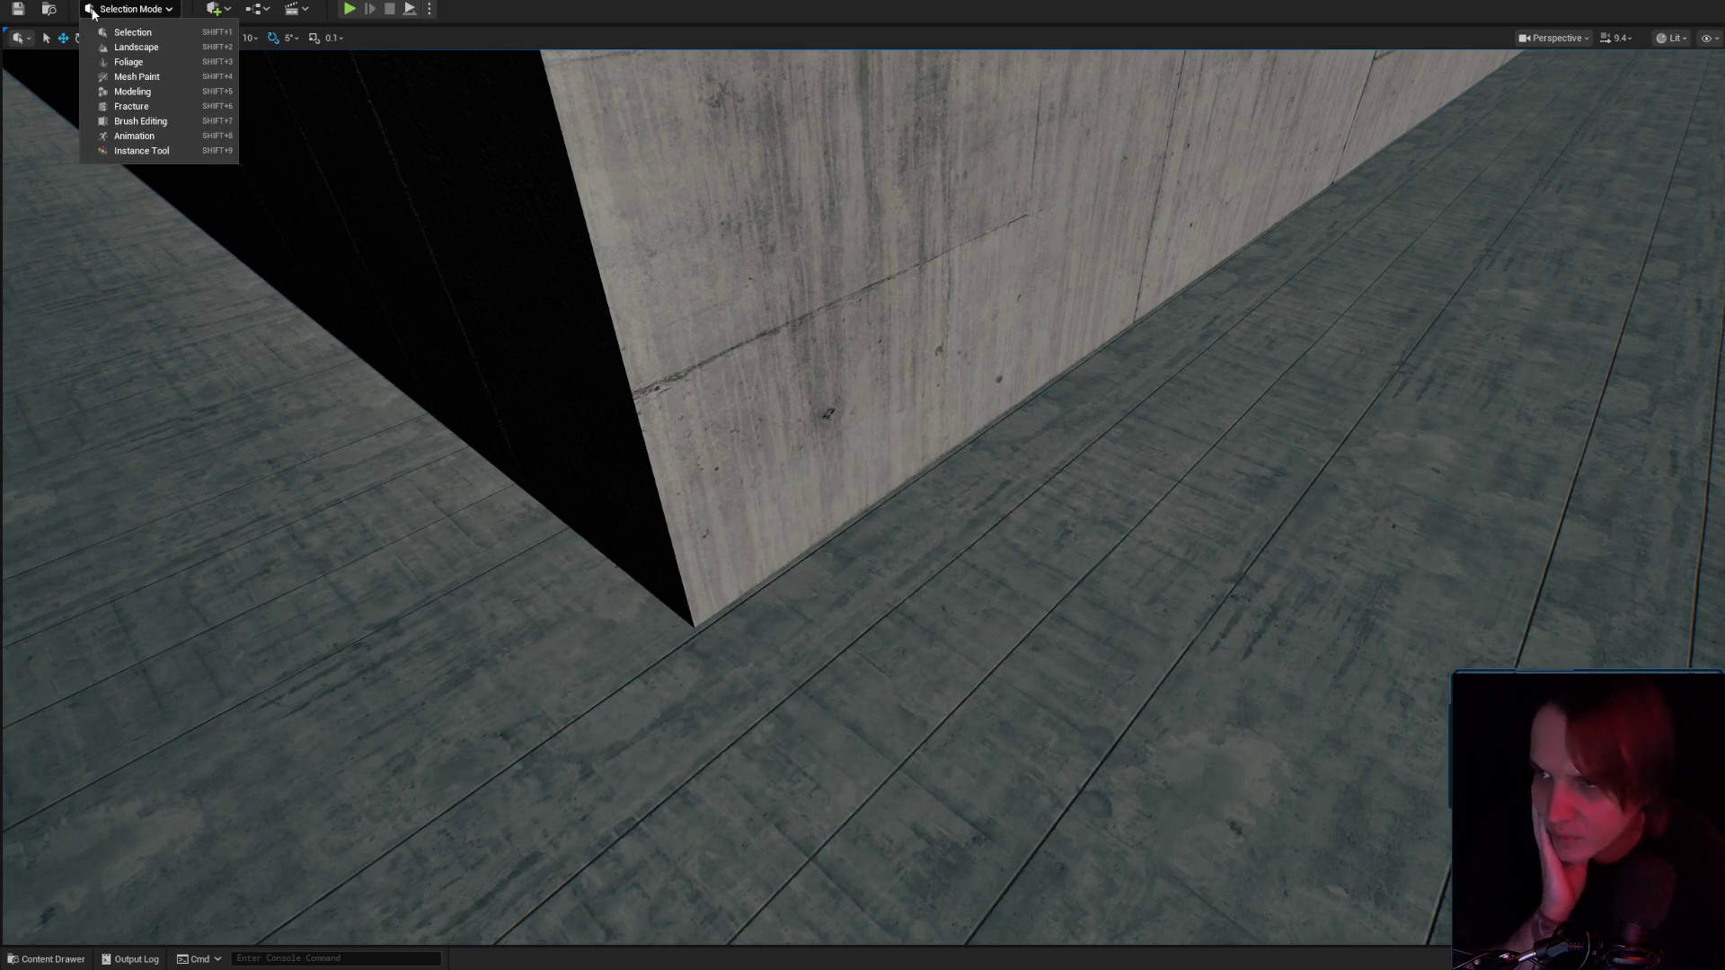
Search the Plugins list for 'edg' to find the EdgeDecalTools plugin.
key(alt+e)
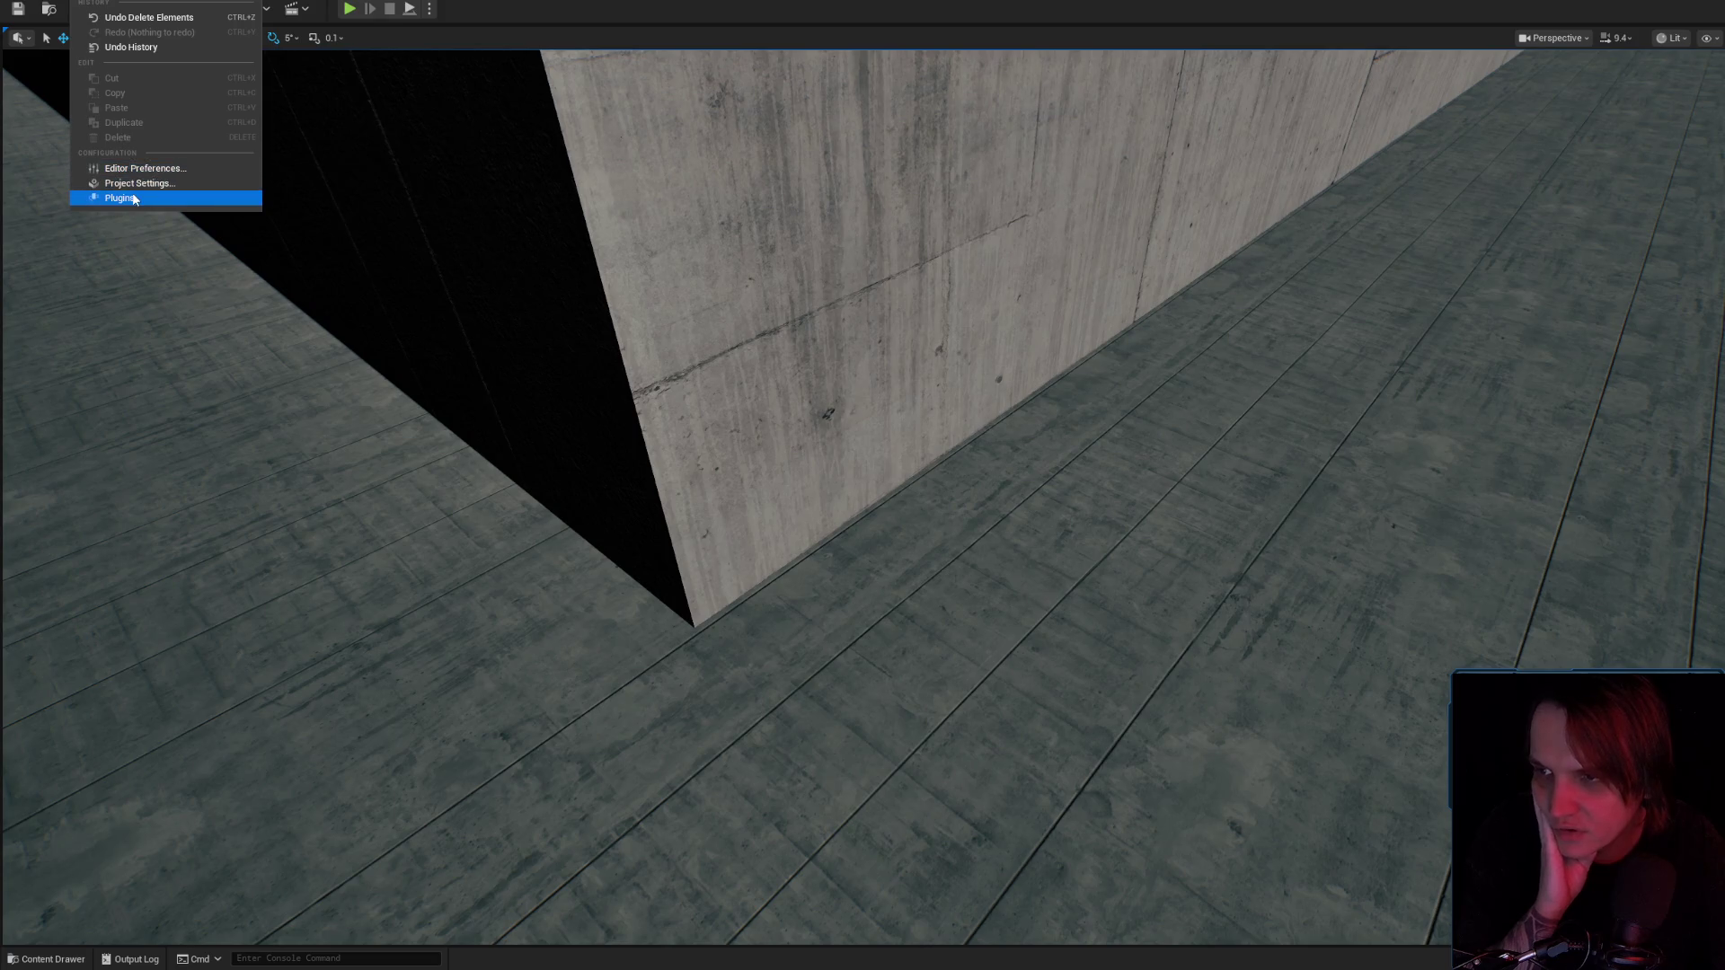
click(134, 199)
text(edg)
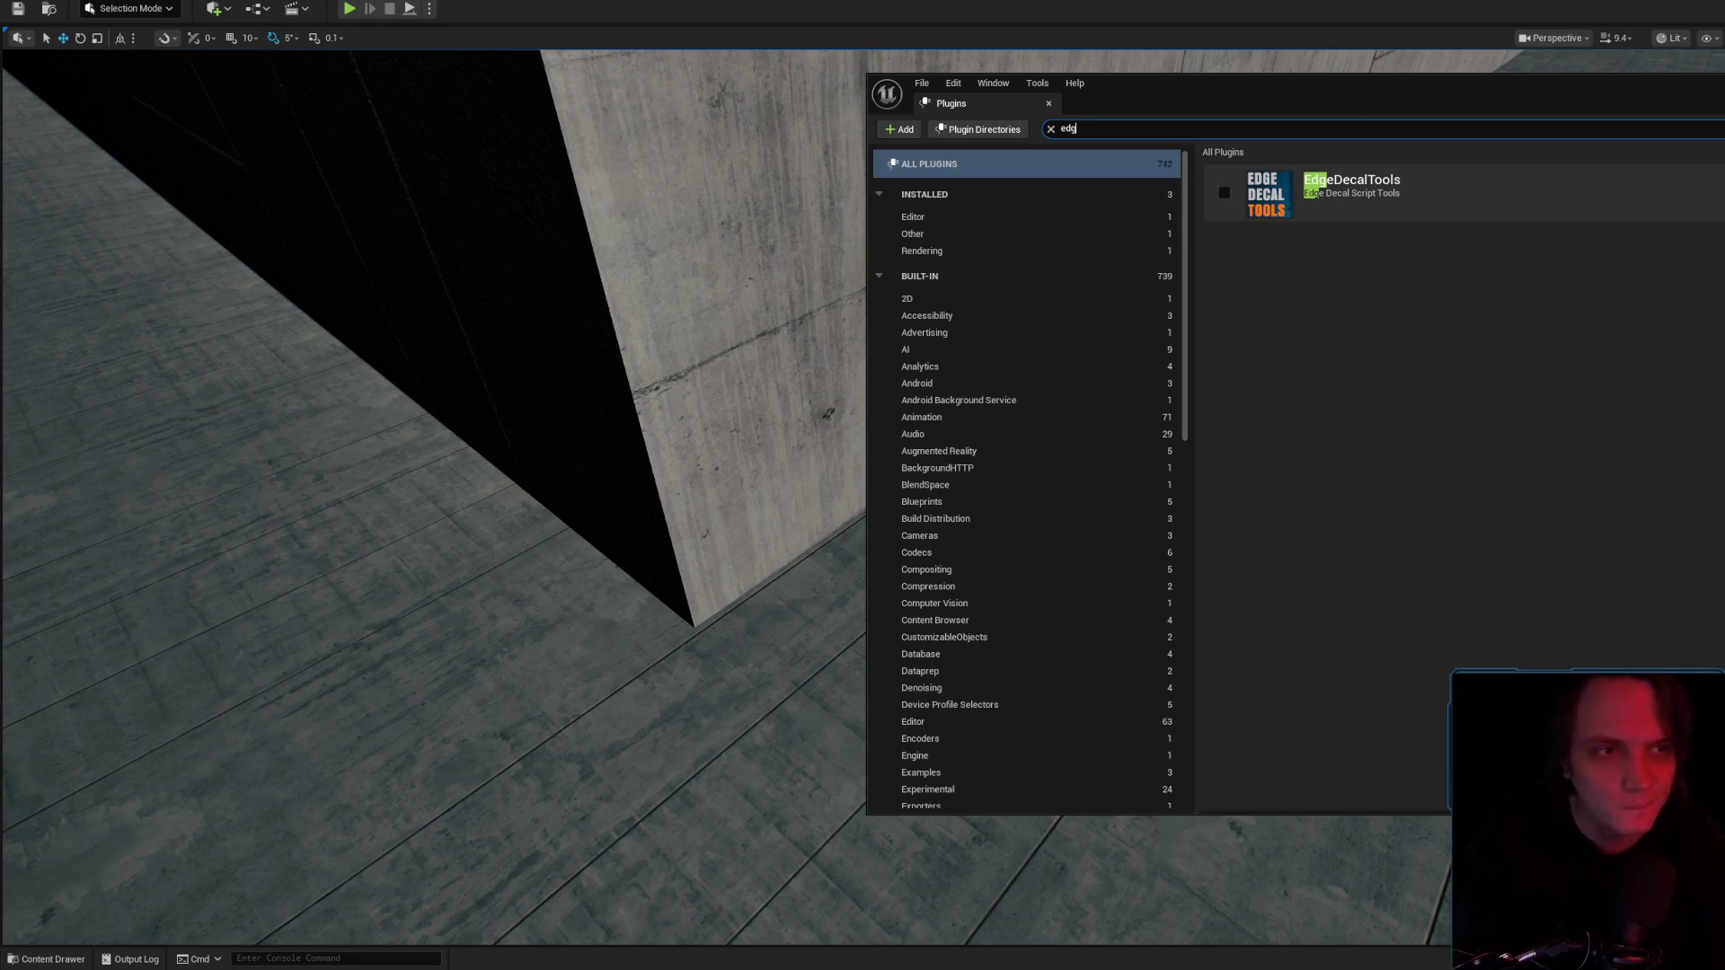
Fly the viewport camera back up close to the stained concrete wall's edge.
click(1270, 408)
mouse_move(1270, 408)
mouse_down()
mouse_move(1013, 447)
mouse_move(995, 486)
mouse_move(817, 555)
mouse_move(840, 566)
mouse_up()
scroll(916, 516, up, 3)
scroll(880, 535, up, 2)
scroll(935, 192, down, 2)
drag(935, 192, 898, 235)
scroll(921, 208, up, 1)
scroll(908, 224, down, 3)
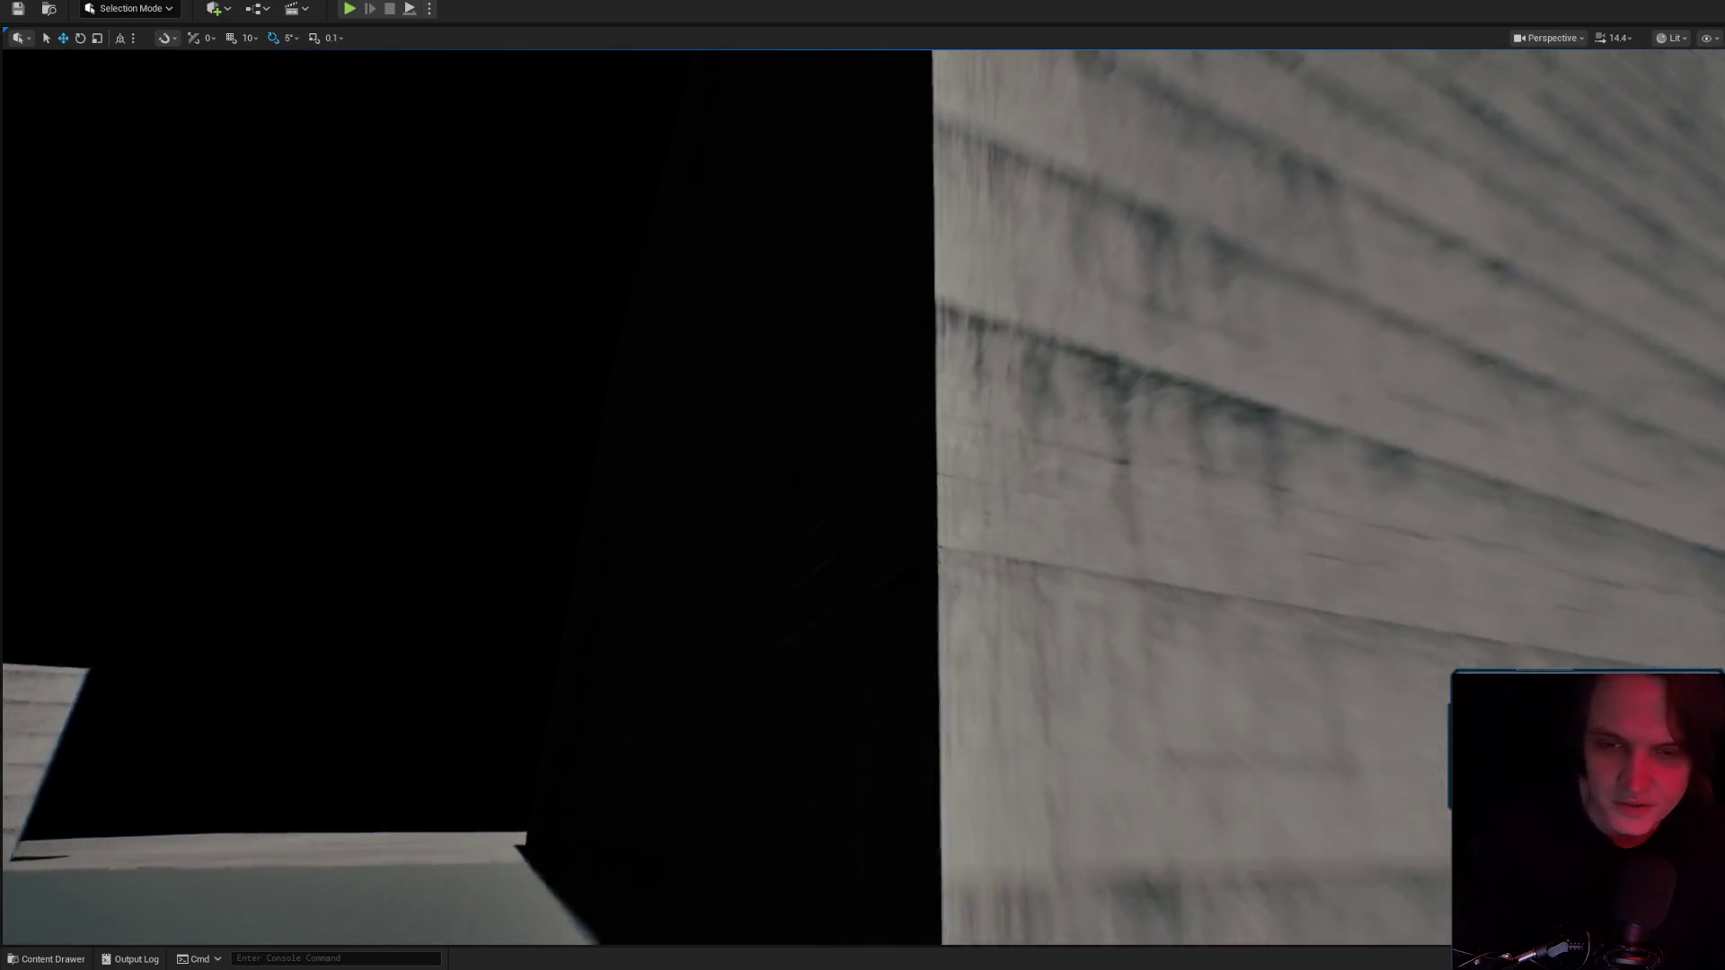
Fly through the dark area along the long concrete wall to its corner and ledge.
drag(960, 203, 829, 360)
scroll(914, 257, up, 2)
scroll(897, 279, down, 2)
scroll(878, 300, down, 3)
scroll(861, 322, down, 2)
scroll(842, 343, up, 3)
scroll(829, 359, up, 2)
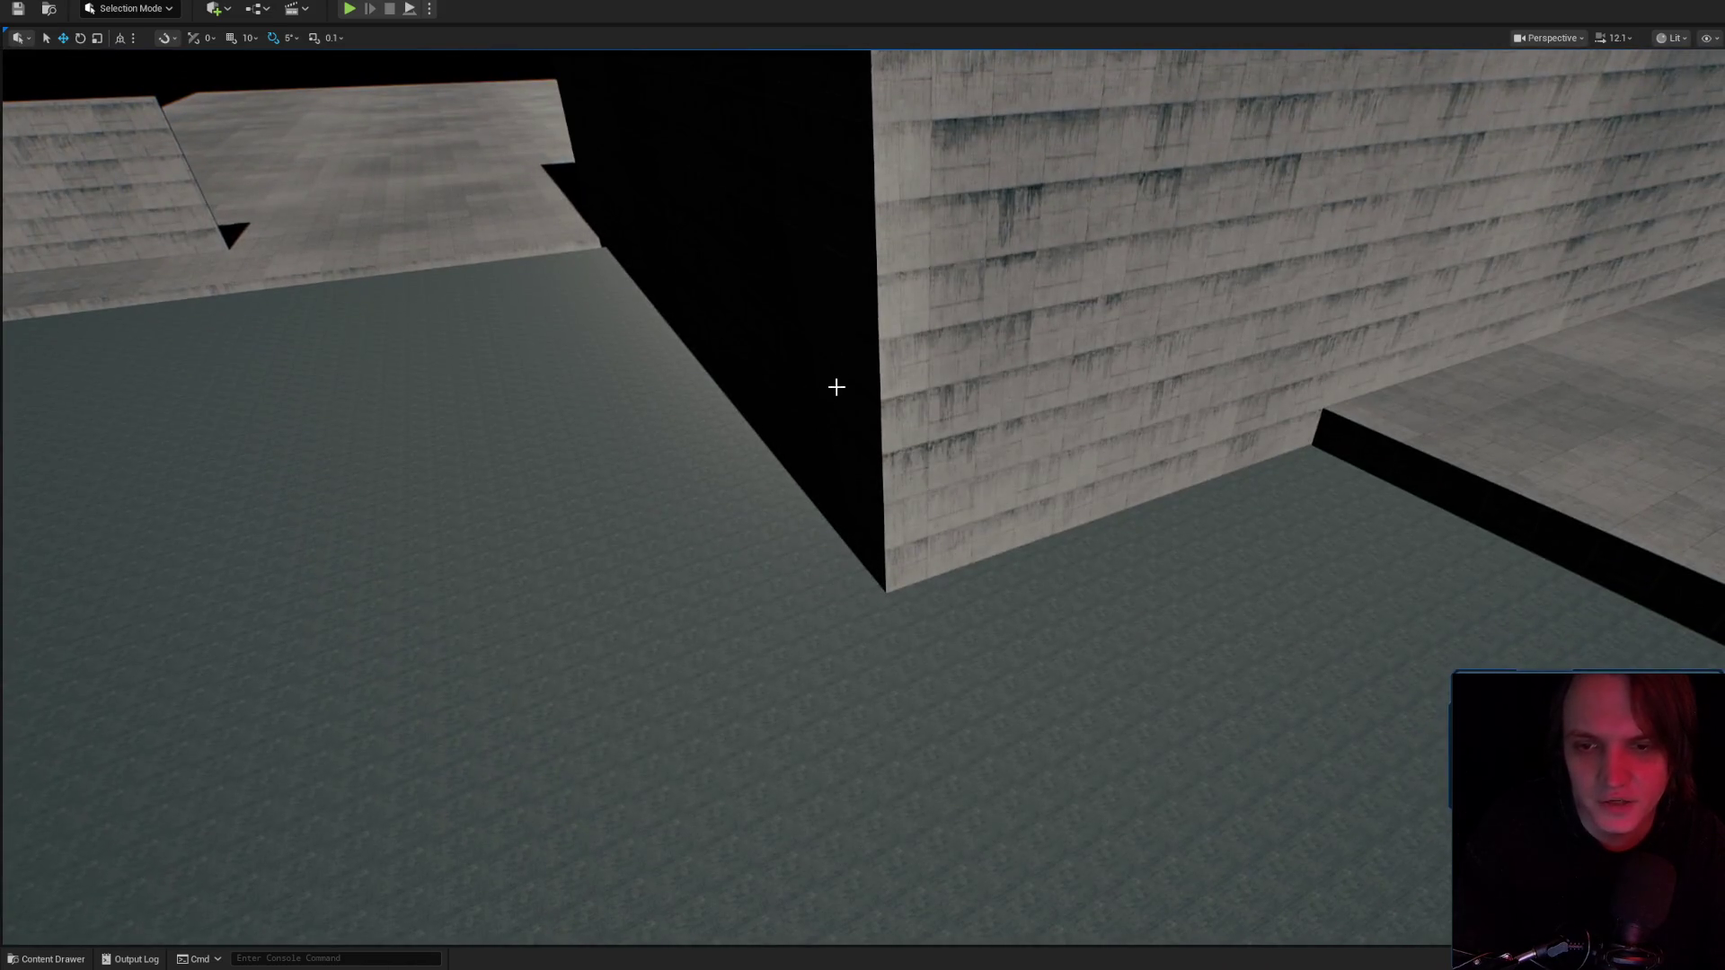
mouse_move(830, 359)
mouse_down()
mouse_move(812, 381)
mouse_move(1028, 462)
mouse_move(916, 521)
mouse_move(701, 509)
mouse_move(1023, 468)
mouse_up()
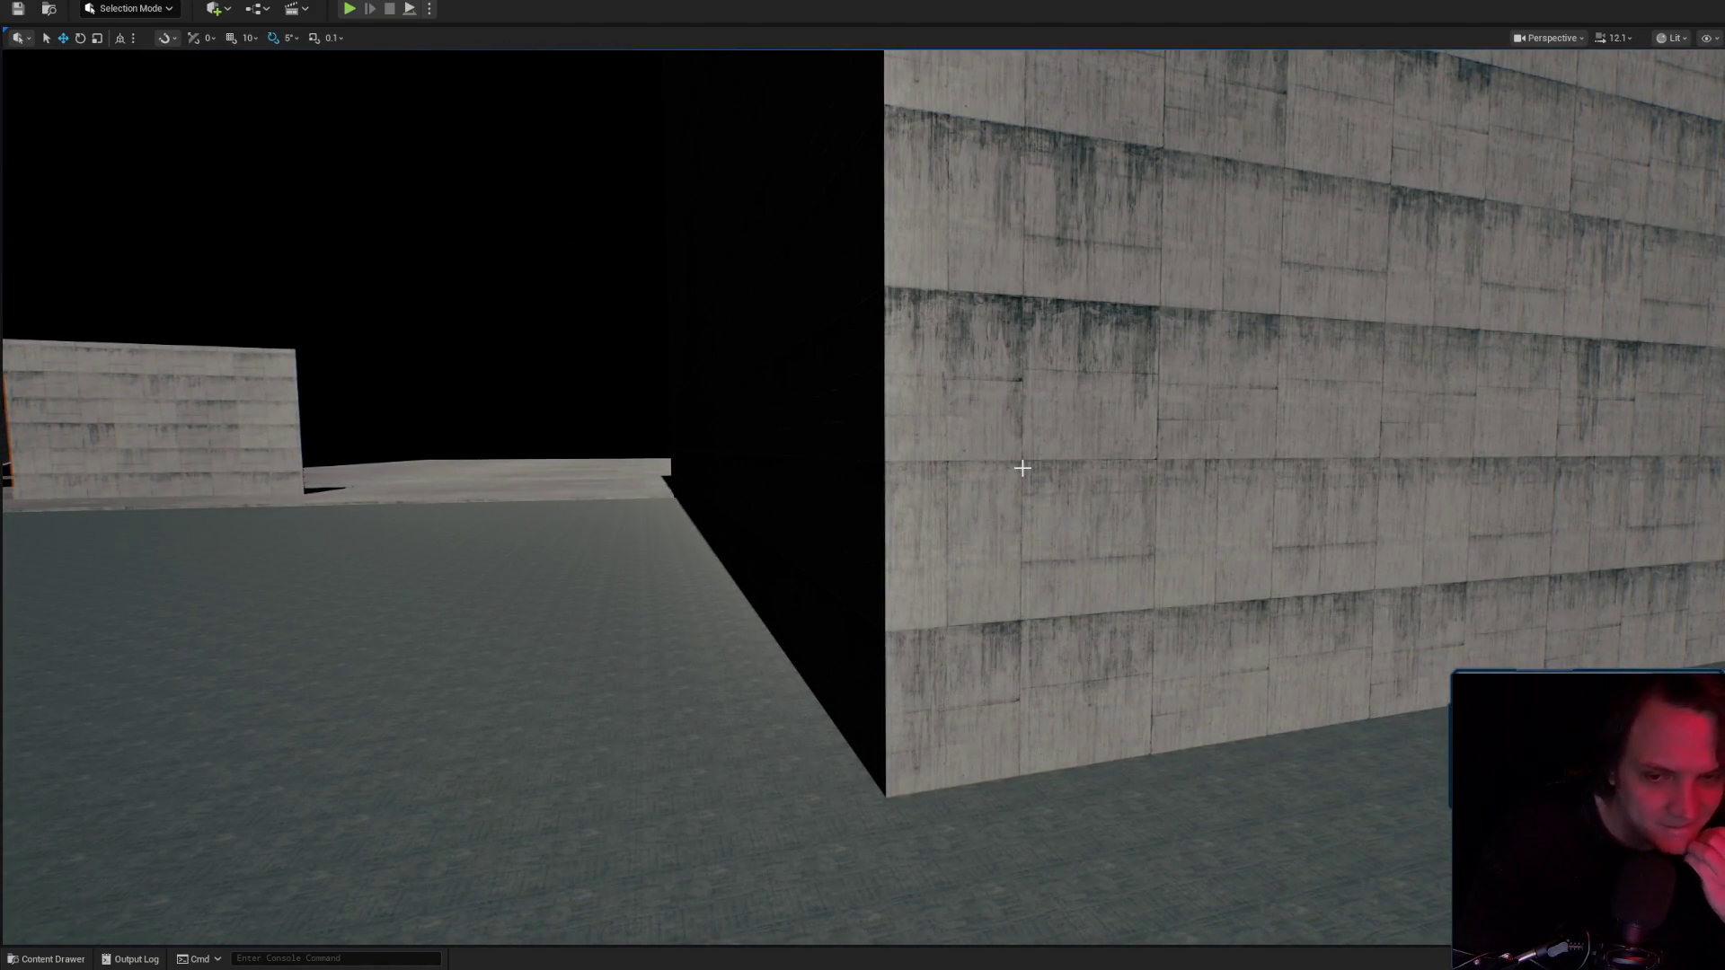
mouse_move(1023, 468)
mouse_down()
mouse_move(1009, 488)
mouse_move(952, 495)
mouse_move(830, 495)
mouse_move(809, 474)
mouse_move(836, 504)
mouse_move(925, 500)
mouse_move(852, 566)
mouse_move(924, 585)
mouse_move(888, 720)
mouse_up()
mouse_move(875, 579)
mouse_down()
mouse_move(893, 550)
mouse_move(876, 550)
mouse_up()
mouse_move(866, 298)
mouse_down()
mouse_move(962, 646)
mouse_move(863, 629)
mouse_move(931, 628)
mouse_up()
scroll(907, 629, up, 2)
scroll(898, 629, up, 2)
scroll(939, 626, up, 2)
Select a concrete wall block, frame it, and slide it to the left.
click(932, 628)
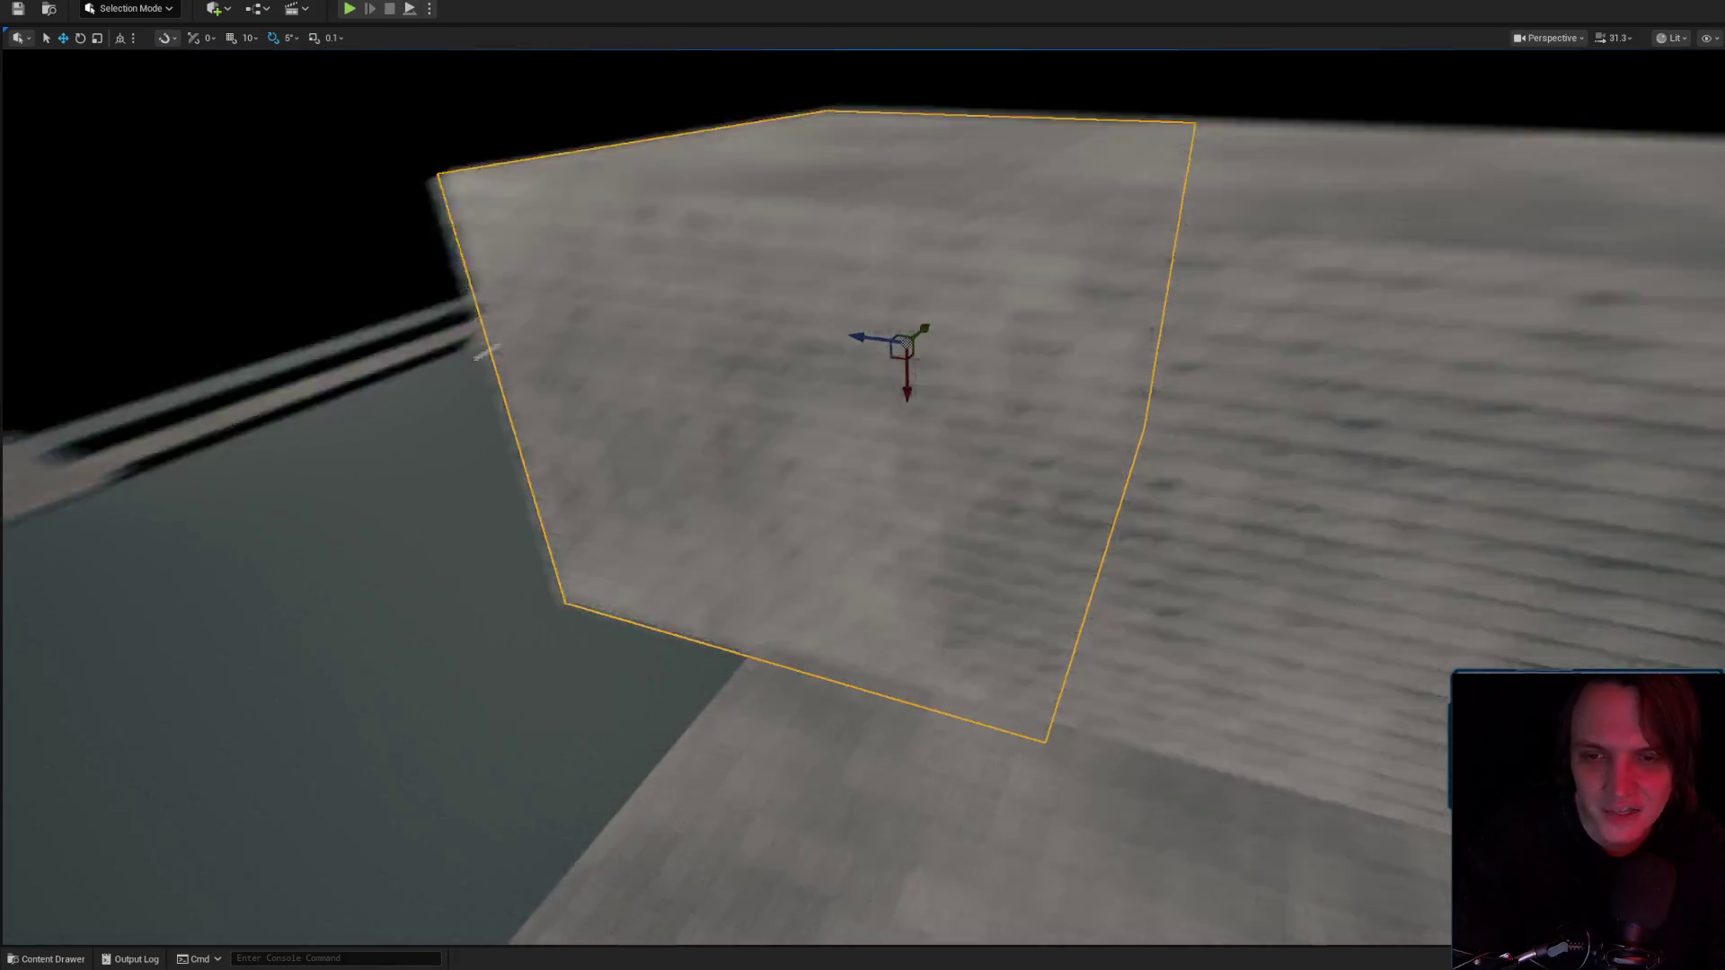
key(f)
drag(770, 500, 434, 480)
key(e)
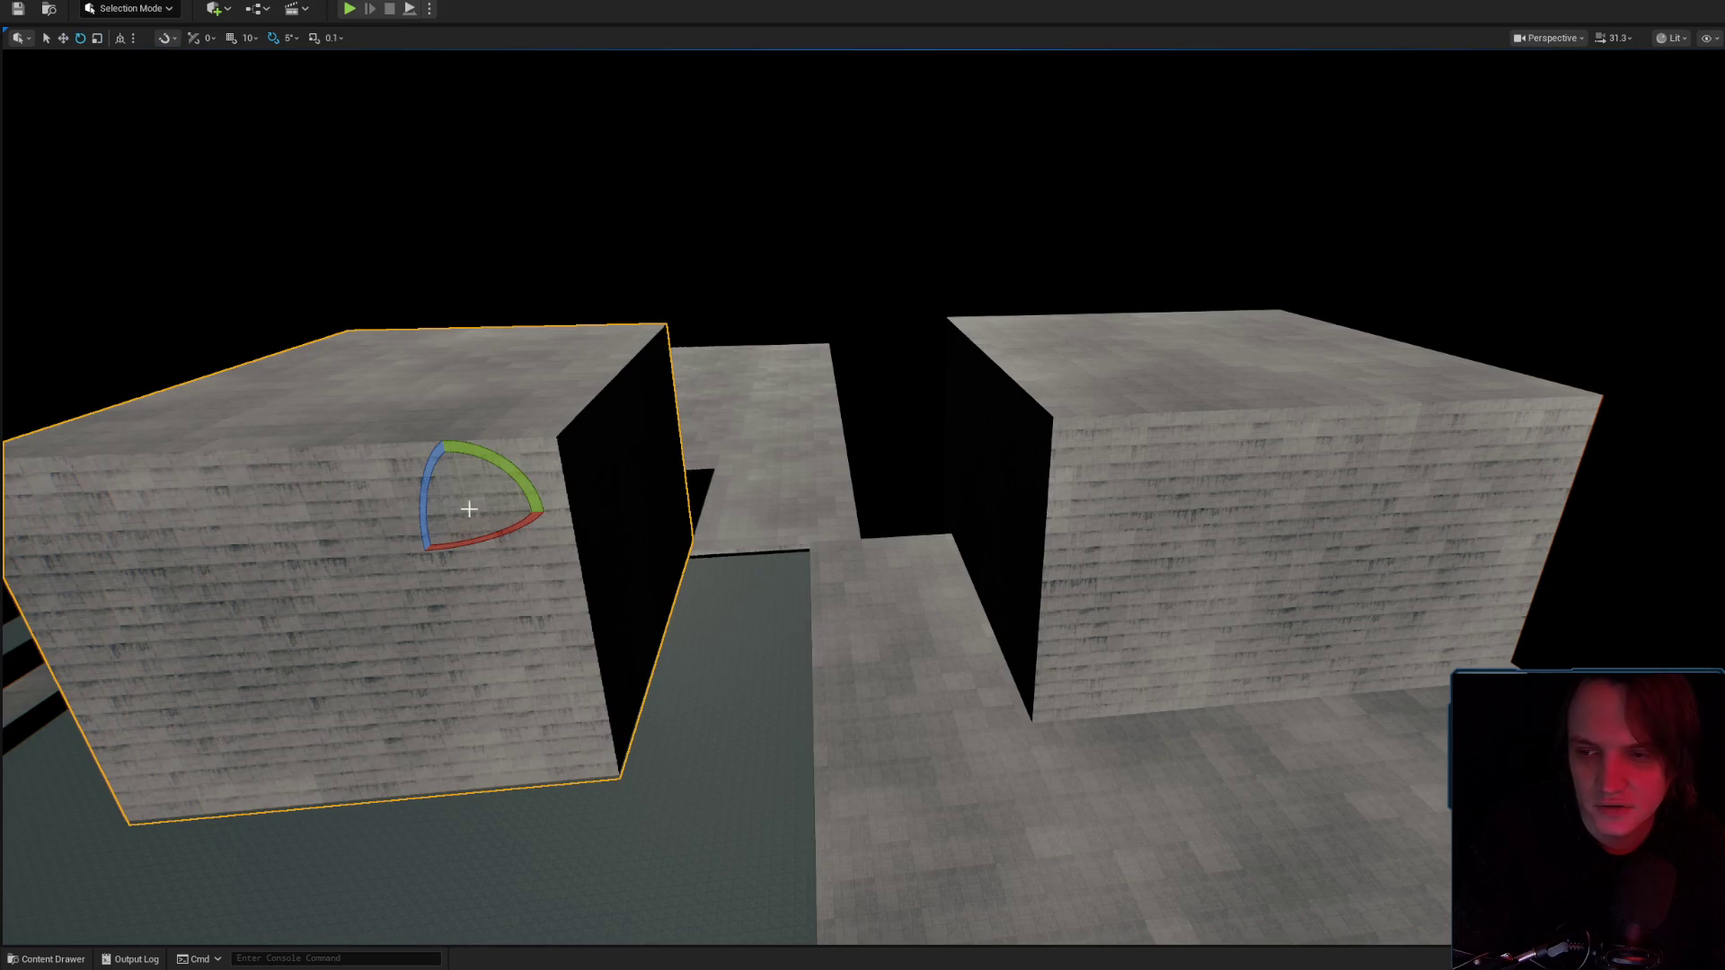
drag(481, 497, 483, 495)
key(w)
key(f)
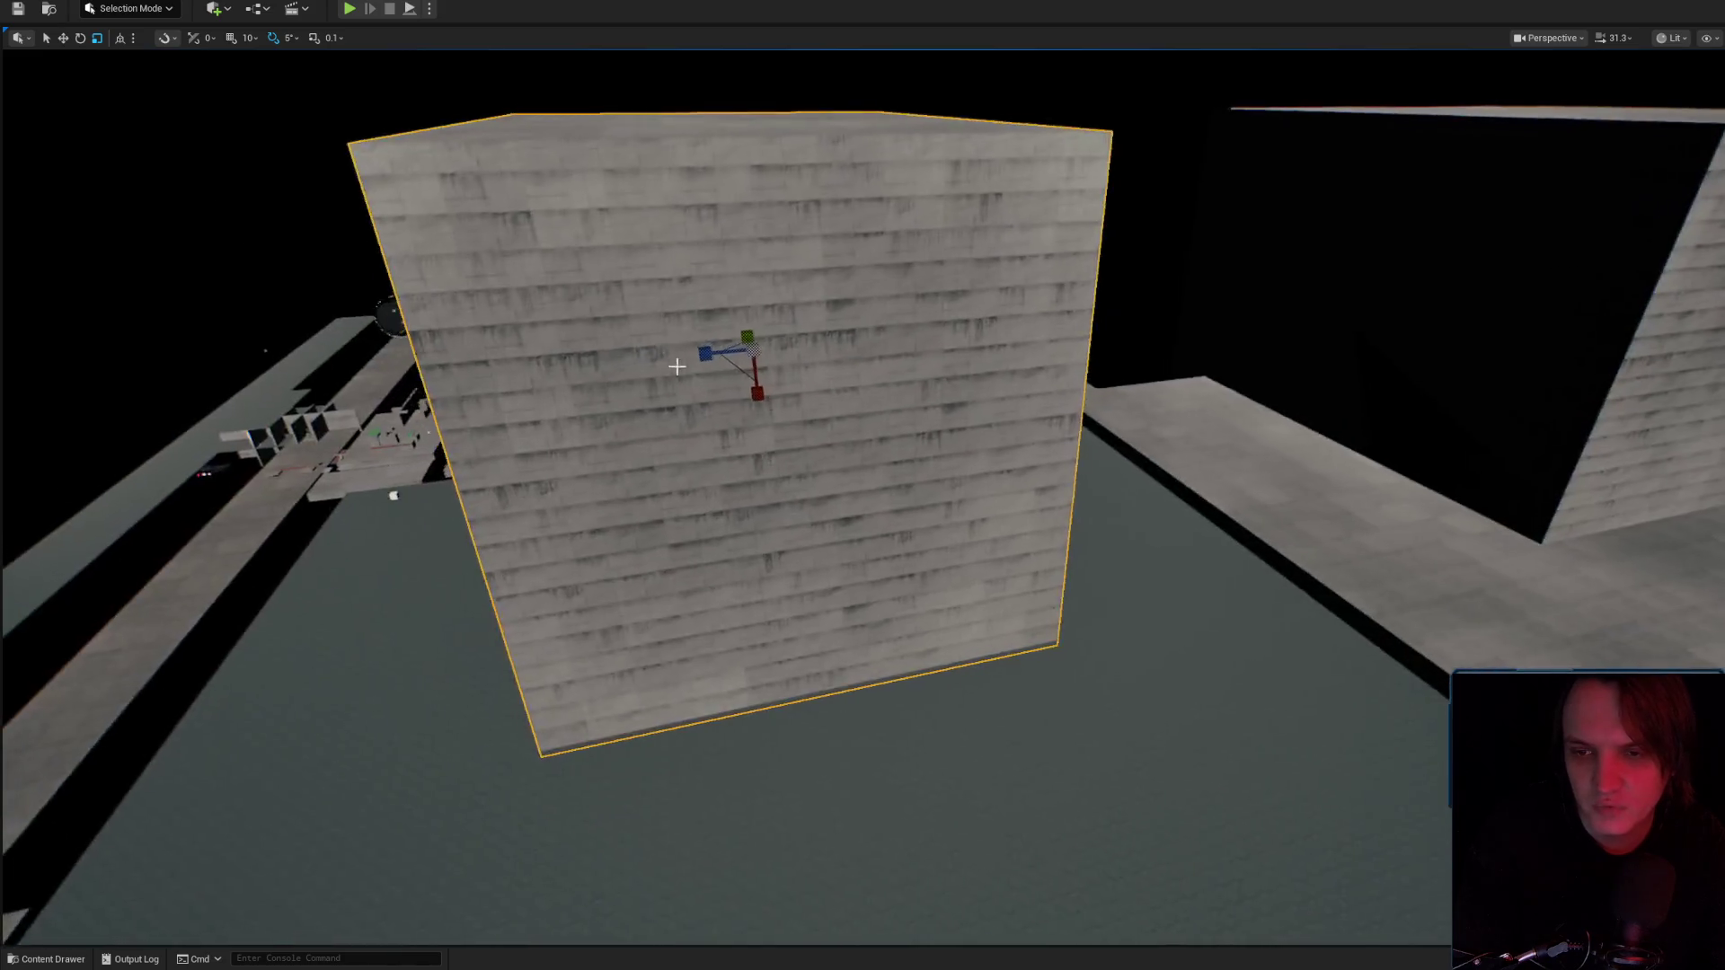
key(e)
key(r)
Scale the box narrower and shorten it to a lower height, checking it from above.
drag(817, 438, 1501, 554)
mouse_move(837, 469)
mouse_down()
mouse_move(819, 588)
mouse_move(908, 676)
mouse_up()
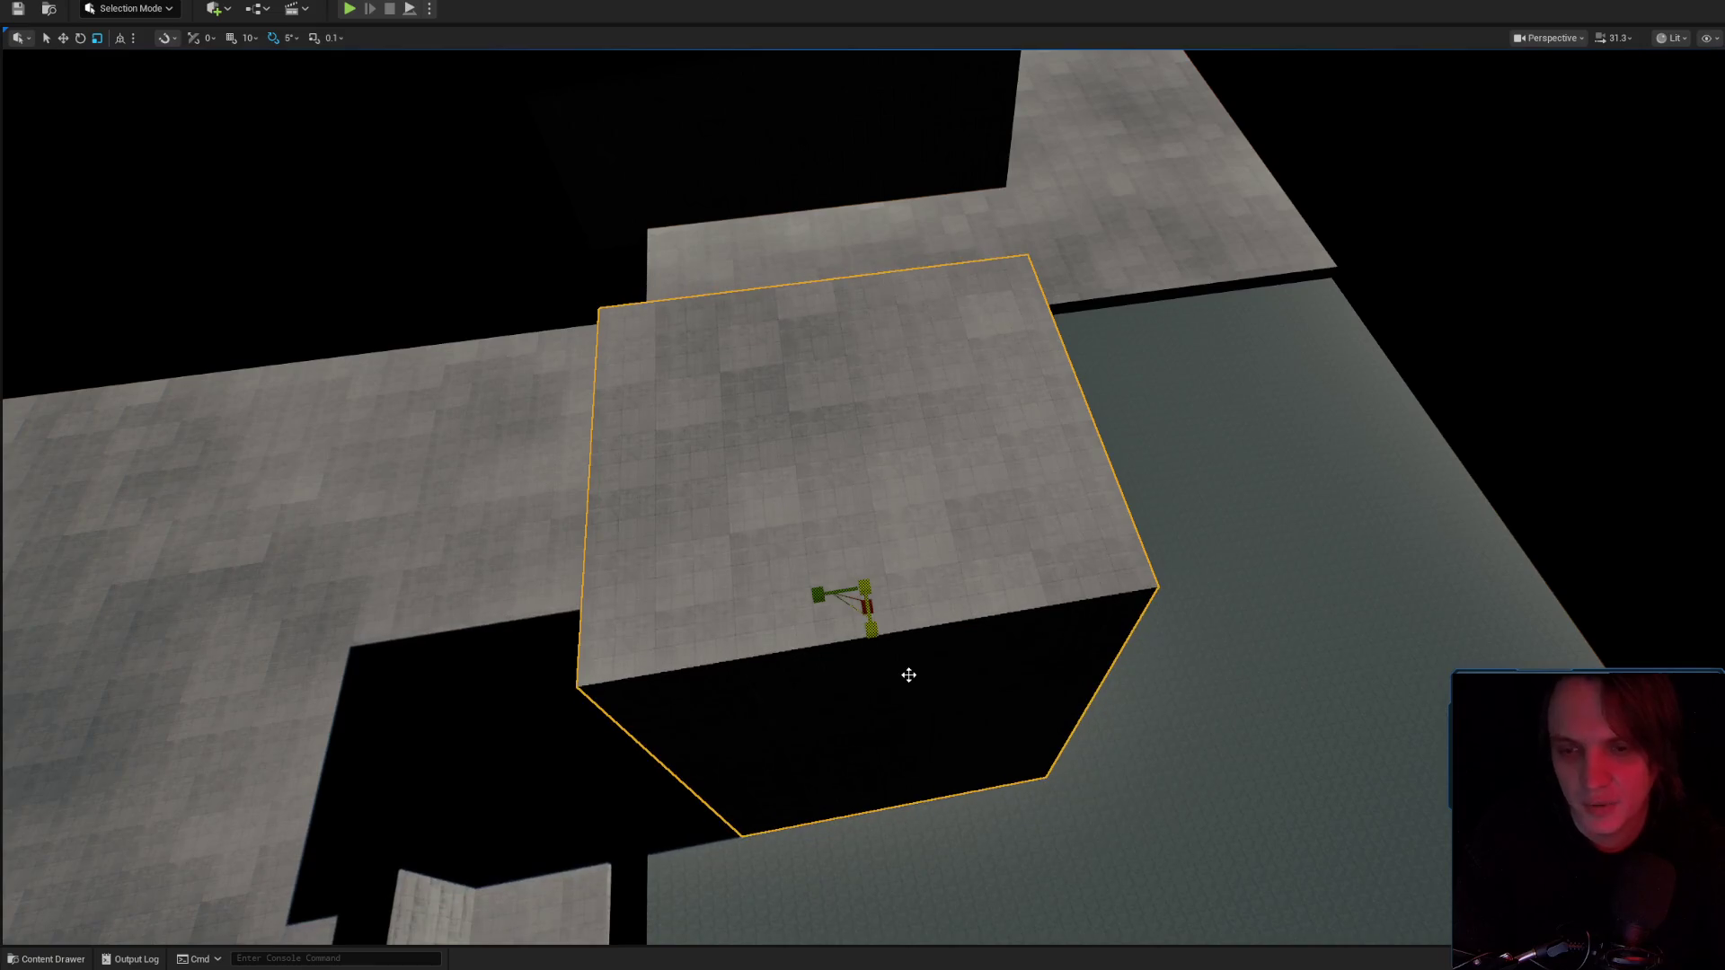
key(f)
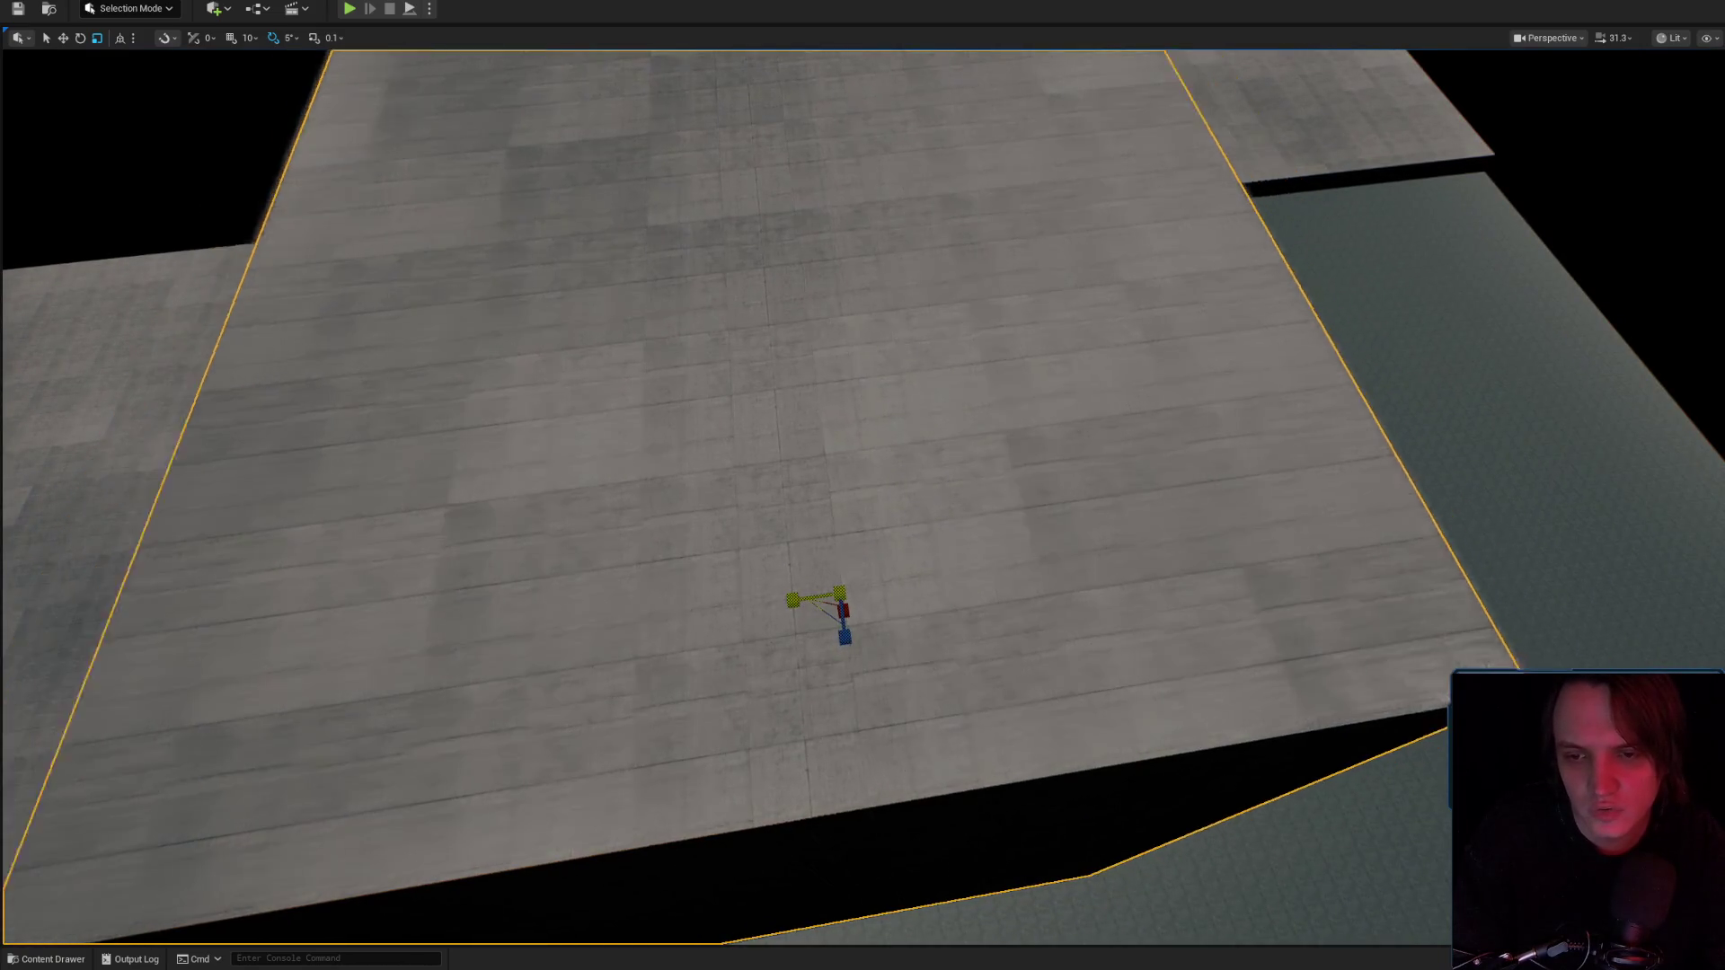
mouse_move(833, 639)
mouse_down()
mouse_move(822, 600)
mouse_move(683, 539)
mouse_move(925, 656)
mouse_up()
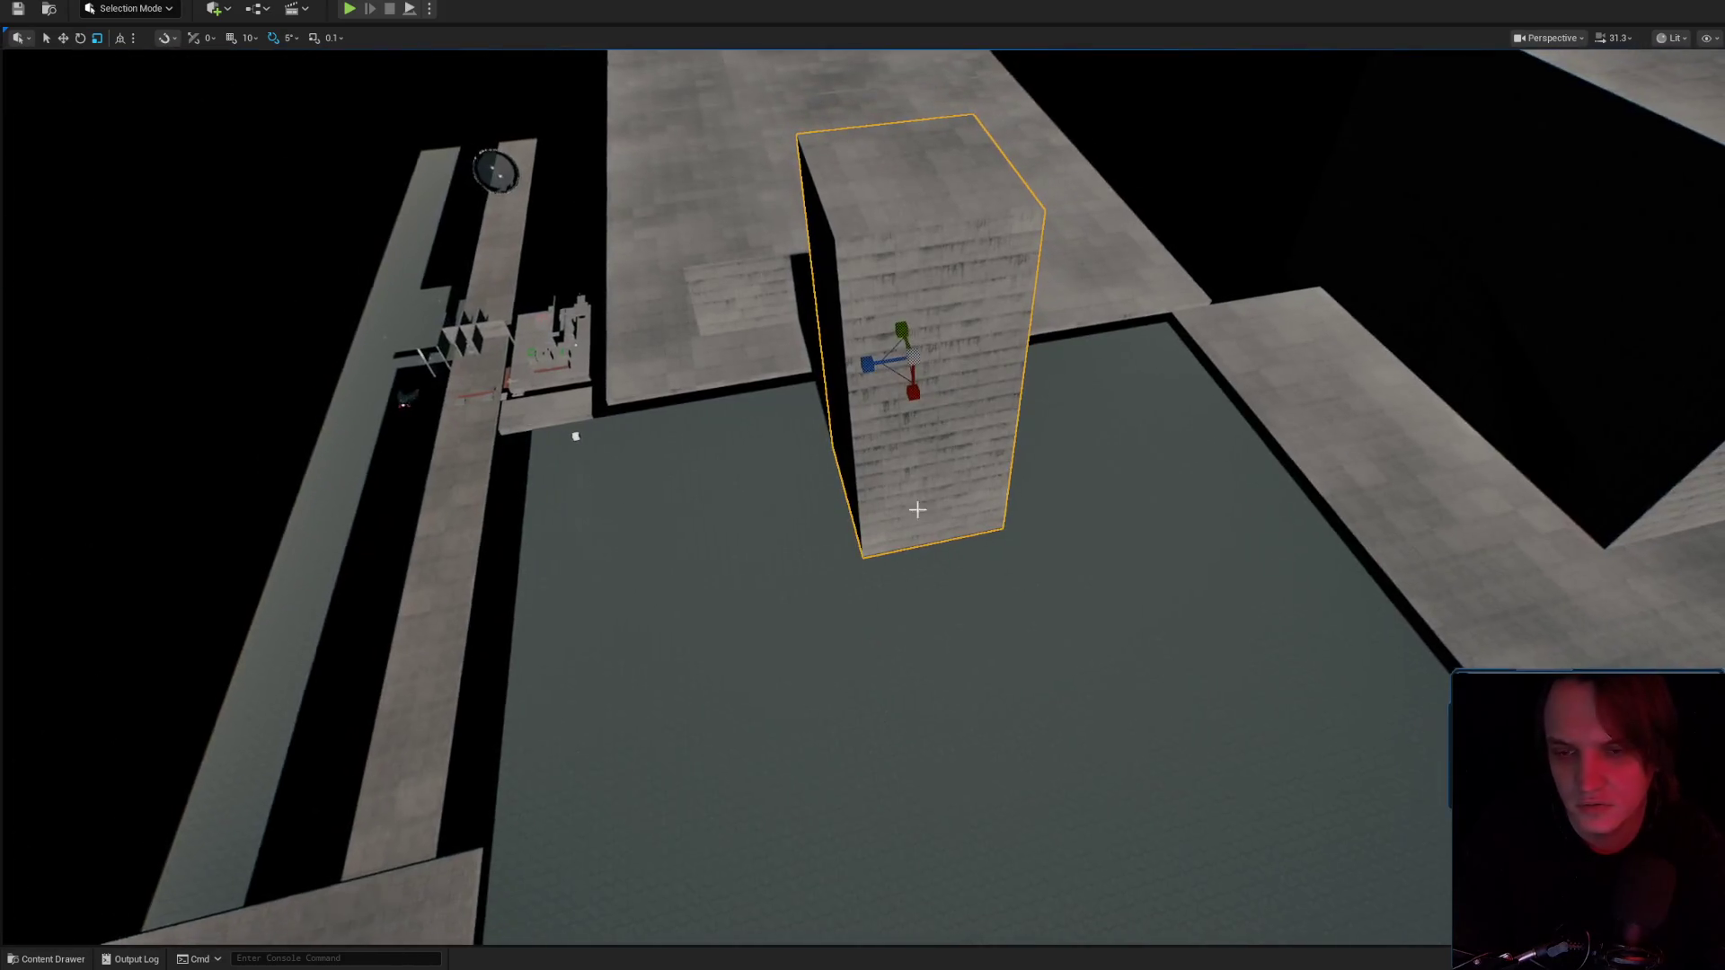
drag(915, 404, 919, 390)
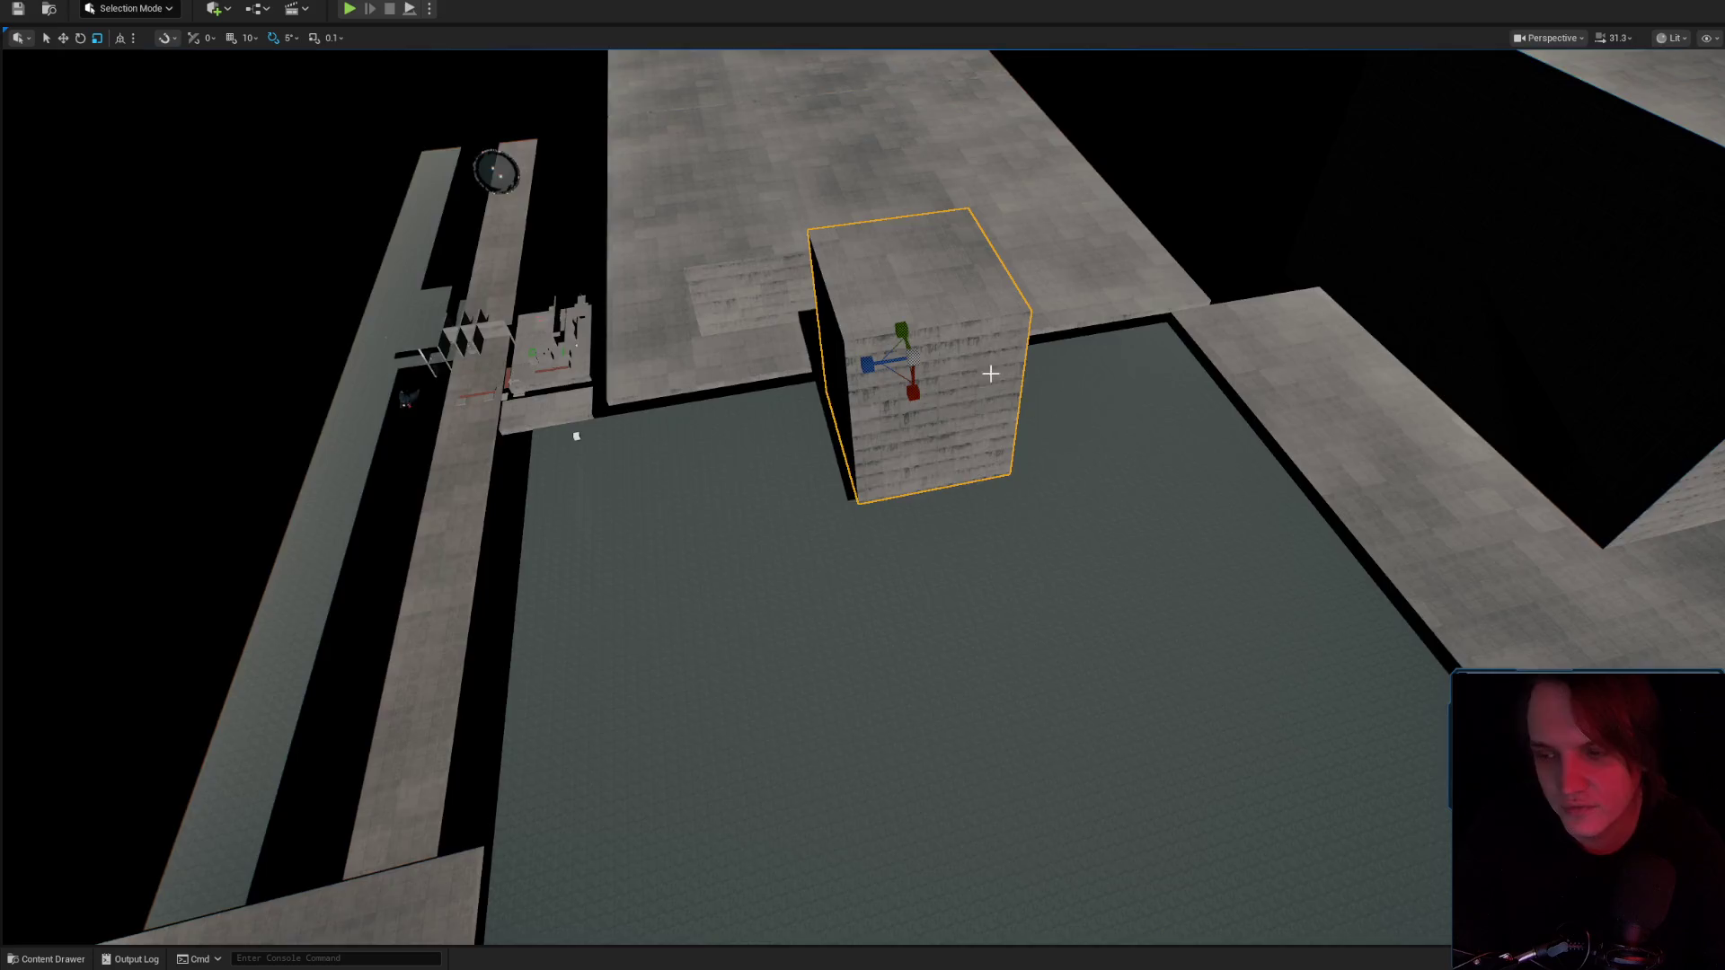
key(f)
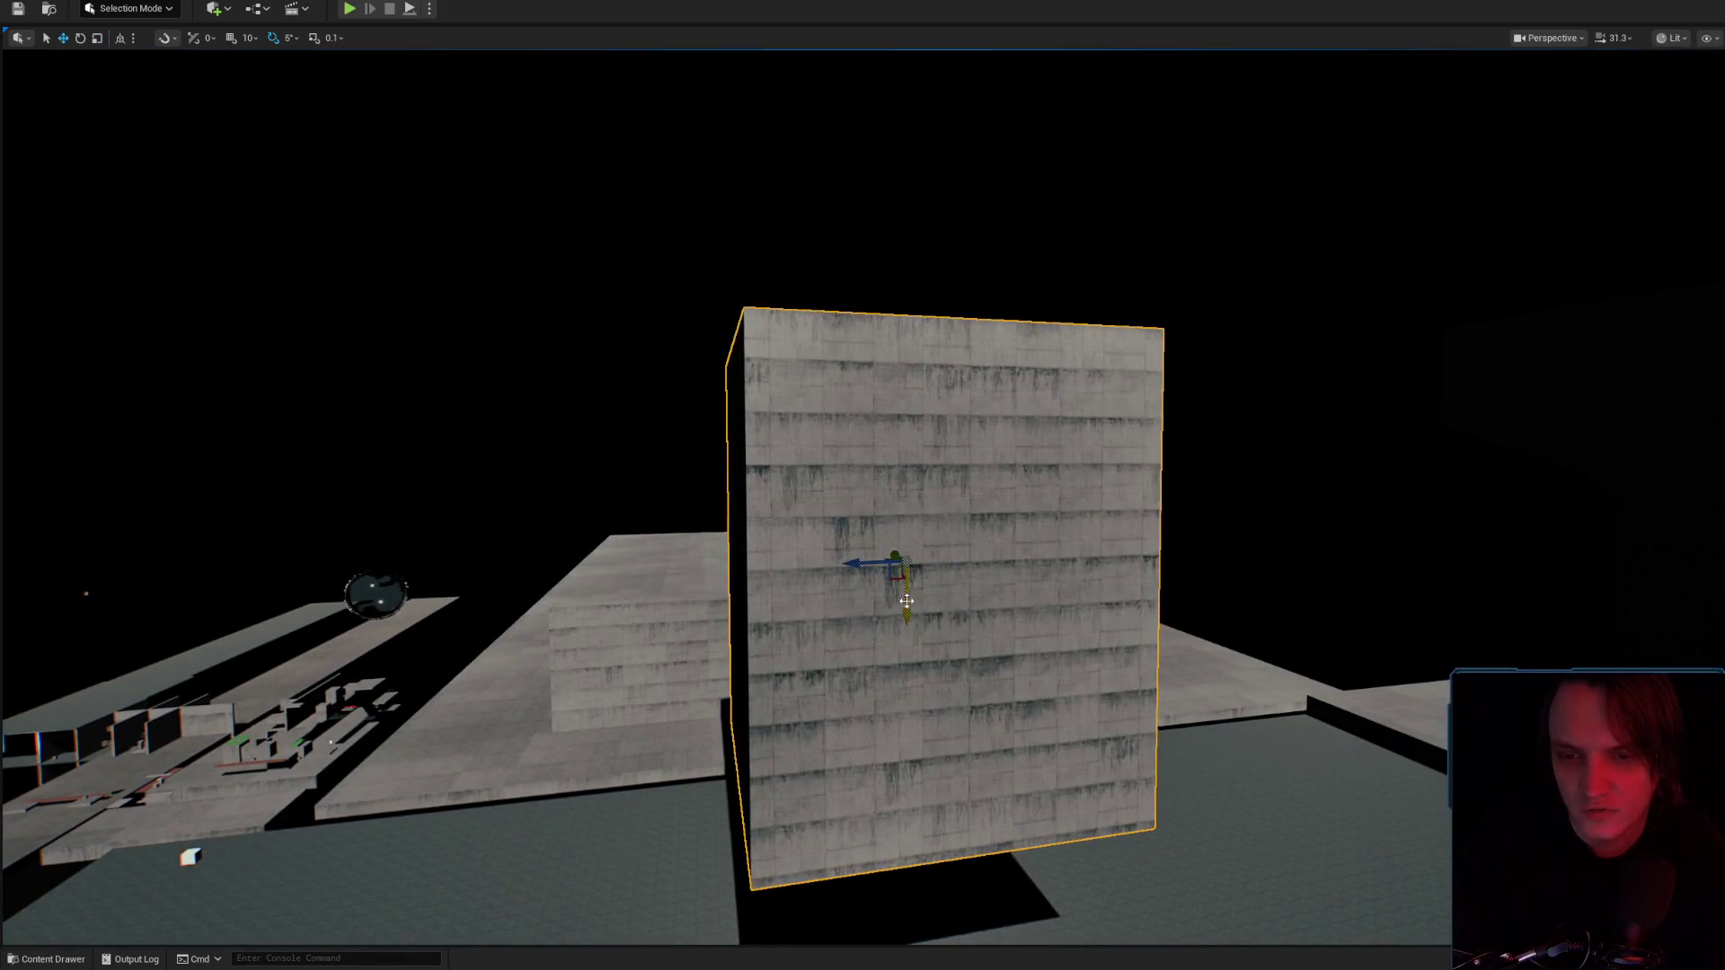
mouse_move(907, 601)
mouse_down()
mouse_move(892, 767)
mouse_move(908, 490)
mouse_move(910, 519)
mouse_move(1184, 623)
mouse_move(1168, 665)
mouse_move(1132, 647)
mouse_move(1114, 575)
mouse_move(1024, 593)
mouse_move(1037, 520)
mouse_up()
Reselect the test box and delete it.
key(Escape)
click(924, 470)
click(1037, 519)
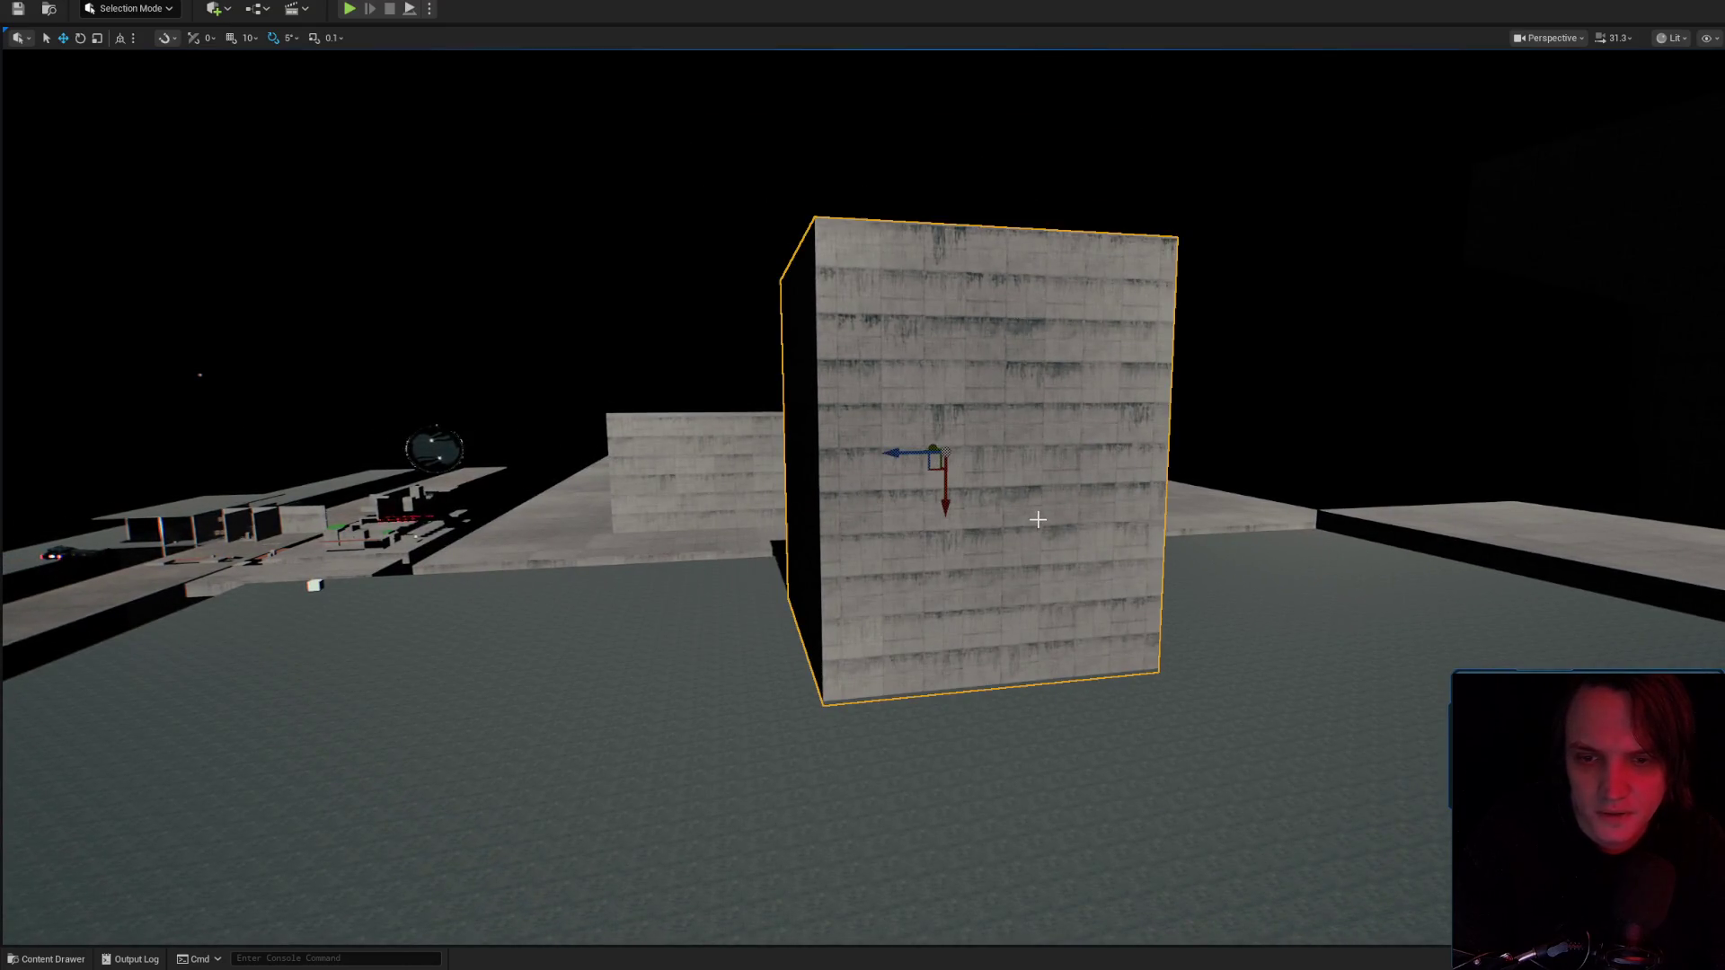
key(Delete)
Save the current level and load Level_3_Game from the Content folder's level assets.
key(ctrl+space)
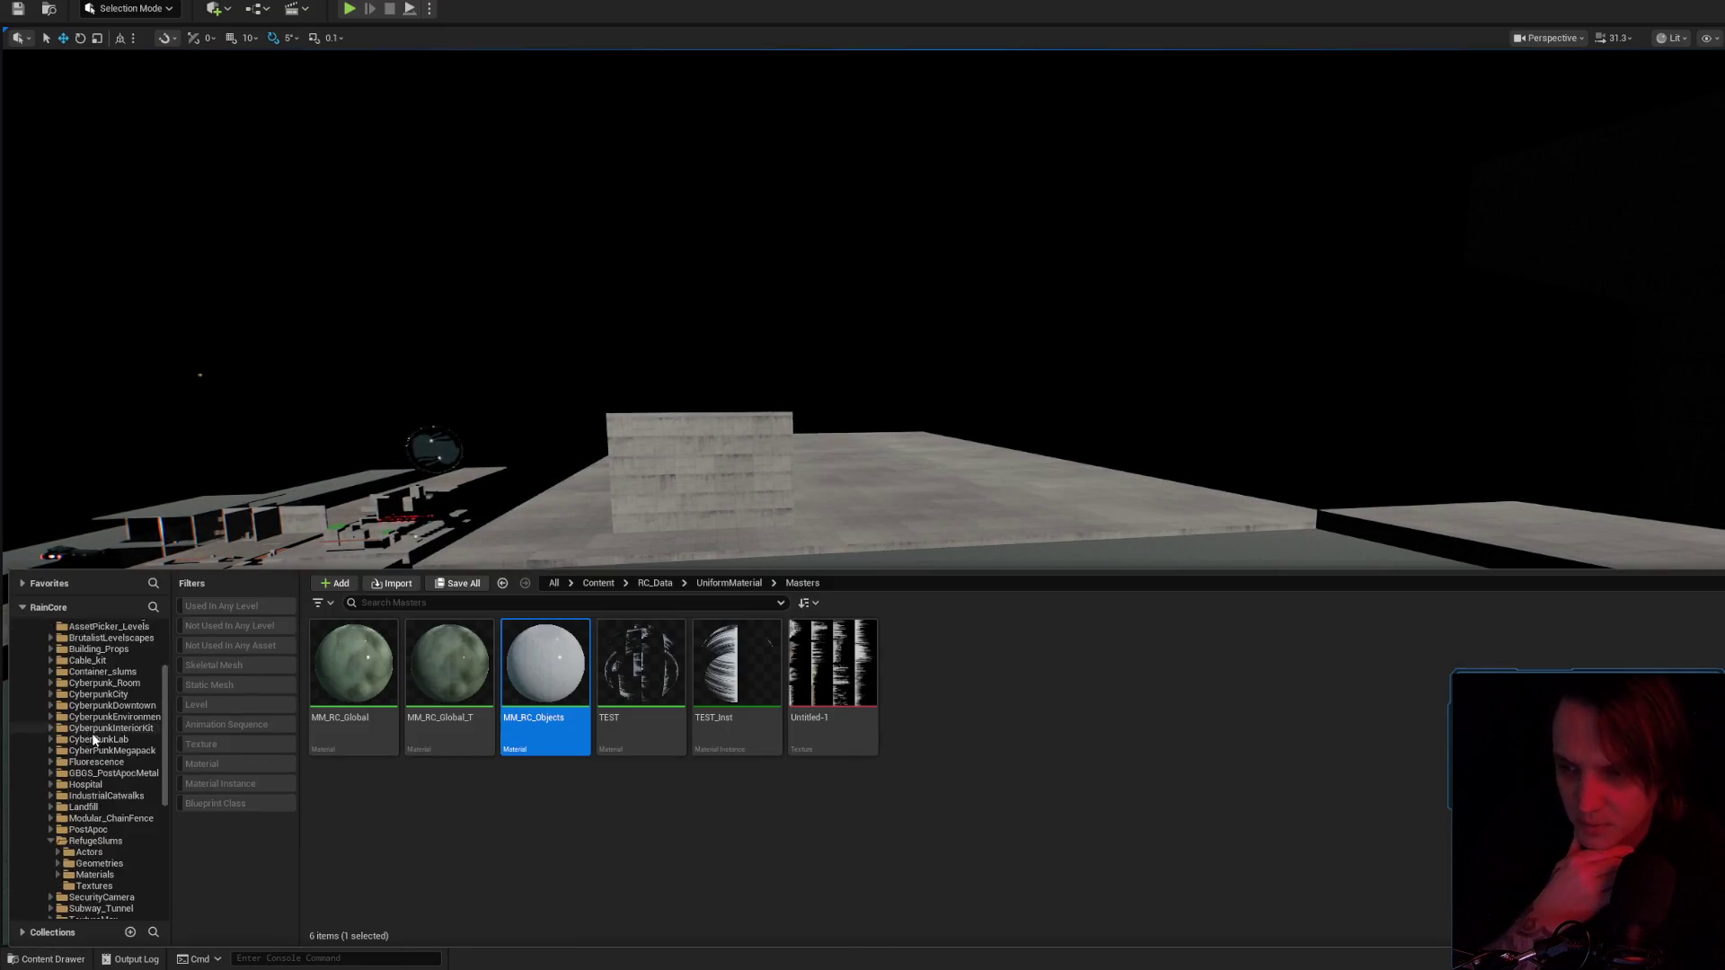
click(64, 640)
click(197, 703)
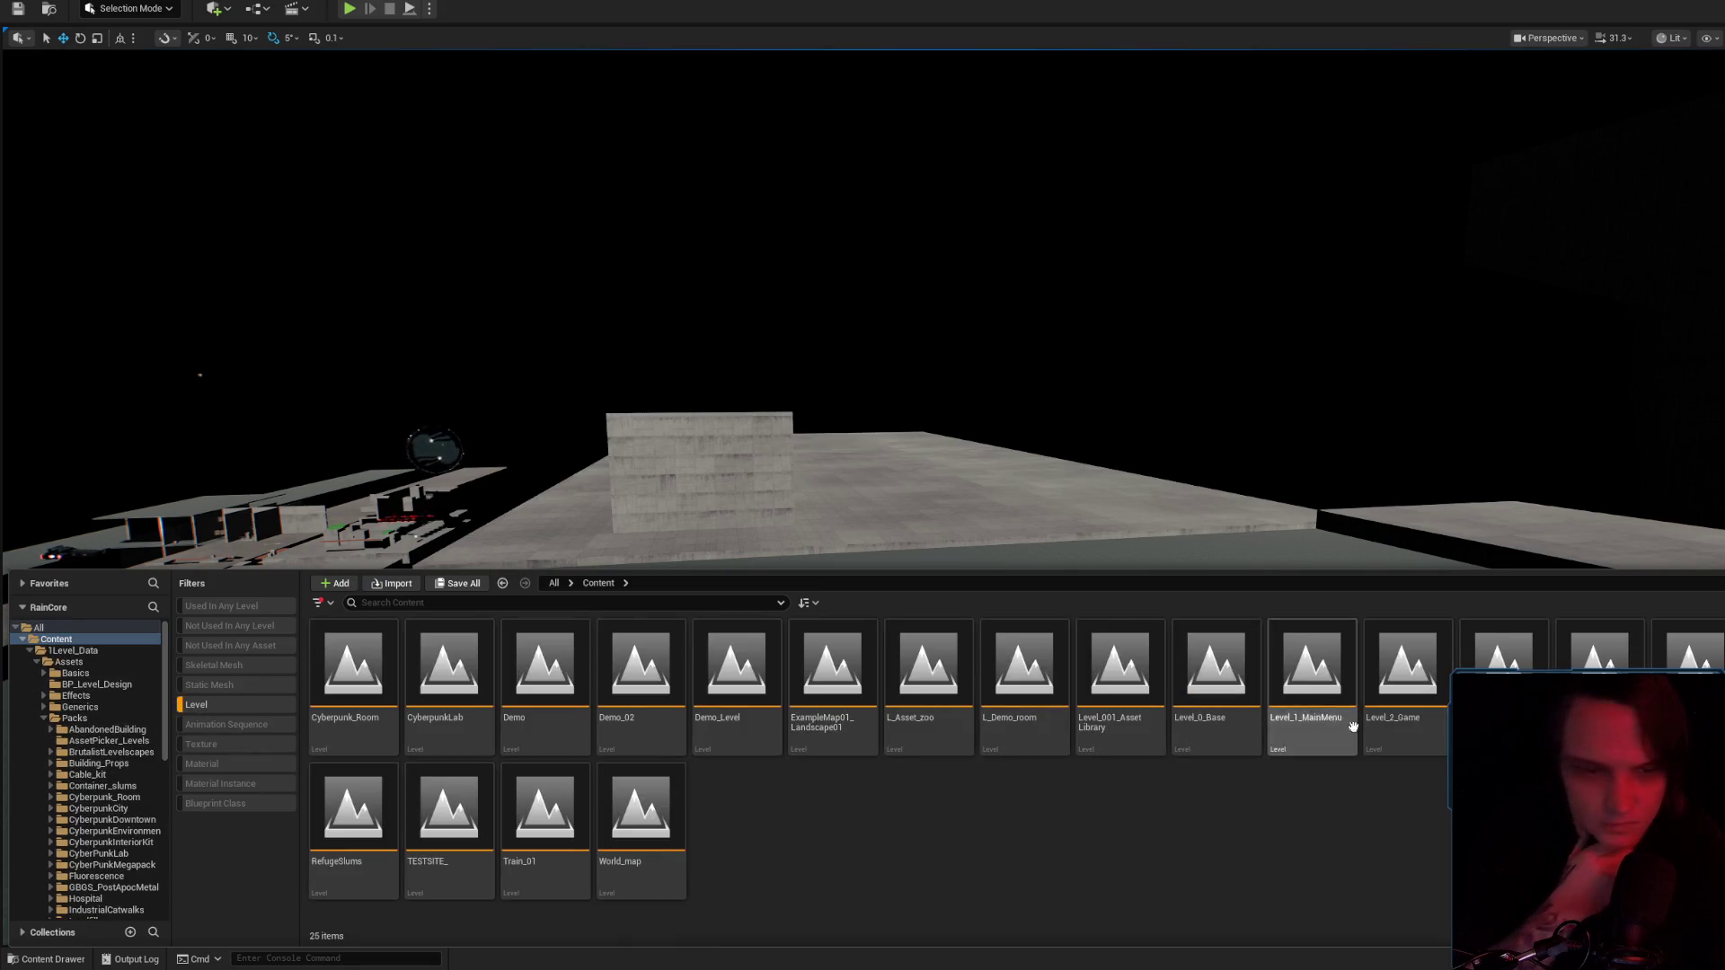
right_click(1509, 645)
click(1559, 288)
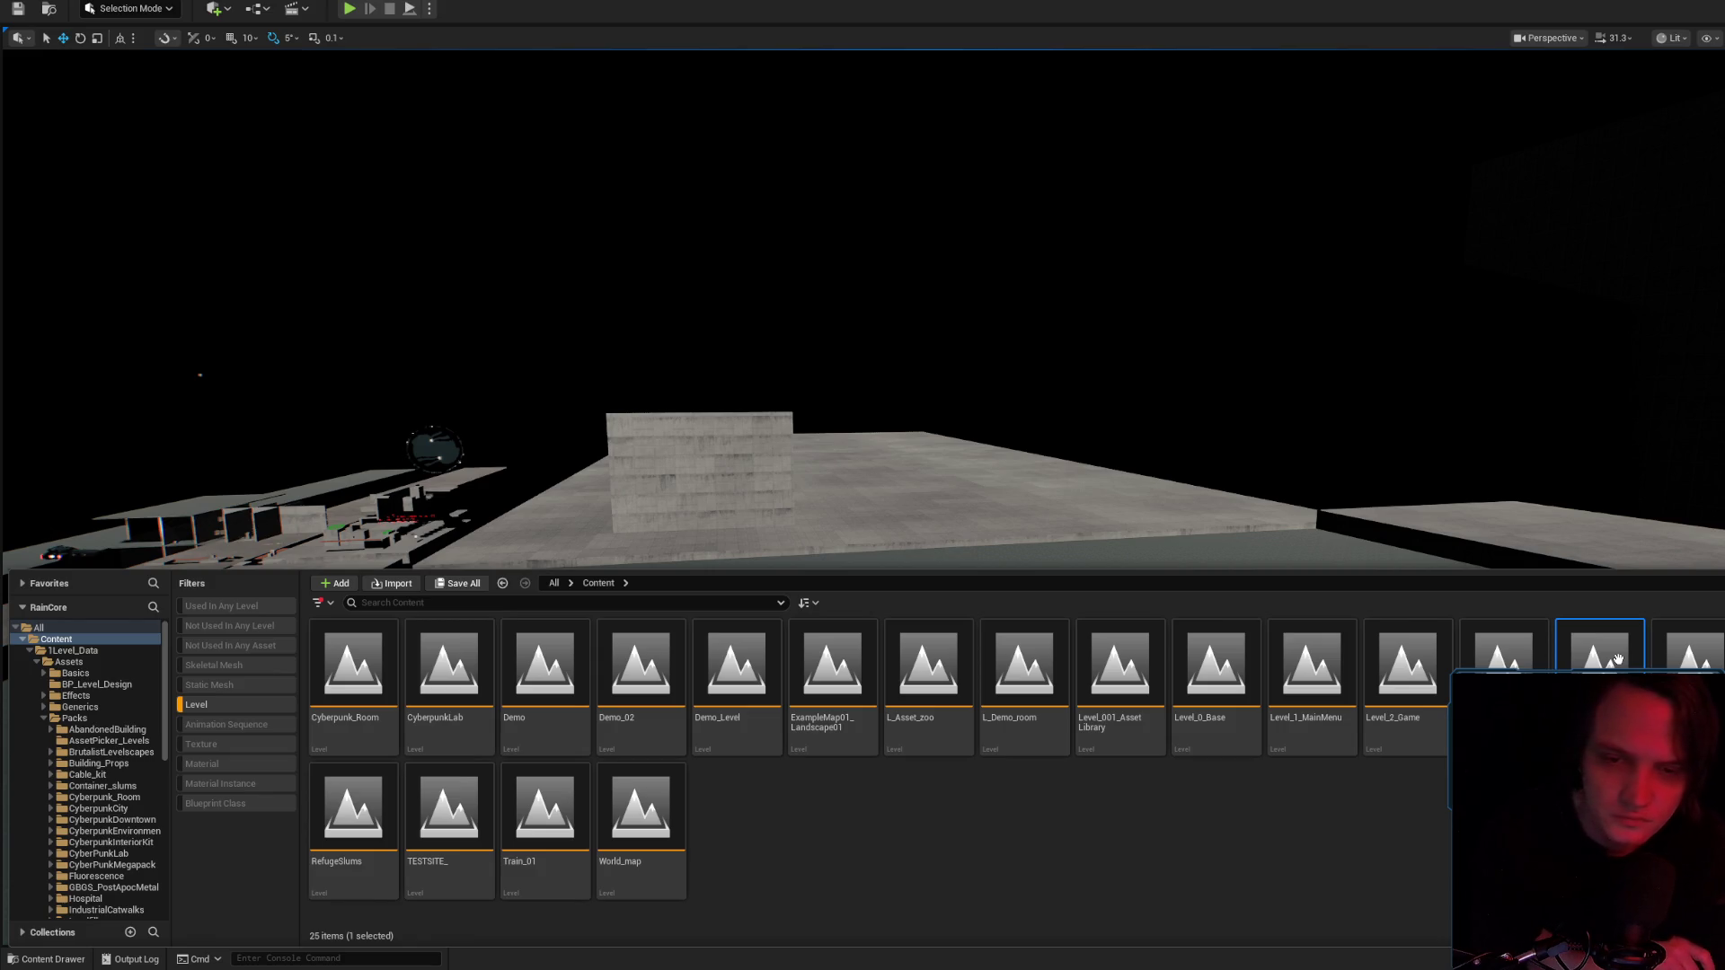
double_click(1618, 661)
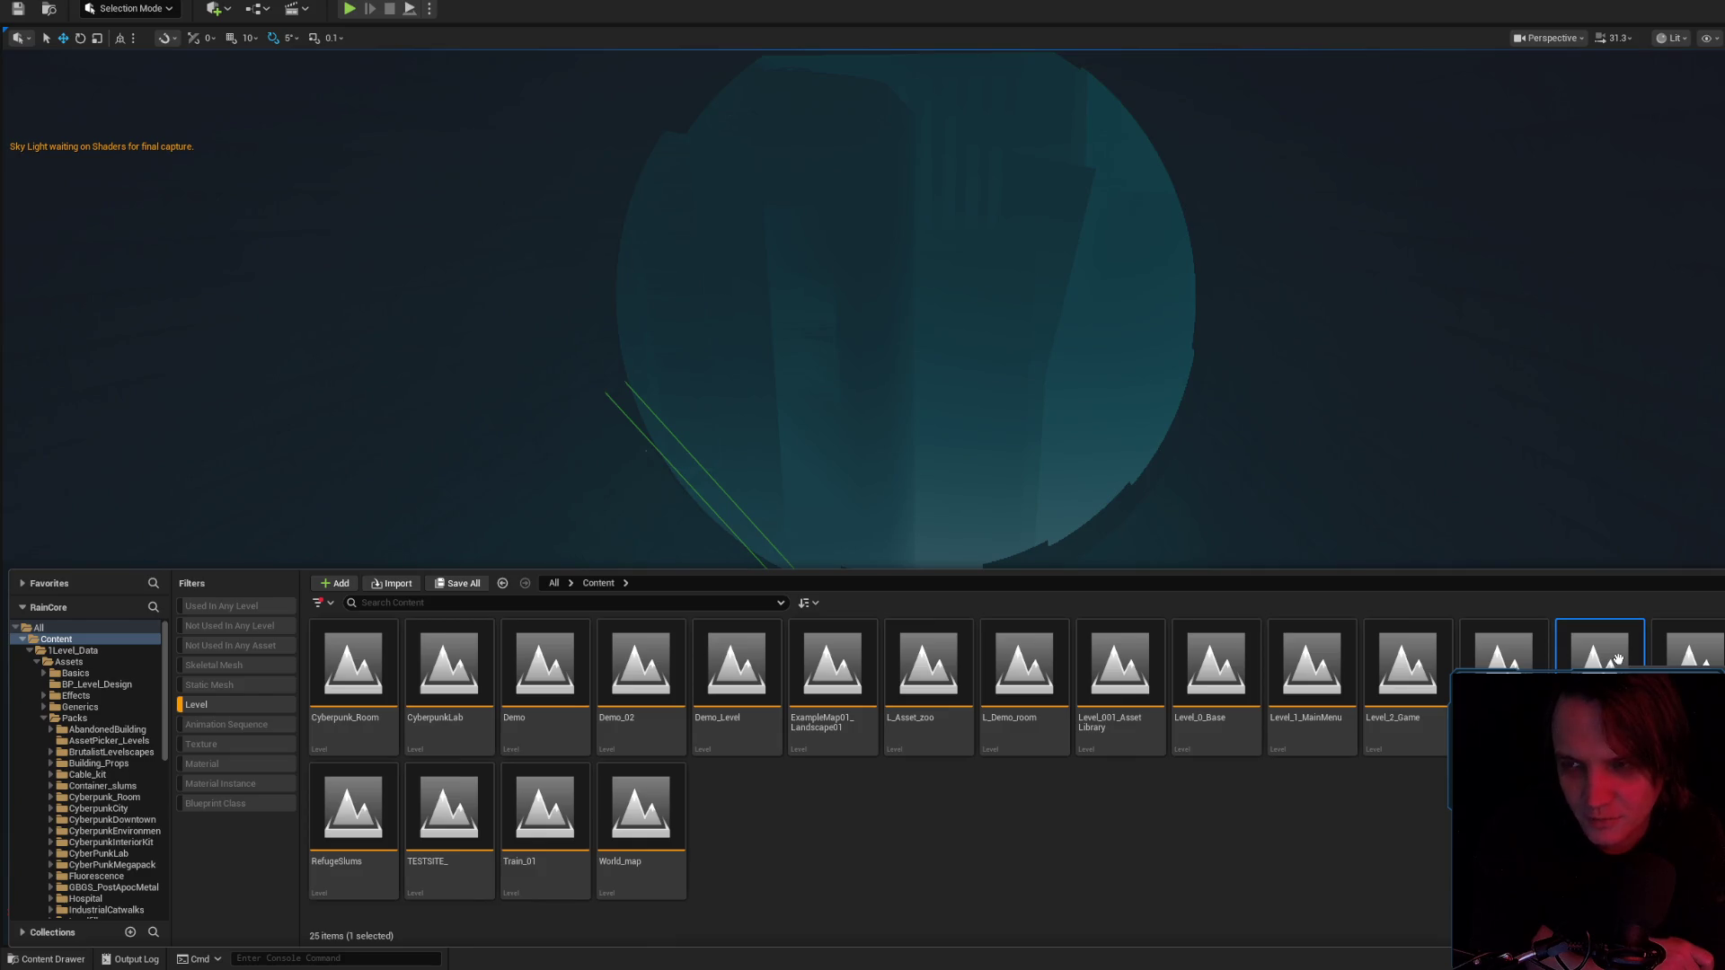
click(1417, 315)
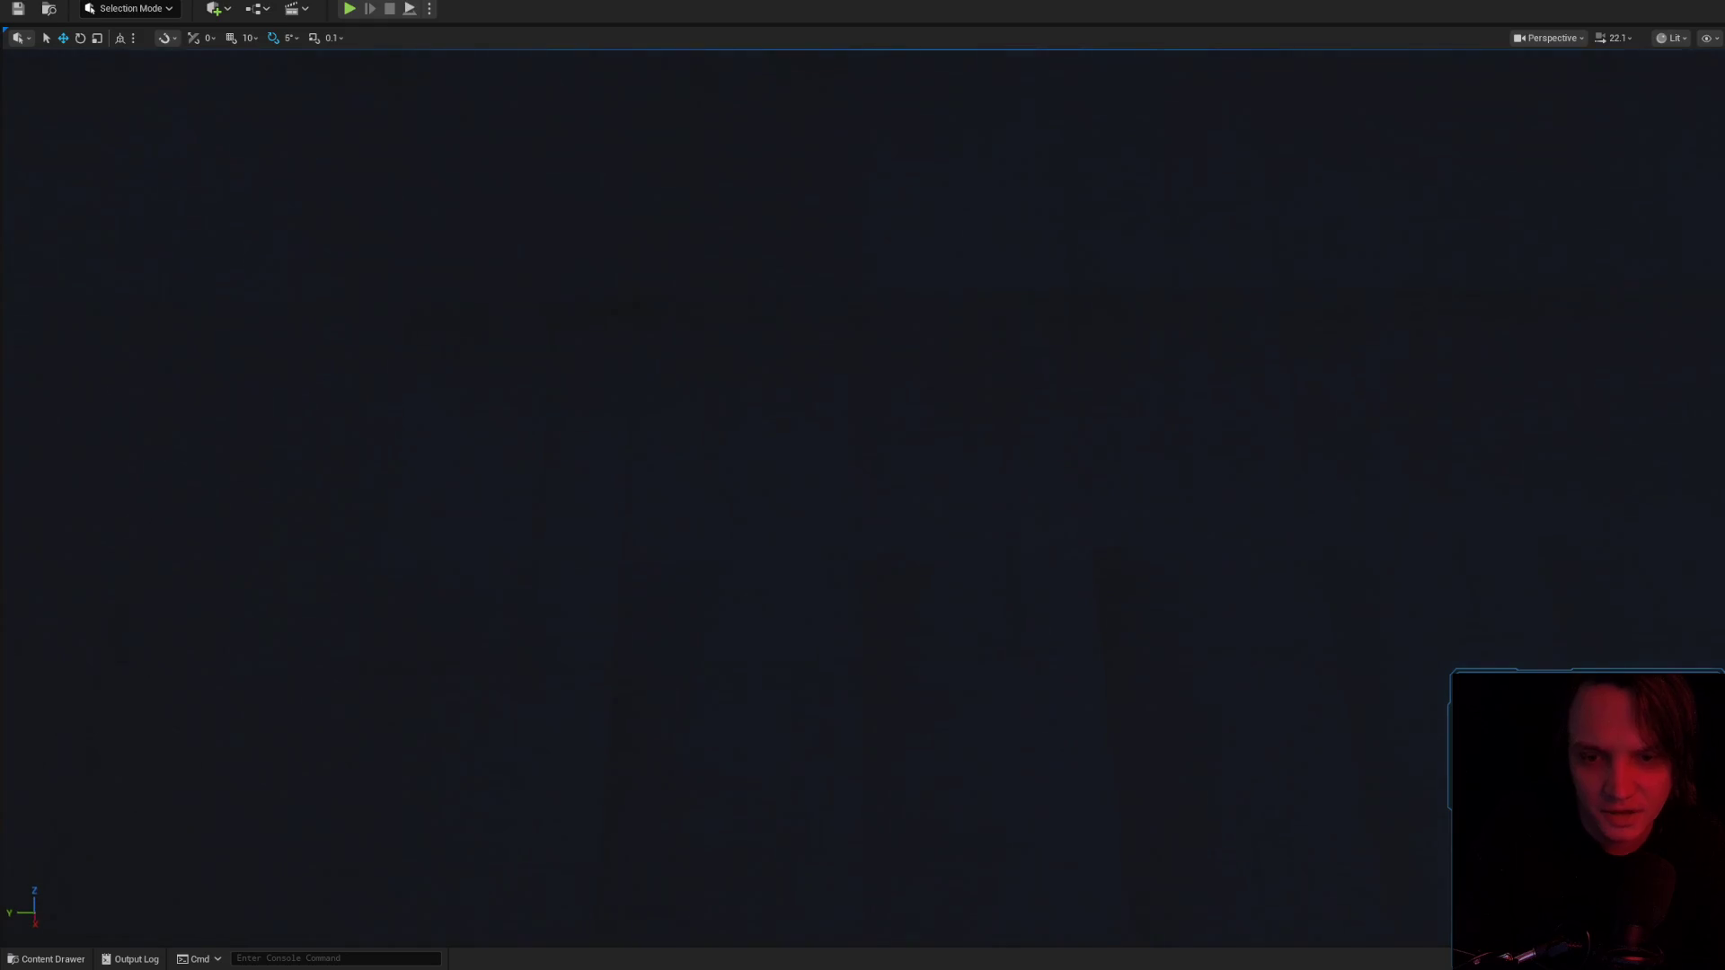
Switch the viewport to Unlit and fly along the curved concrete walls to a wide view.
scroll(863, 486, down, 2)
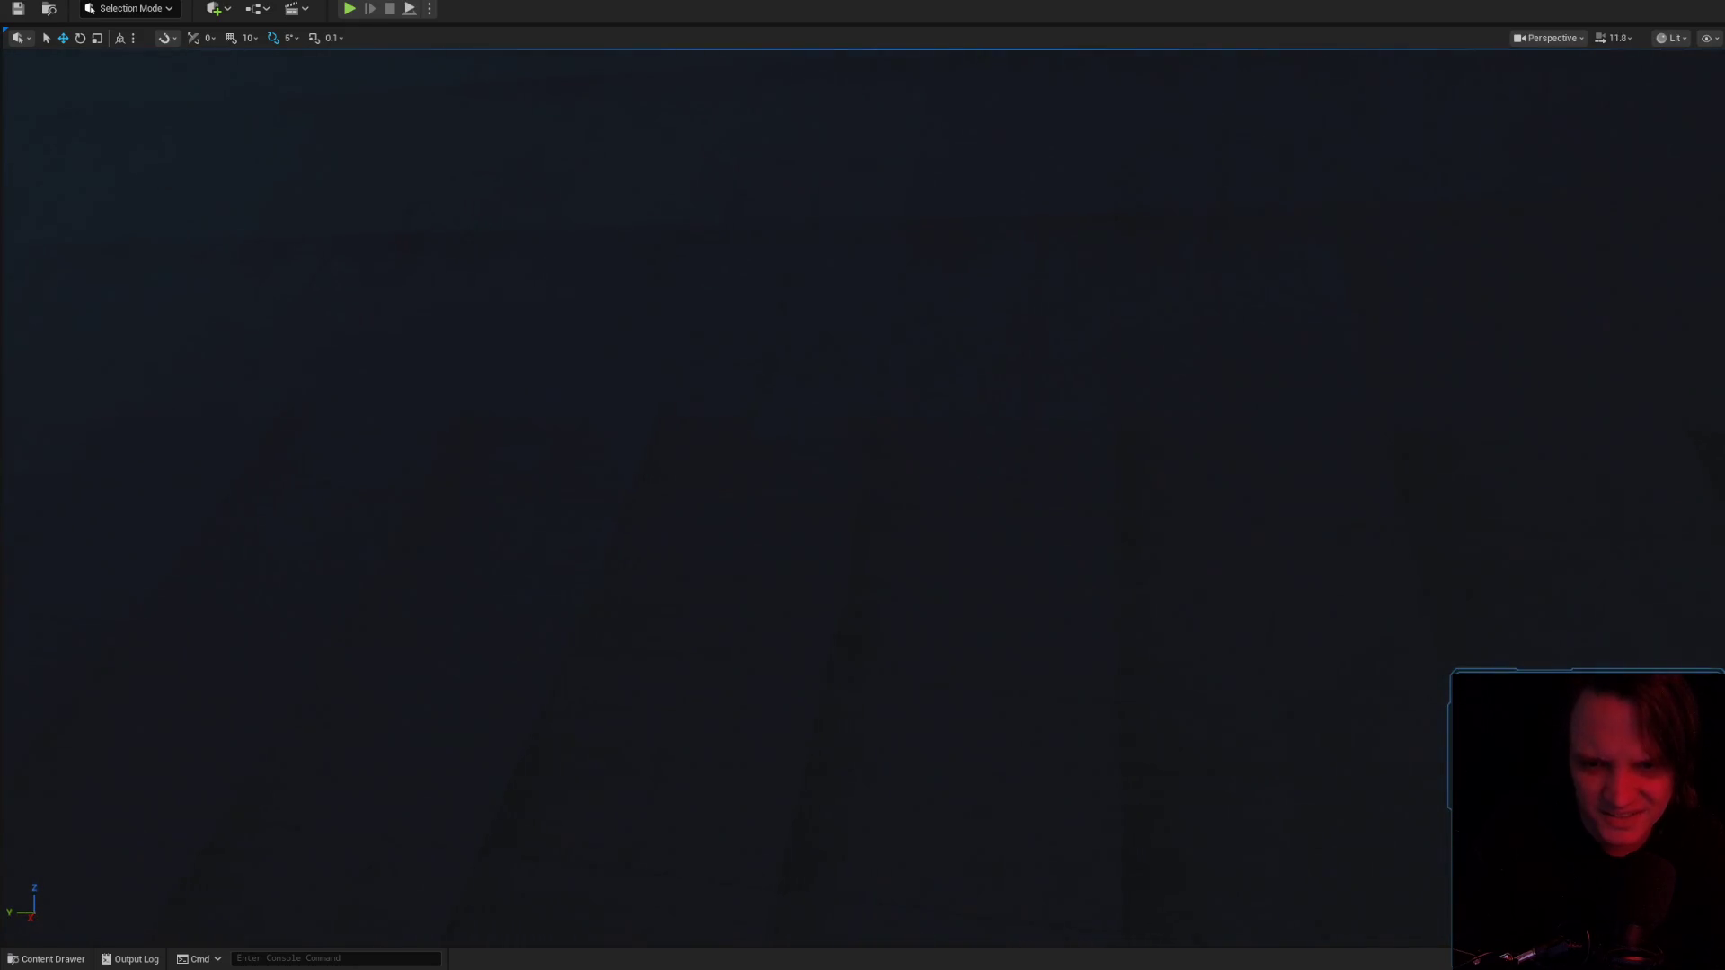
scroll(863, 486, up, 2)
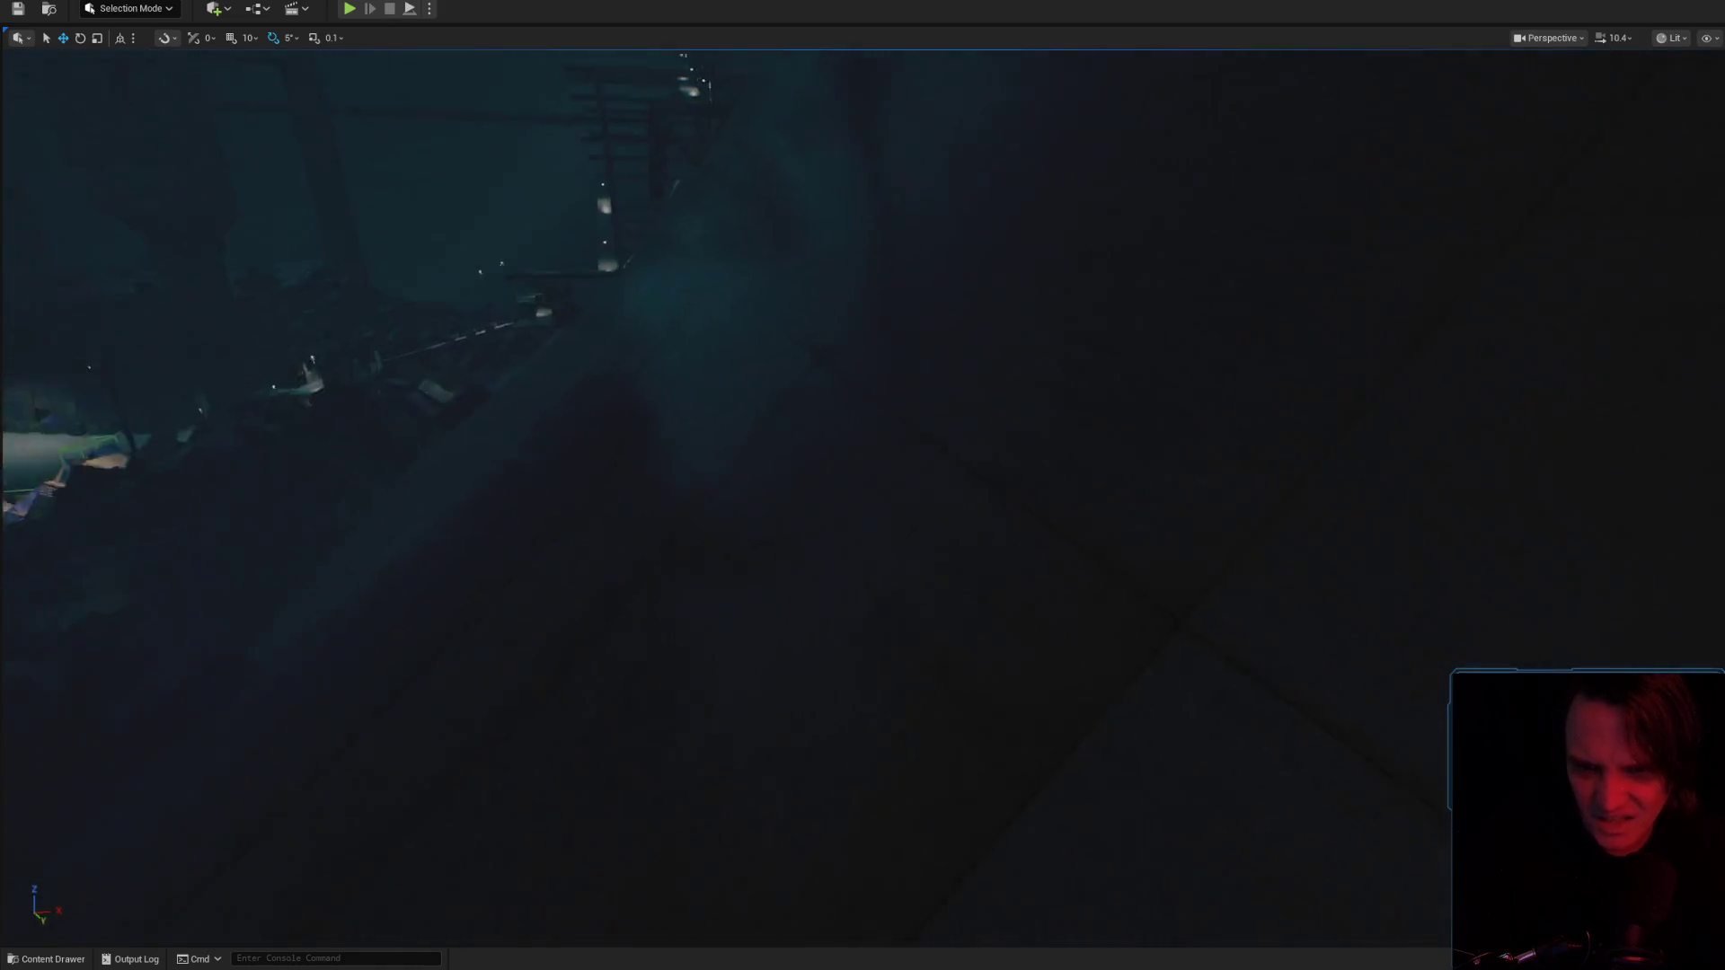
click(1671, 38)
click(1689, 90)
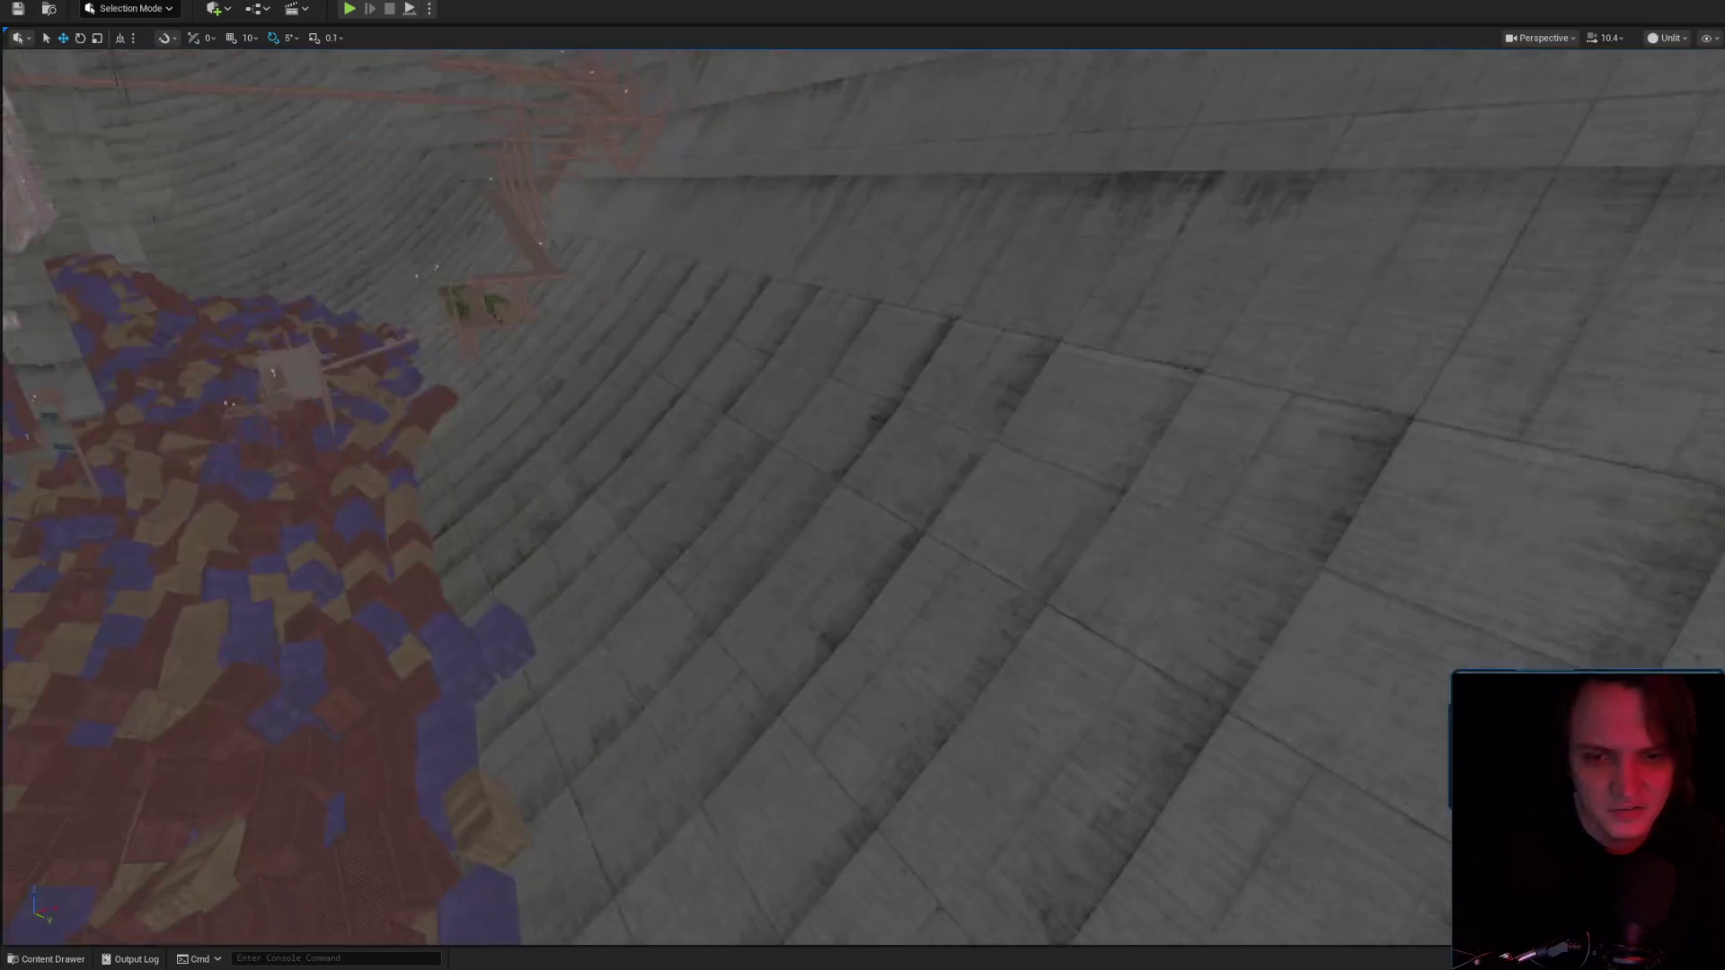
scroll(934, 634, up, 3)
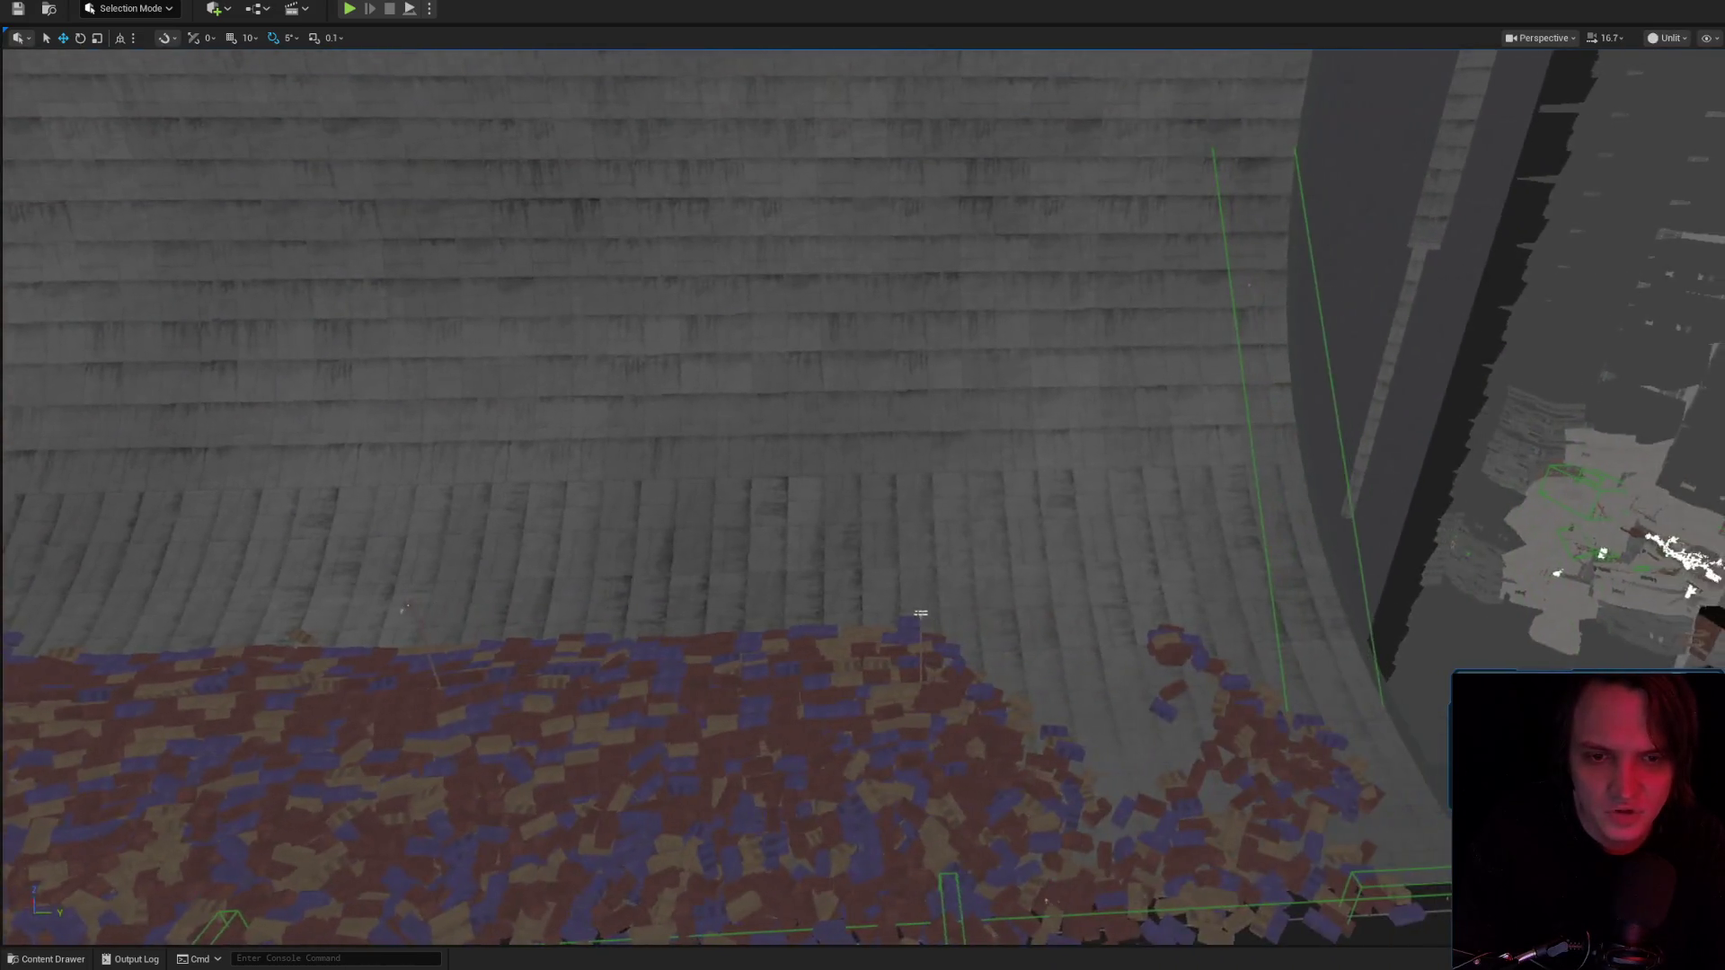
mouse_move(934, 634)
mouse_down()
mouse_move(1291, 478)
mouse_move(1123, 377)
mouse_move(712, 758)
mouse_move(1001, 616)
mouse_move(1001, 569)
mouse_move(1580, 660)
mouse_up()
mouse_move(862, 485)
mouse_down()
mouse_move(764, 404)
mouse_move(655, 185)
mouse_move(629, 224)
mouse_up()
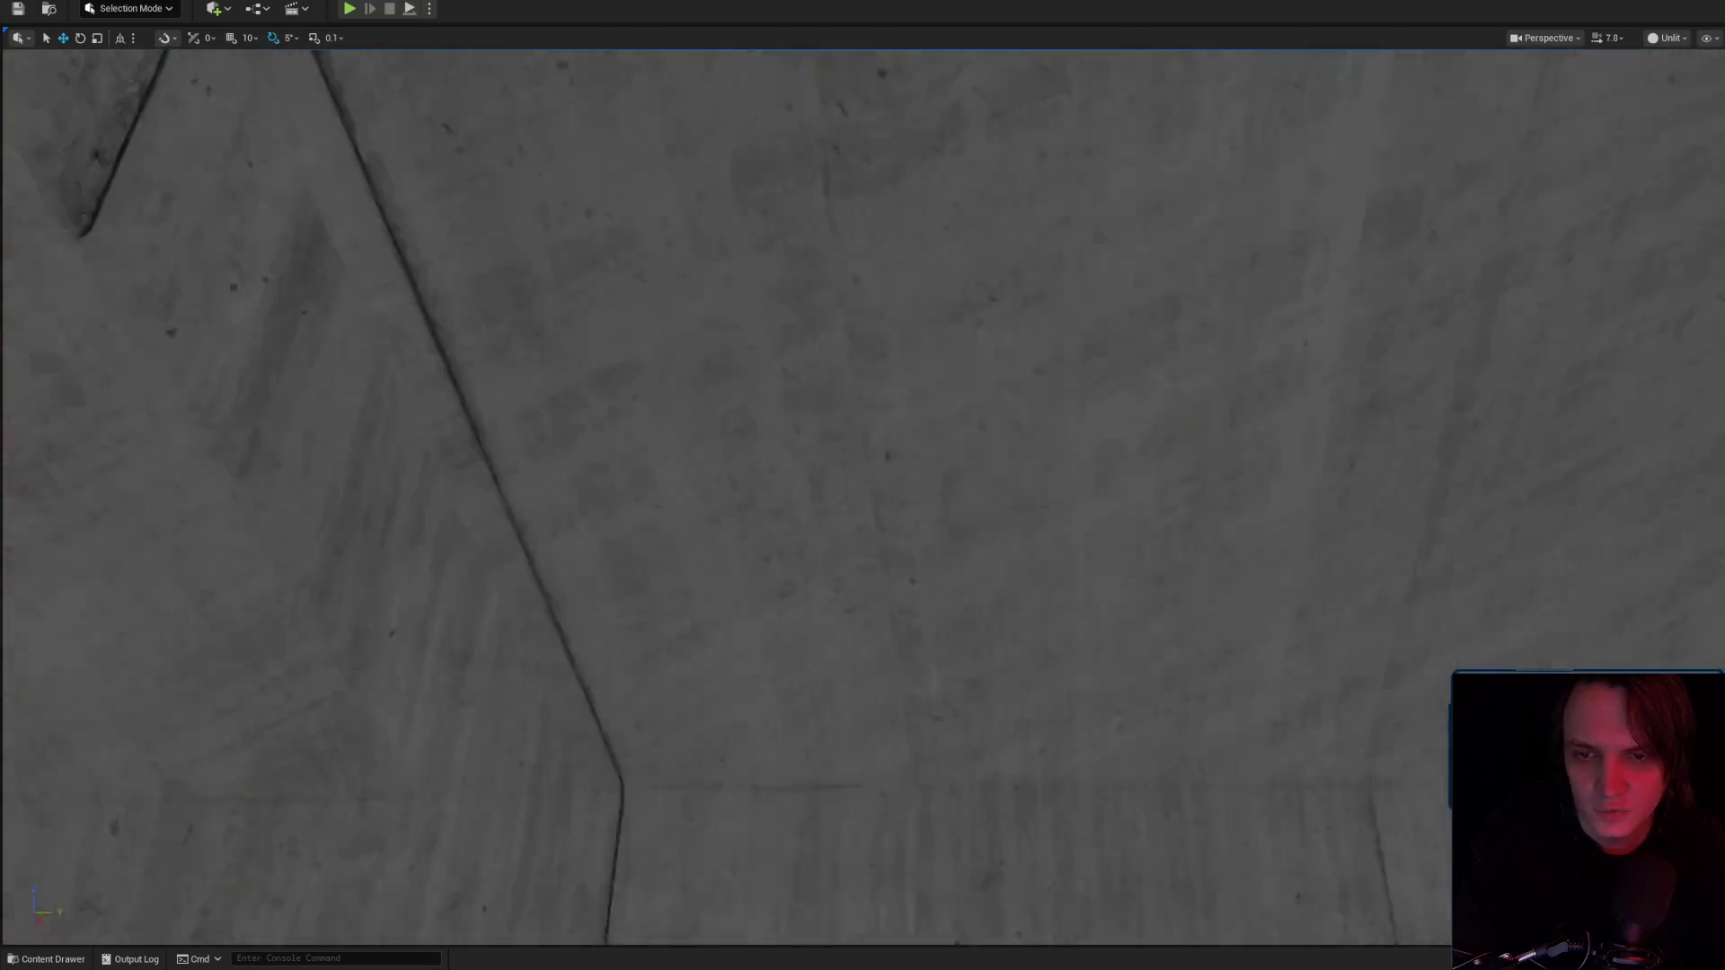
mouse_move(863, 485)
mouse_down()
mouse_move(844, 468)
mouse_move(809, 539)
mouse_move(773, 449)
mouse_move(755, 467)
mouse_move(772, 485)
mouse_up()
scroll(773, 449, up, 1)
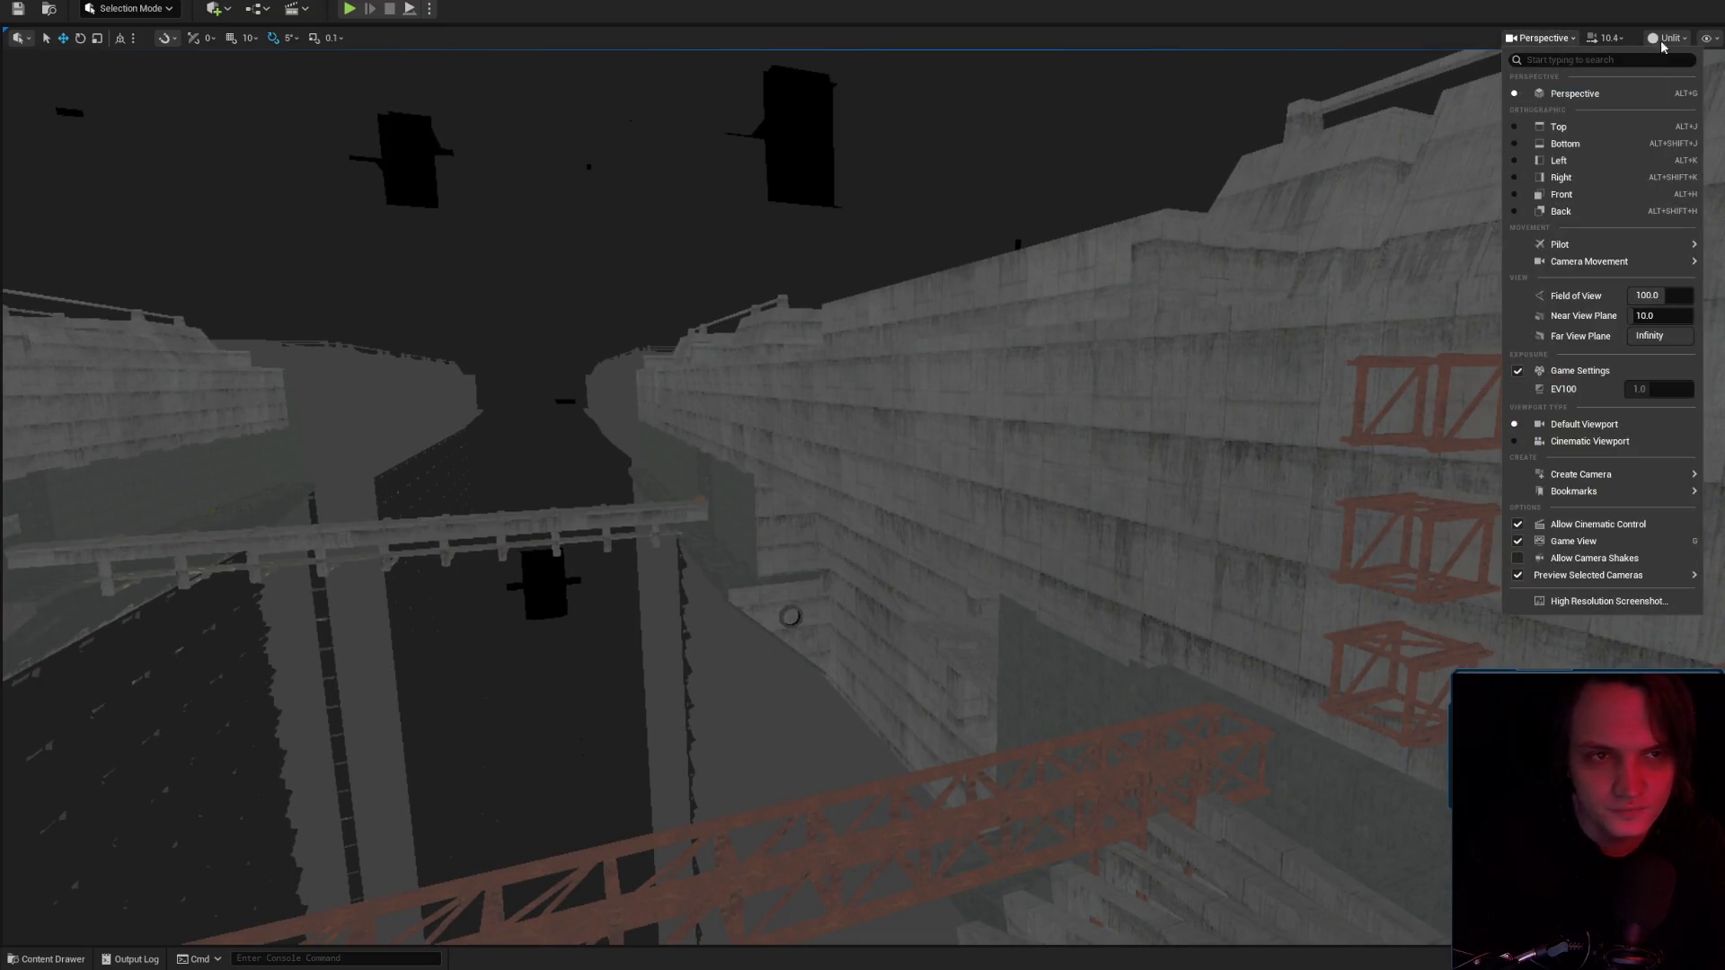
Toggle back to Lit, then Unlit again, viewing the walls and water channel.
click(1676, 90)
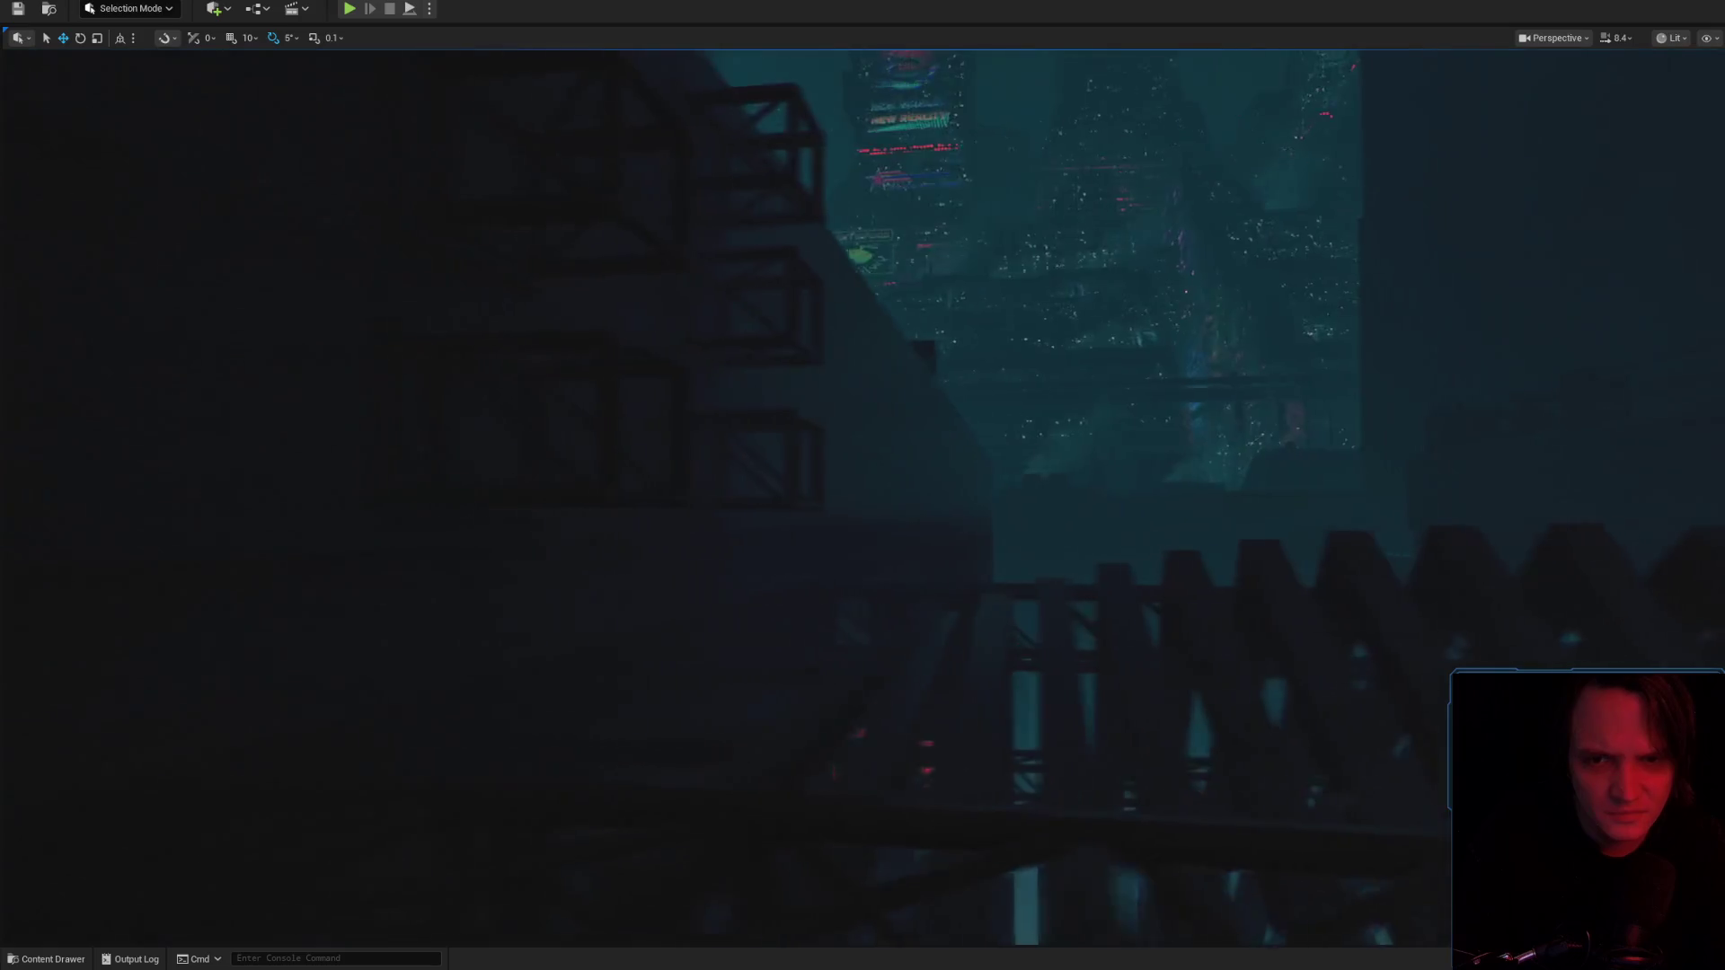
drag(772, 467, 763, 445)
click(1673, 37)
click(1693, 117)
drag(1694, 121, 1667, 133)
scroll(1682, 130, up, 2)
Select and frame a concrete wall, then bring the MM_RC_Global_T_01 instance editor forward.
click(881, 423)
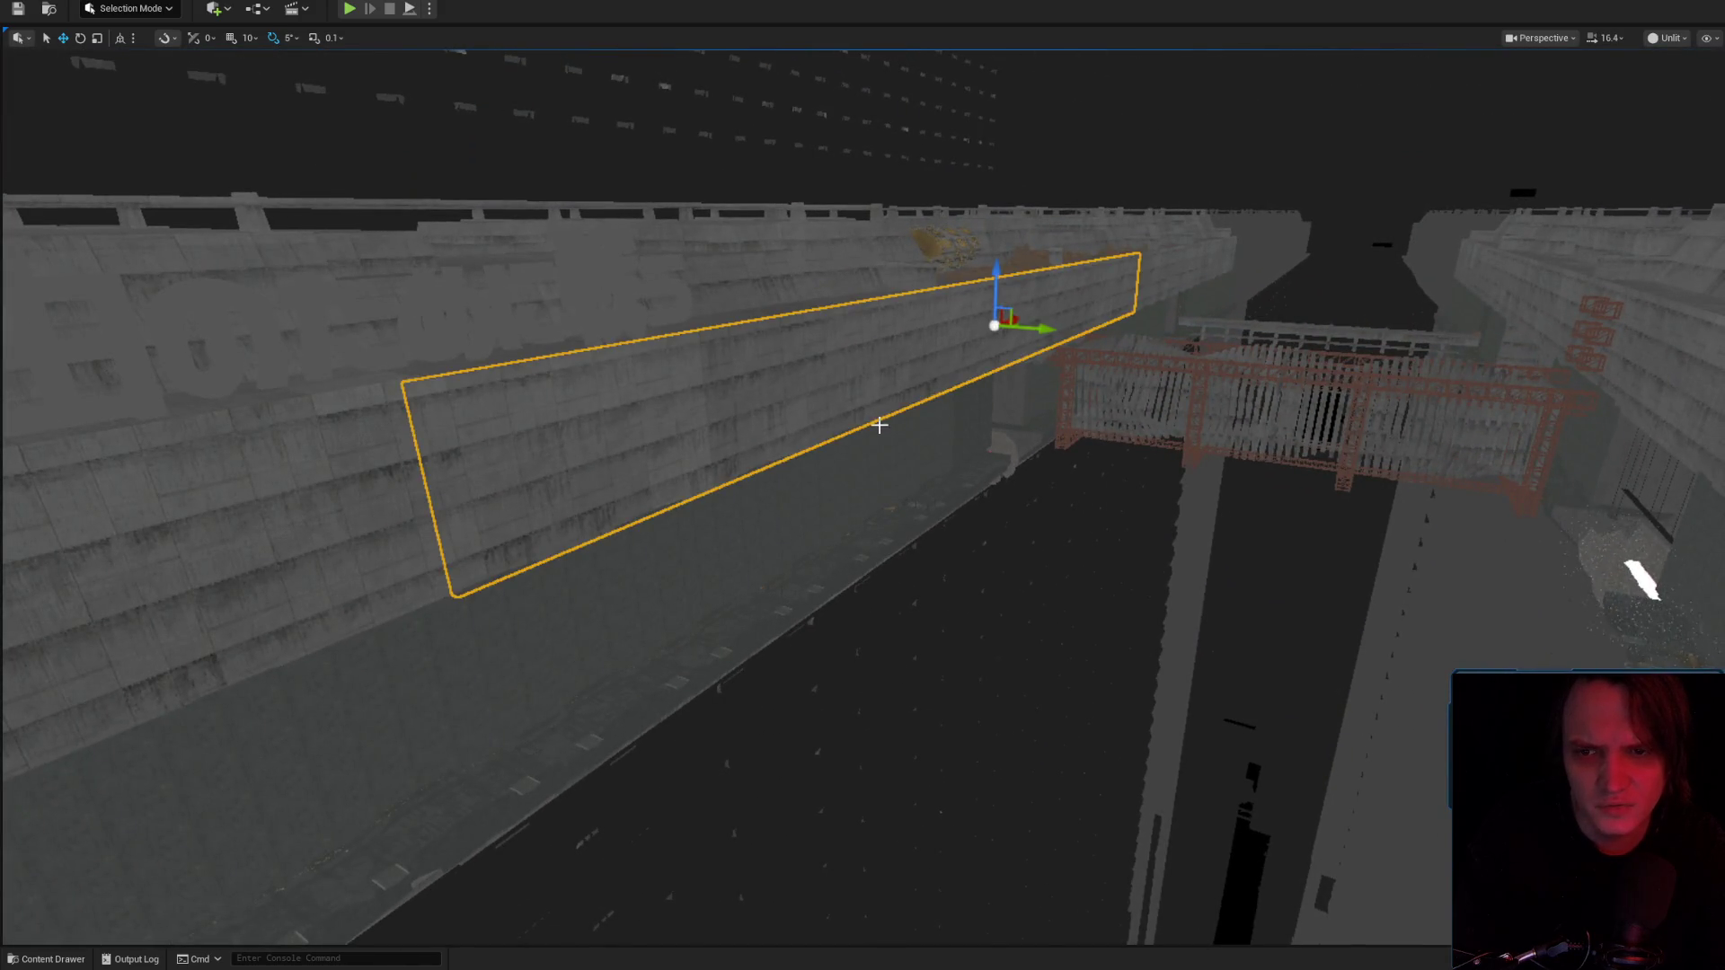
key(f)
drag(1255, 200, 1255, 201)
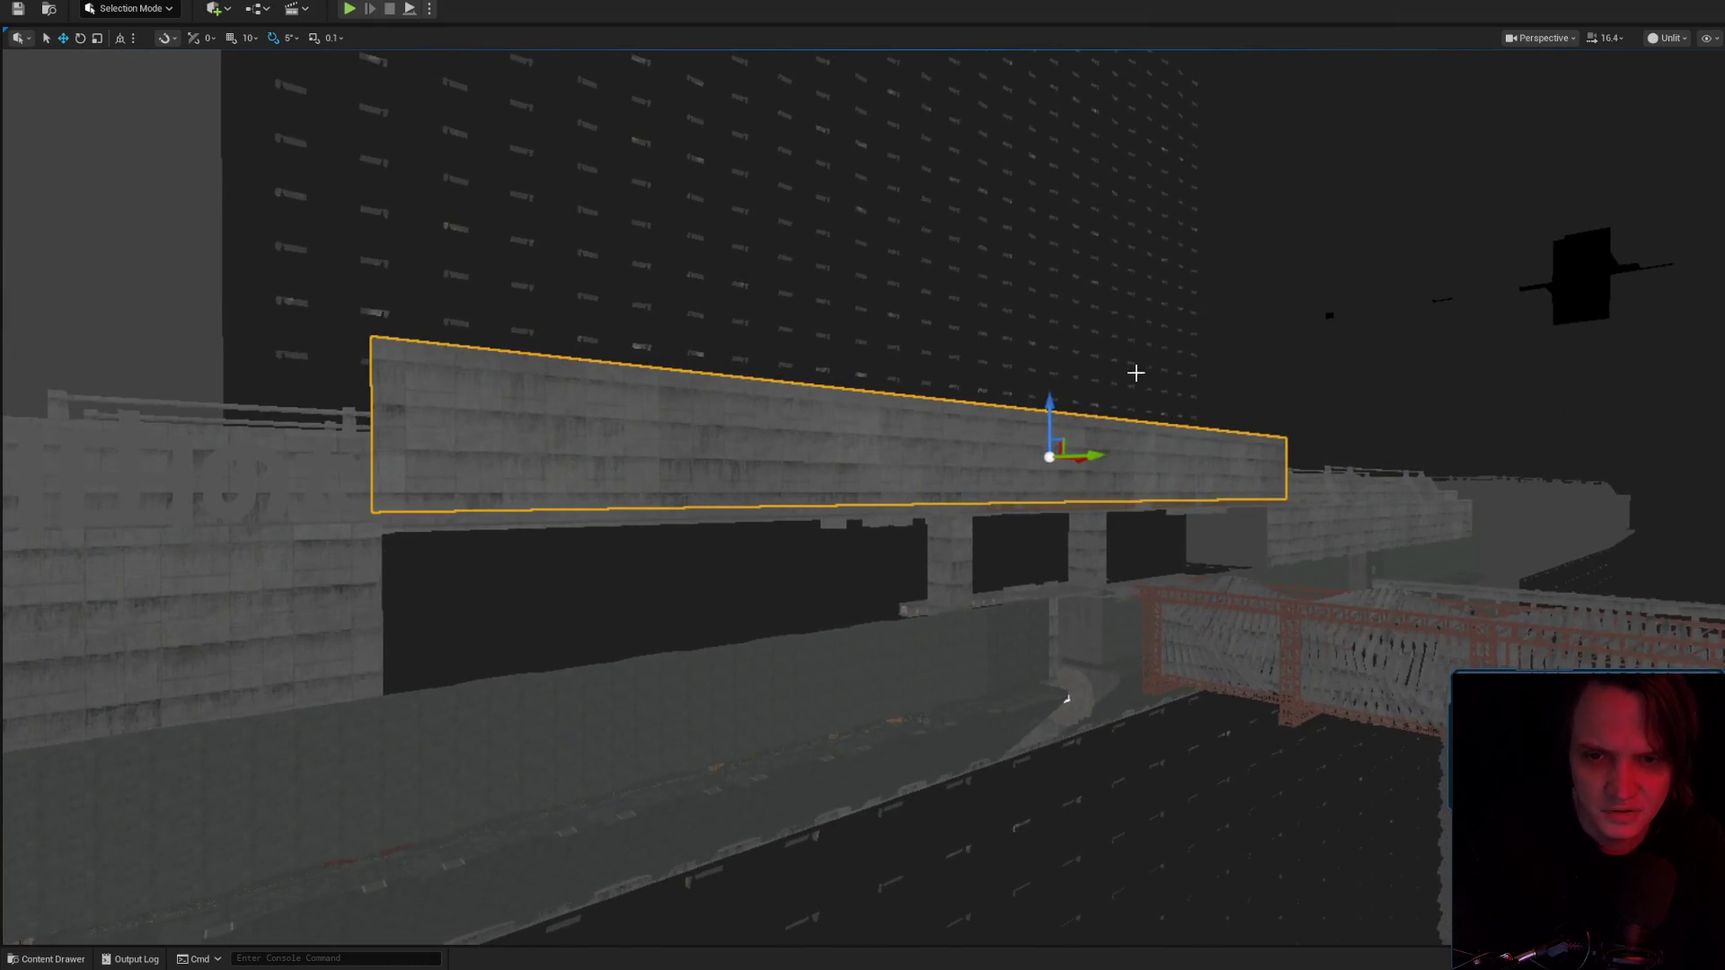
click(1135, 489)
drag(1135, 488, 1135, 488)
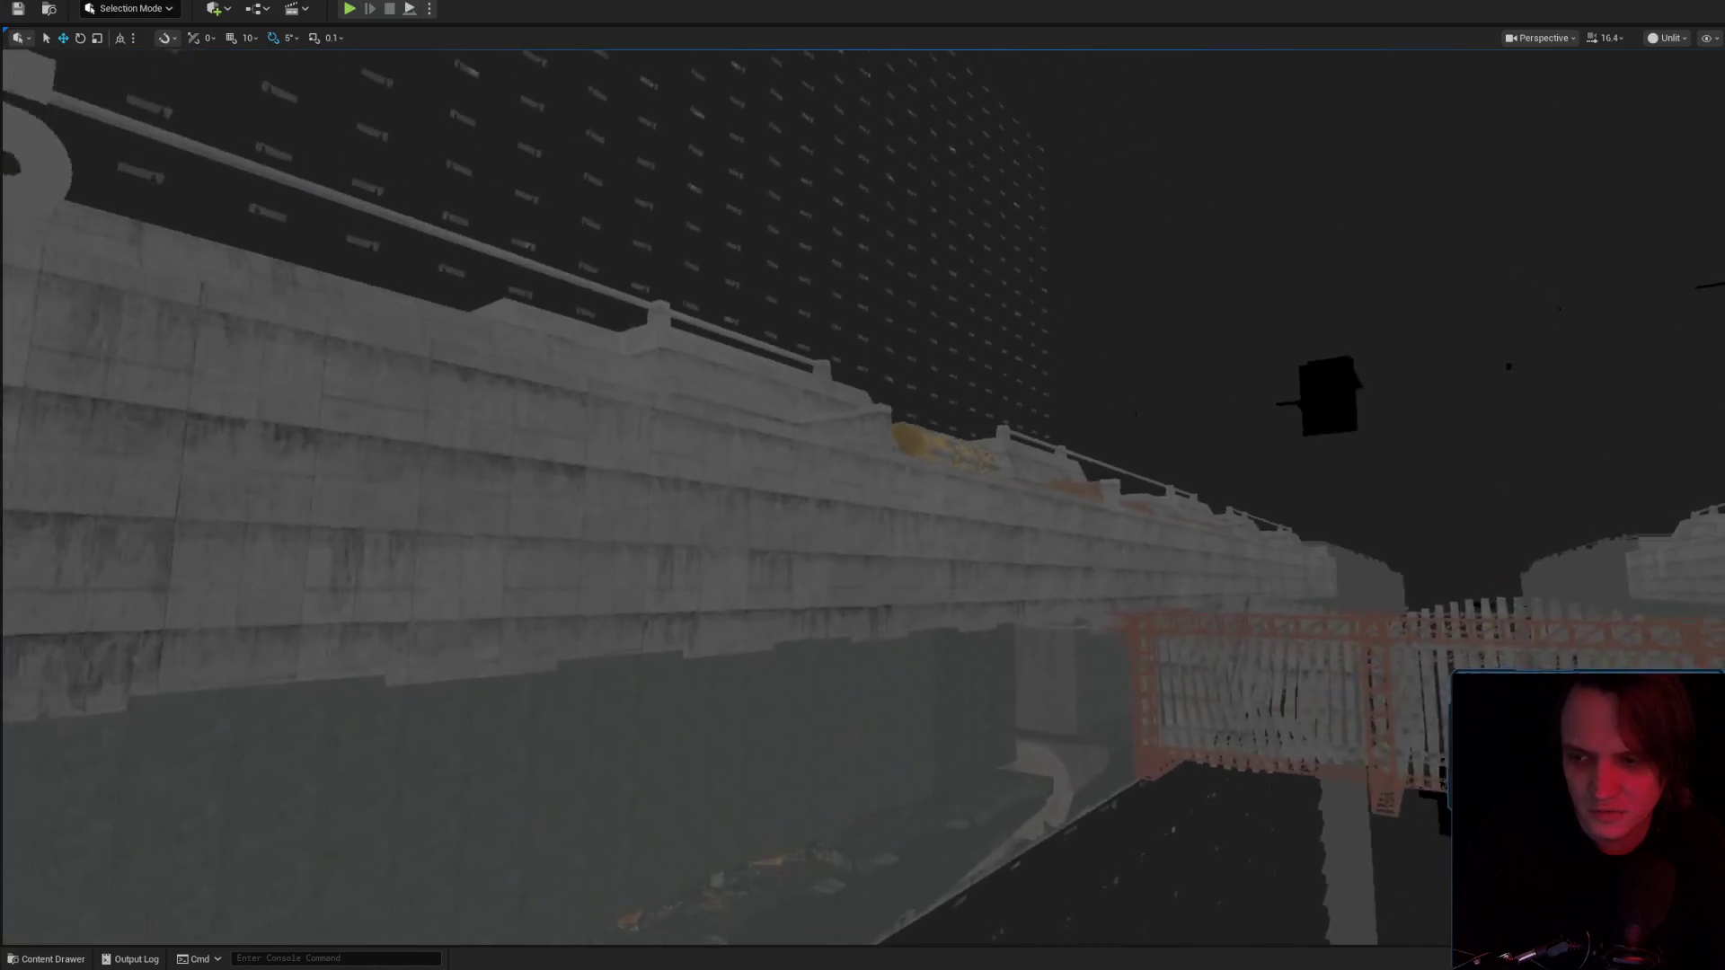
click(1718, 463)
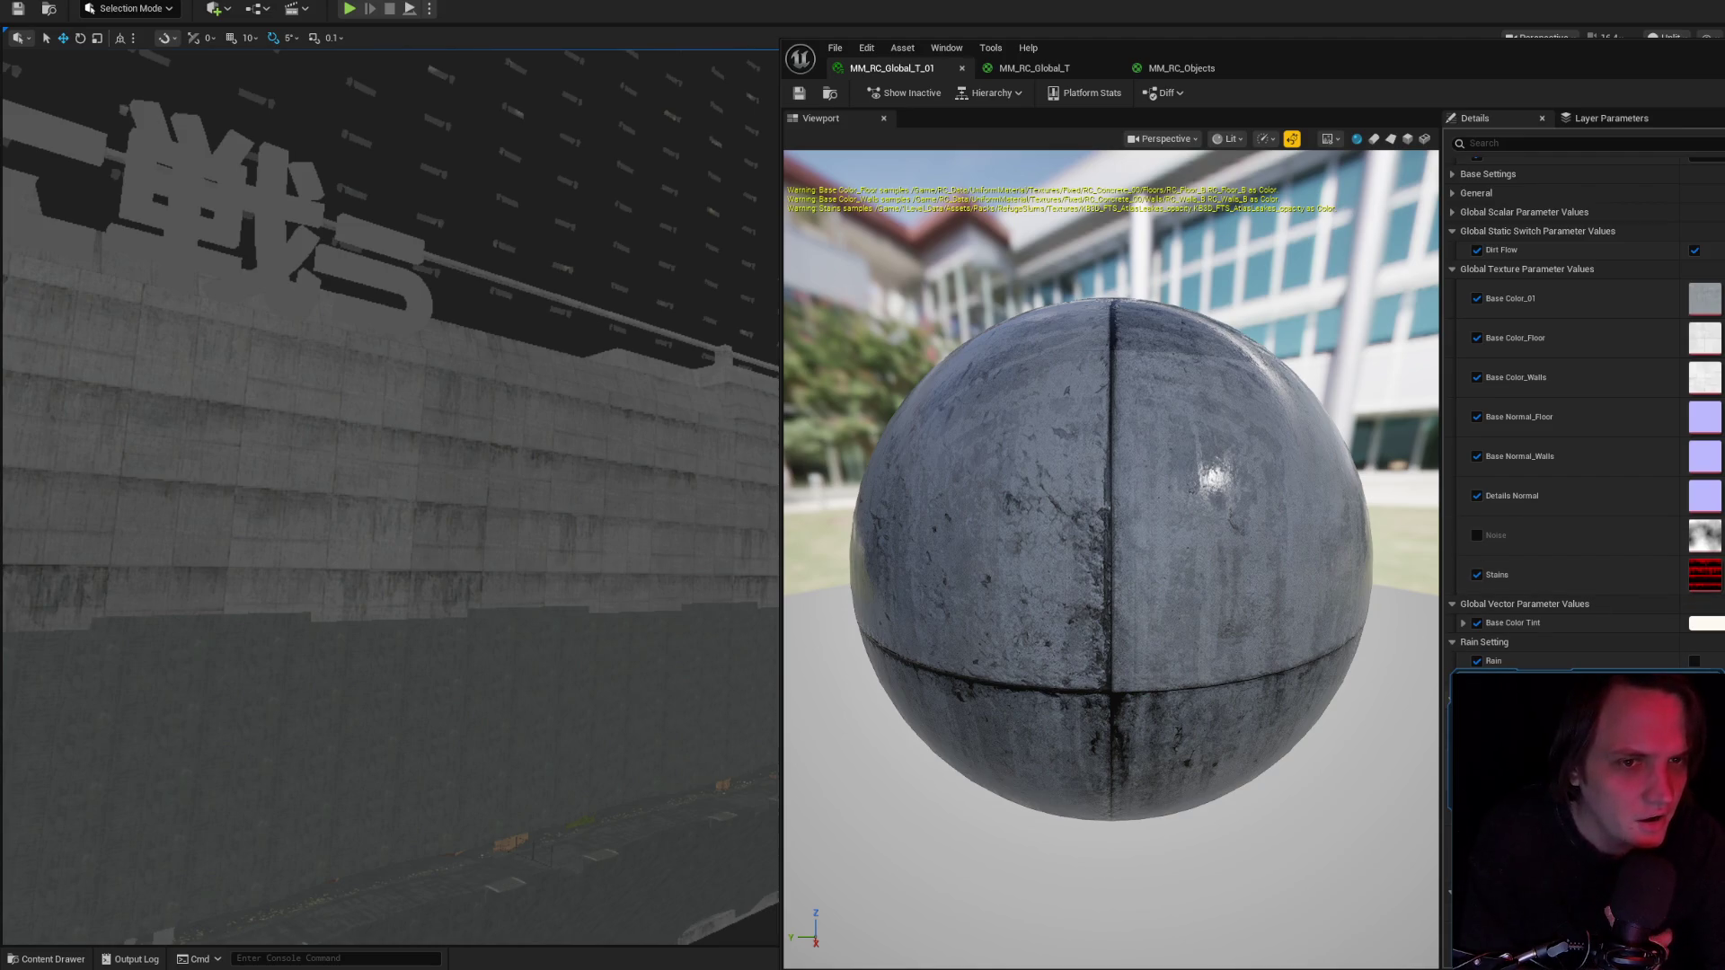
Review the MM_RC_Objects graph's MASK EDGES, Height Map and Distance Fade groups.
scroll(1586, 404, up, 5)
scroll(1585, 404, down, 2)
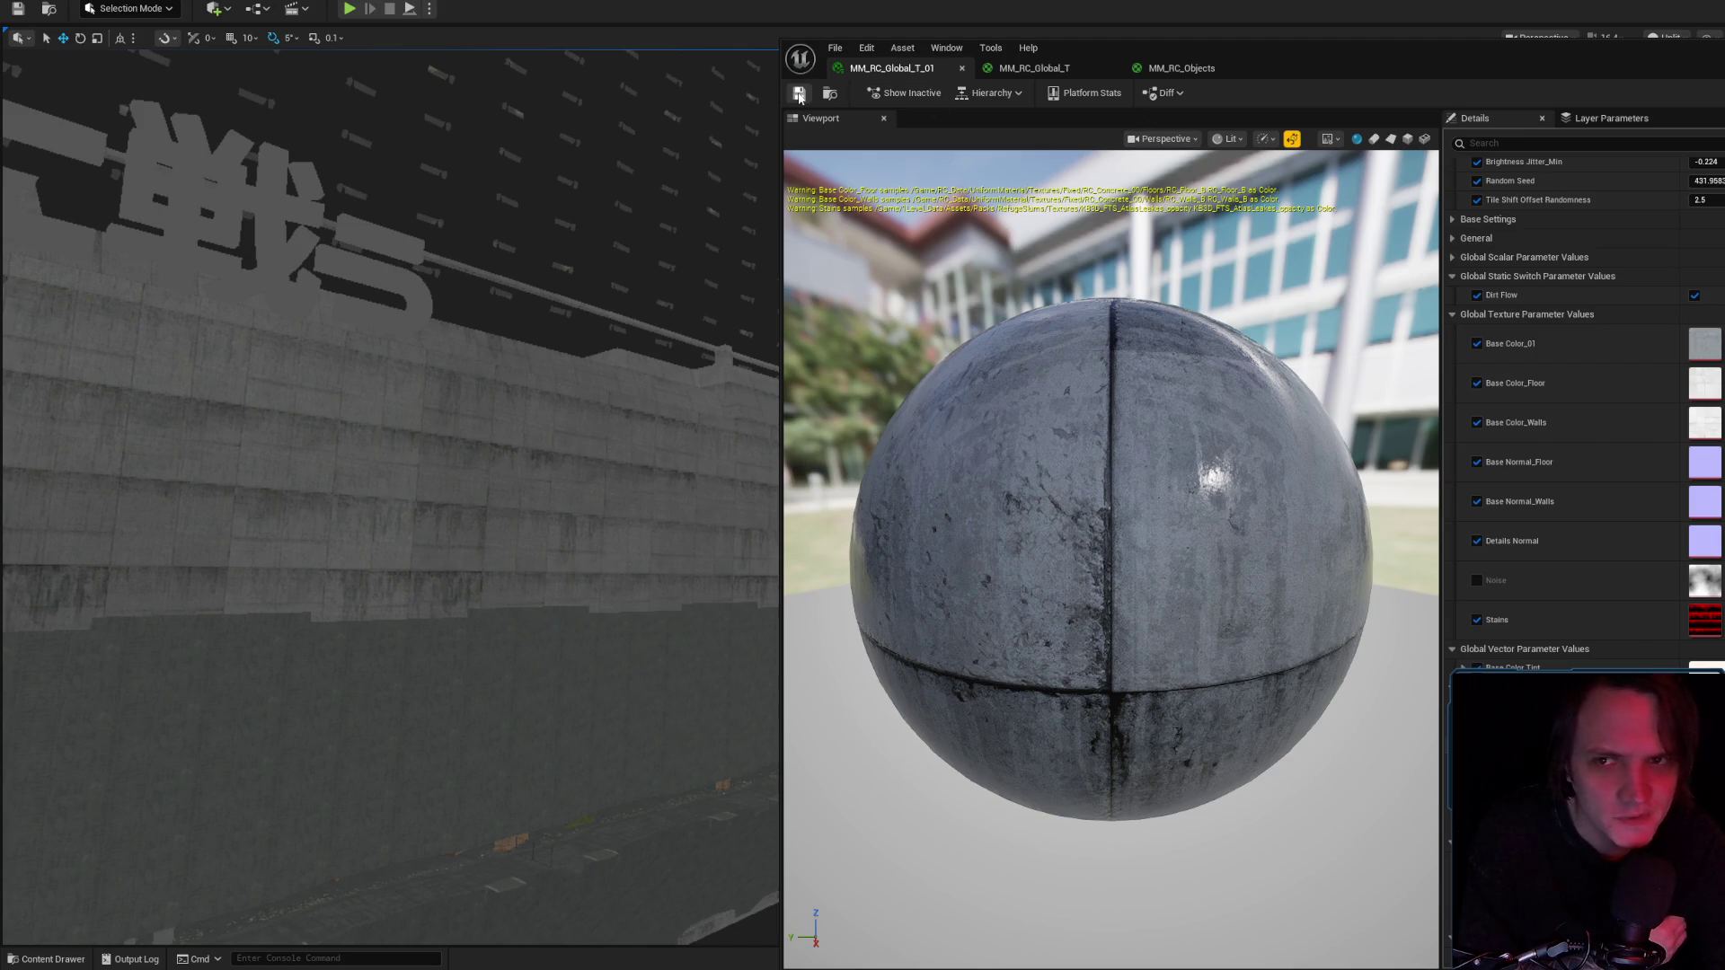
click(1207, 68)
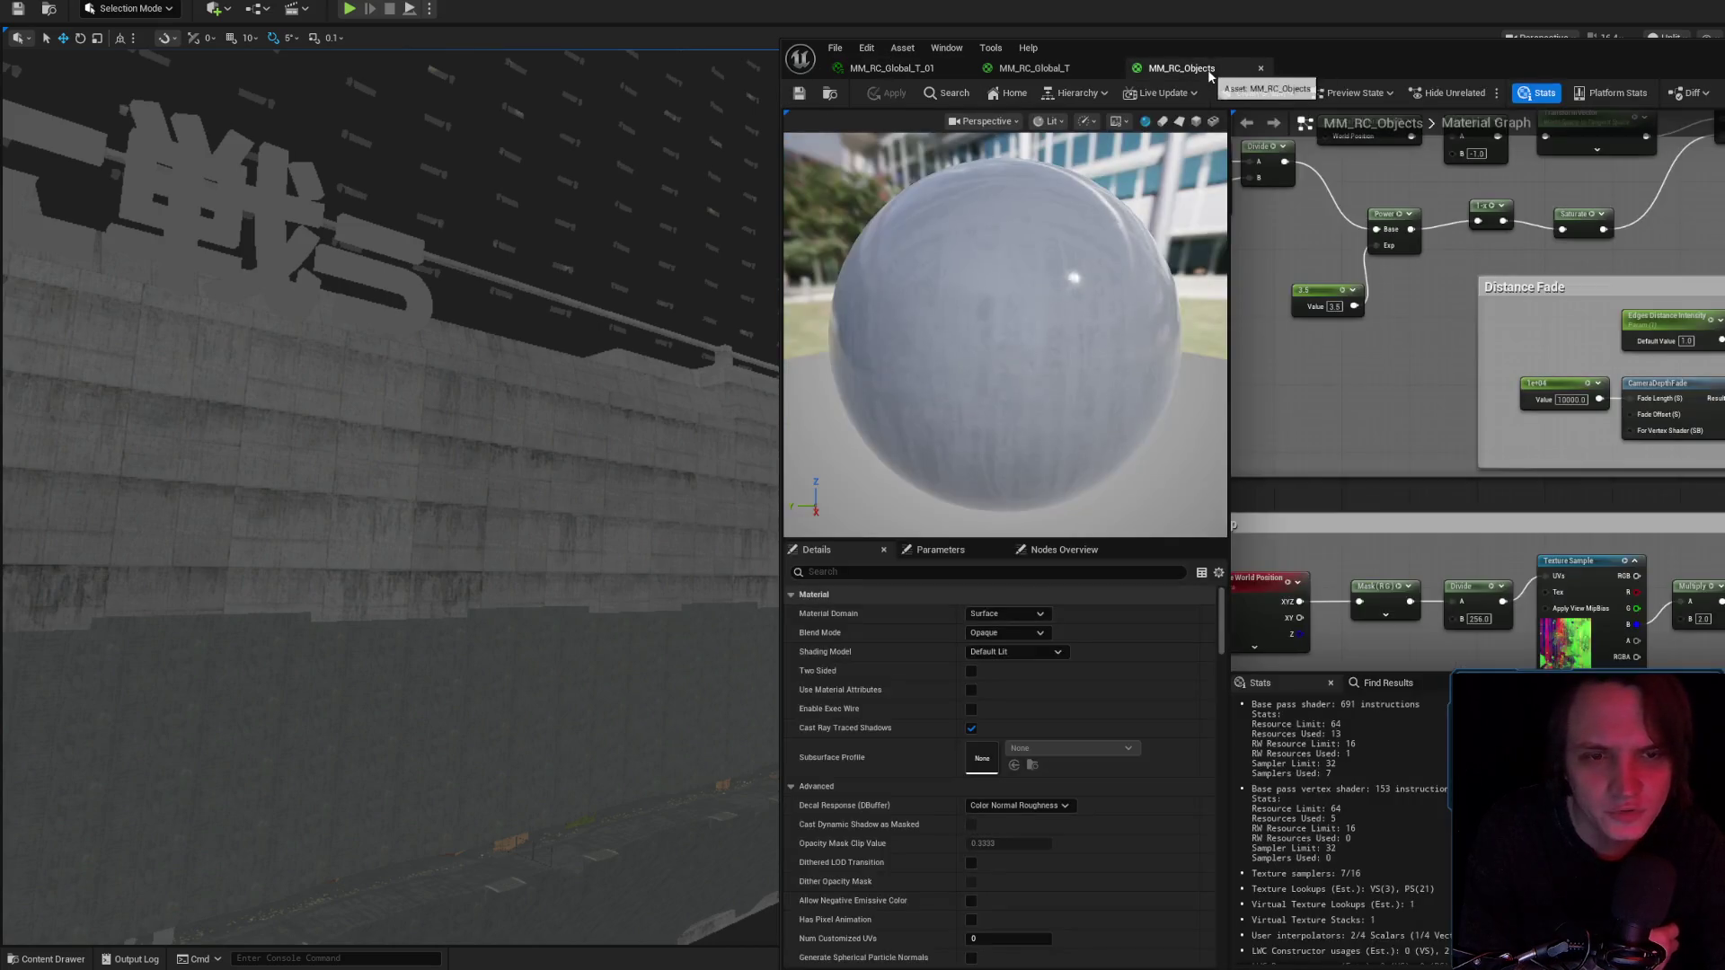
scroll(1588, 551, up, 5)
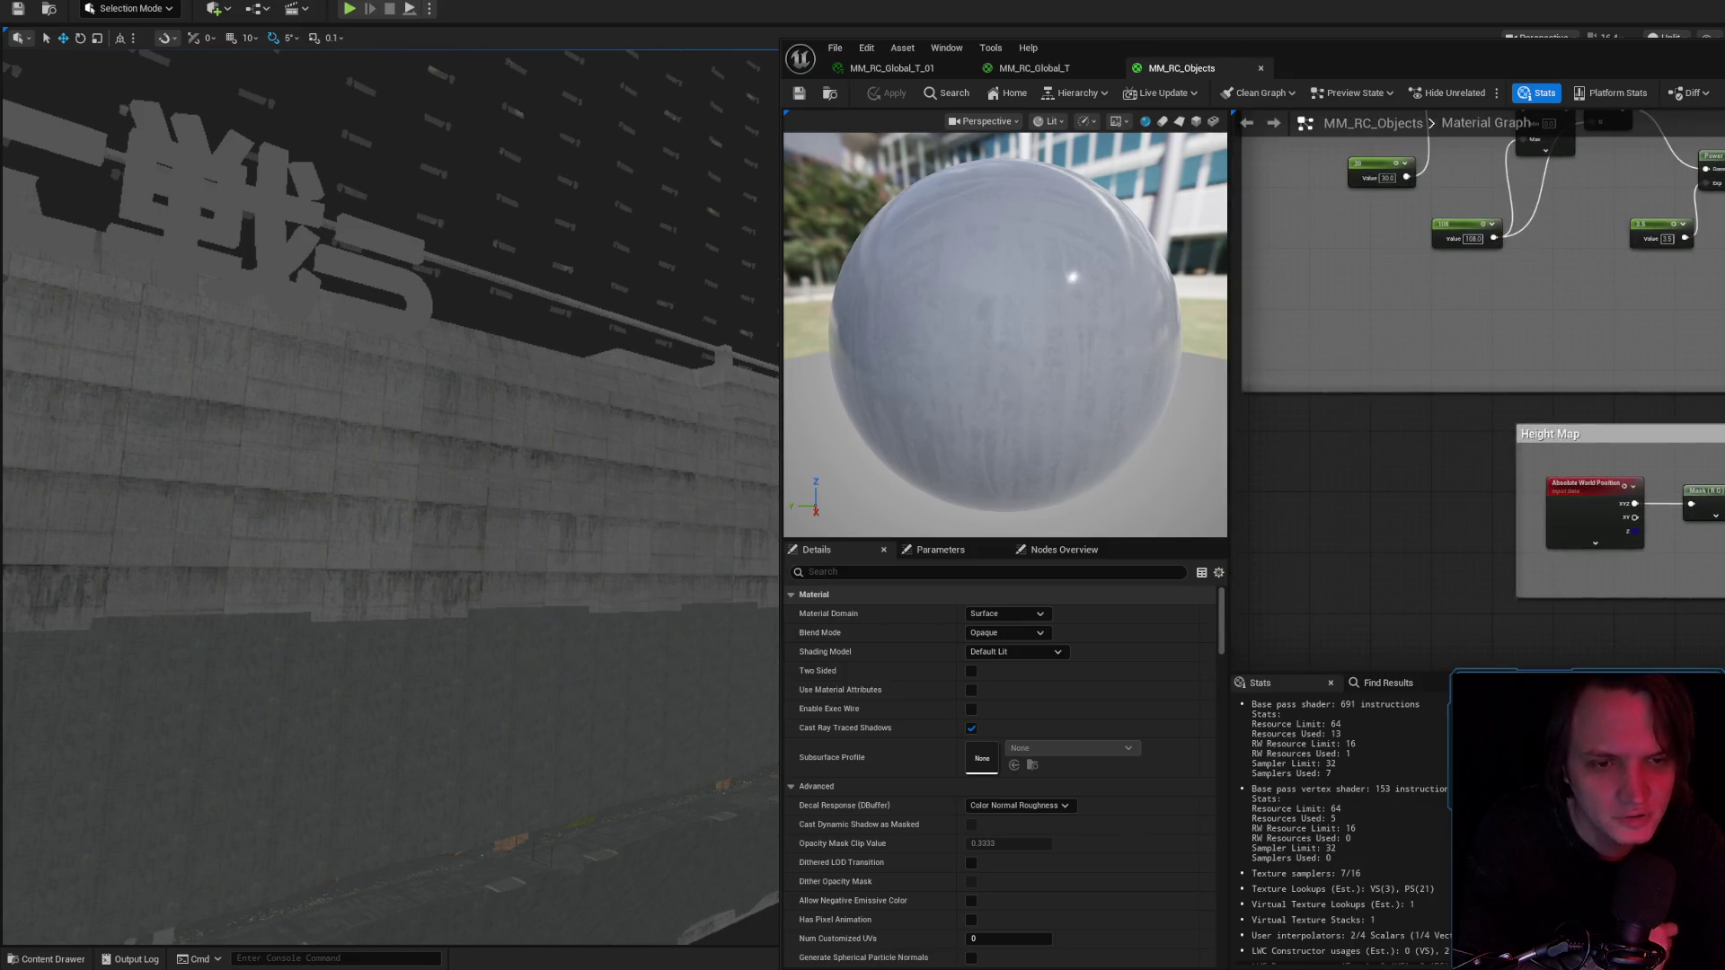
drag(1479, 429, 1724, 447)
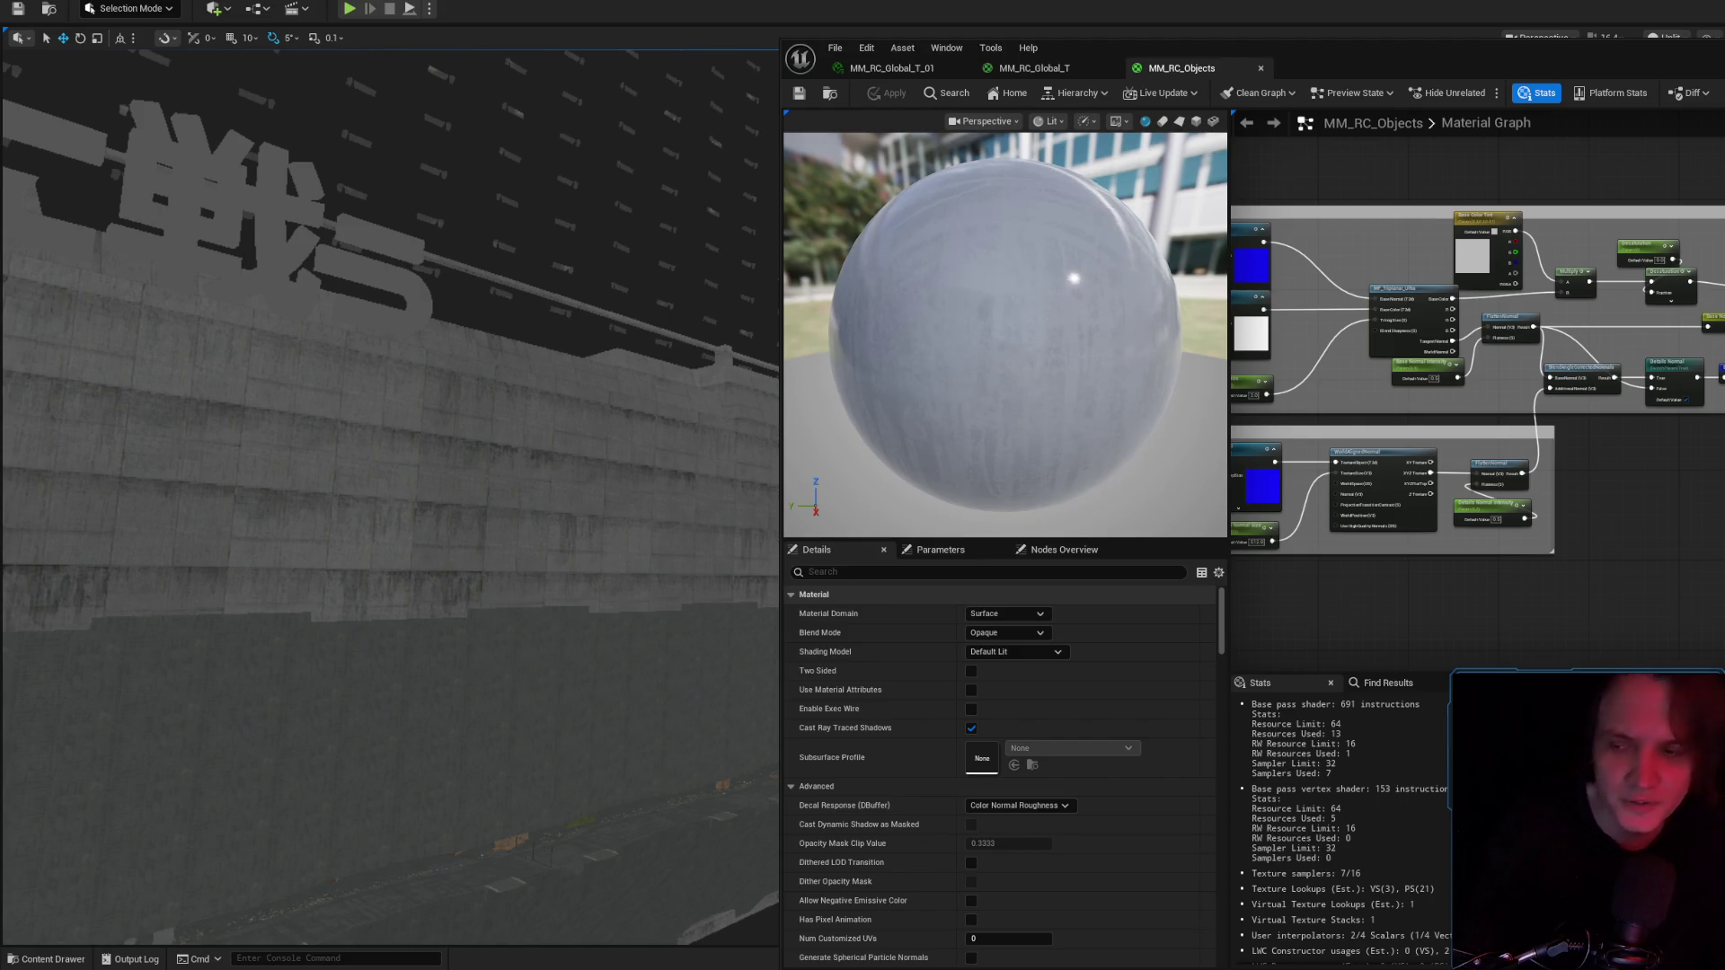
mouse_move(1716, 578)
mouse_down()
mouse_move(1511, 644)
mouse_move(1285, 454)
mouse_up()
drag(1700, 534, 1622, 548)
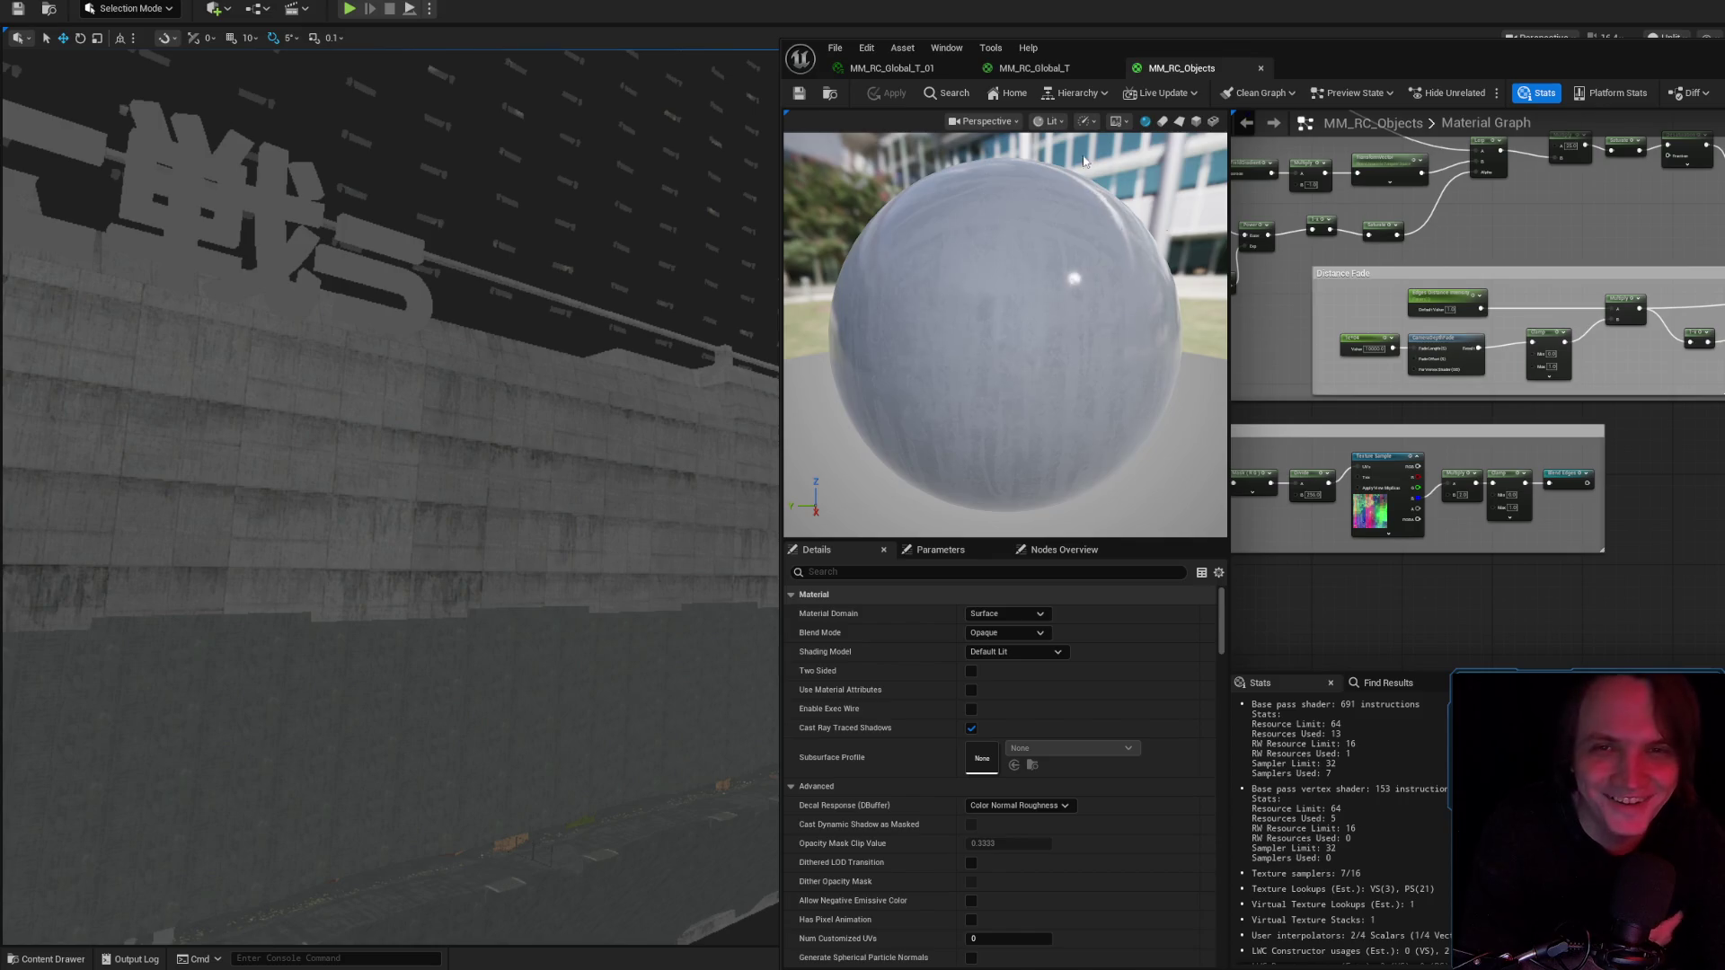
Orbit the MM_RC_Global_T_01 preview sphere, then select the wall mesh in the level.
click(871, 70)
mouse_move(1114, 540)
mouse_down()
mouse_move(1168, 540)
mouse_move(1222, 503)
mouse_up()
mouse_move(1141, 462)
mouse_down()
mouse_move(1168, 476)
mouse_move(1244, 458)
mouse_up()
mouse_move(1085, 471)
mouse_down()
mouse_move(1141, 463)
mouse_move(1085, 470)
mouse_up()
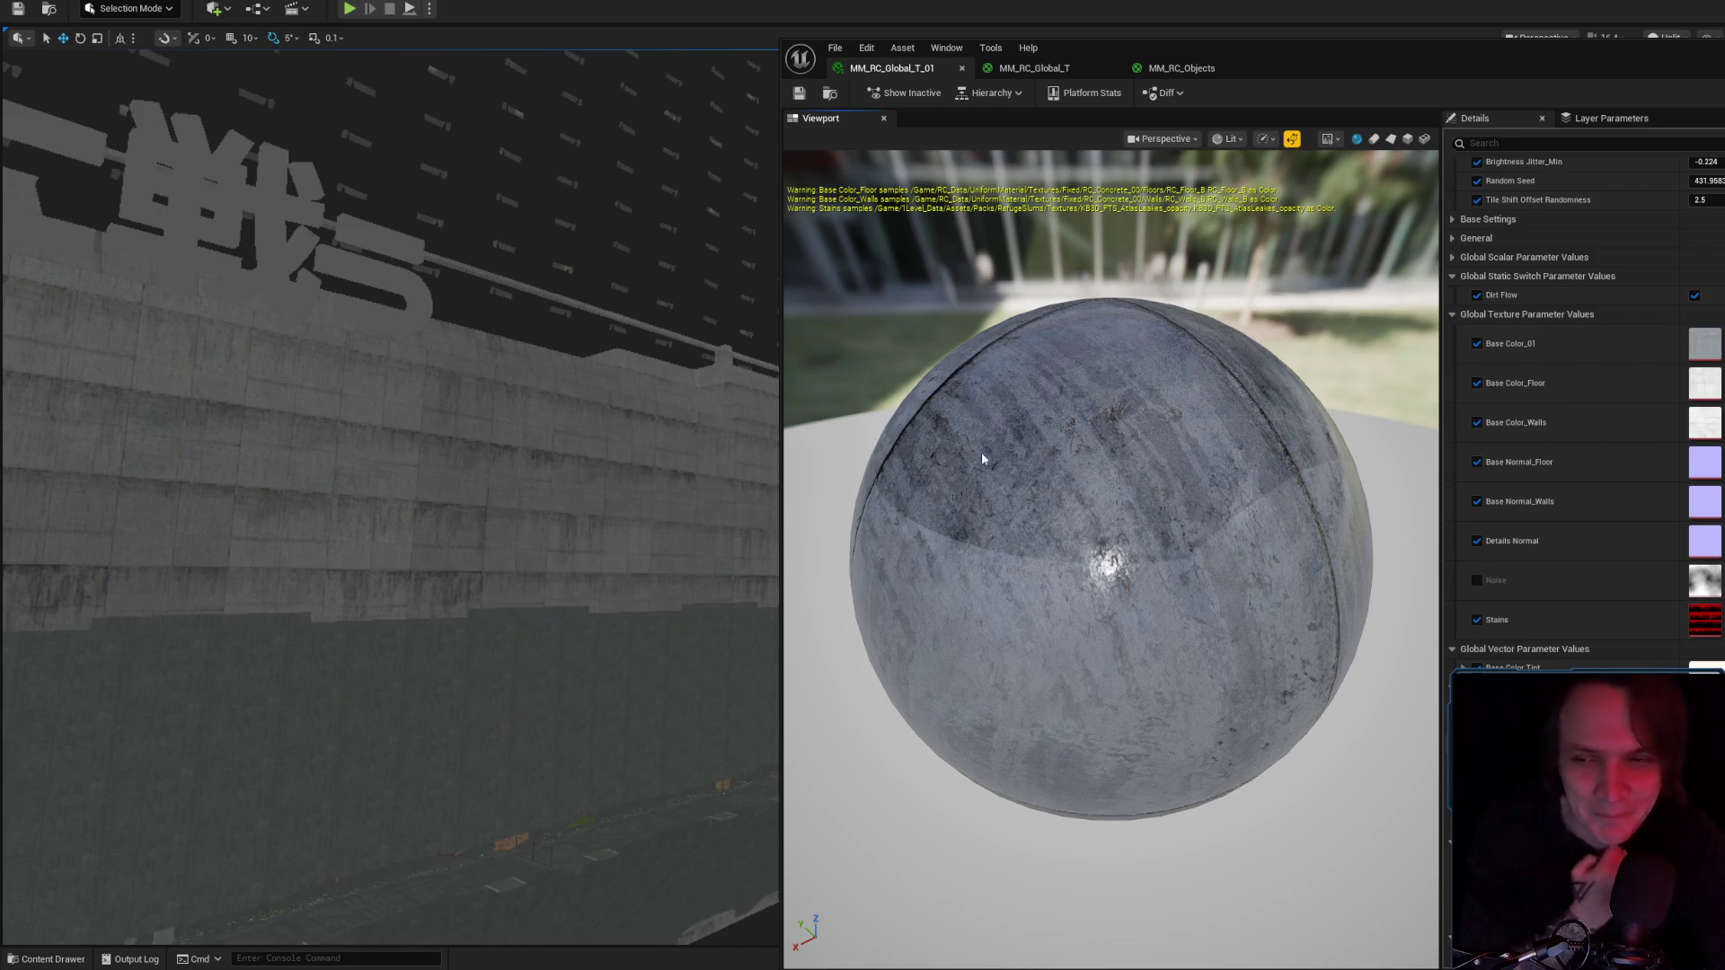
scroll(1477, 380, up, 6)
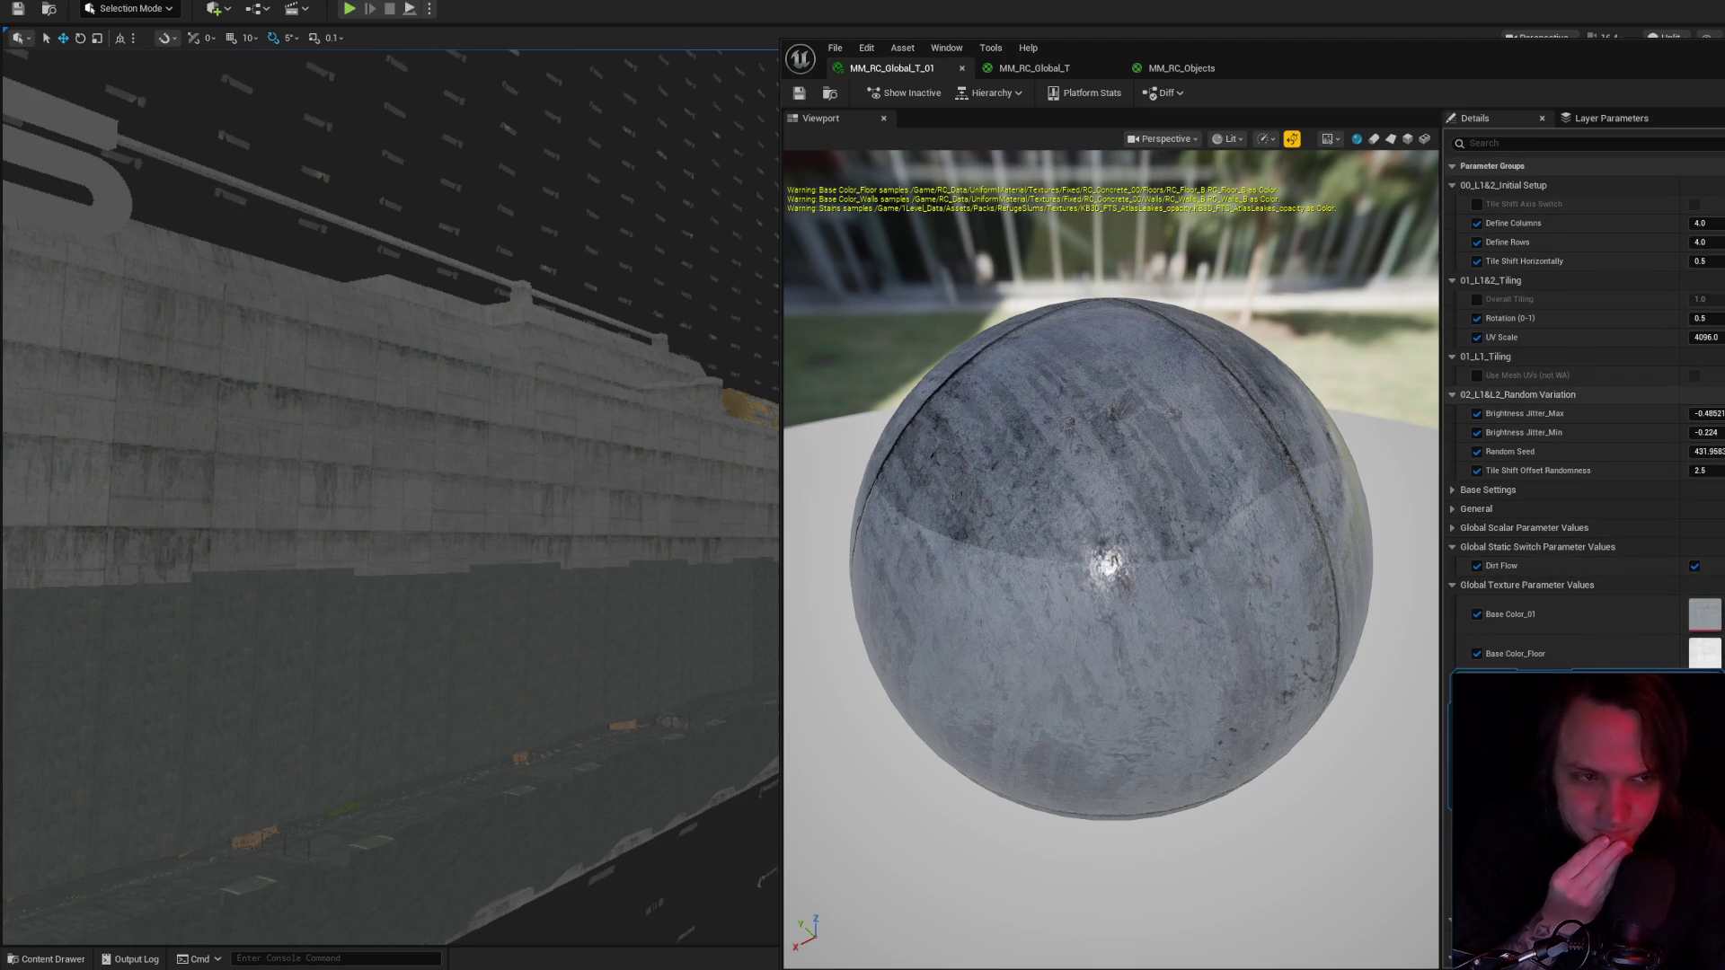
click(679, 447)
click(679, 446)
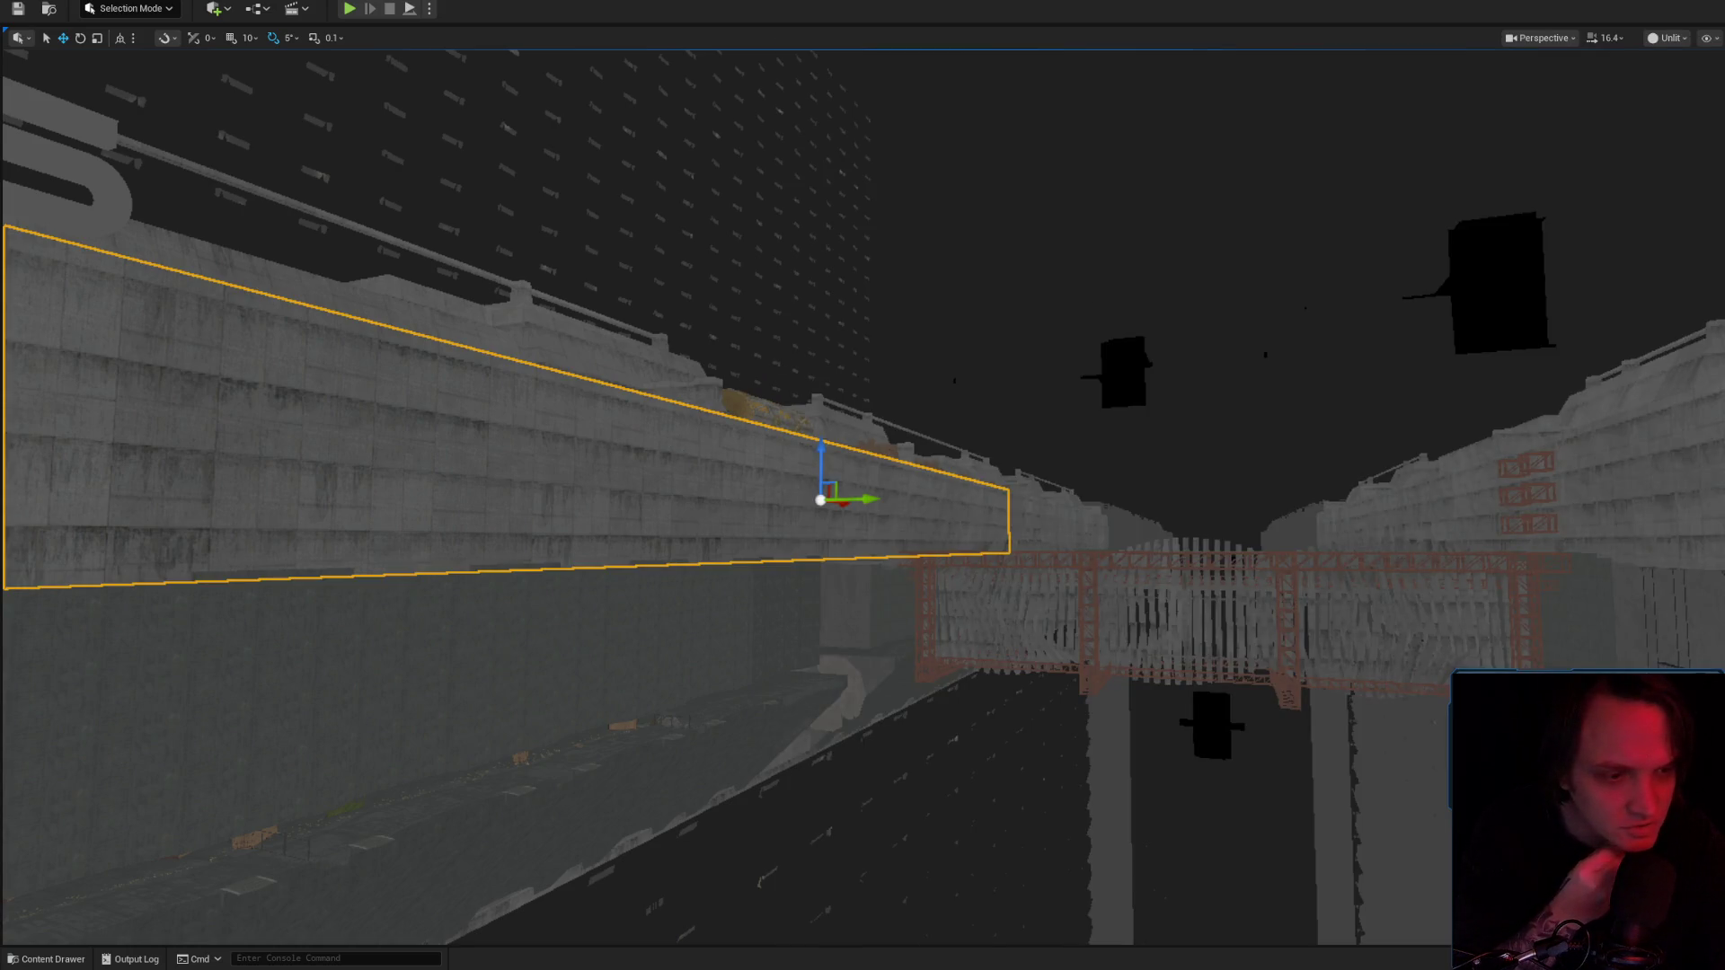
Set the instance's Brightness Jitter_Min to -0.1 and save MM_RC_Global_T_01.
key(alt+Tab)
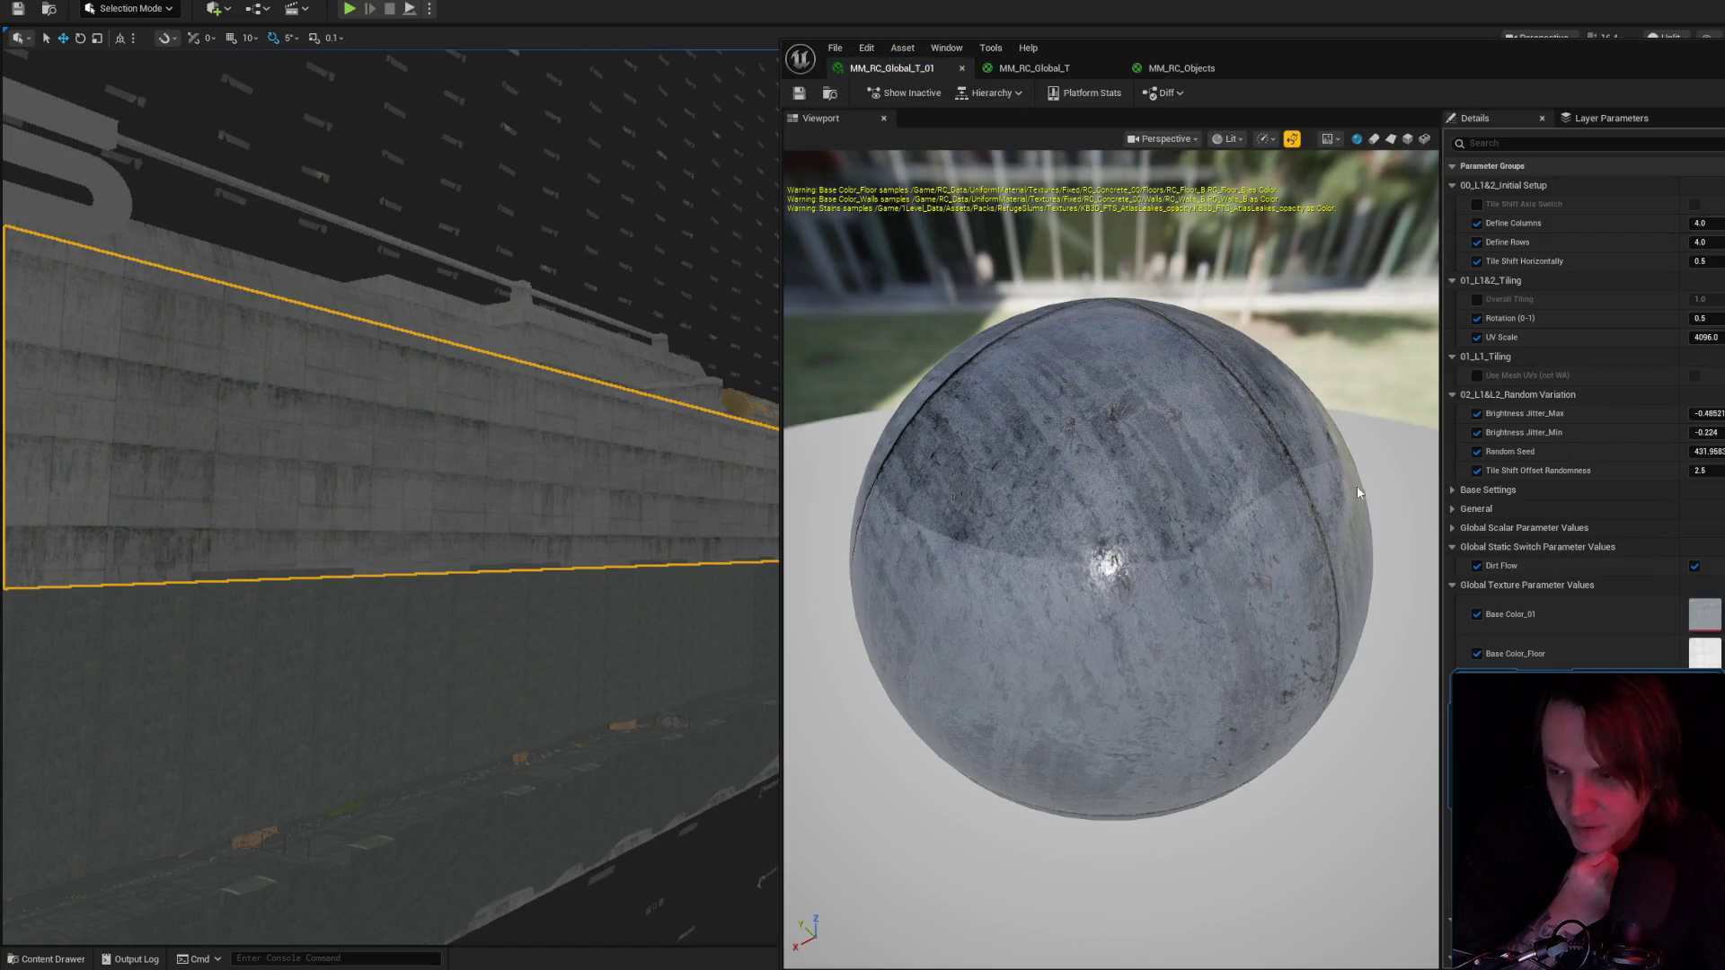
scroll(1360, 493, down, 3)
scroll(1076, 495, up, 8)
scroll(1148, 493, down, 5)
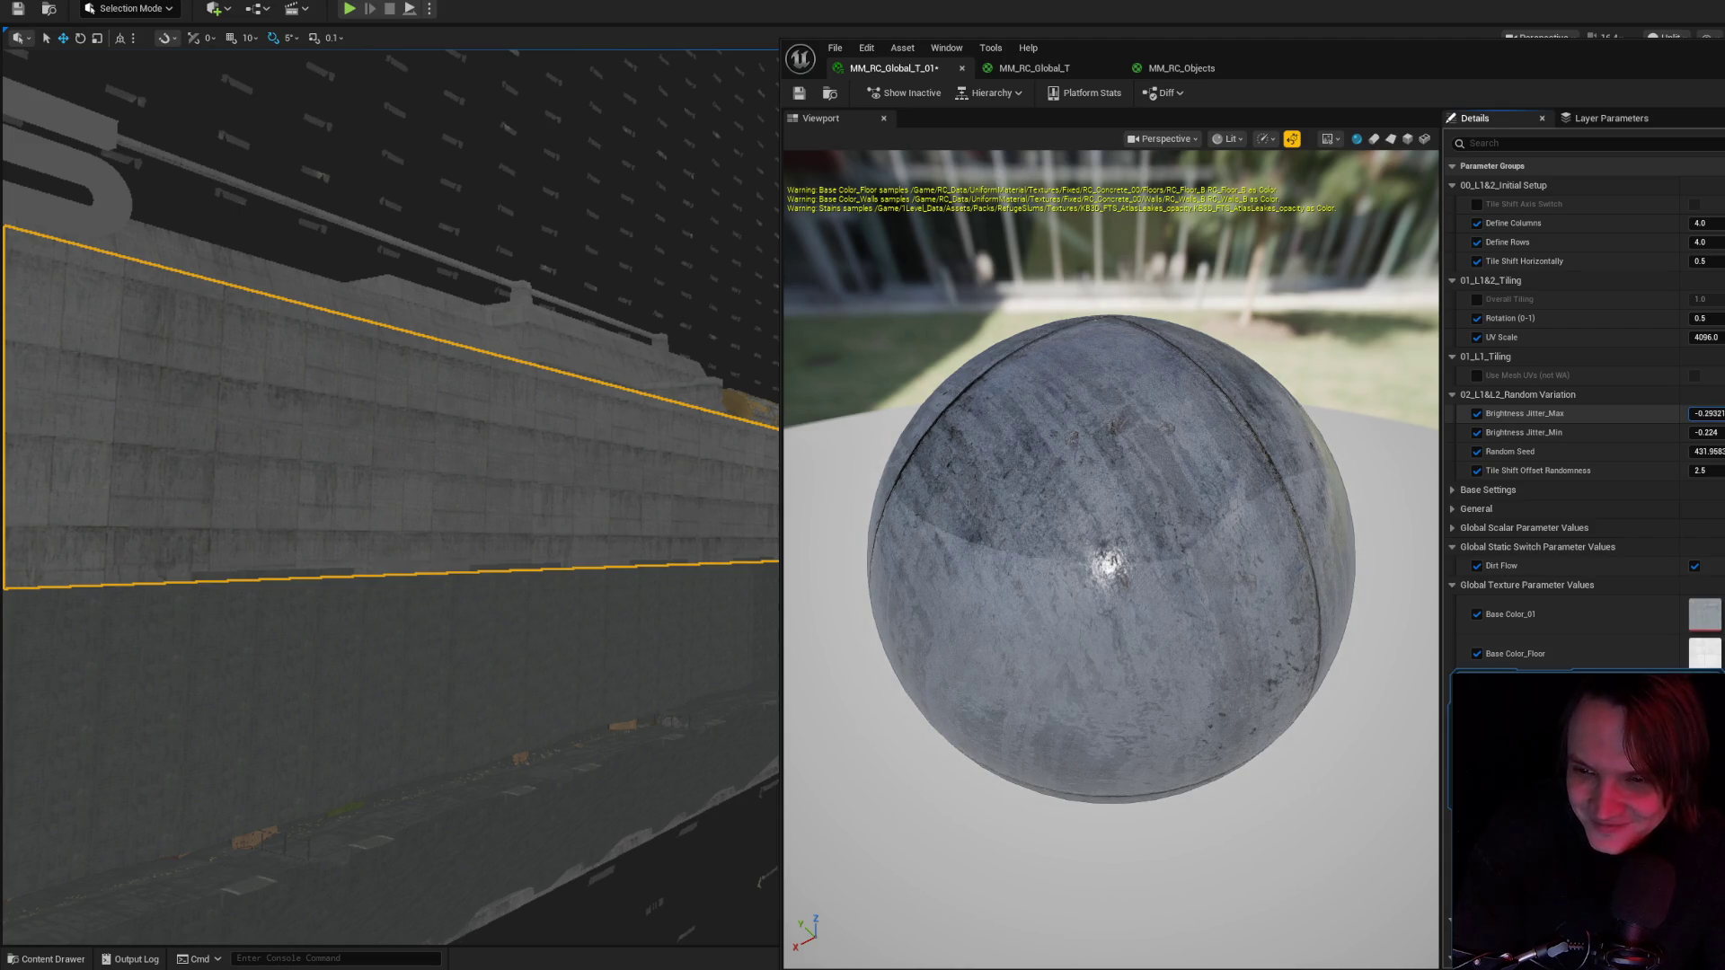
drag(1716, 413, 1689, 413)
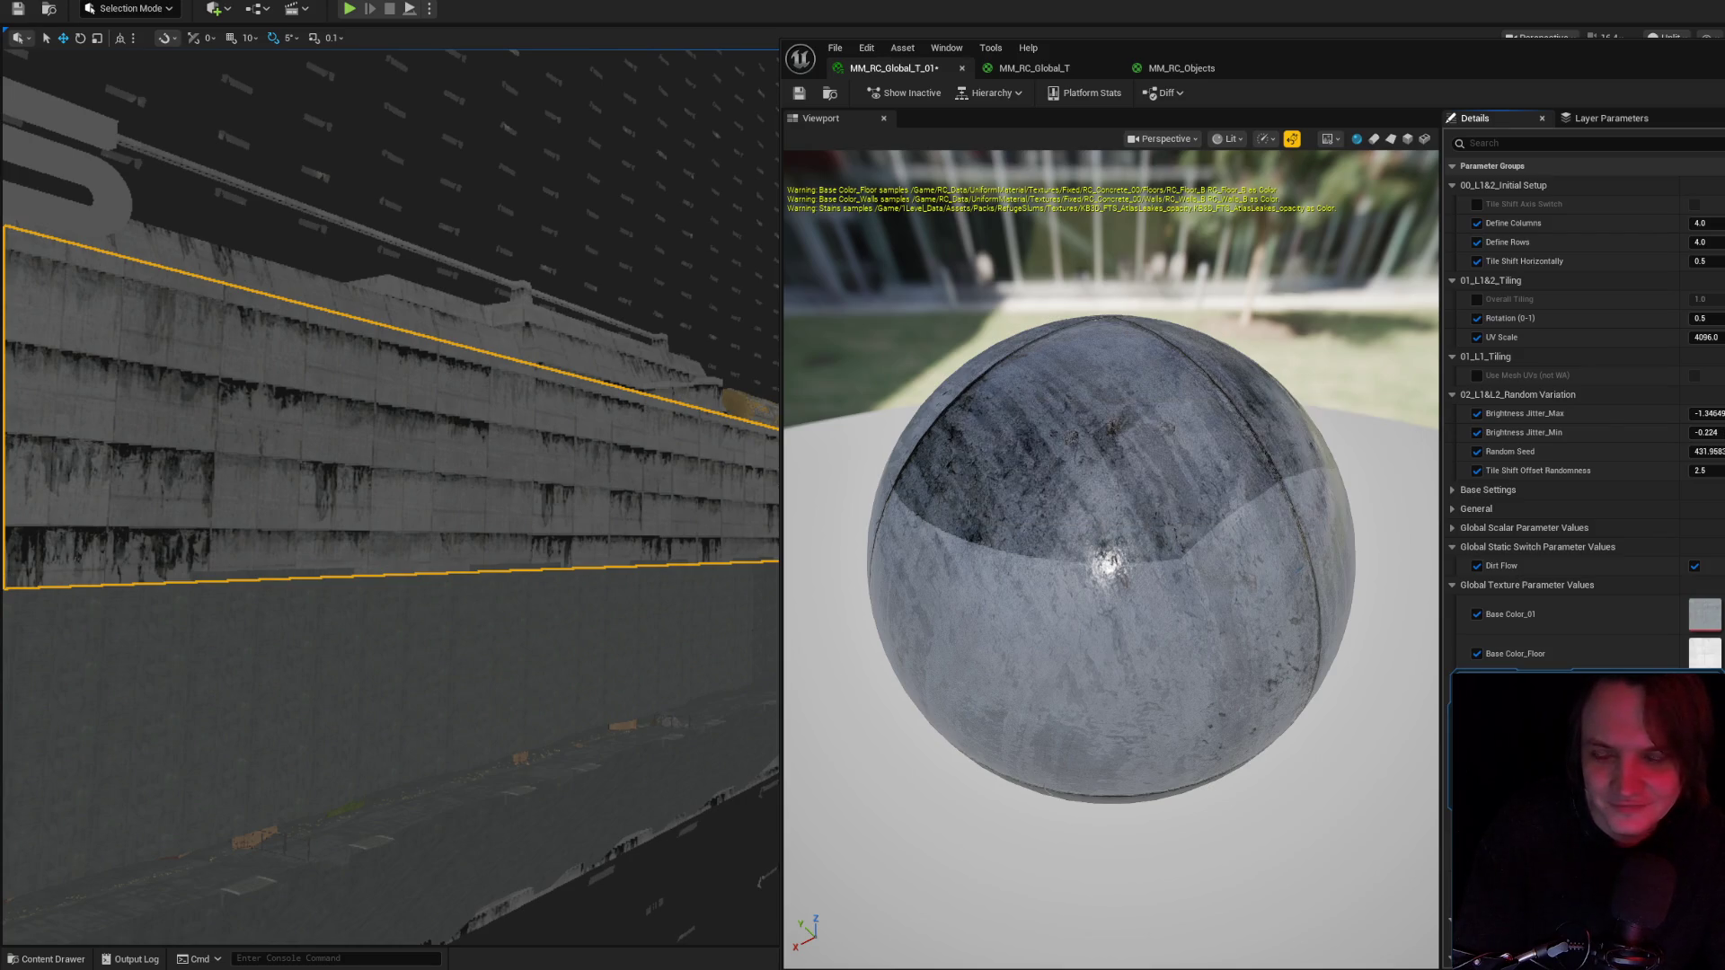
key(ctrl+z)
drag(1706, 432, 1718, 432)
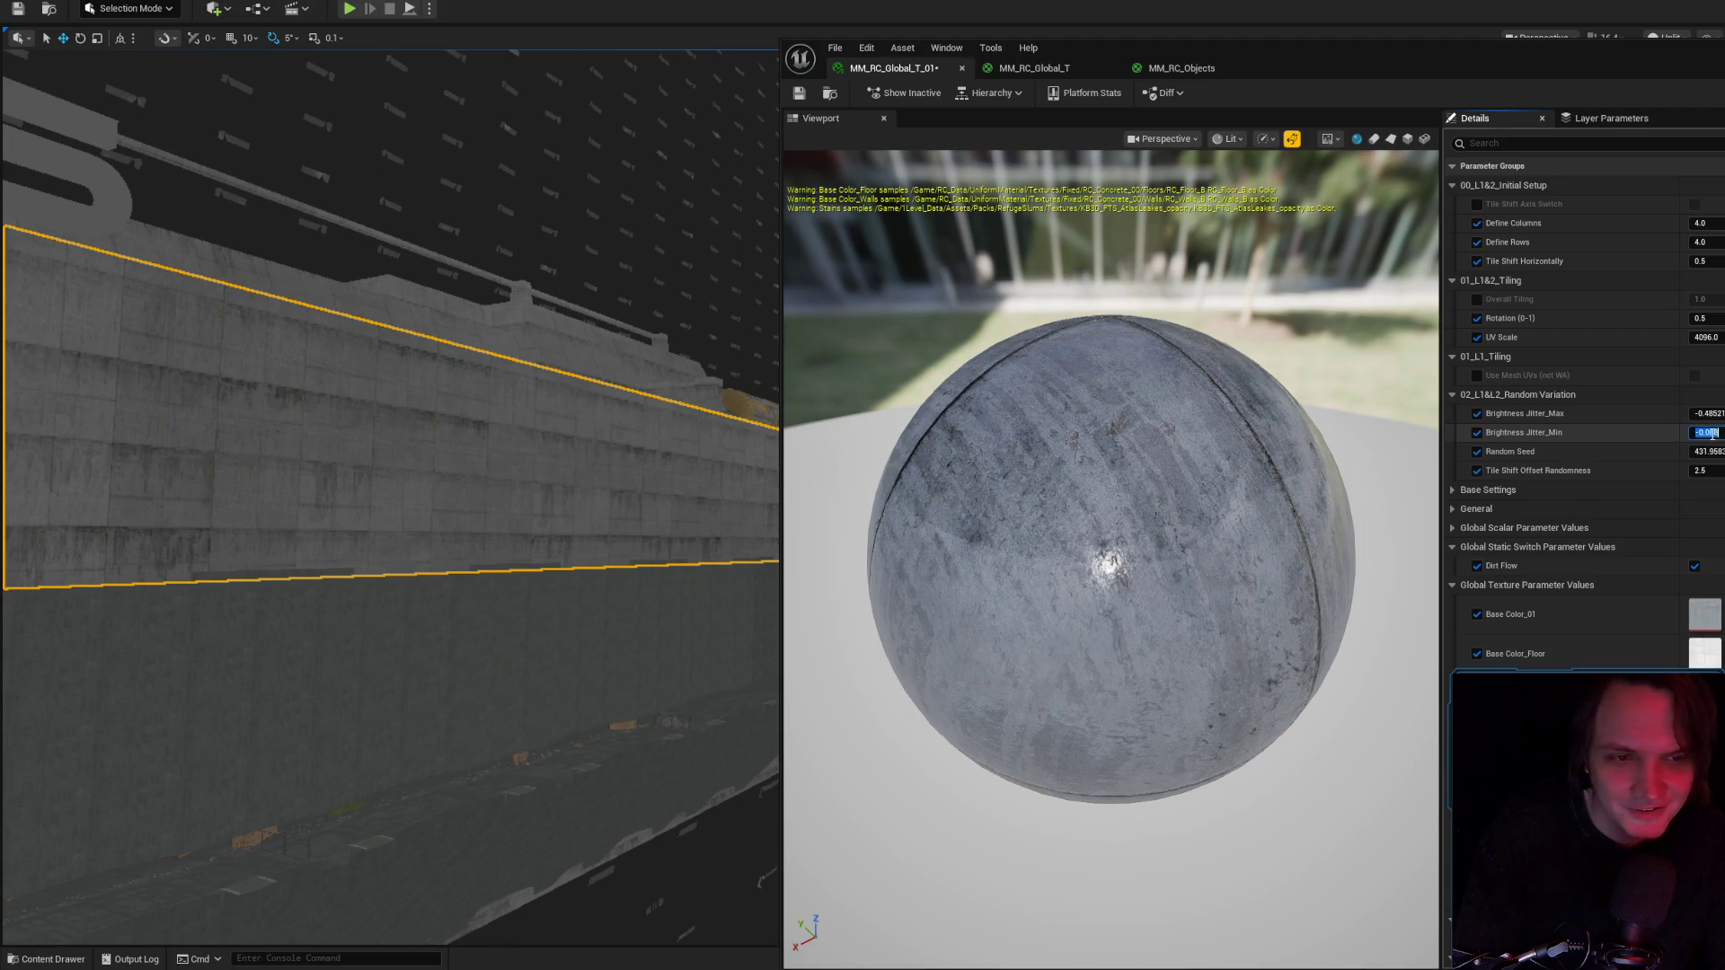
text(-0.1)
key(Return)
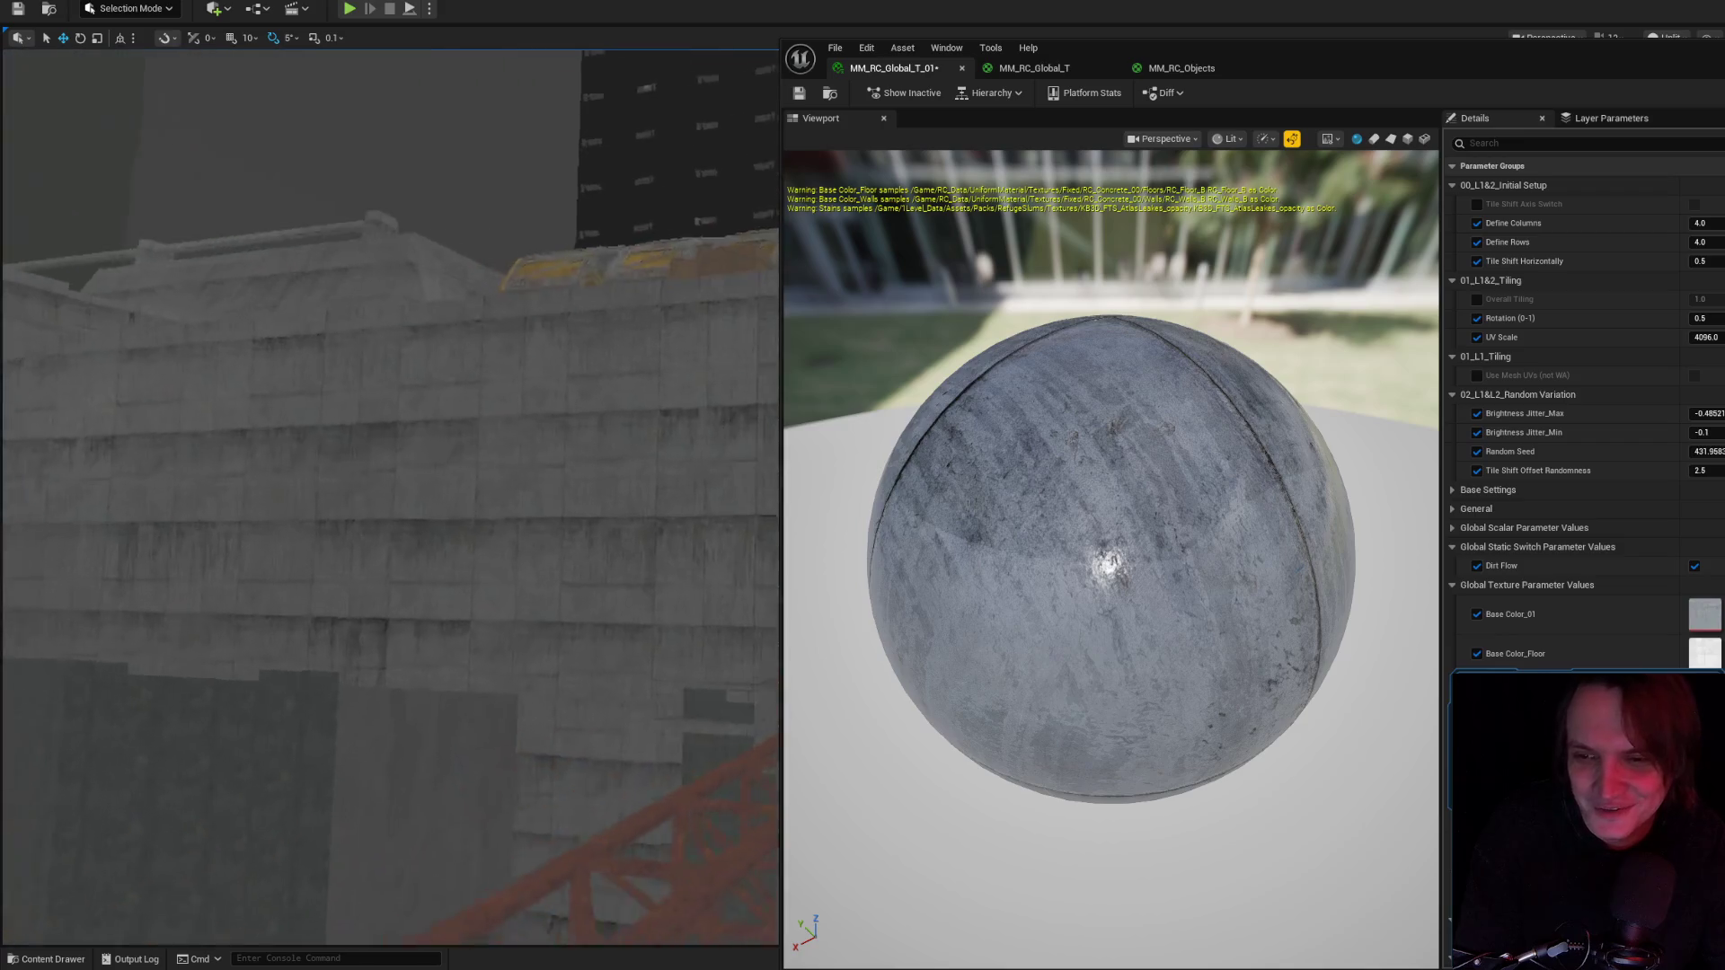
click(803, 99)
Switch to the MM_RC_Global_T master graph and open node search near the Add node.
scroll(1545, 341, down, 5)
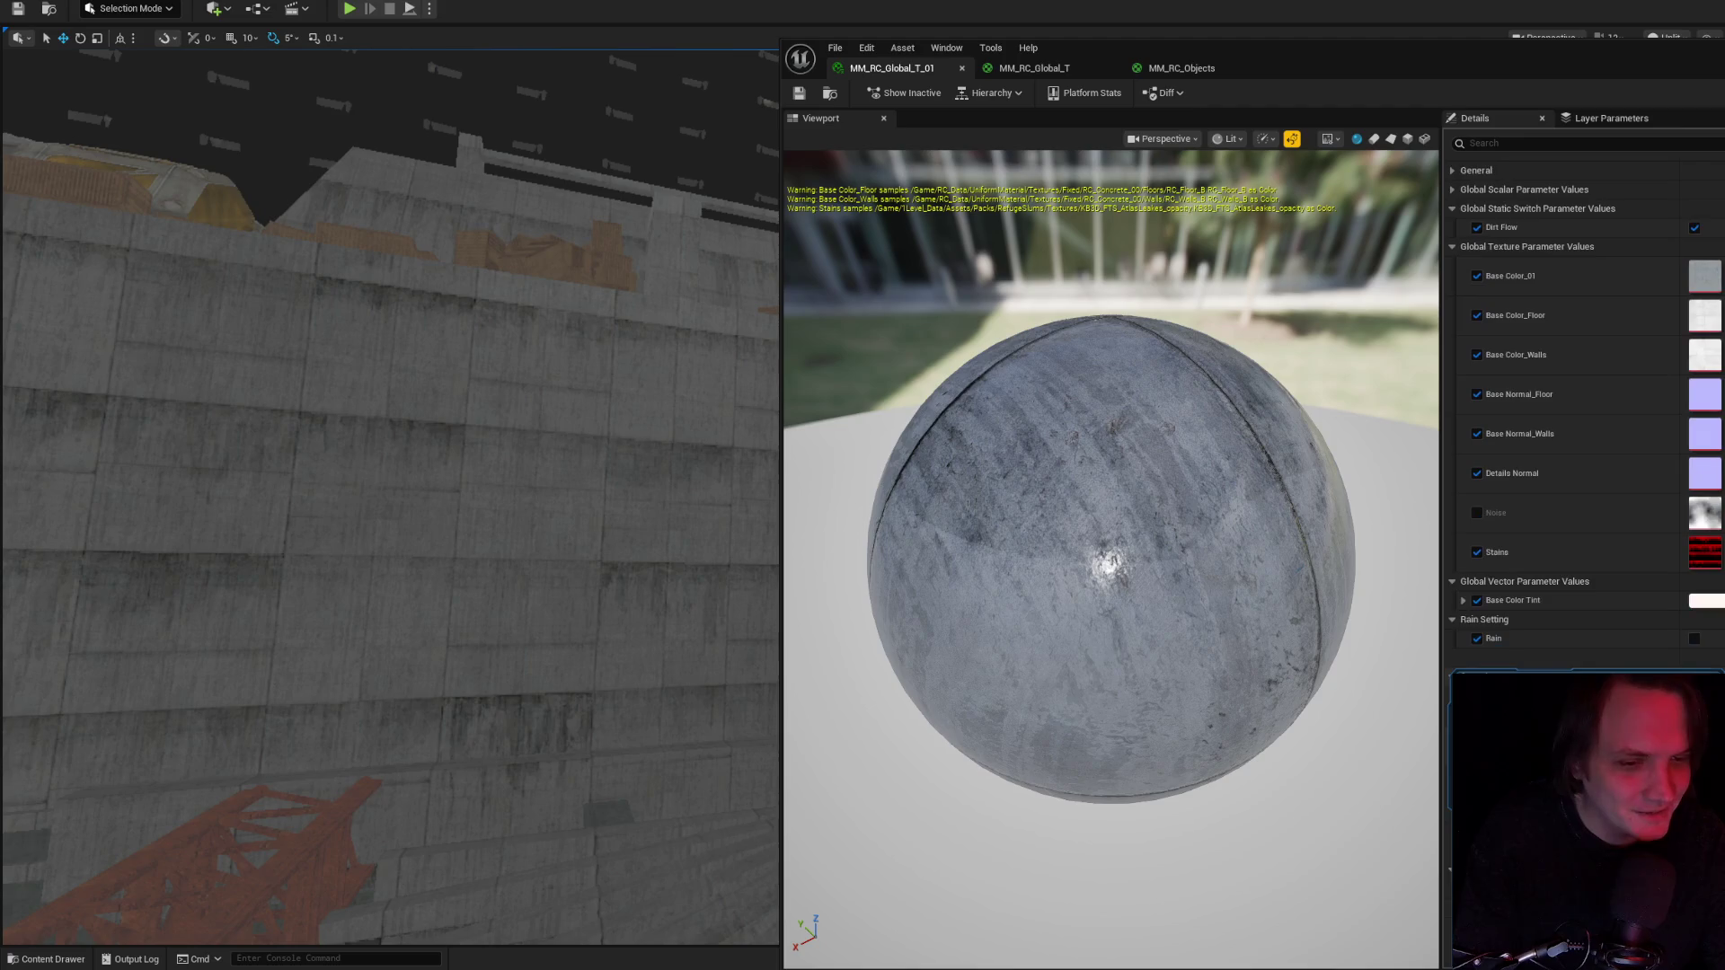
key(ctrl+Tab)
scroll(1699, 411, up, 5)
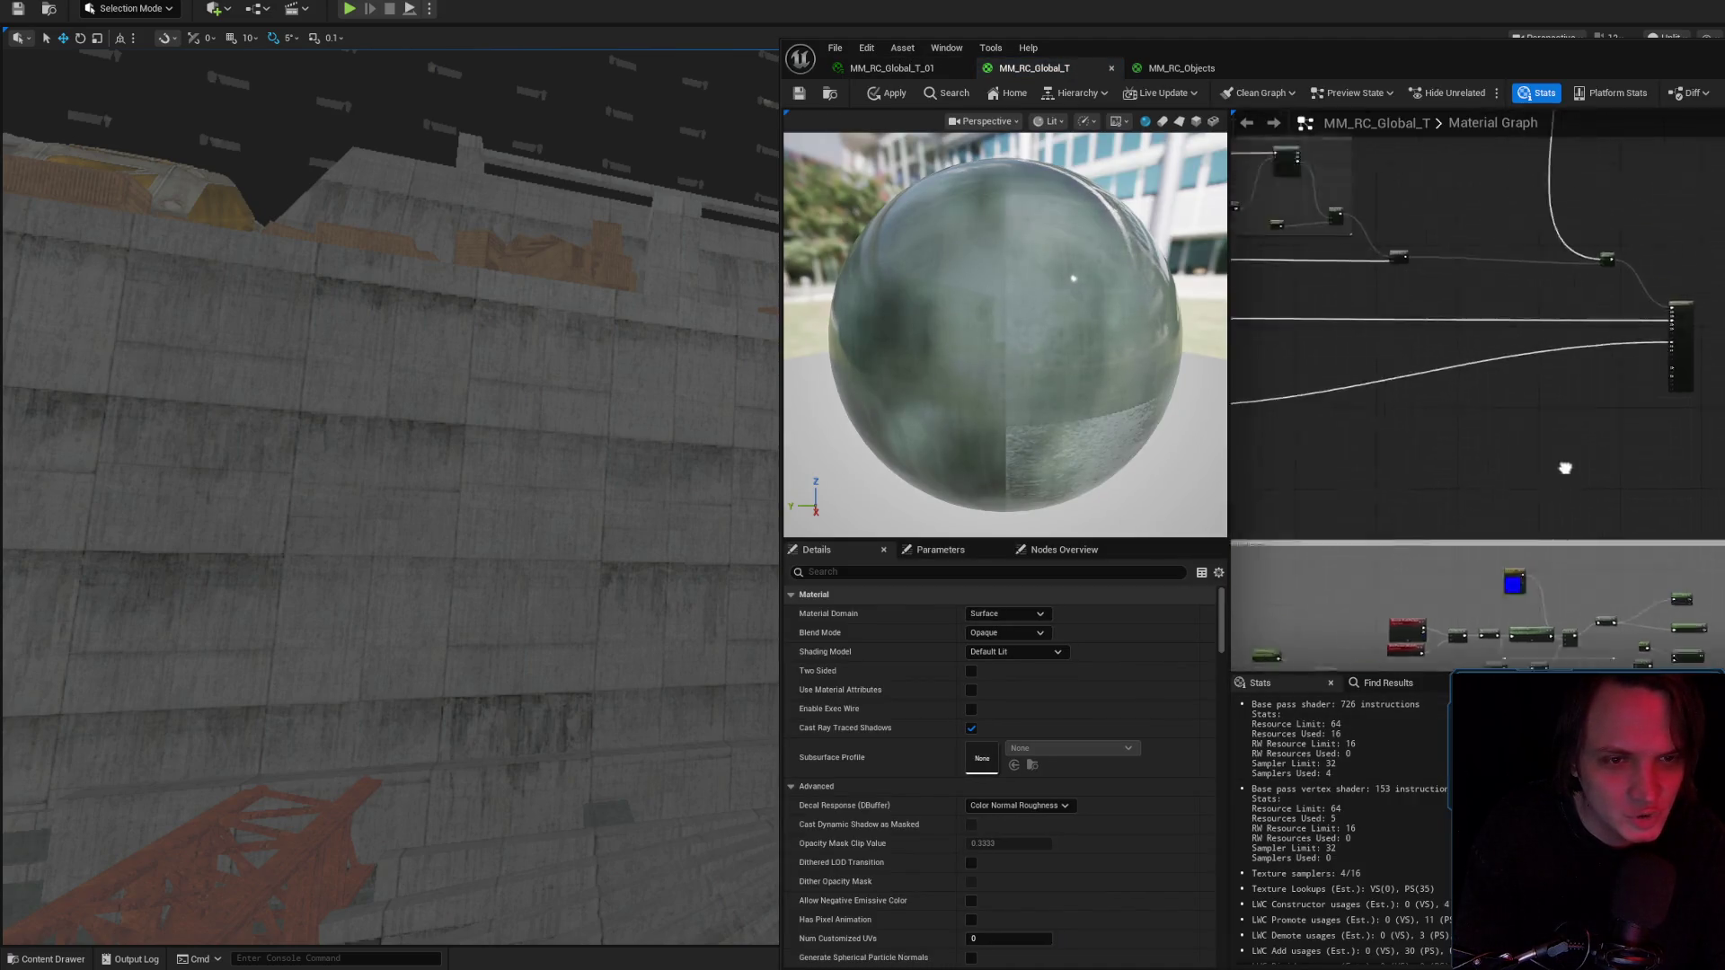
drag(1699, 411, 1595, 422)
right_click(1607, 465)
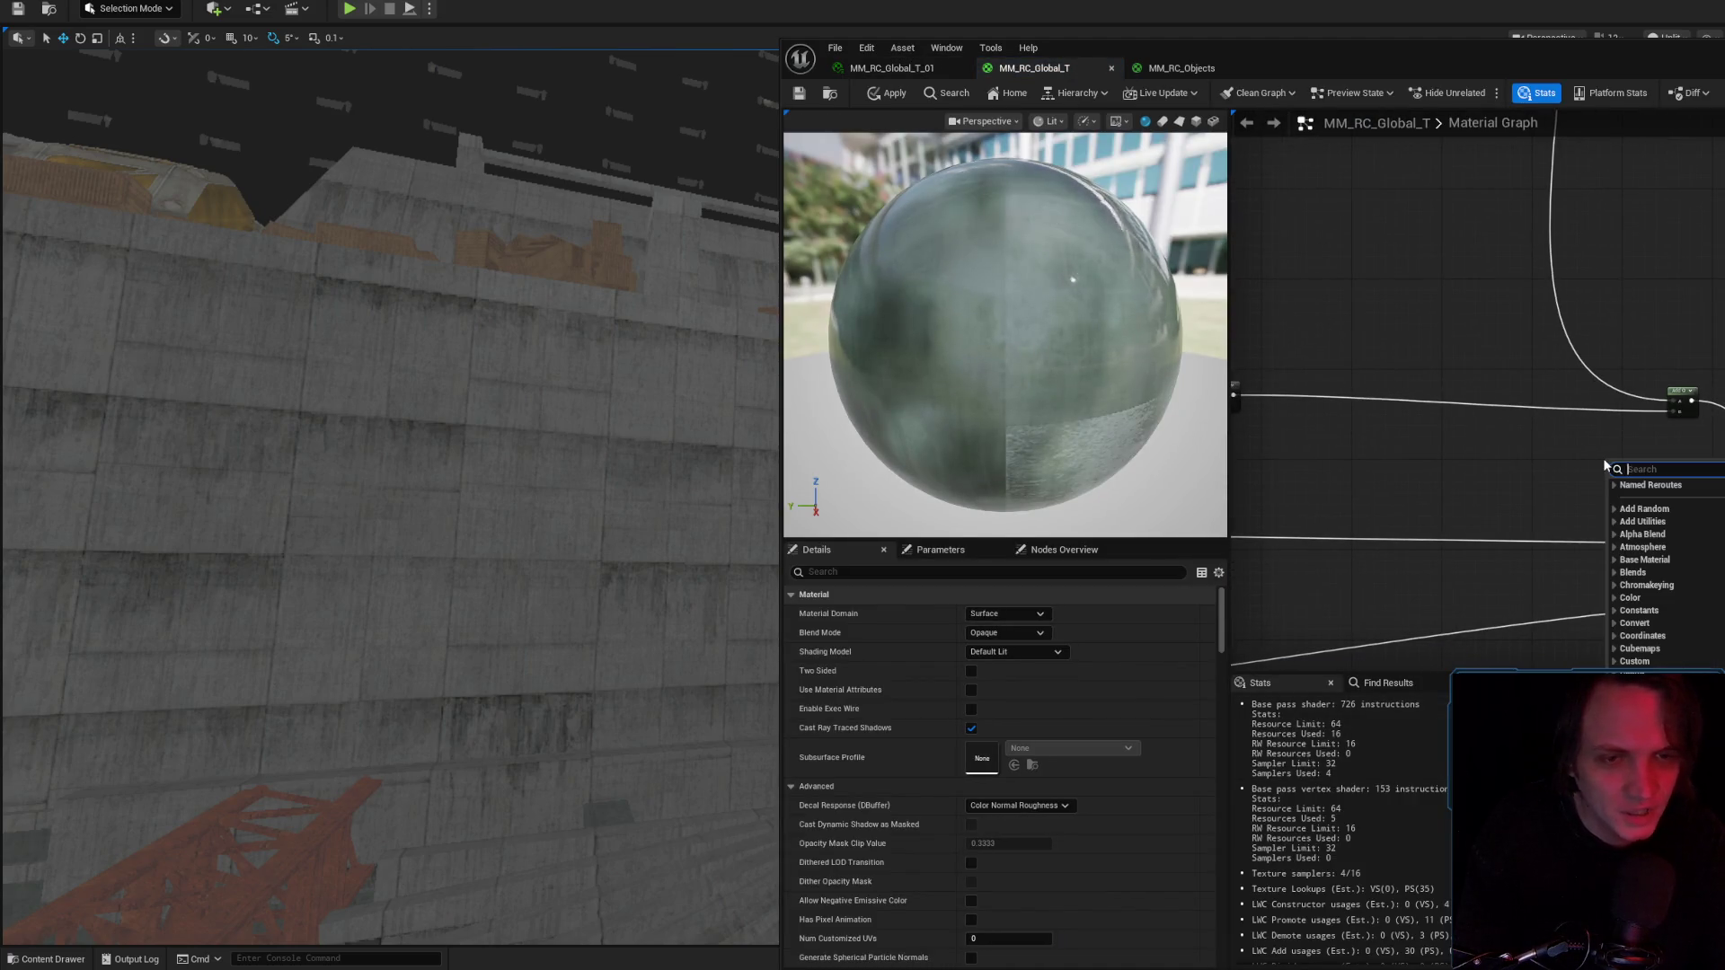
Add a static switch parameter 'Param' node and a StaticSwitch node to the graph.
text(swiu)
key(BackSpace)
key(BackSpace)
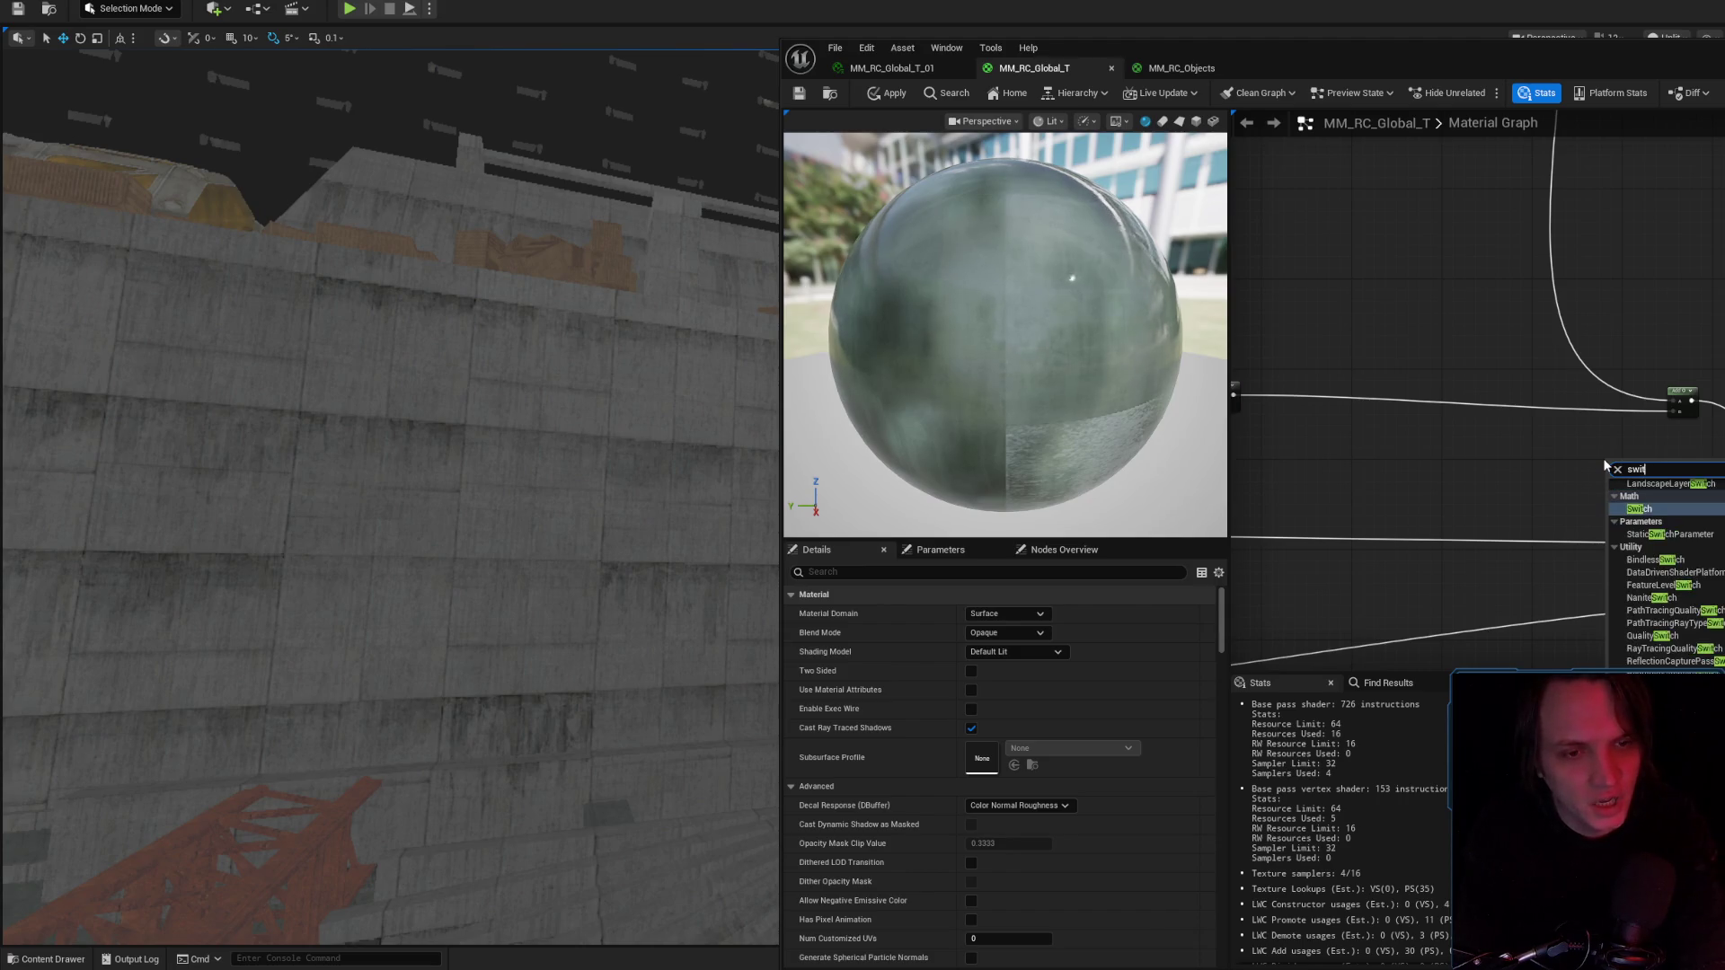
key(Return)
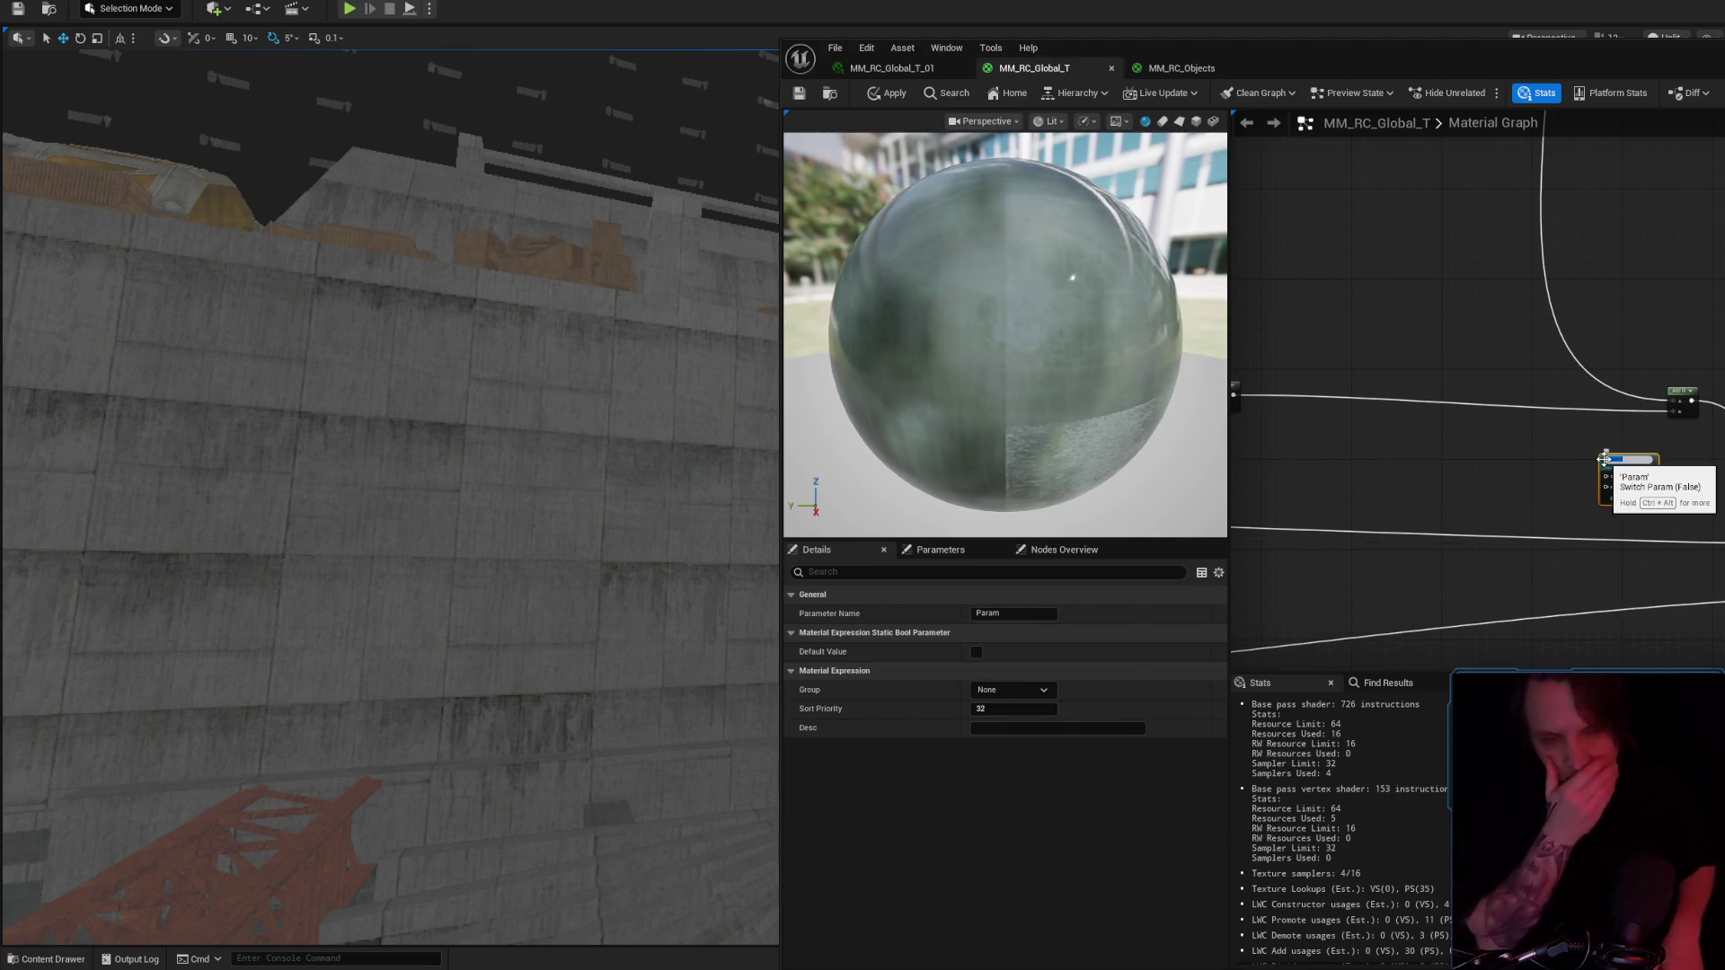
click(1491, 438)
click(1654, 499)
scroll(1657, 503, up, 2)
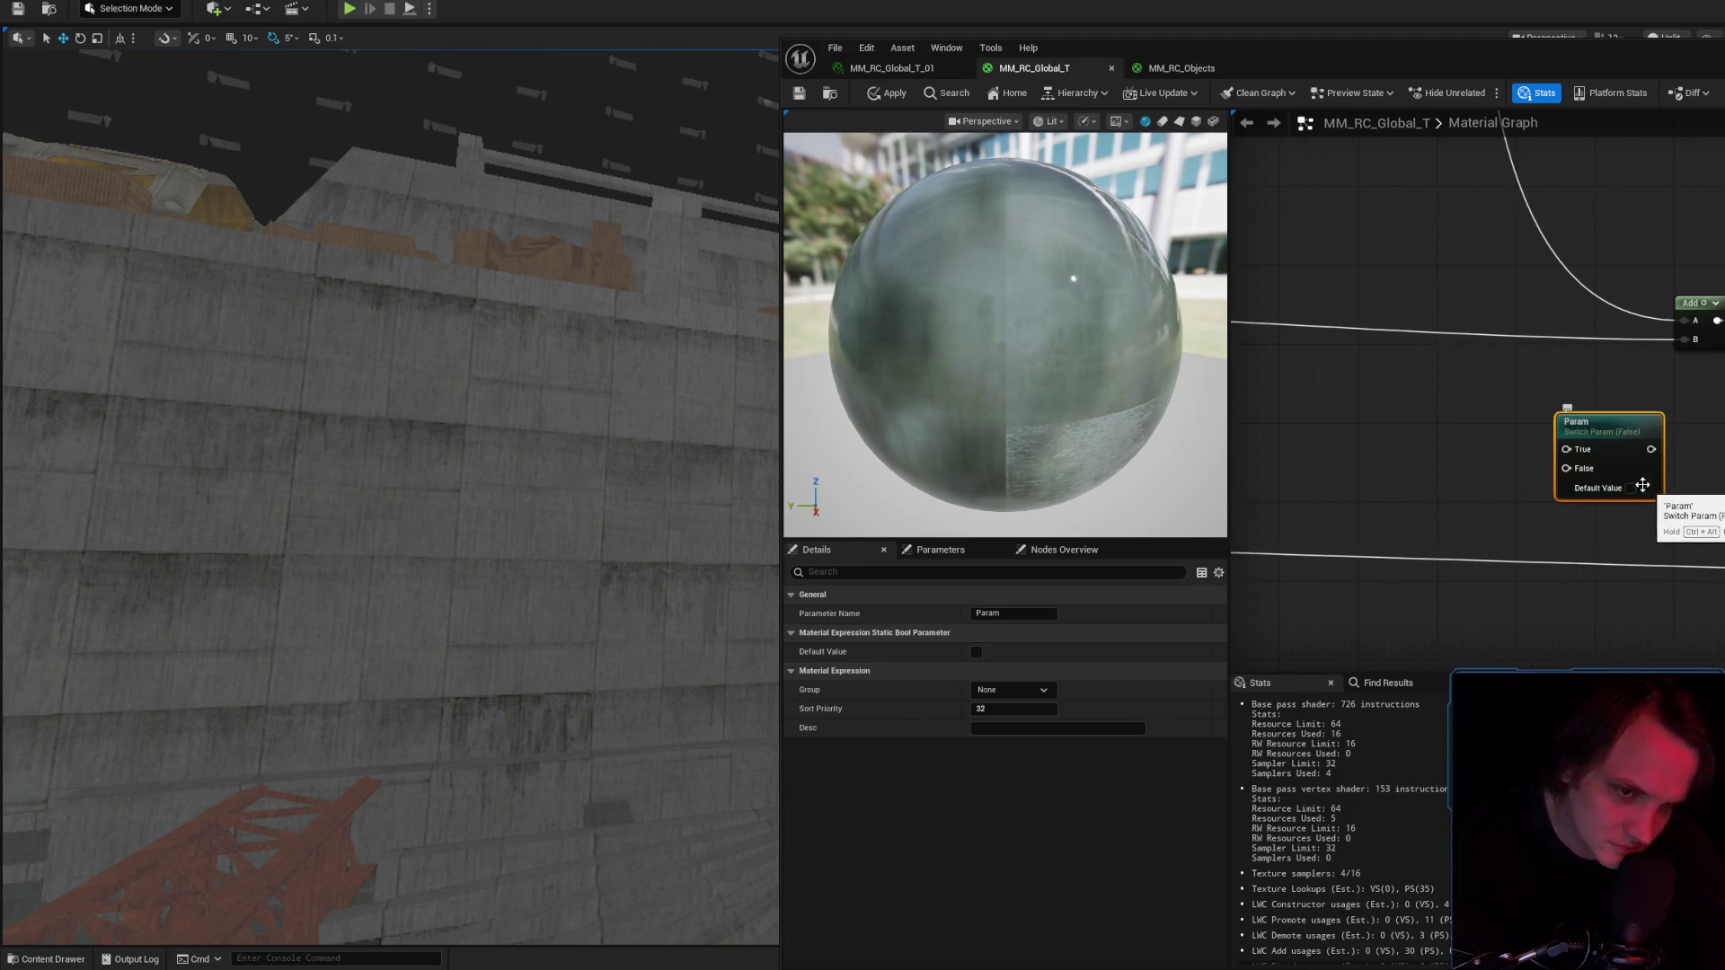
right_click(1421, 419)
text(static swit)
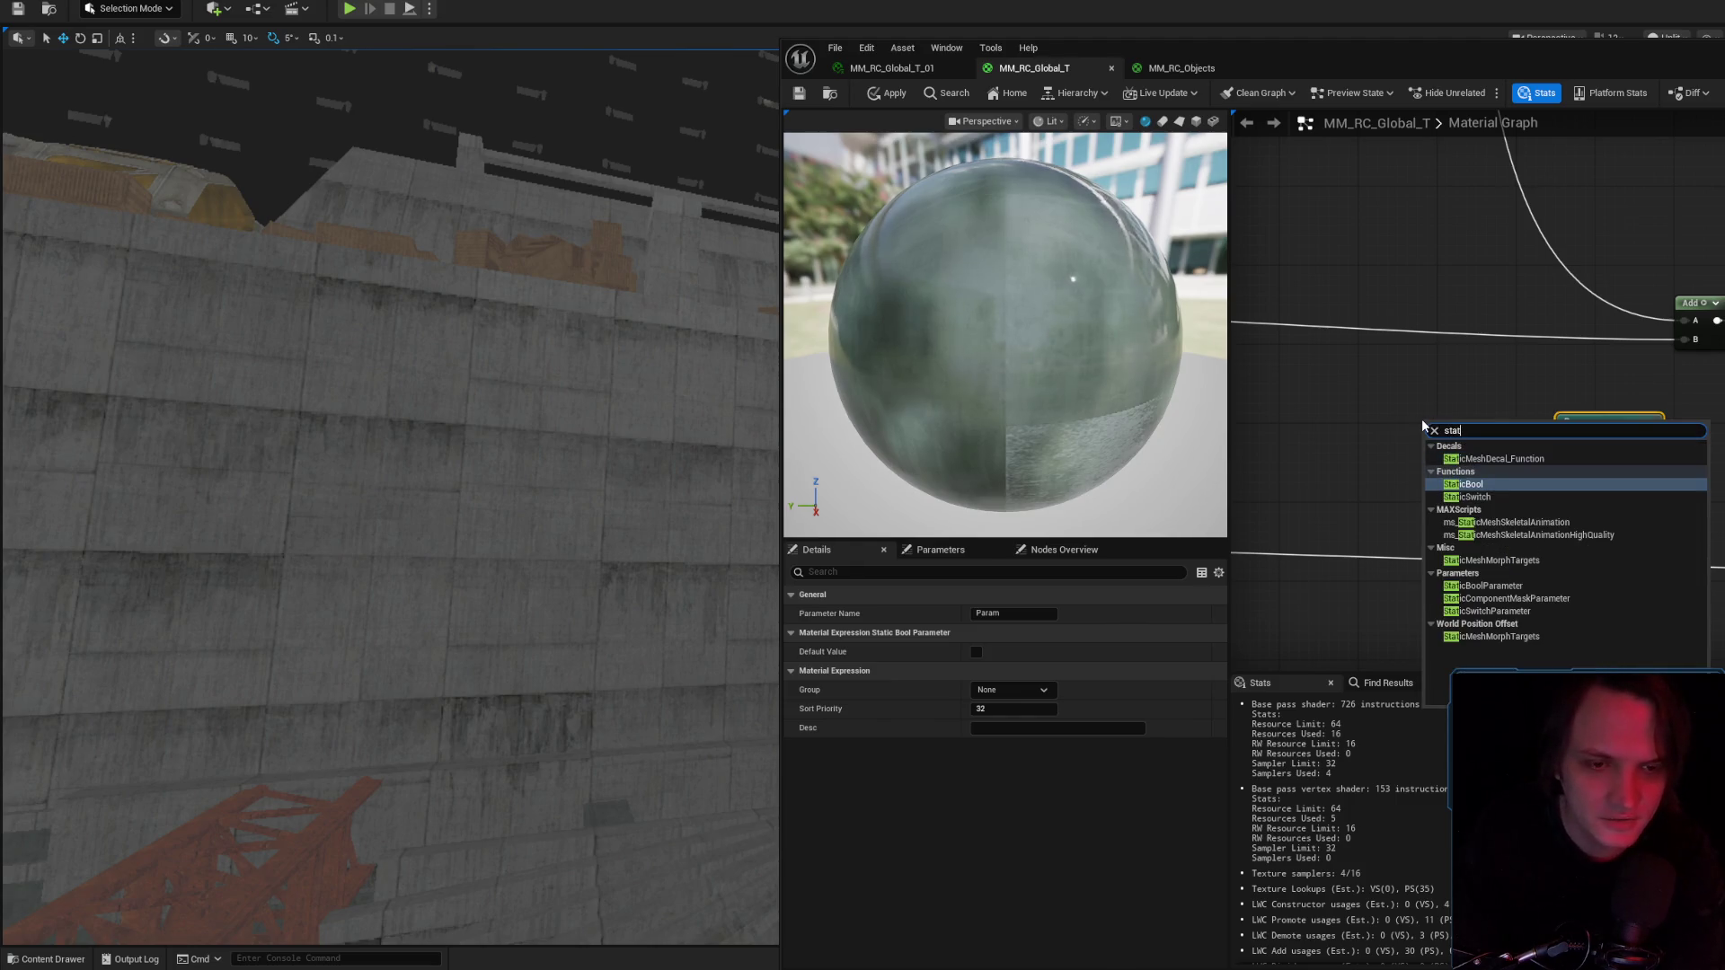
key(Return)
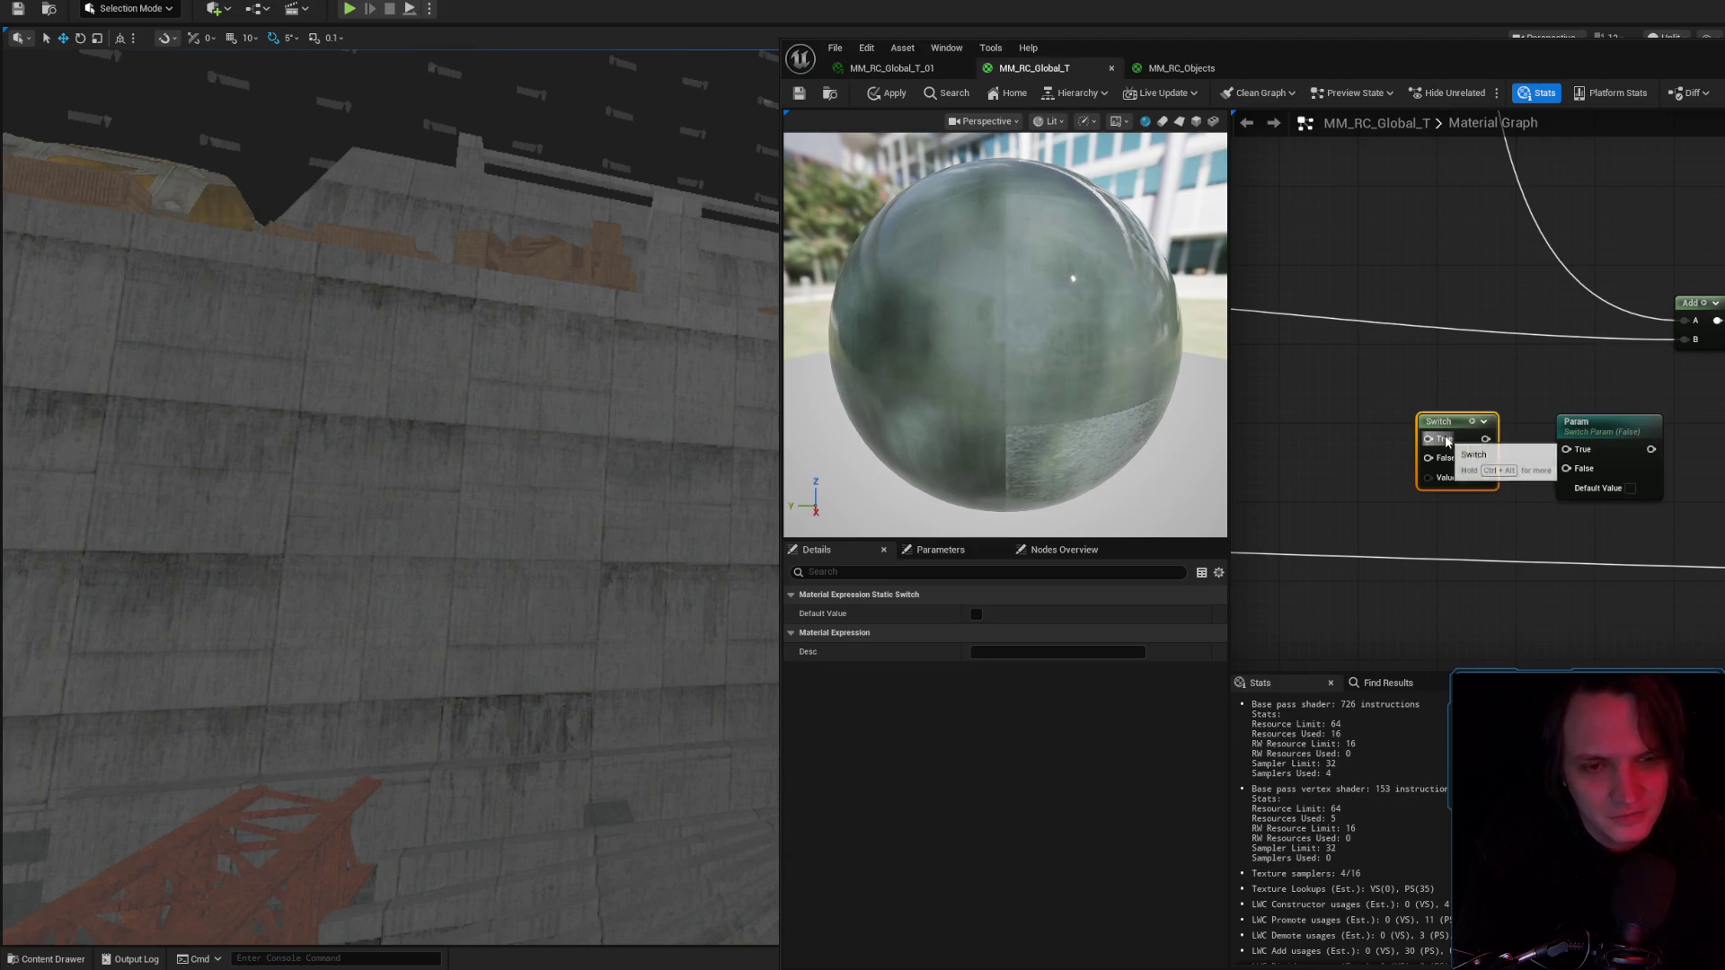
Wire a new Static Bool node into the Switch node's Value input and position it.
drag(1428, 477, 1317, 493)
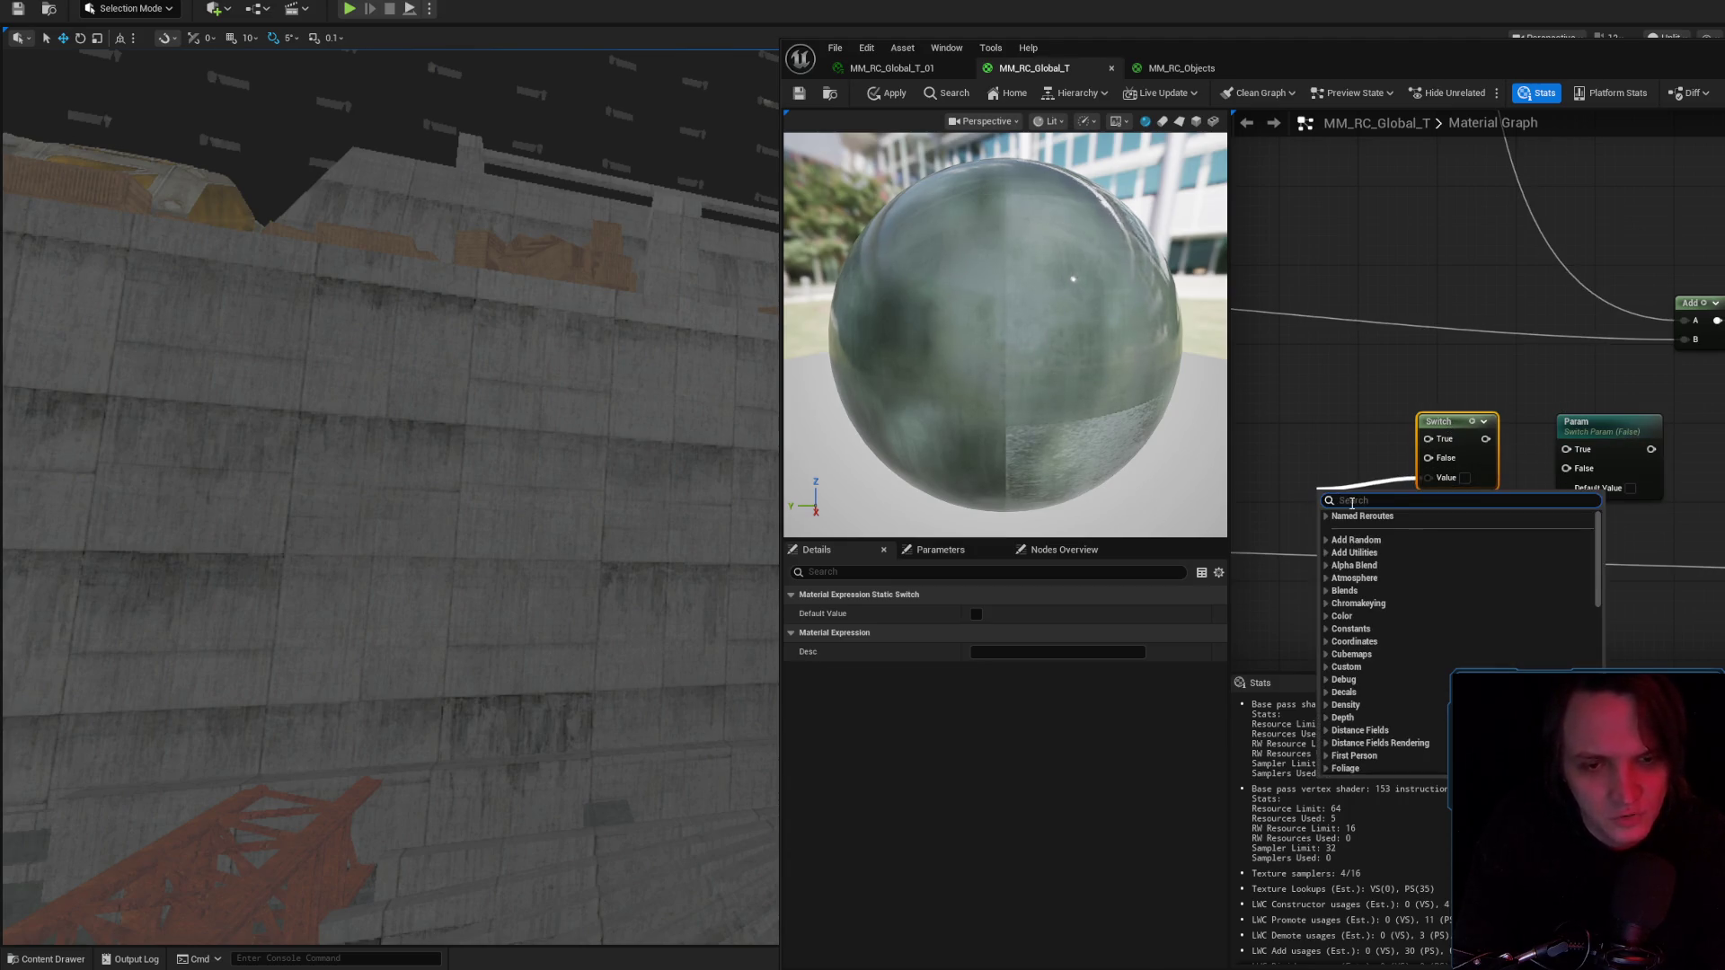
text(static)
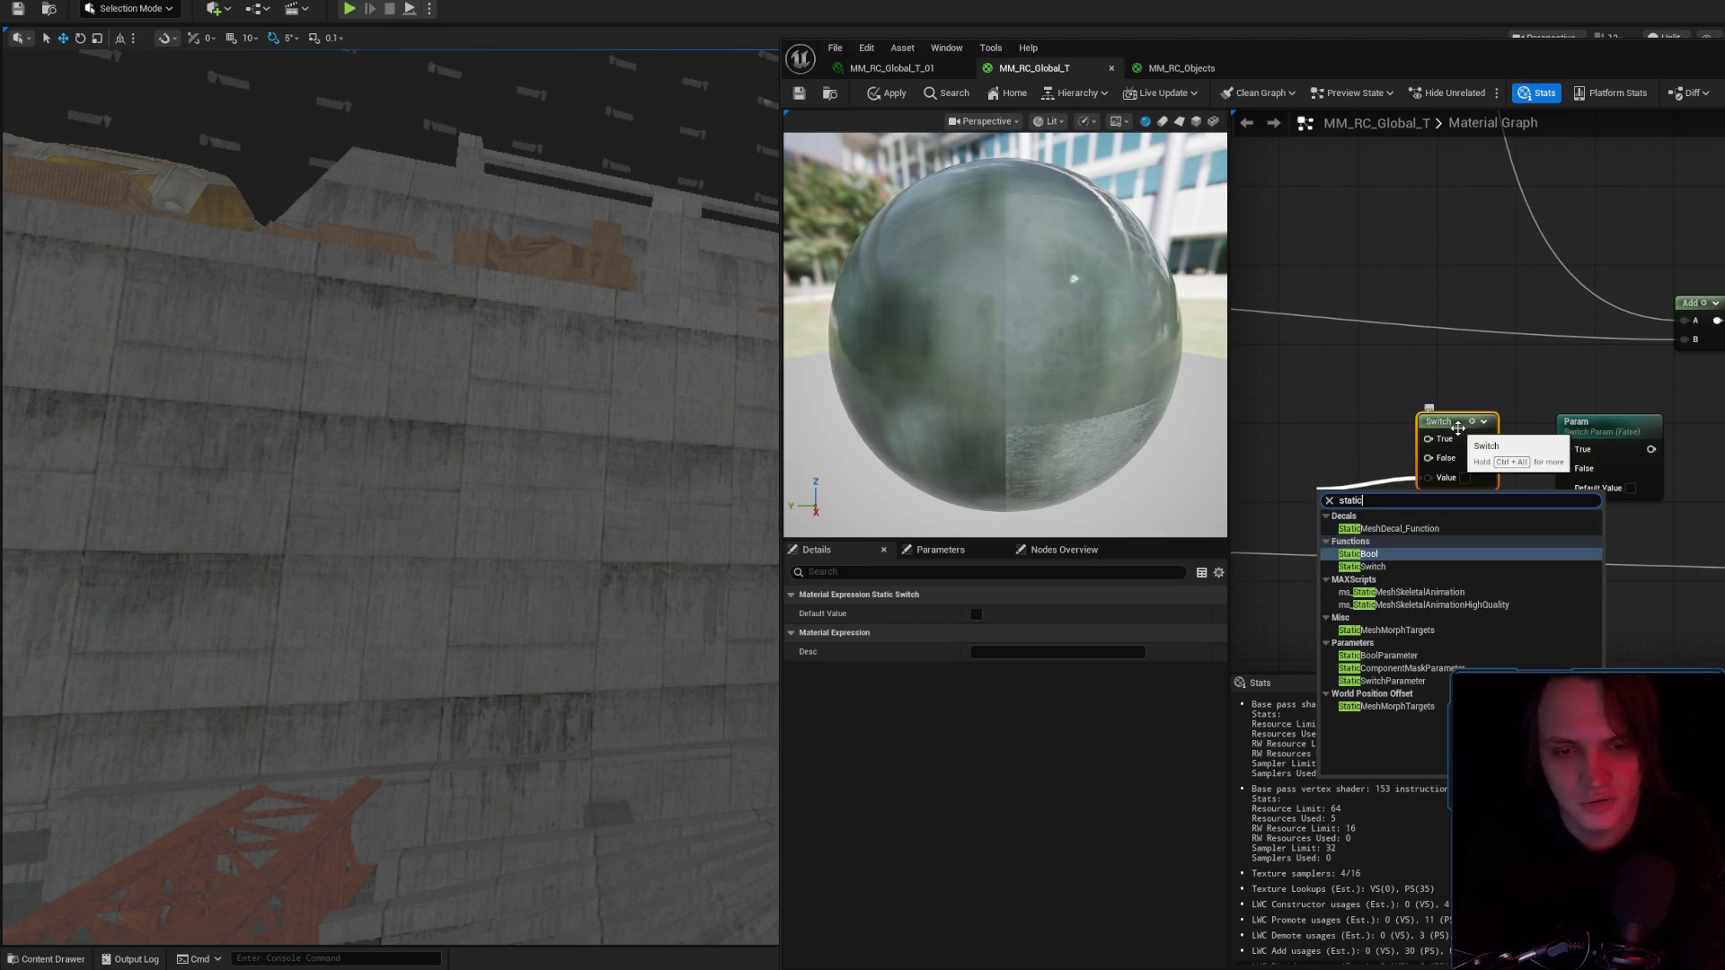
key(Return)
drag(1381, 509, 1318, 481)
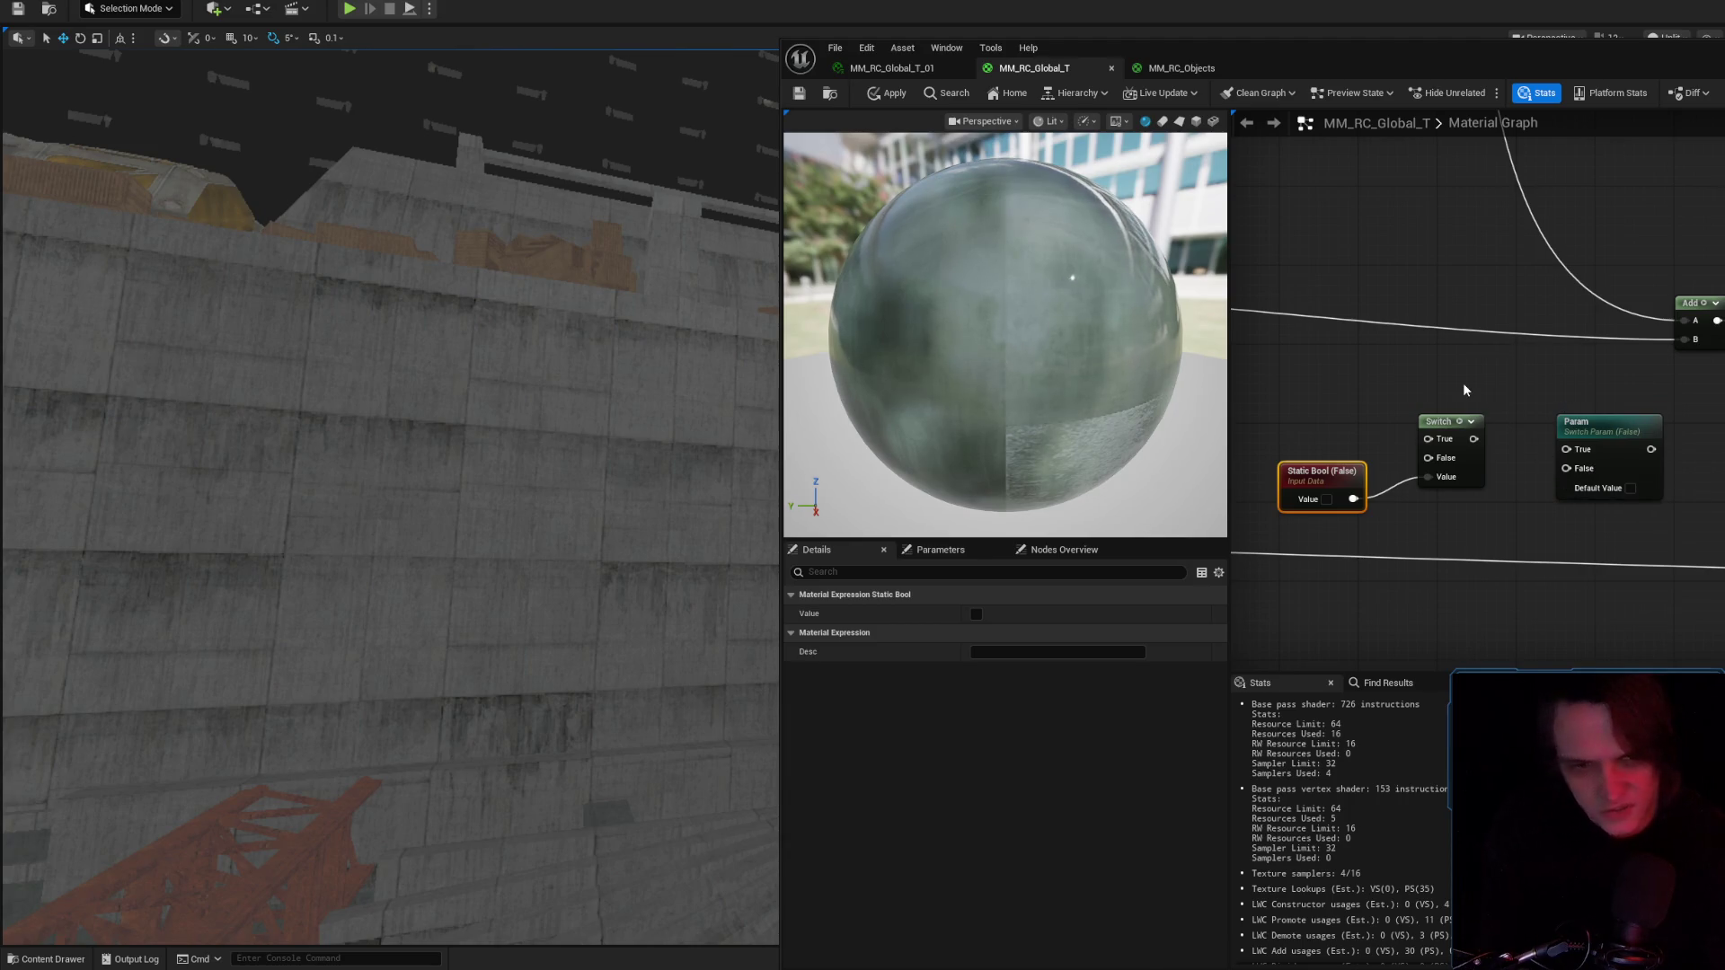
mouse_move(1472, 393)
mouse_down()
mouse_move(1493, 496)
mouse_move(1320, 525)
mouse_up()
Delete the test Static Bool and Switch nodes from the graph.
click(1308, 490)
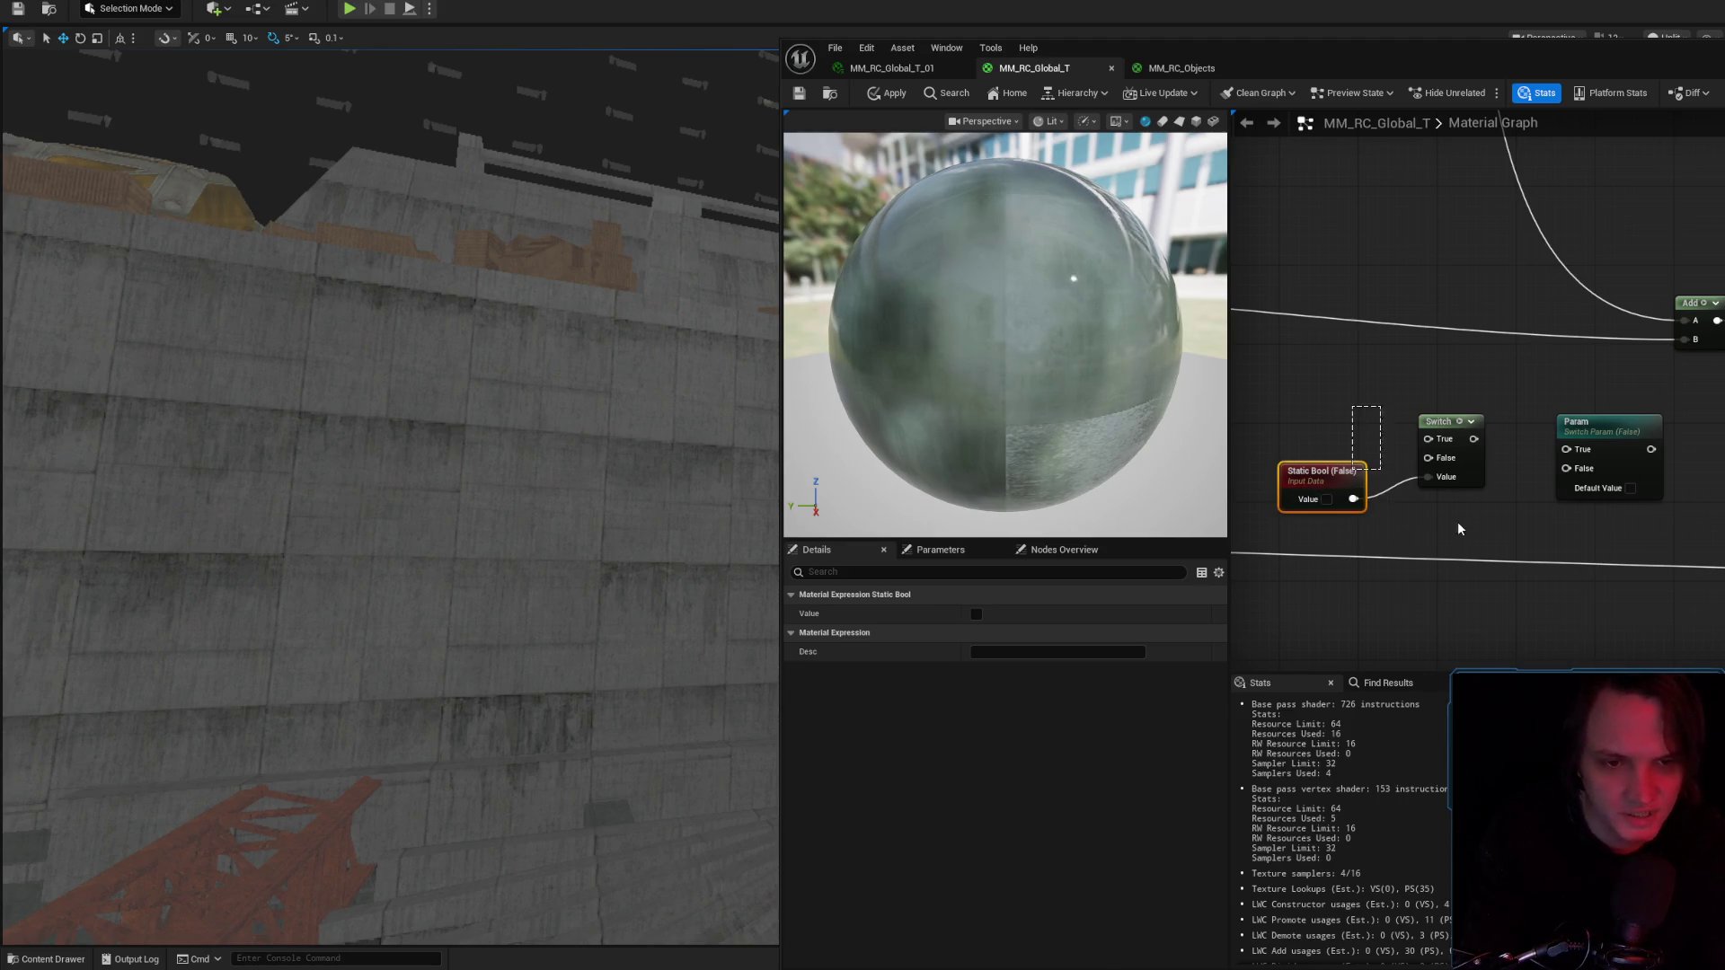
drag(1447, 524, 1347, 413)
drag(1525, 386, 1668, 519)
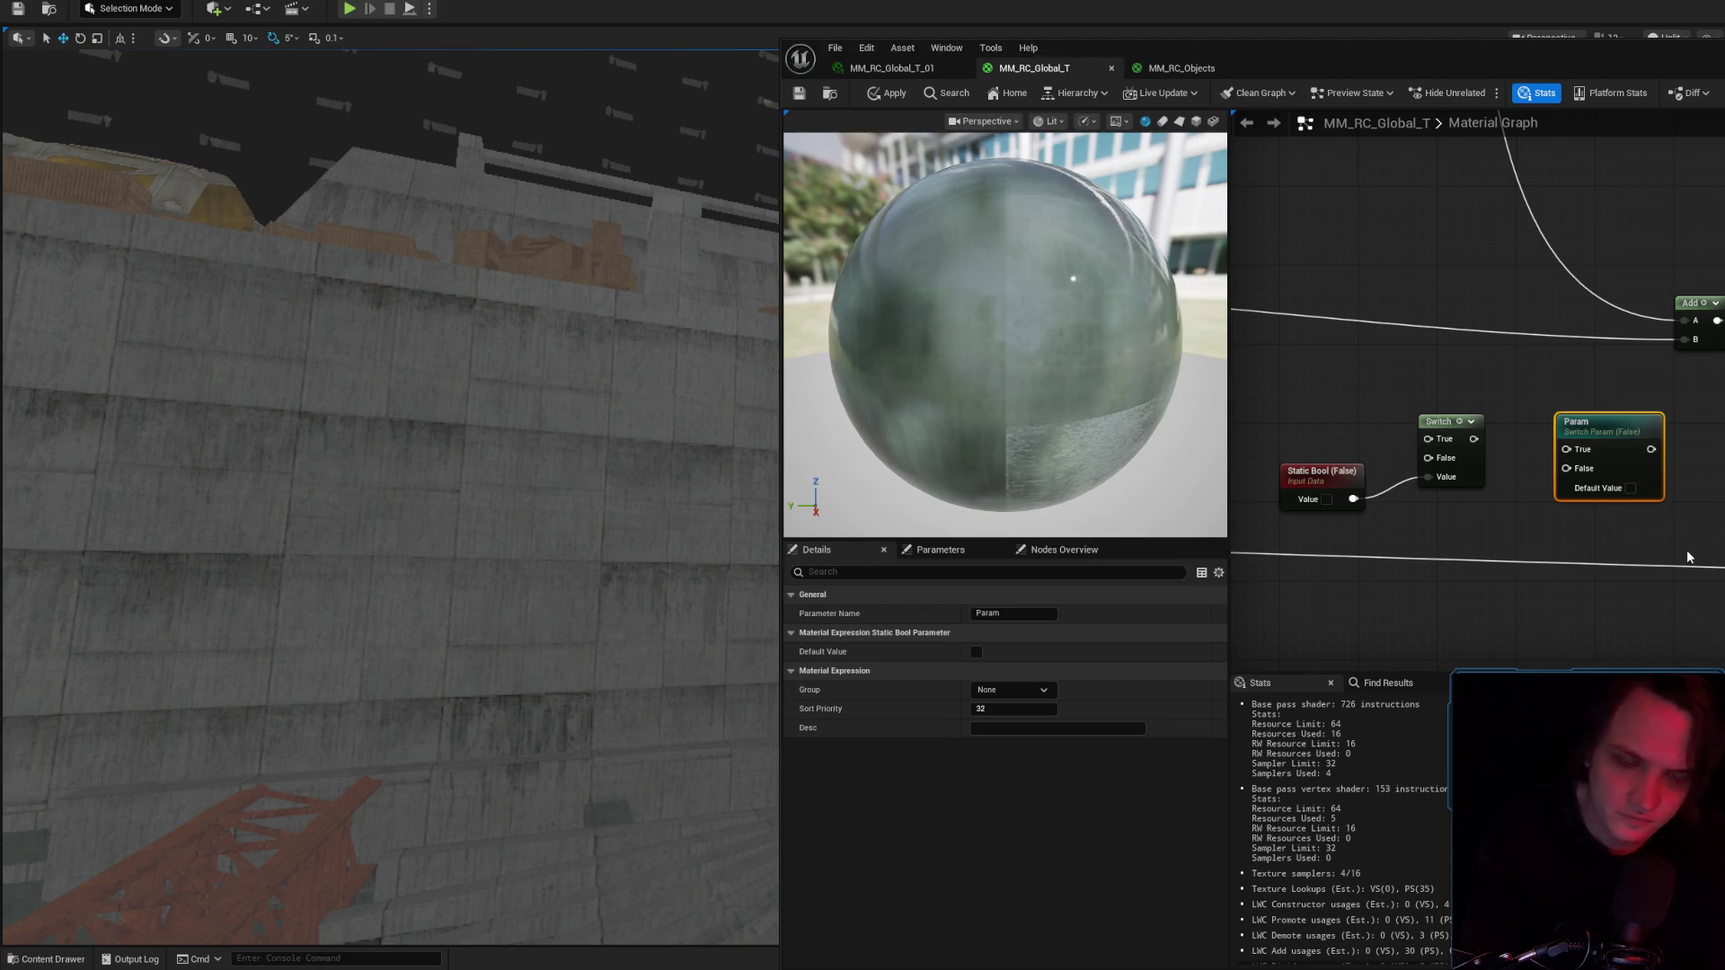
click(1668, 548)
drag(1520, 408, 1687, 535)
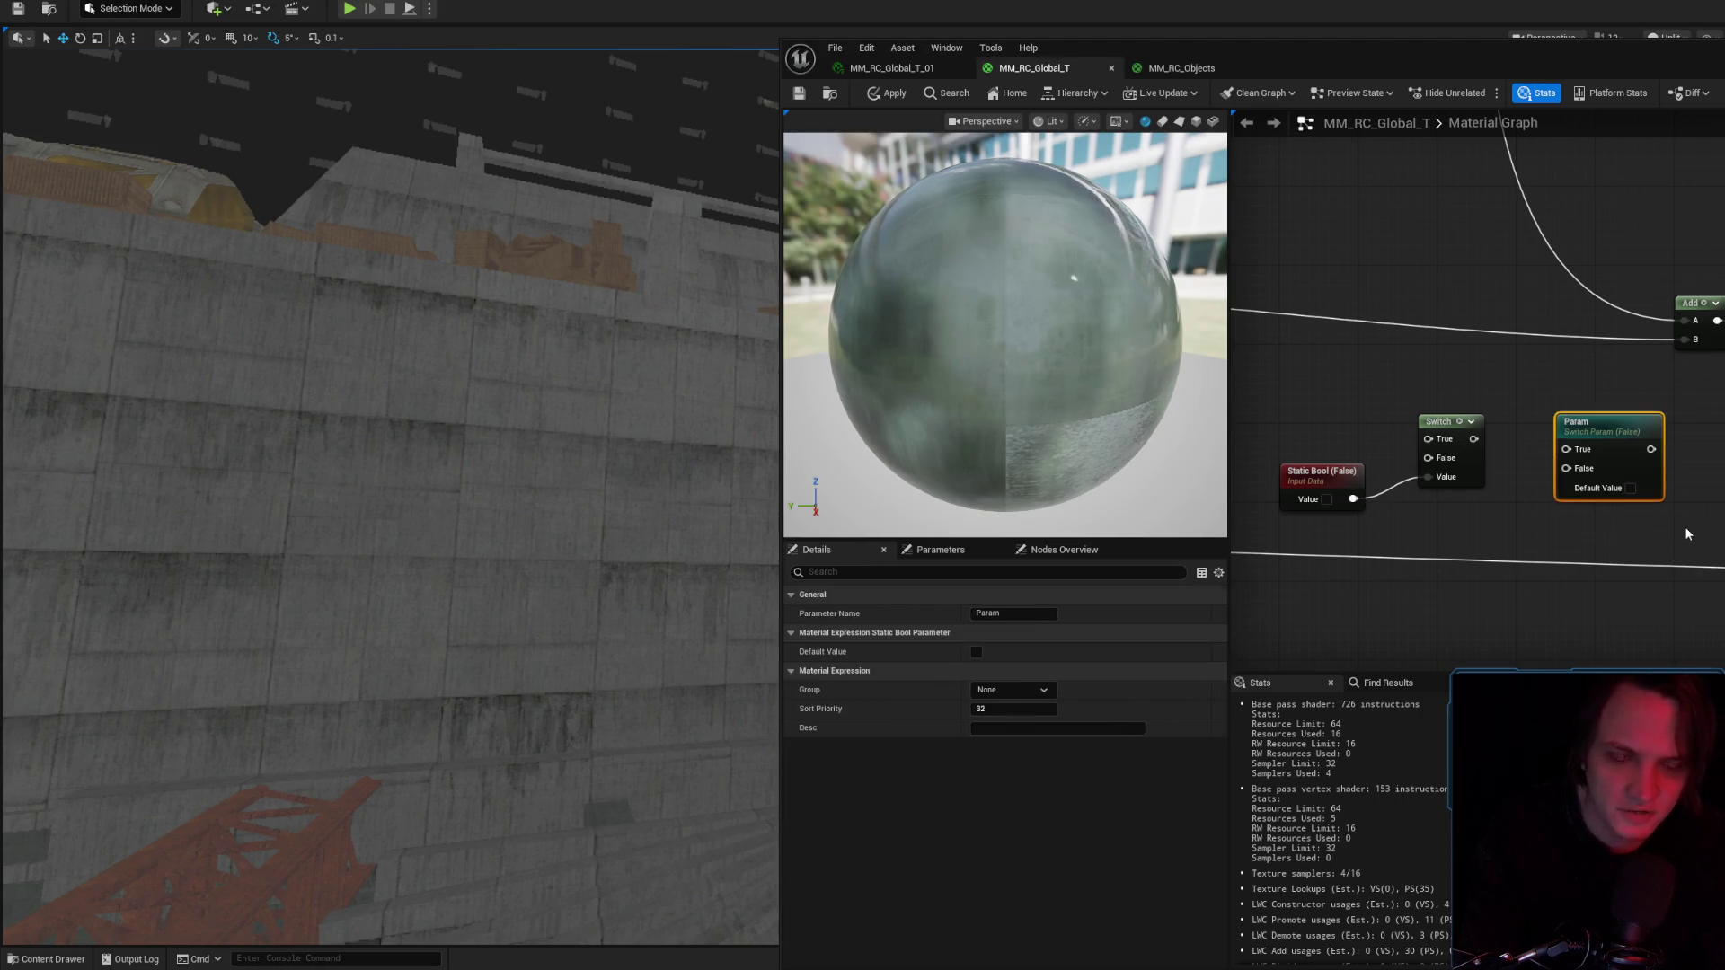
click(1305, 471)
drag(1328, 527, 1334, 523)
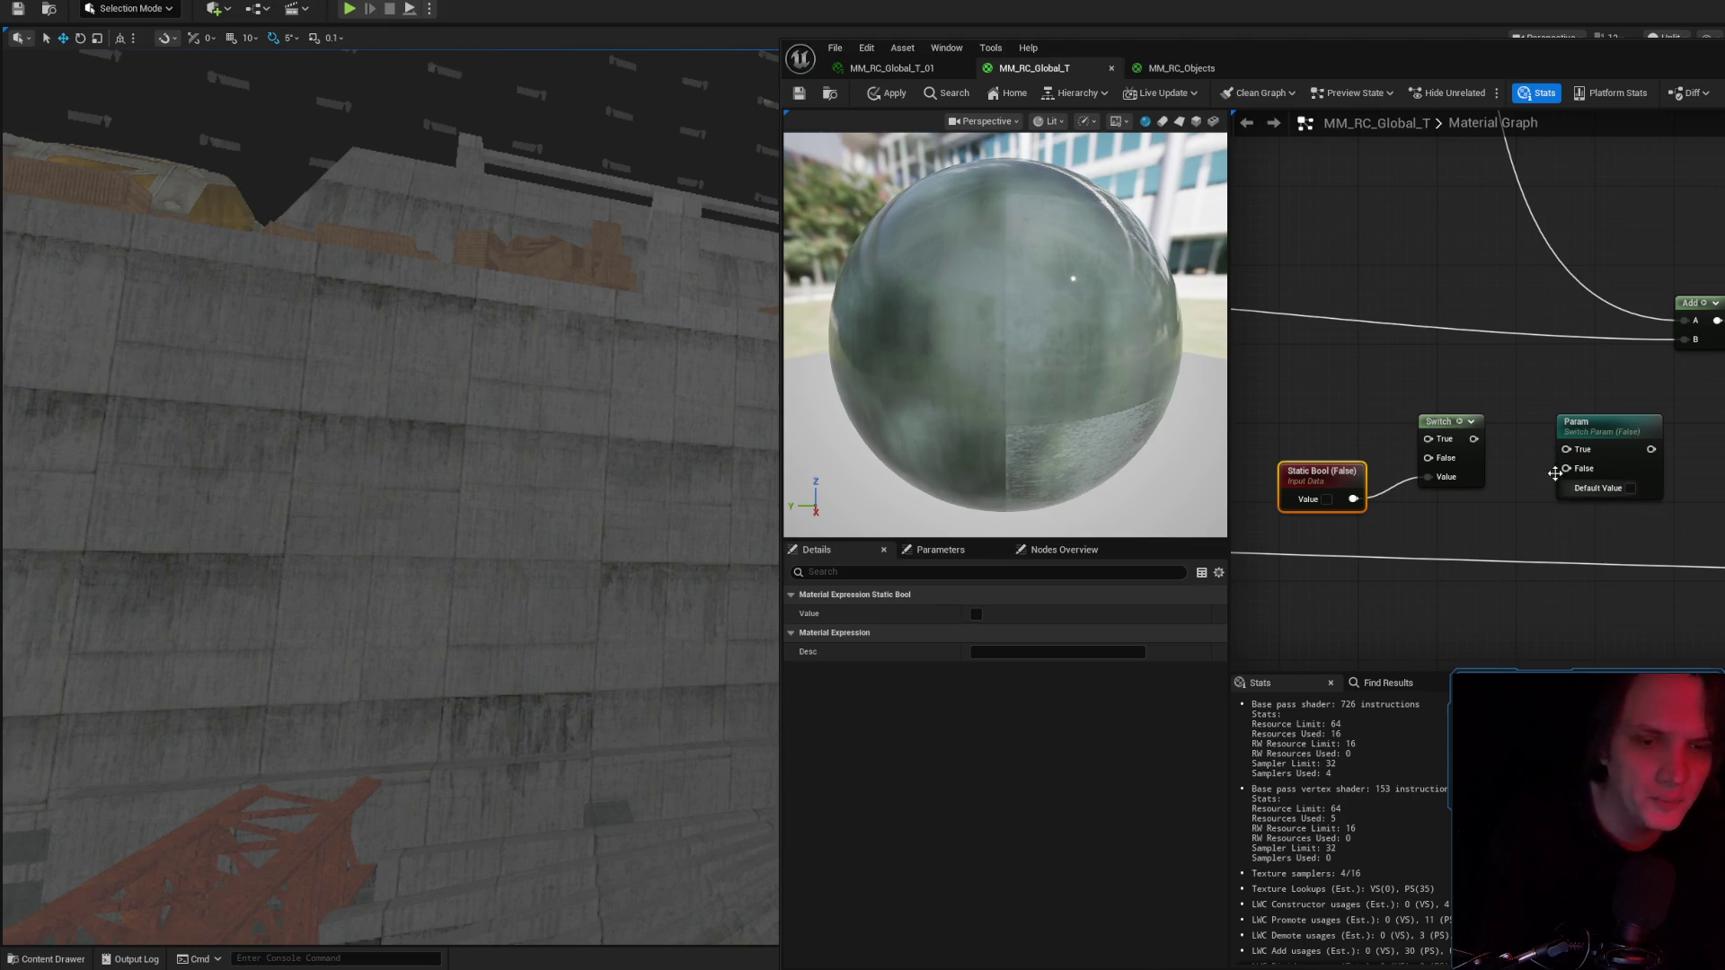
key(Delete)
mouse_move(1414, 426)
mouse_down()
mouse_move(1527, 539)
mouse_move(1519, 590)
mouse_move(1504, 561)
mouse_up()
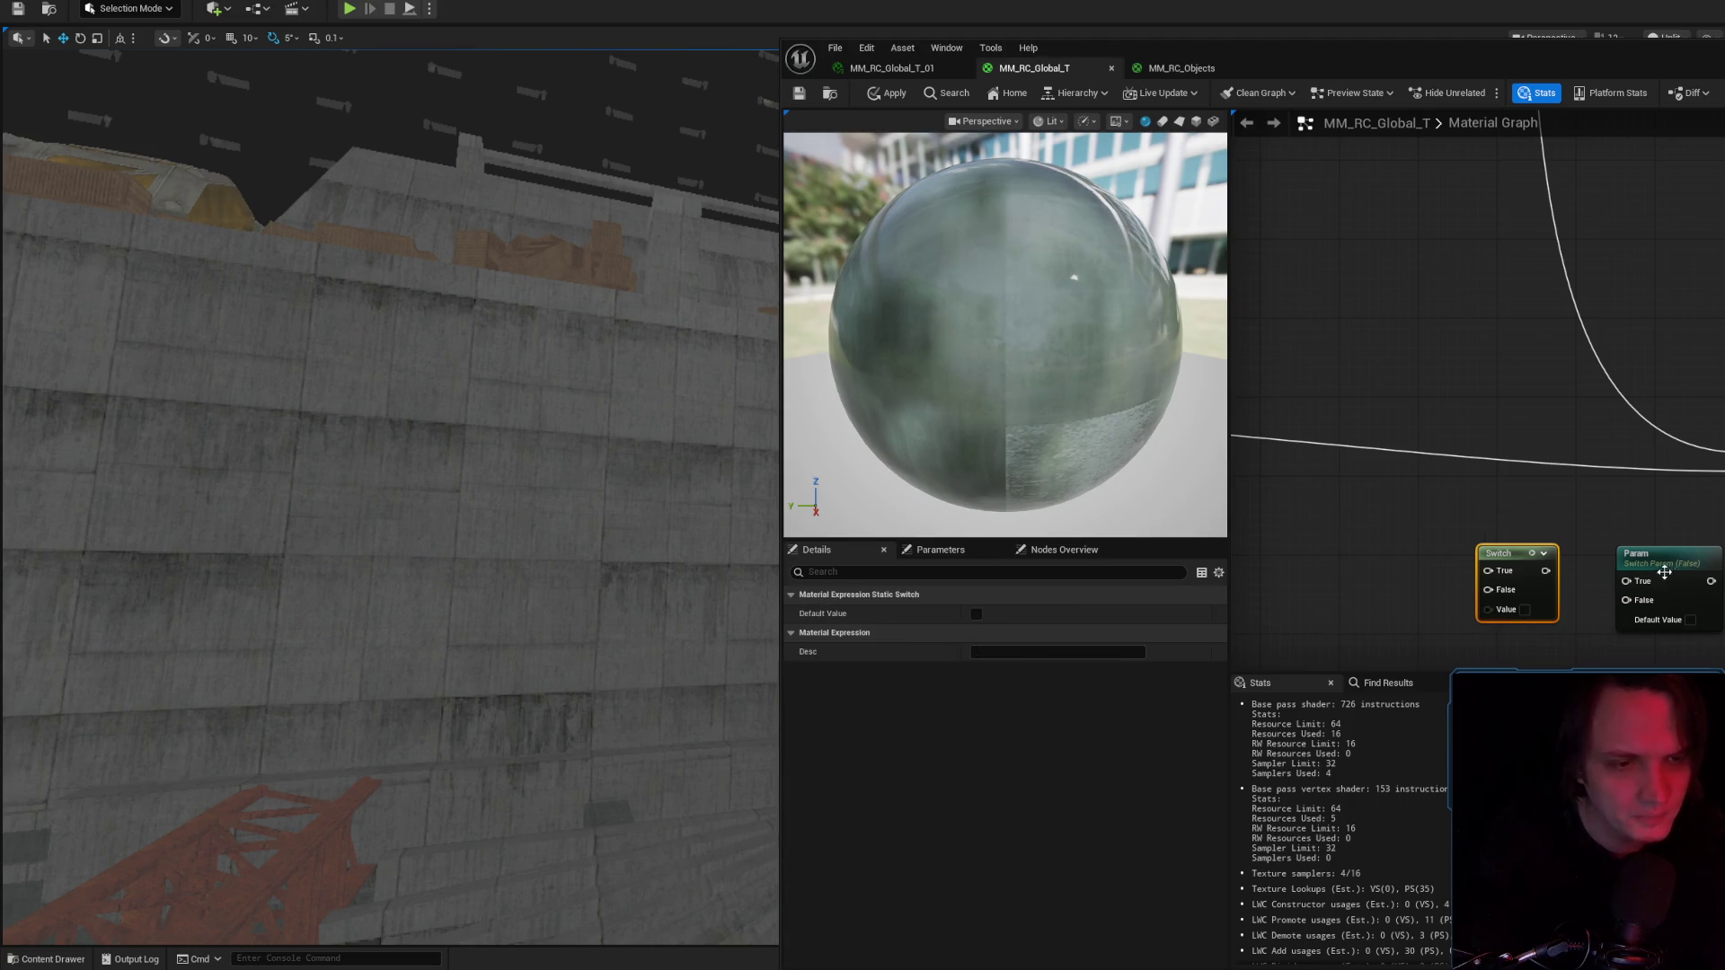
key(Delete)
Move the Param node and connect the Multiply output into it.
drag(1644, 555, 1576, 397)
drag(1448, 395, 1600, 457)
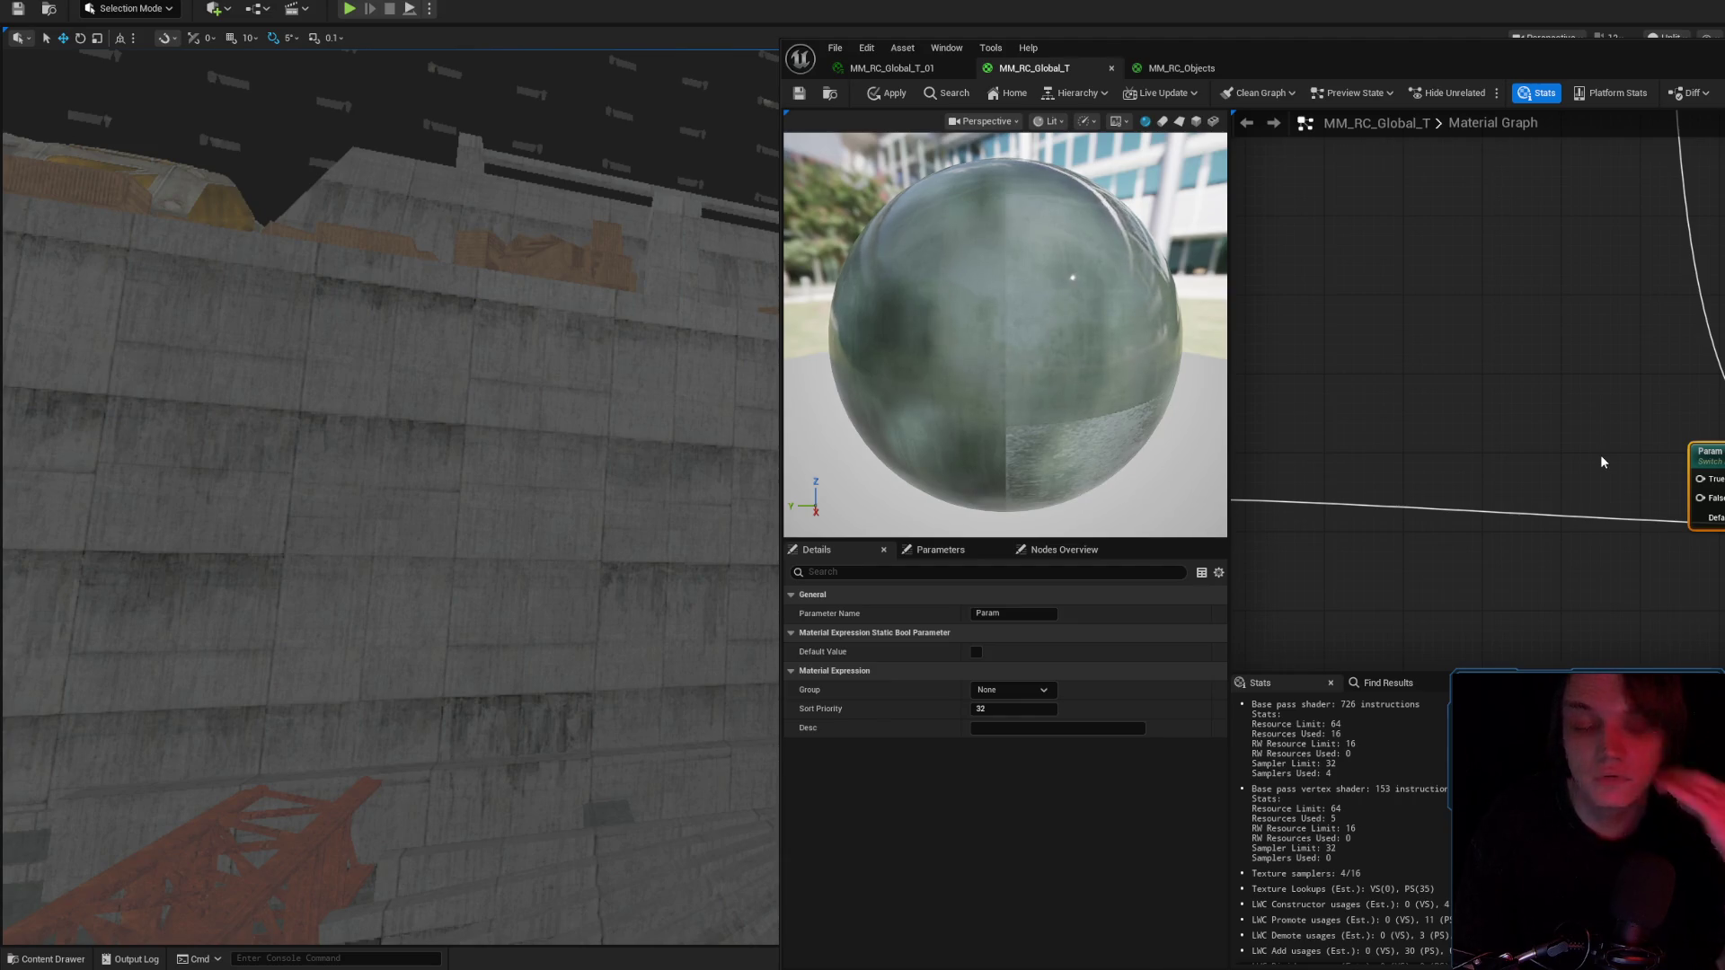
scroll(1492, 433, down, 3)
mouse_move(1683, 492)
mouse_down()
mouse_move(1452, 478)
mouse_move(1468, 487)
mouse_up()
drag(1288, 490, 1503, 494)
click(1601, 460)
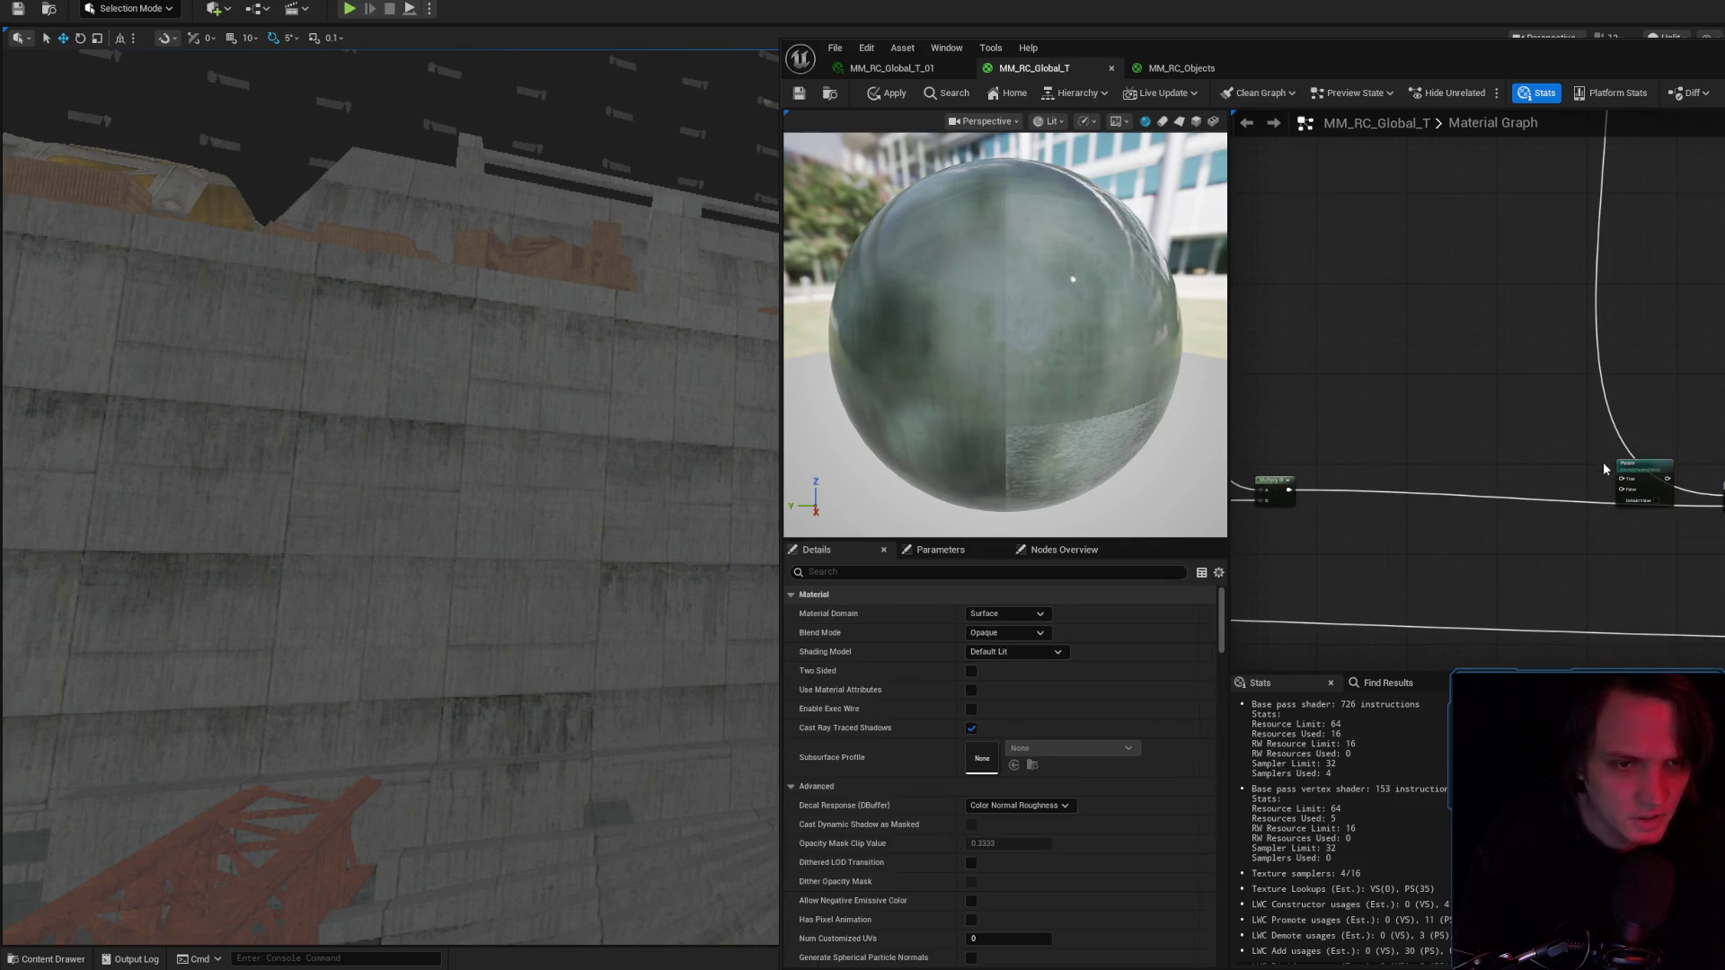
Rename the switch parameter to Stains and break the link into its True input.
click(1040, 611)
text(STa)
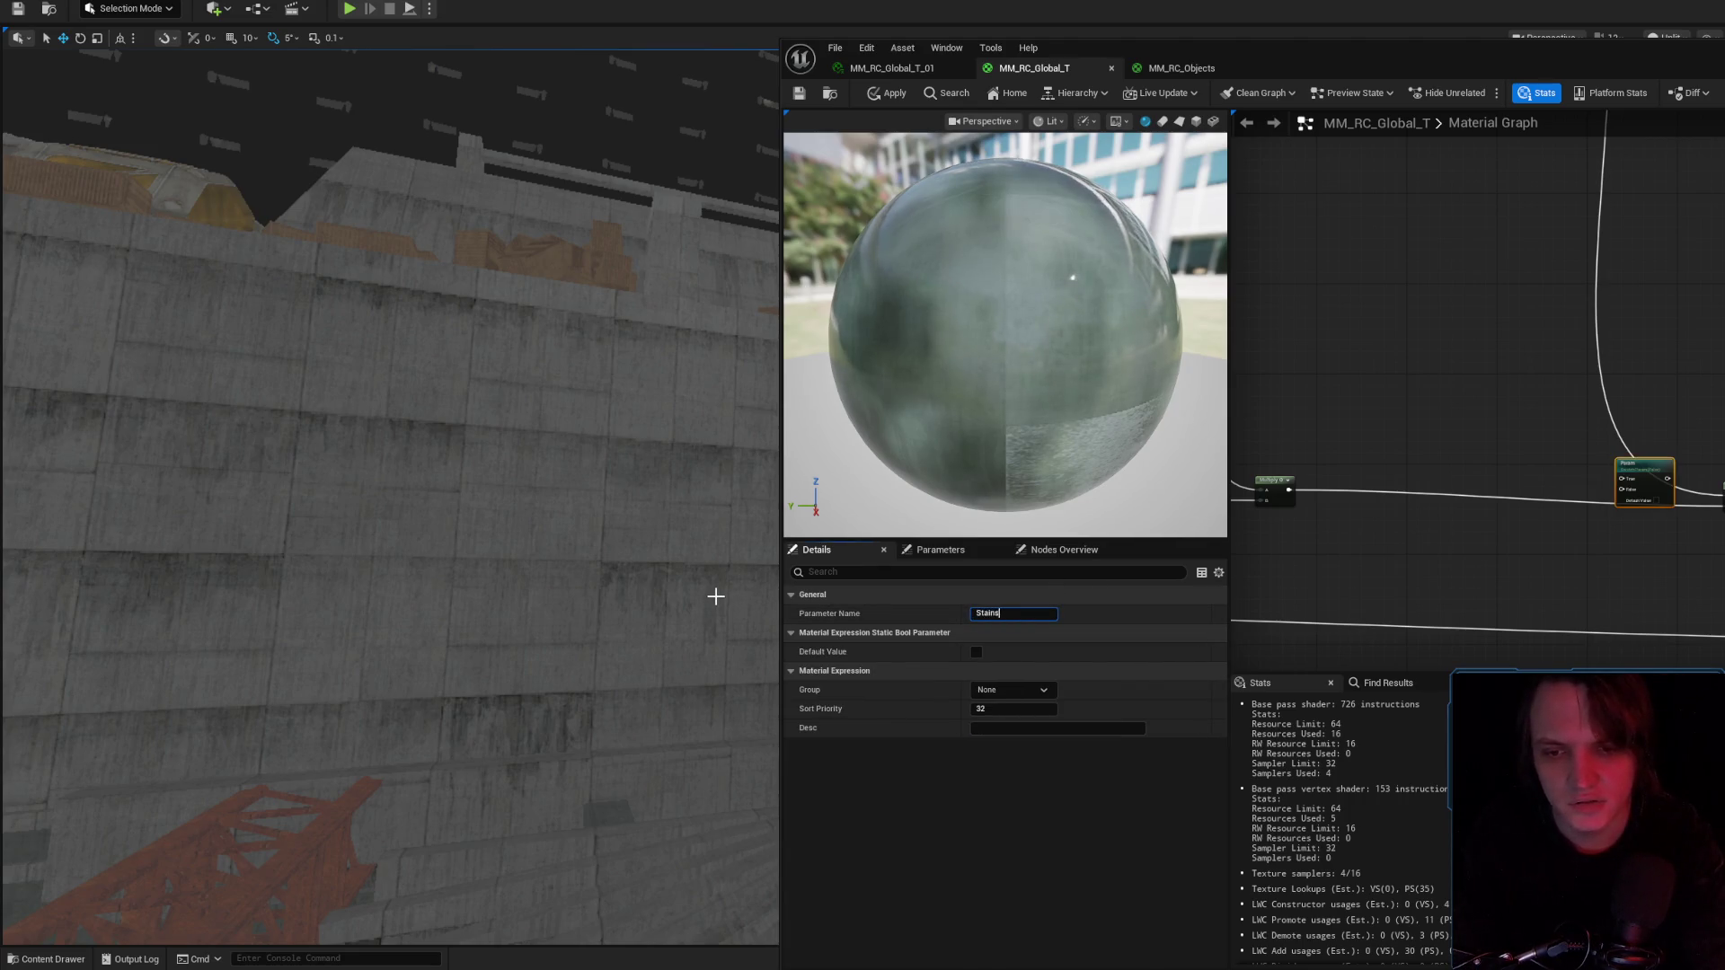
click(1474, 410)
scroll(1528, 449, up, 1)
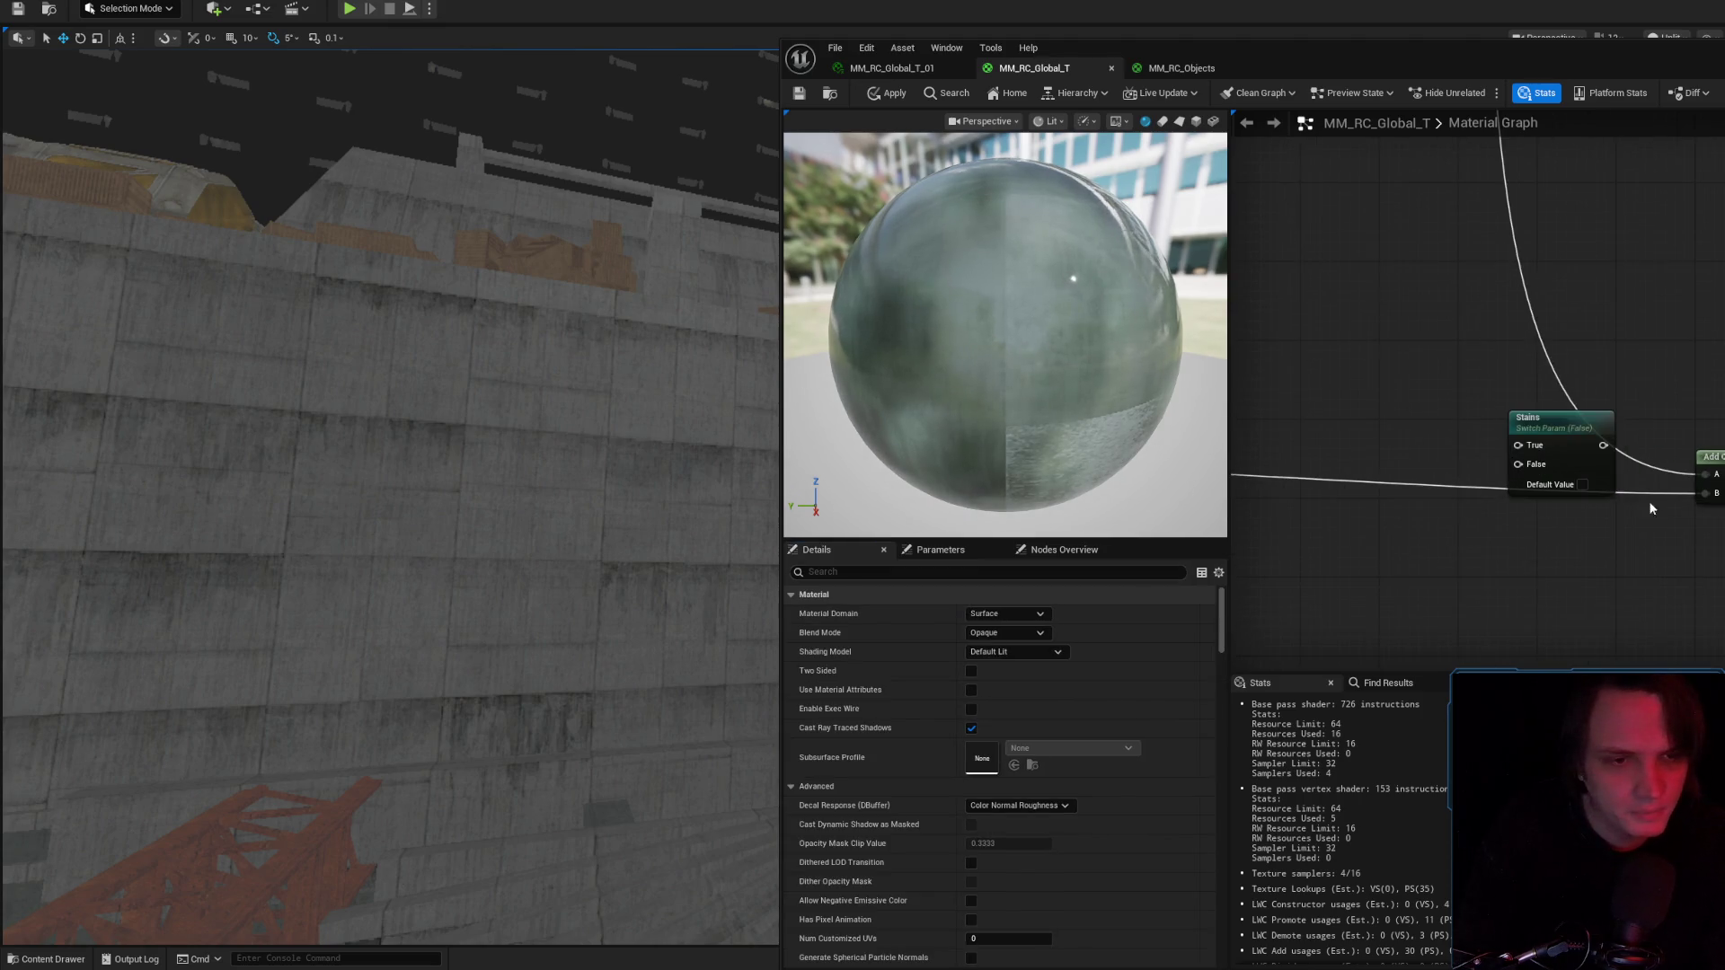
click(1545, 445)
mouse_move(1415, 461)
mouse_down()
mouse_move(1679, 472)
mouse_move(1646, 548)
mouse_move(1597, 554)
mouse_move(1626, 547)
mouse_move(1555, 398)
mouse_move(1616, 441)
mouse_up()
alt+click(1587, 456)
mouse_move(1507, 531)
mouse_down()
mouse_move(1350, 439)
mouse_move(1707, 457)
mouse_up()
Make Stains default to on, then apply and save the master material.
click(976, 651)
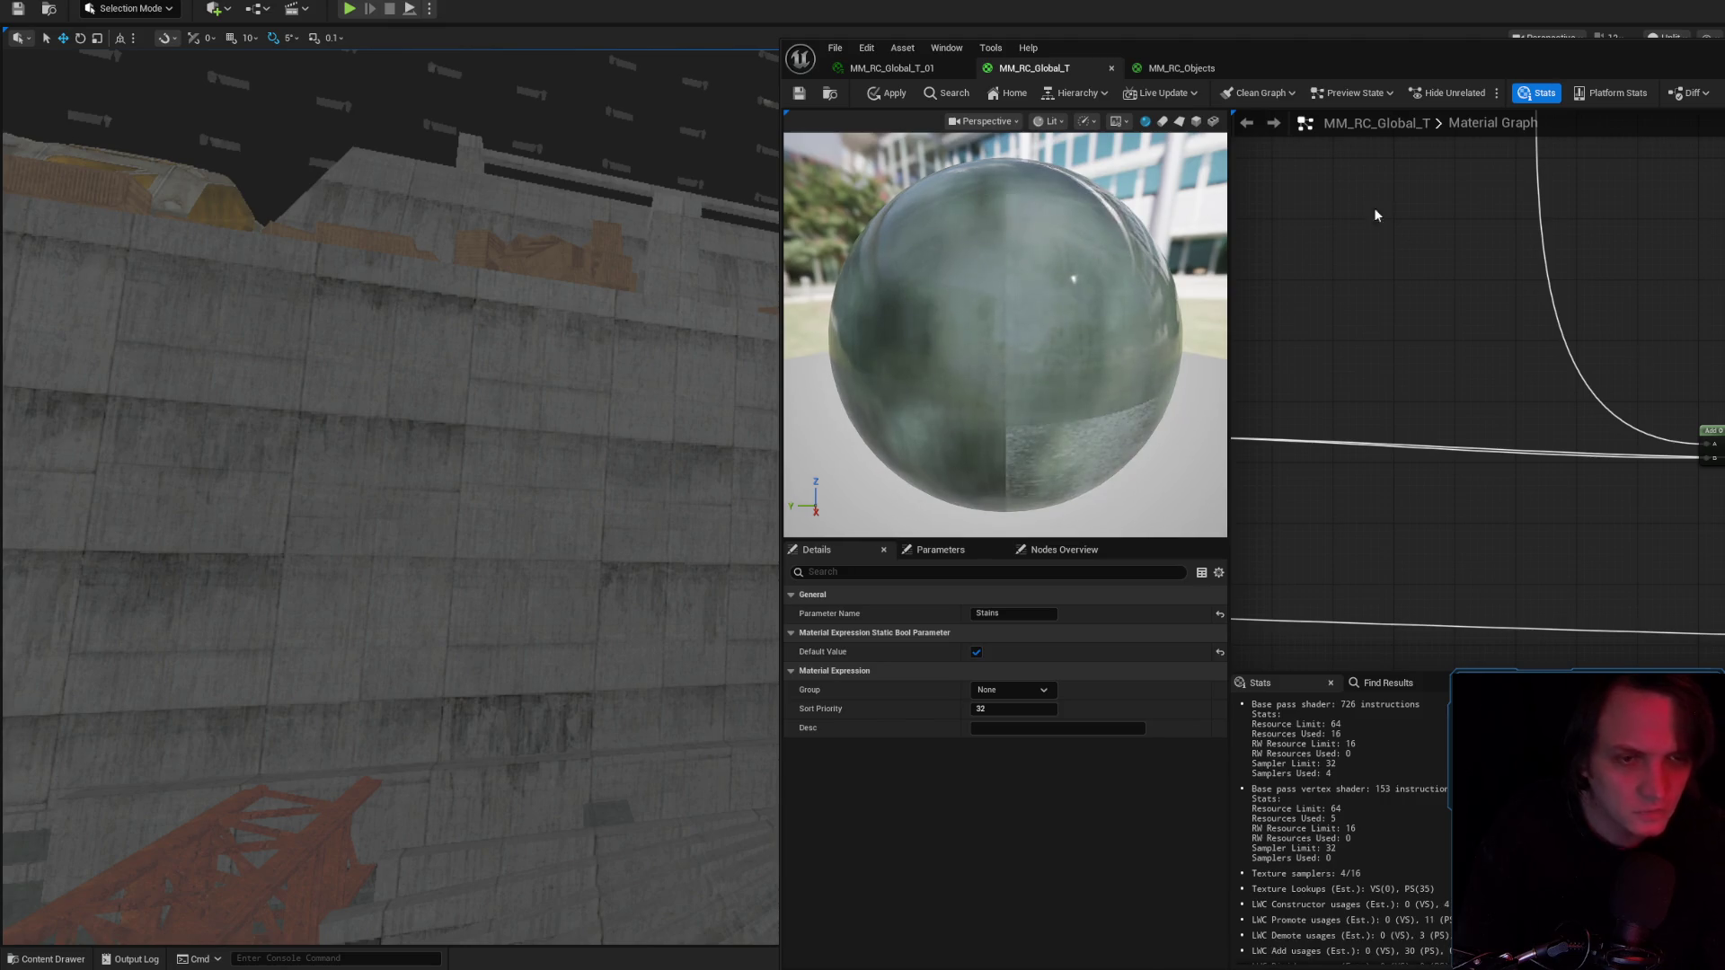
click(890, 95)
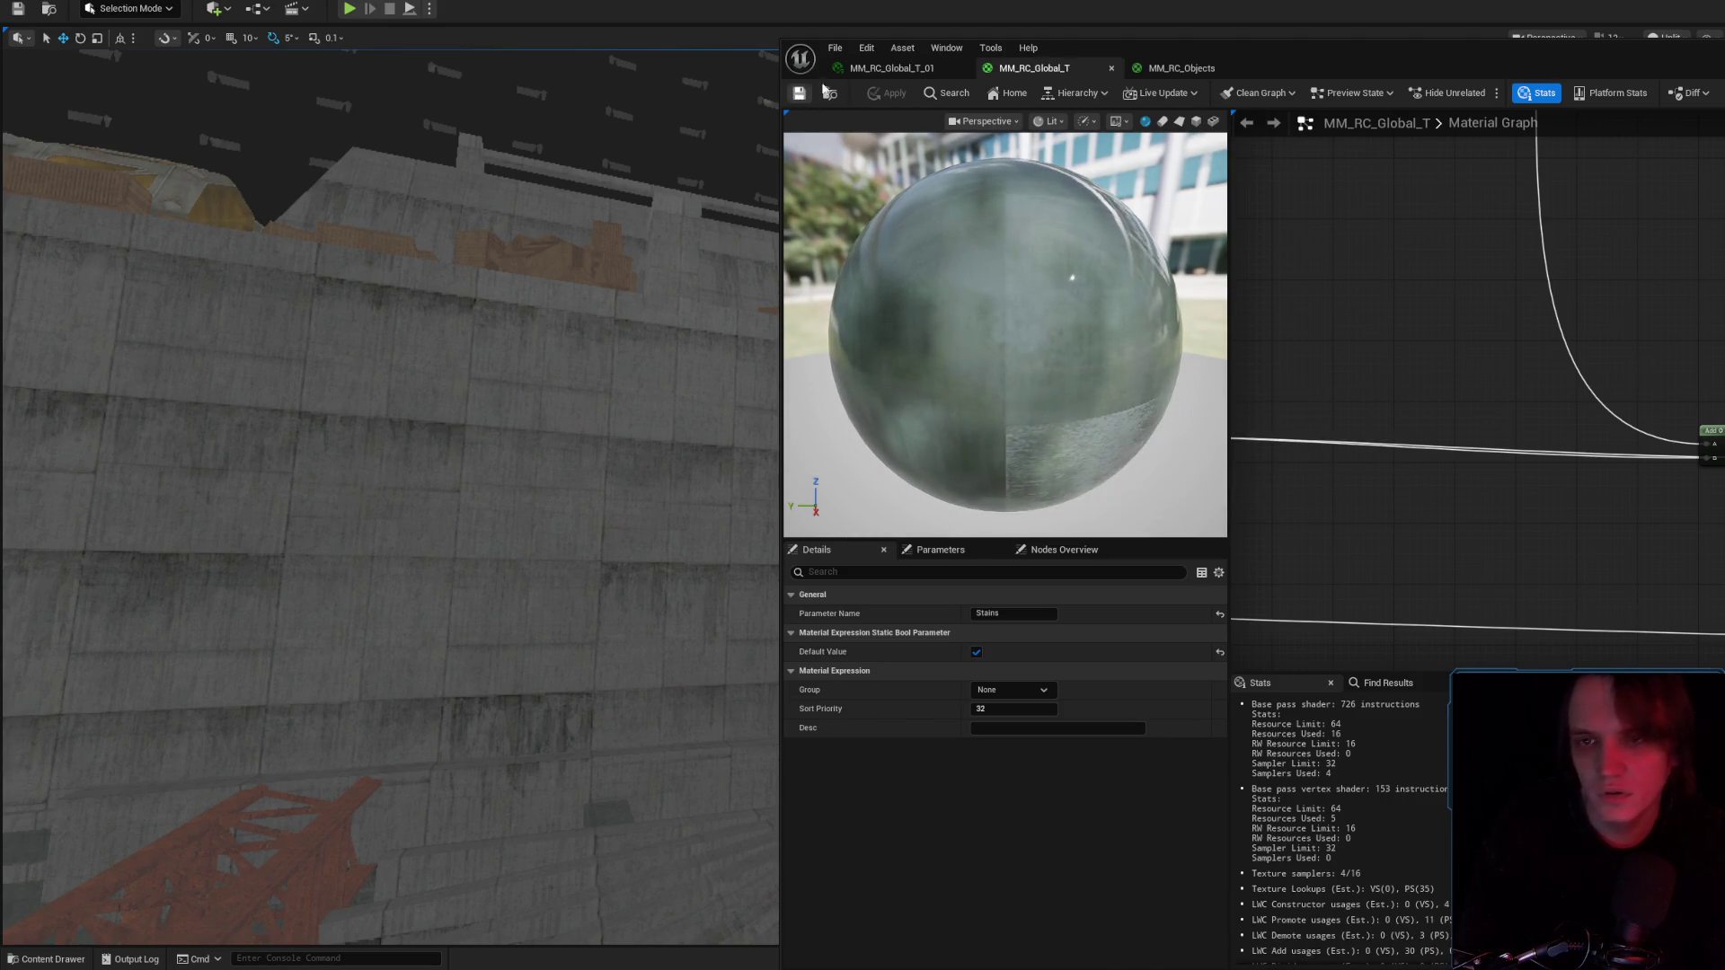
click(885, 69)
key(ctrl+s)
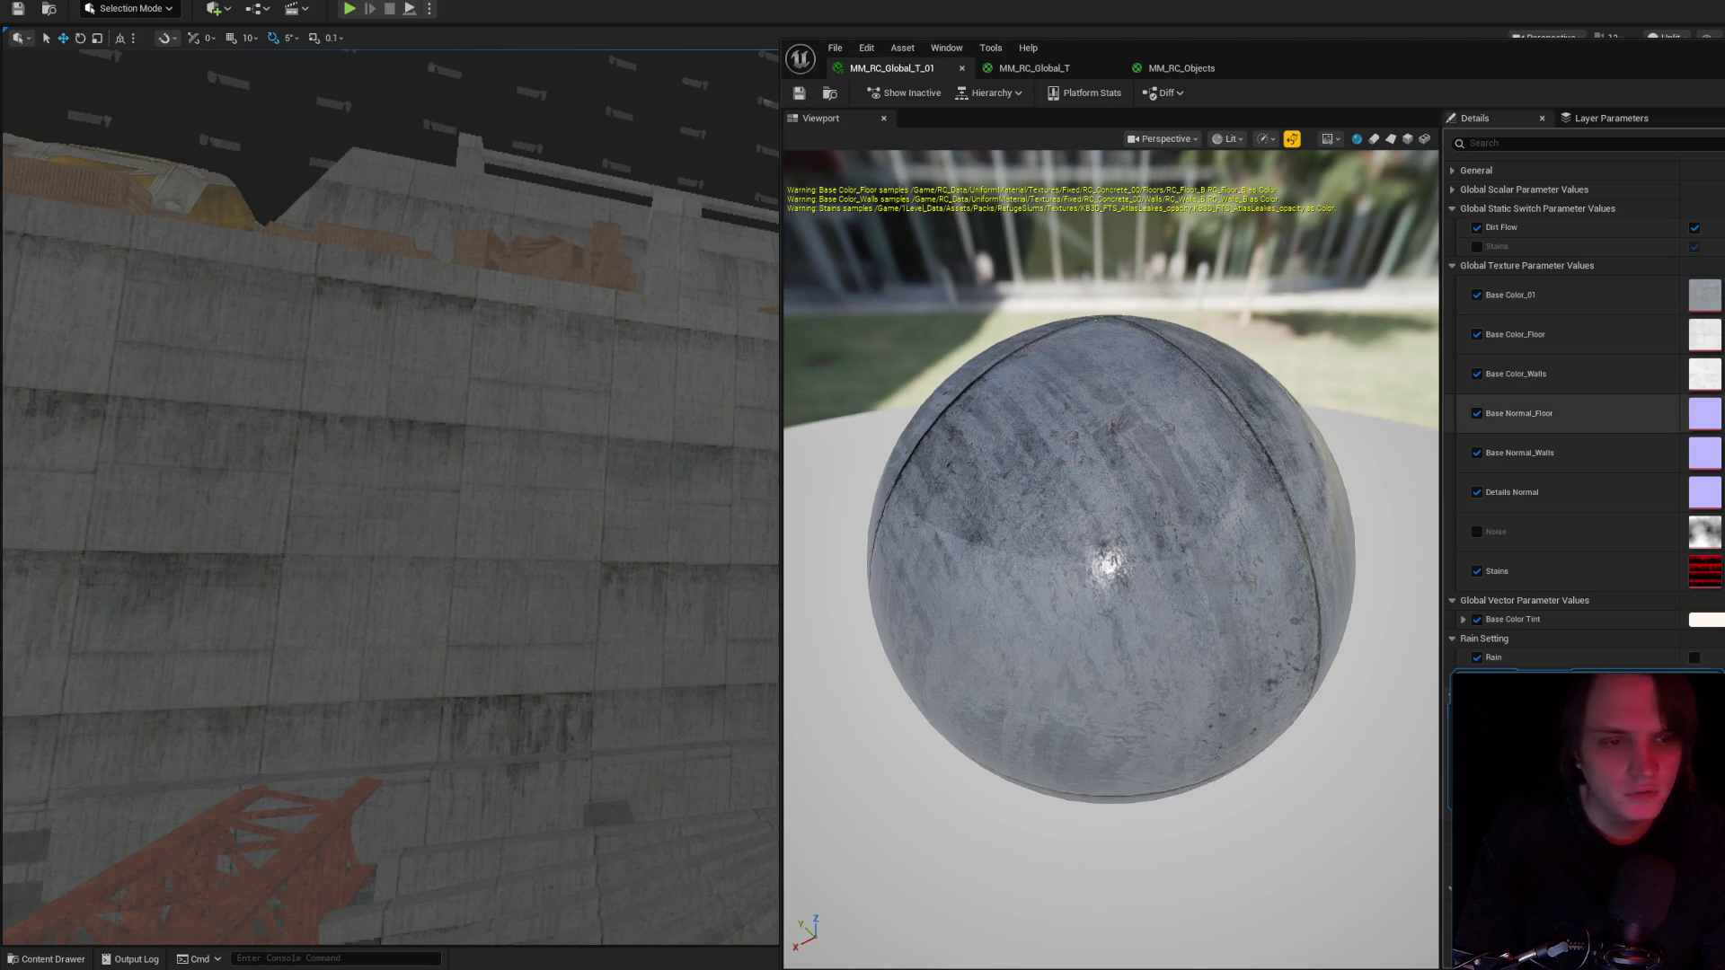
Create the MM_RC_Global_T_Stains_OFF instance in the content folder and open it.
click(831, 94)
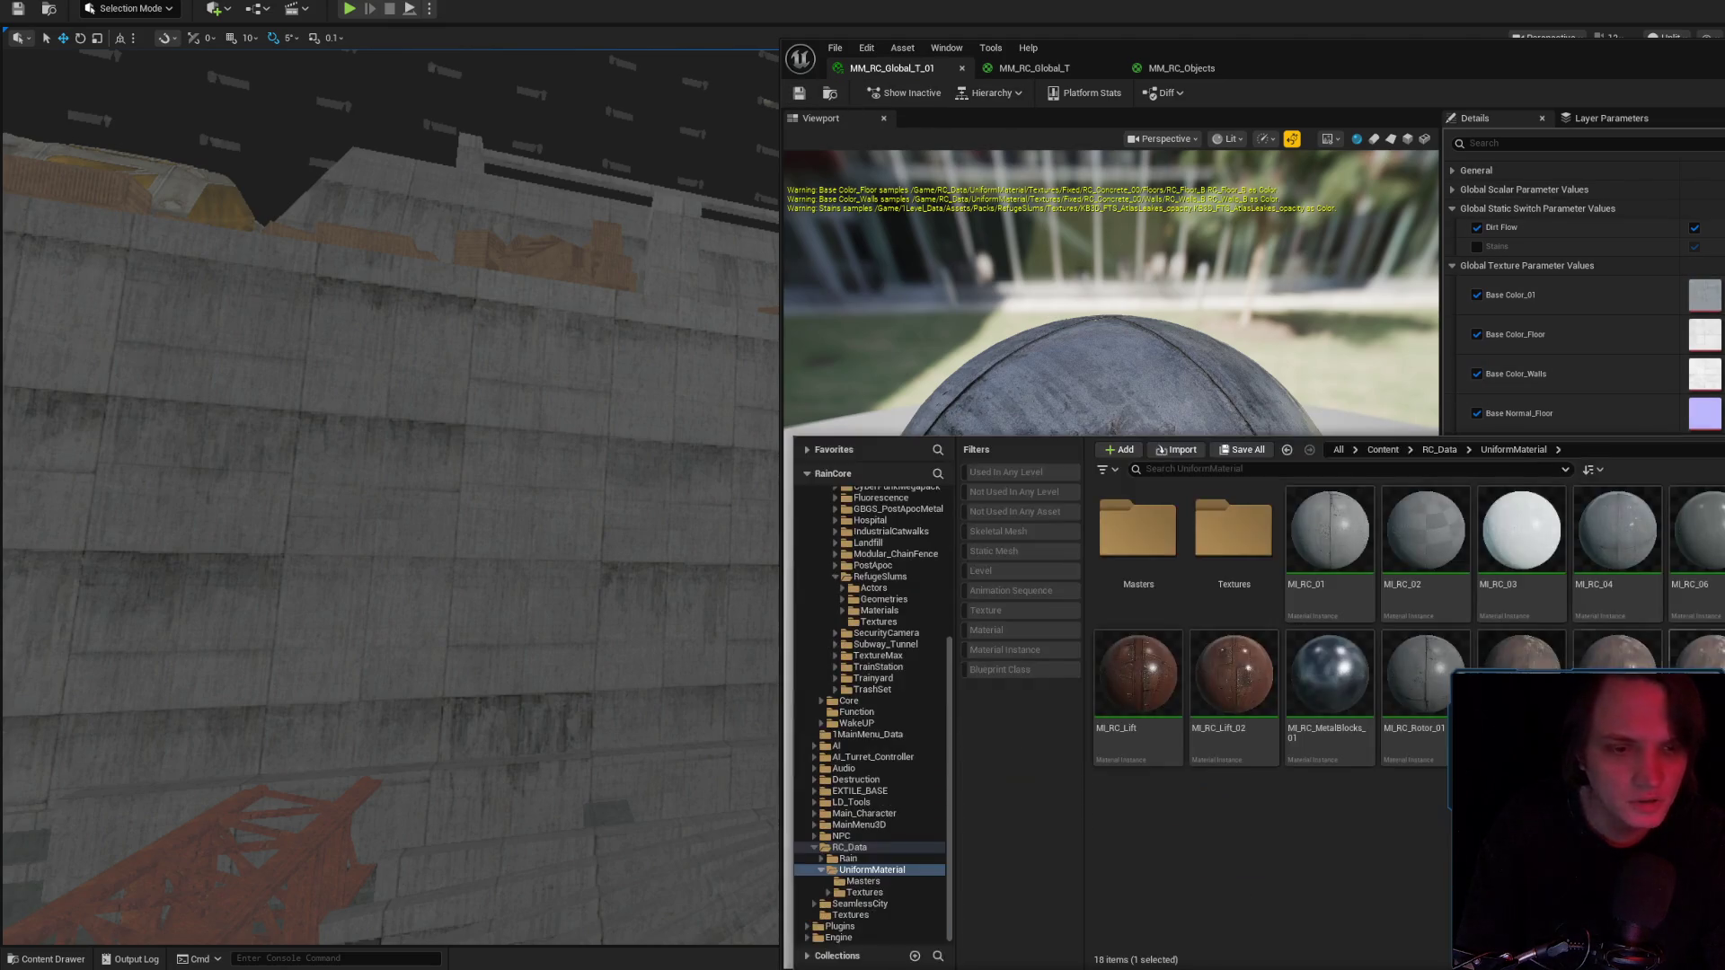
text(MM_RC_Global_T_Stain)
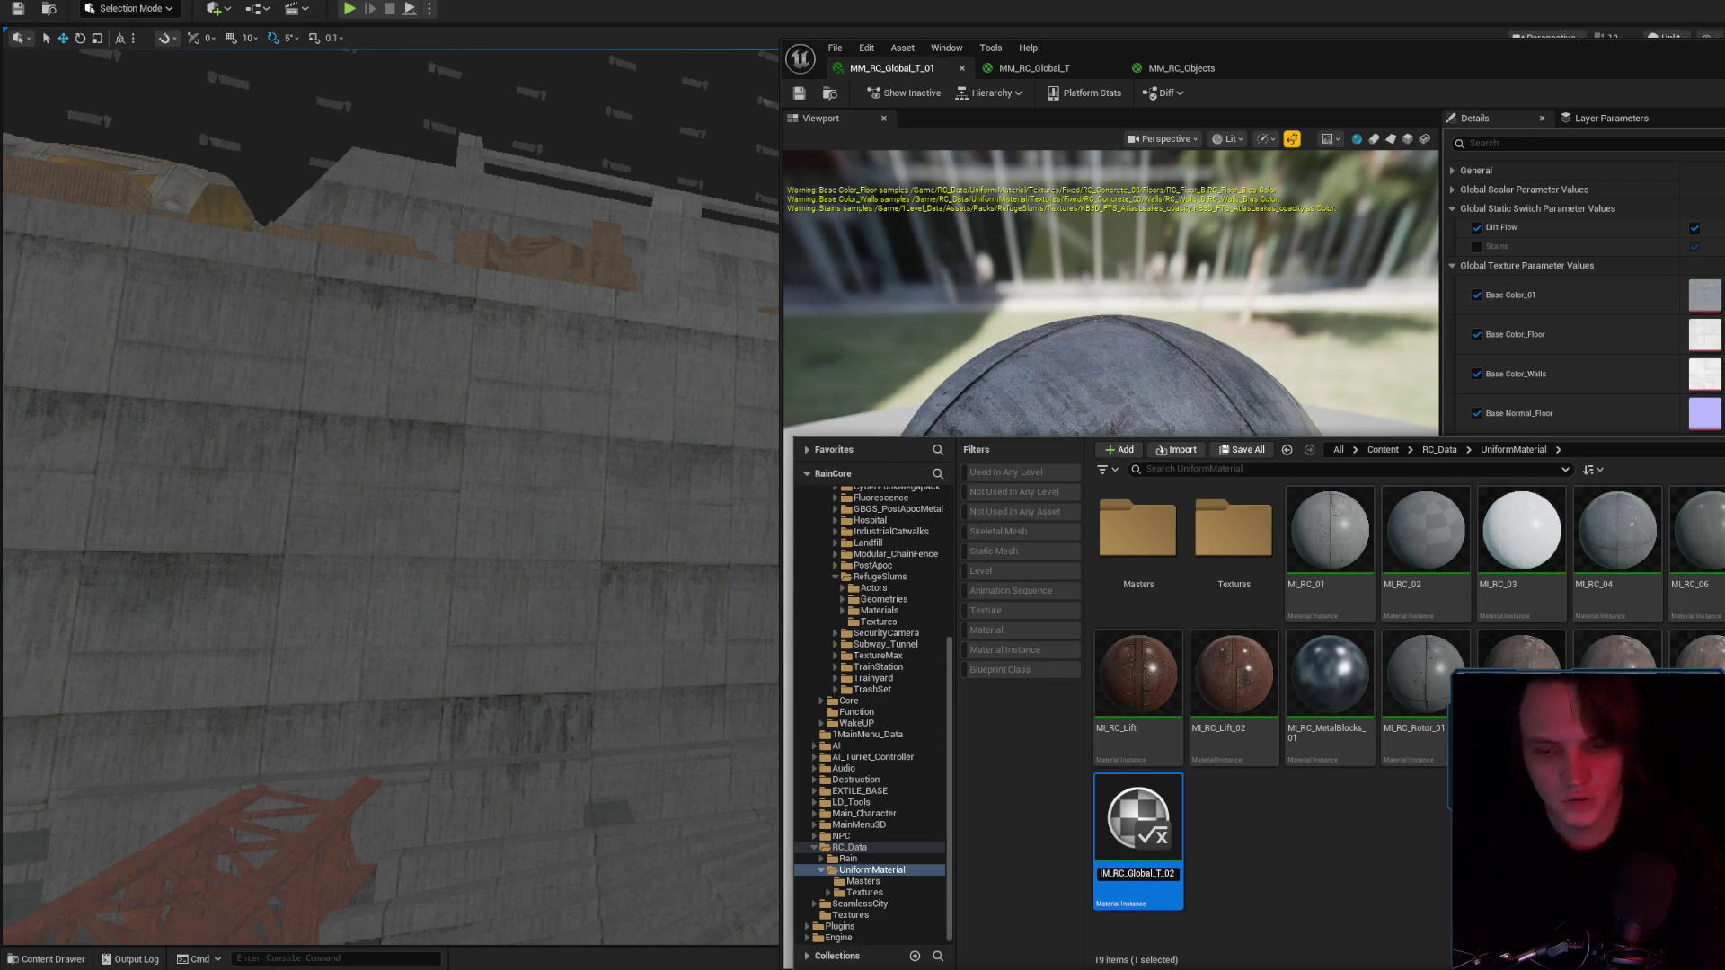
text(s_OFF)
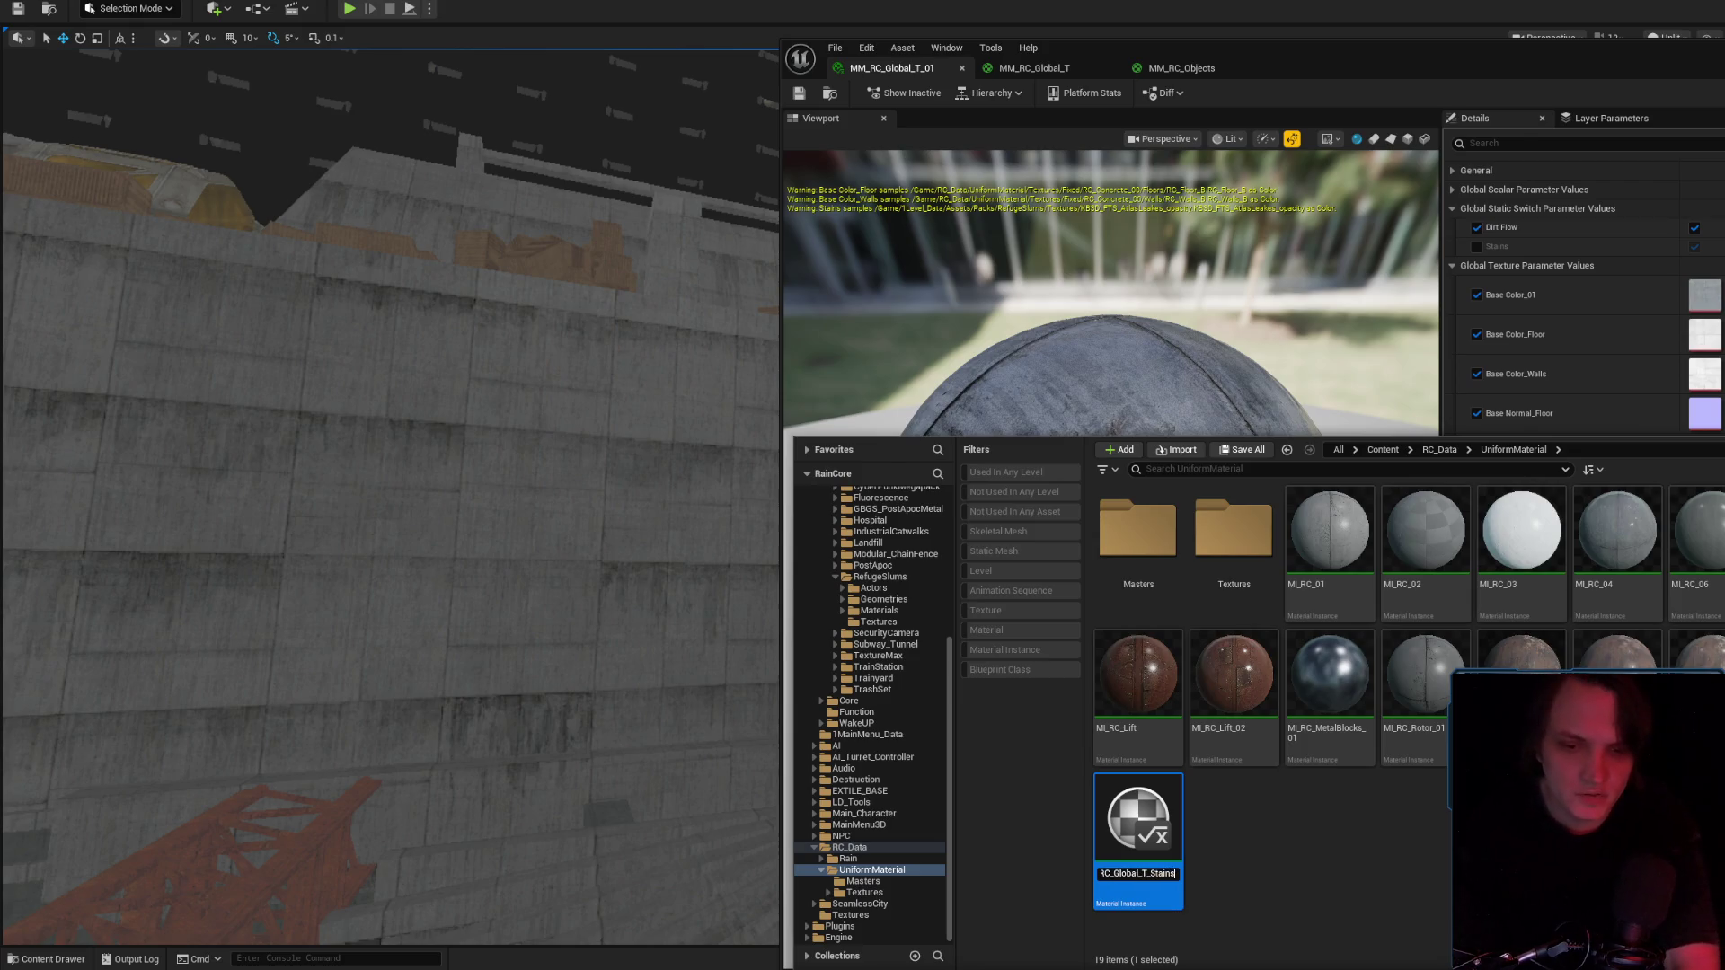
key(Return)
double_click(1138, 822)
Preview the instance on a cube, override Stains to off, and save it.
click(1407, 139)
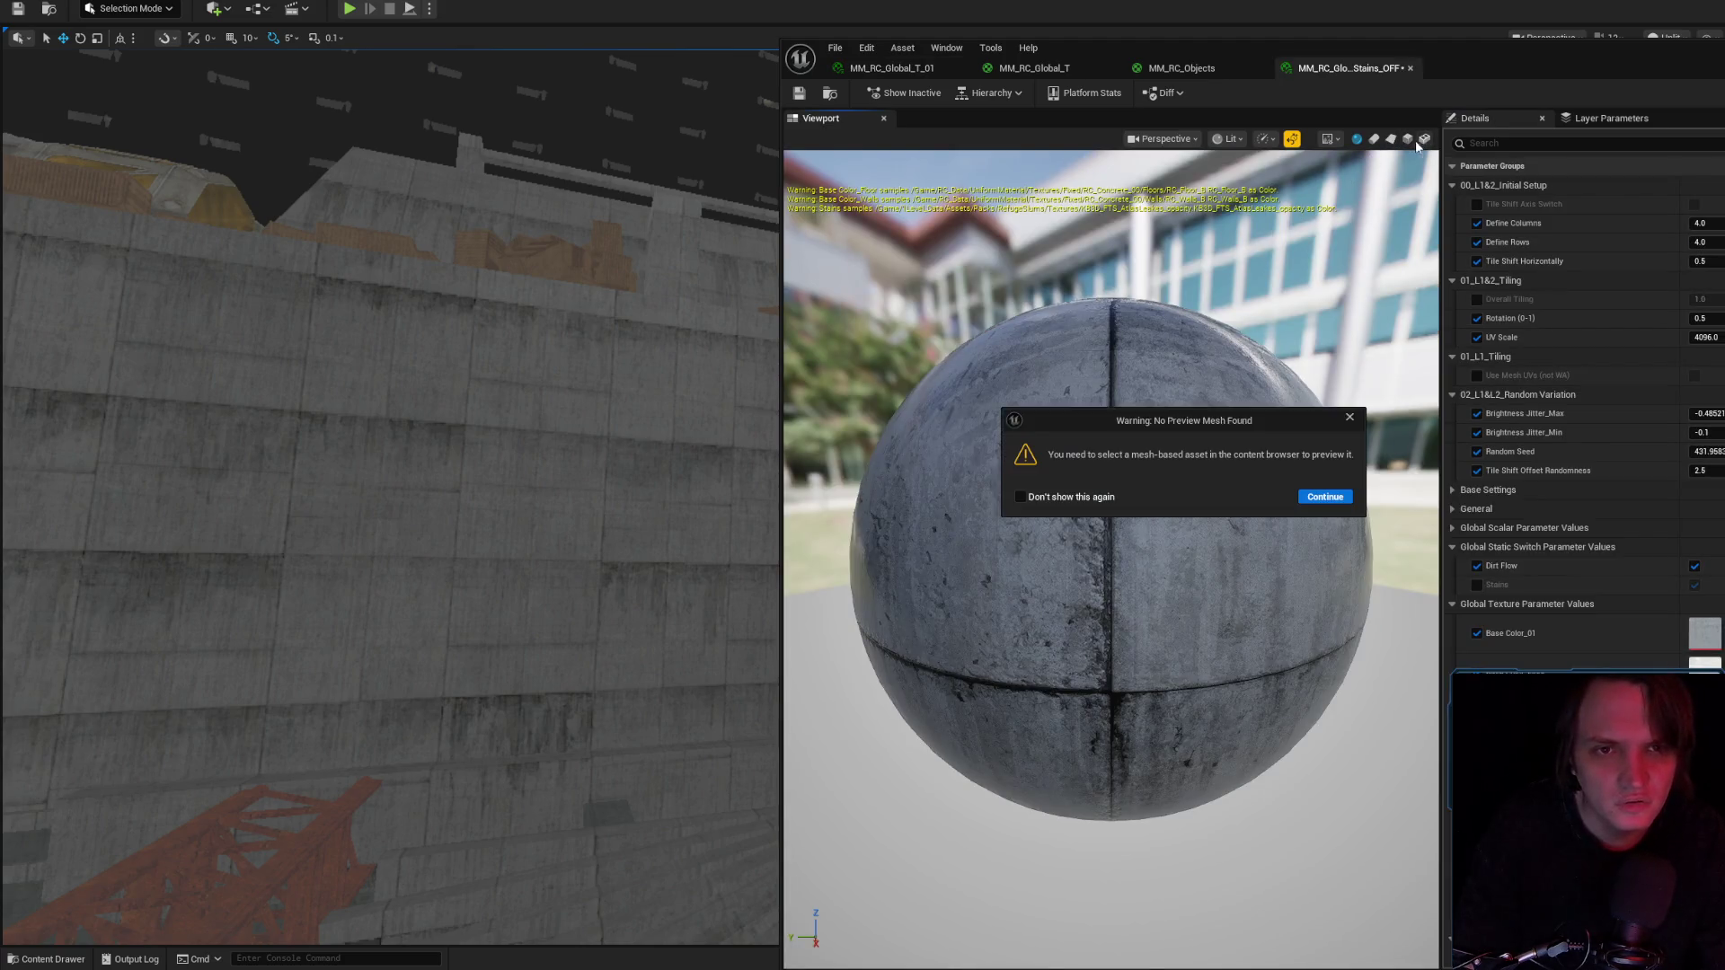
click(1322, 498)
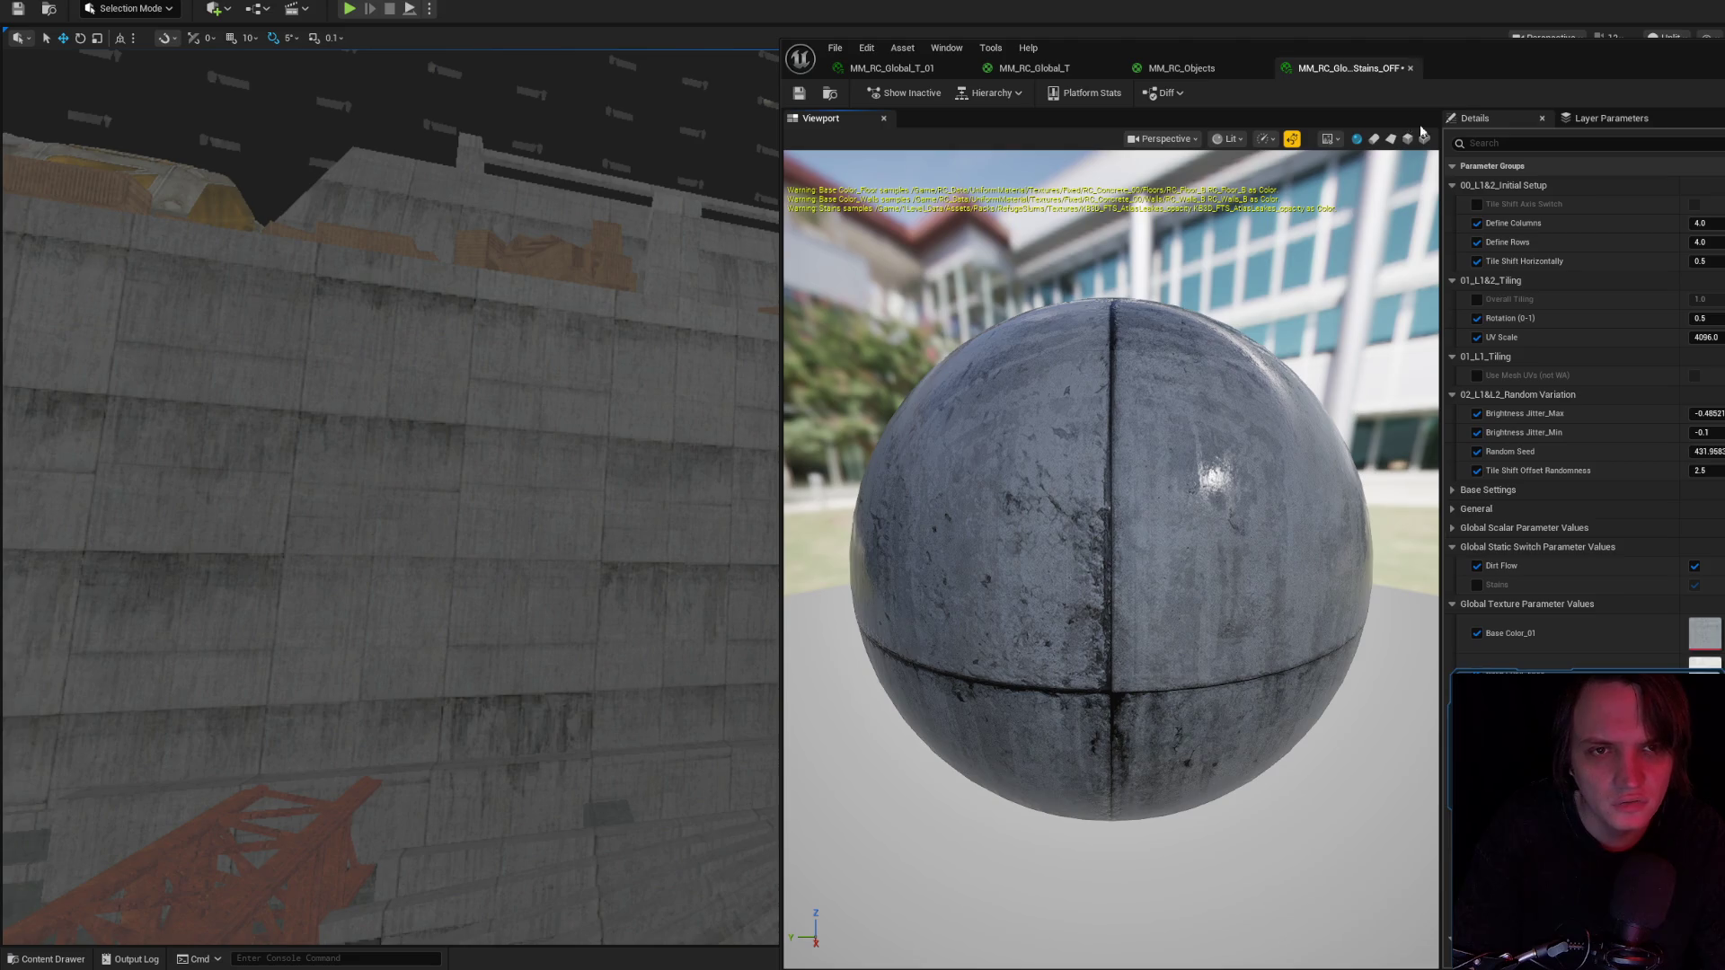
click(1407, 140)
scroll(1231, 435, down, 5)
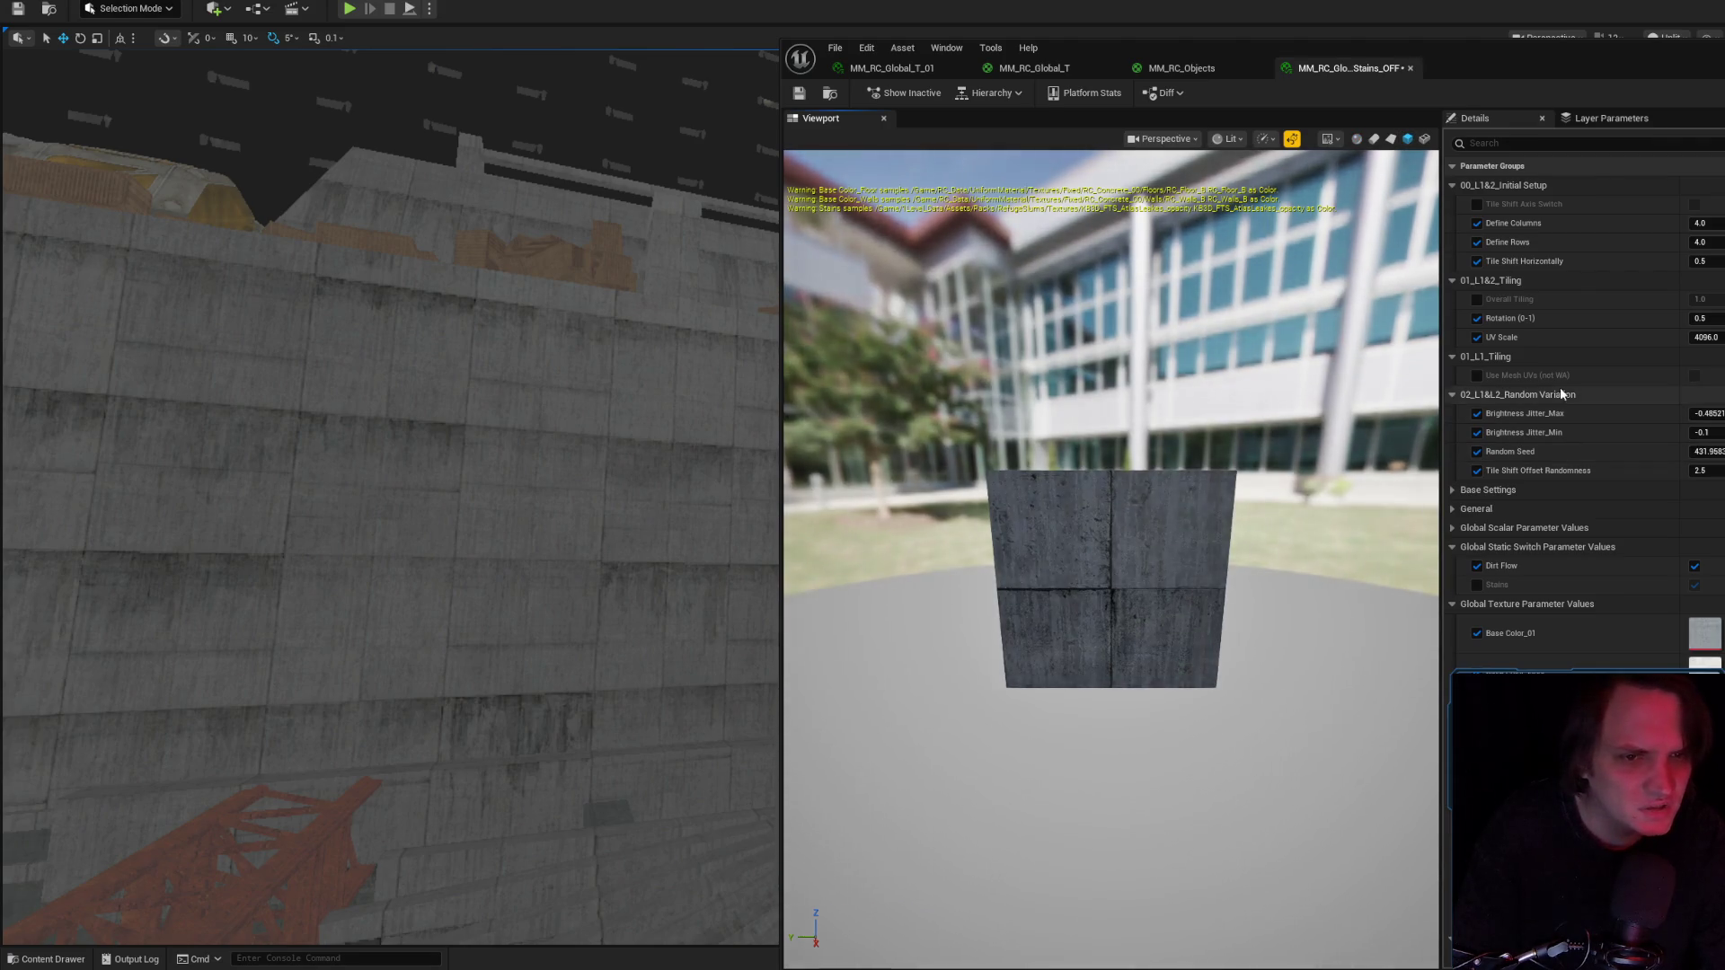
click(1476, 587)
scroll(1468, 546, down, 3)
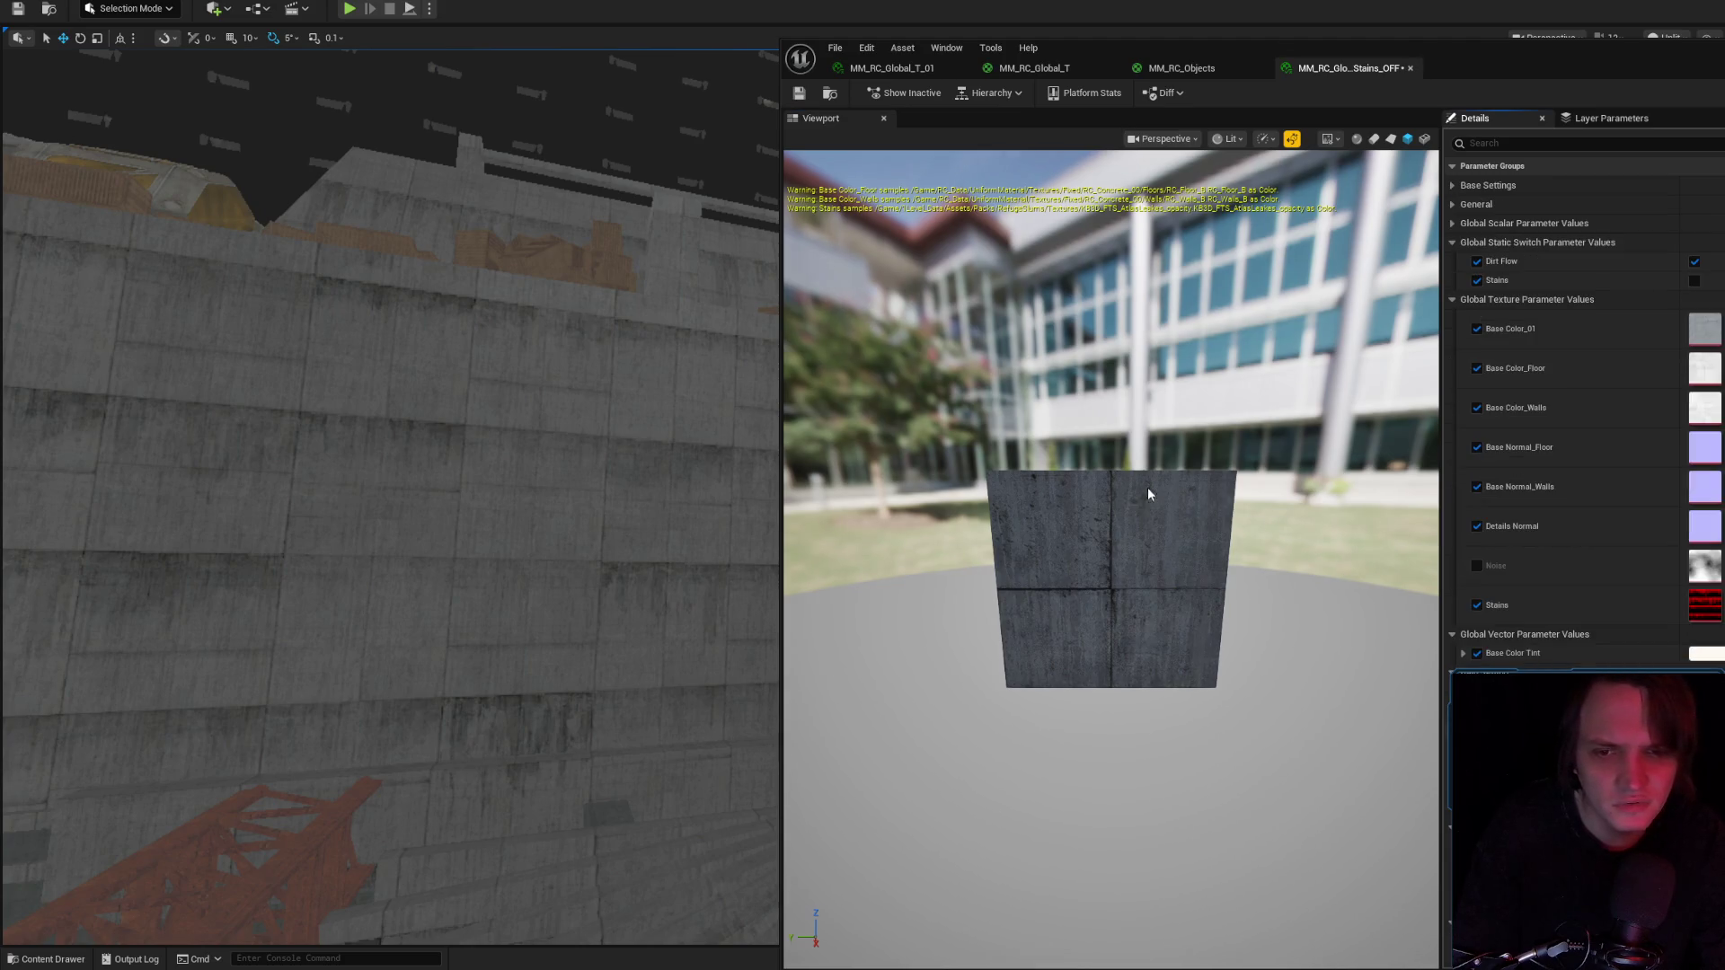
click(807, 99)
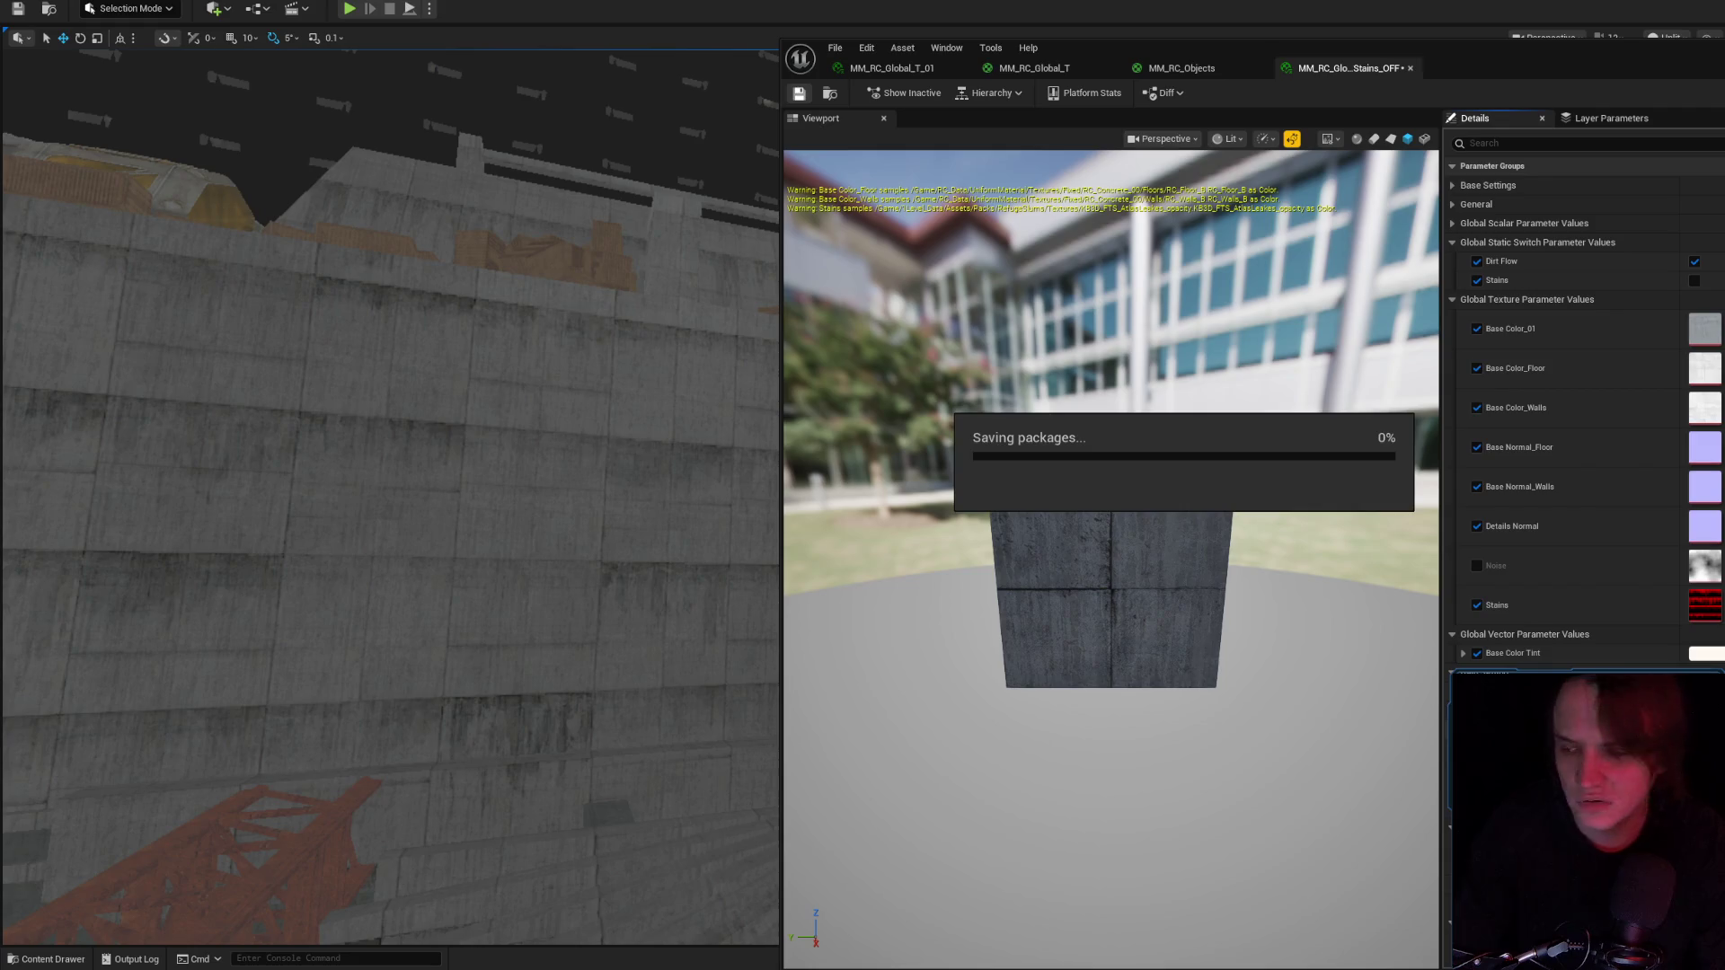
mouse_move(386, 494)
mouse_down()
mouse_move(404, 467)
mouse_move(359, 449)
mouse_move(386, 431)
mouse_up()
drag(1001, 467, 1002, 436)
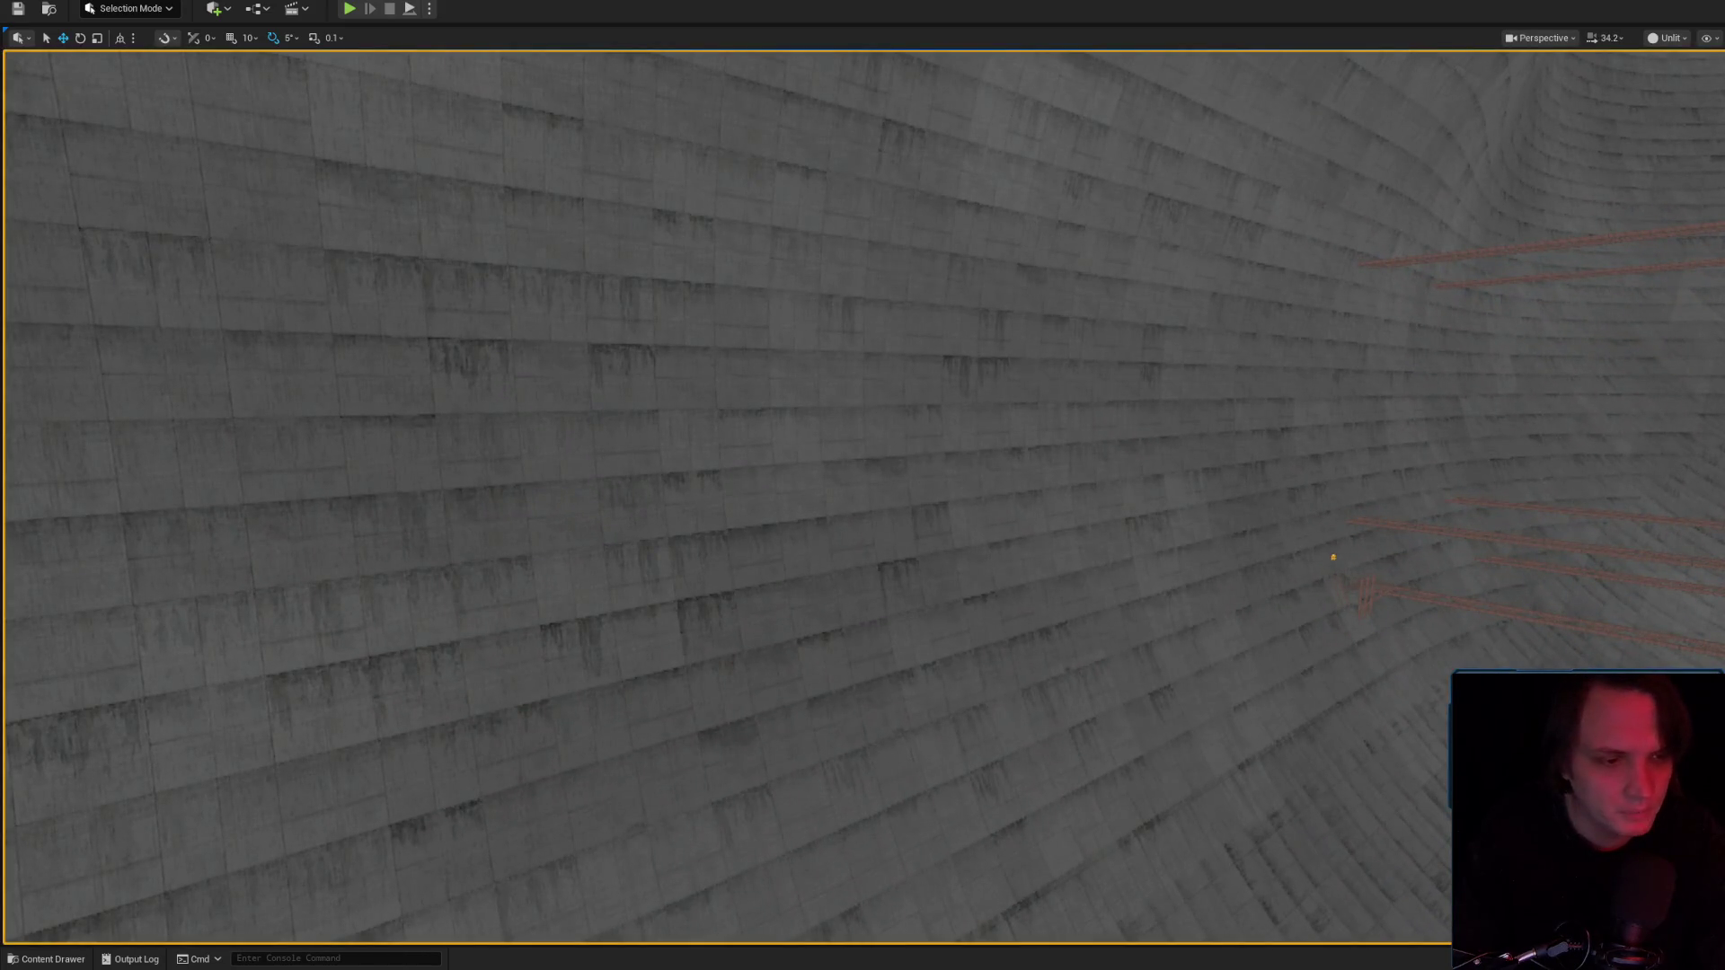
key(ctrl+space)
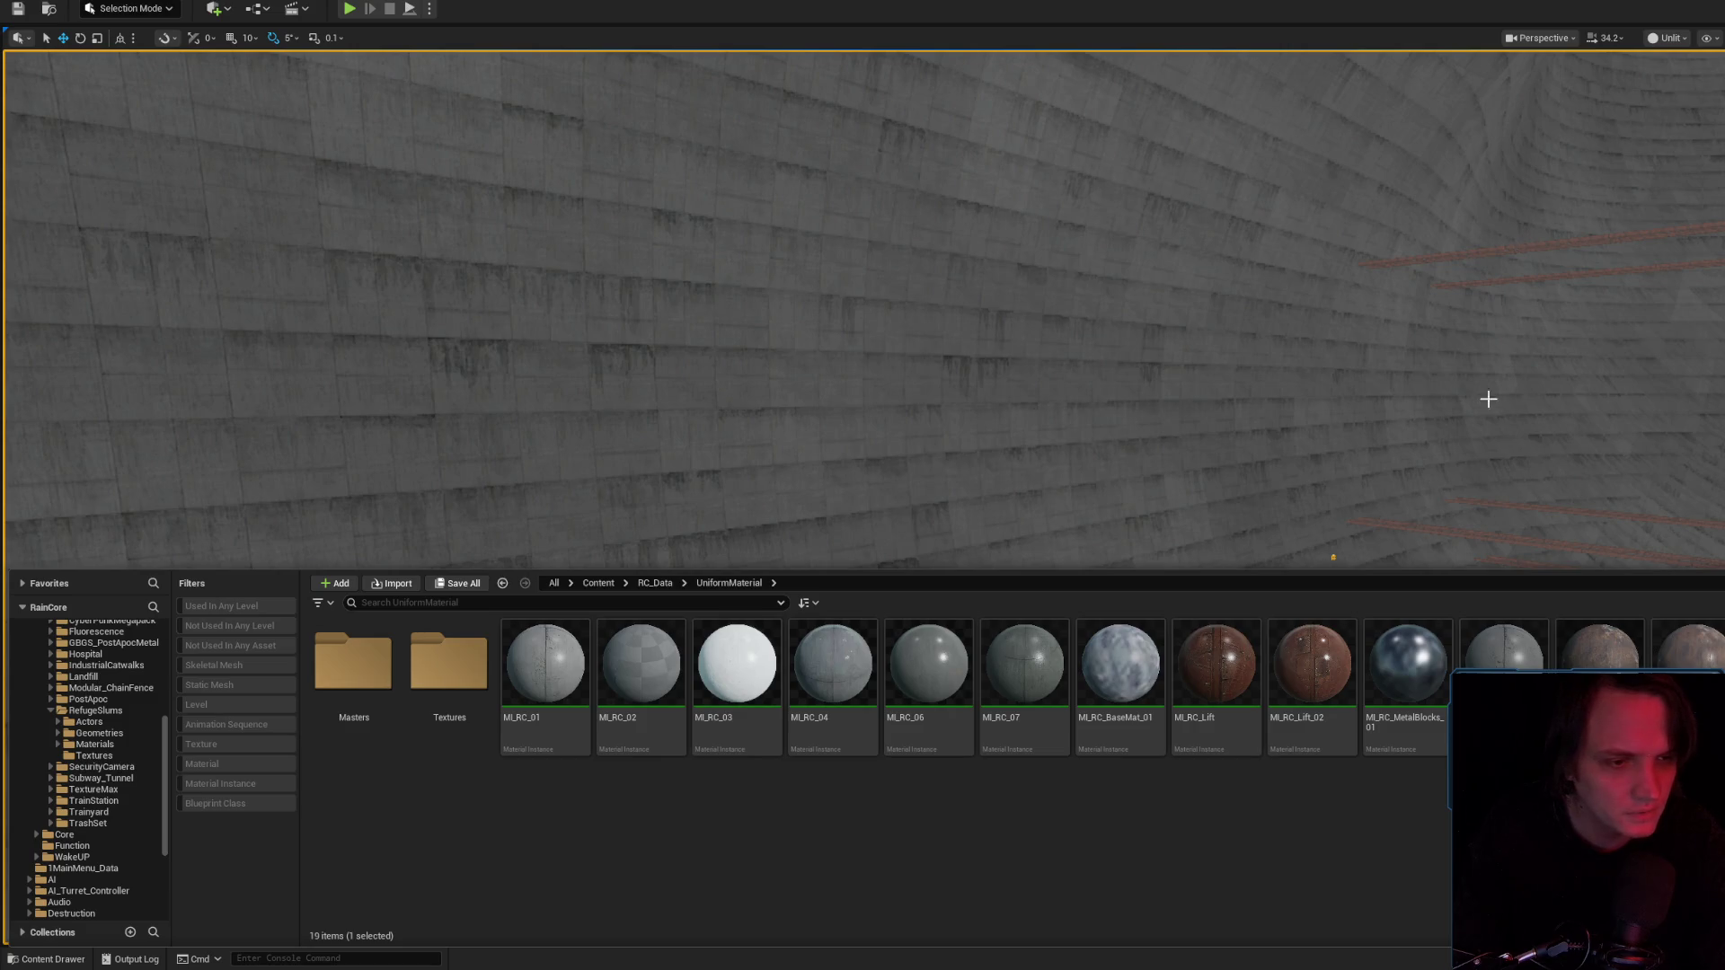
right_click(1531, 416)
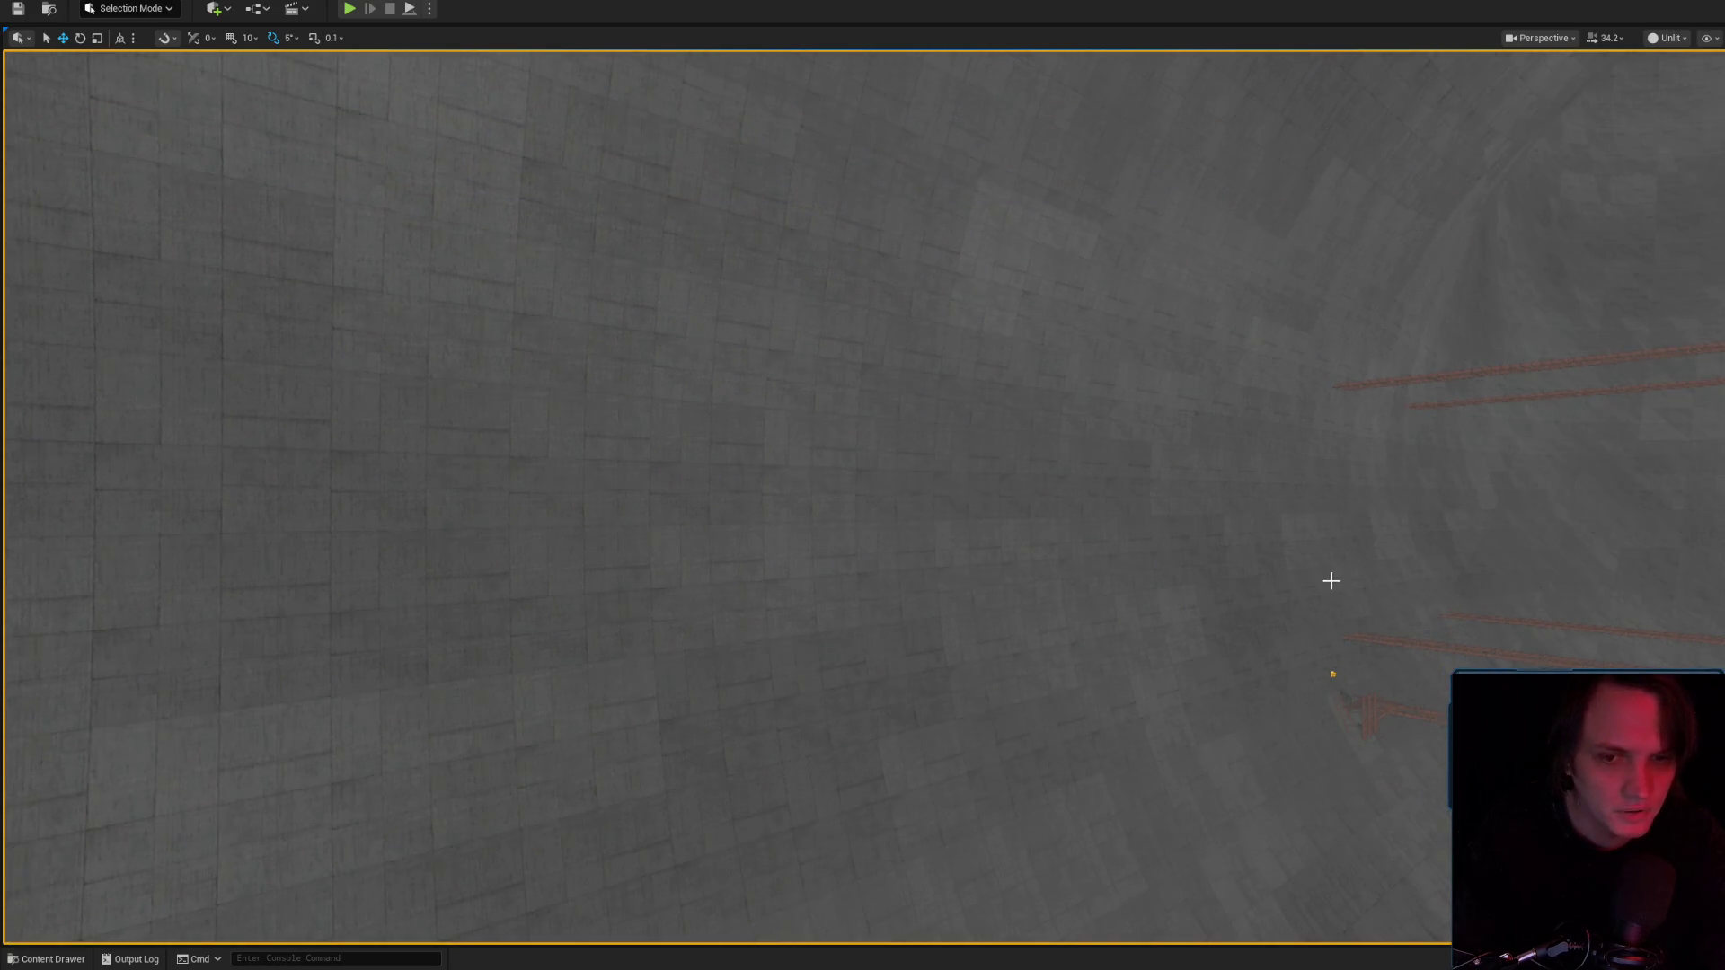
drag(1331, 581, 1139, 474)
key(w)
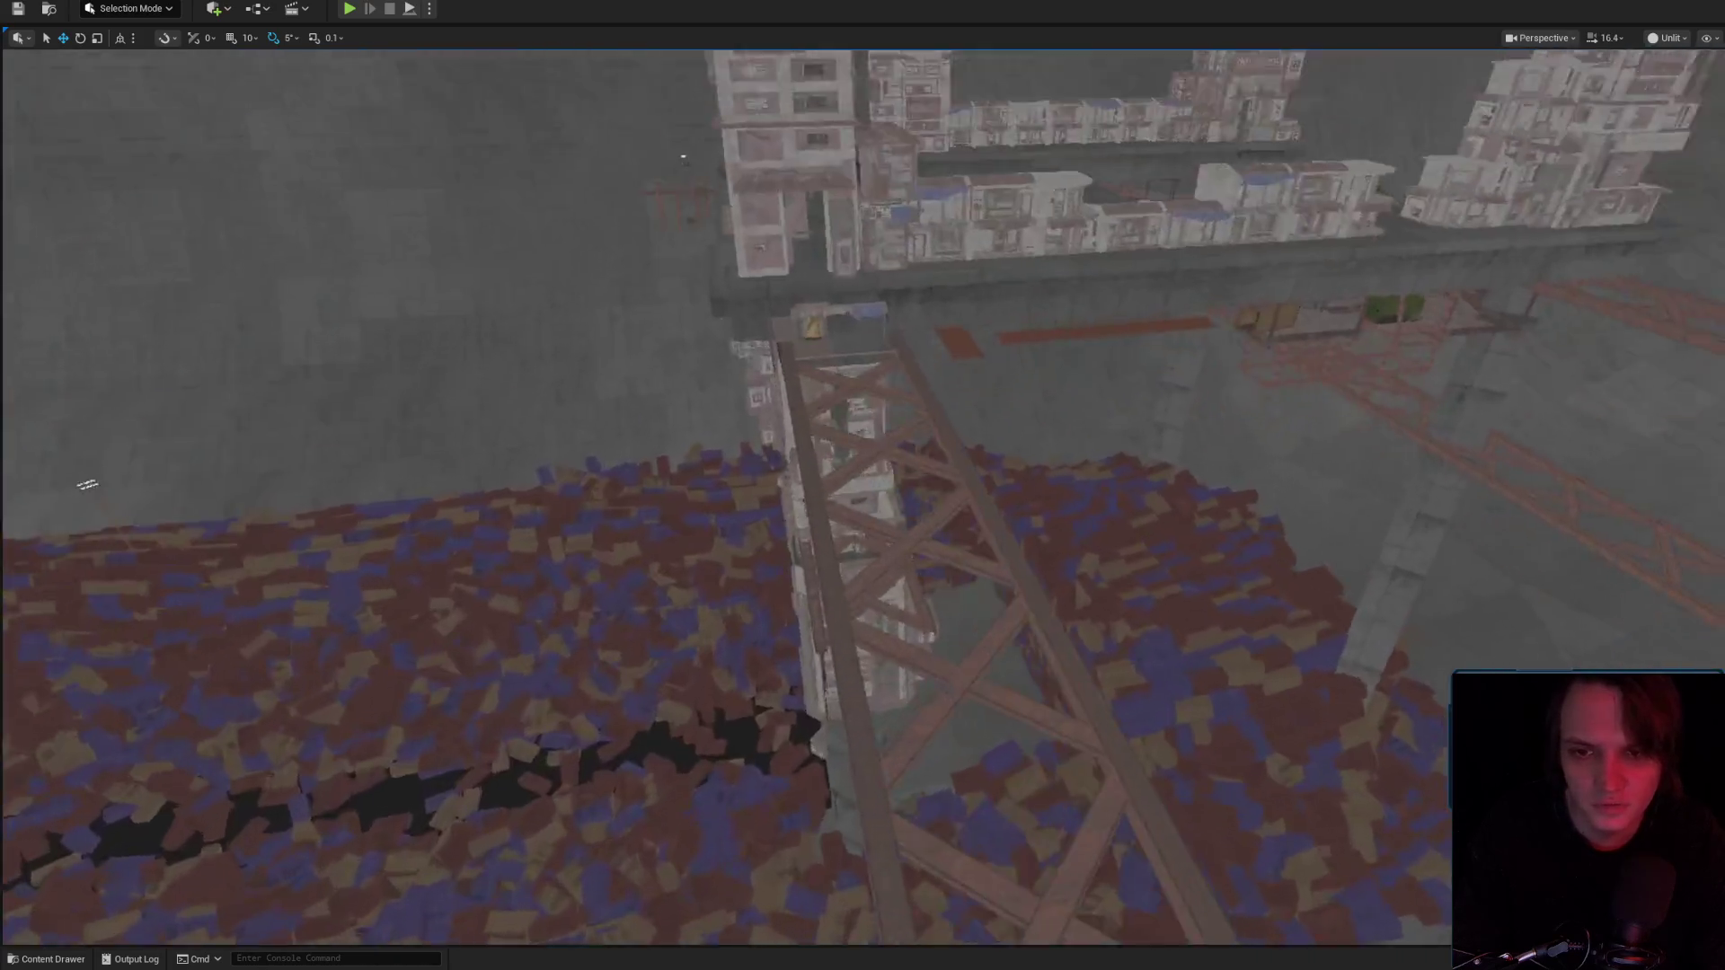
key(w)
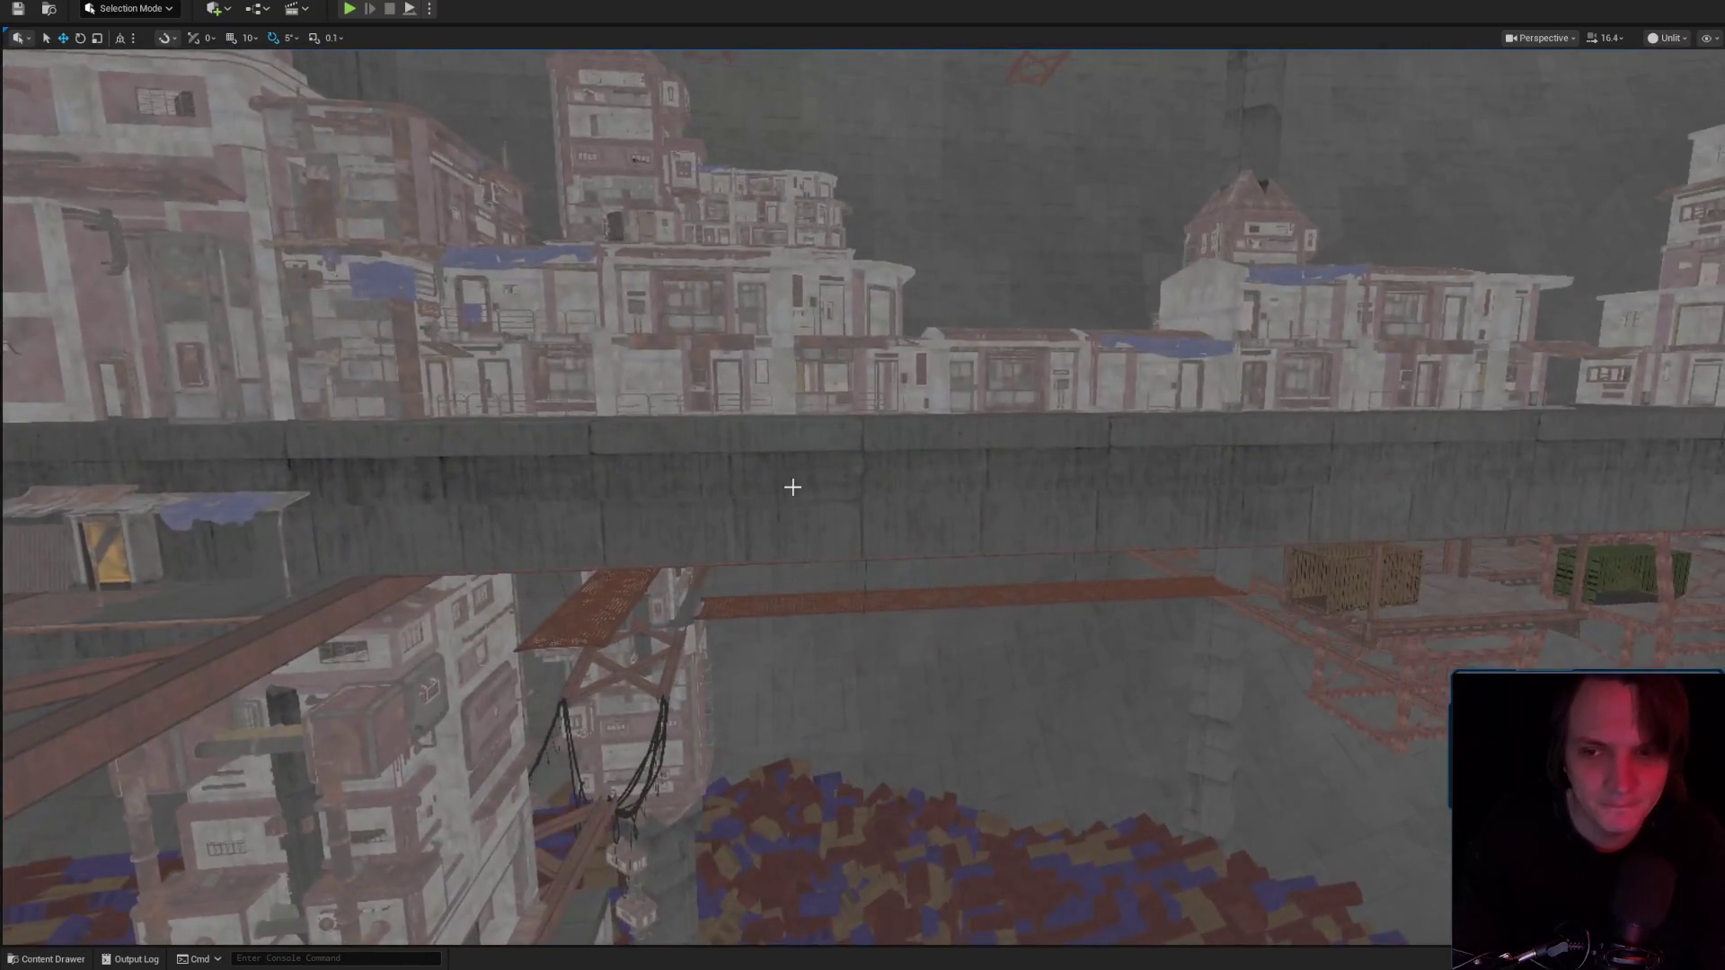
mouse_move(1009, 504)
mouse_down()
mouse_move(1156, 462)
mouse_move(1097, 530)
mouse_up()
scroll(1097, 530, down, 2)
key(w)
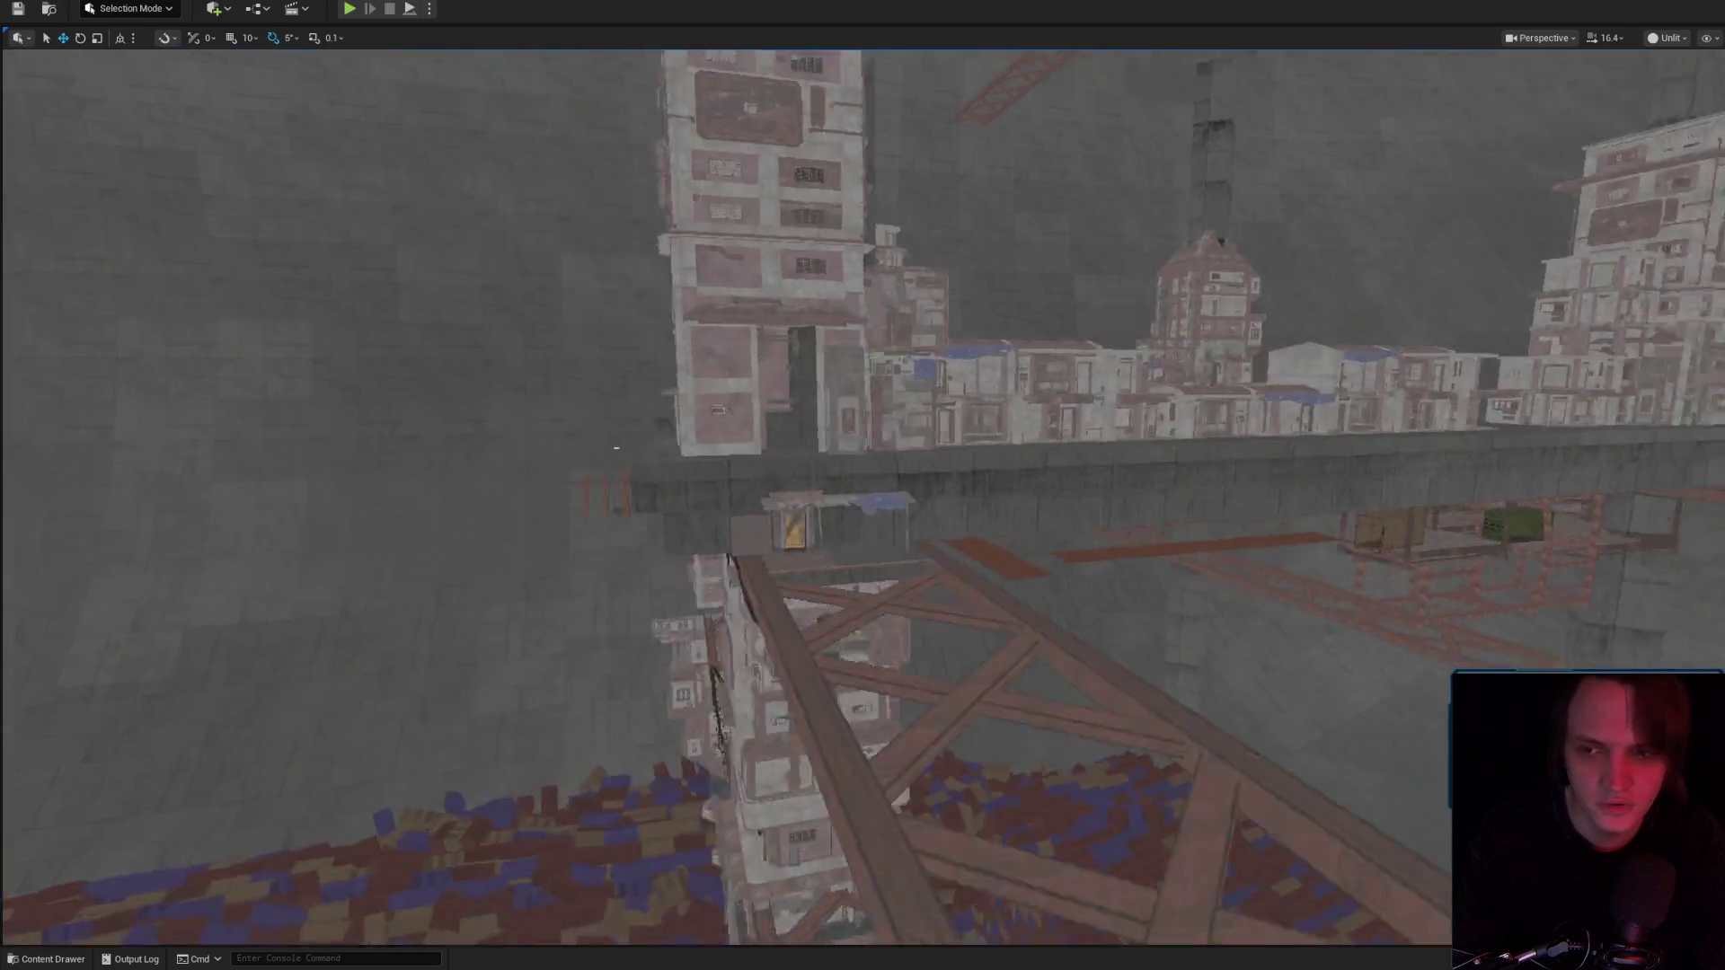
key(s)
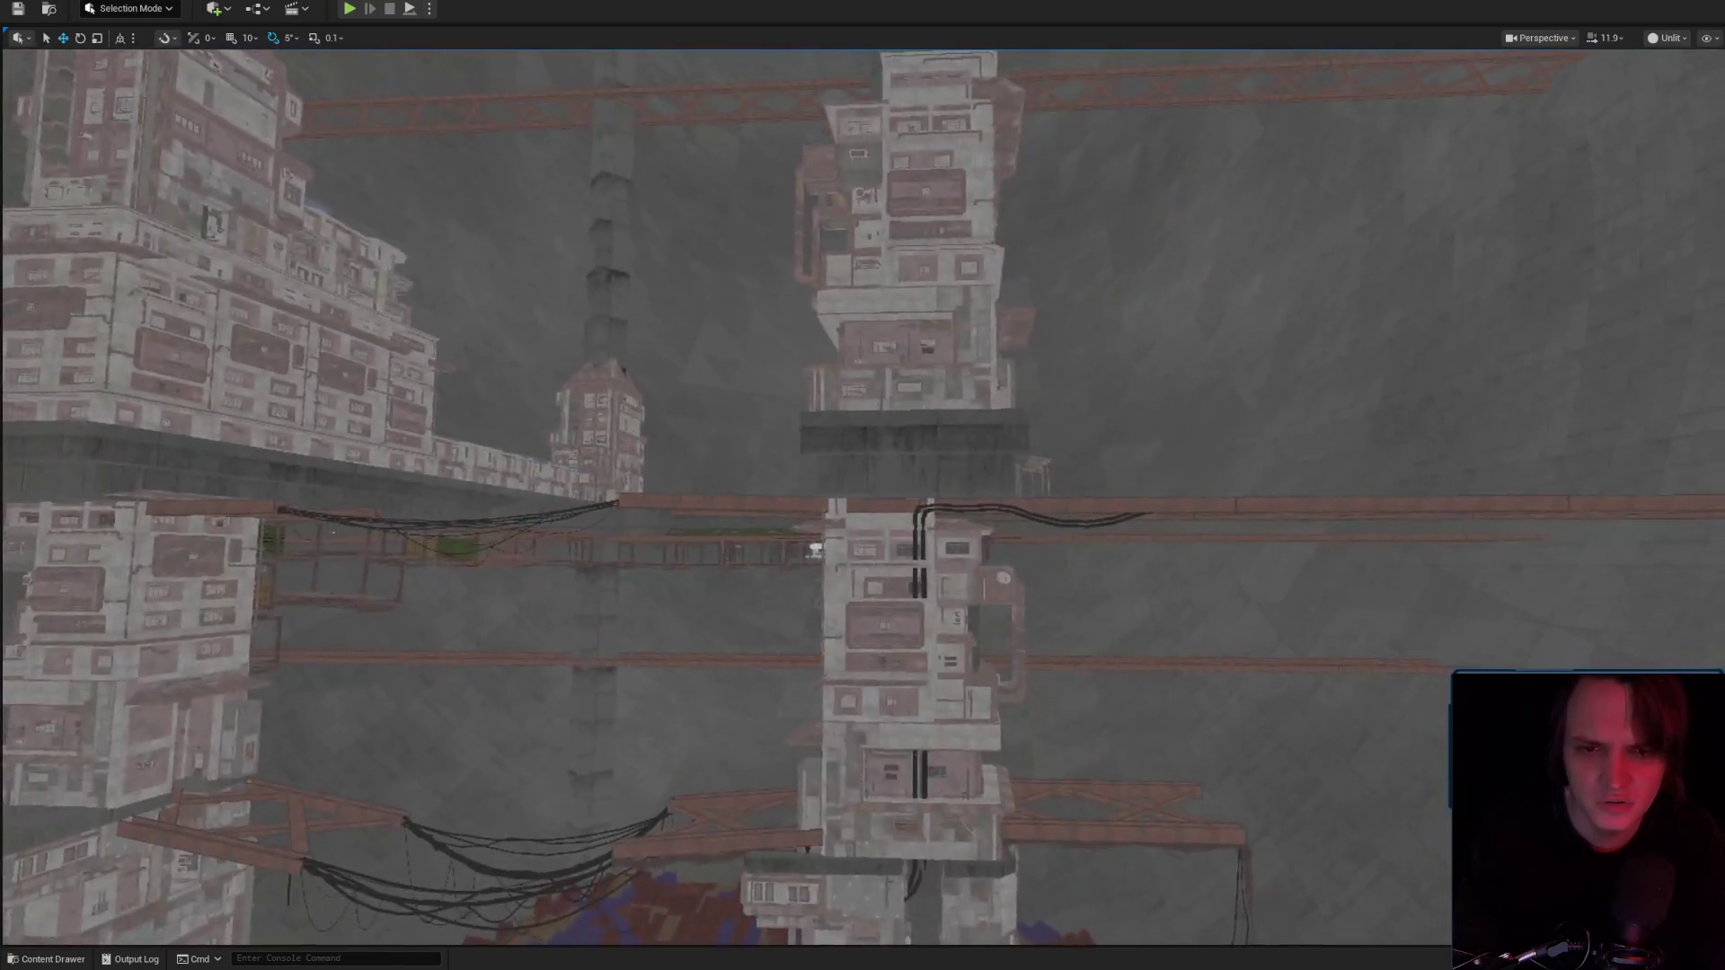
scroll(1013, 493, up, 1)
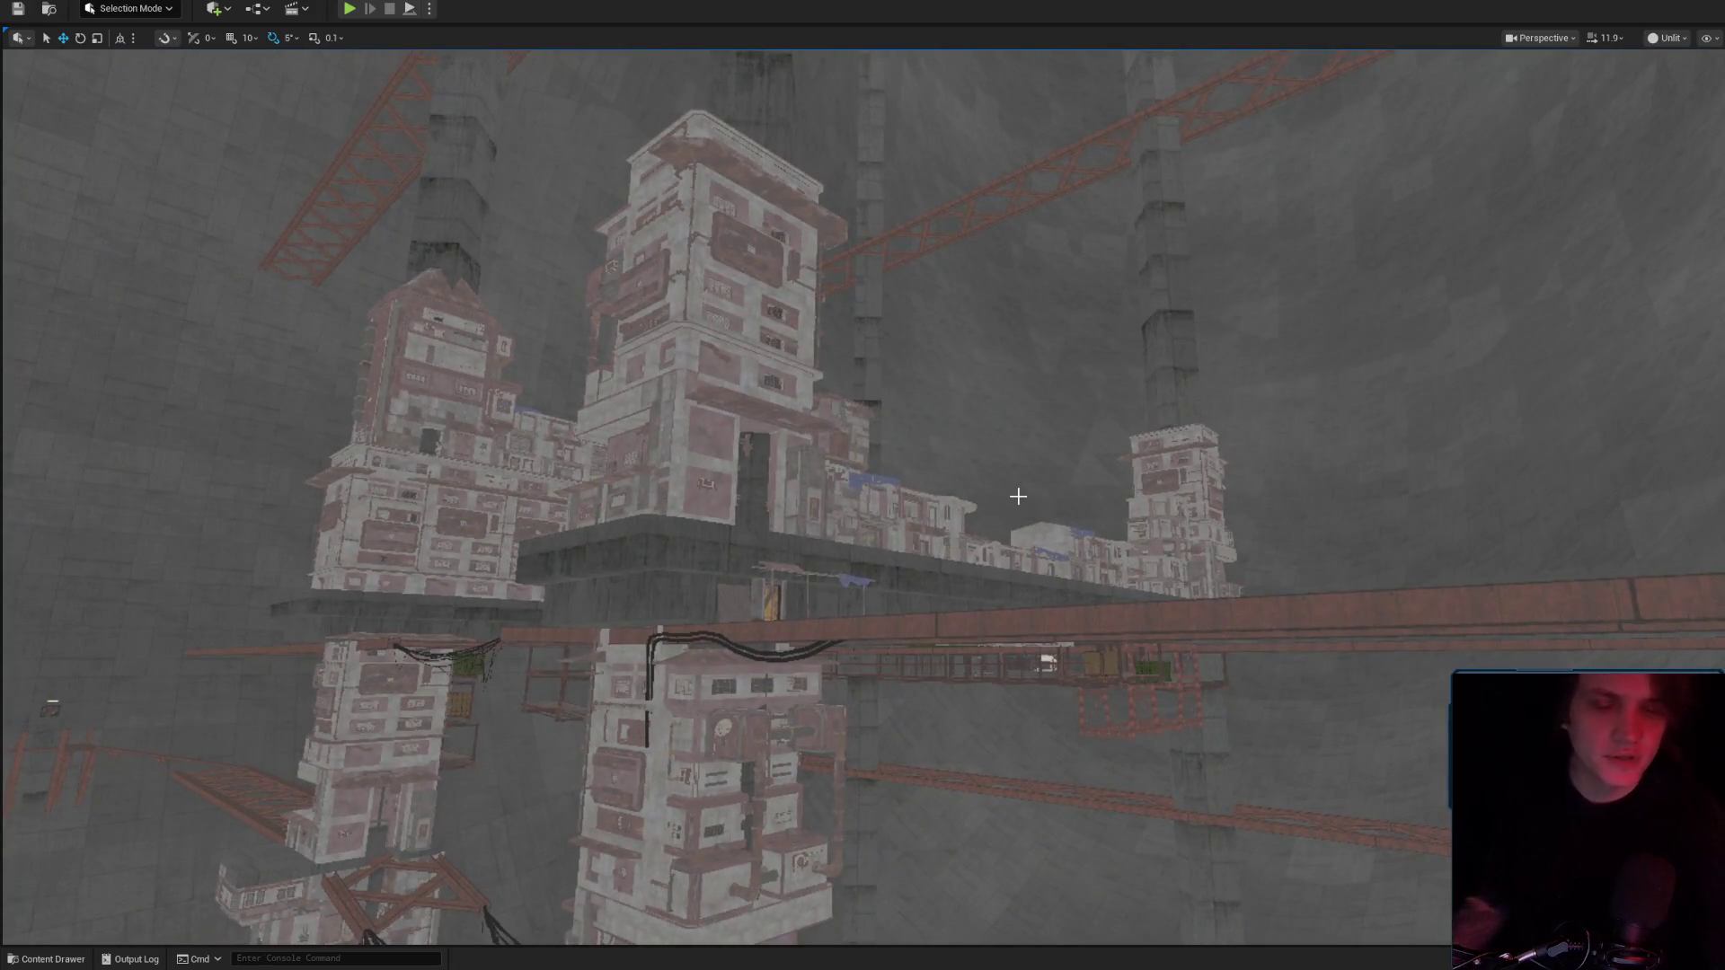